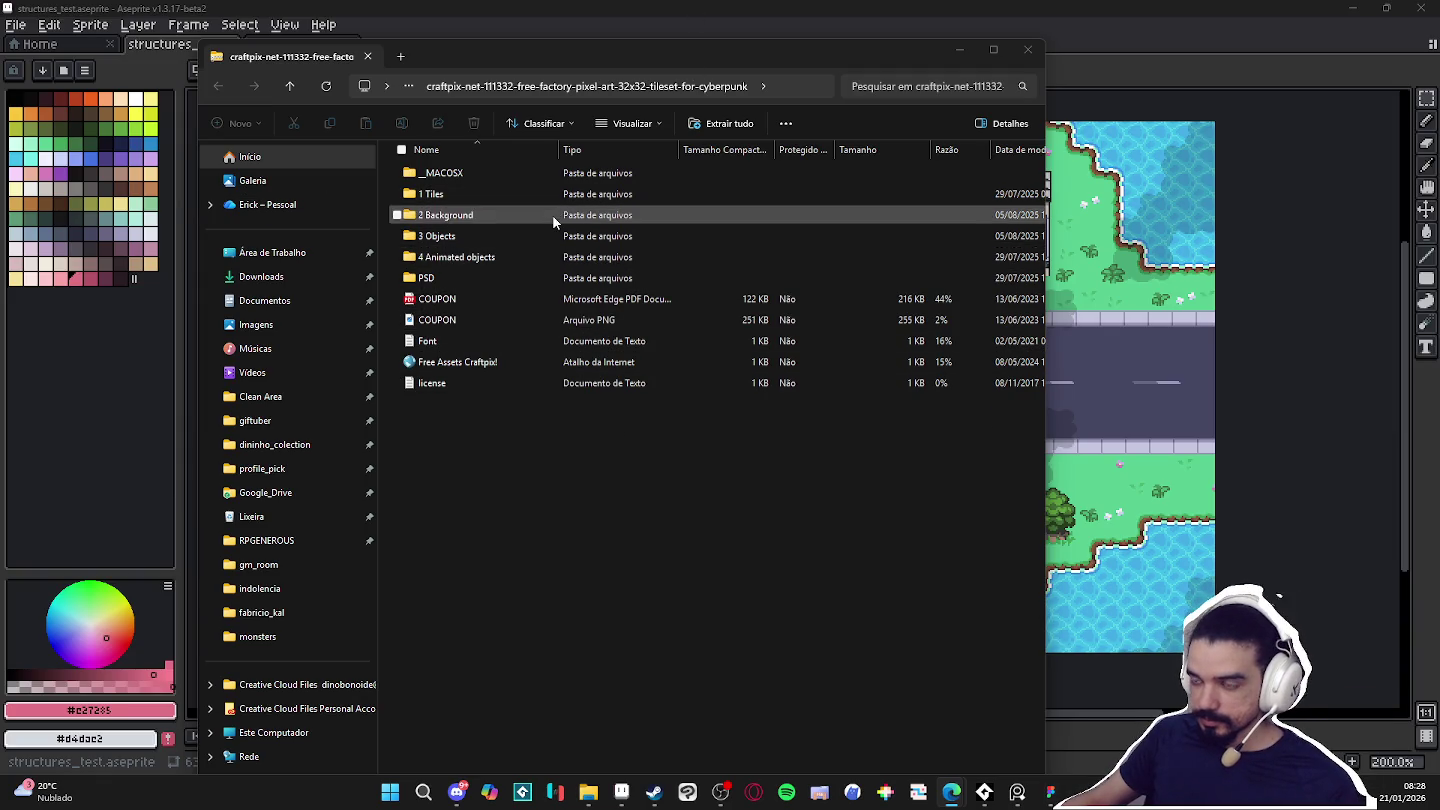
In a new File Explorer tab, browse to the commissions > pixel_Art folder.
click(401, 56)
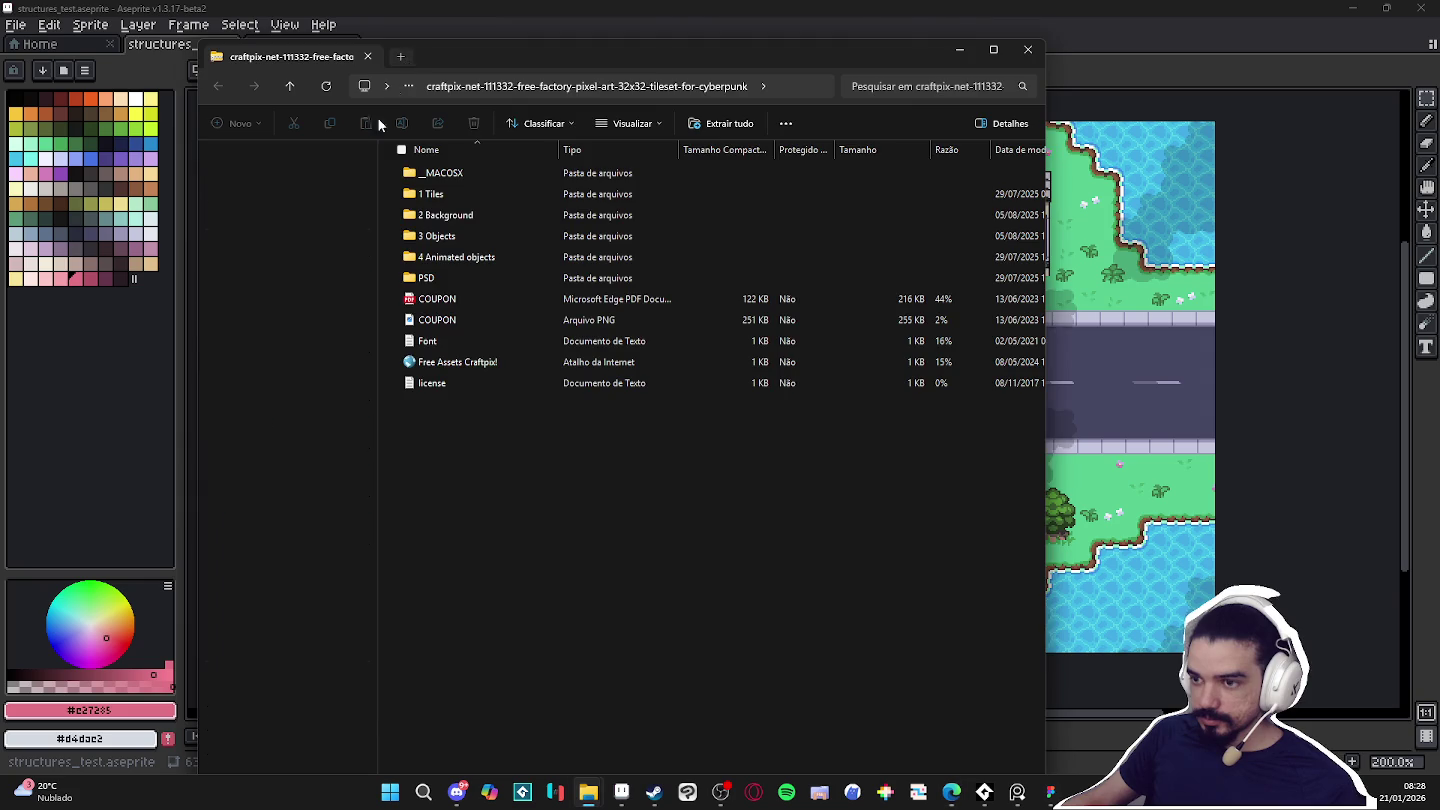
click(268, 541)
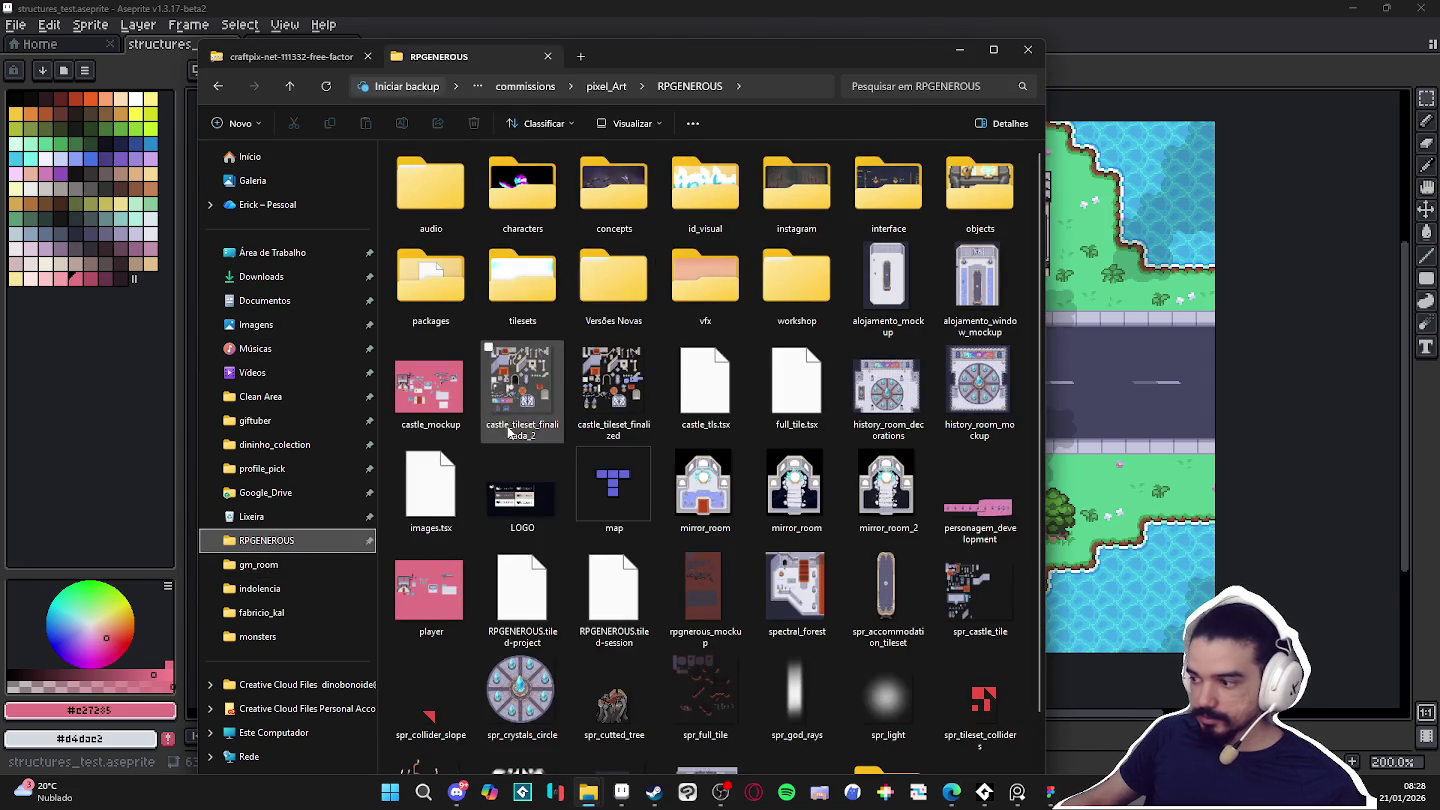
click(607, 86)
scroll(506, 607, down, 3)
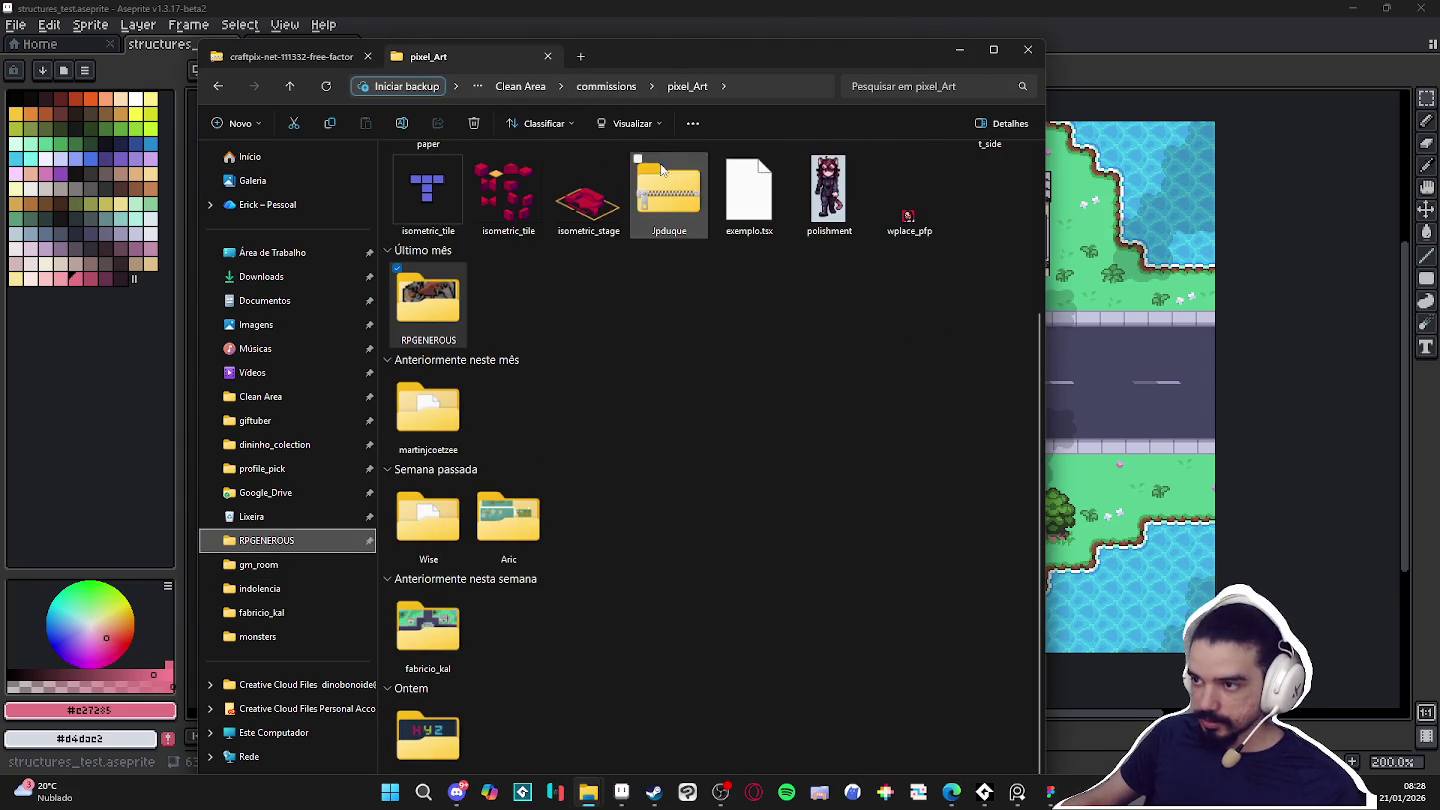
drag(666, 52, 680, 26)
click(631, 615)
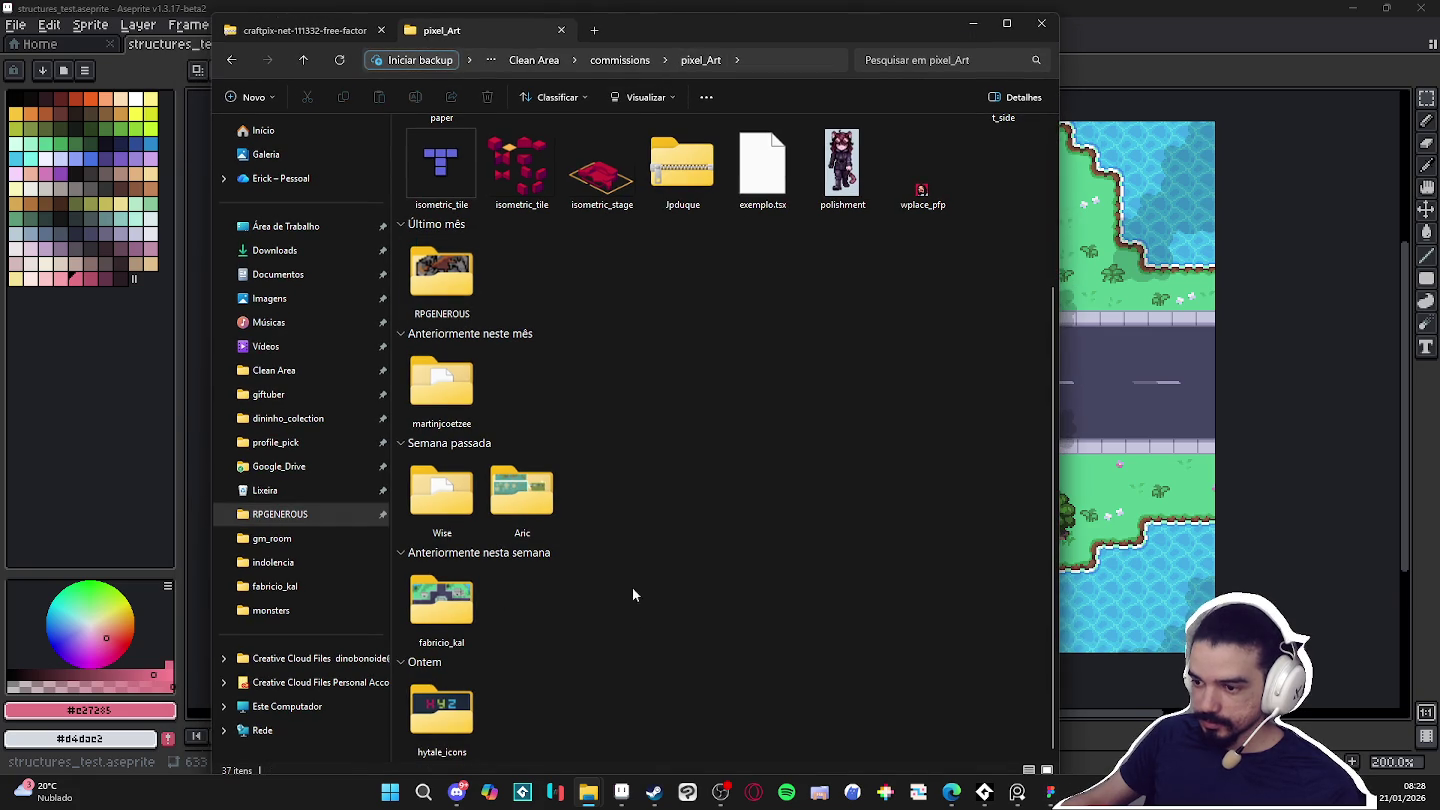
Create a new client-named folder in pixel_Art and open it.
right_click(680, 441)
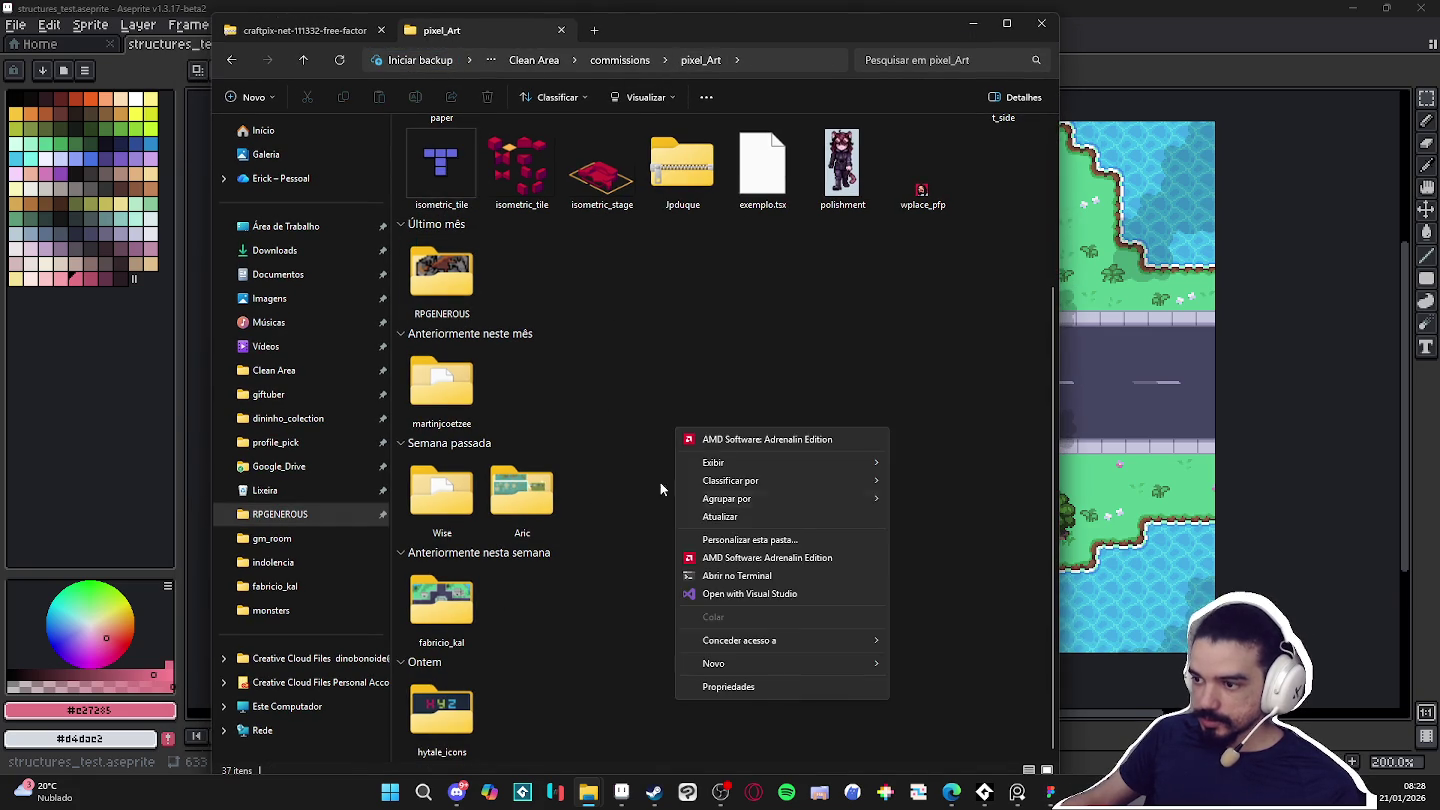
key(Escape)
click(868, 665)
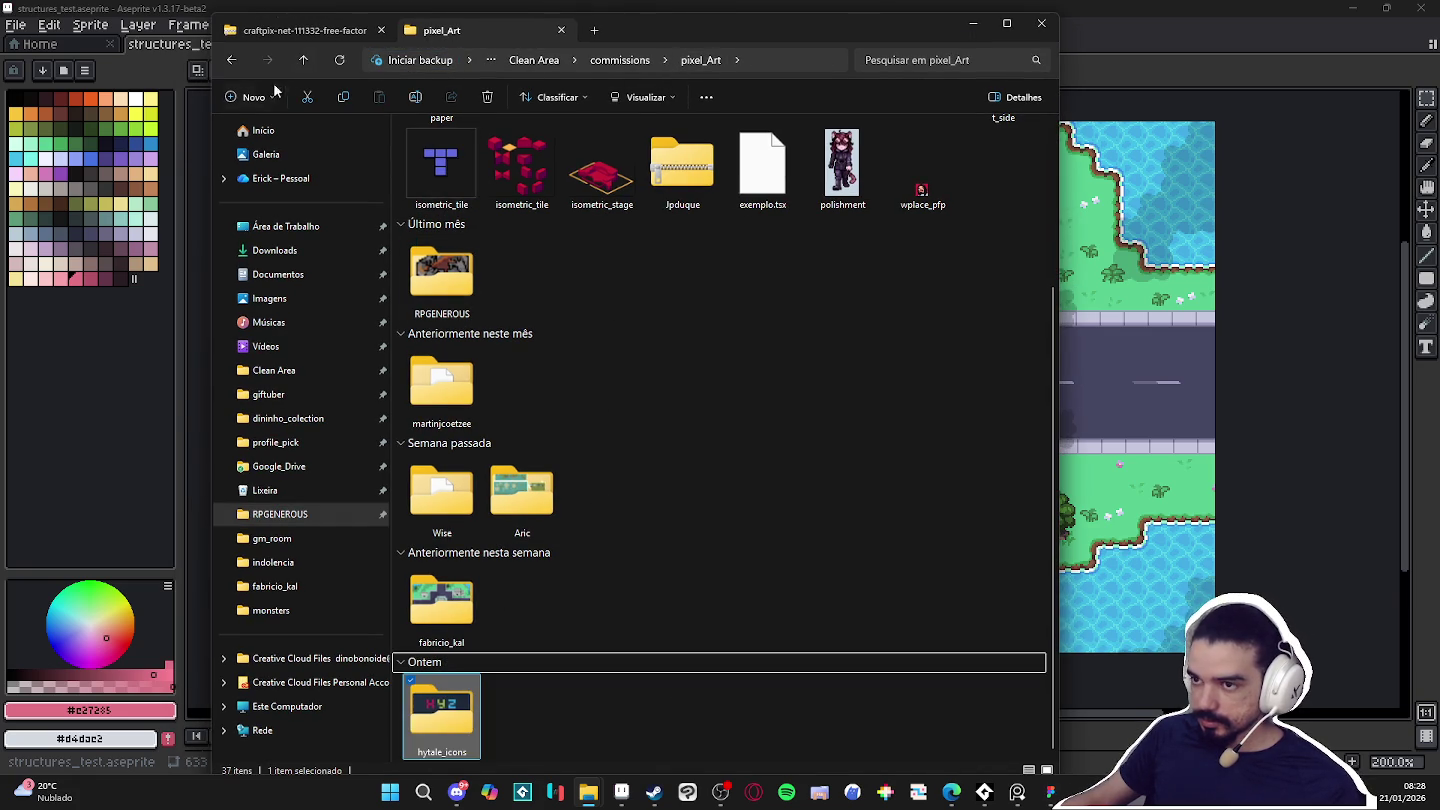
click(253, 96)
click(284, 134)
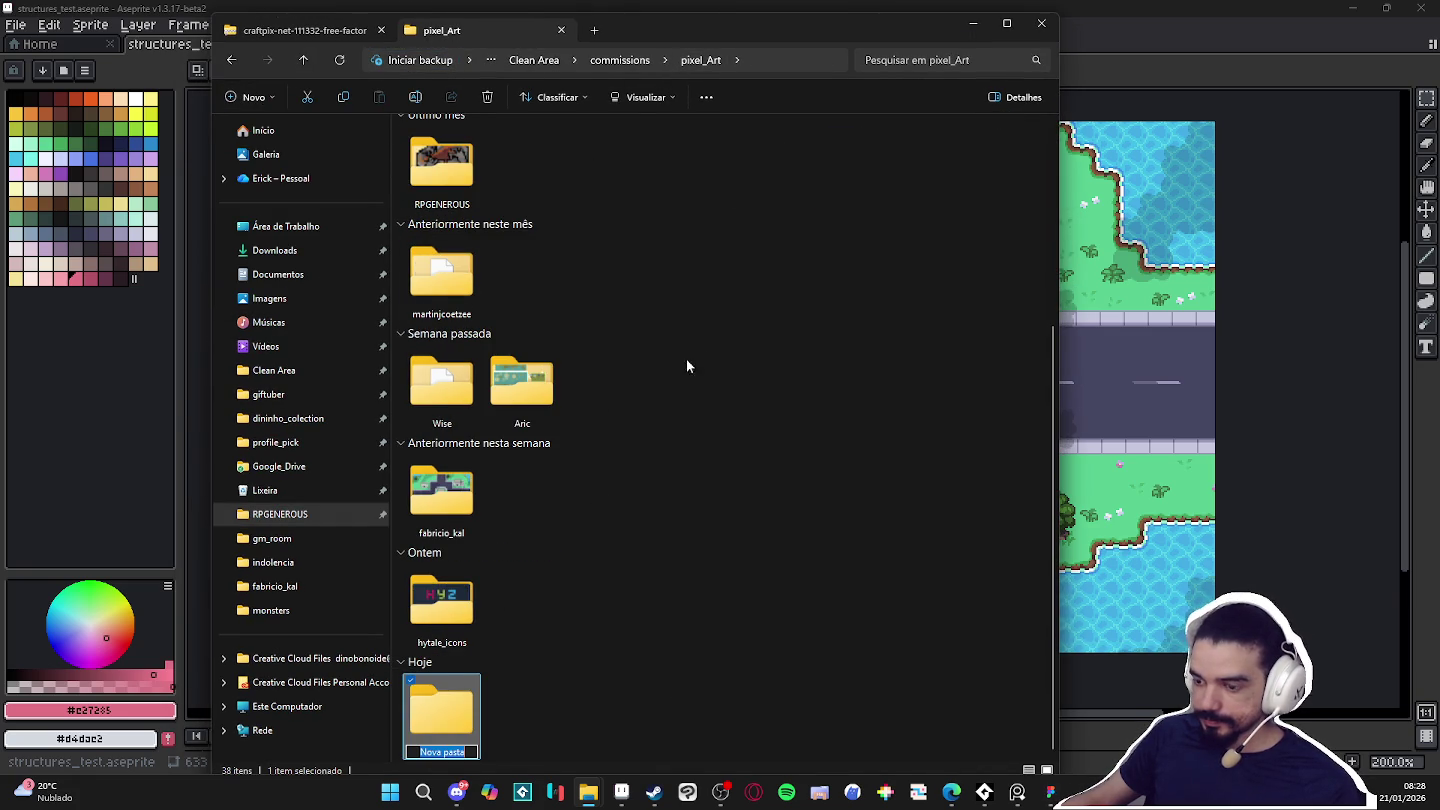
key(Return)
key(Return)
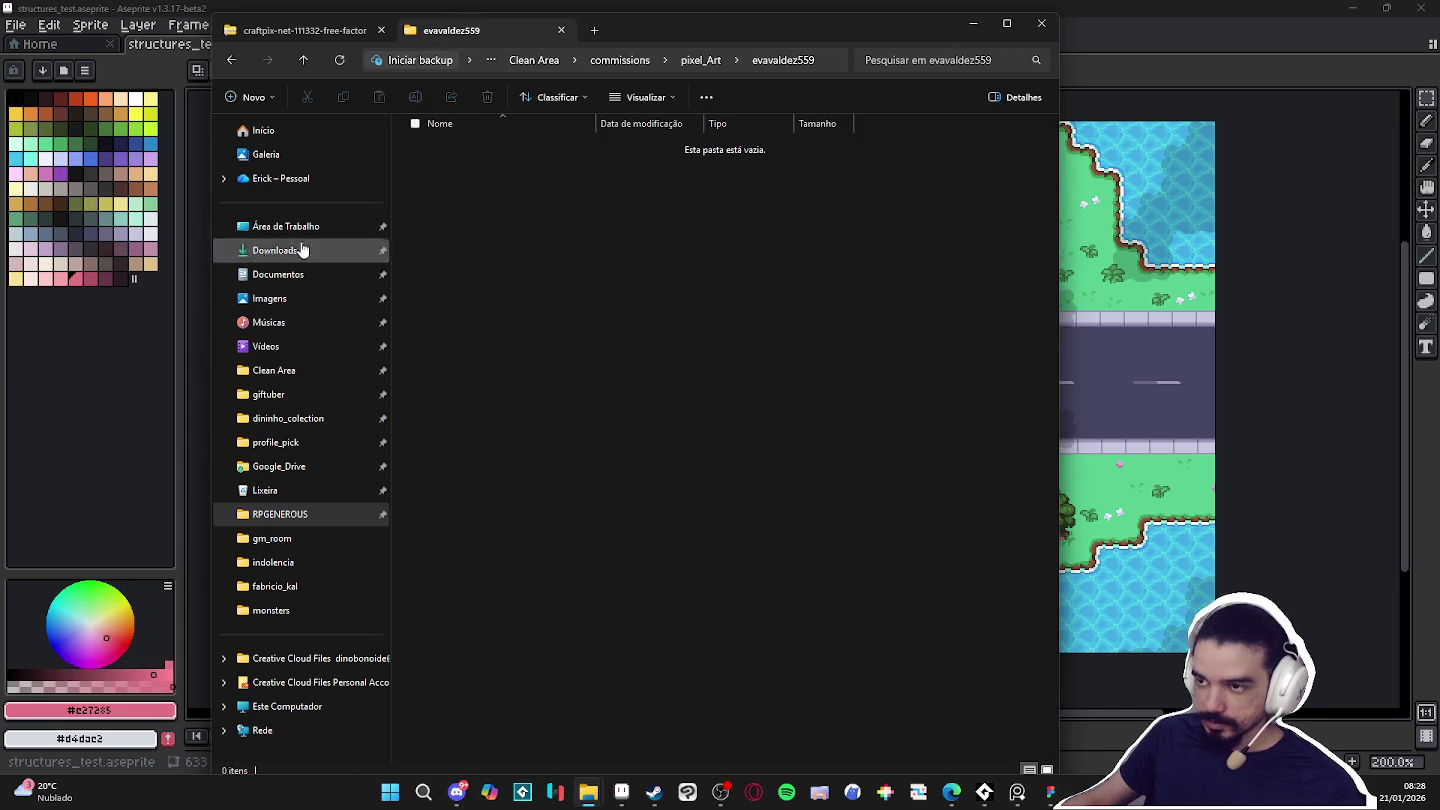
Start moving all the tileset contents into the client folder, then cancel the move.
click(300, 31)
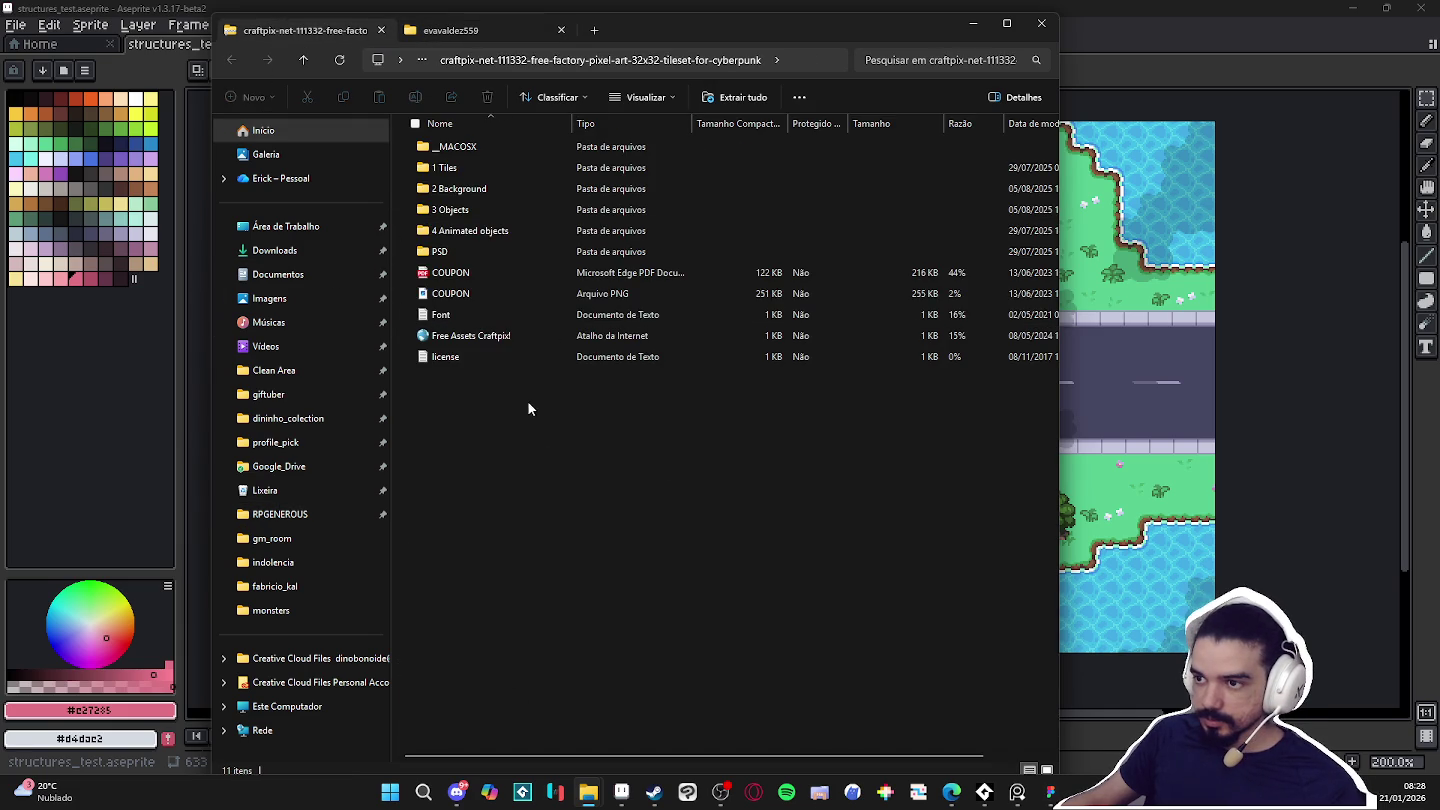
key(ctrl+a)
click(467, 31)
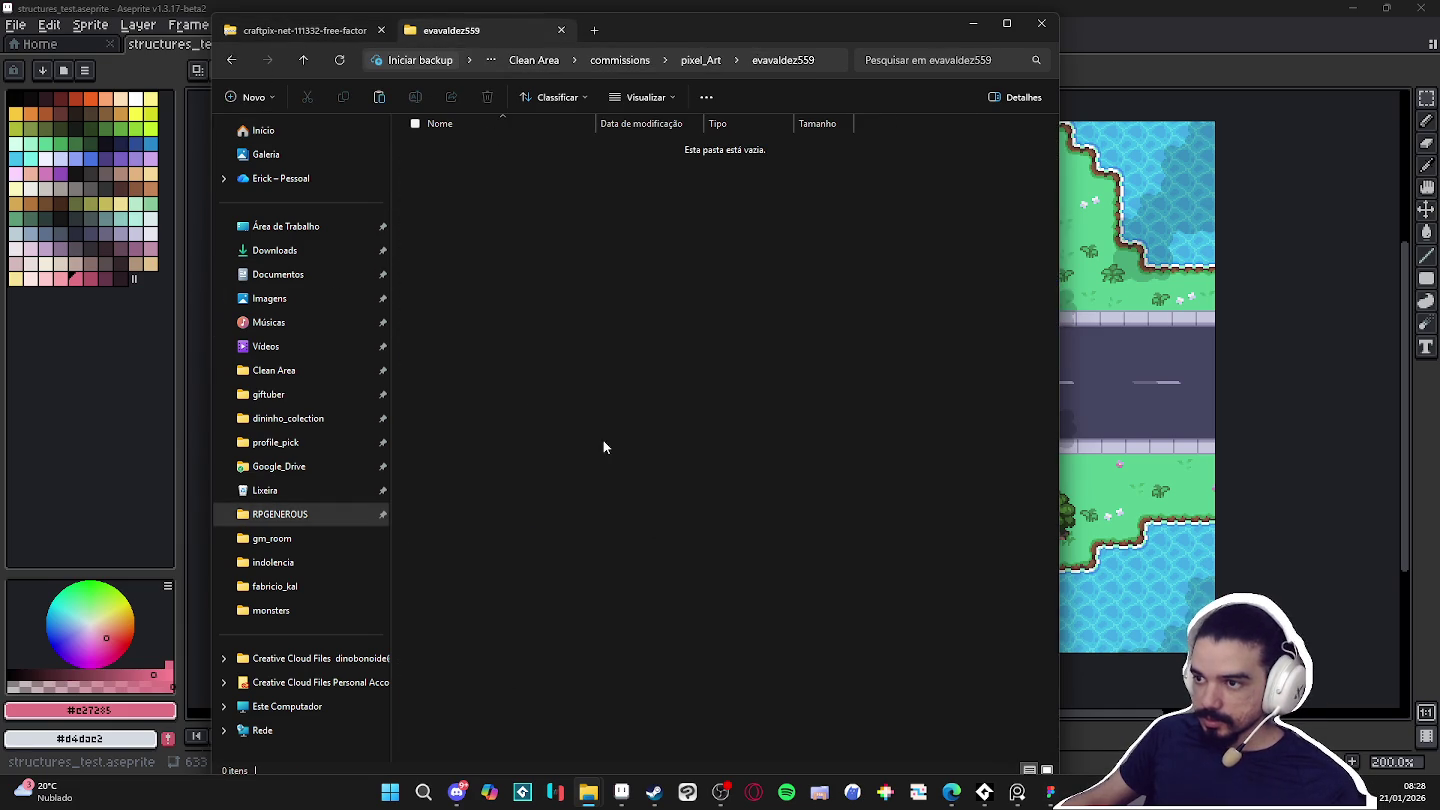
key(ctrl+v)
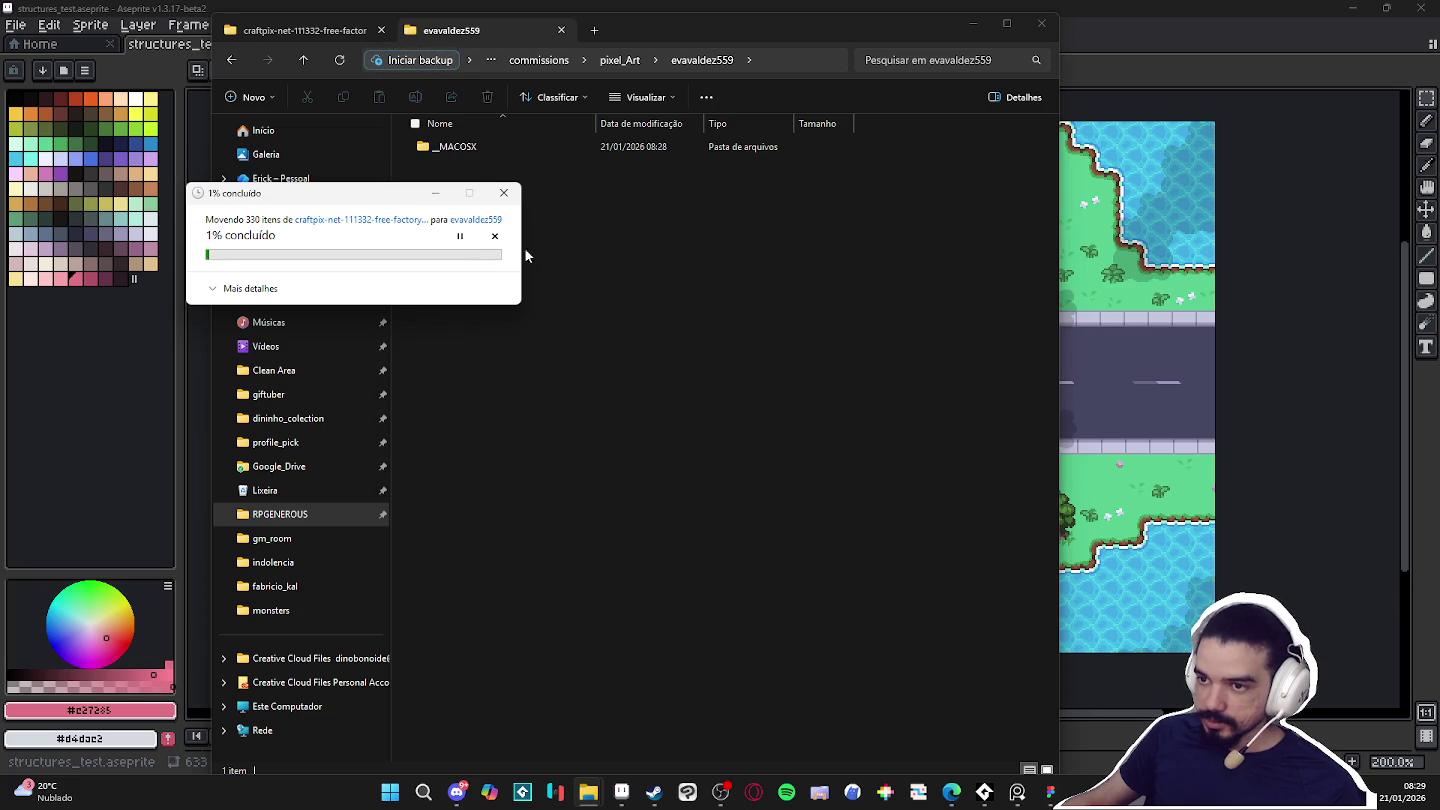
click(495, 238)
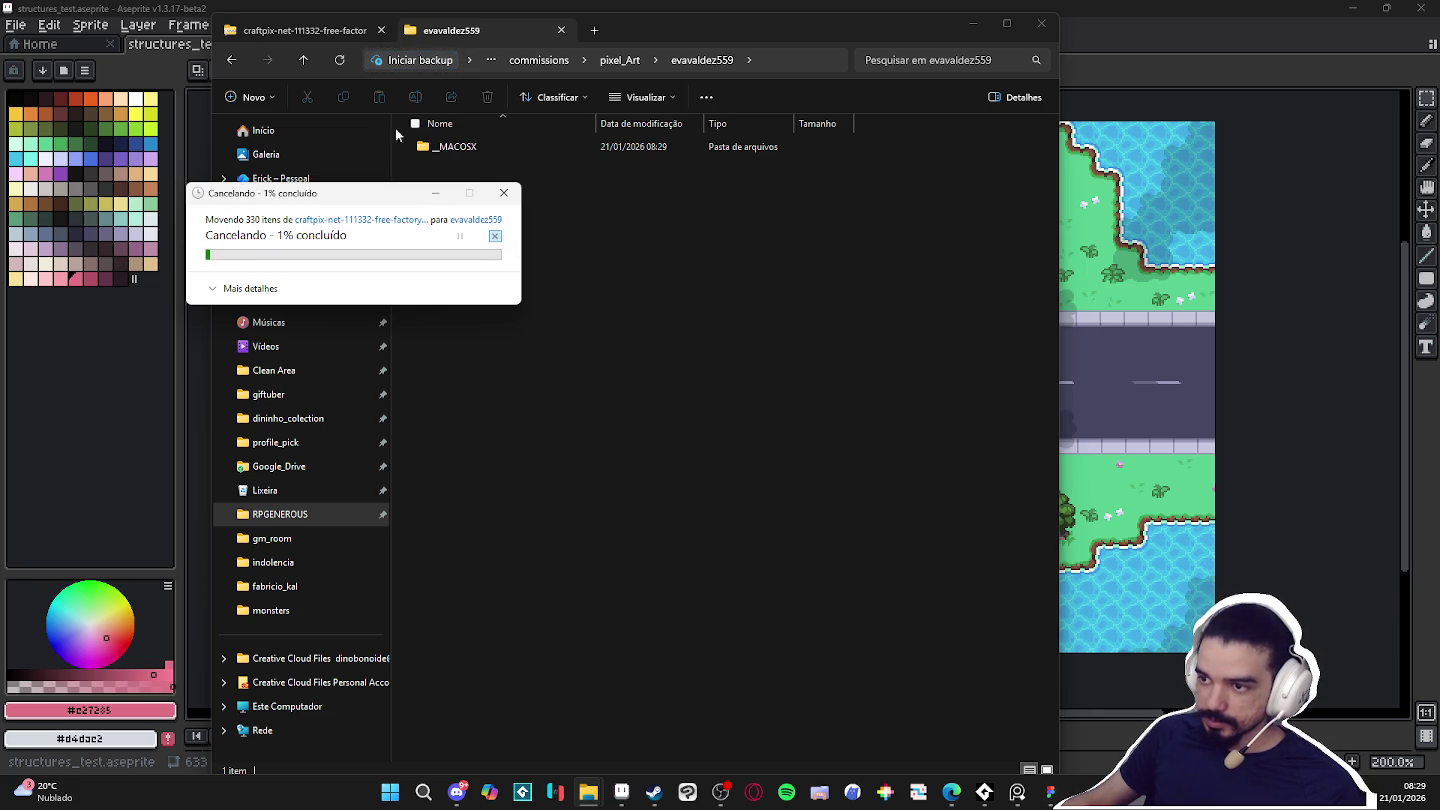
Move the 1 Tiles folder from the craftpix tileset into the client folder.
click(300, 31)
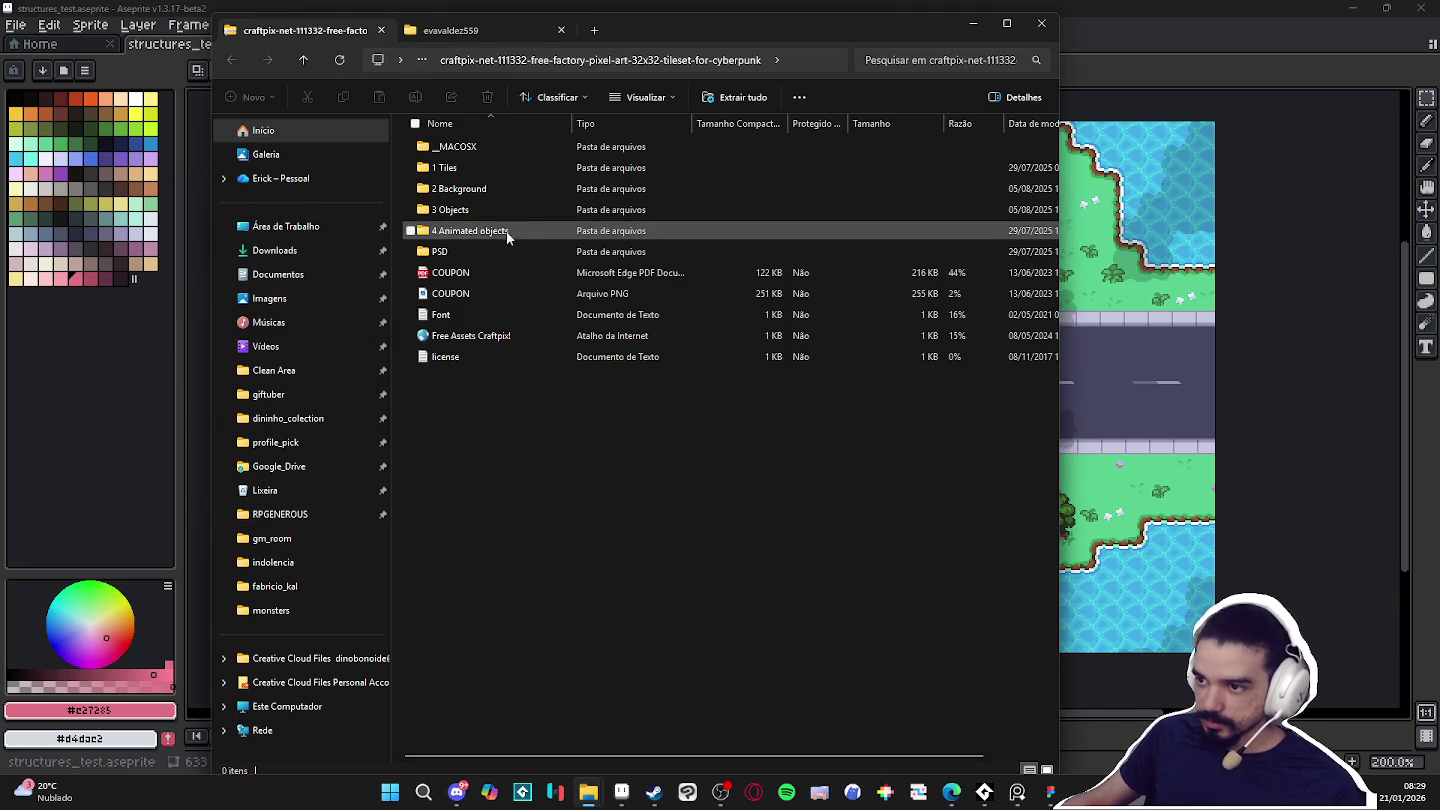
double_click(491, 166)
ctrl+scroll(514, 235, up, 1)
ctrl+scroll(583, 240, up, 2)
drag(405, 630, 1121, 45)
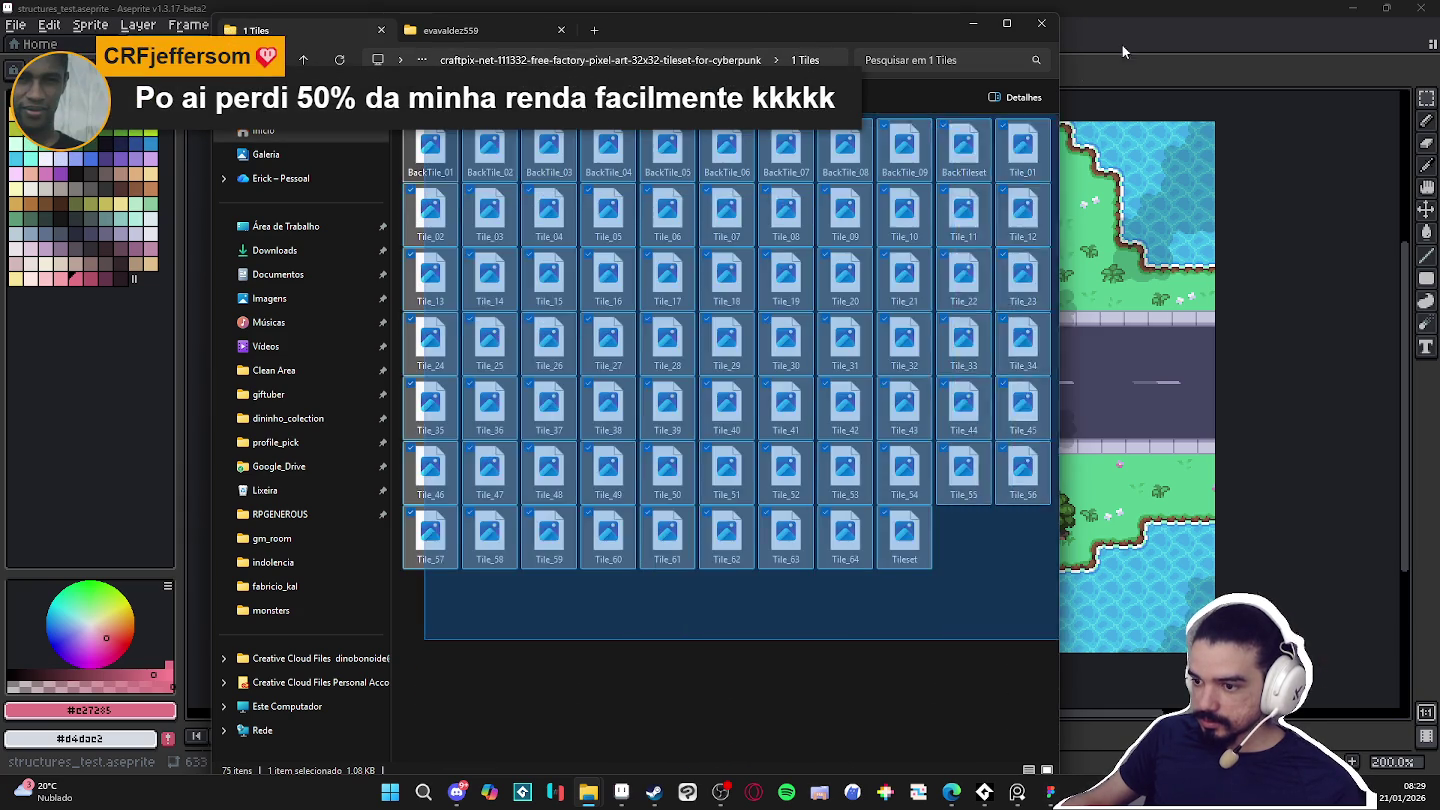
key(alt+Left)
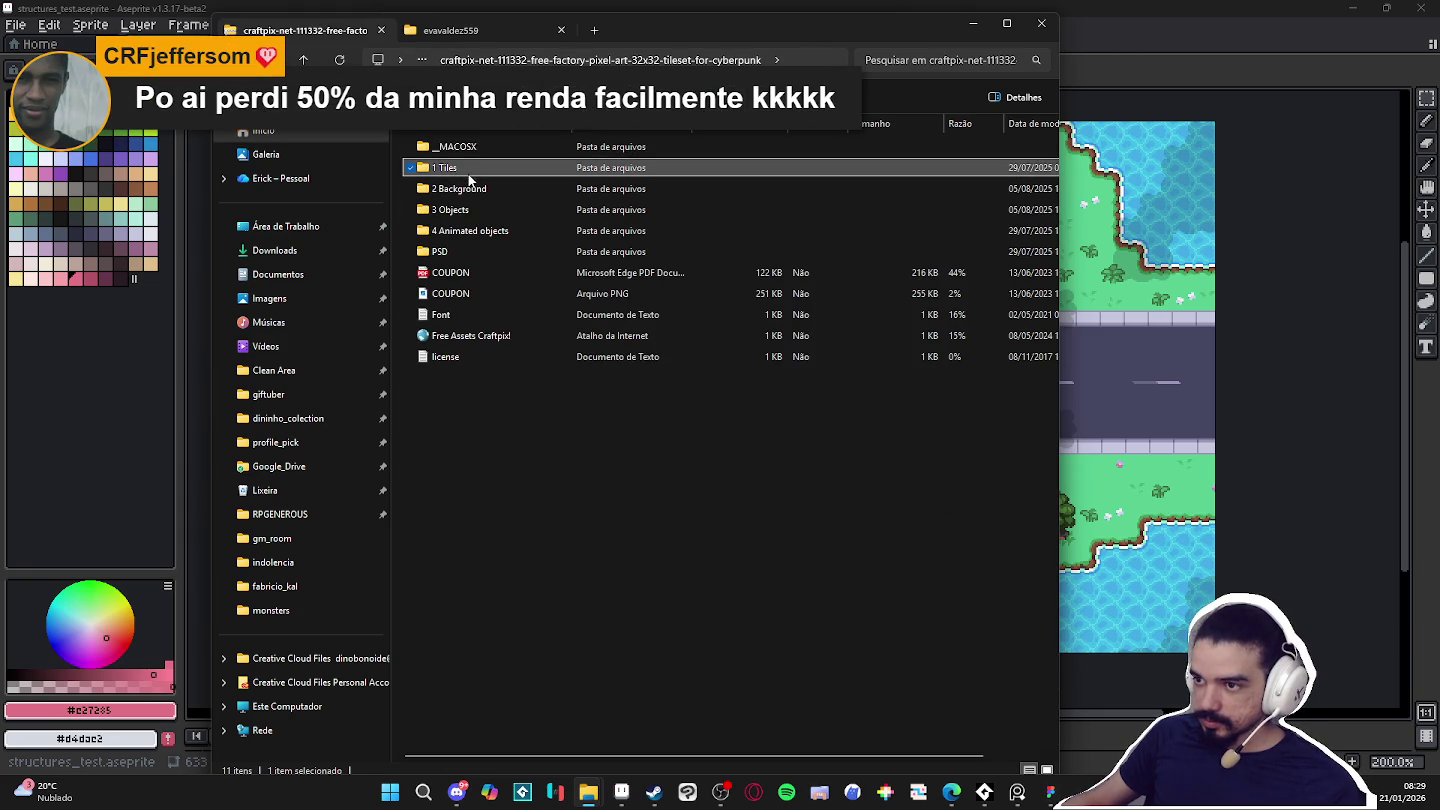
click(453, 31)
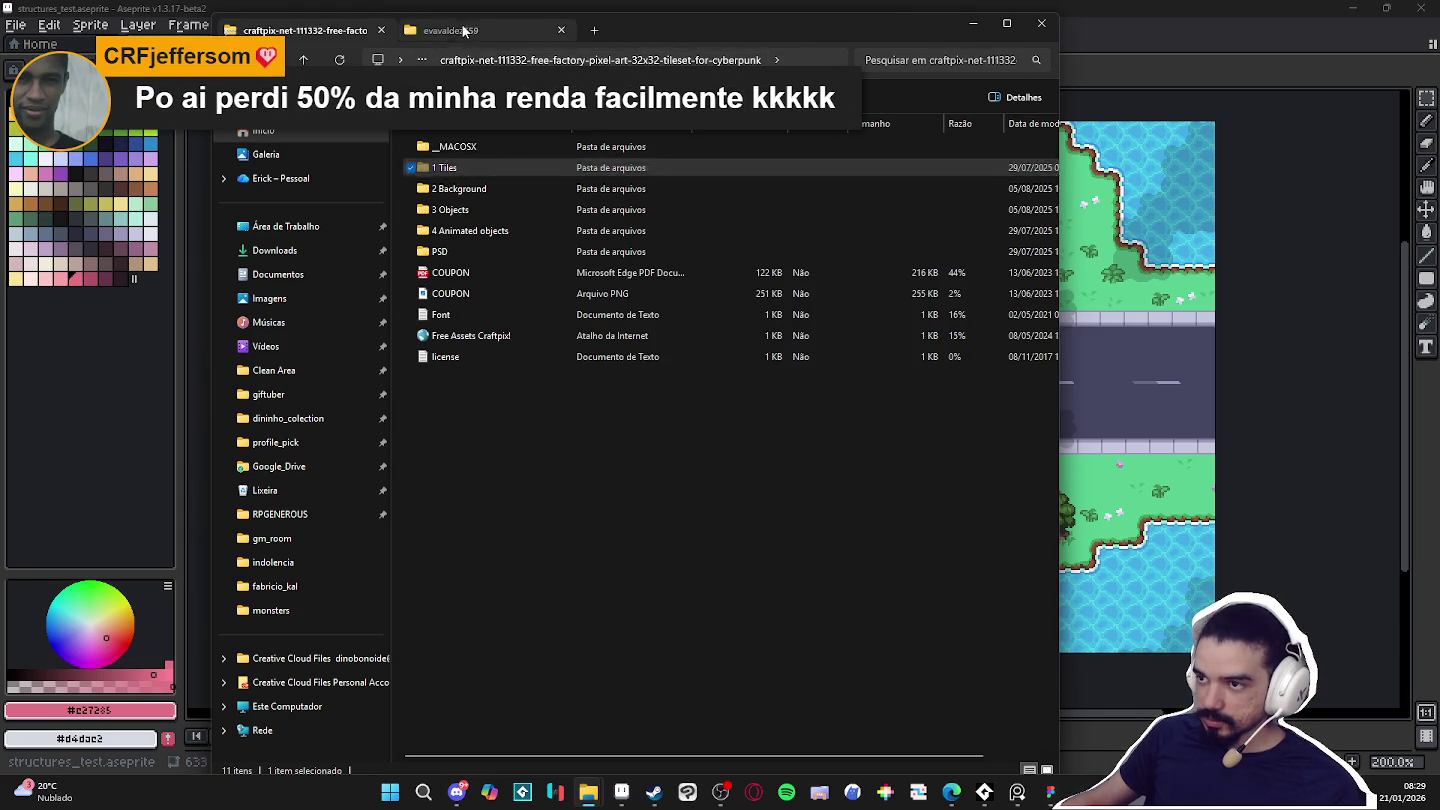
key(ctrl+v)
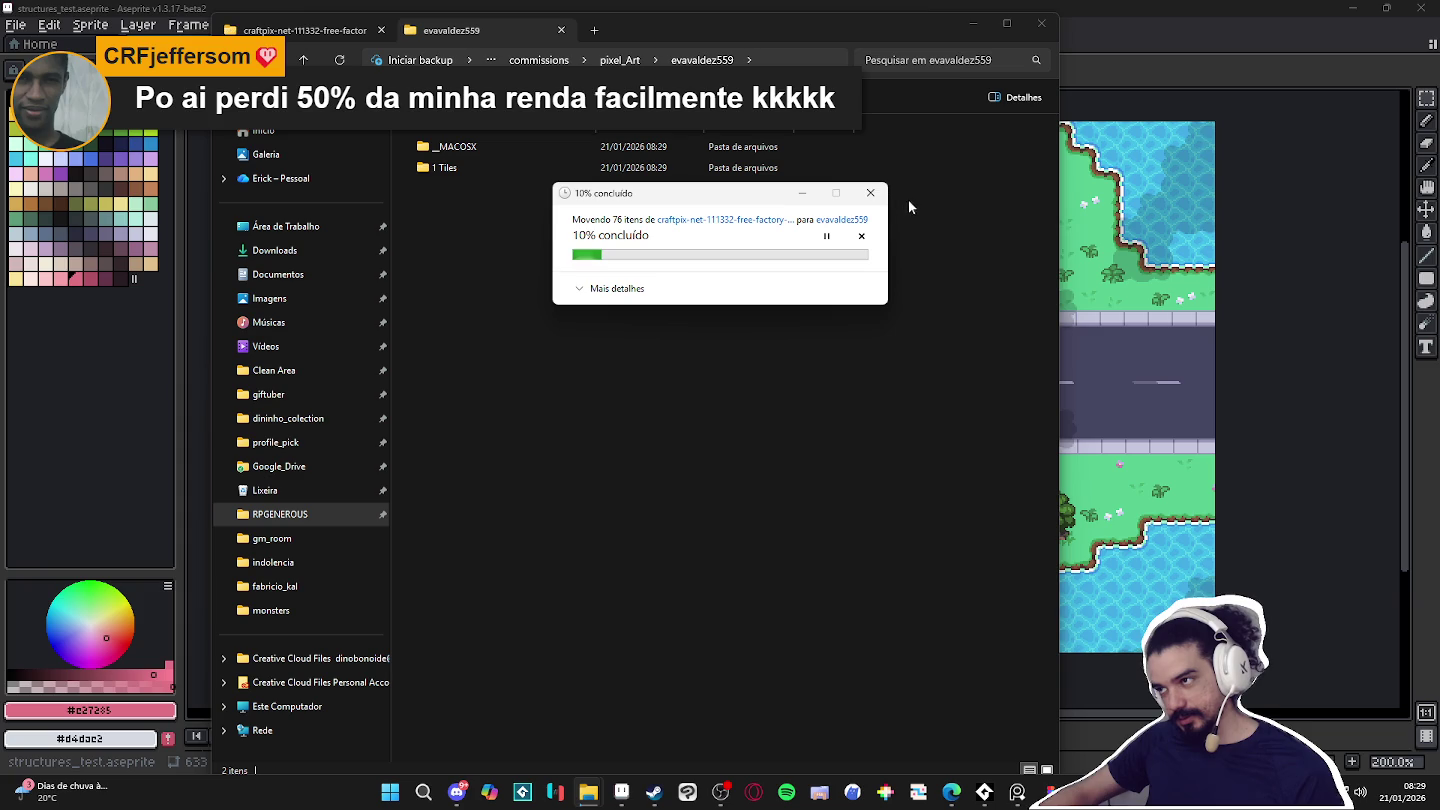
key(alt+Tab)
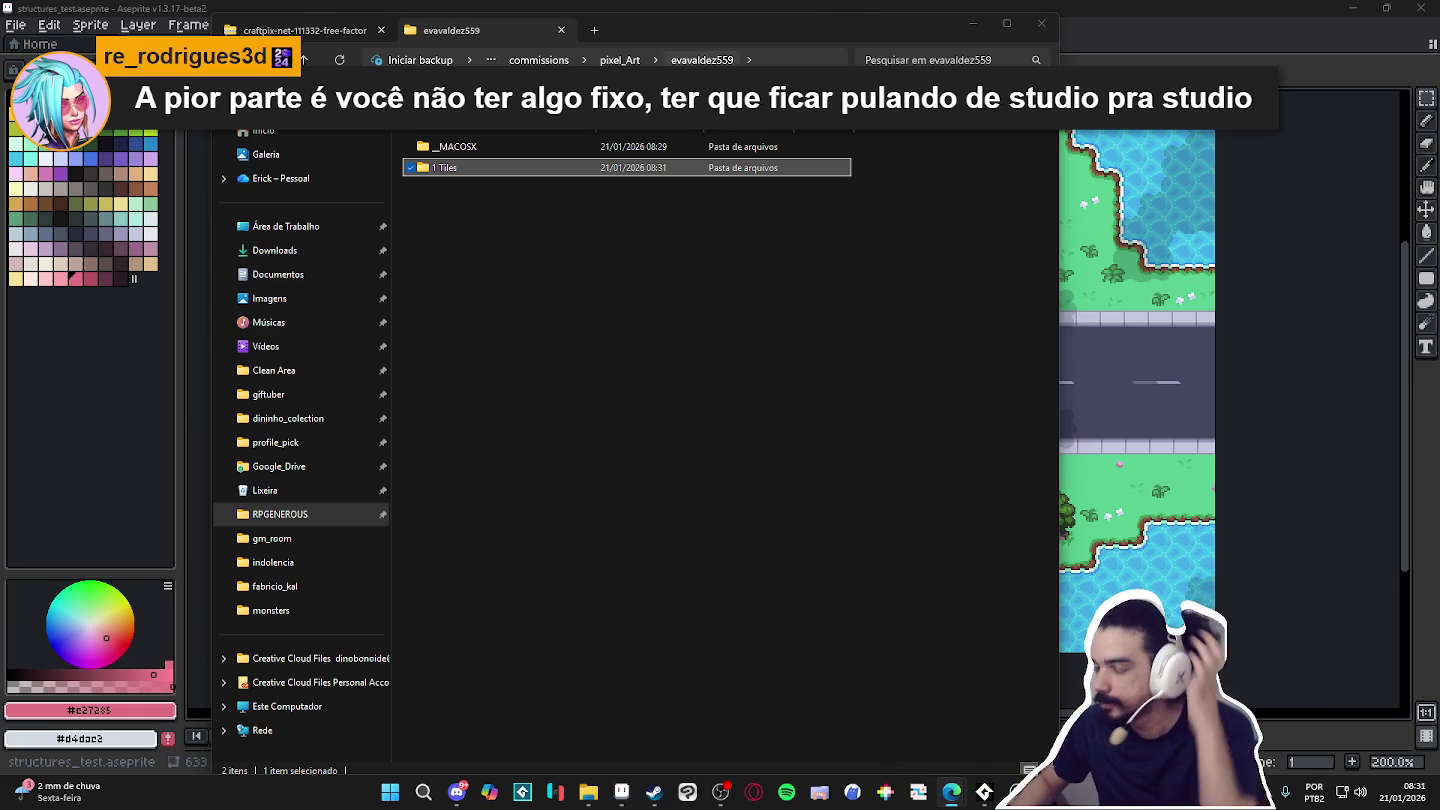
Open the 1 Tiles folder and load Tileset.png into Aseprite.
double_click(514, 172)
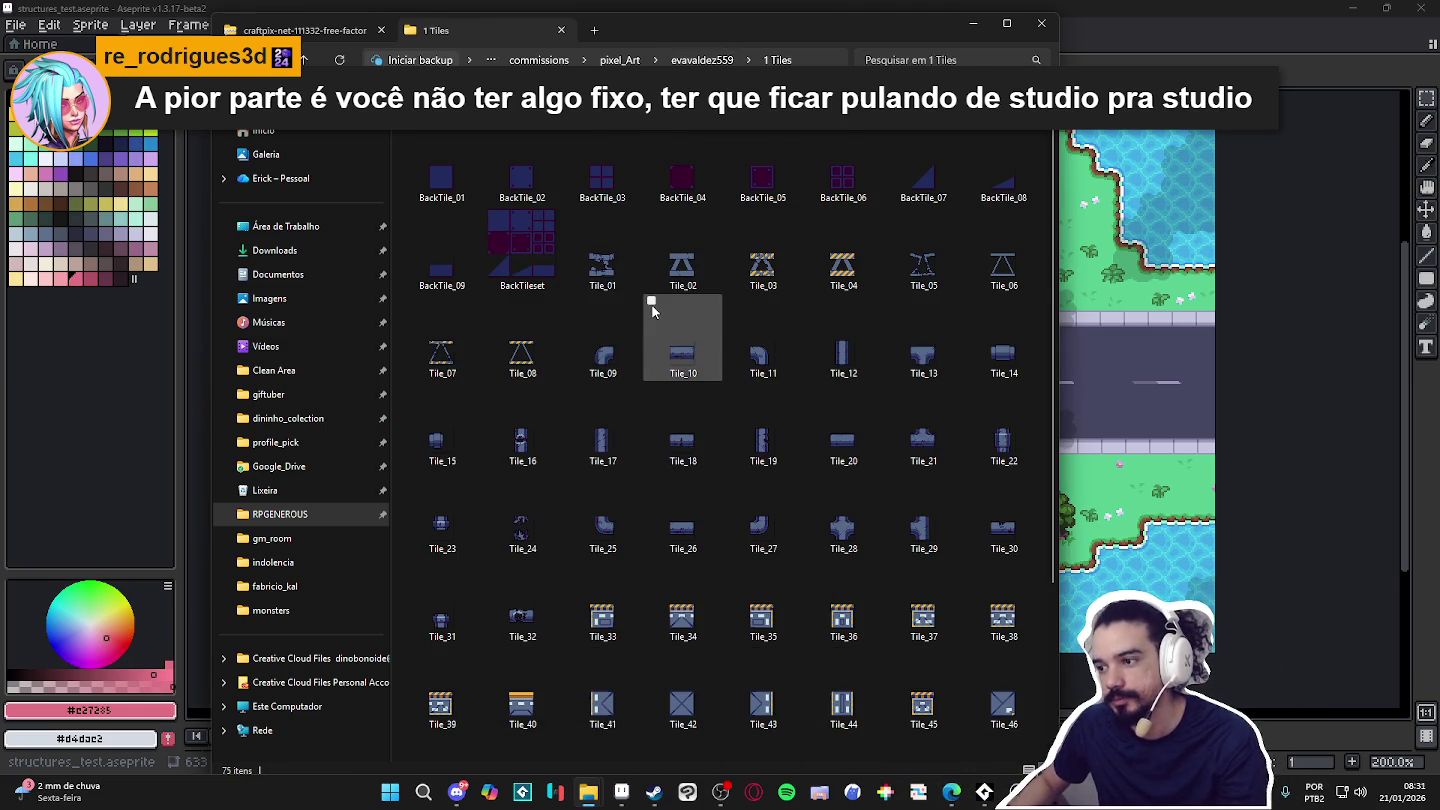
scroll(654, 311, down, 3)
mouse_move(602, 720)
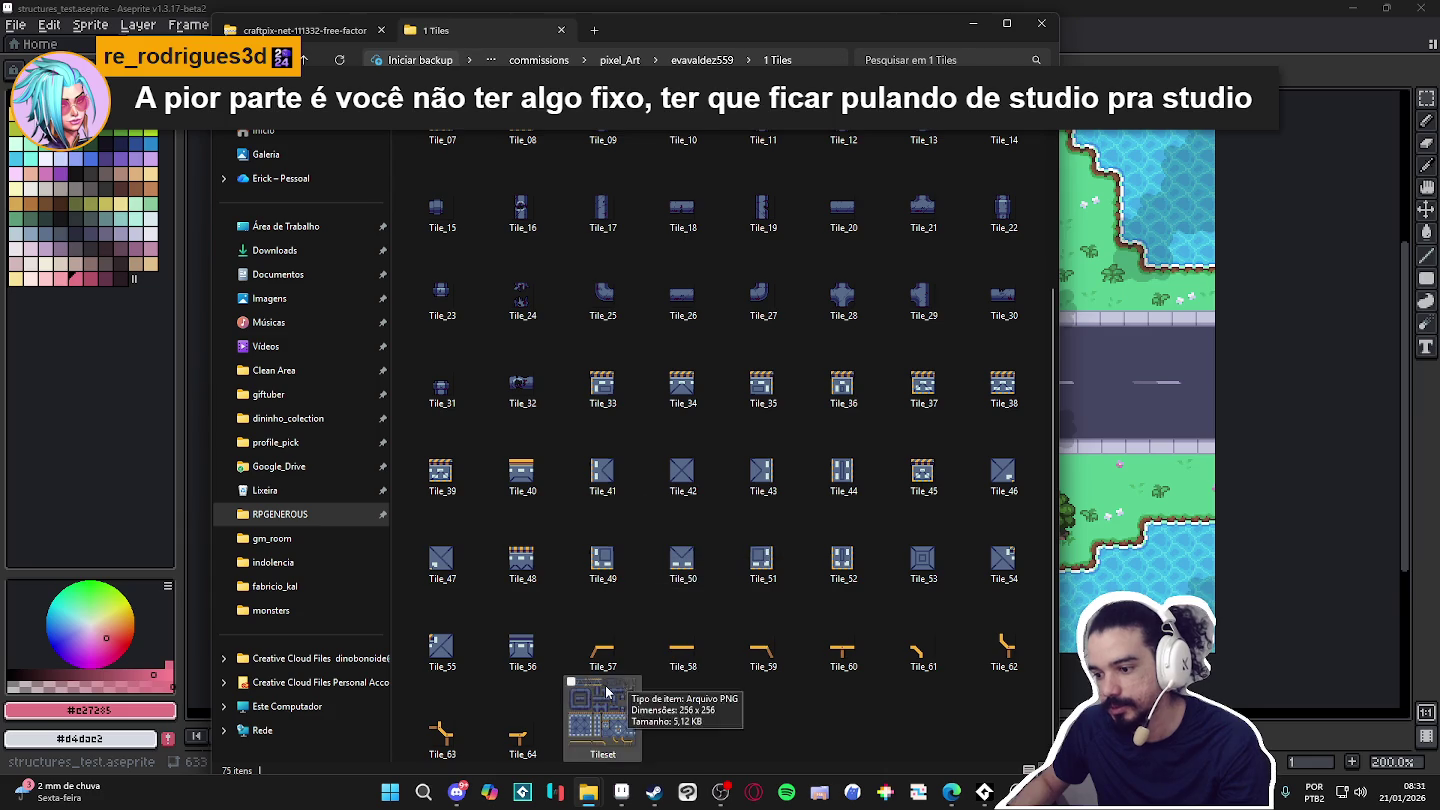
drag(602, 712, 1129, 14)
click(1095, 67)
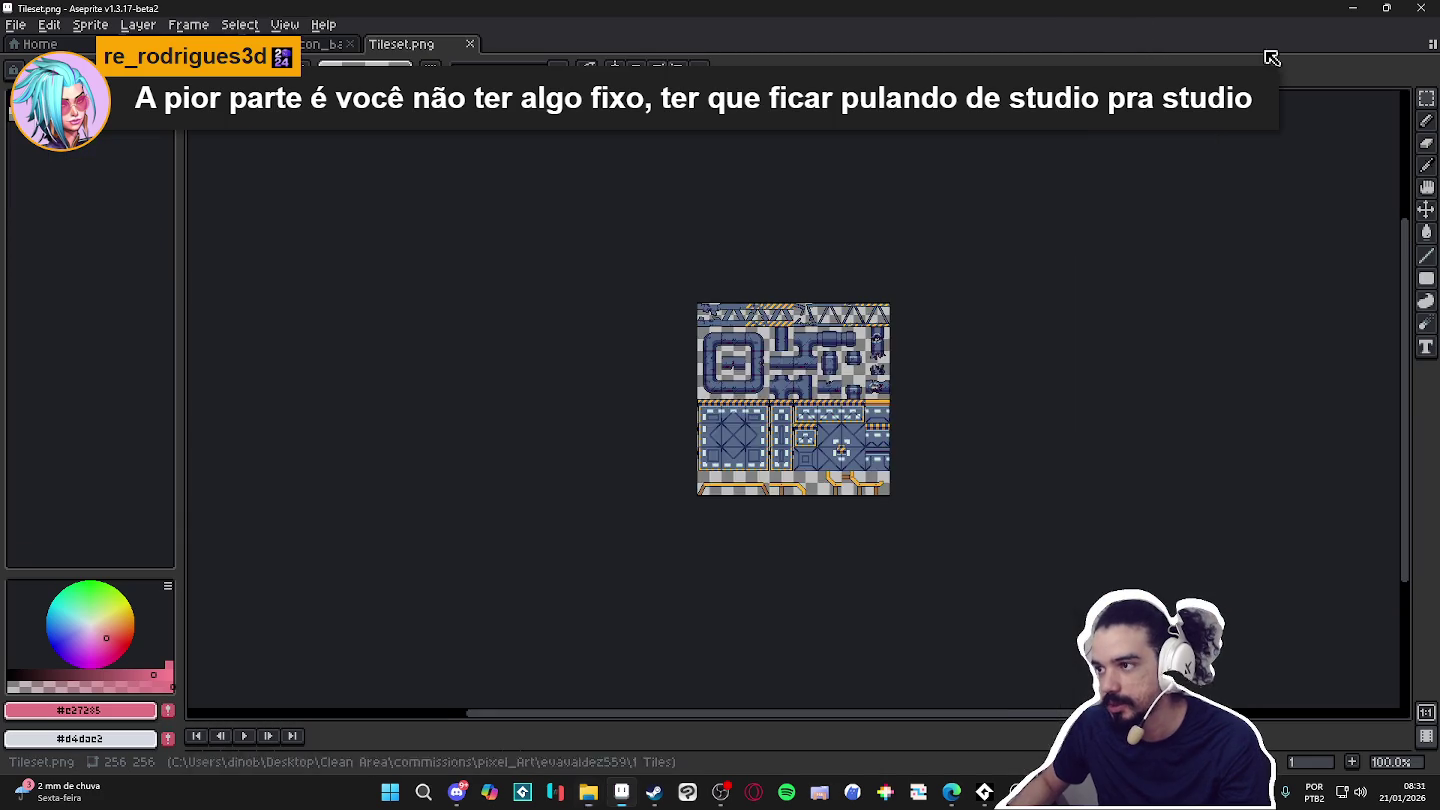
Show the grid over the Tileset image and check the other open sprites.
scroll(748, 257, up, 2)
scroll(748, 258, up, 1)
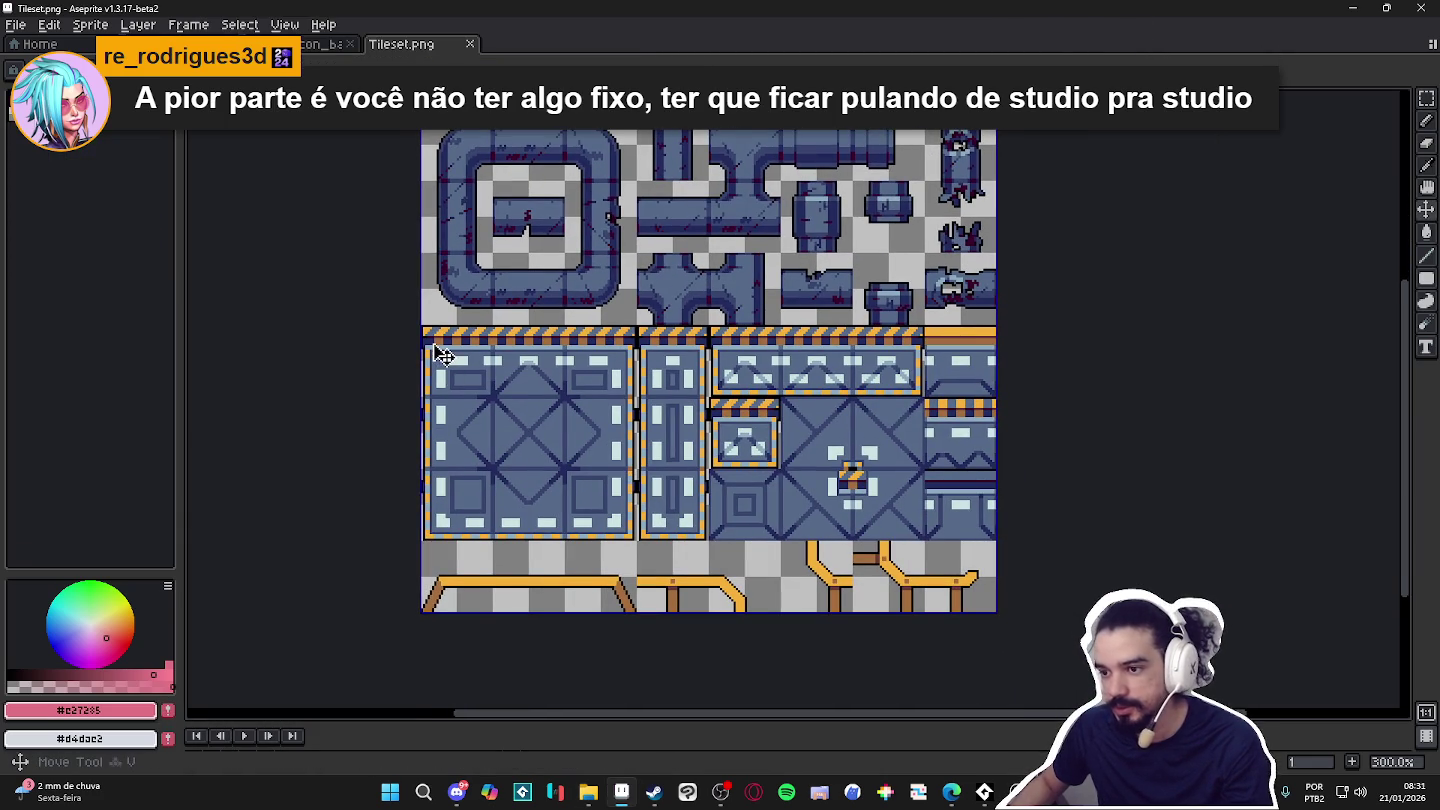
key(ctrl+apostrophe)
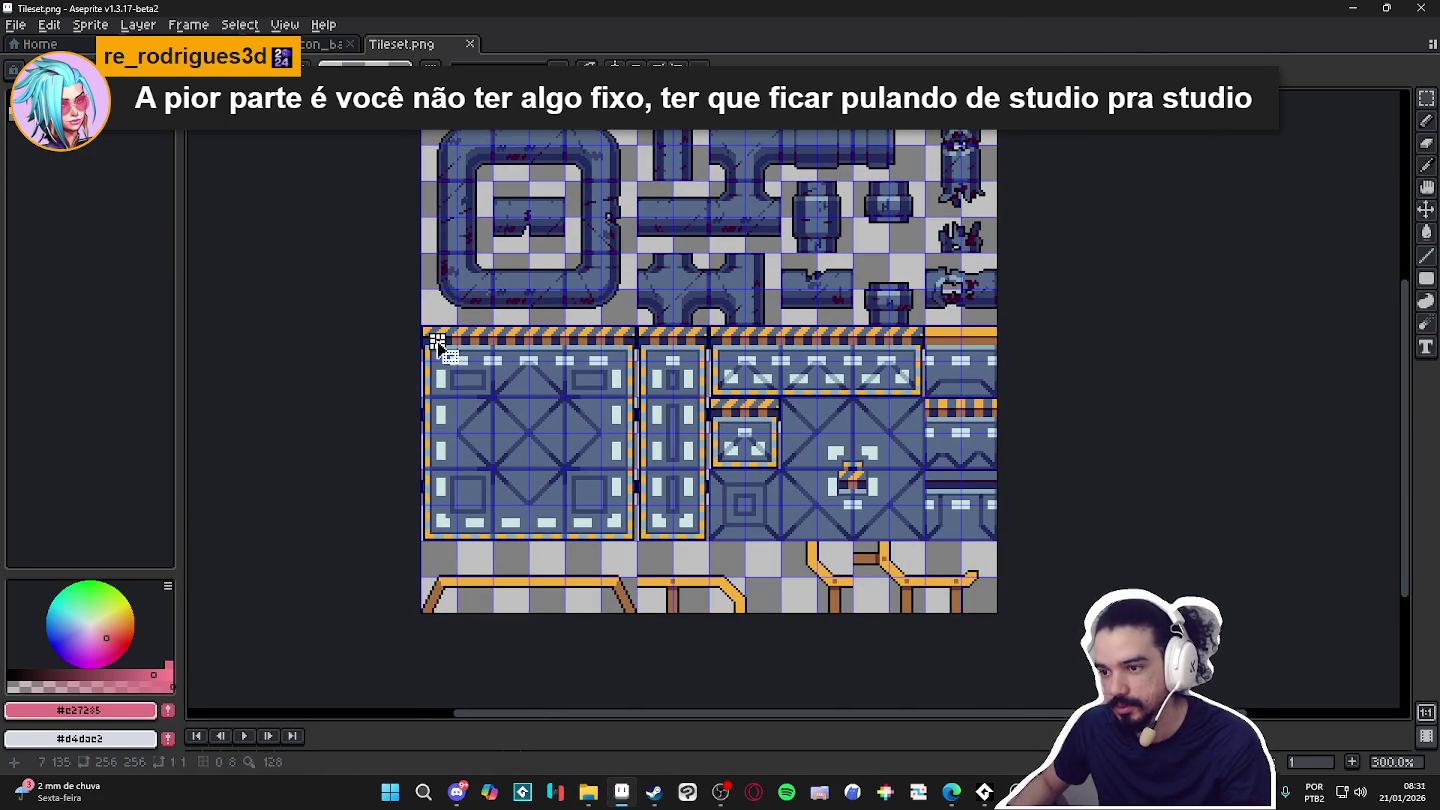
scroll(636, 316, down, 1)
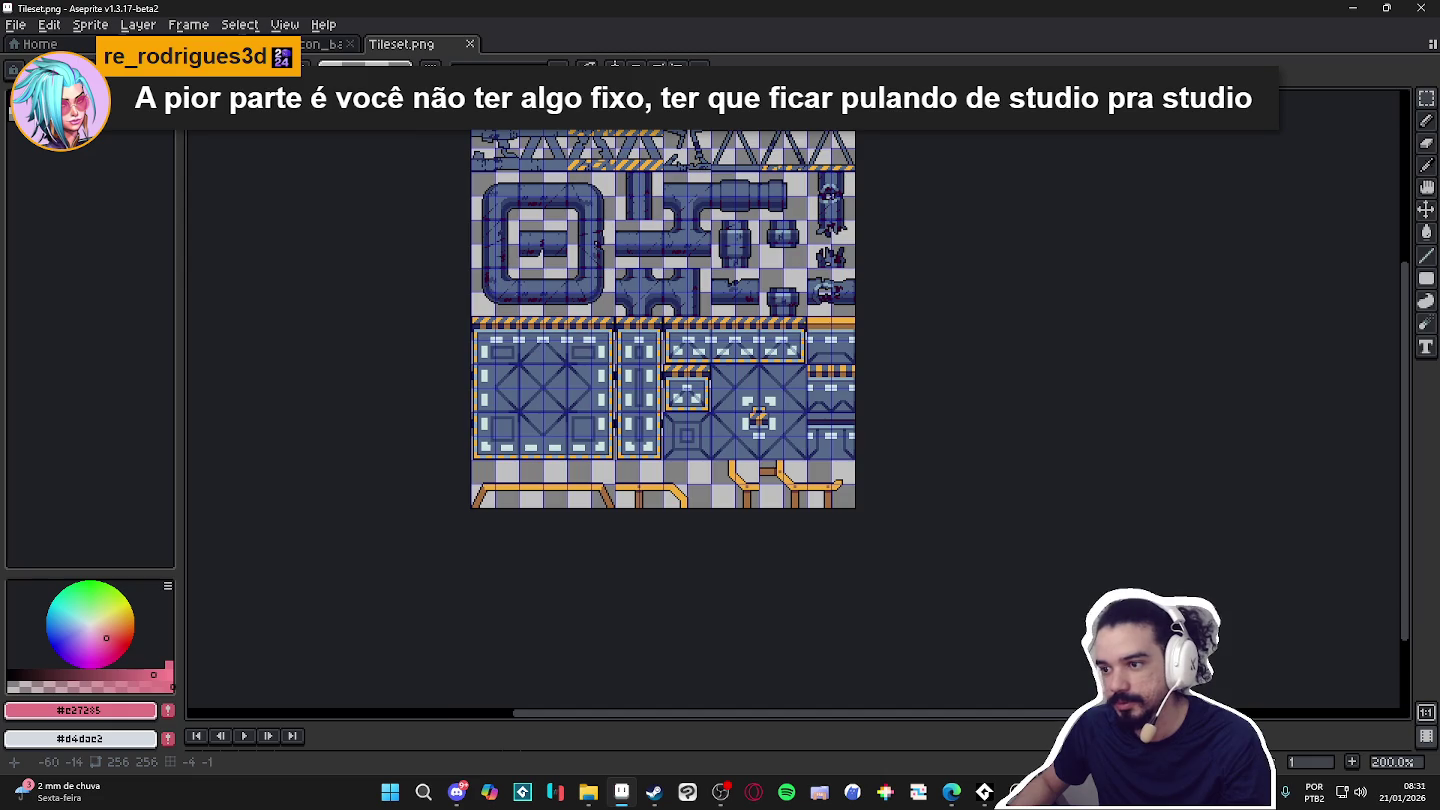
click(322, 44)
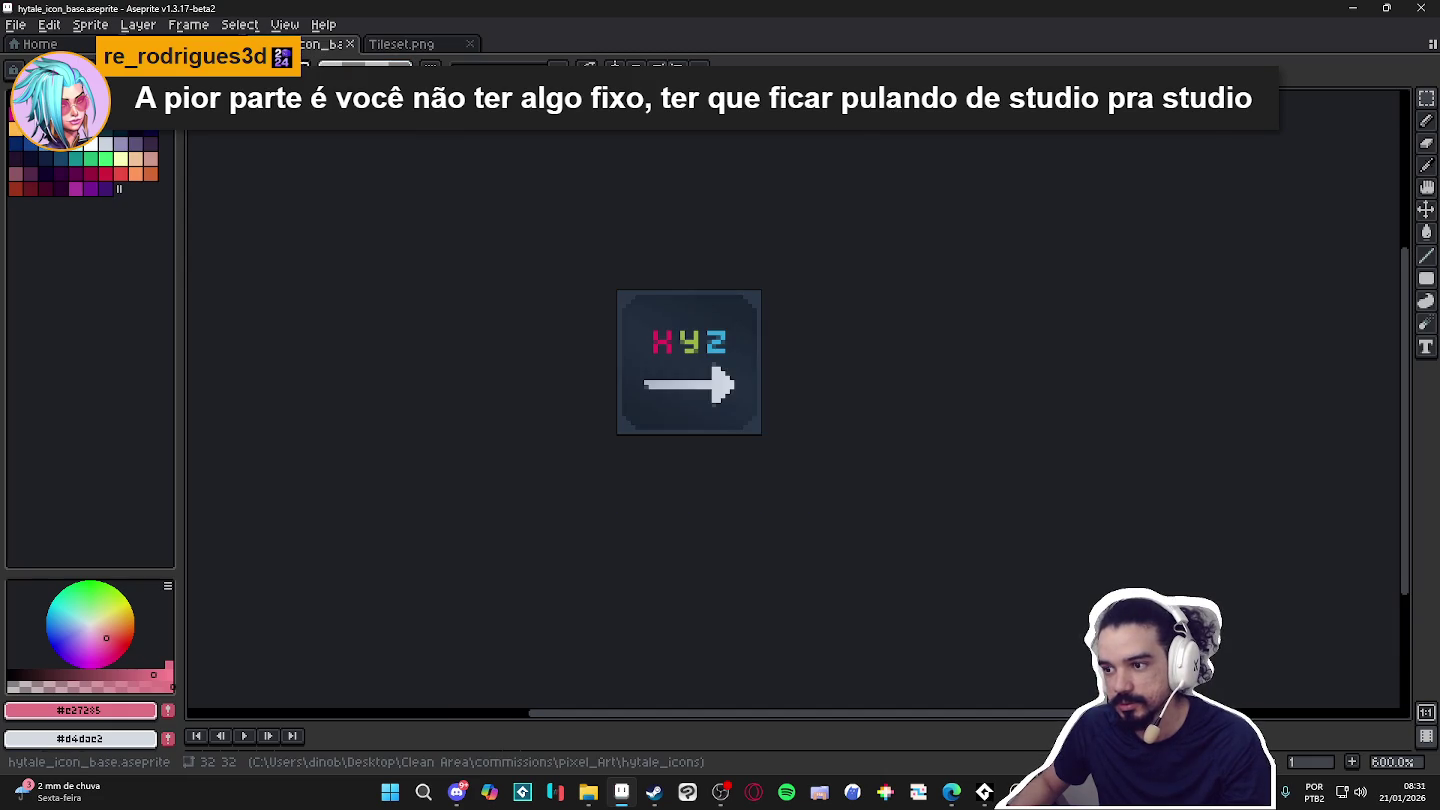
click(240, 44)
click(401, 44)
Paste the copied floor tile into a new sprite and enlarge the canvas rightward and upward.
click(14, 24)
click(30, 45)
click(674, 553)
key(ctrl+v)
scroll(691, 405, up, 2)
key(ctrl+alt+c)
drag(578, 414, 936, 416)
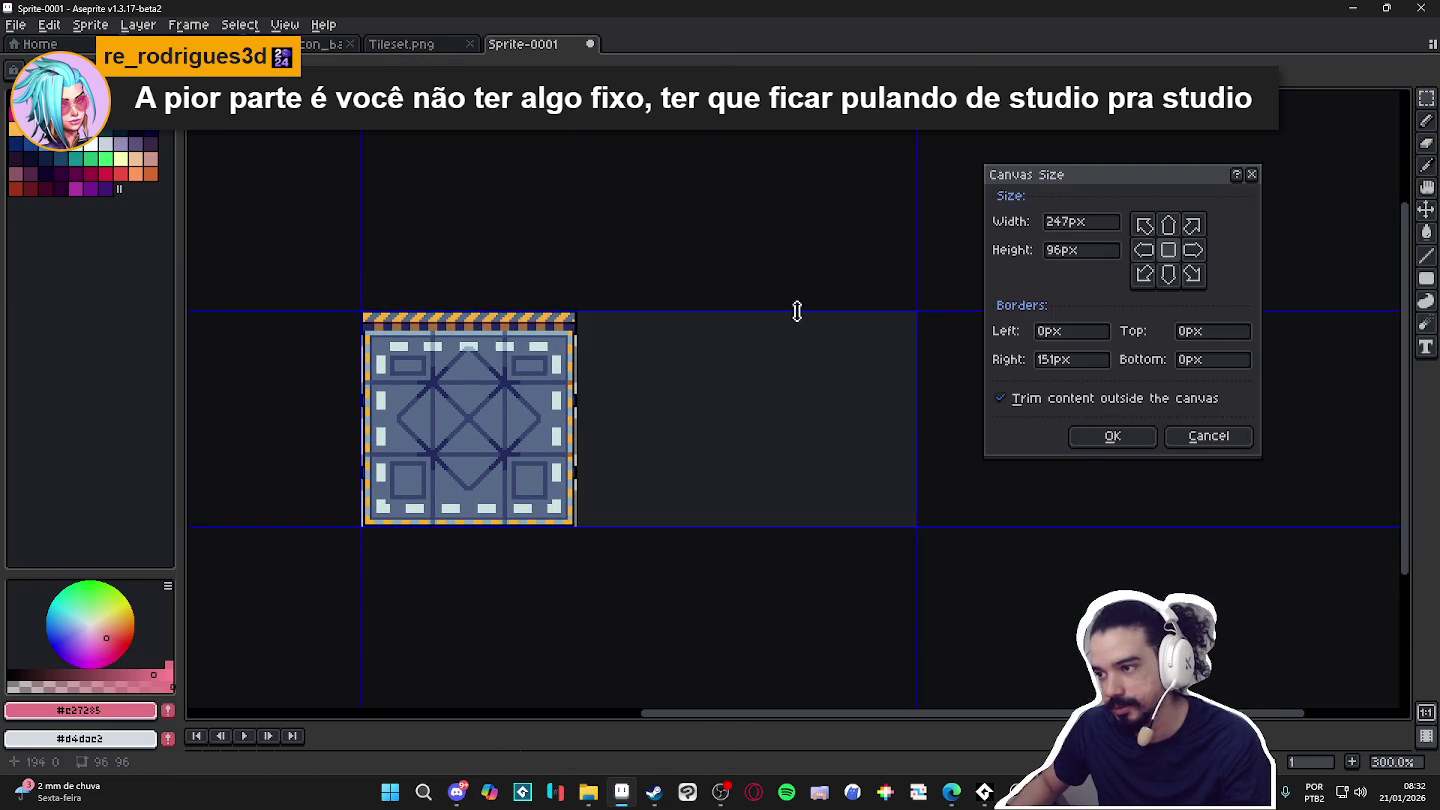
drag(797, 310, 796, 131)
click(1091, 439)
Duplicate the bottom-left floor tile and place the copy beside it.
scroll(635, 435, left, 5)
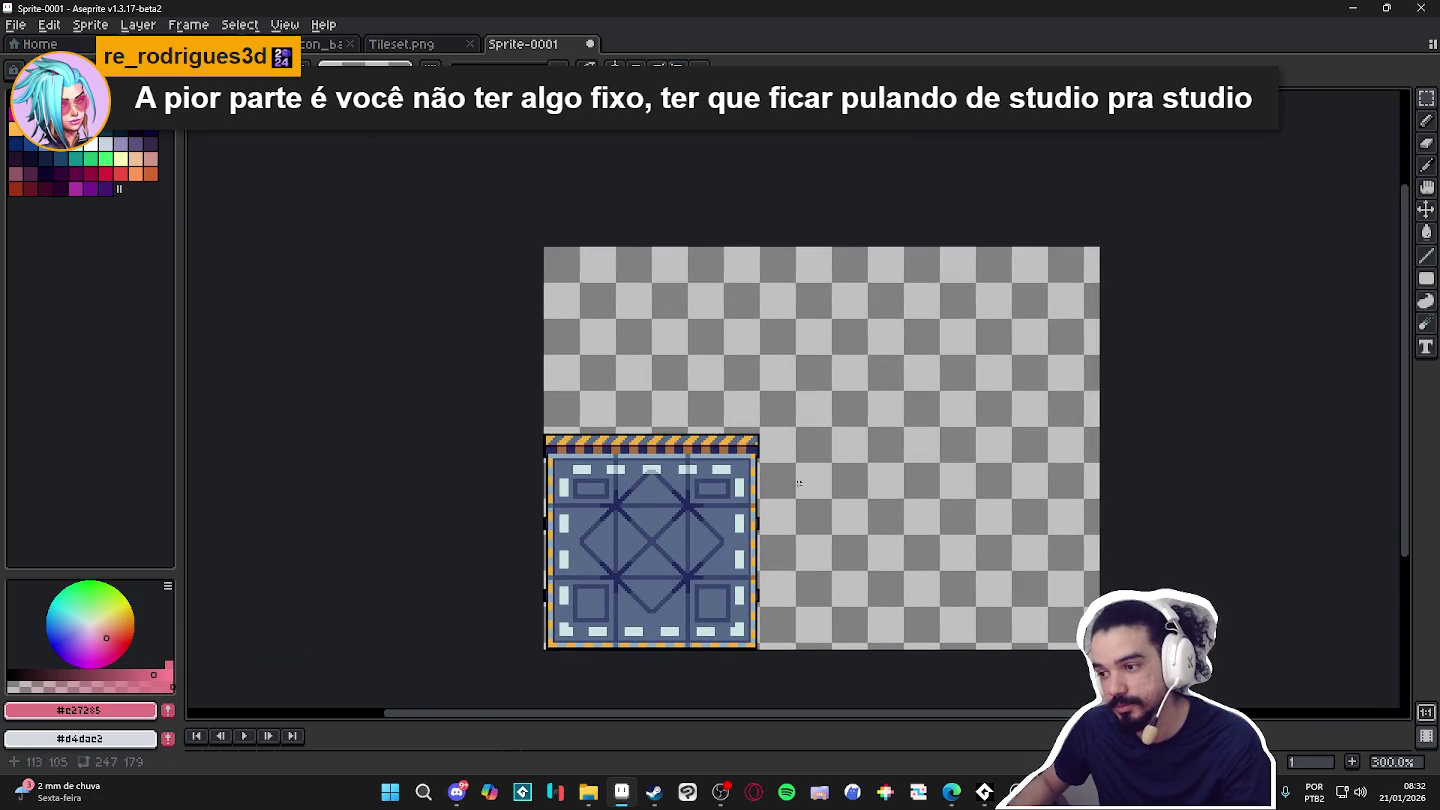
scroll(733, 473, up, 2)
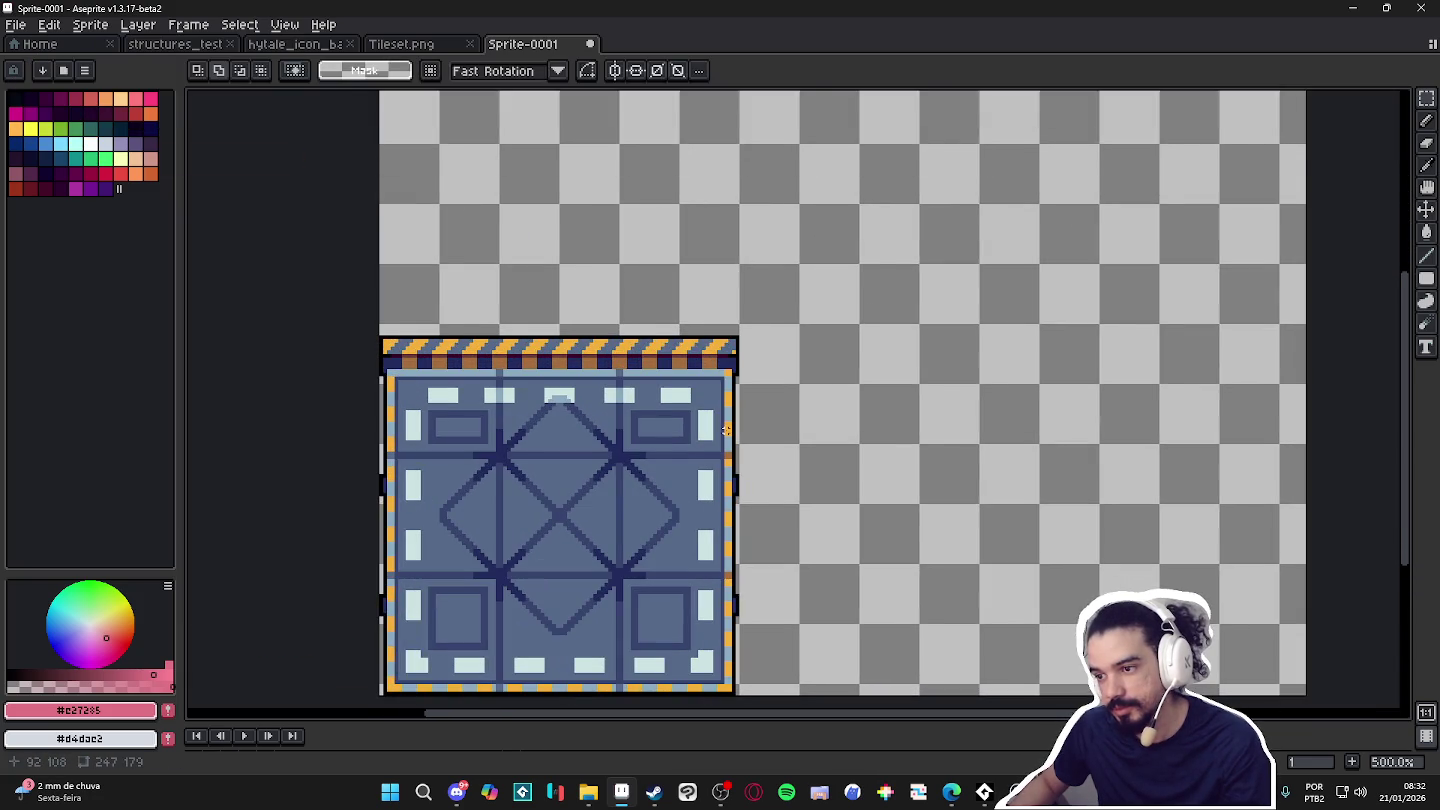
scroll(734, 472, down, 2)
key(v)
key(m)
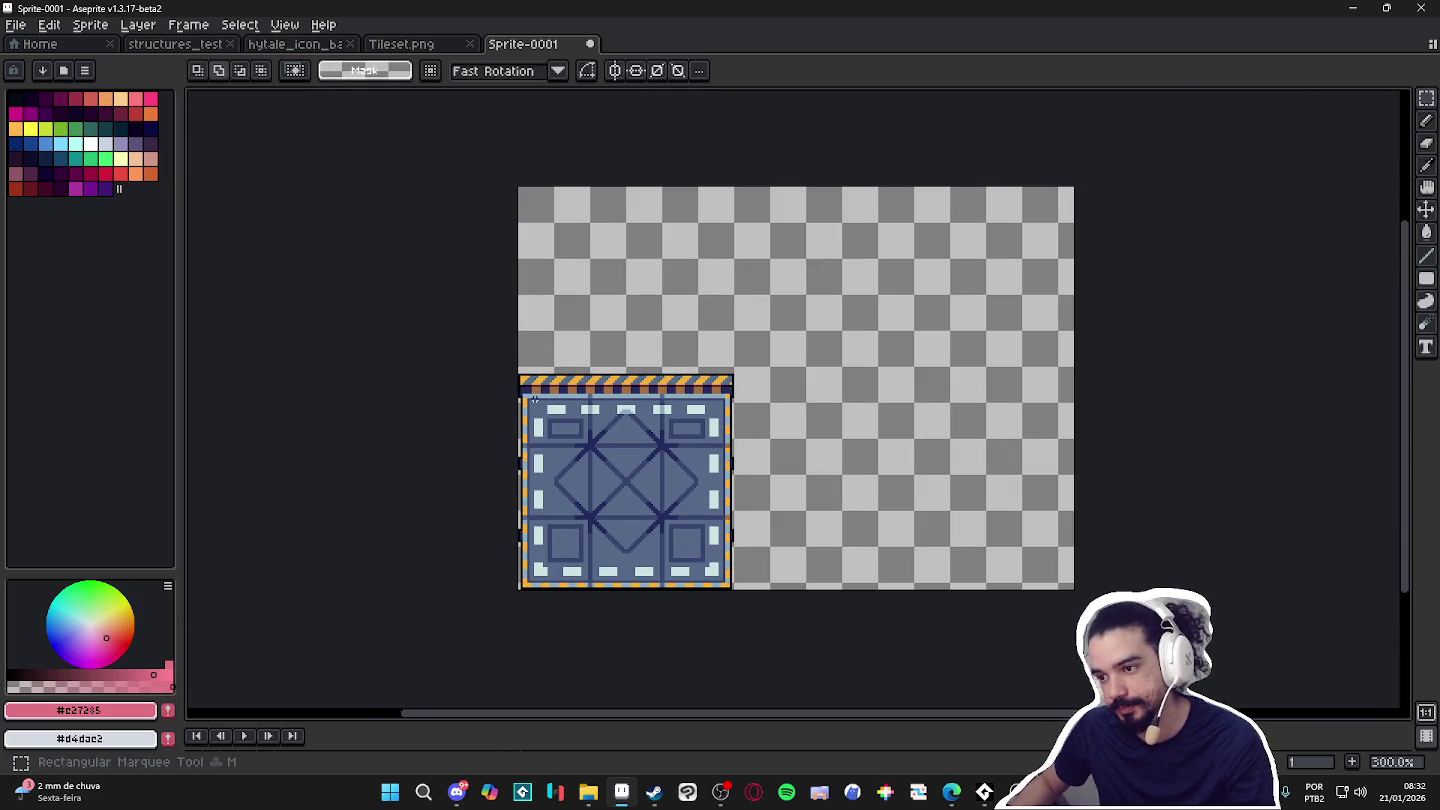
mouse_move(540, 390)
mouse_down()
mouse_move(700, 563)
mouse_move(915, 562)
mouse_up()
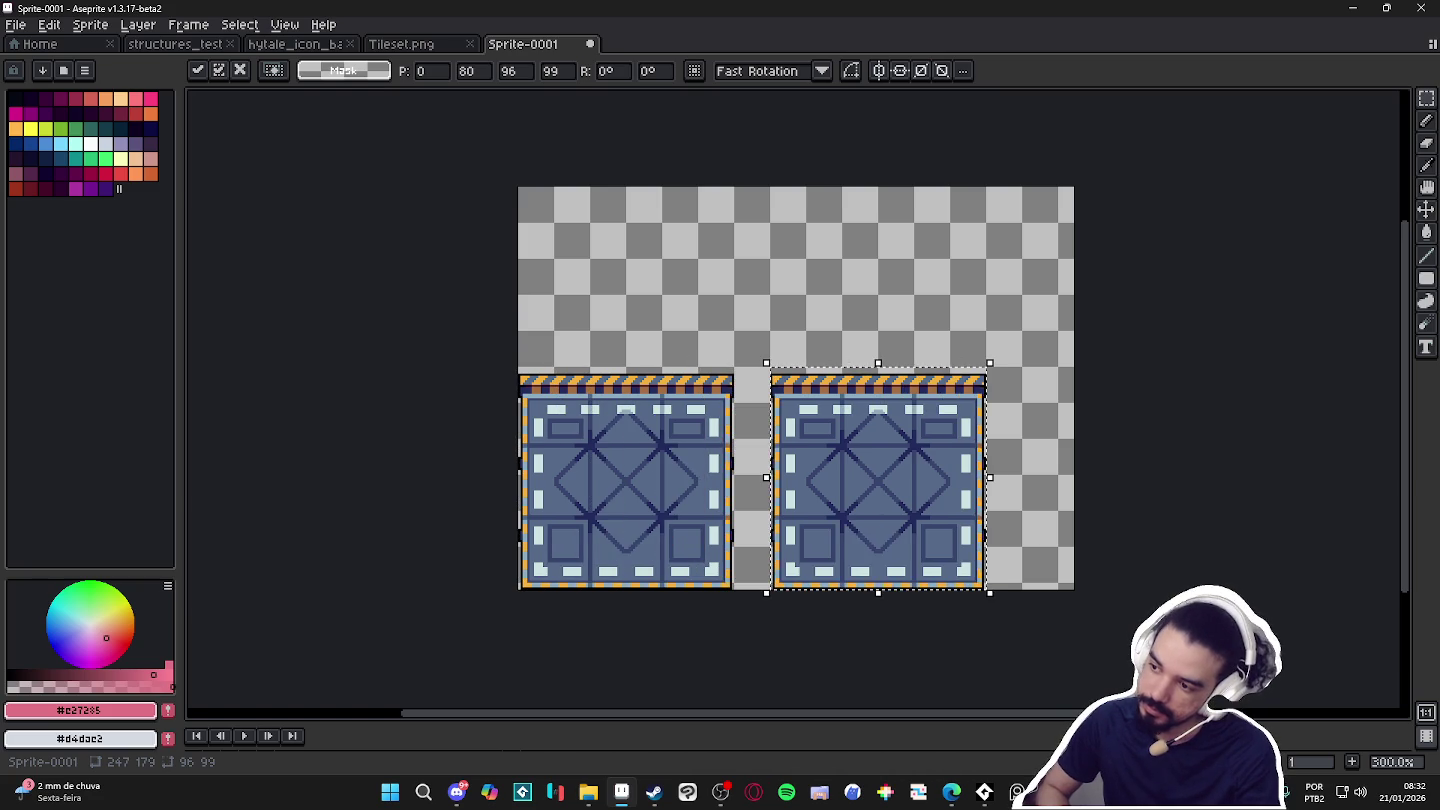
key(Return)
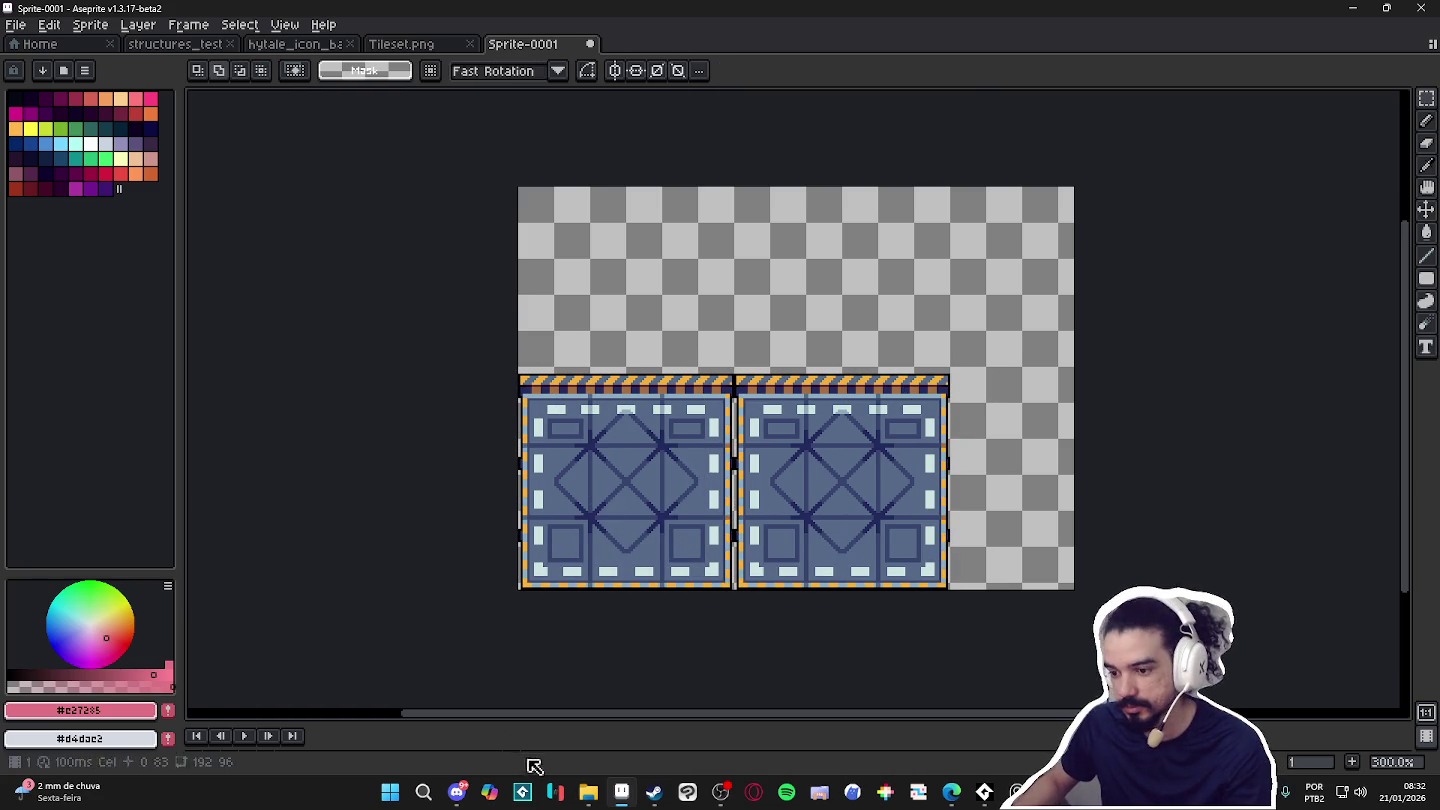
Toggle Layer 1's visibility to check the tiles, commit the placement, and deselect.
drag(537, 721, 573, 654)
drag(746, 534, 768, 497)
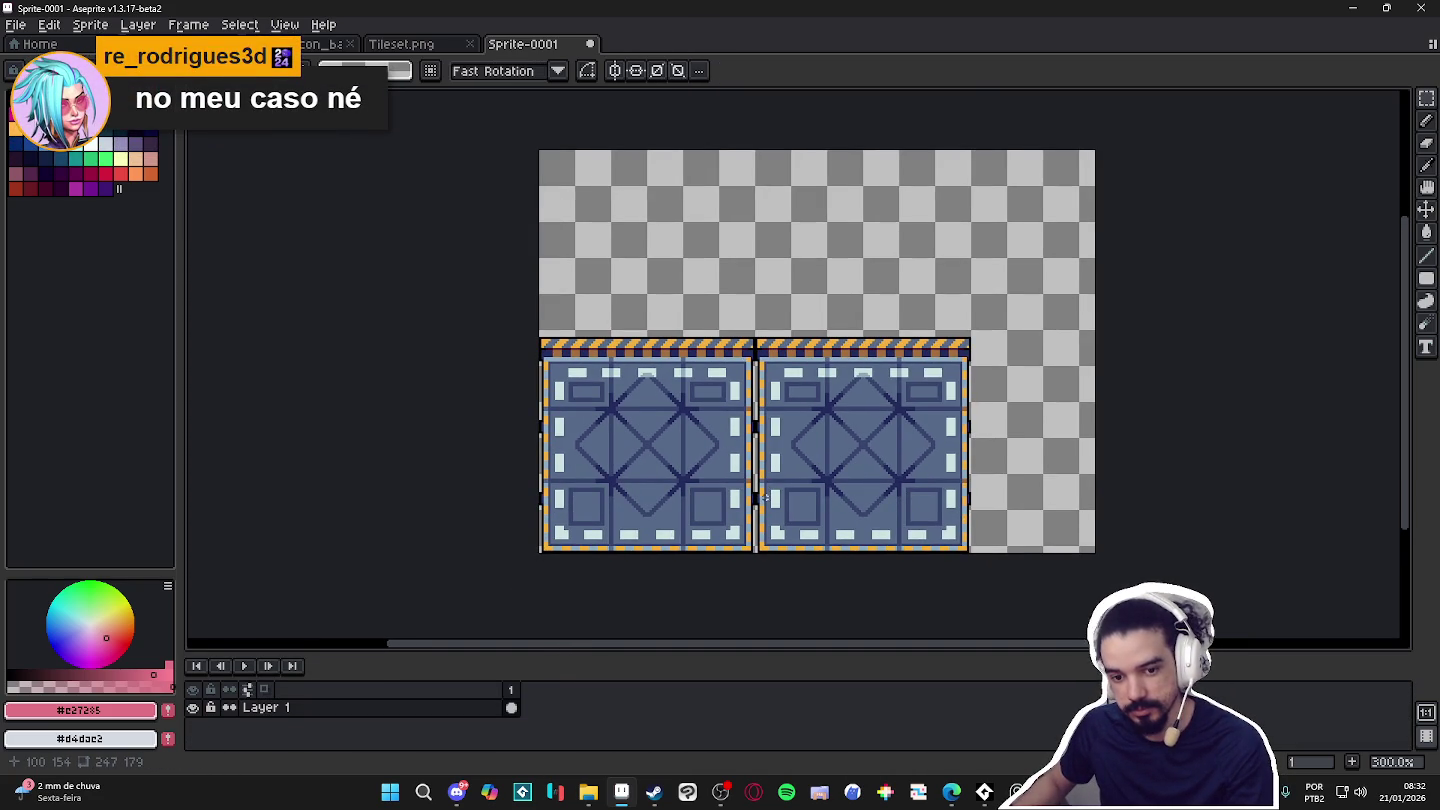
click(194, 708)
click(194, 708)
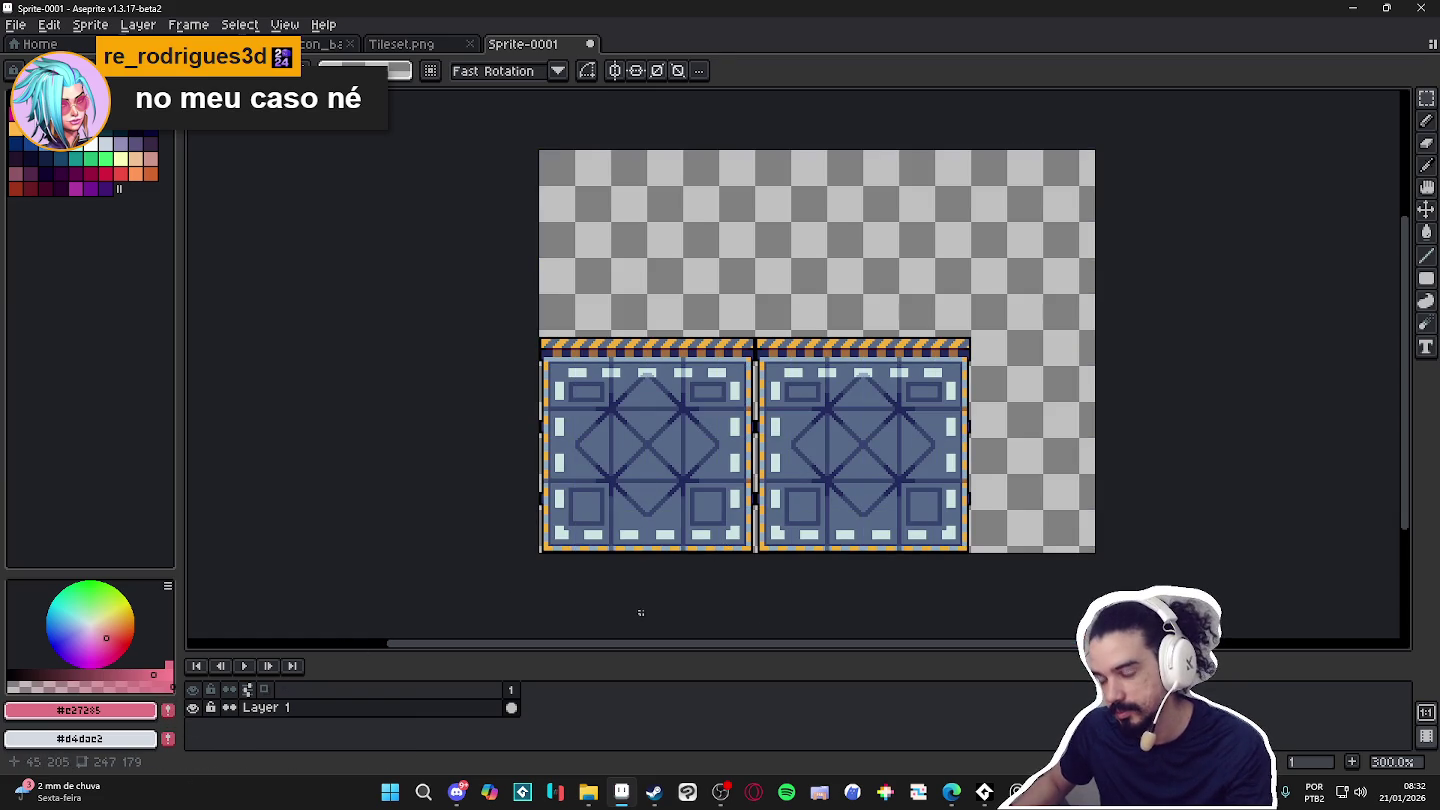
key(Return)
key(ctrl+d)
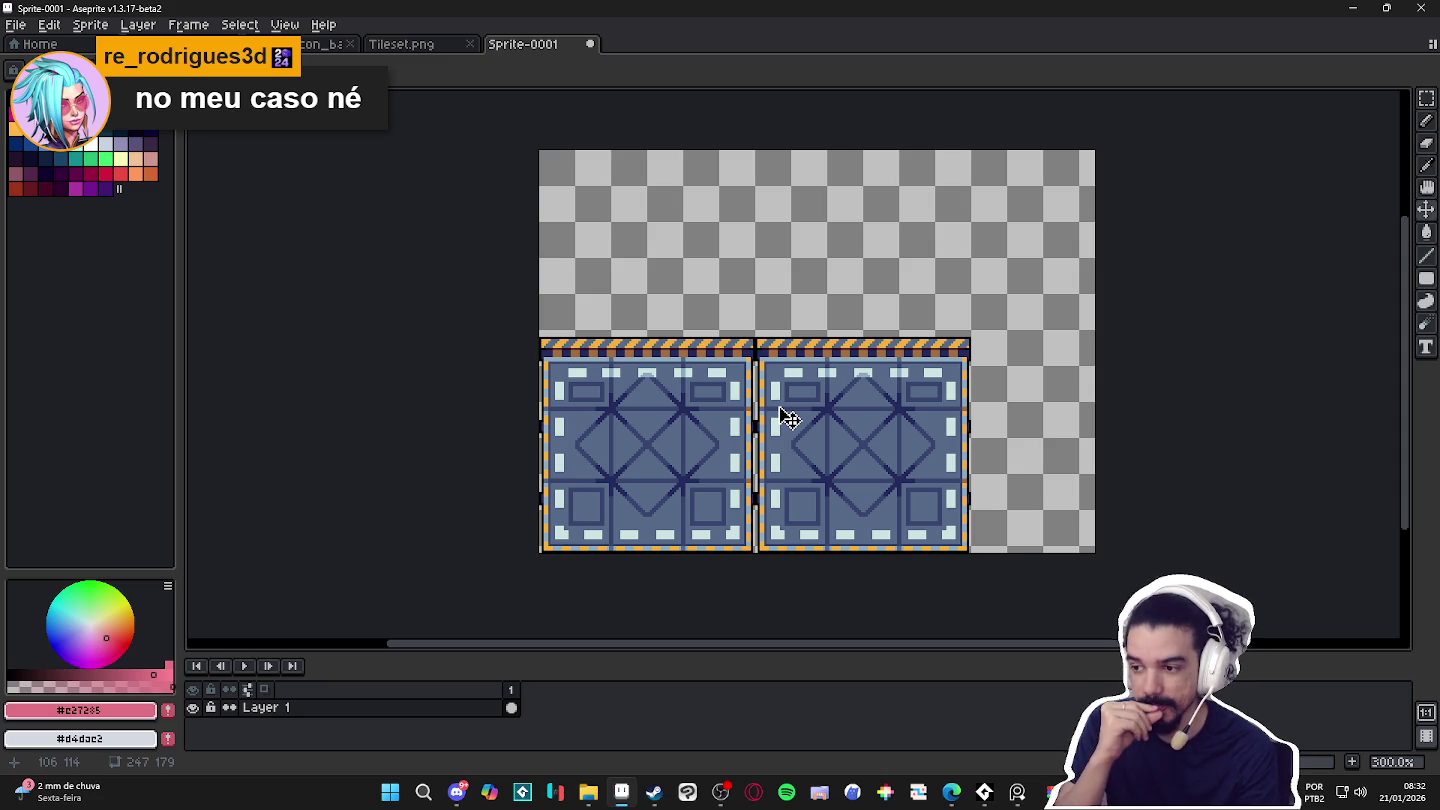
Paste a third floor tile to the right of the existing two.
key(m)
scroll(740, 400, up, 1)
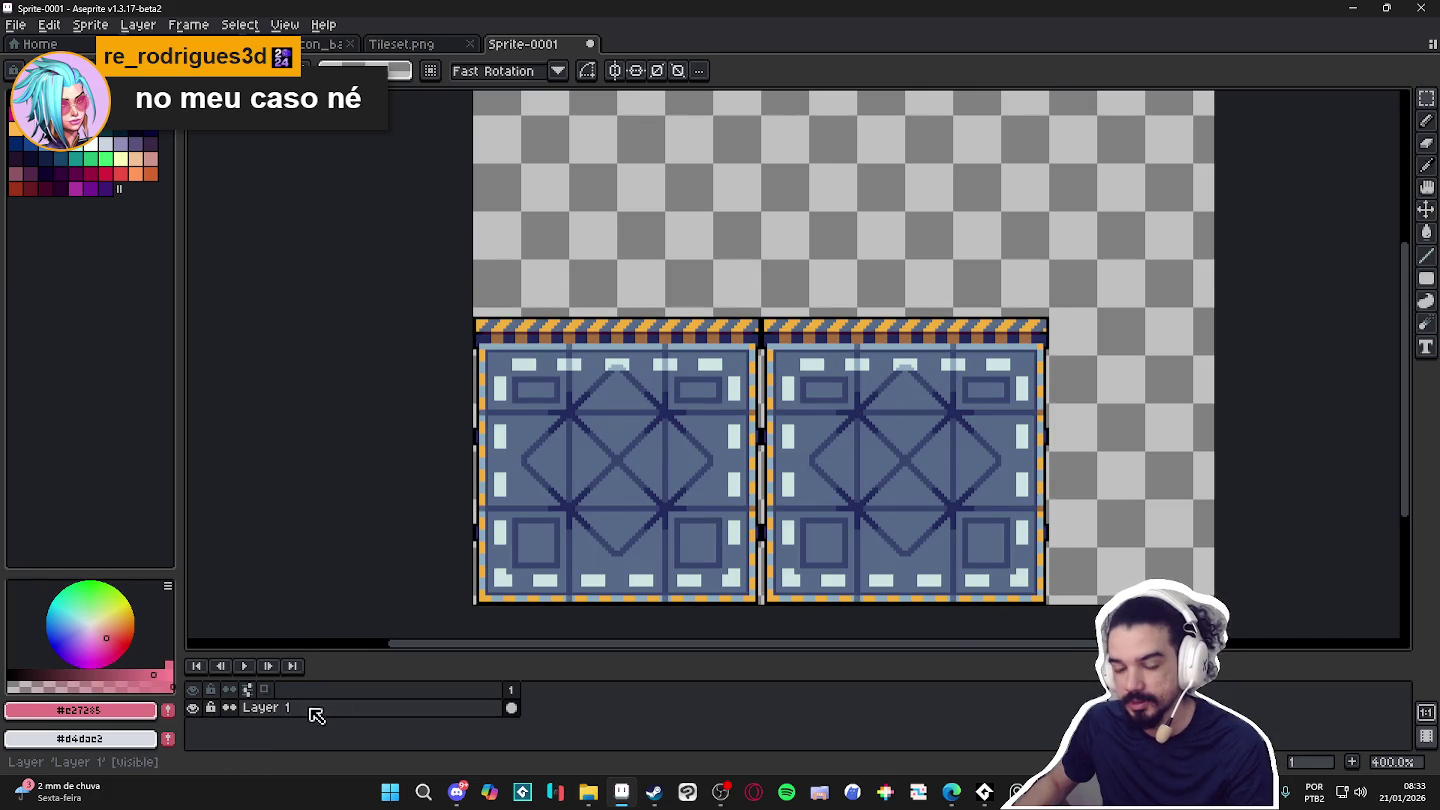
scroll(710, 446, down, 1)
key(ctrl+v)
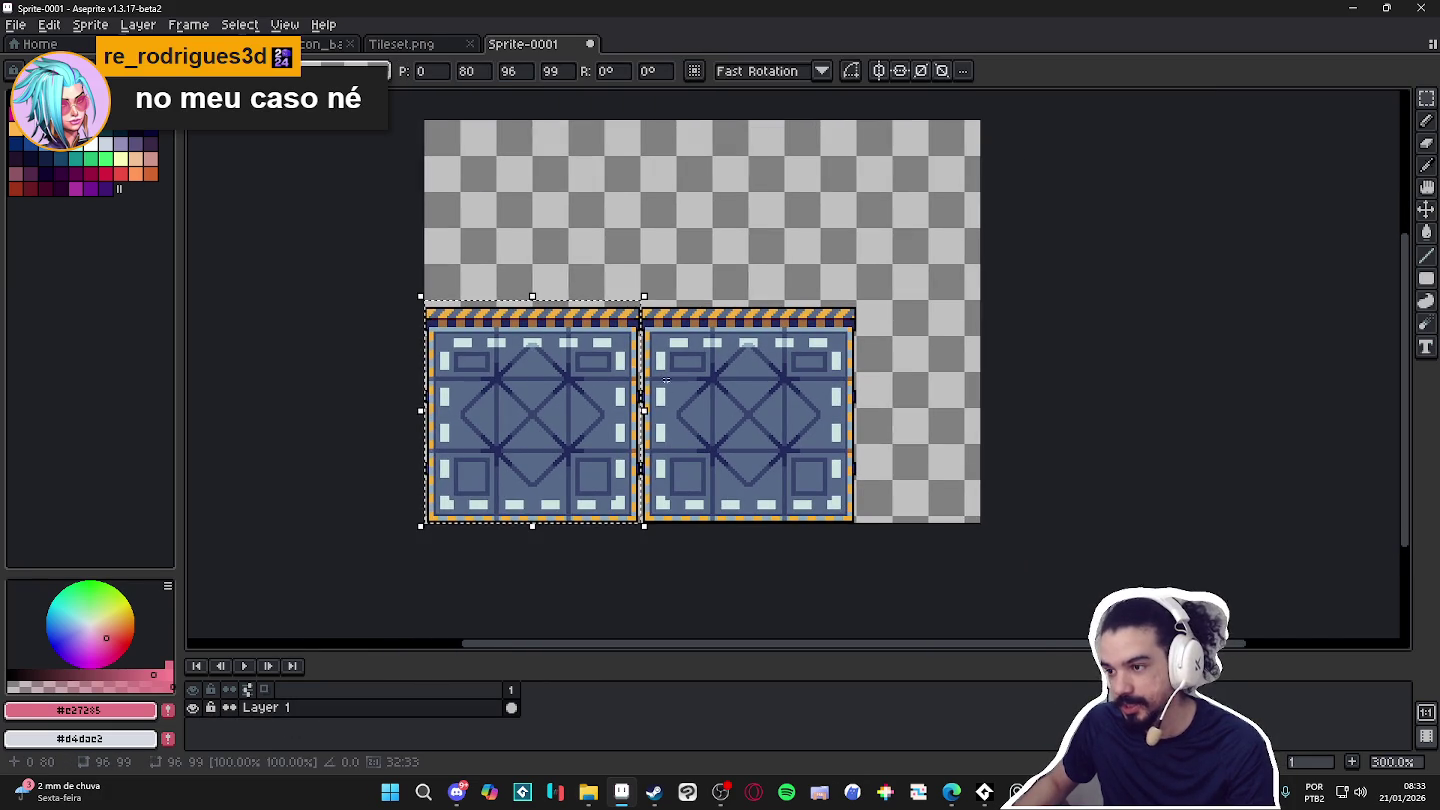
drag(530, 376, 973, 393)
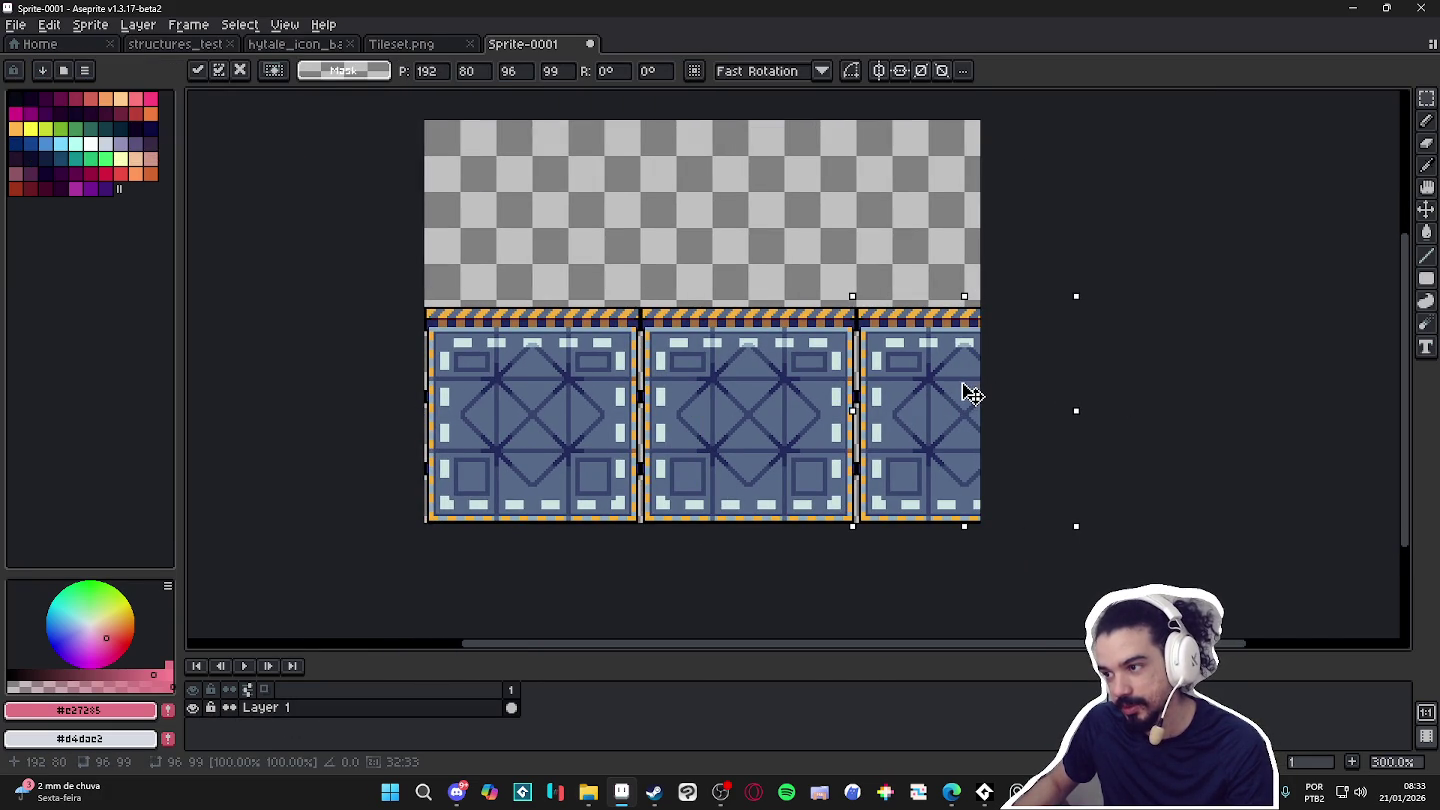
scroll(841, 340, up, 1)
key(Return)
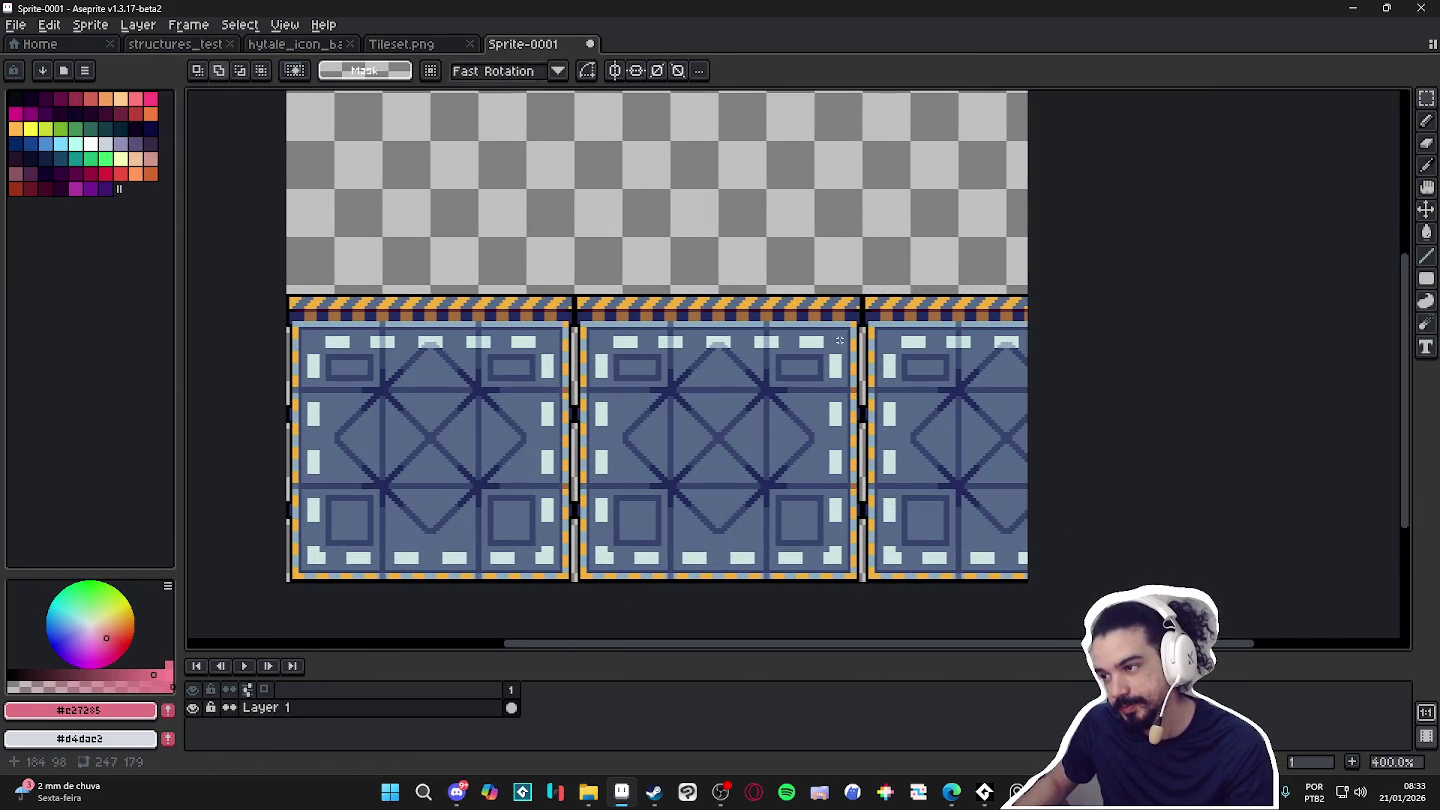
scroll(841, 337, down, 1)
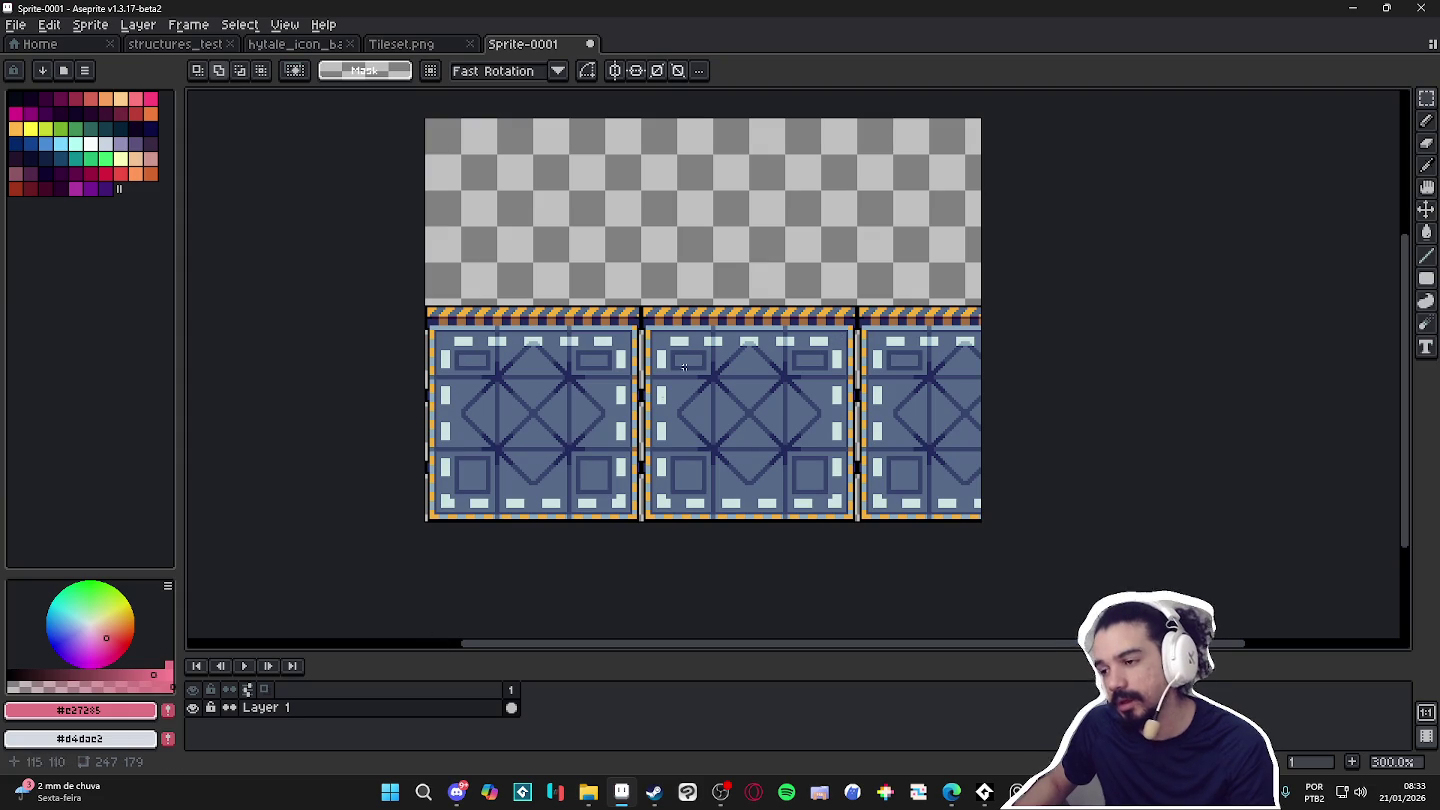
Shift the right-hand tiles left to close the gap between tiles.
drag(1017, 263, 643, 541)
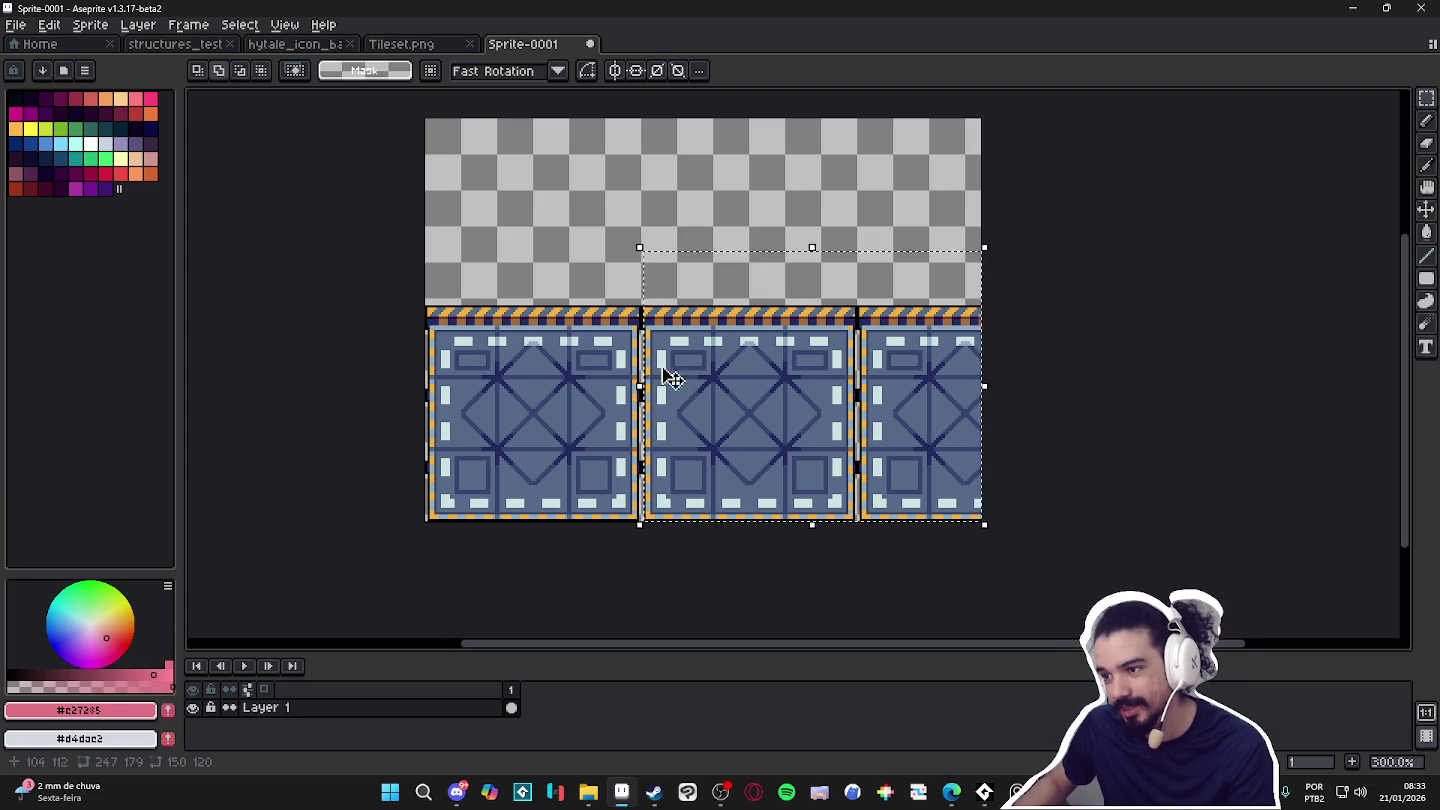
scroll(633, 315, up, 6)
scroll(621, 315, down, 3)
scroll(618, 360, down, 2)
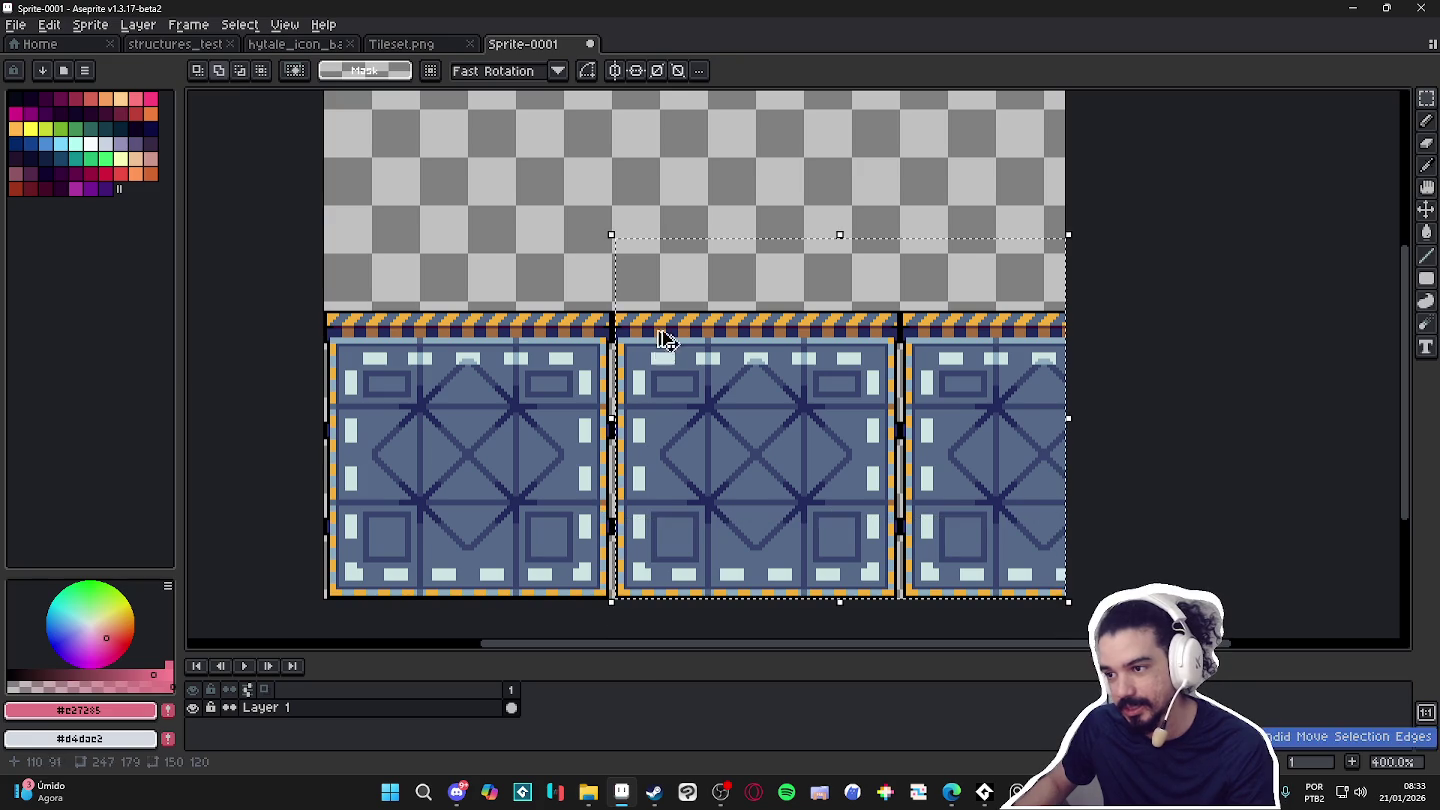
drag(1065, 175, 613, 599)
scroll(633, 379, up, 4)
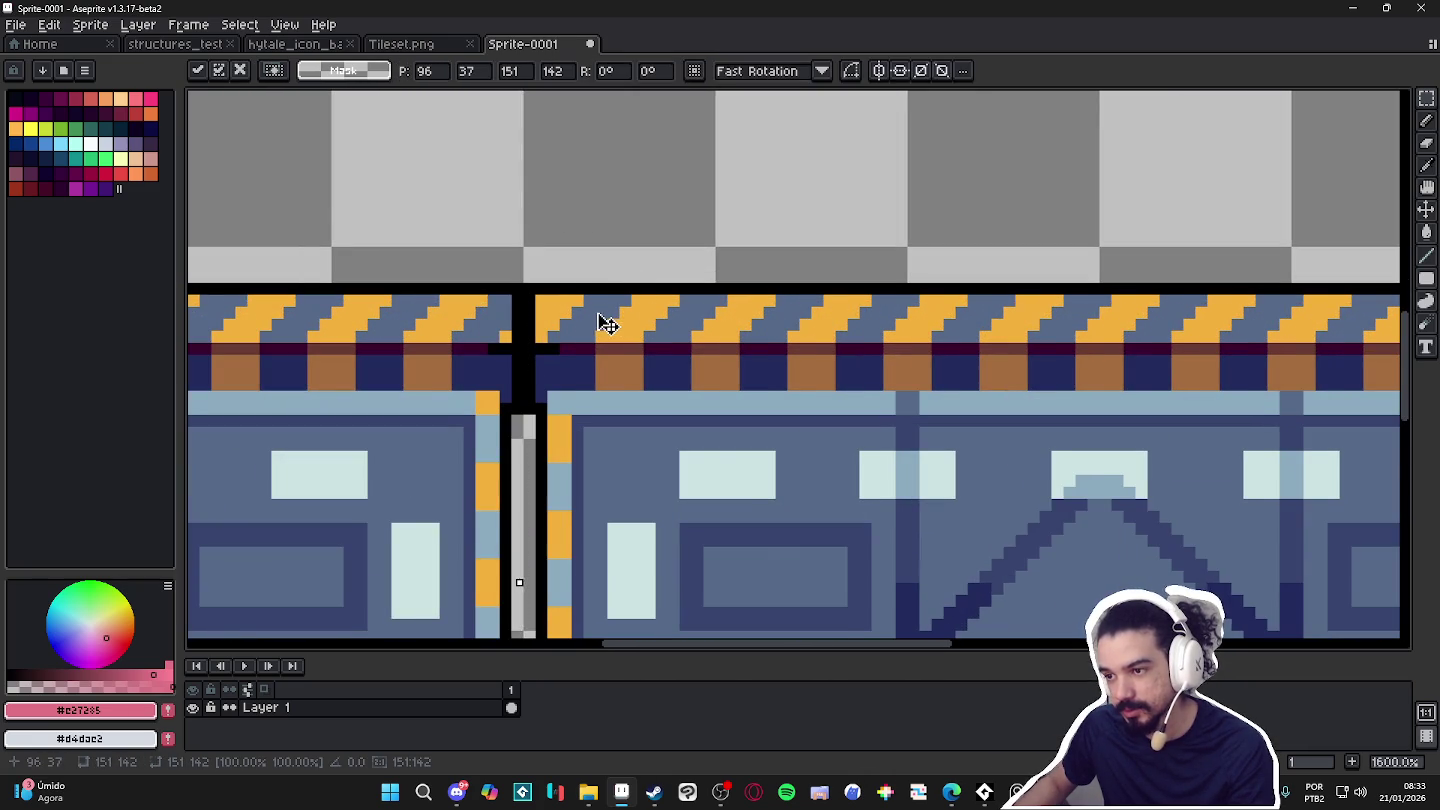
drag(604, 321, 595, 319)
Realign the rightmost floor tile with the rest of the row.
scroll(599, 323, down, 1)
scroll(600, 323, down, 3)
mouse_move(1027, 228)
mouse_down()
mouse_move(860, 619)
mouse_move(864, 602)
mouse_up()
scroll(875, 322, up, 2)
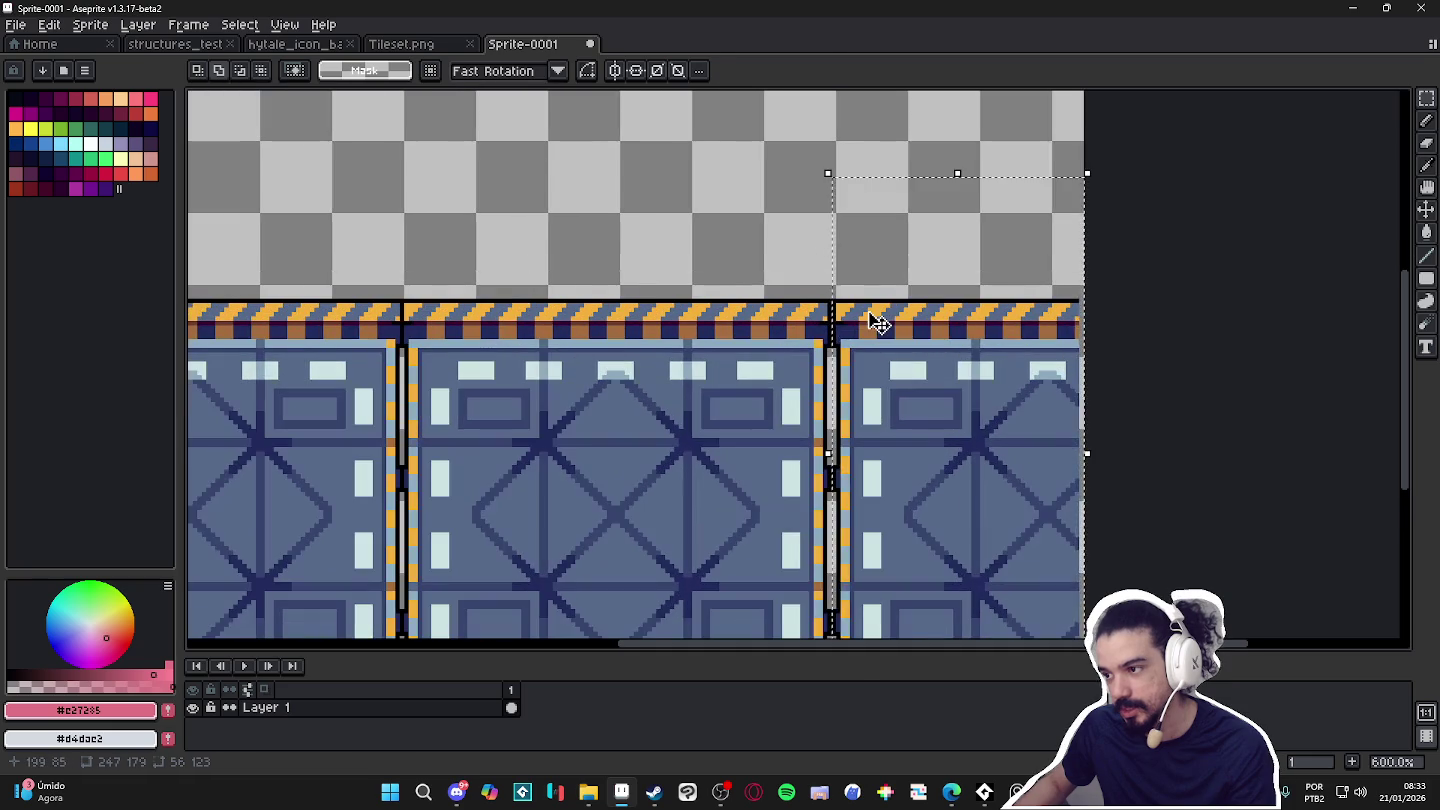
click(875, 322)
key(Return)
scroll(900, 318, down, 3)
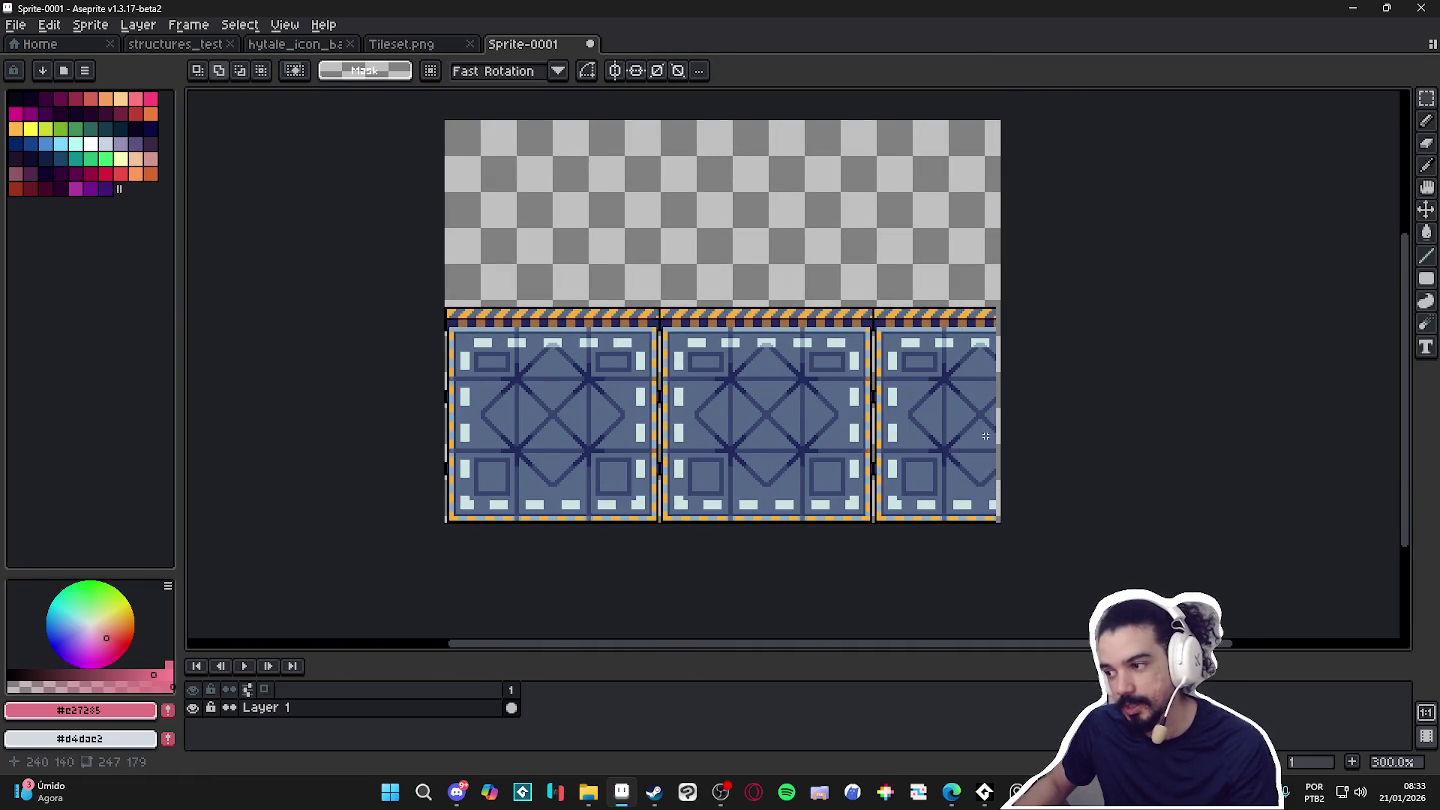
Trim 2 px off the canvas's right side, making it 245 px wide.
key(ctrl+alt+c)
drag(1015, 520, 1013, 522)
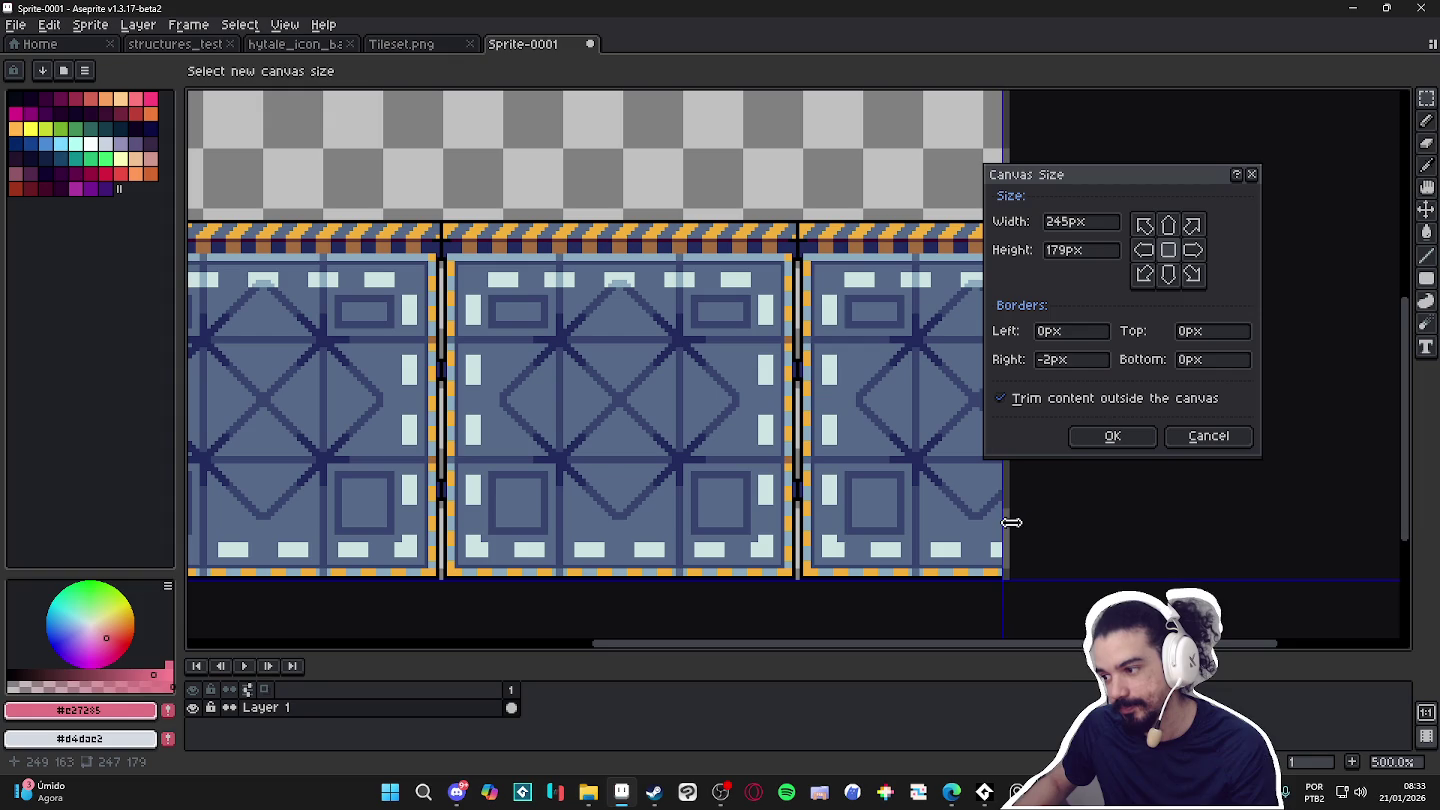
click(1109, 445)
scroll(567, 424, down, 2)
scroll(567, 424, down, 1)
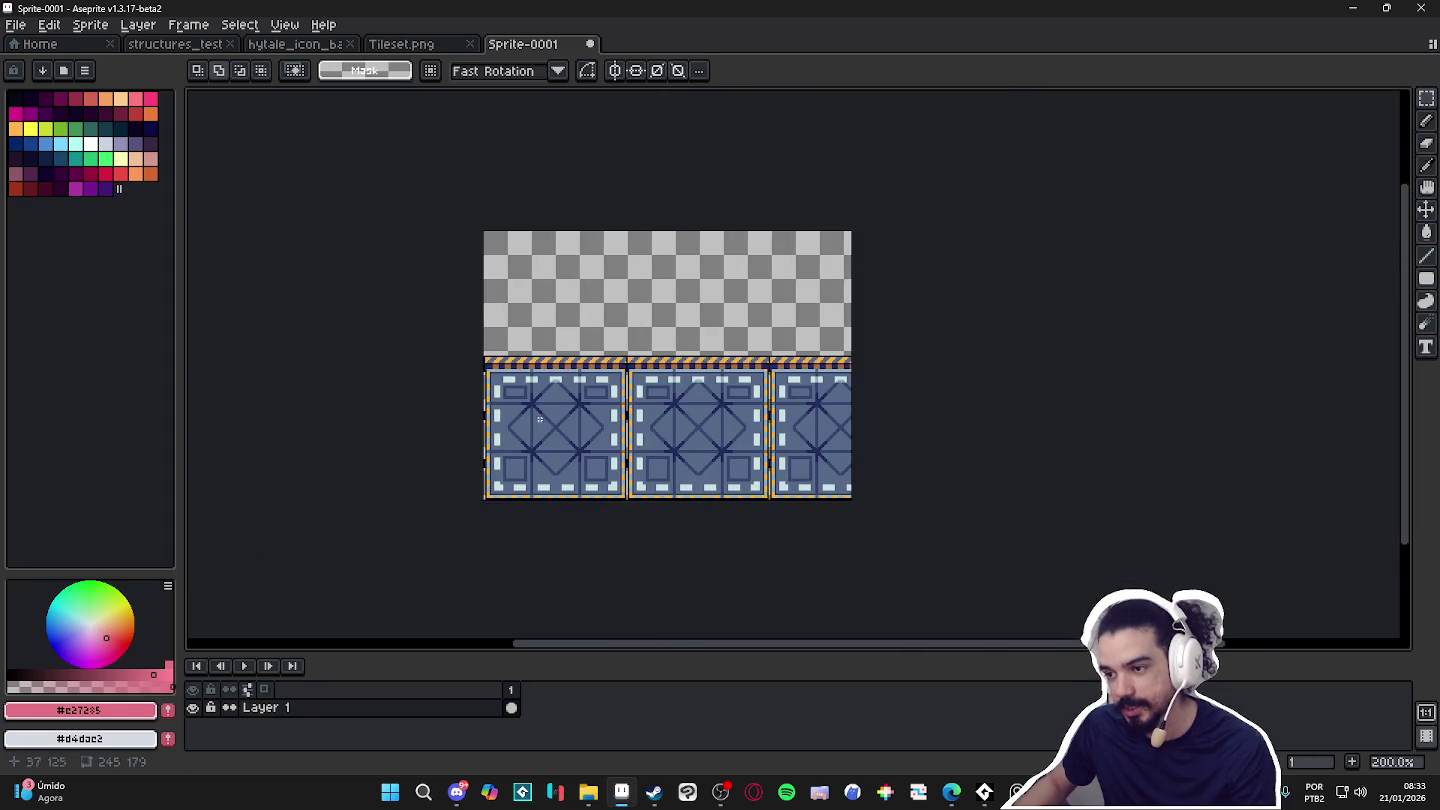
scroll(484, 404, up, 2)
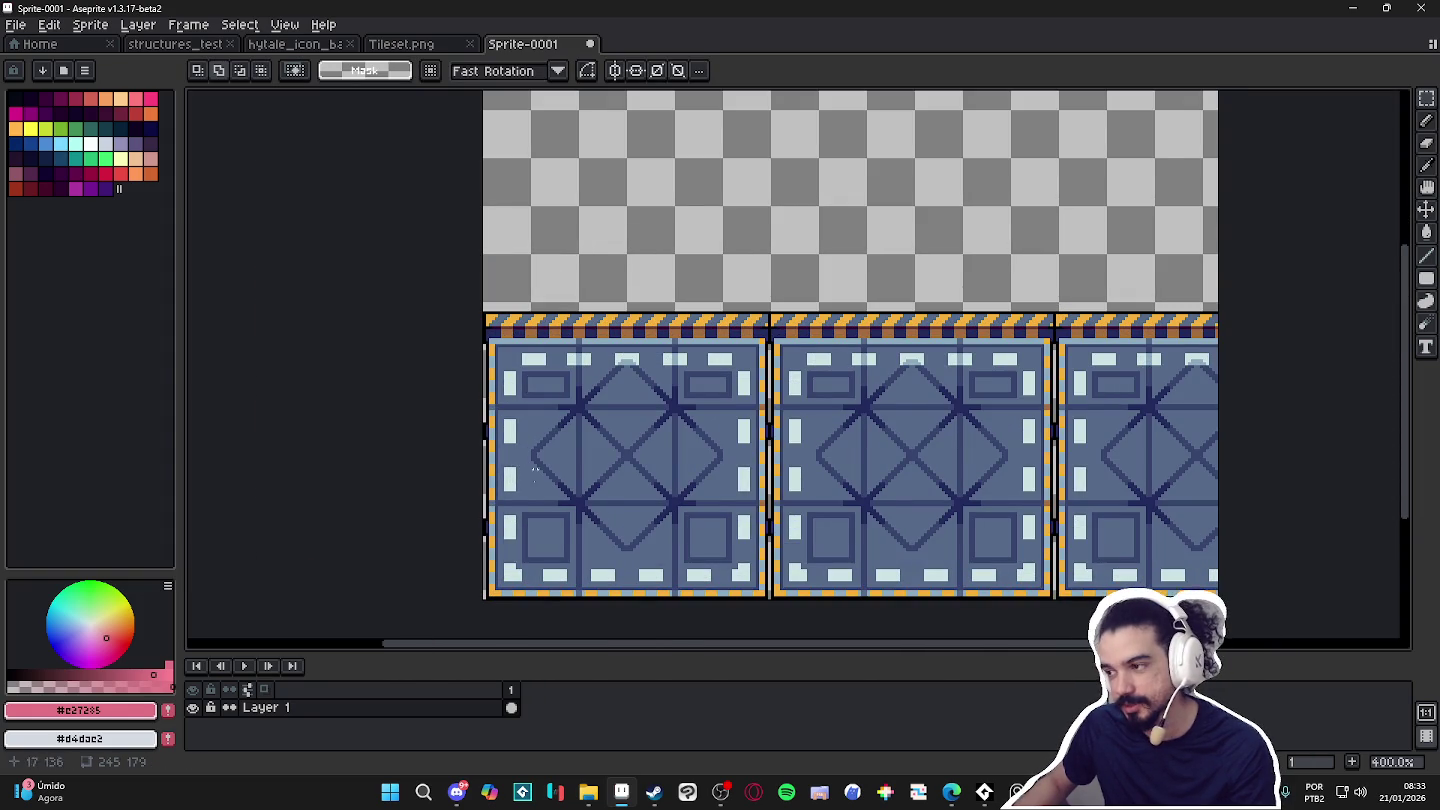
scroll(777, 466, down, 1)
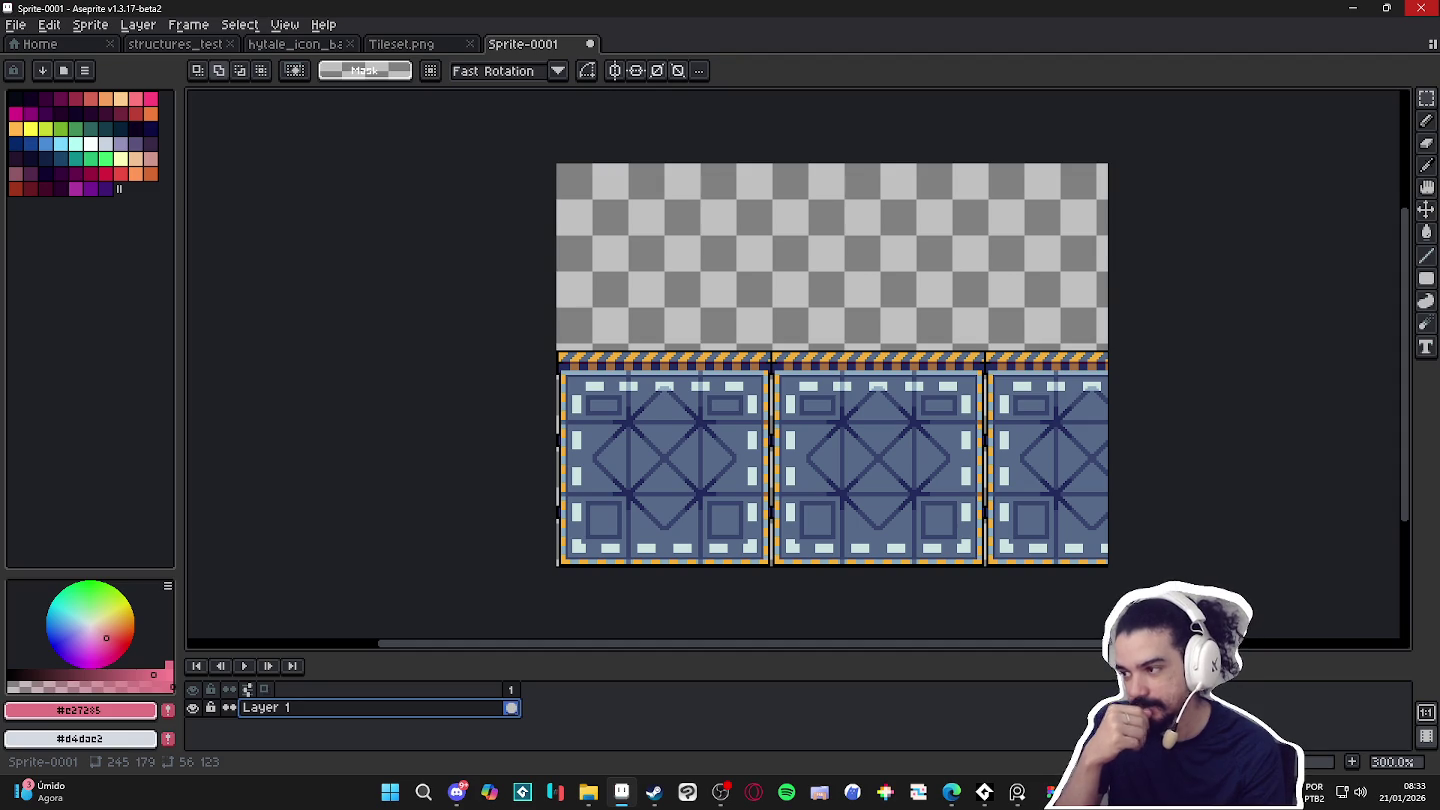
Add an empty Layer 2 above Layer 1, then switch to the web browser.
key(shift+n)
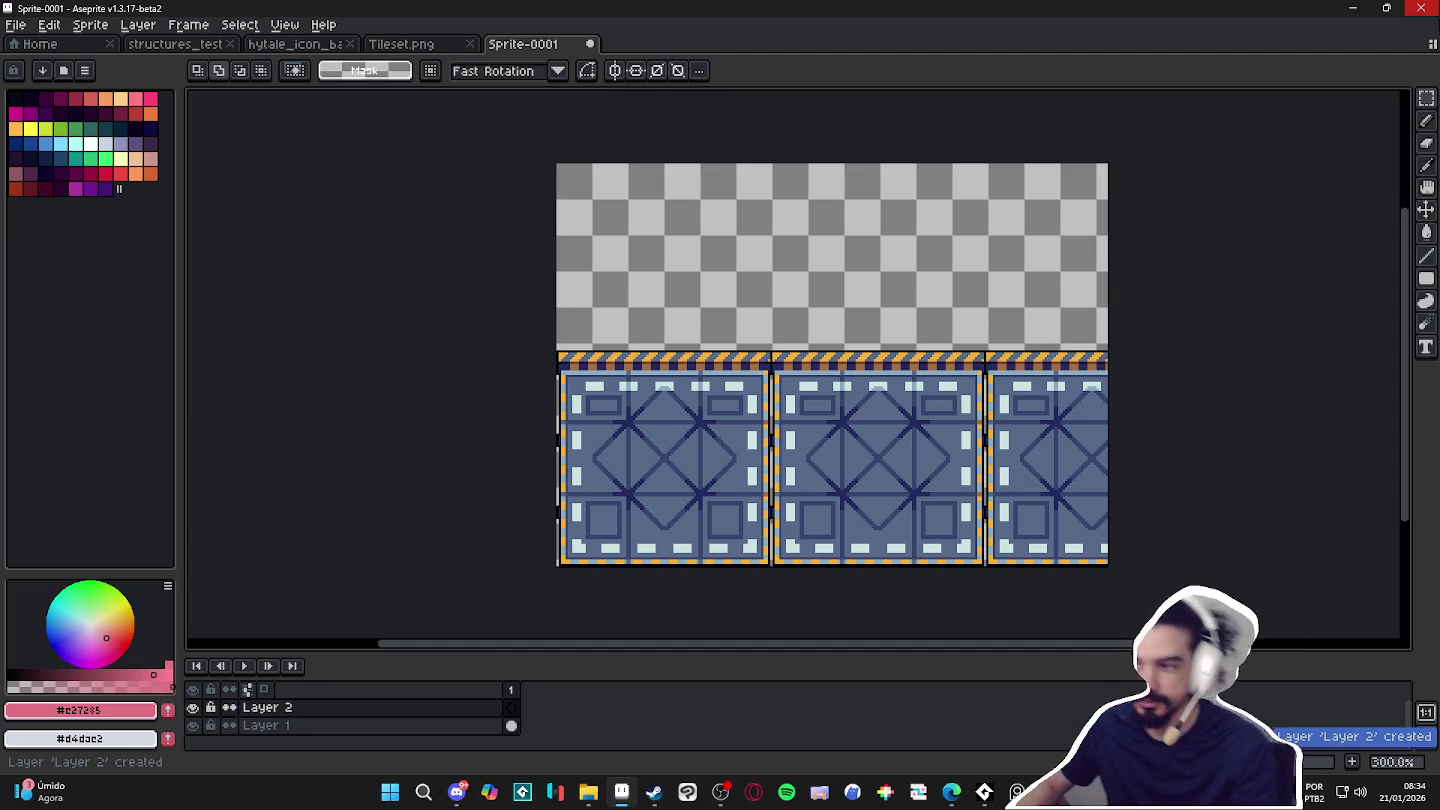
key(alt+Tab)
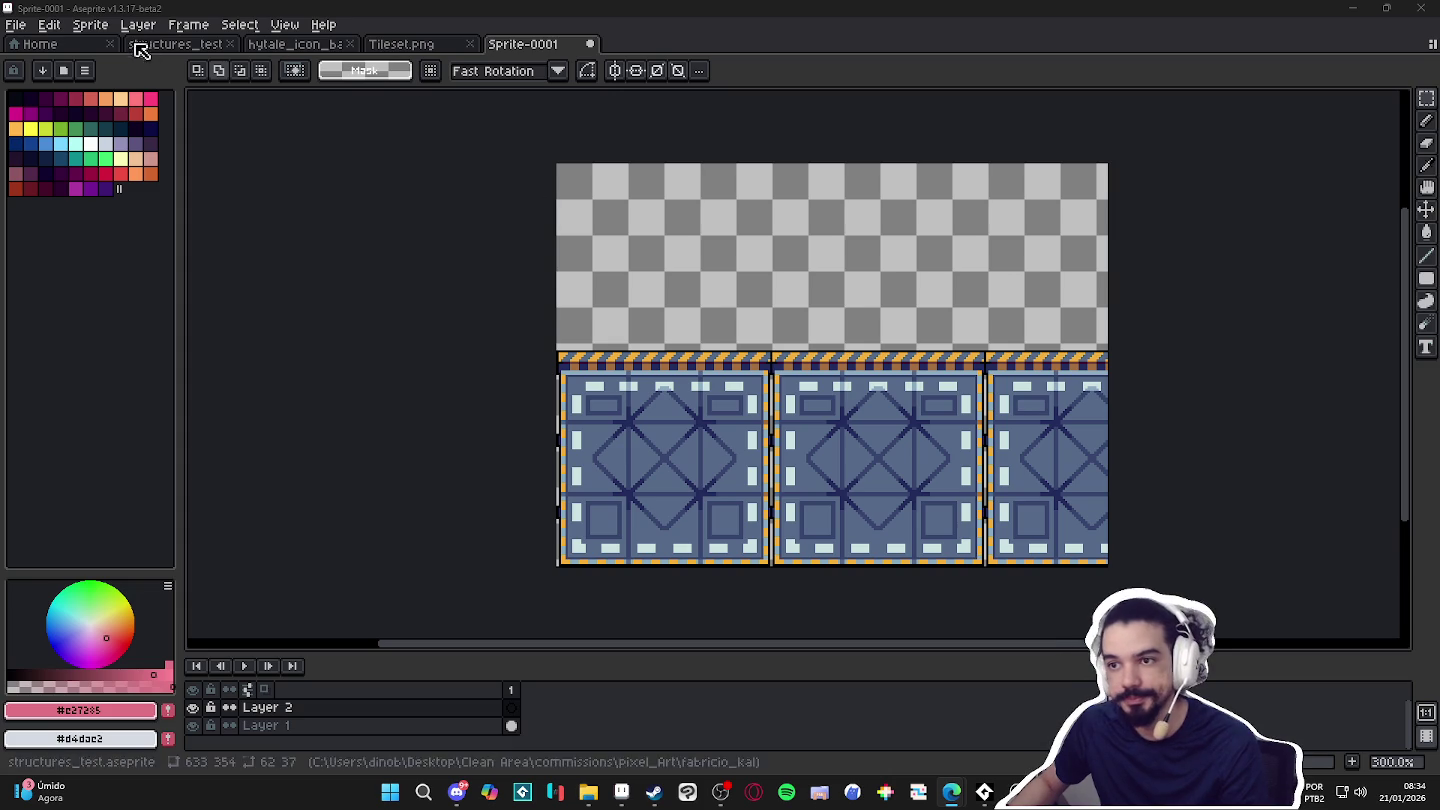
Paste the character reference sheet into a new sprite docked beside the tileset.
click(21, 28)
click(32, 55)
key(Return)
key(ctrl+v)
key(Return)
drag(644, 43, 310, 385)
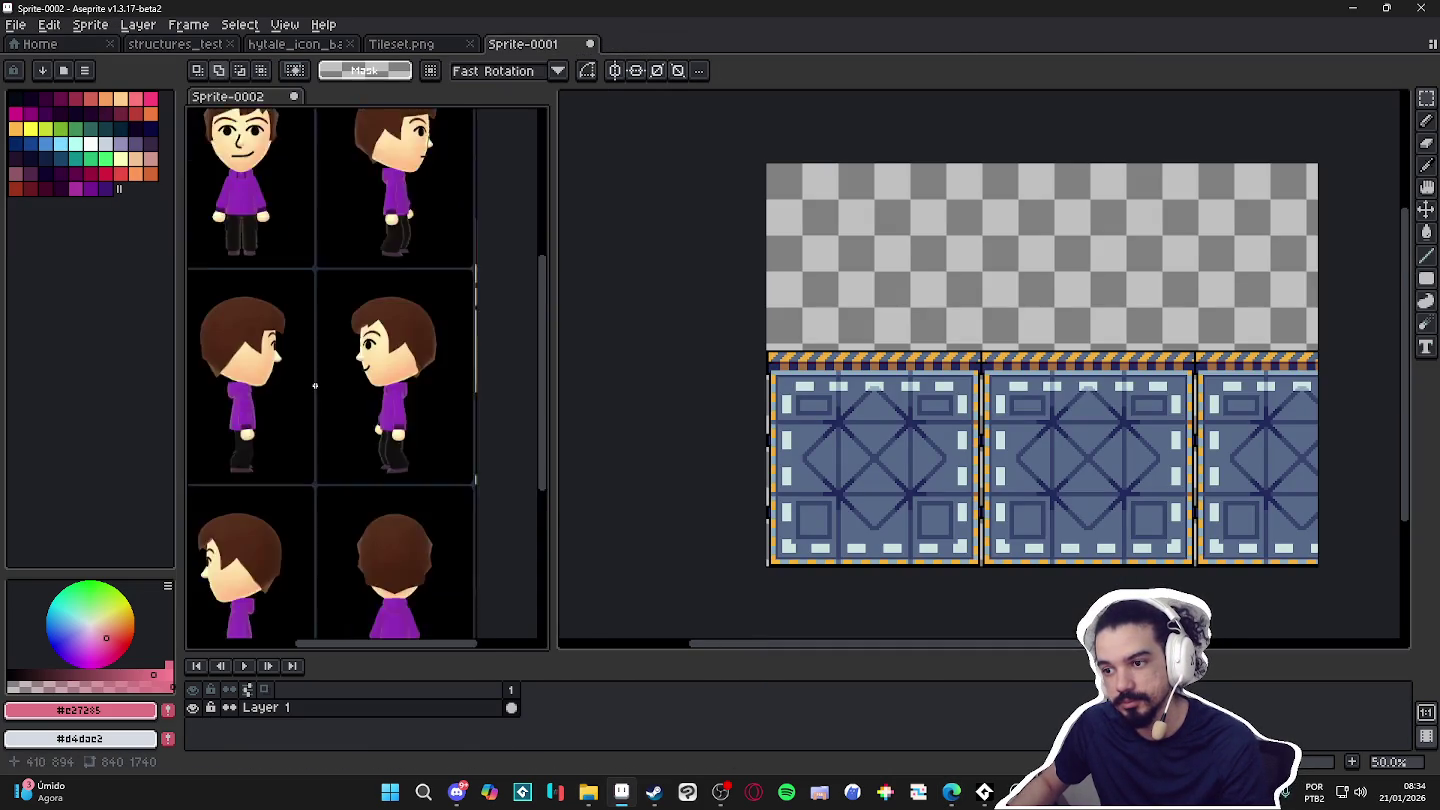
Select and copy the left-facing side-view character from the reference sheet.
scroll(310, 384, down, 1)
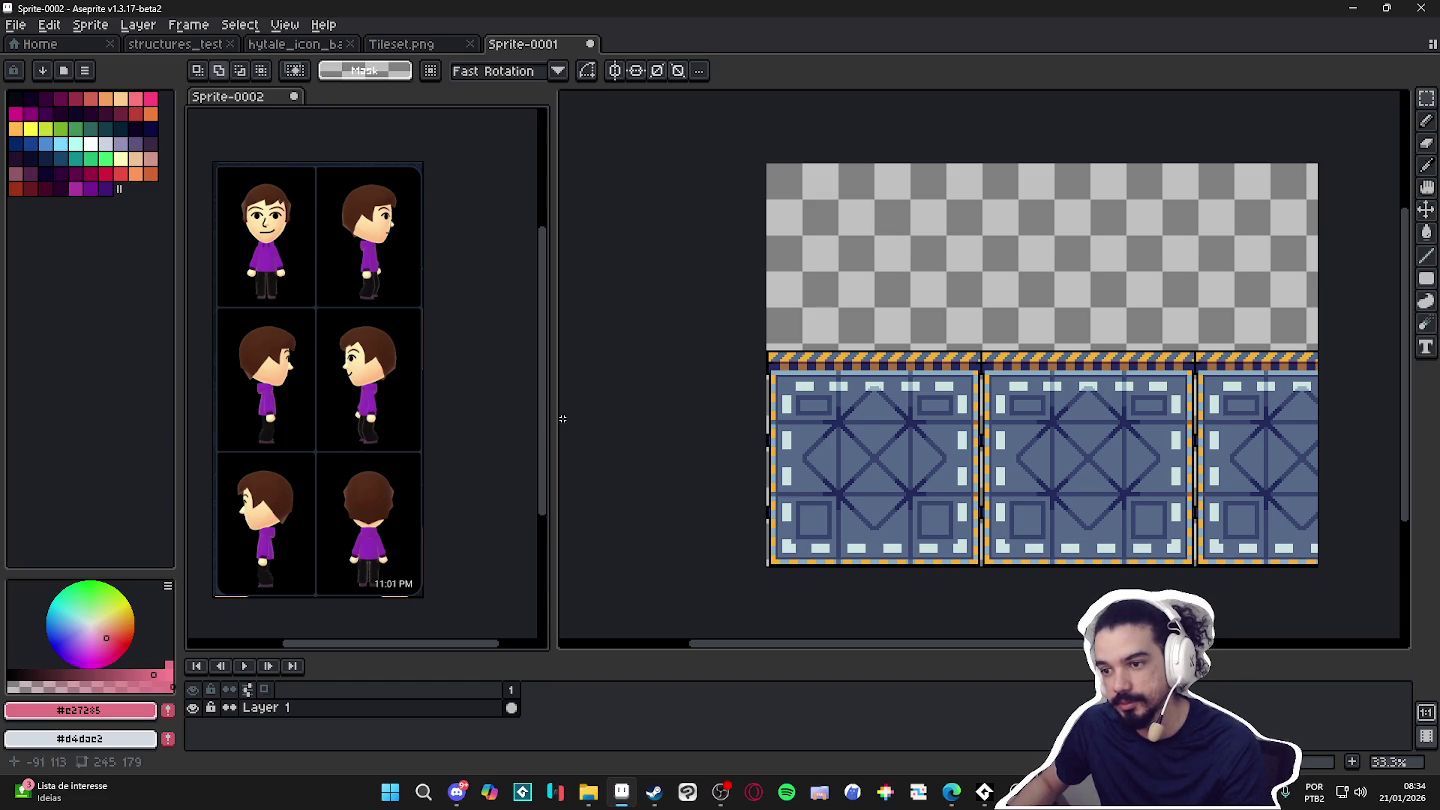
scroll(379, 387, up, 1)
scroll(360, 403, down, 1)
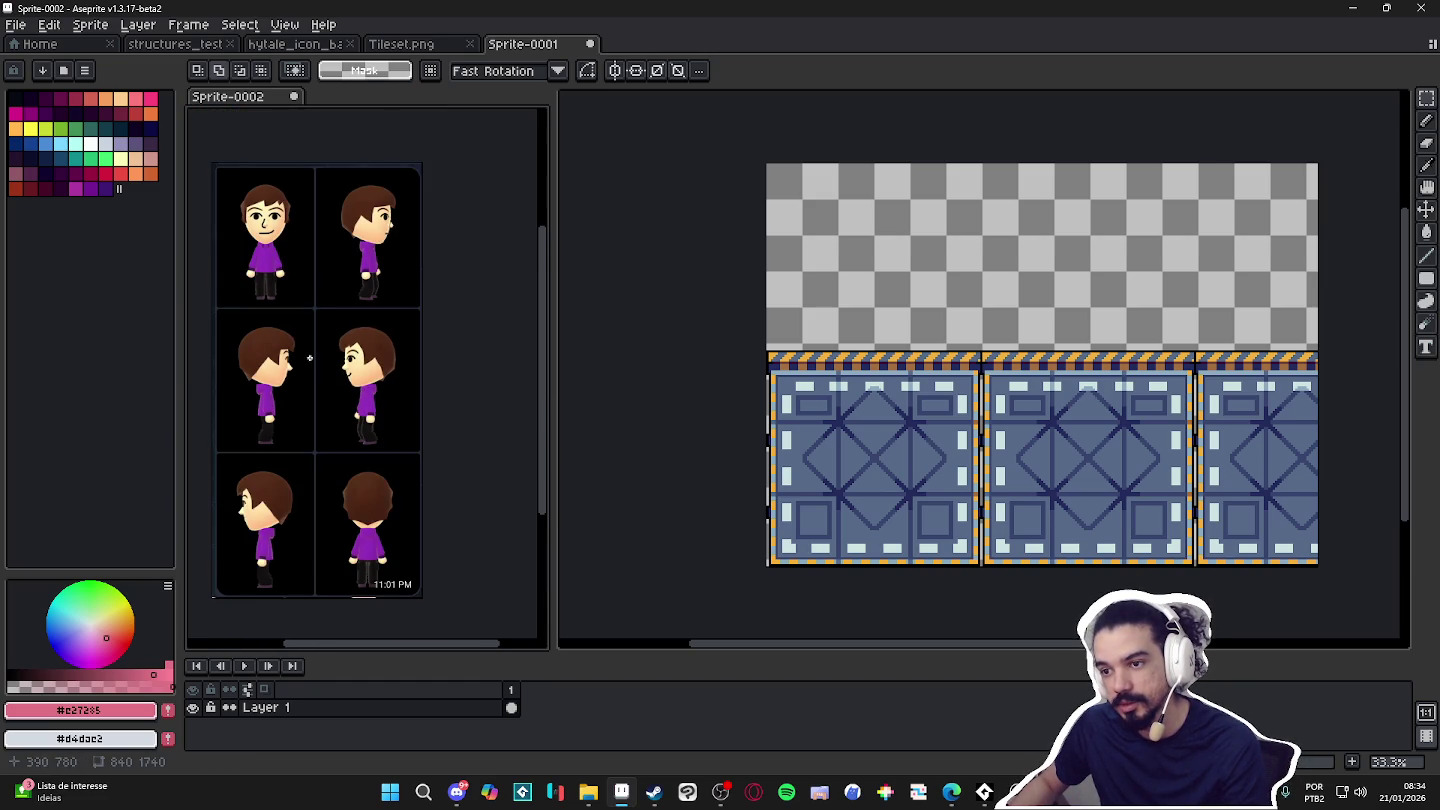
scroll(375, 385, up, 1)
key(v)
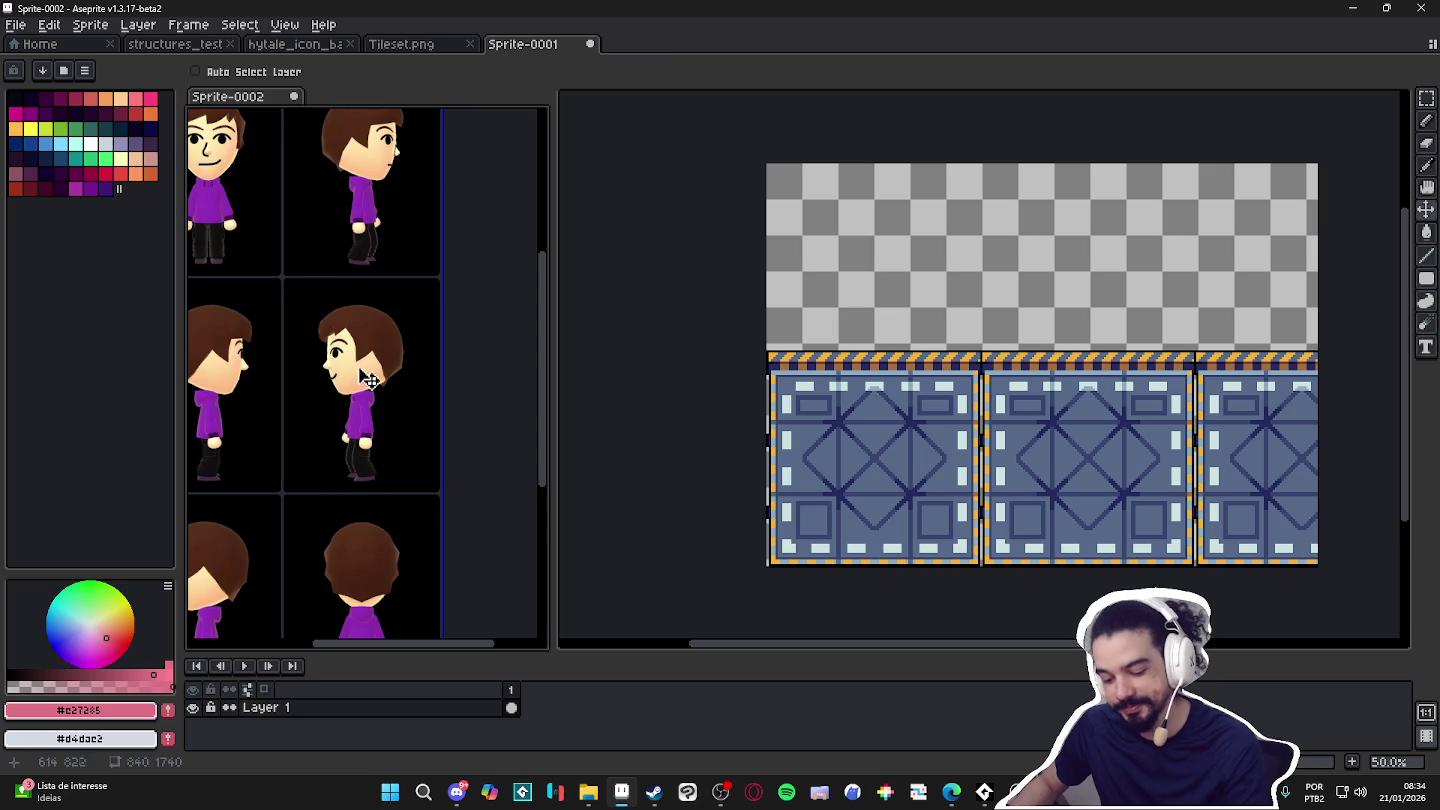
key(m)
scroll(369, 410, up, 1)
scroll(302, 307, down, 1)
drag(281, 277, 394, 468)
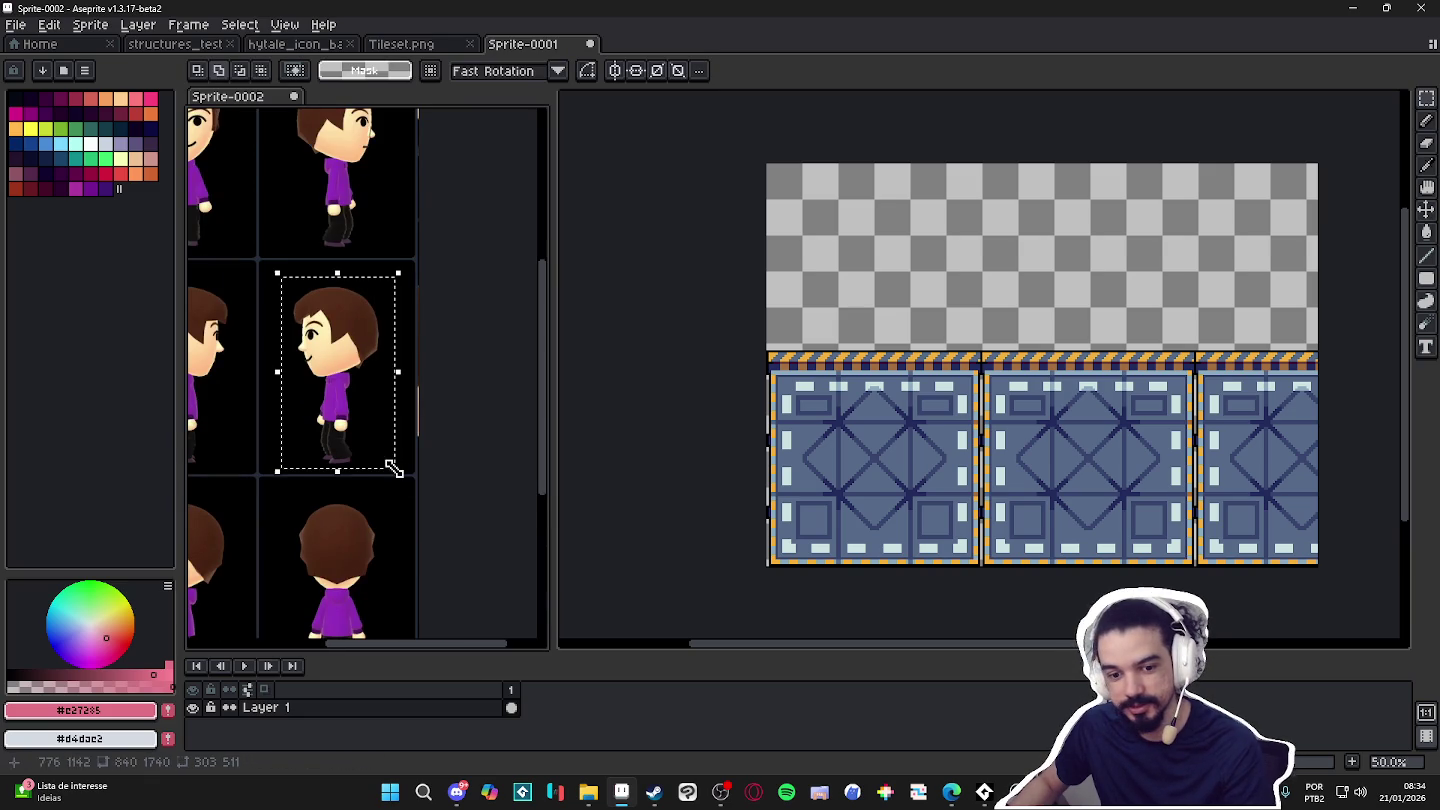
key(ctrl+d)
click(20, 24)
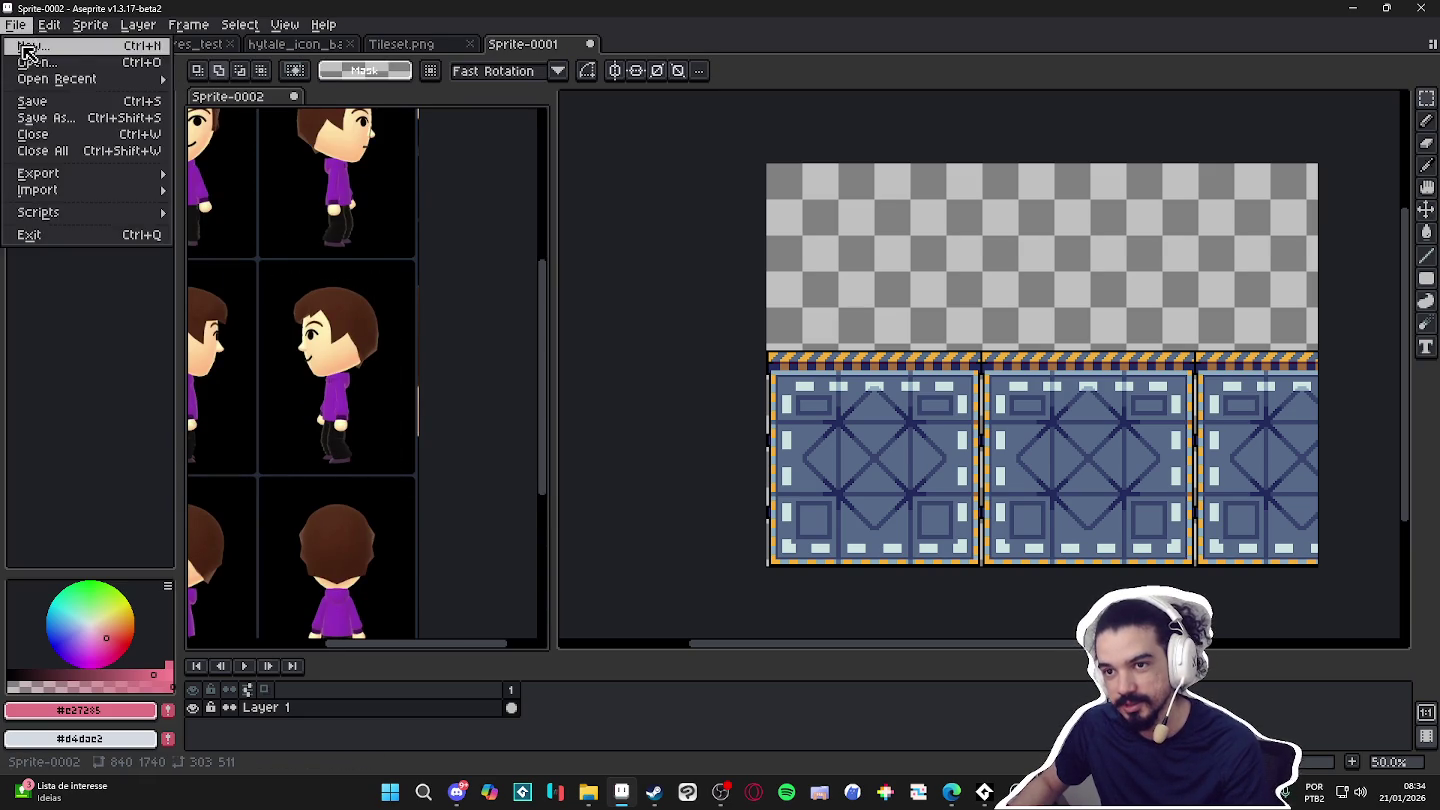
Paste the character into a new 303x511 sprite and delete its black background.
click(30, 41)
click(672, 552)
key(ctrl+v)
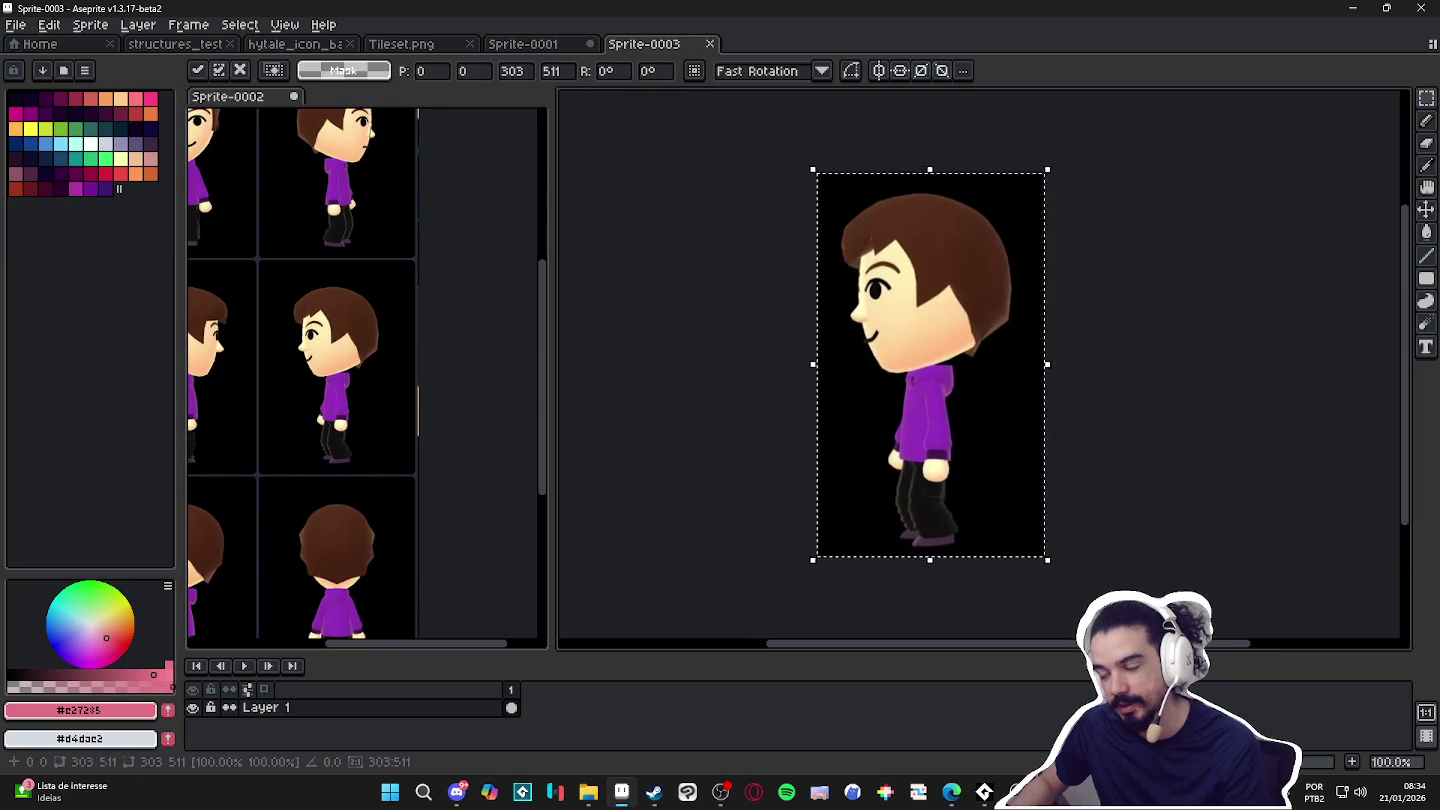
key(w)
click(965, 405)
key(Delete)
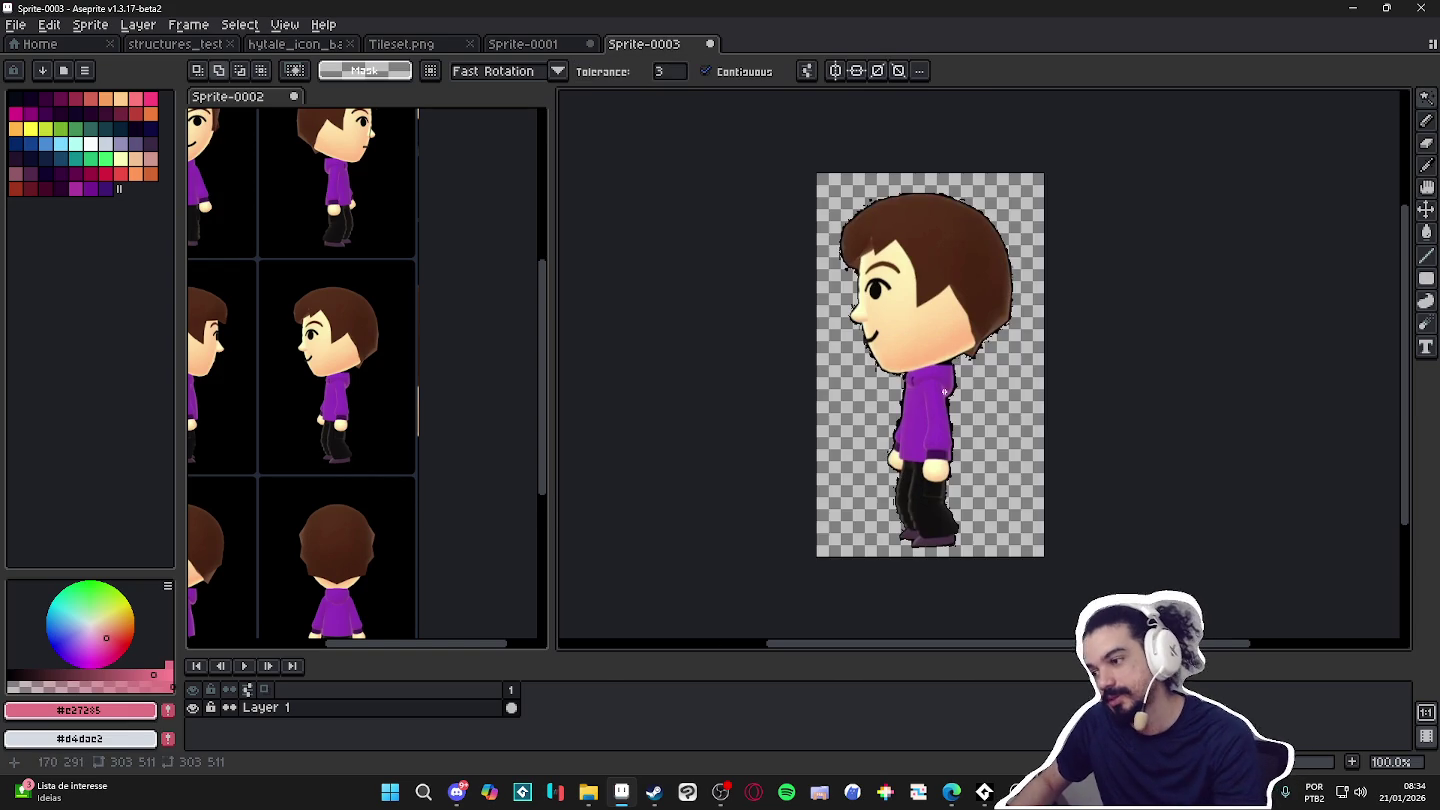
Select the whole character image, then return to the tileset sprite.
key(m)
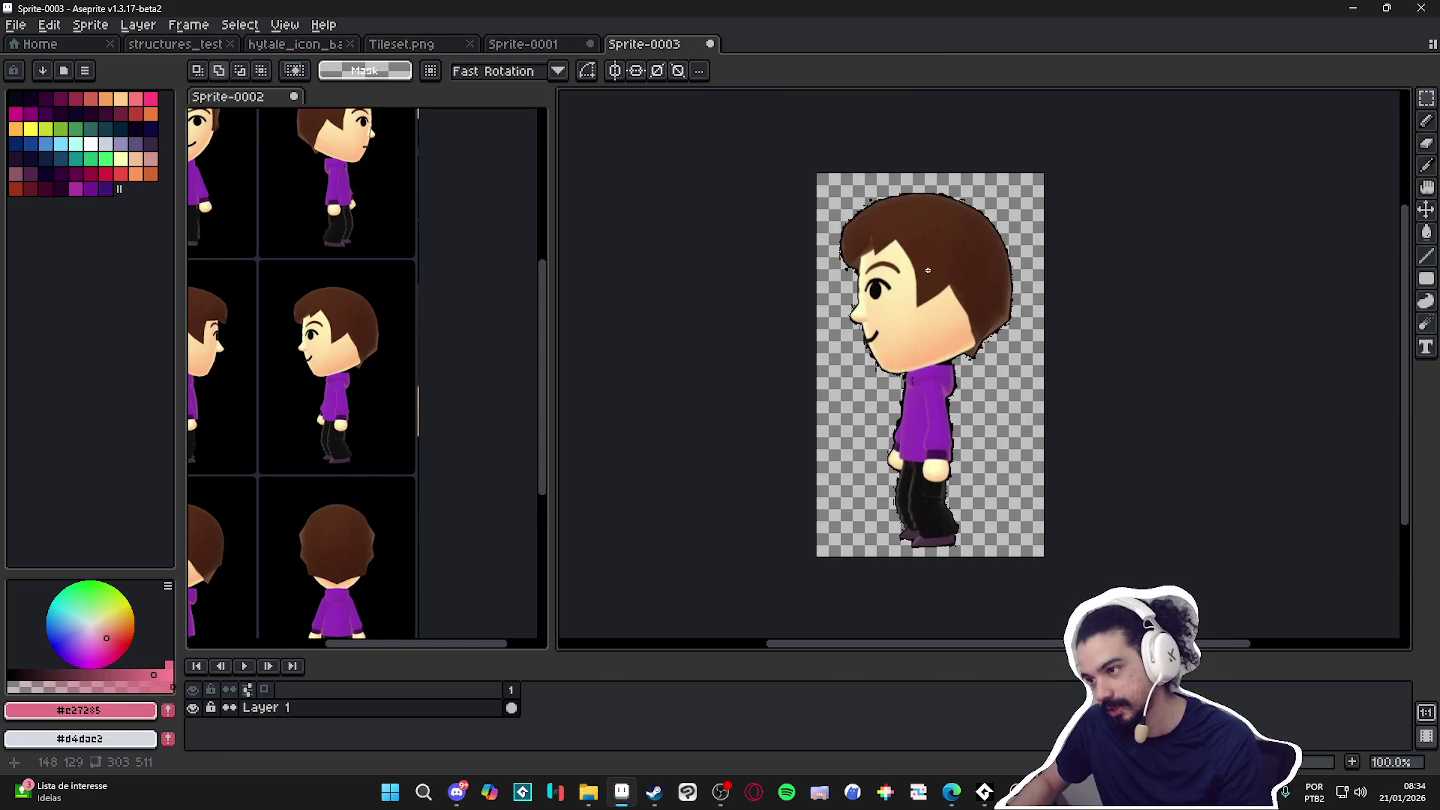
drag(826, 183, 1033, 556)
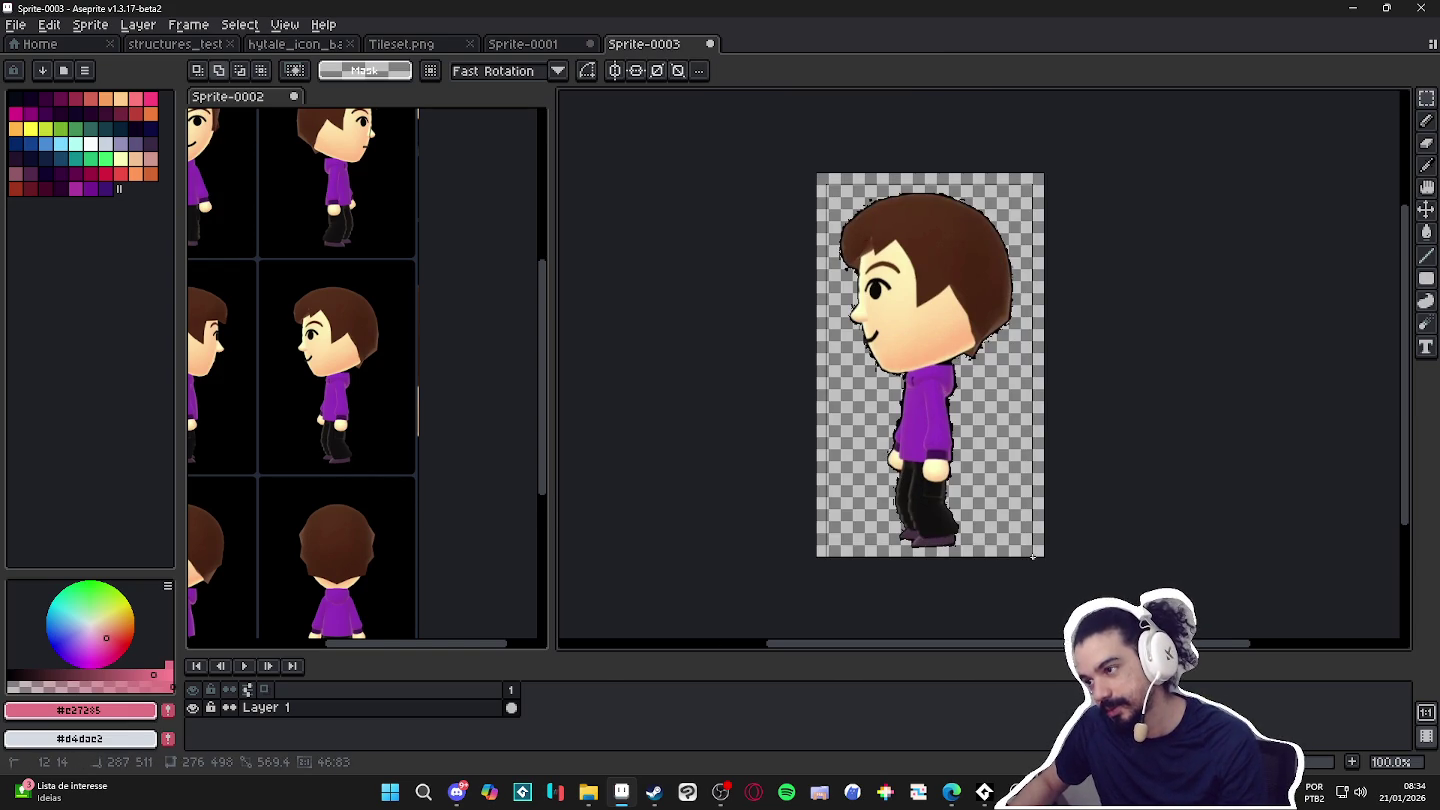
drag(1033, 556, 1034, 557)
click(545, 47)
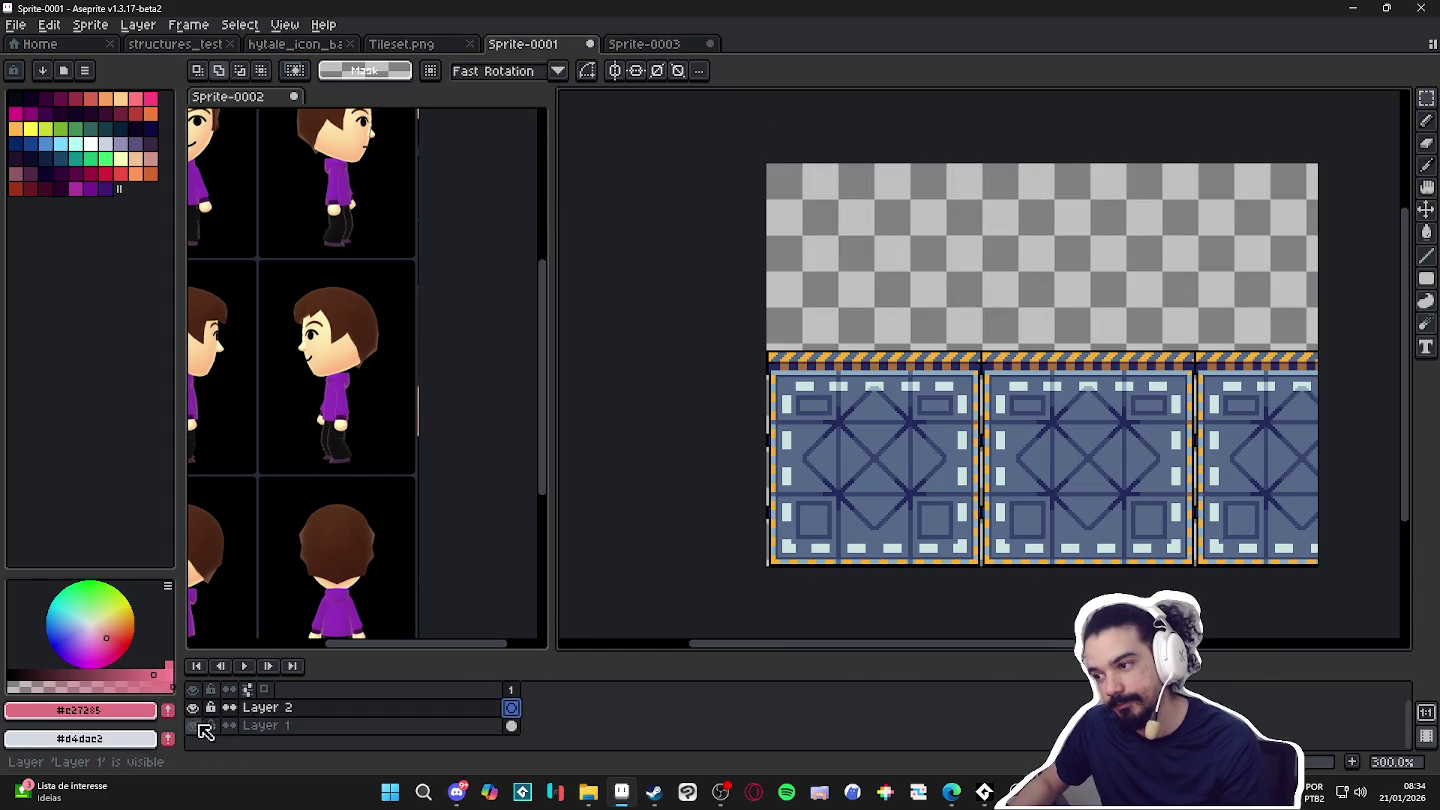
Paste the character into the tileset sprite, shrink it, and move it above the floor.
key(ctrl+v)
scroll(995, 320, down, 3)
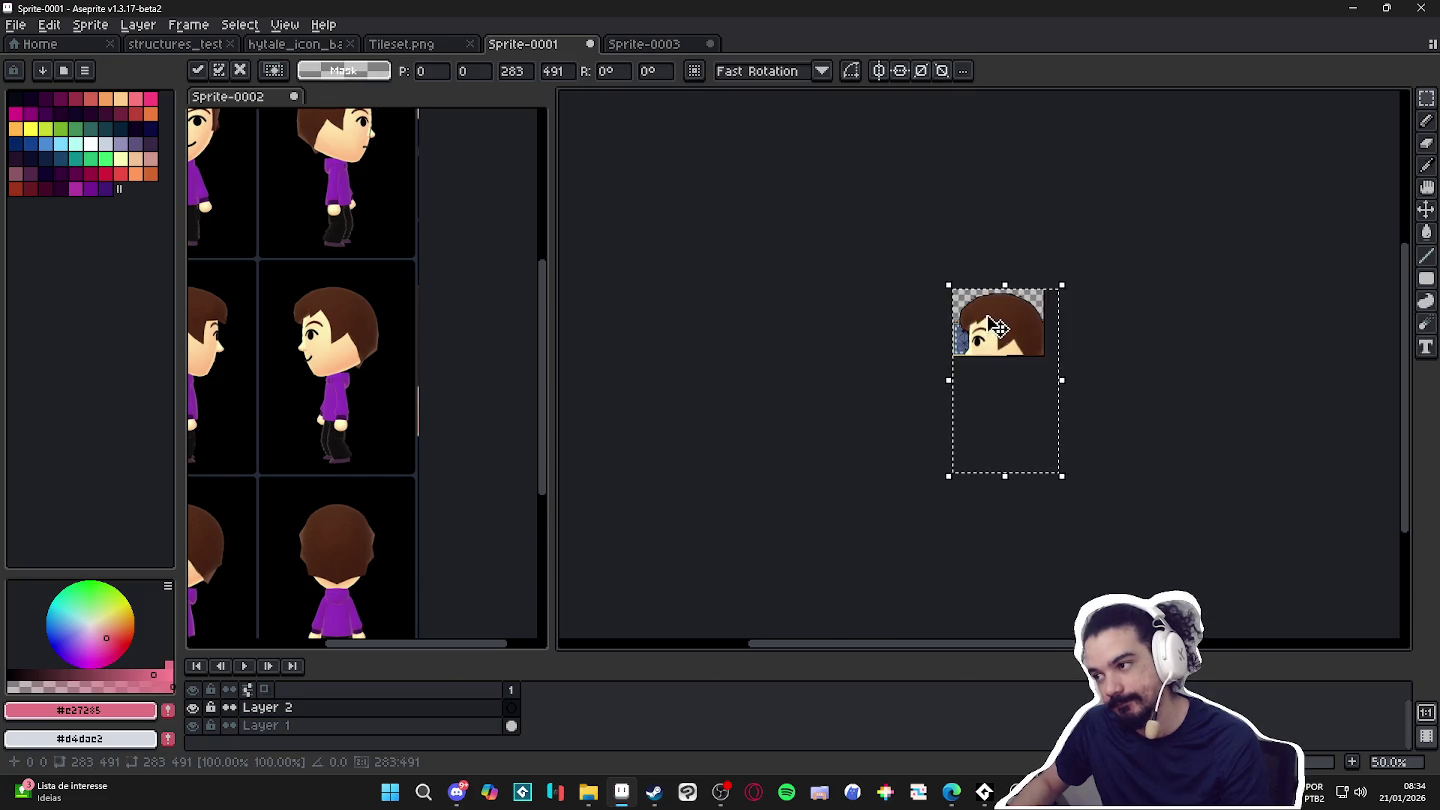
drag(943, 284, 1021, 428)
scroll(1064, 476, up, 5)
scroll(1063, 476, down, 2)
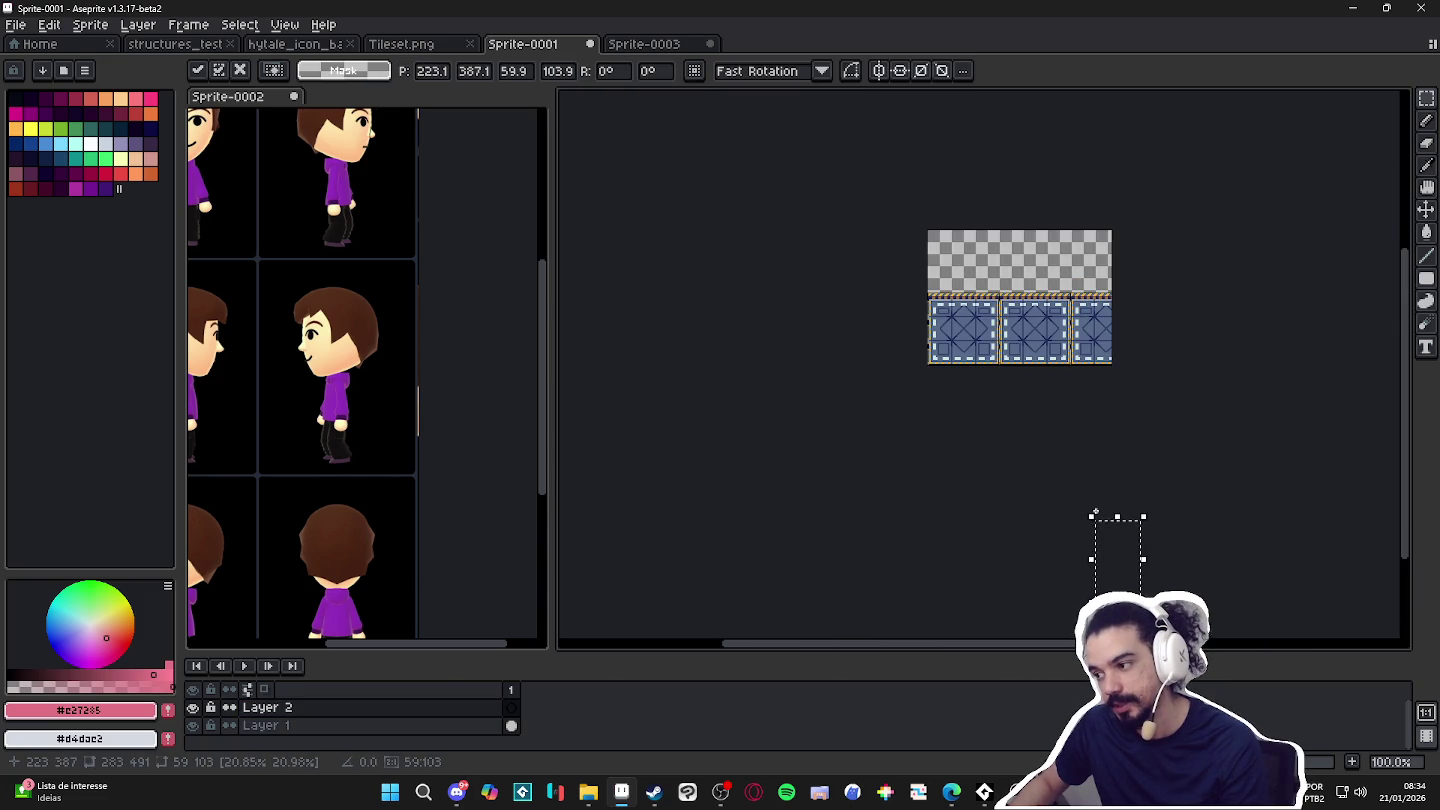
drag(1086, 482, 987, 256)
Scale the character to about 20×36 px and stand it on the floor tiles.
scroll(987, 260, up, 3)
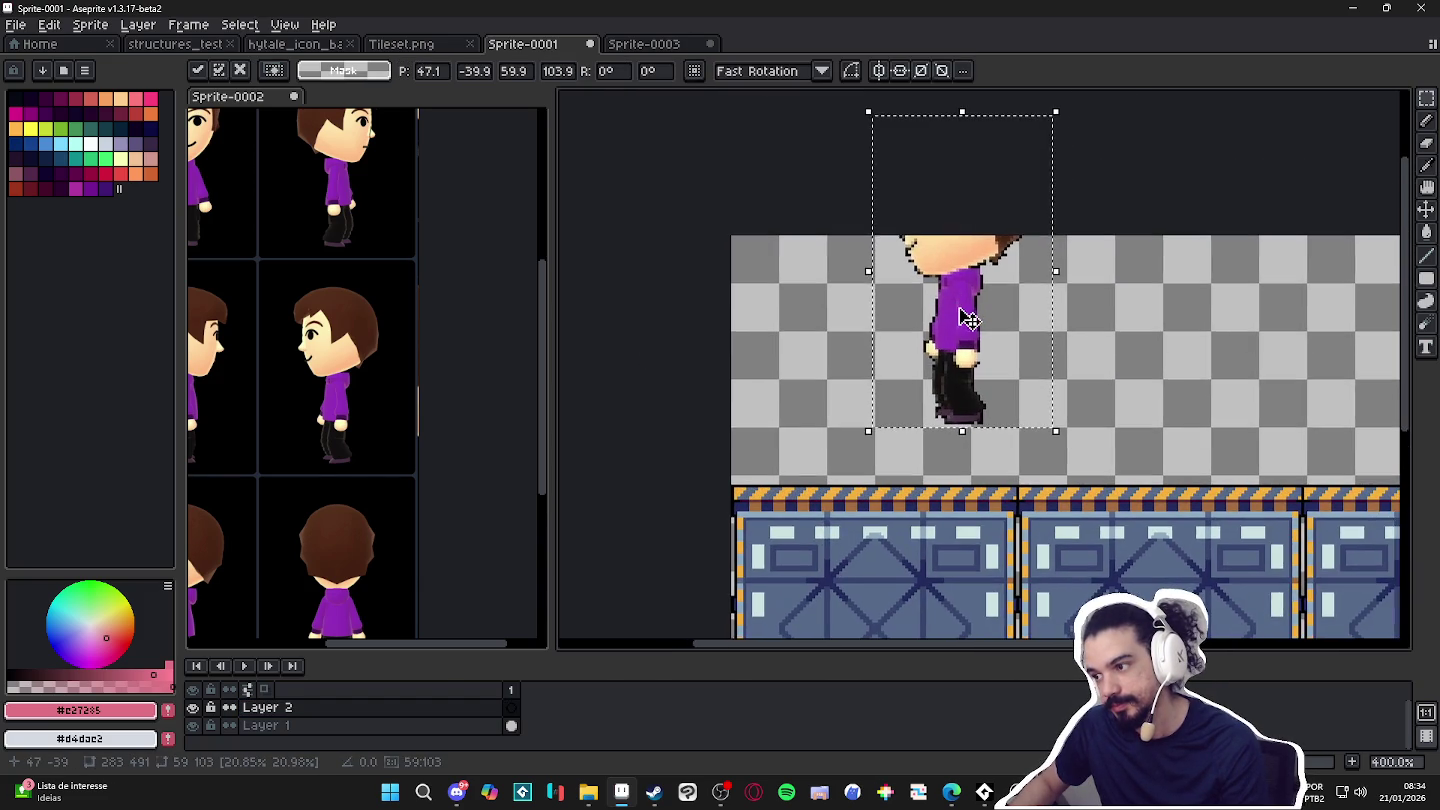
scroll(991, 262, right, 3)
drag(896, 225, 882, 301)
mouse_move(941, 167)
mouse_down()
mouse_move(829, 305)
mouse_move(798, 379)
mouse_up()
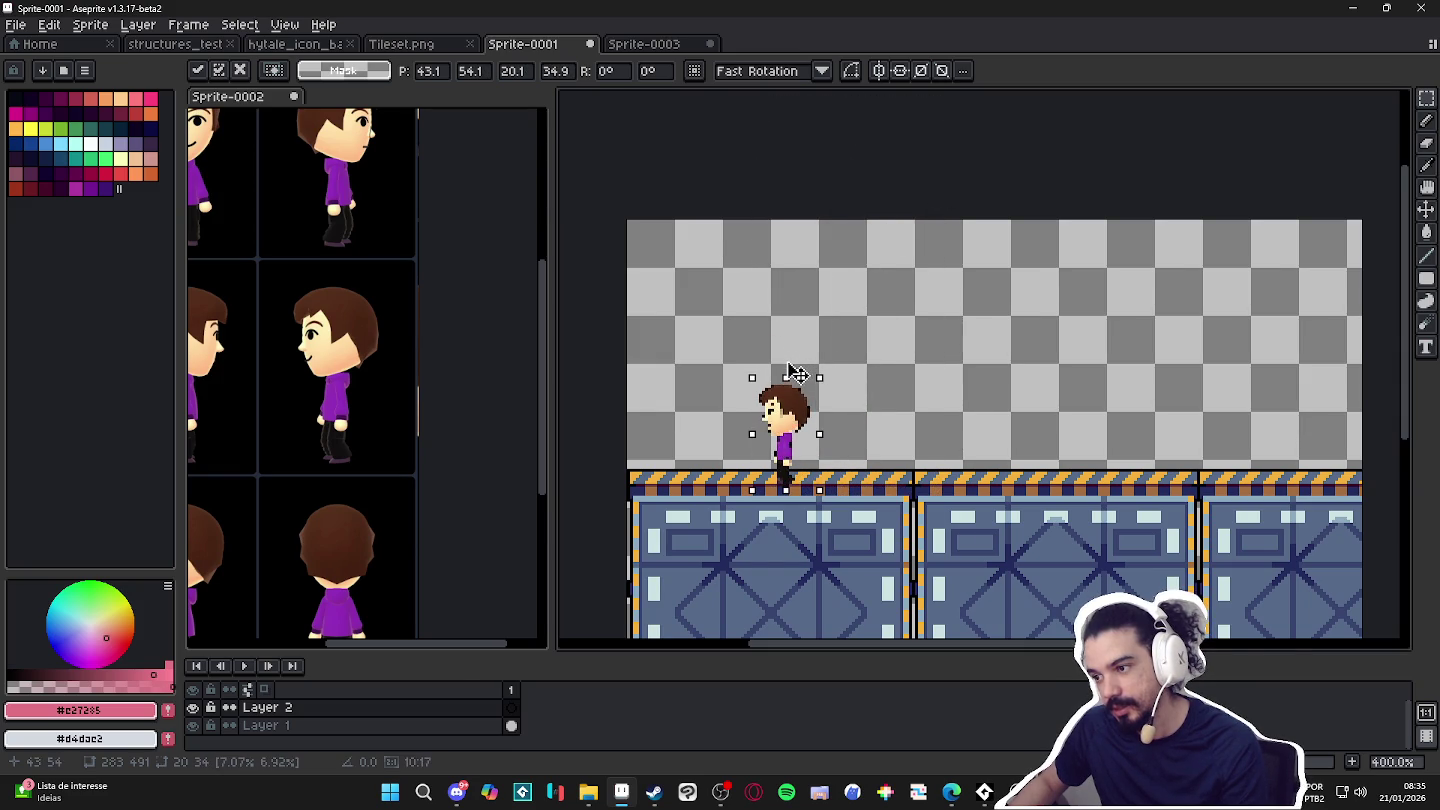
scroll(790, 443, down, 2)
scroll(802, 454, up, 2)
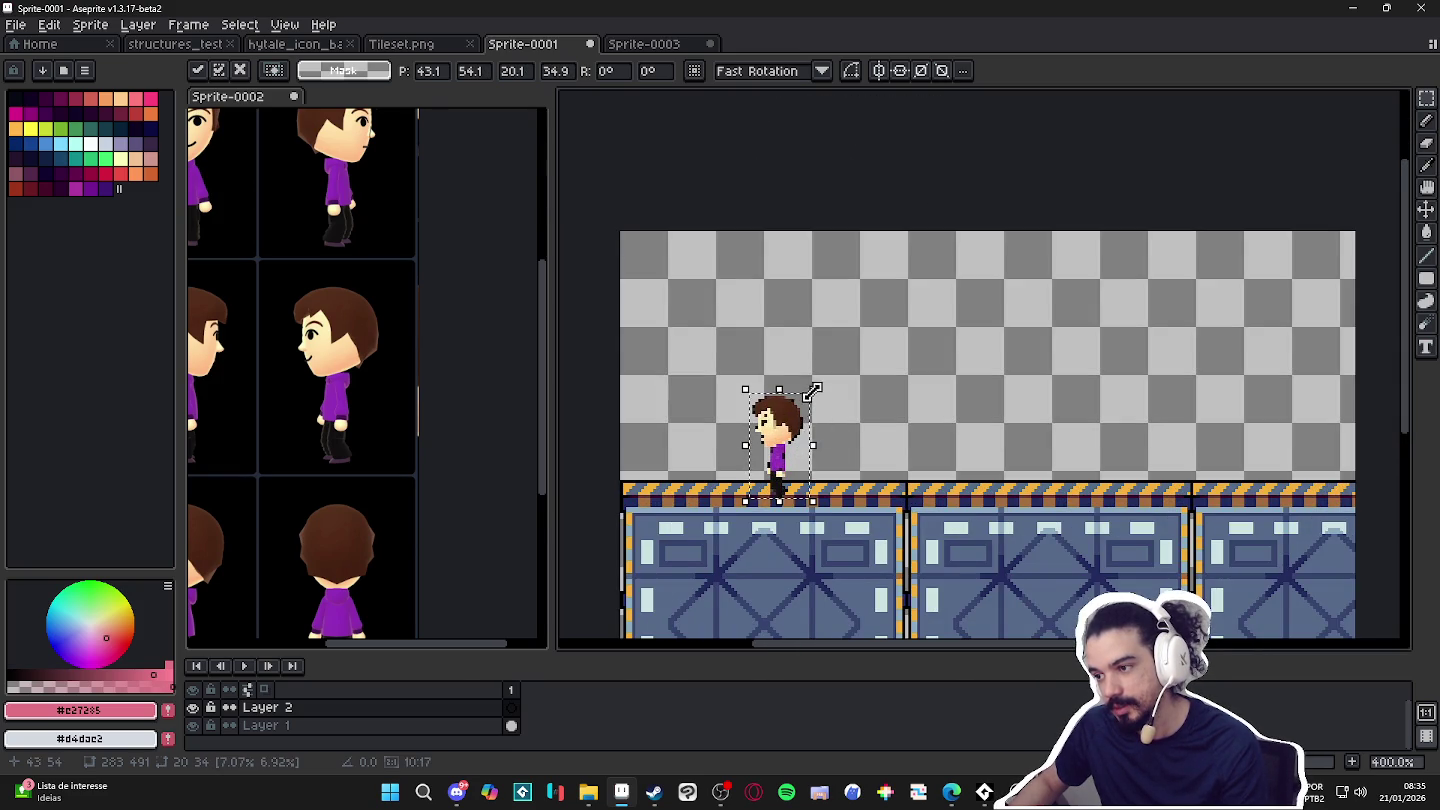
drag(795, 437, 799, 427)
drag(805, 419, 803, 419)
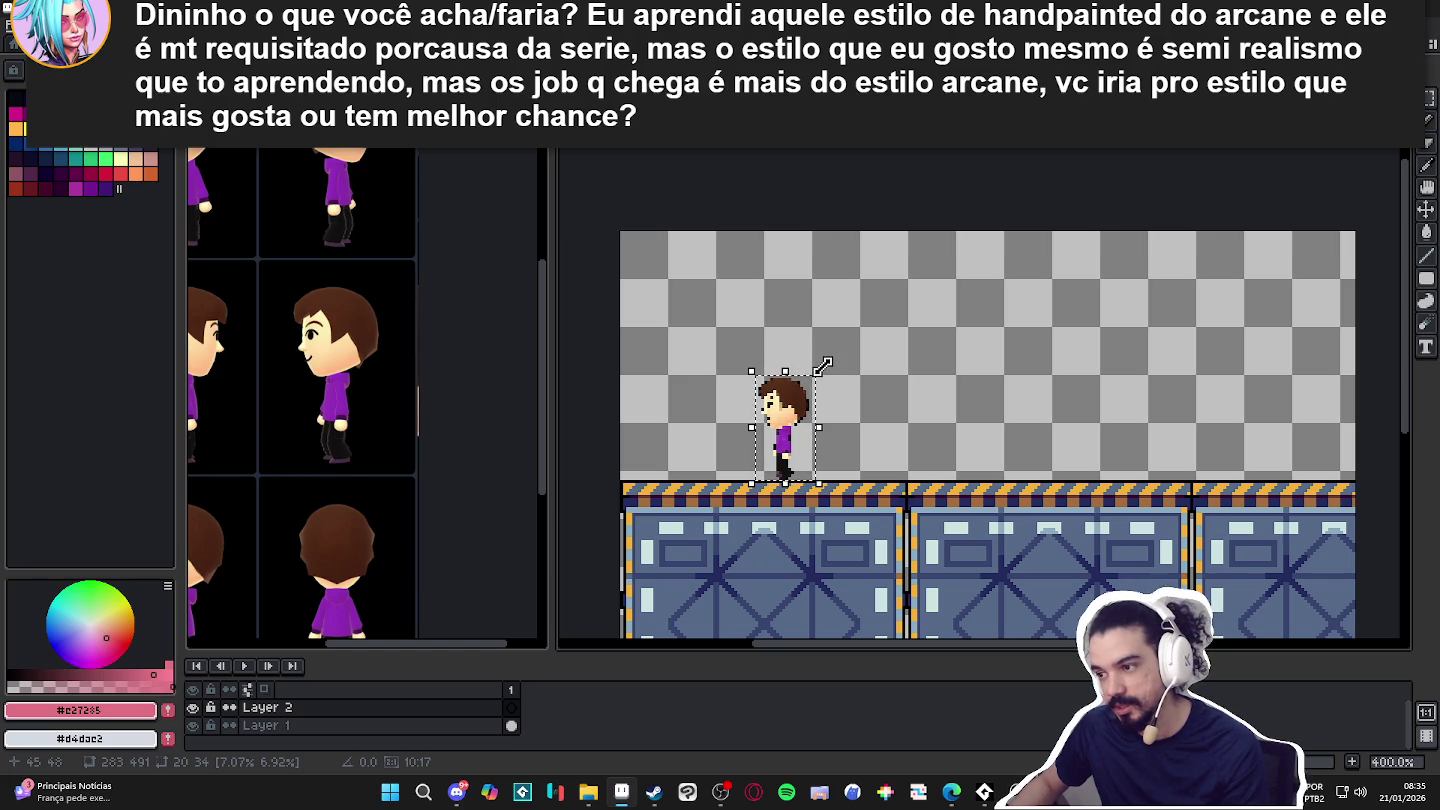
Scale the character up slightly to about 22×38 px.
scroll(823, 366, down, 1)
scroll(822, 365, down, 1)
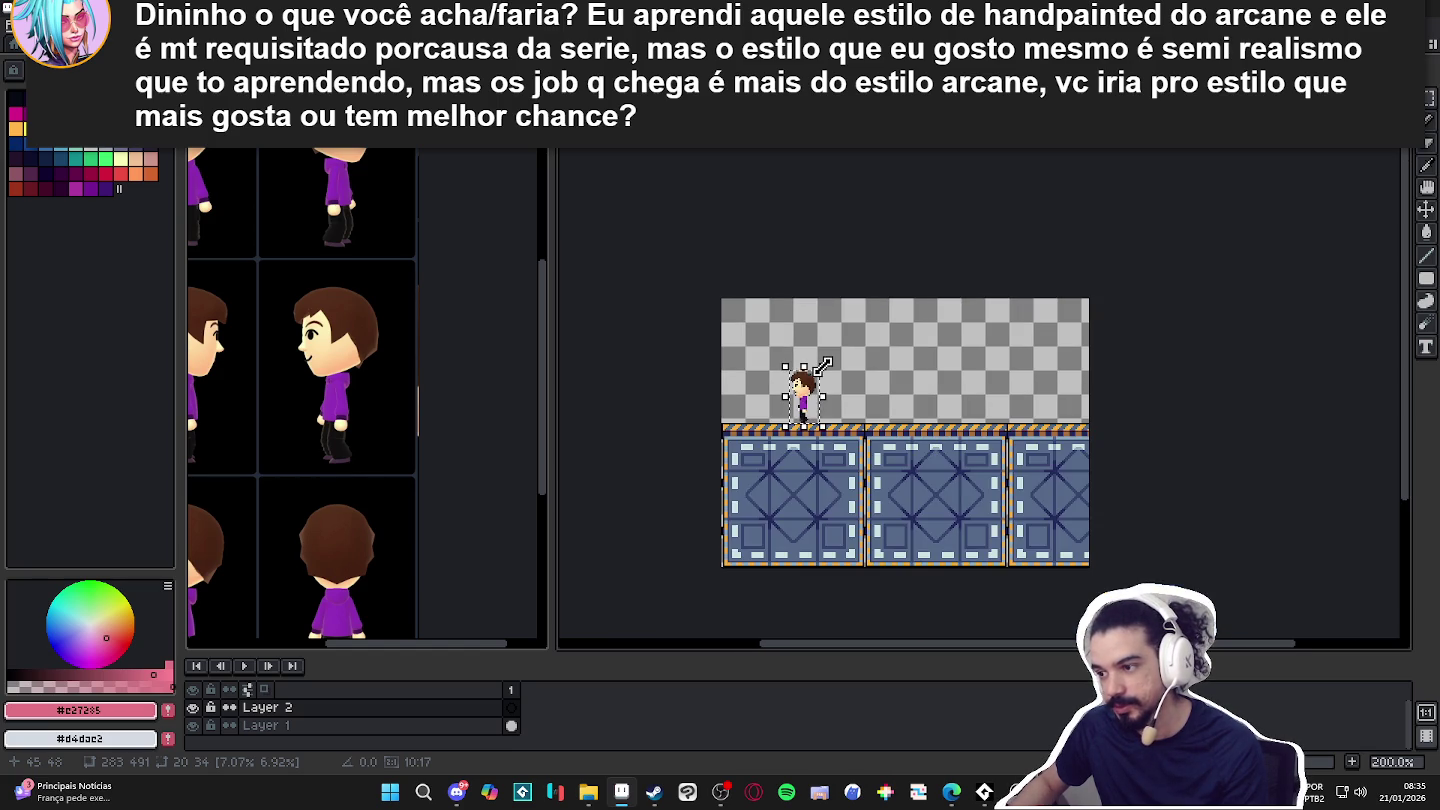
scroll(822, 365, up, 3)
drag(816, 368, 822, 363)
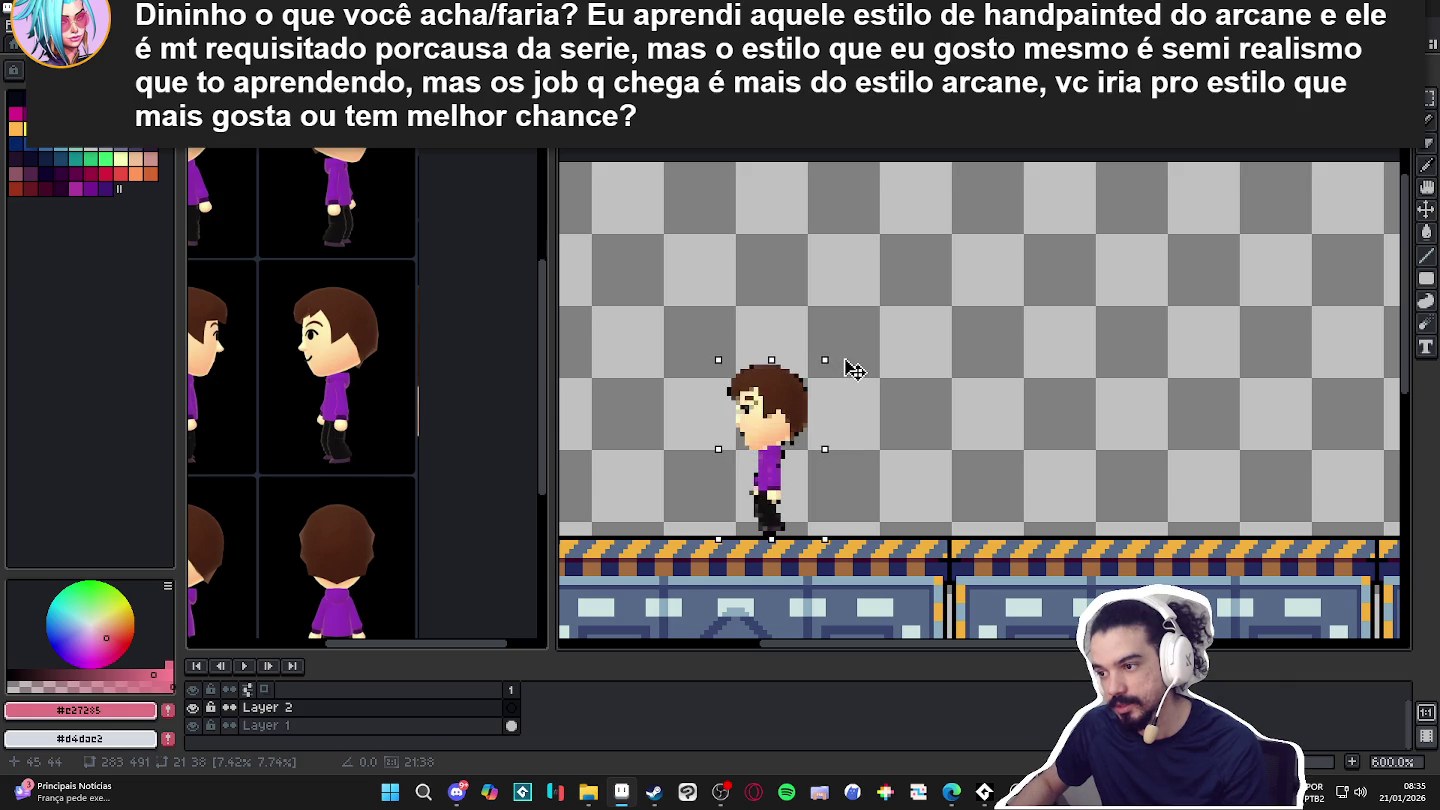
drag(839, 362, 848, 371)
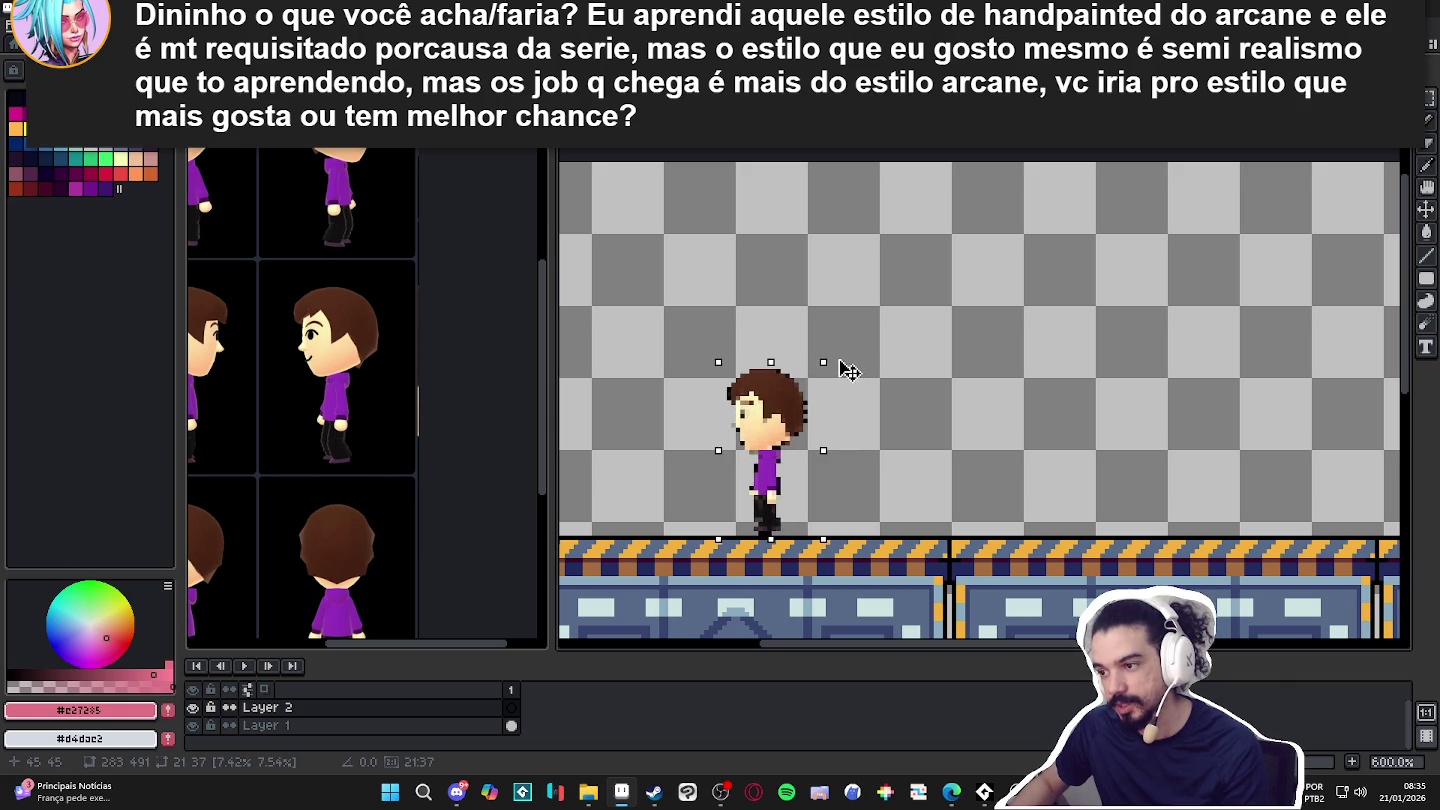
scroll(805, 415, down, 1)
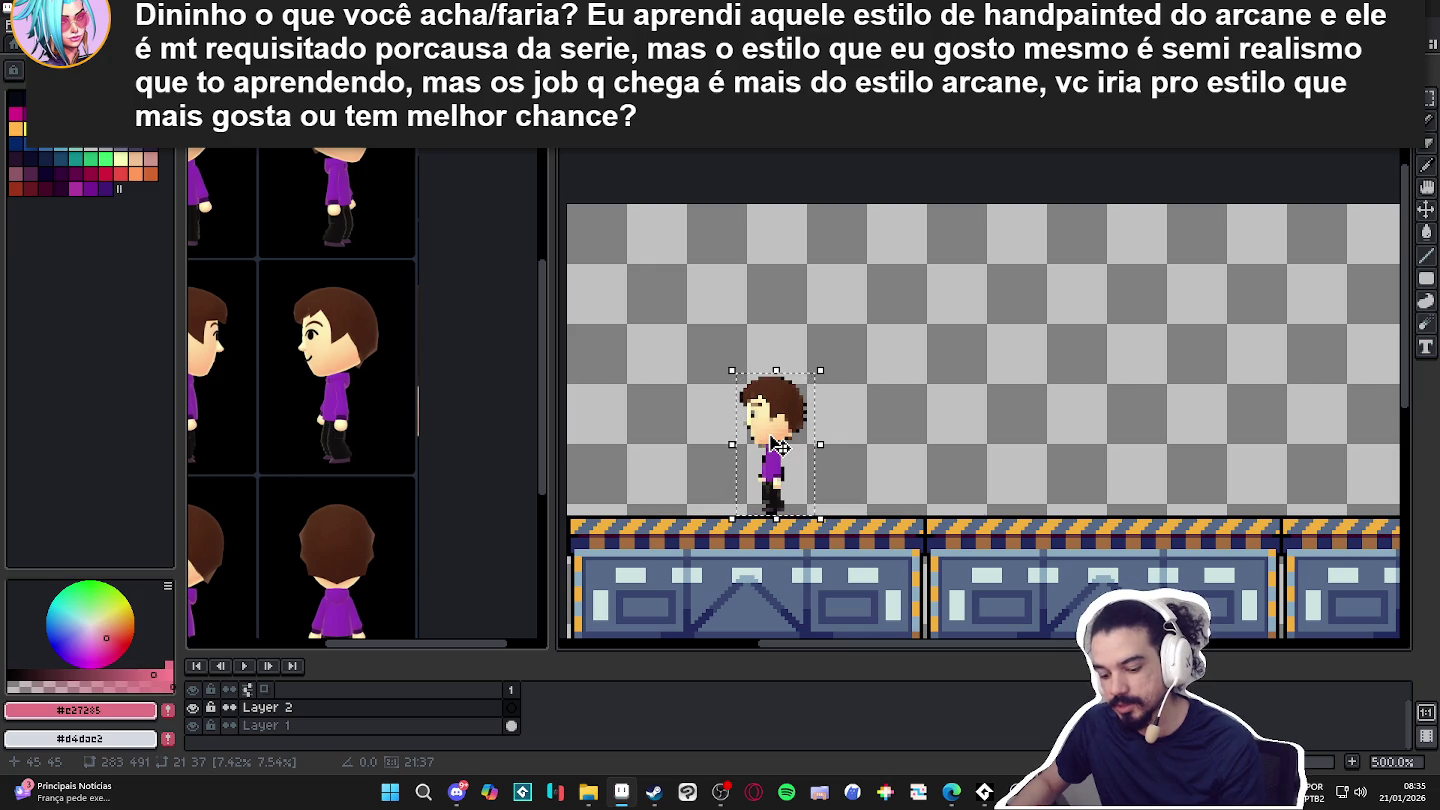
Flip the character horizontally to face right and commit the transform.
key(shift+h)
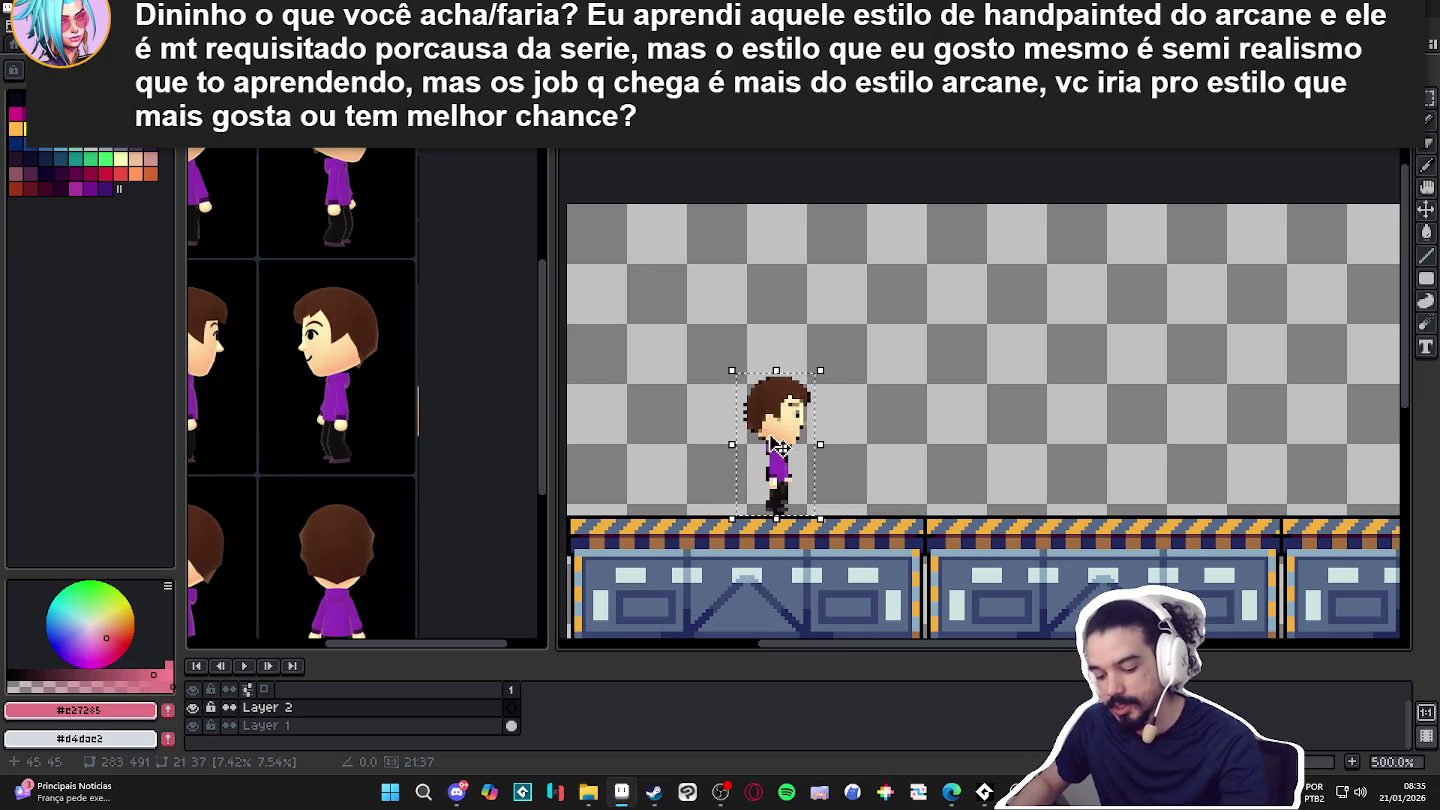
scroll(781, 447, up, 1)
scroll(781, 447, down, 1)
scroll(781, 446, down, 1)
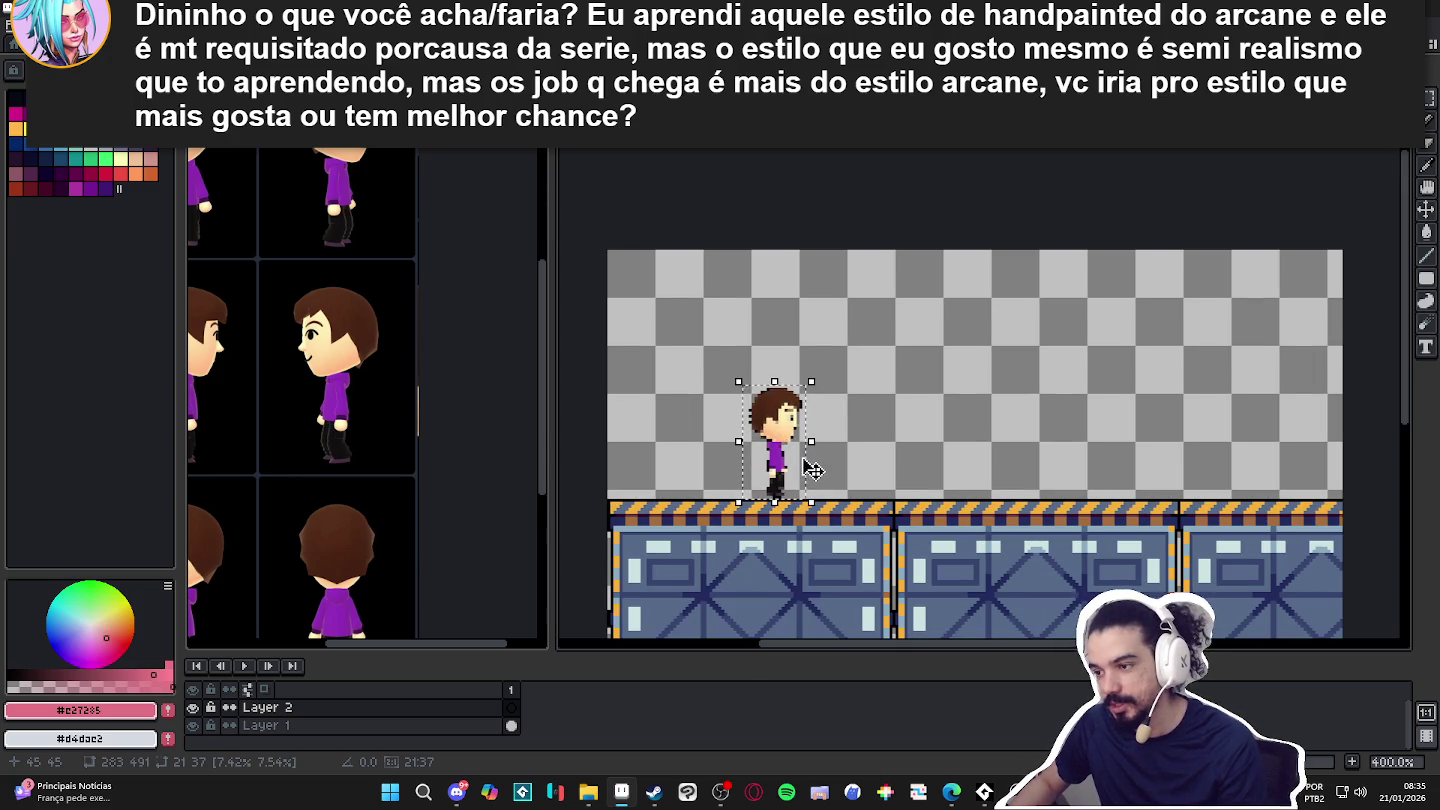
scroll(806, 455, down, 1)
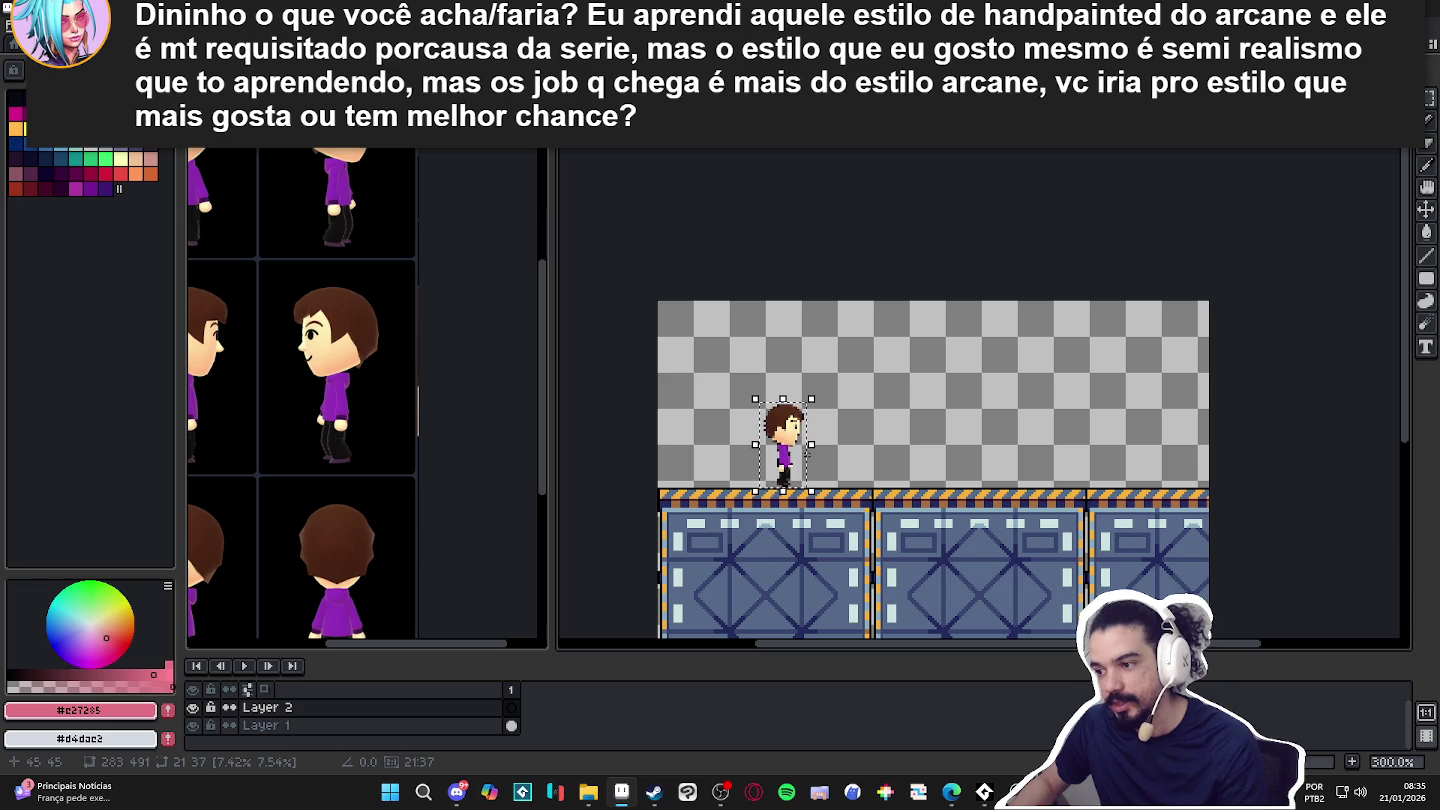
scroll(807, 455, down, 1)
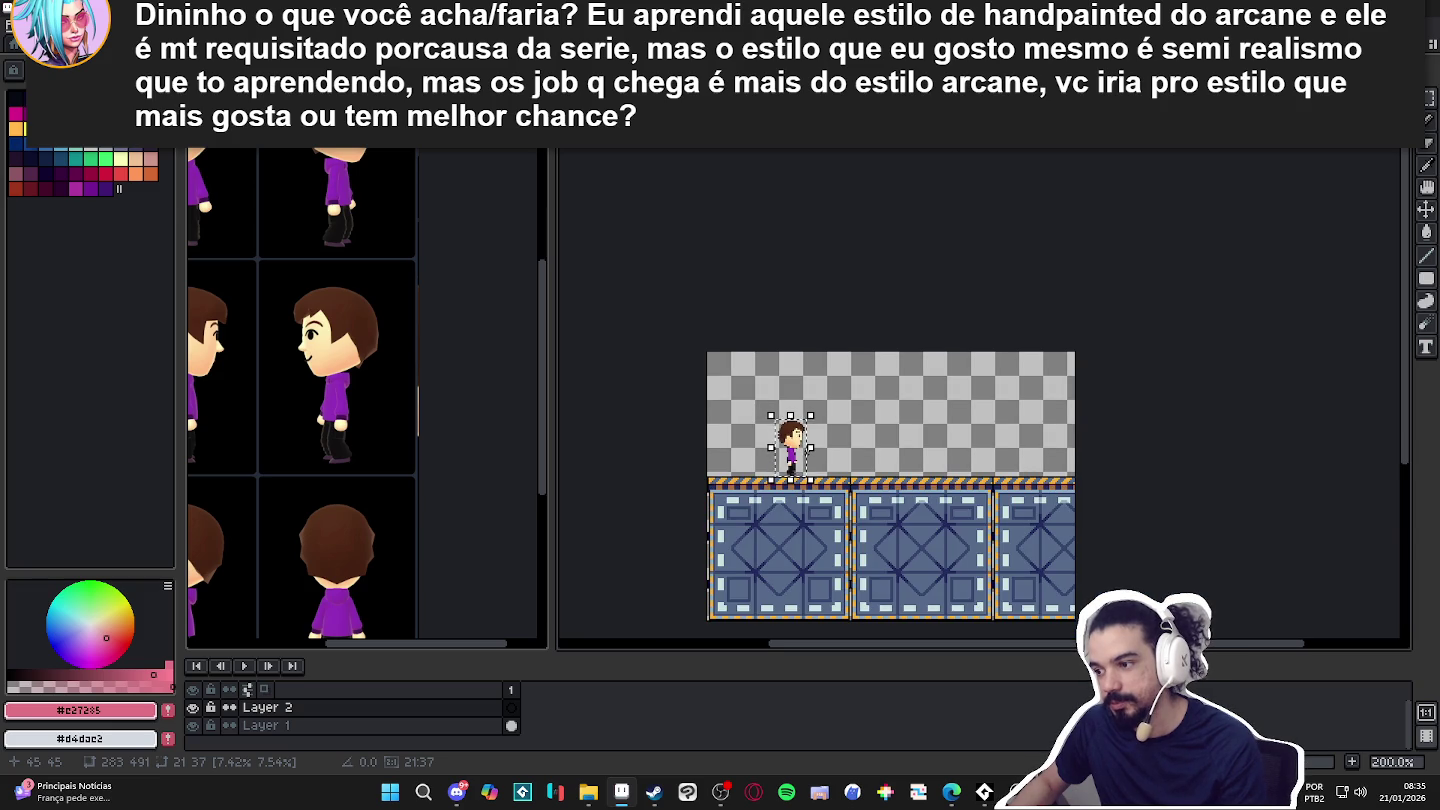
scroll(807, 454, up, 3)
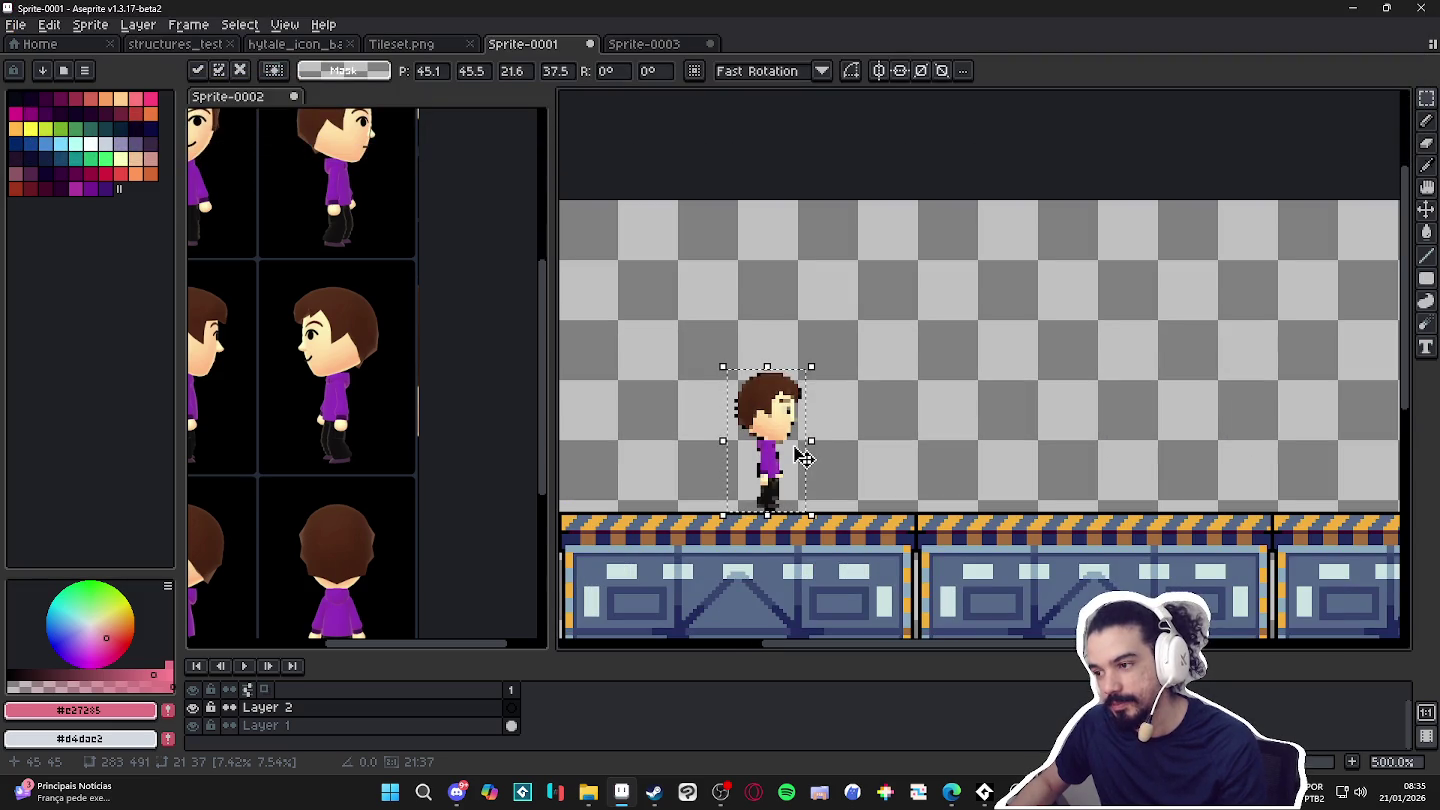
key(ctrl+d)
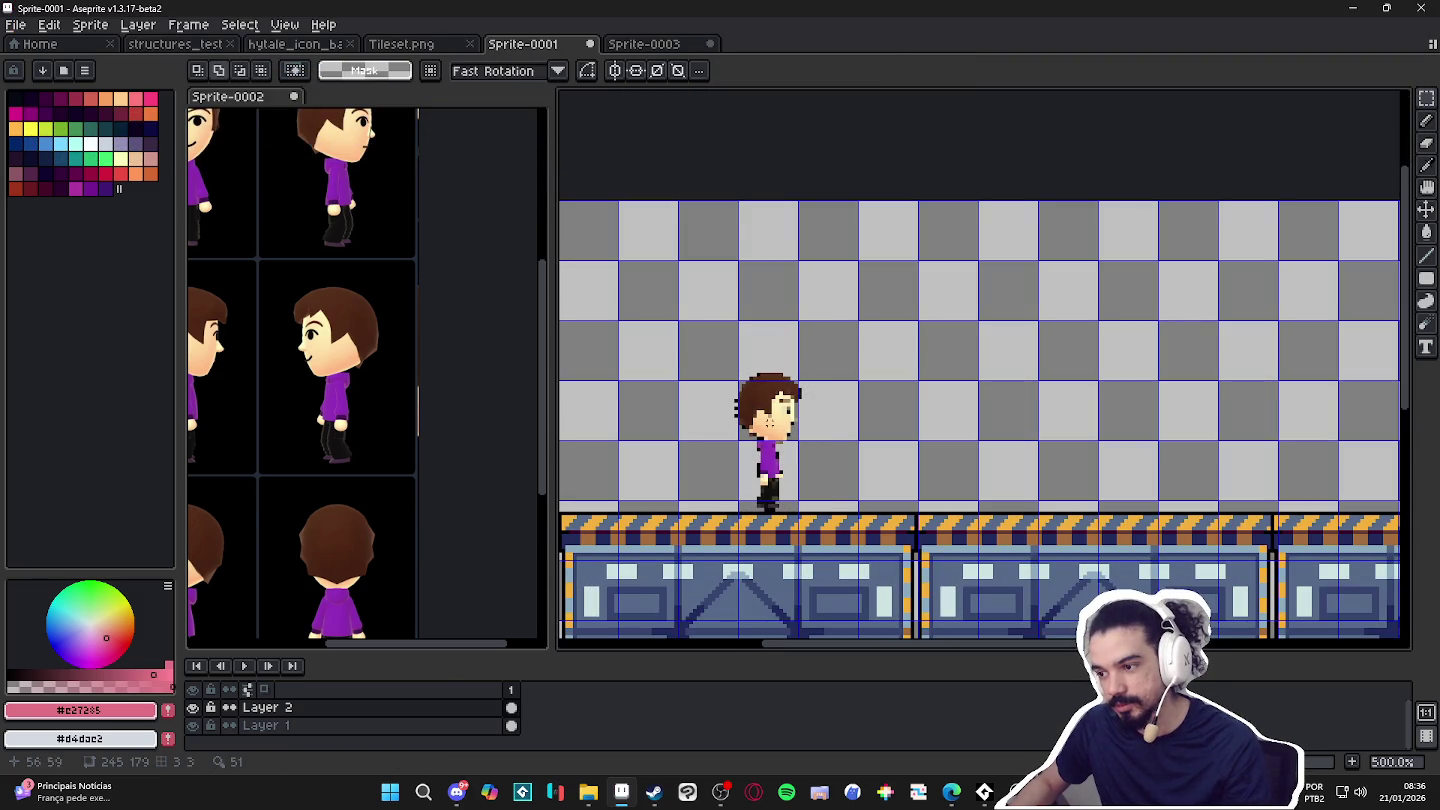
Nudge the character up slightly, then select it and shift it about 30 px right.
key(v)
mouse_move(865, 554)
mouse_down()
mouse_move(890, 453)
mouse_move(869, 416)
mouse_up()
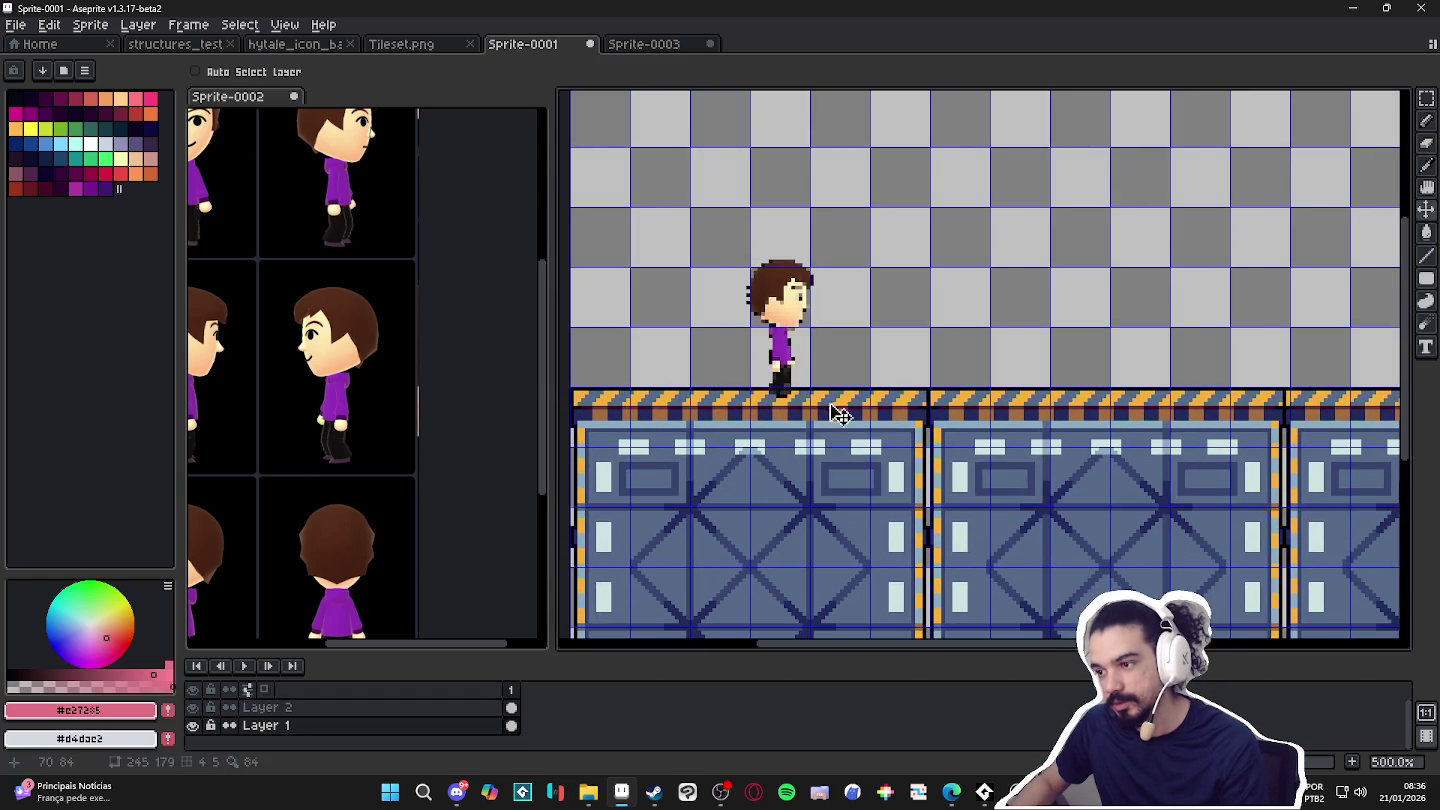
drag(790, 328, 796, 317)
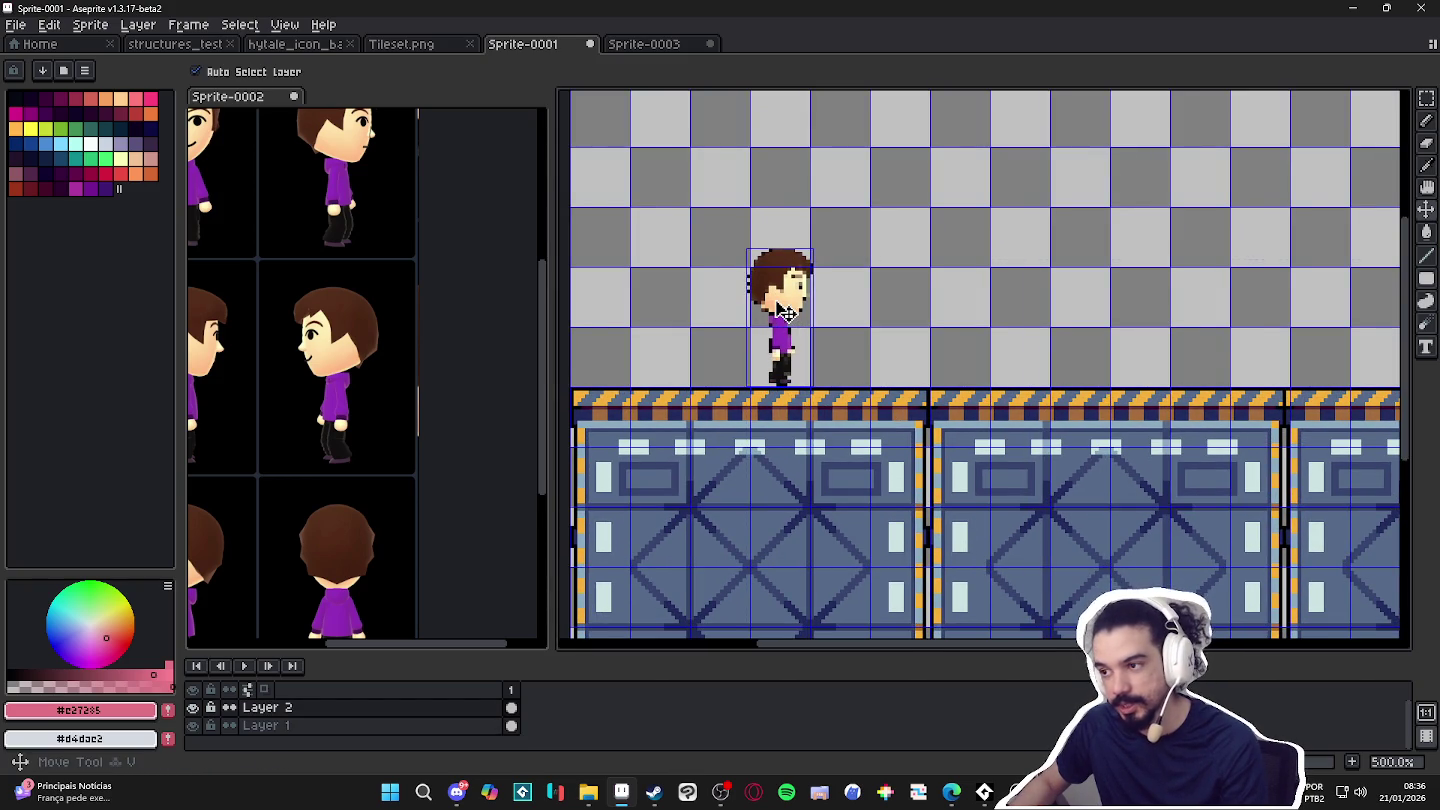
key(m)
drag(702, 200, 847, 458)
mouse_move(773, 310)
mouse_down()
mouse_move(803, 311)
mouse_move(774, 243)
mouse_up()
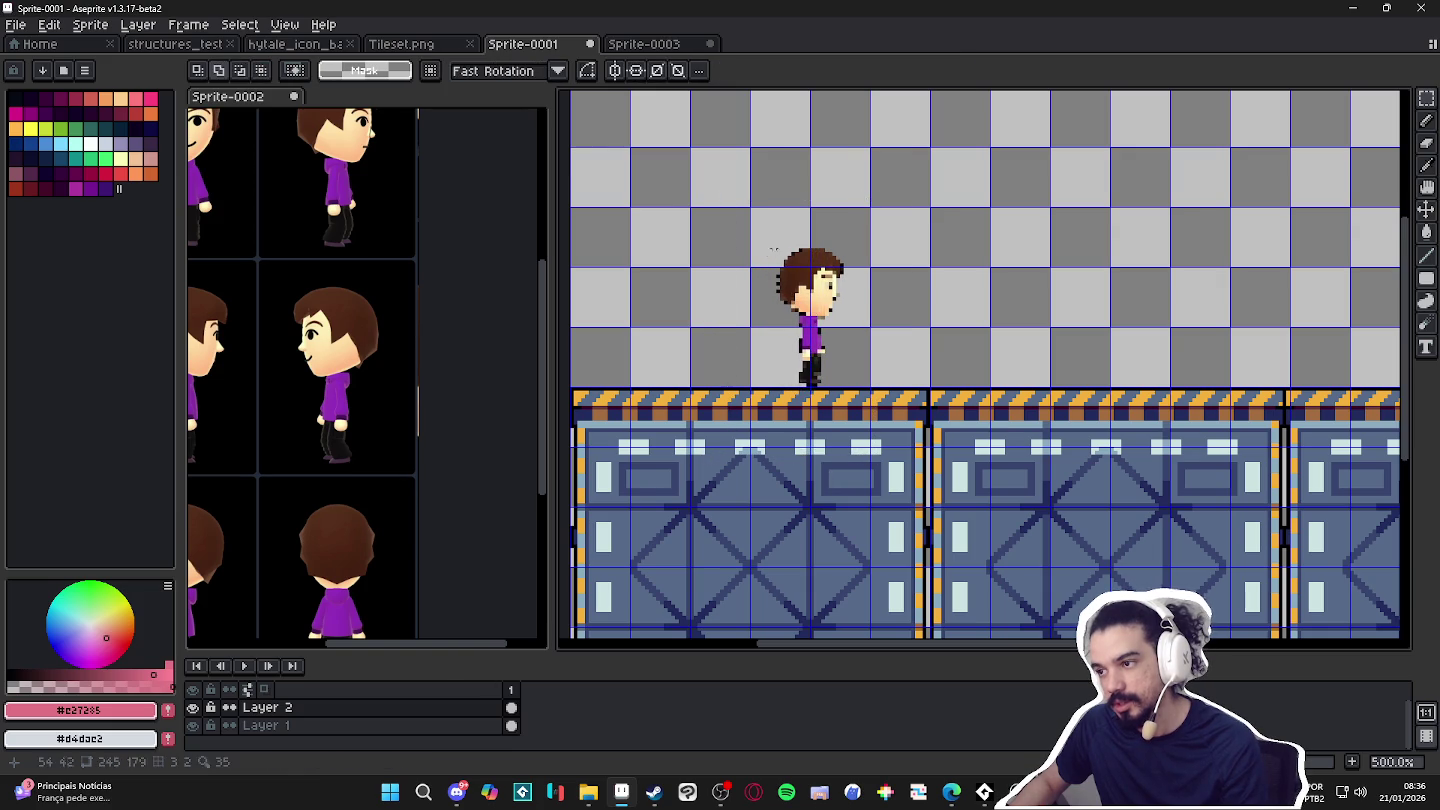
Adjust to a grid-aligned selection, deselect, make Layer 1 active and bring up the 1 Tiles folder.
mouse_move(856, 339)
mouse_down()
mouse_move(845, 314)
mouse_move(845, 378)
mouse_up()
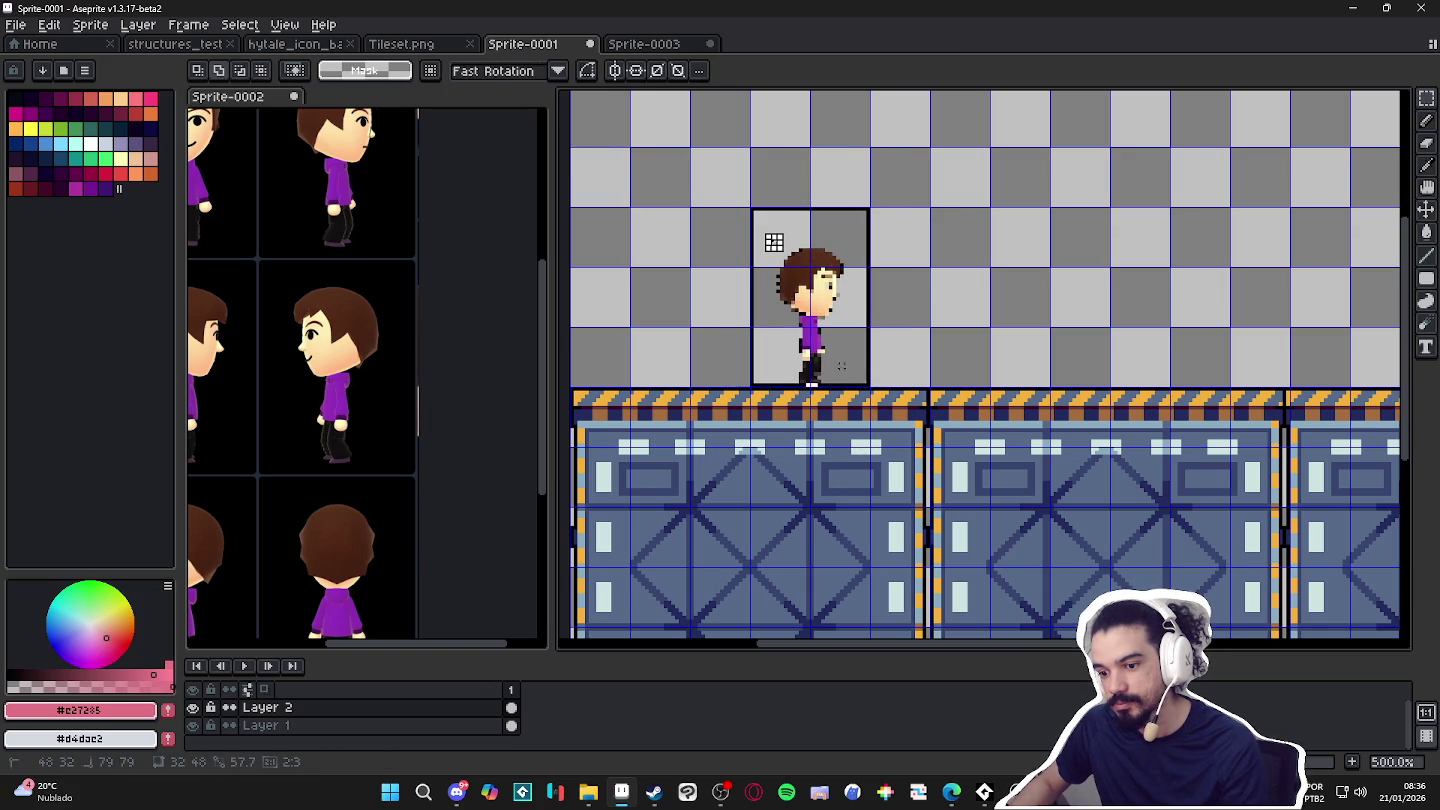
drag(844, 329, 901, 385)
key(ctrl+d)
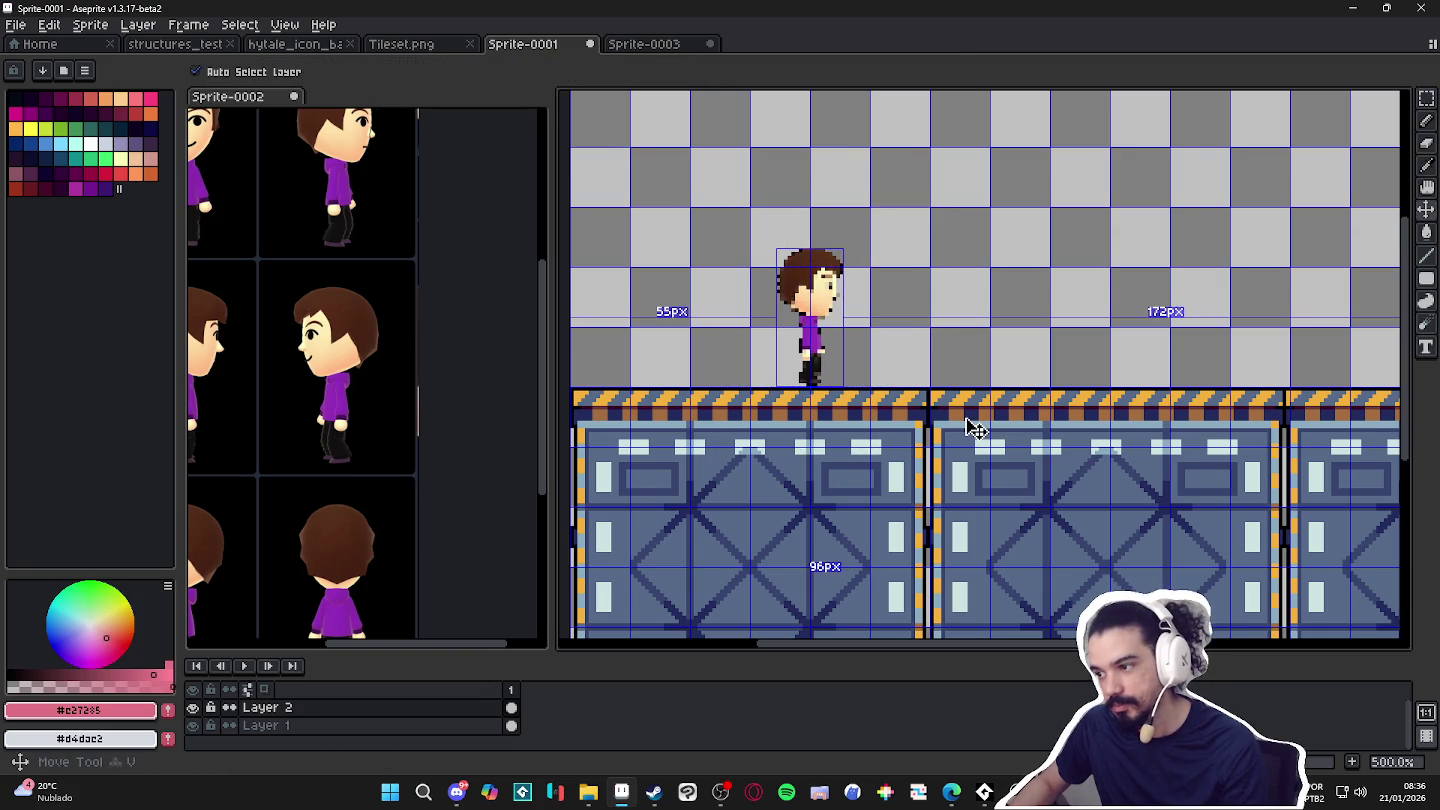
ctrl+click(975, 427)
scroll(975, 424, down, 3)
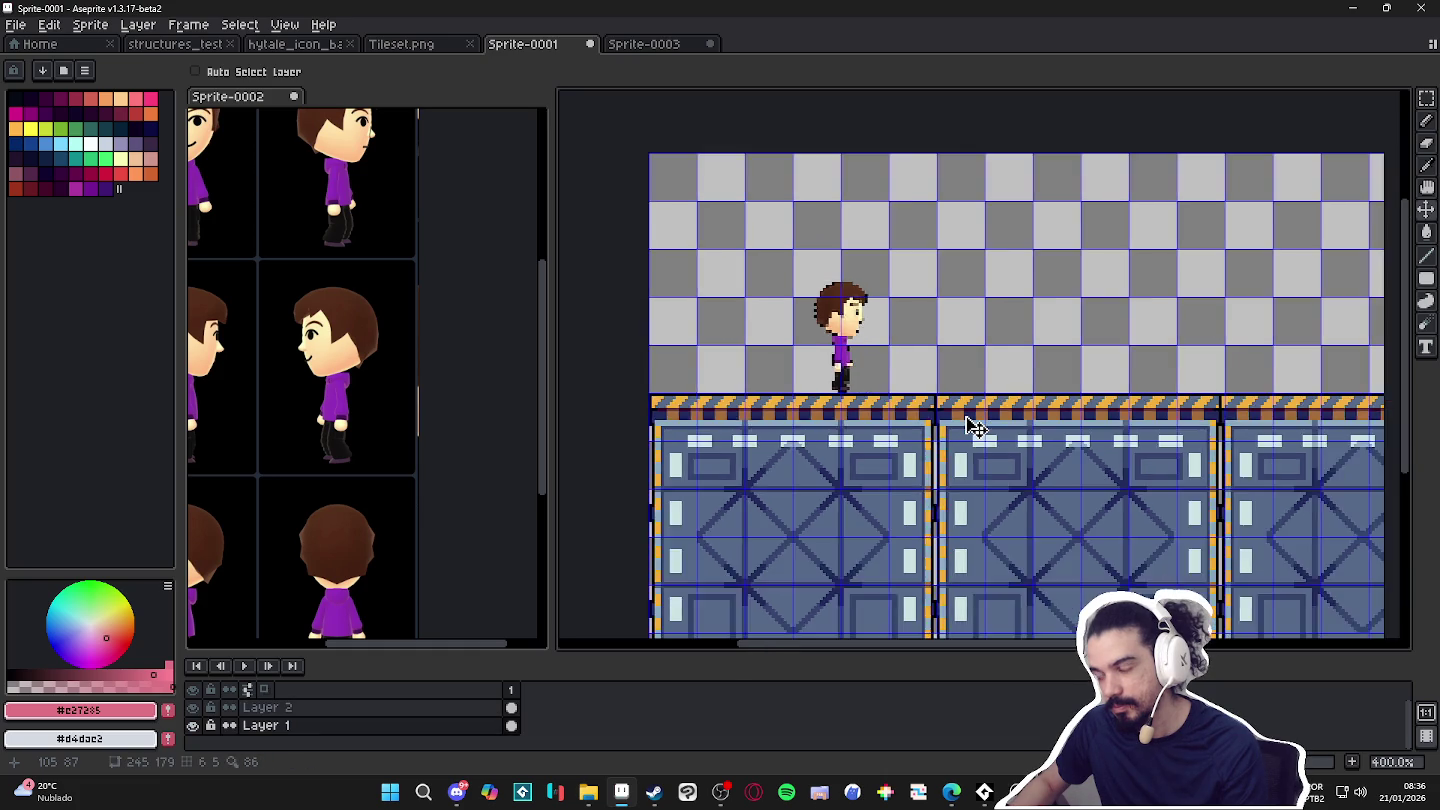
click(588, 793)
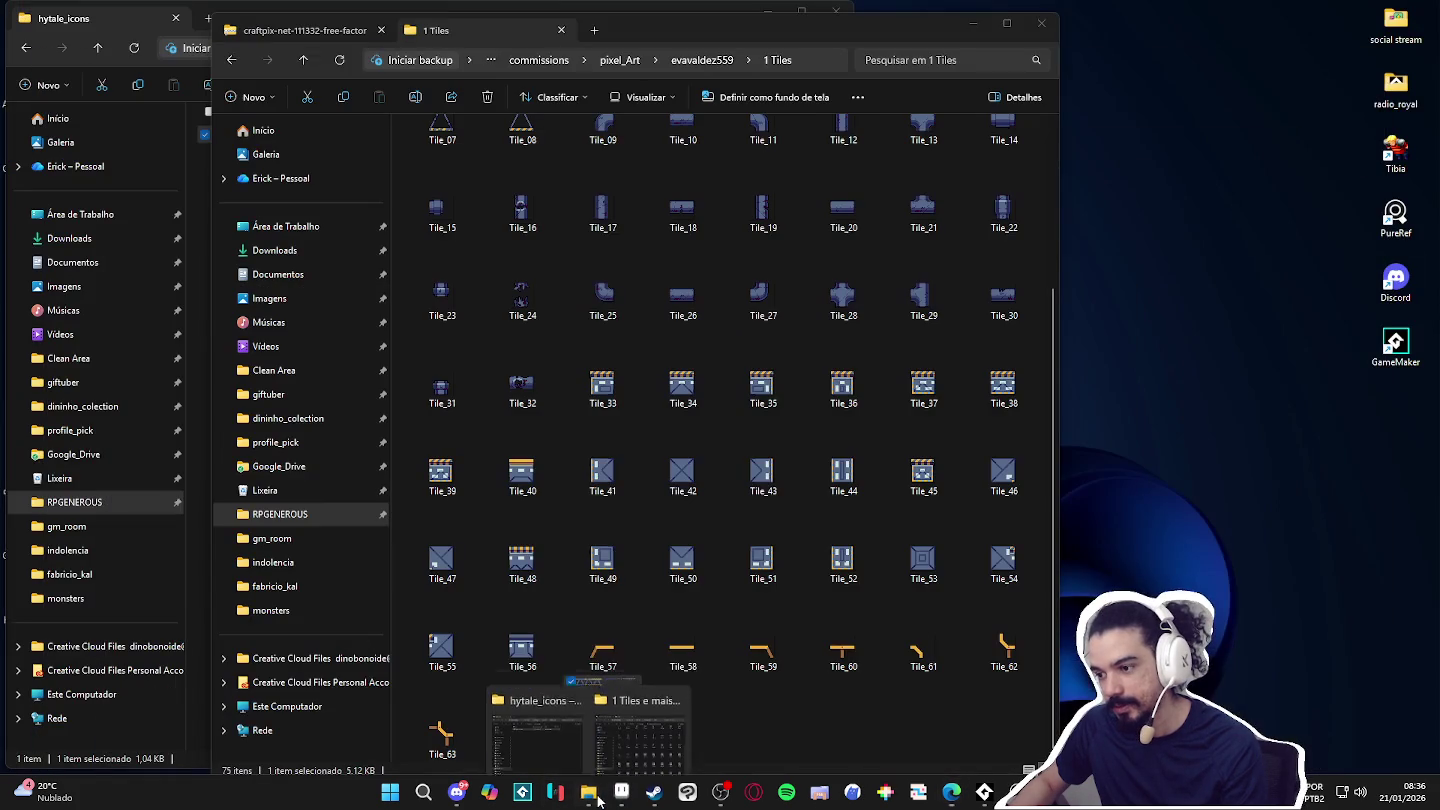
click(702, 578)
drag(702, 578, 705, 796)
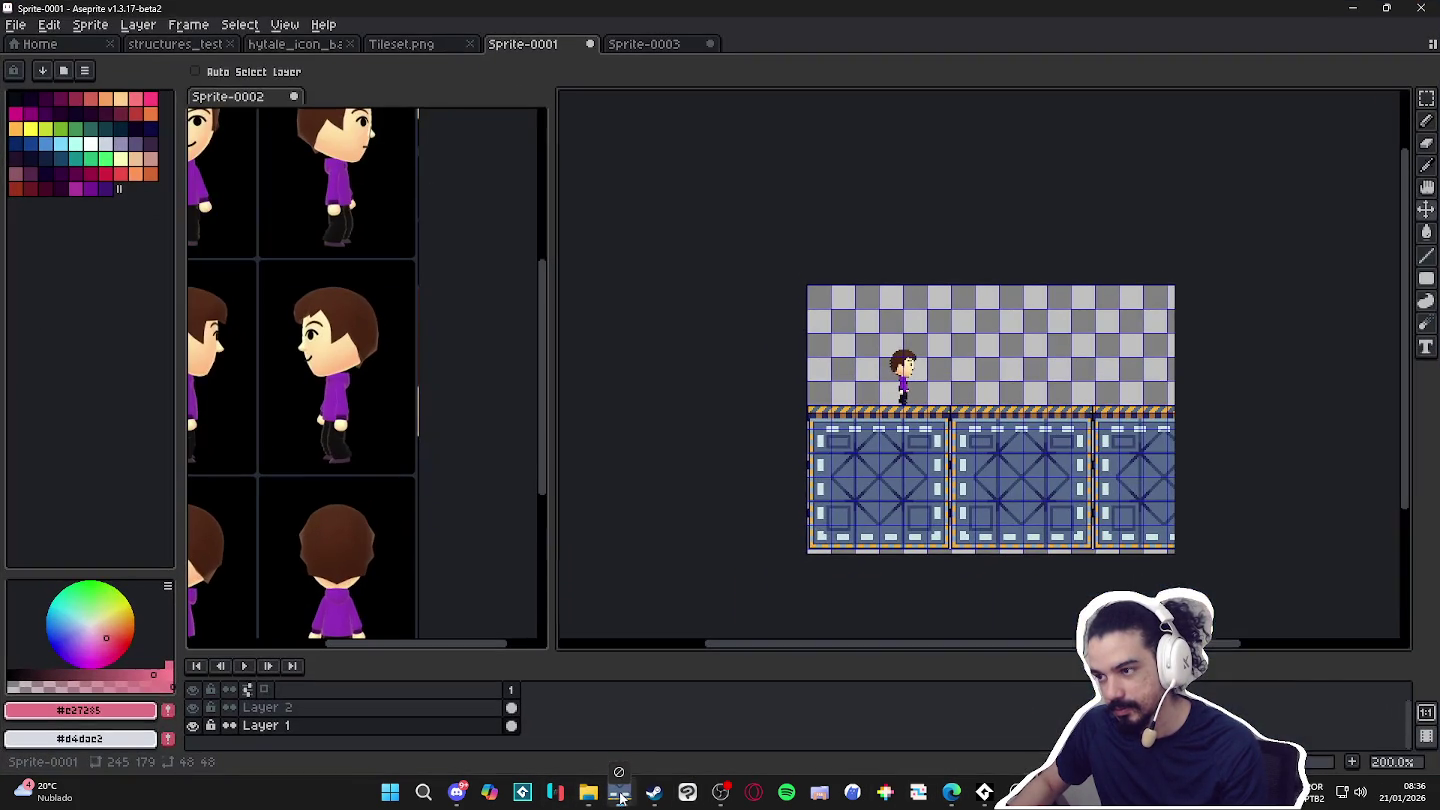
drag(621, 789, 775, 207)
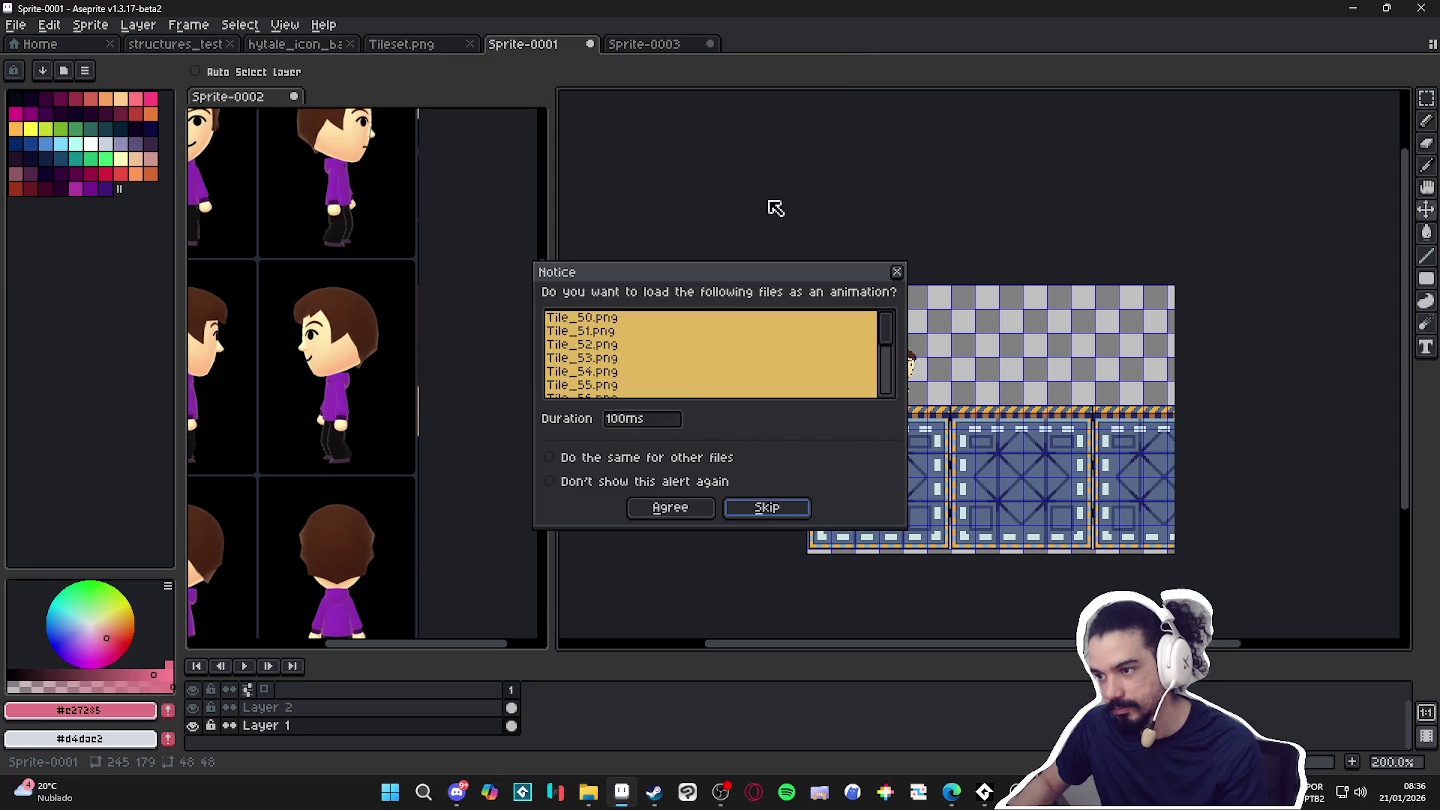
click(679, 508)
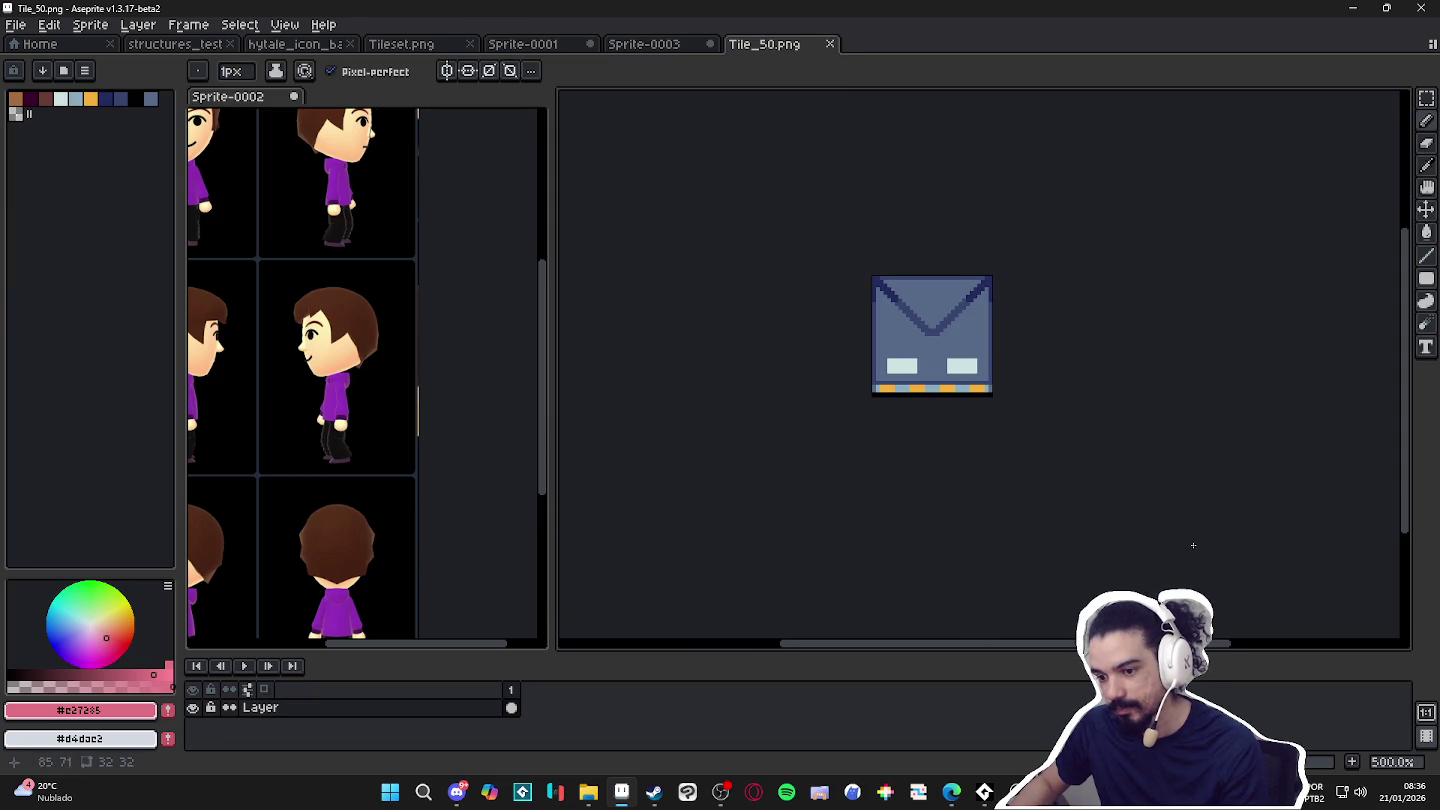
click(830, 44)
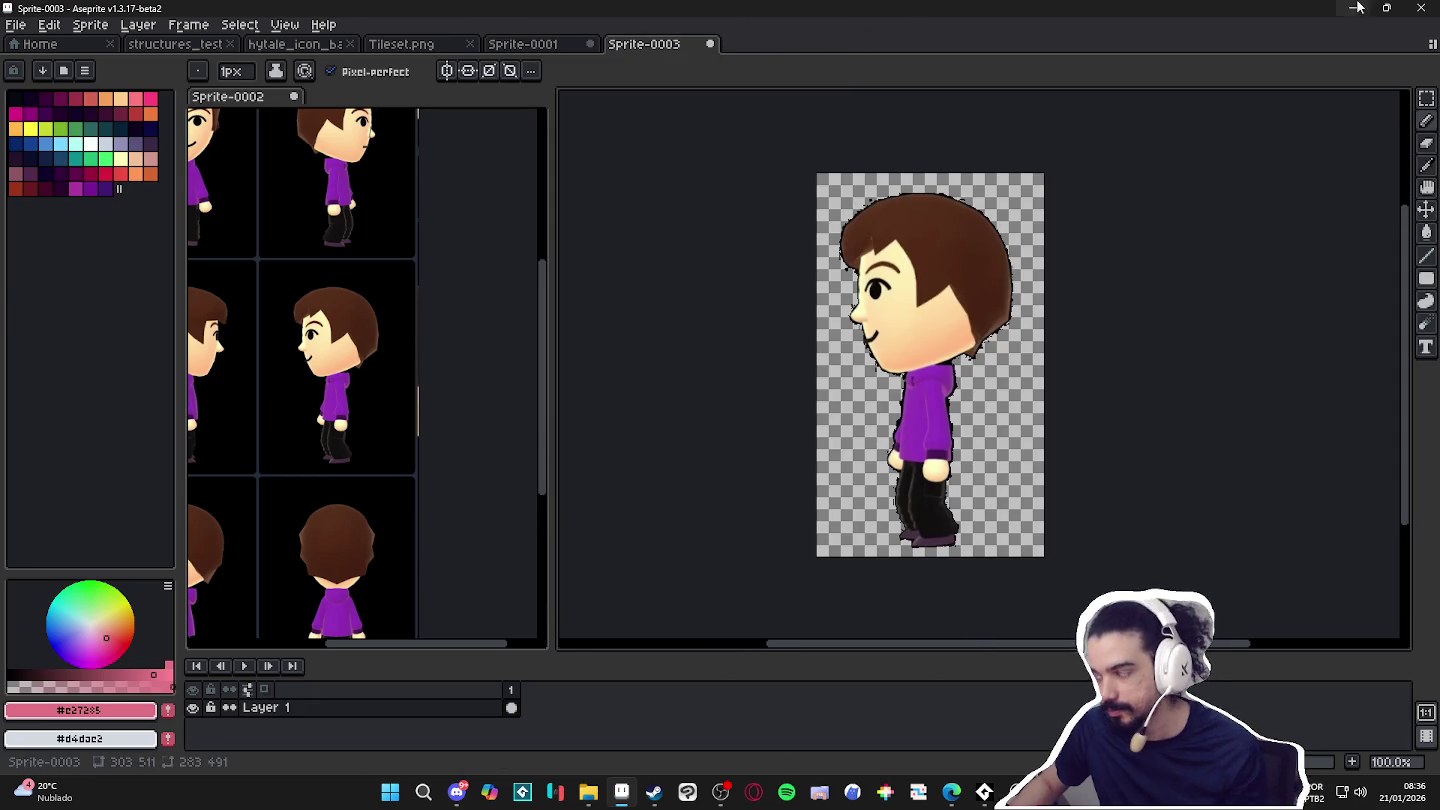
click(540, 46)
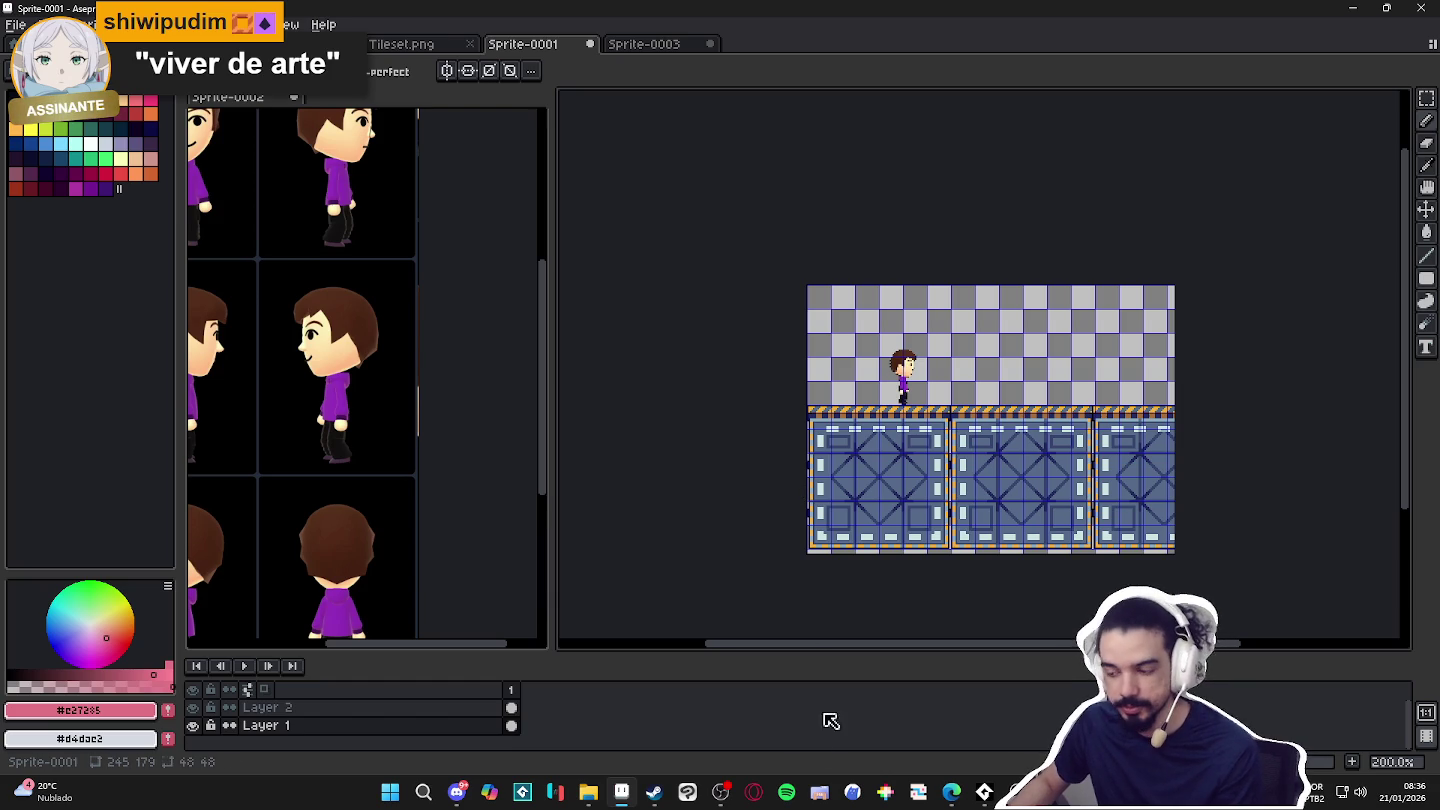
mouse_move(588, 792)
click(636, 733)
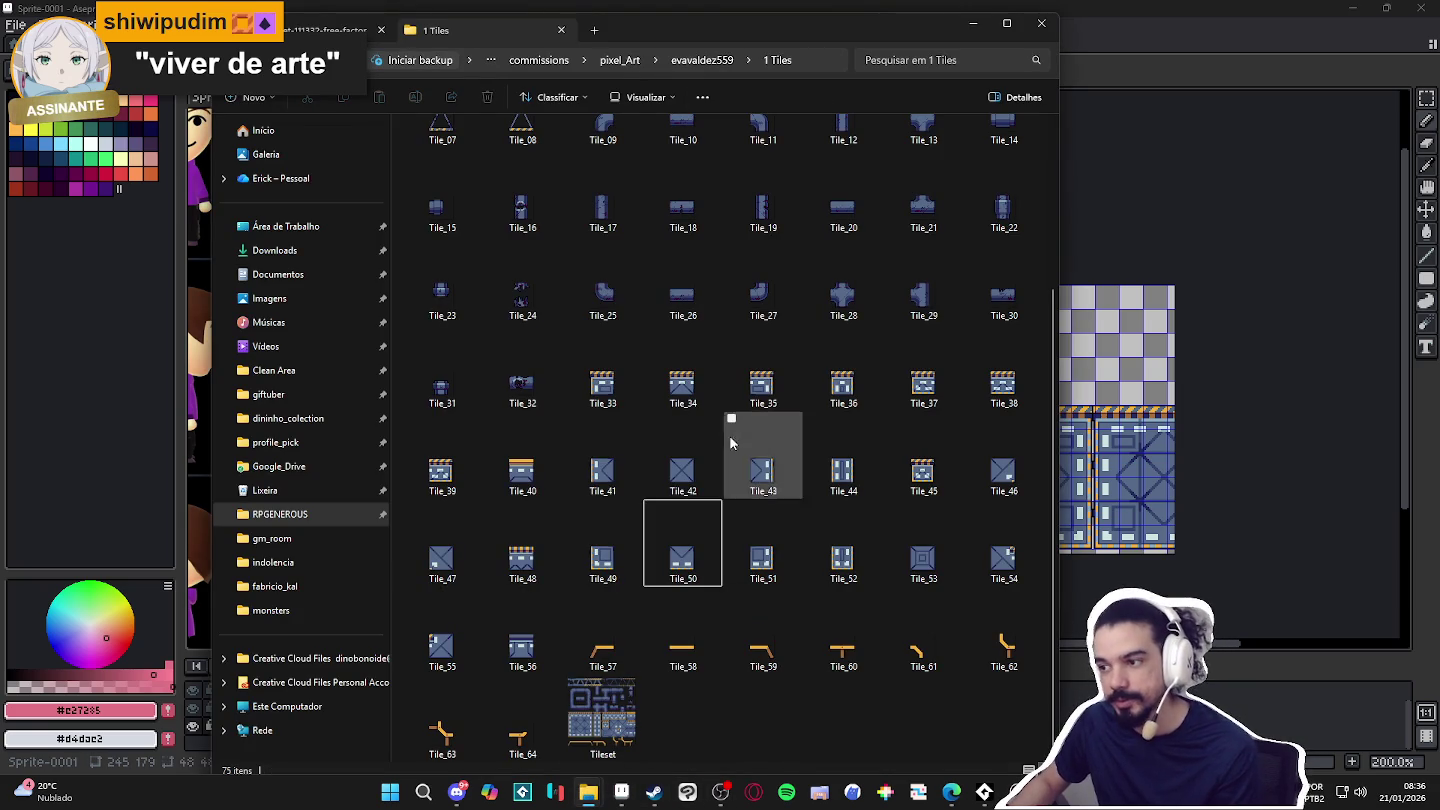
Select Tile_04 in the 1 Tiles folder and drag it onto the Aseprite canvas.
scroll(730, 450, up, 2)
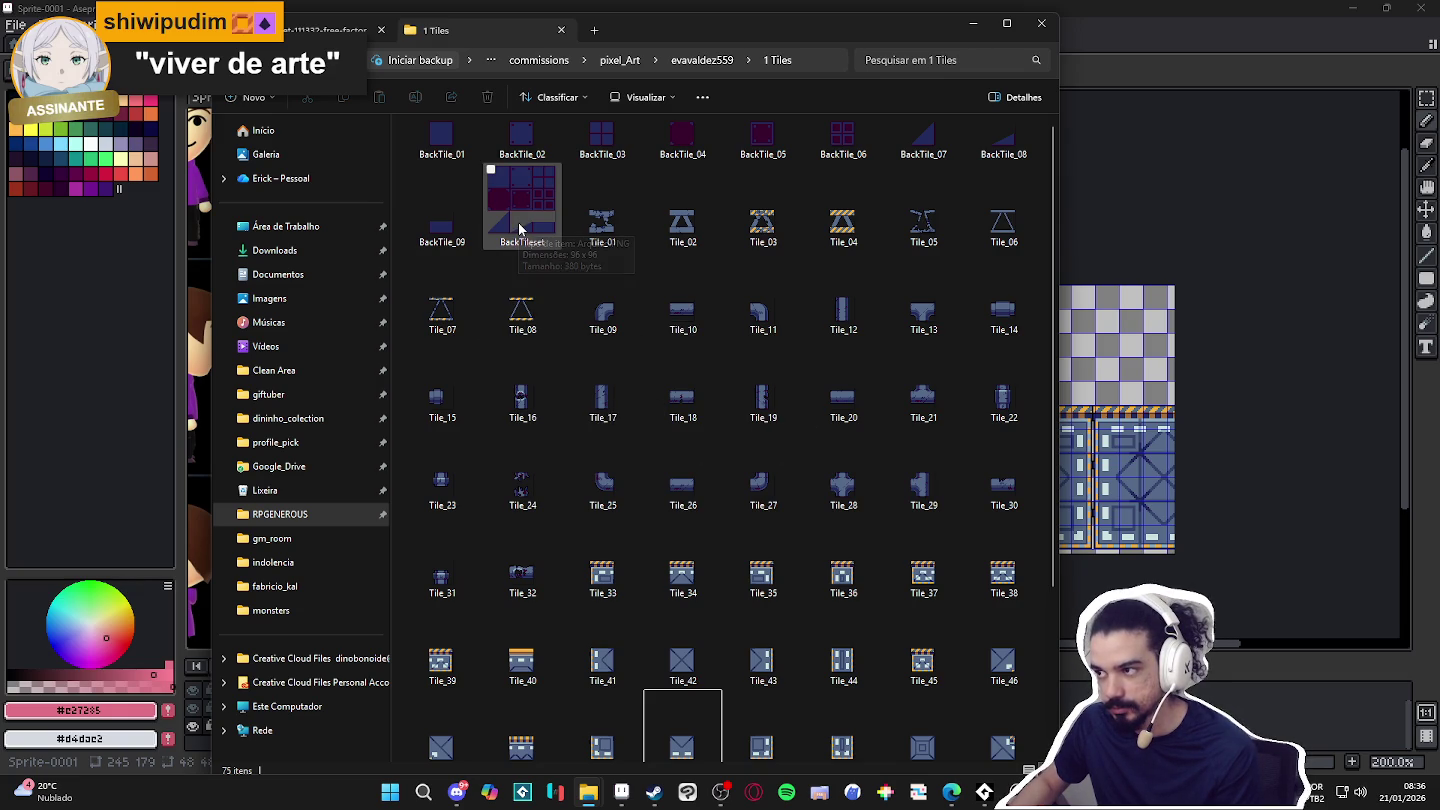
scroll(518, 230, down, 2)
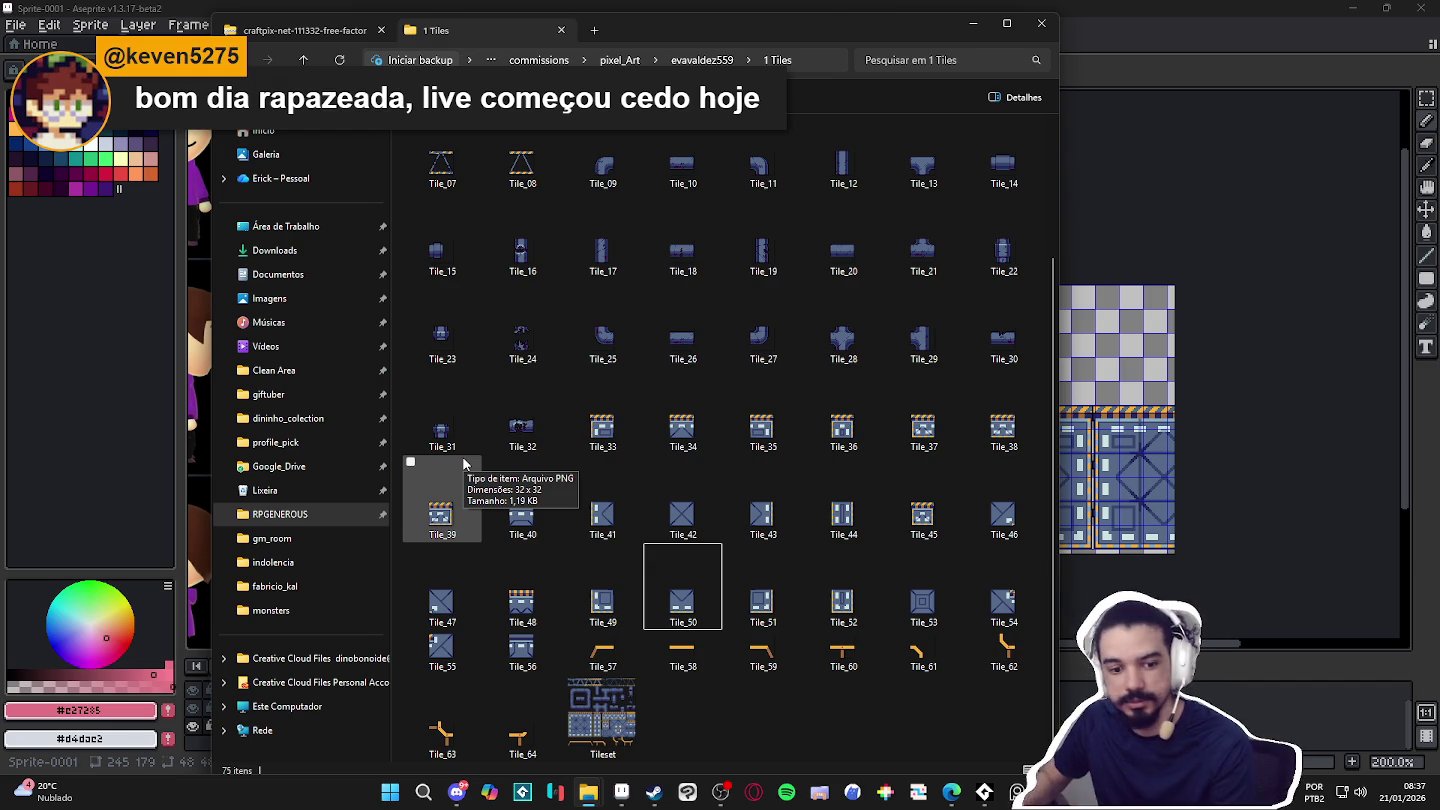
scroll(588, 350, up, 3)
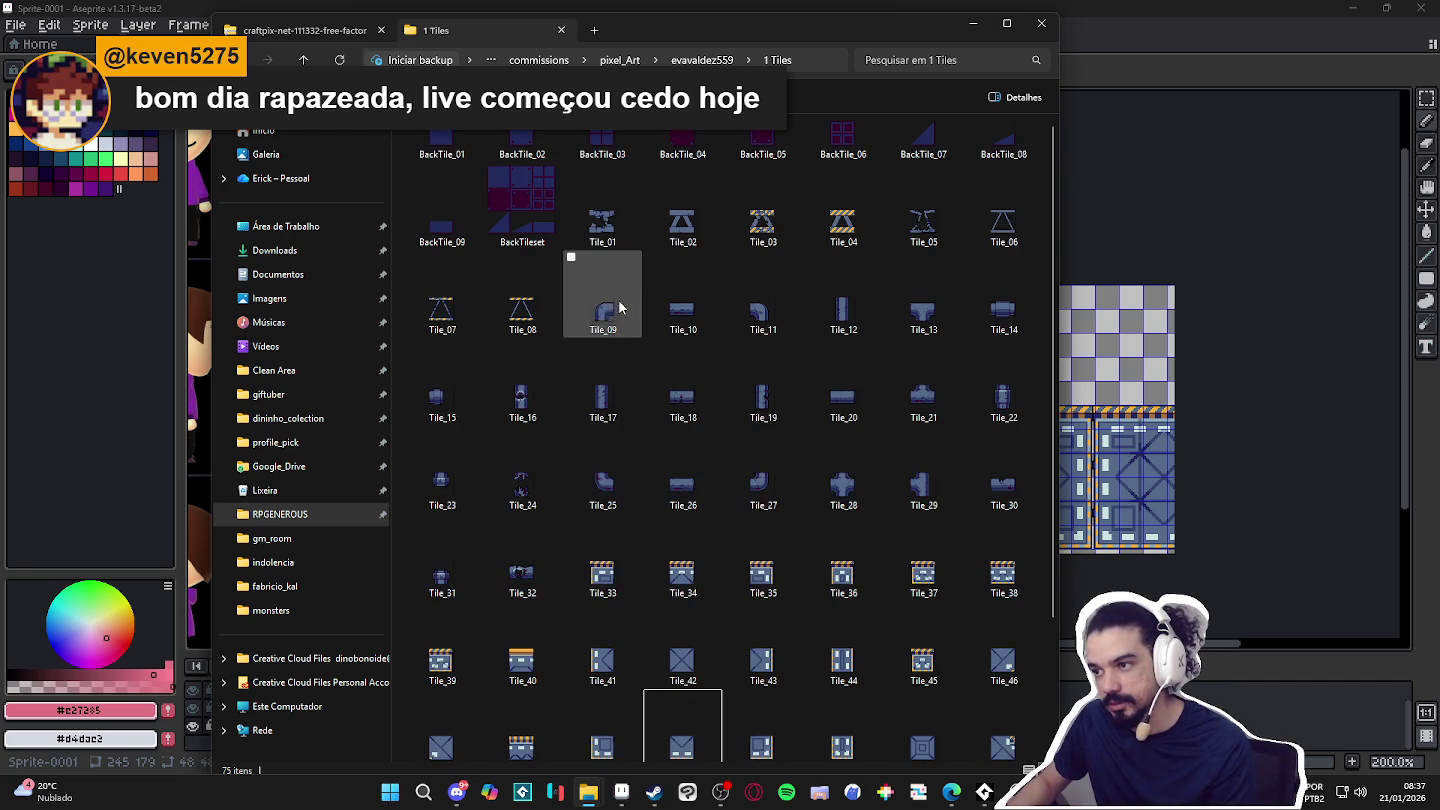
scroll(694, 329, down, 3)
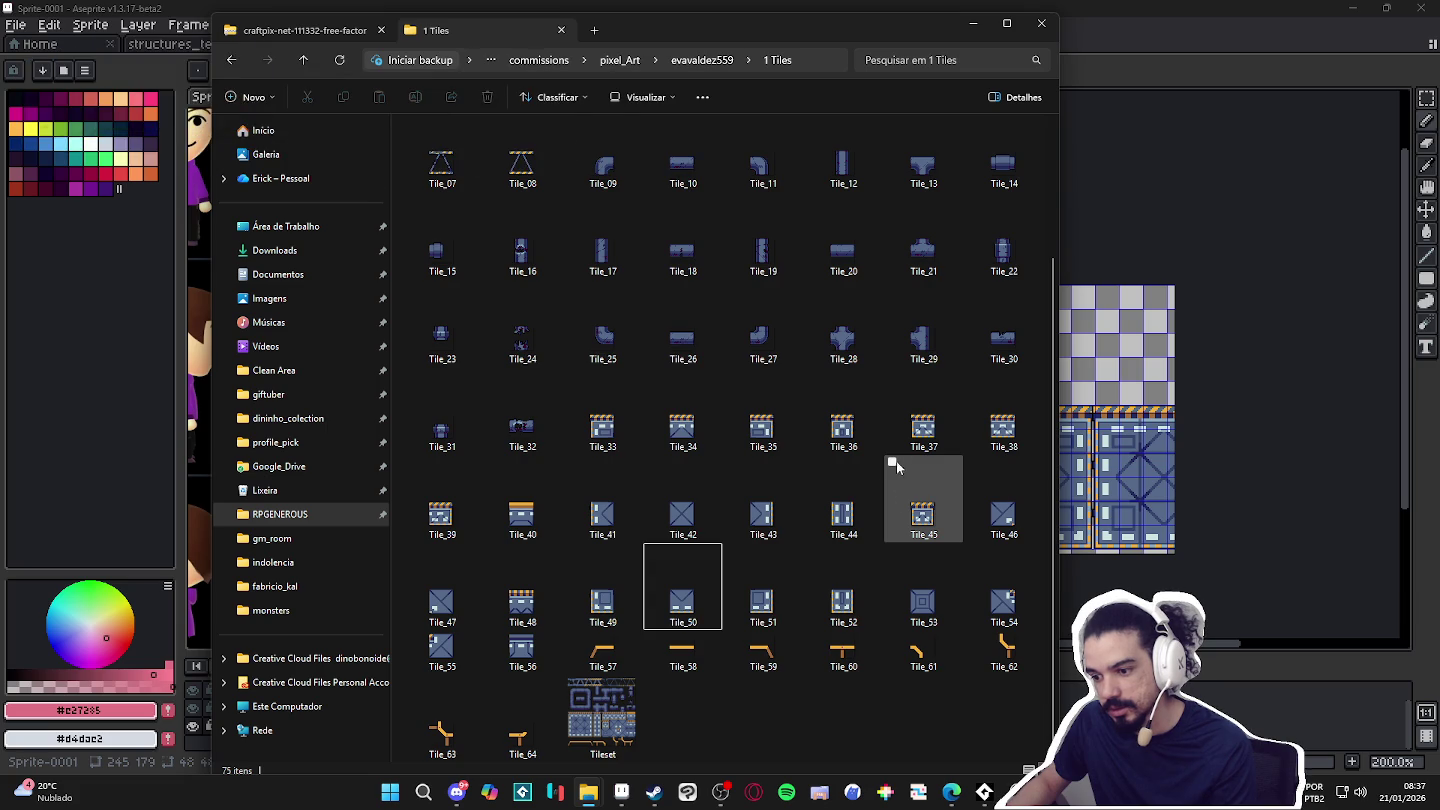
scroll(865, 462, up, 3)
click(842, 225)
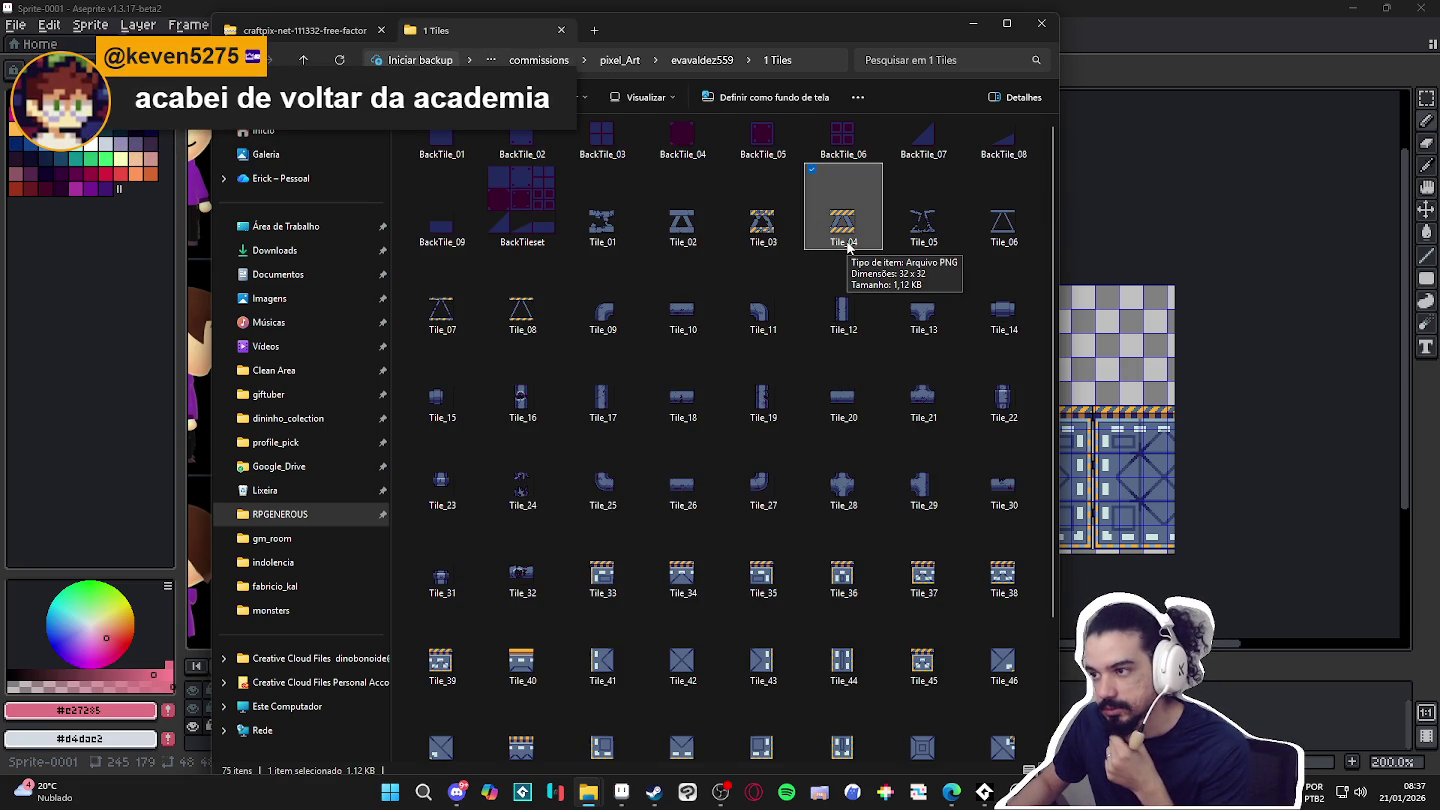
mouse_move(847, 247)
mouse_down()
mouse_move(1201, 87)
mouse_move(1170, 49)
mouse_up()
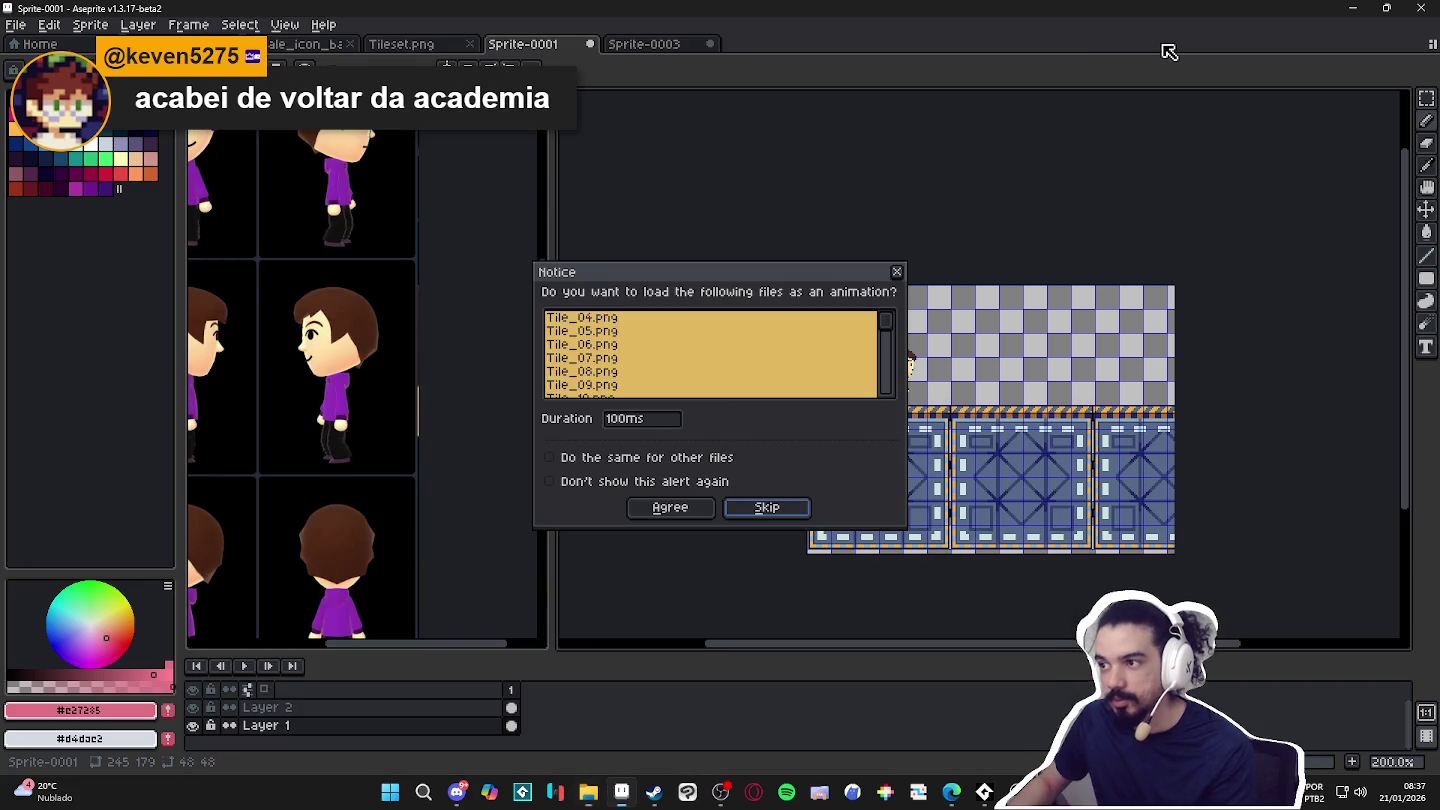
Open Tile_04 as a single image and paste its tile into Sprite-0001 near the floor.
click(757, 510)
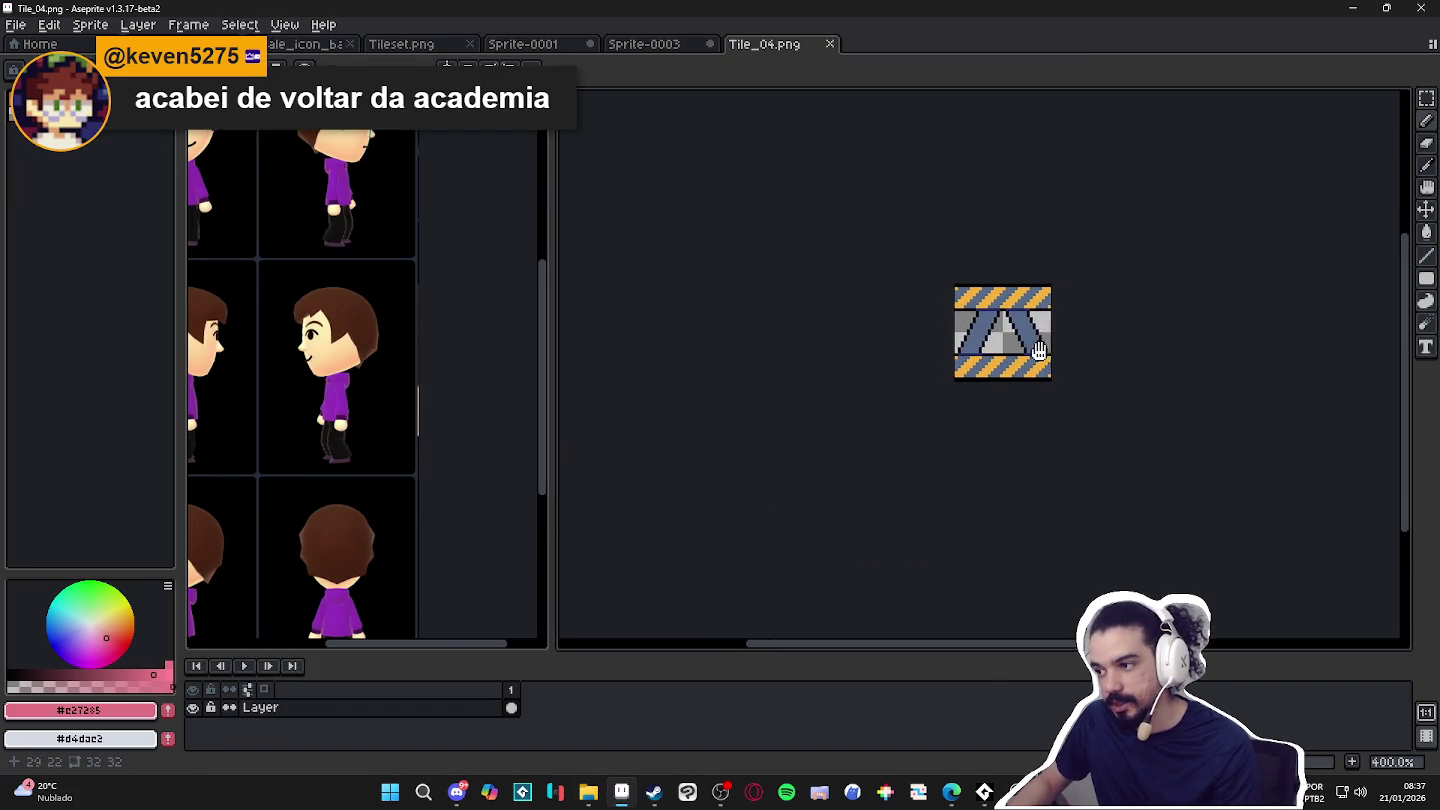
click(652, 50)
click(537, 45)
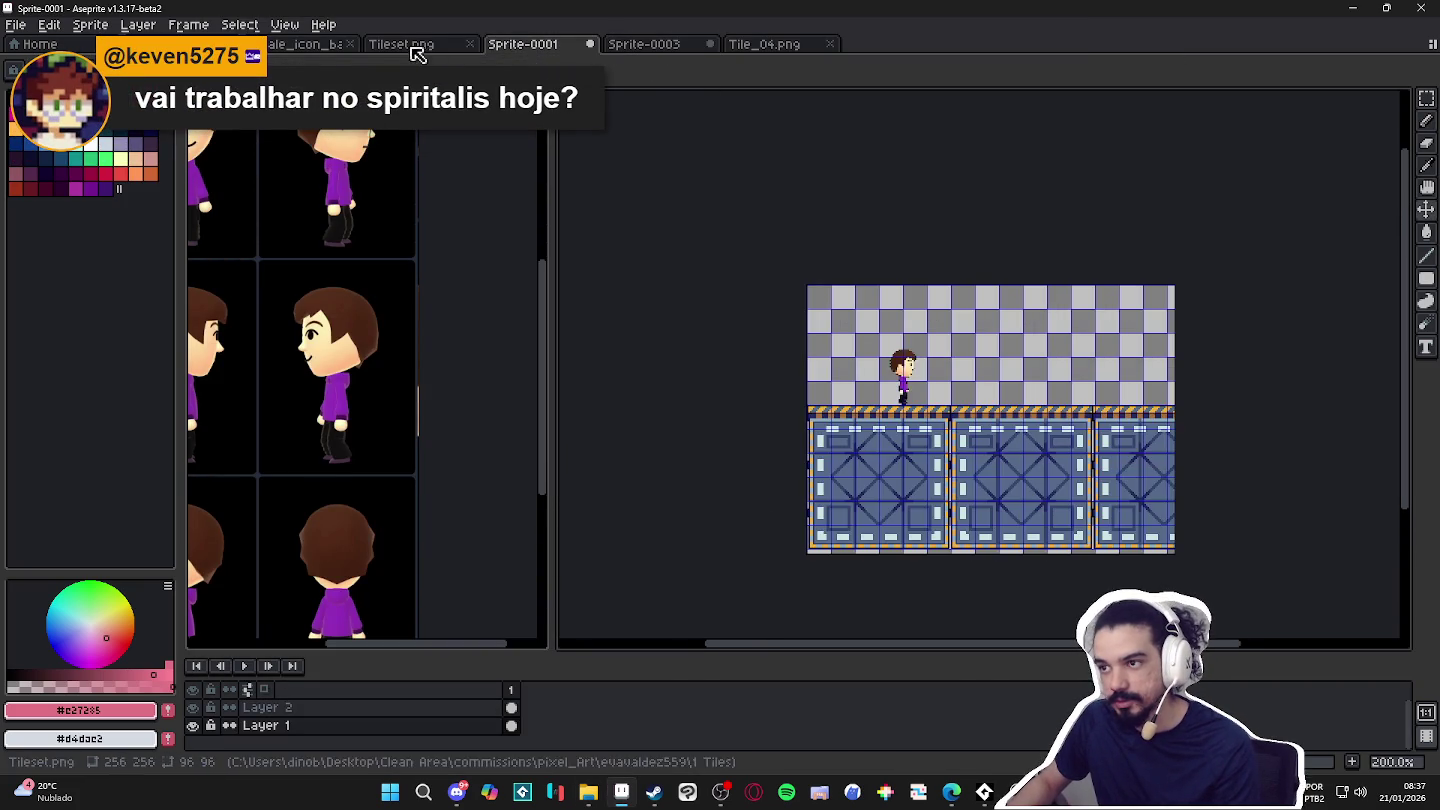
key(ctrl+v)
drag(985, 235, 918, 376)
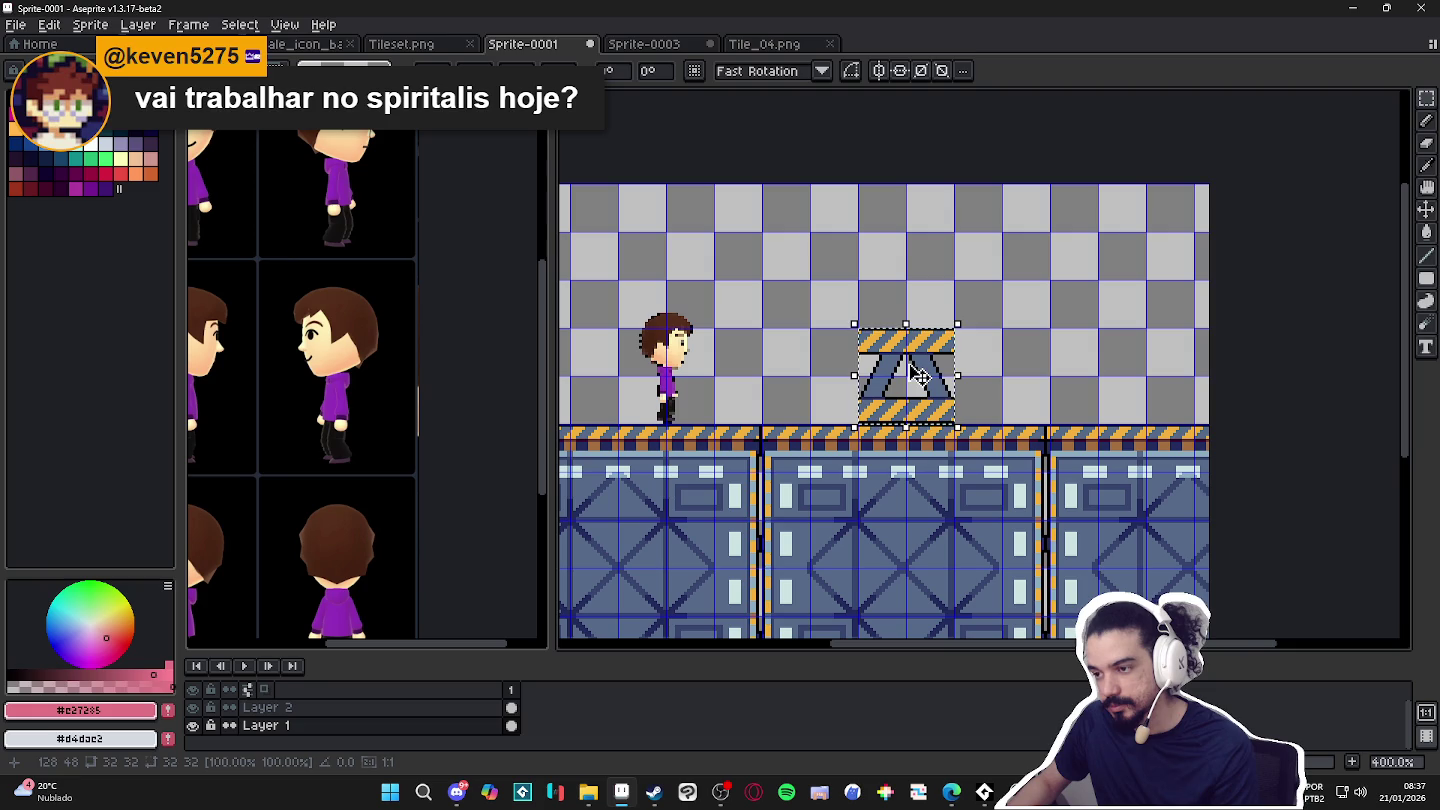
Commit the pasted scaffold tile in its place on the floor.
key(Return)
scroll(918, 378, down, 1)
scroll(921, 379, down, 1)
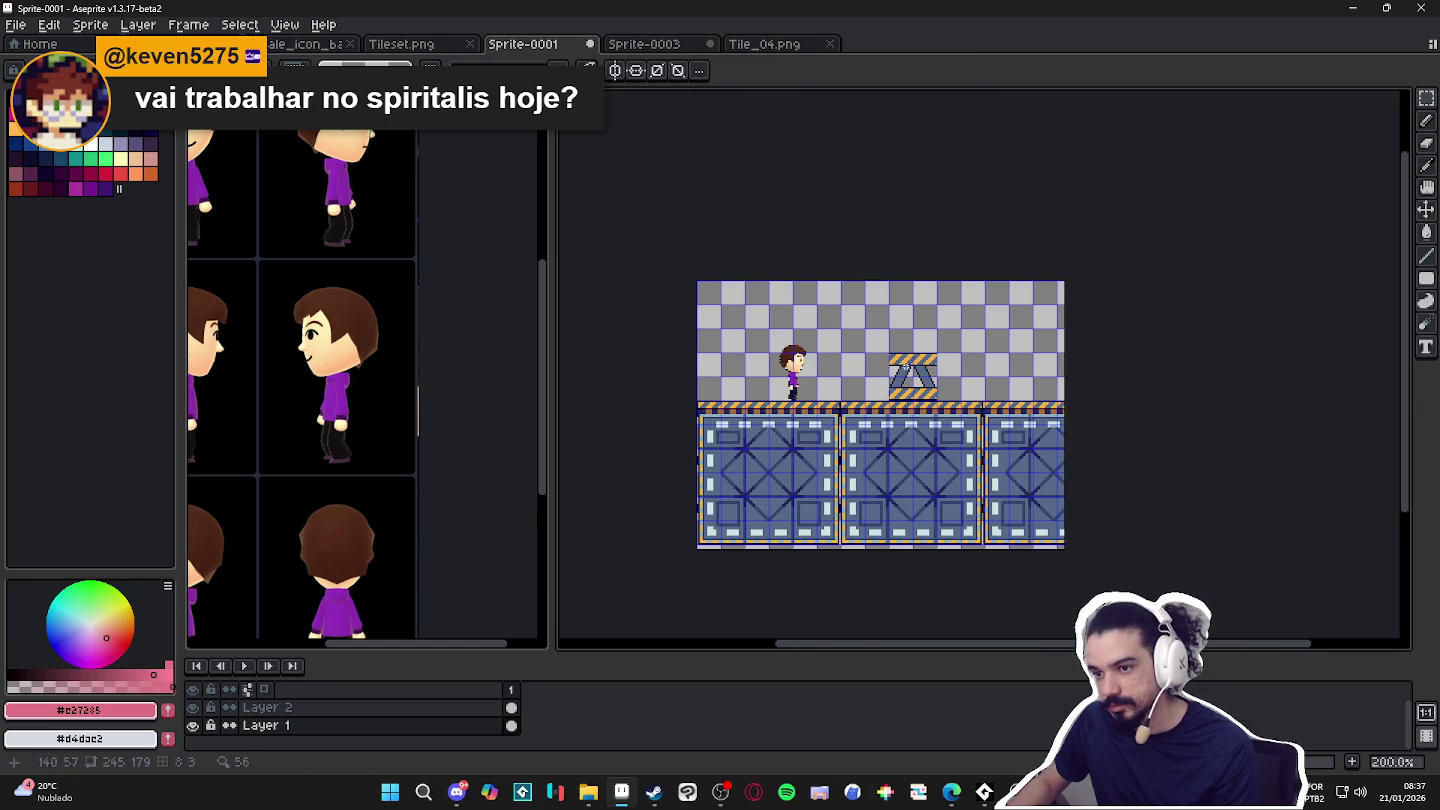
scroll(806, 364, up, 2)
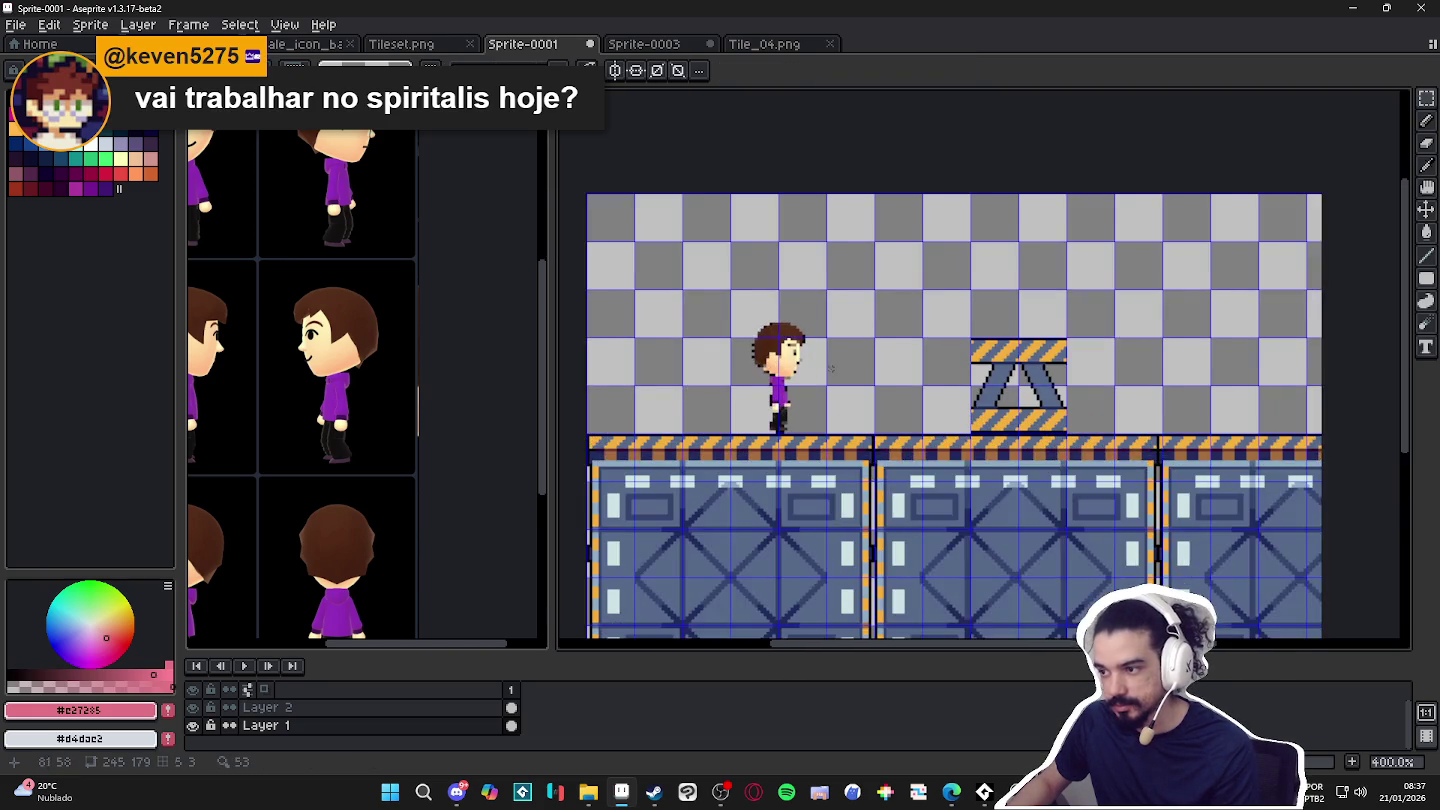
scroll(836, 369, up, 1)
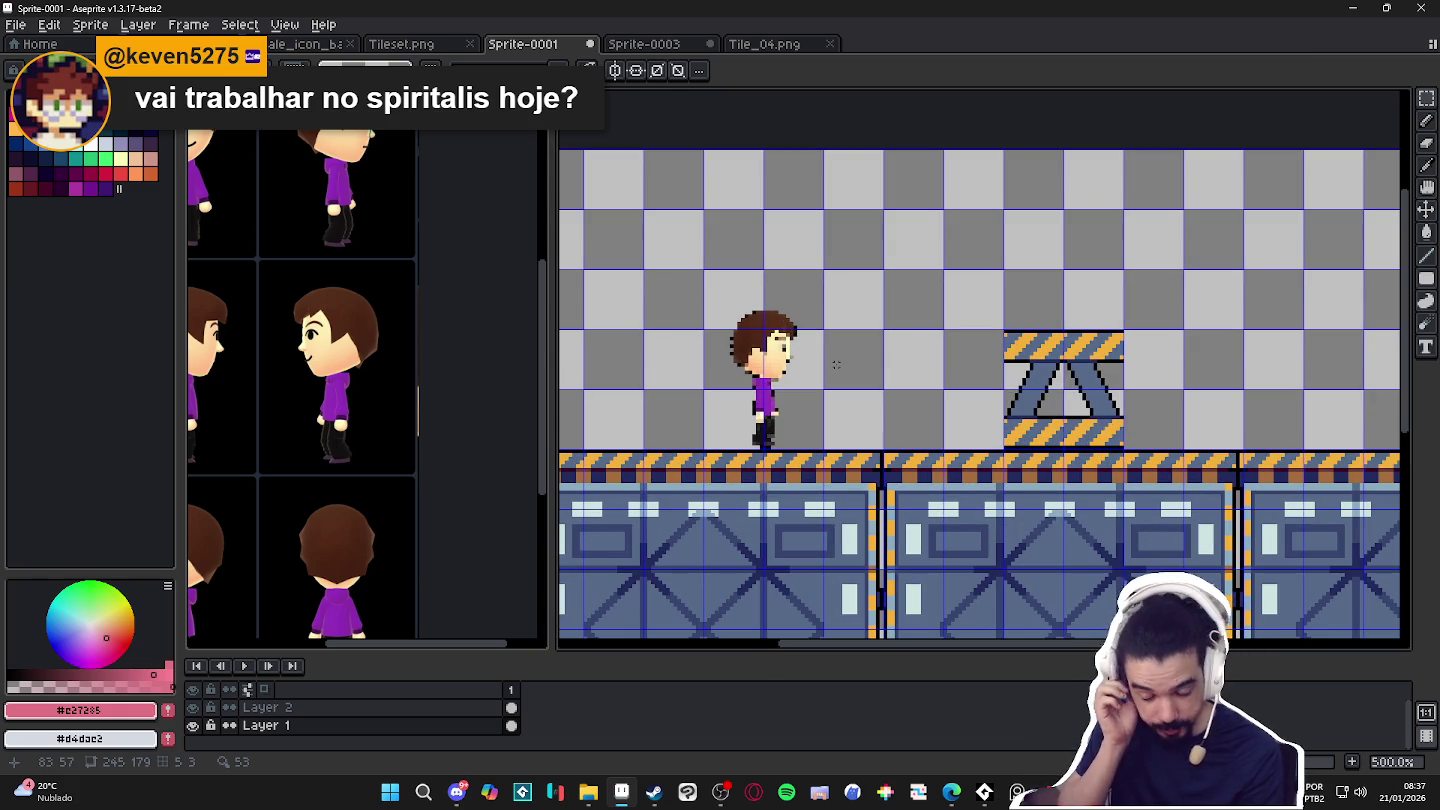
Marquee-select the scaffold tile's area and delete it.
key(m)
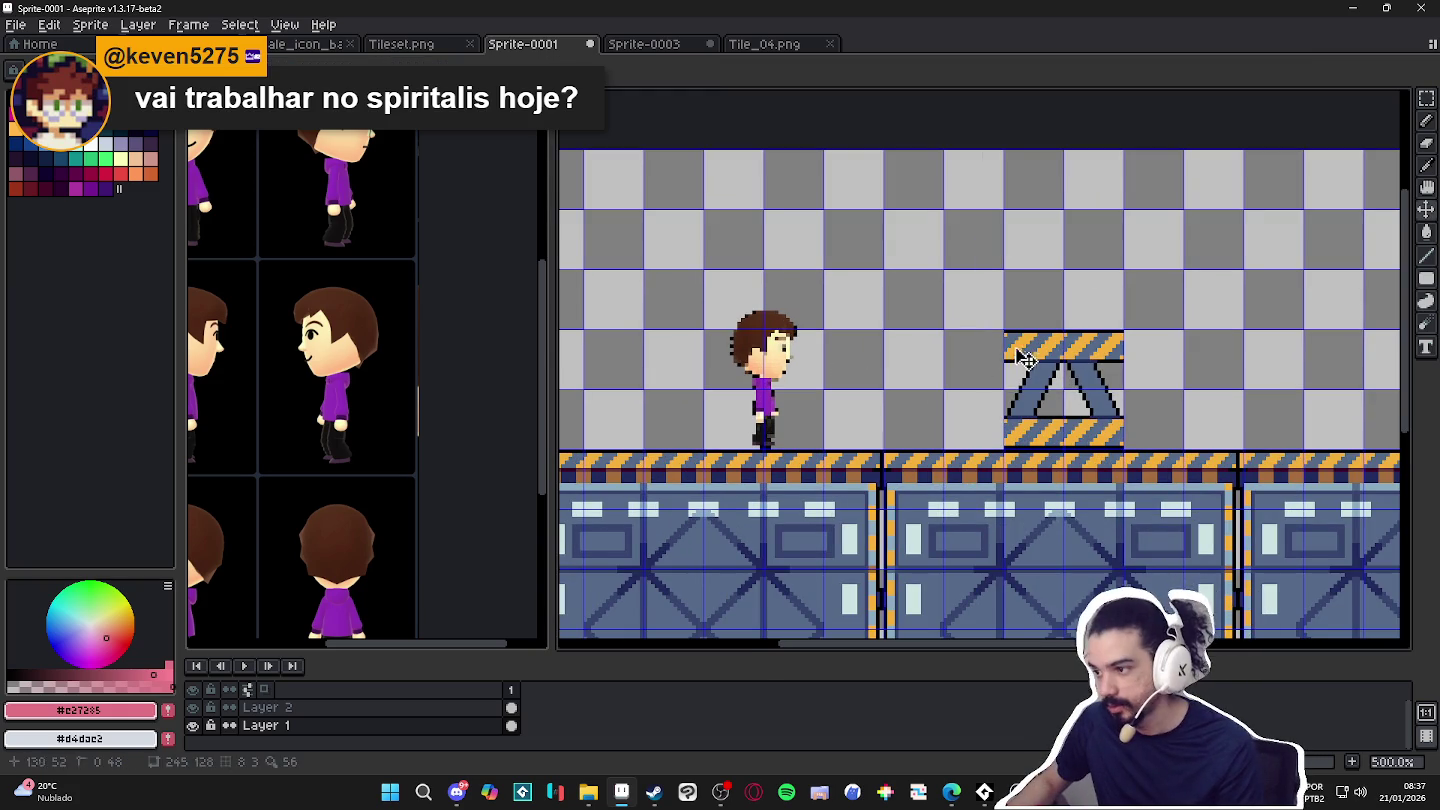
drag(1016, 352, 1123, 448)
key(Delete)
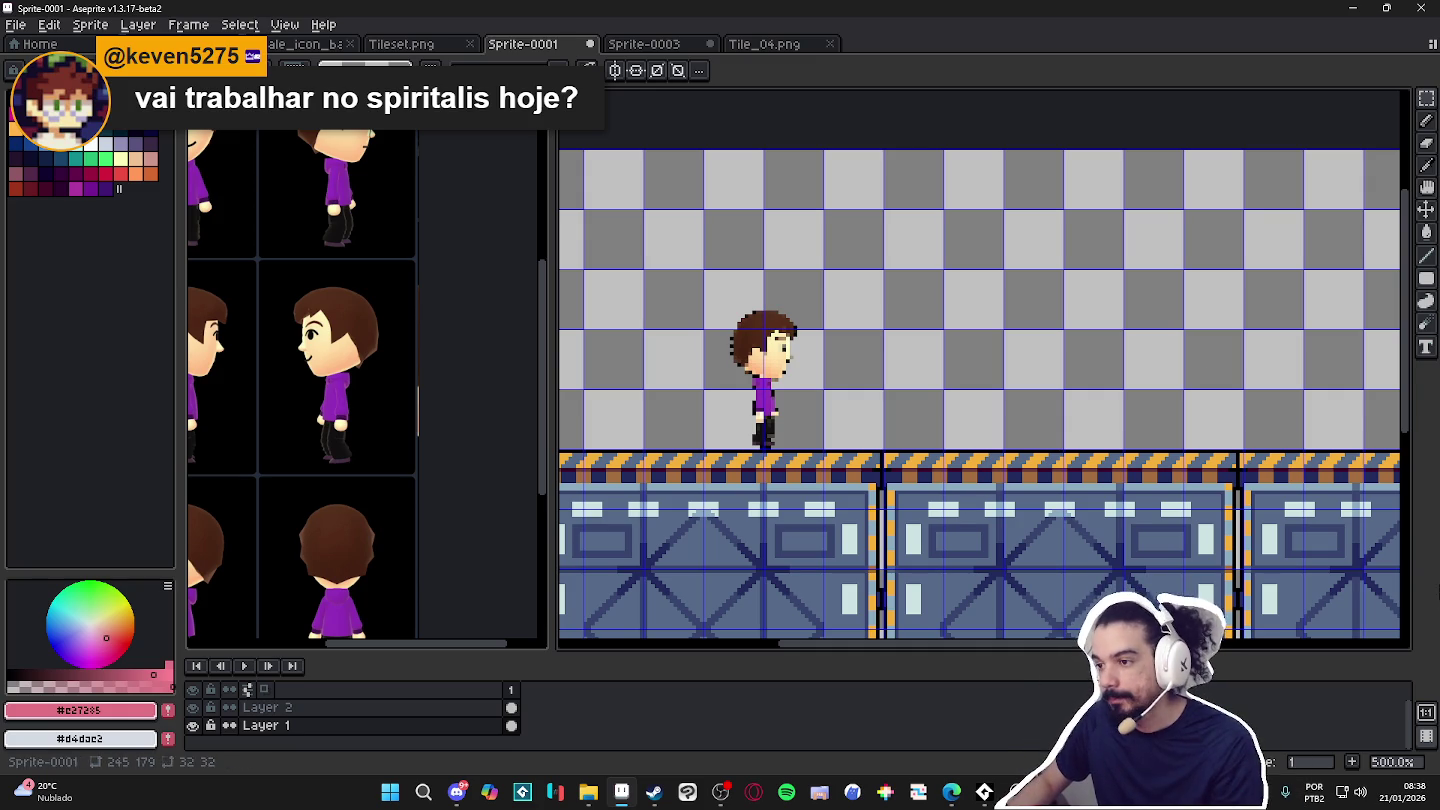
Make Layer 2 active and re-centre the view on the scene.
key(v)
ctrl+click(769, 371)
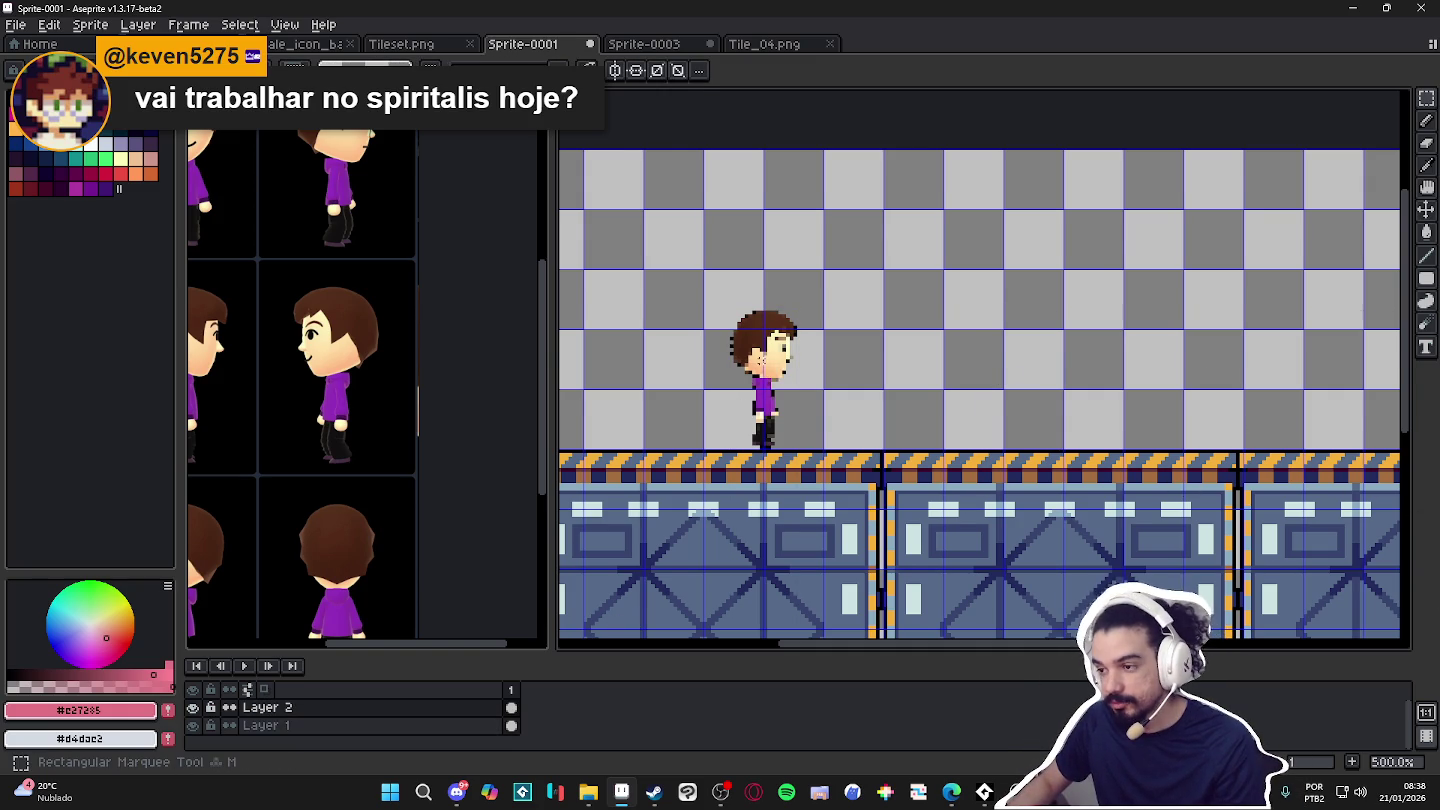
scroll(879, 349, down, 1)
drag(887, 345, 893, 327)
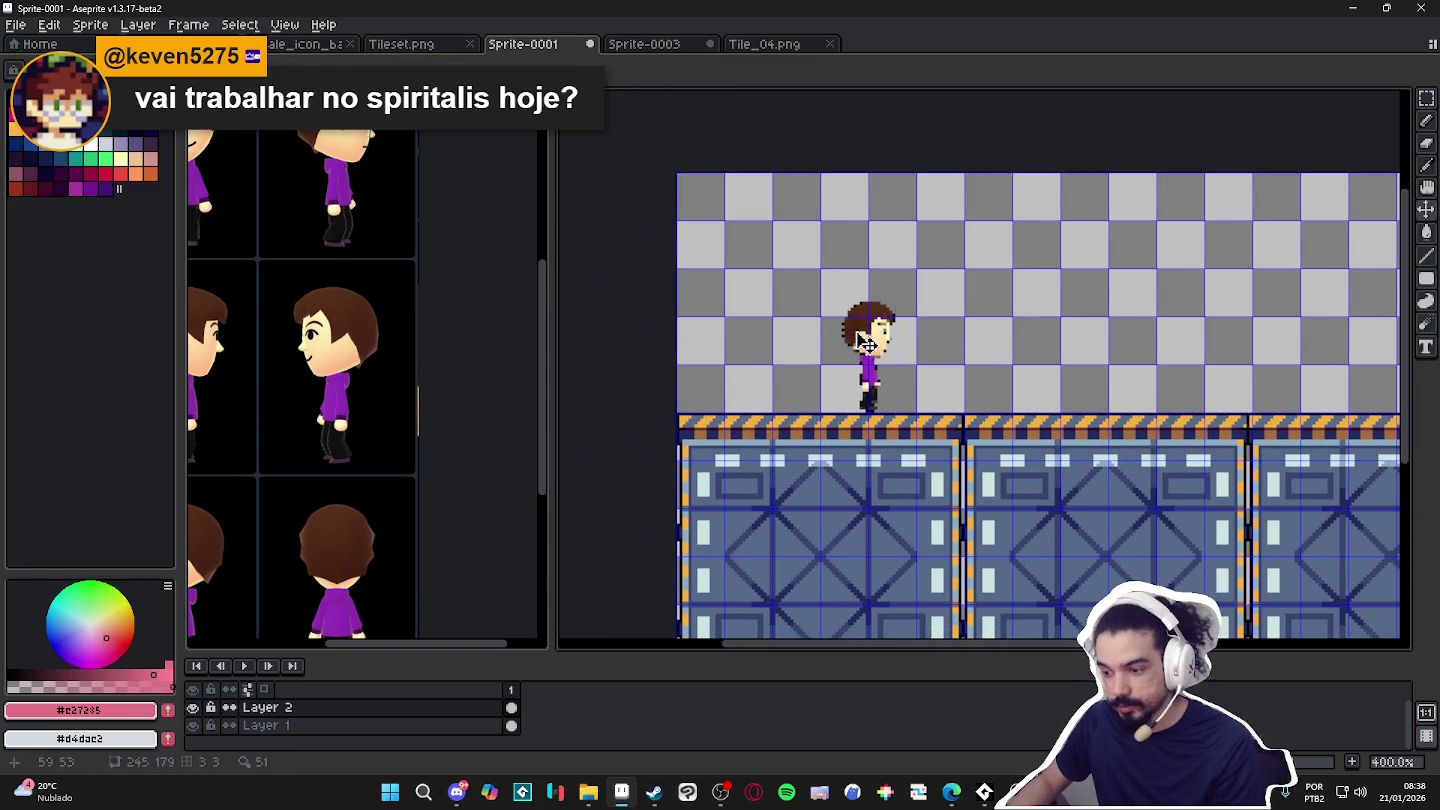
key(m)
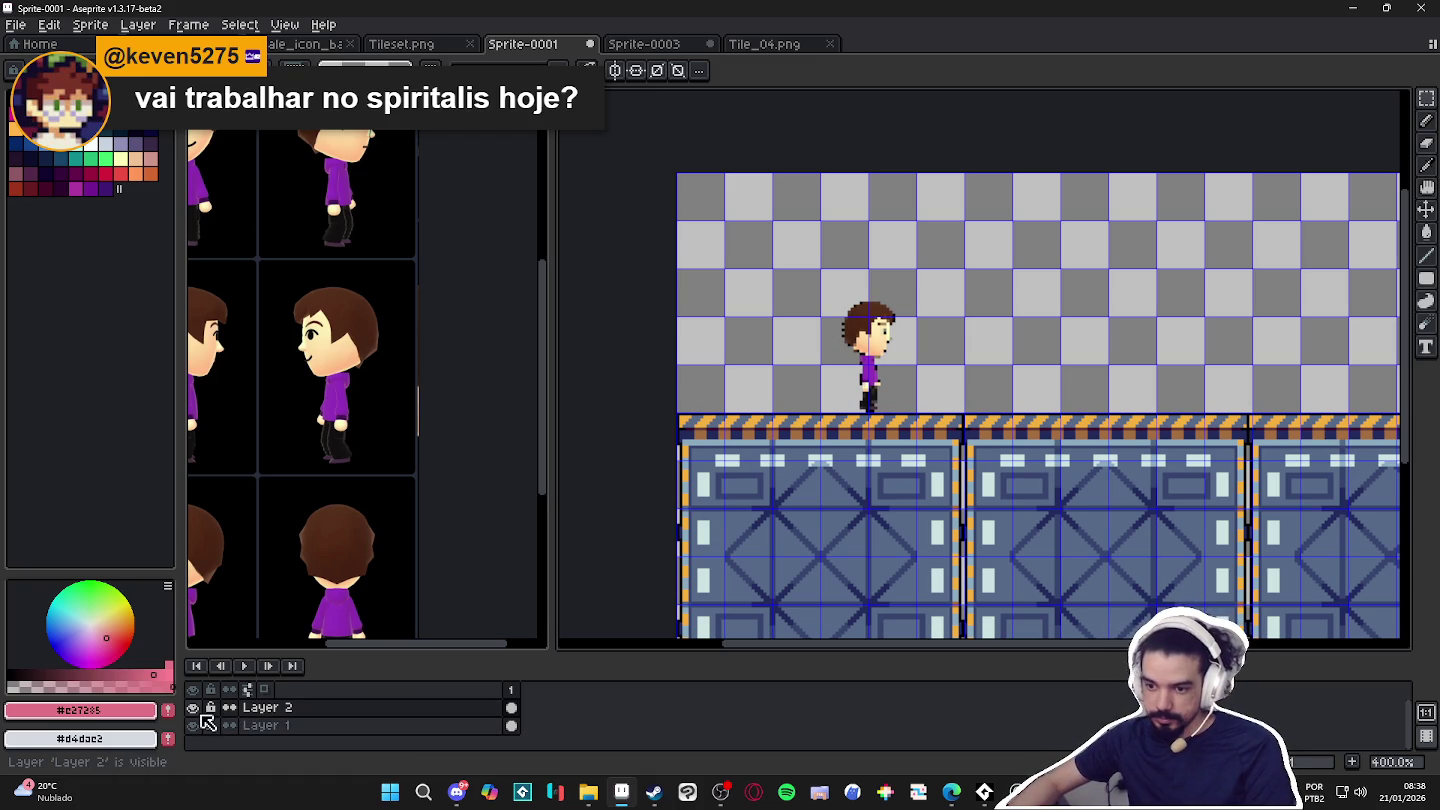
Set Layer 2's opacity to 19% and add a new Layer 3 above it.
click(260, 714)
double_click(260, 714)
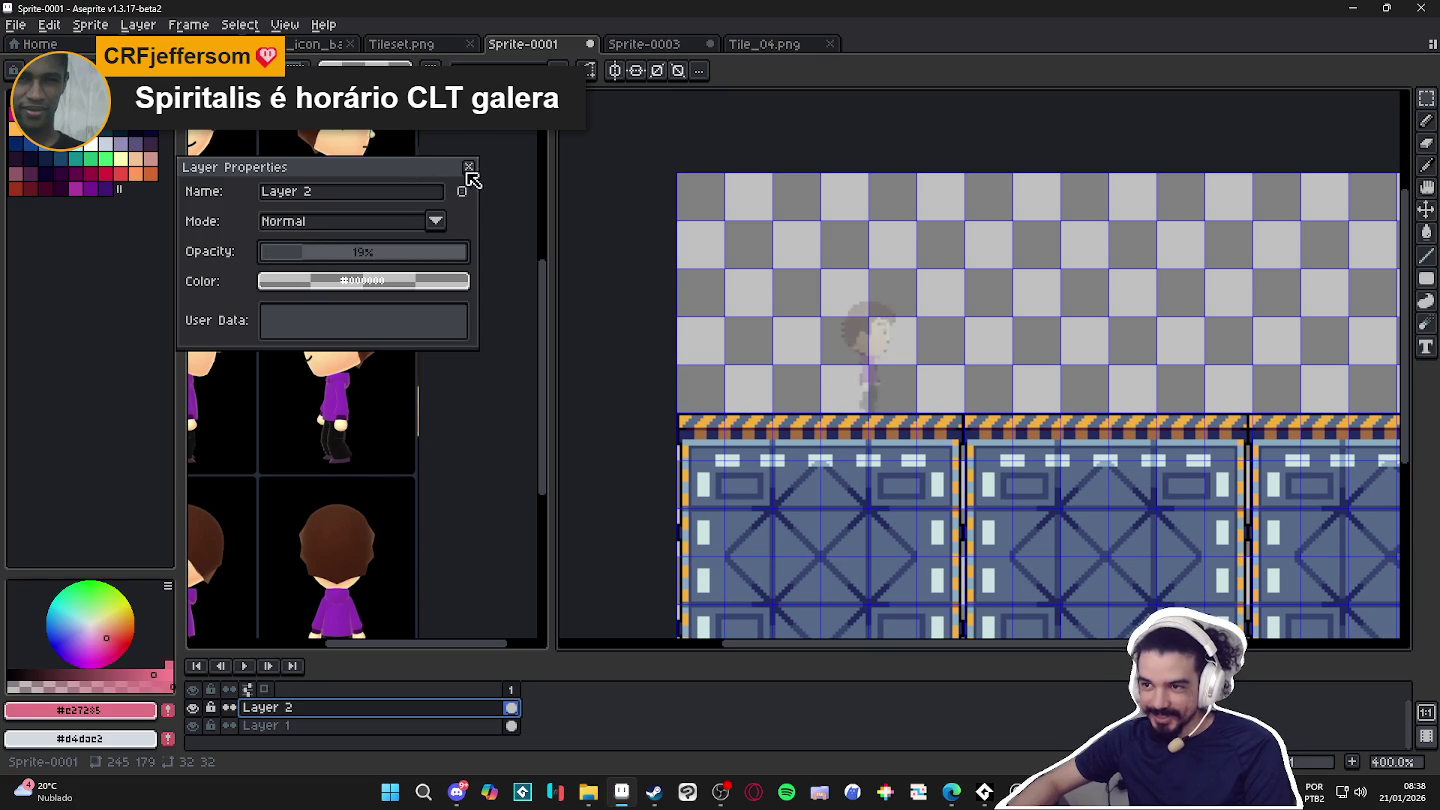
click(469, 166)
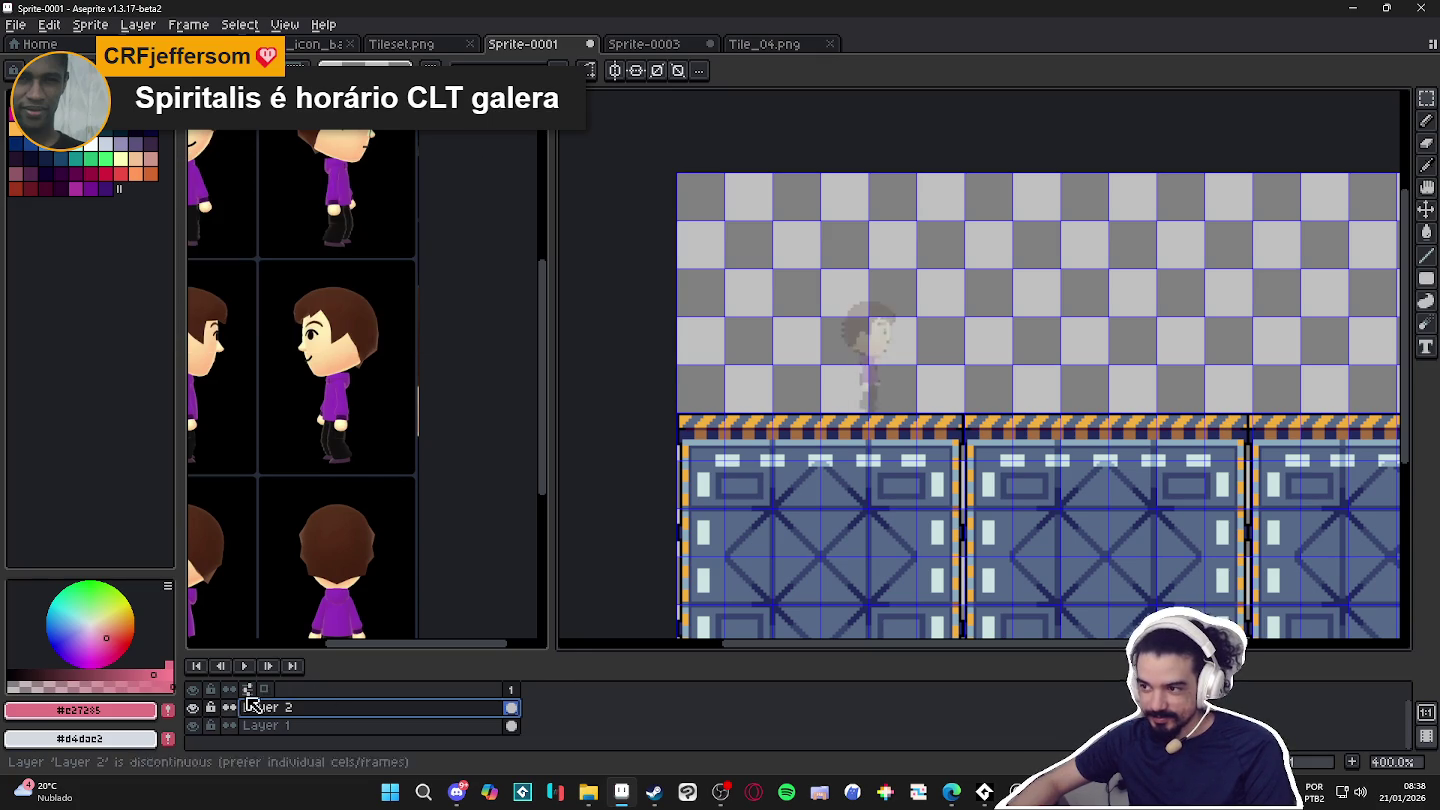
scroll(873, 337, up, 1)
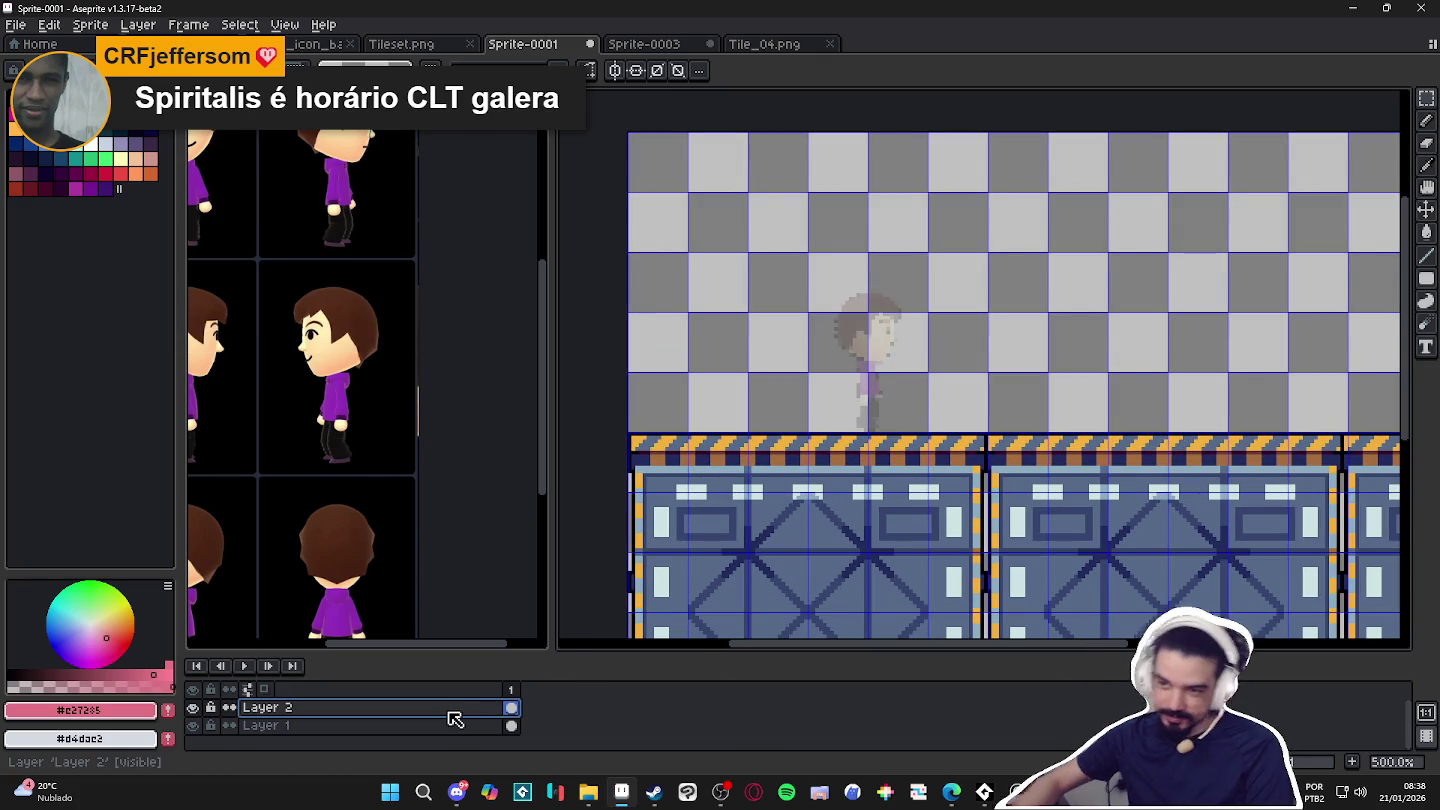
key(shift+n)
Switch to the pencil and load the AAP-Splendor128 palette, trying its colours.
key(b)
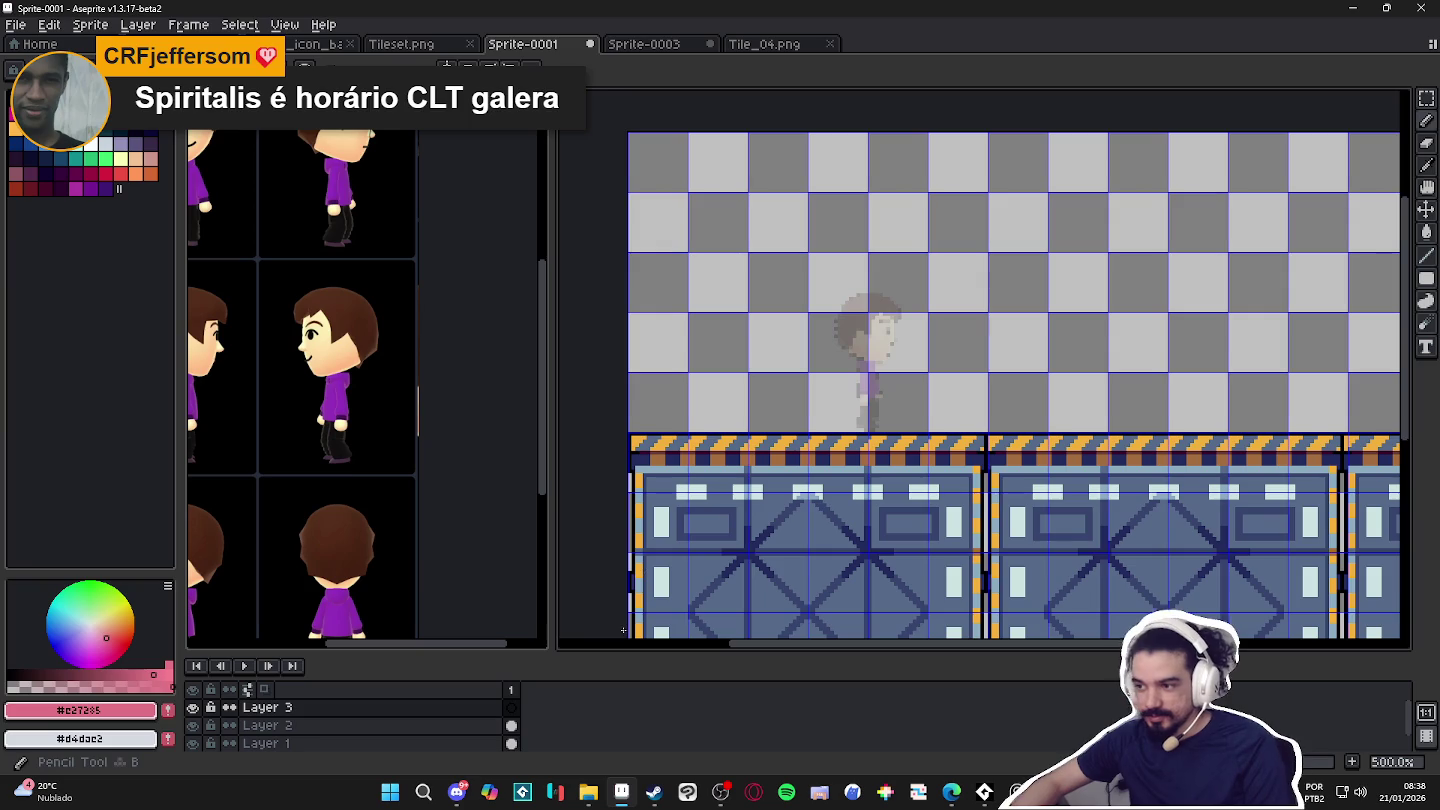
scroll(850, 483, up, 1)
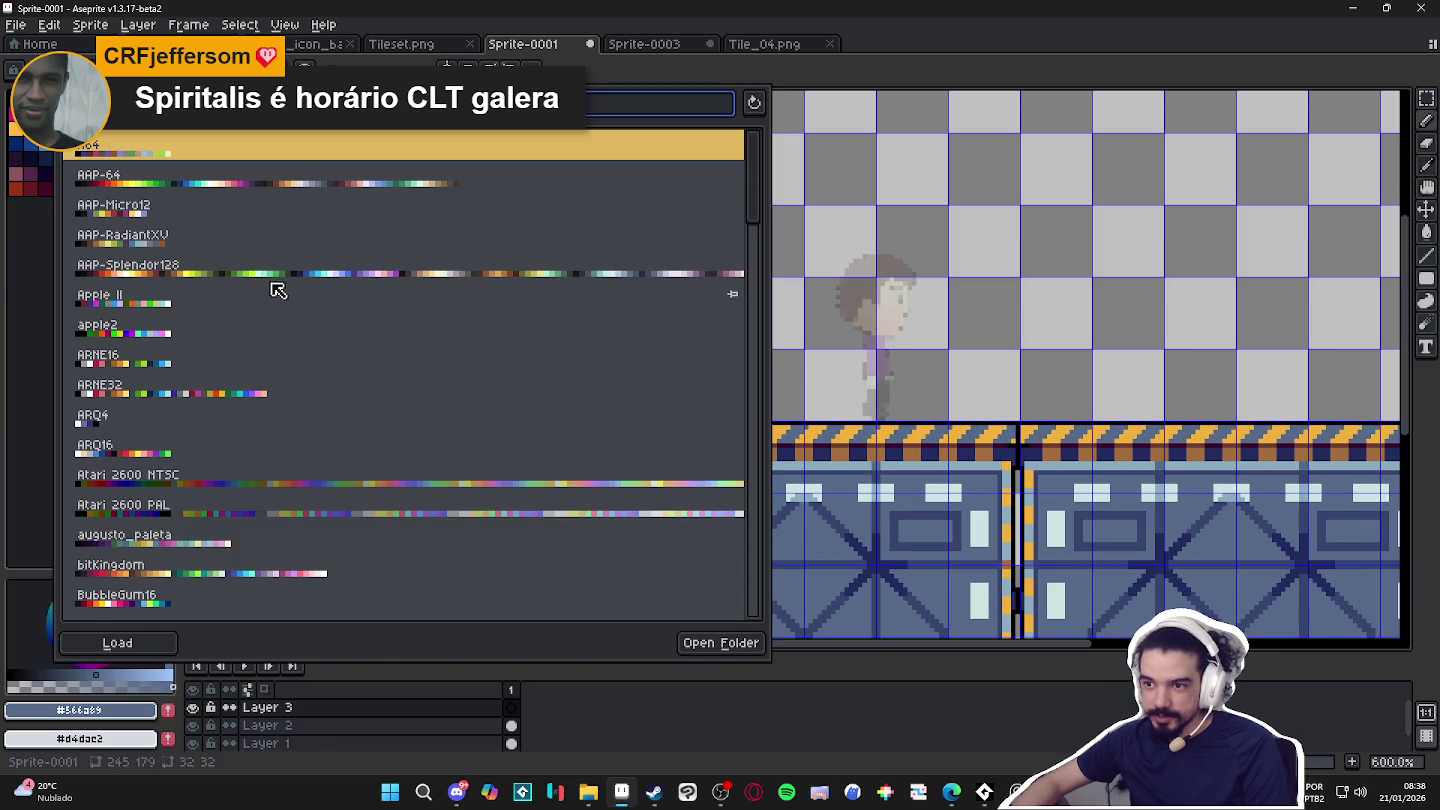
click(266, 279)
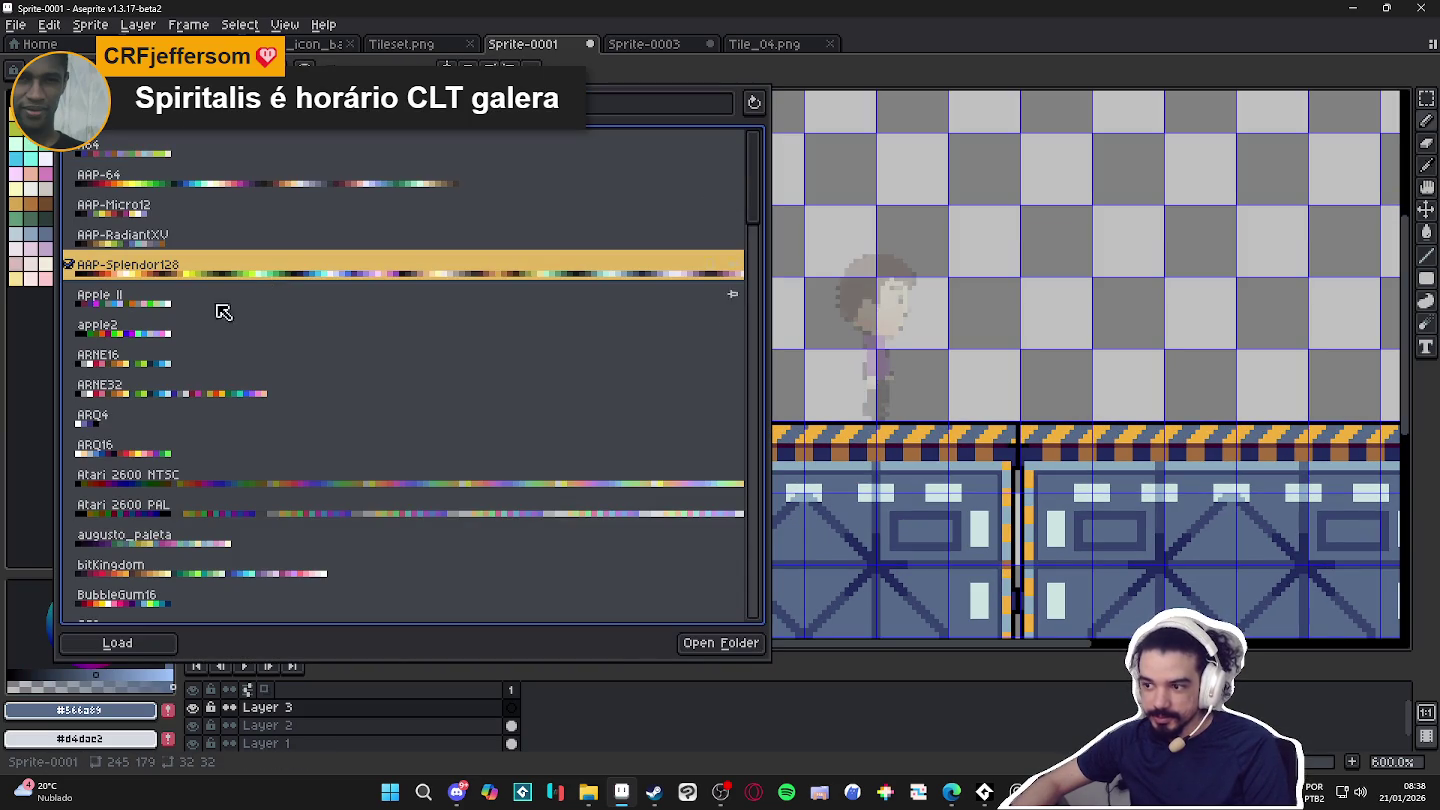
click(44, 447)
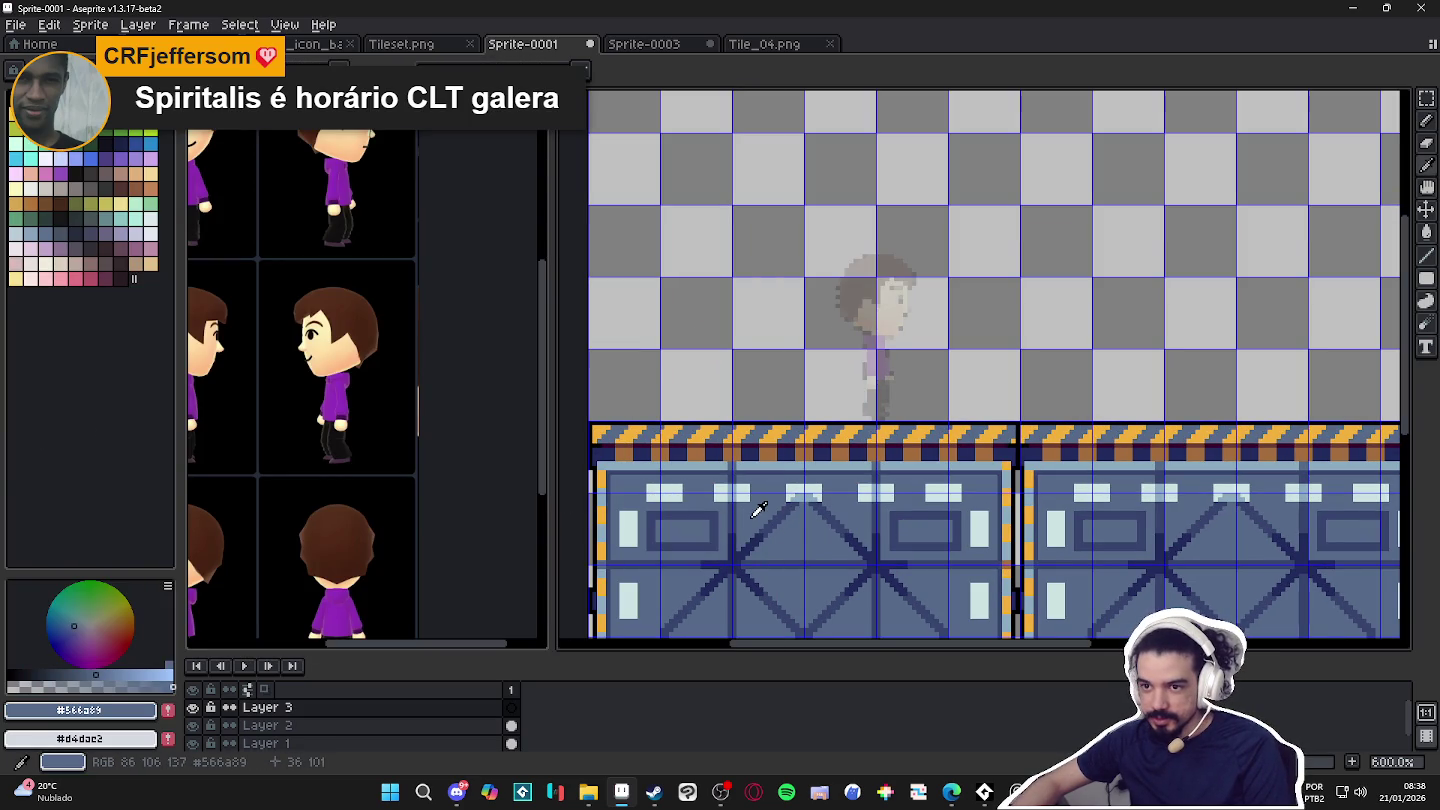
click(44, 232)
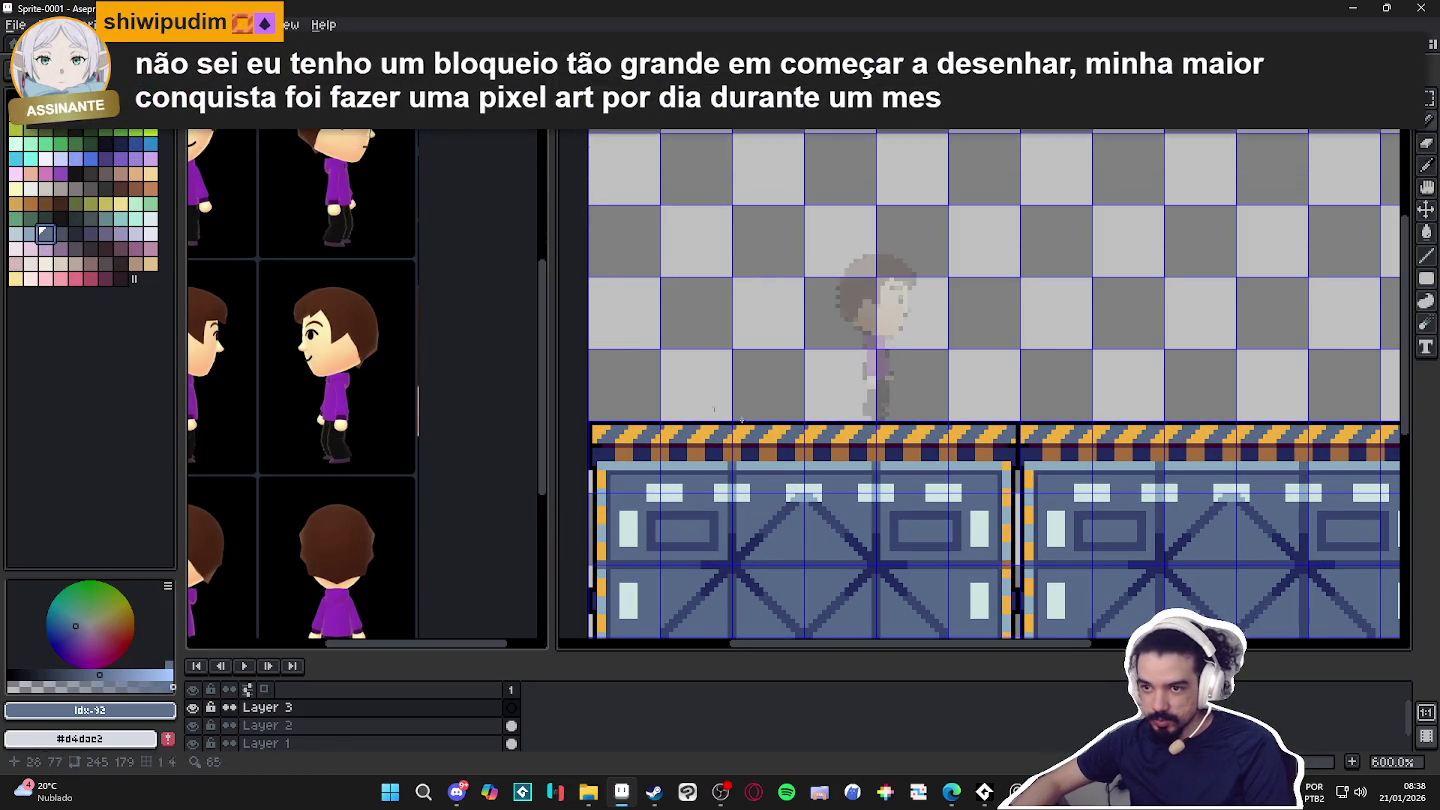
scroll(558, 370, up, 4)
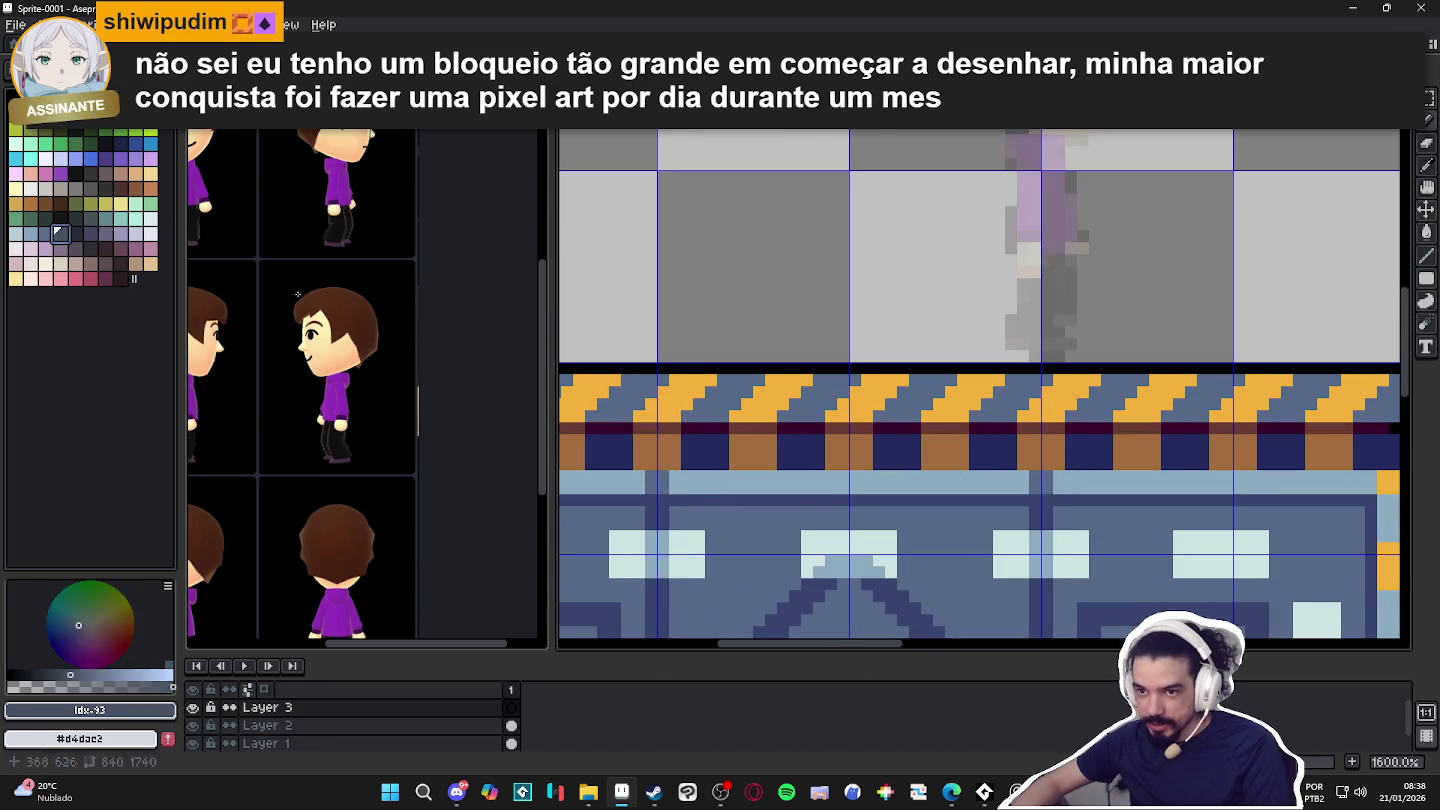
key(bracketleft)
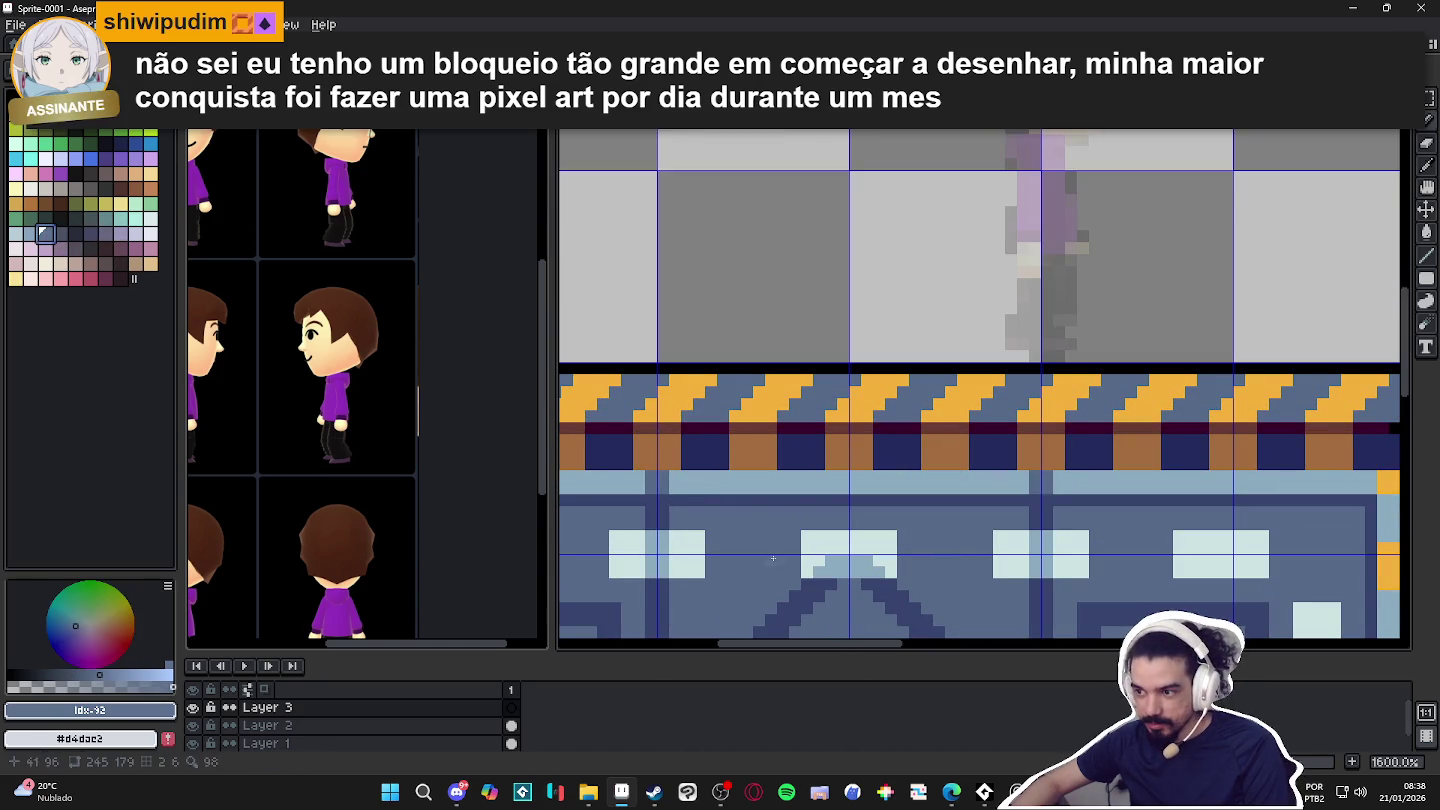
scroll(777, 562, down, 3)
Sample the floor tile's blue-grey and zoom in closely on the tile.
click(18, 108)
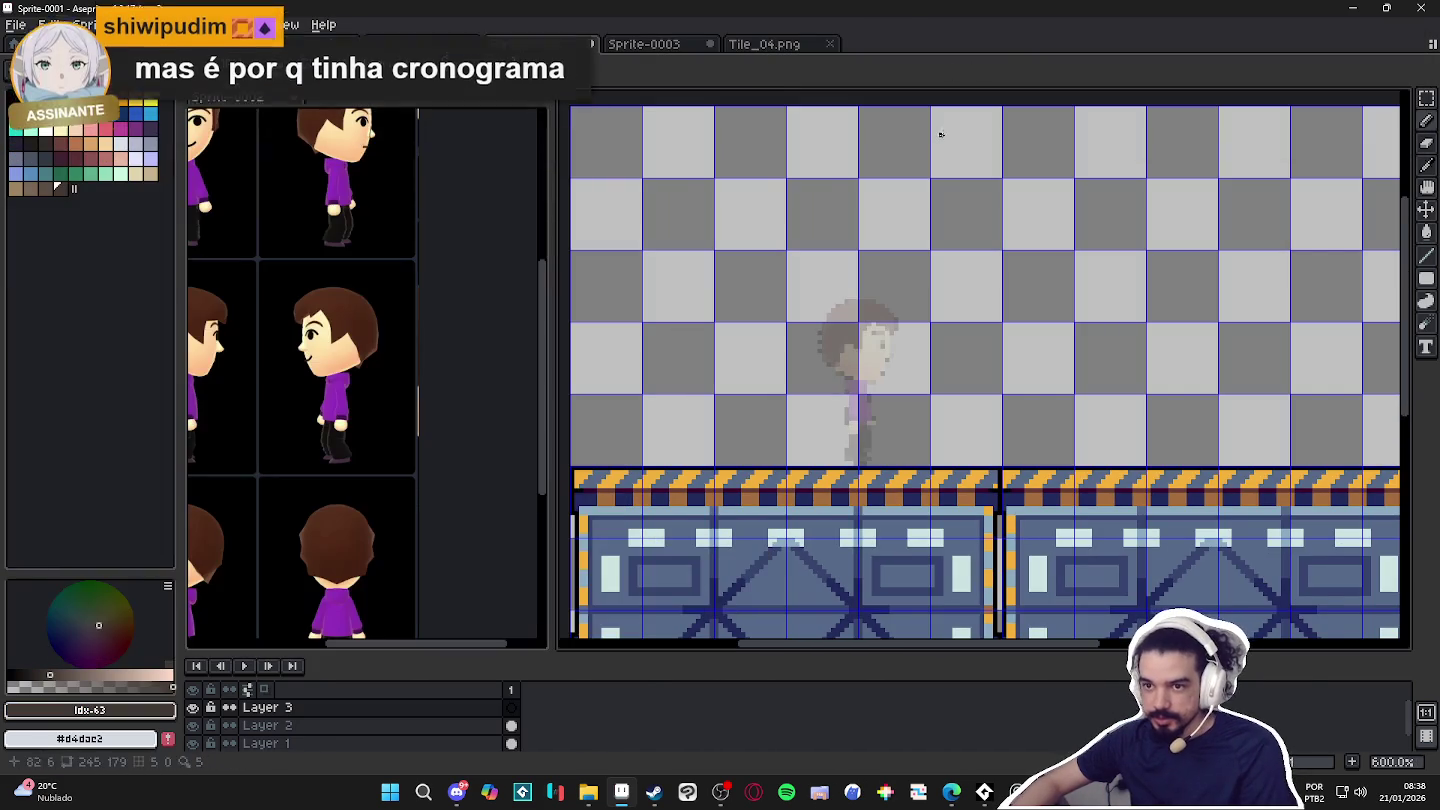
click(940, 120)
alt+click(754, 545)
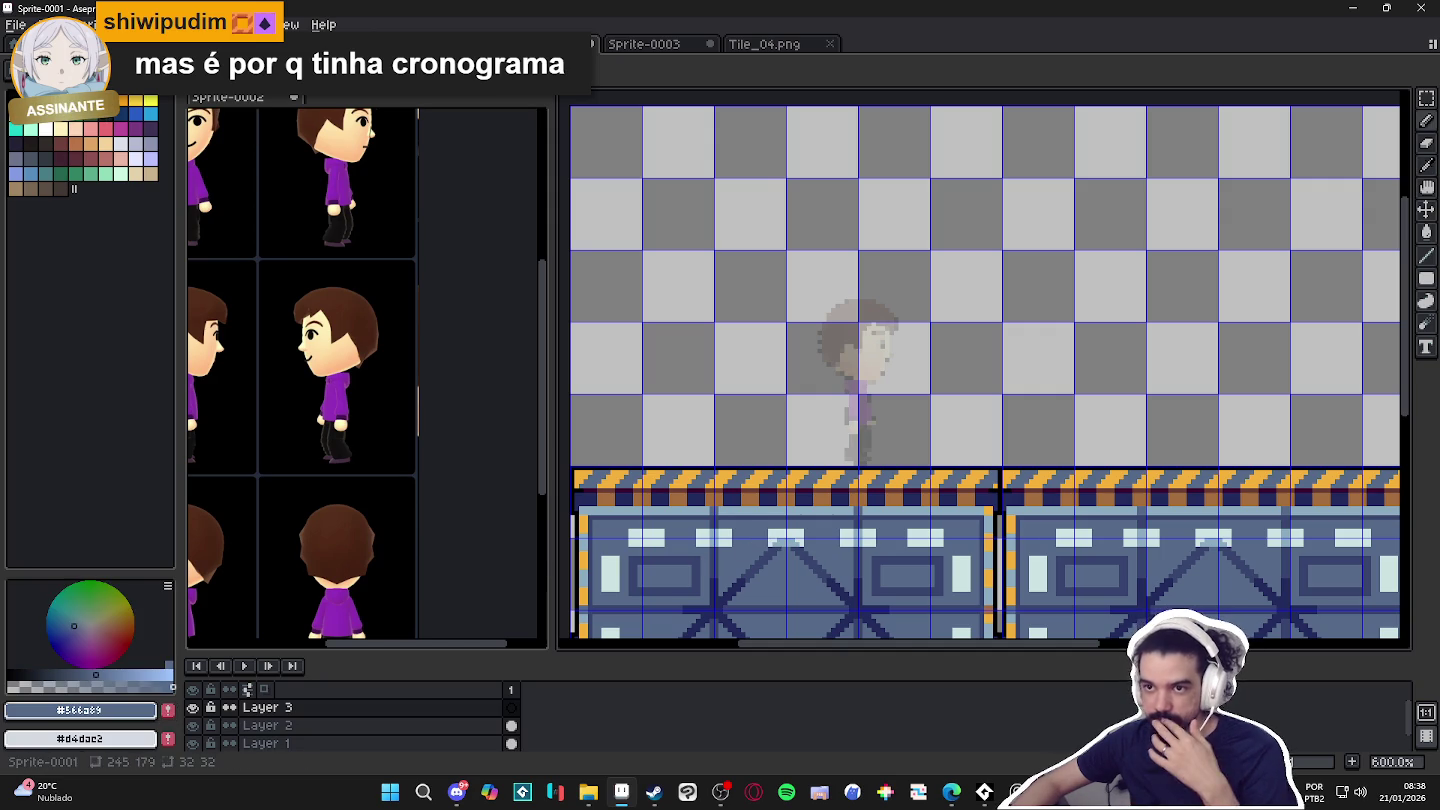
click(27, 159)
key(plus)
key(plus)
key(plus)
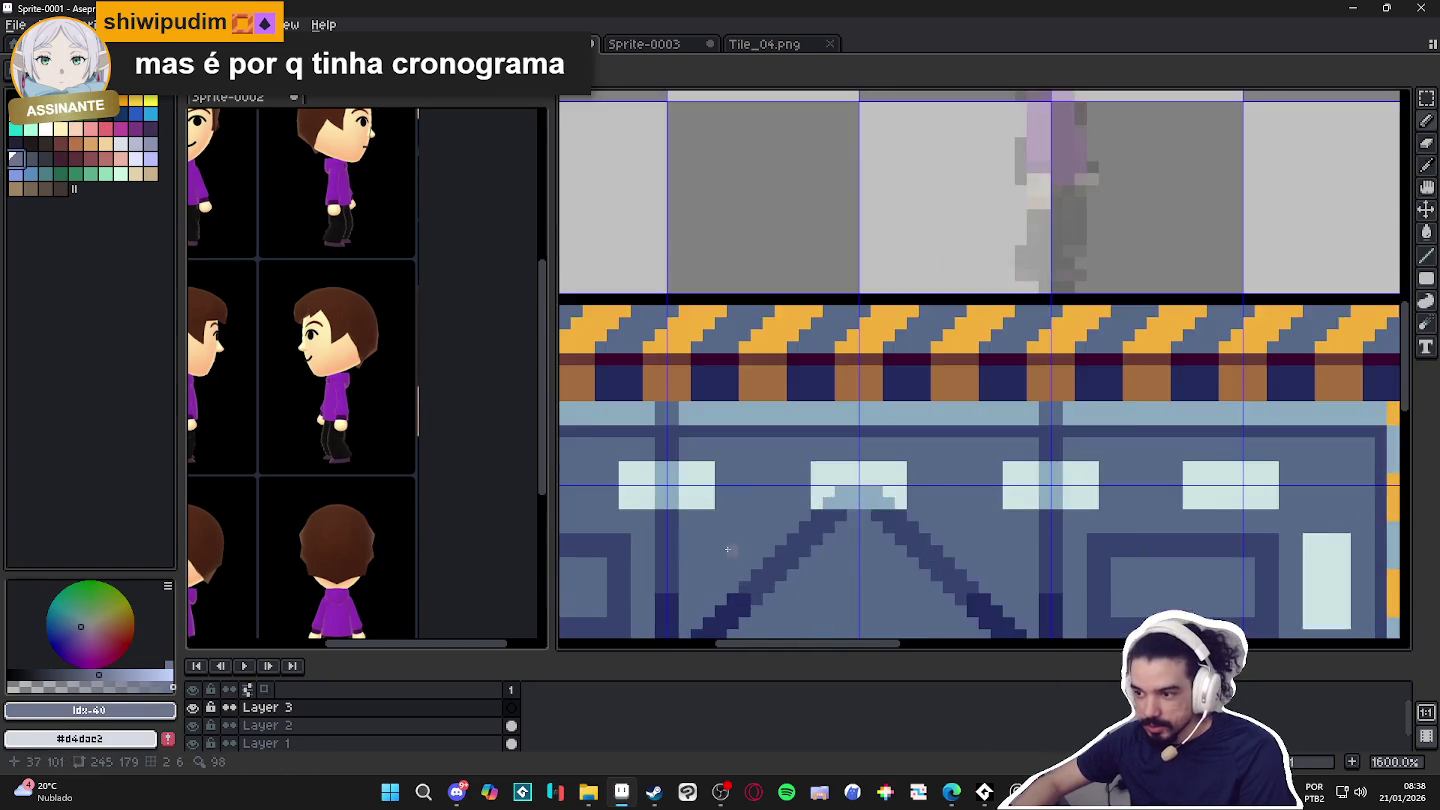
key(plus)
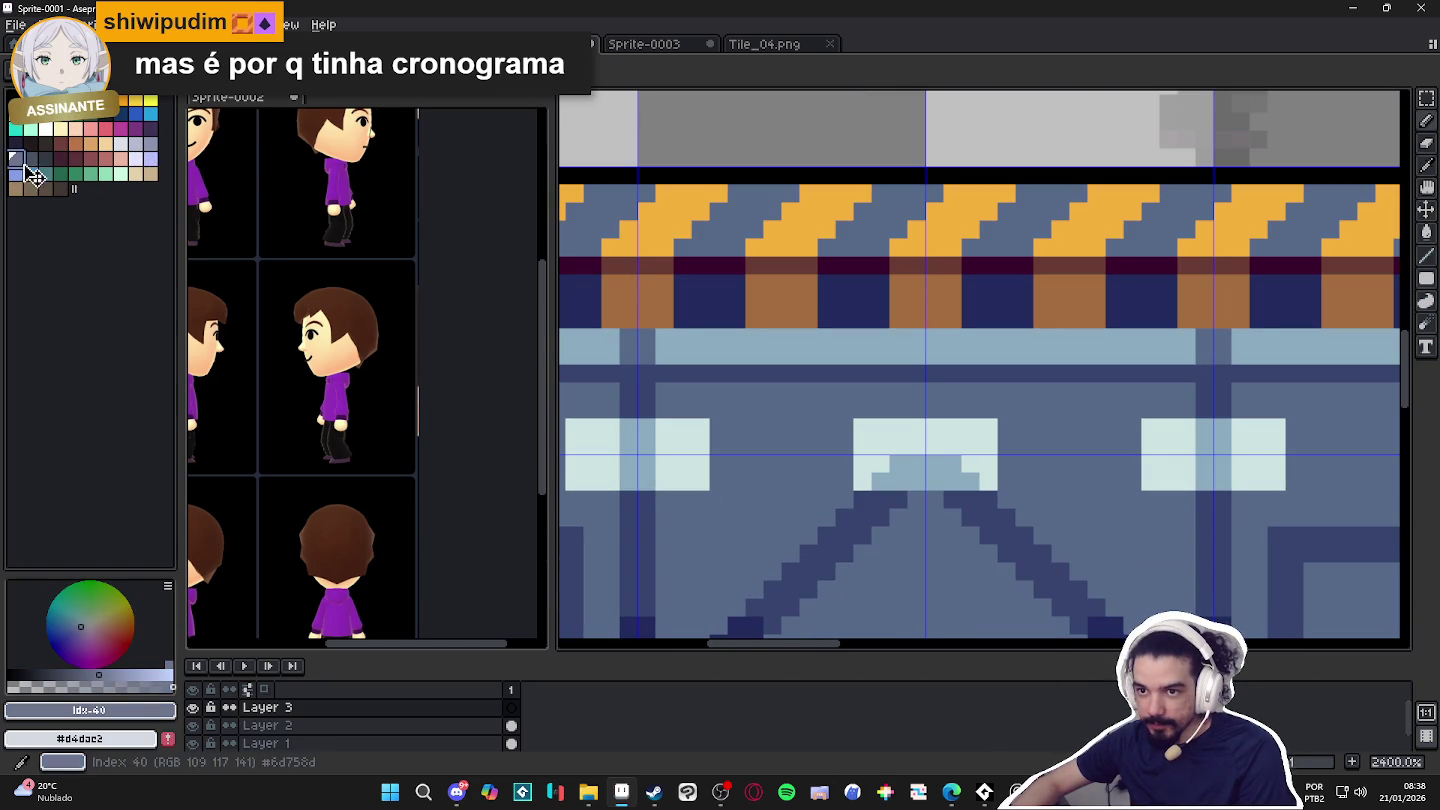
click(15, 175)
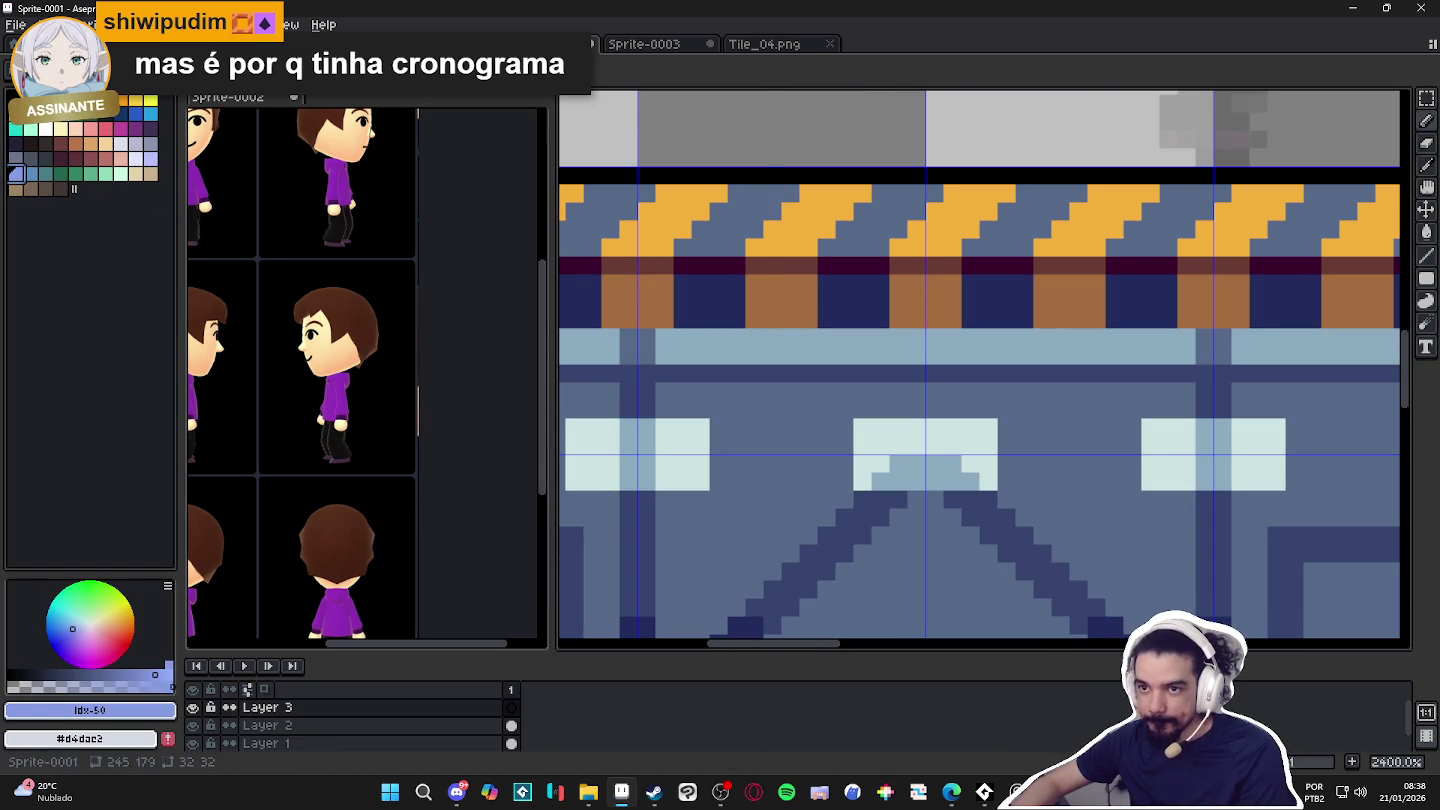
Load the comfort44s-1x palette and sample the floor's blue-grey #566a89 from the canvas.
click(25, 72)
mouse_move(244, 271)
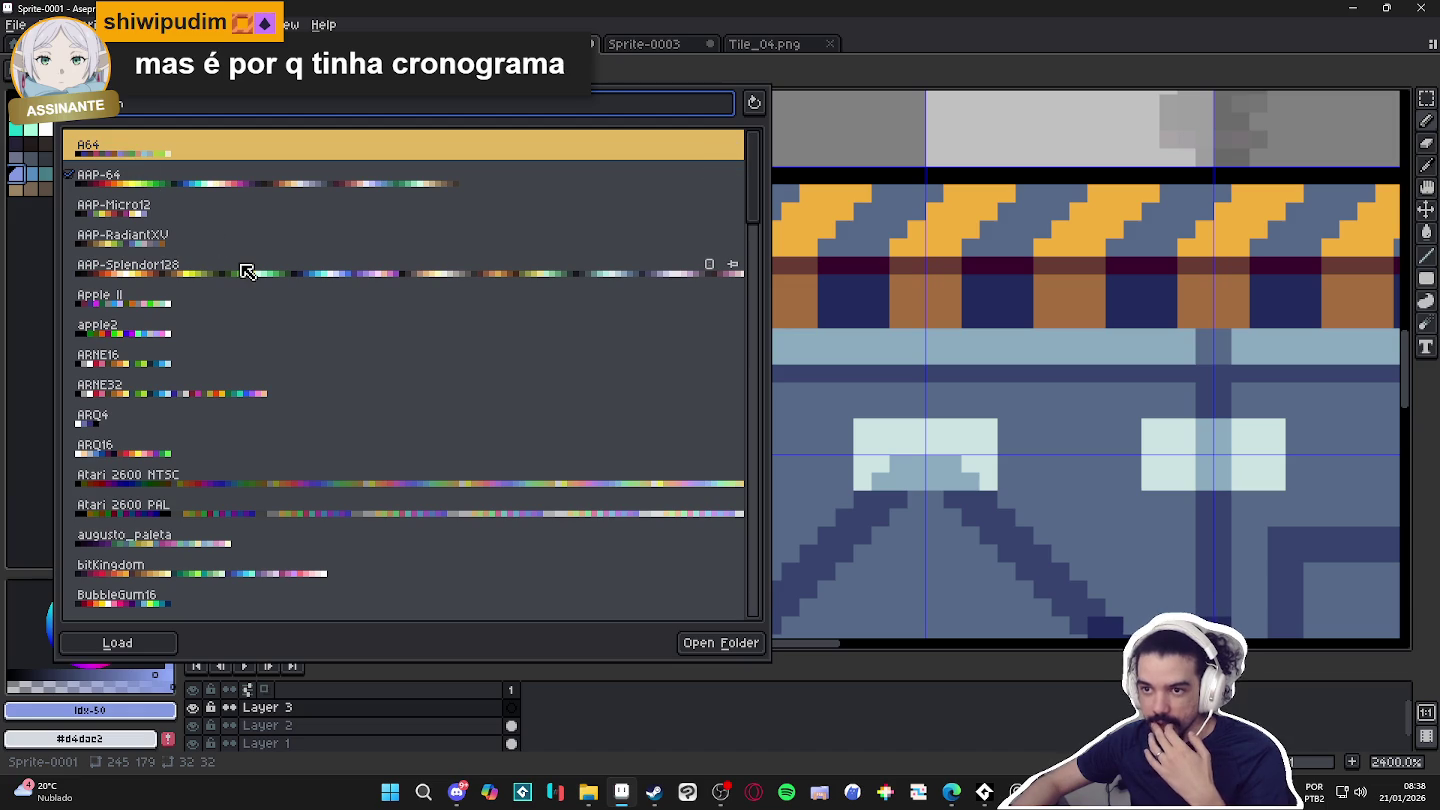
scroll(250, 285, down, 2)
scroll(256, 292, down, 1)
scroll(256, 294, down, 1)
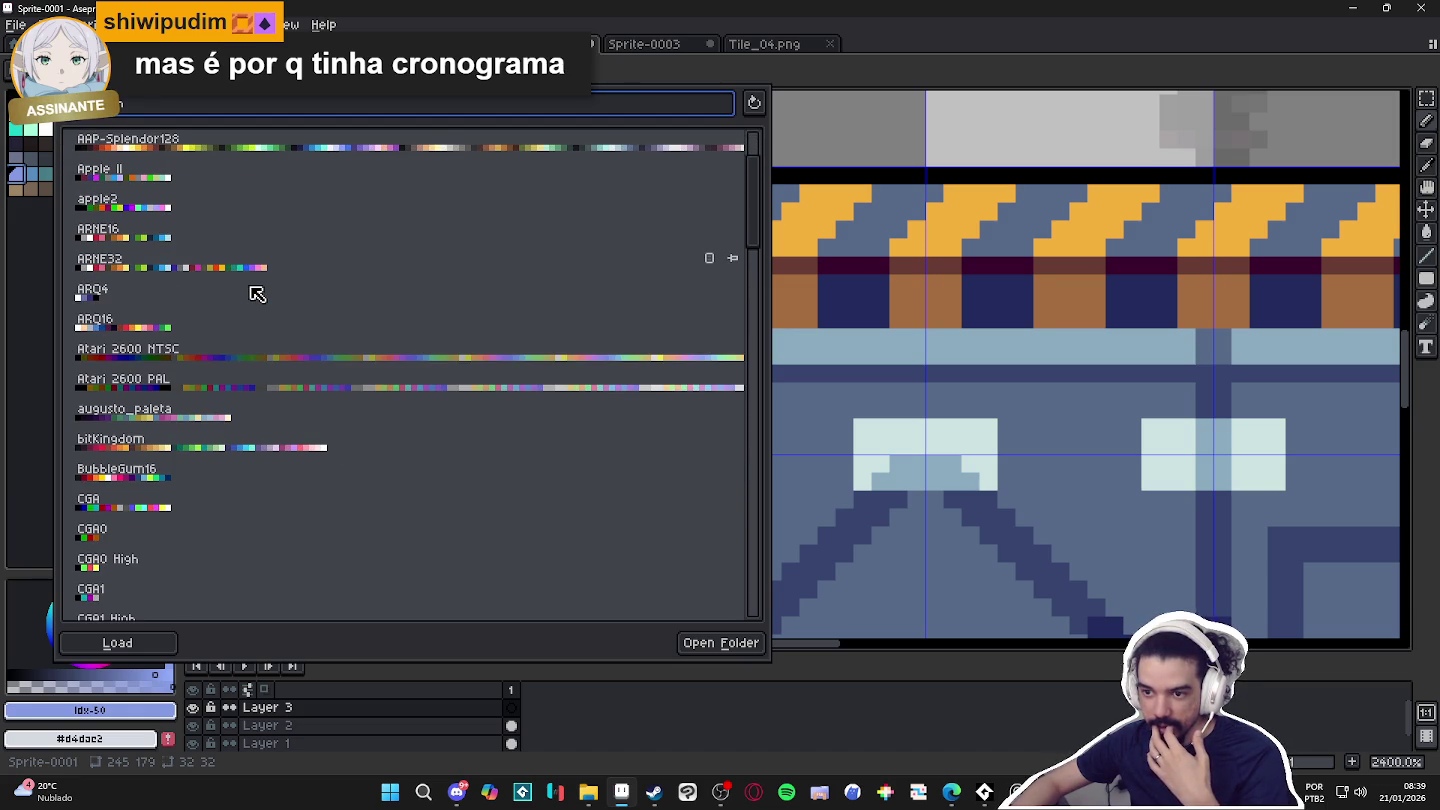
scroll(256, 293, down, 3)
scroll(257, 294, down, 6)
scroll(257, 293, down, 1)
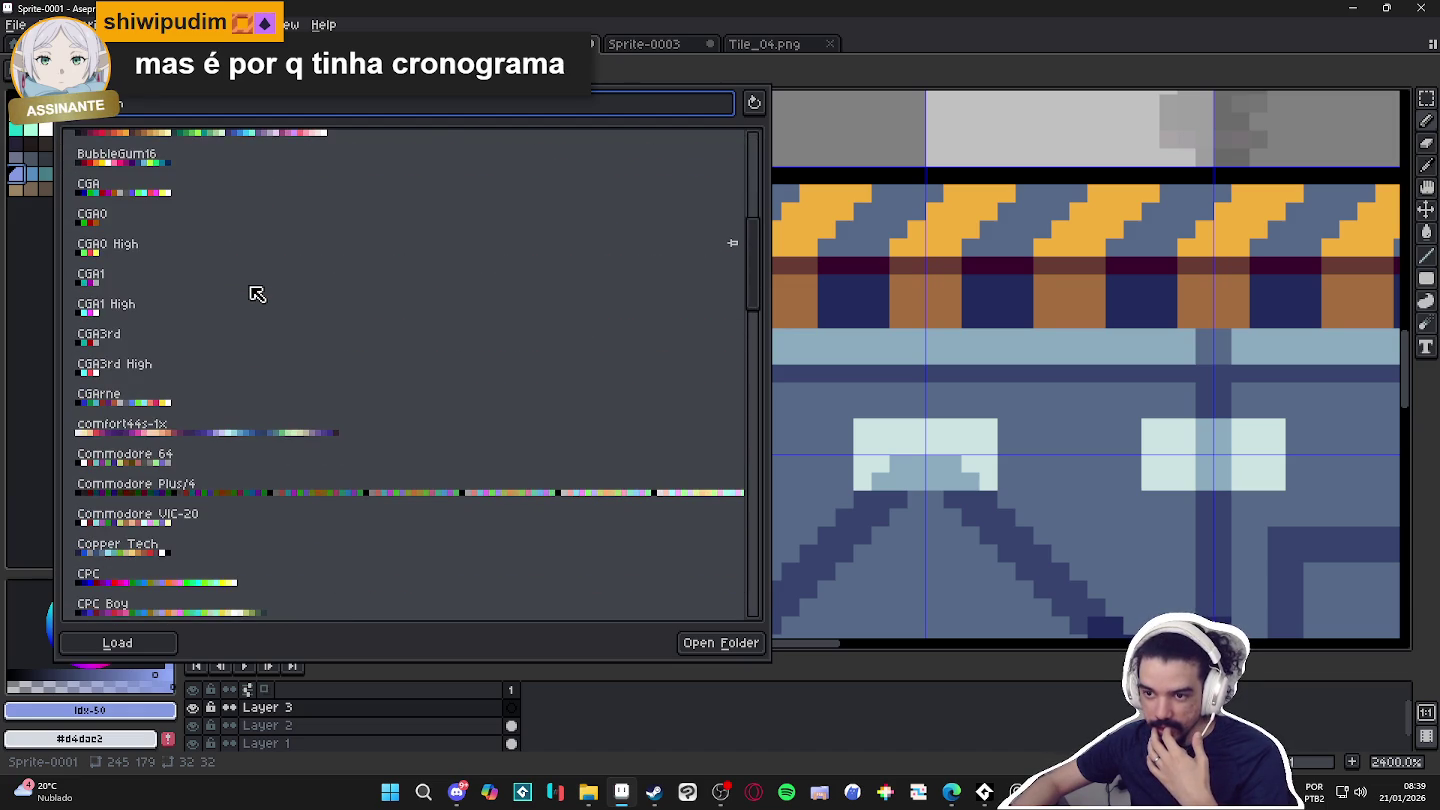
click(250, 425)
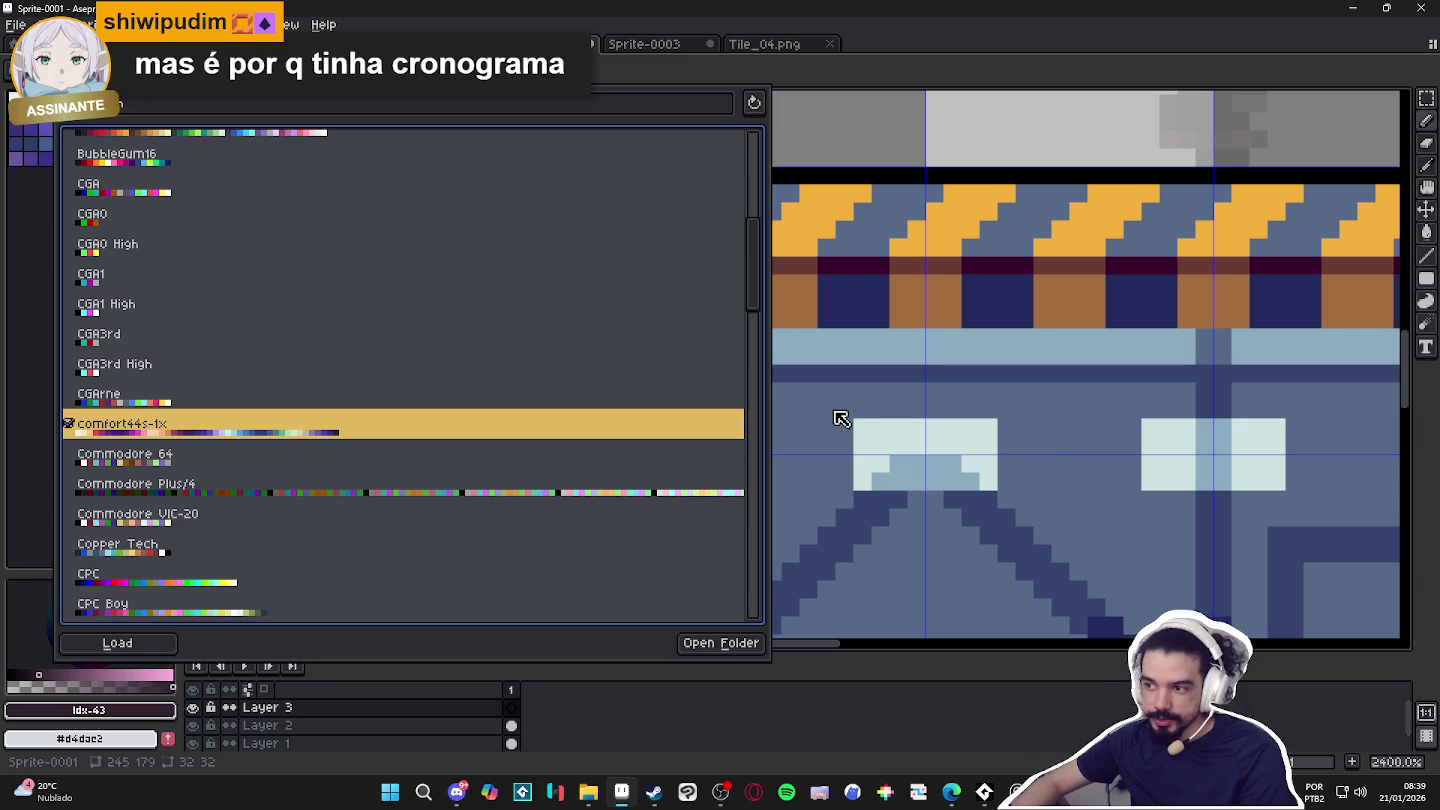
click(68, 108)
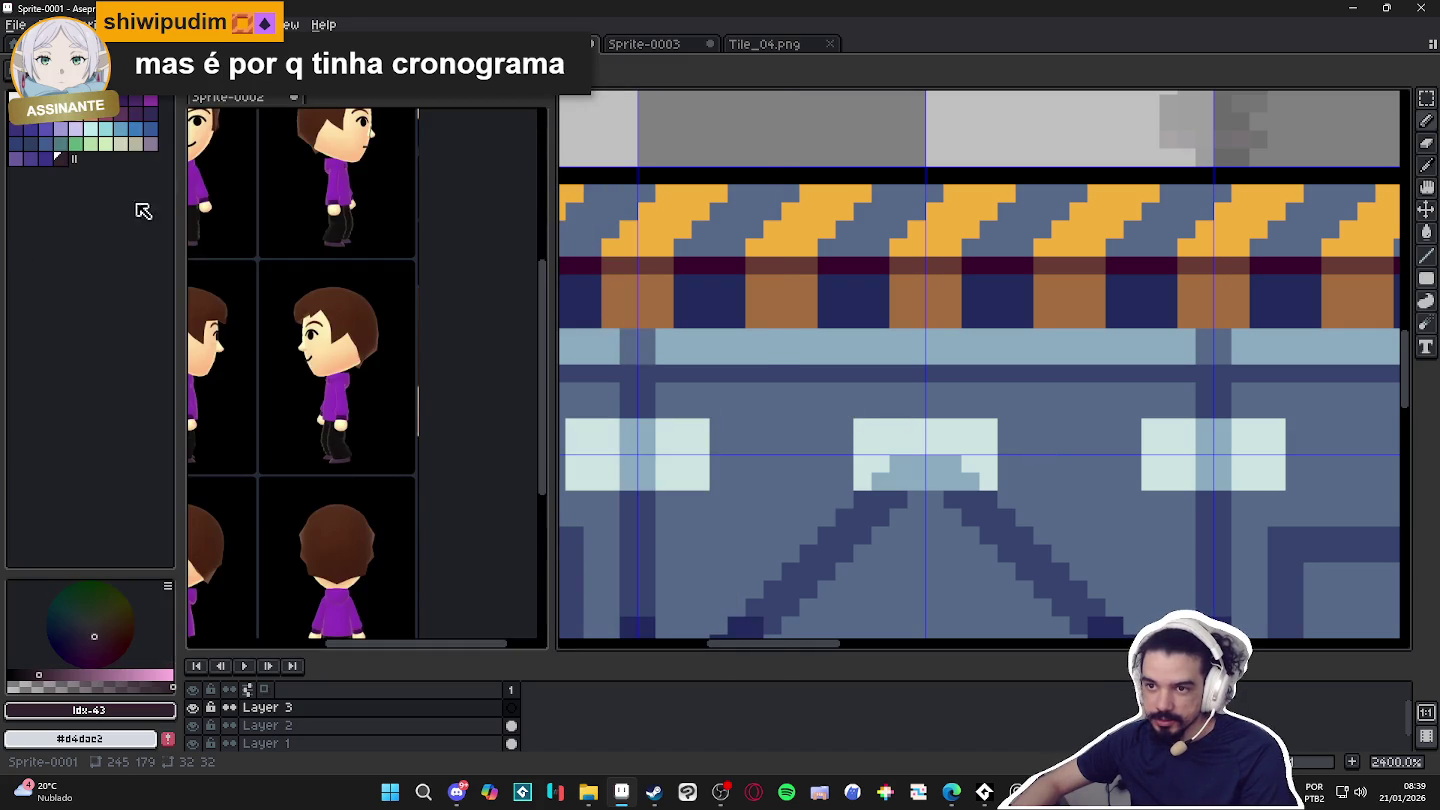
alt+click(725, 453)
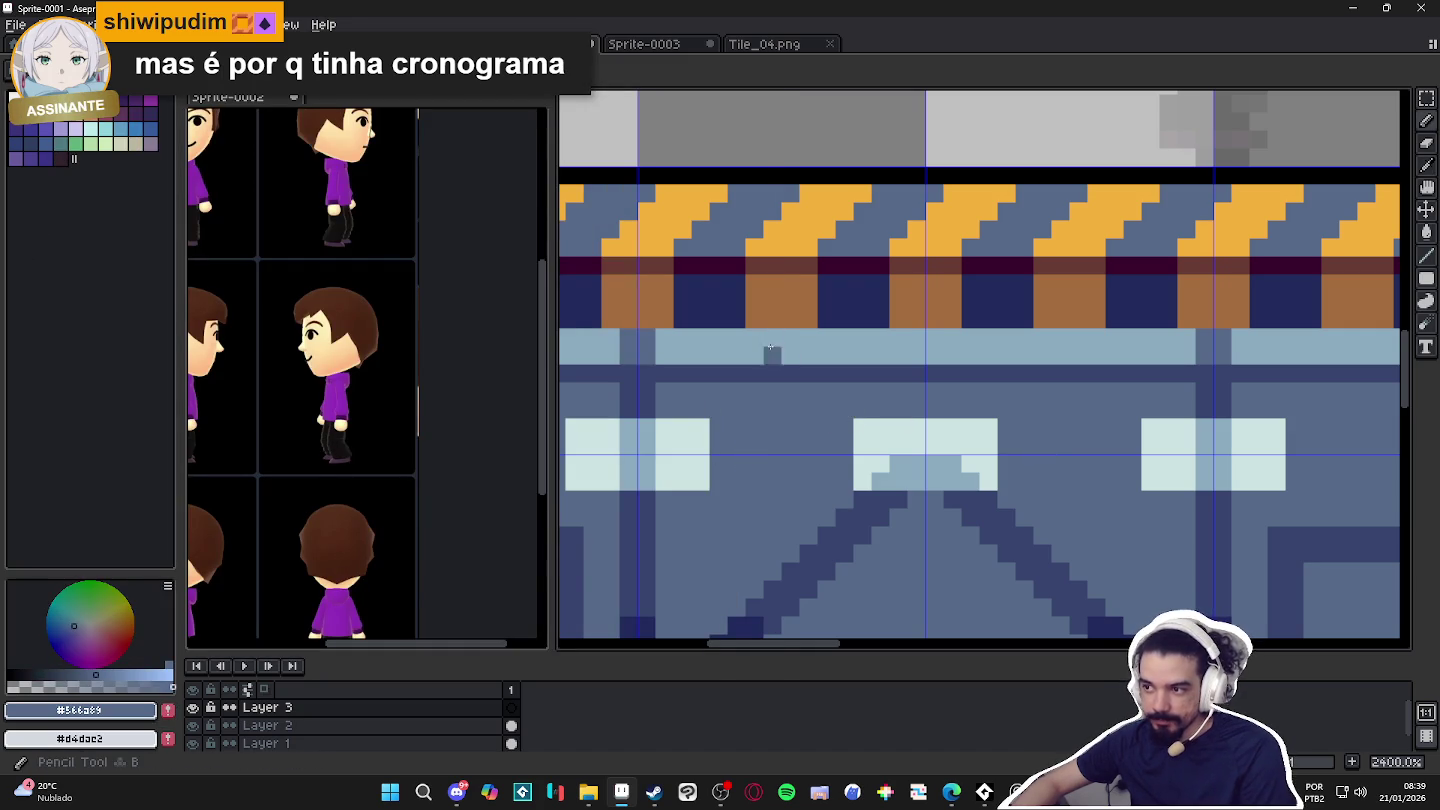
Load the endesga-32-1x palette preset into the sprite.
key(2)
key(4)
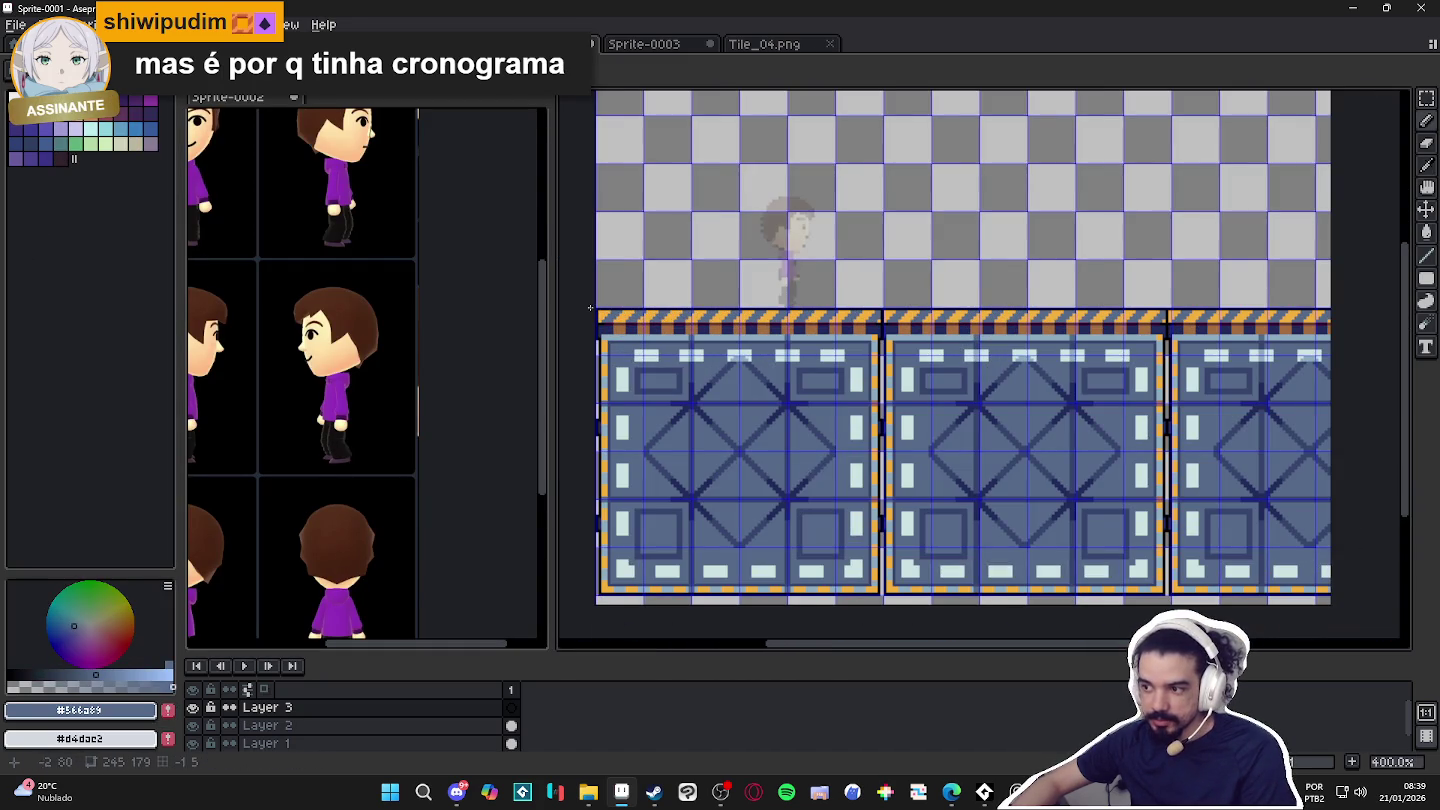
key(5)
click(31, 72)
scroll(222, 350, down, 2)
scroll(221, 356, down, 4)
scroll(218, 365, down, 3)
scroll(214, 377, down, 3)
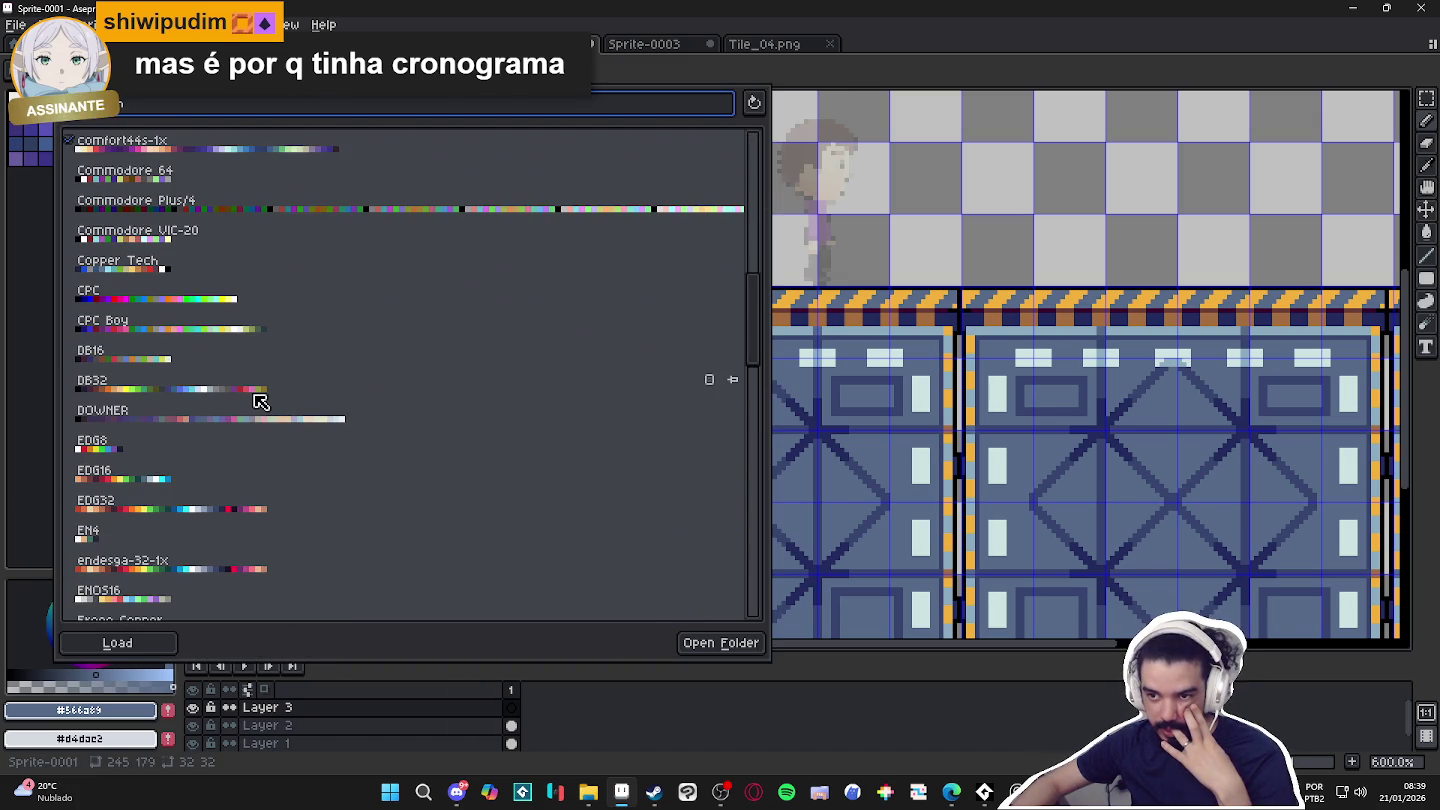
scroll(260, 400, down, 3)
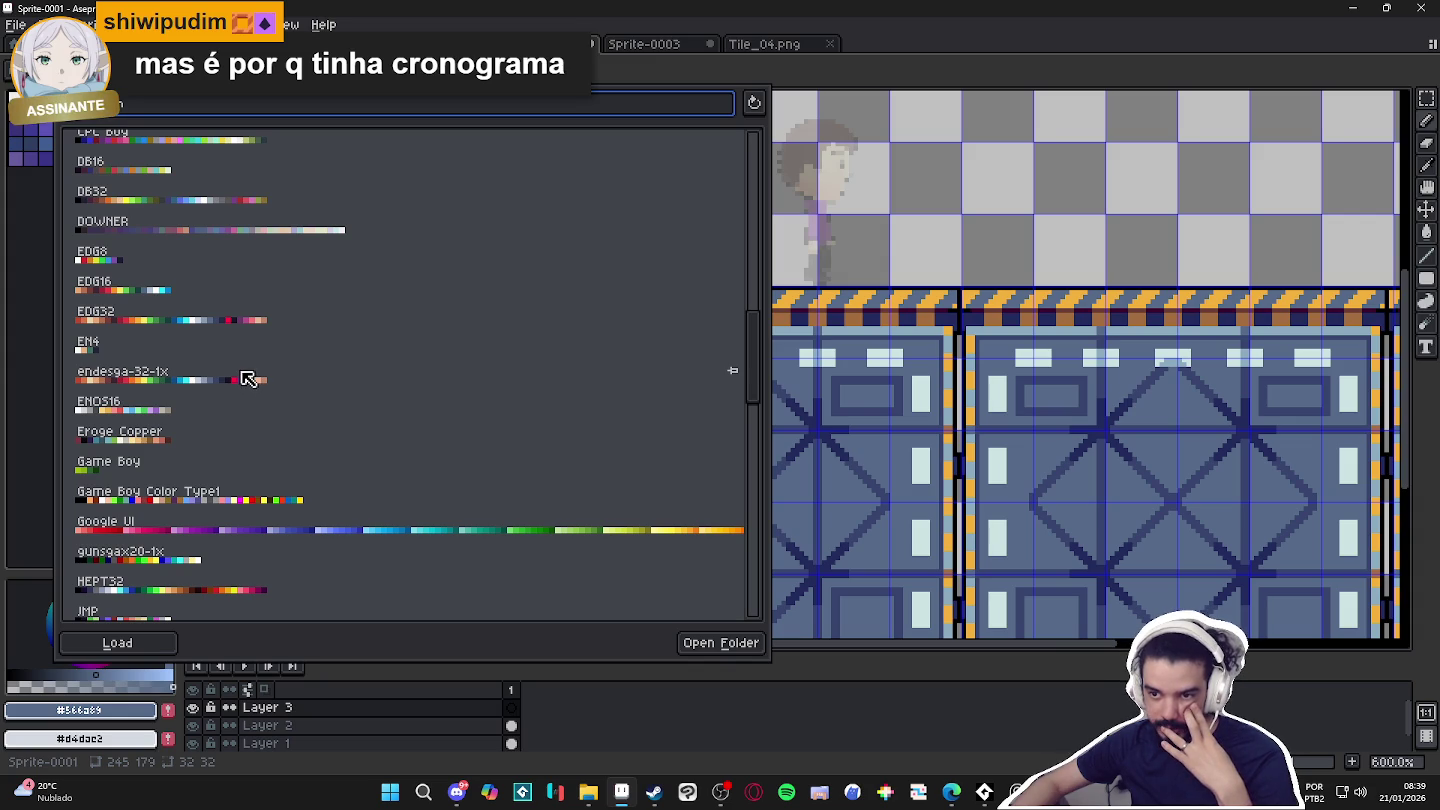
click(246, 378)
click(939, 45)
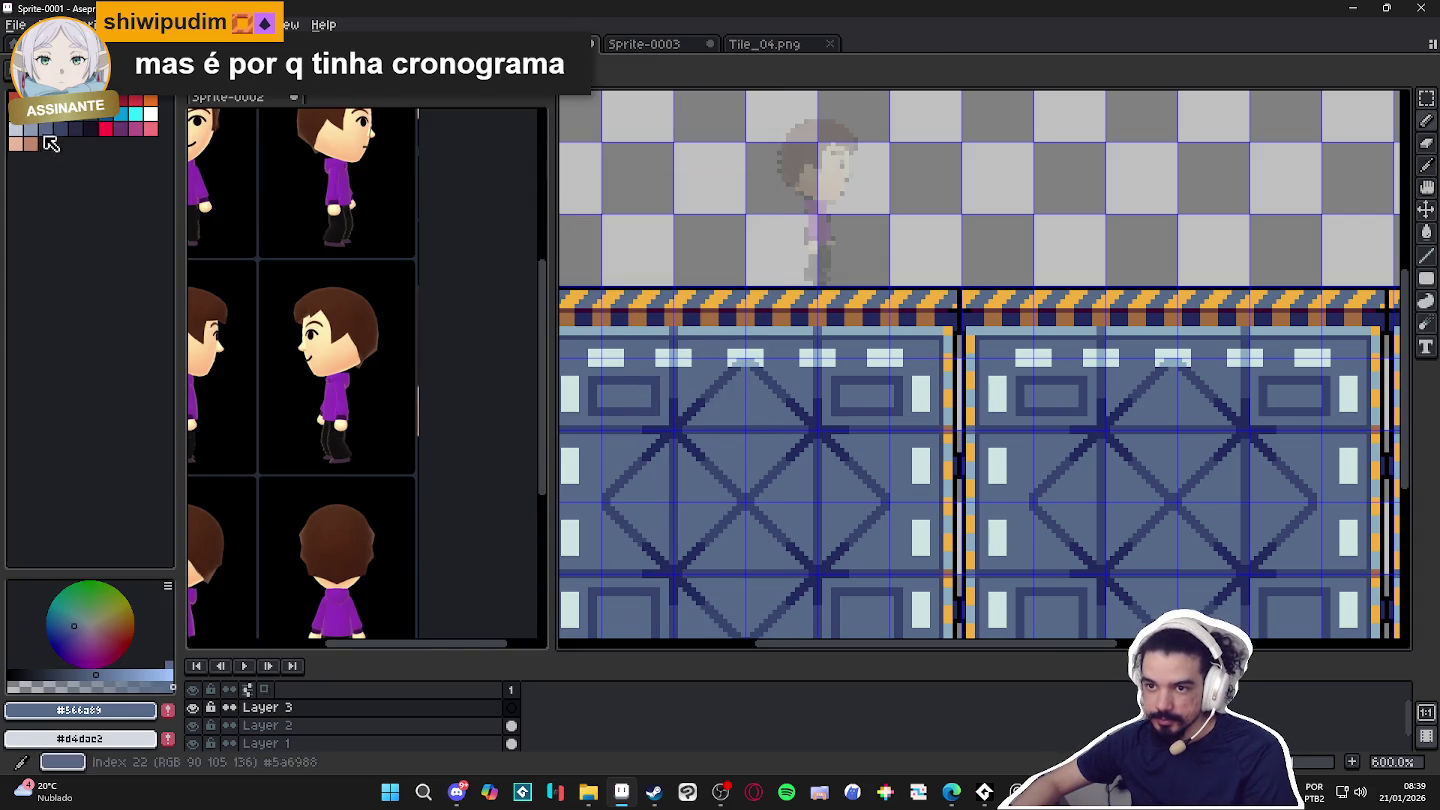
Pick a darker blue from the new palette and undo a stray pencil stroke.
click(31, 128)
key(5)
click(47, 129)
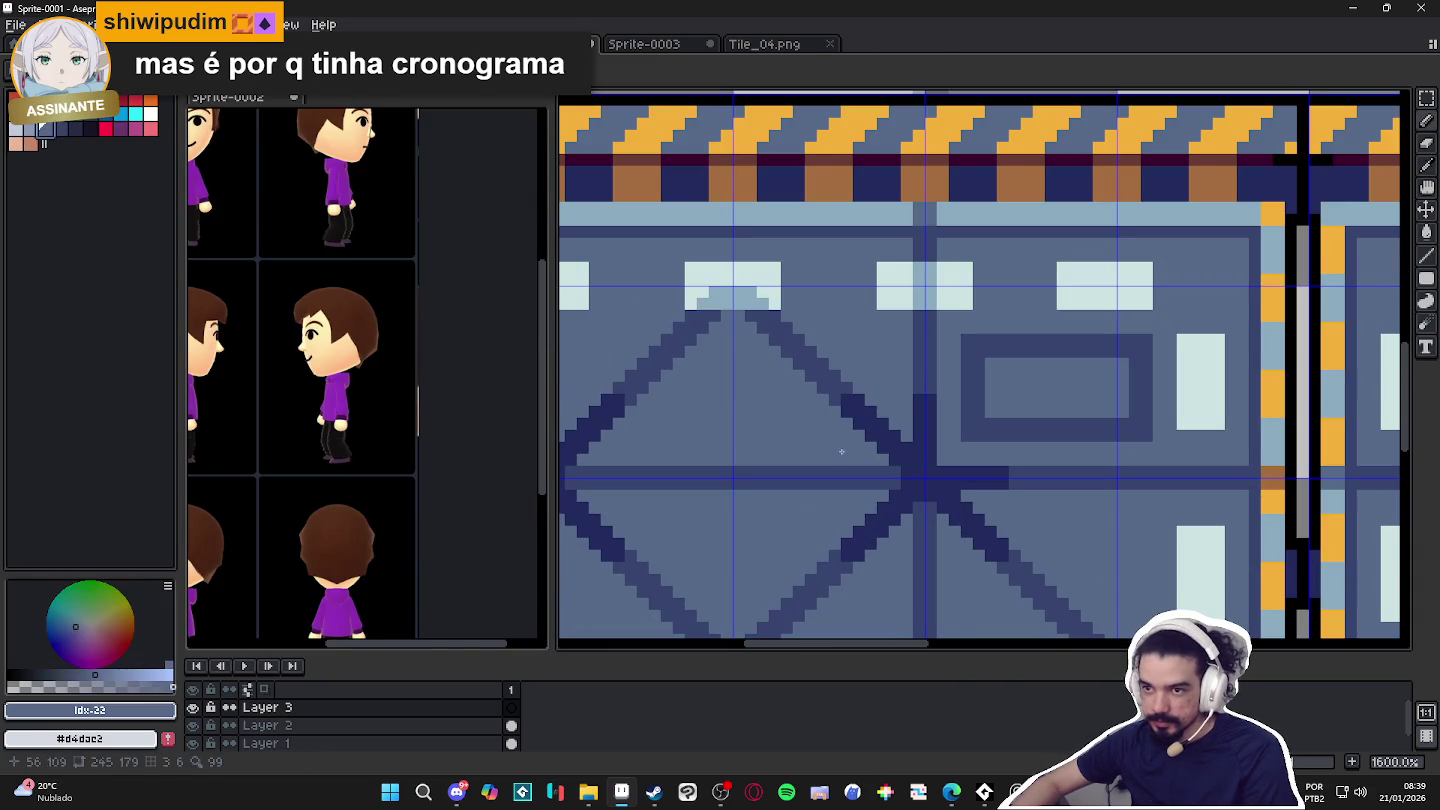
key(ctrl+z)
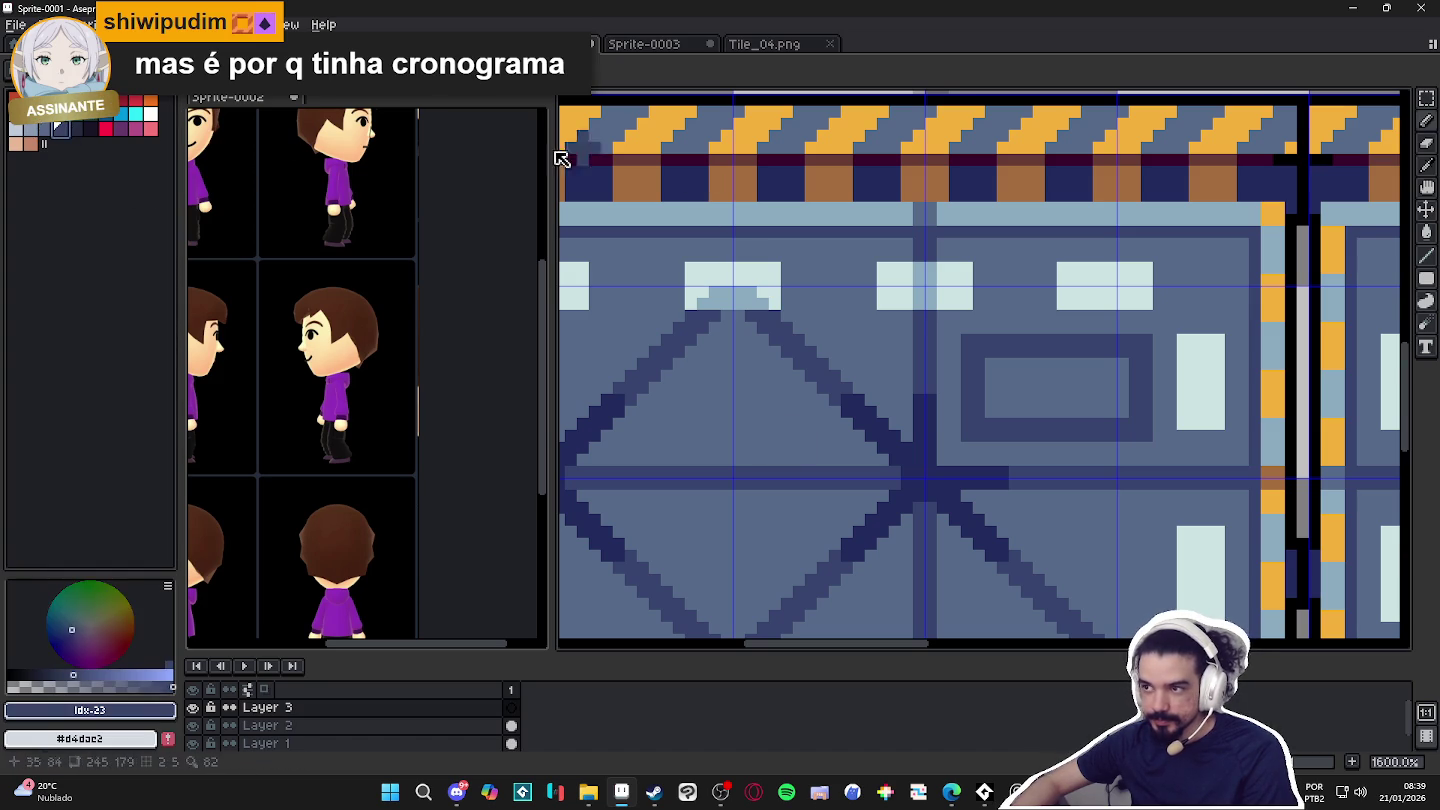
Reload the endesga-32-1x palette by searching 'end' in the presets.
click(58, 72)
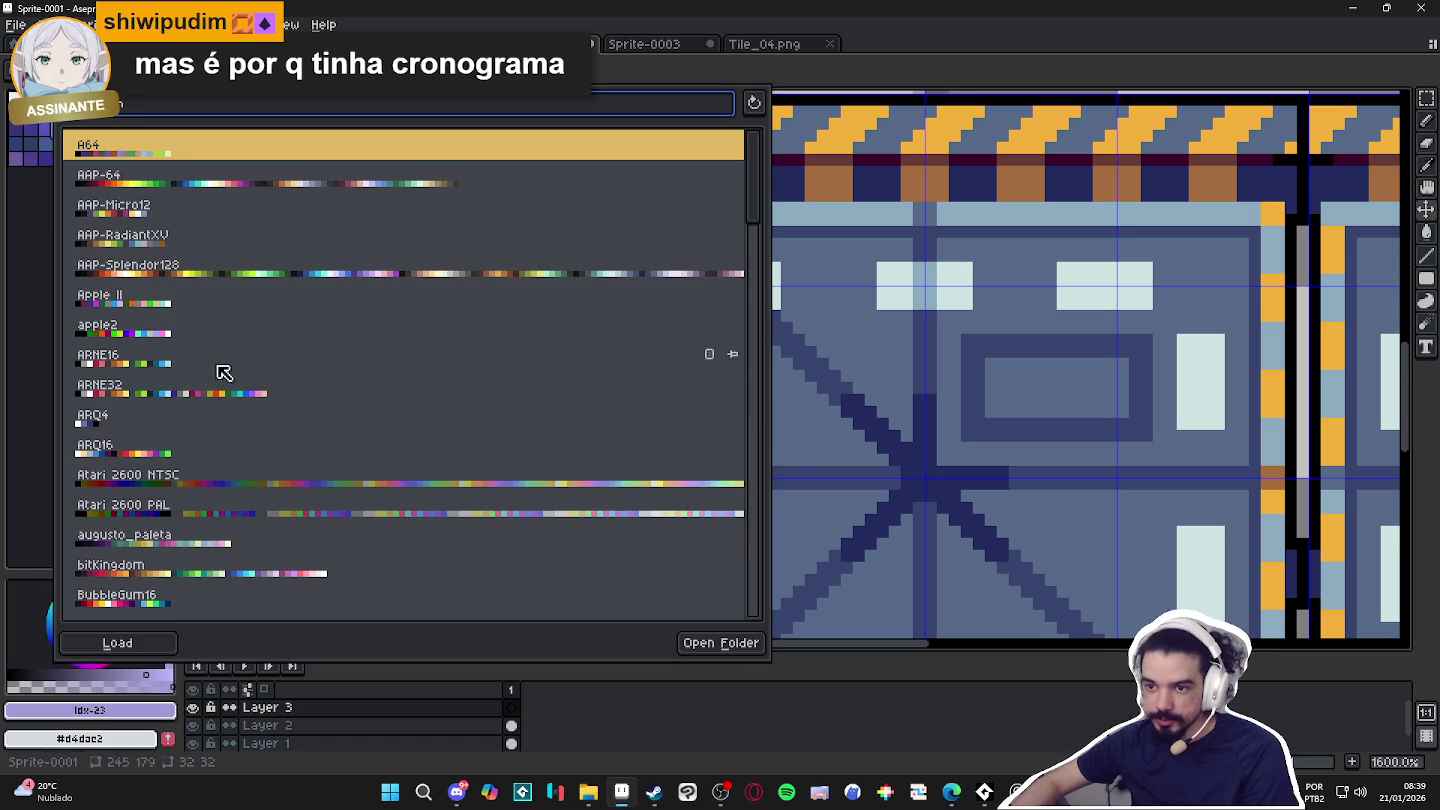
text(e)
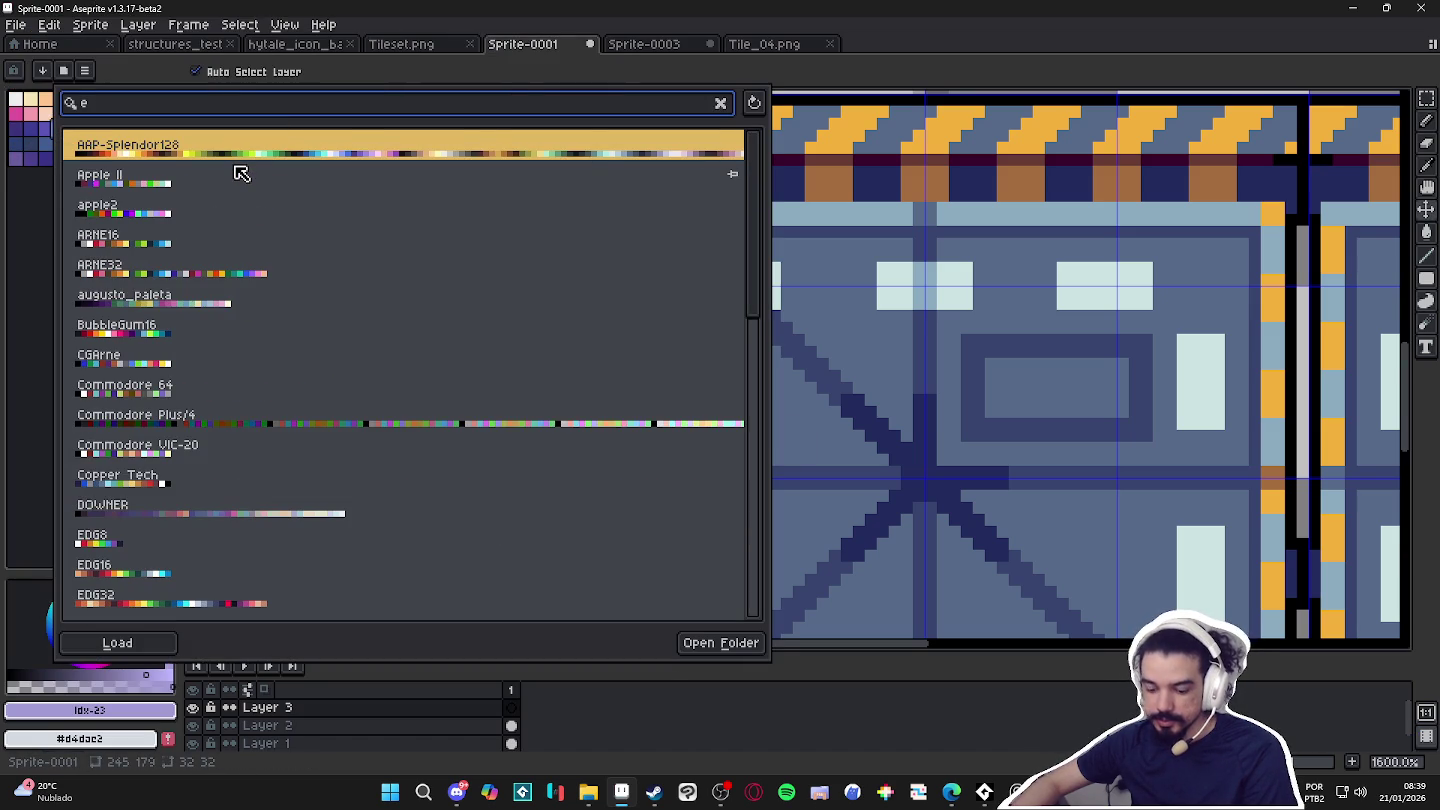
text(nd)
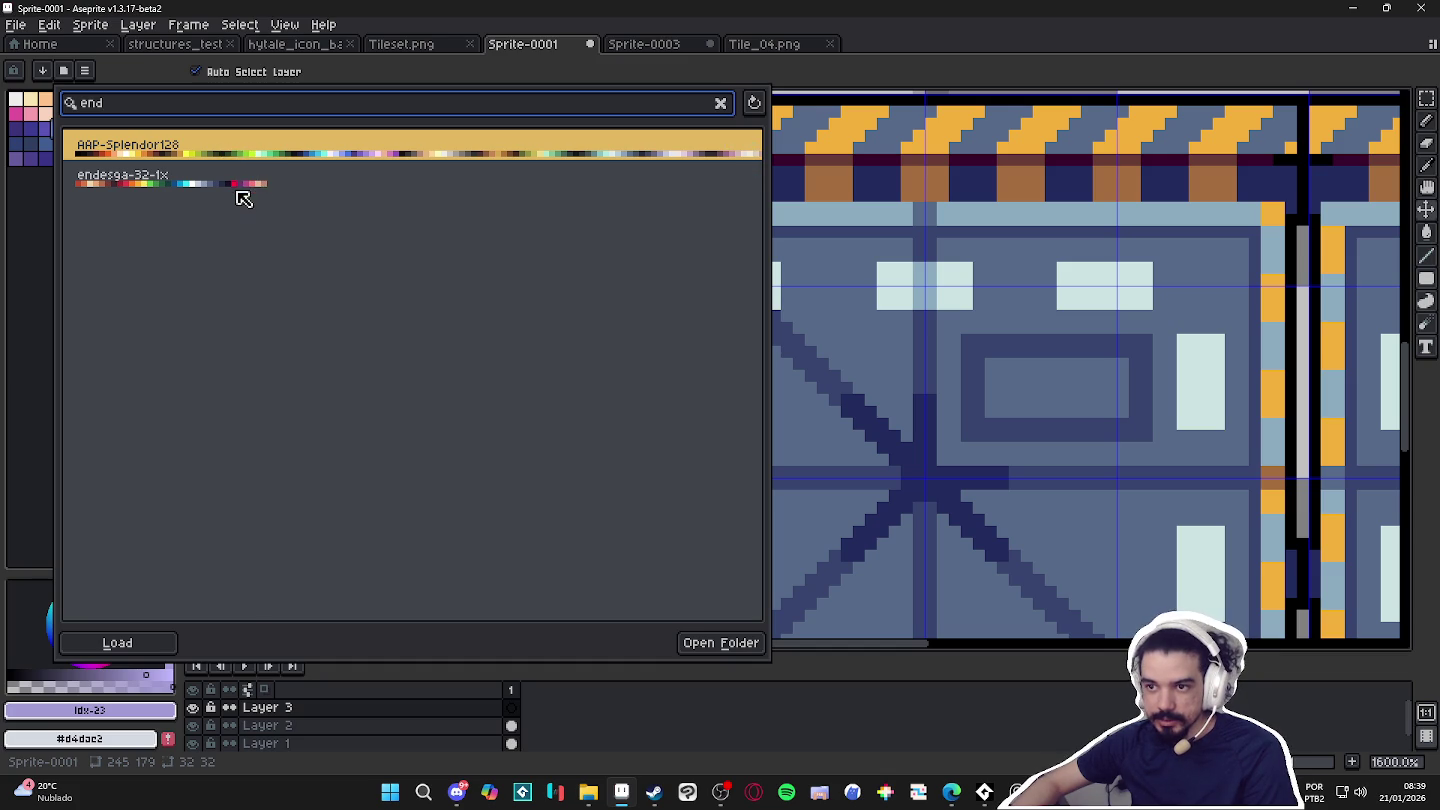
click(233, 185)
click(52, 227)
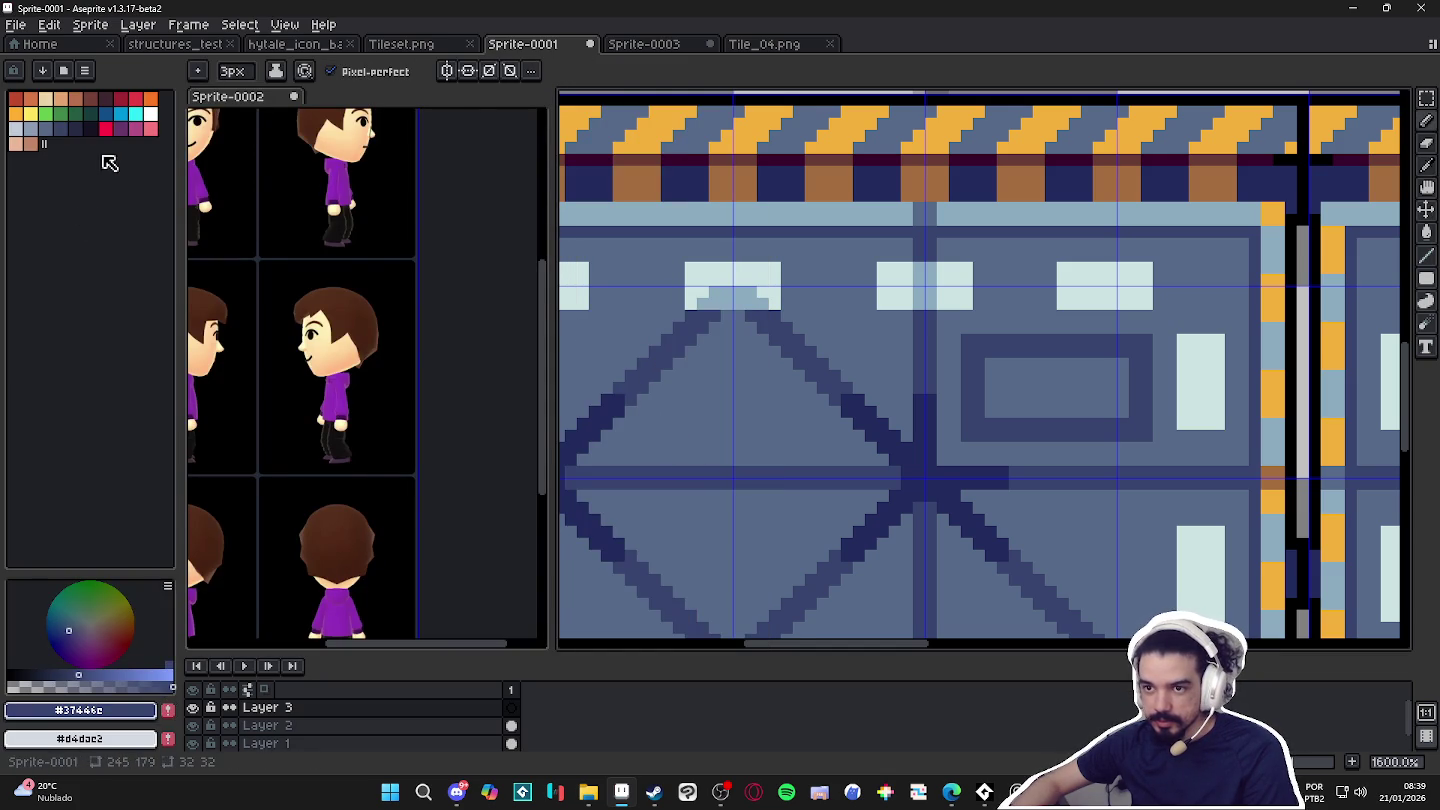
Sample the floor's orange stripe and browse yellow, orange and brown palette colours.
click(45, 127)
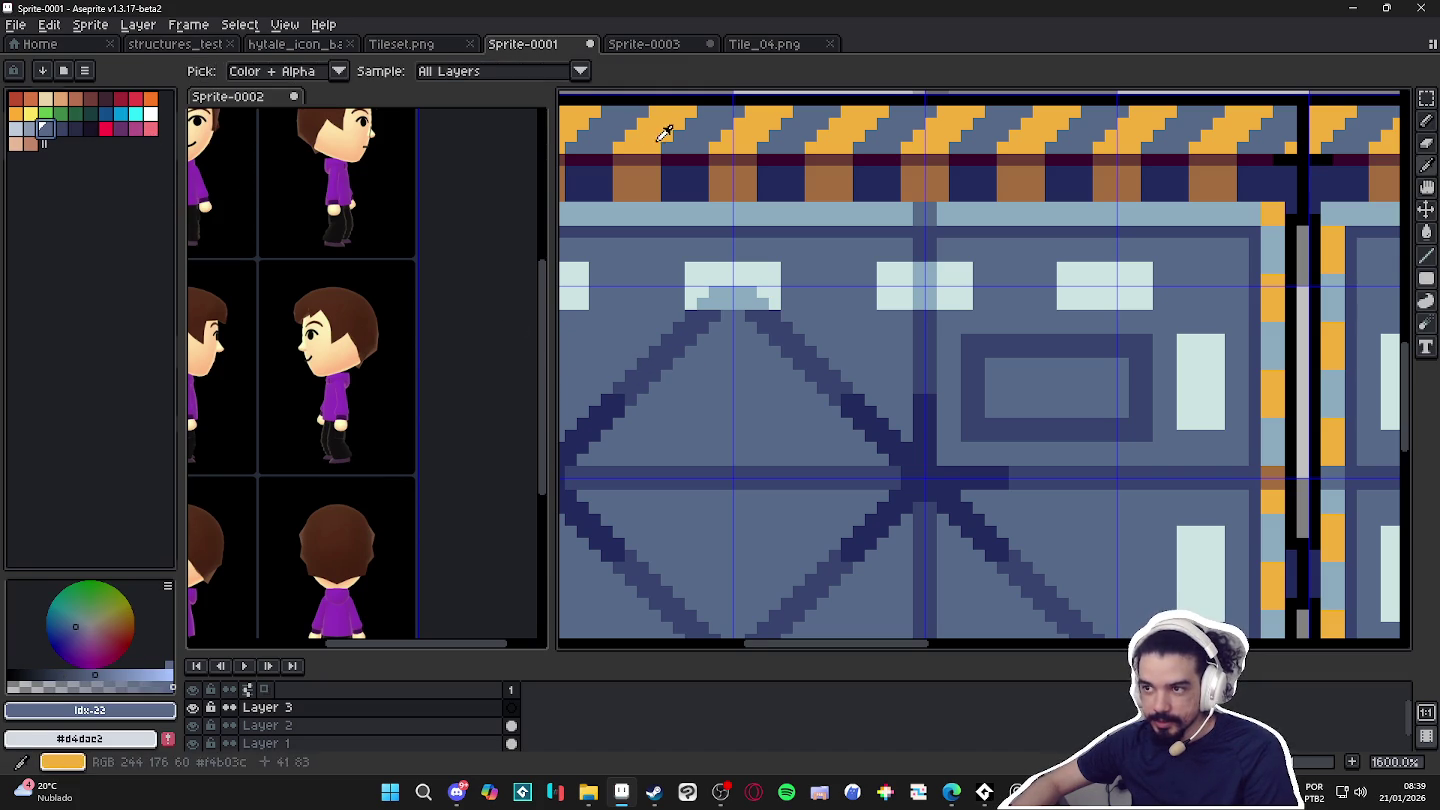
alt+click(665, 134)
click(35, 117)
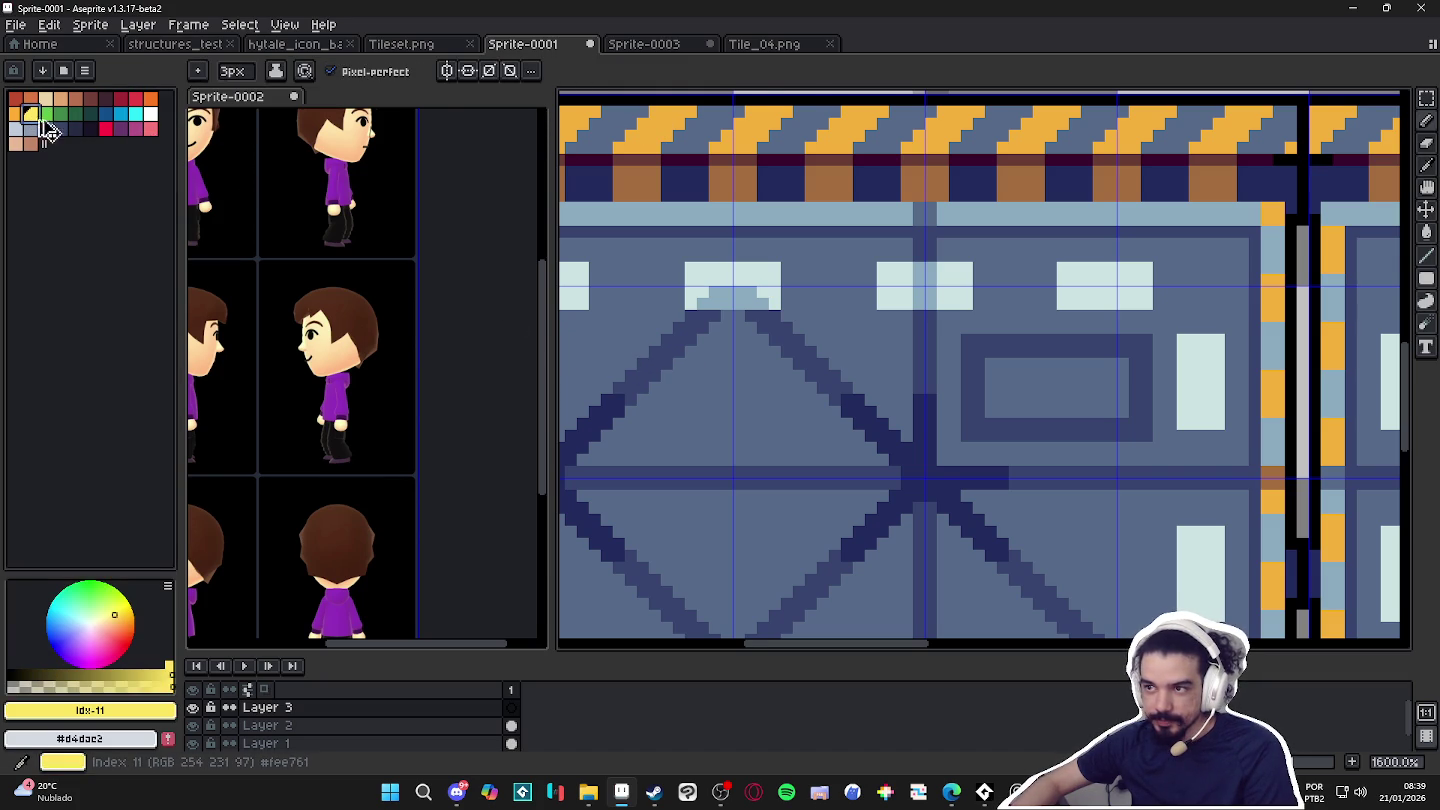
click(17, 113)
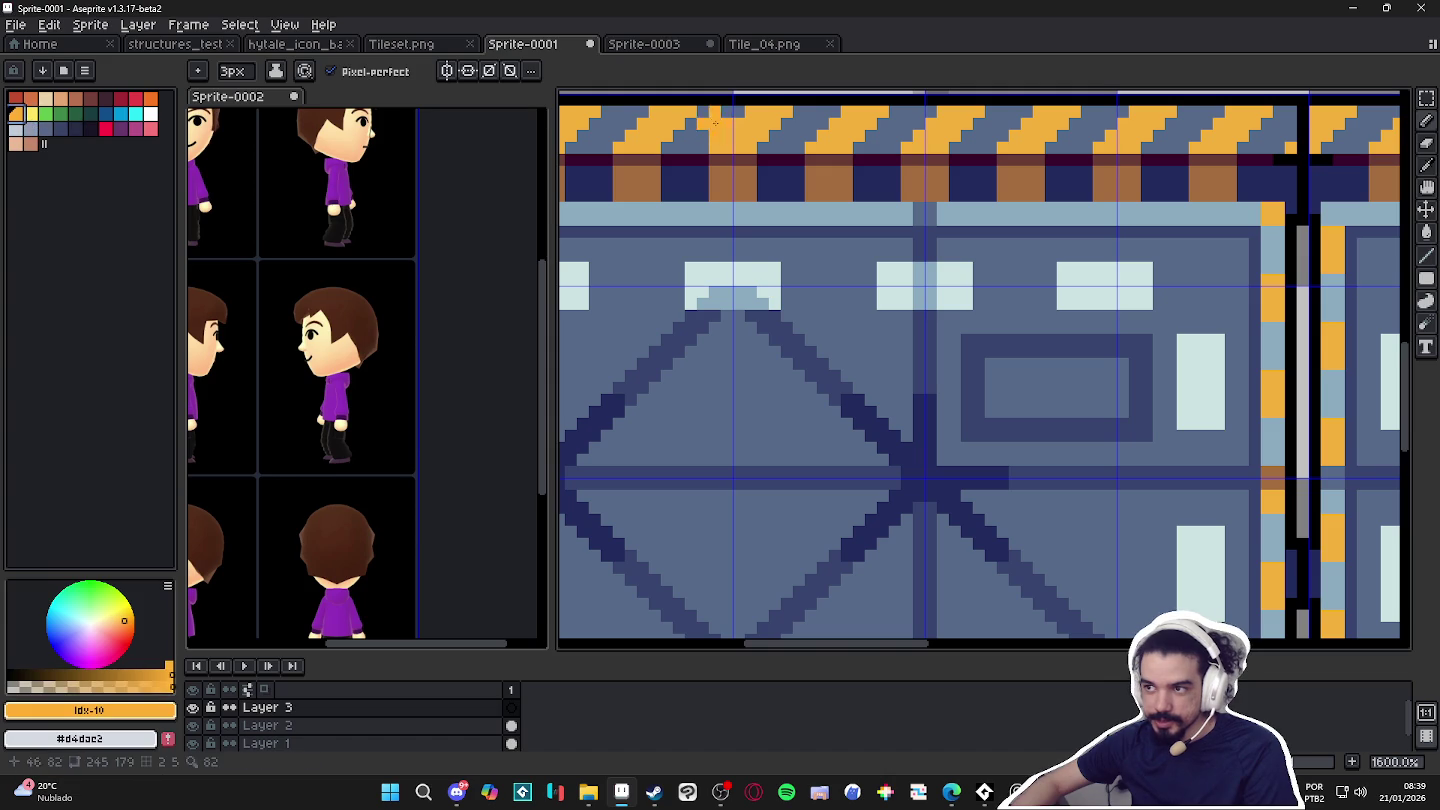
key(bracketleft)
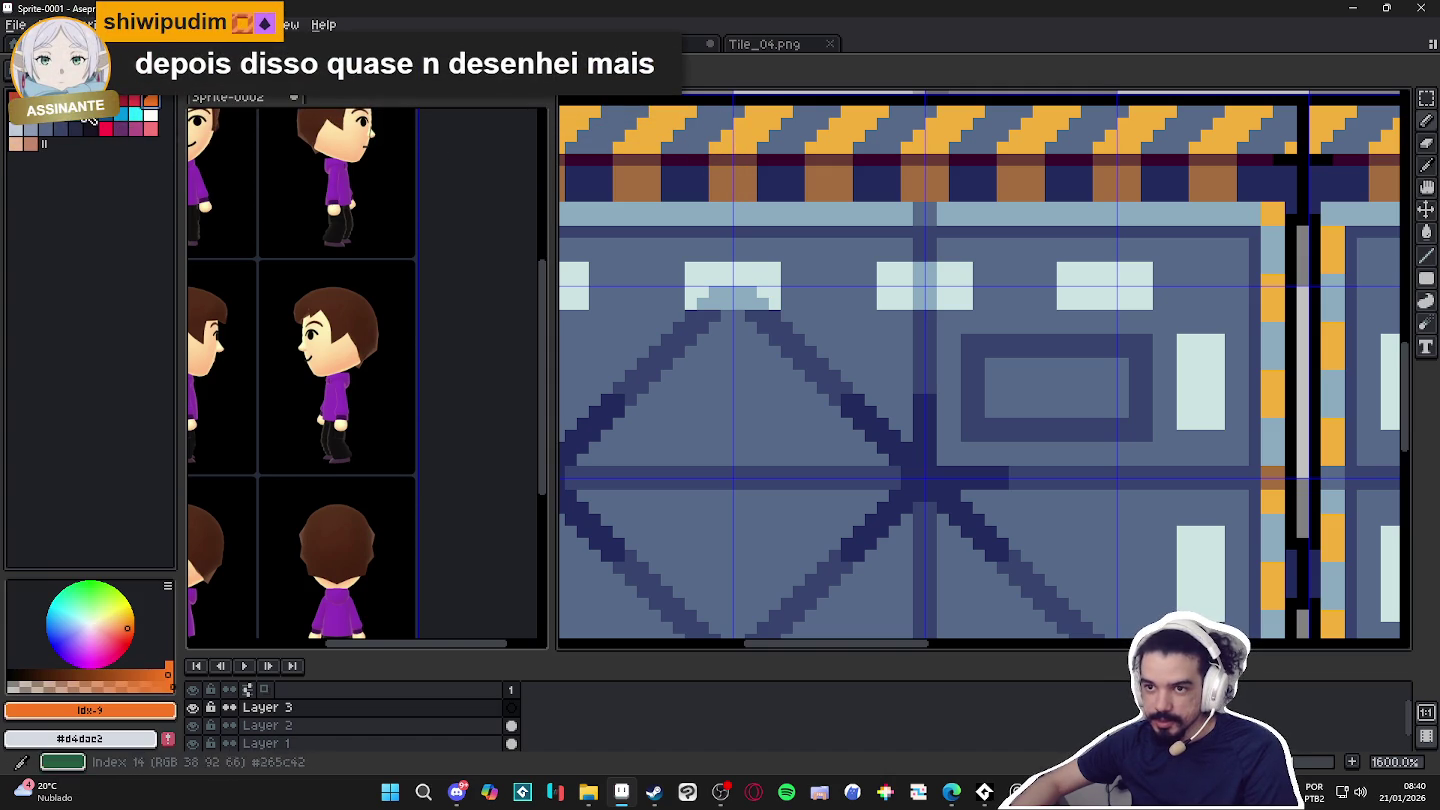
key(bracketleft)
key(bracketleft)
key(bracketleft)
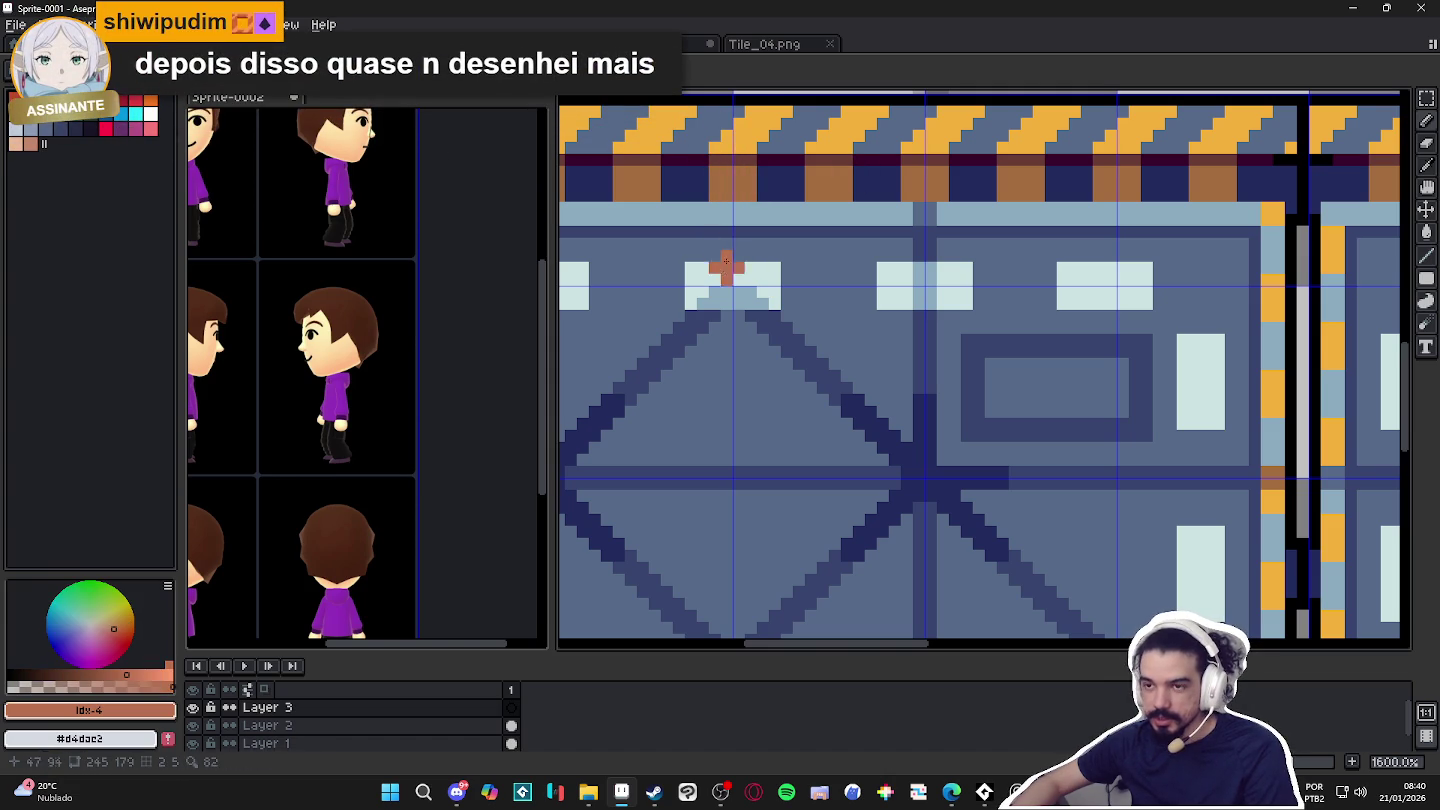
Step through the orange shades and choose the light beige skin colour.
scroll(685, 376, down, 4)
scroll(685, 376, down, 1)
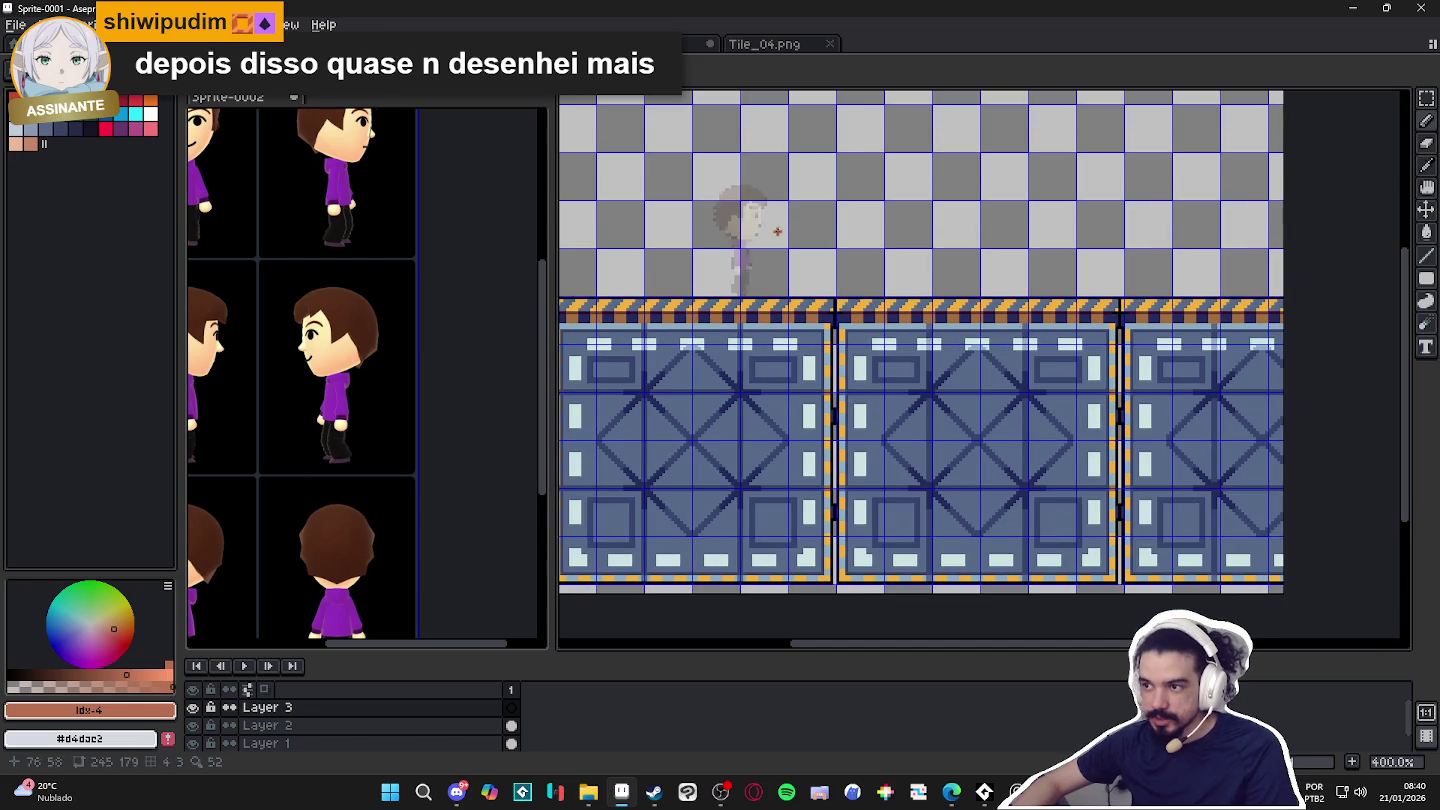
scroll(762, 337, up, 1)
scroll(761, 356, up, 4)
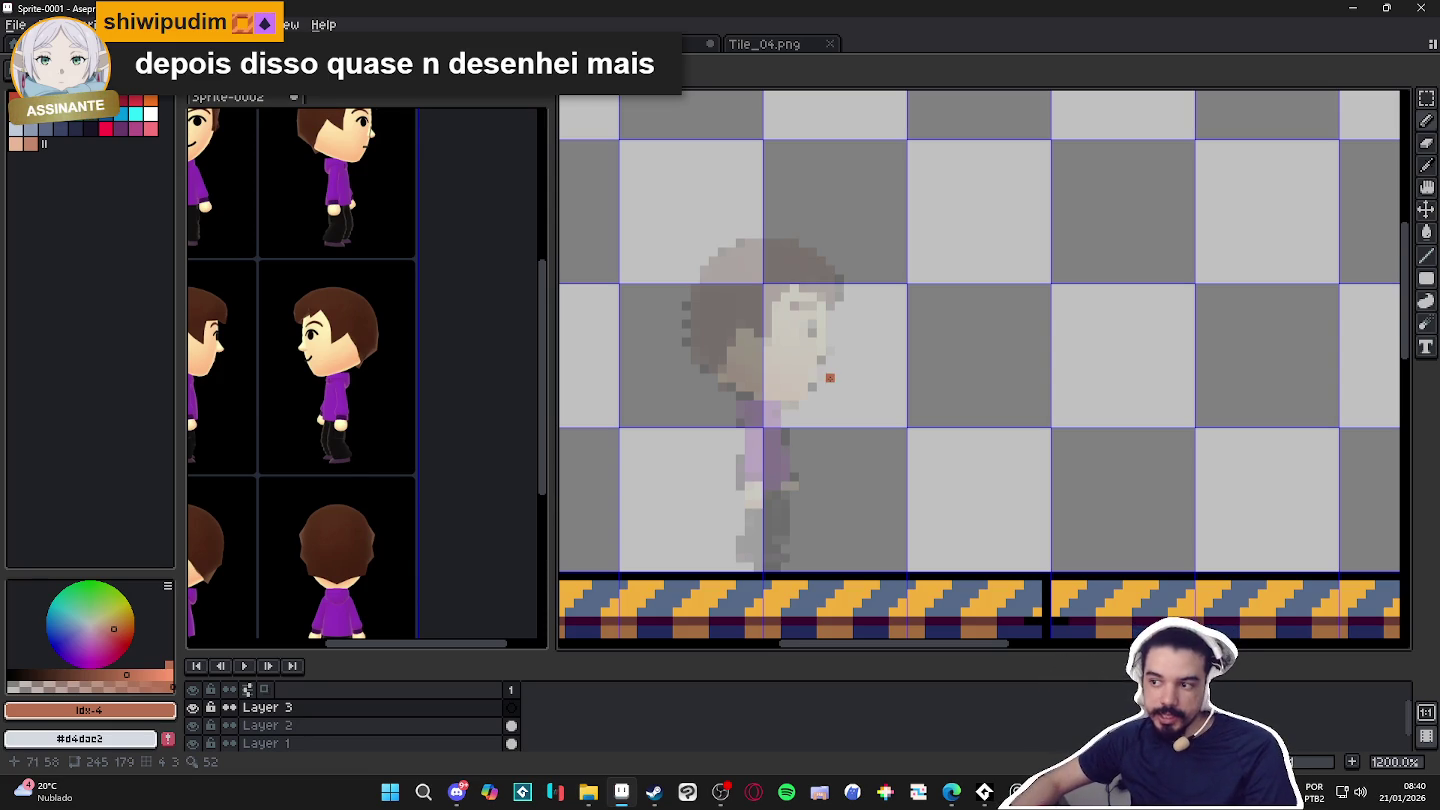
scroll(790, 345, up, 1)
scroll(770, 330, up, 1)
scroll(771, 330, down, 1)
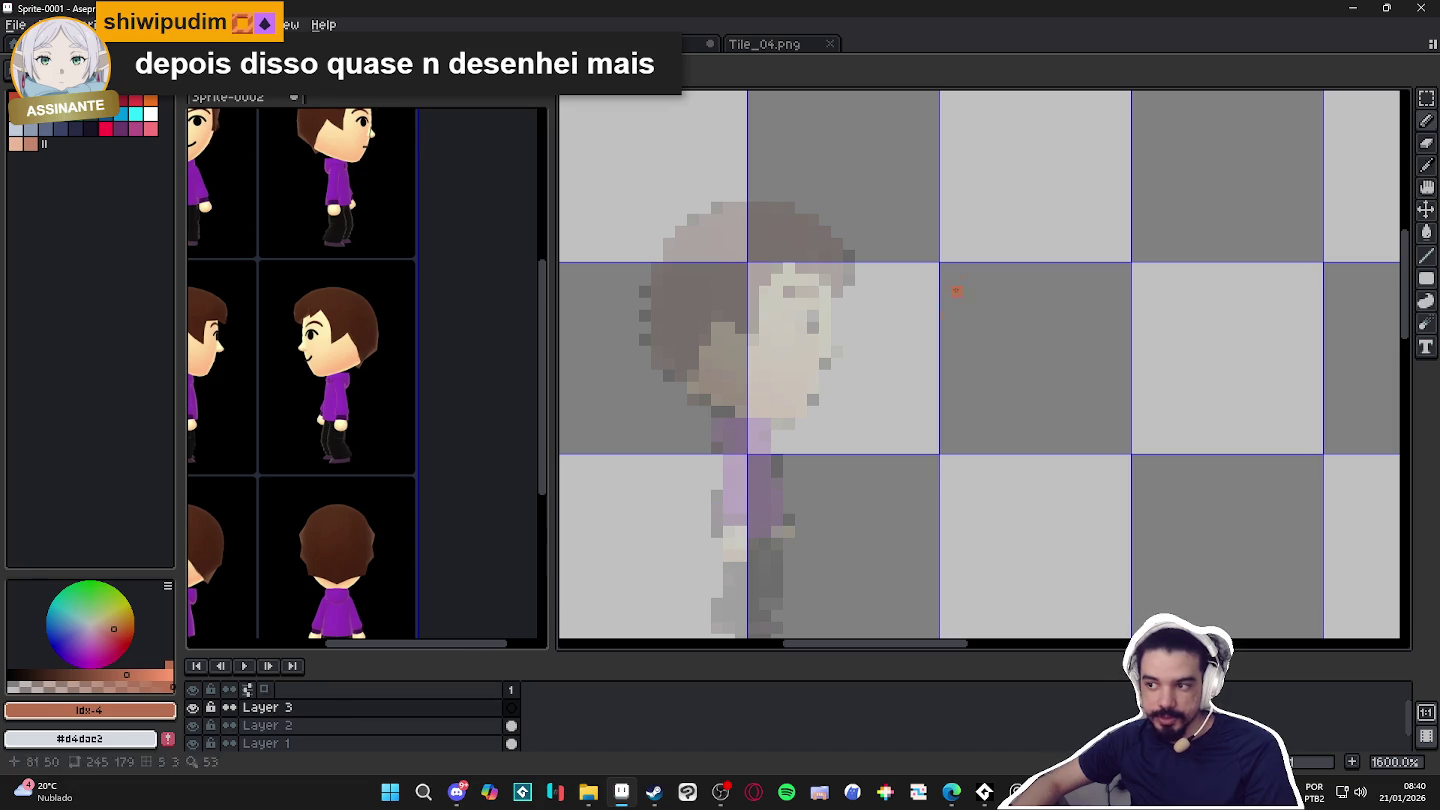
key(bracketleft)
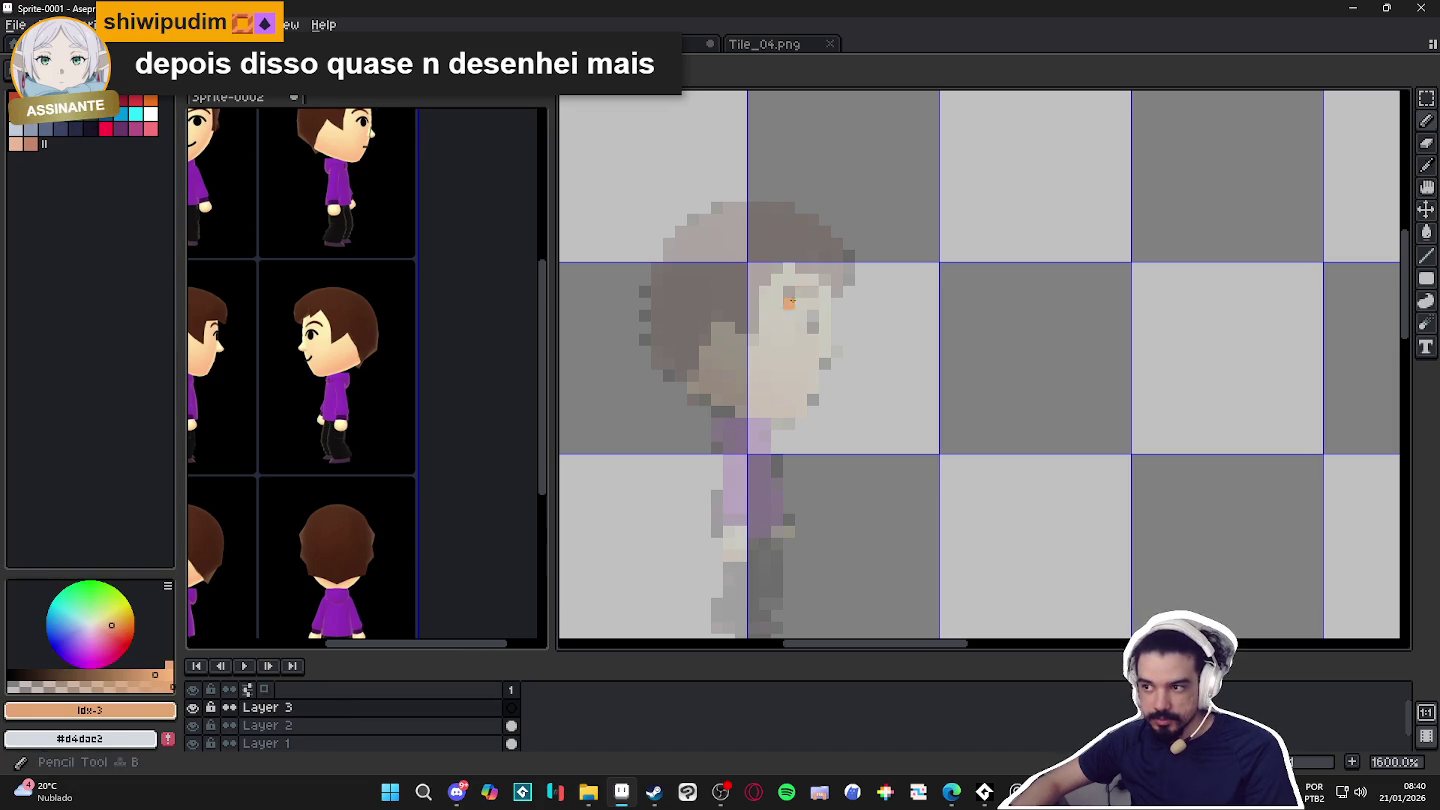
click(45, 100)
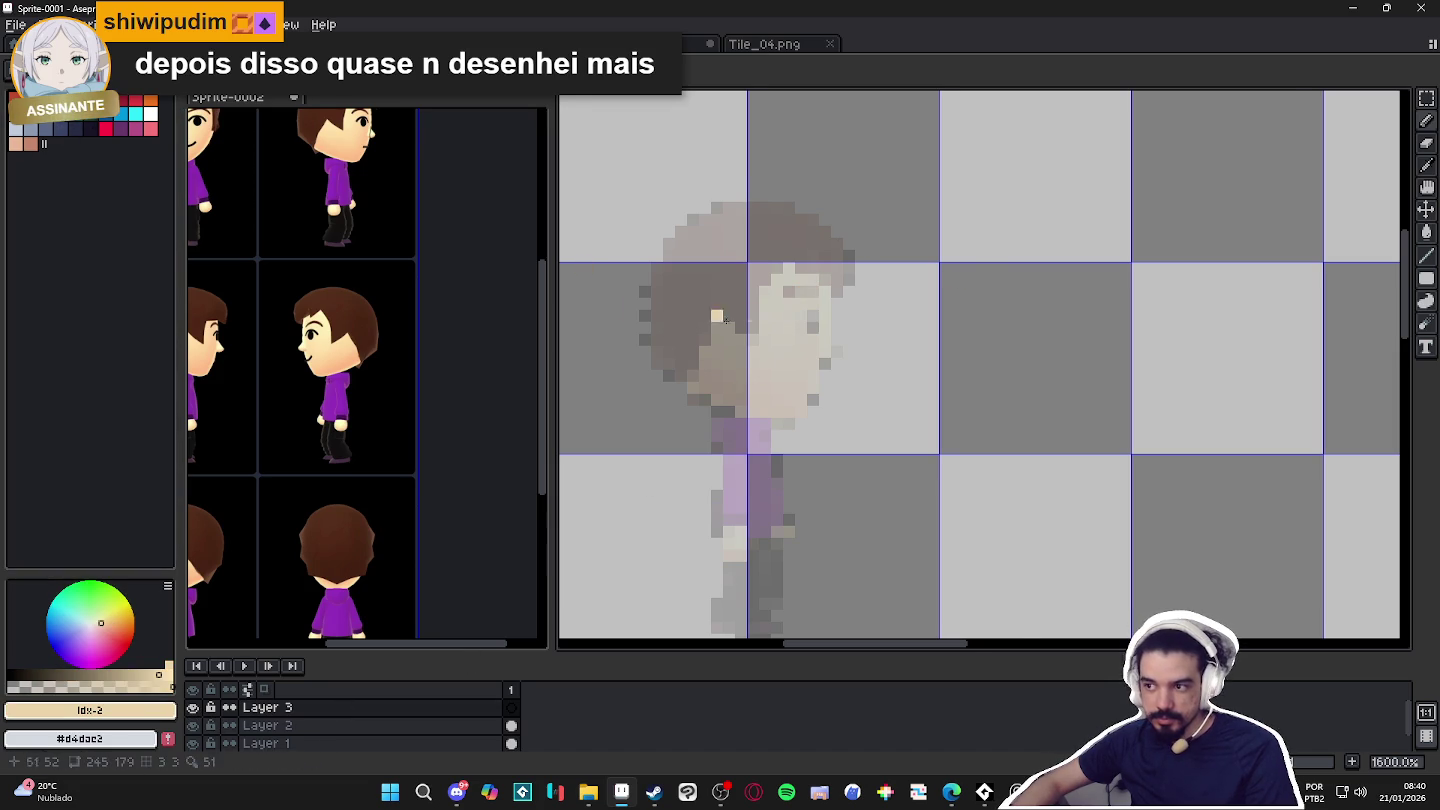
scroll(760, 322, up, 2)
Fill the character's face with beige using a 2px brush, then choose dark maroon.
key(plus)
click(858, 292)
drag(849, 358, 810, 454)
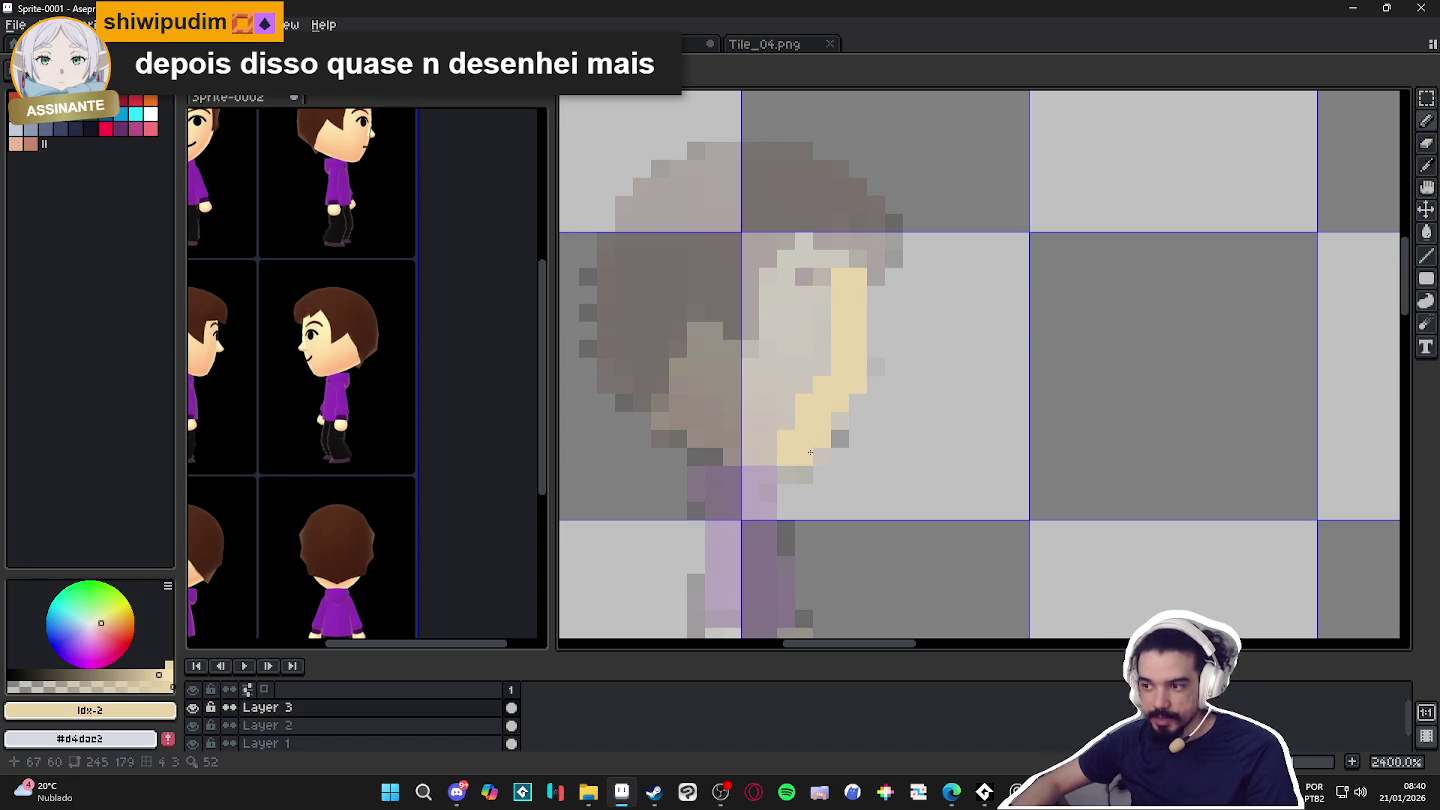
drag(784, 461, 680, 421)
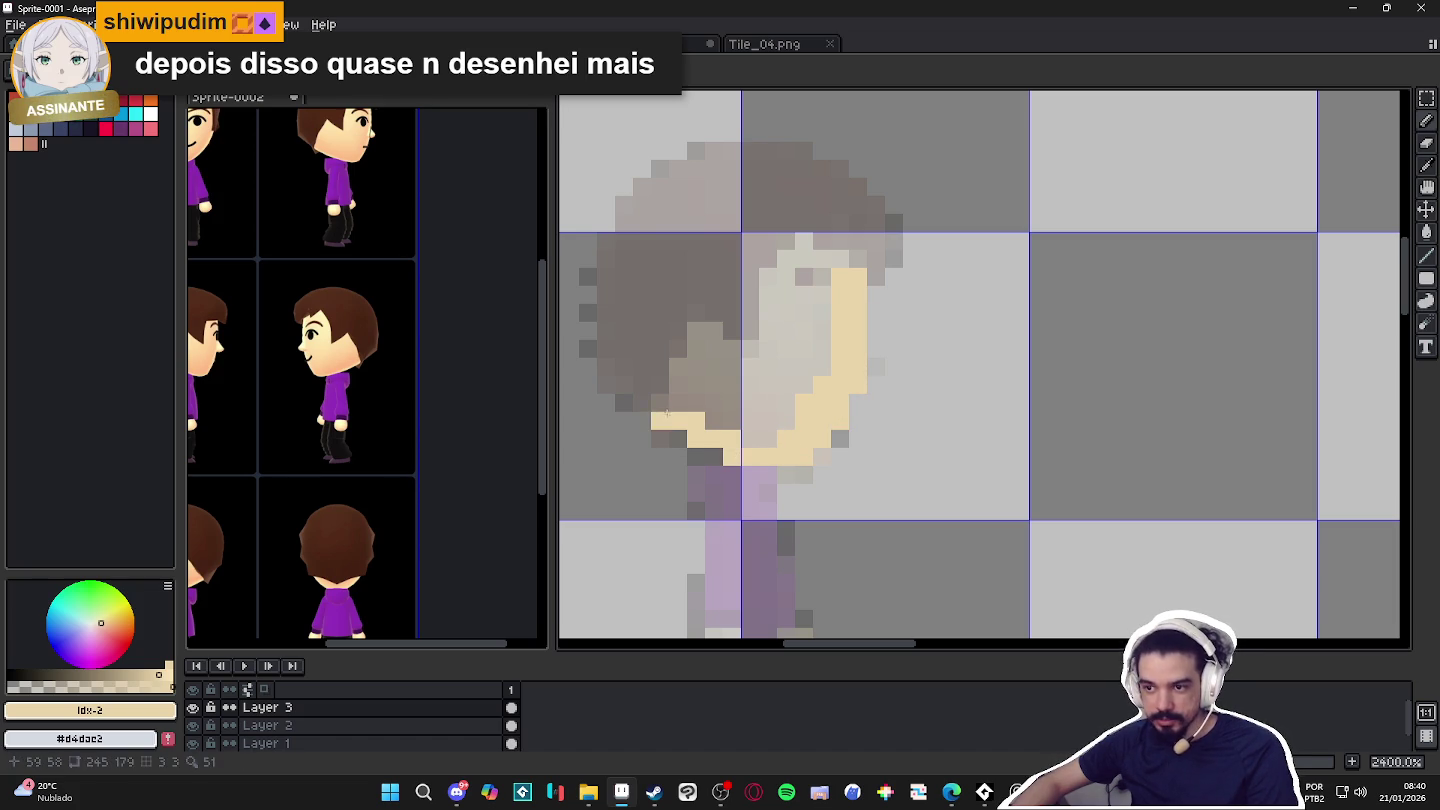
drag(671, 401, 697, 380)
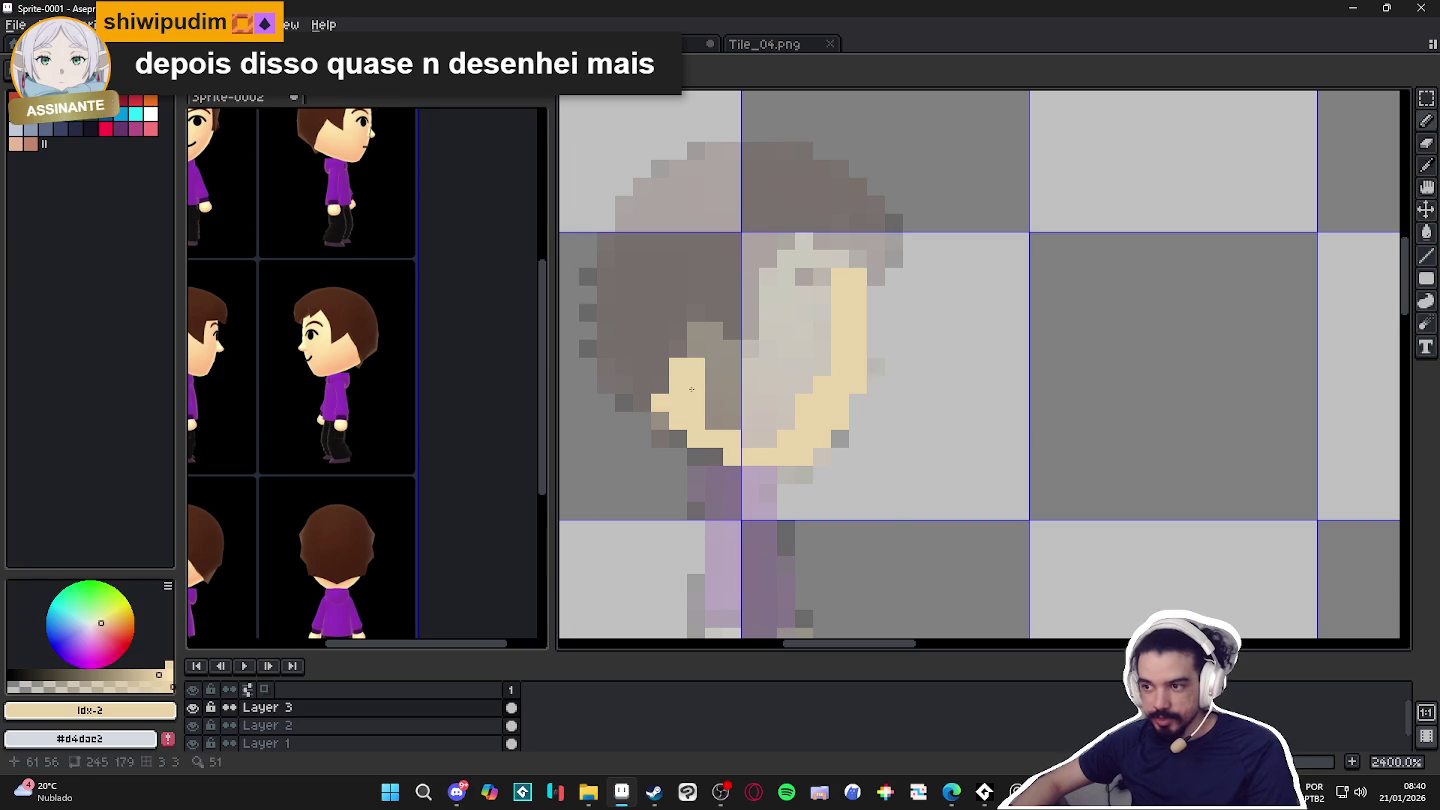
drag(700, 330, 712, 434)
mouse_move(738, 369)
mouse_down()
mouse_move(770, 358)
mouse_move(776, 280)
mouse_move(805, 290)
mouse_move(803, 241)
mouse_up()
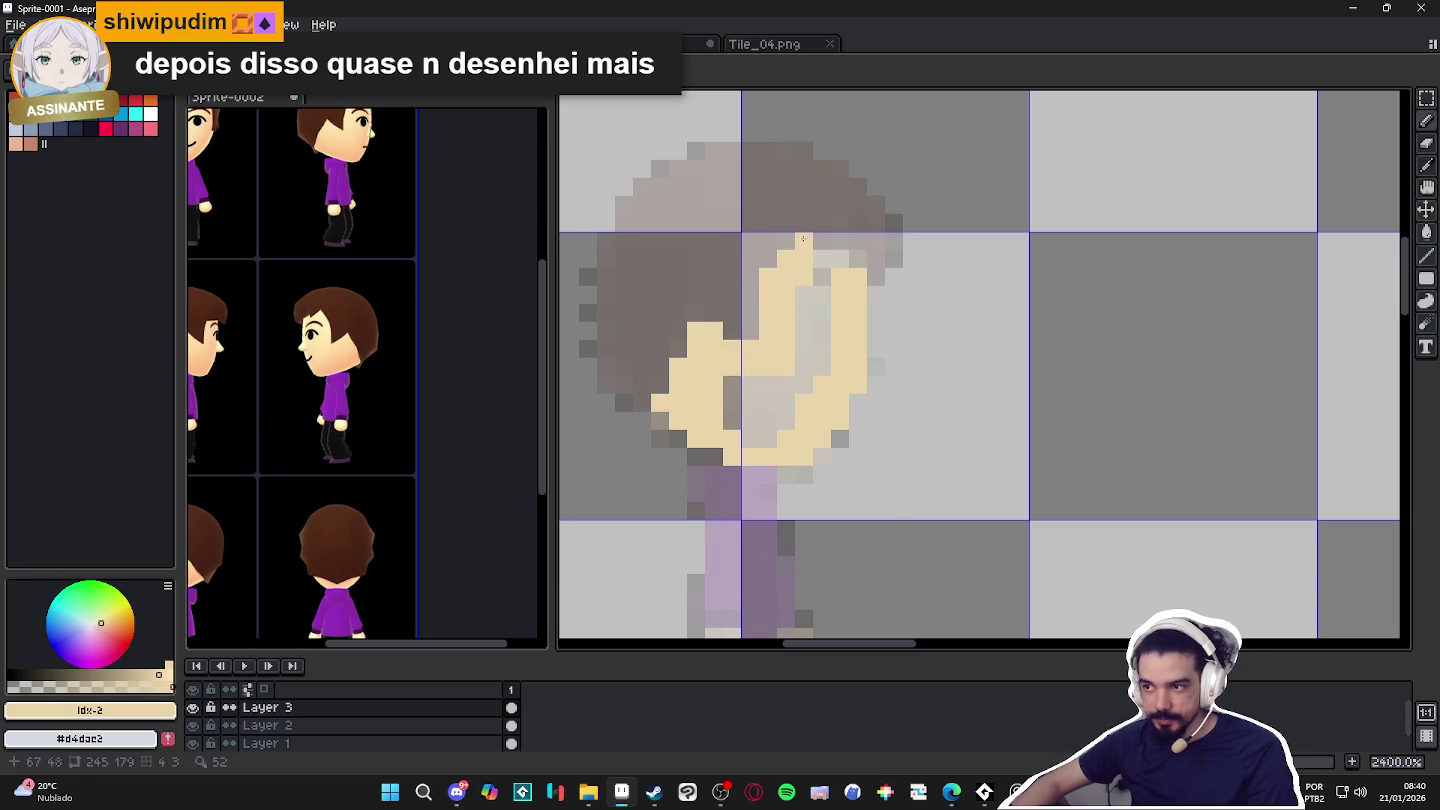
mouse_move(859, 283)
mouse_down()
mouse_move(813, 301)
mouse_move(800, 390)
mouse_move(768, 422)
mouse_up()
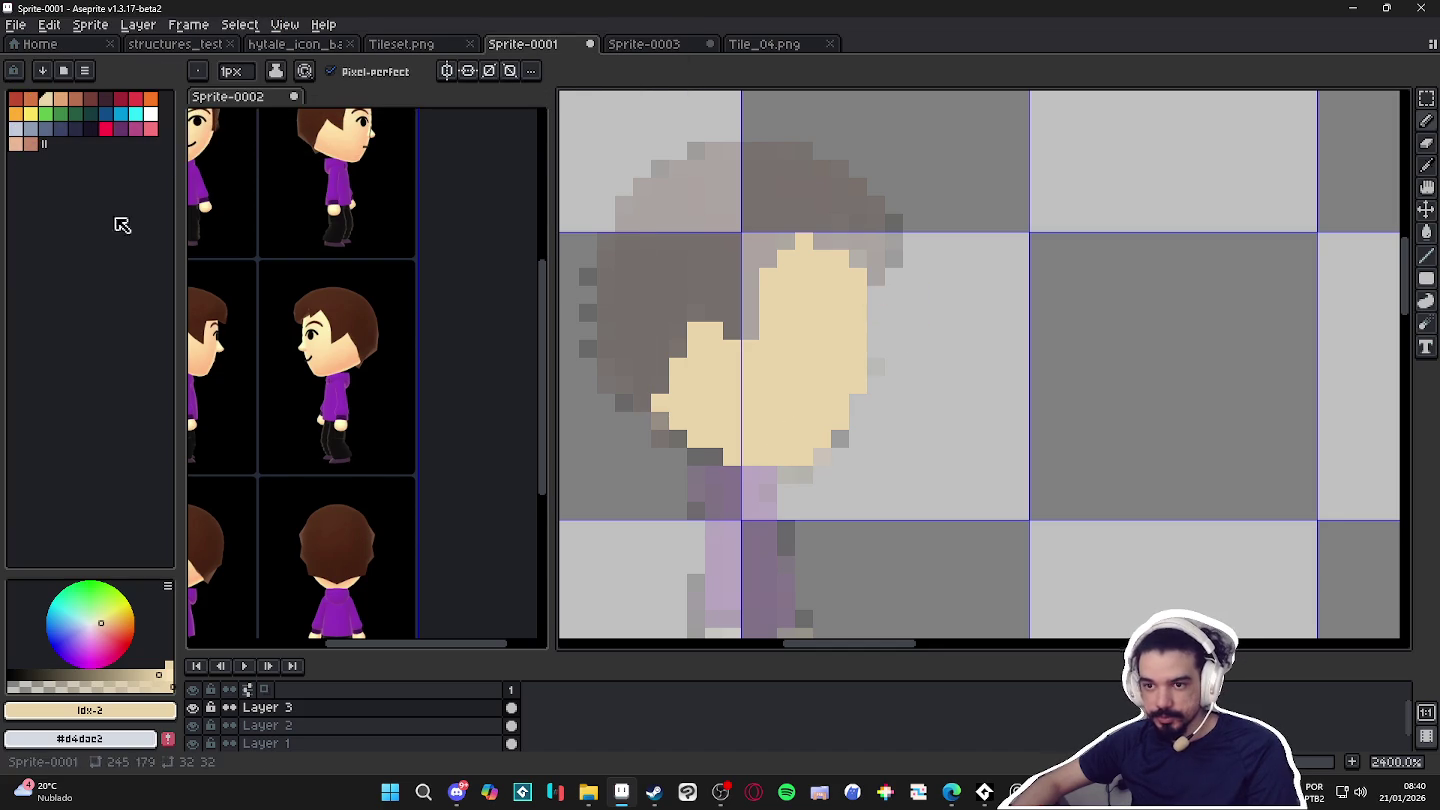
click(104, 98)
Draw dark outline strokes along the face's right edge and lower-left jaw.
mouse_move(877, 292)
mouse_down()
mouse_move(879, 350)
mouse_move(855, 421)
mouse_up()
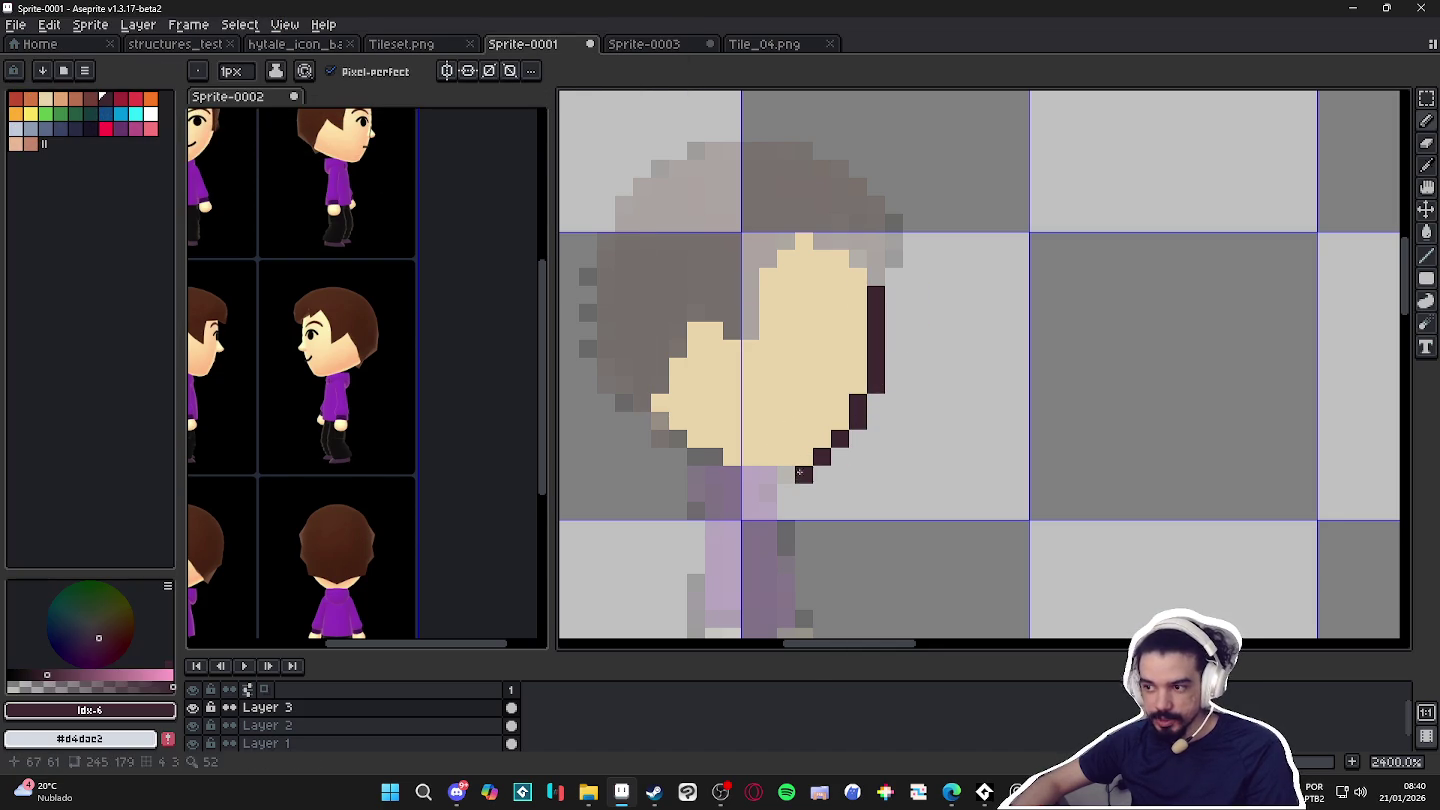
drag(715, 462, 661, 426)
scroll(838, 461, down, 5)
scroll(841, 454, up, 3)
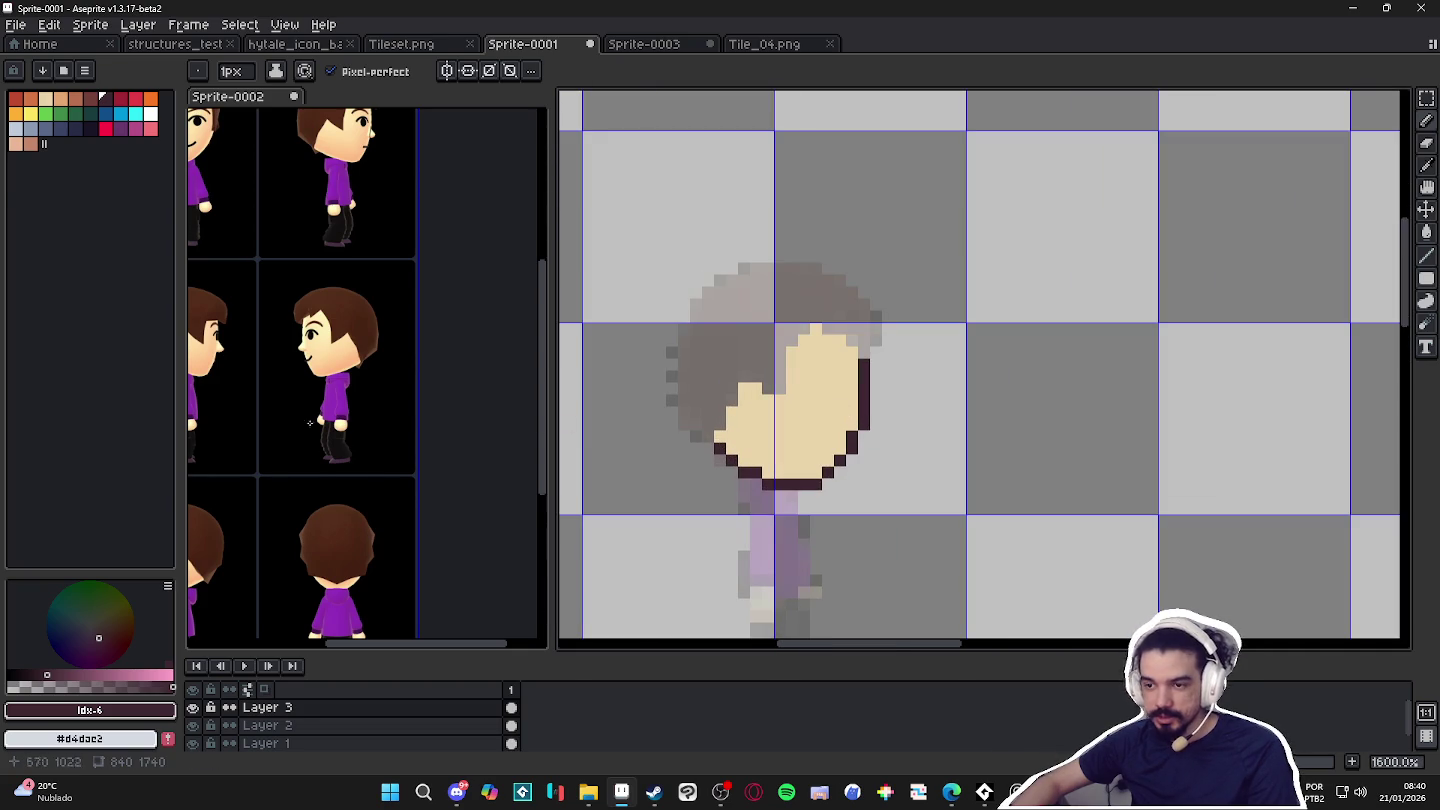
scroll(340, 426, left, 2)
scroll(350, 415, down, 3)
scroll(356, 410, down, 1)
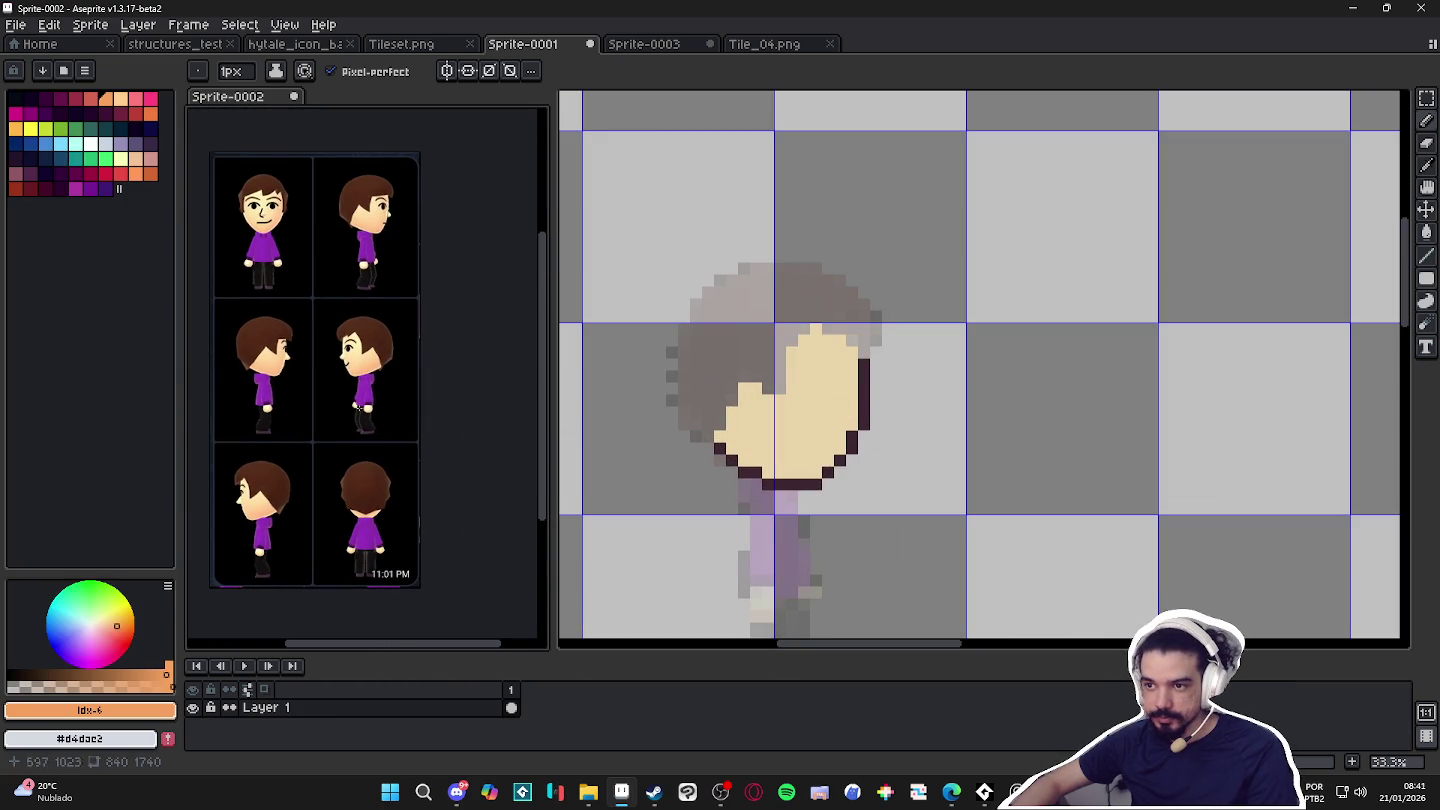
scroll(396, 382, up, 5)
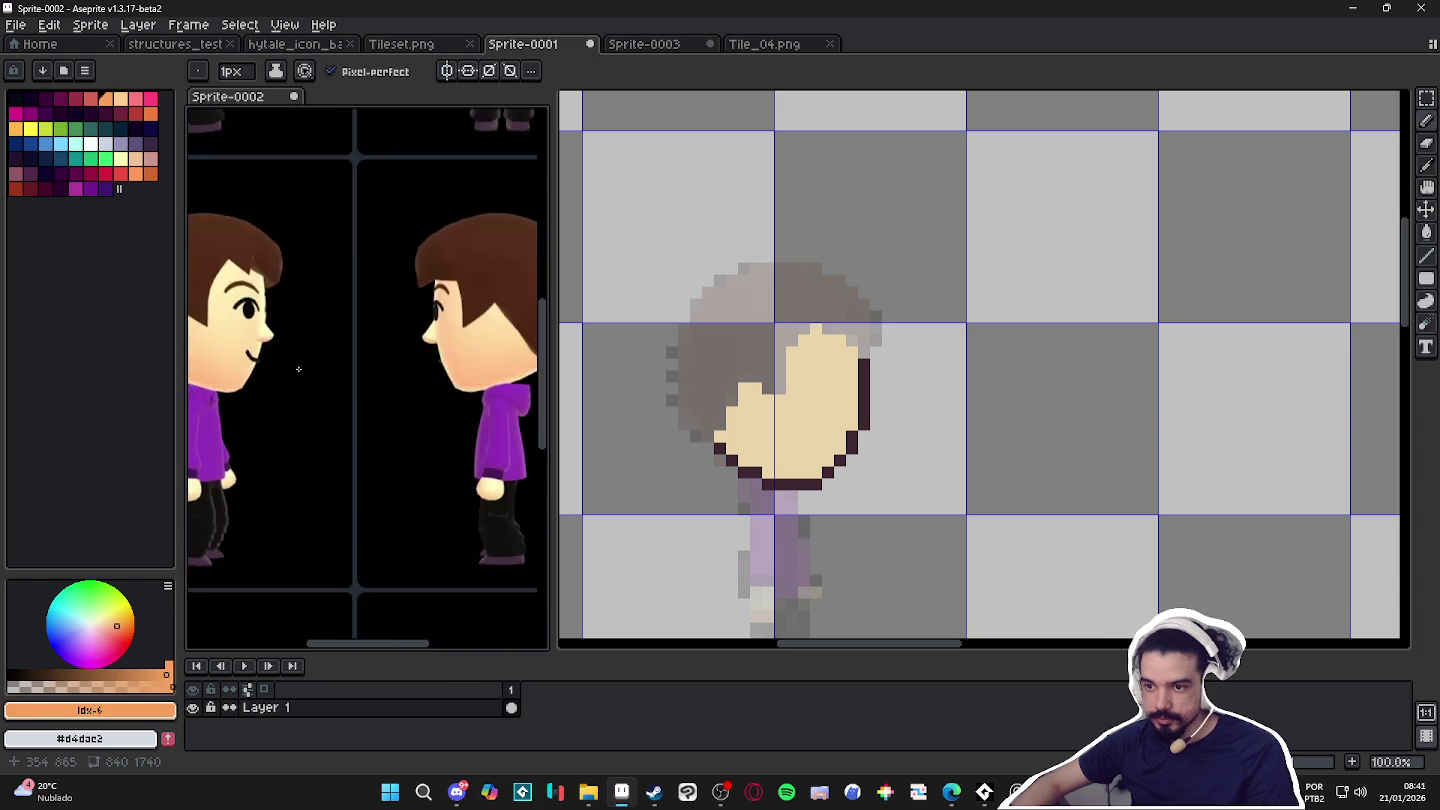
Recentre the view on the face, sample the pale skin colour and undo the last stroke.
middle_click(835, 389)
drag(835, 389, 860, 335)
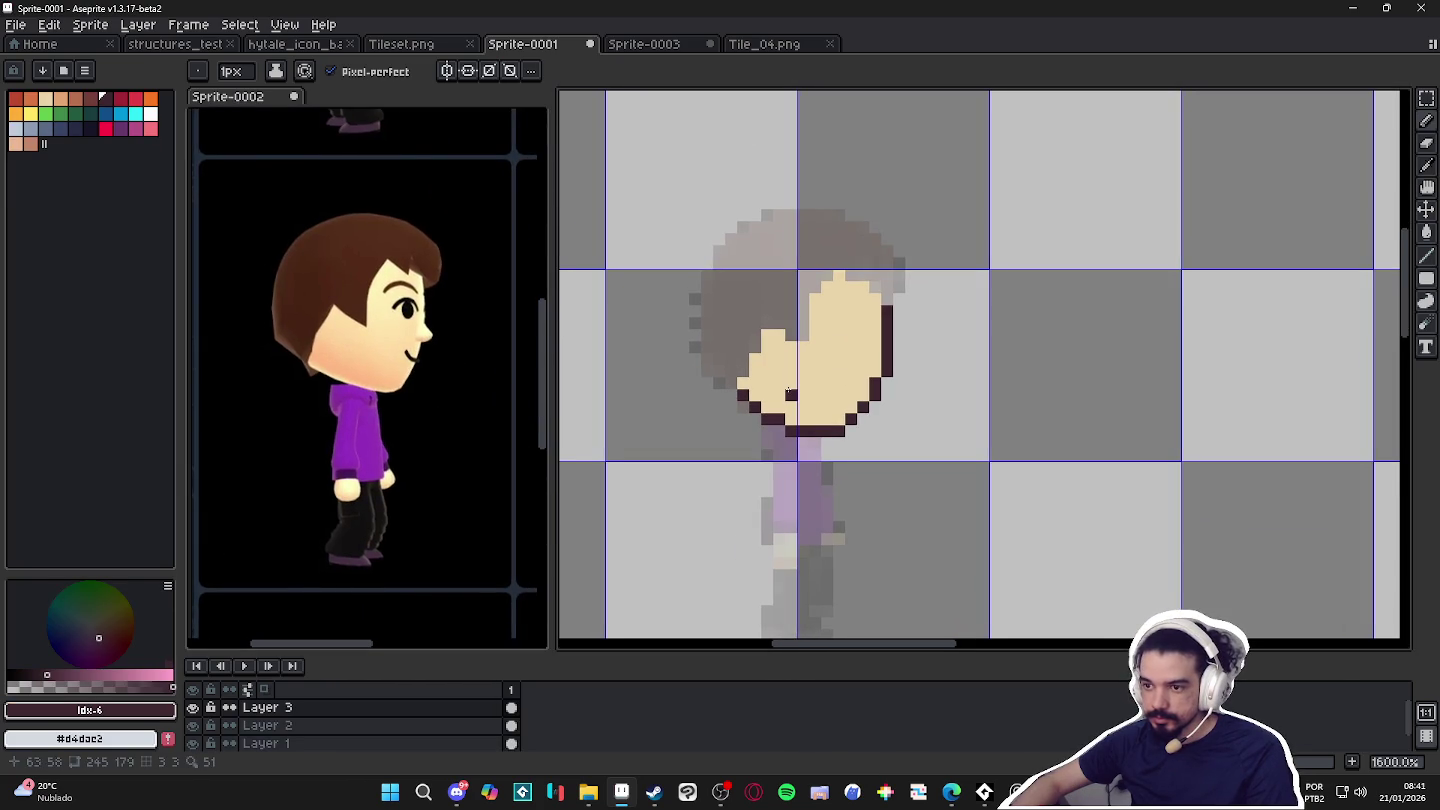
scroll(800, 374, down, 2)
scroll(815, 365, down, 1)
scroll(821, 356, up, 3)
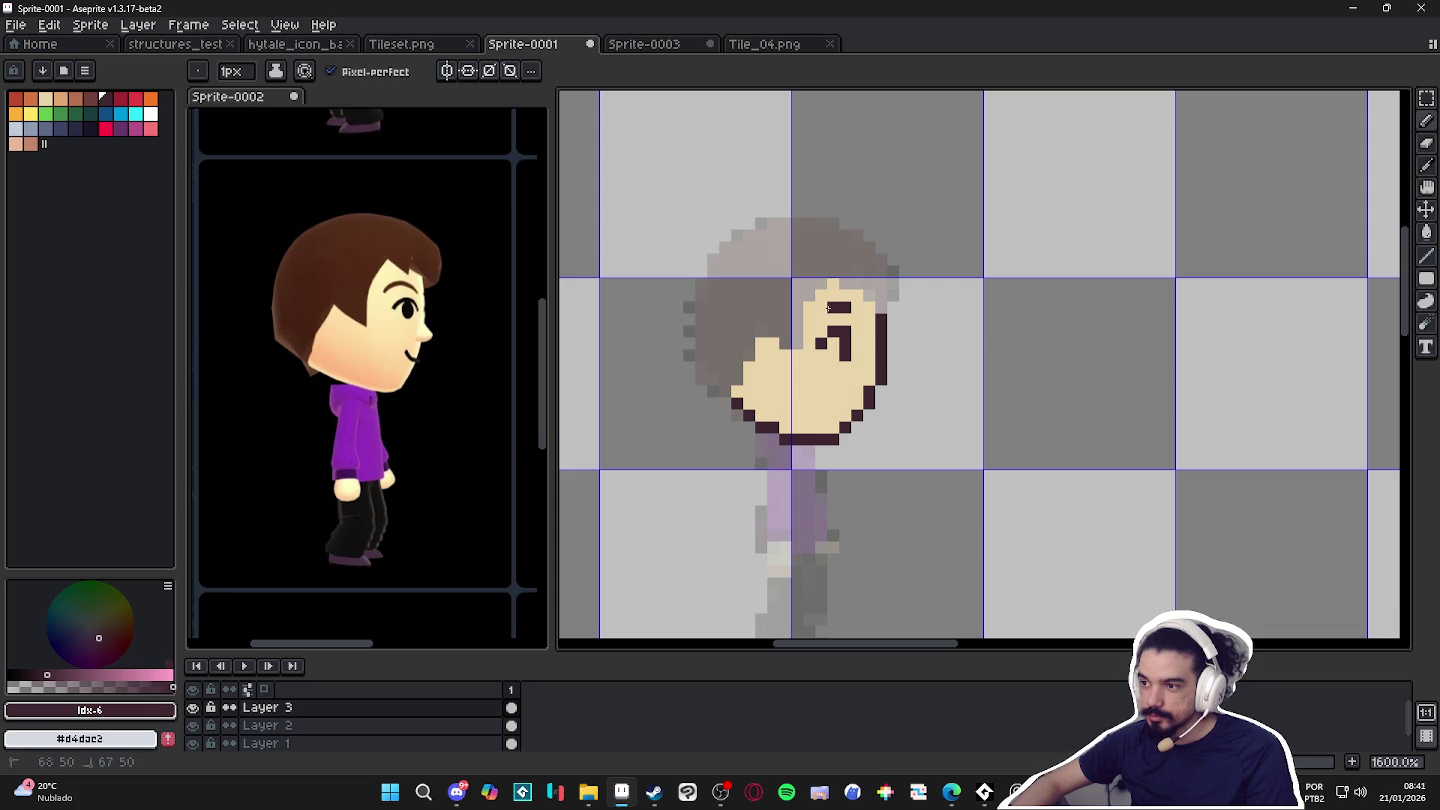
scroll(859, 373, down, 1)
alt+click(876, 354)
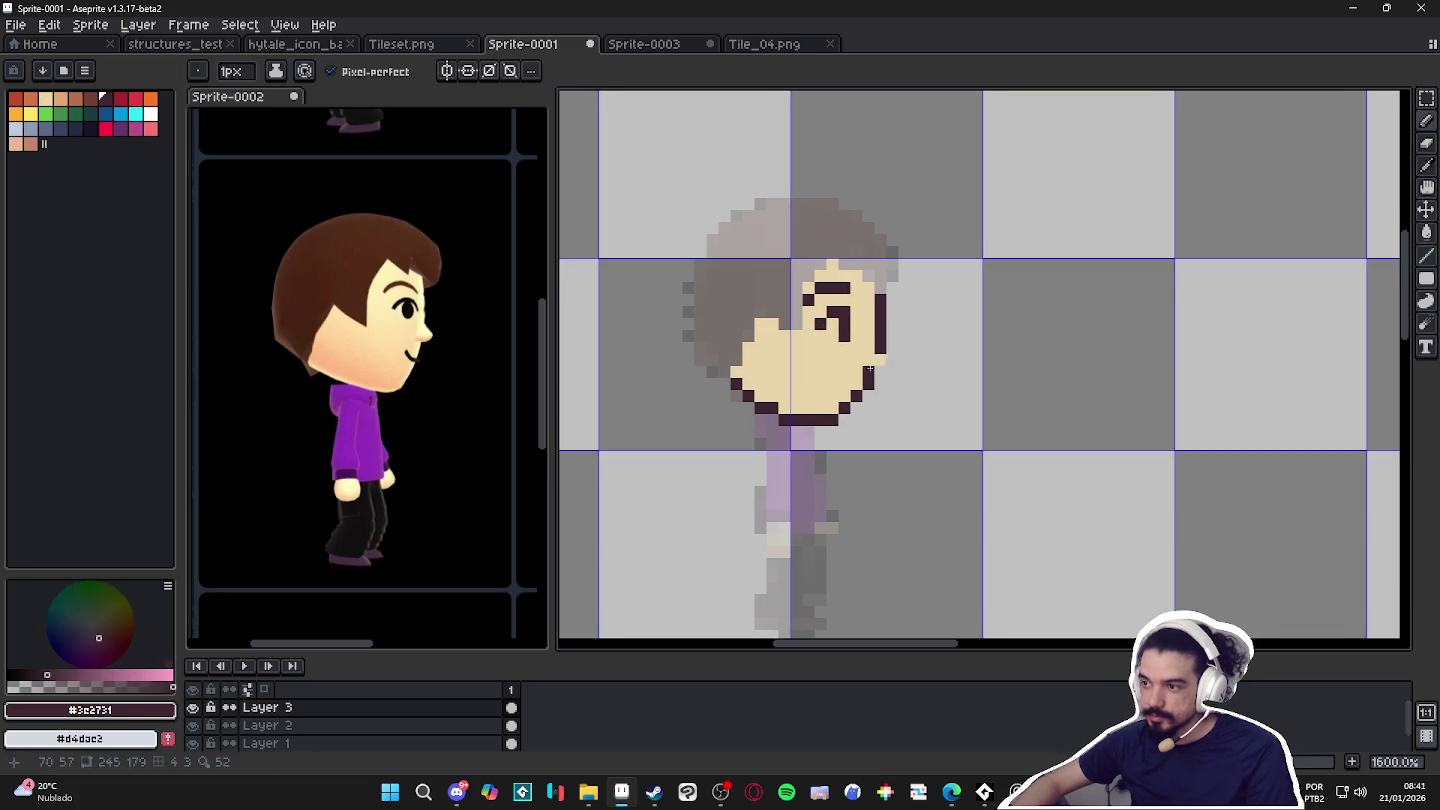
key(ctrl+z)
Pencil #3e2731 outline pixels and a column down the face's right edge to the jaw.
alt+click(886, 378)
click(893, 360)
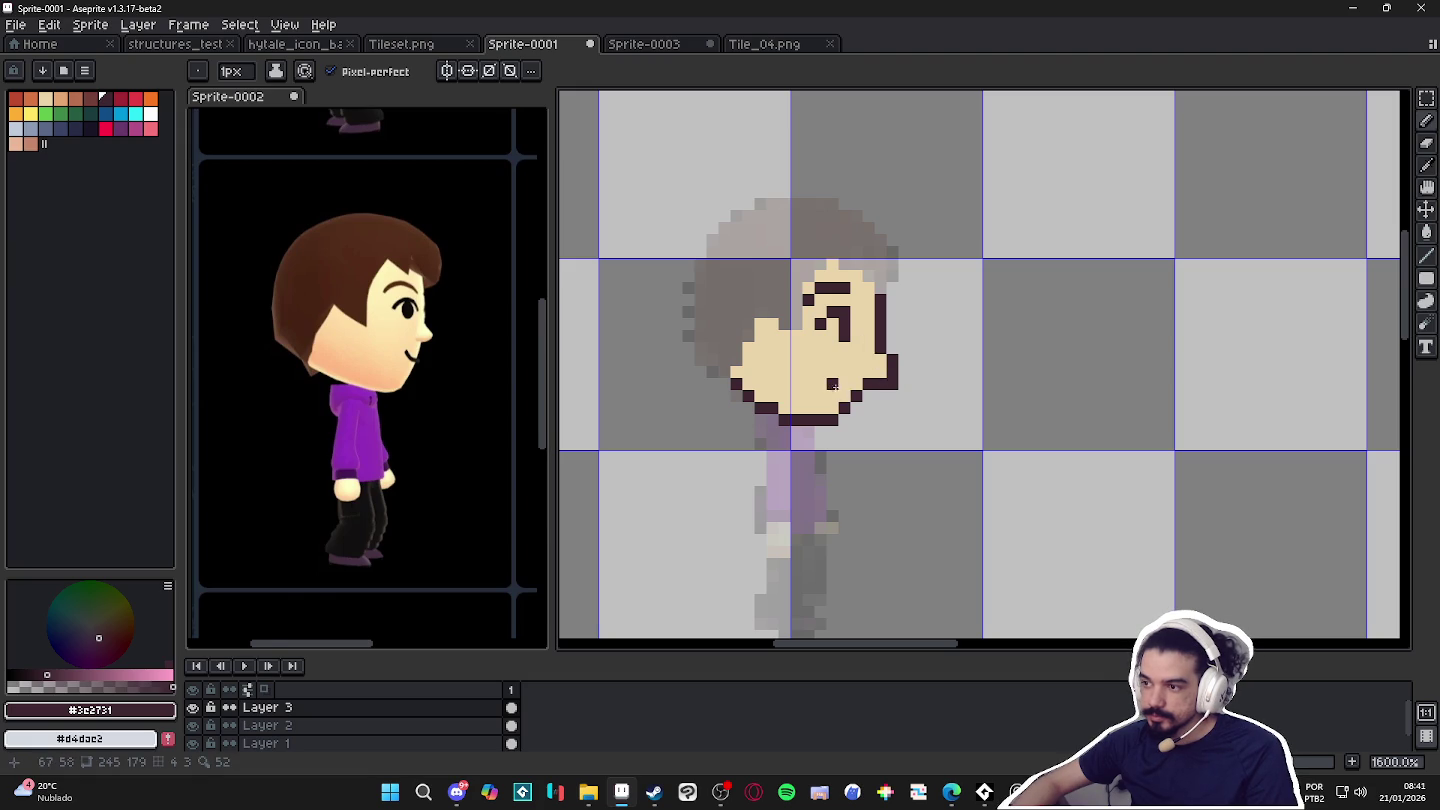
key(ctrl)
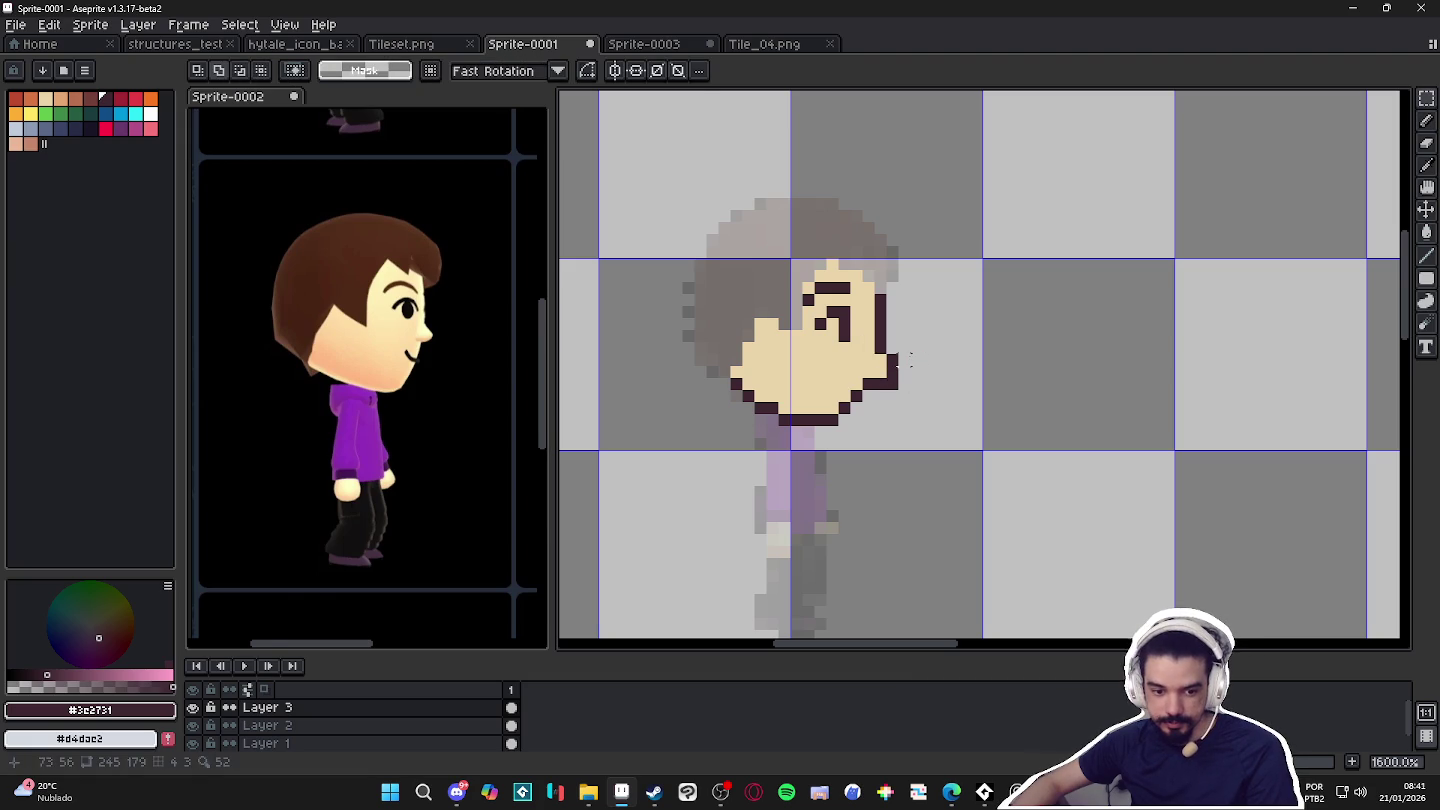
drag(906, 360, 903, 405)
Paste a copy of the 2x4 outline block and nudge it 1 px left.
key(ctrl+v)
scroll(895, 395, up, 2)
drag(893, 395, 869, 395)
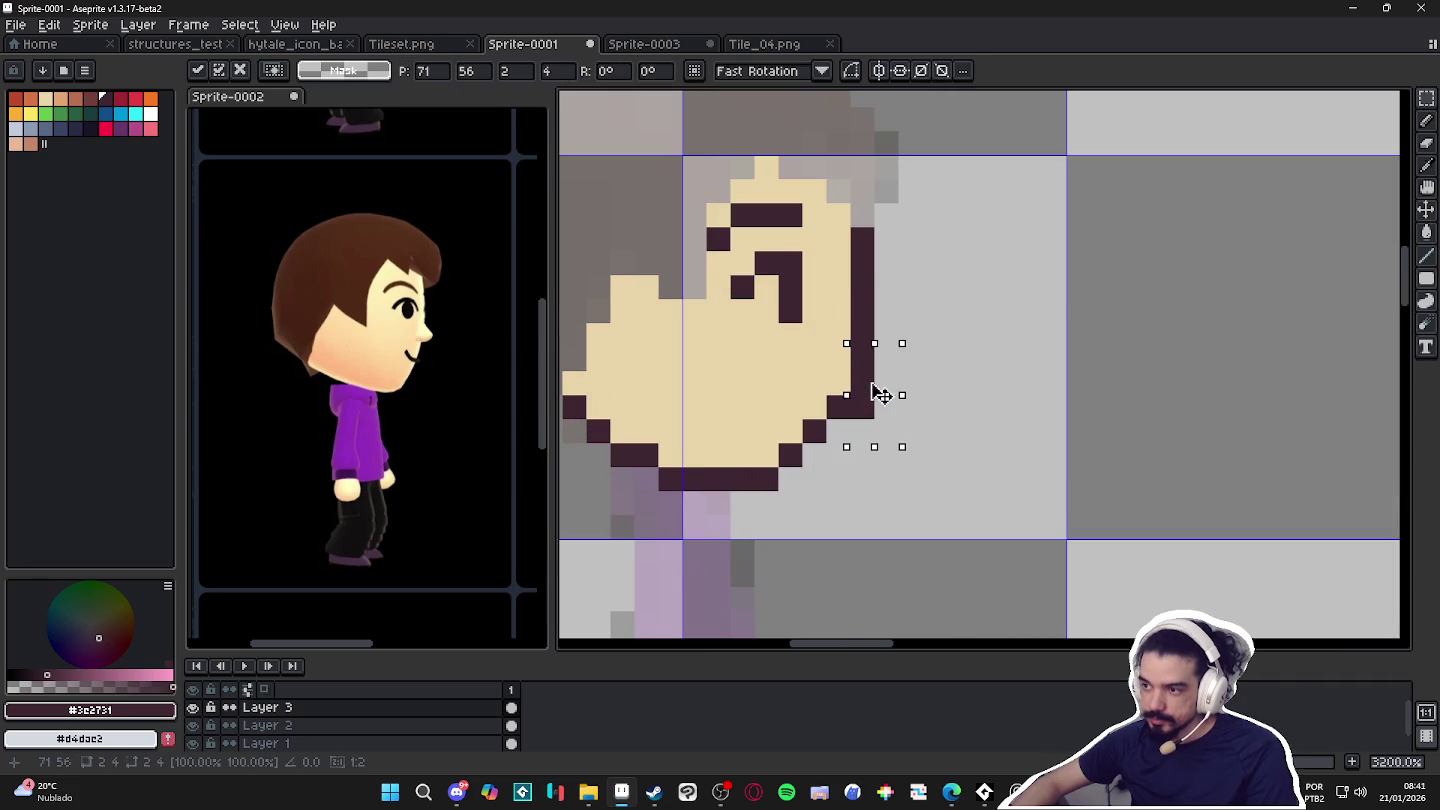
key(Return)
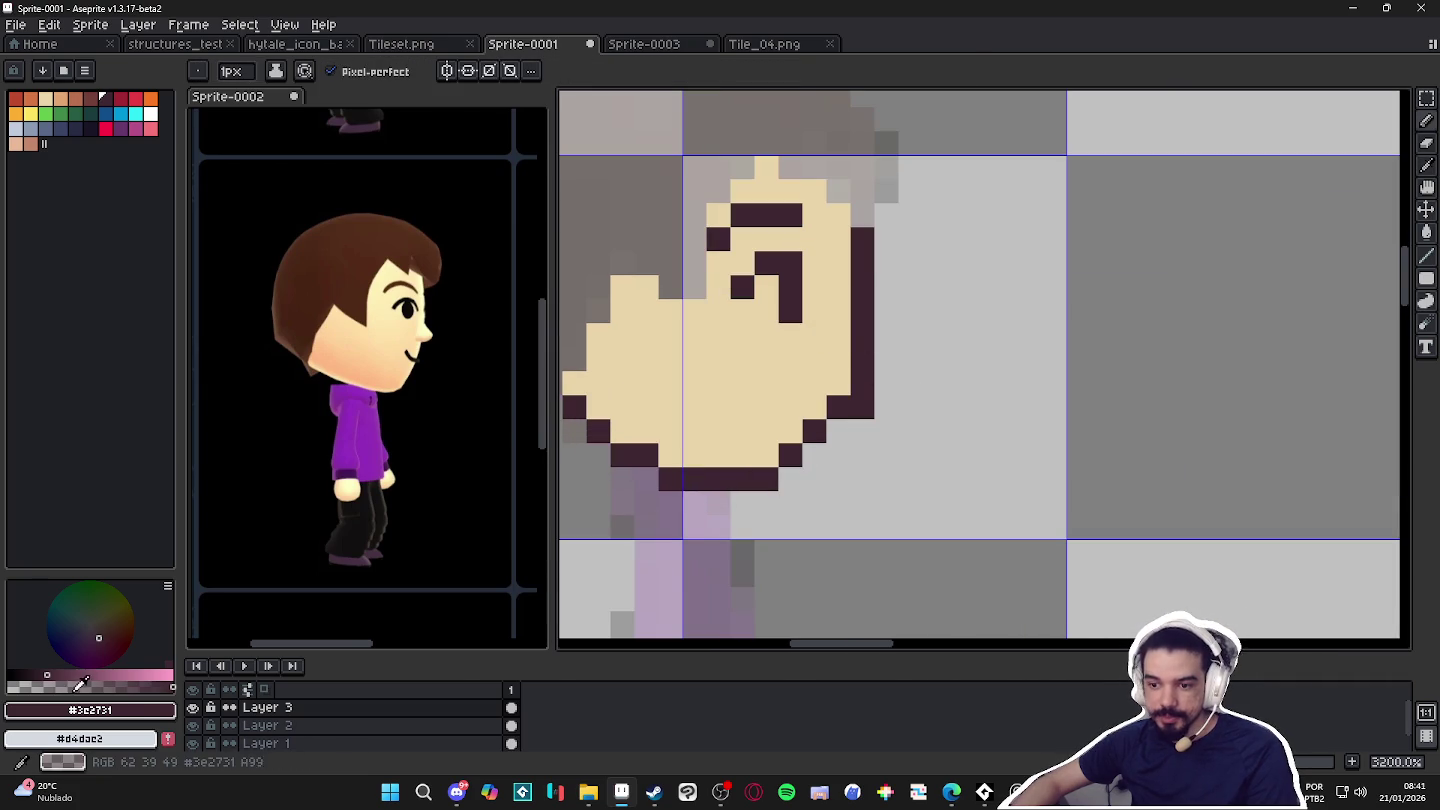
Darken one face-outline pixel with a slightly different dark shade.
click(80, 687)
click(837, 329)
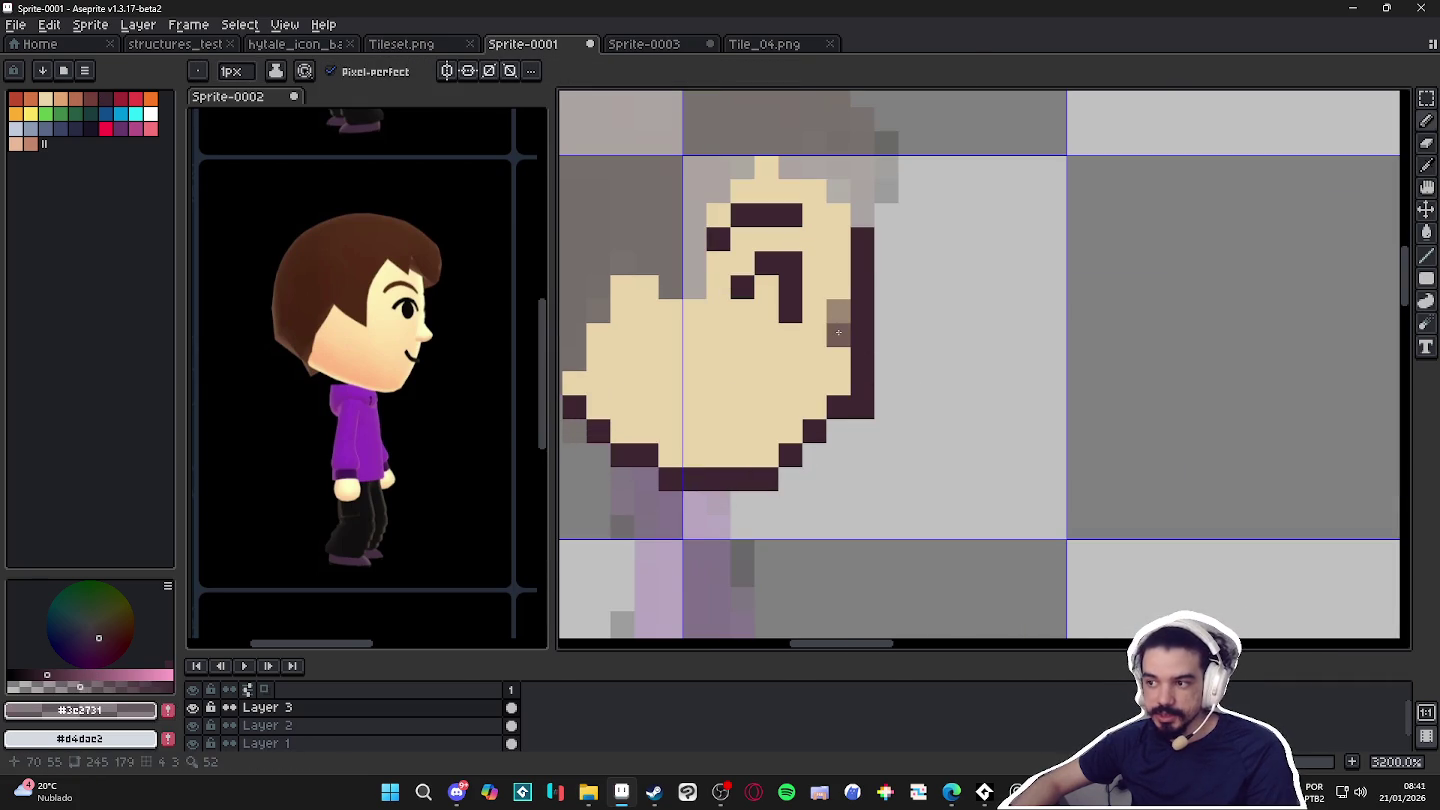
scroll(838, 320, down, 5)
scroll(850, 329, up, 2)
scroll(860, 340, down, 6)
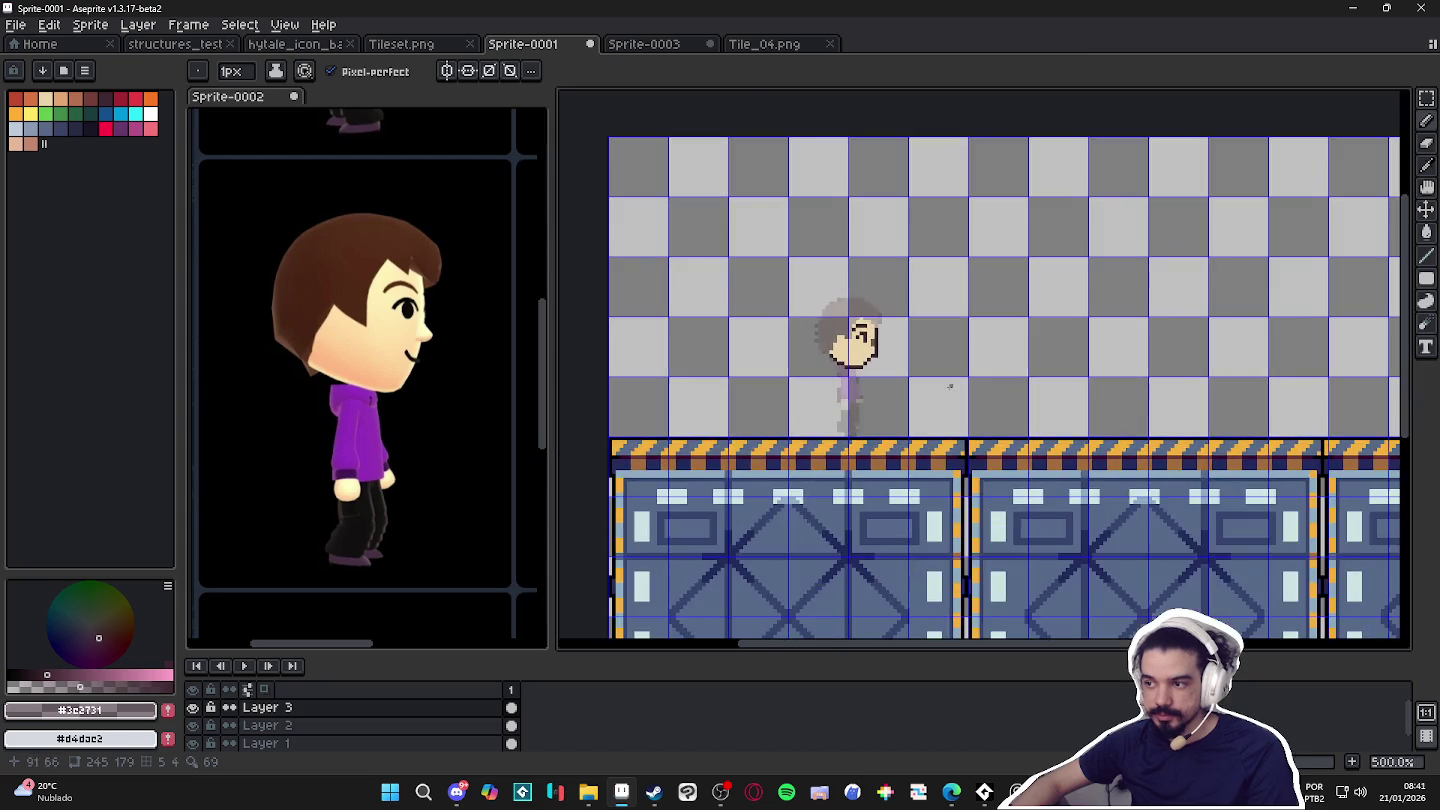
Redraw the eye as a 7 shape using the dark palette colour Idx-25.
scroll(886, 351, up, 3)
scroll(810, 368, up, 2)
scroll(859, 329, up, 1)
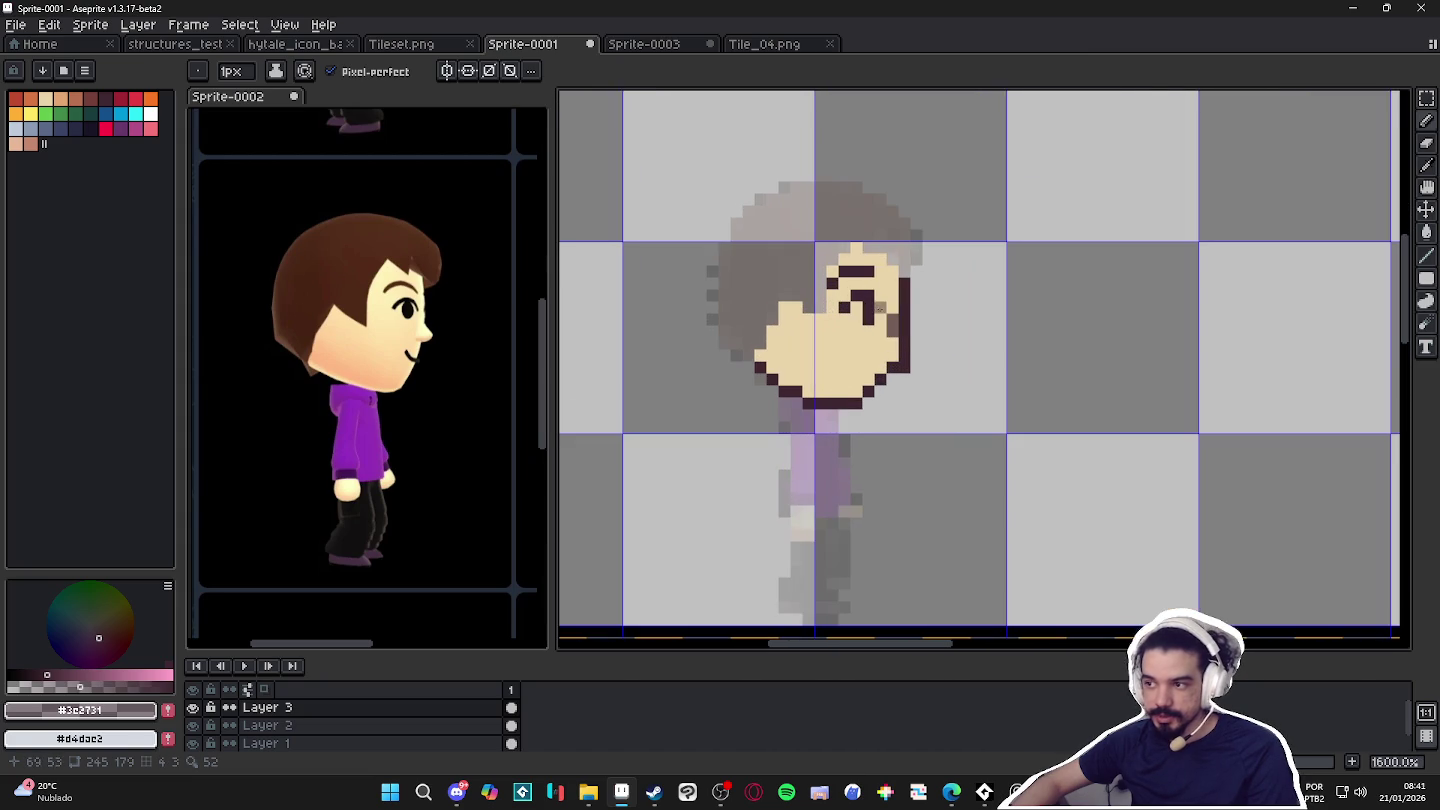
alt+click(869, 308)
alt+click(867, 305)
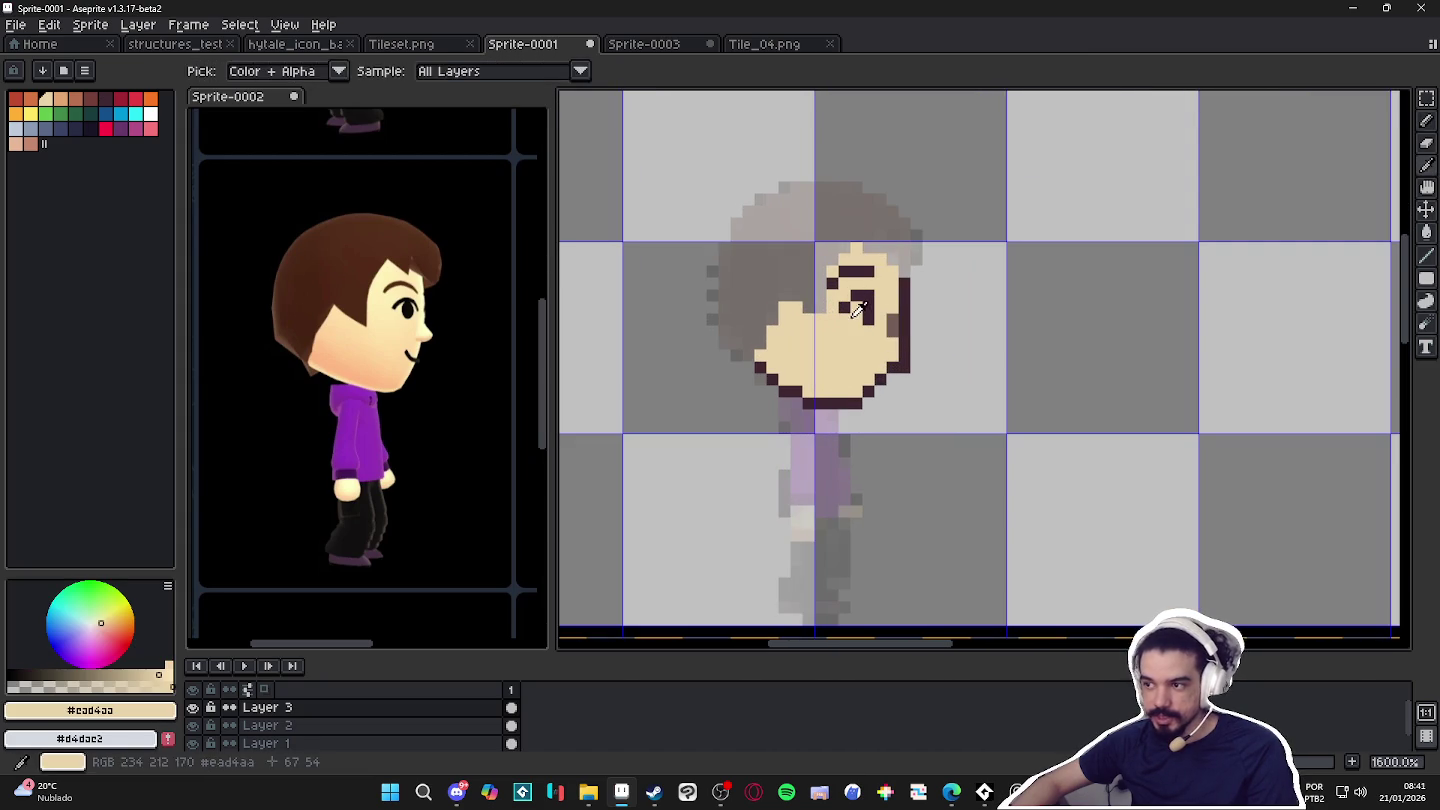
click(90, 129)
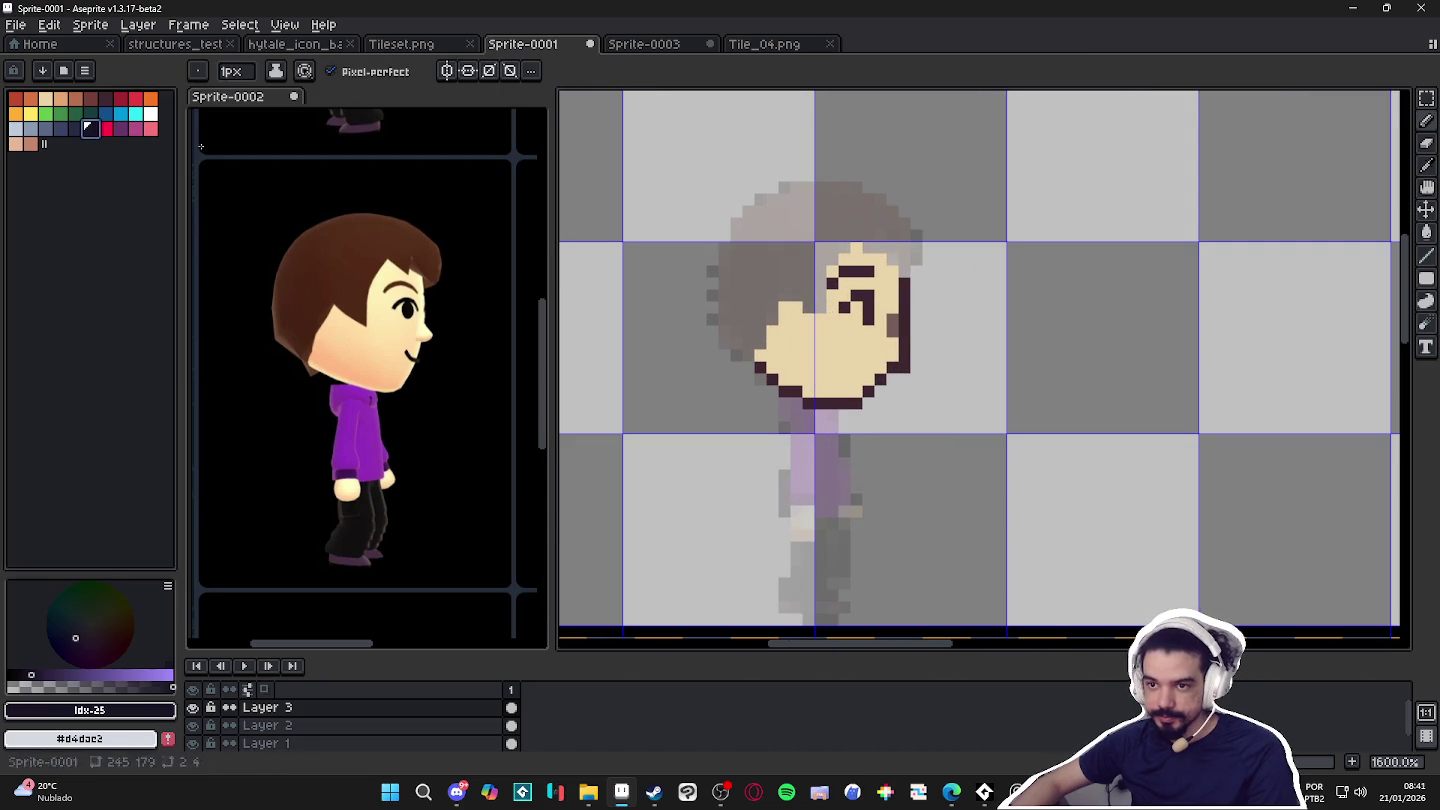
click(867, 296)
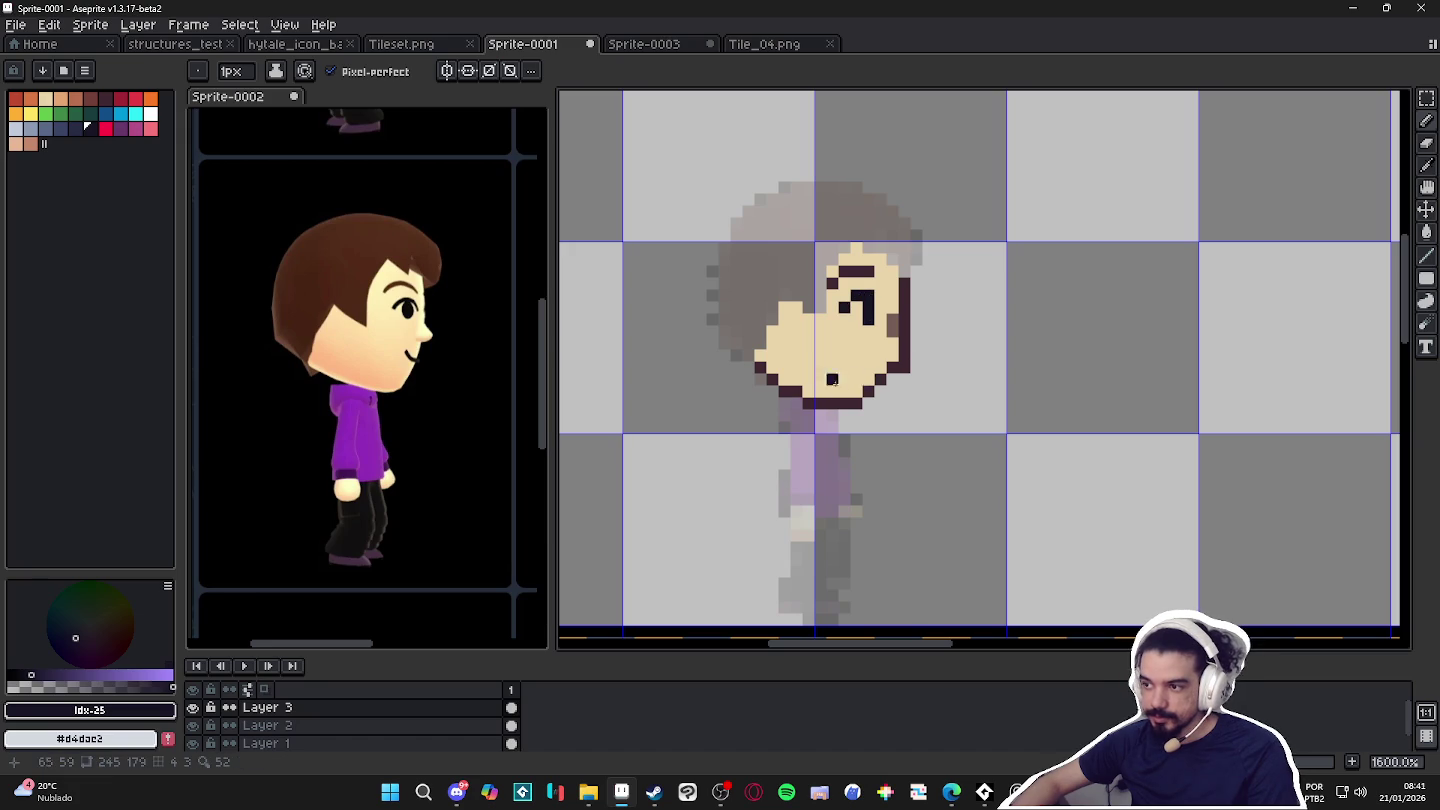
Draw a short mouth stroke below the eye and recolour it with the brown tone.
mouse_move(869, 367)
mouse_down()
mouse_move(844, 356)
mouse_move(852, 367)
mouse_up()
key(alt)
alt+click(896, 326)
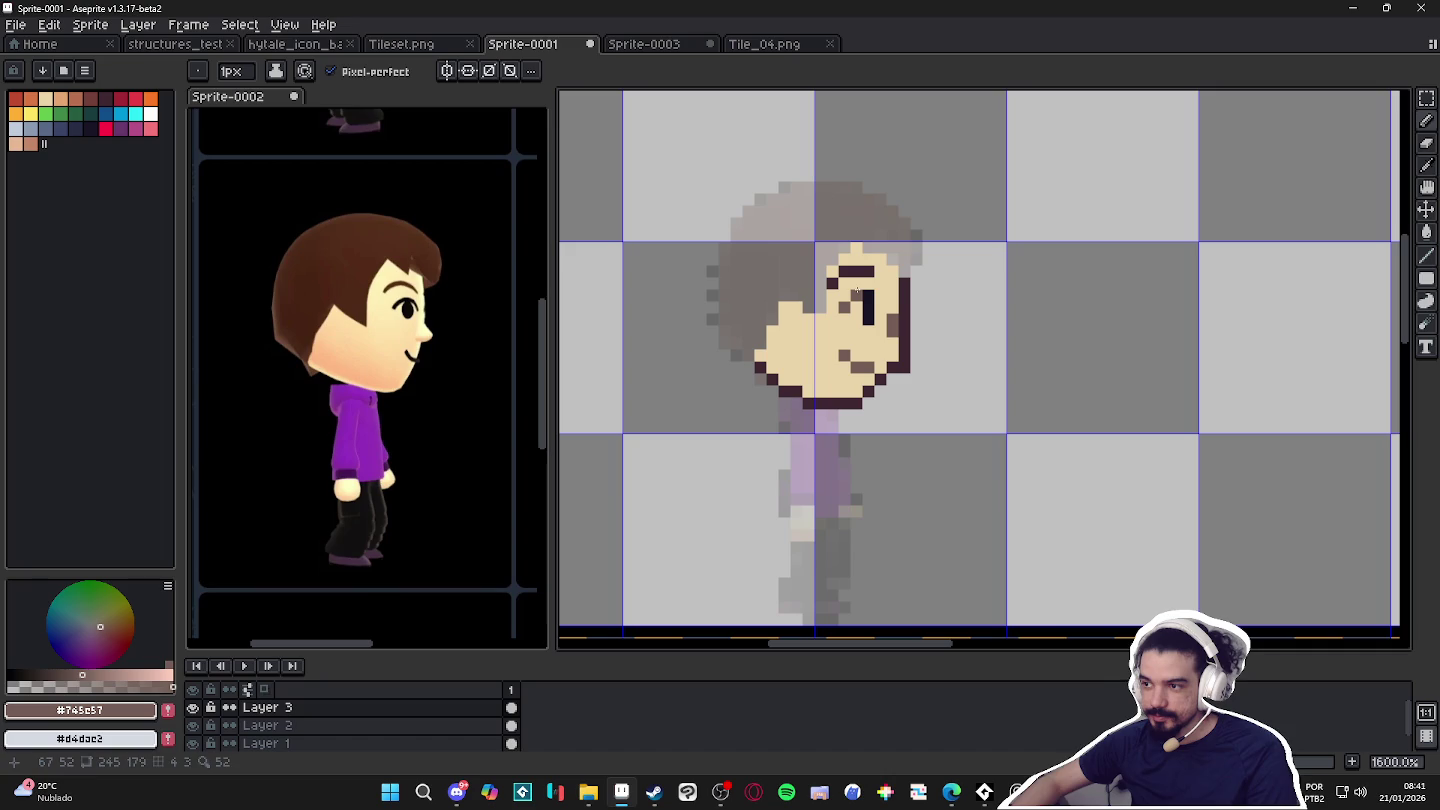
scroll(864, 297, down, 2)
scroll(855, 340, down, 1)
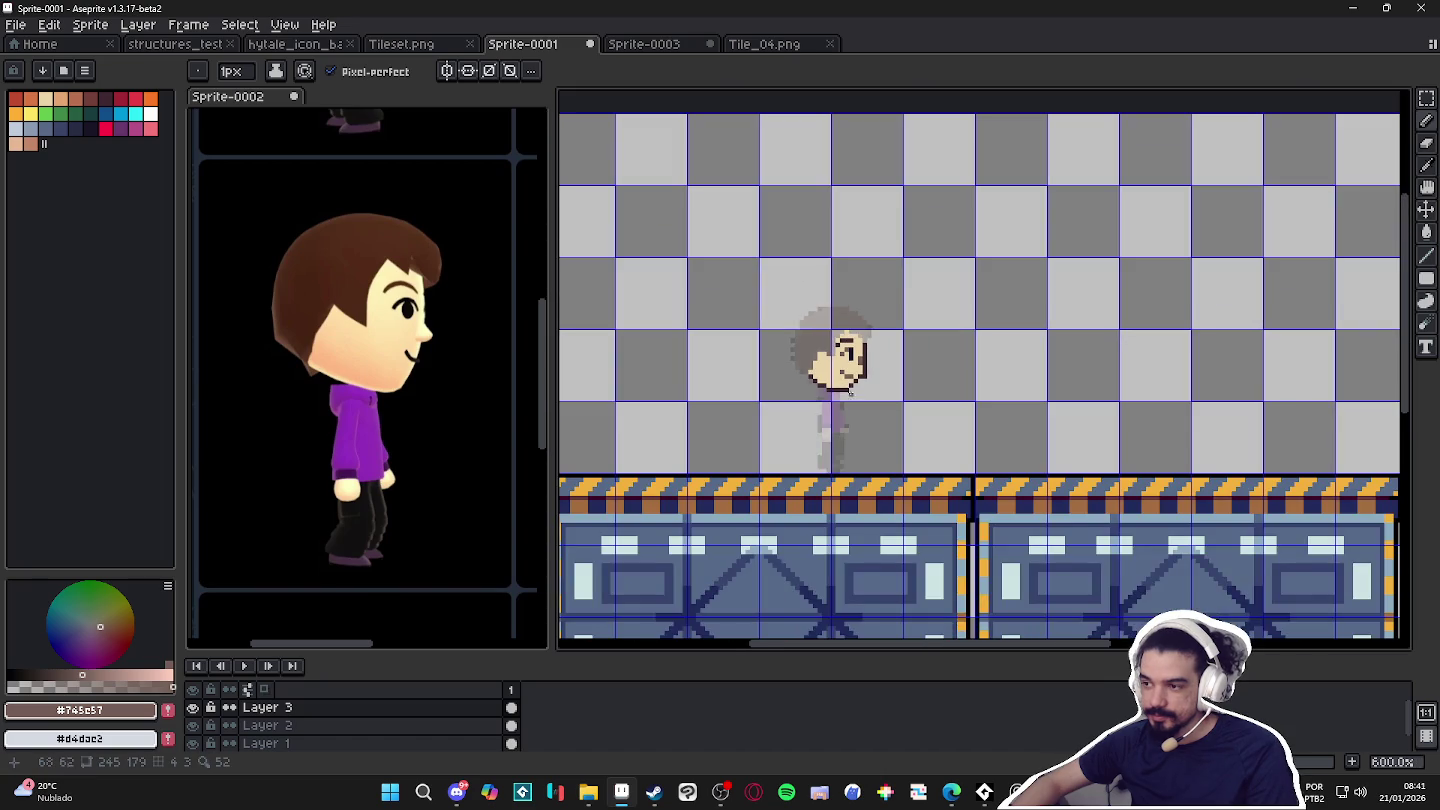
scroll(847, 390, up, 2)
scroll(836, 400, up, 1)
scroll(838, 400, down, 1)
scroll(838, 400, up, 1)
Eyedrop #cad4aa, #3e2731, then the brown #745e57 from the face.
alt+click(806, 289)
scroll(805, 289, down, 1)
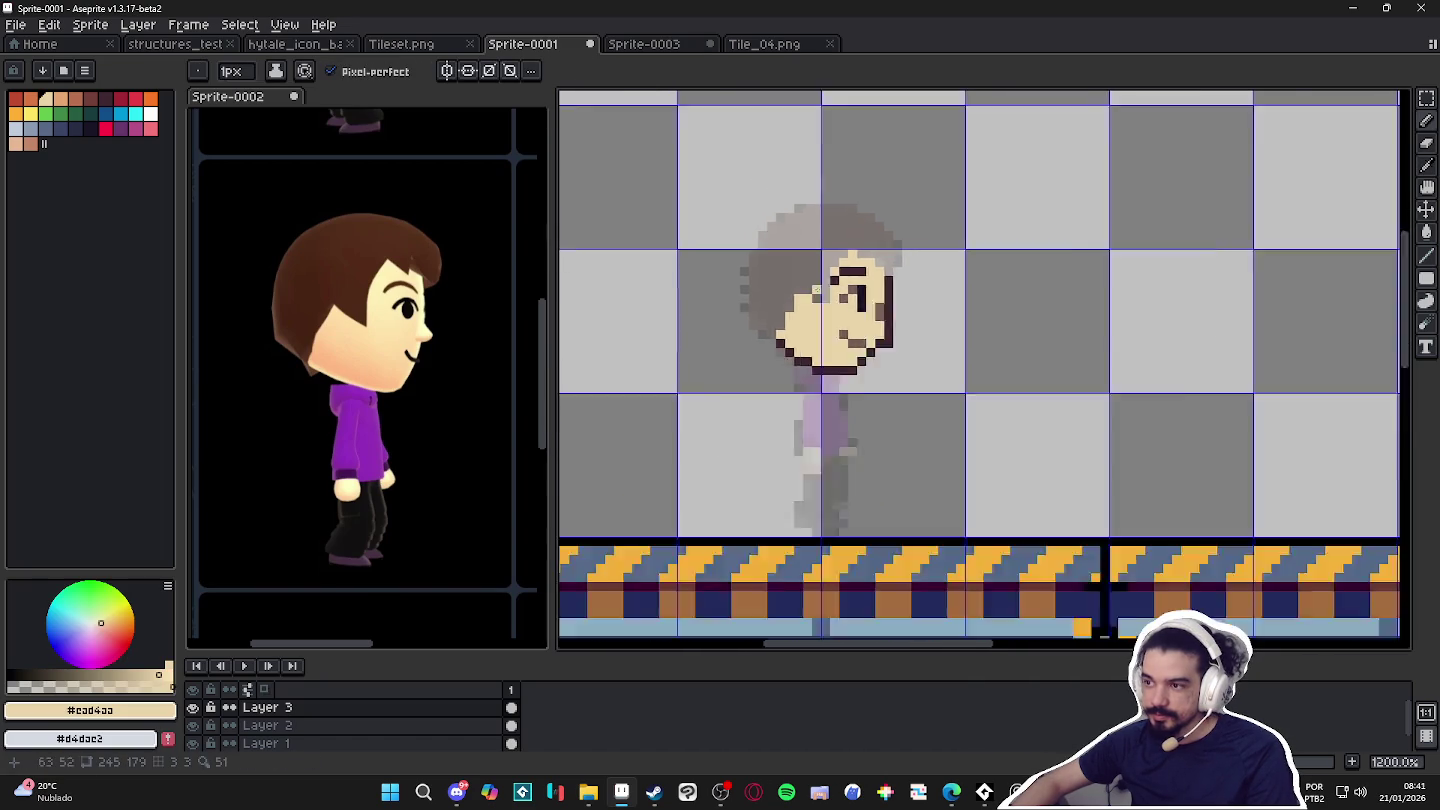
scroll(806, 289, down, 3)
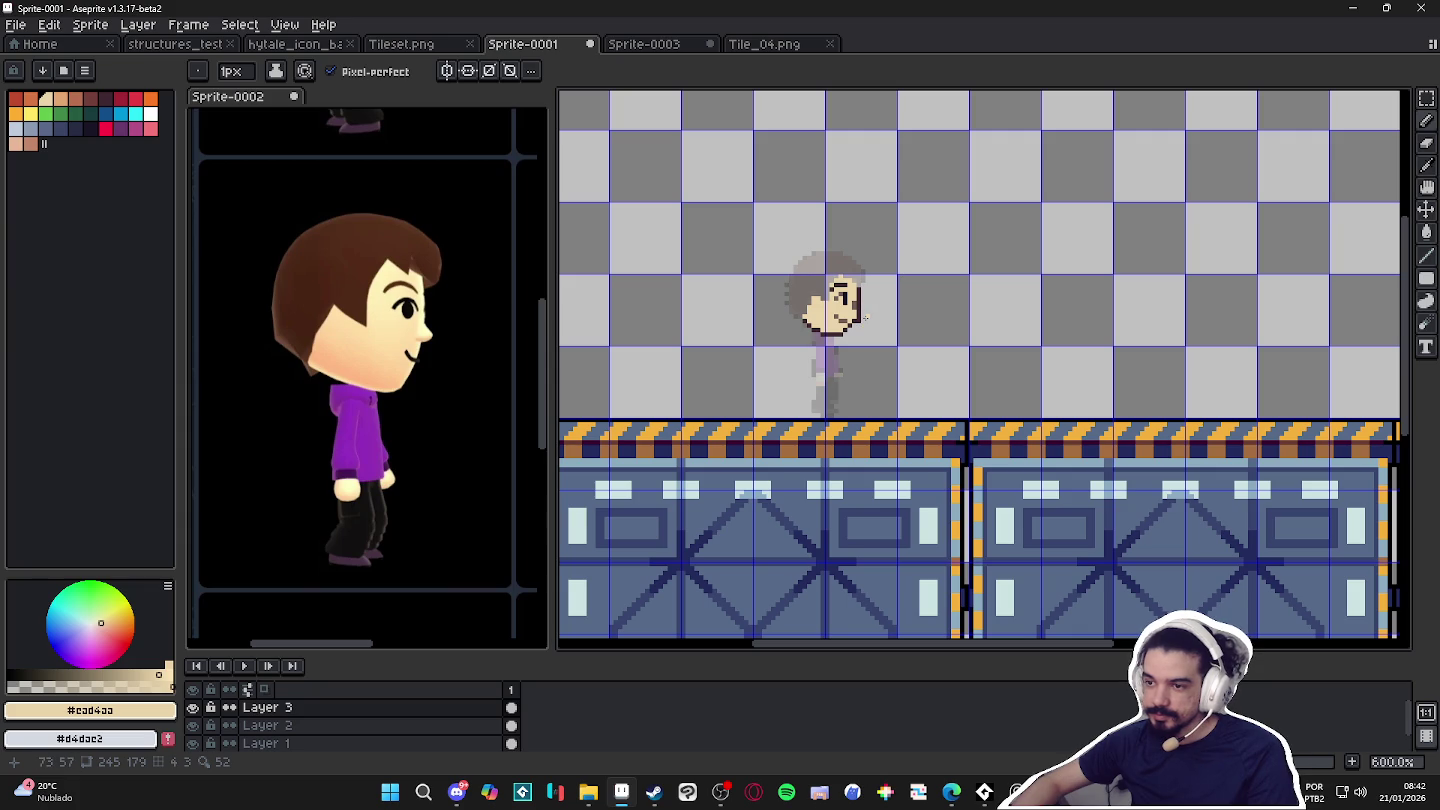
scroll(865, 318, up, 2)
scroll(863, 321, up, 2)
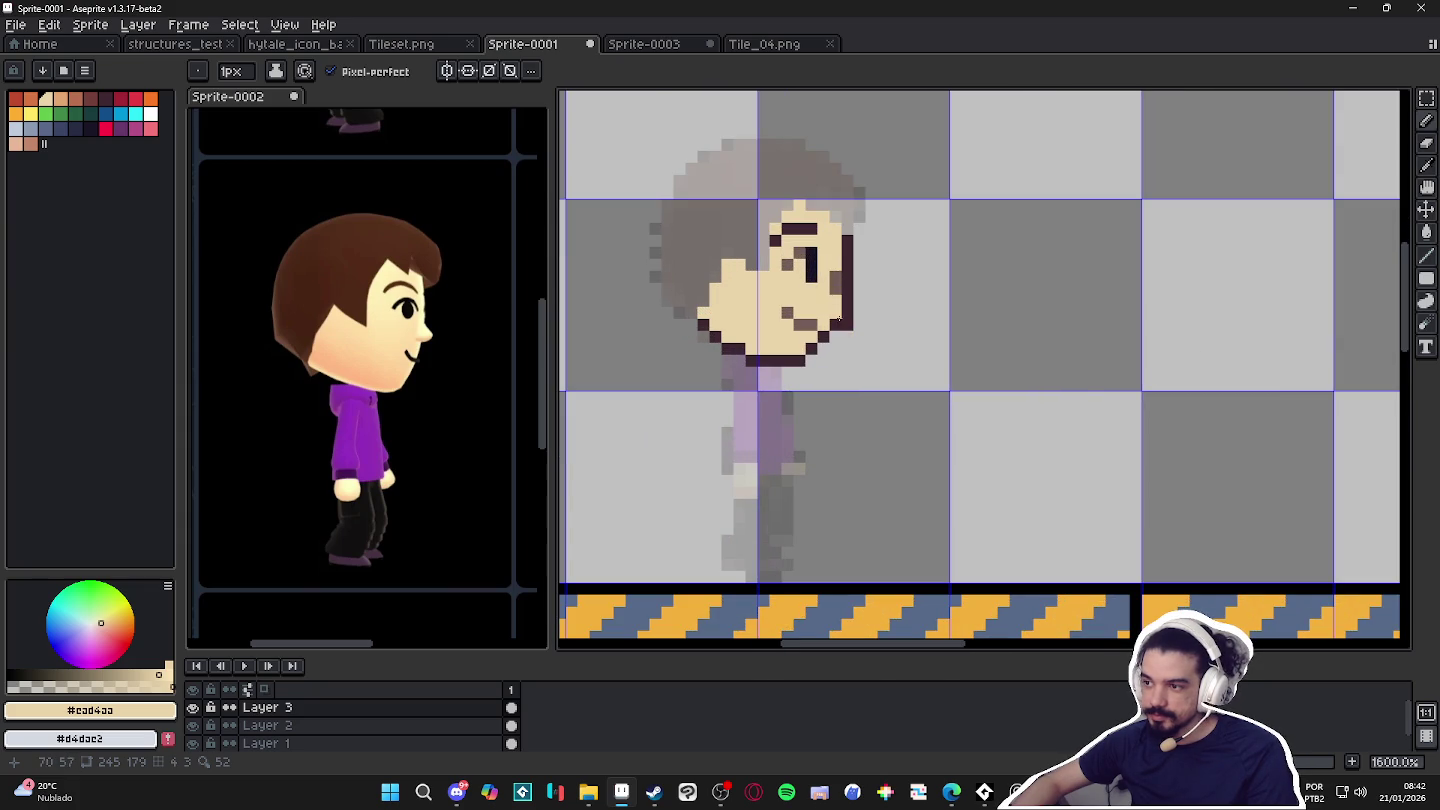
alt+click(845, 322)
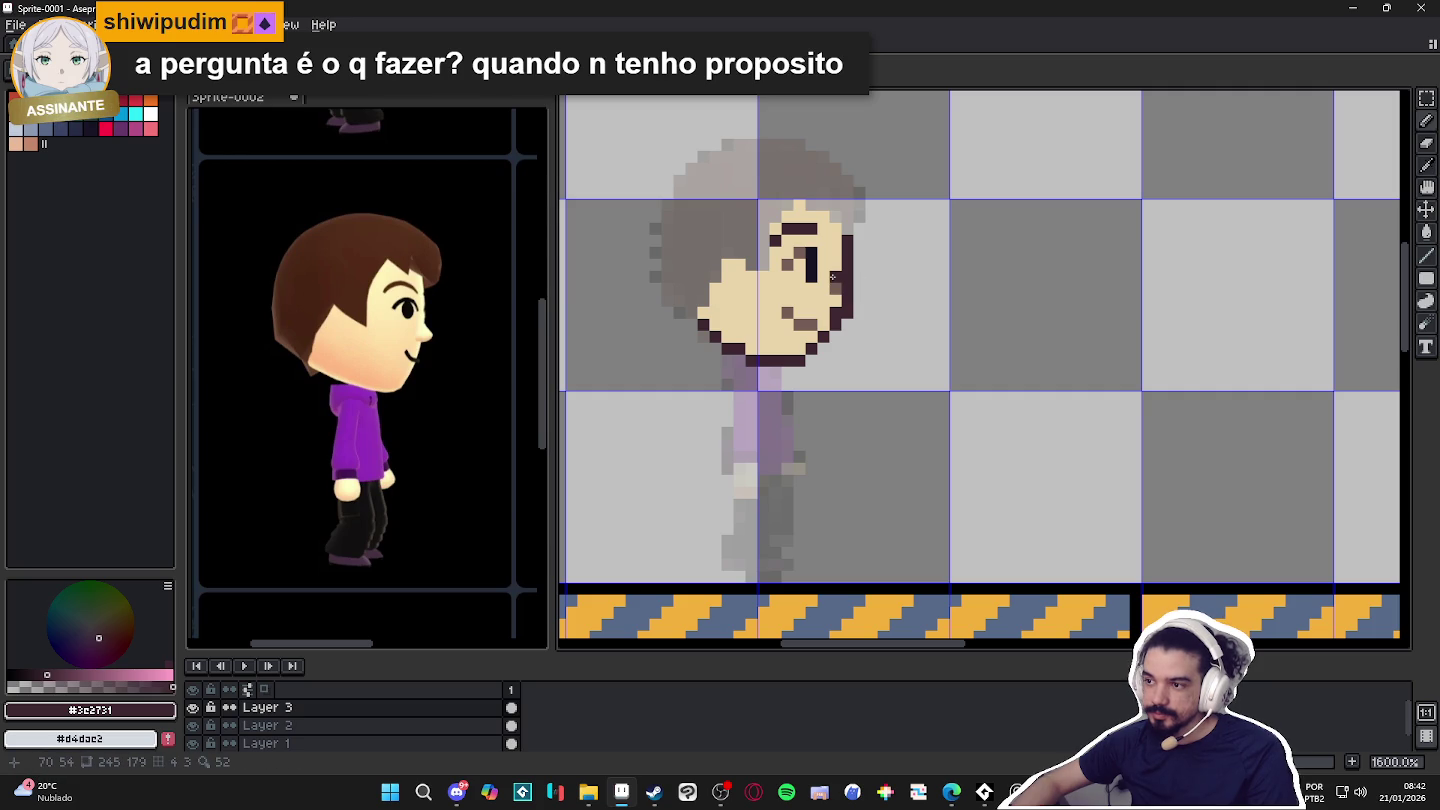
scroll(835, 286, down, 5)
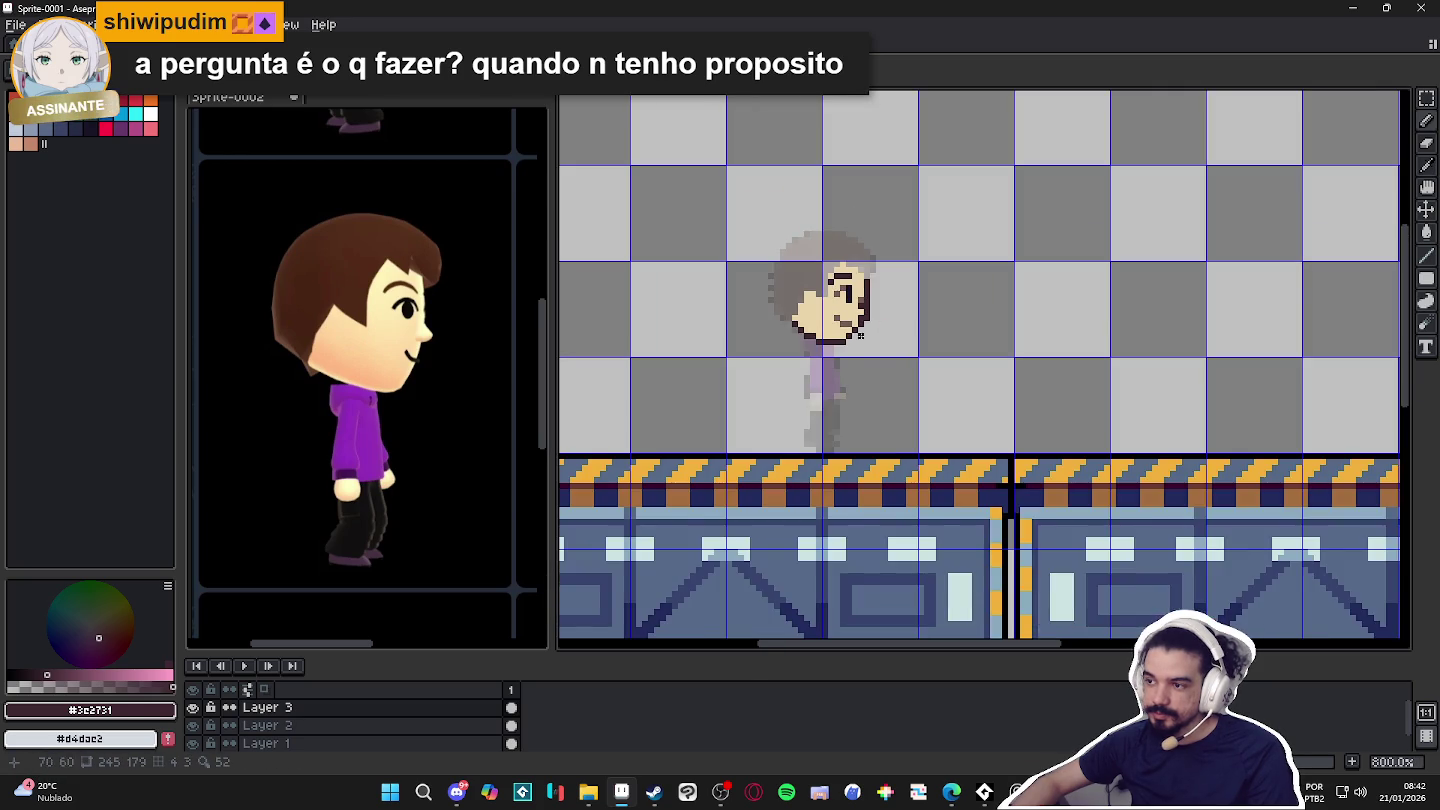
scroll(880, 262, up, 7)
alt+click(871, 263)
scroll(896, 315, down, 2)
scroll(918, 365, down, 3)
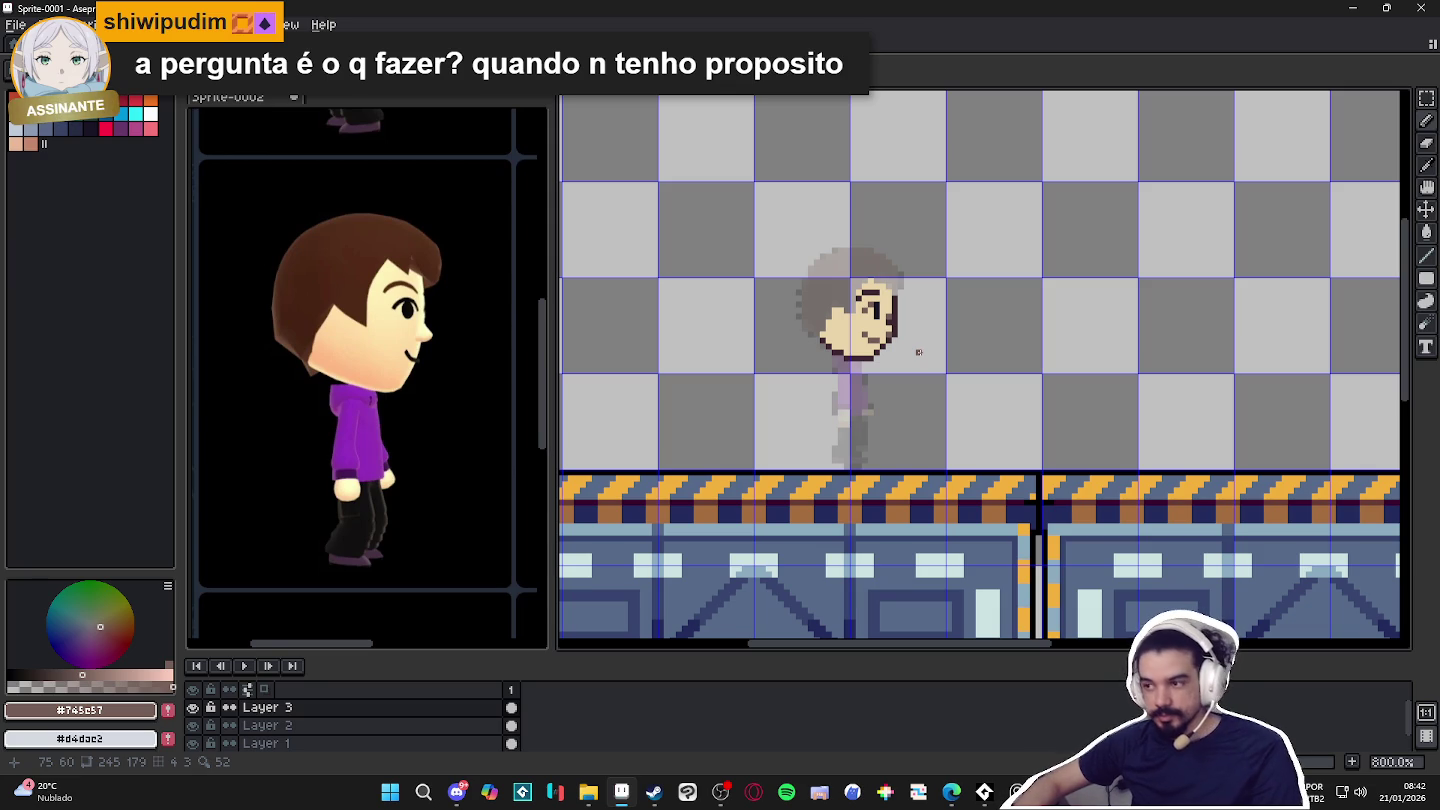
key(b)
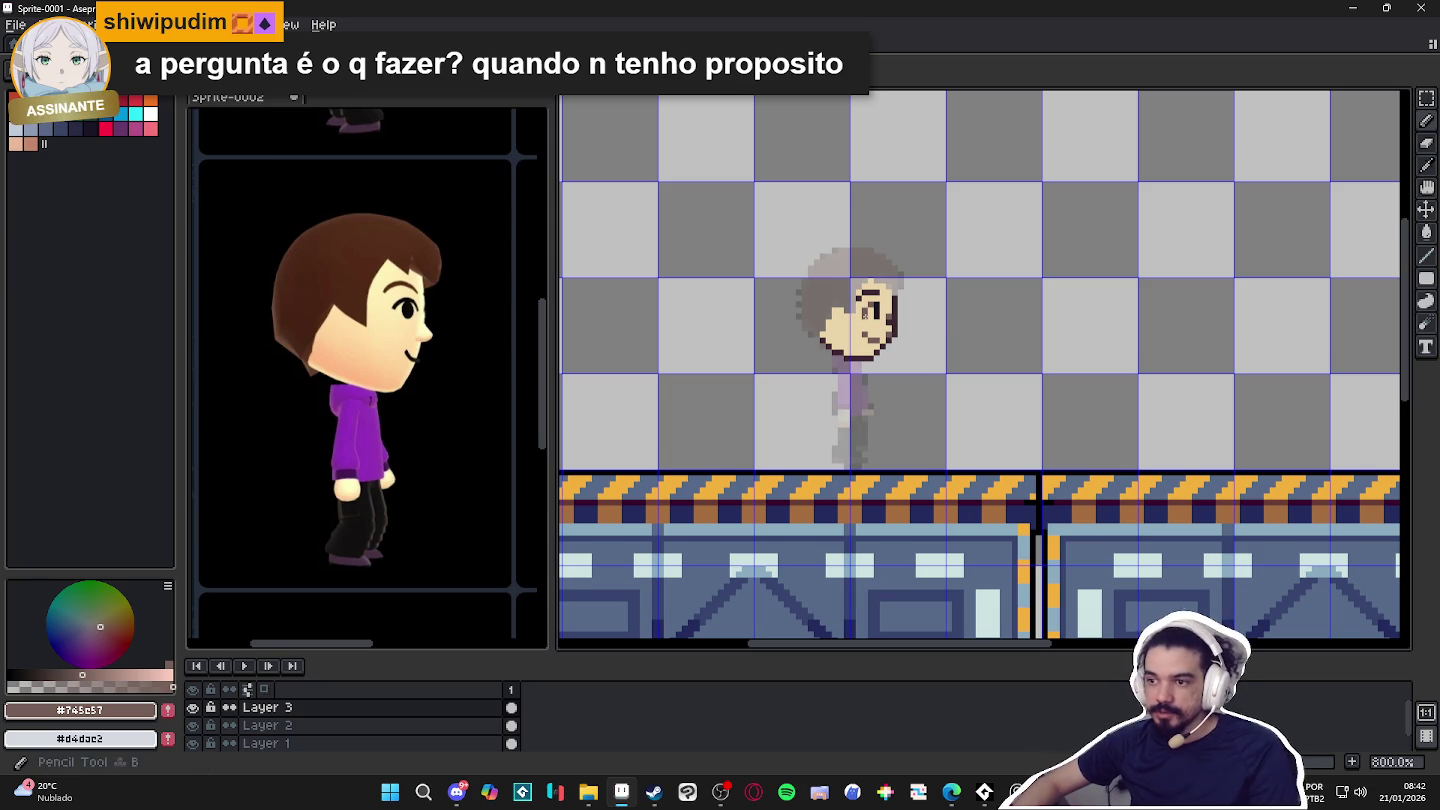
scroll(836, 265, up, 3)
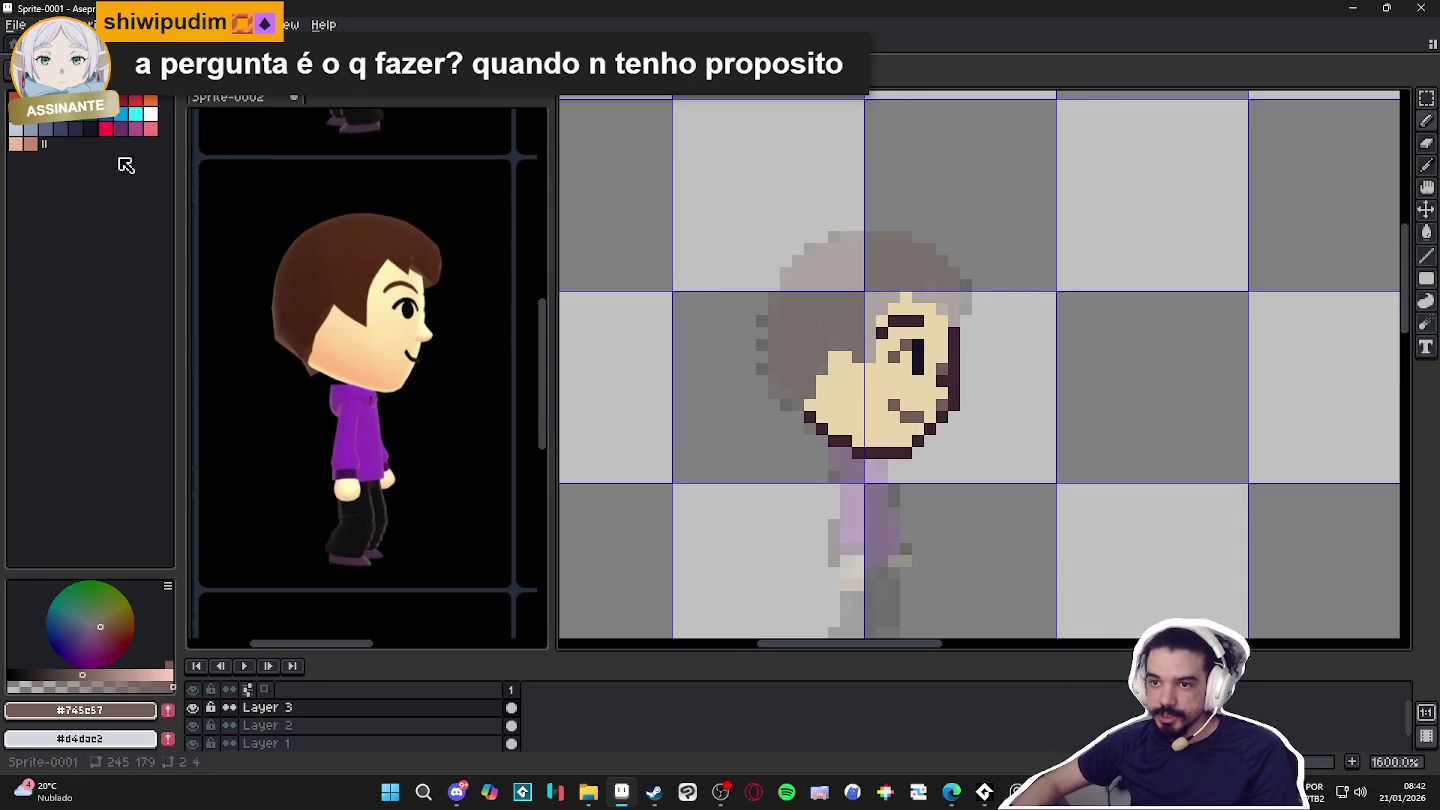
Choose reddish hair colour Idx-5, draw the hair's top edge, then undo it.
click(105, 128)
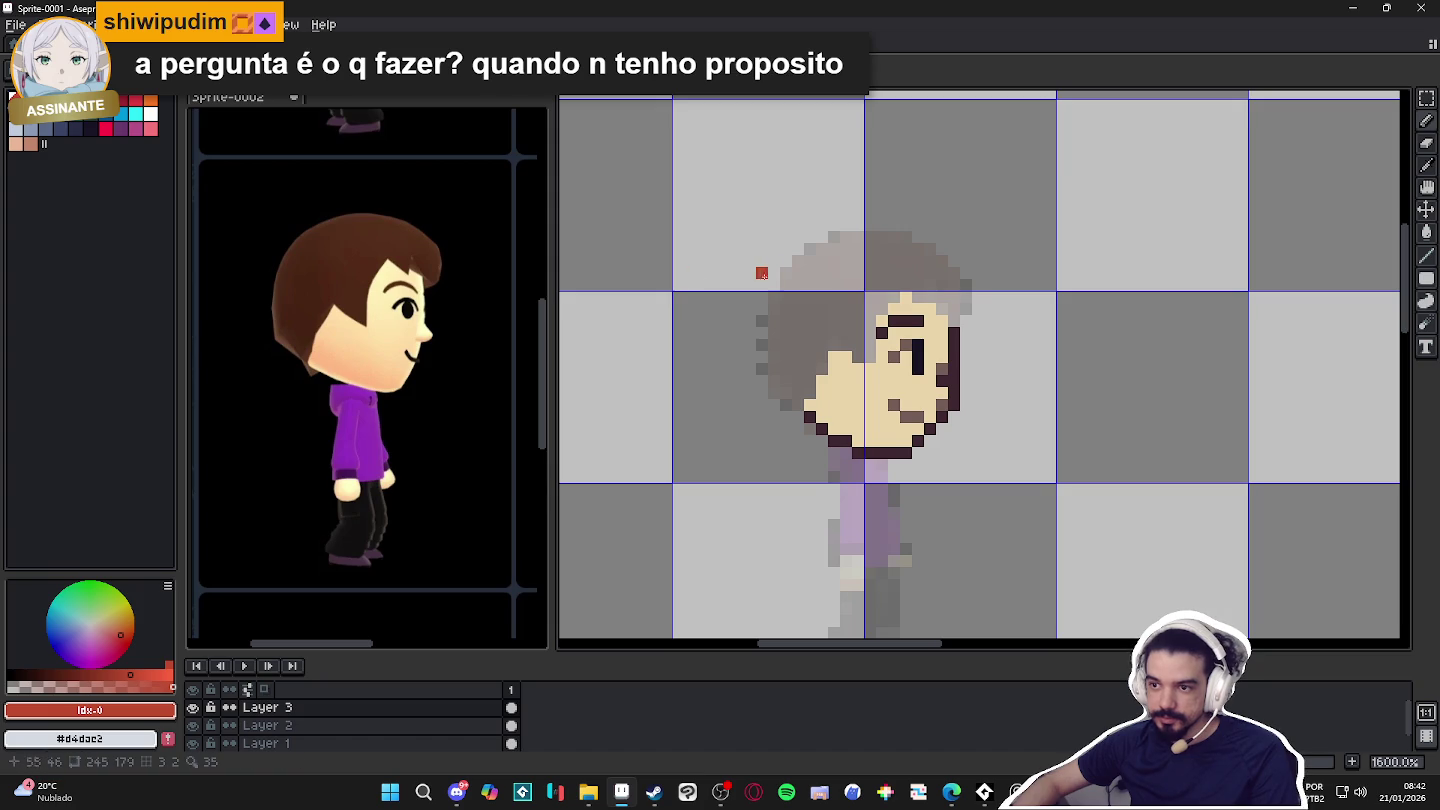
click(149, 129)
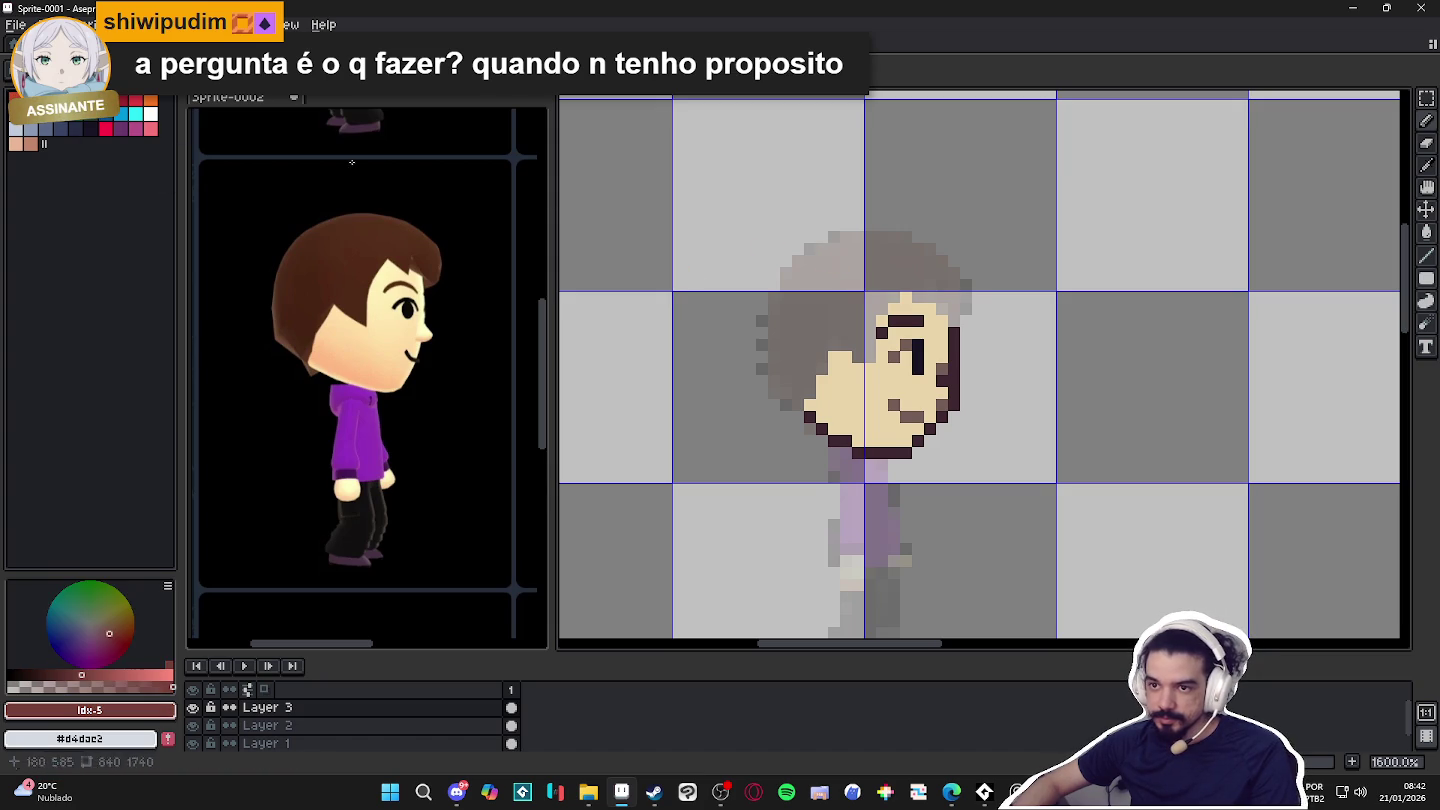
mouse_move(804, 257)
mouse_down()
mouse_move(938, 257)
mouse_move(967, 311)
mouse_move(954, 318)
mouse_move(951, 293)
mouse_move(893, 250)
mouse_move(787, 289)
mouse_move(779, 377)
mouse_up()
key(ctrl+z)
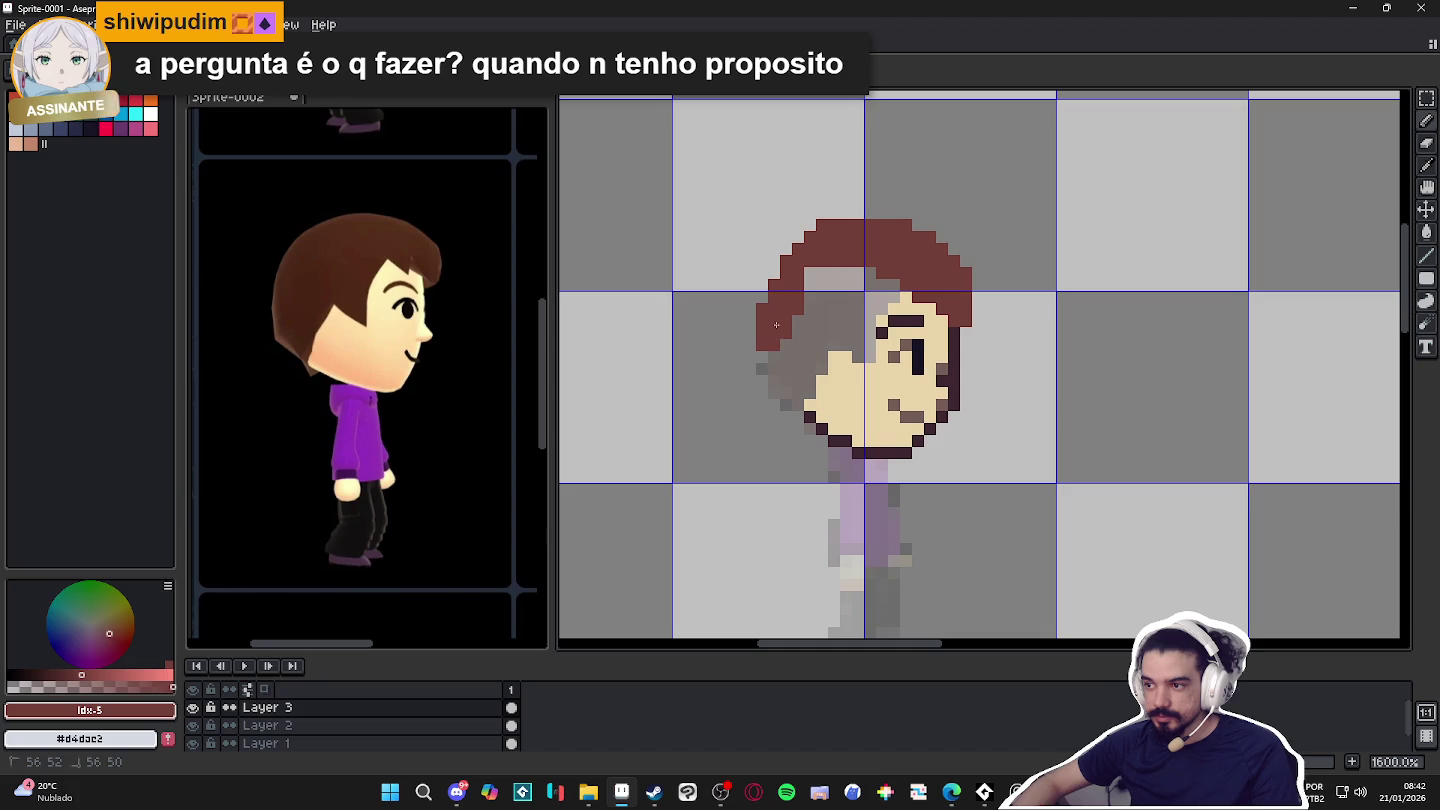
Paint hair along the head's lower-left and up the face's left edge.
drag(779, 398, 798, 416)
click(787, 415)
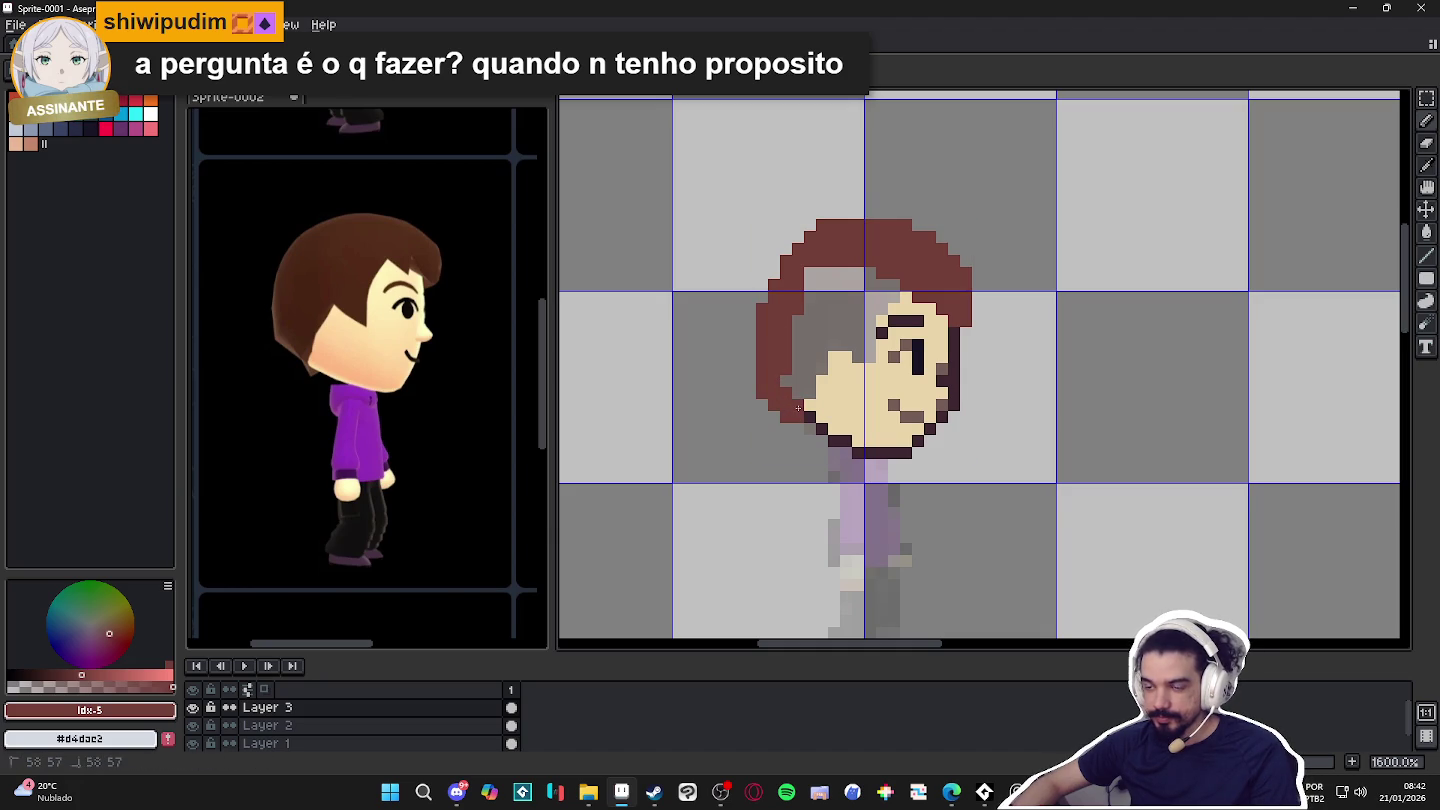
drag(809, 382, 821, 382)
click(833, 346)
drag(870, 354, 871, 329)
click(881, 309)
click(882, 297)
Bucket-fill the grey hole in the hair and round out its upper-left side.
key(g)
click(830, 300)
key(b)
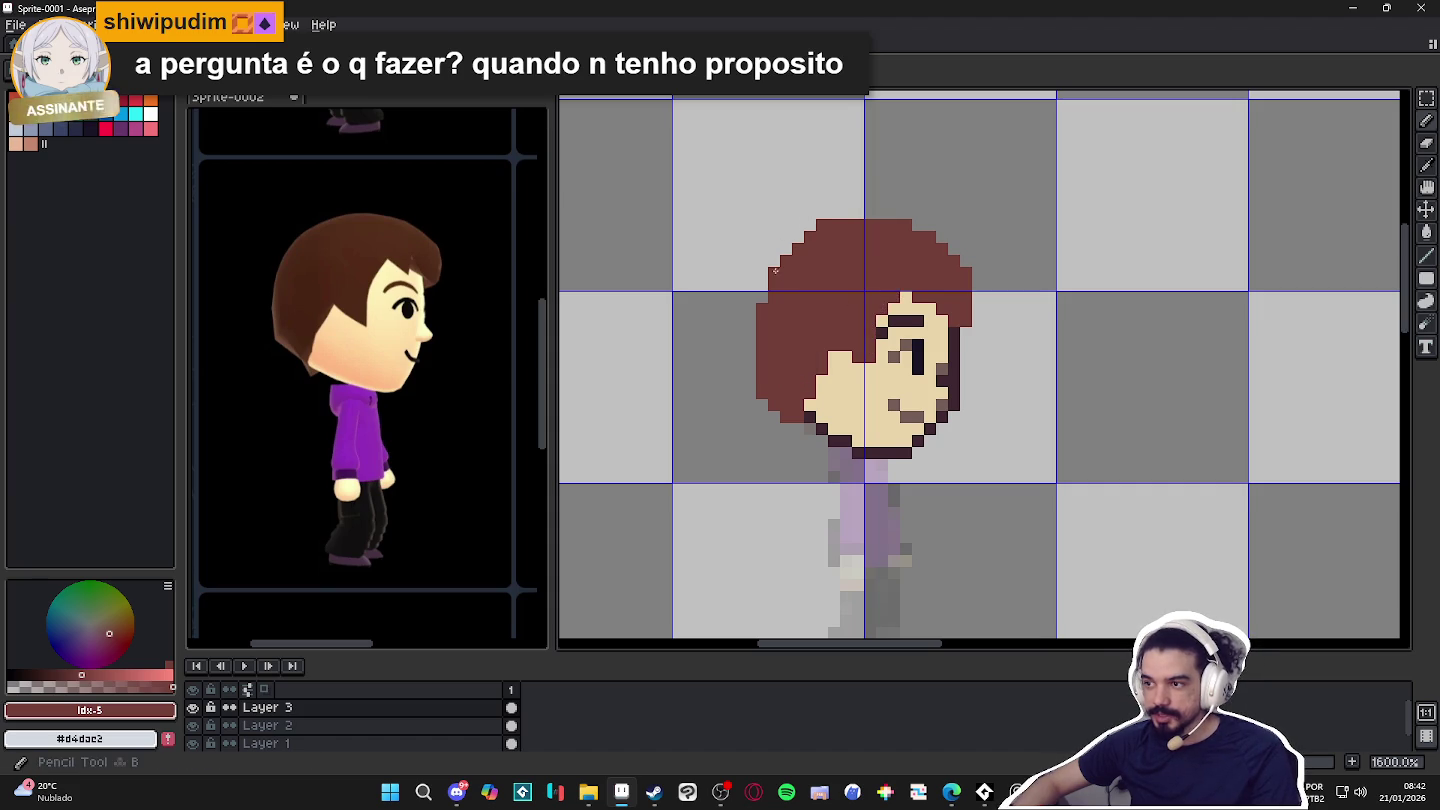
drag(783, 249, 782, 260)
click(765, 285)
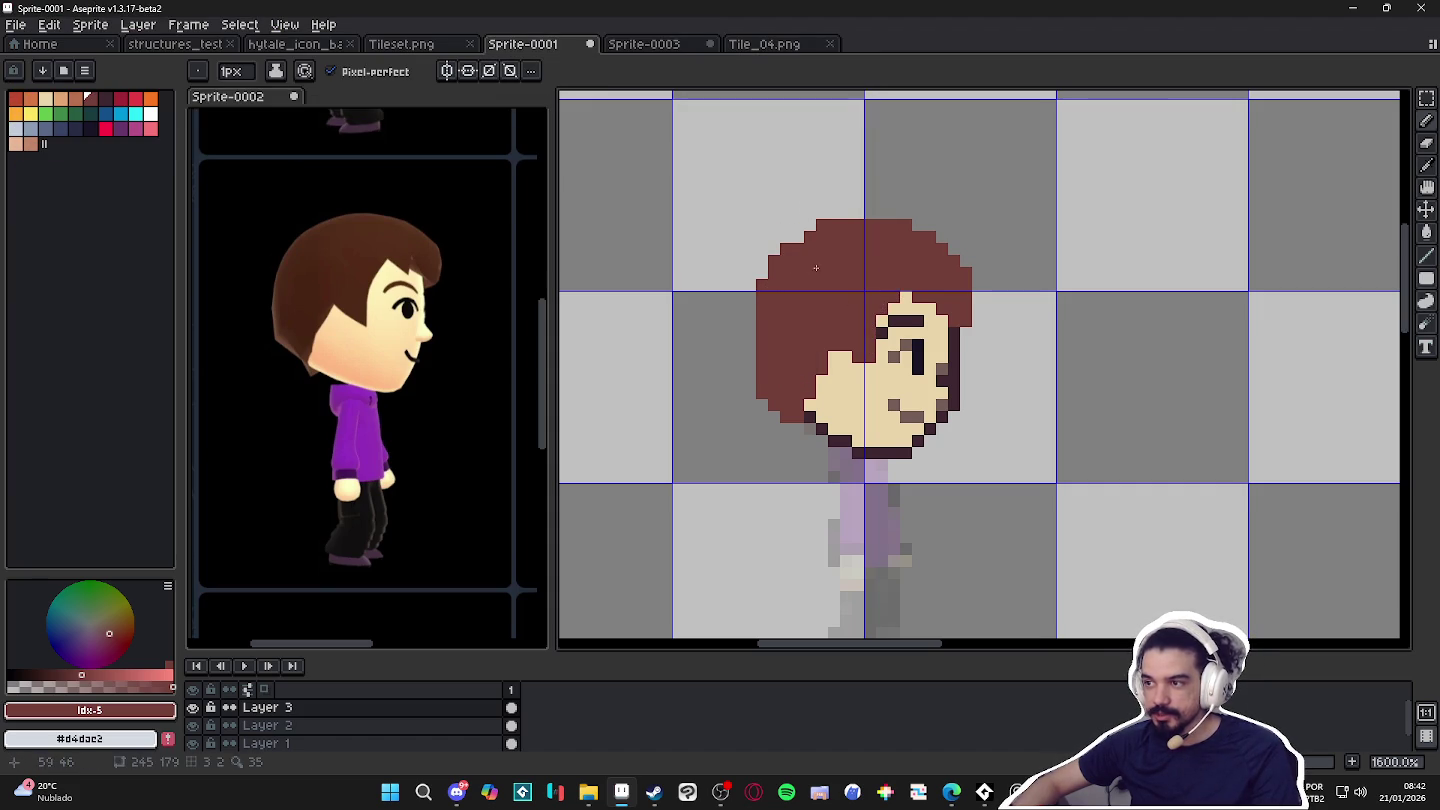
drag(750, 333, 750, 374)
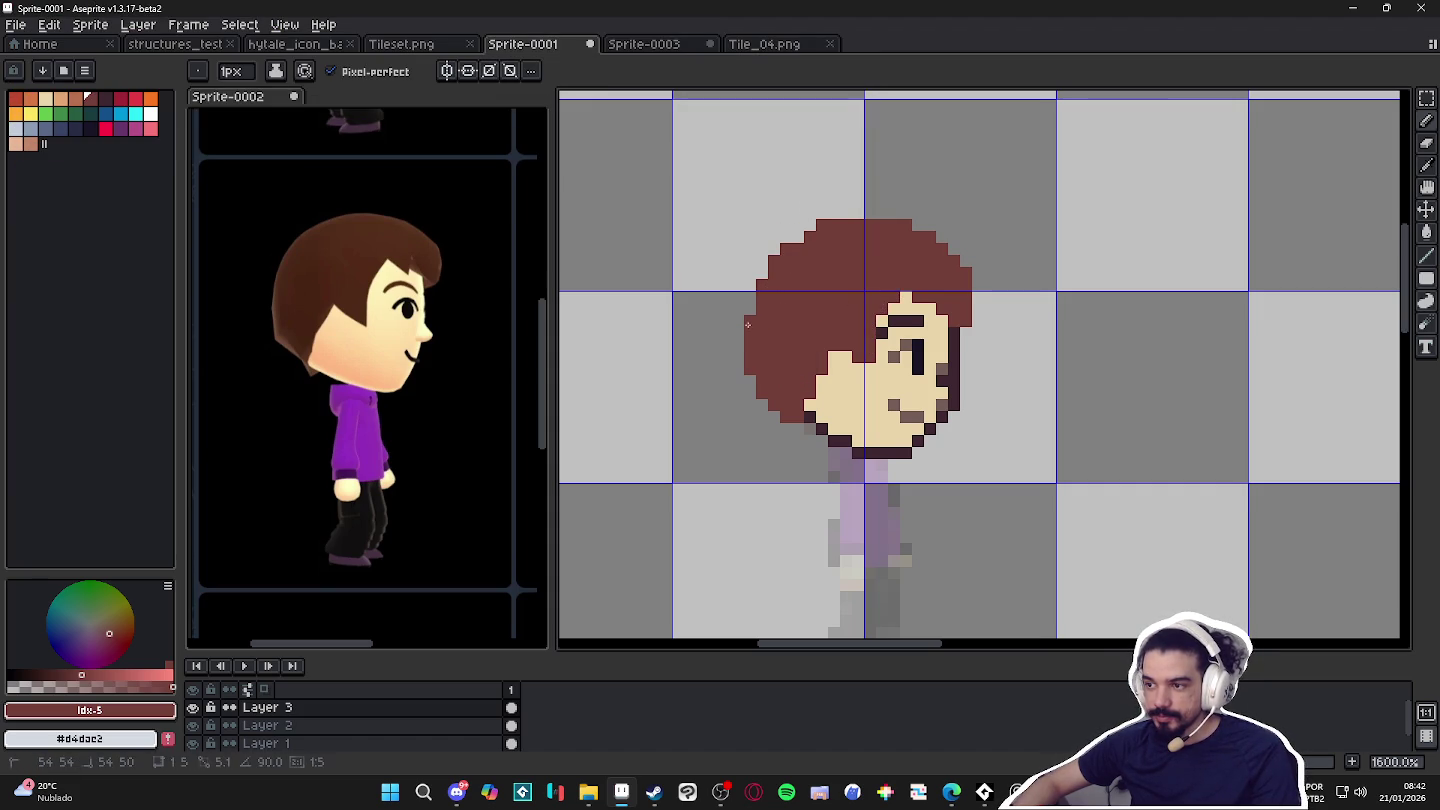
Fill gaps at the hair's lower-left edge and erase the stray pixels there.
scroll(776, 316, down, 1)
scroll(790, 400, up, 1)
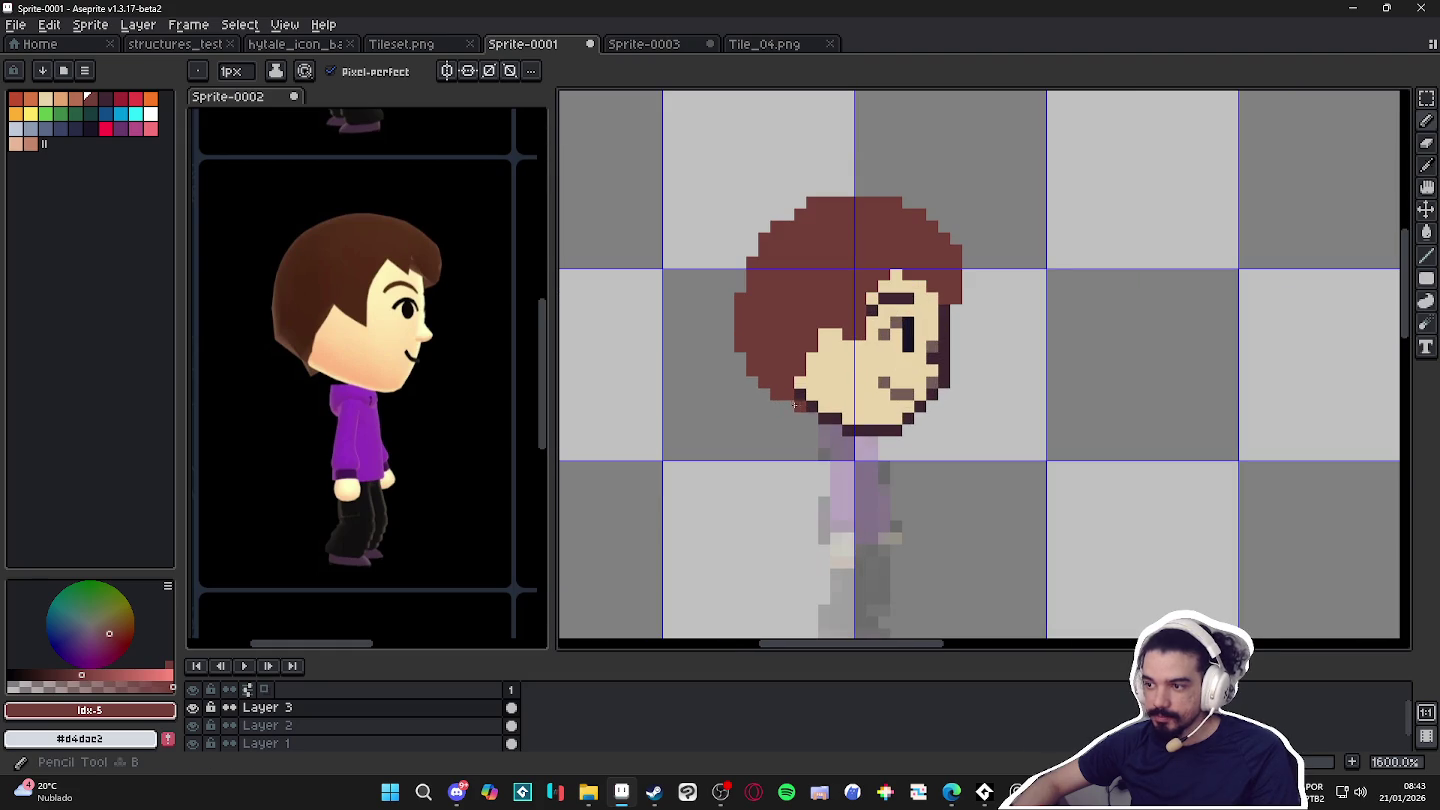
click(789, 414)
click(798, 419)
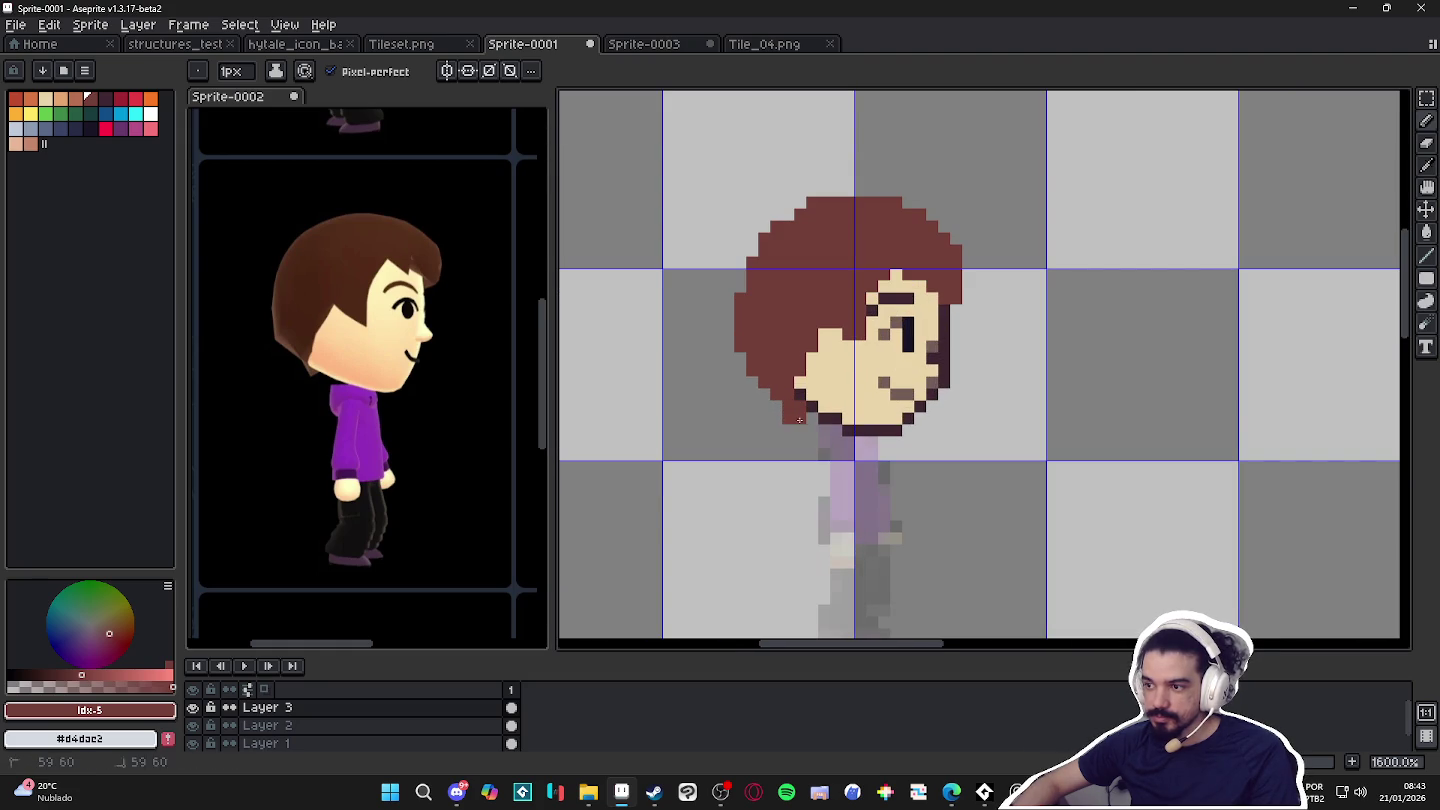
click(788, 429)
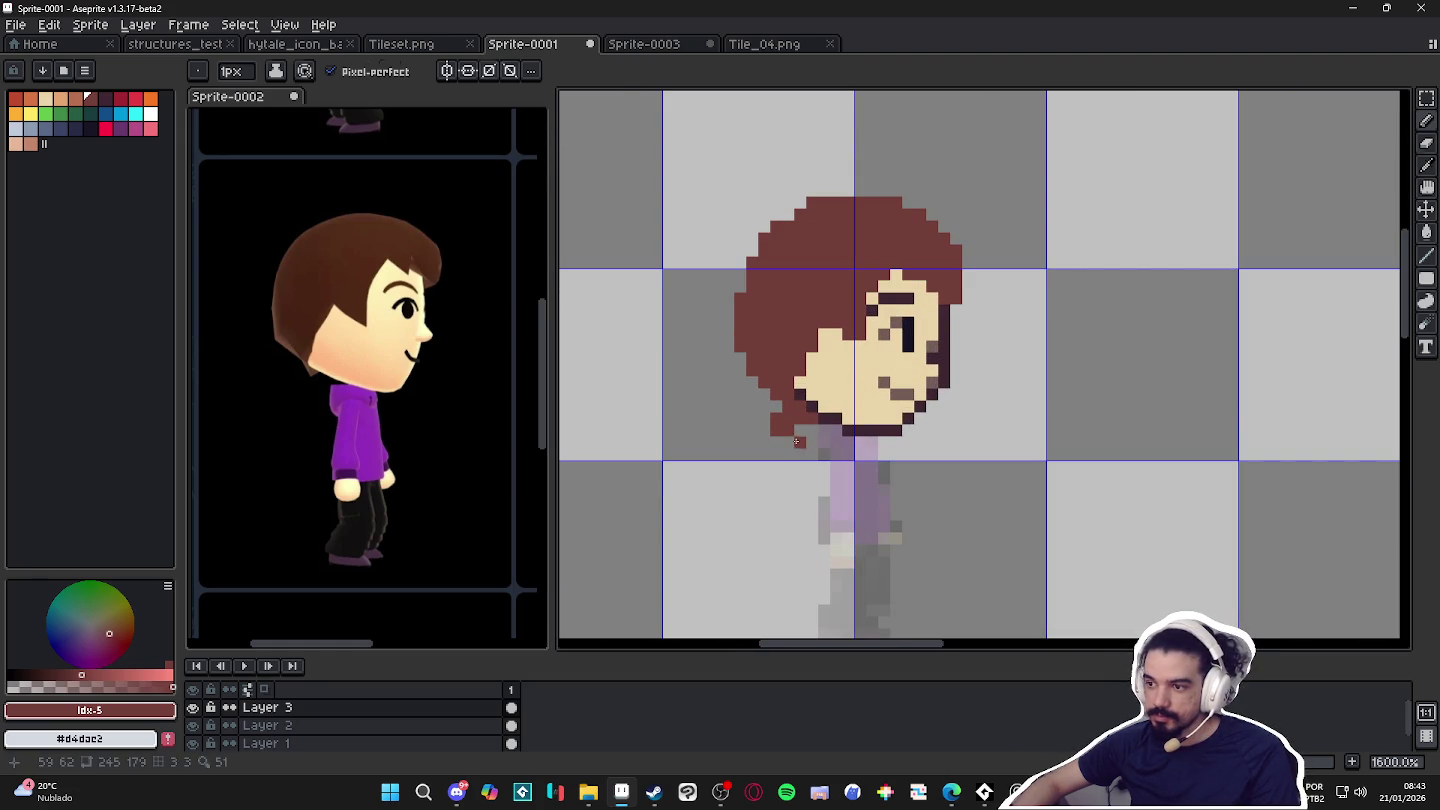
key(e)
drag(798, 441, 776, 419)
key(b)
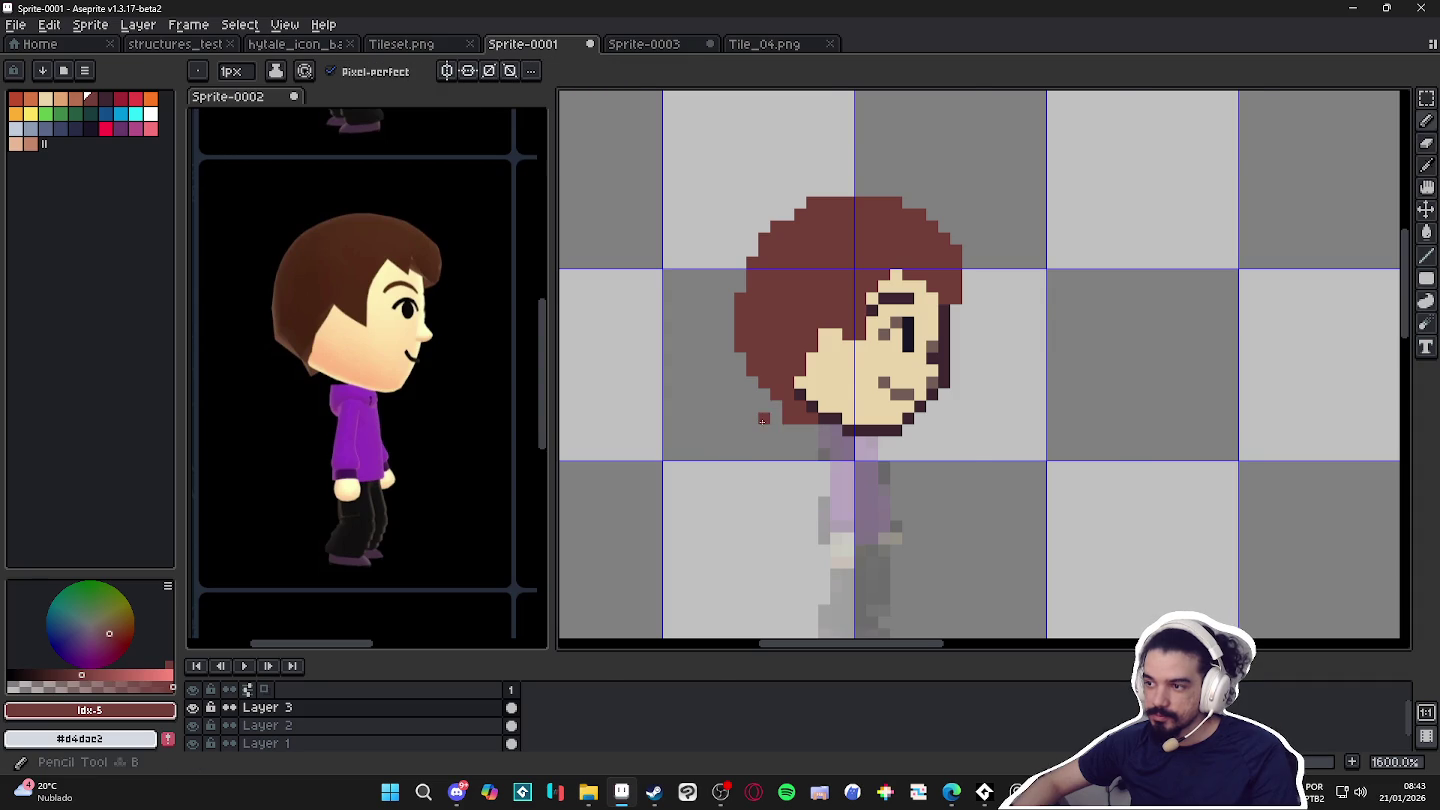
scroll(784, 447, down, 1)
drag(790, 453, 793, 454)
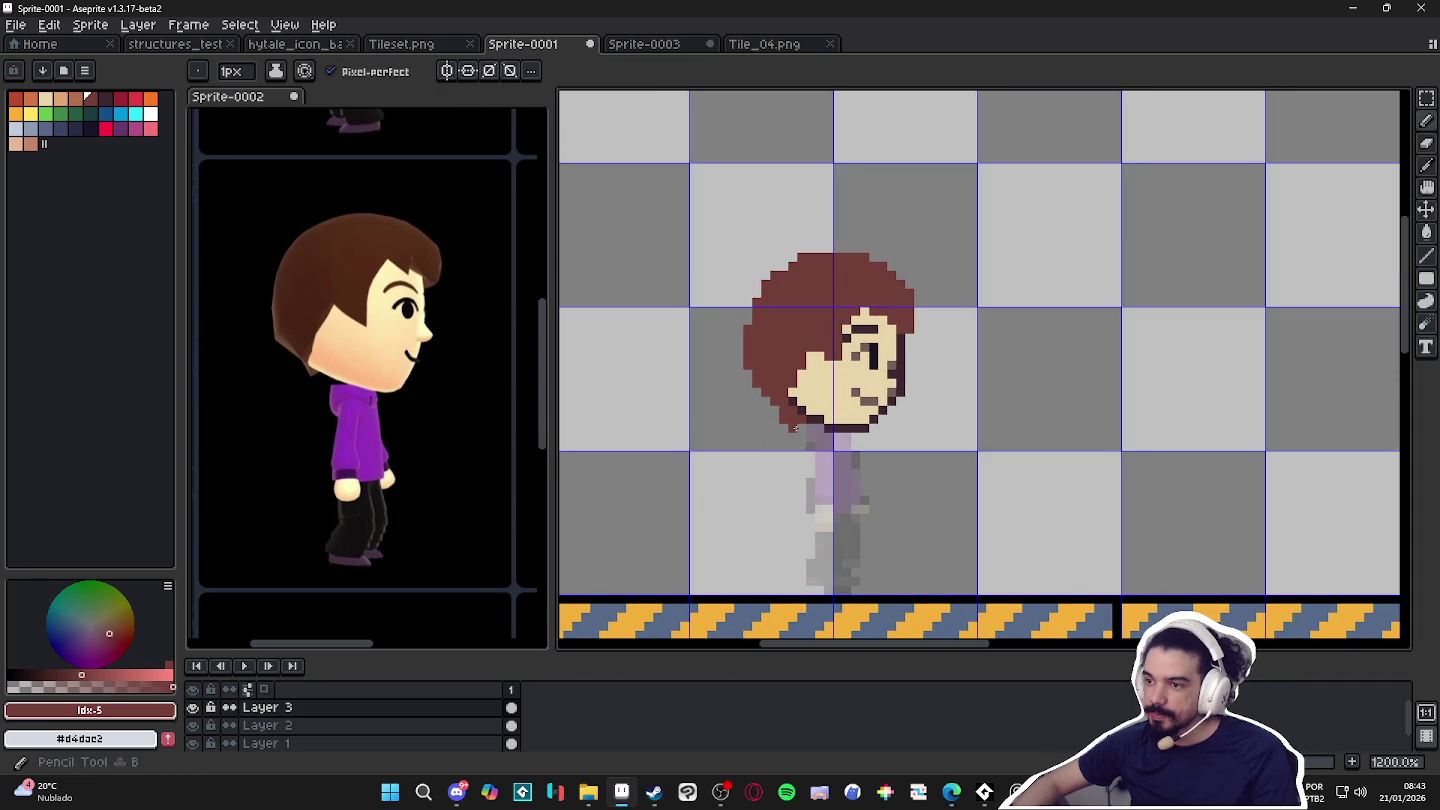
Select the pink hoodie colour and undo a stray stroke on the reference Mii.
alt+click(765, 374)
scroll(765, 375, up, 1)
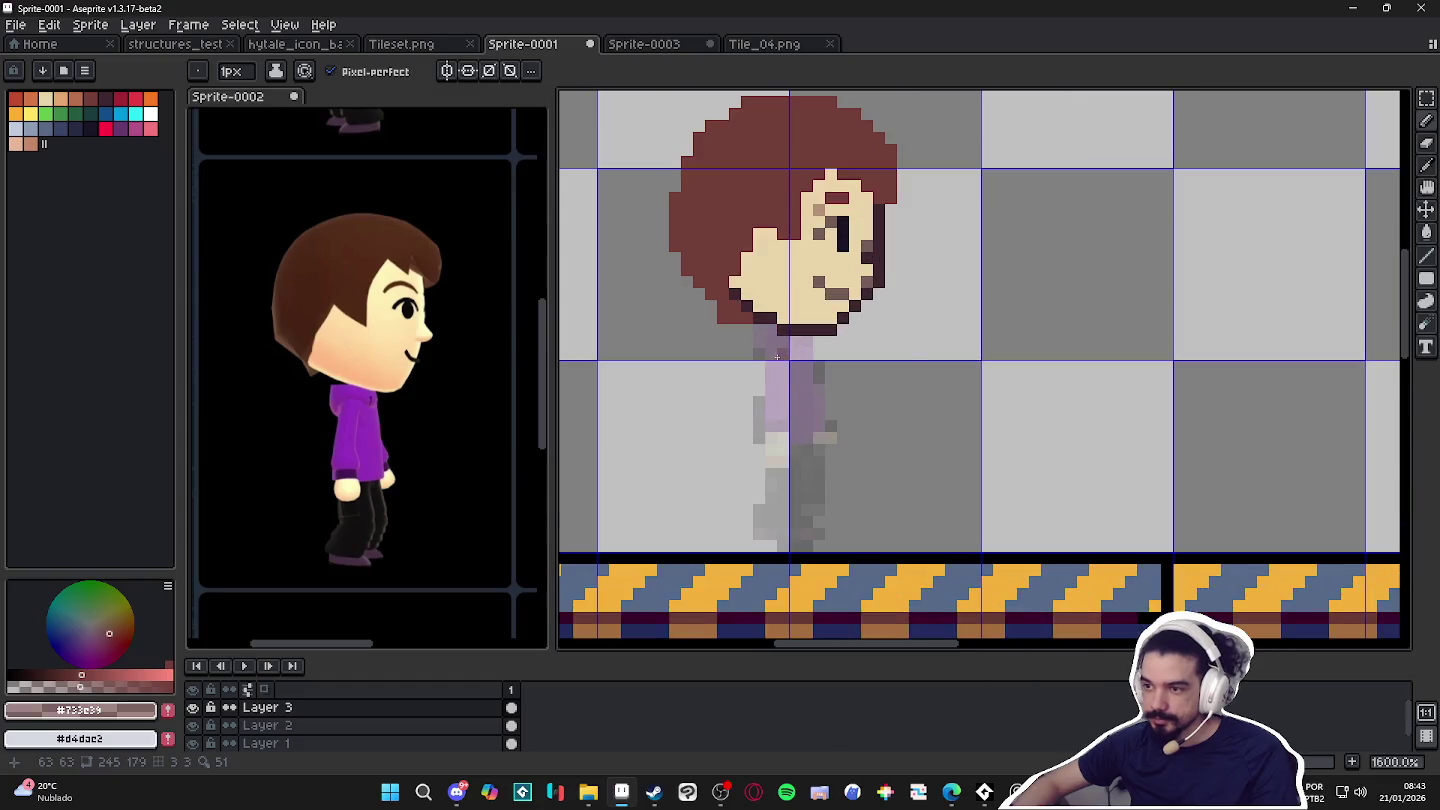
click(121, 129)
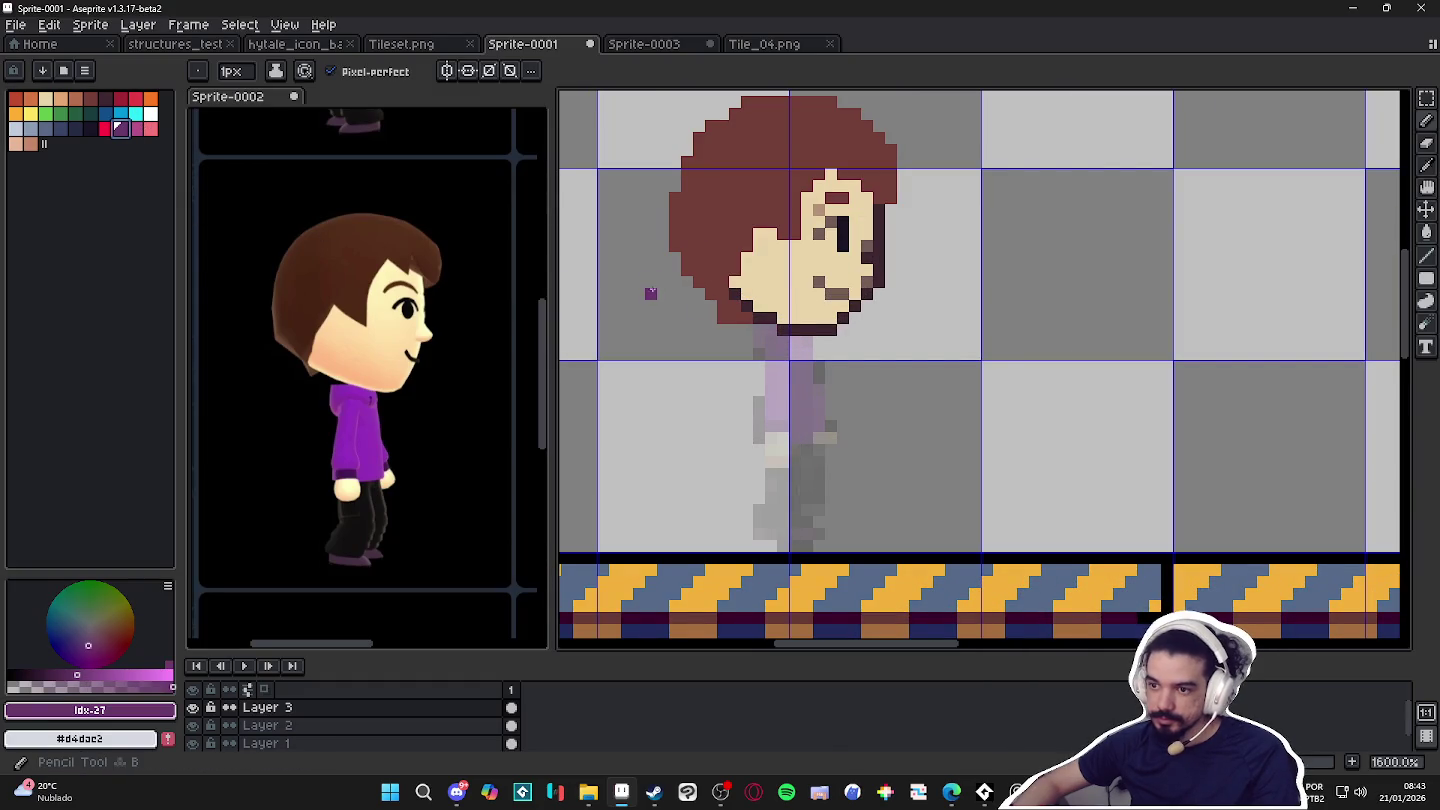
alt+click(366, 438)
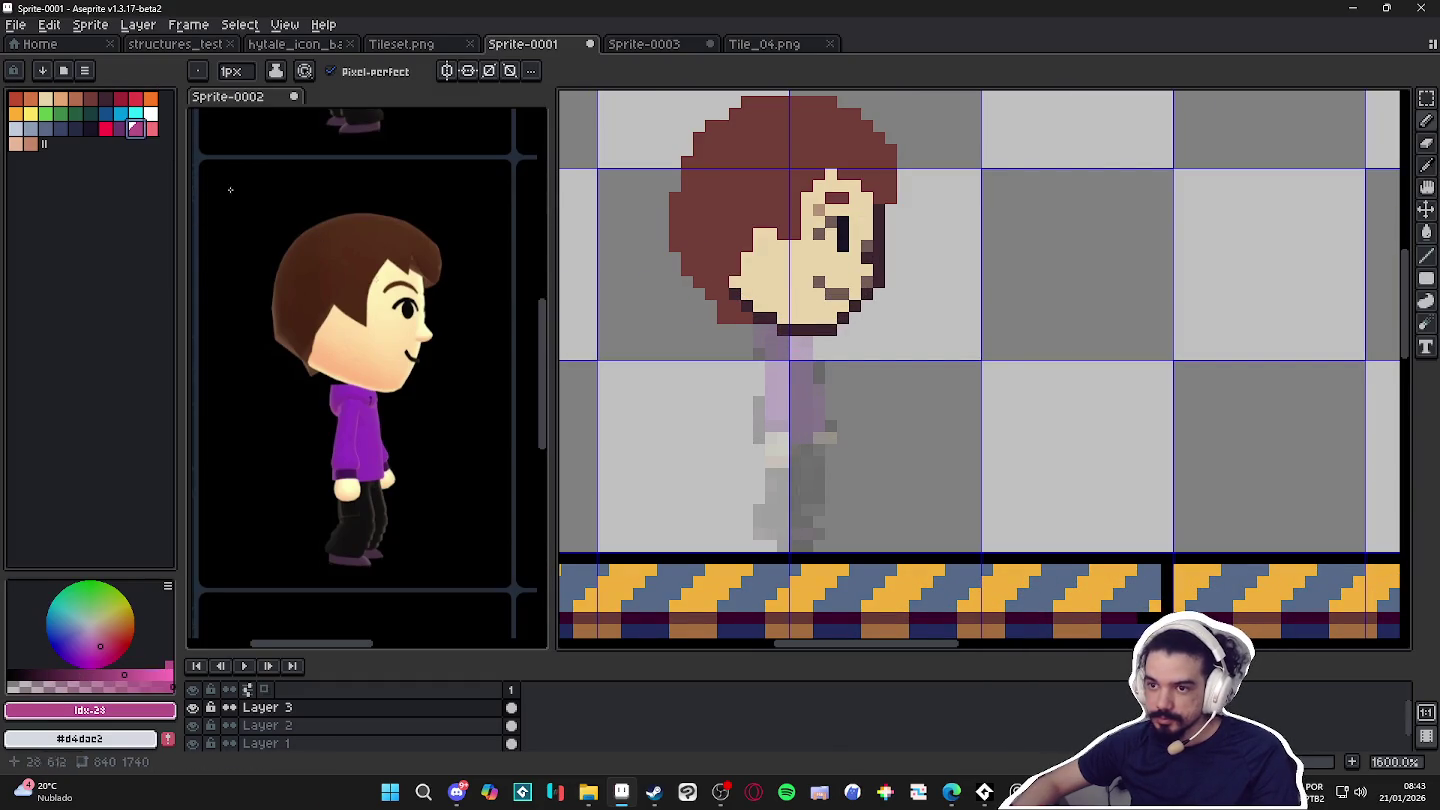
scroll(366, 412, up, 5)
drag(370, 415, 364, 475)
key(ctrl+z)
Place a pink hoodie pixel below the chin and draw the collar line.
click(781, 390)
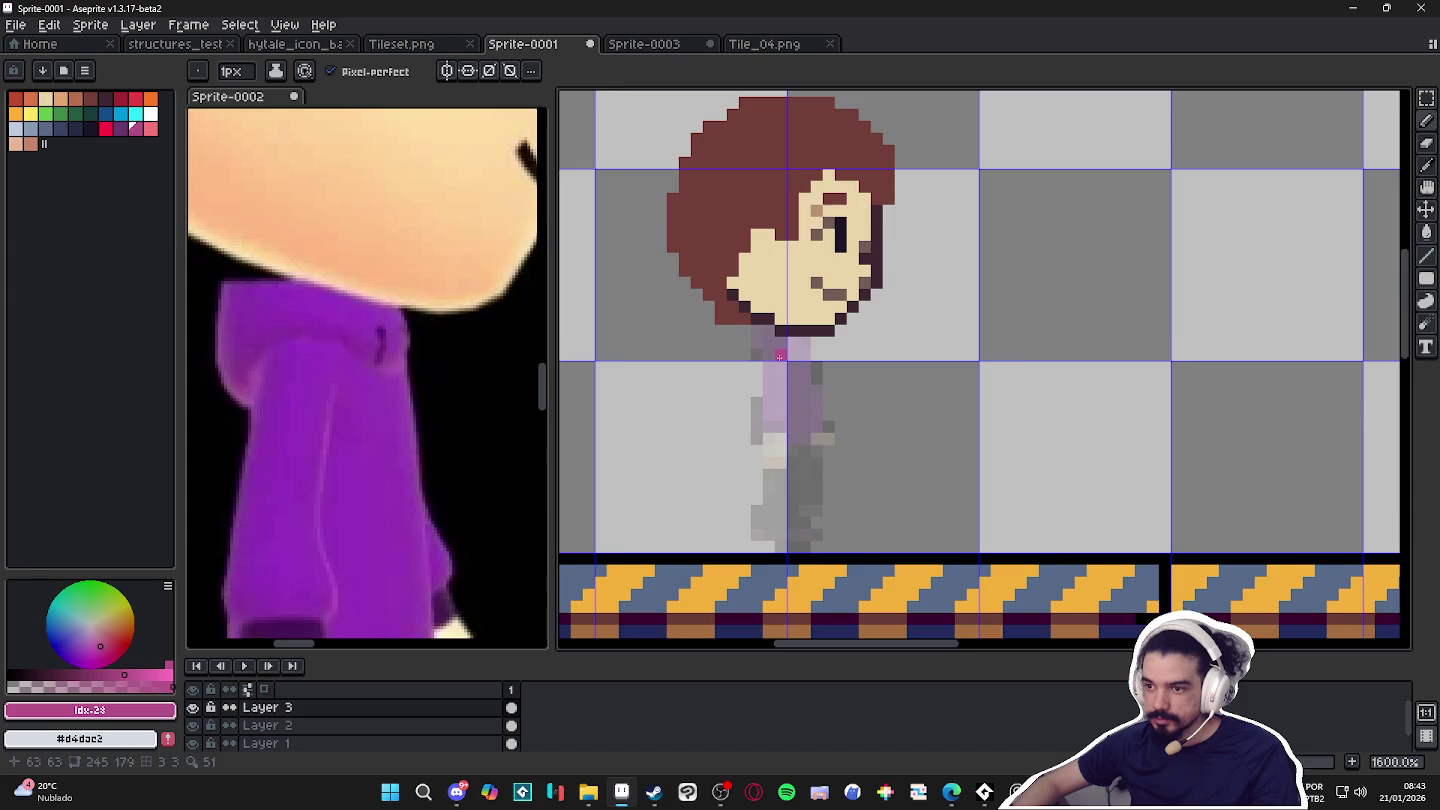
scroll(367, 401, down, 5)
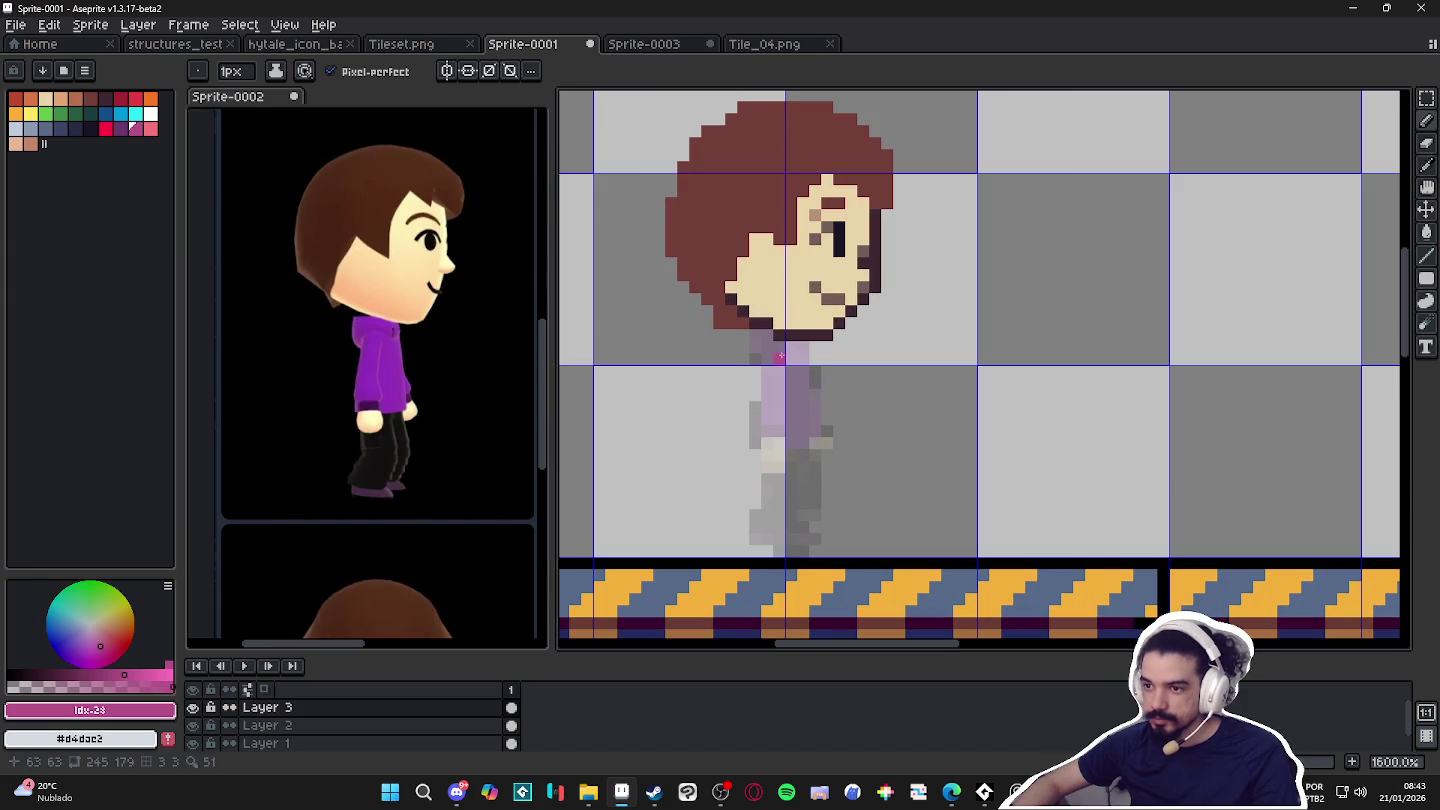
drag(789, 347, 737, 352)
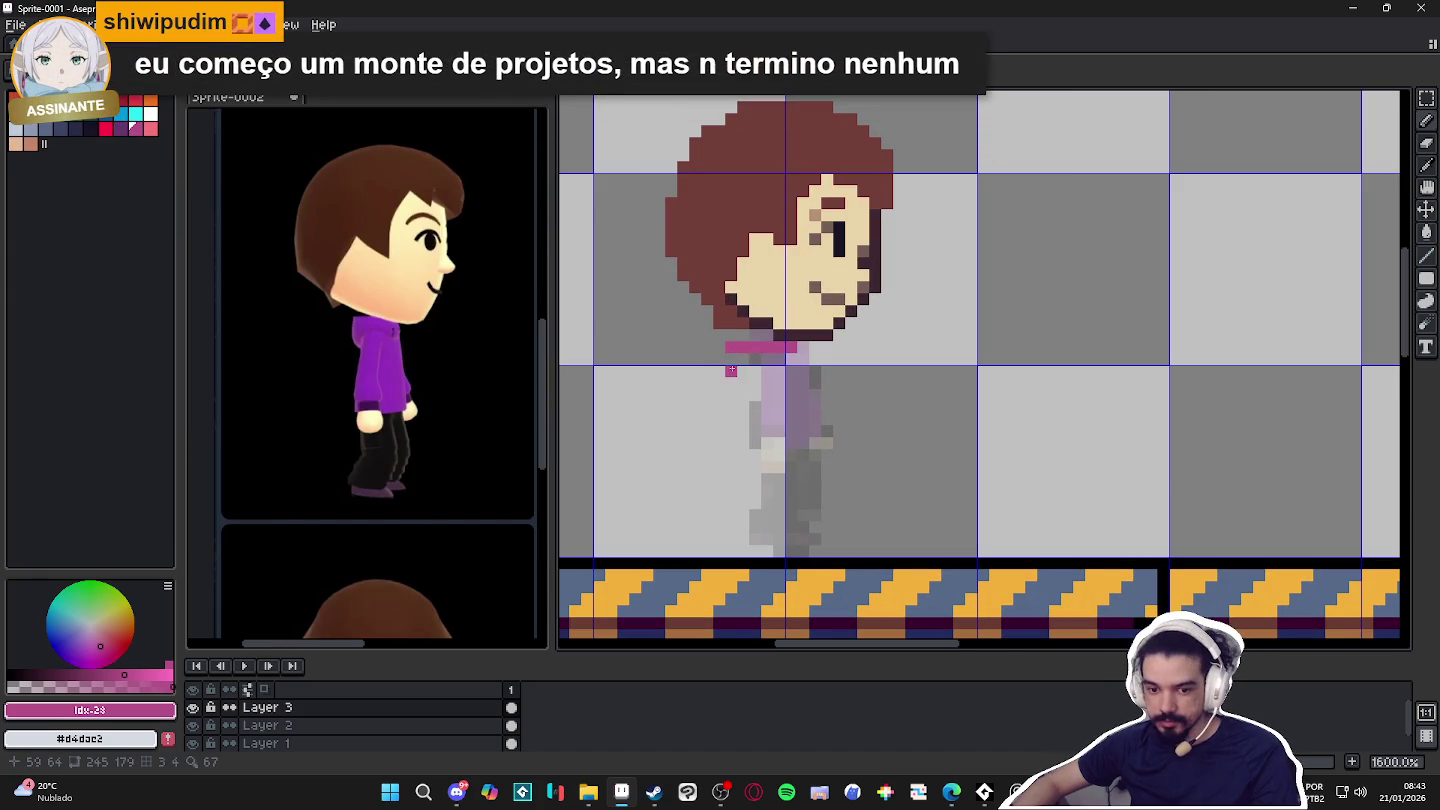
Thicken the pink collar, shade it dark purple, and draw the hoodie's left edge.
drag(733, 355, 805, 349)
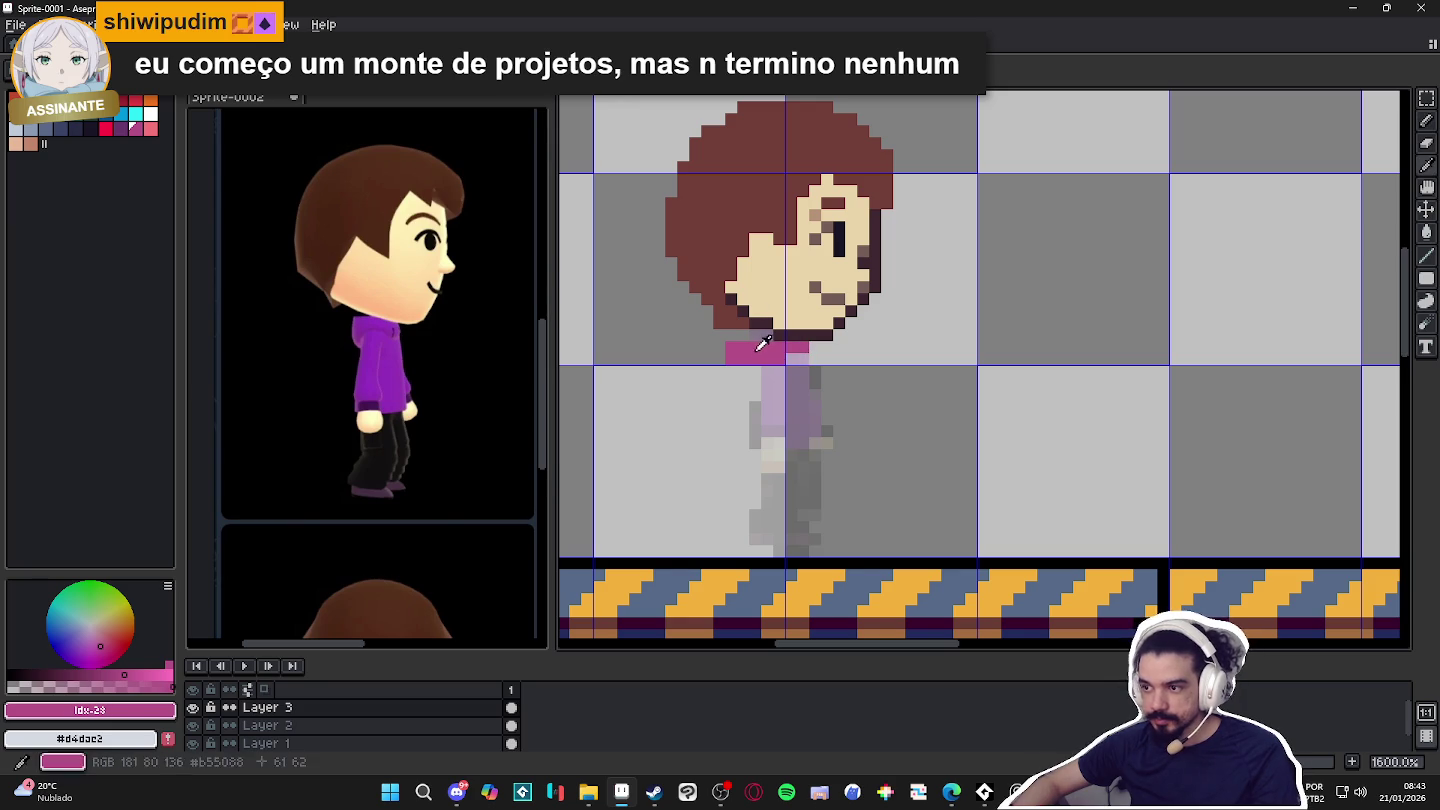
alt+click(769, 345)
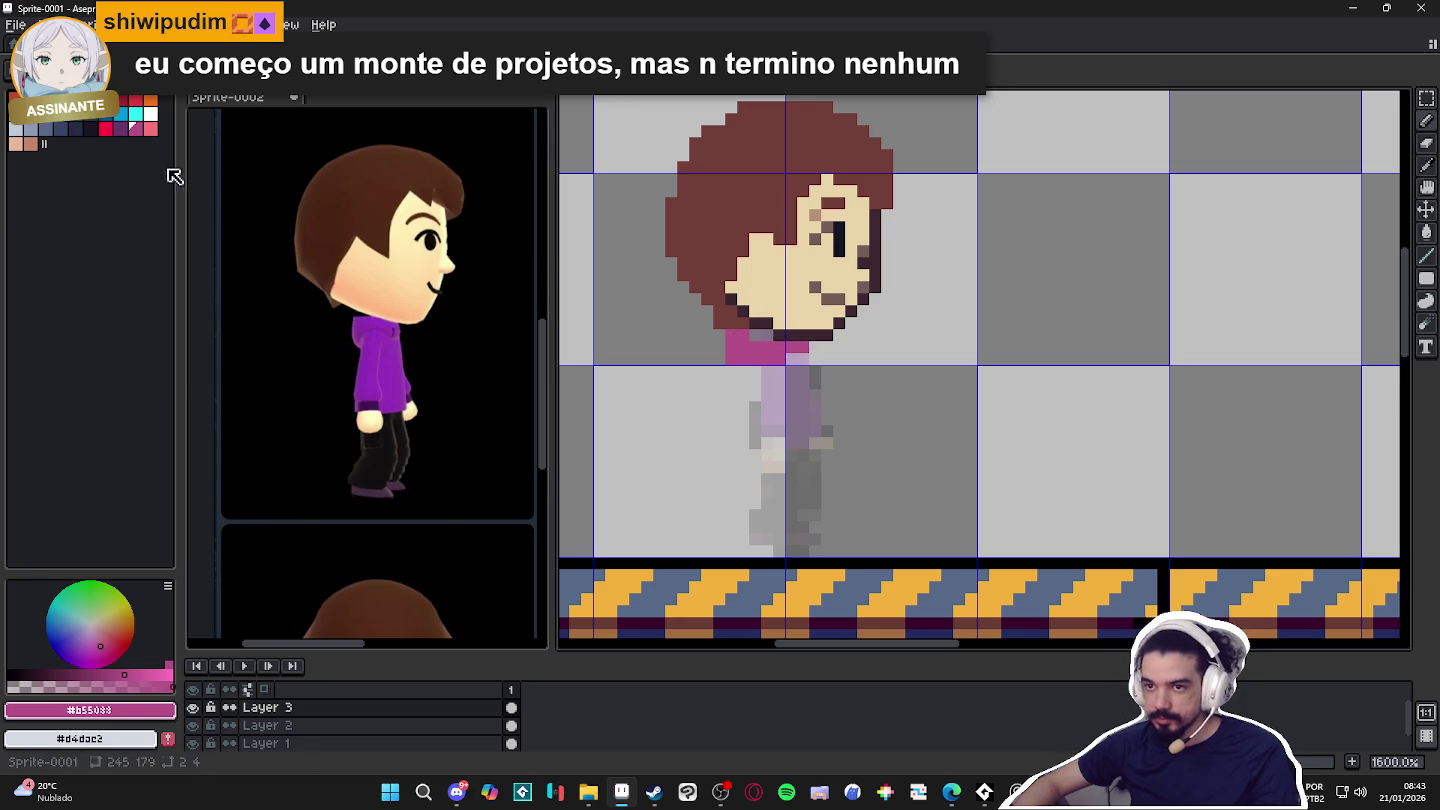
key(bracketleft)
drag(758, 335, 769, 346)
alt+click(793, 346)
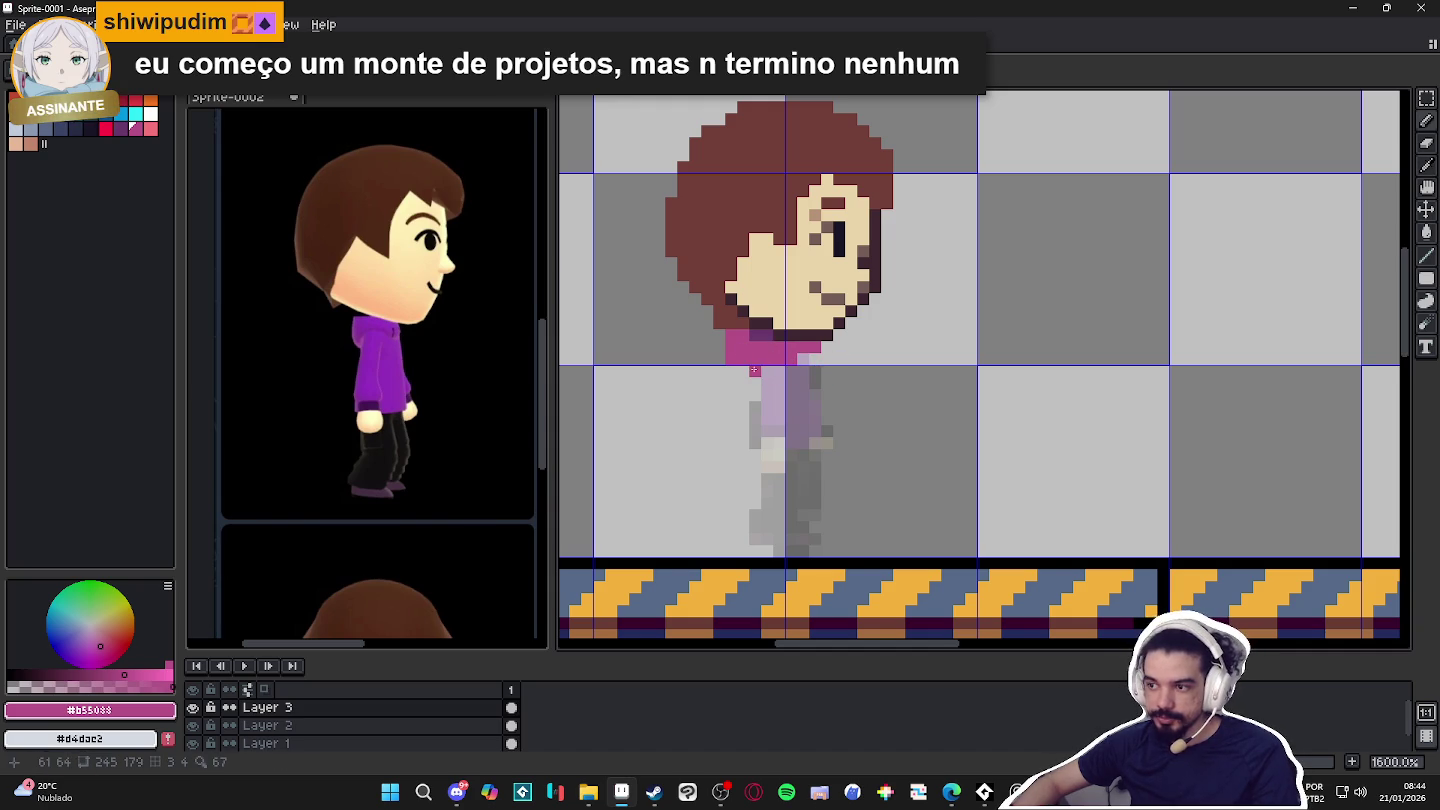
mouse_move(754, 371)
mouse_down()
mouse_move(732, 406)
mouse_move(740, 422)
mouse_move(767, 406)
mouse_move(780, 368)
mouse_up()
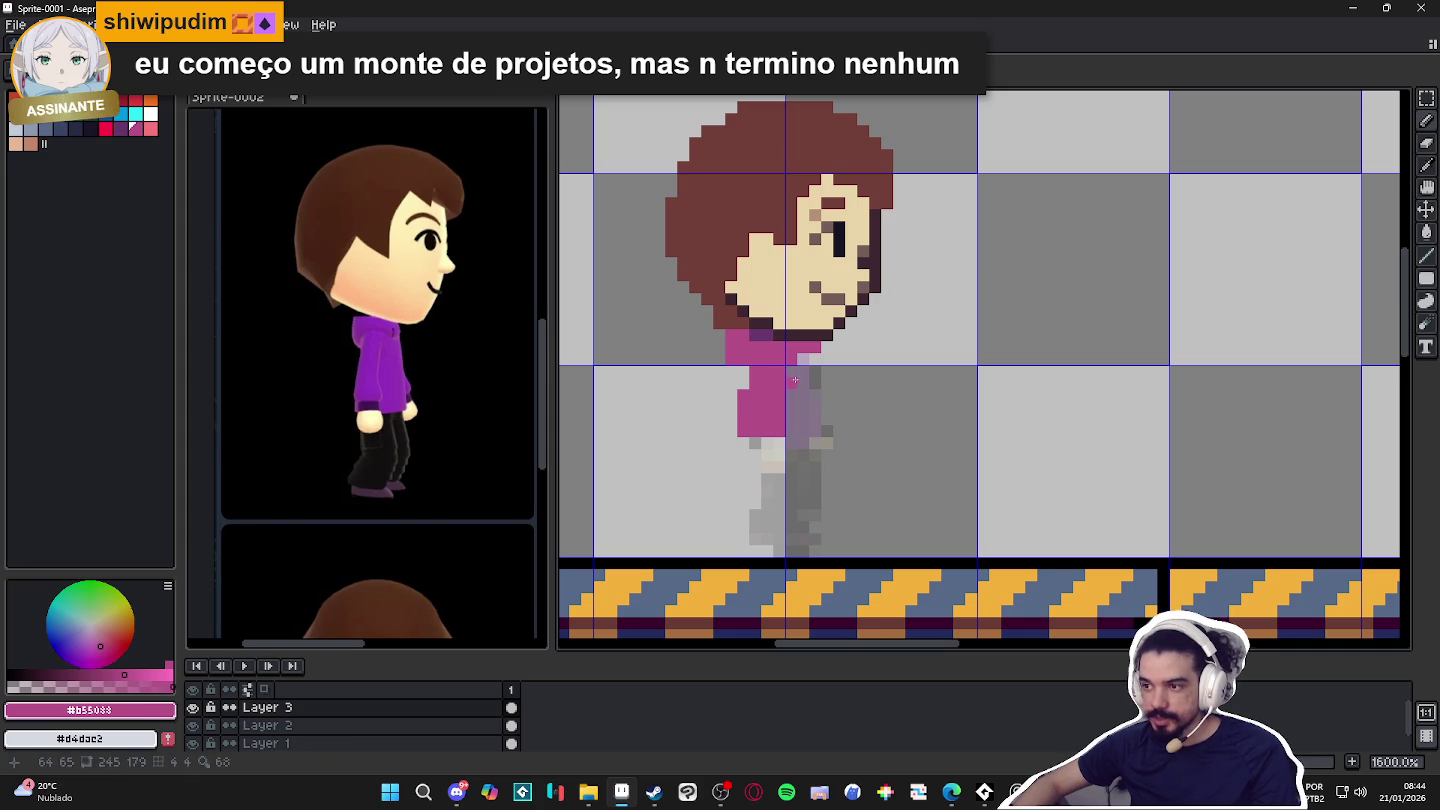
Fill the hoodie's right side pink and add a dark purple stripe down it.
alt+click(774, 337)
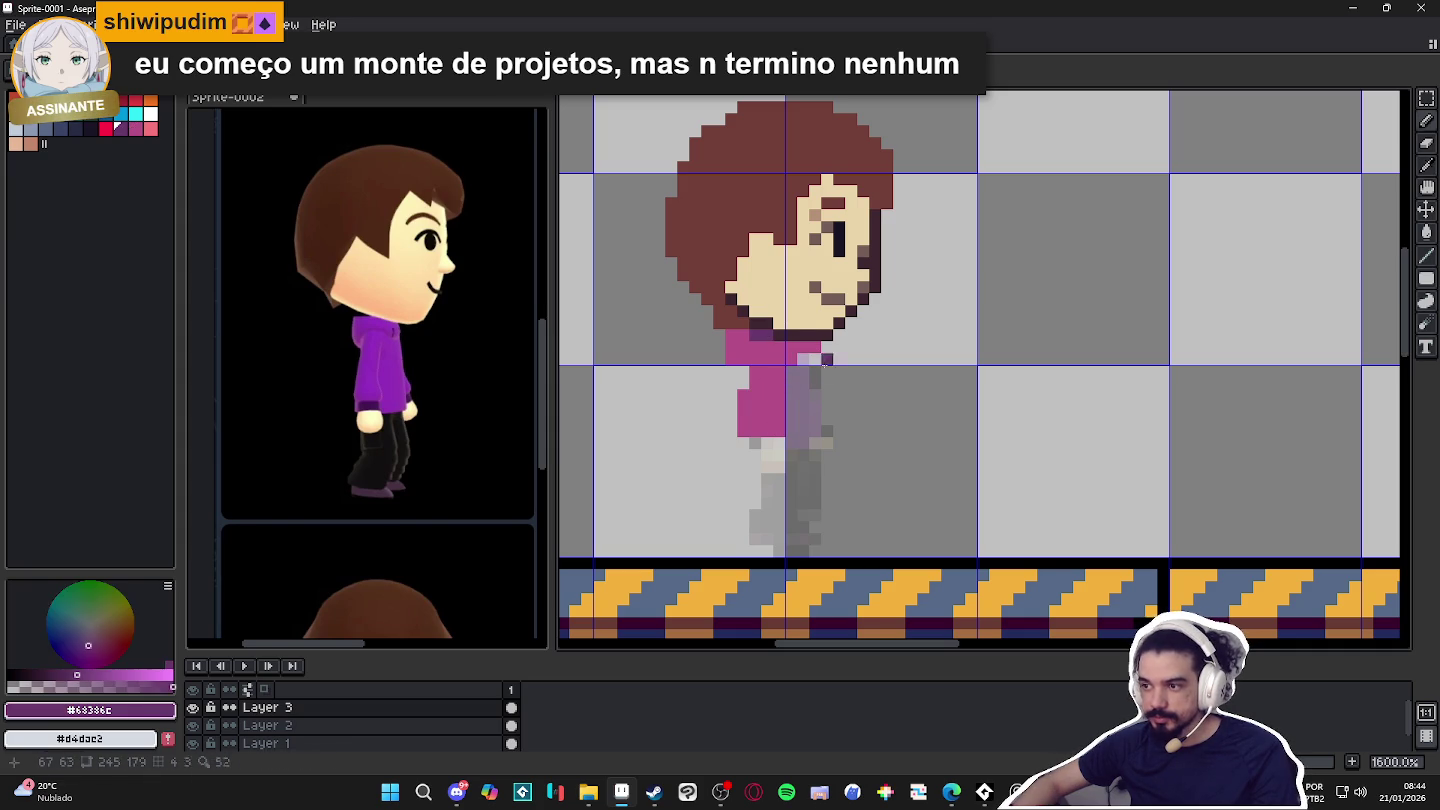
alt+click(790, 370)
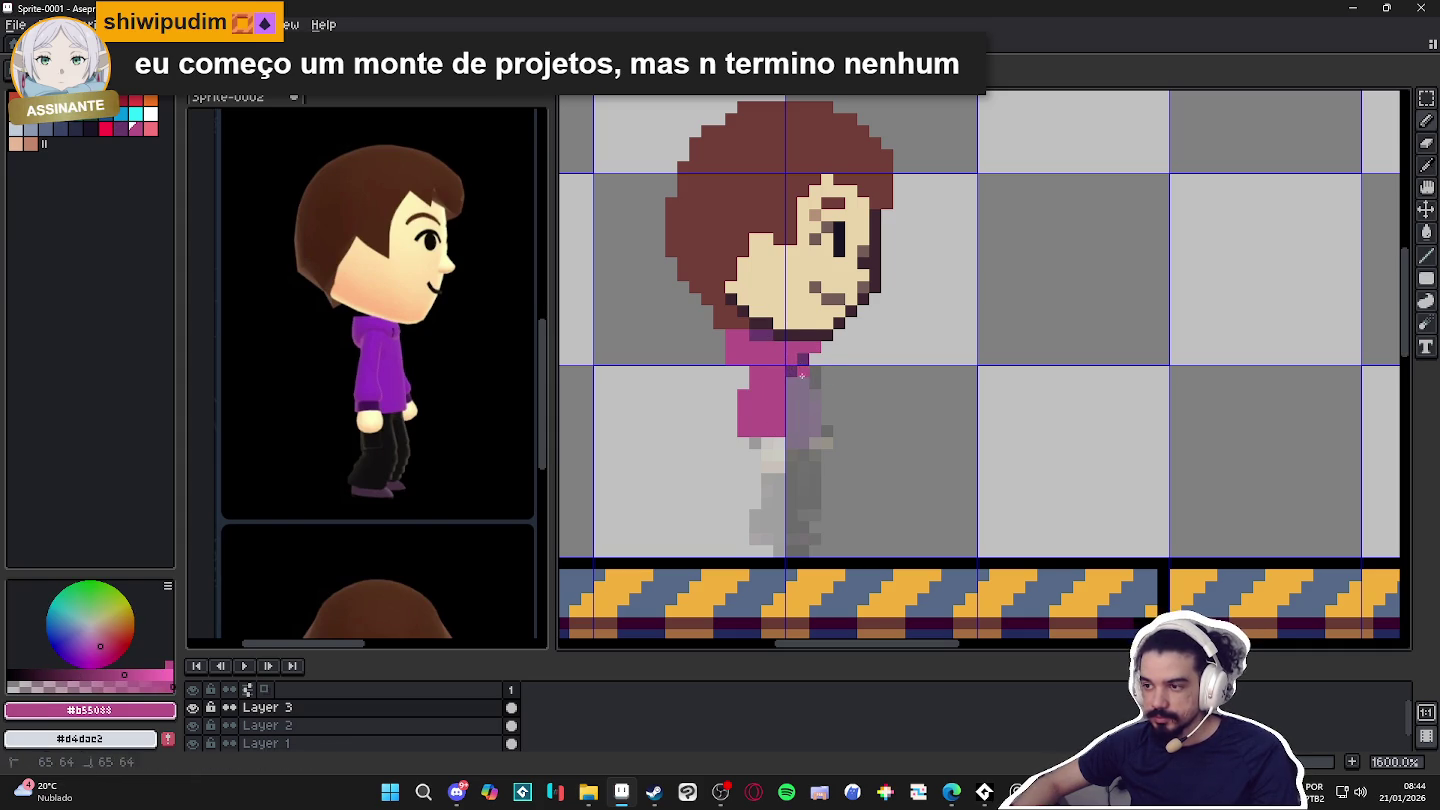
drag(814, 410, 814, 452)
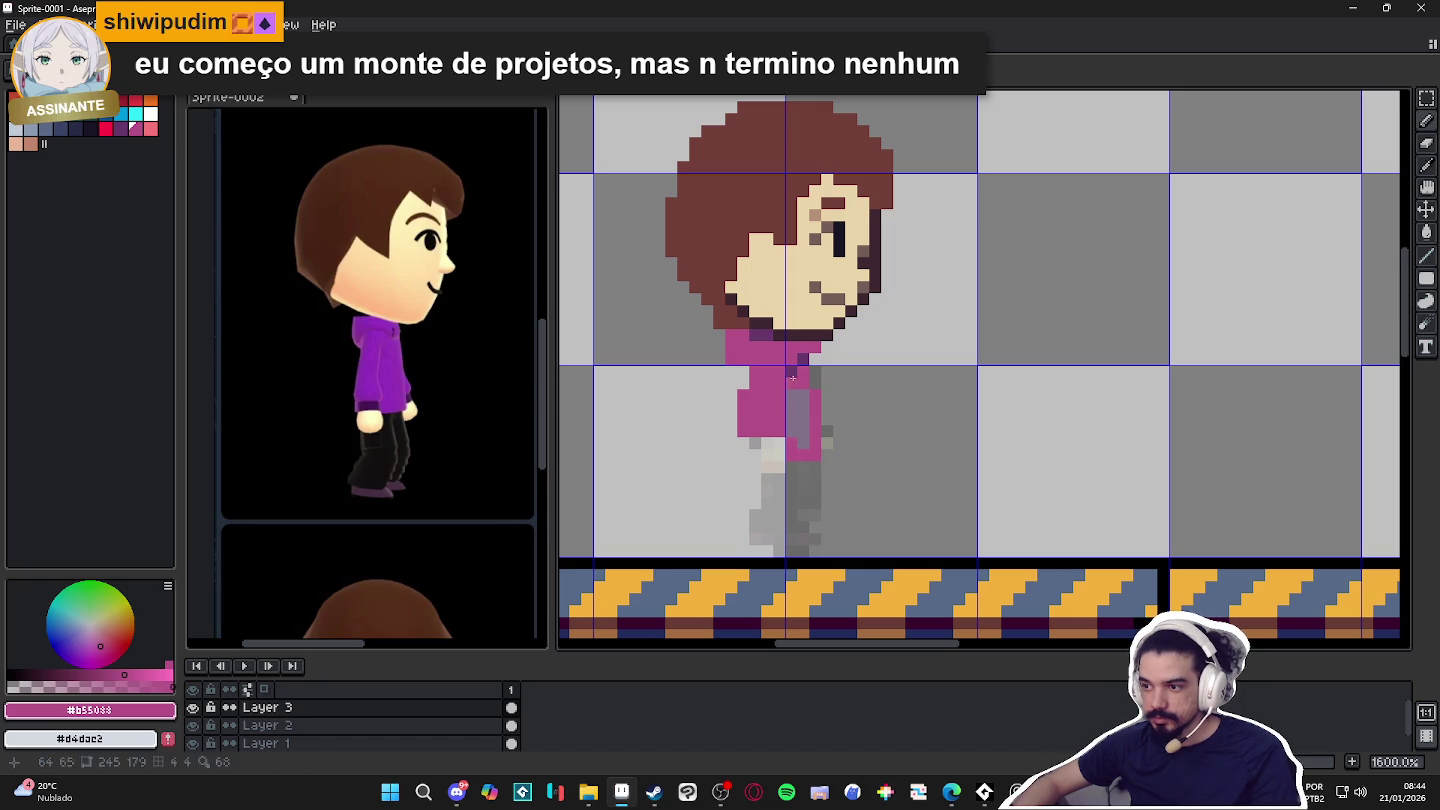
alt+click(802, 358)
drag(791, 361, 791, 429)
alt+click(799, 446)
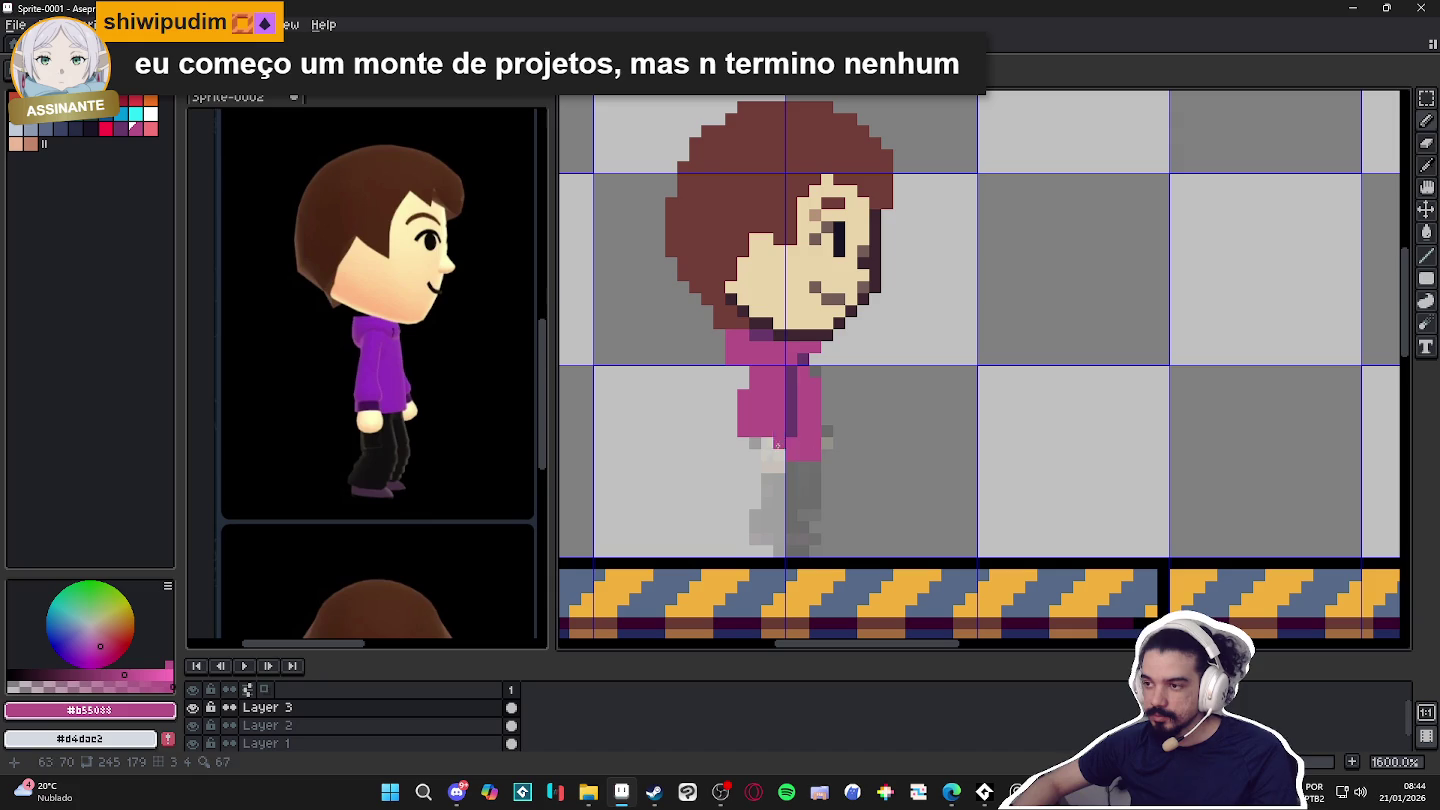
Add a dark purple hem and cream skin pixels for a hand below the hoodie.
alt+click(789, 416)
click(754, 443)
click(779, 443)
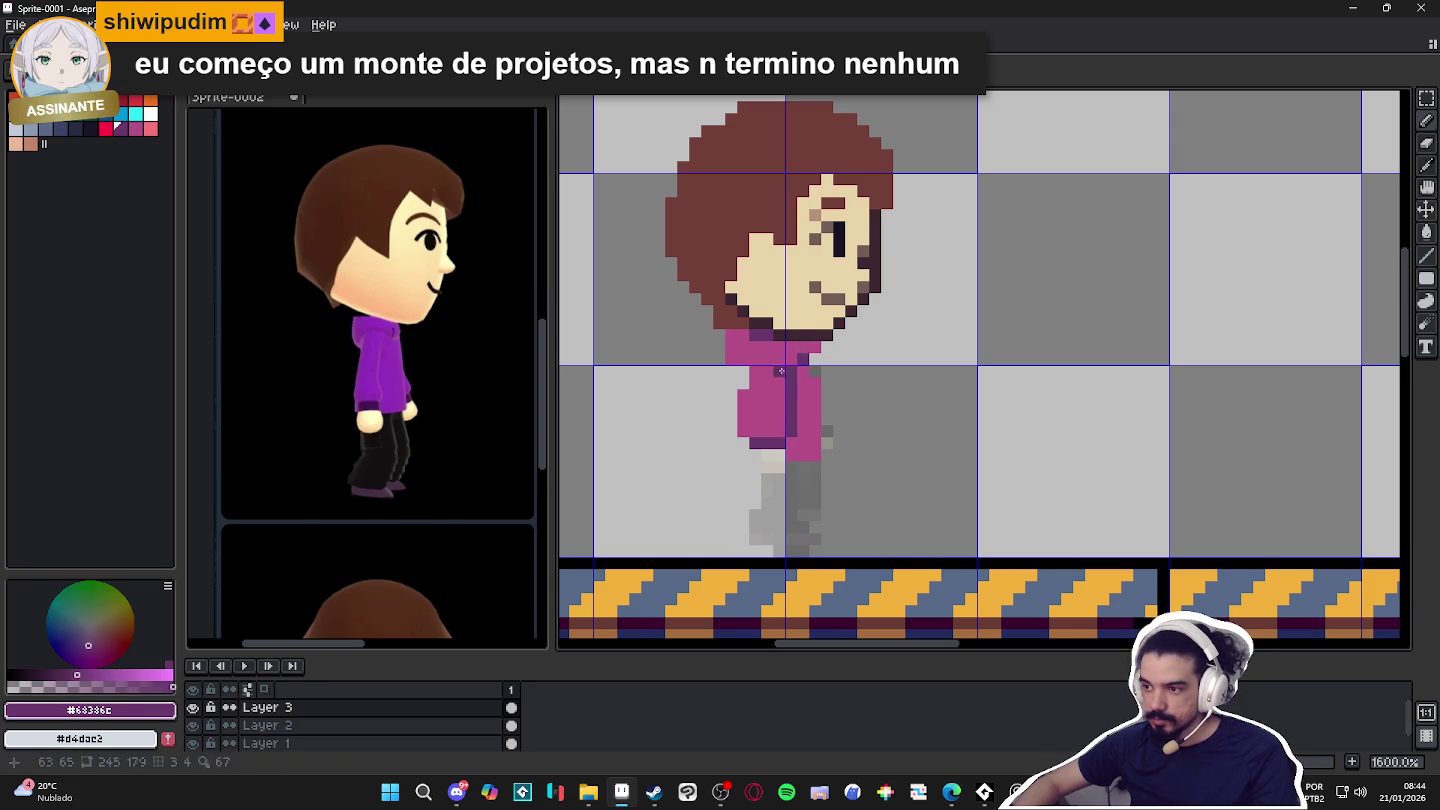
alt+click(765, 468)
click(755, 461)
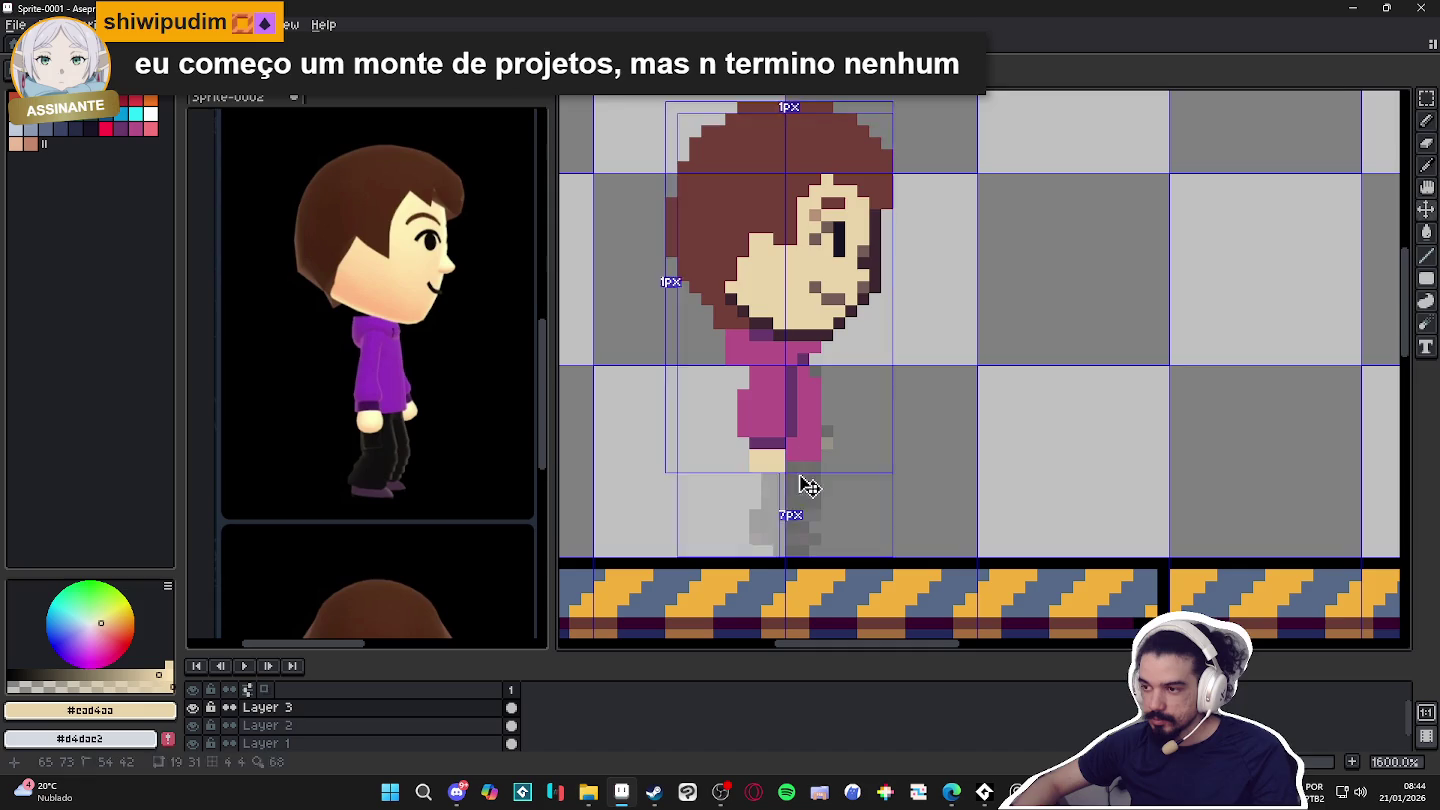
Paint the lower legs in dark navy from the hoodie downward.
scroll(806, 483, down, 1)
scroll(805, 483, down, 1)
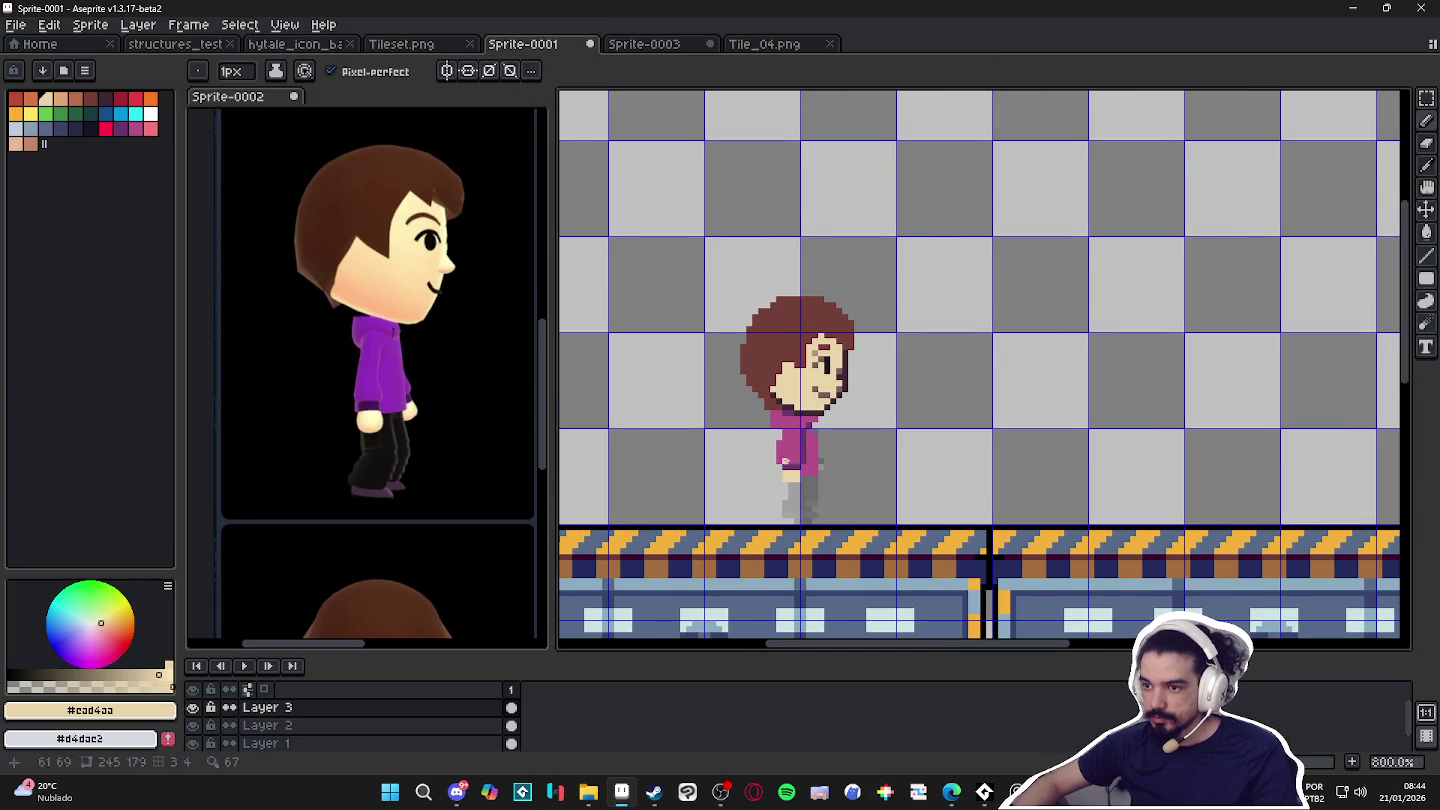
scroll(803, 491, up, 1)
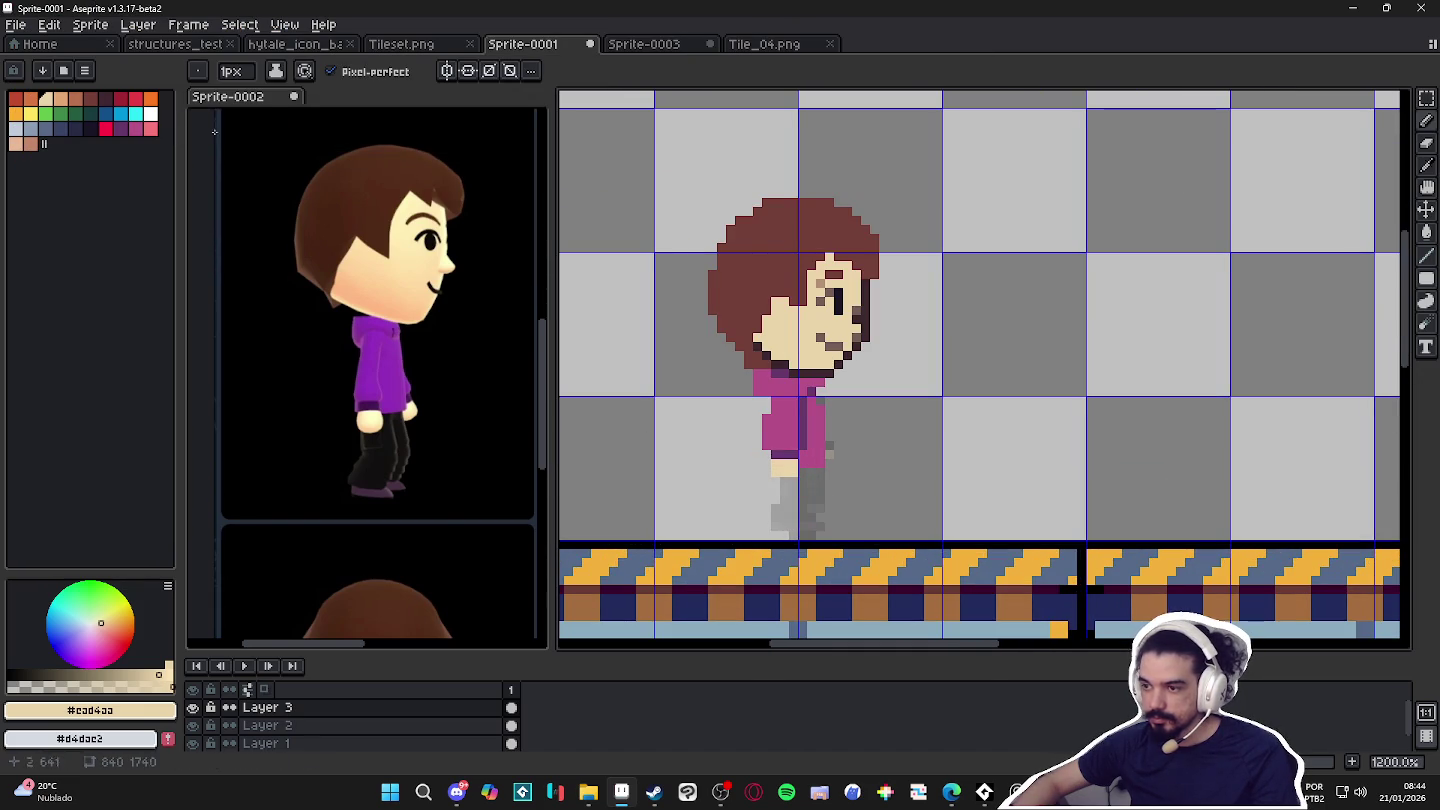
click(75, 128)
drag(777, 482, 812, 512)
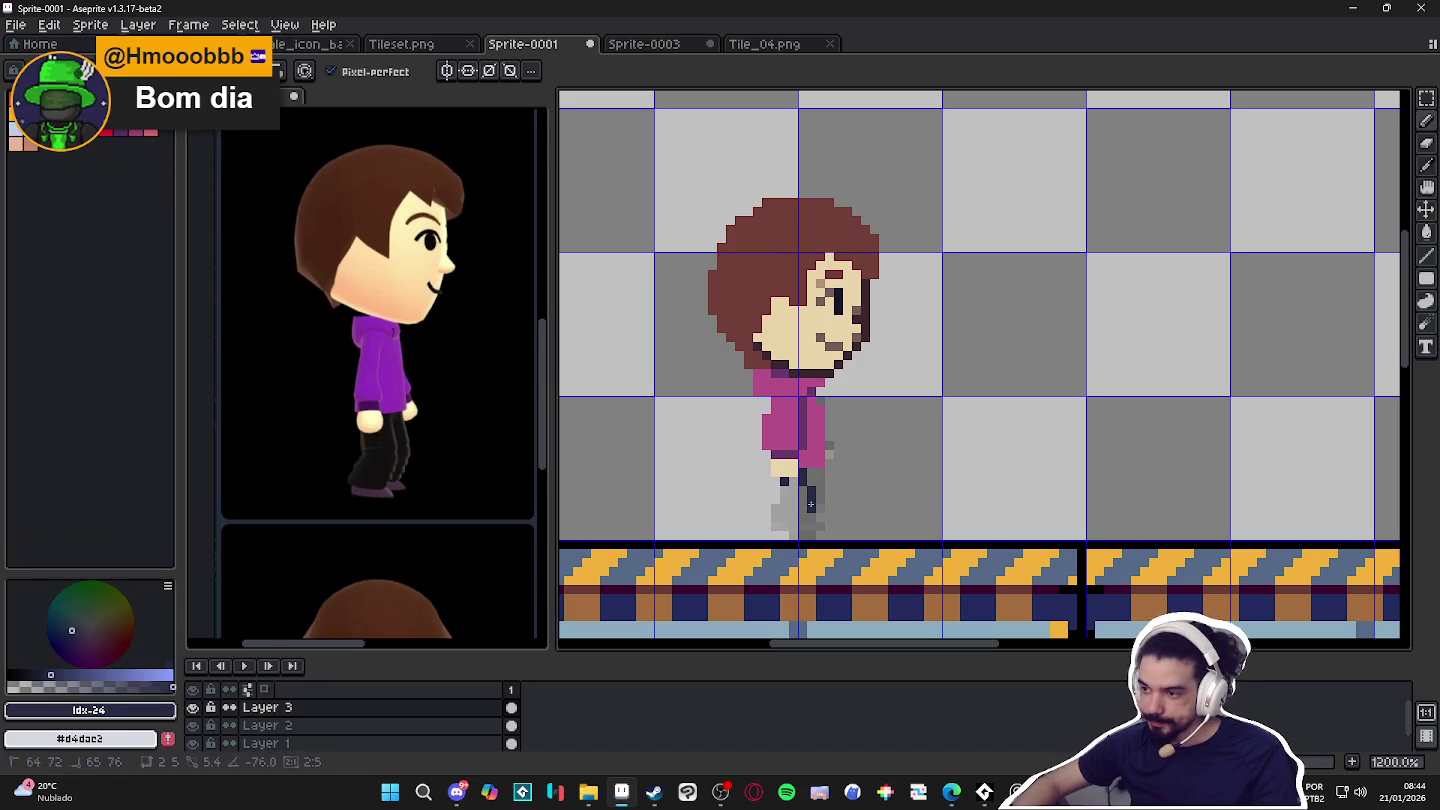
drag(790, 508, 787, 481)
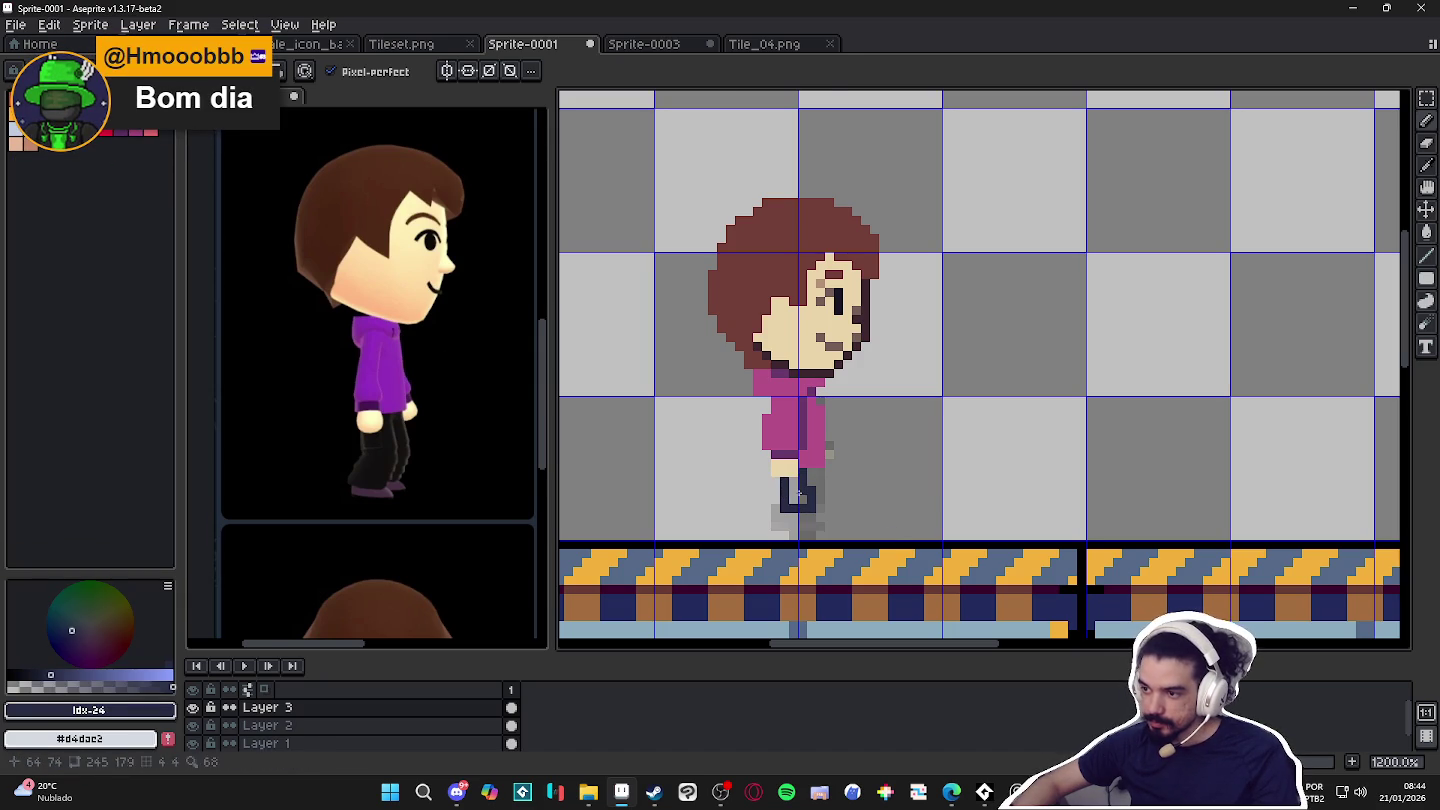
drag(796, 525, 776, 521)
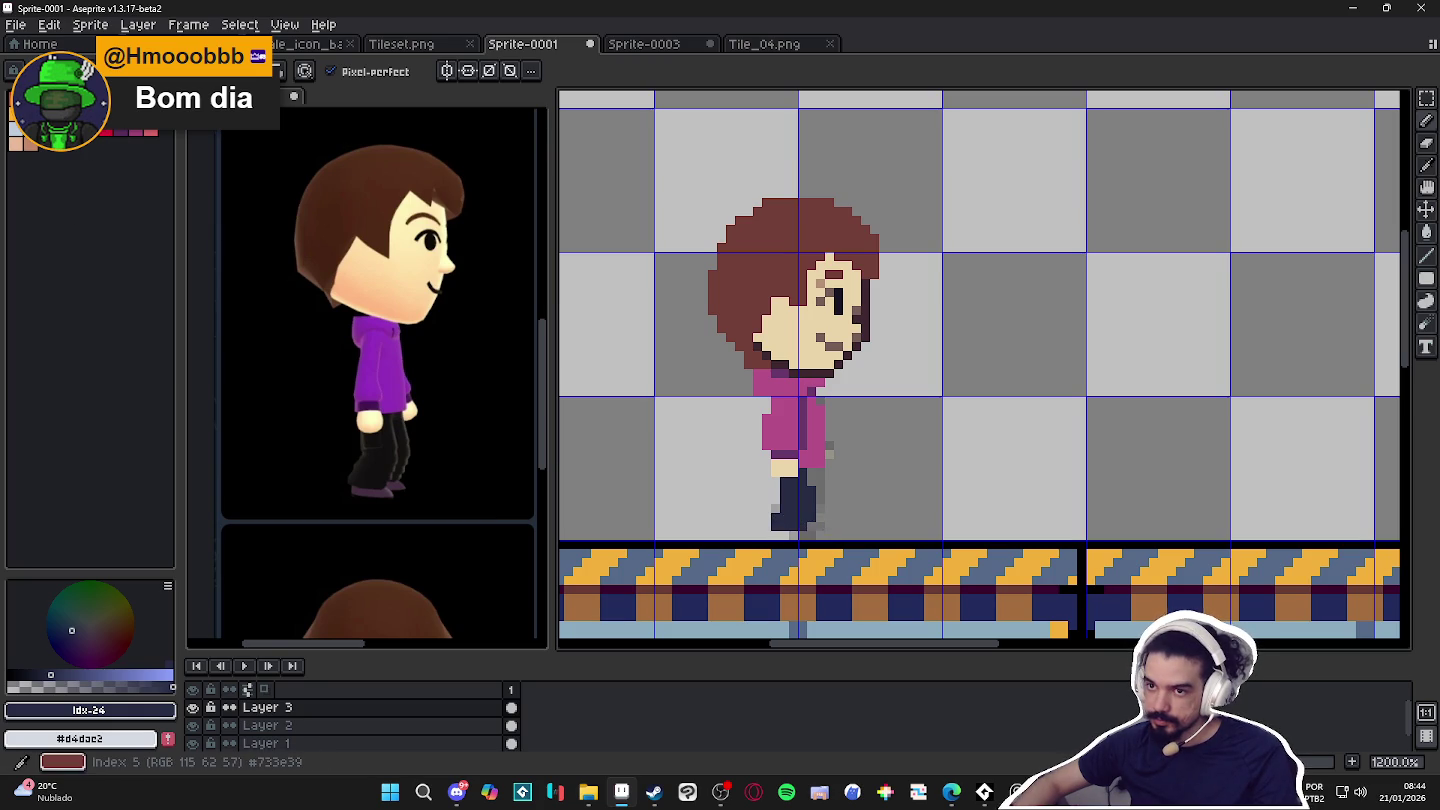
Draw a dark purple row under the feet, then undo it.
click(120, 130)
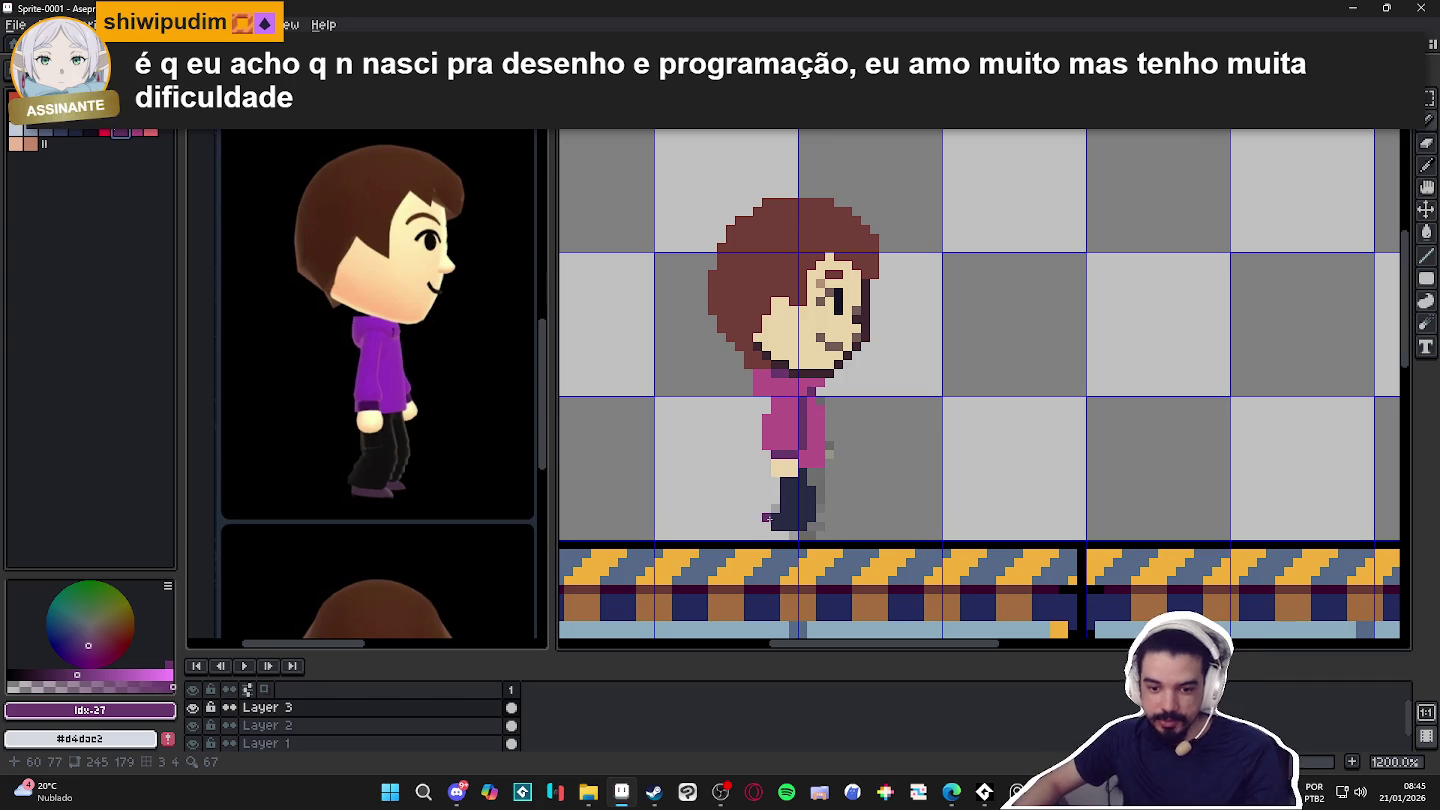
drag(779, 536, 829, 536)
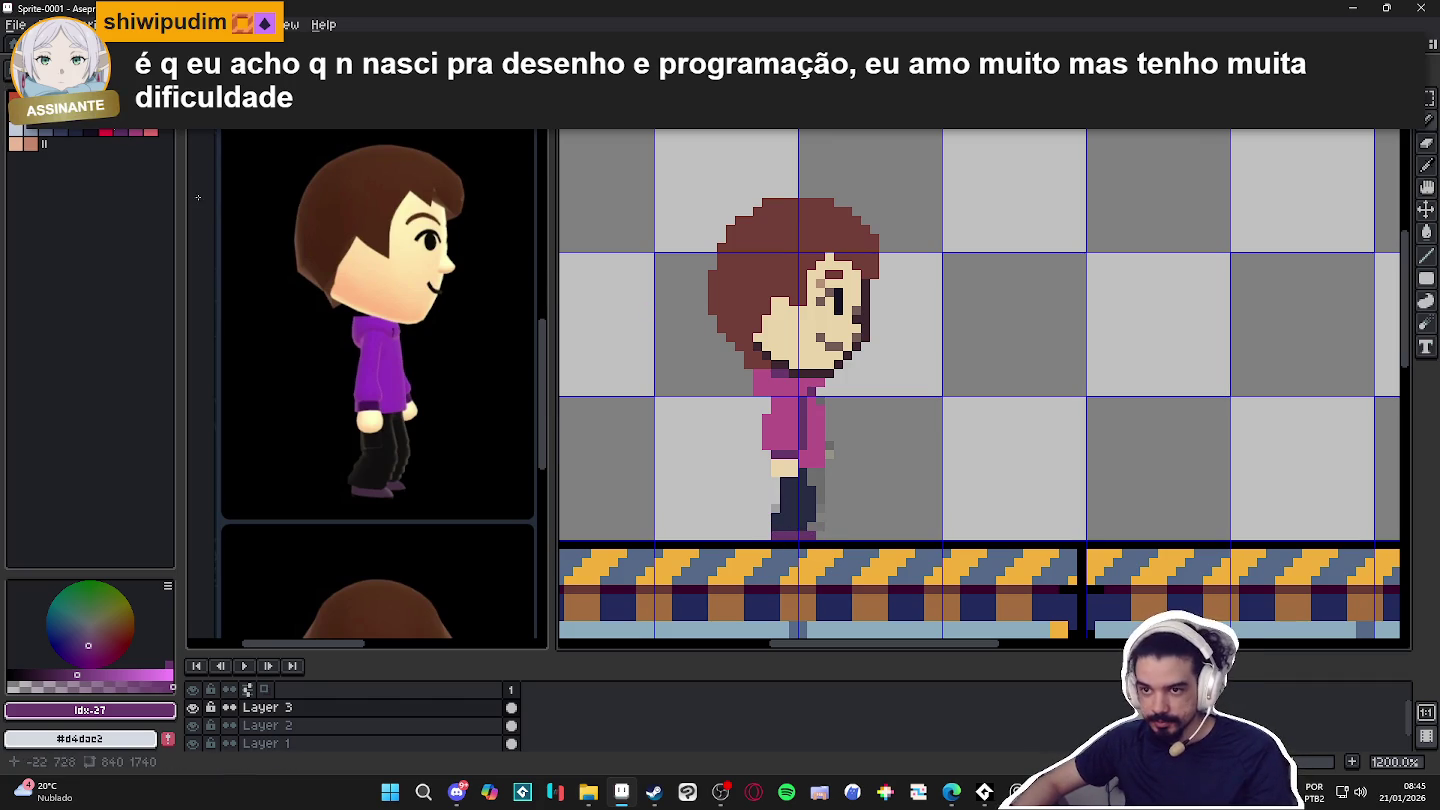
alt+click(806, 472)
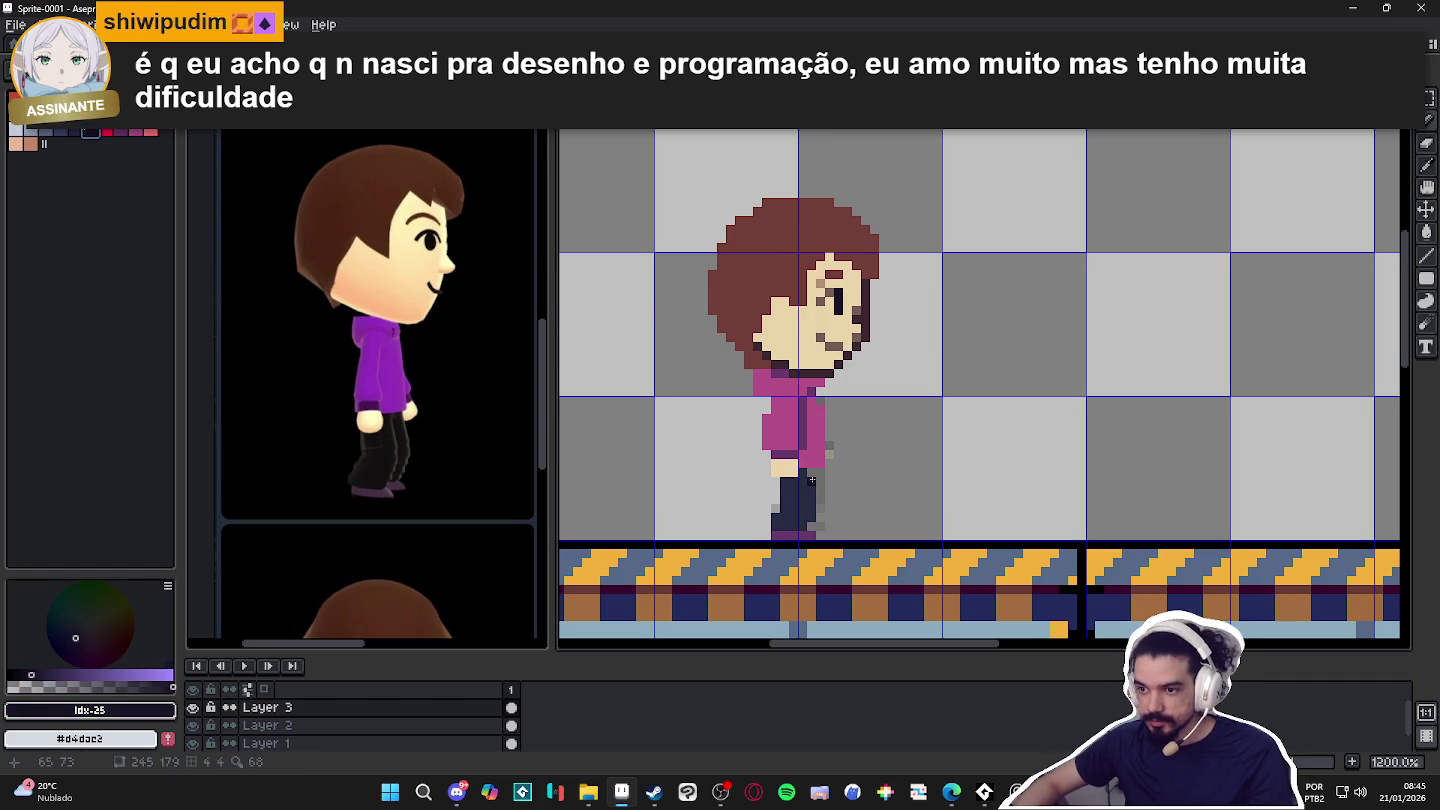
key(ctrl+z)
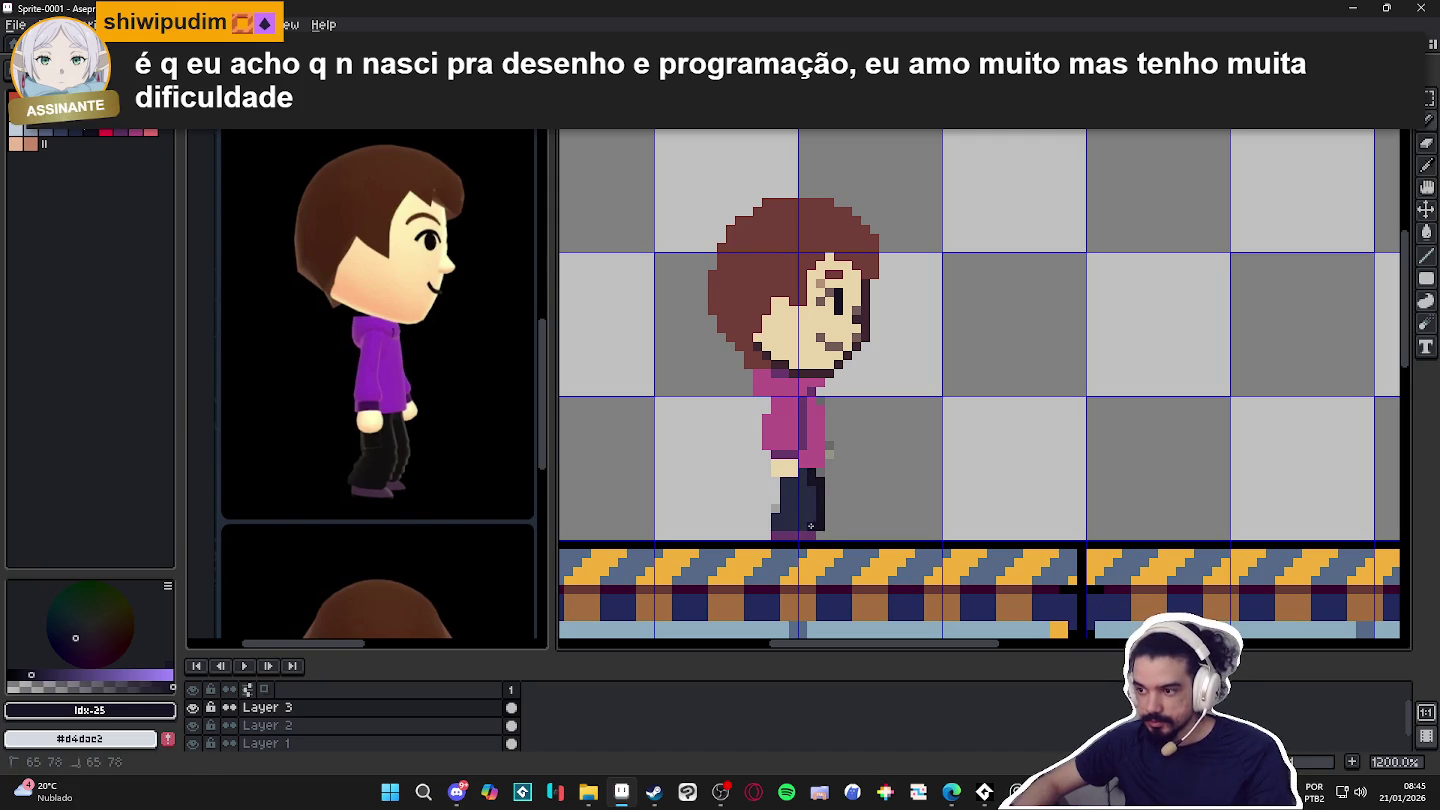
Add a purple shoe tip, touch up the navy trouser edge, and zoom out to check.
alt+click(818, 531)
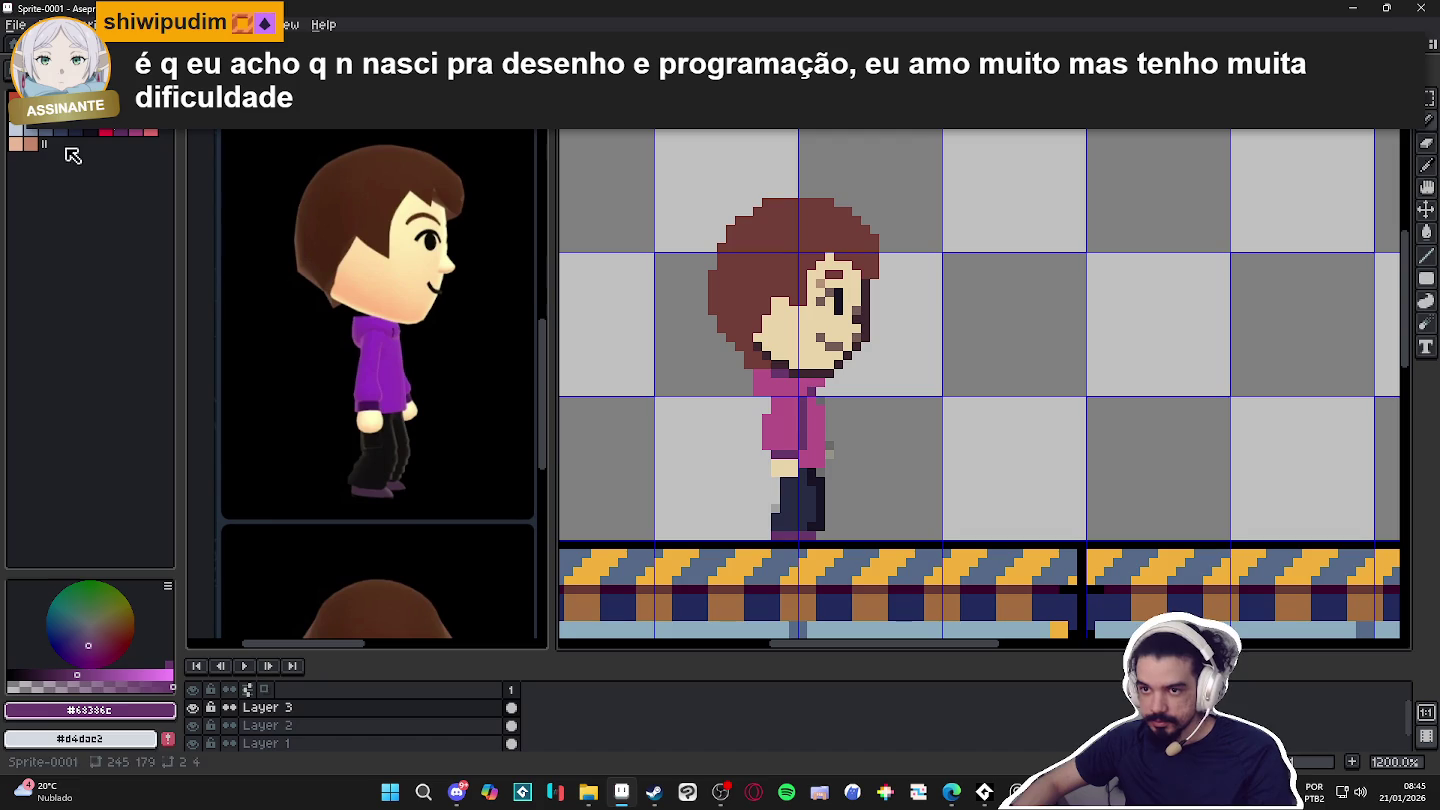
click(95, 131)
drag(829, 543, 825, 536)
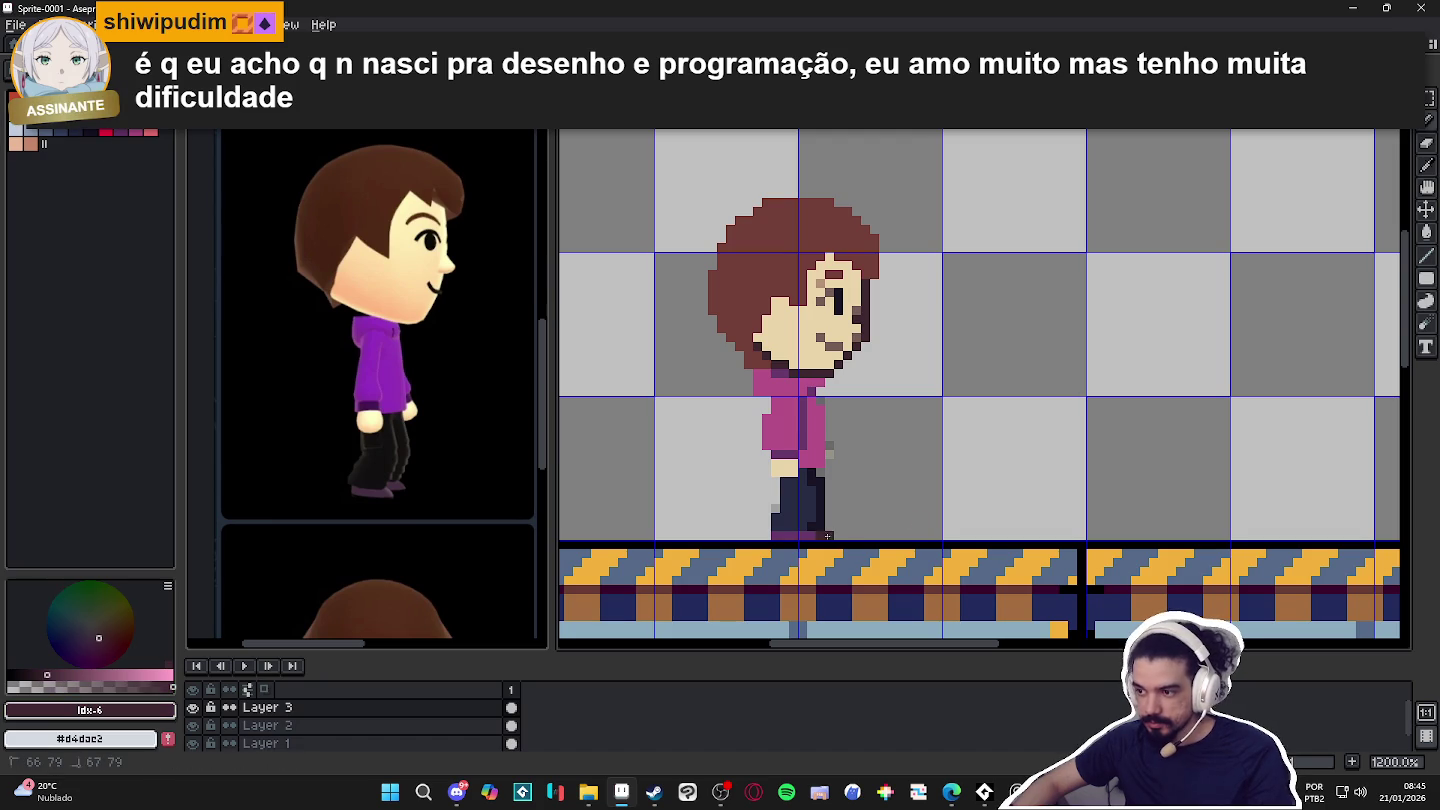
alt+click(817, 489)
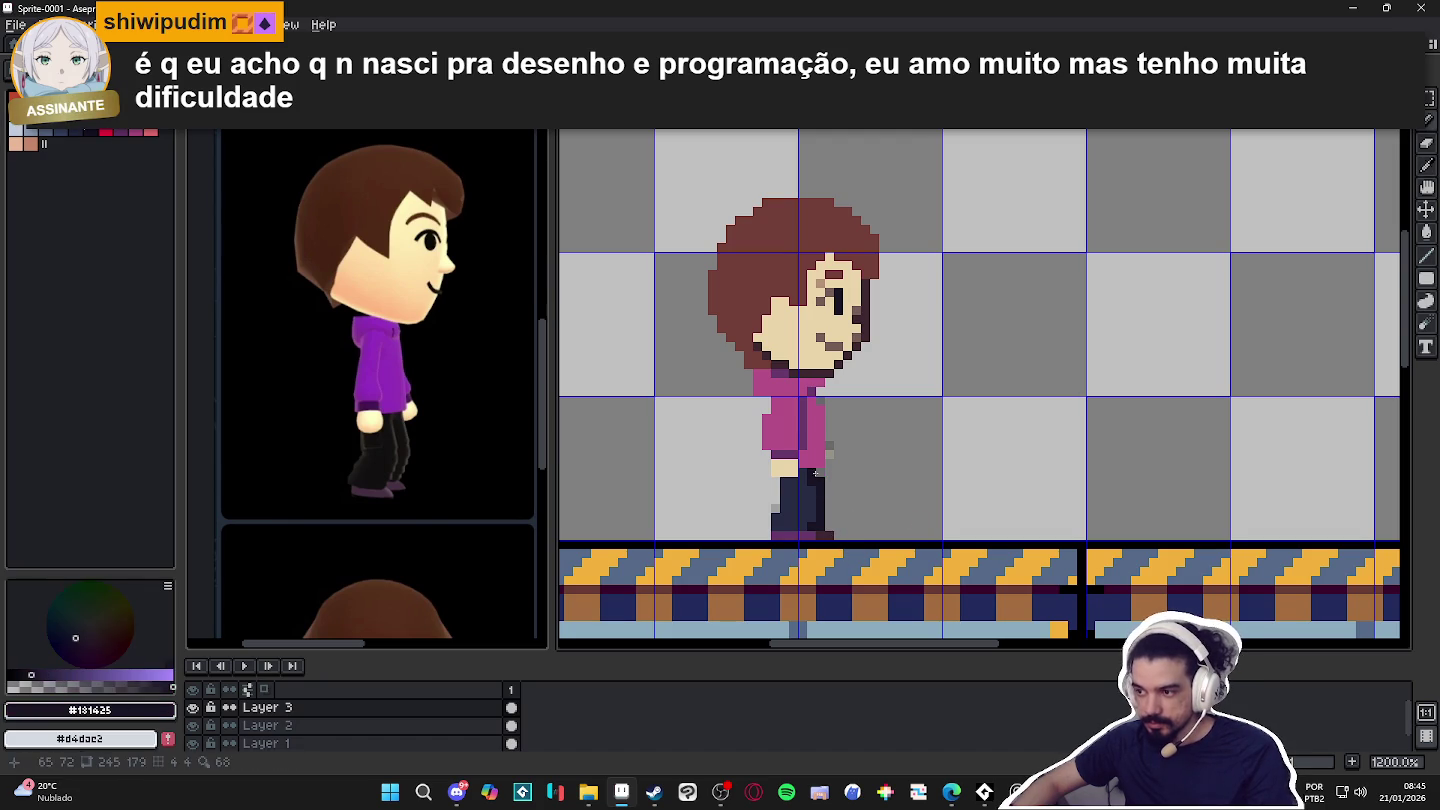
drag(830, 514, 828, 491)
scroll(849, 554, down, 1)
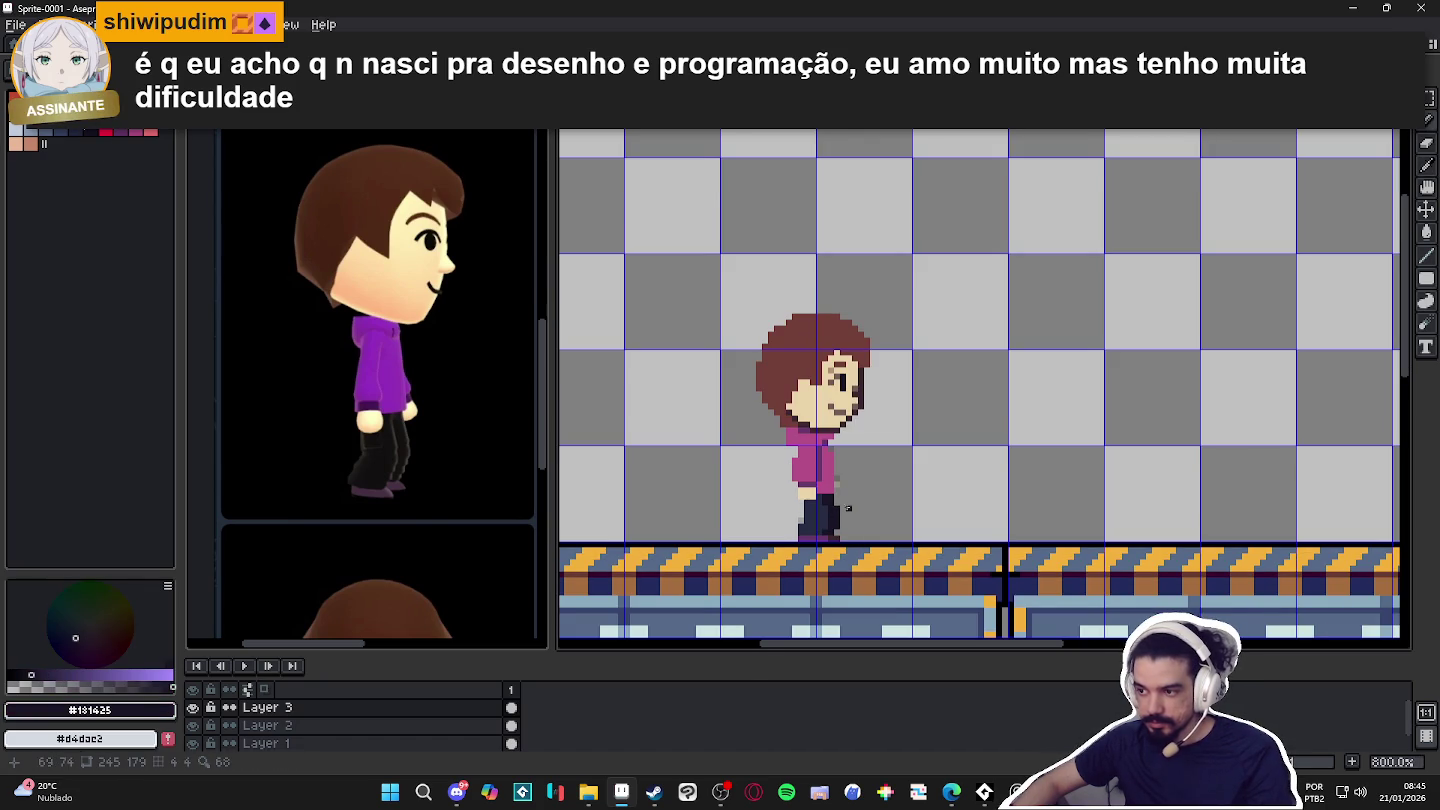
Add dark purple shading to the shirt and pick the peach palette colour.
scroll(848, 501, up, 3)
alt+click(836, 460)
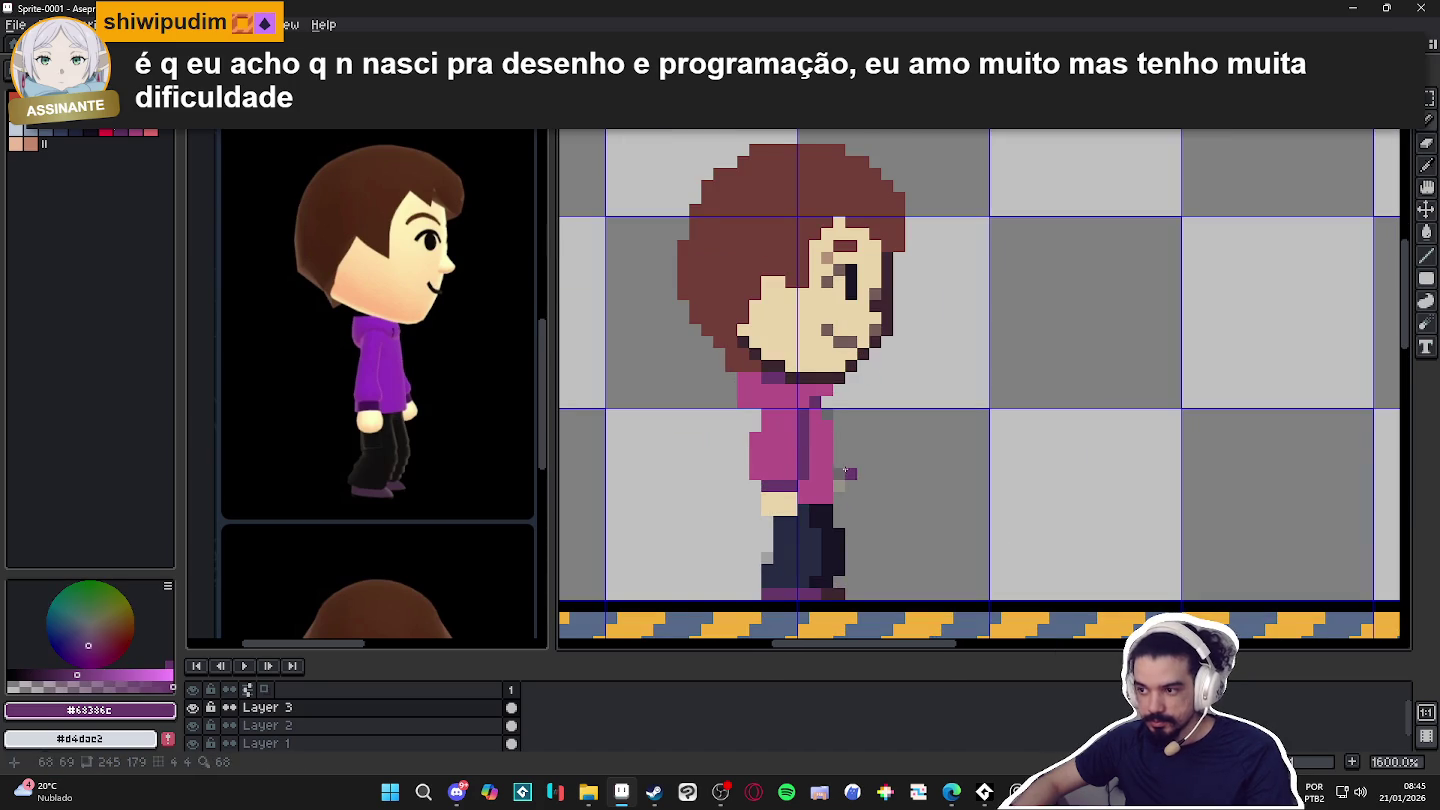
drag(829, 416, 838, 428)
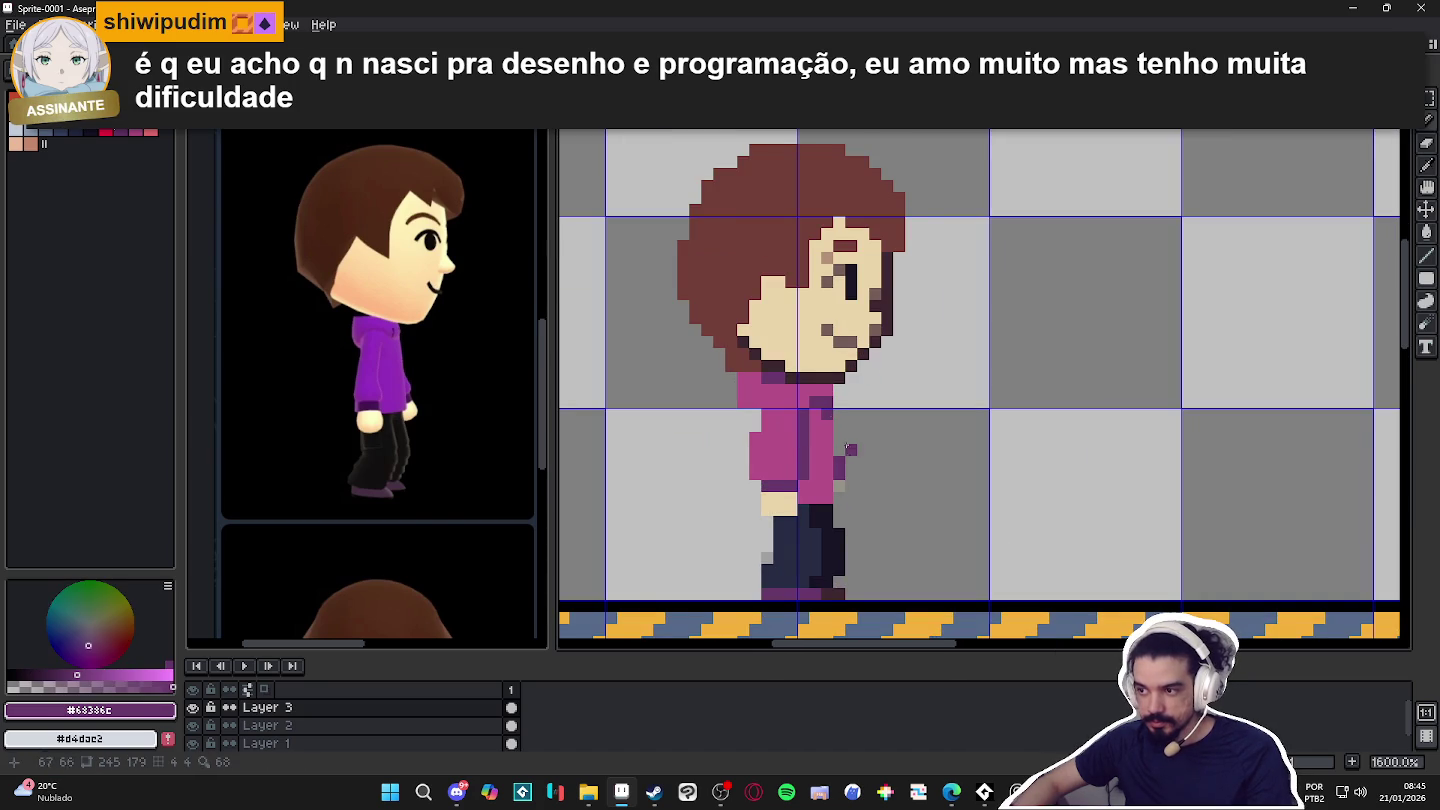
click(45, 104)
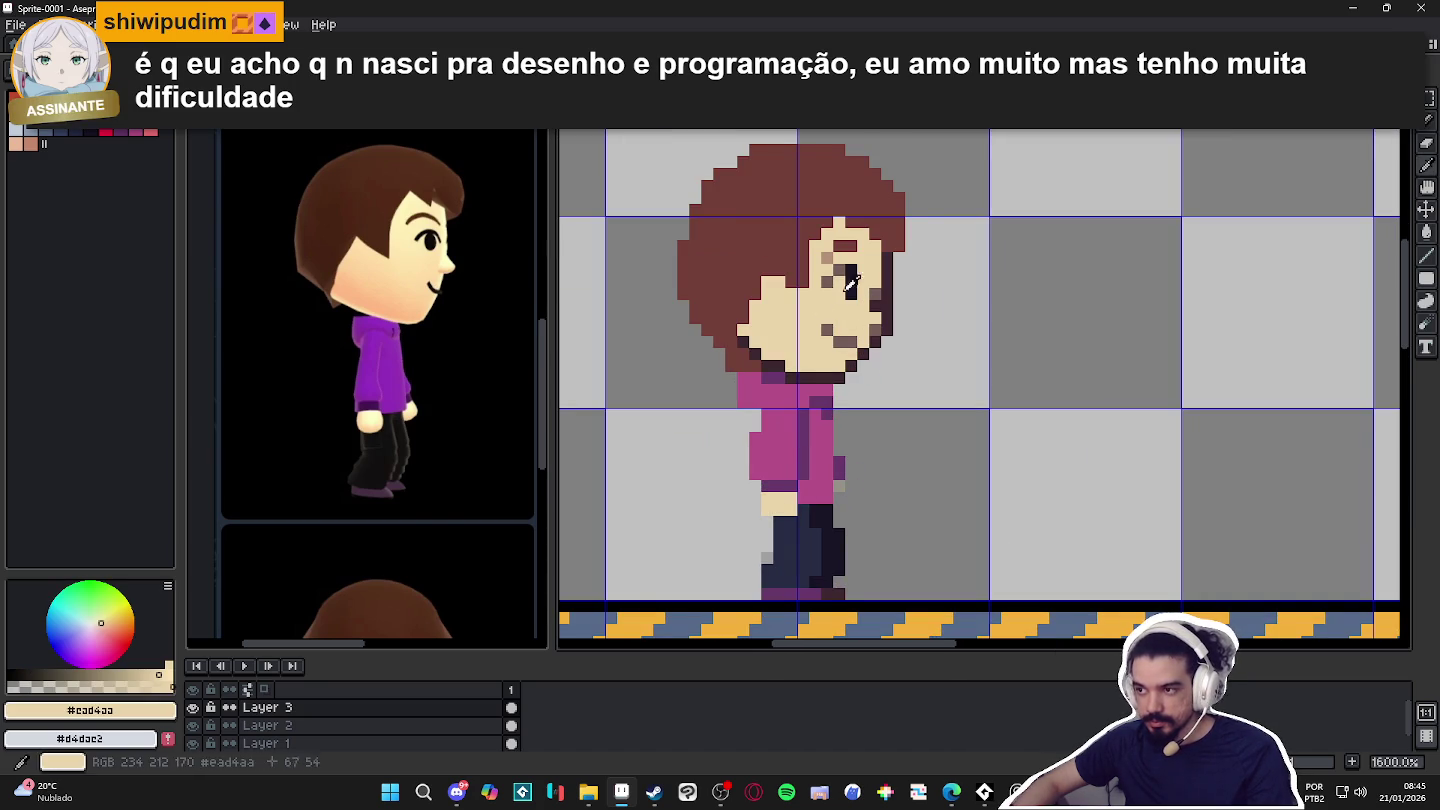
click(60, 104)
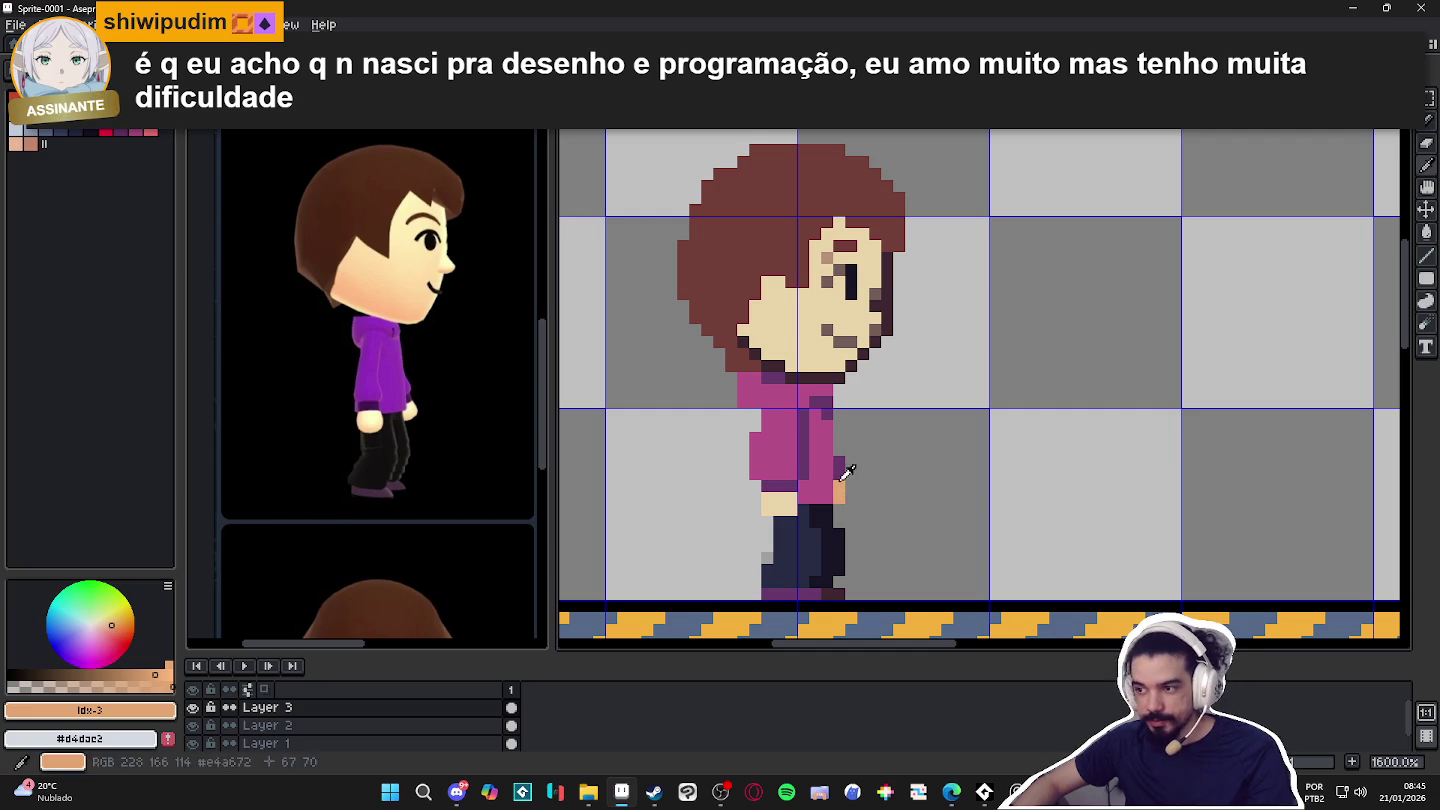
Sample the hoodie colours and paint magenta pixels beside the hand.
alt+click(839, 475)
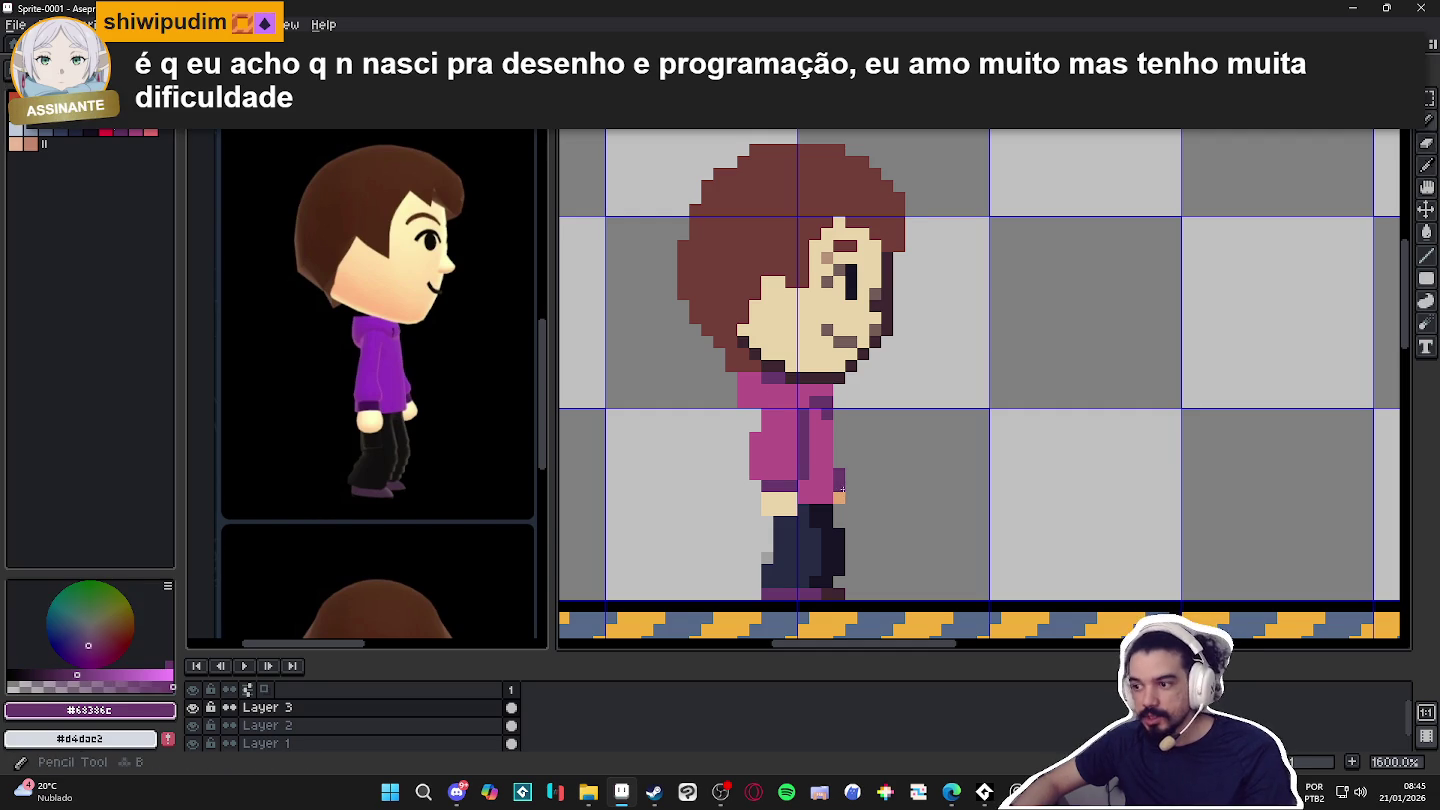
alt+click(842, 506)
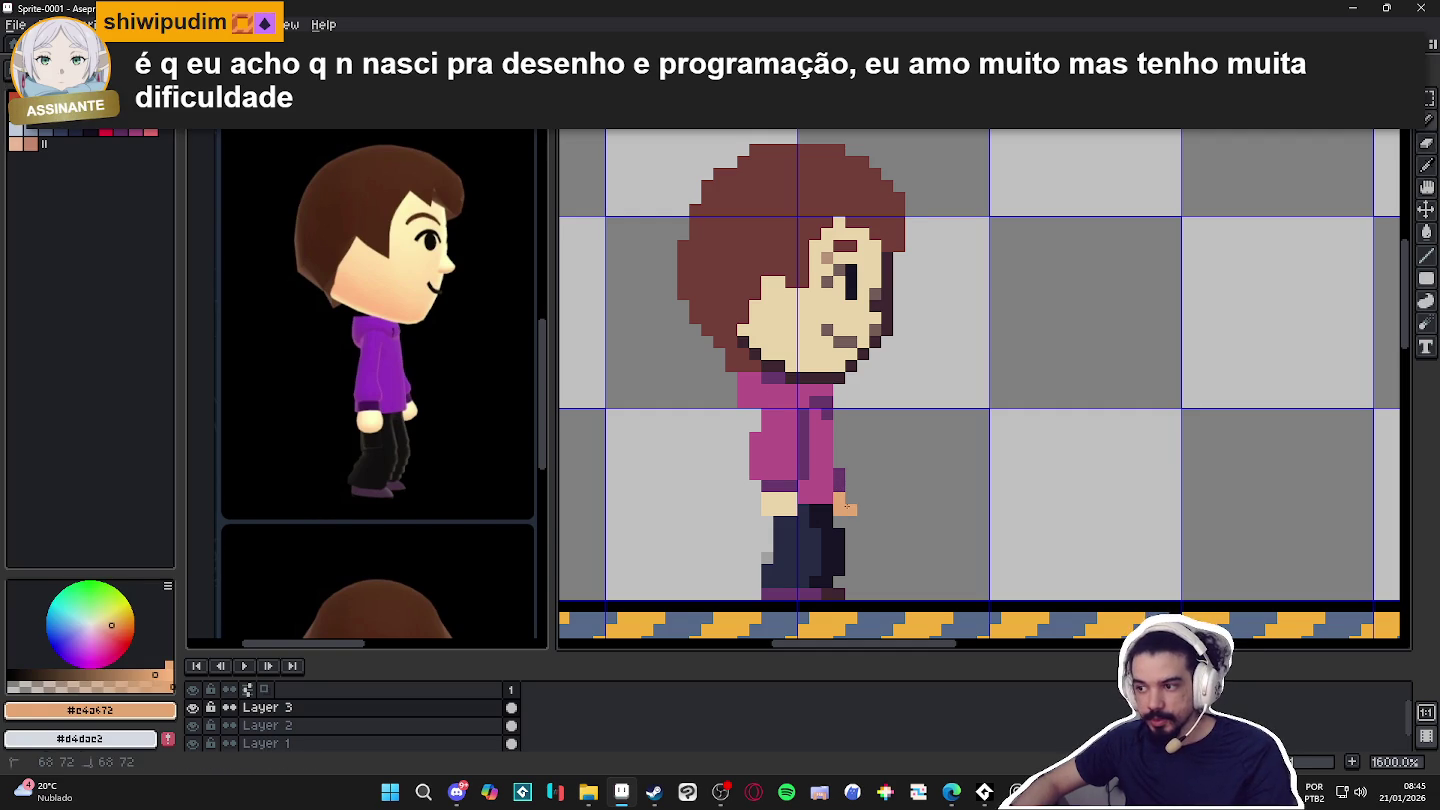
scroll(846, 509, down, 1)
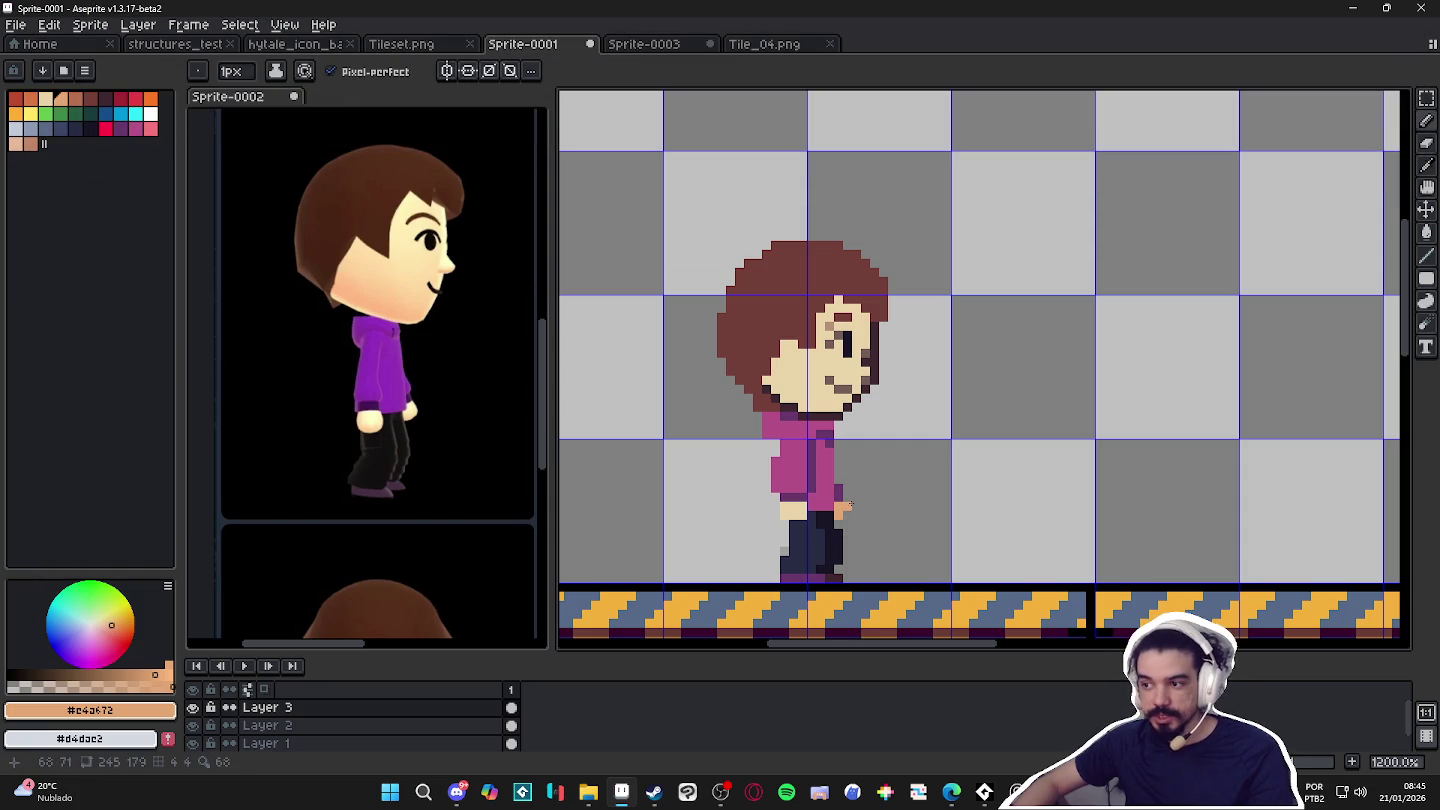
alt+click(825, 468)
drag(836, 499, 827, 455)
Paint a peach hand pixel below the magenta sleeve with the Pencil.
key(e)
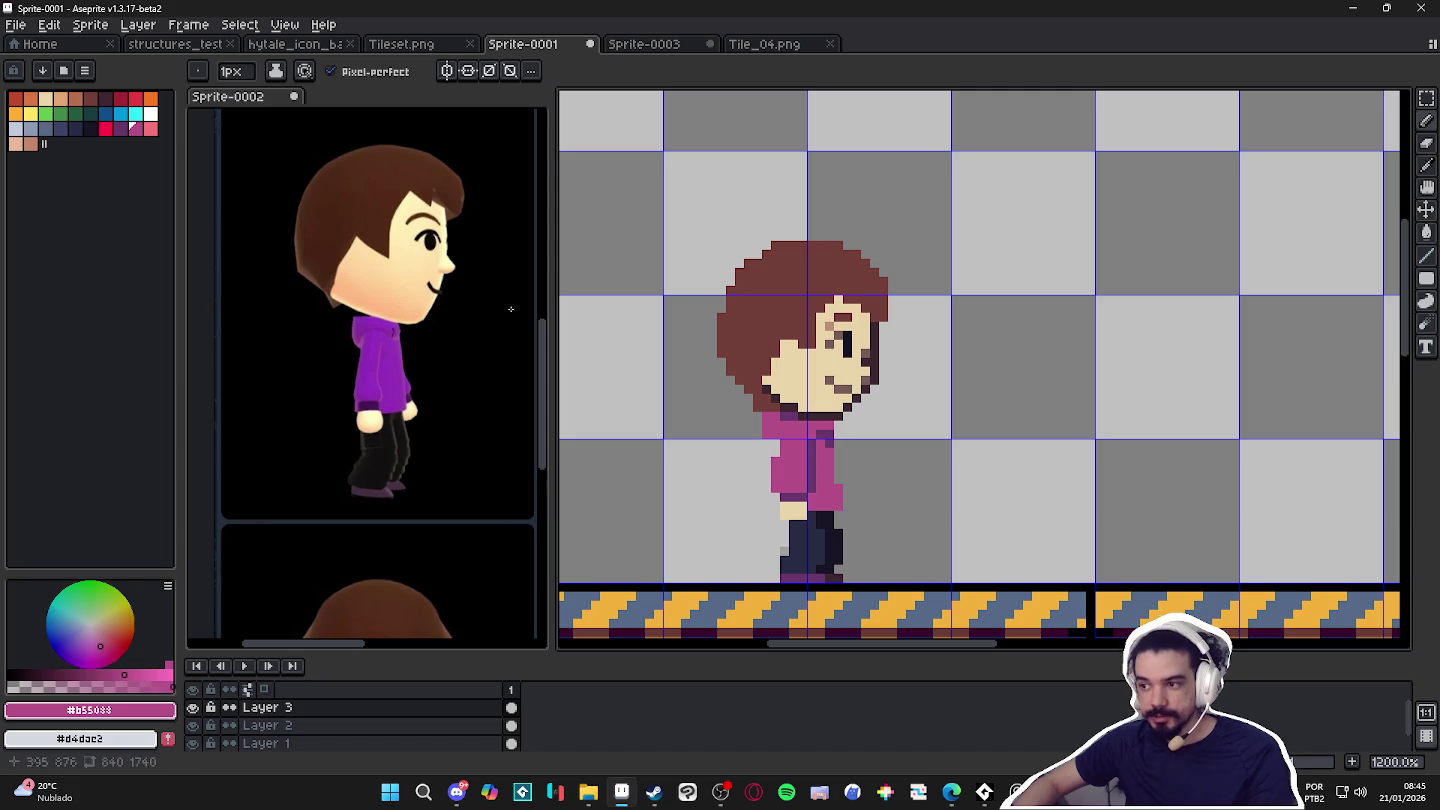
key(alt)
click(805, 395)
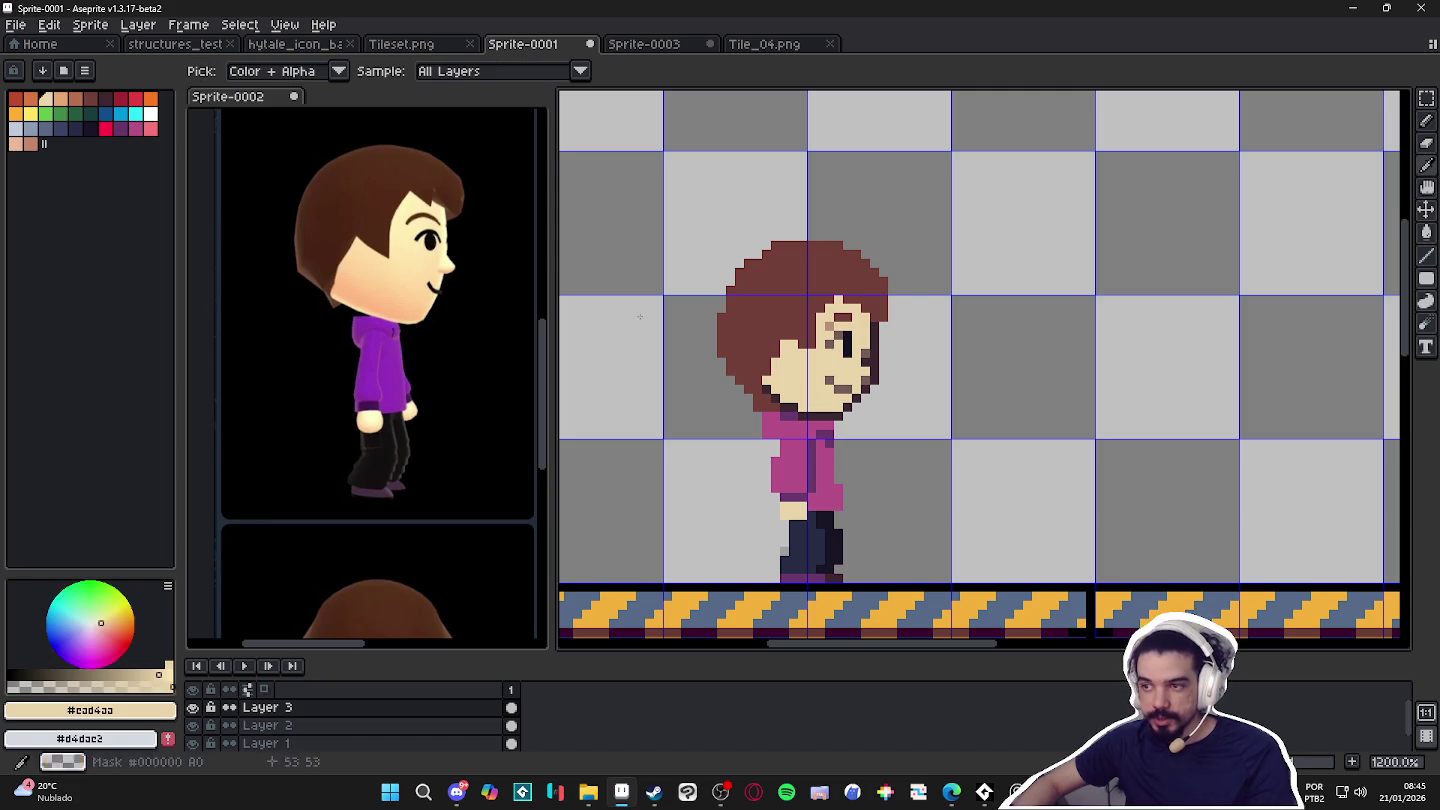
click(62, 101)
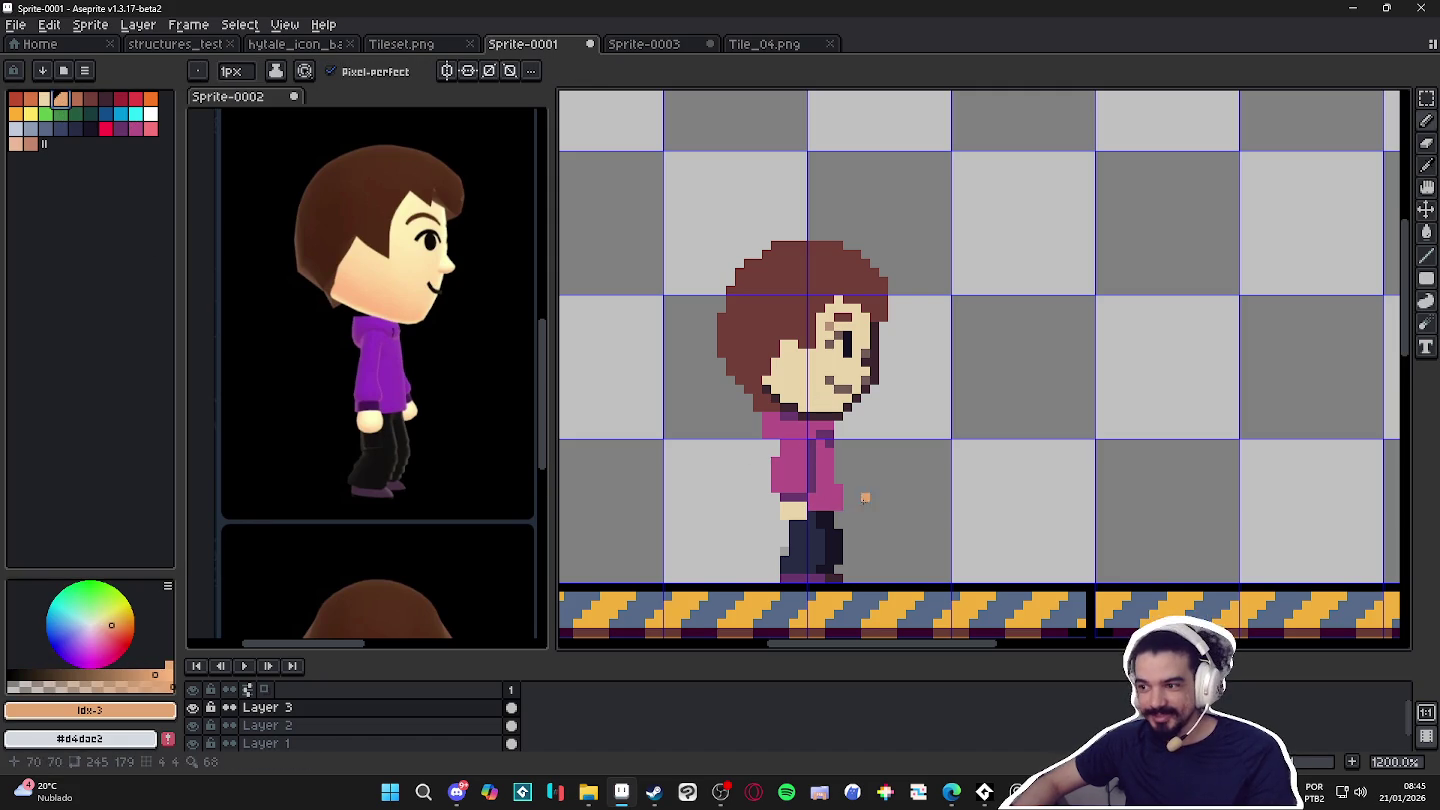
click(847, 499)
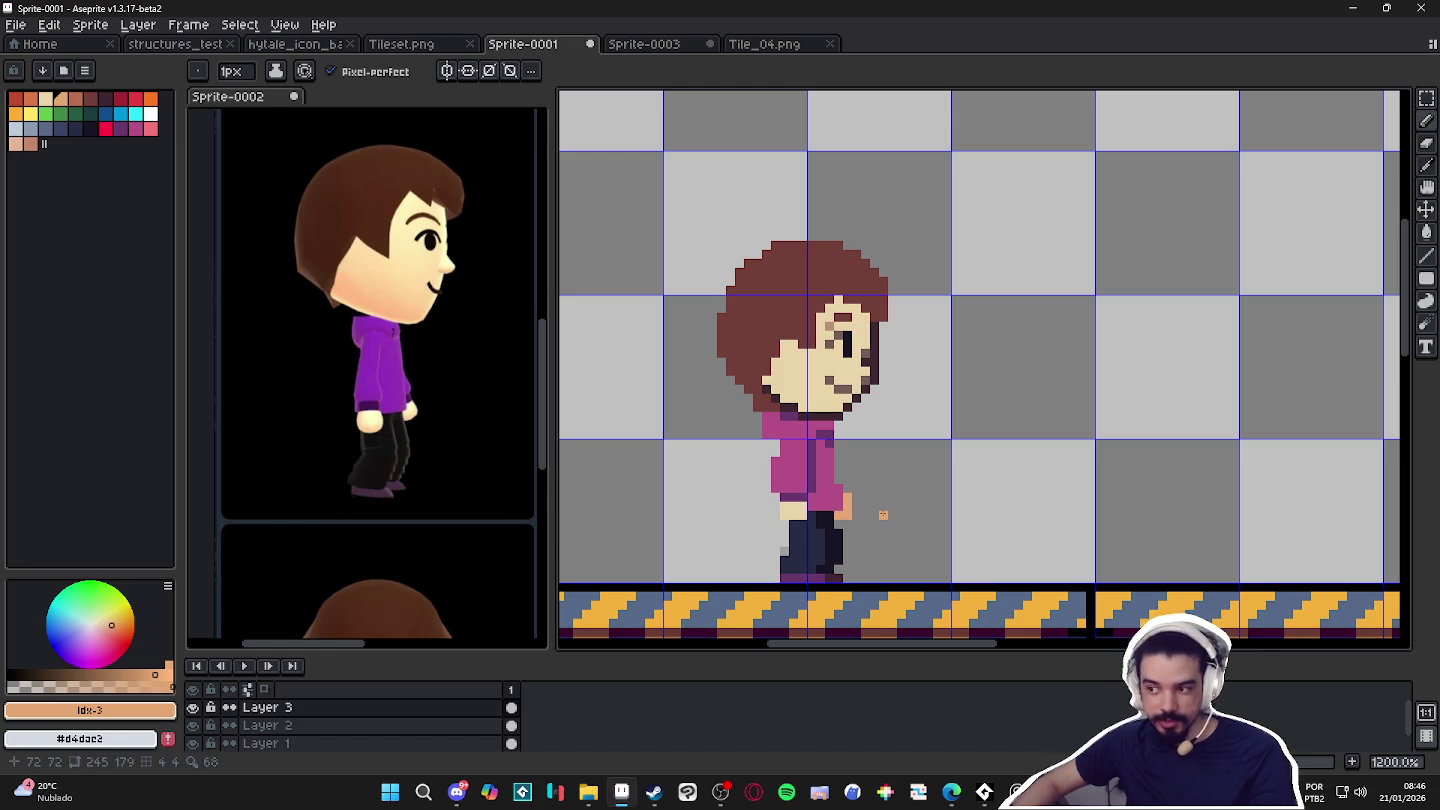
key(b)
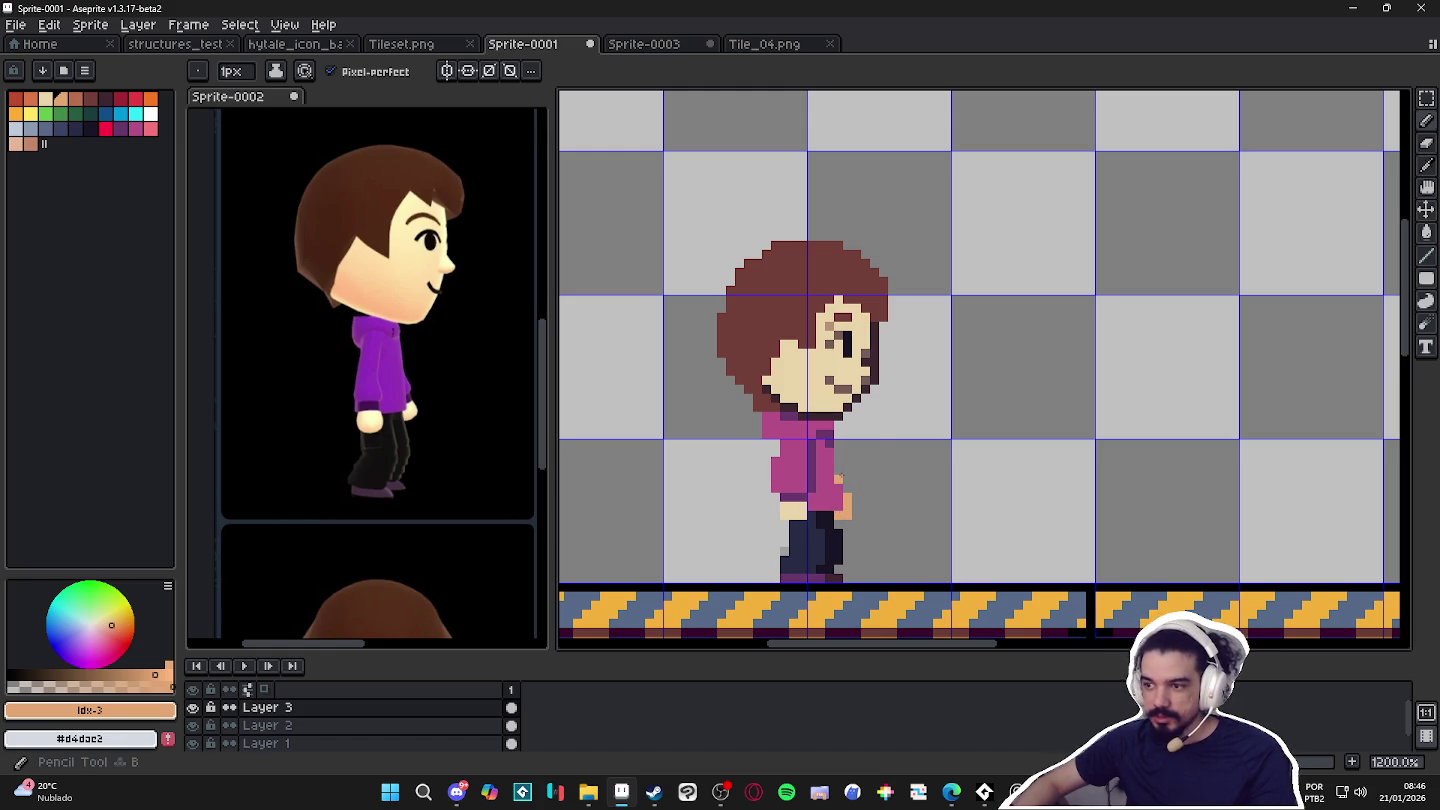
alt+click(838, 471)
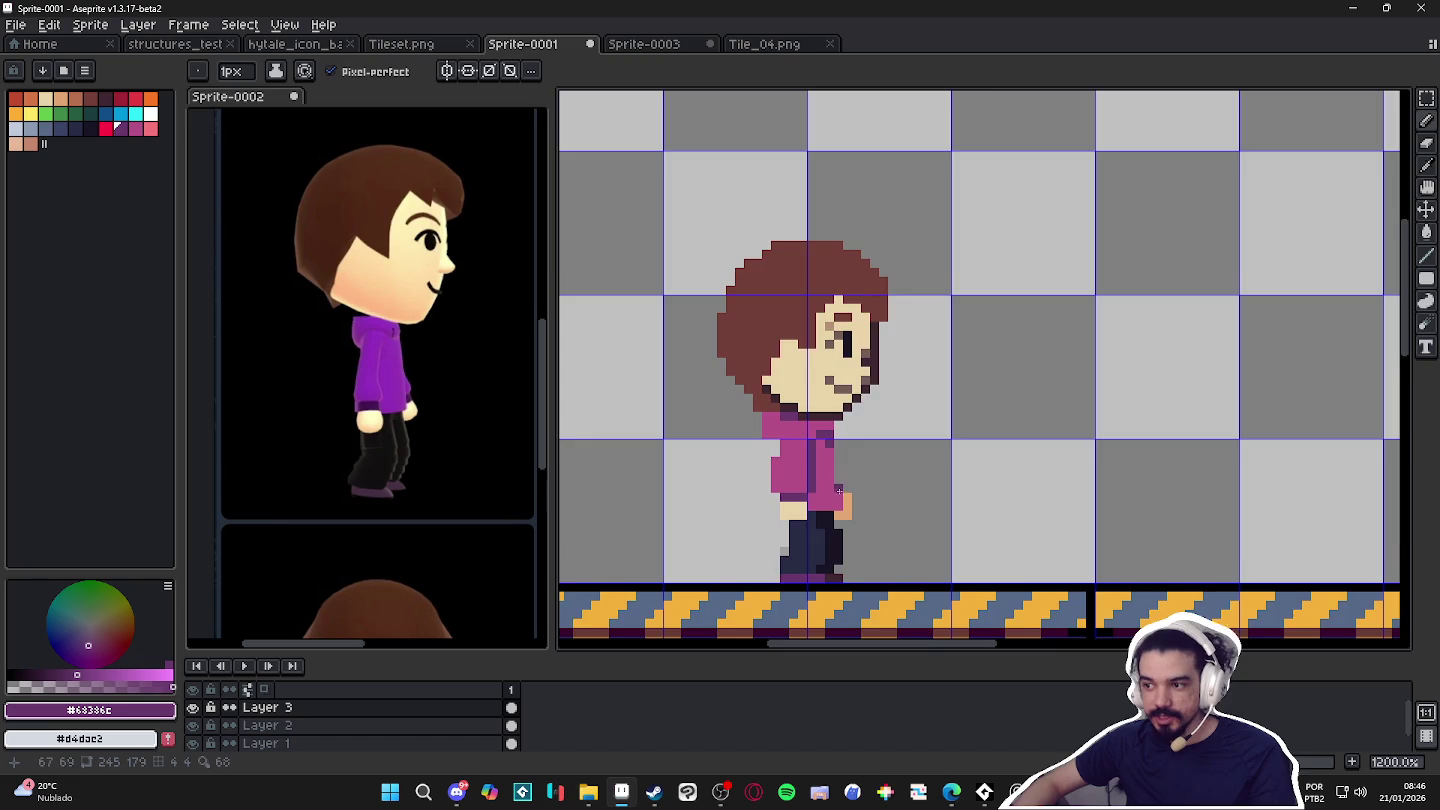
scroll(880, 520, down, 3)
scroll(867, 532, up, 1)
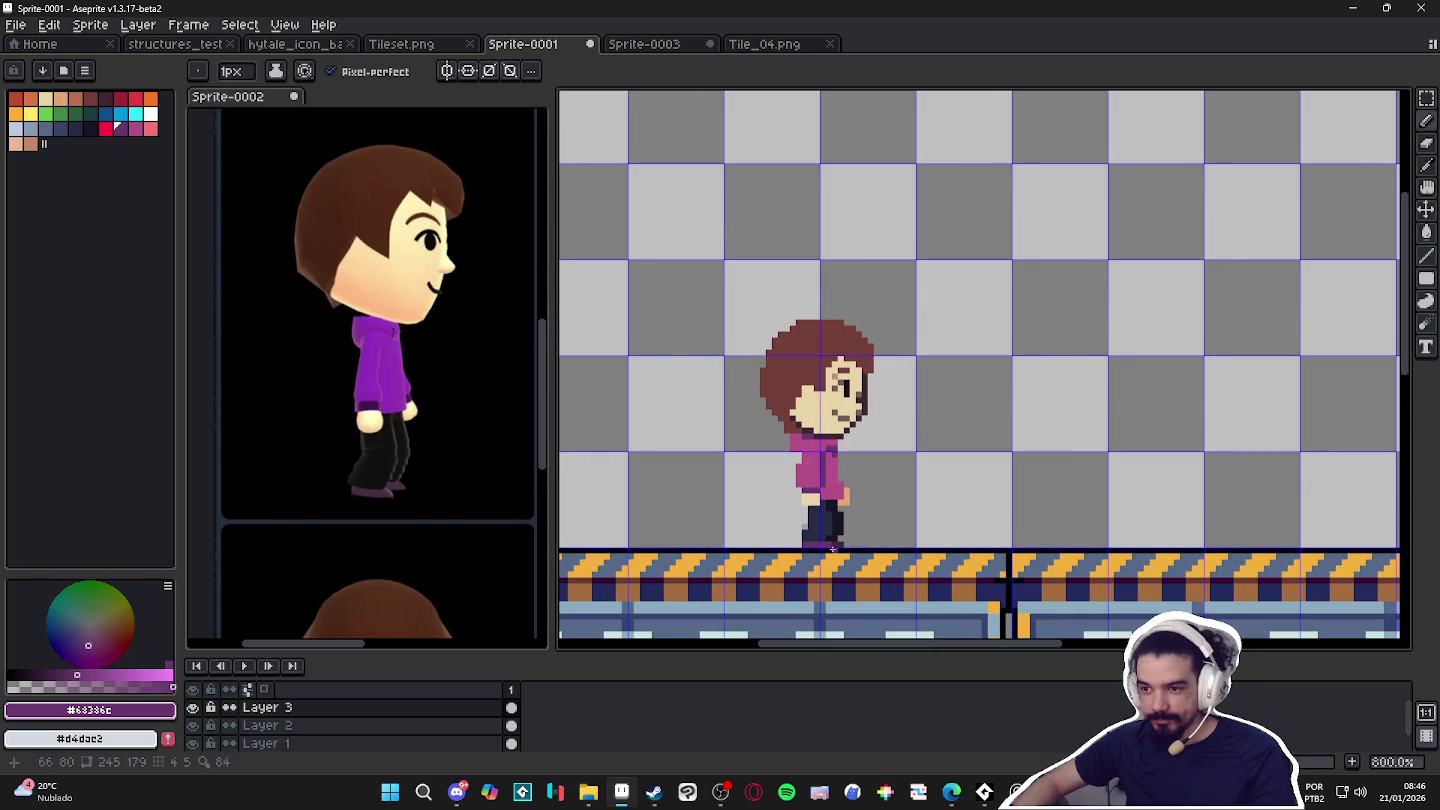
Clear the shoe selection, pick a dark swatch, and marquee-select the 29×49 px character area.
scroll(831, 549, up, 2)
scroll(867, 548, up, 1)
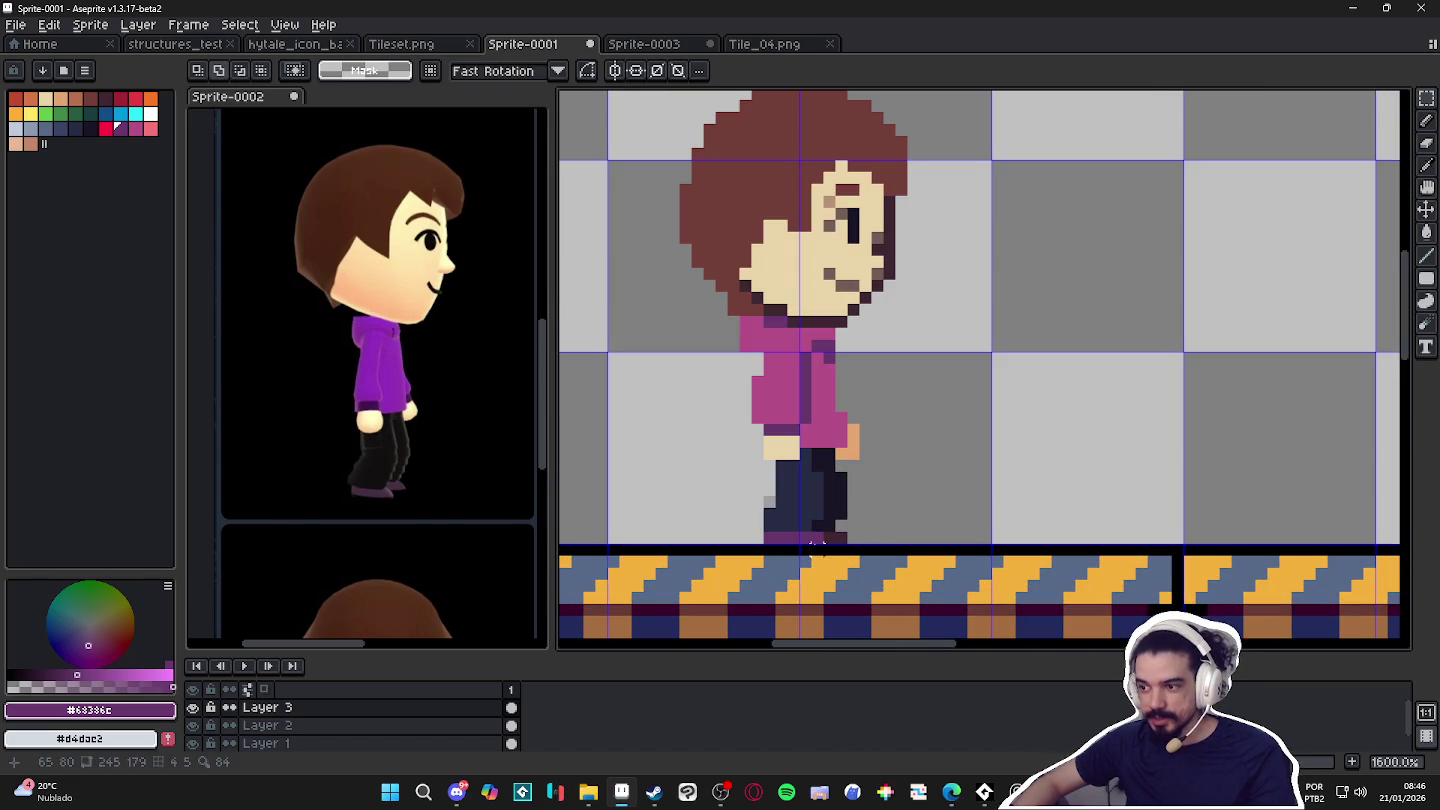
mouse_move(848, 548)
mouse_down()
mouse_move(766, 523)
mouse_move(835, 530)
mouse_up()
scroll(769, 519, up, 1)
scroll(793, 490, down, 2)
scroll(810, 510, down, 1)
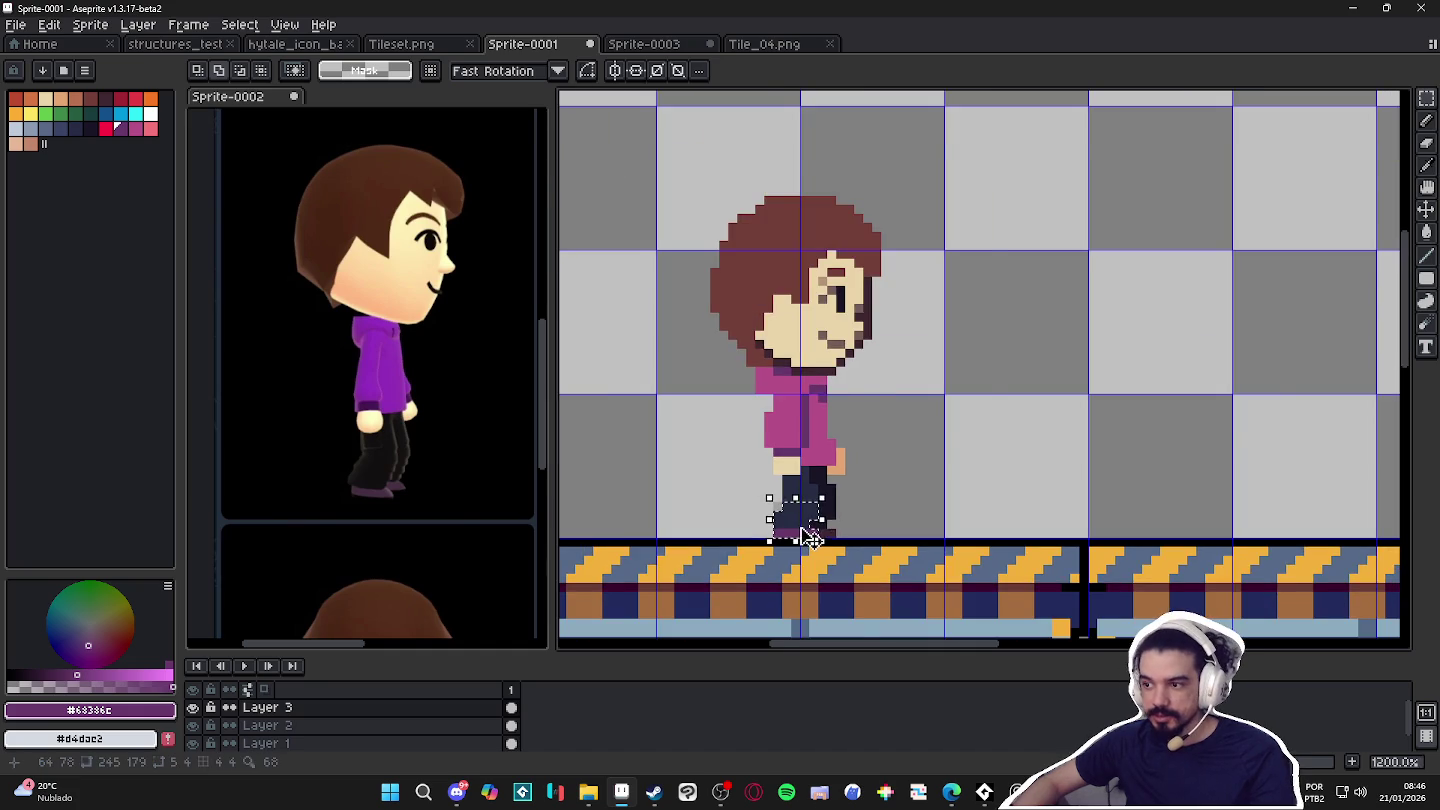
scroll(838, 537, down, 3)
scroll(877, 487, up, 1)
click(869, 503)
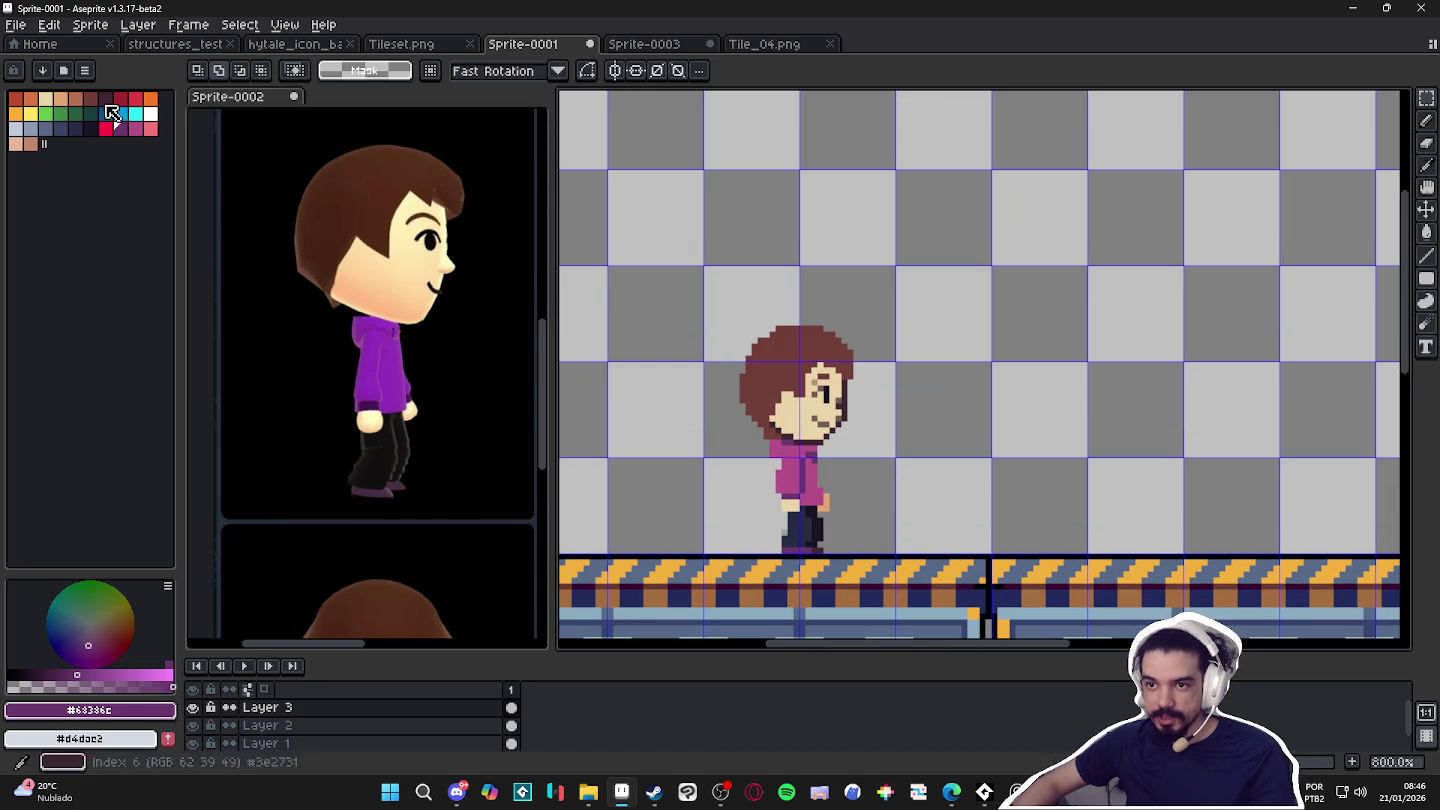
click(90, 130)
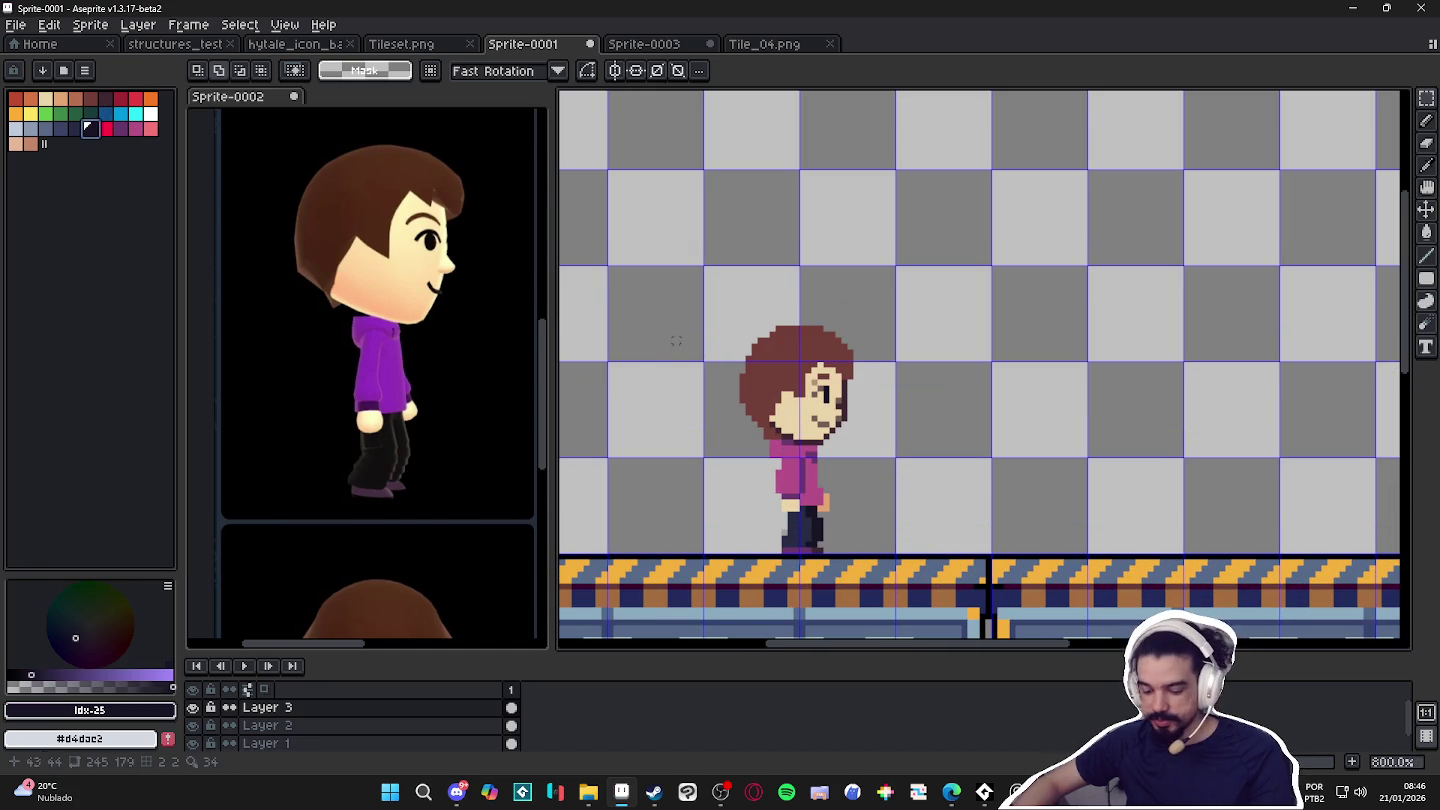
drag(717, 263, 885, 550)
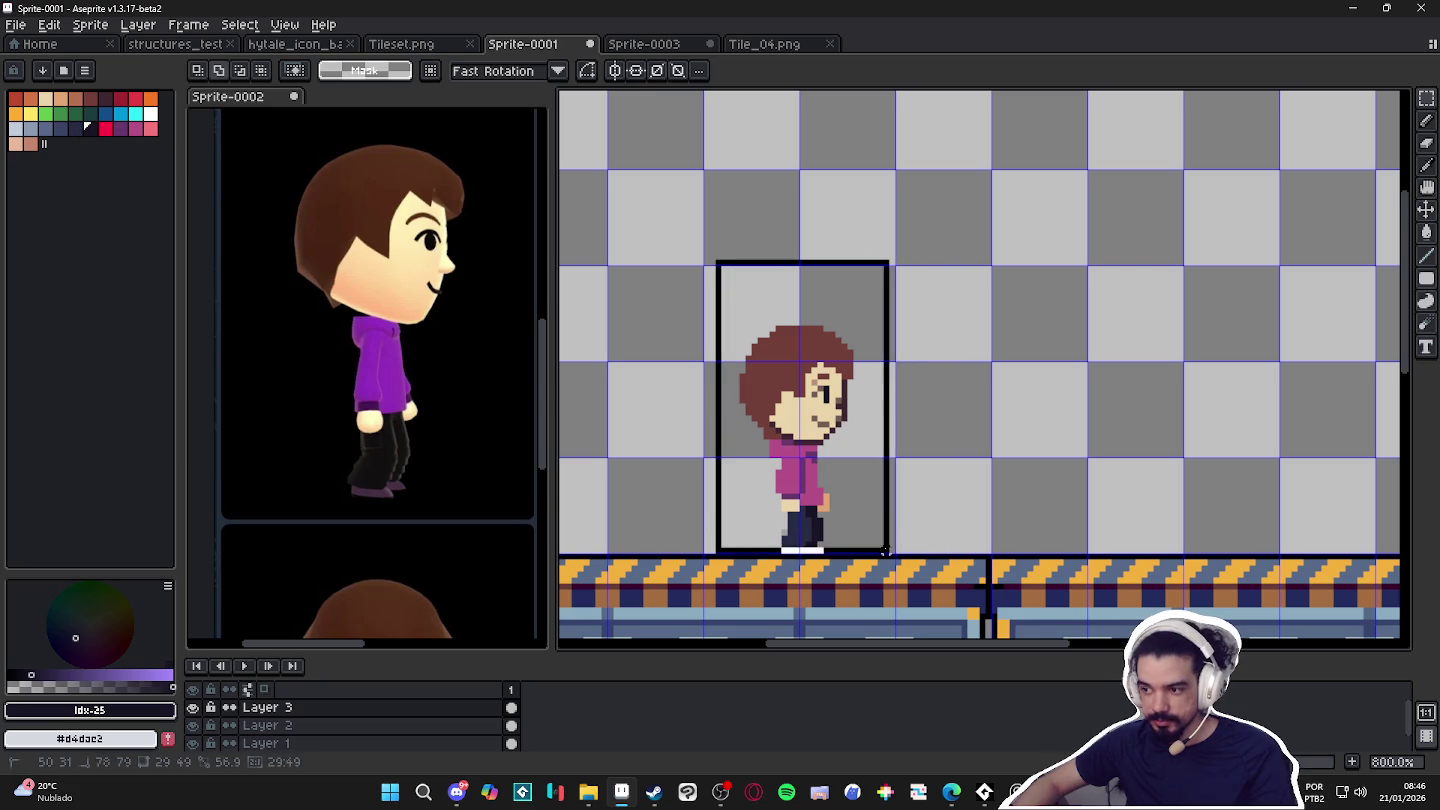
Apply a one-pixel dark Outline effect (Shift+O) around the selected character.
key(shift+o)
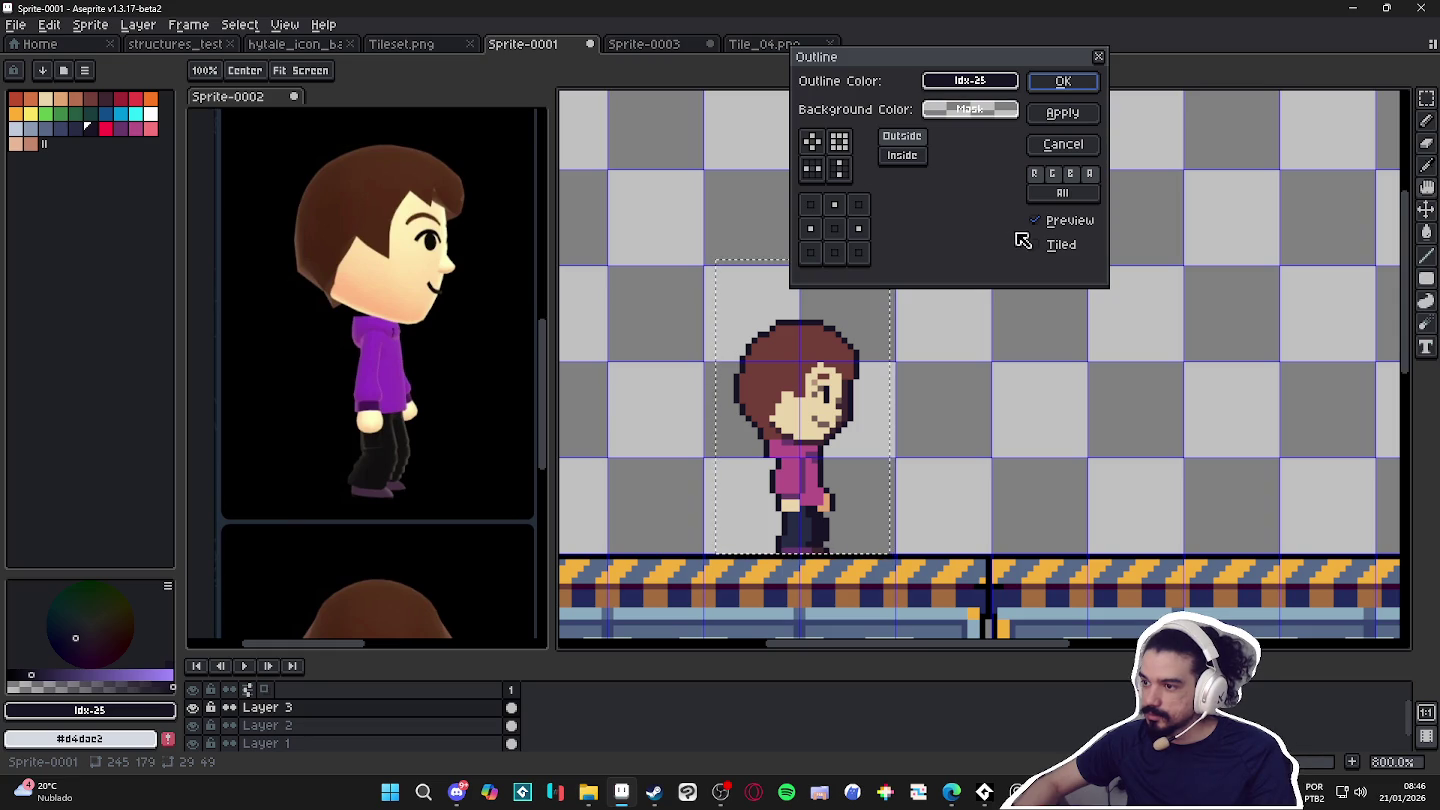
click(1063, 82)
scroll(947, 318, down, 1)
drag(946, 318, 942, 318)
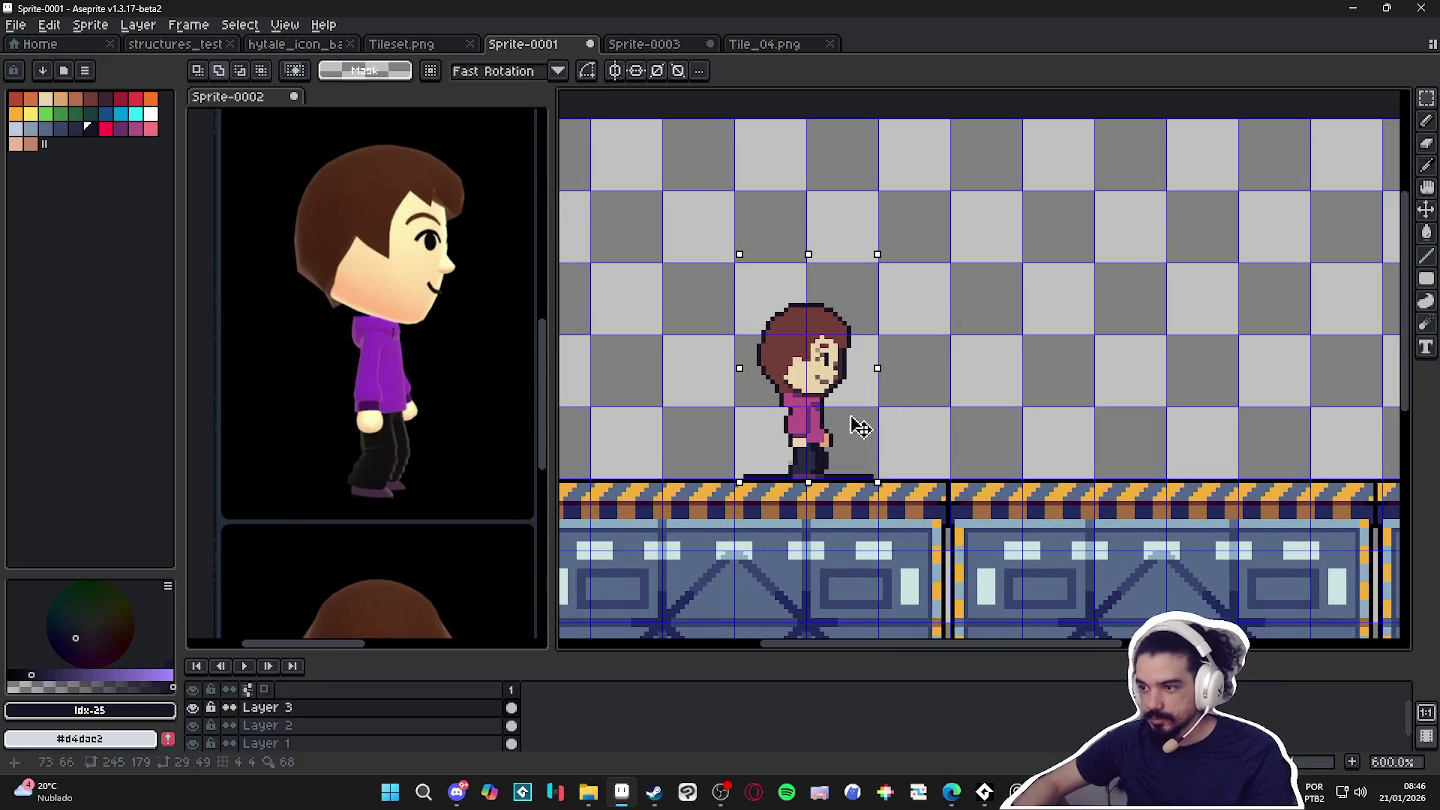
Repaint the hoodie collar pixels in dark purple and pink.
scroll(838, 430, up, 4)
key(b)
scroll(838, 430, down, 1)
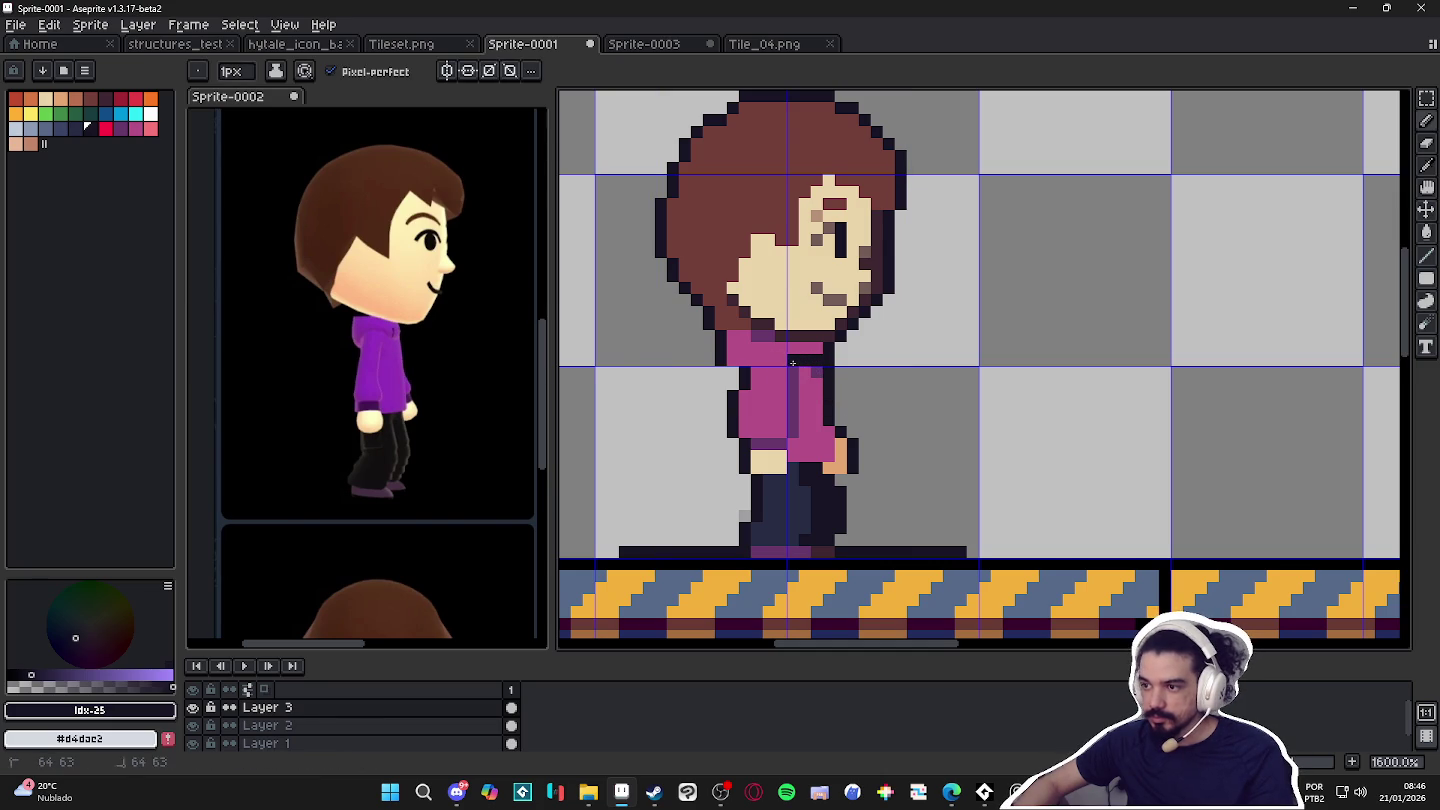
alt+click(752, 349)
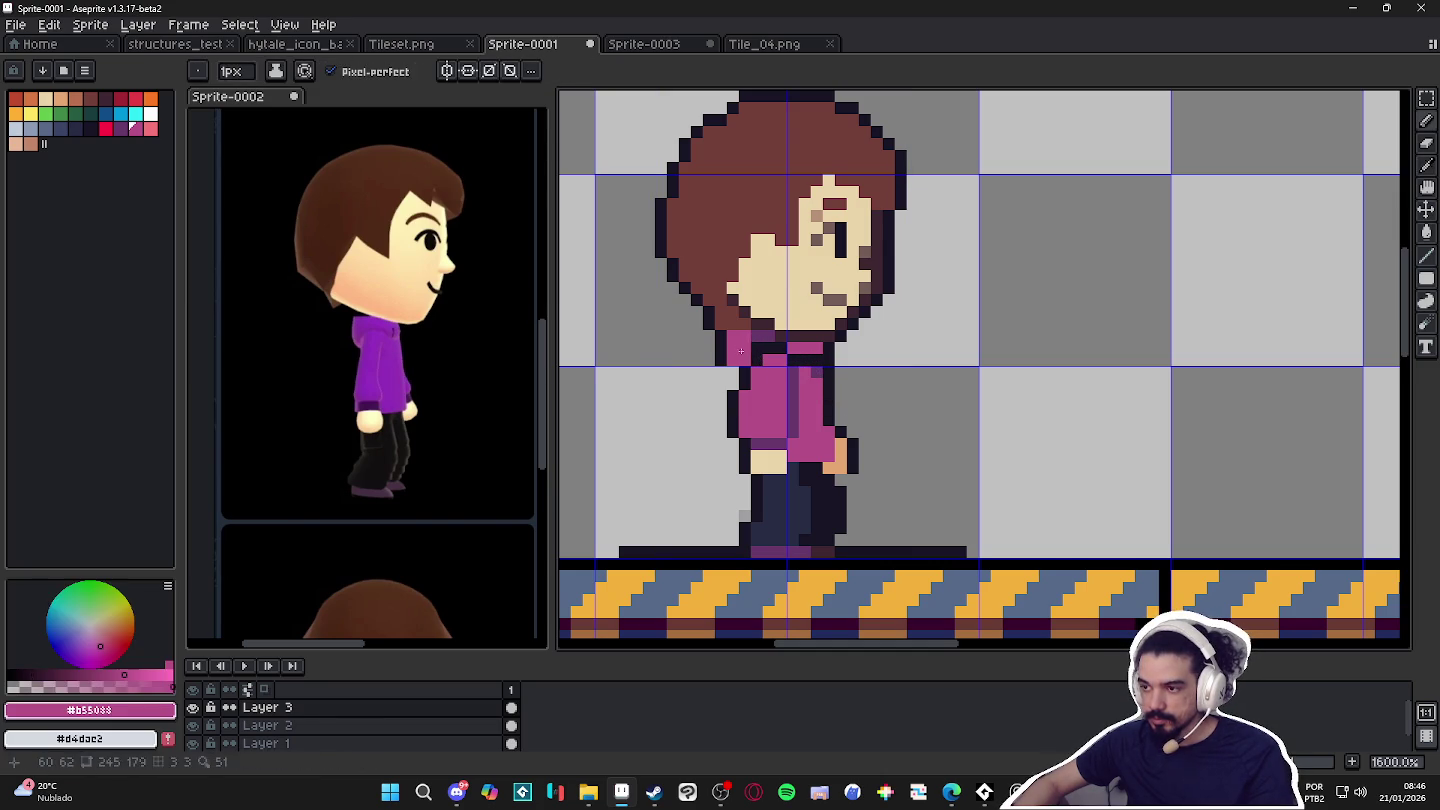
alt+click(752, 343)
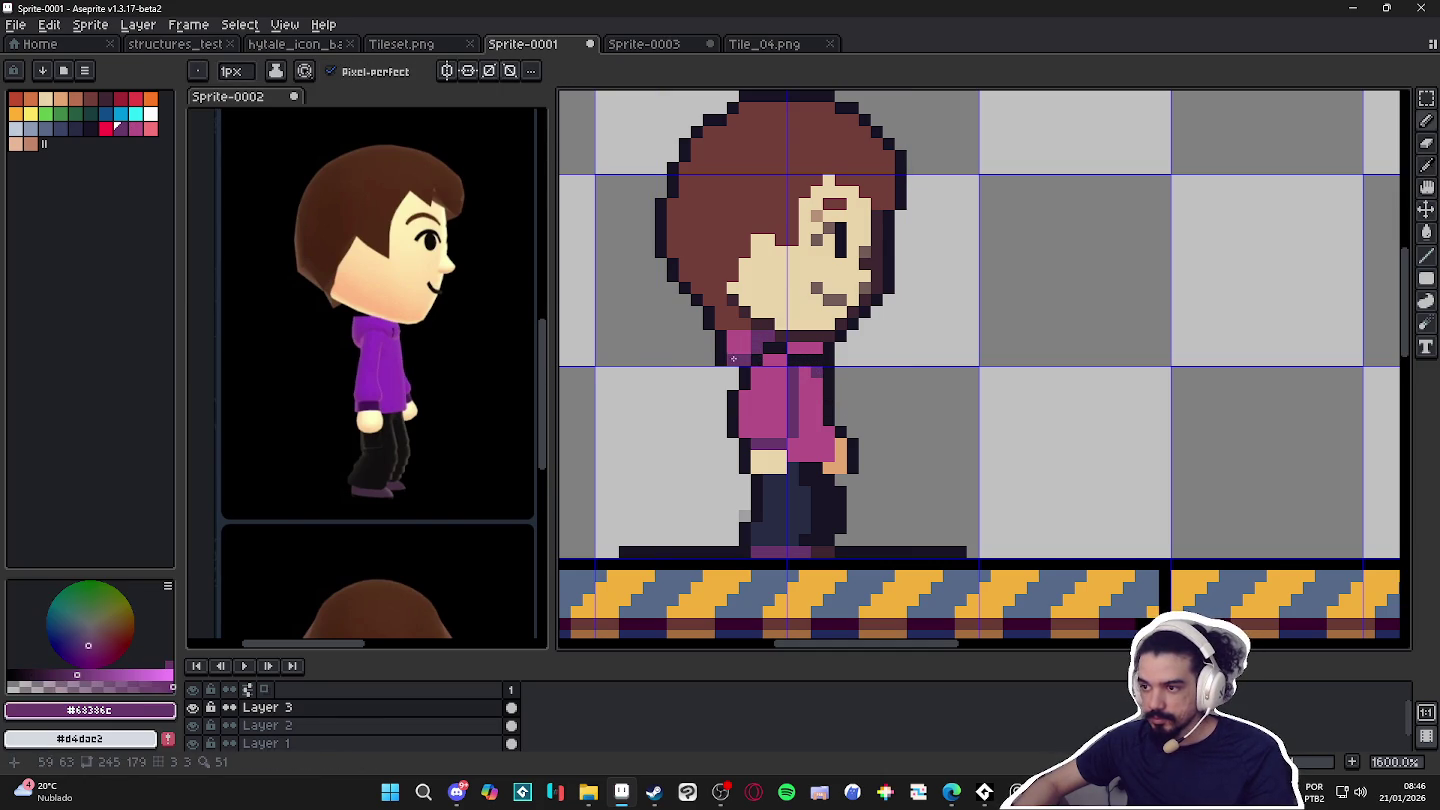
mouse_move(764, 363)
mouse_down()
mouse_move(778, 367)
mouse_move(720, 341)
mouse_move(742, 346)
mouse_up()
scroll(778, 367, up, 2)
alt+click(778, 360)
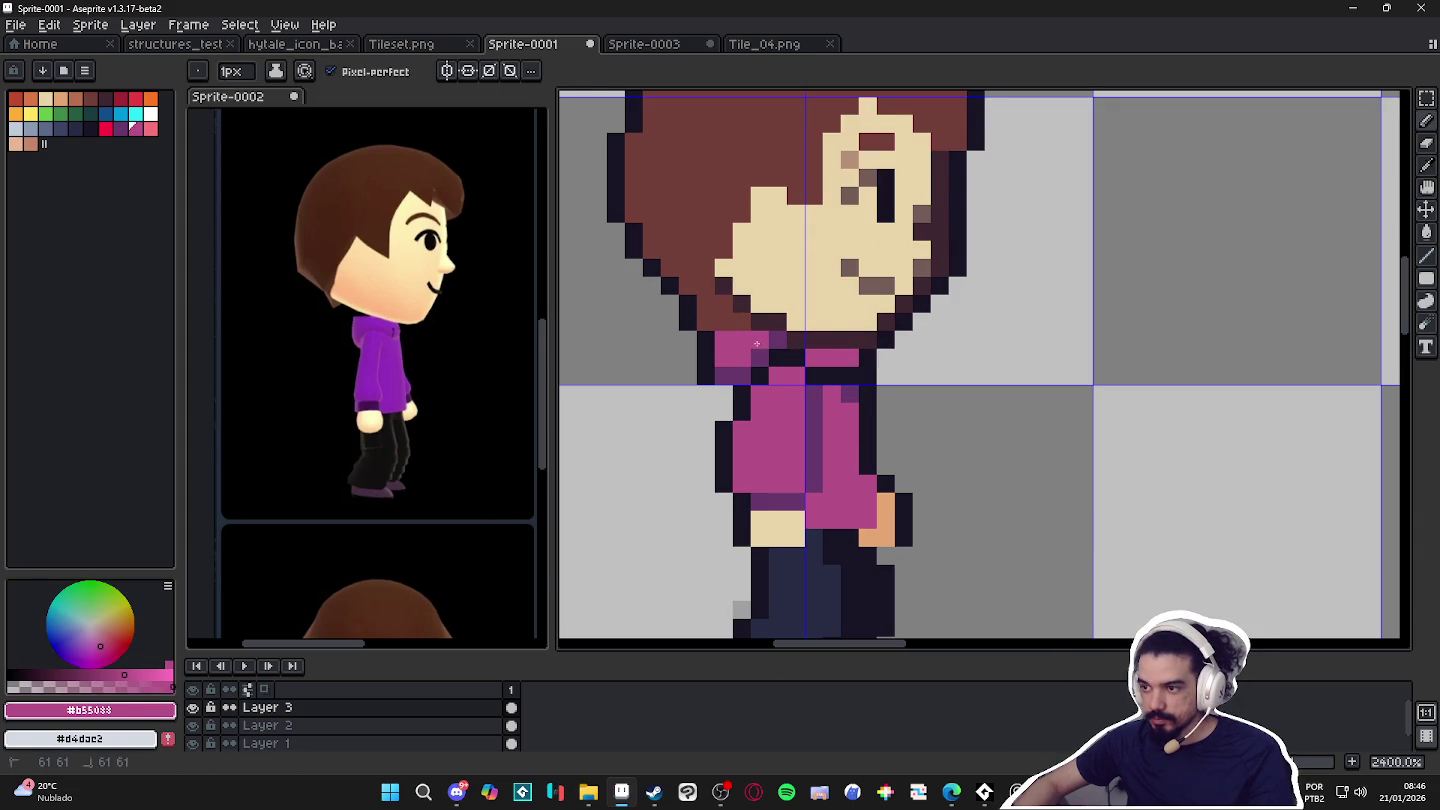
scroll(769, 366, down, 5)
Hide the grid and draw a dark purple pixel on the sleeve.
key(ctrl+apostrophe)
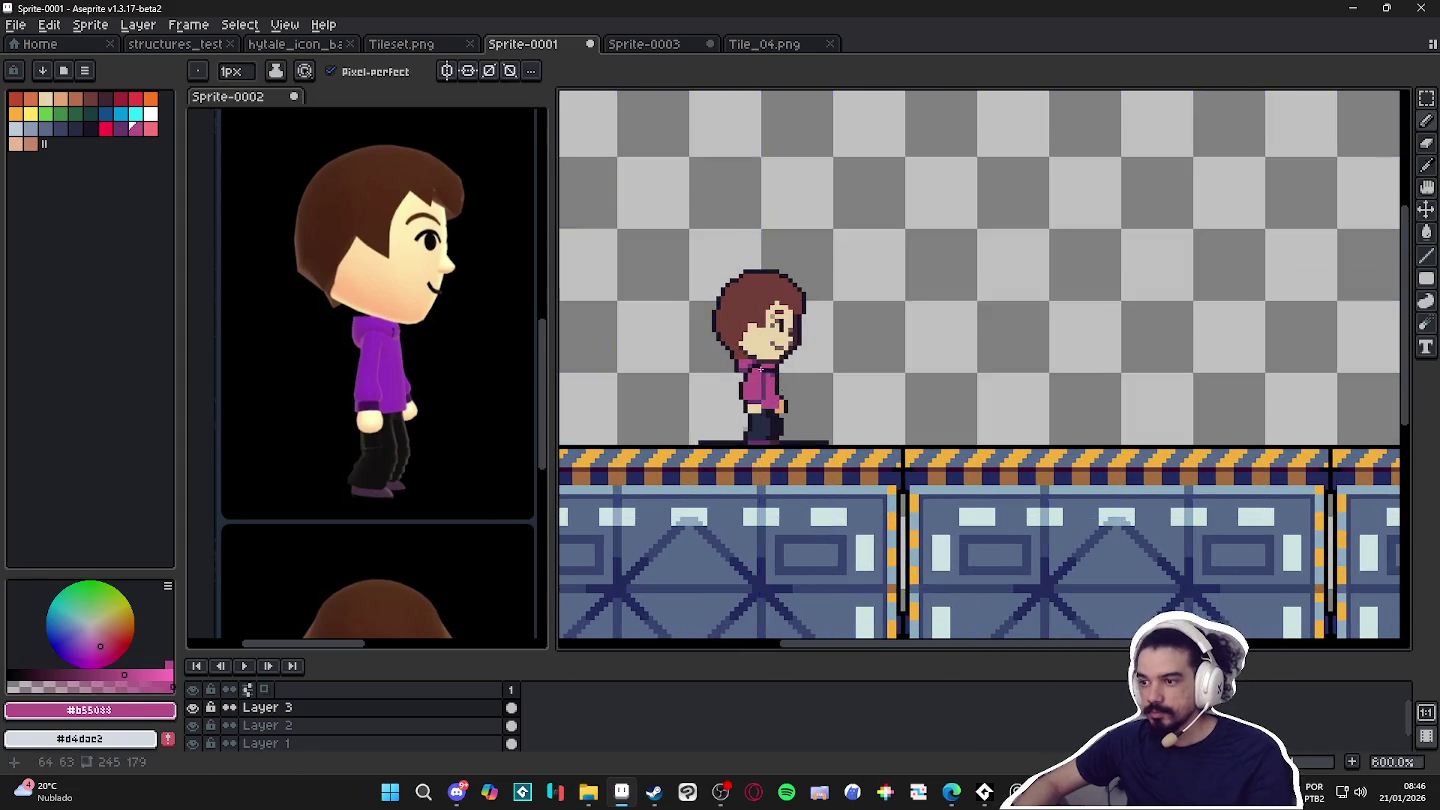
scroll(785, 370, up, 3)
alt+click(750, 340)
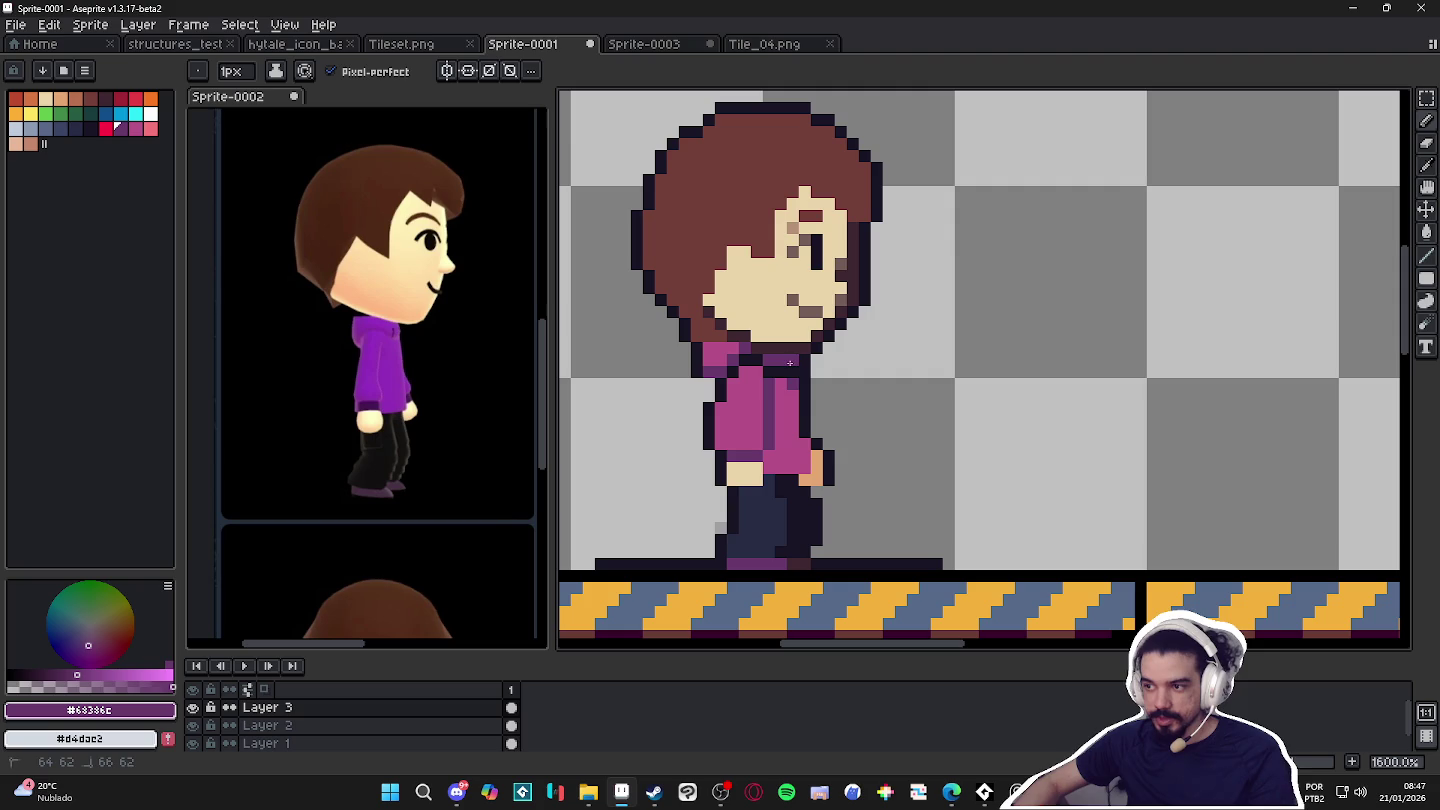
scroll(779, 381, down, 4)
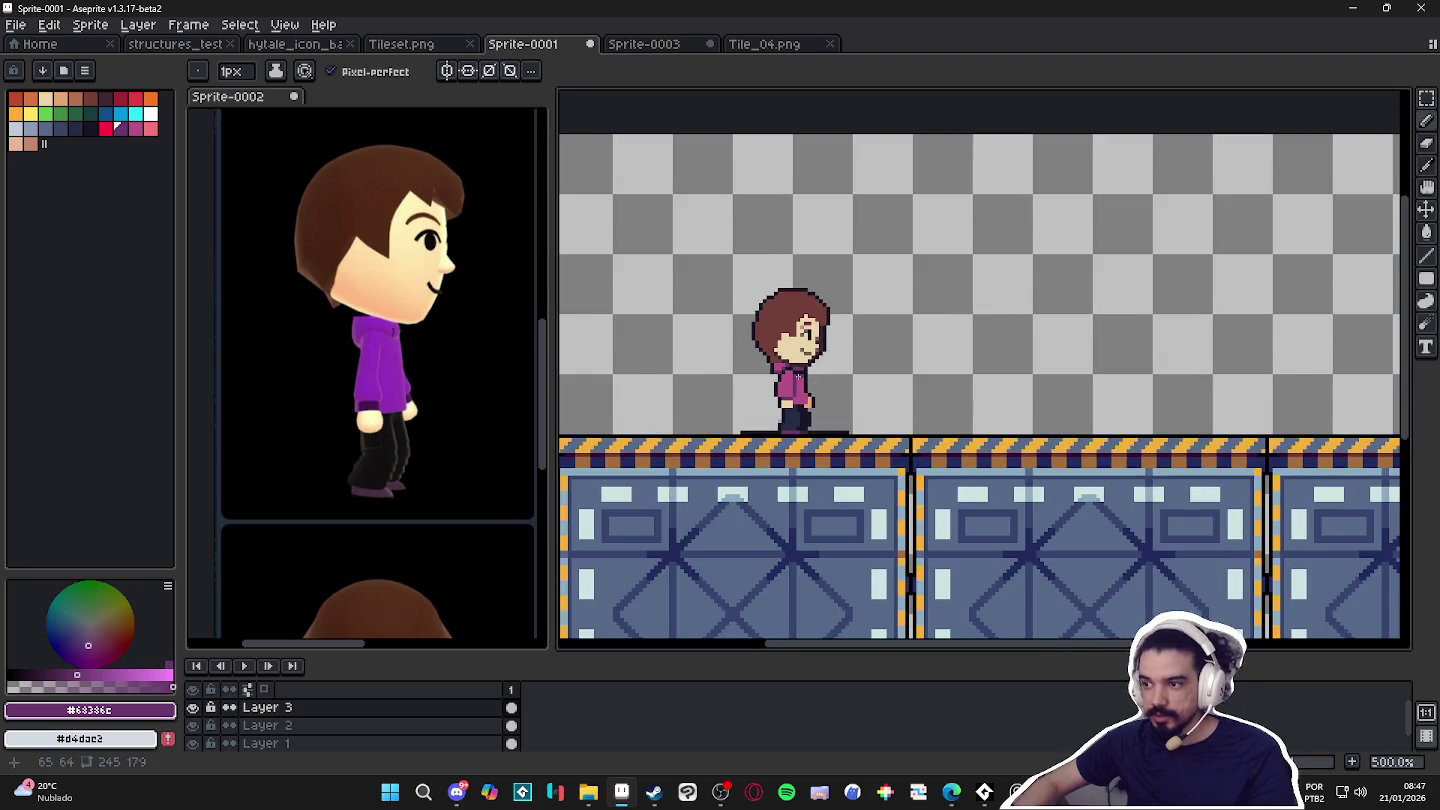
scroll(805, 389, up, 3)
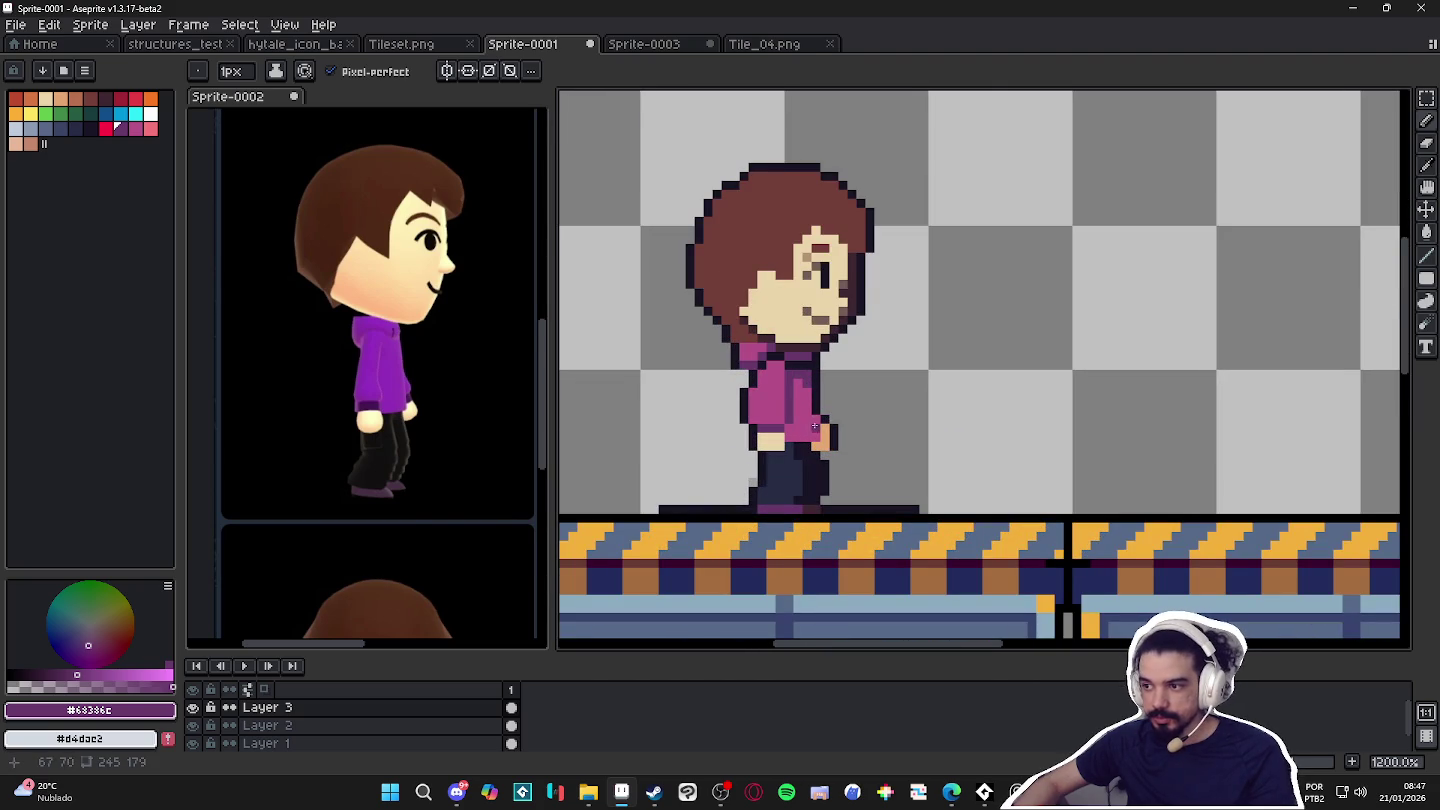
drag(814, 420, 814, 433)
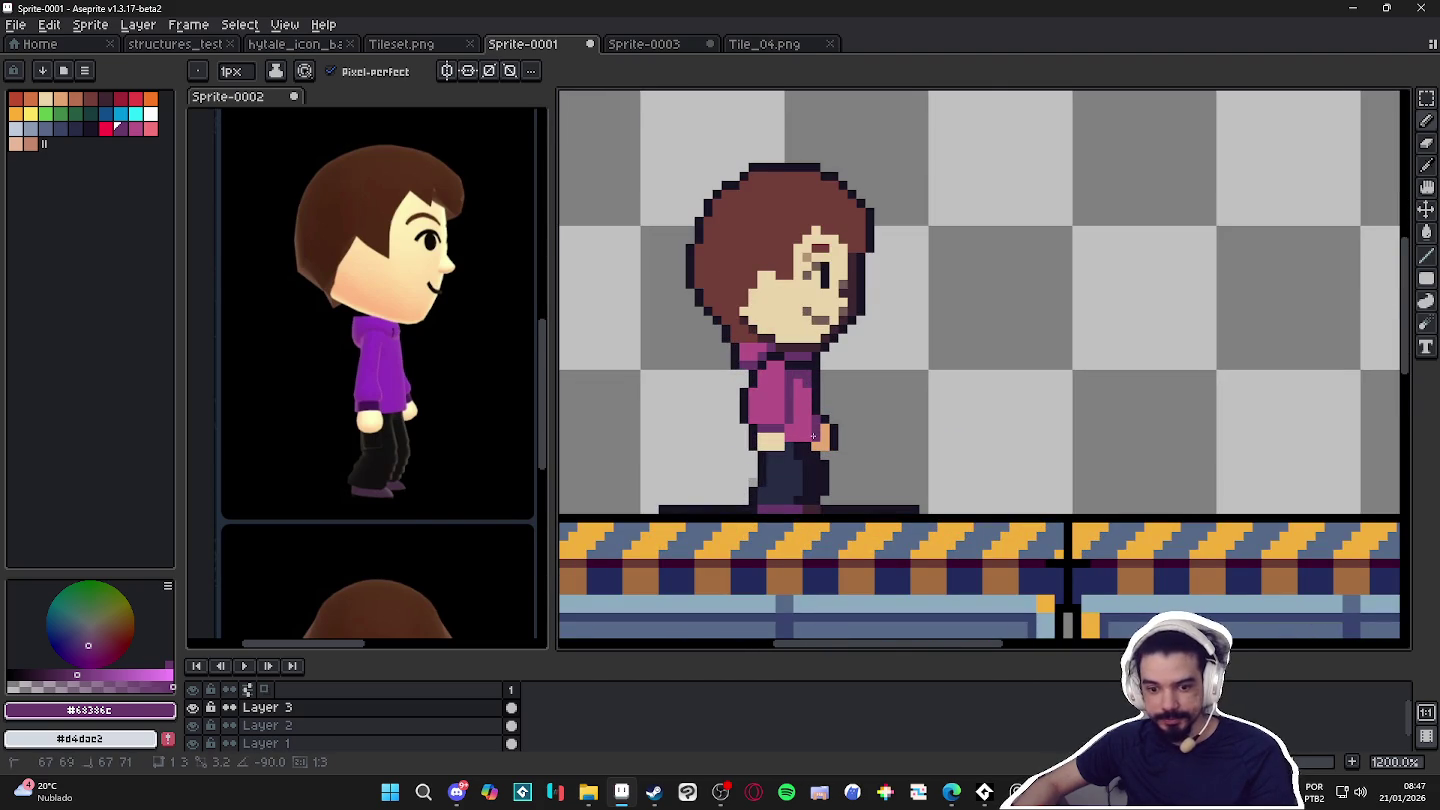
scroll(788, 435, up, 1)
Try near-black touch-ups along the hoodie hem and undo them.
alt+click(756, 435)
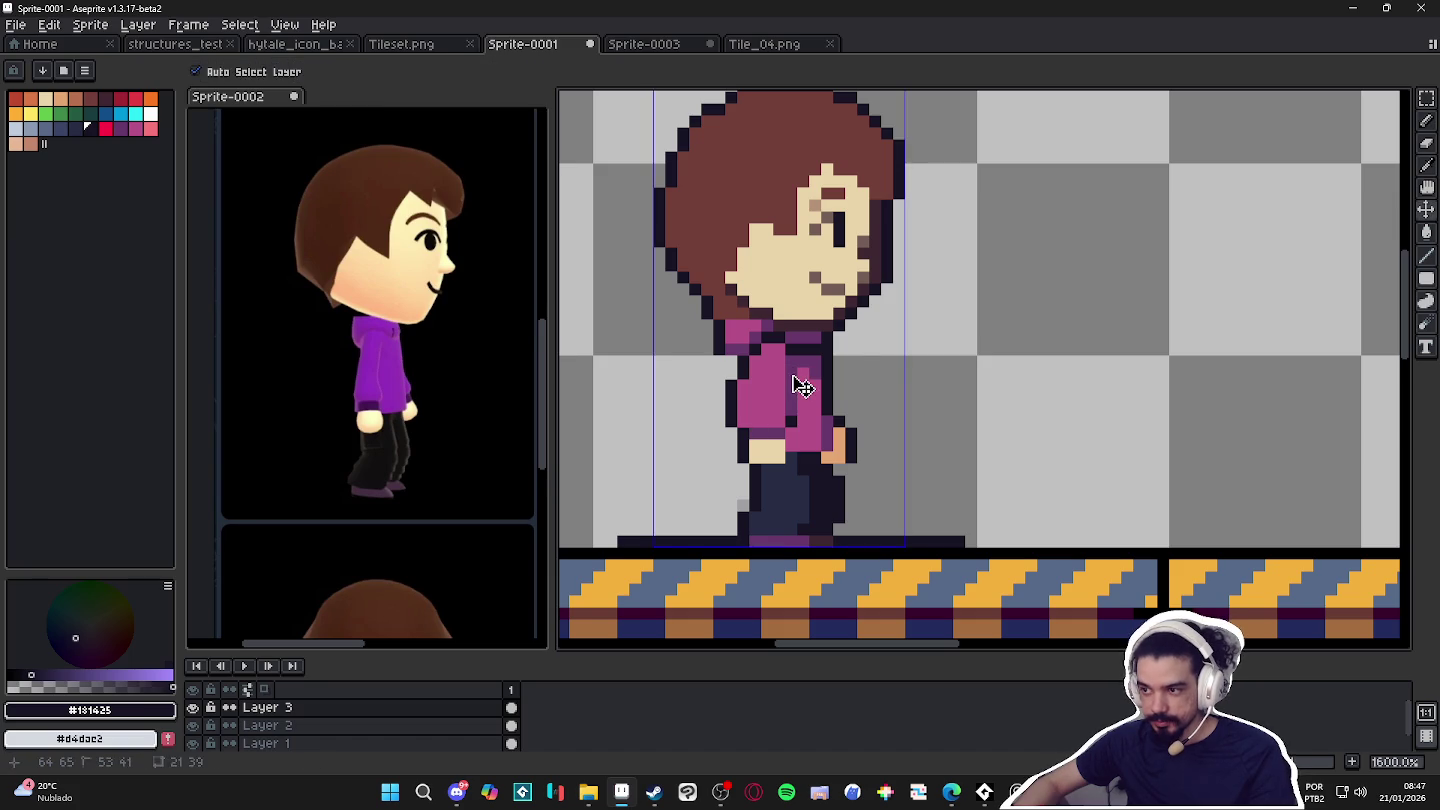
key(ctrl+z)
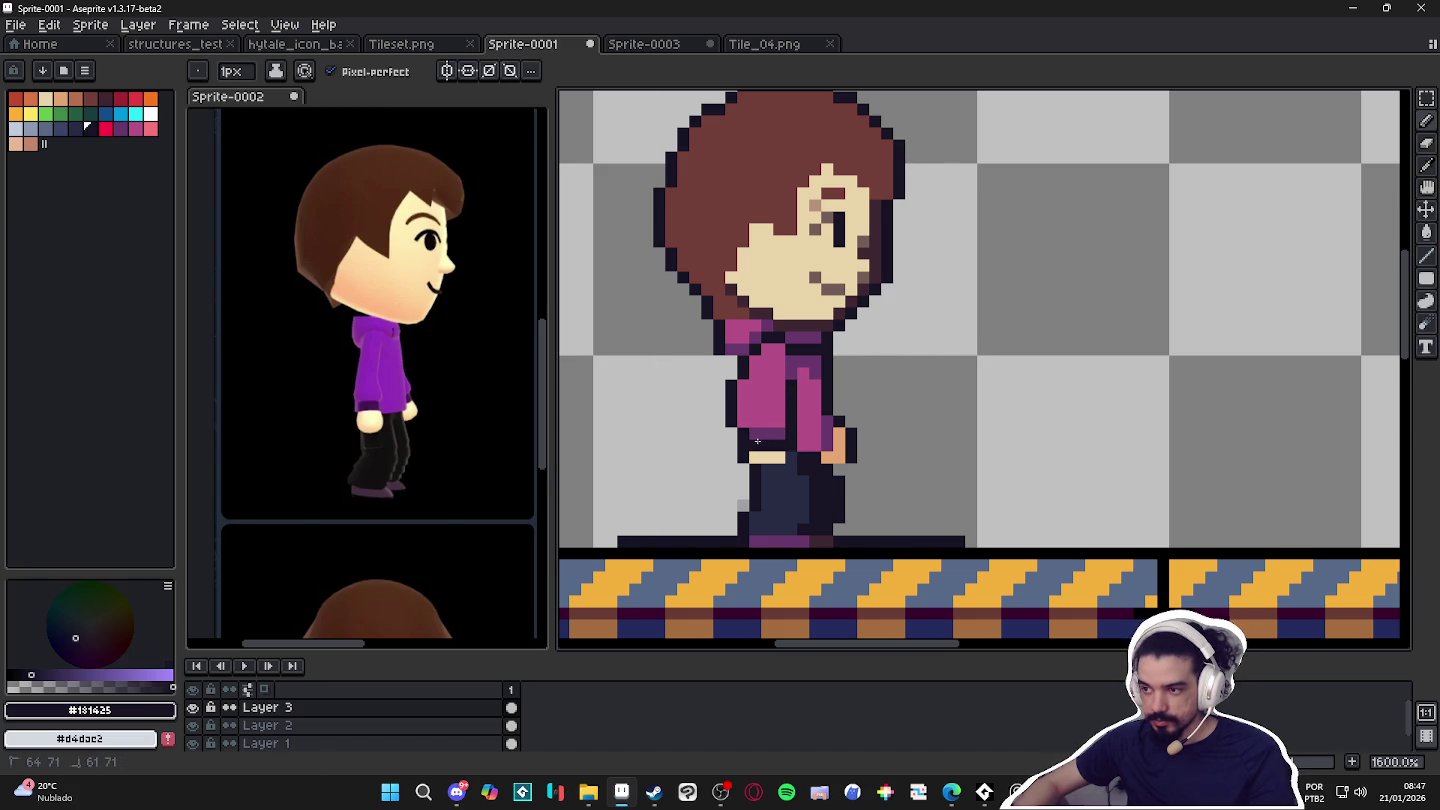
scroll(793, 450, down, 5)
scroll(793, 453, up, 5)
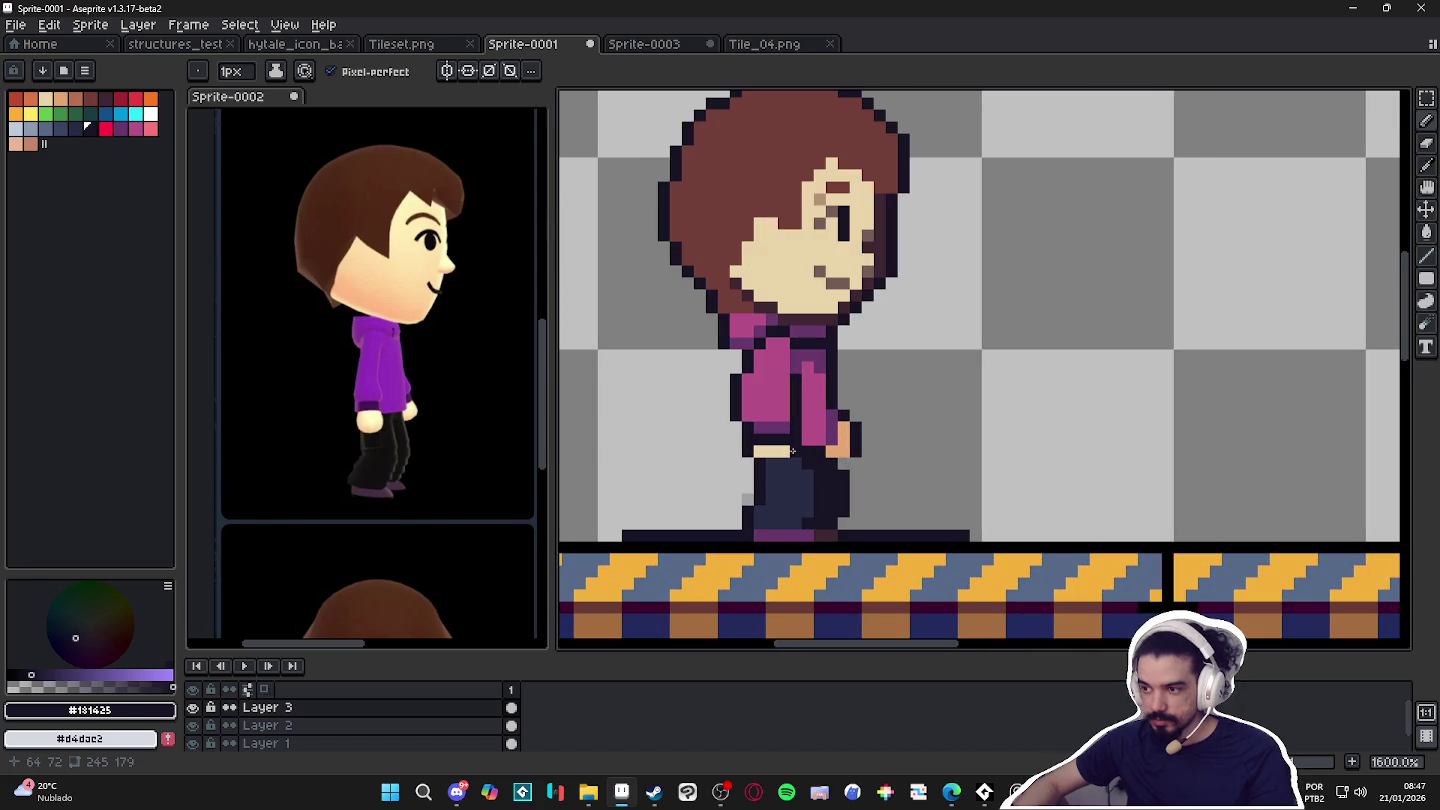
click(762, 463)
key(ctrl+z)
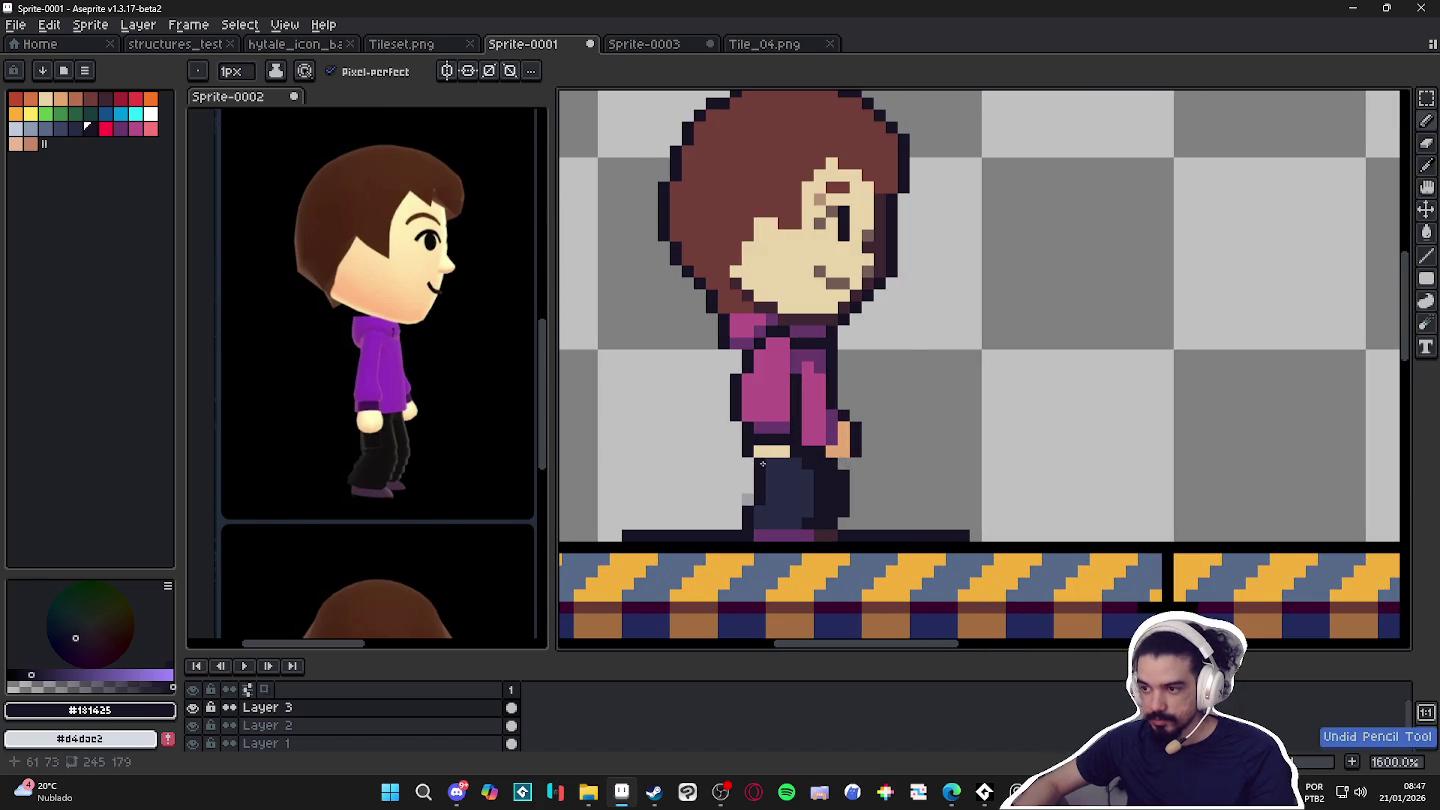
scroll(781, 463, down, 4)
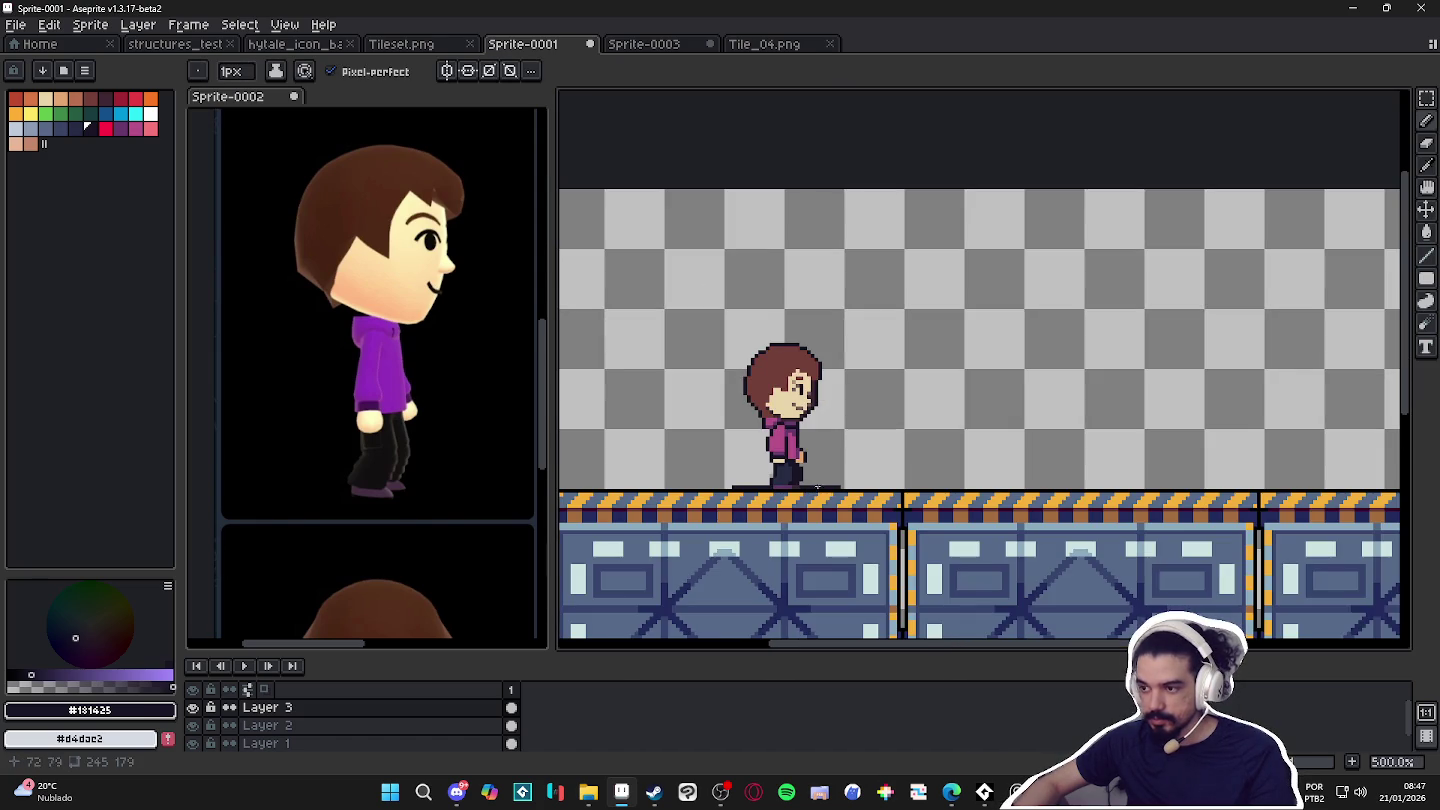
scroll(818, 490, up, 4)
Sample the hoodie pink and add an extra pink pixel to the hoodie.
key(e)
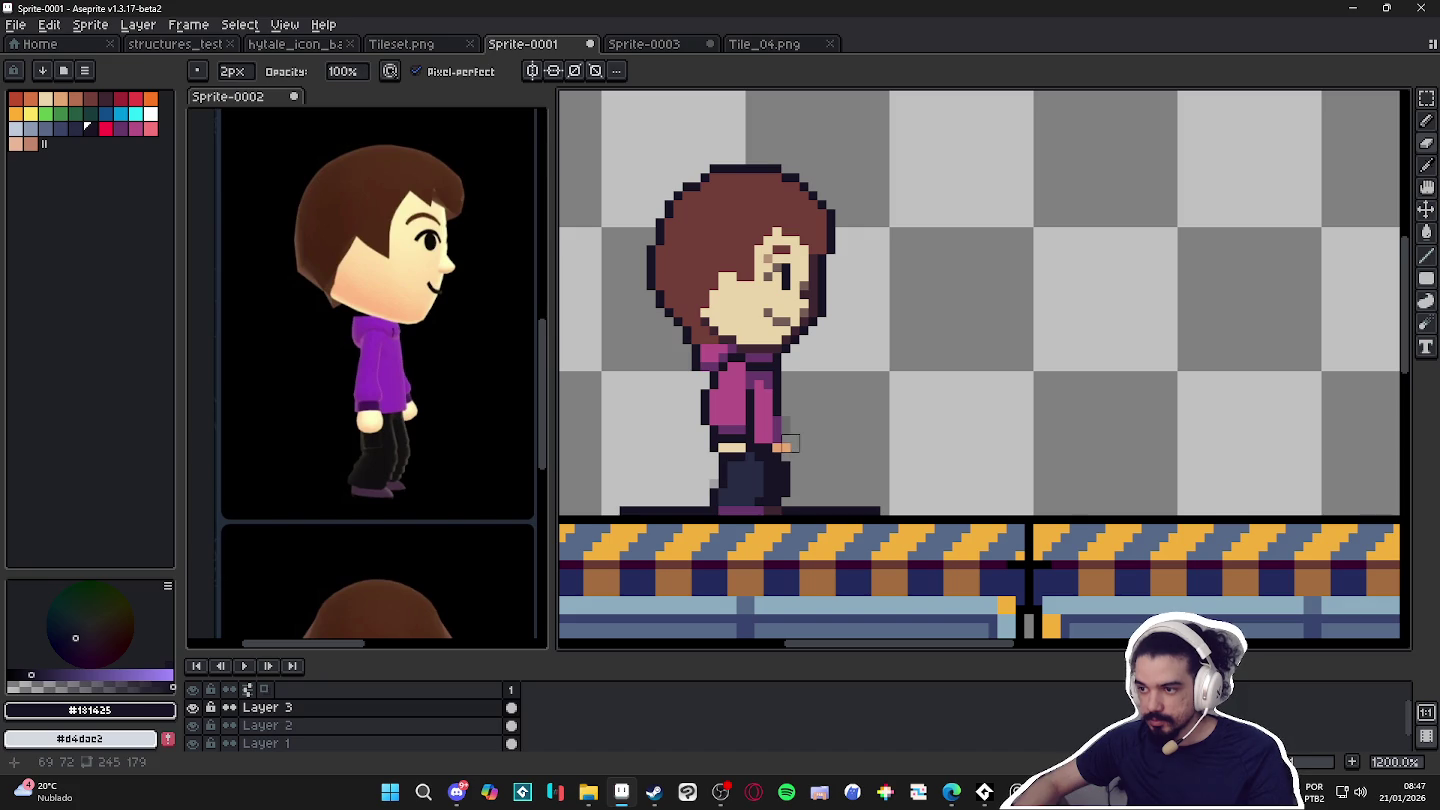
key(i)
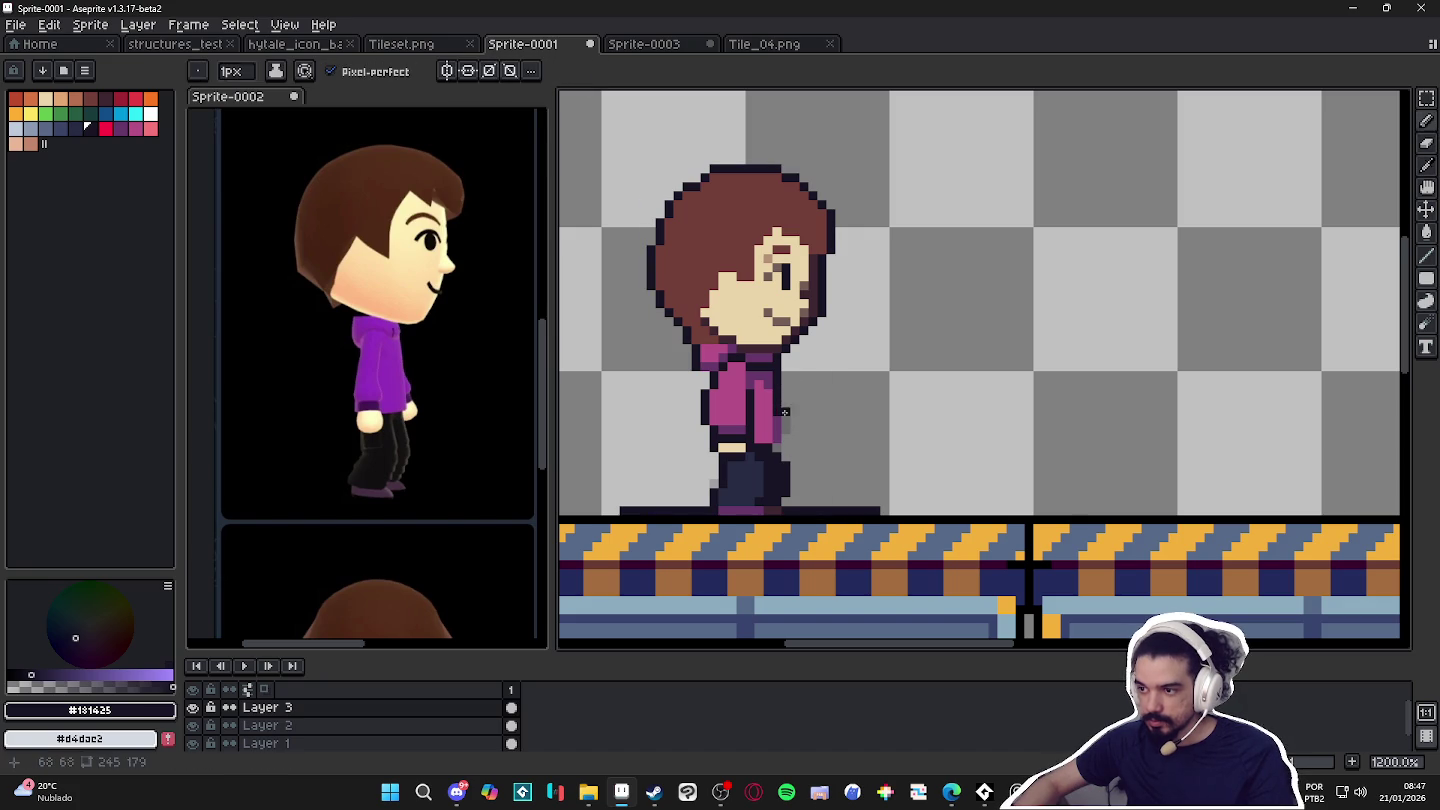
click(779, 433)
click(771, 437)
key(b)
click(773, 433)
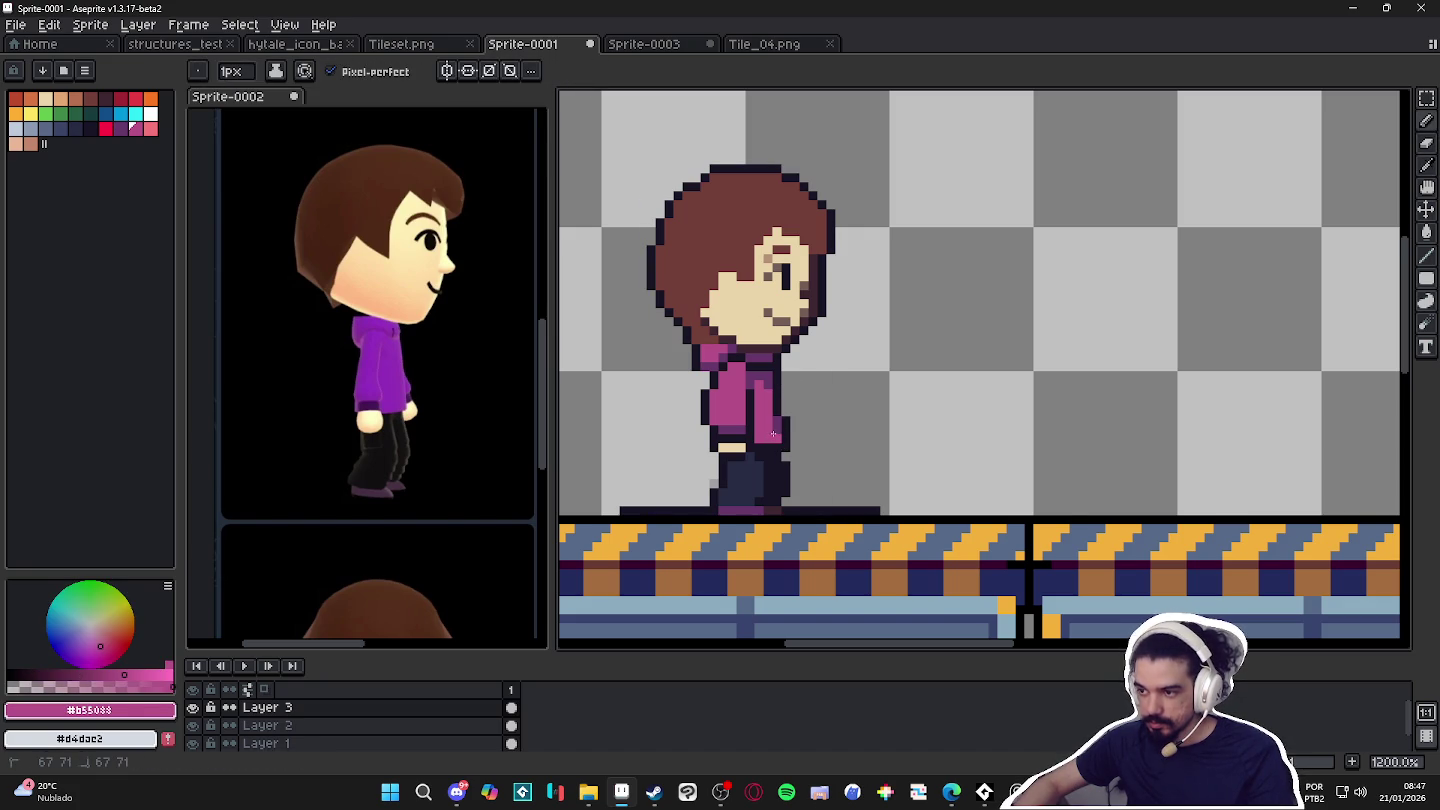
scroll(765, 412, down, 3)
scroll(740, 391, up, 3)
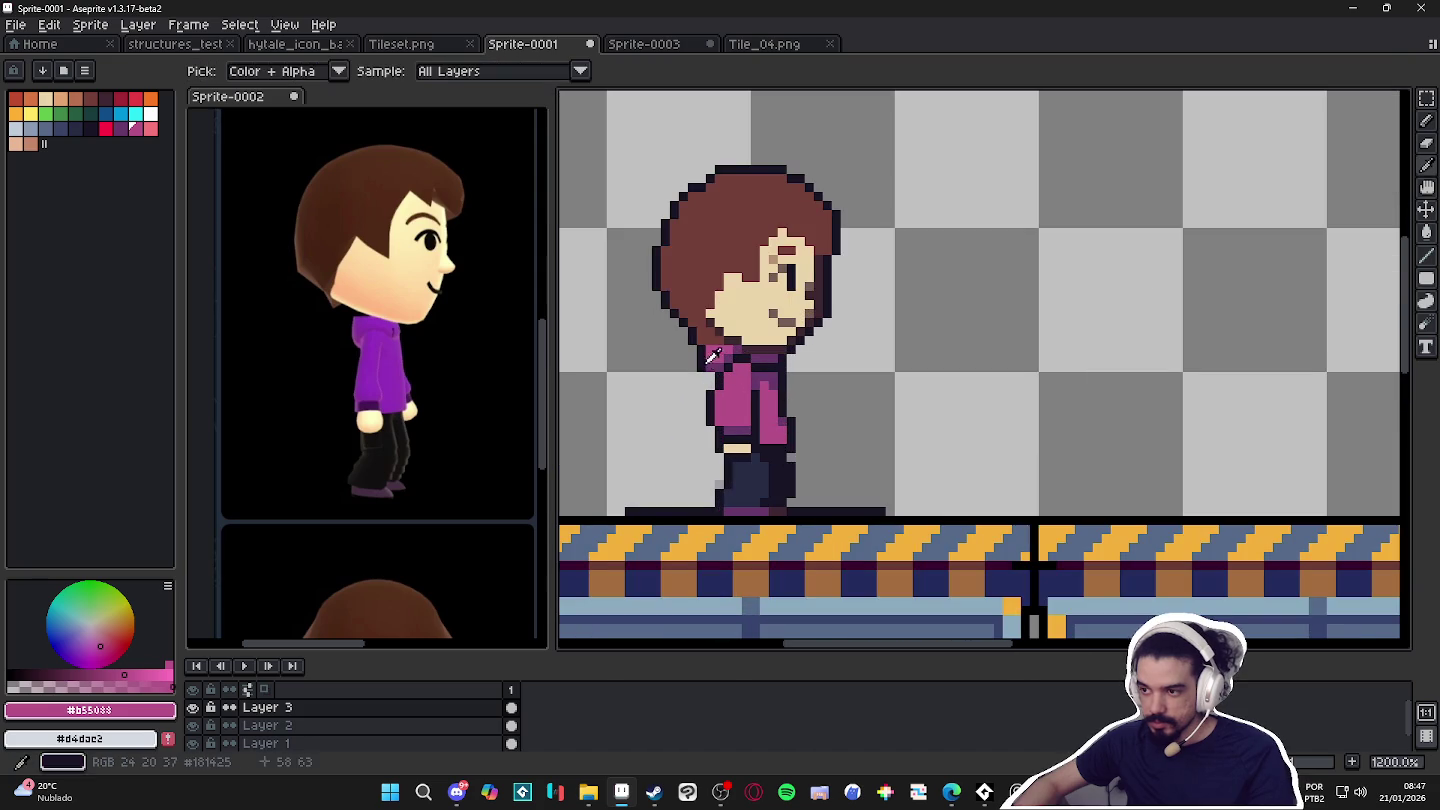
alt+click(708, 370)
On Layer 1, erase the dark ground line on both sides of the feet.
scroll(712, 377, down, 3)
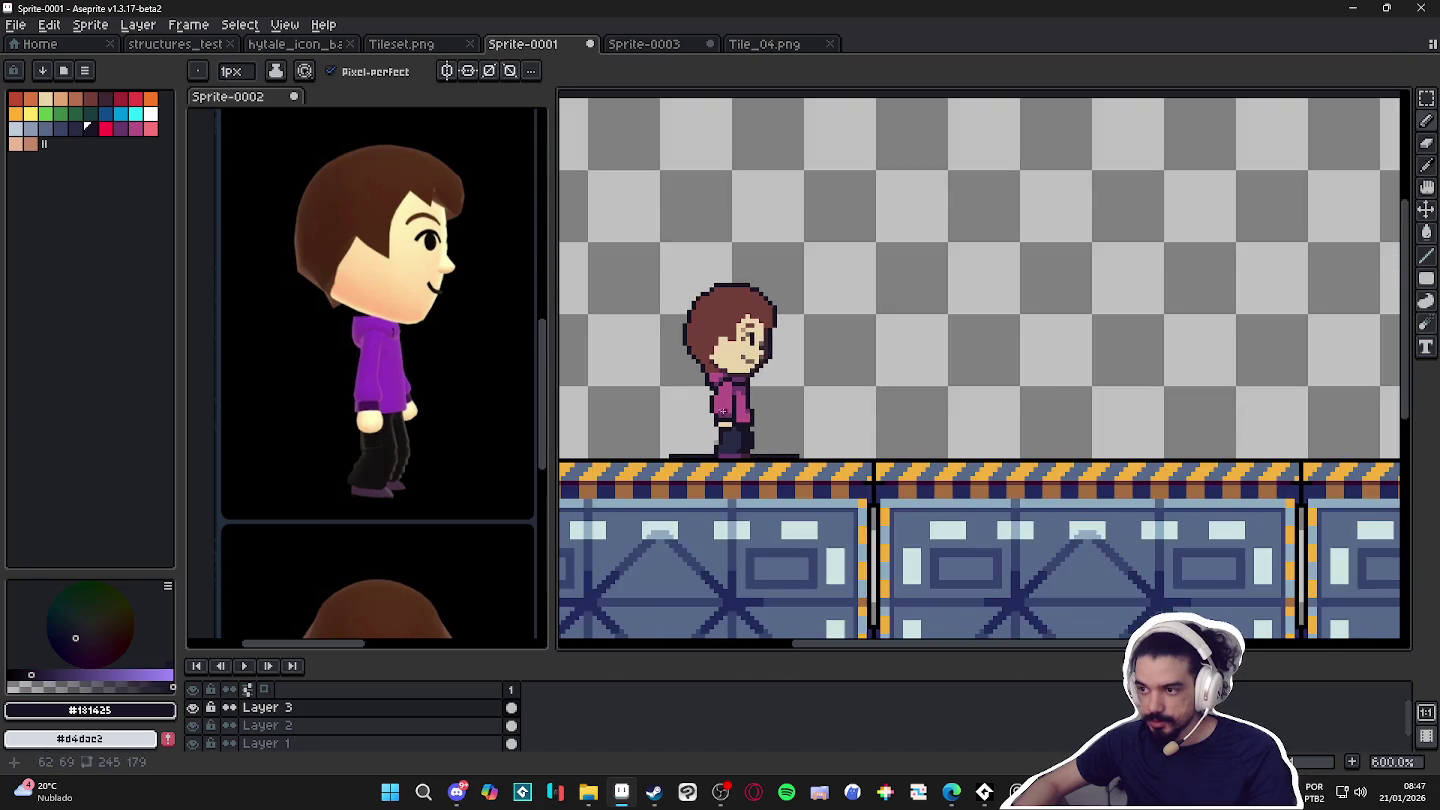
scroll(699, 419, up, 3)
scroll(761, 435, down, 3)
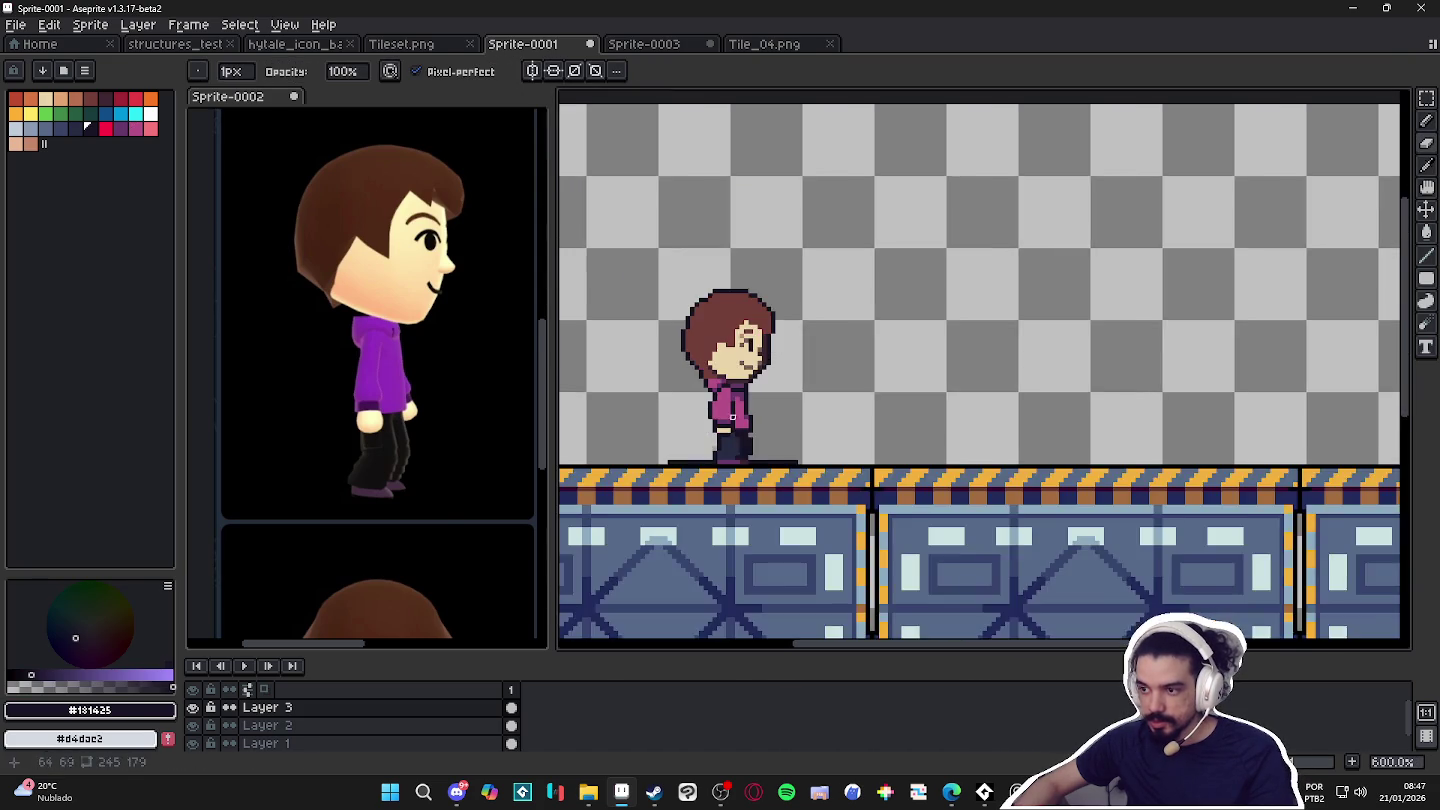
scroll(760, 437, down, 1)
scroll(770, 440, up, 1)
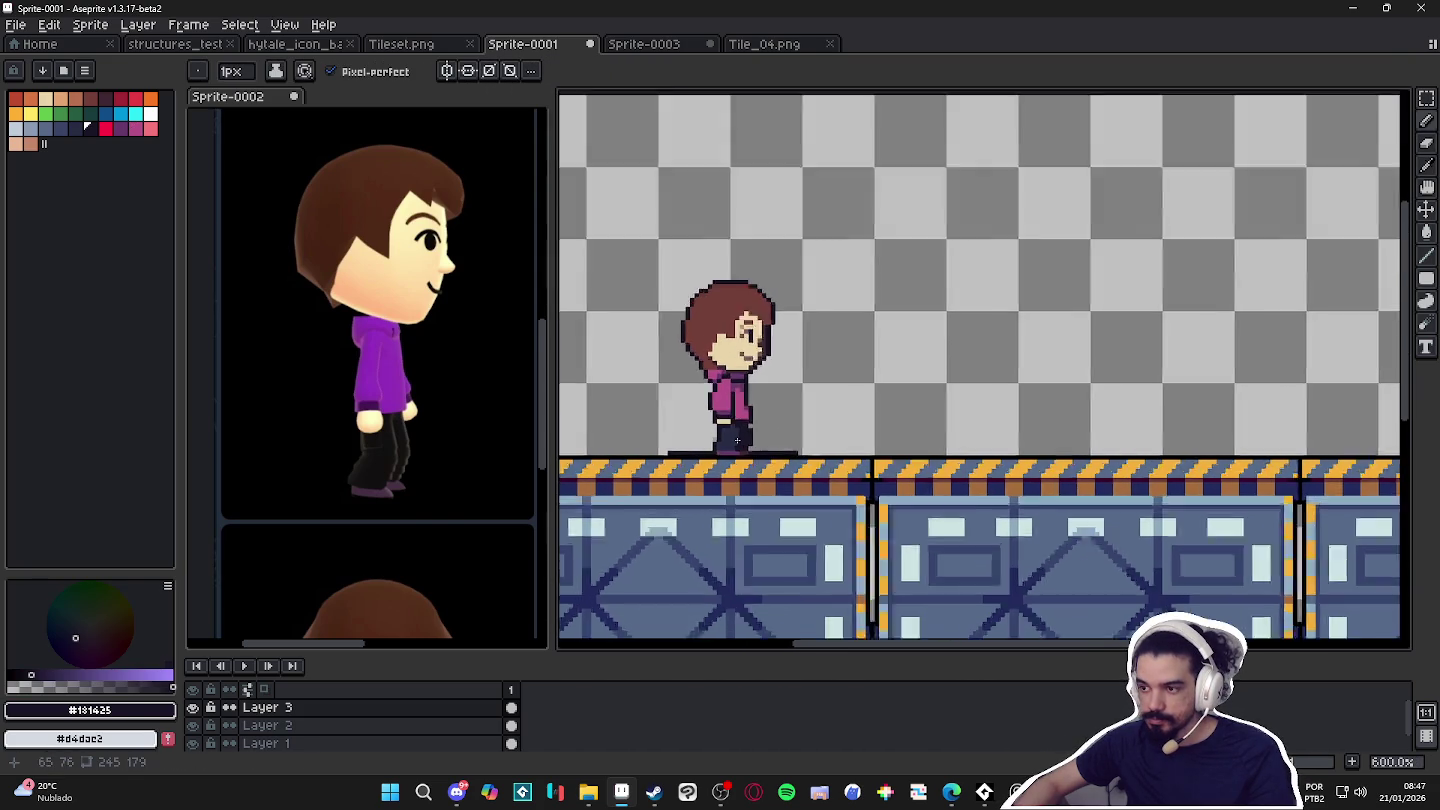
scroll(798, 461, up, 3)
scroll(783, 456, down, 3)
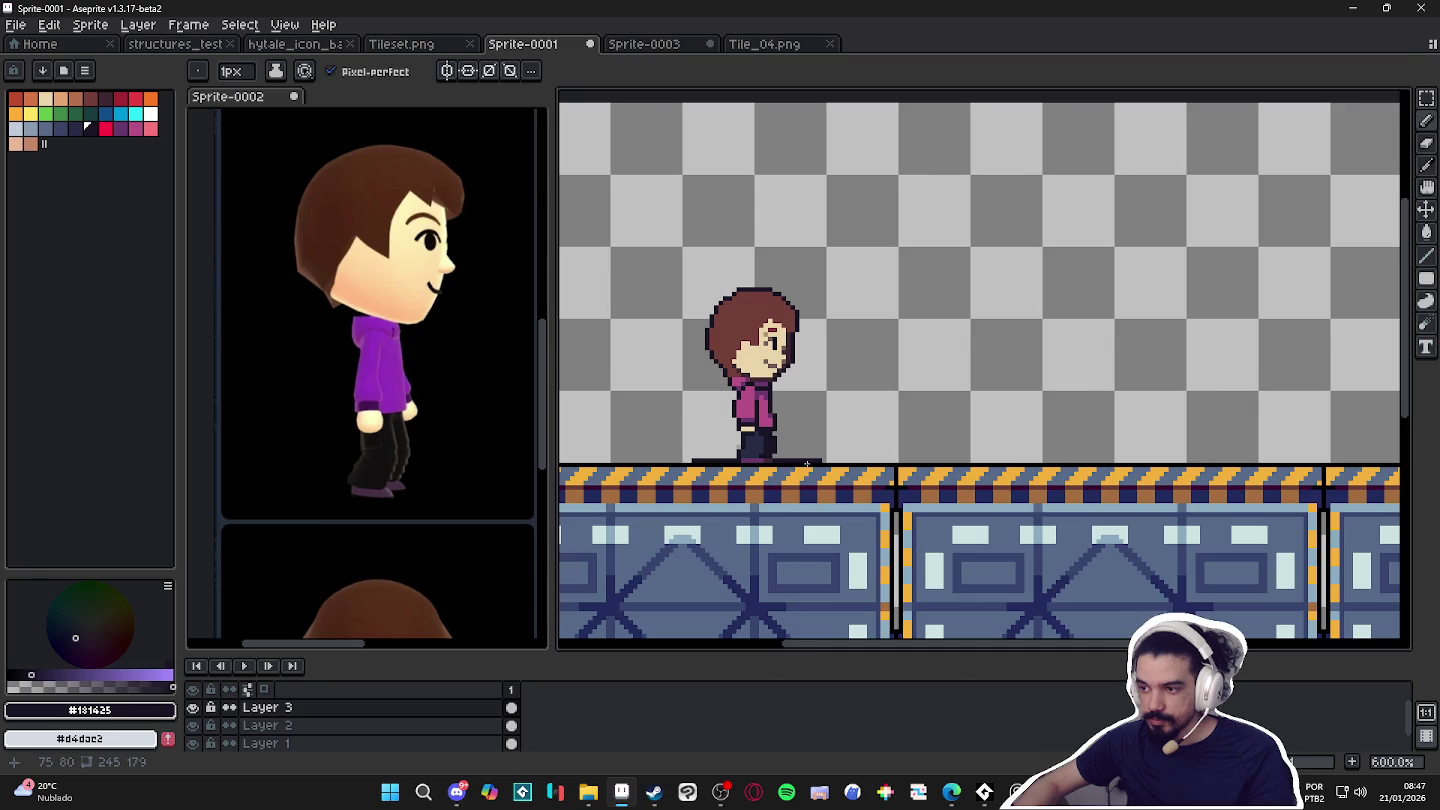
scroll(807, 464, up, 3)
key(e)
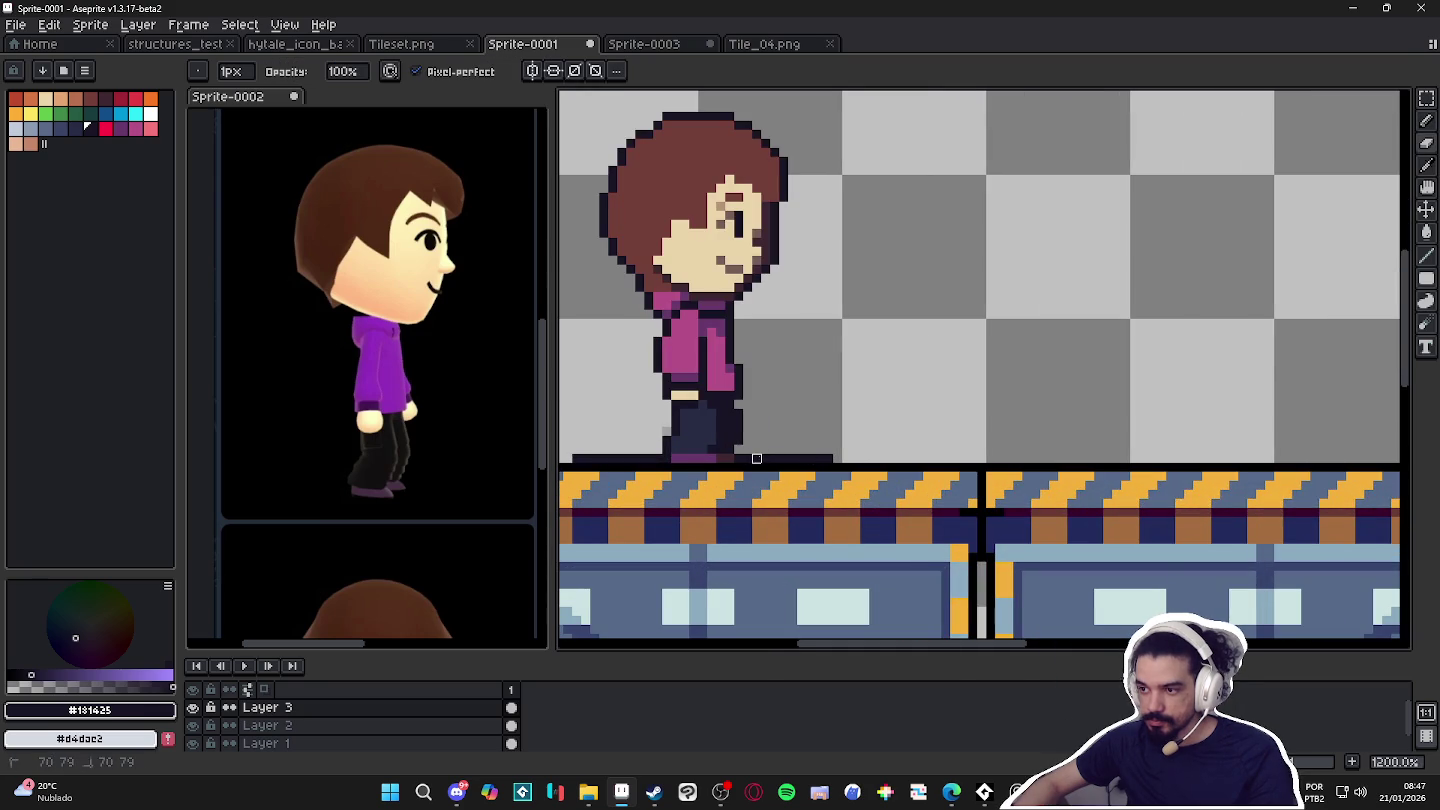
key(alt+Down)
key(alt+Down)
drag(832, 460, 796, 459)
drag(640, 458, 575, 459)
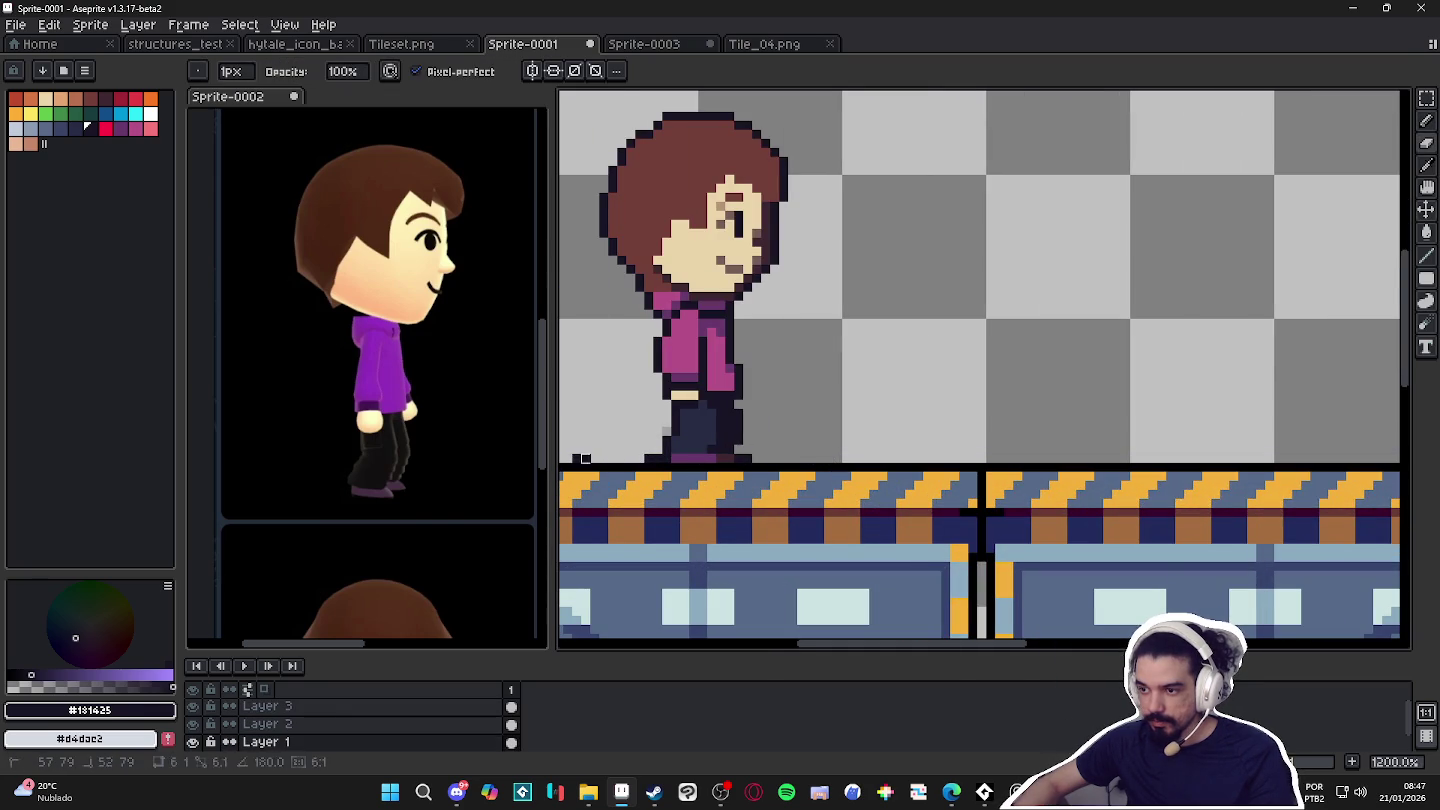
Try shifting the character right, undo it, and return to erasing on Layer 1.
key(v)
drag(725, 437, 781, 424)
key(ctrl+z)
click(662, 472)
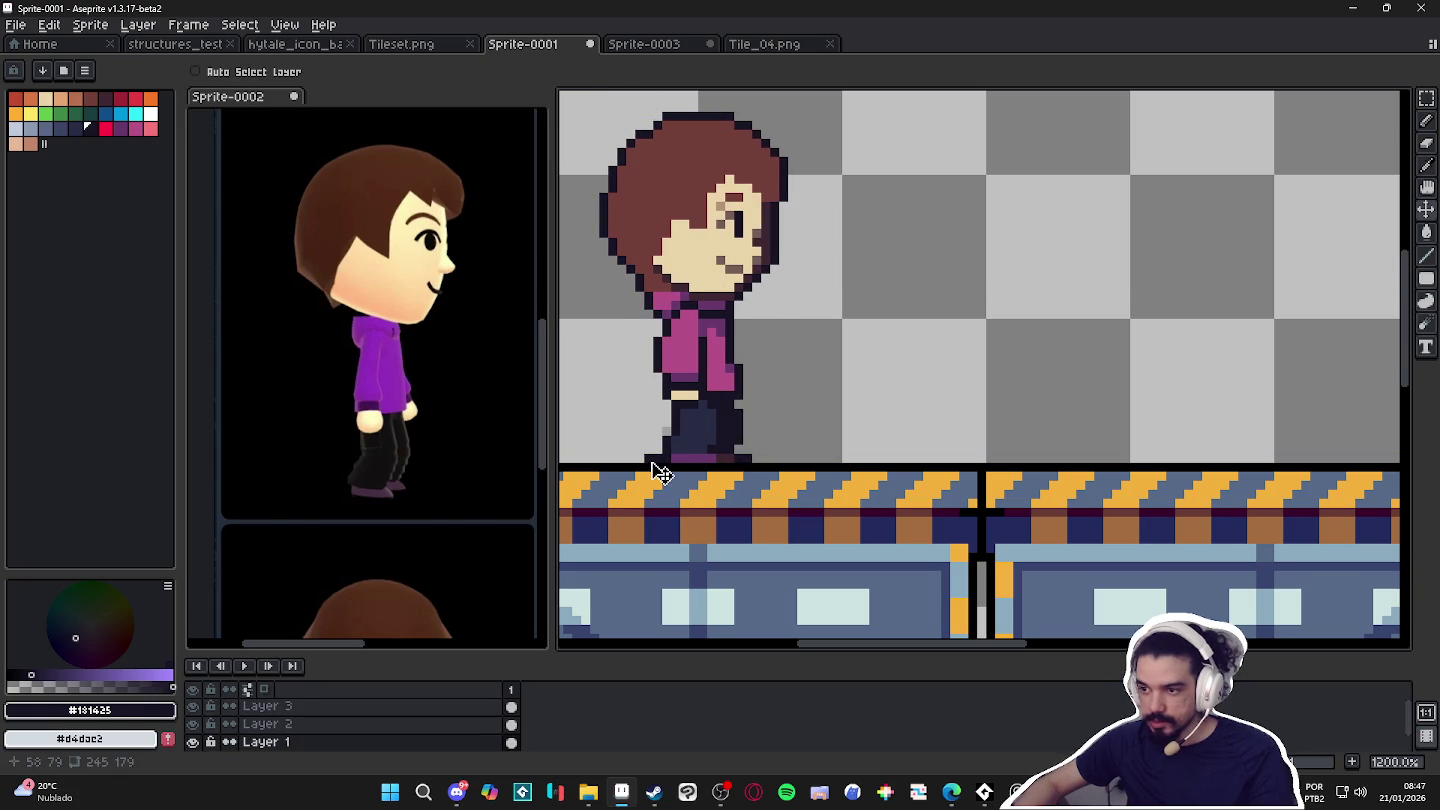
key(e)
scroll(757, 459, down, 2)
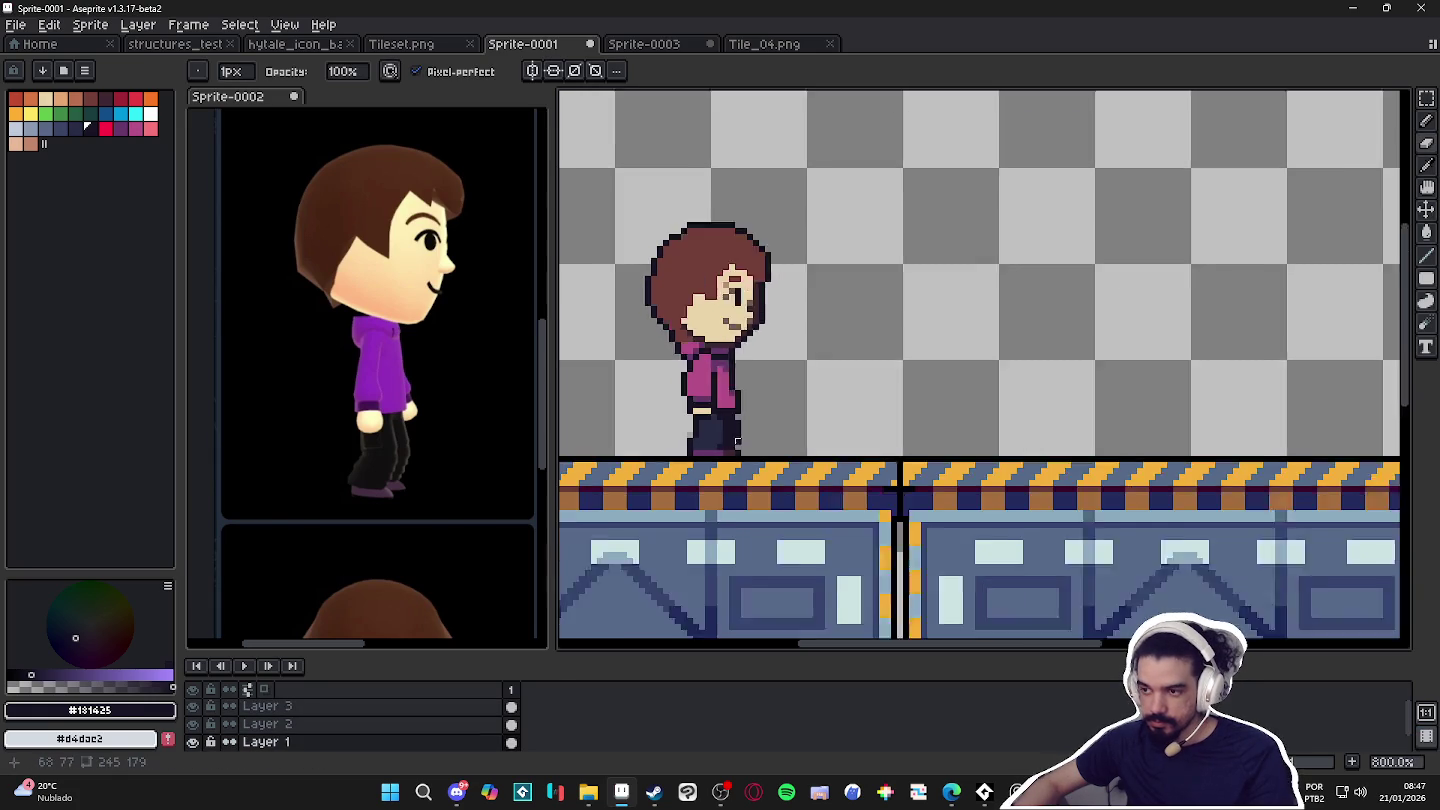
On Layer 3, darken the neck hair and chin shadow to the outline colour.
key(b)
ctrl+click(703, 381)
scroll(703, 381, up, 4)
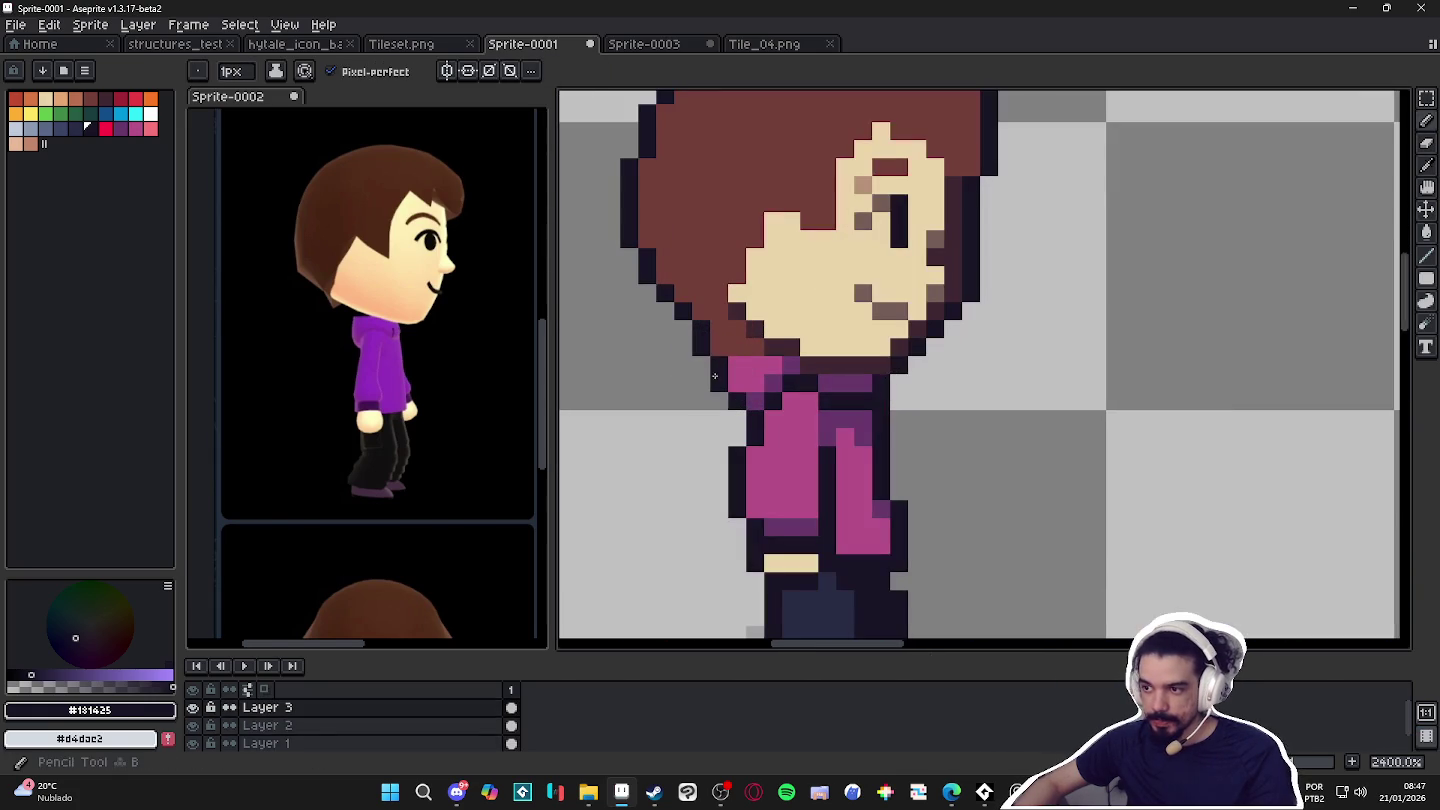
drag(715, 349, 746, 354)
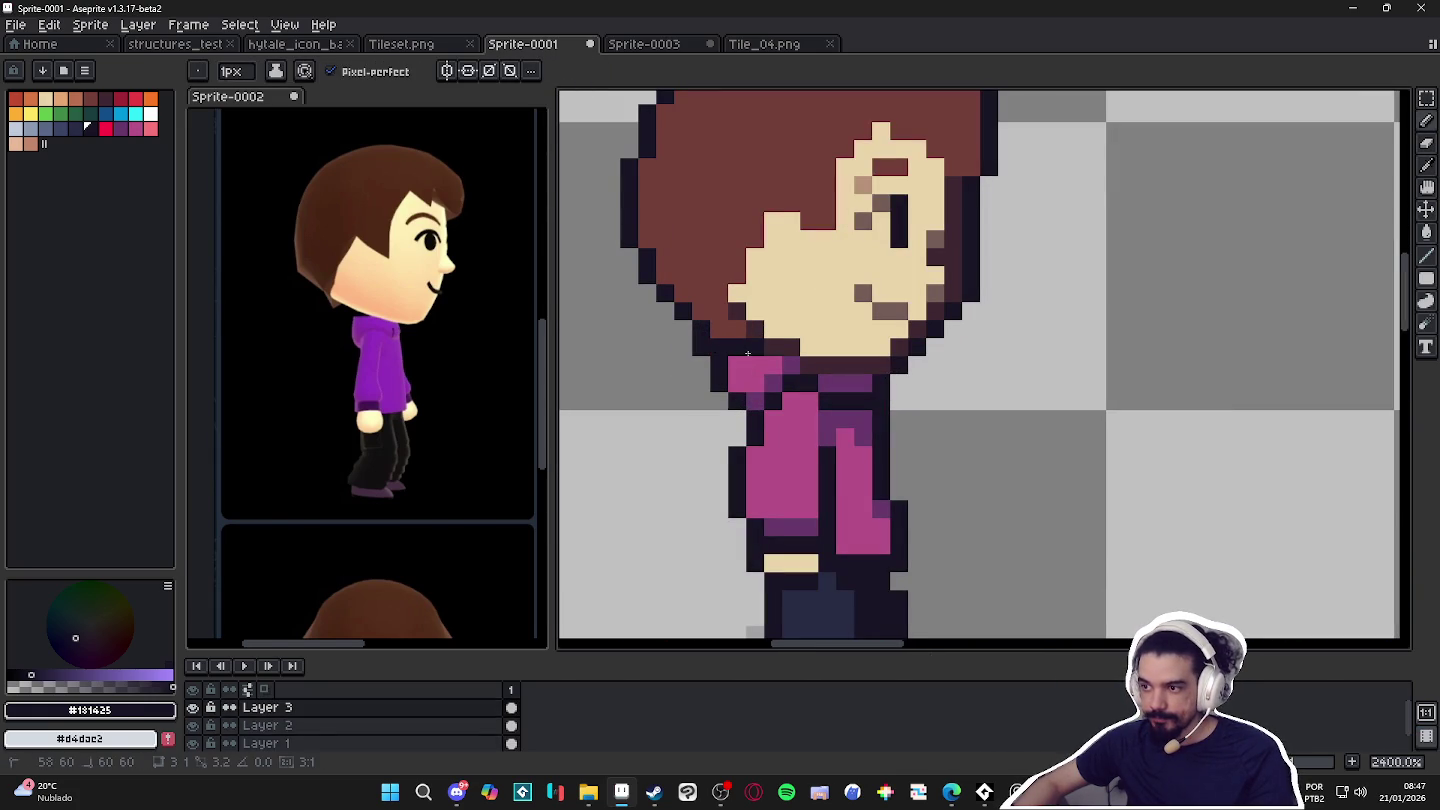
click(755, 332)
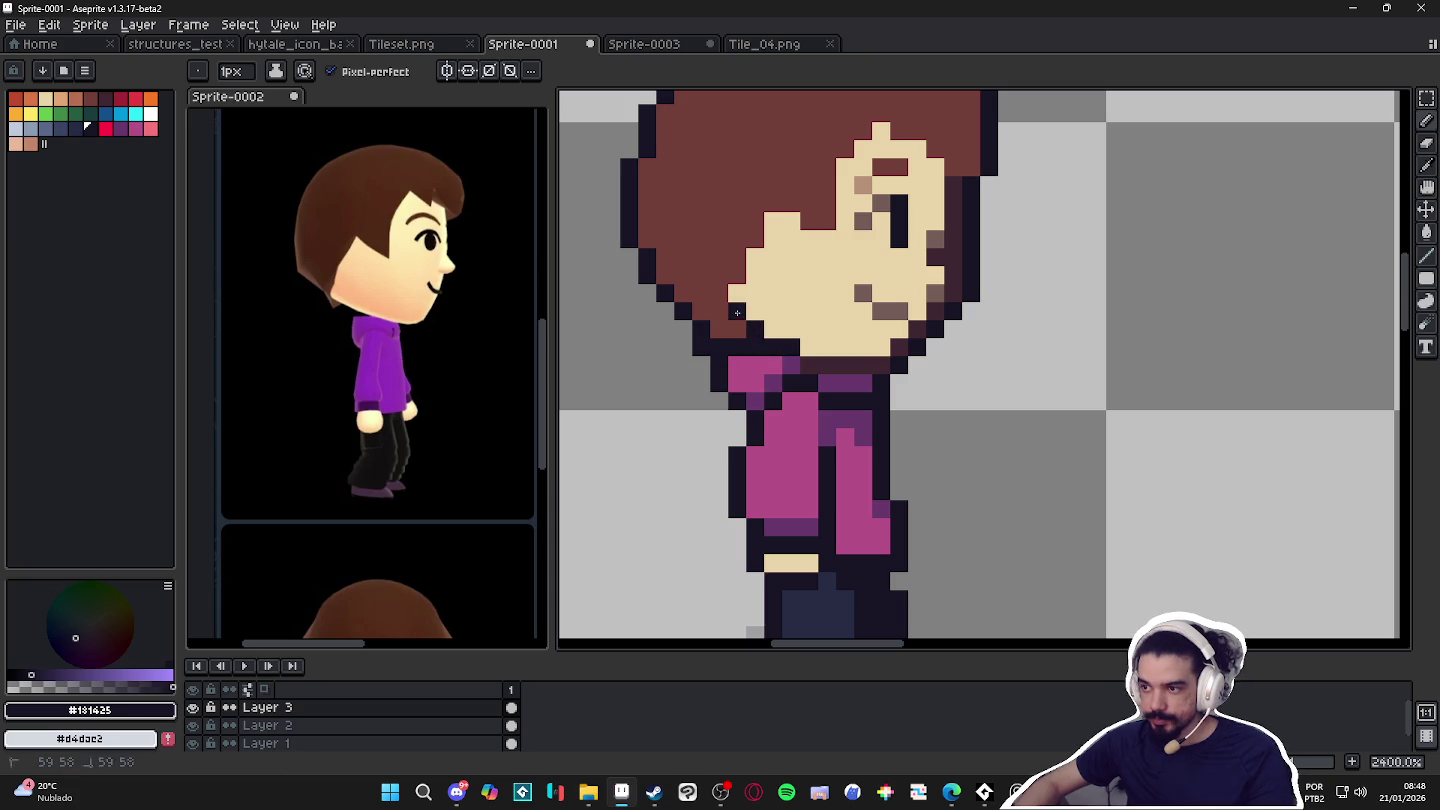
mouse_move(813, 366)
mouse_down()
mouse_move(860, 368)
mouse_move(959, 295)
mouse_up()
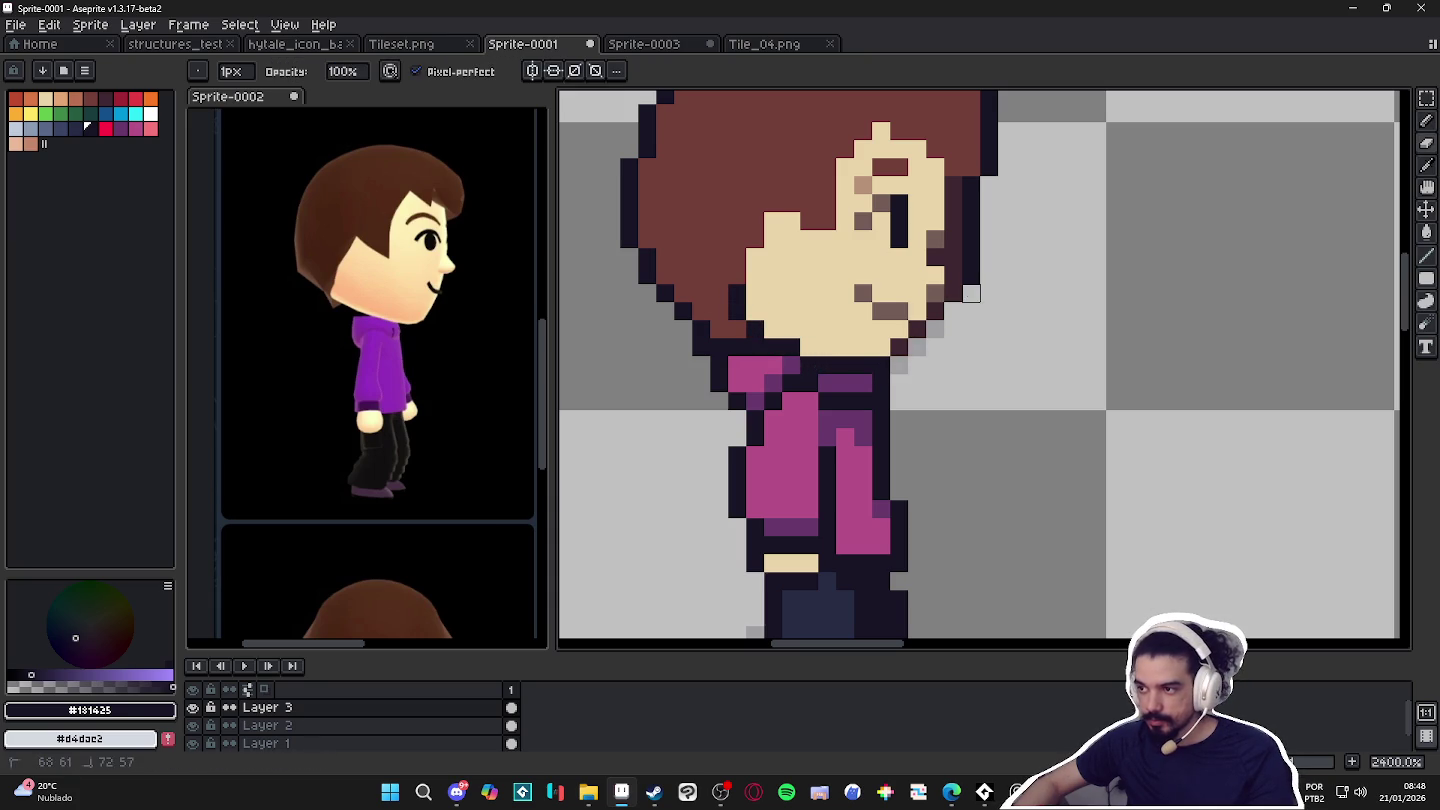
Erase the outline column right of the face and start saving with Ctrl+S.
key(e)
drag(971, 265, 971, 184)
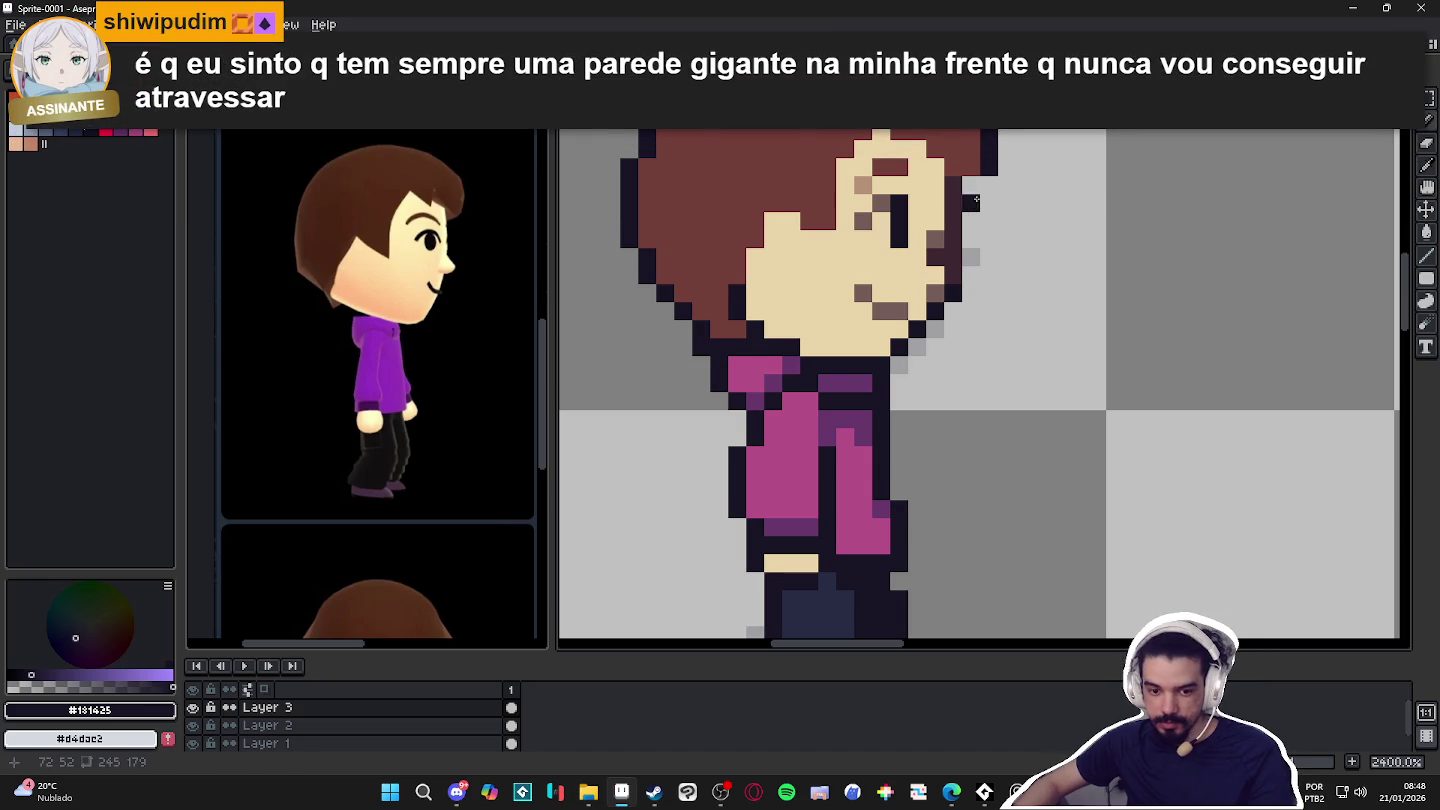
key(ctrl)
key(ctrl+s)
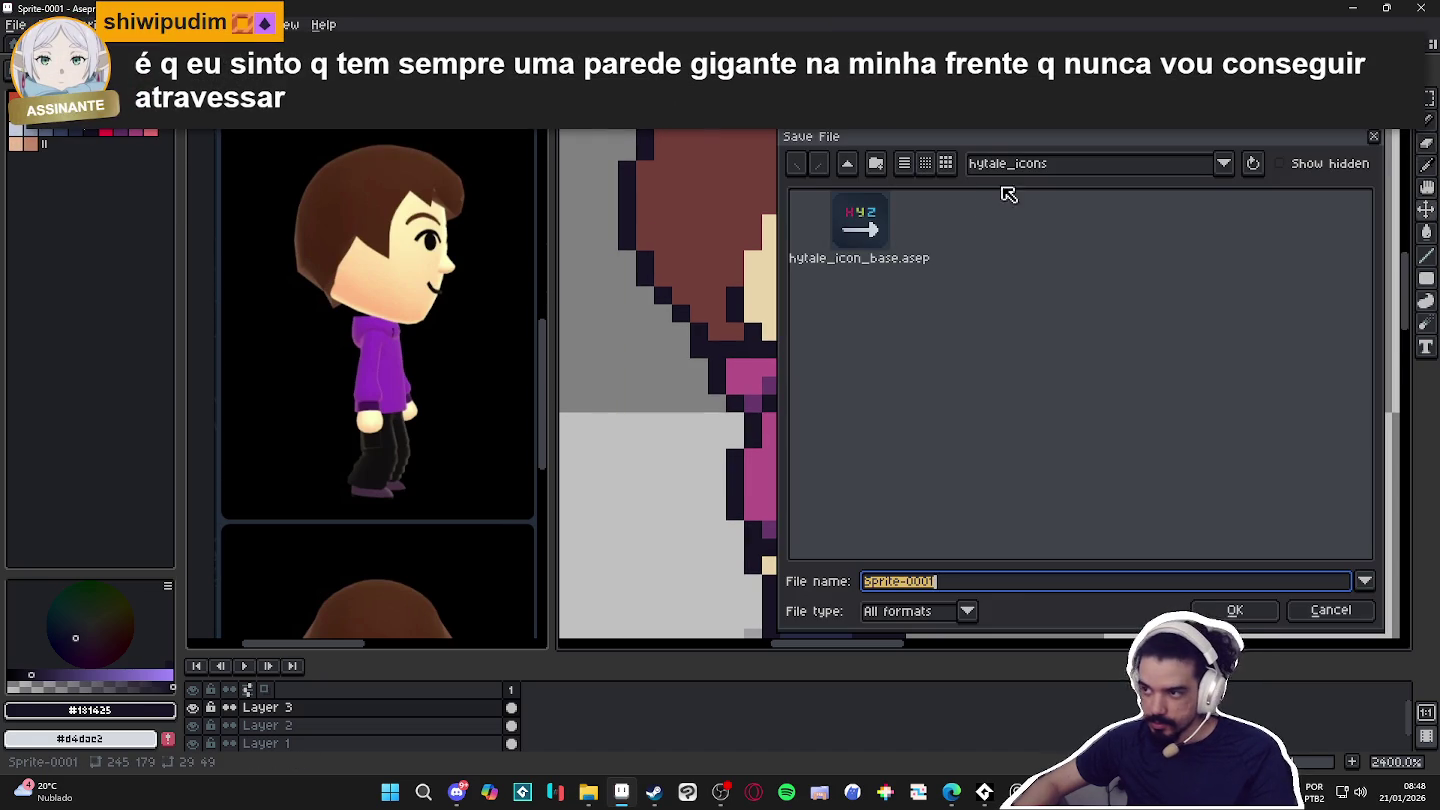
Navigate the Save File dialog to the commission's folder via the recent locations list.
click(852, 165)
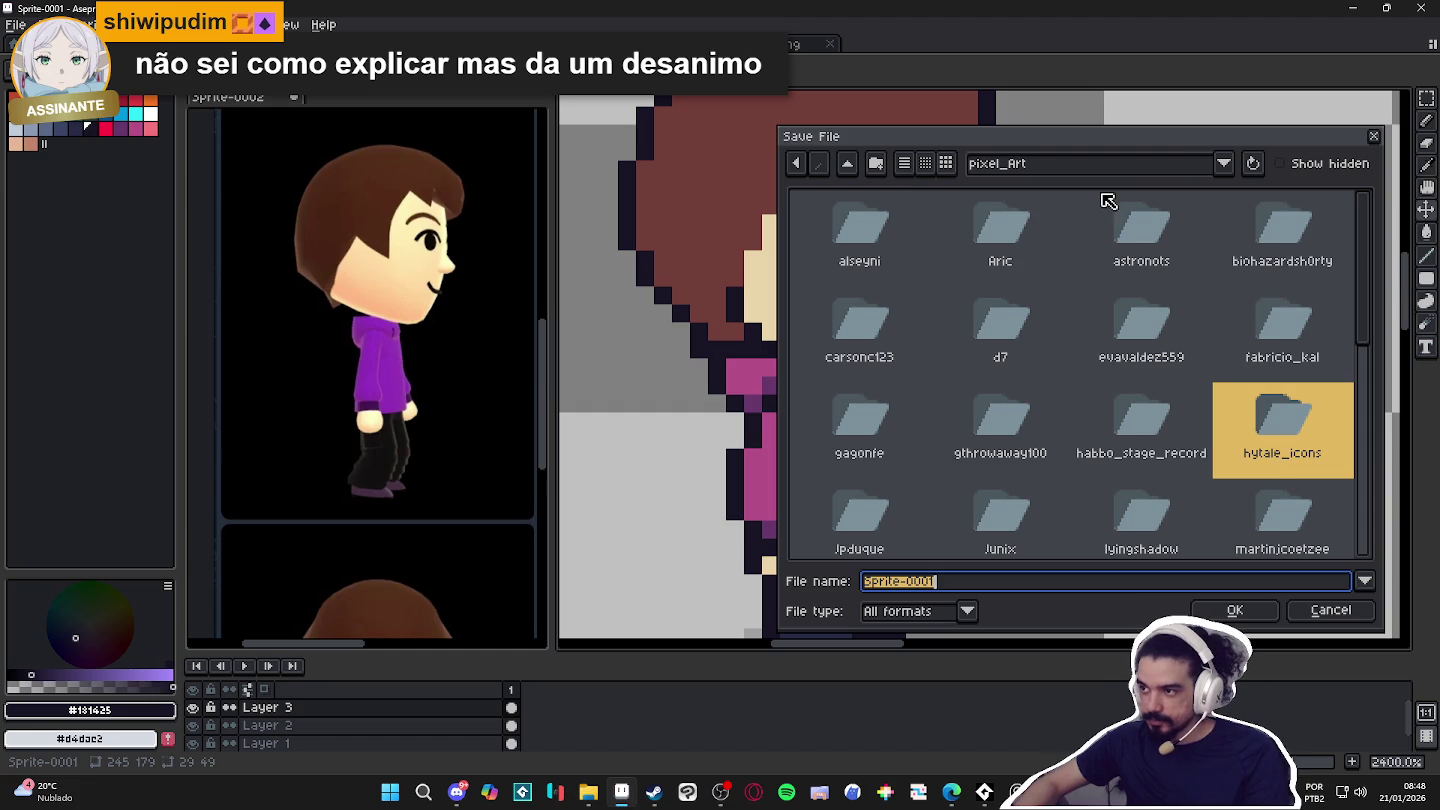
click(1145, 172)
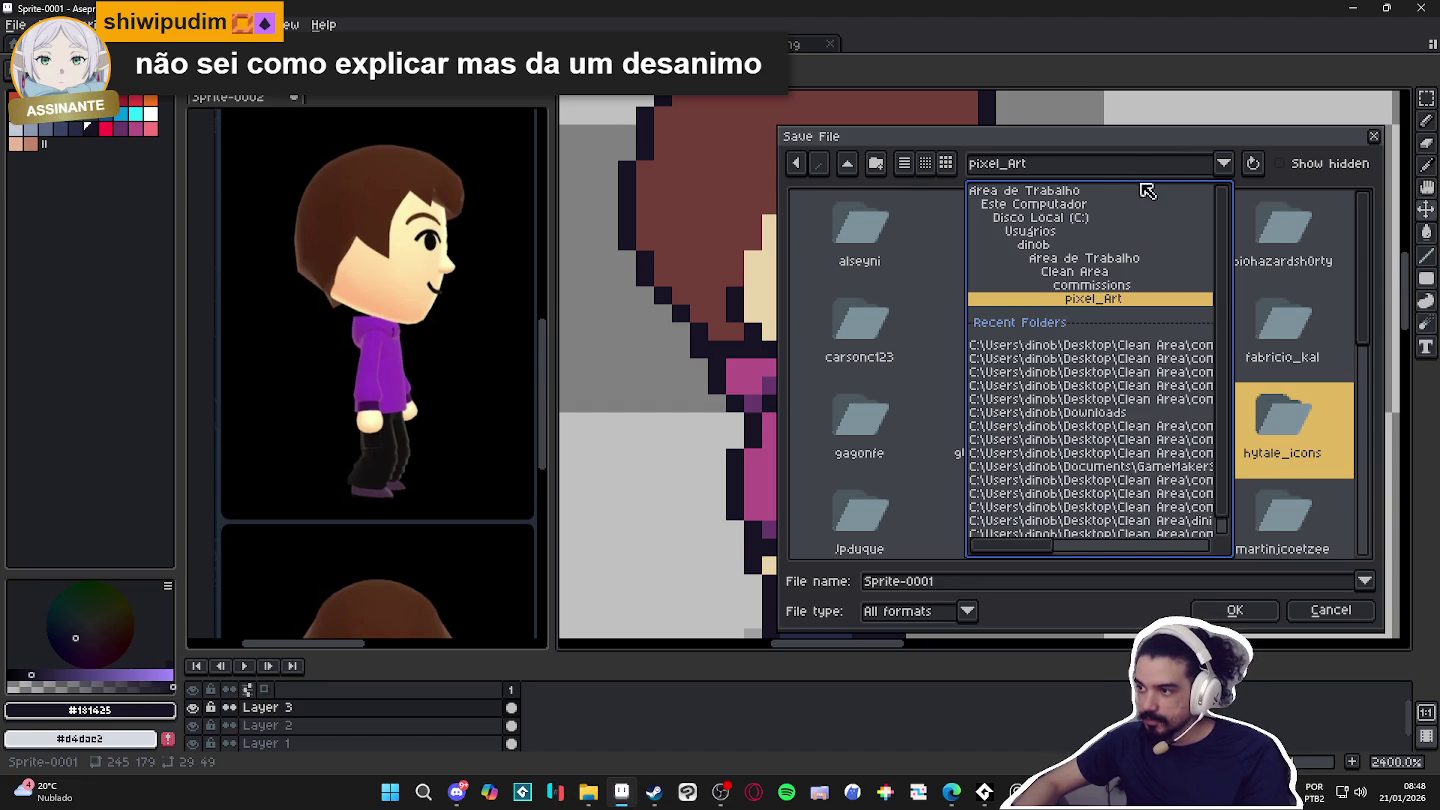
click(1096, 288)
scroll(965, 360, down, 5)
scroll(966, 356, down, 3)
scroll(968, 346, up, 8)
scroll(969, 346, up, 2)
click(1145, 166)
click(1147, 345)
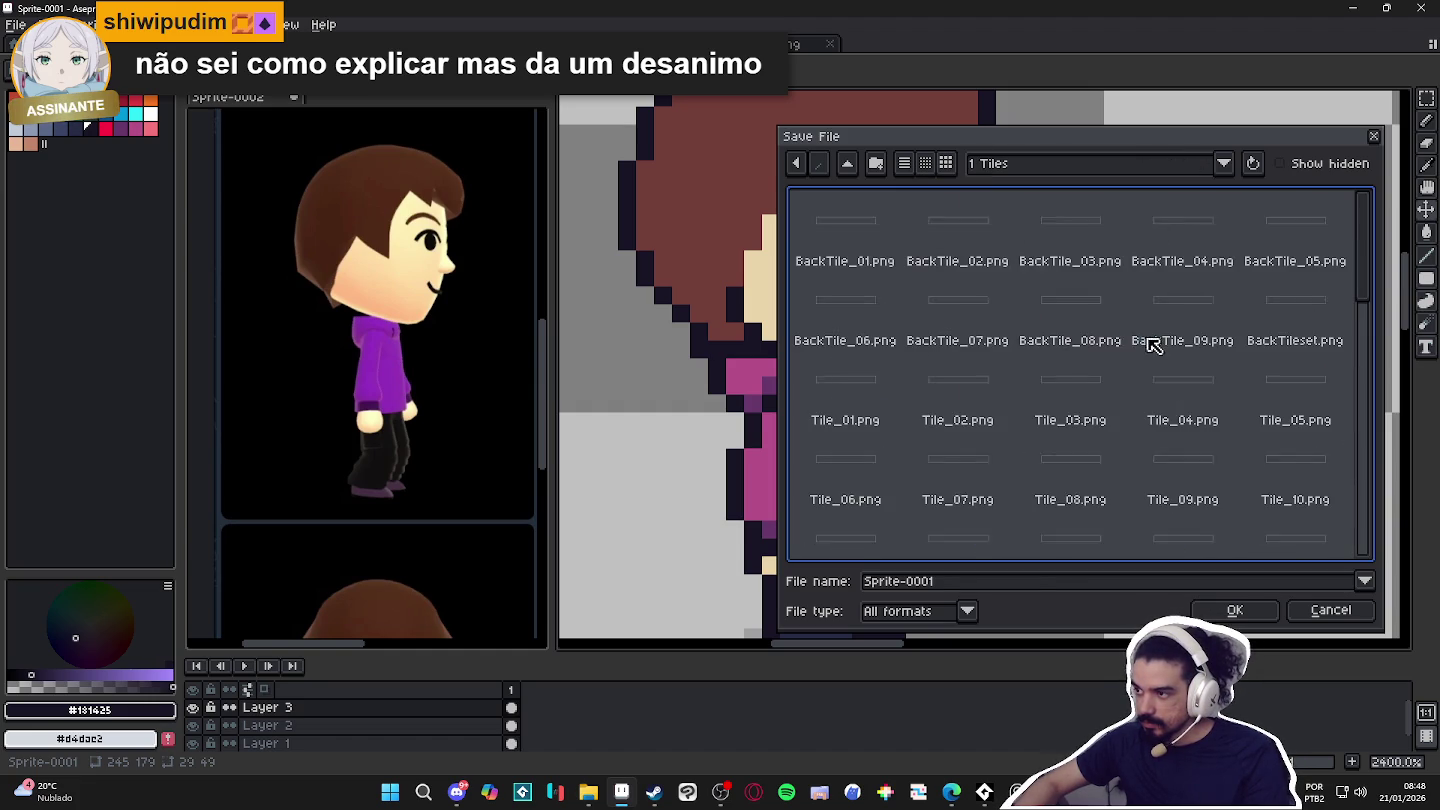
click(849, 167)
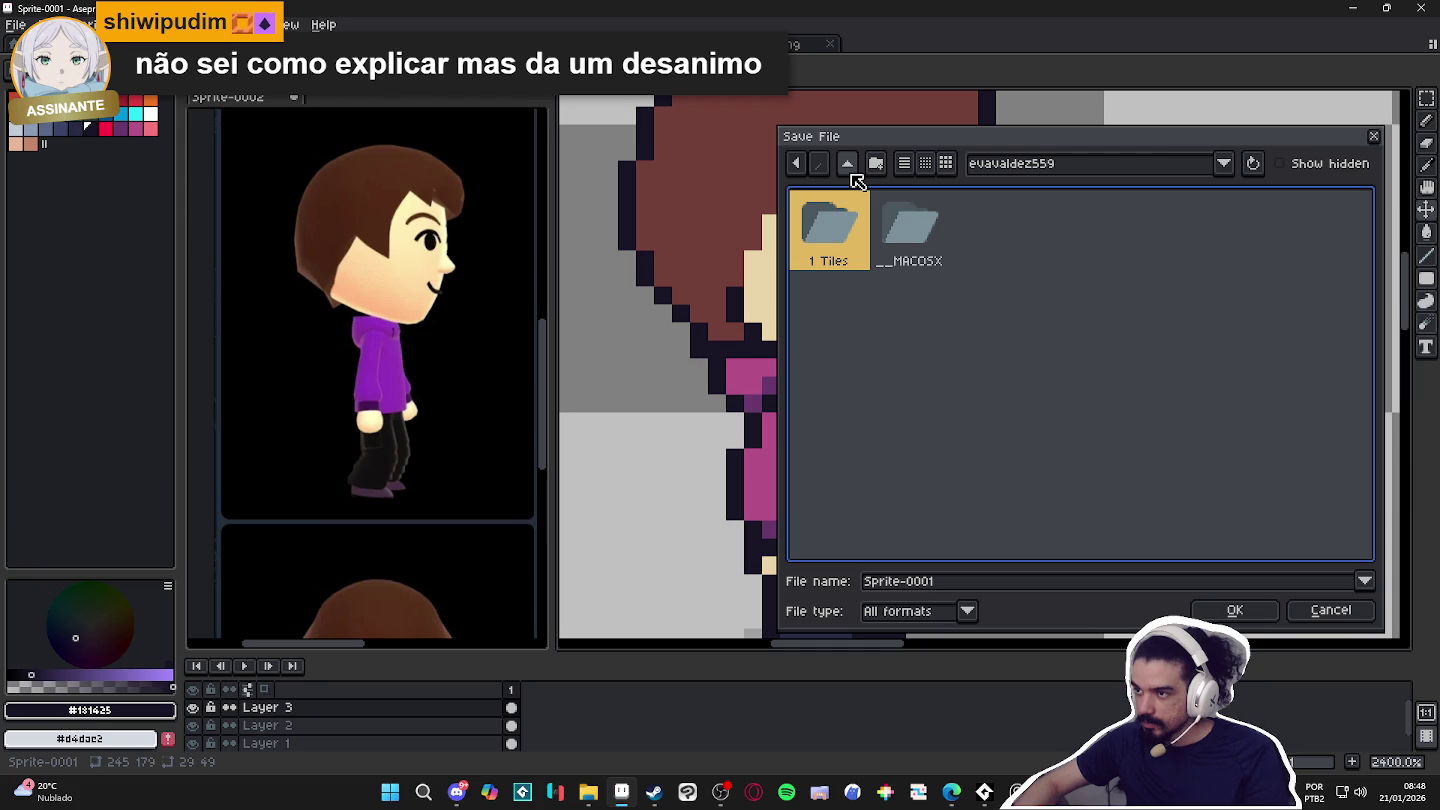
Create and enter a new Character folder, then save as ez_character.
click(878, 167)
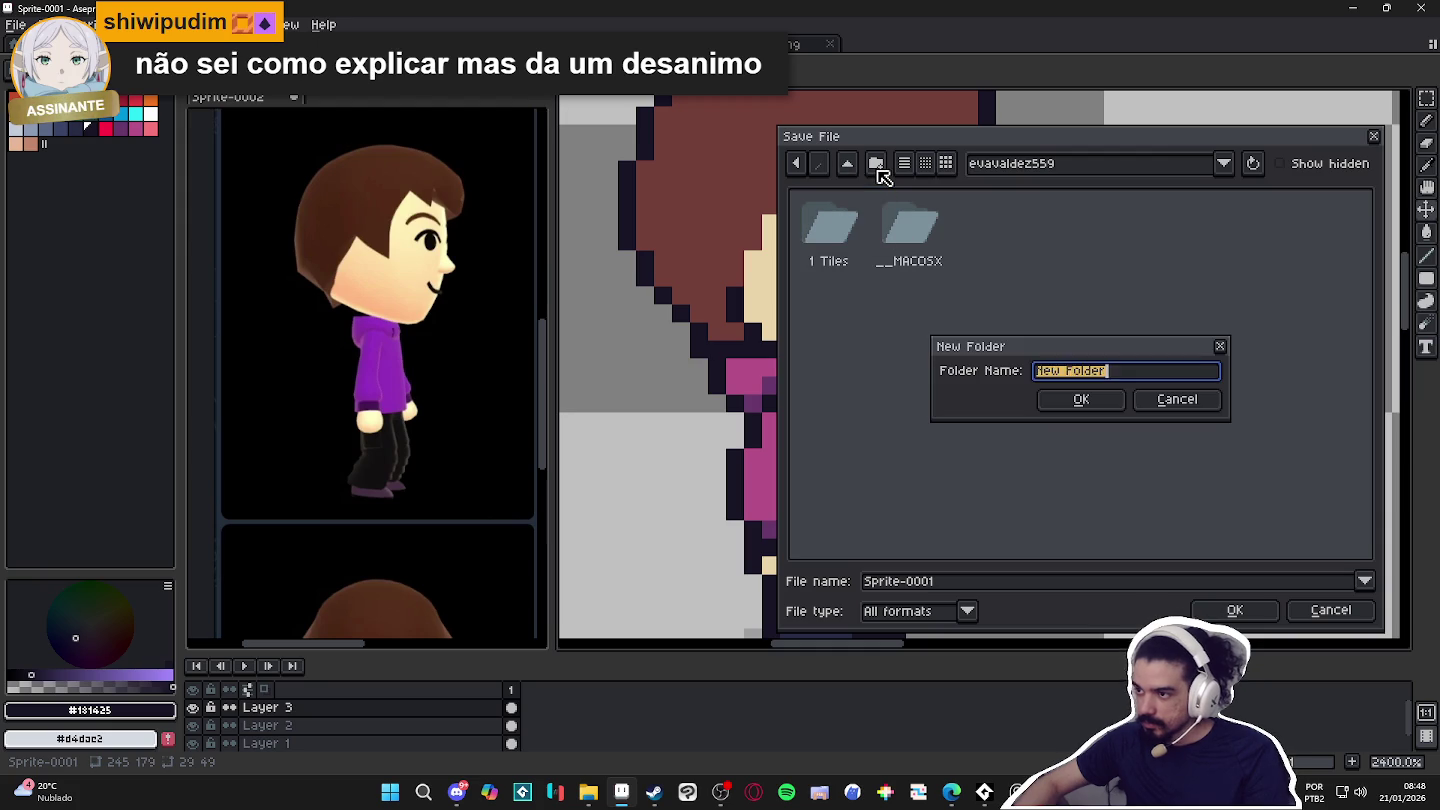
text(Character)
key(Return)
click(935, 580)
text(c)
key(BackSpace)
text(ez_cha)
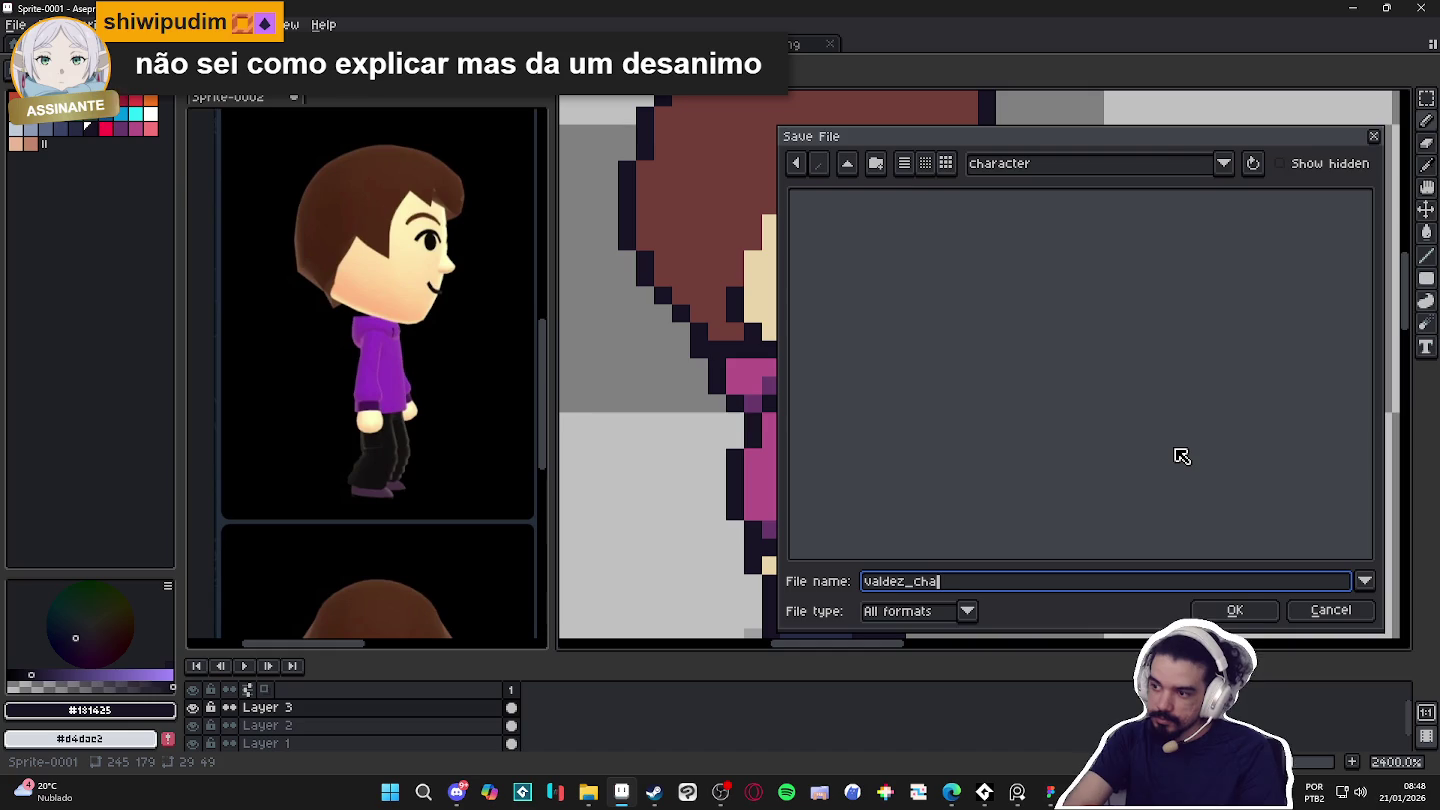
text(racter)
key(Return)
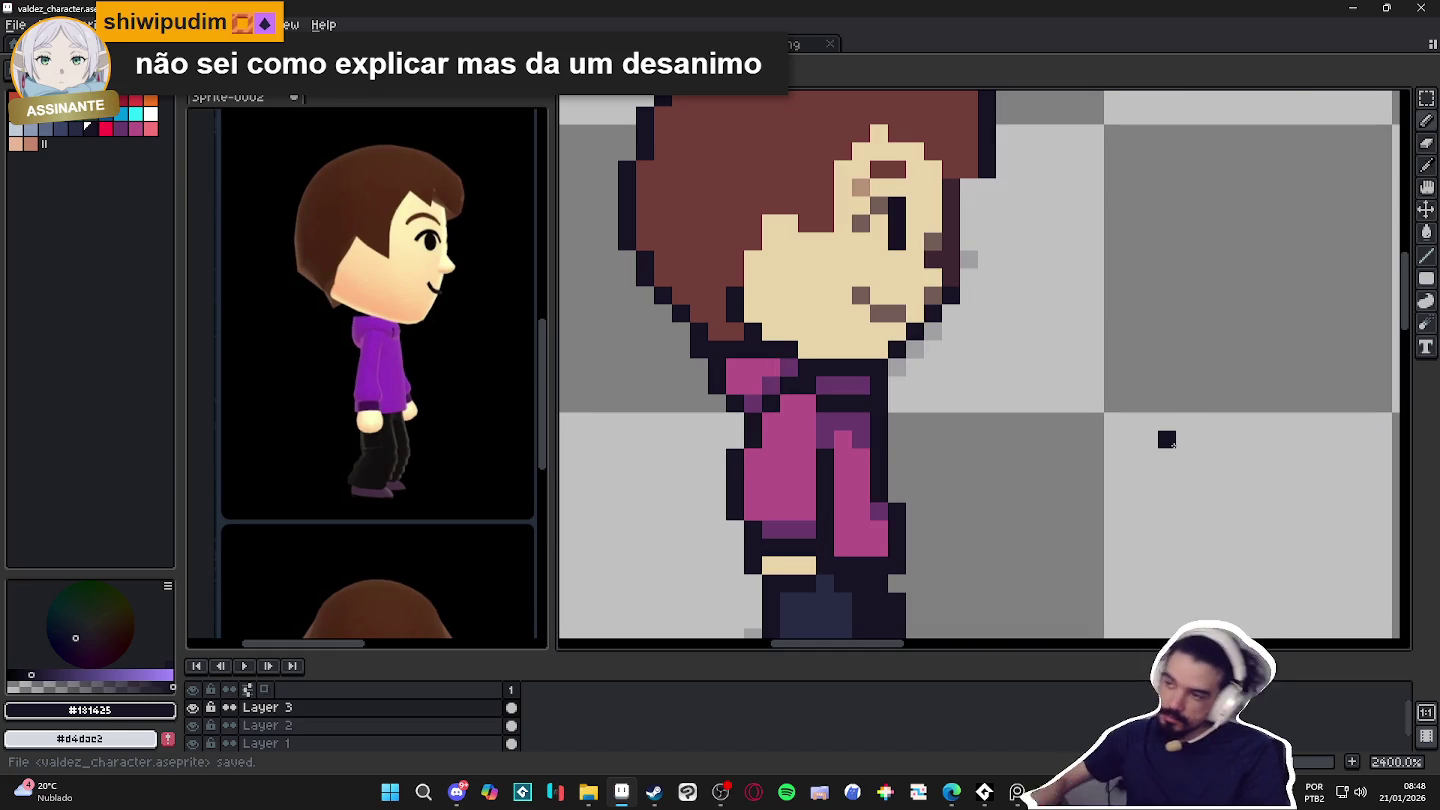
Remove the stray dark pixel and redraw the dark outline along the face's right edge.
scroll(930, 444, down, 3)
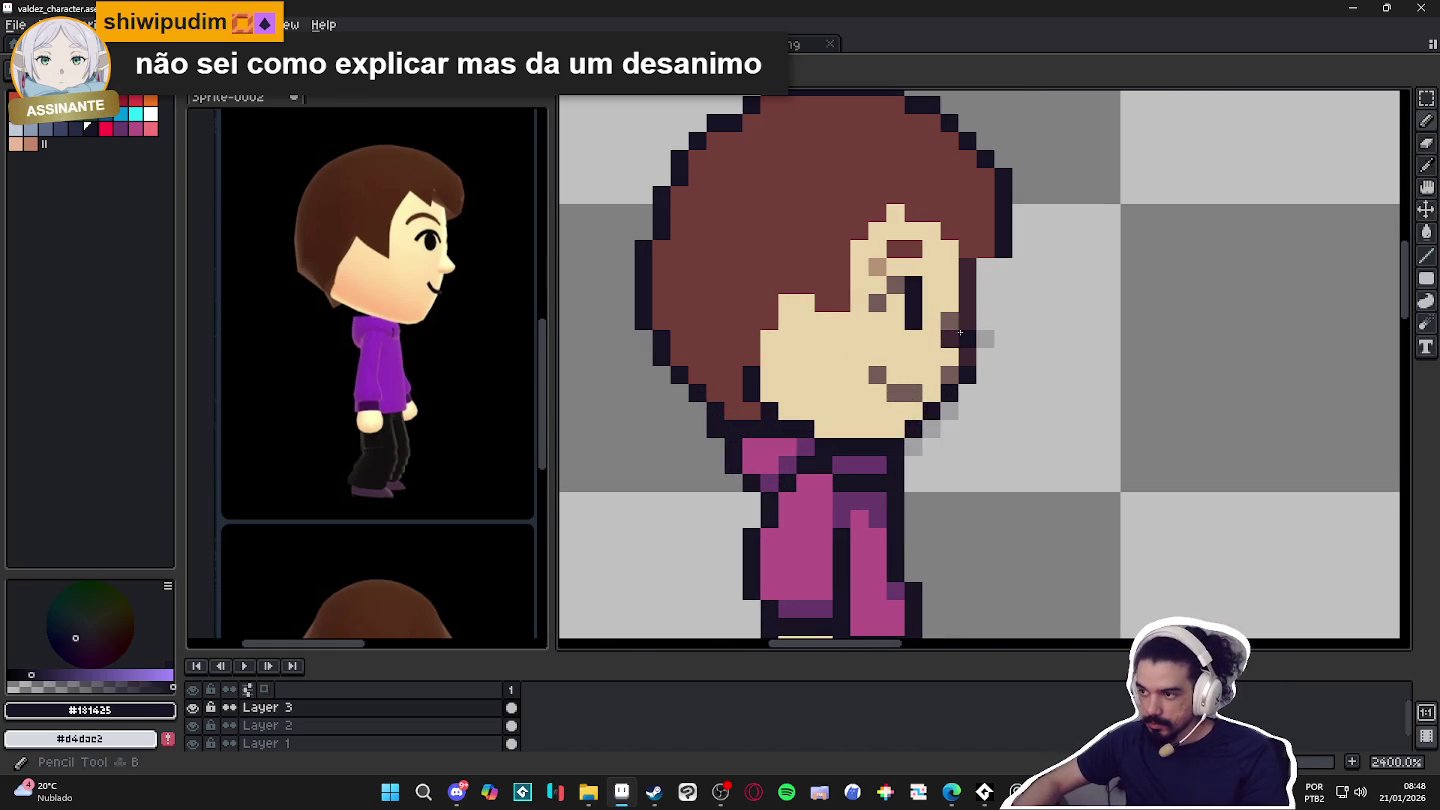
scroll(1061, 437, down, 5)
scroll(1061, 437, down, 1)
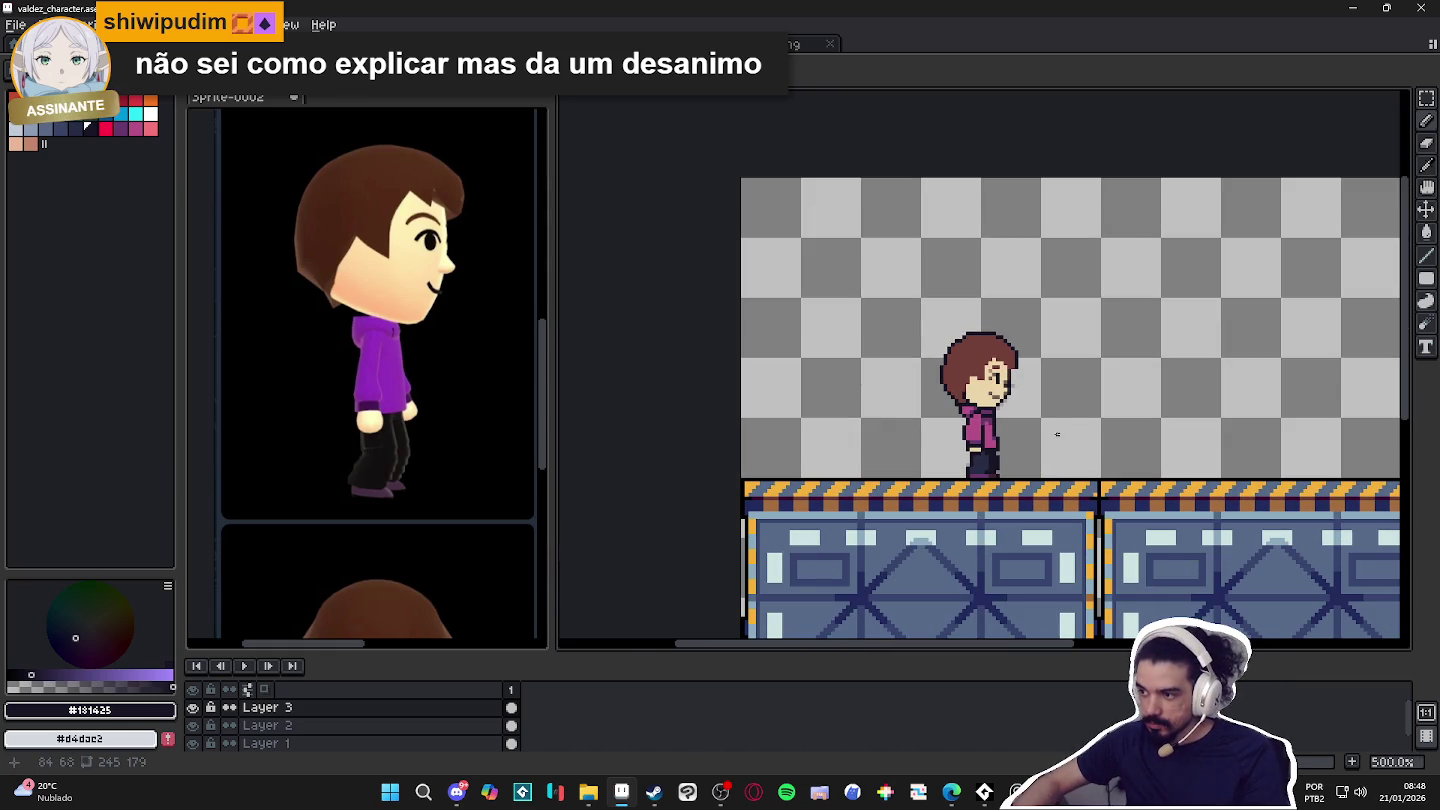
scroll(1060, 432, up, 2)
scroll(1056, 422, up, 4)
key(ctrl+z)
click(1003, 390)
drag(1004, 390, 1007, 288)
scroll(1007, 288, down, 3)
scroll(990, 340, down, 2)
scroll(977, 372, down, 1)
scroll(896, 408, down, 1)
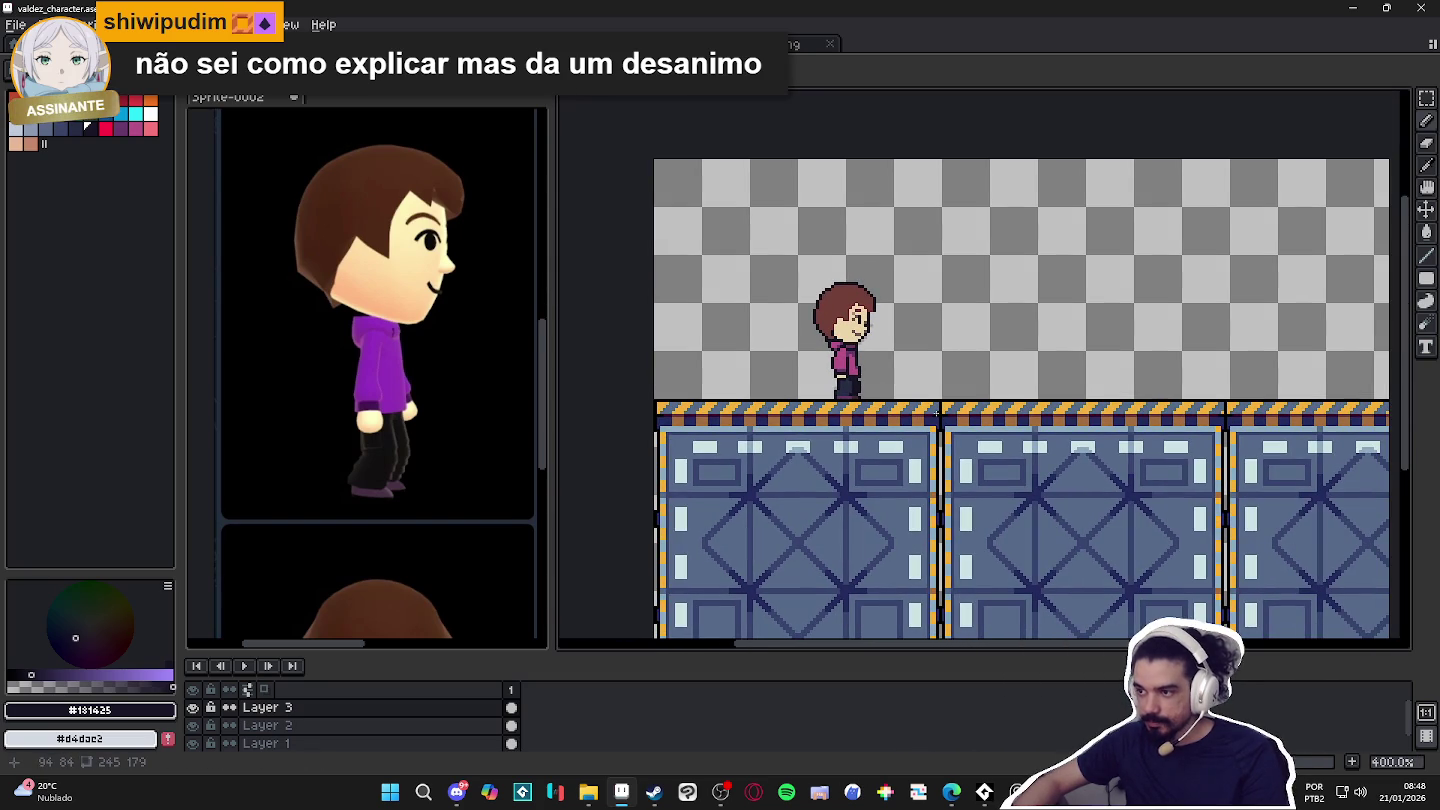
scroll(934, 340, up, 1)
scroll(934, 340, down, 1)
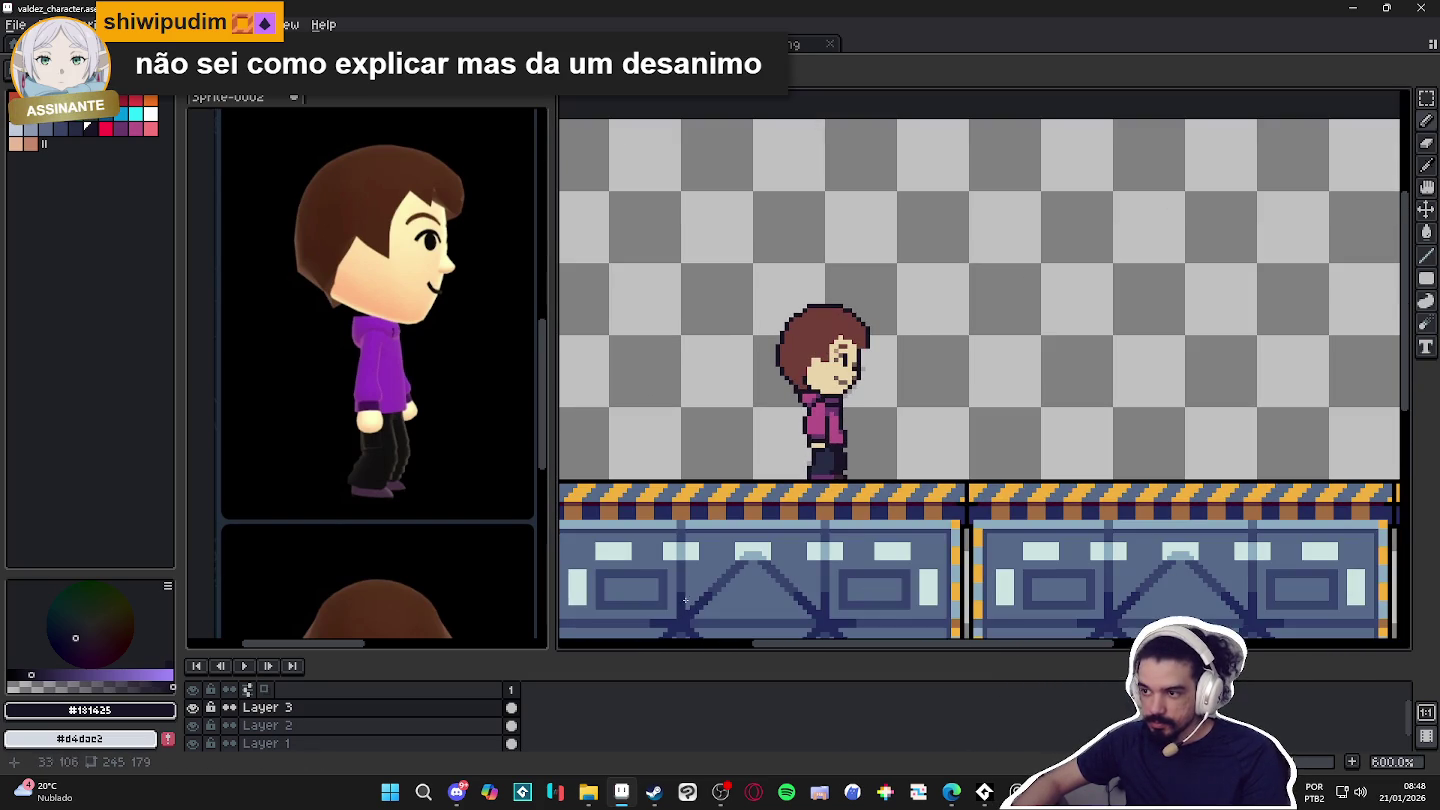
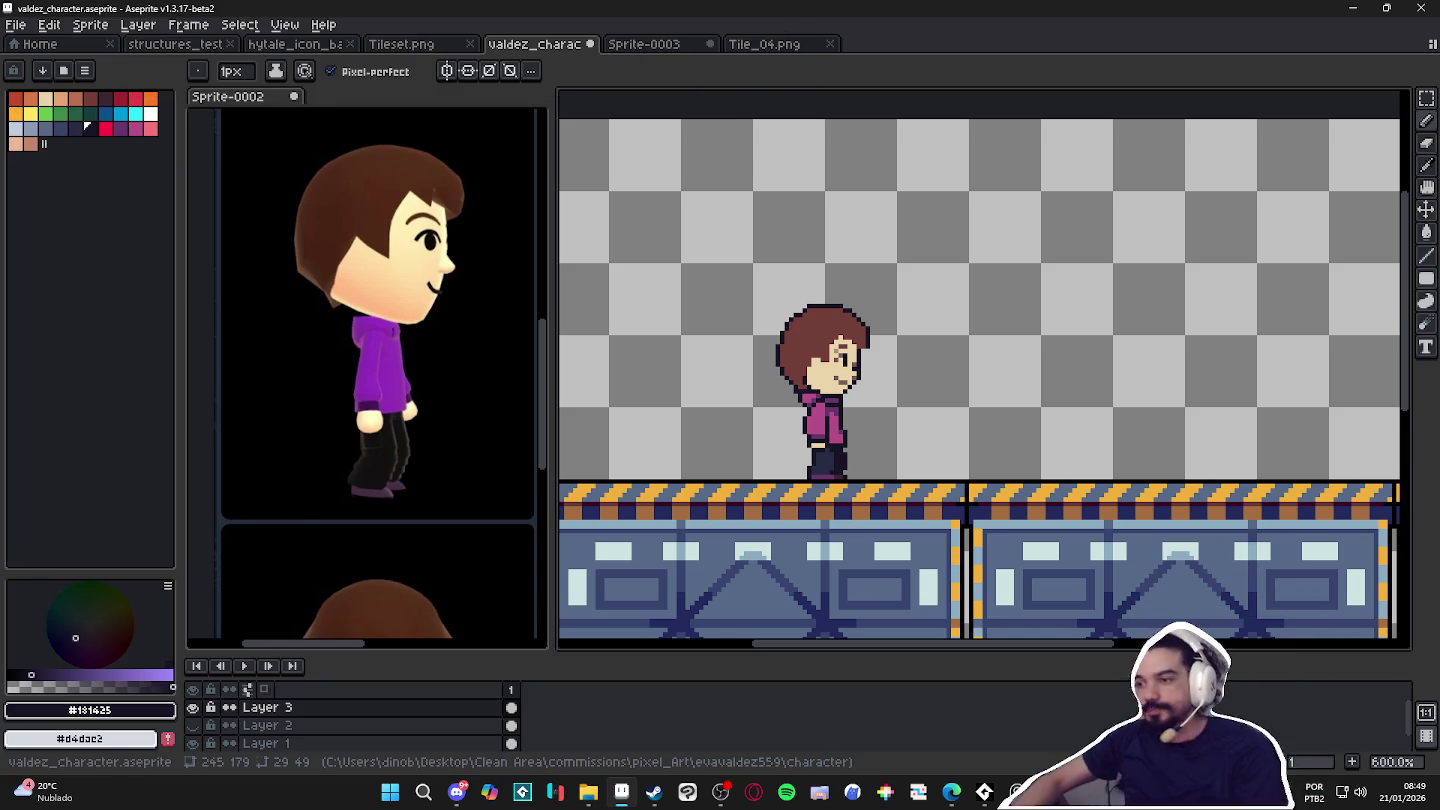
Eyedrop the hoodie's dark purple and pencil three shading pixels by the collar.
scroll(780, 374, up, 1)
scroll(780, 374, up, 3)
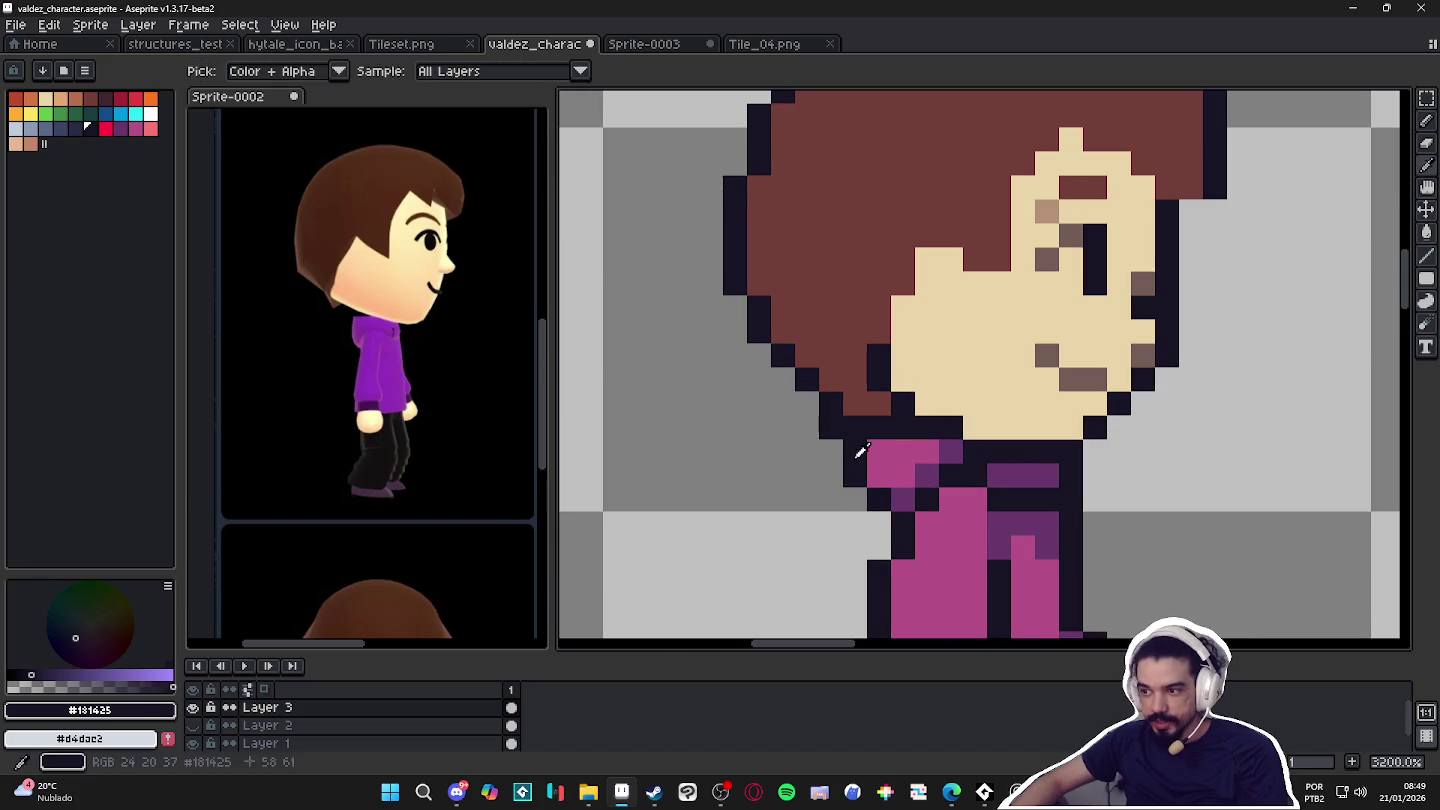
key(alt)
alt+click(898, 505)
click(878, 500)
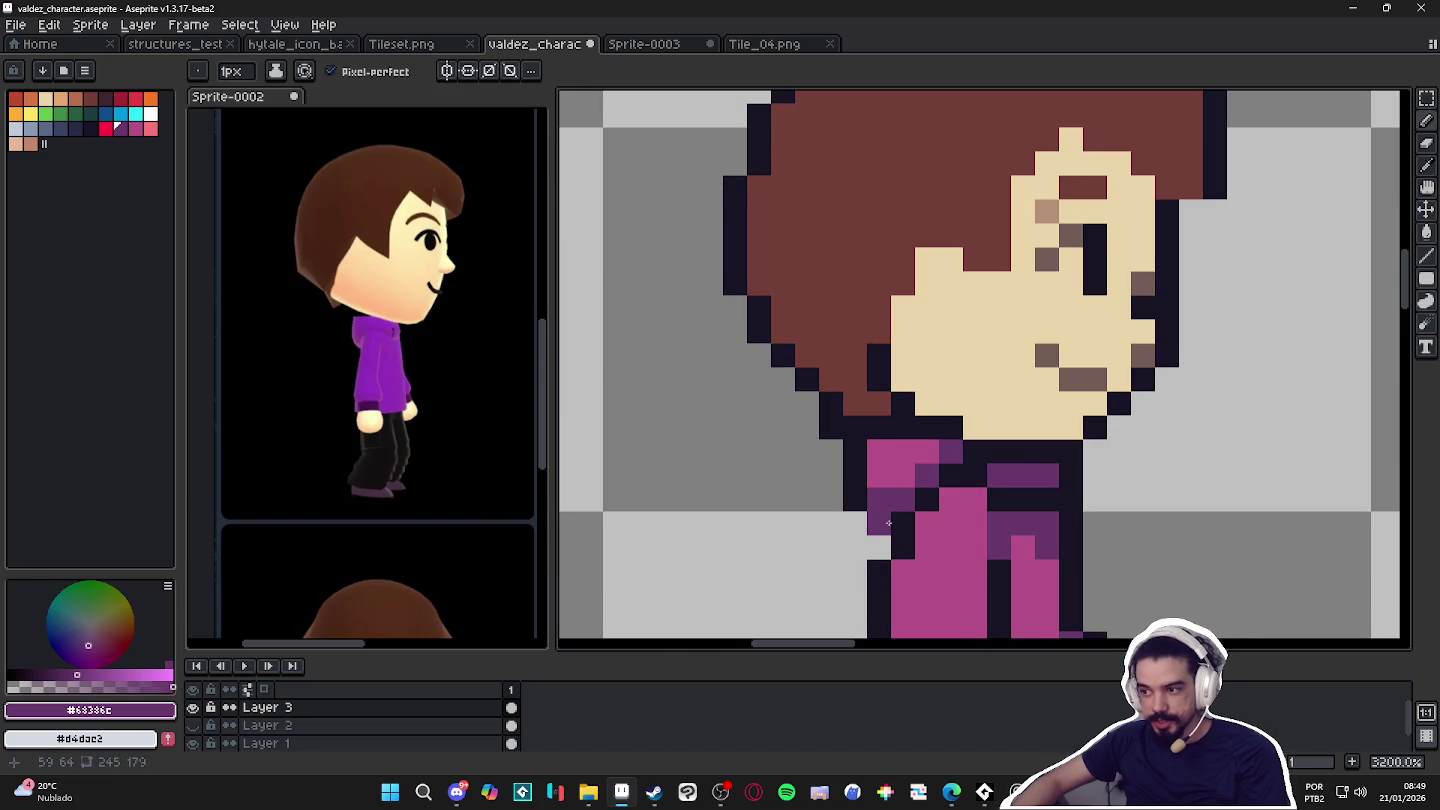
click(927, 451)
click(903, 476)
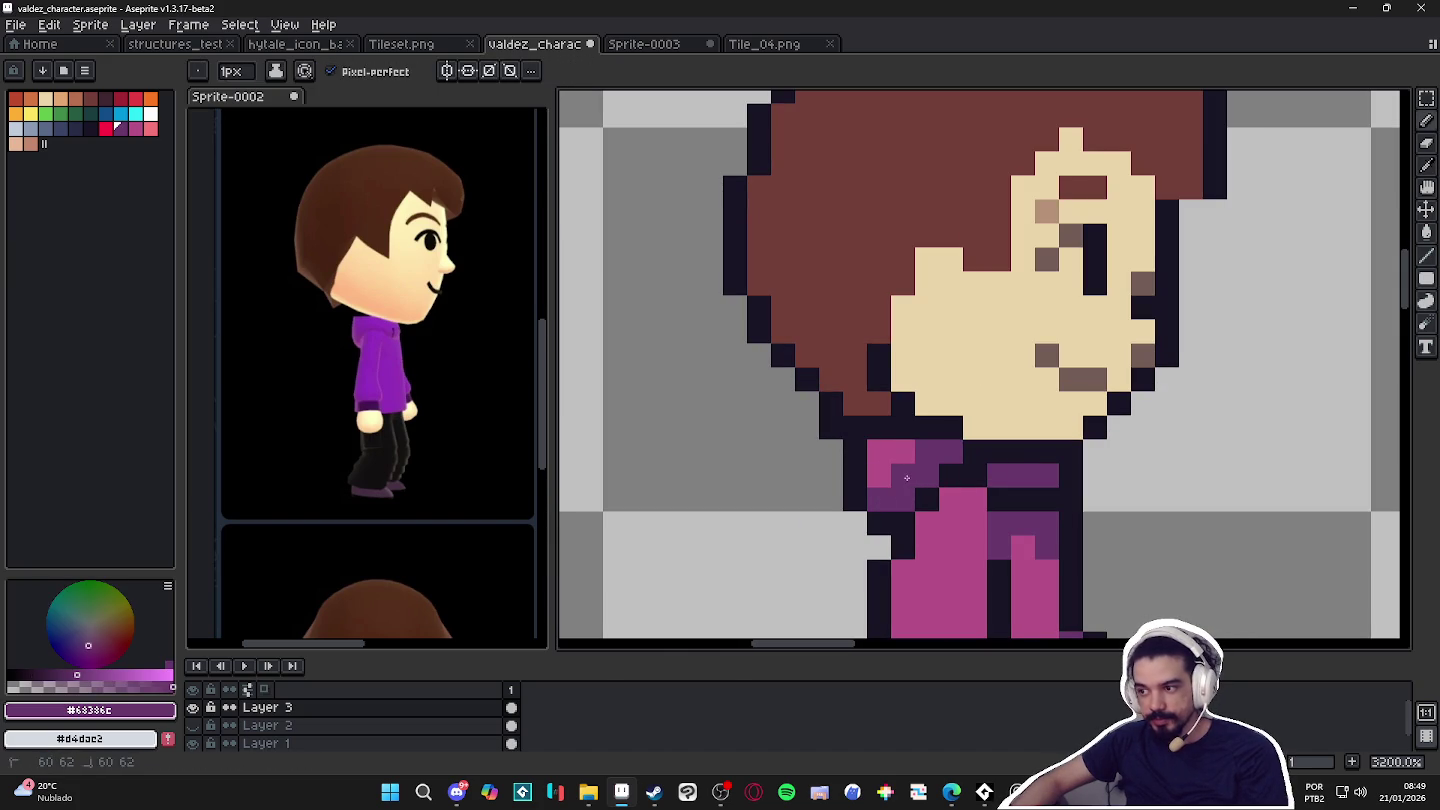
Zoom around the sprite and sample the hair brown colour.
scroll(932, 465, down, 3)
scroll(932, 465, up, 2)
scroll(930, 465, up, 1)
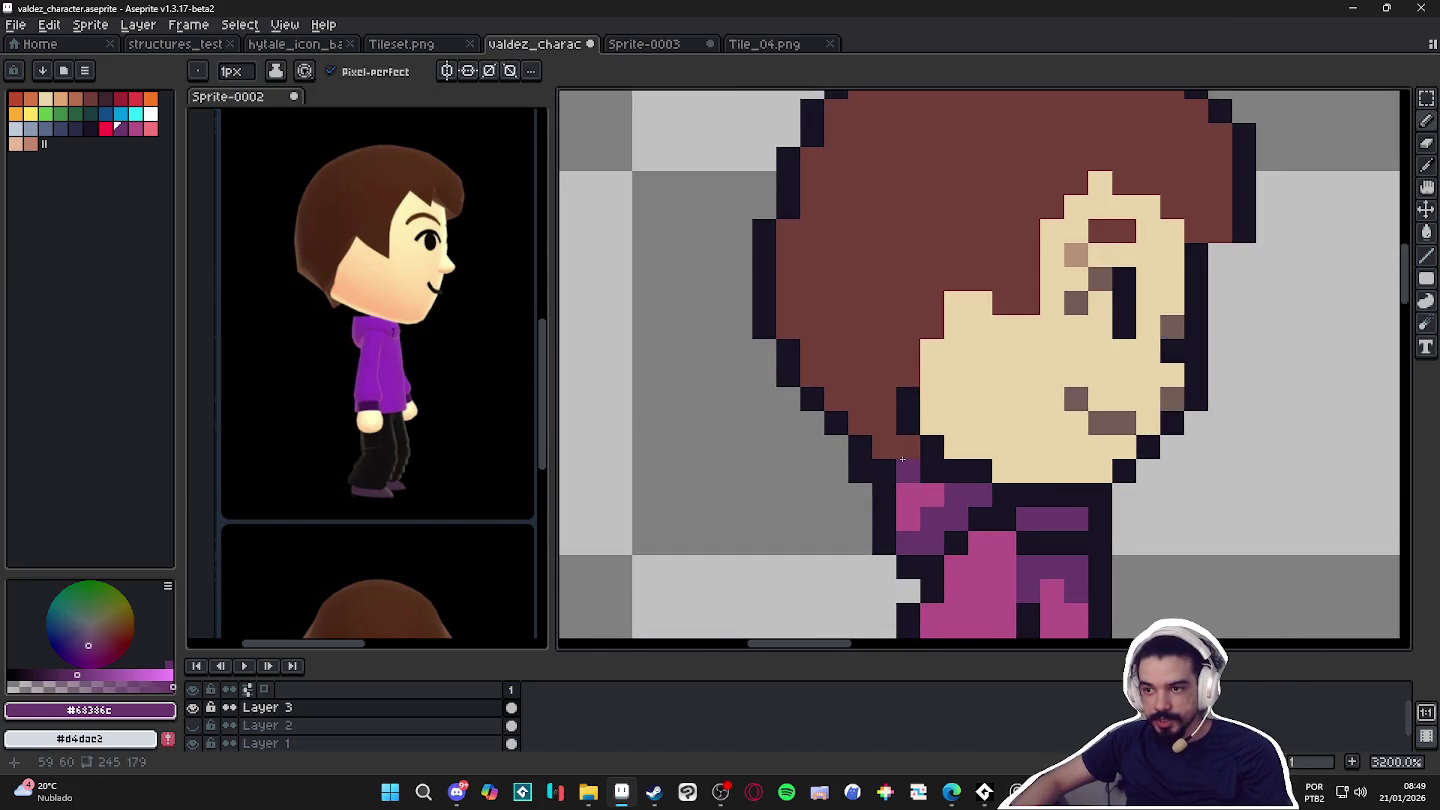
scroll(905, 460, down, 2)
scroll(914, 445, down, 1)
scroll(923, 416, up, 1)
alt+click(955, 296)
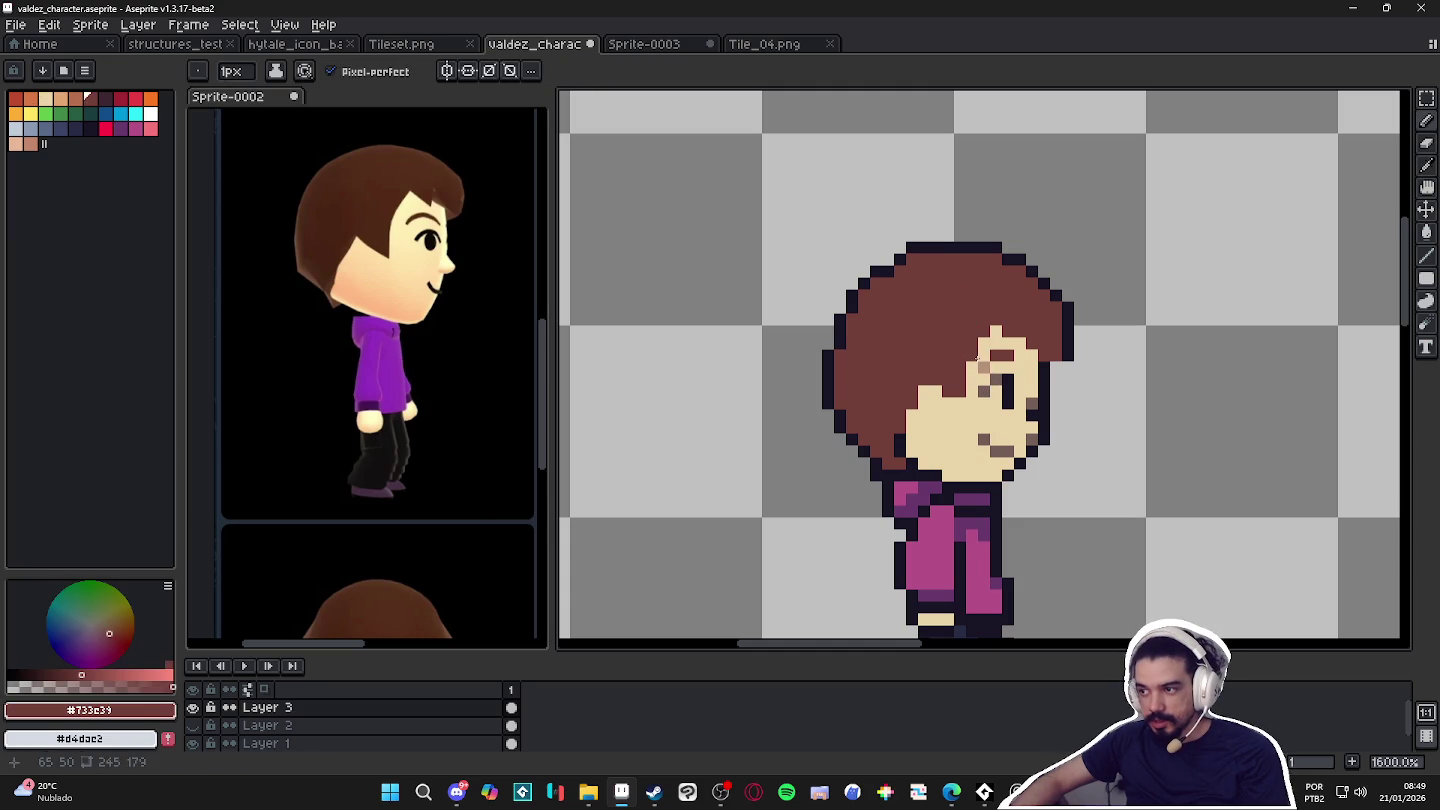
Sample the skin and hair colours, then pick the dark #181425 outline colour.
alt+click(961, 389)
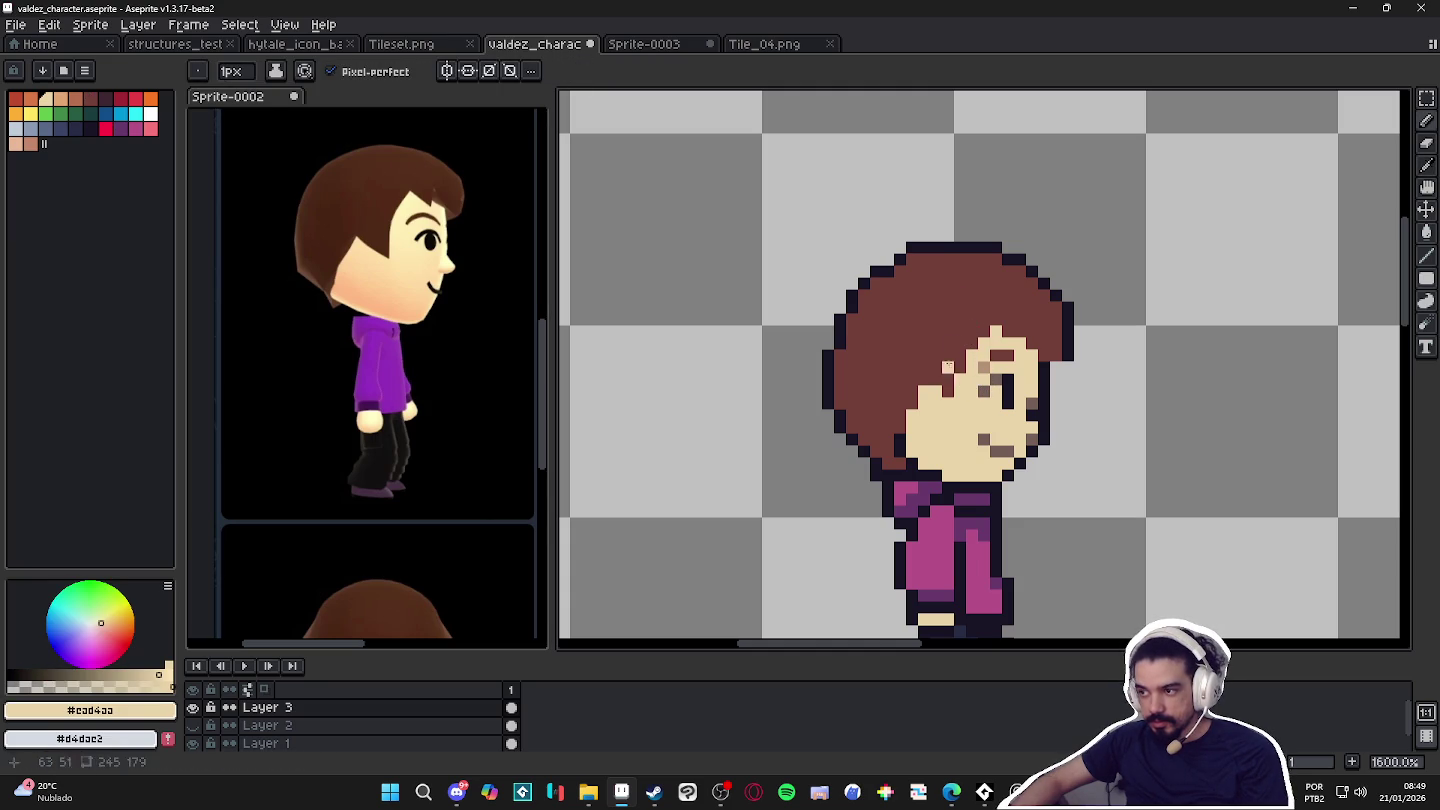
alt+click(989, 338)
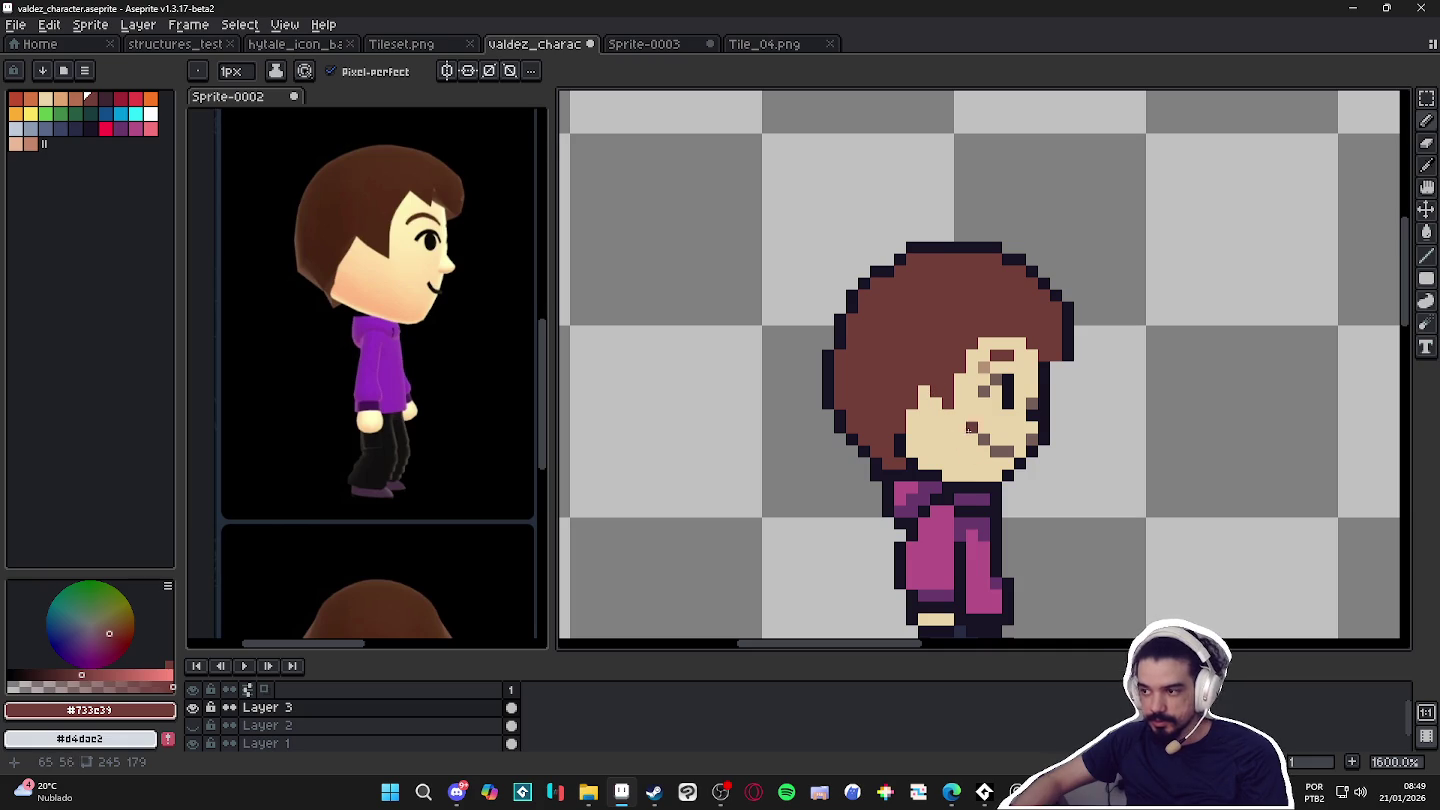
key(alt)
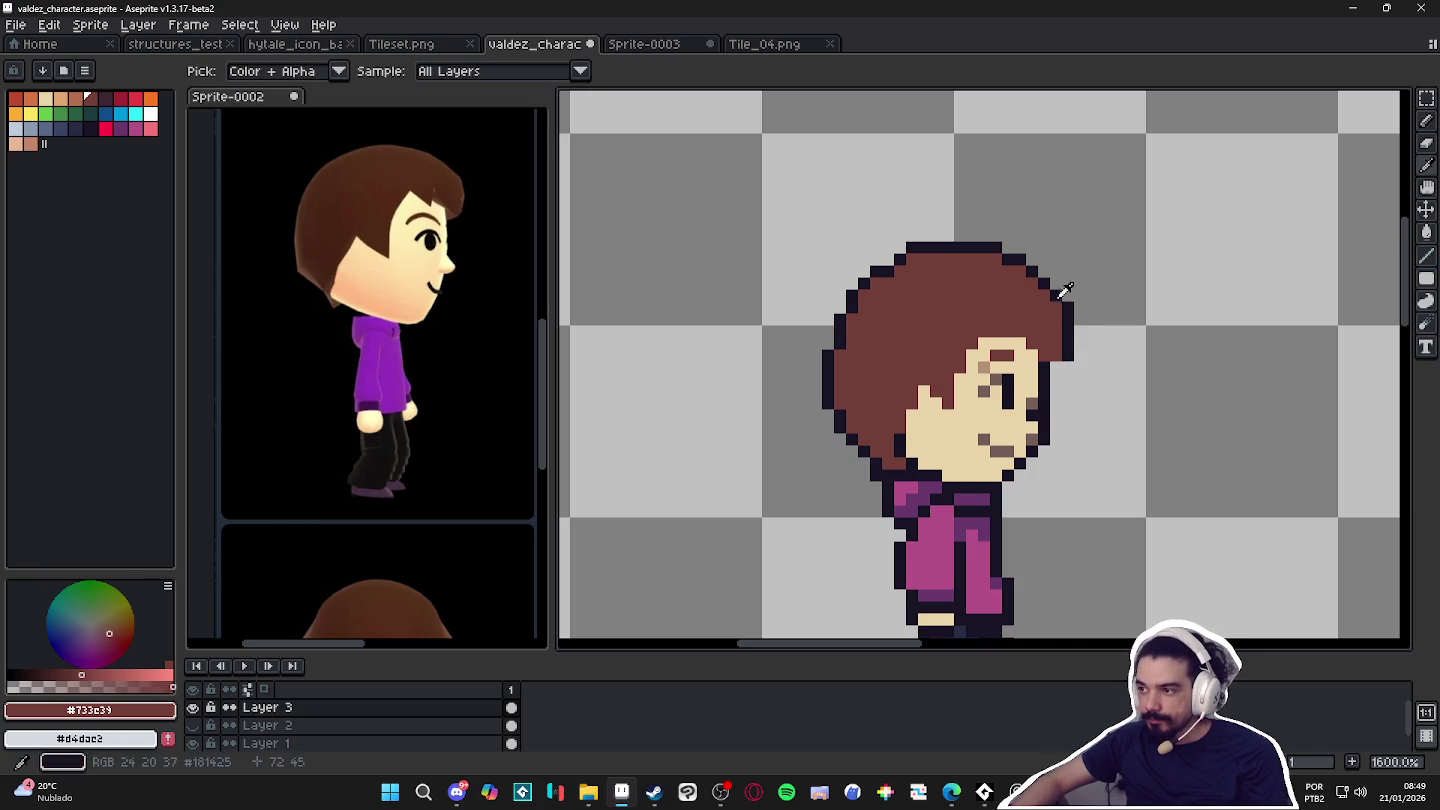
alt+click(1066, 291)
scroll(1050, 373, down, 3)
scroll(1050, 373, up, 3)
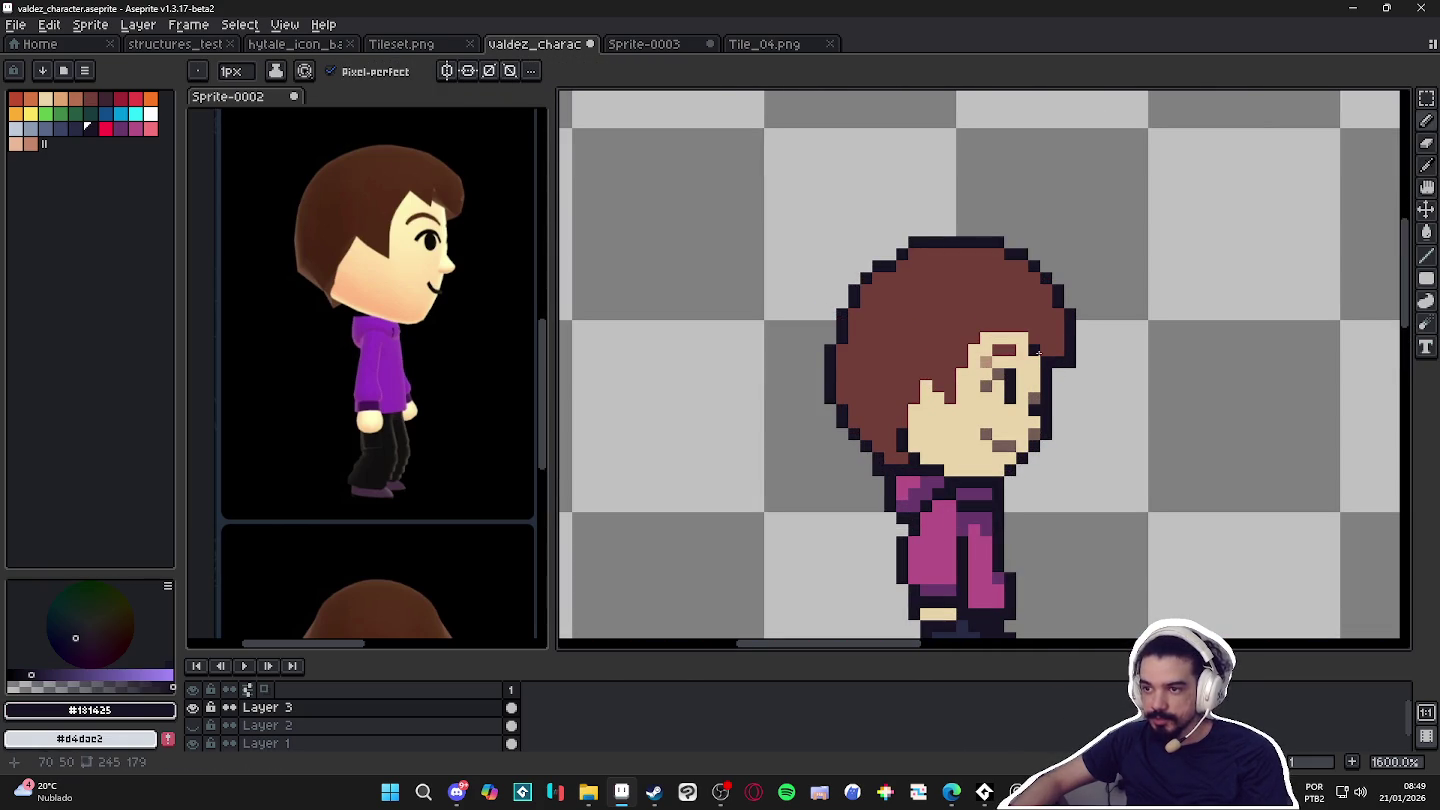
Pencil dark outline pixels into the hair and a strand down over the forehead.
click(1024, 338)
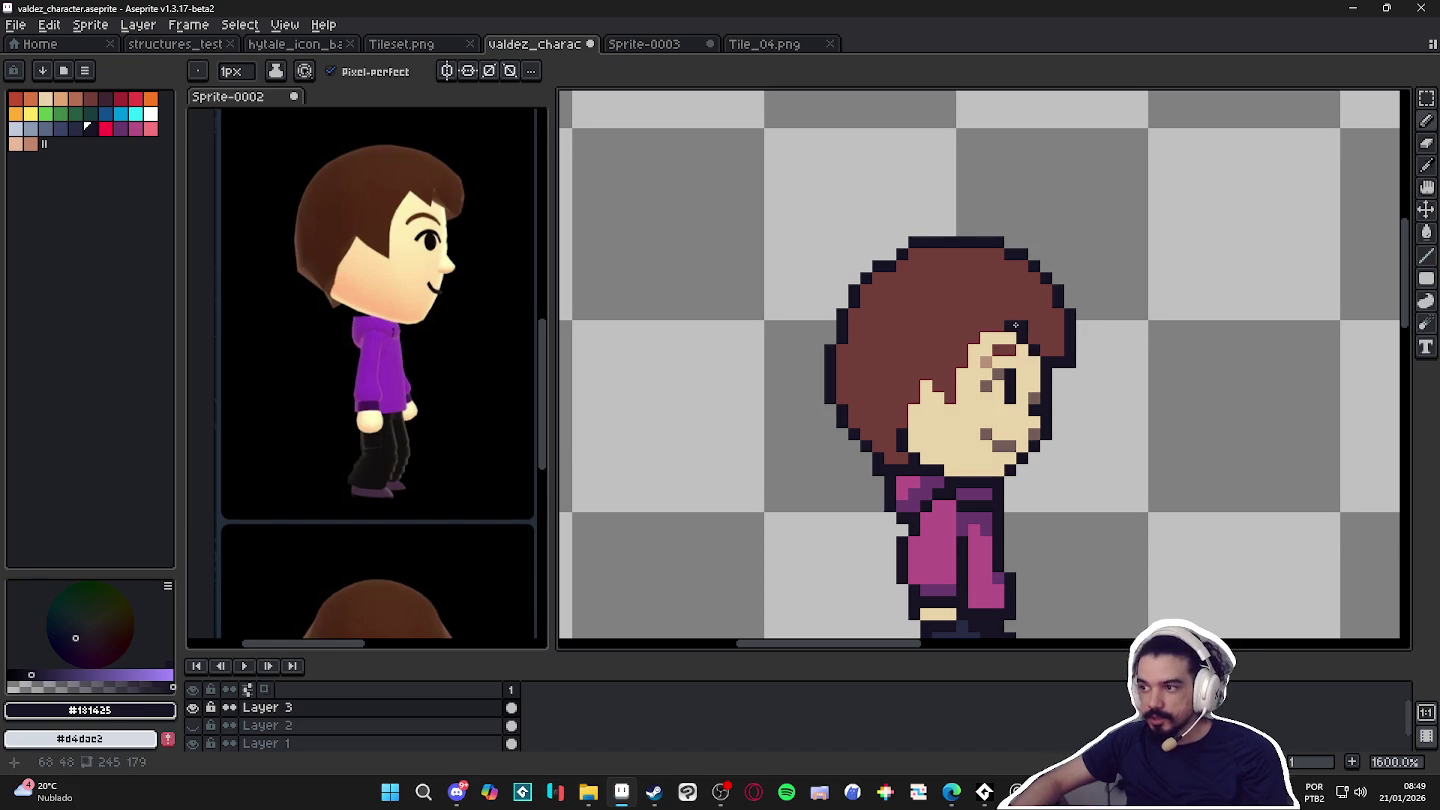
click(1012, 320)
alt+click(1030, 320)
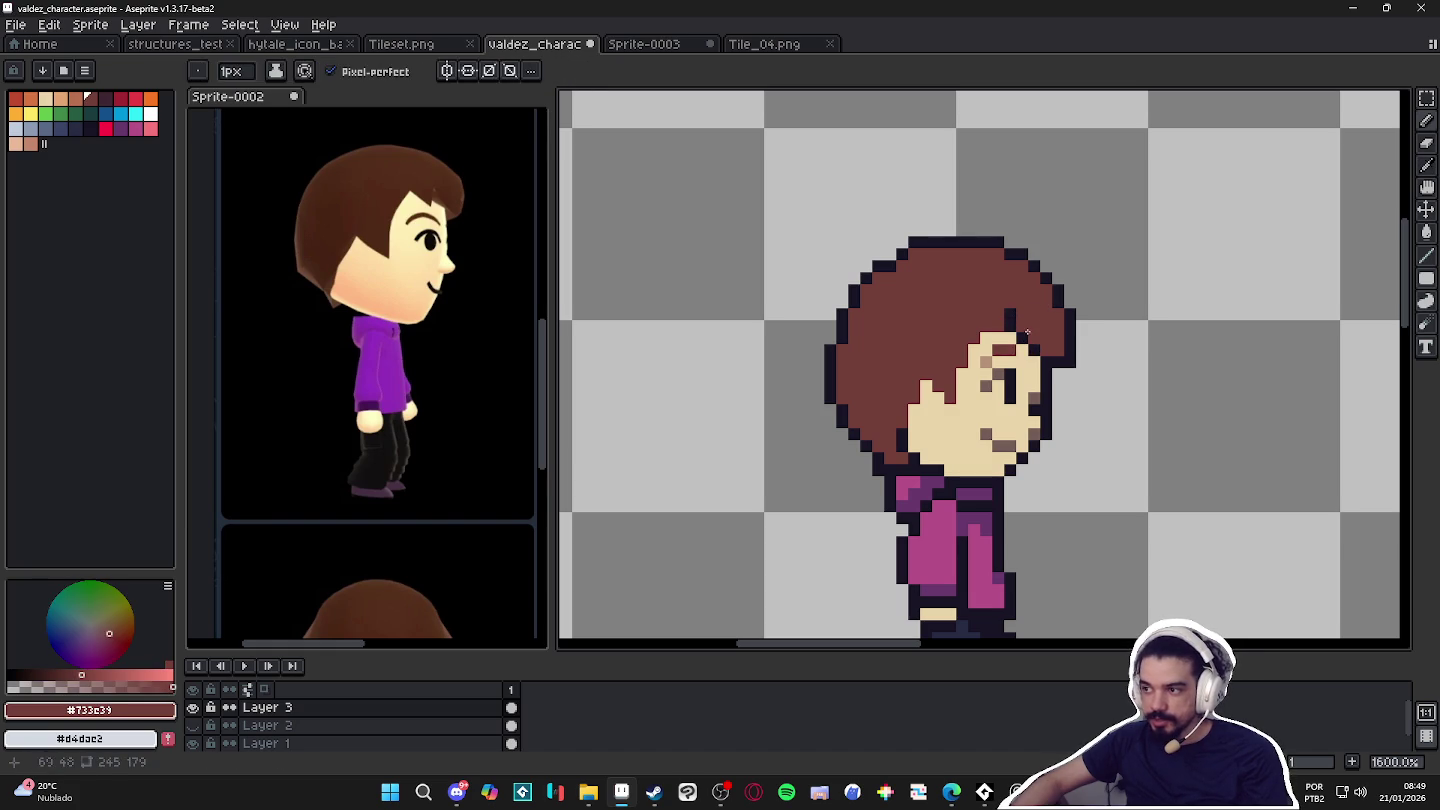
alt+click(1022, 326)
click(935, 340)
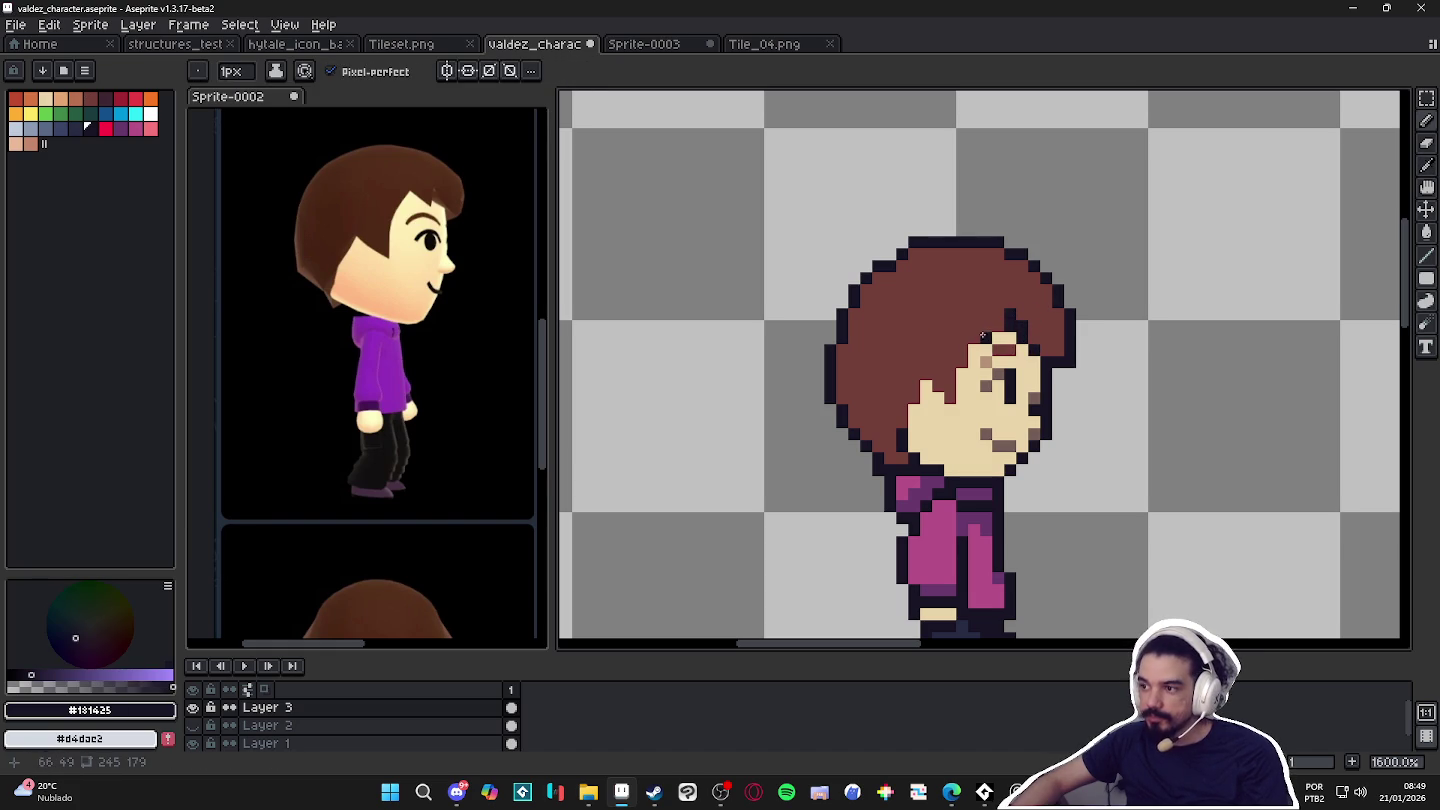
click(971, 347)
drag(972, 358, 970, 370)
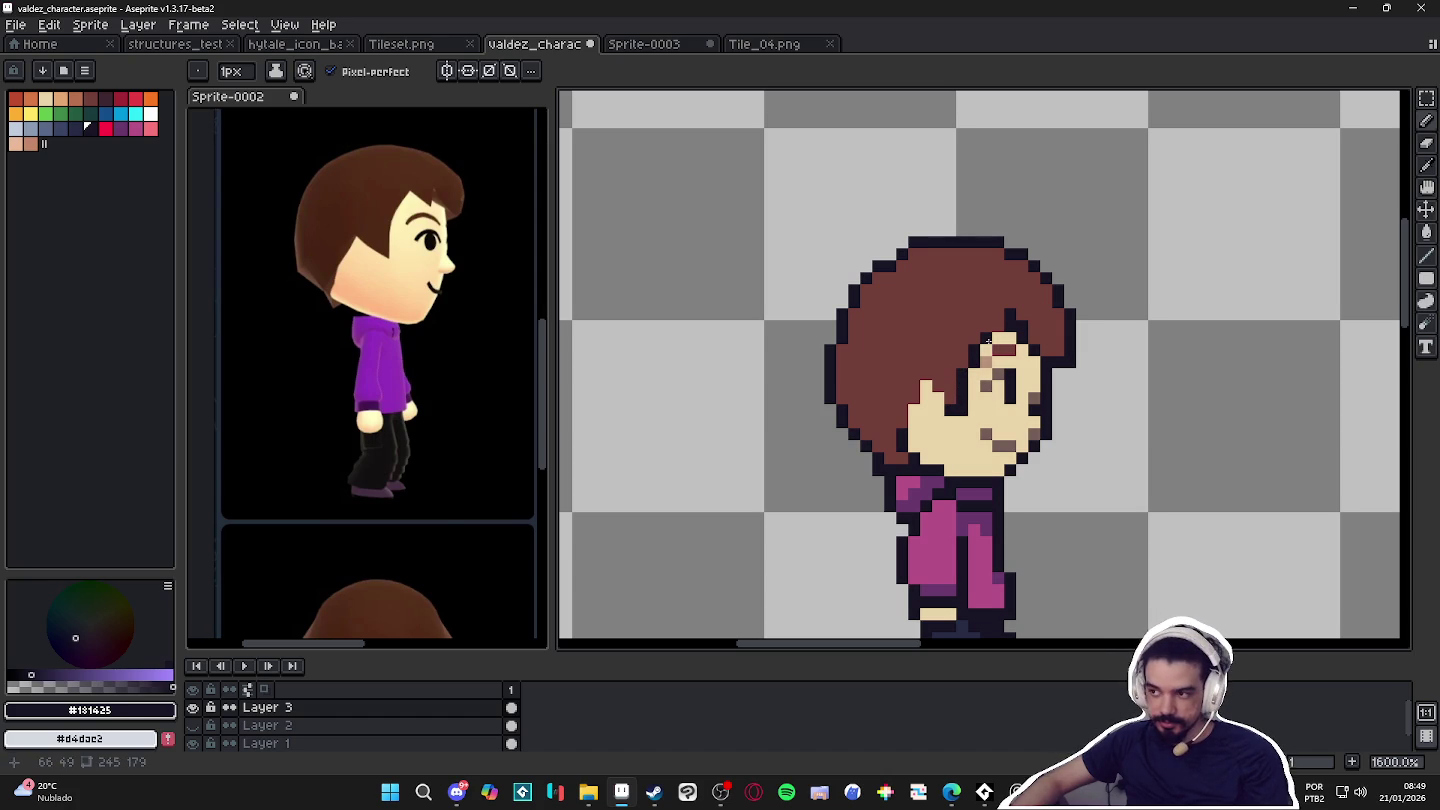
Inspect the fringe up close and undo the stray pencil stroke.
scroll(997, 461, down, 3)
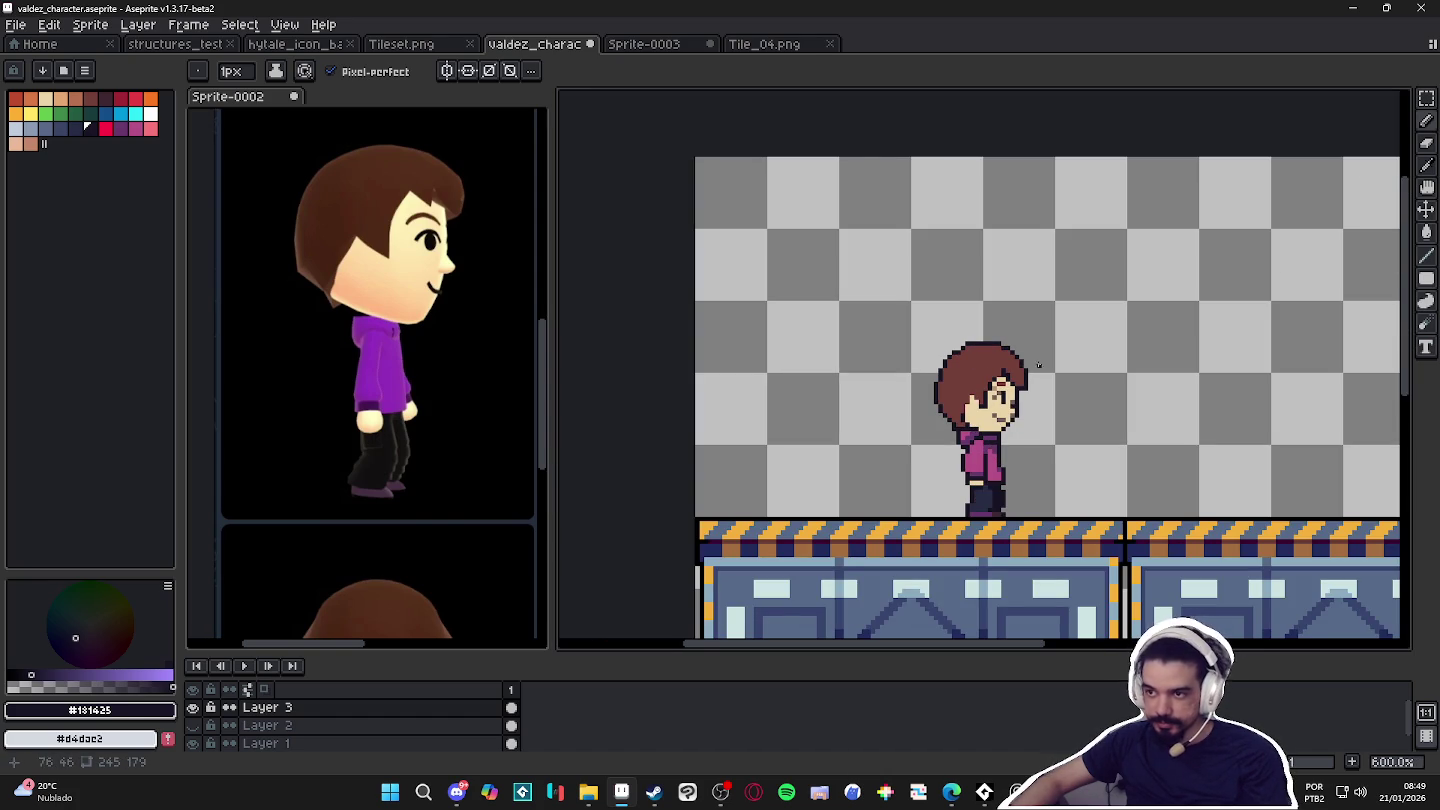
scroll(1034, 367, up, 3)
scroll(1047, 379, down, 1)
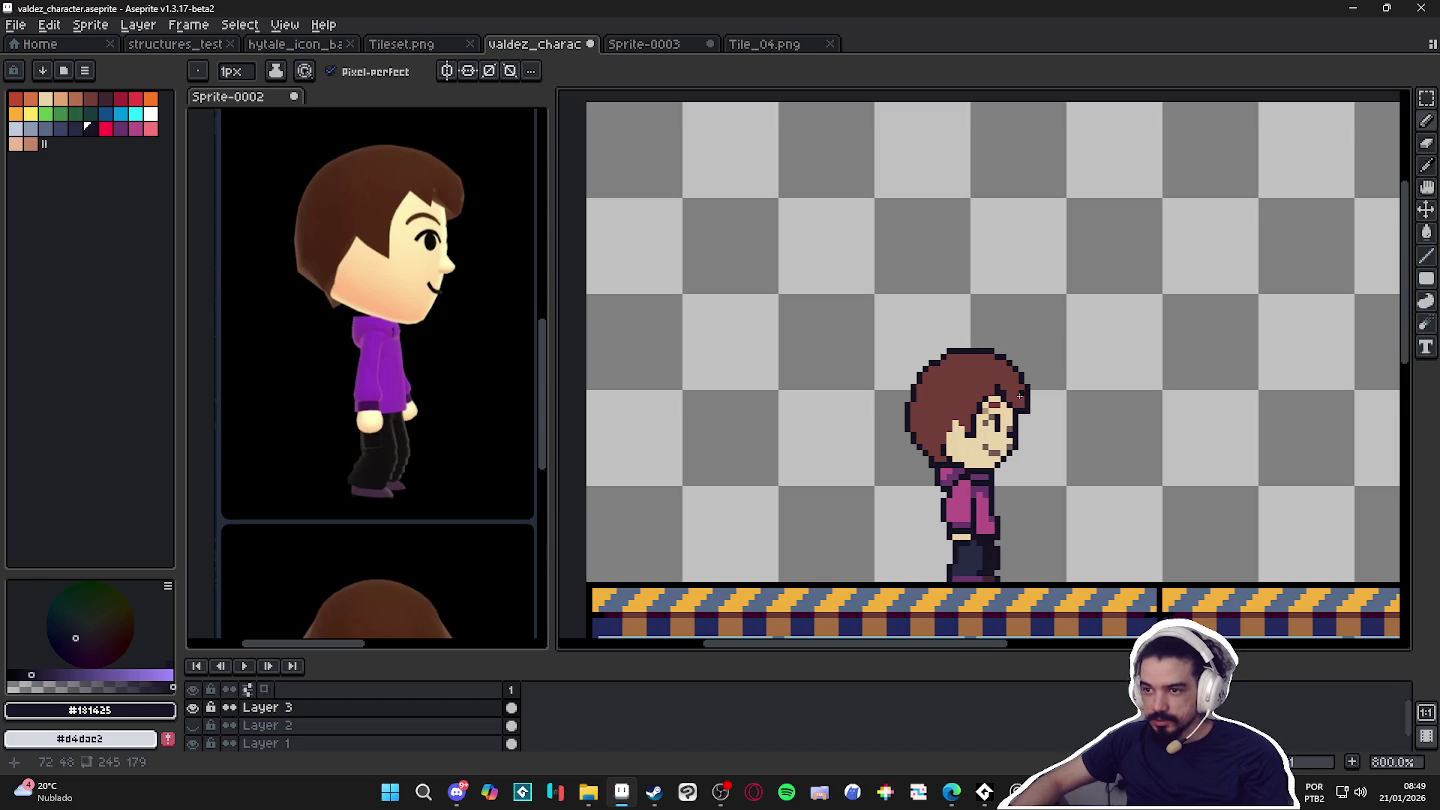
scroll(1021, 458, up, 3)
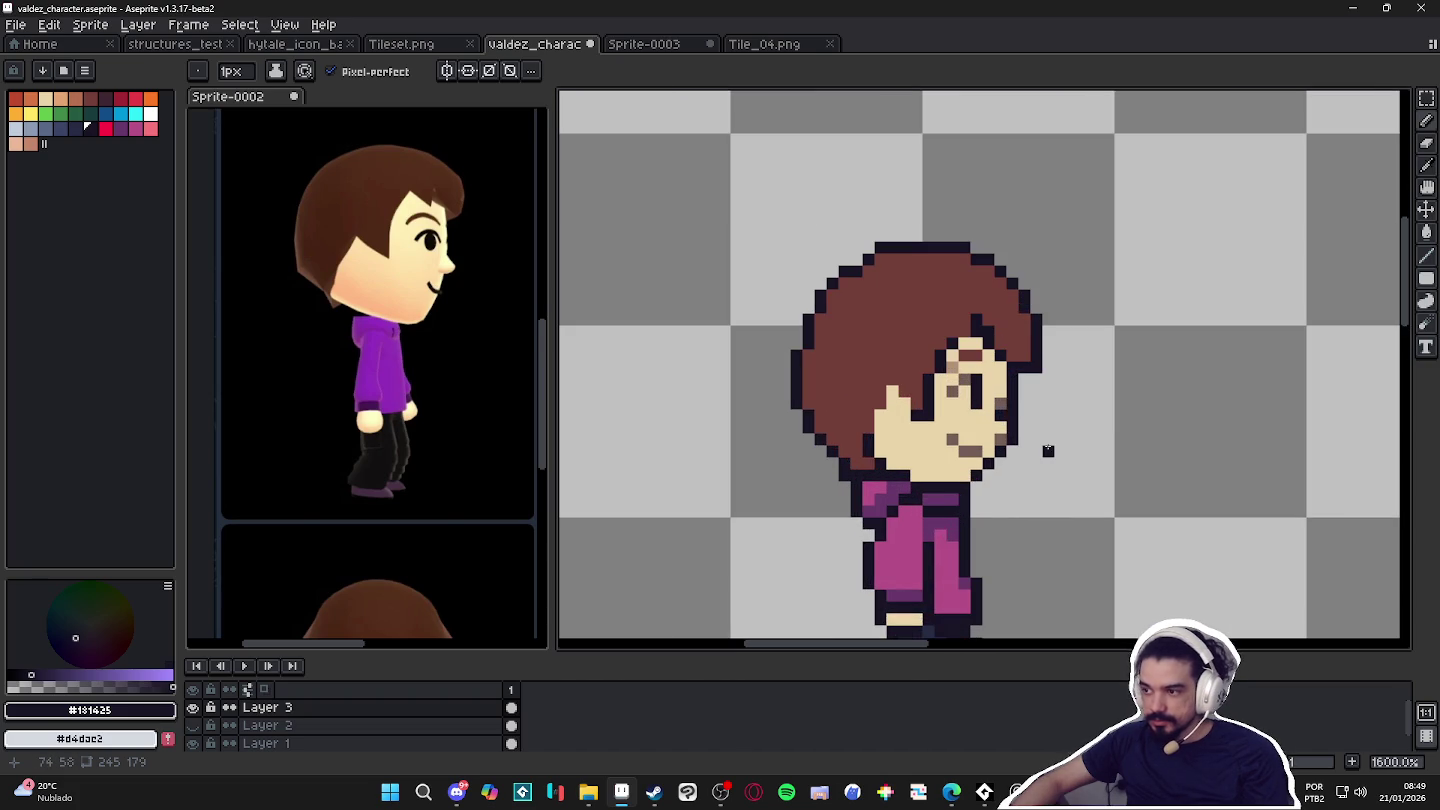
scroll(1048, 451, down, 4)
scroll(1046, 445, up, 3)
scroll(1057, 518, down, 2)
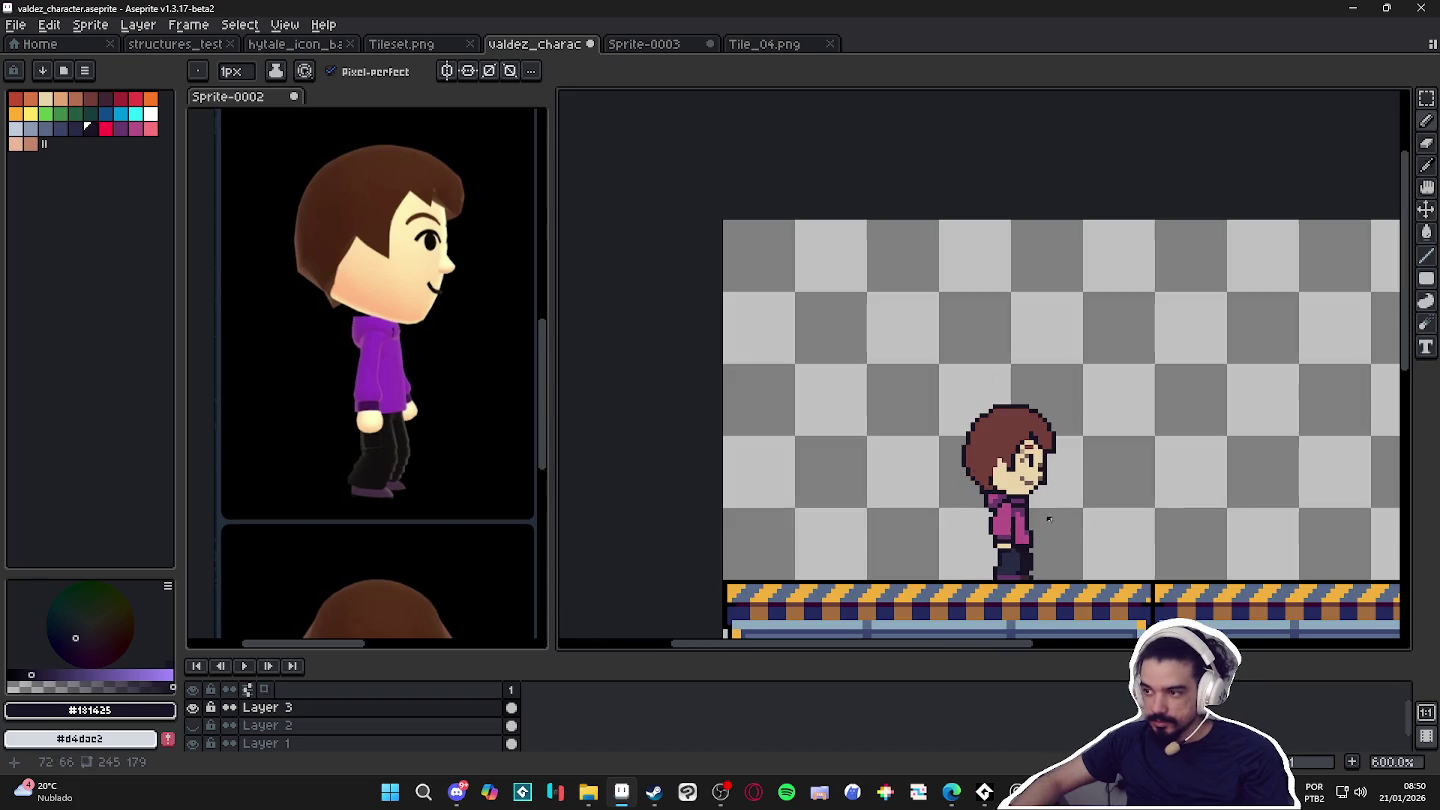
key(ctrl+z)
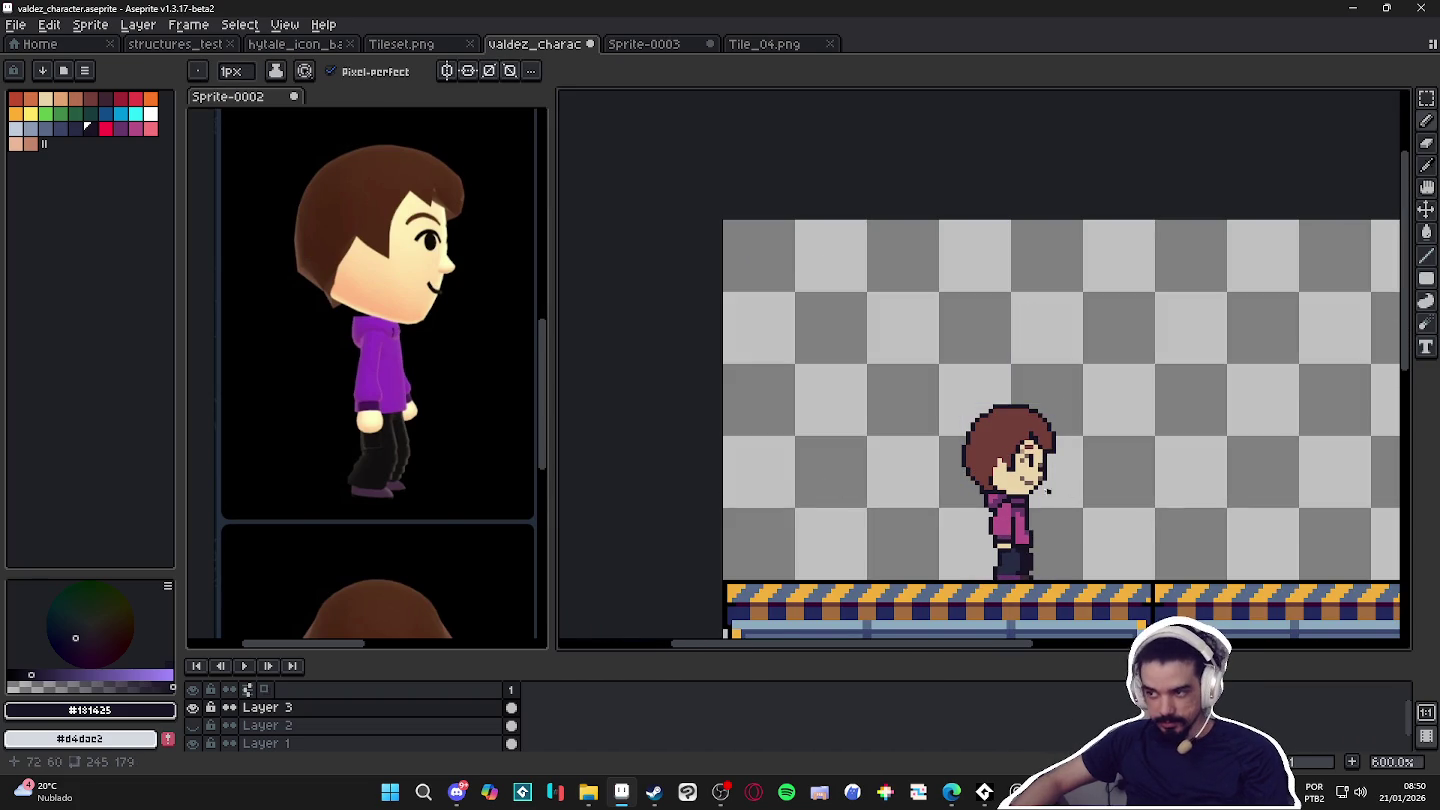
Sample the face's skin colour again.
scroll(1035, 465, up, 1)
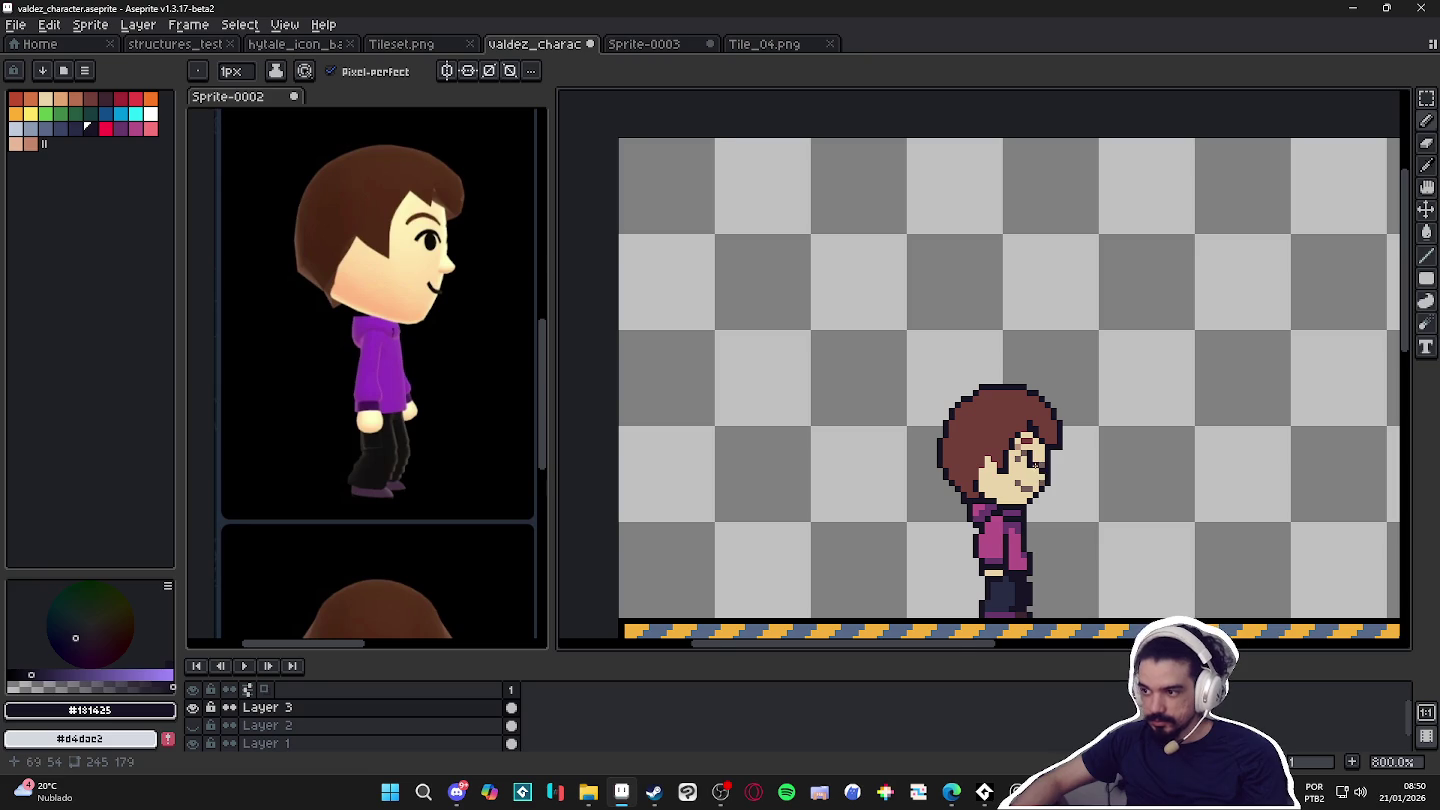
scroll(1030, 470, up, 1)
alt+click(1031, 455)
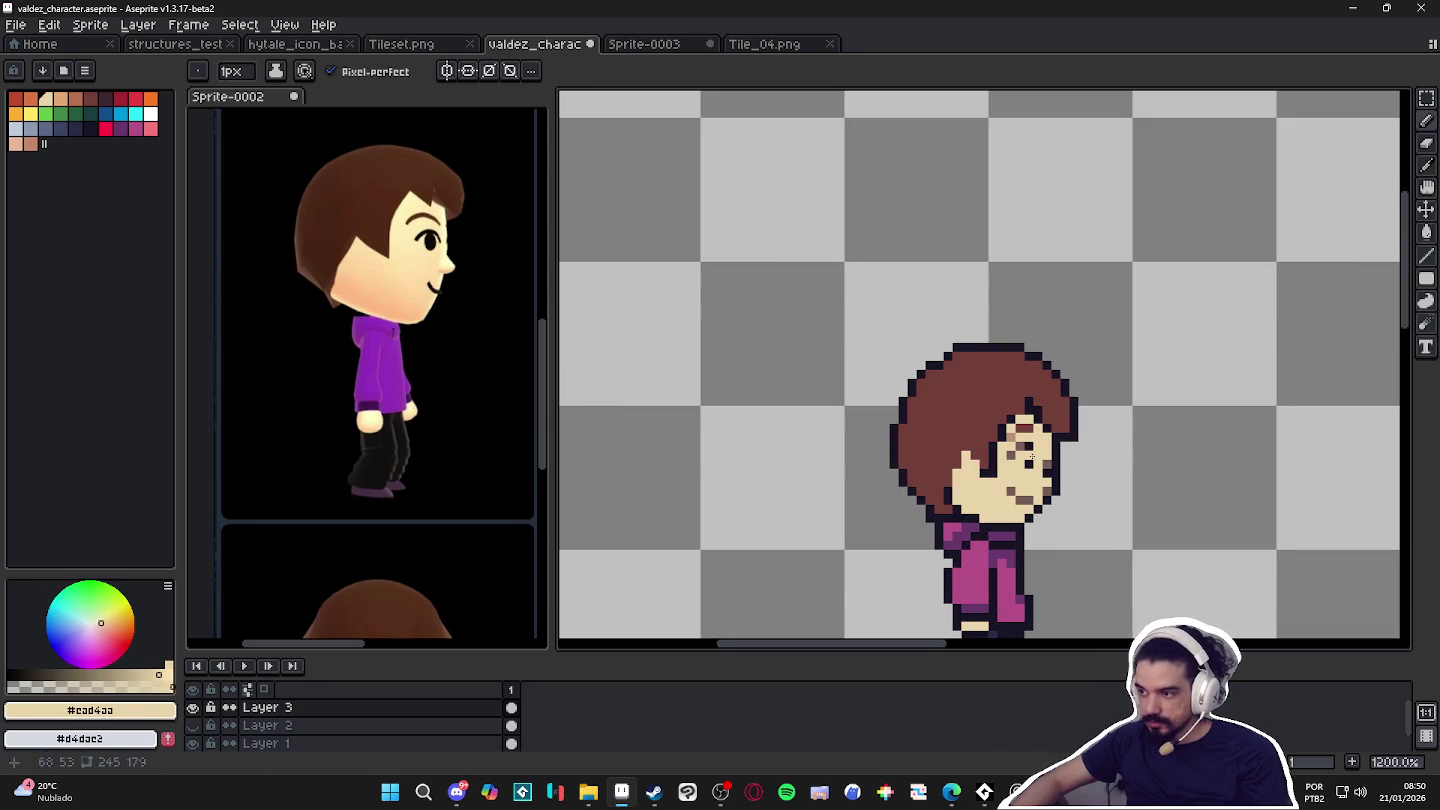
scroll(1031, 460, down, 2)
scroll(1040, 520, up, 2)
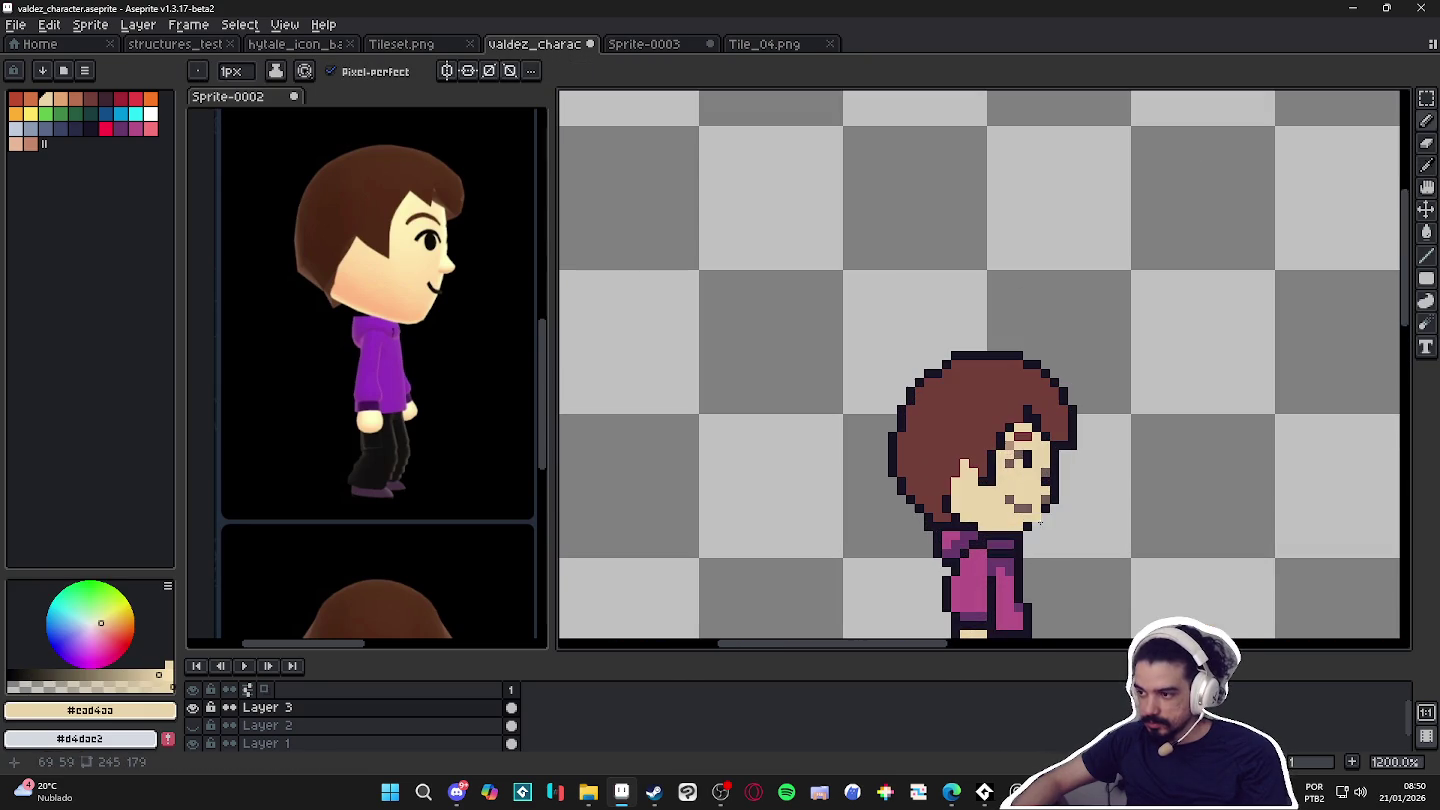
Marquee-select the area around the eye, then drop the selection.
key(m)
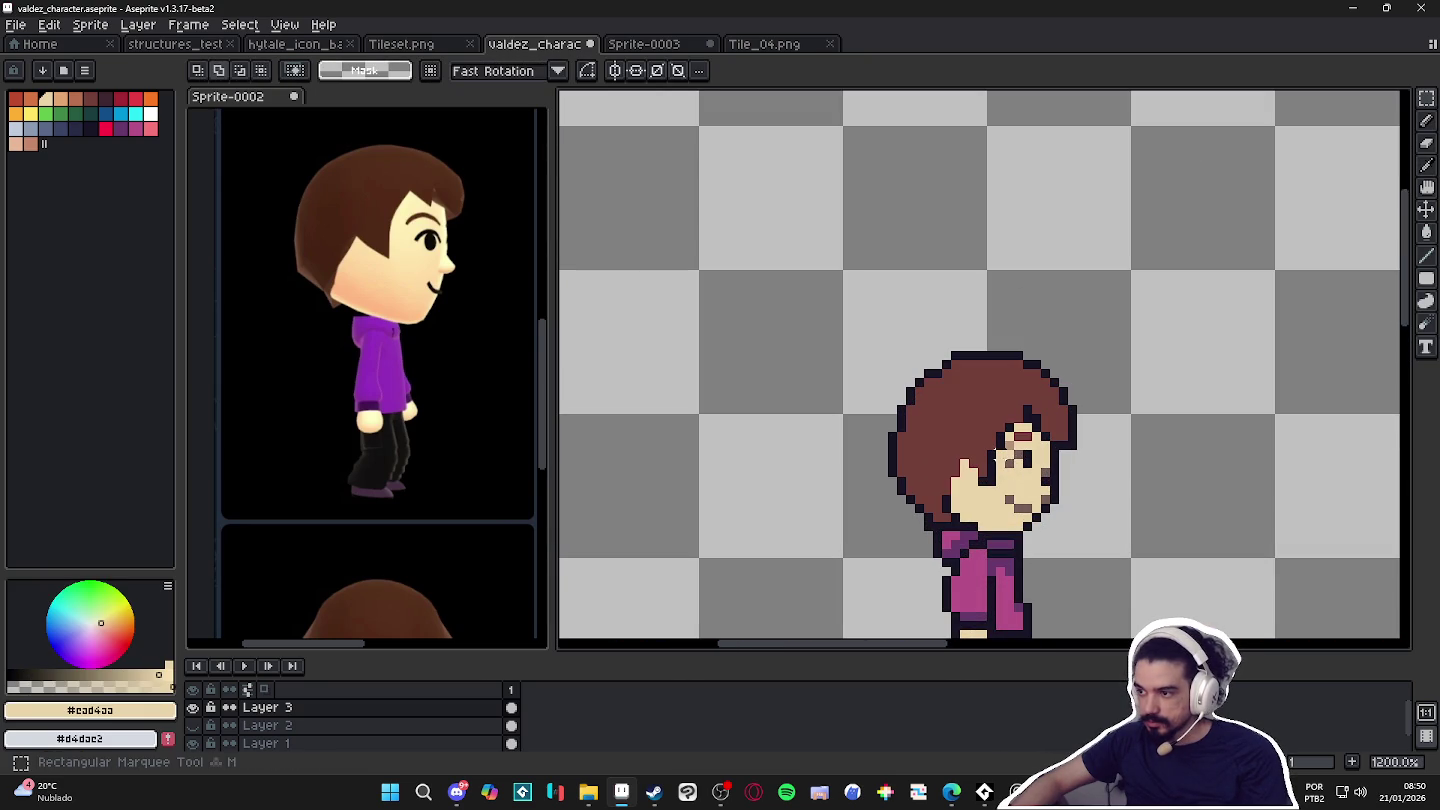
scroll(1011, 460, up, 3)
drag(997, 437, 1058, 497)
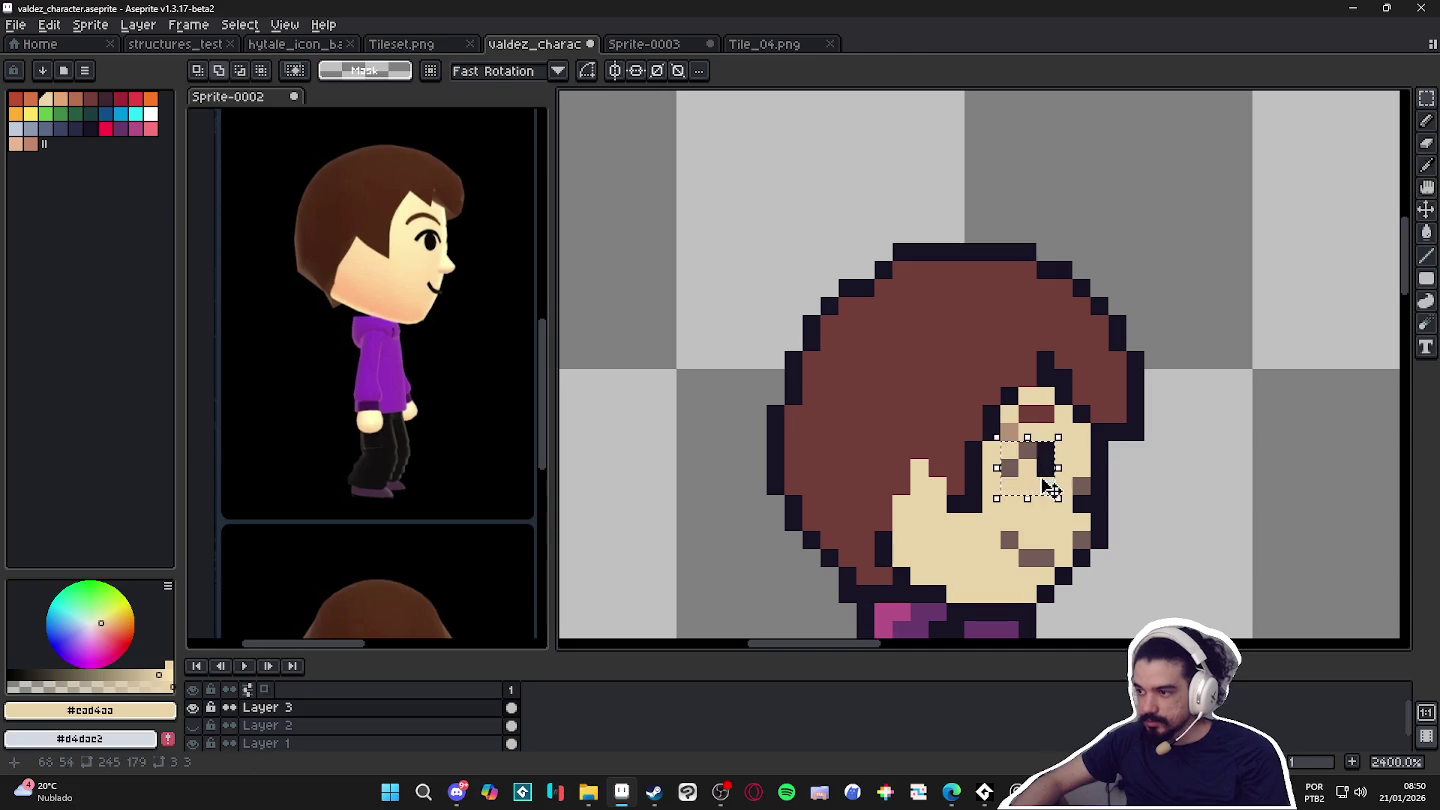
key(ctrl+d)
key(b)
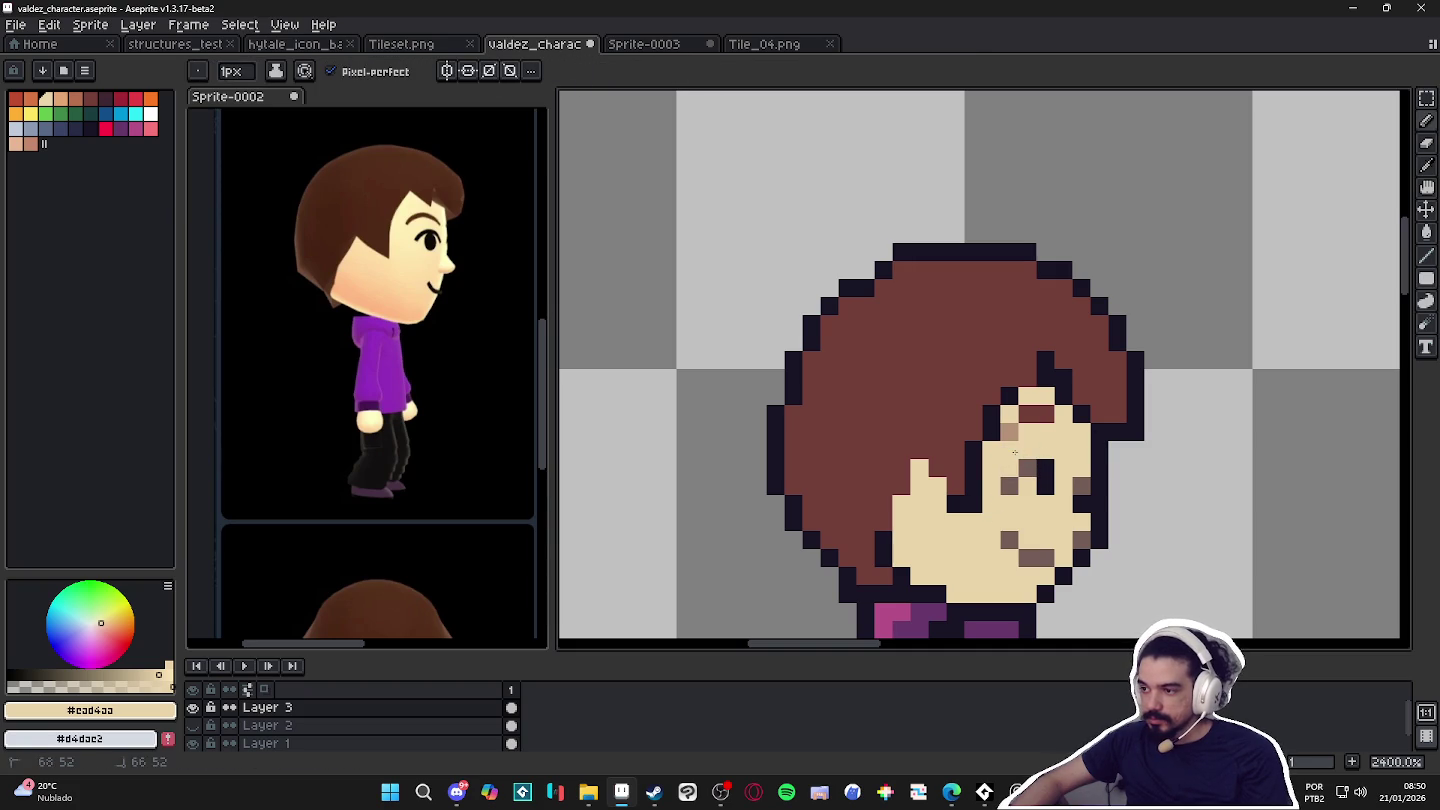
Show the live Preview window with the character on the tiled floor.
scroll(1014, 453, down, 3)
scroll(1014, 453, down, 1)
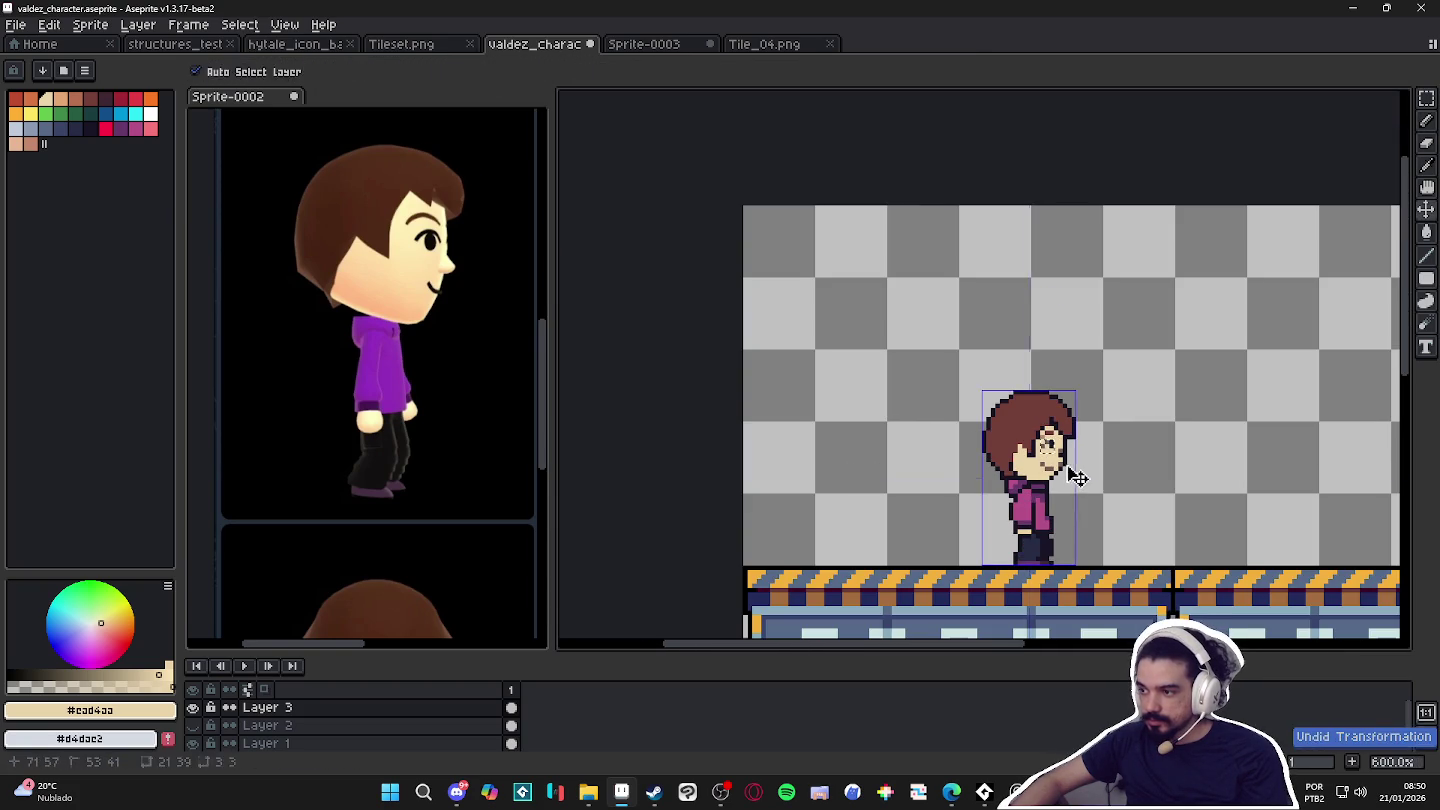
scroll(1057, 456, up, 2)
scroll(1066, 479, down, 2)
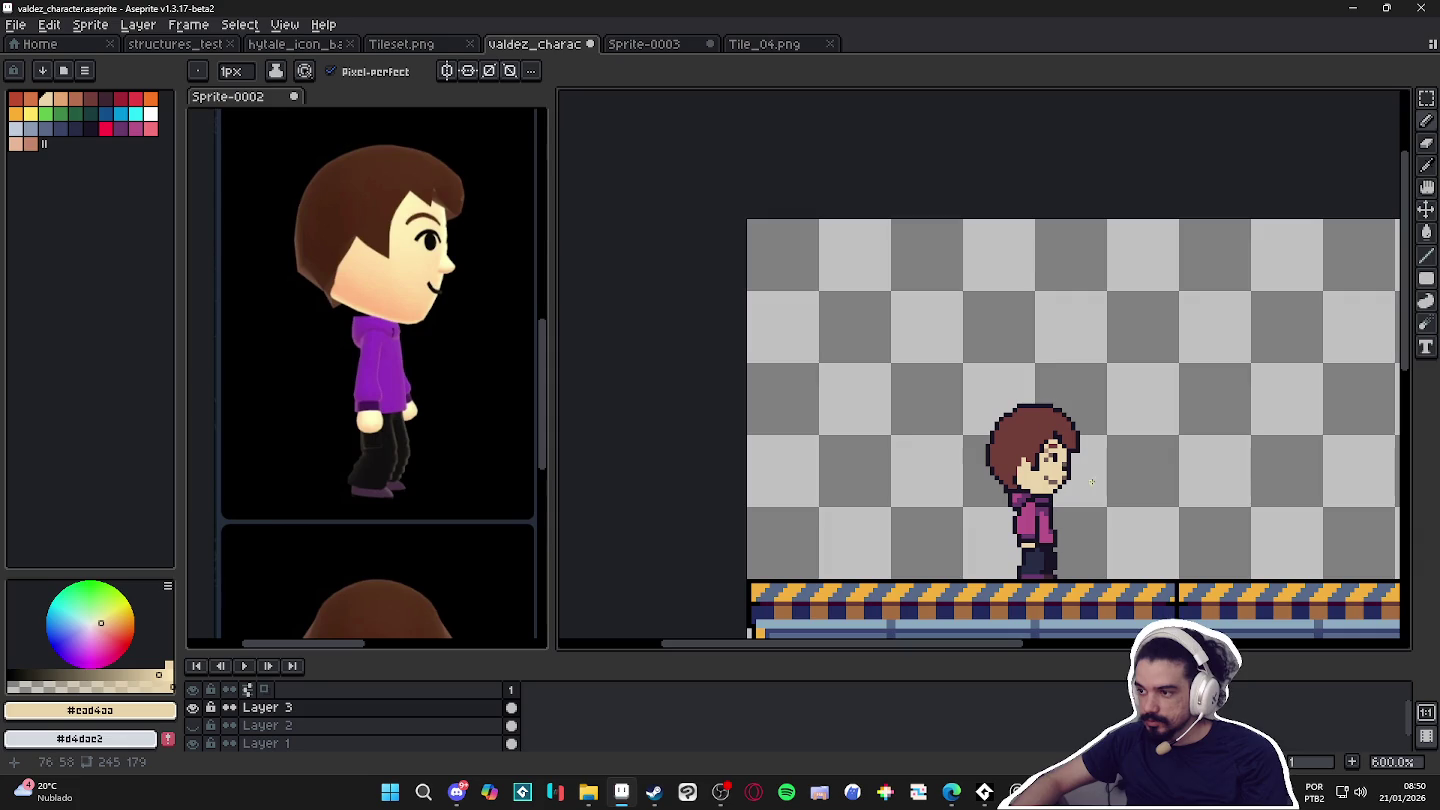
scroll(1091, 317, down, 1)
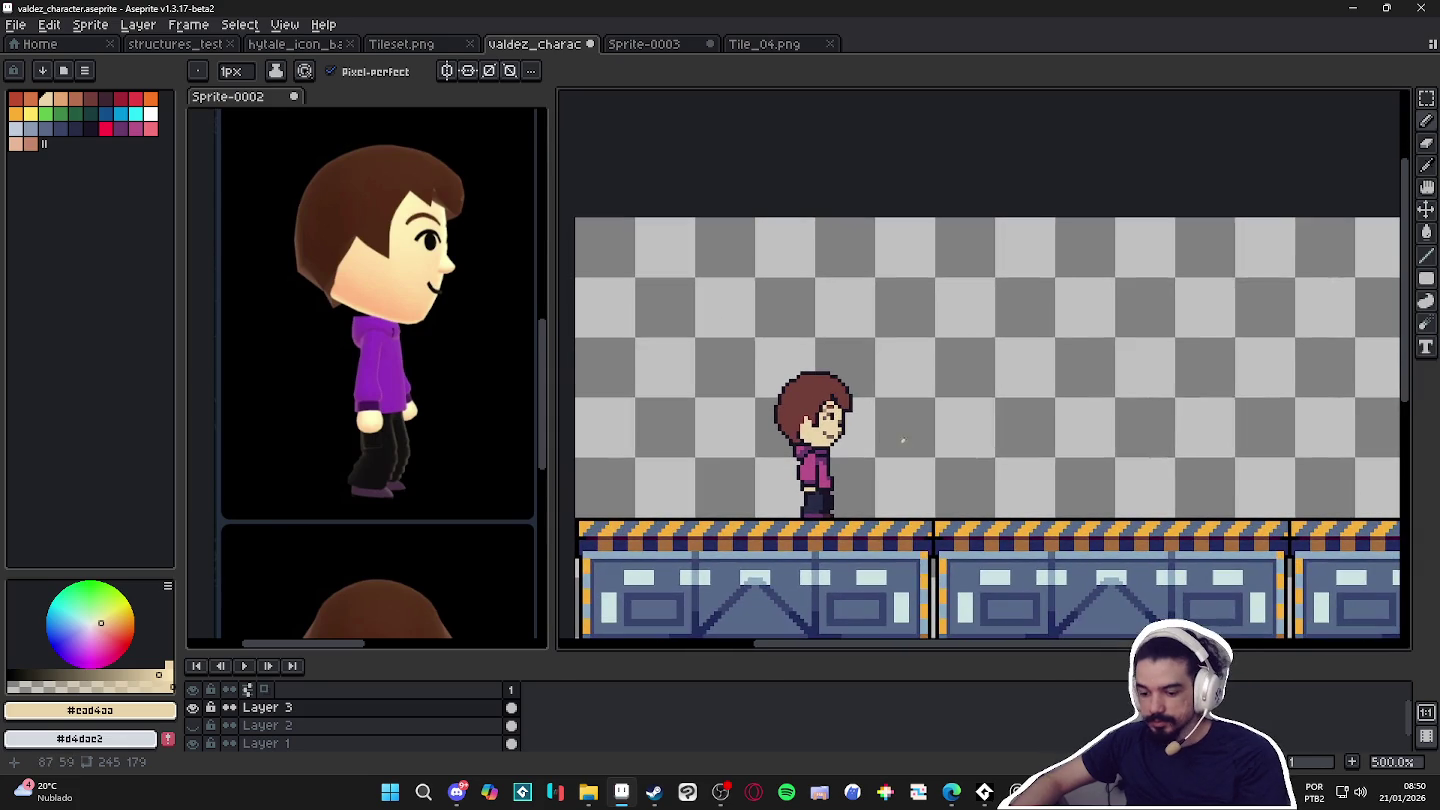
key(F7)
scroll(998, 615, up, 1)
scroll(1052, 585, up, 3)
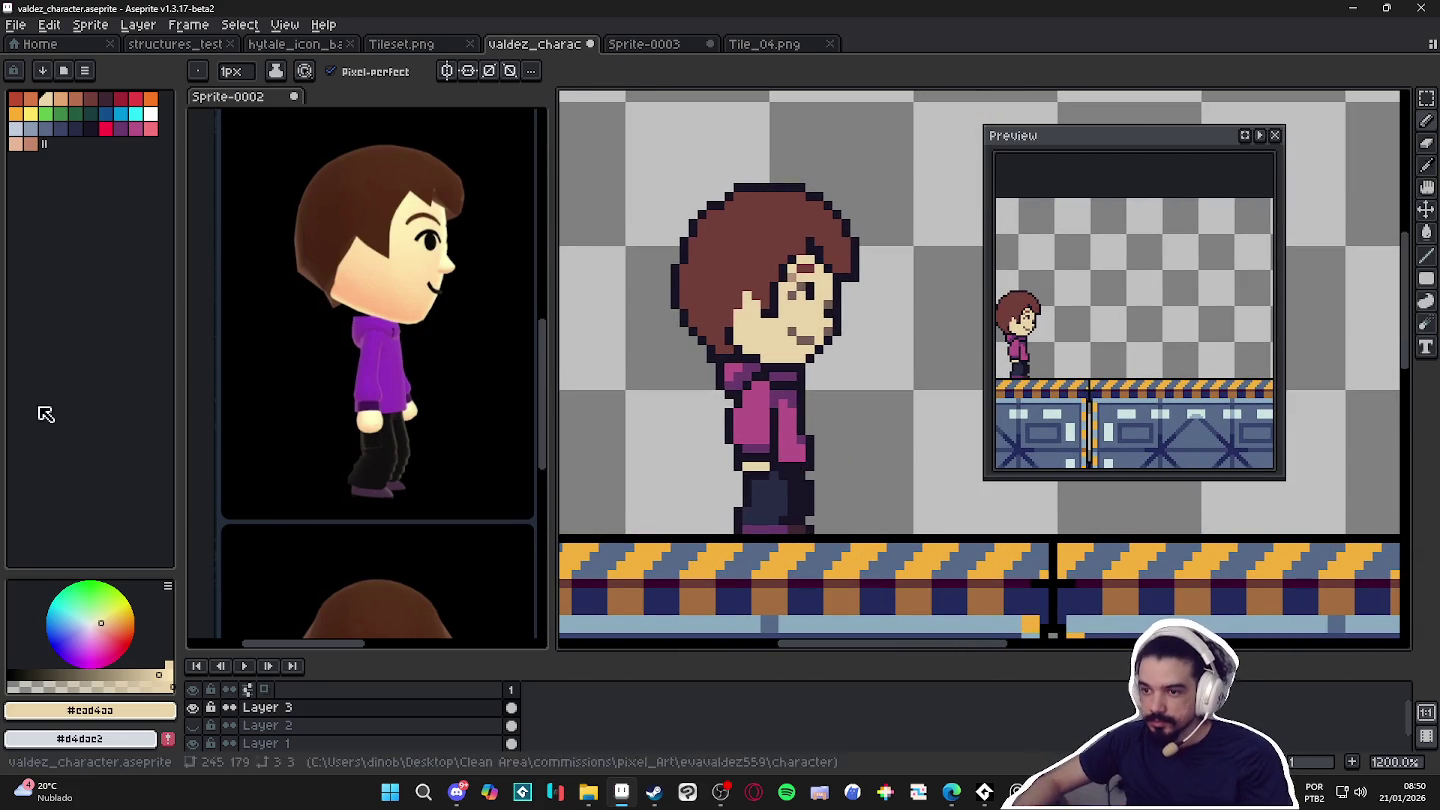
Flood-fill the hoodie and its pink shading with the reference image's purple.
alt+click(378, 373)
key(g)
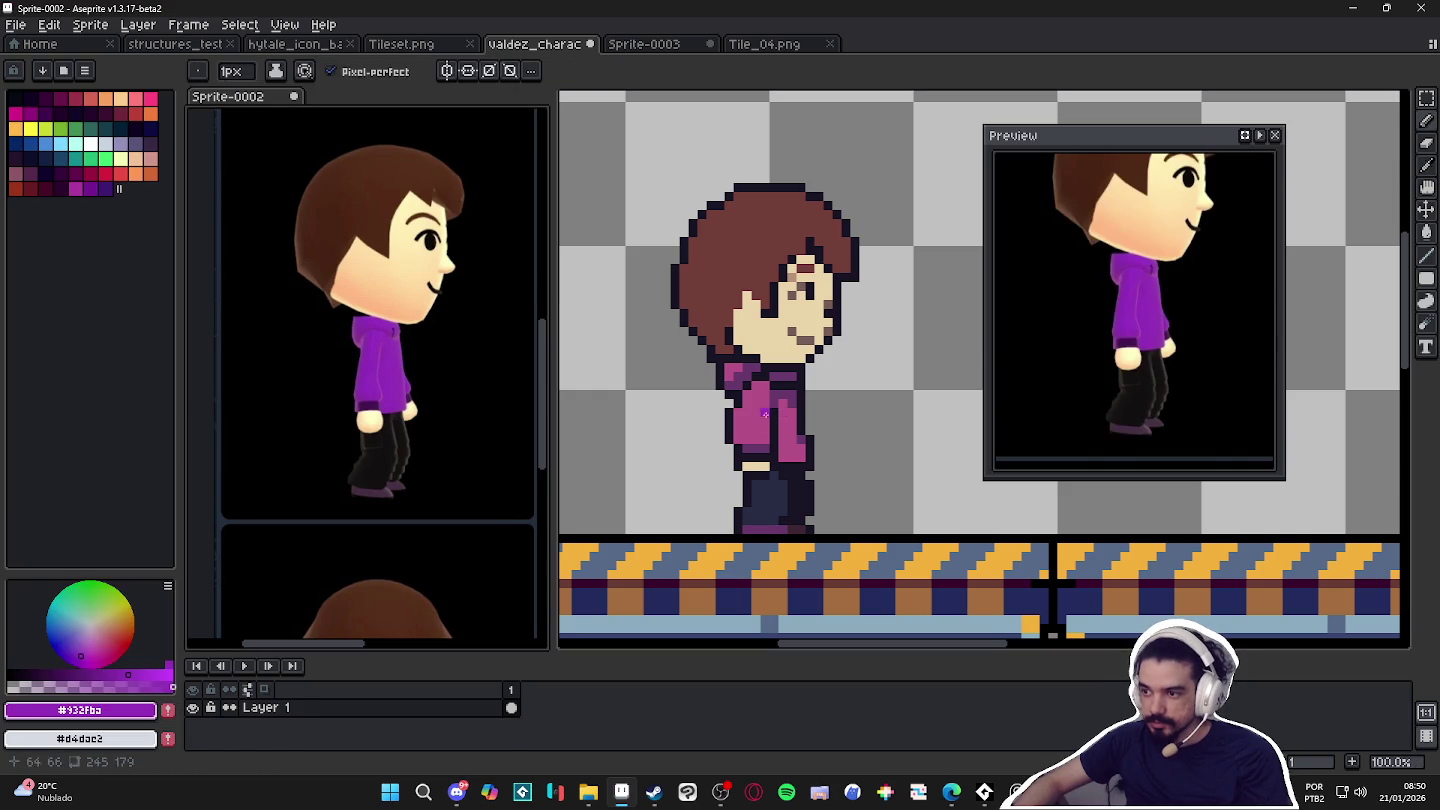
click(775, 412)
click(786, 430)
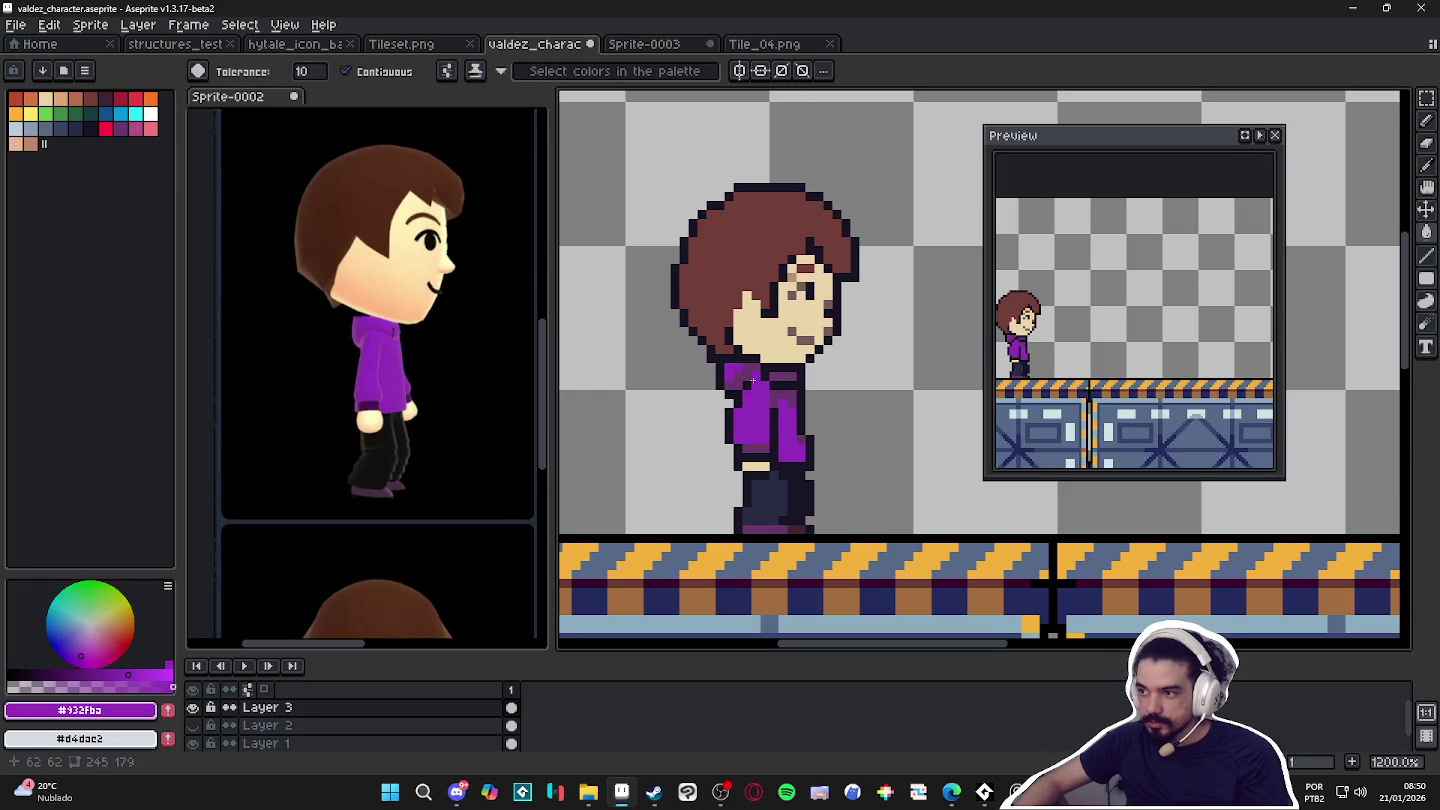
Choose a darker purple shade and eyedrop #55267b from the hoodie.
scroll(763, 430, up, 1)
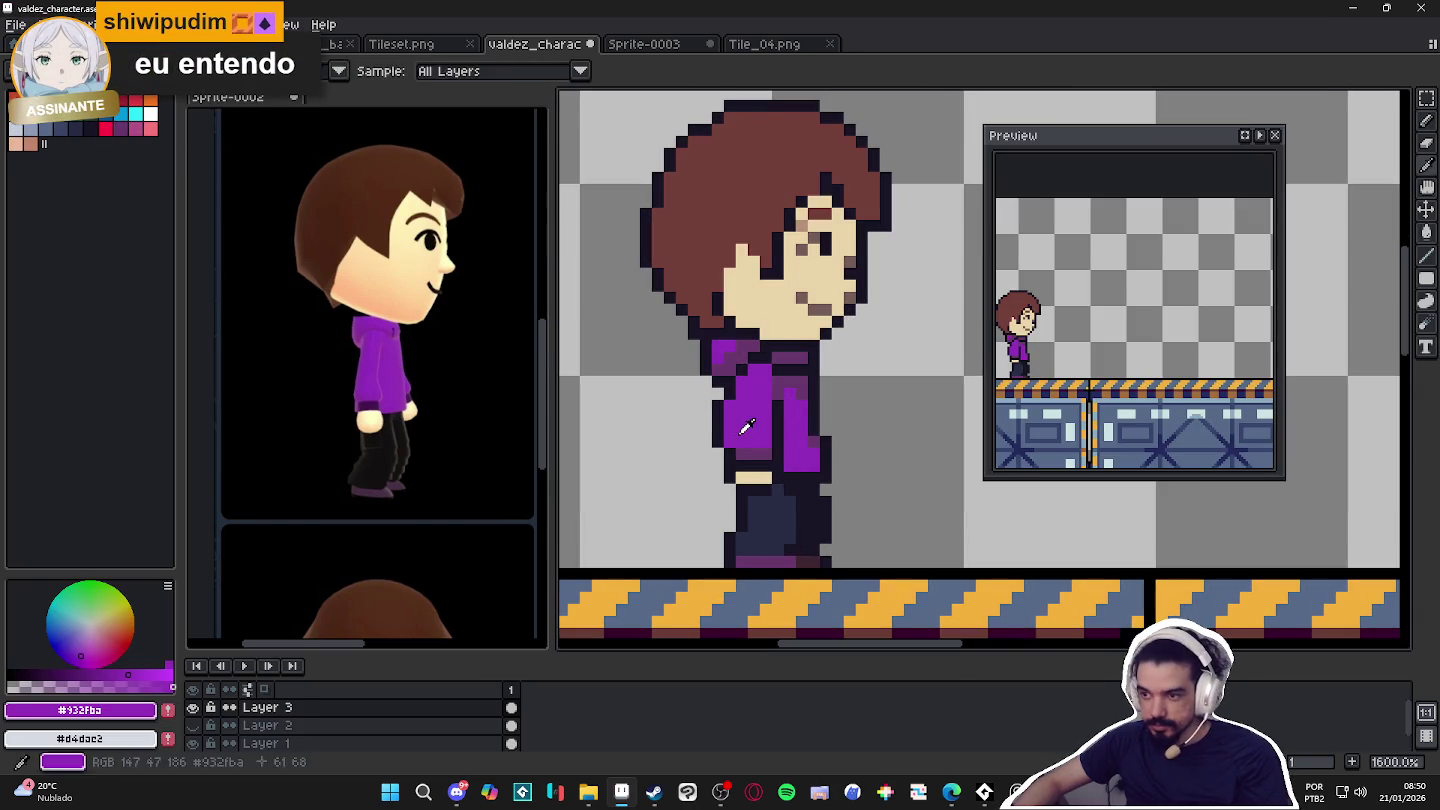
click(107, 670)
click(86, 675)
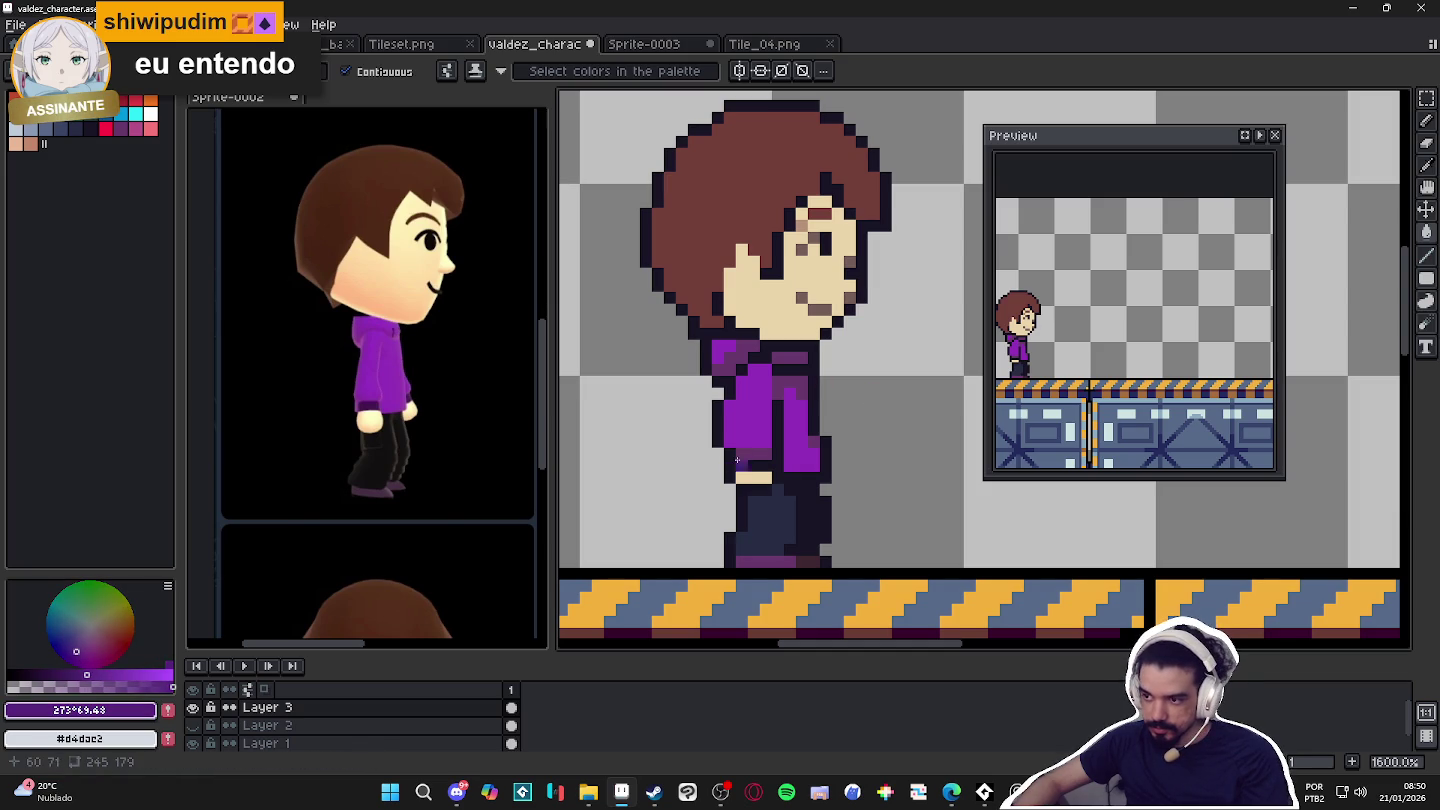
alt+click(785, 391)
key(g)
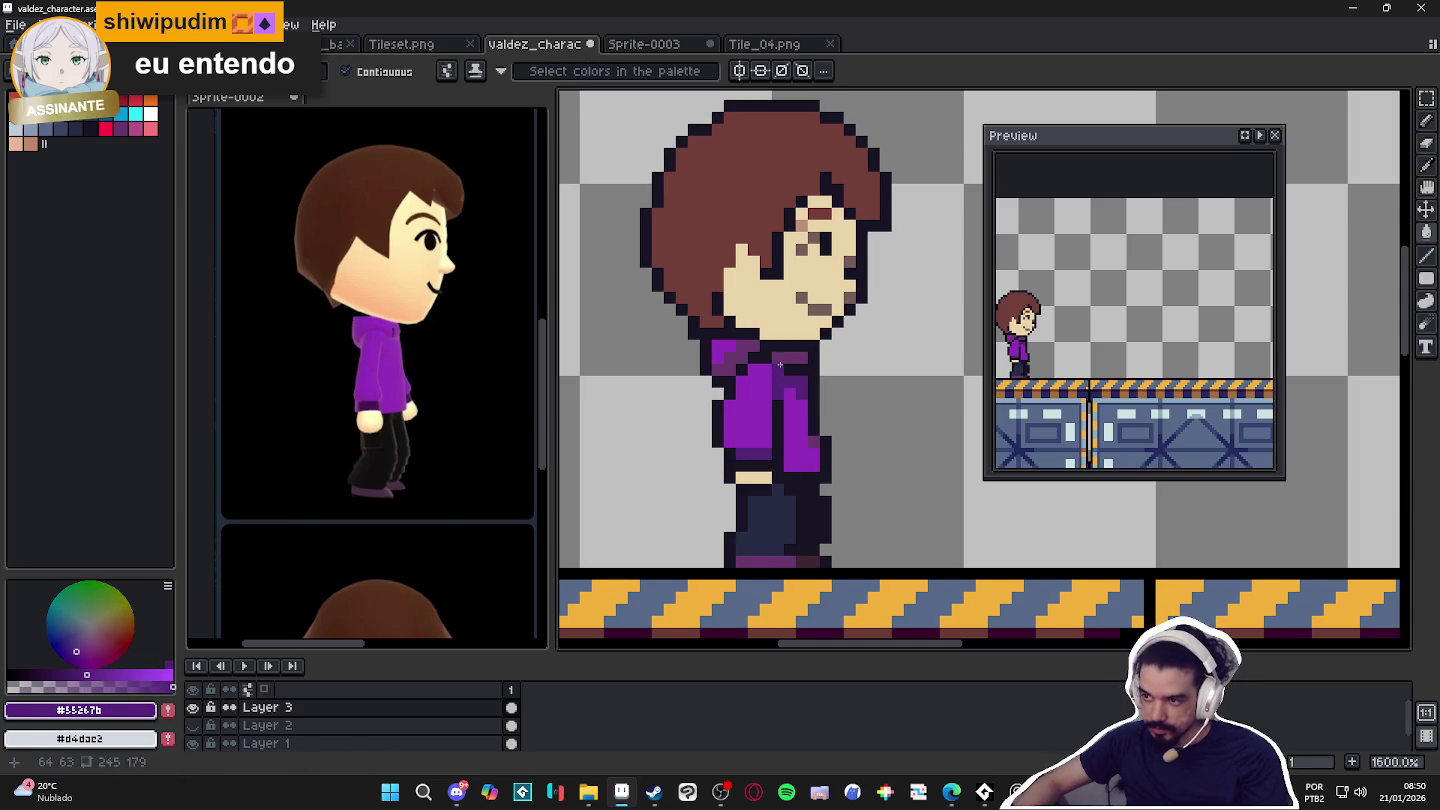
Add a dark purple sleeve-edge pixel and turn a hair-edge pixel skin tone.
key(b)
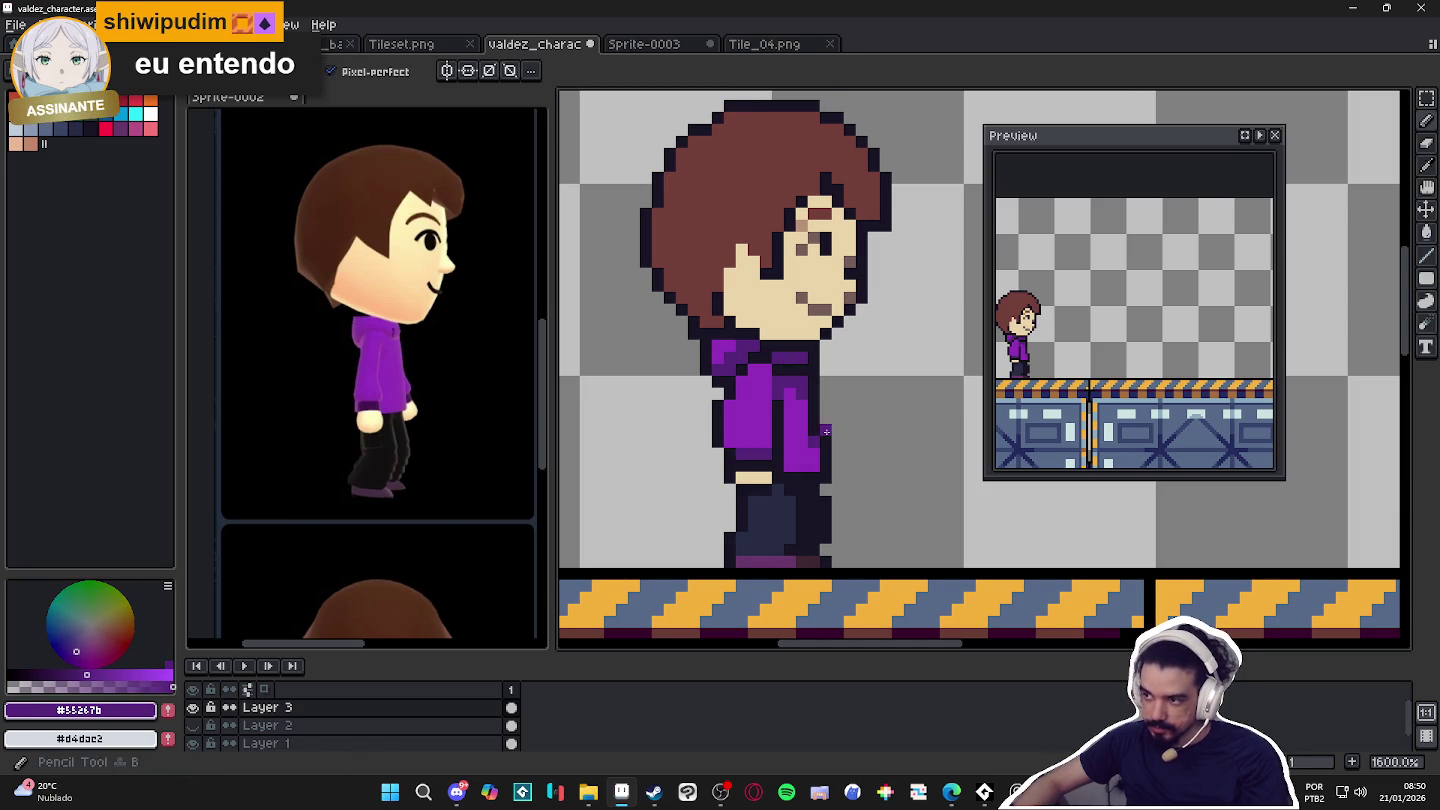
click(826, 464)
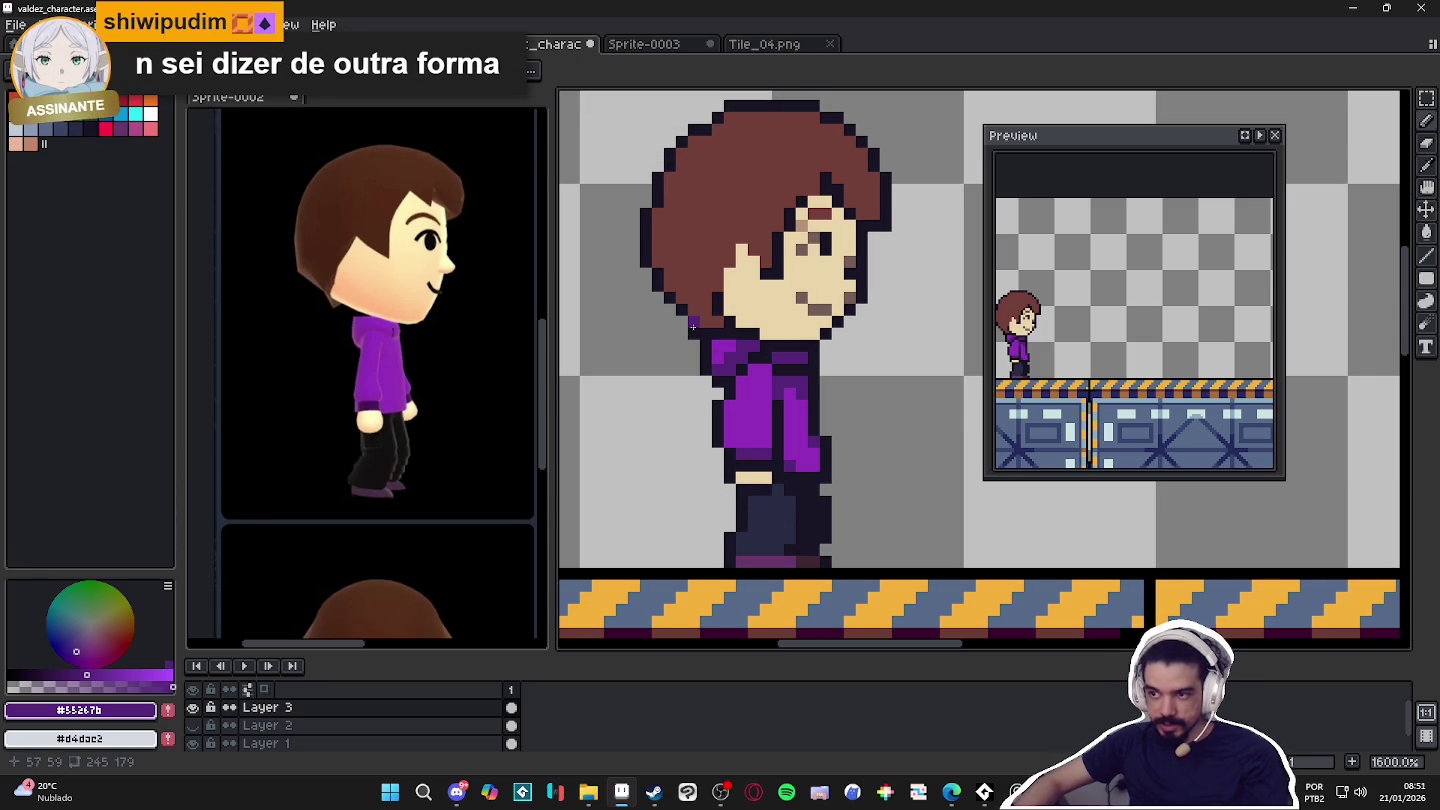
click(90, 129)
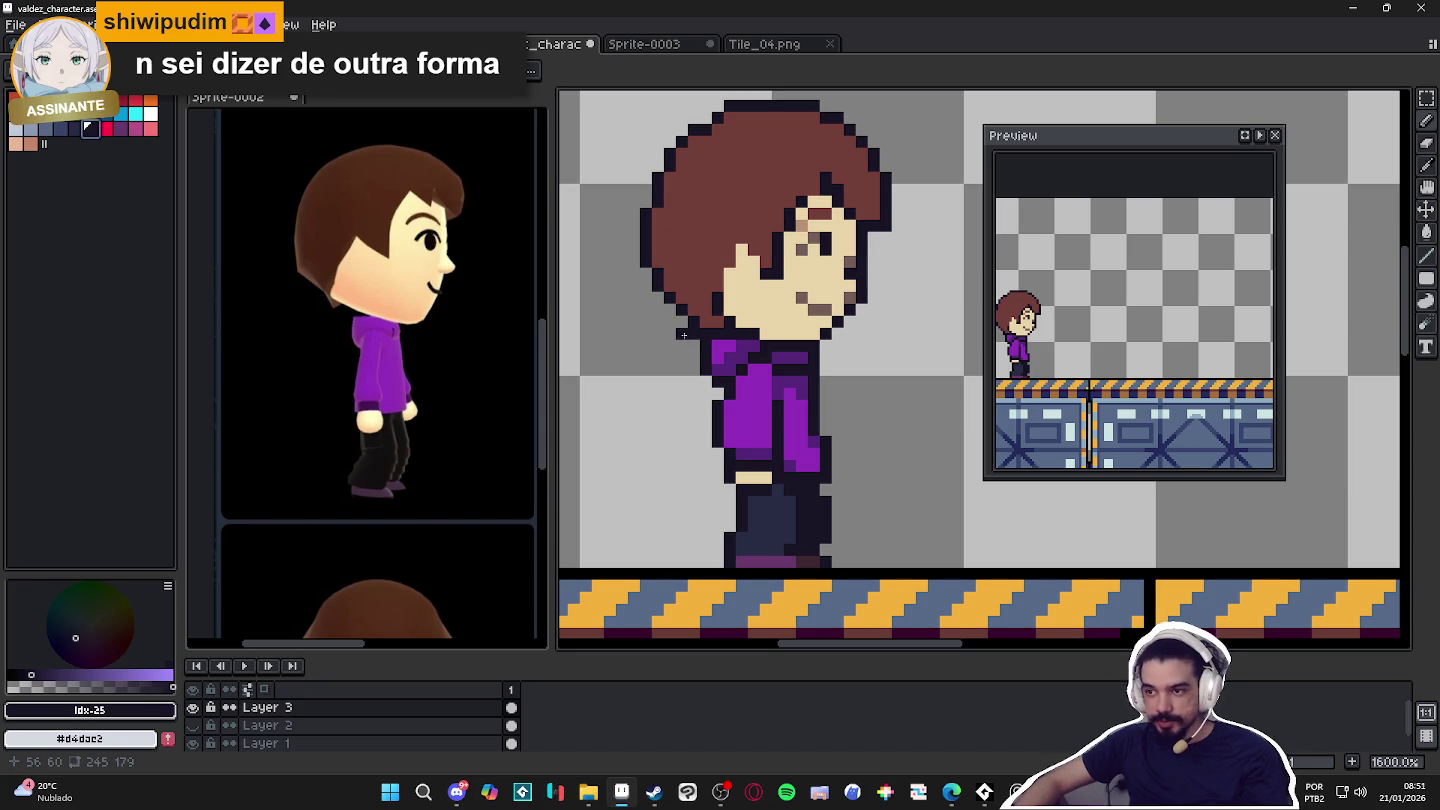
alt+click(735, 258)
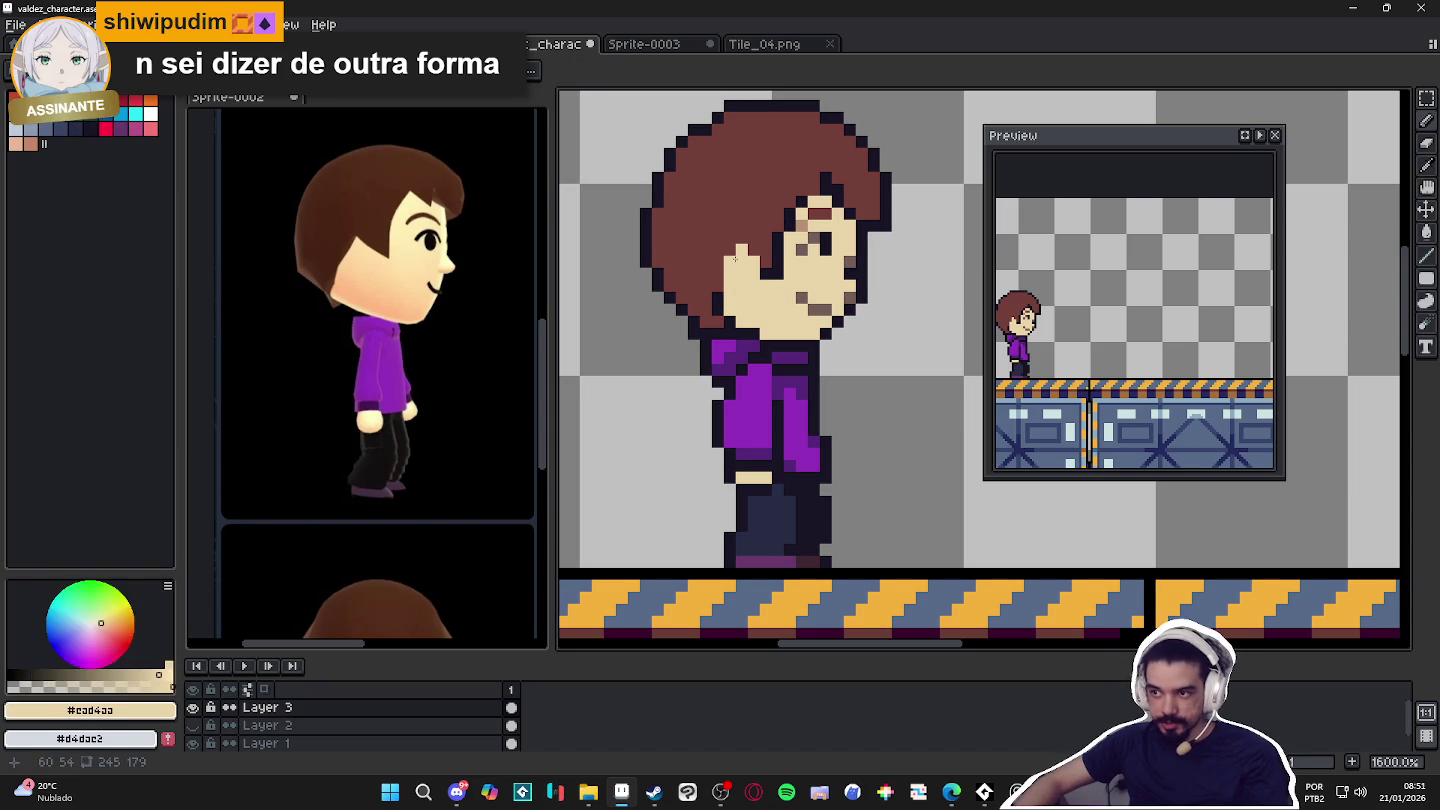
click(716, 297)
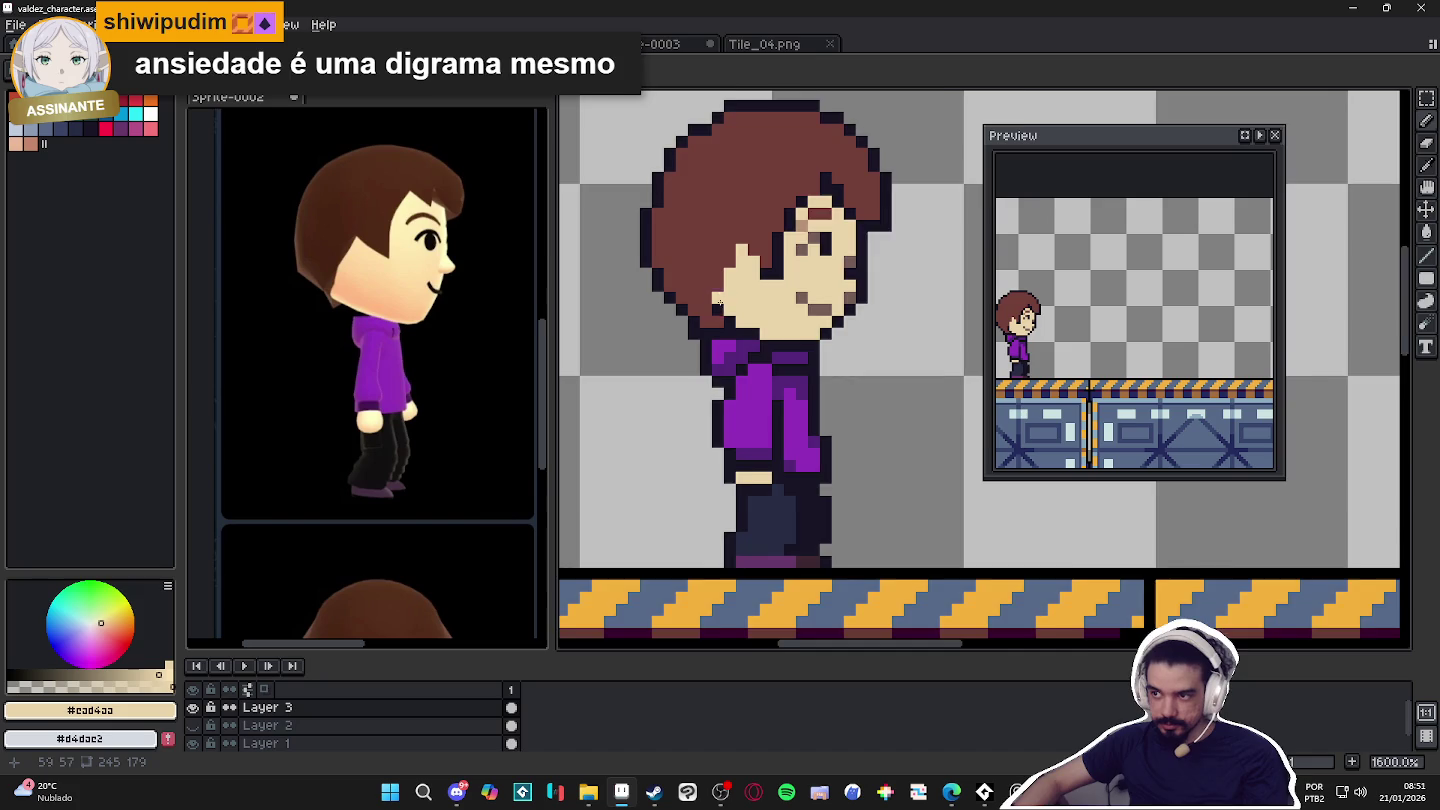
Bucket-fill darker brown into the back of the hair and compare before and after.
scroll(719, 302, down, 3)
alt+click(711, 262)
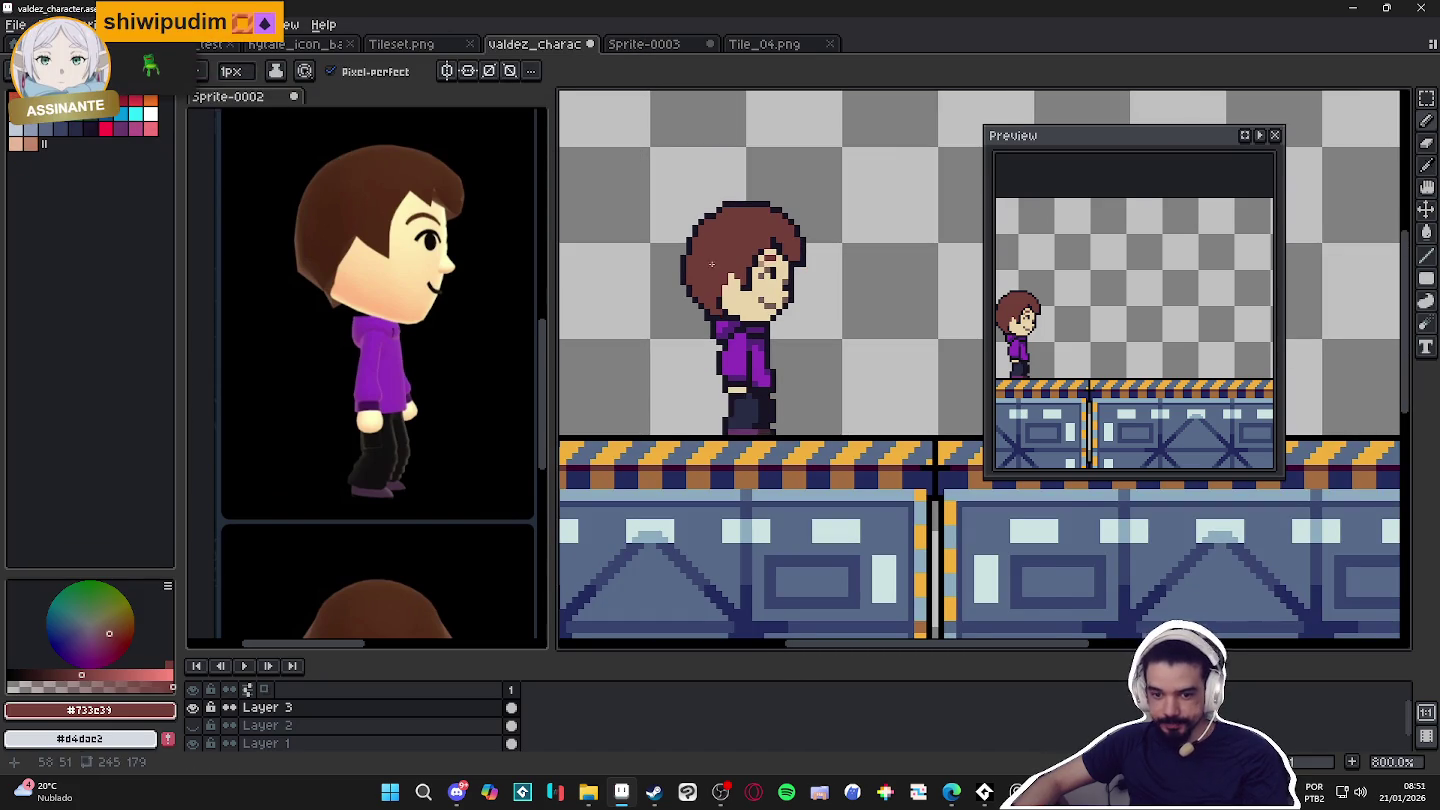
scroll(711, 262, up, 2)
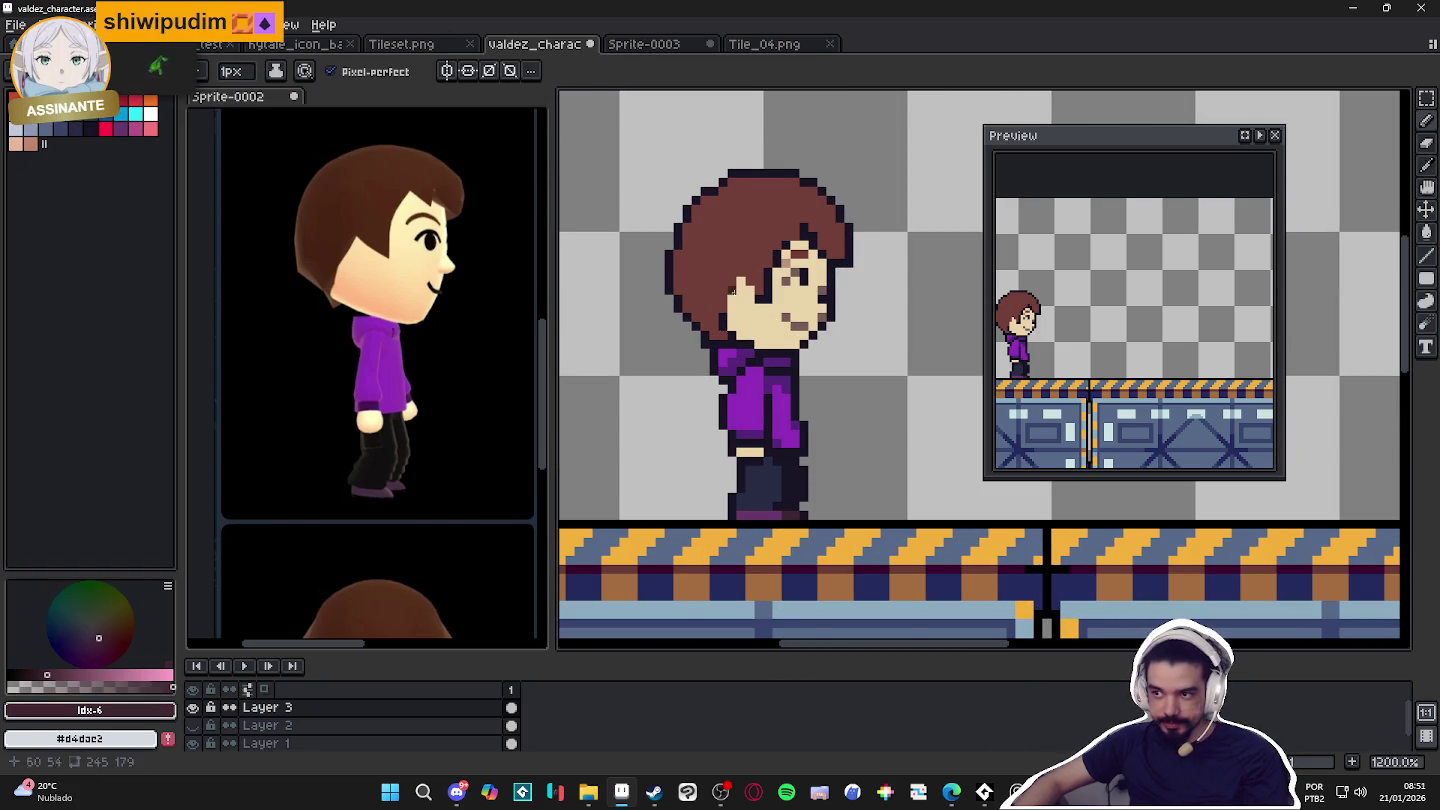
scroll(729, 276, up, 1)
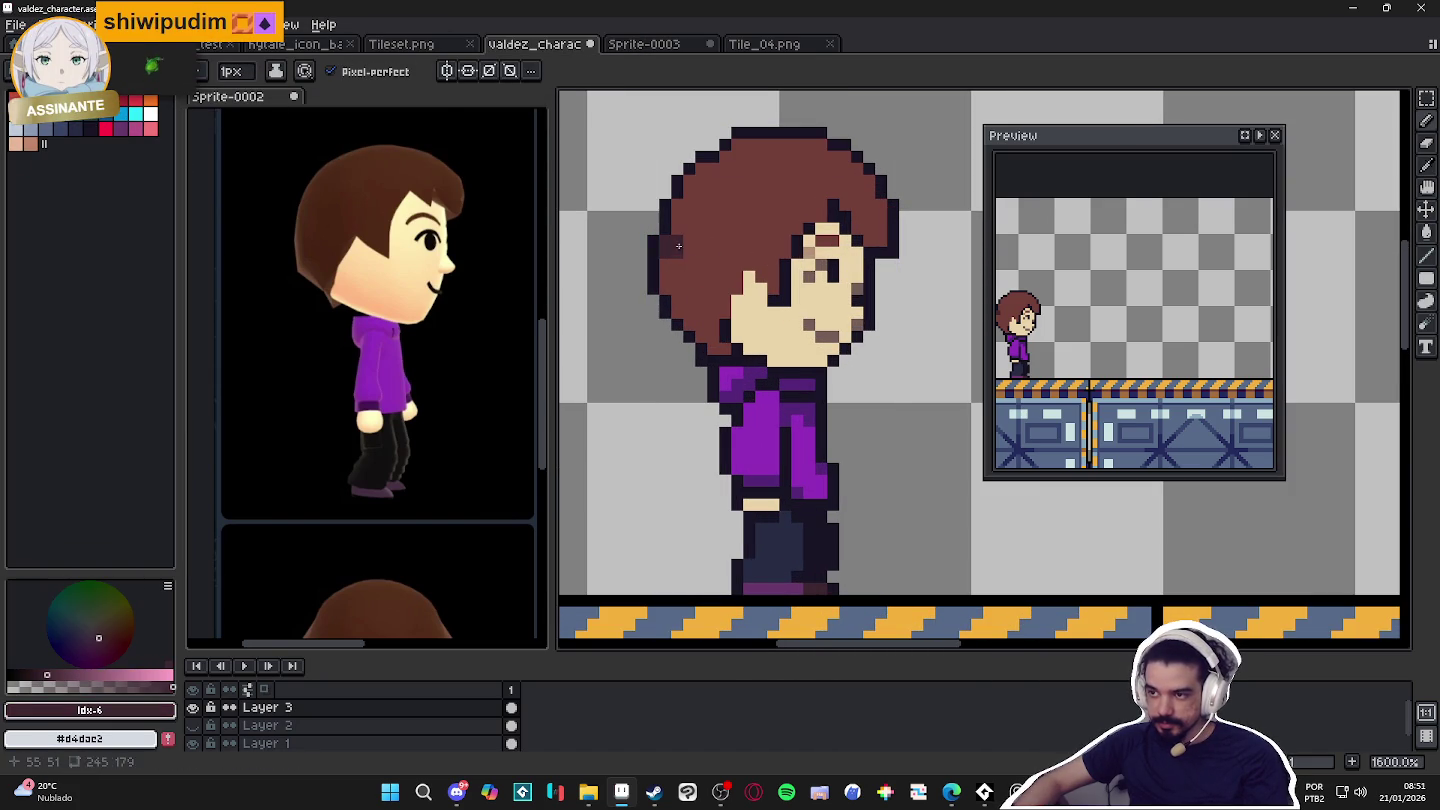
key(g)
click(725, 292)
key(b)
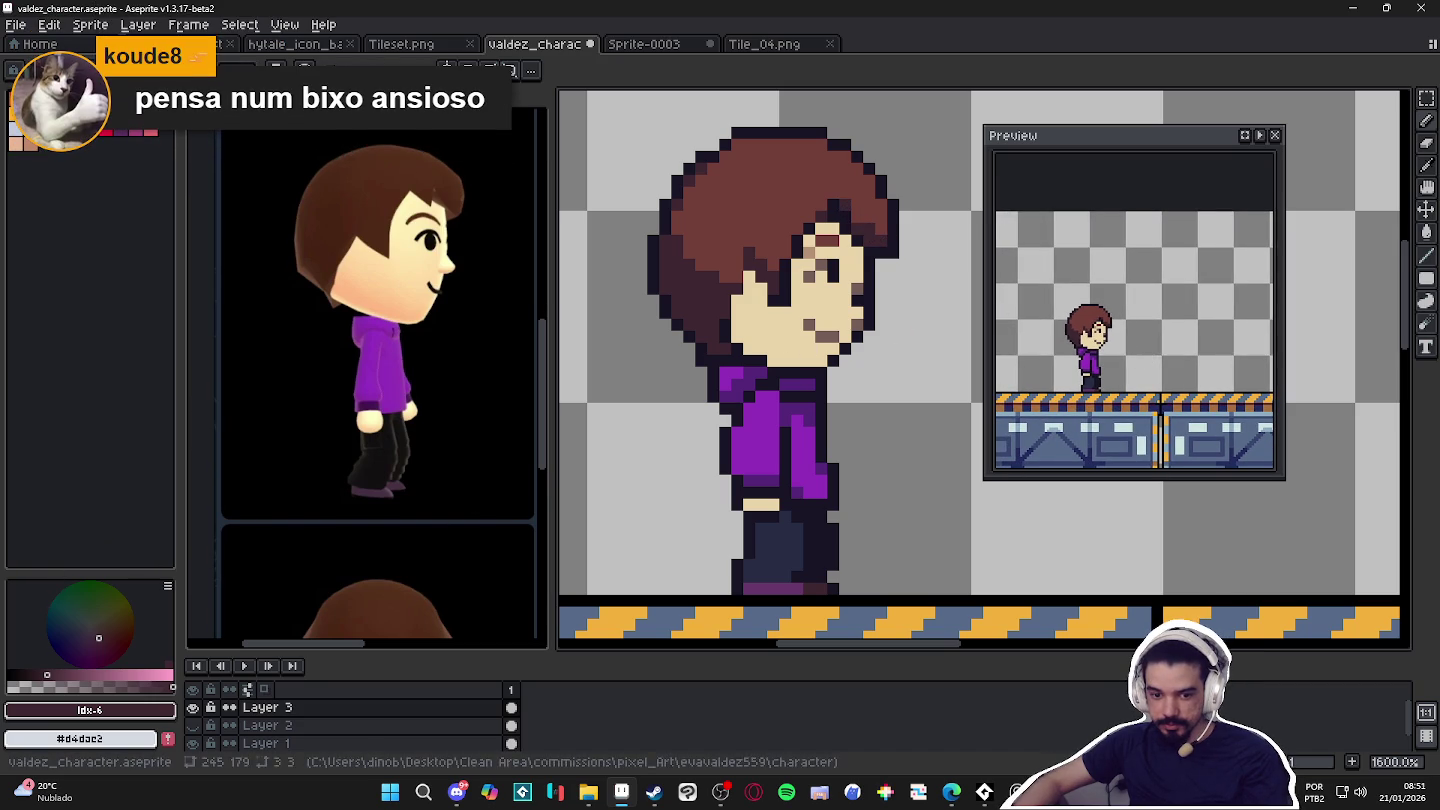
key(ctrl+z)
key(ctrl+y)
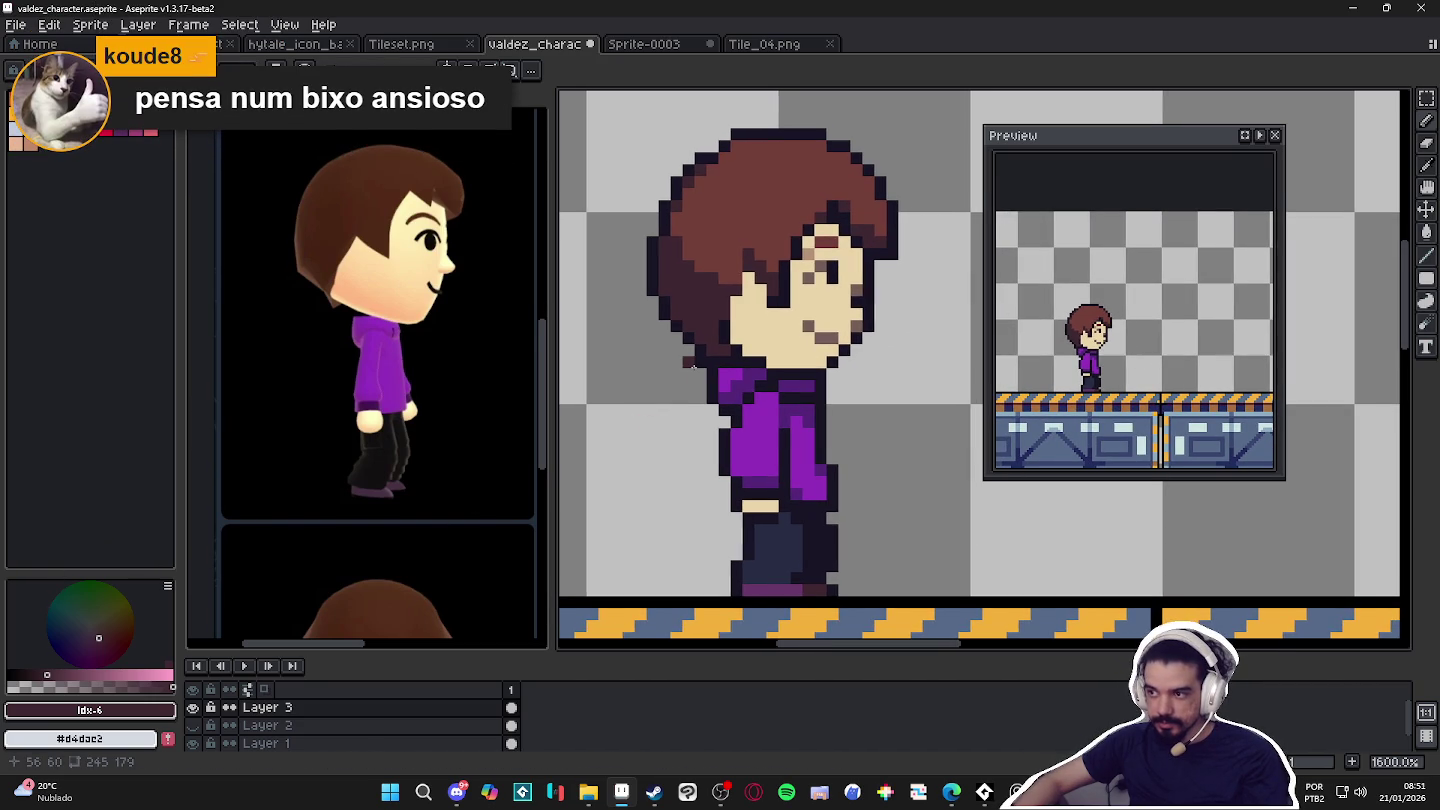
Sample the hoodie purples #55267b and #321b4a.
scroll(696, 350, up, 2)
scroll(705, 300, up, 1)
scroll(712, 265, up, 1)
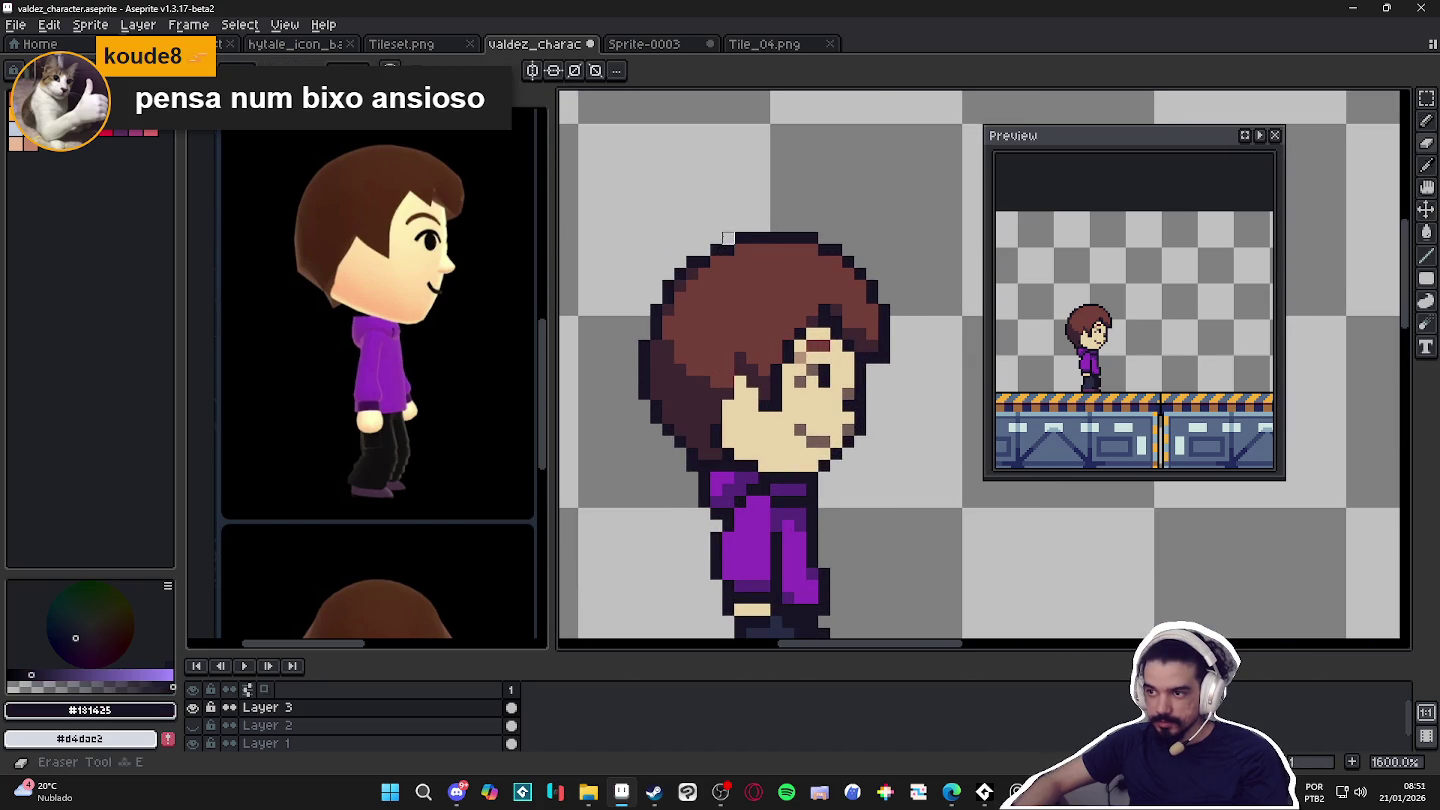
scroll(768, 256, down, 3)
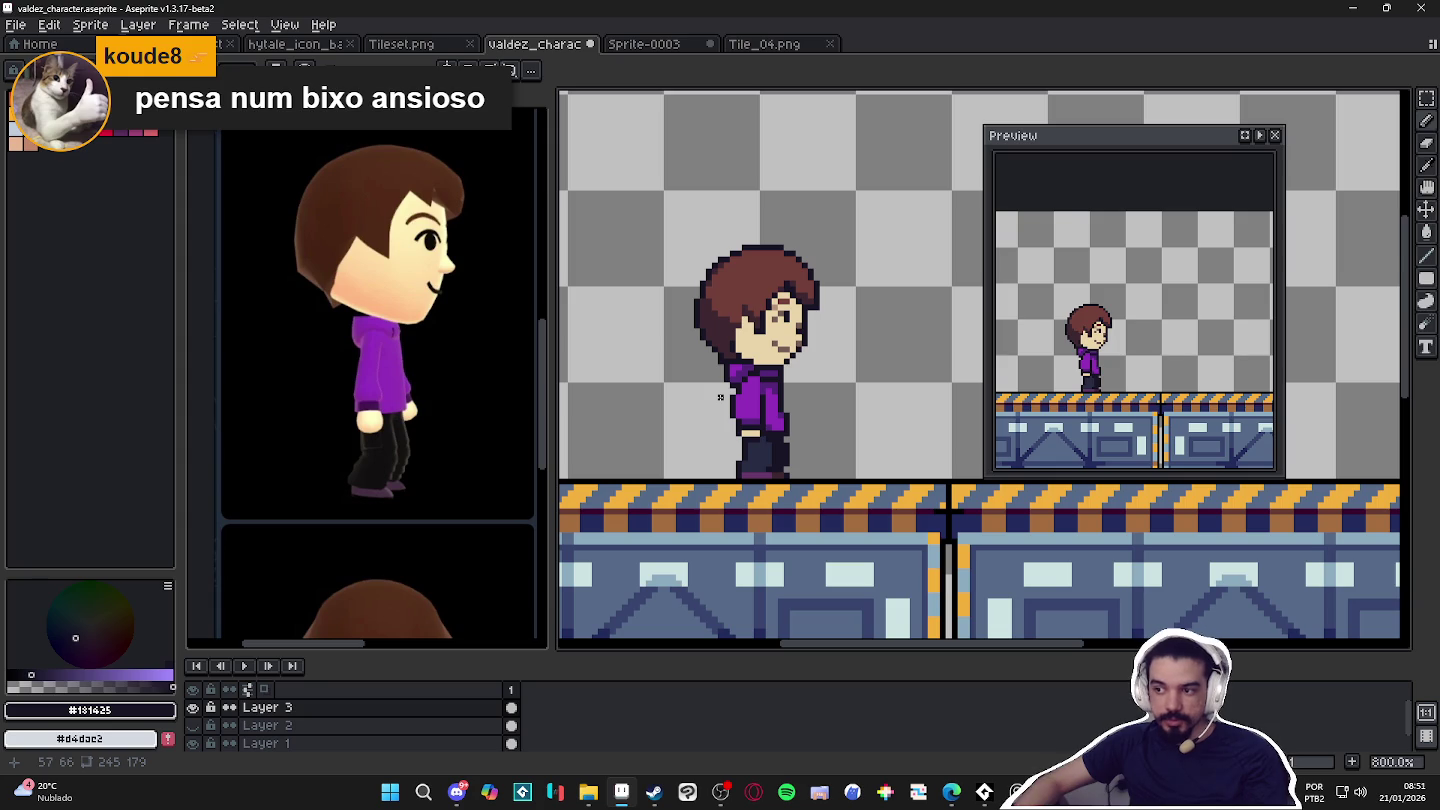
scroll(728, 397, up, 5)
alt+click(720, 400)
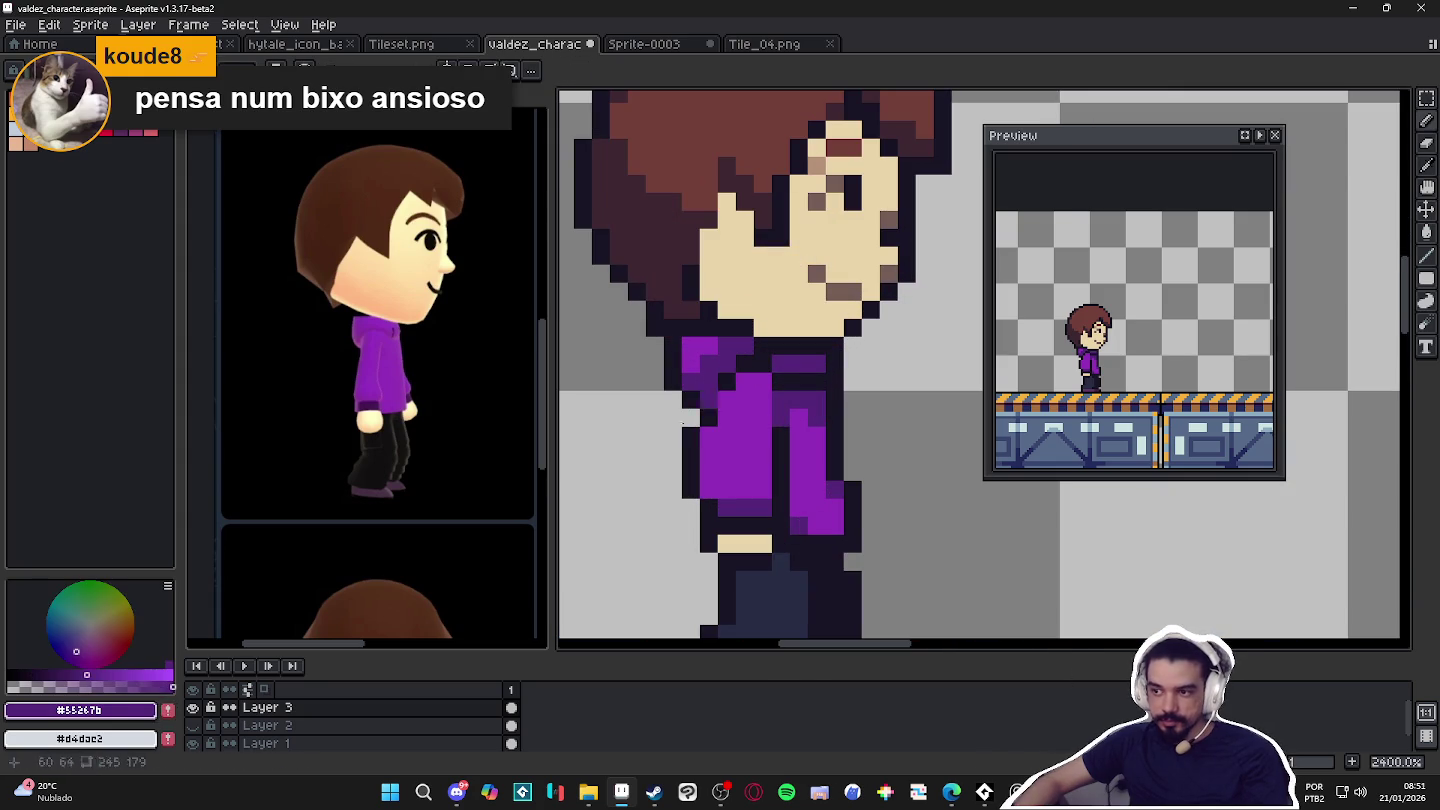
alt+click(733, 381)
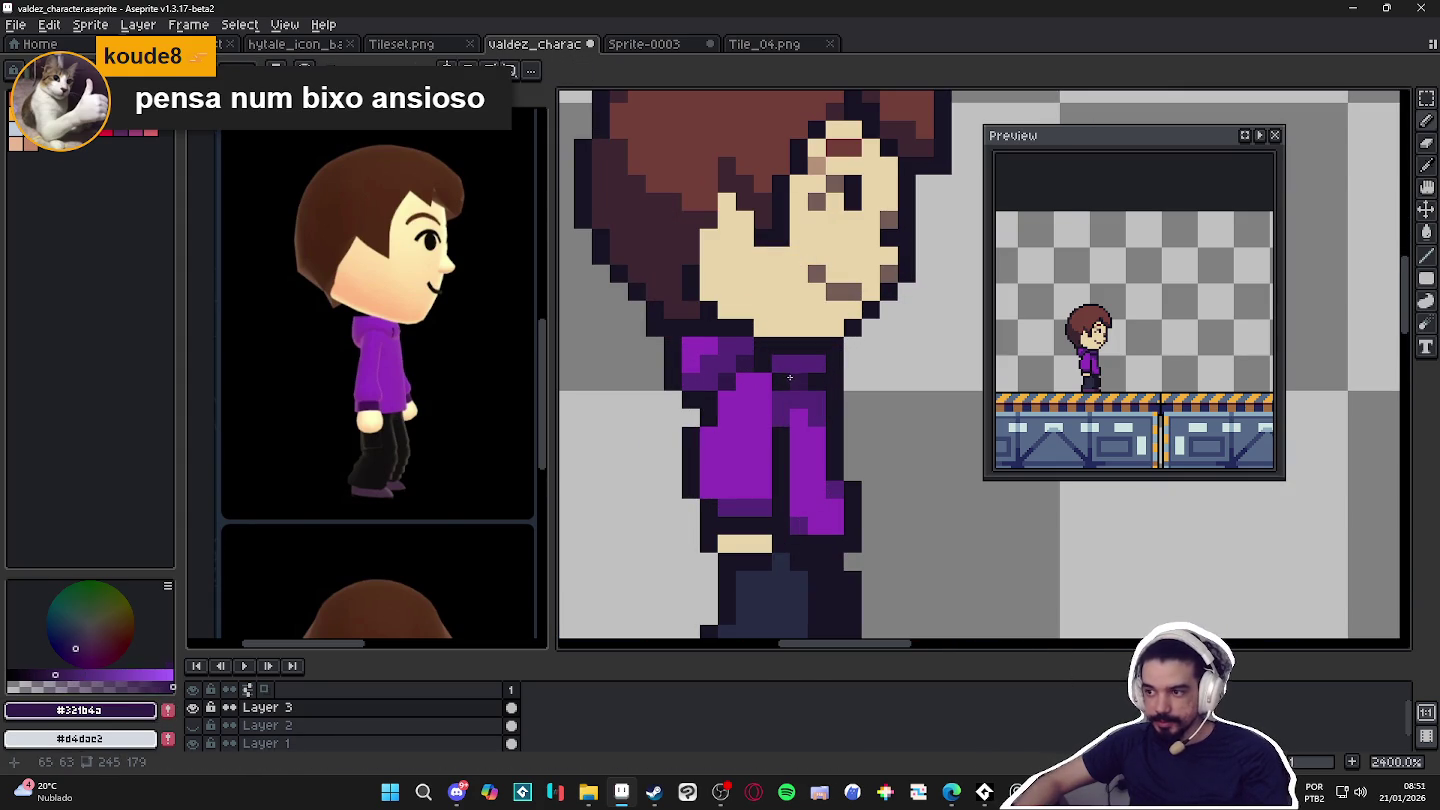
Reselect #55267b from the hoodie and undo the last pencil stroke.
scroll(786, 379, down, 3)
scroll(776, 427, down, 2)
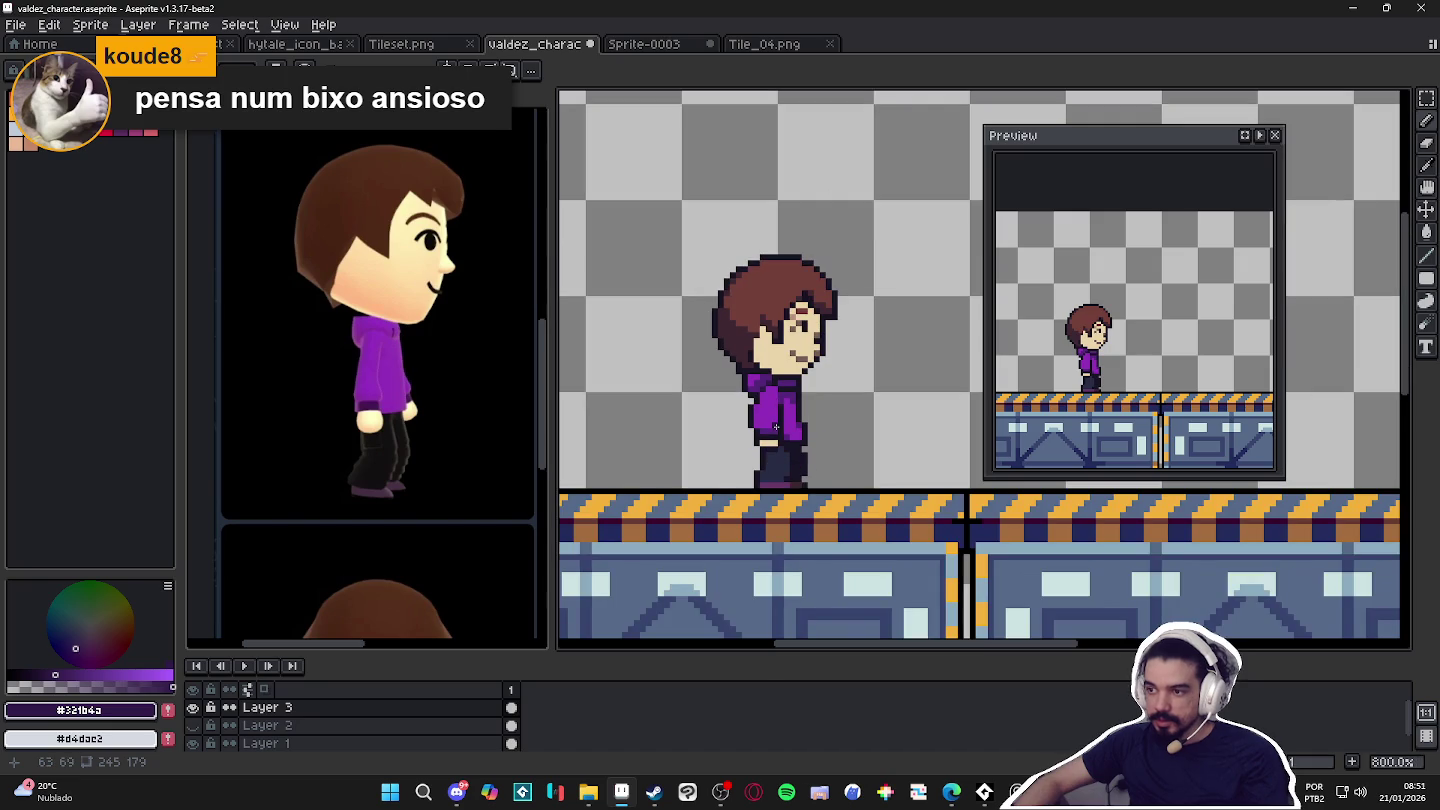
scroll(766, 462, up, 3)
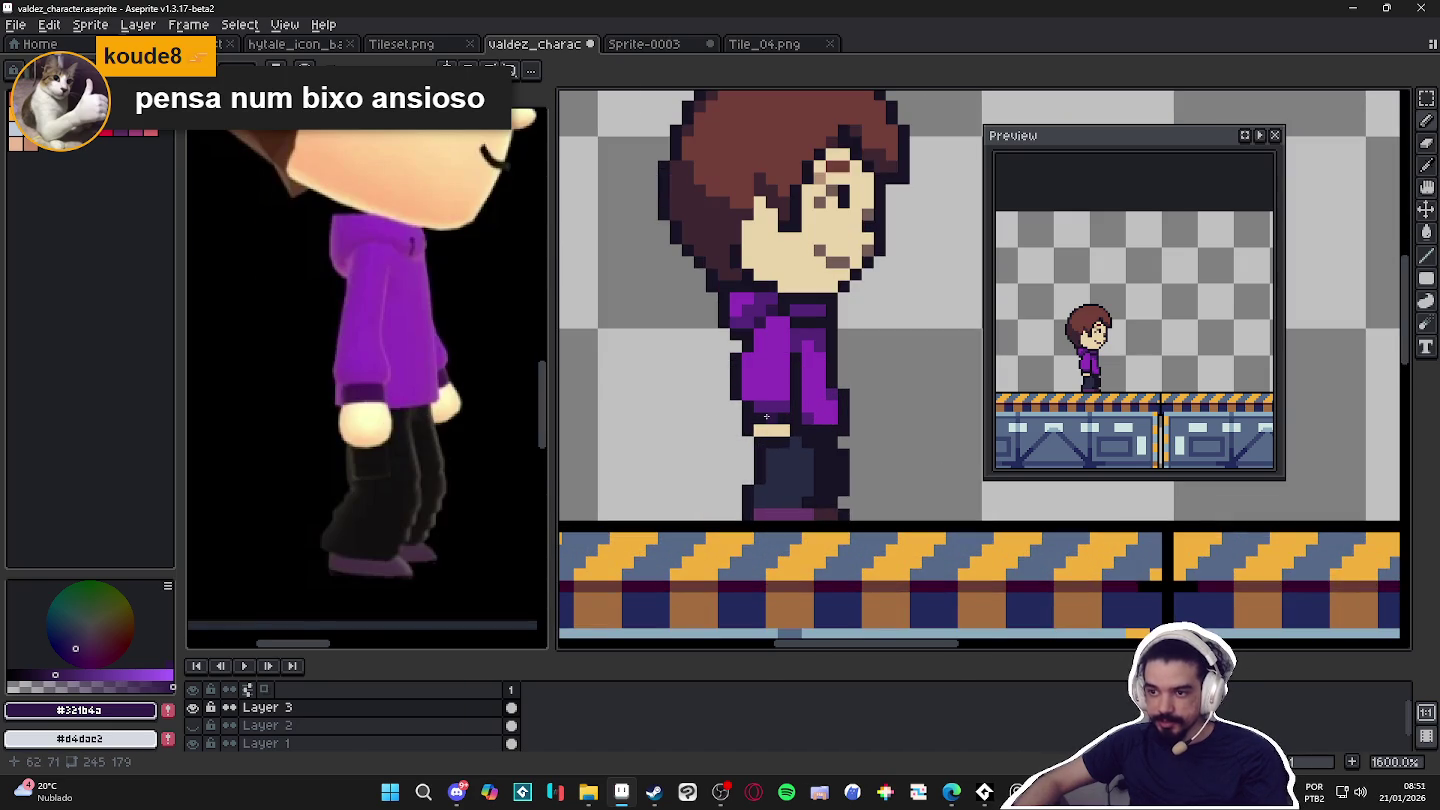
alt+click(746, 392)
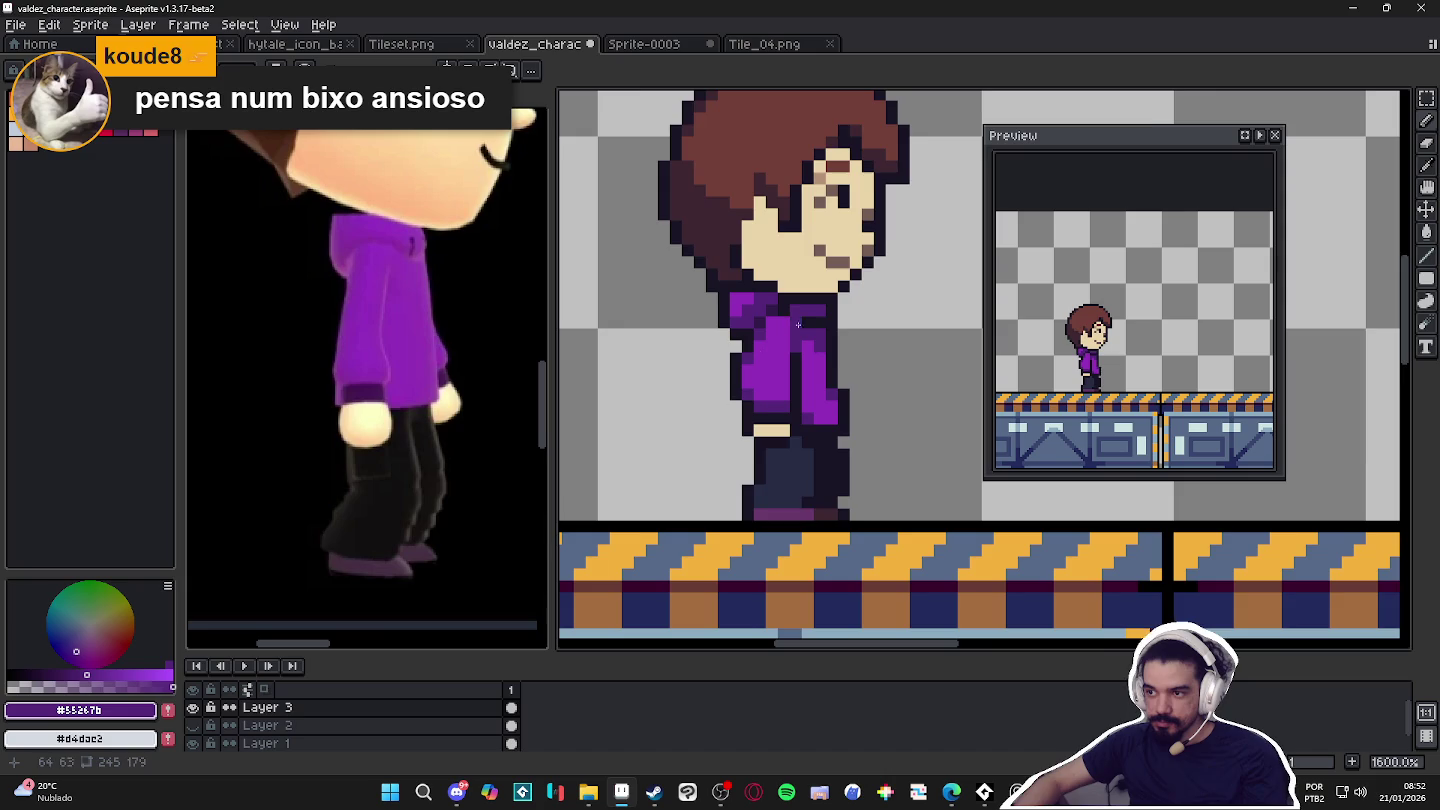
scroll(828, 353, down, 3)
scroll(828, 362, up, 2)
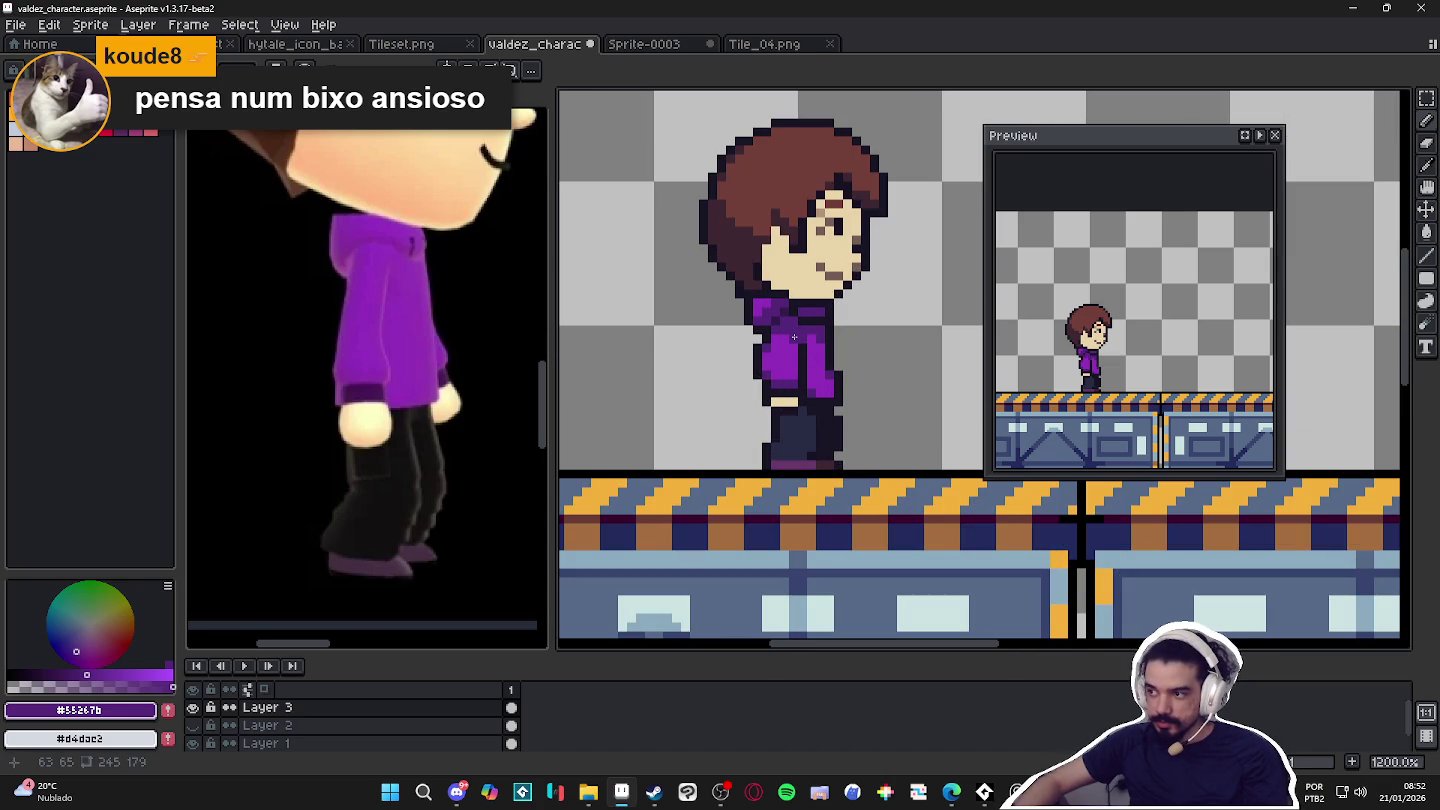
key(ctrl+z)
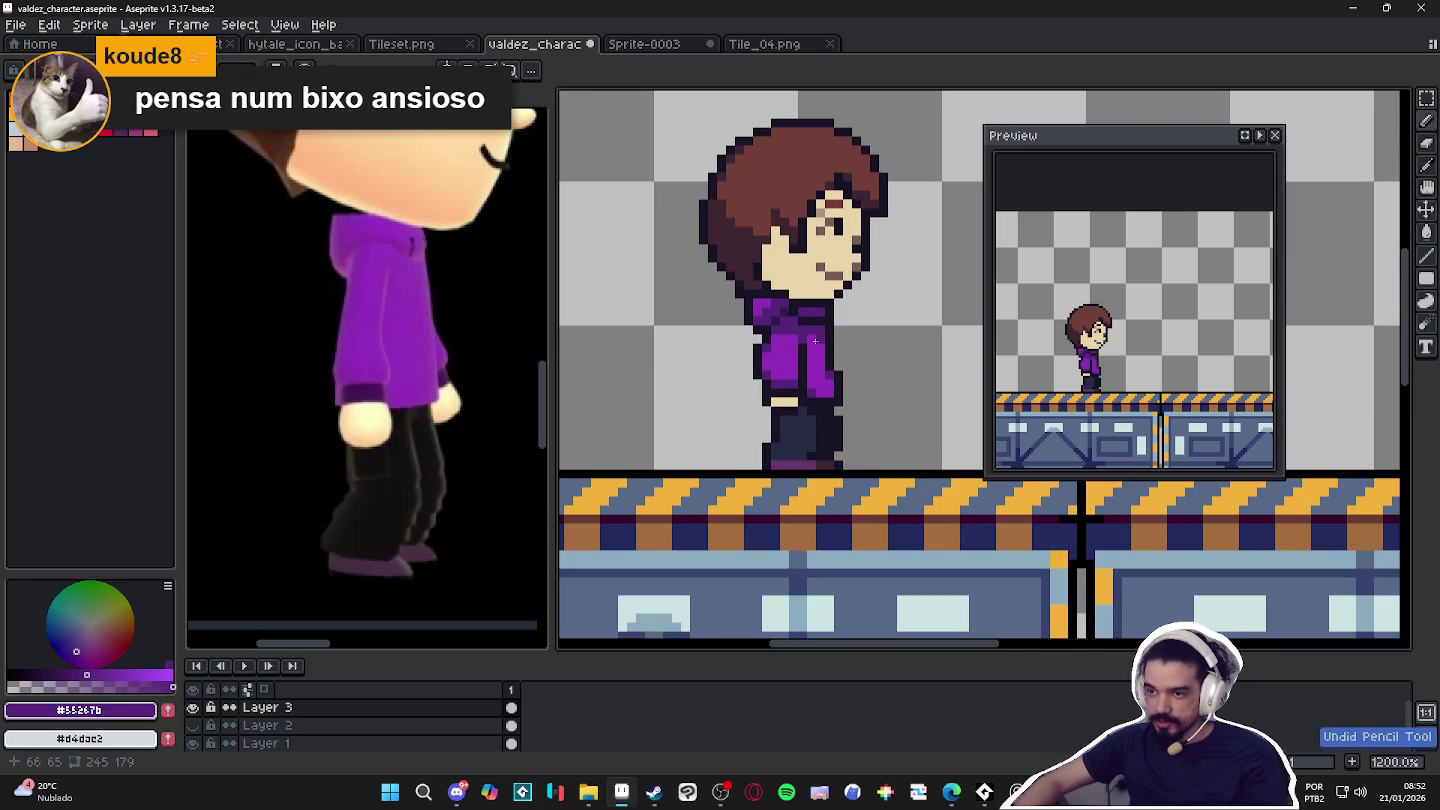
Try the lighter purple #932fba, then return to #55267b.
alt+click(792, 334)
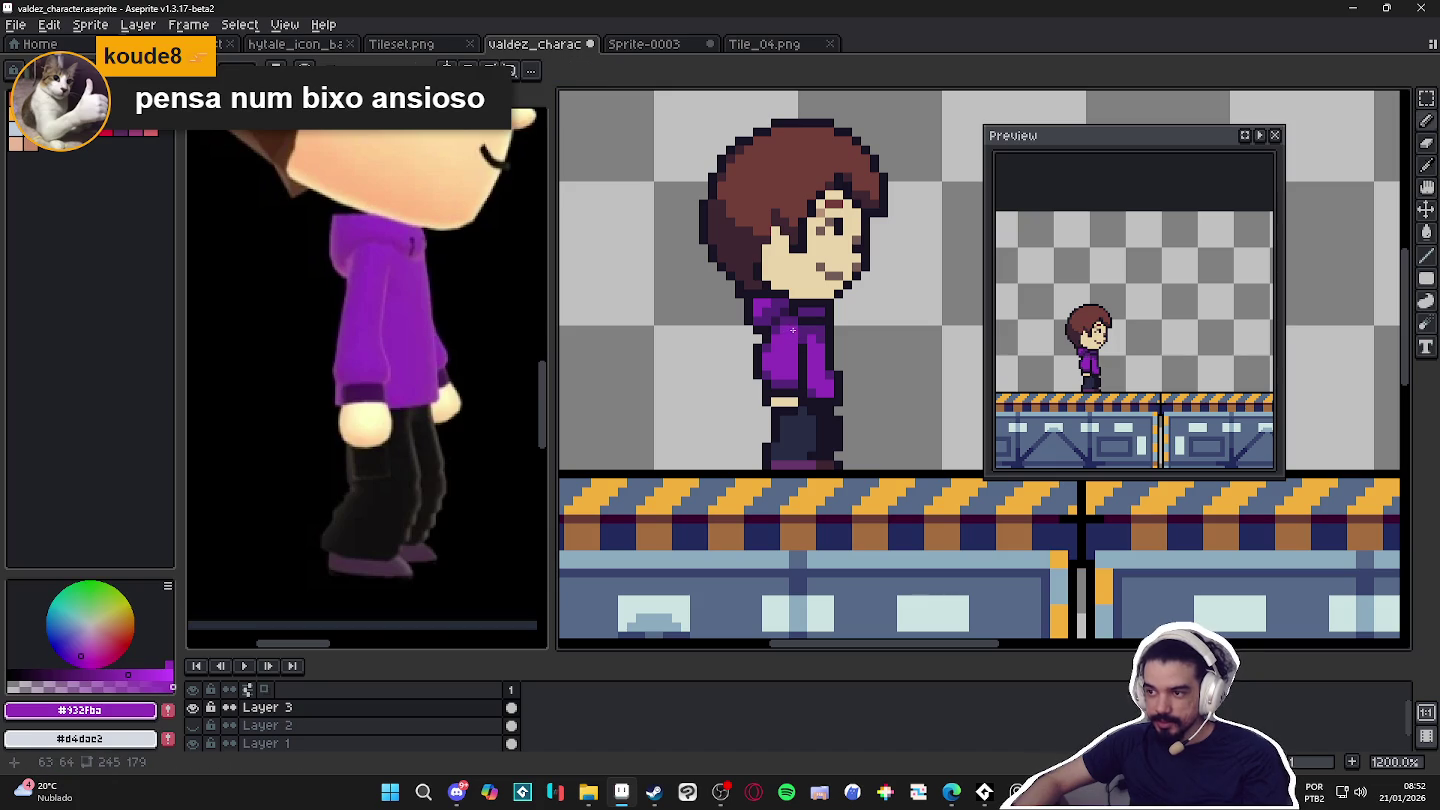
alt+click(797, 333)
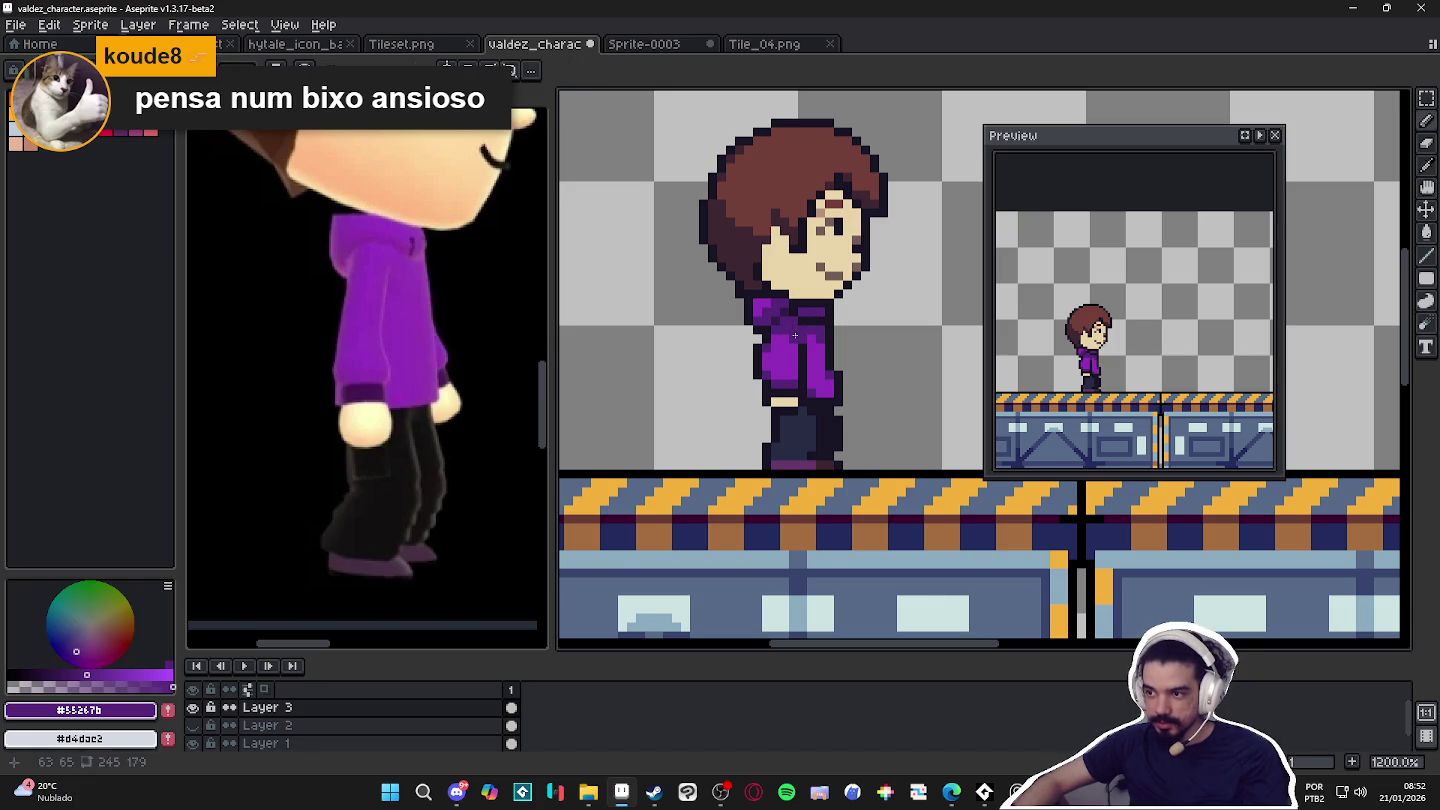
scroll(830, 400, down, 3)
scroll(823, 383, up, 3)
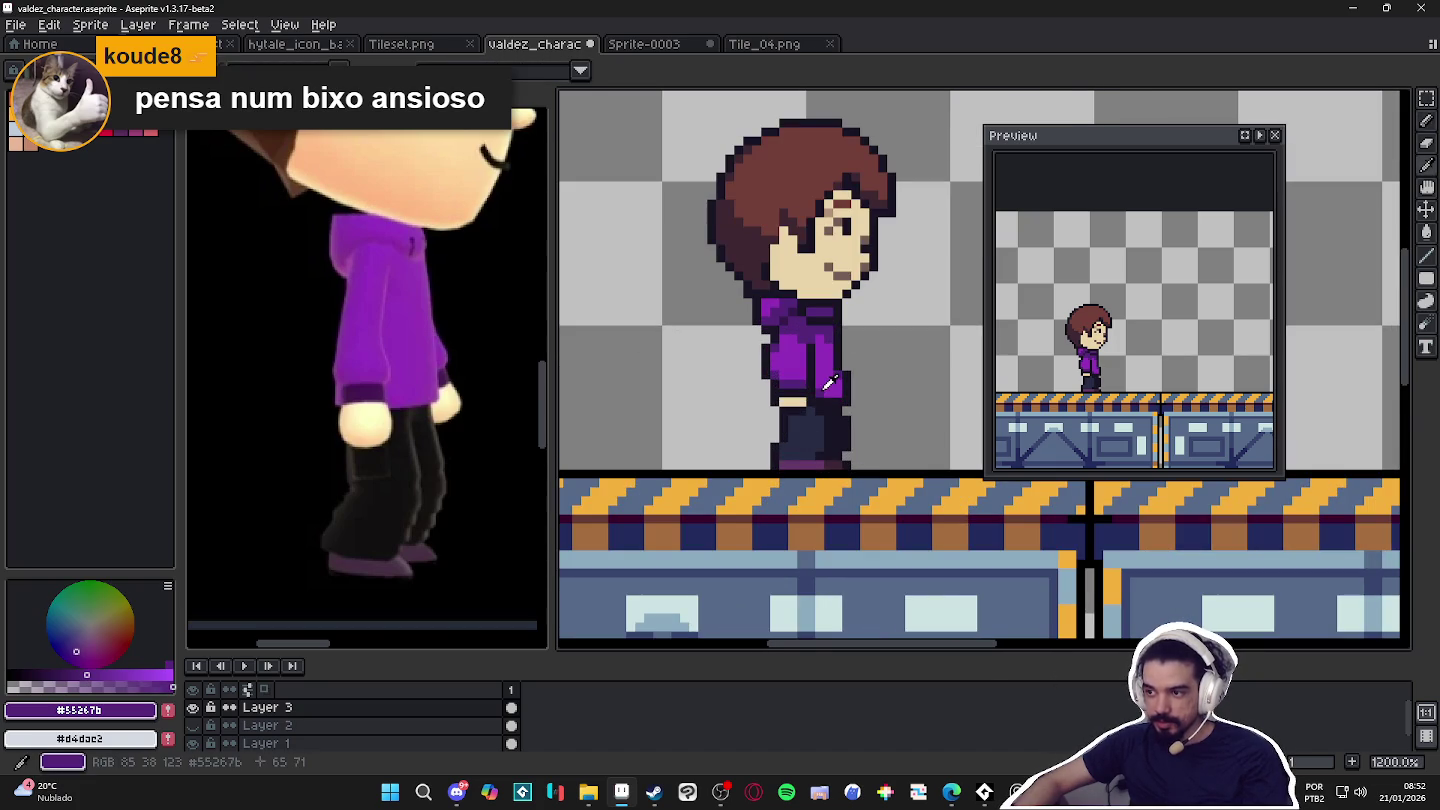
scroll(826, 383, down, 2)
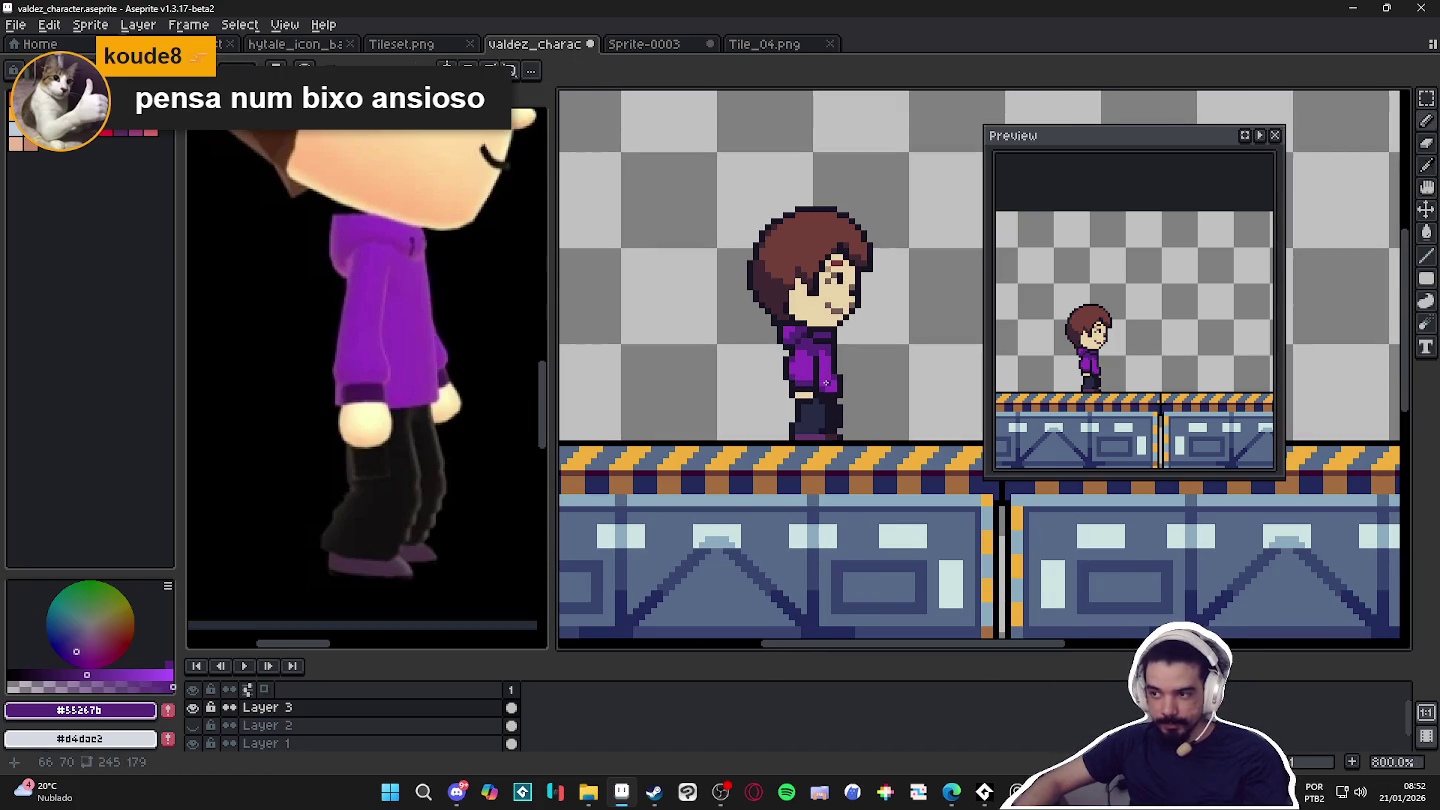
scroll(413, 402, down, 3)
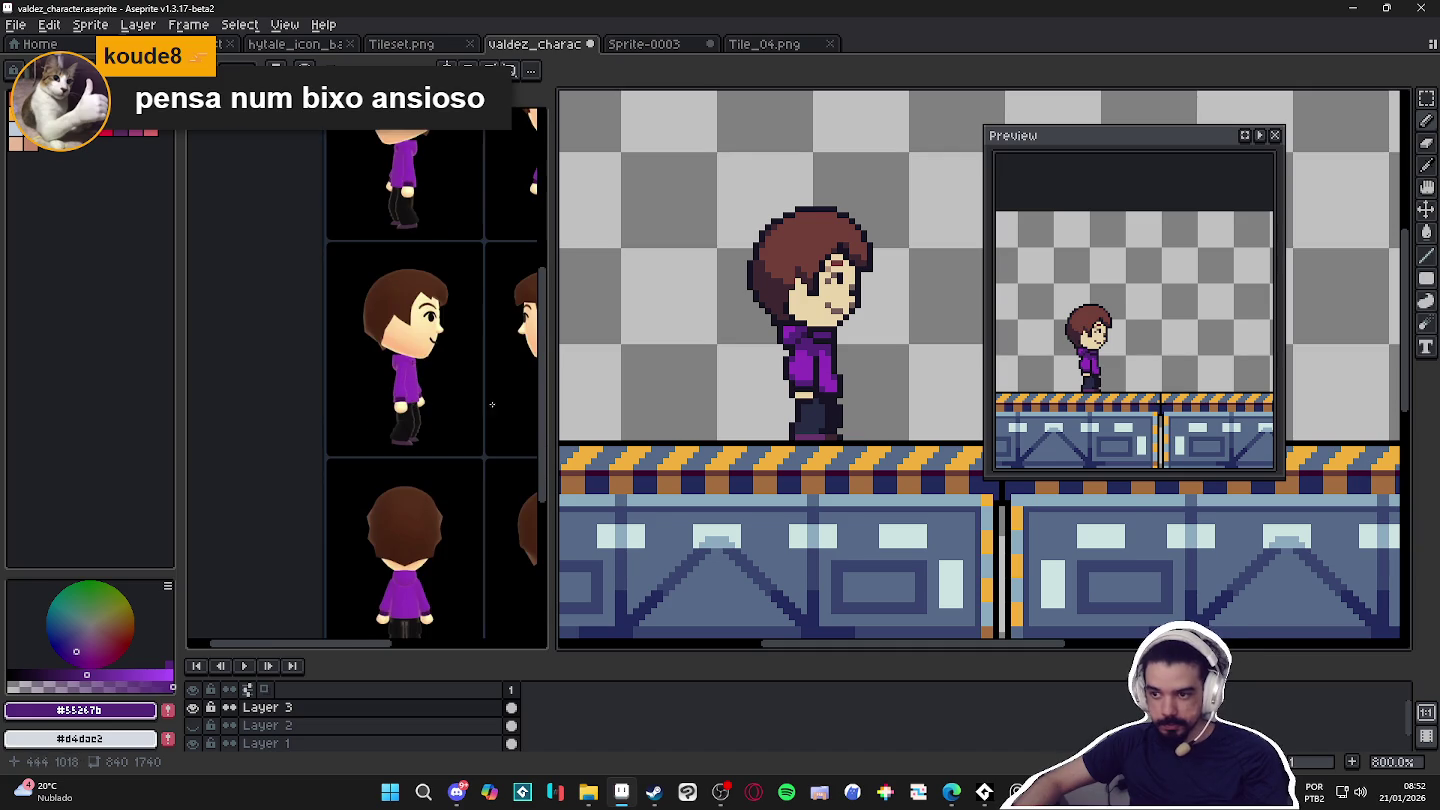
With a 2px brush, paint skin tone #ead4aa over the cheek.
scroll(841, 394, up, 2)
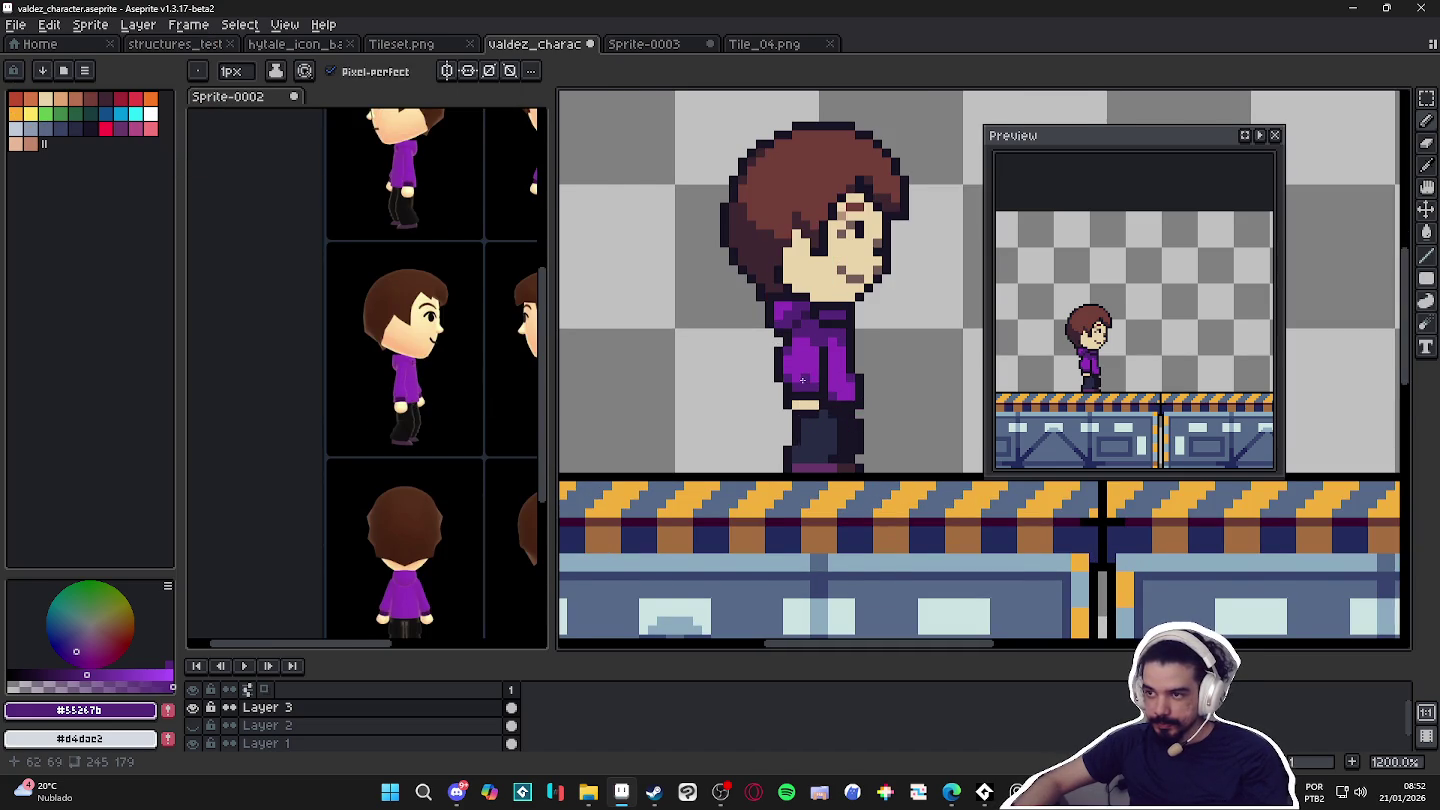
scroll(802, 380, down, 2)
scroll(711, 336, up, 3)
alt+click(769, 323)
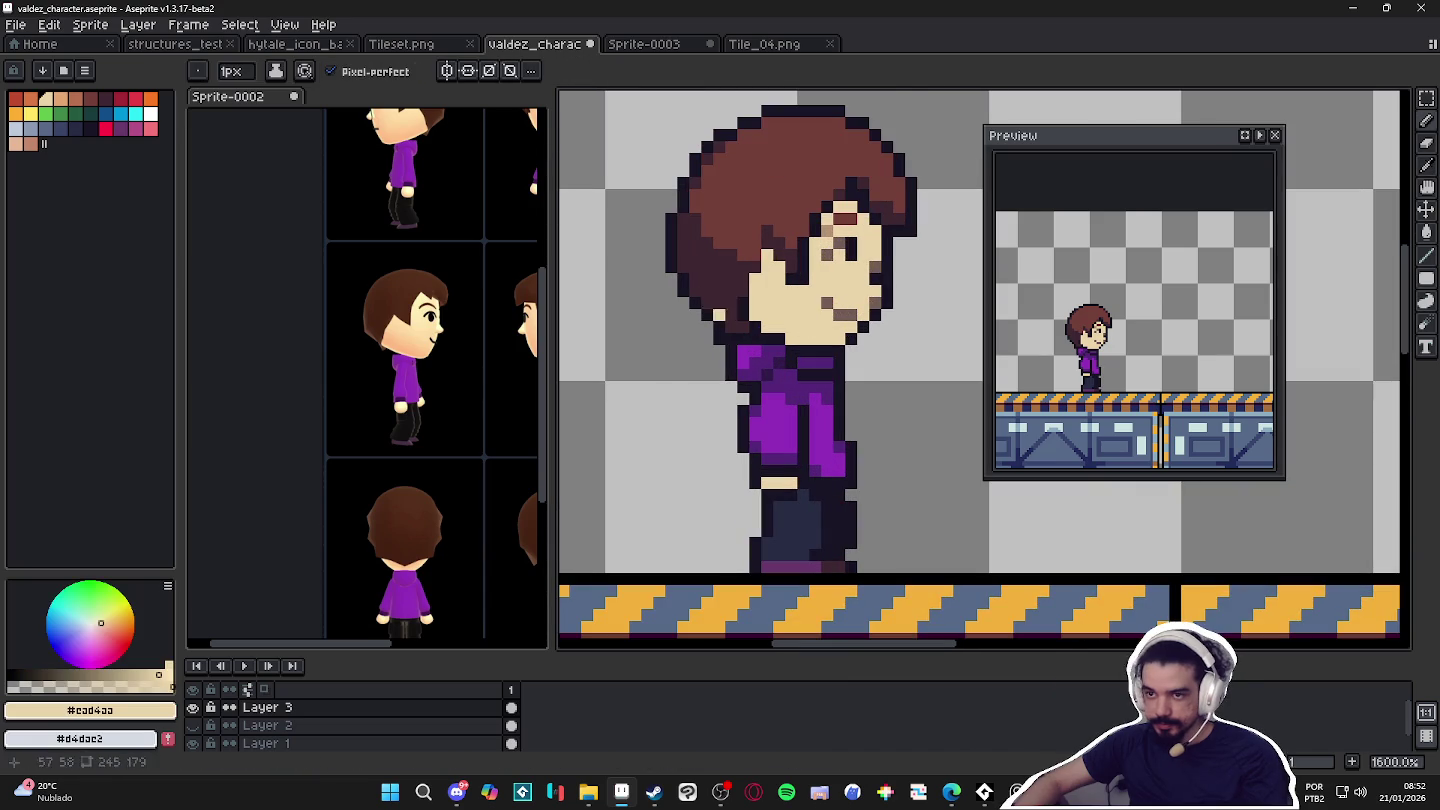
click(60, 98)
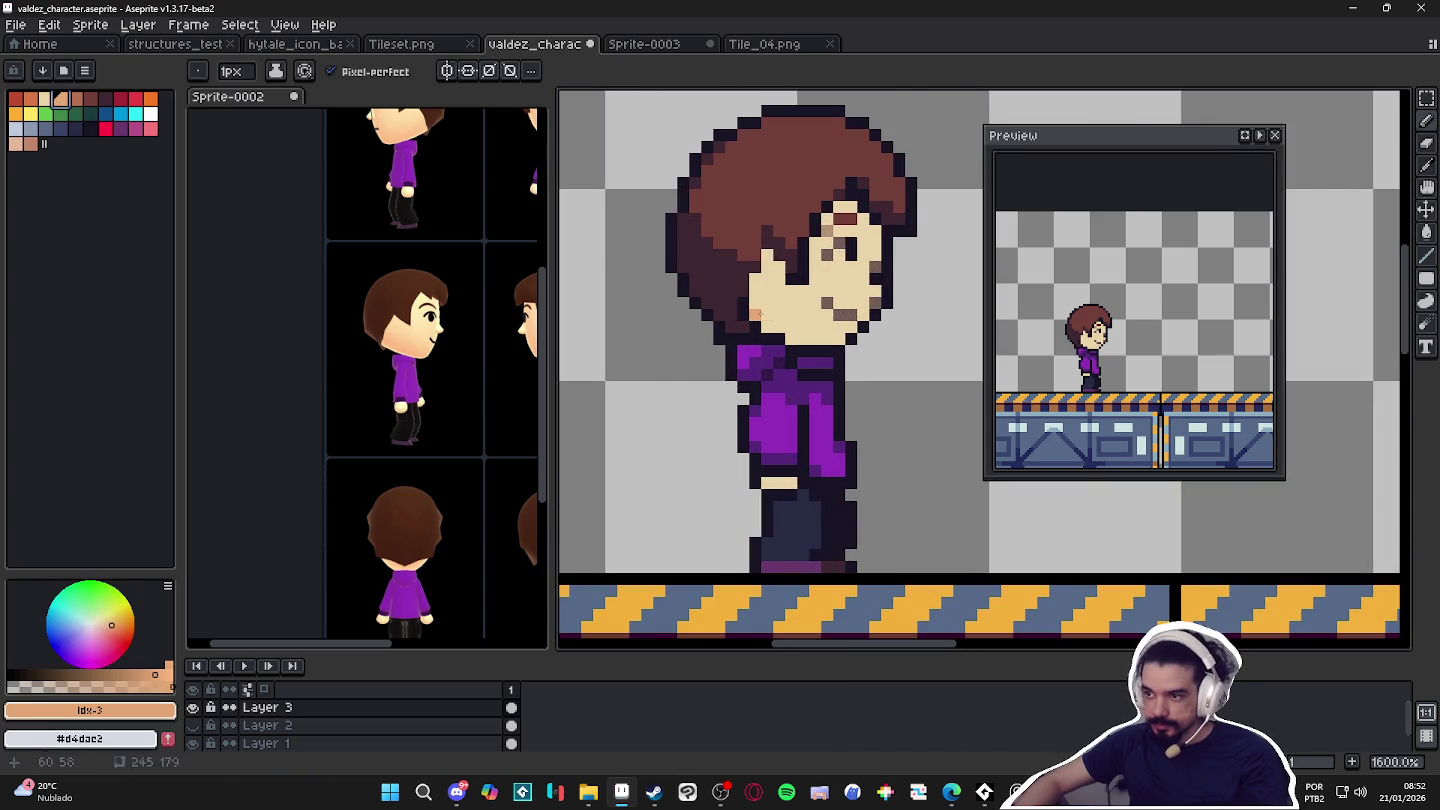
key(plus)
click(763, 311)
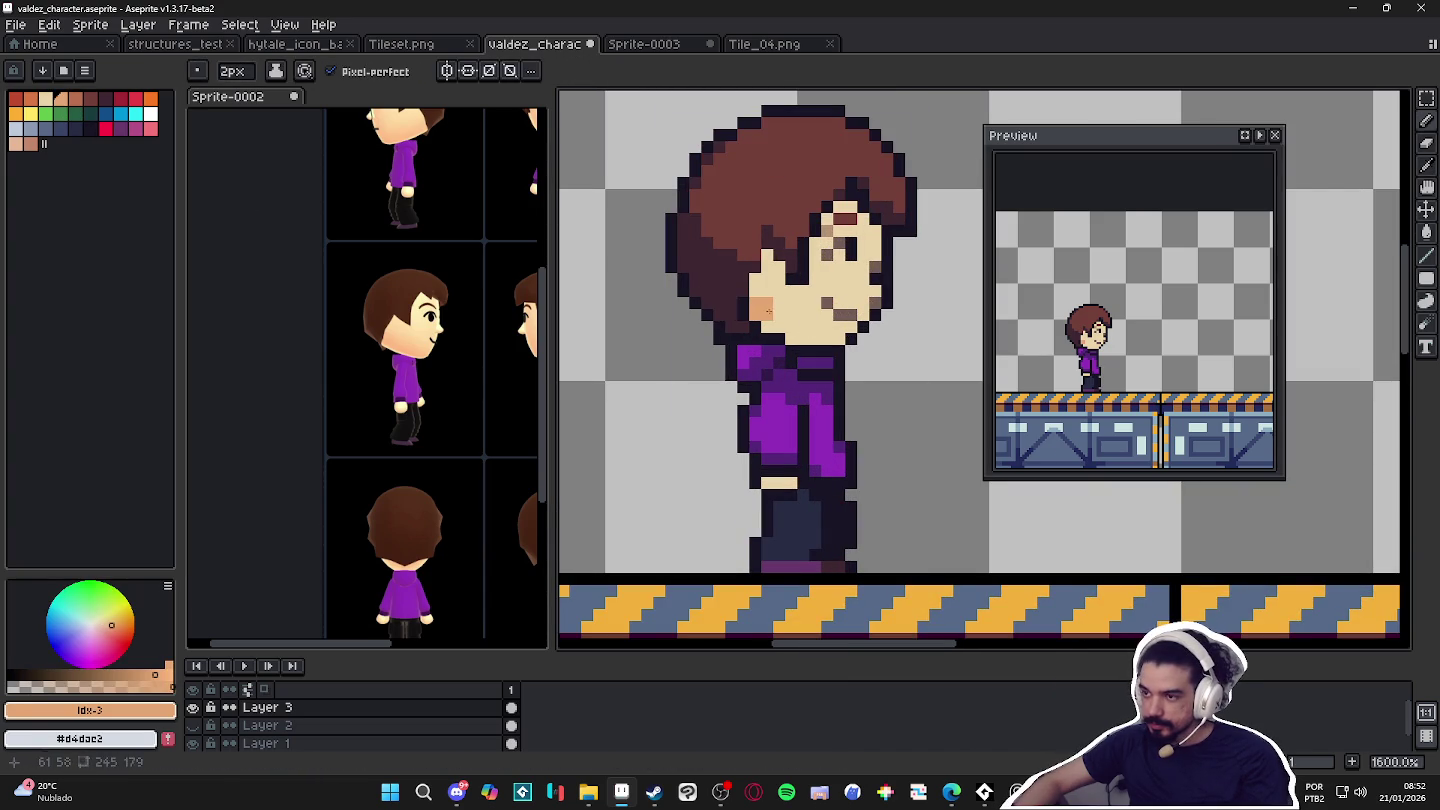
drag(768, 320, 779, 314)
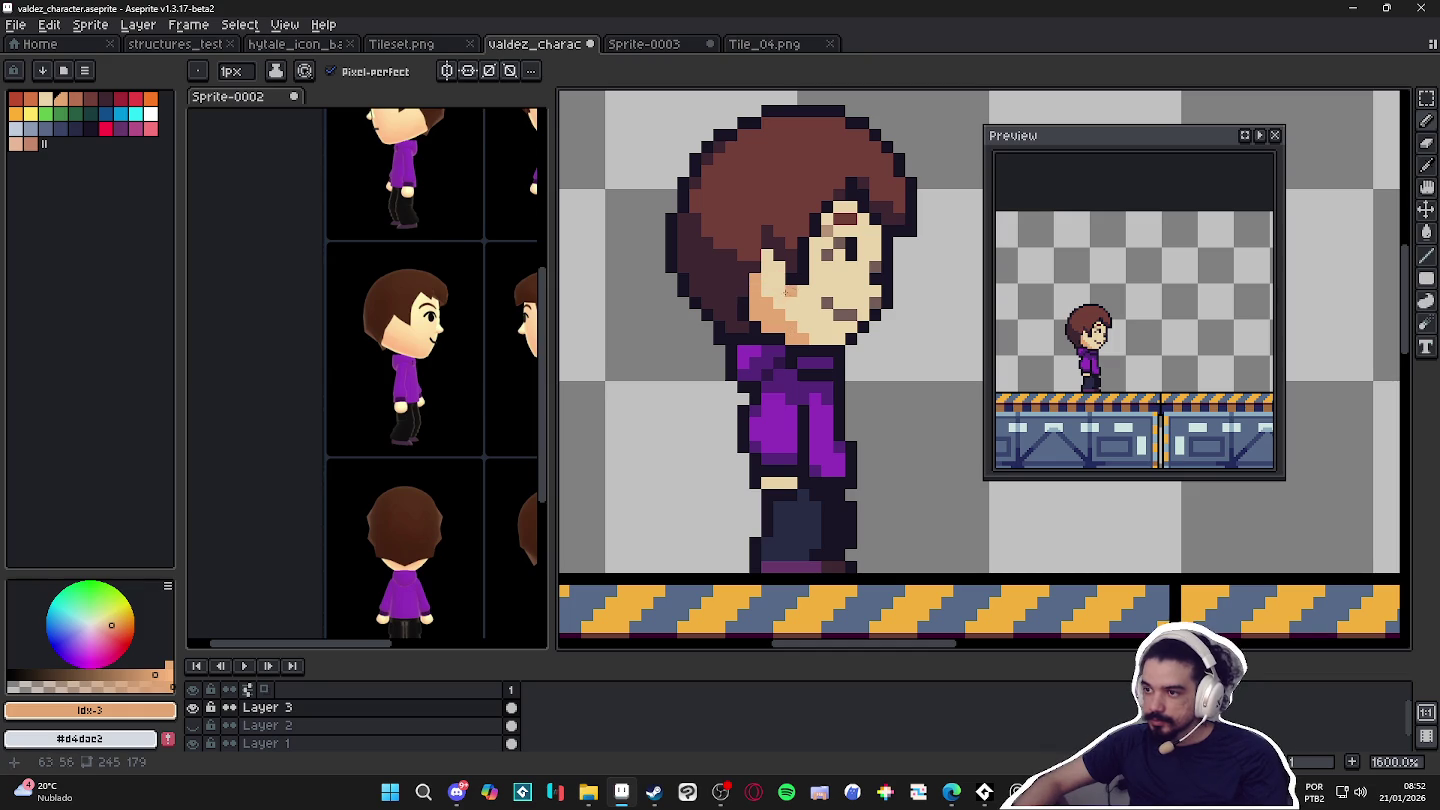
Fix two pixels near the eye and darken a hairline pixel with hair brown.
scroll(845, 337, down, 1)
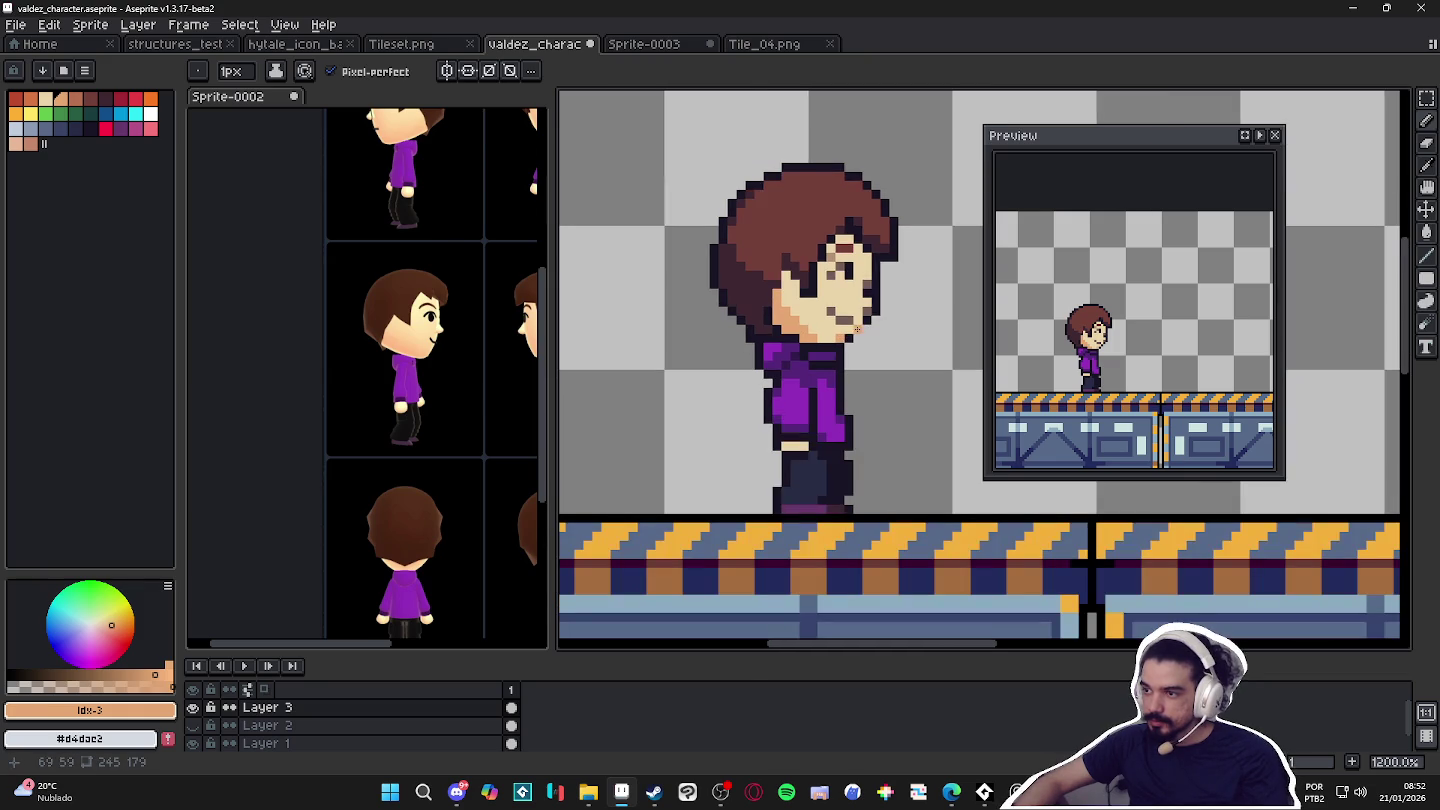
scroll(874, 263, up, 1)
click(856, 270)
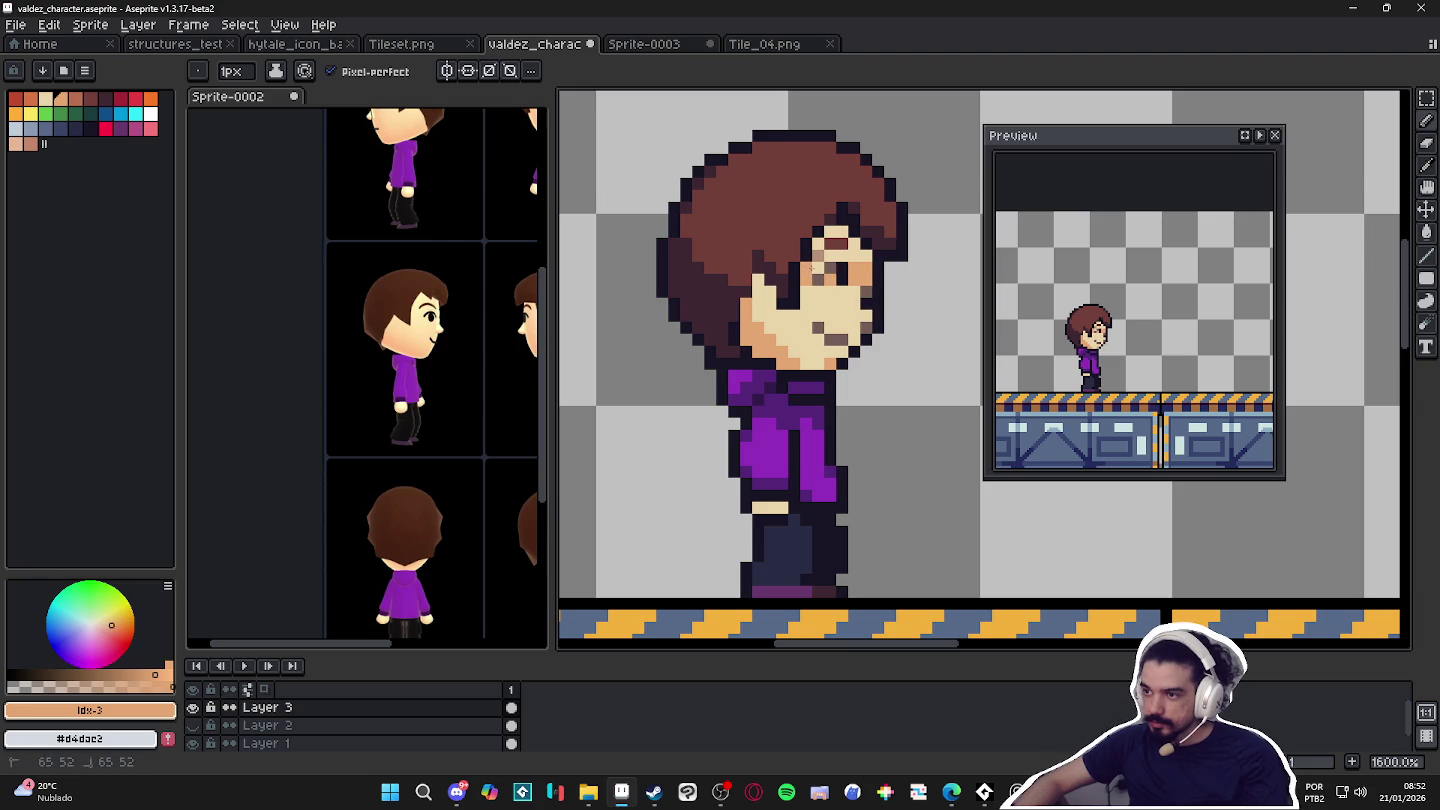
click(834, 232)
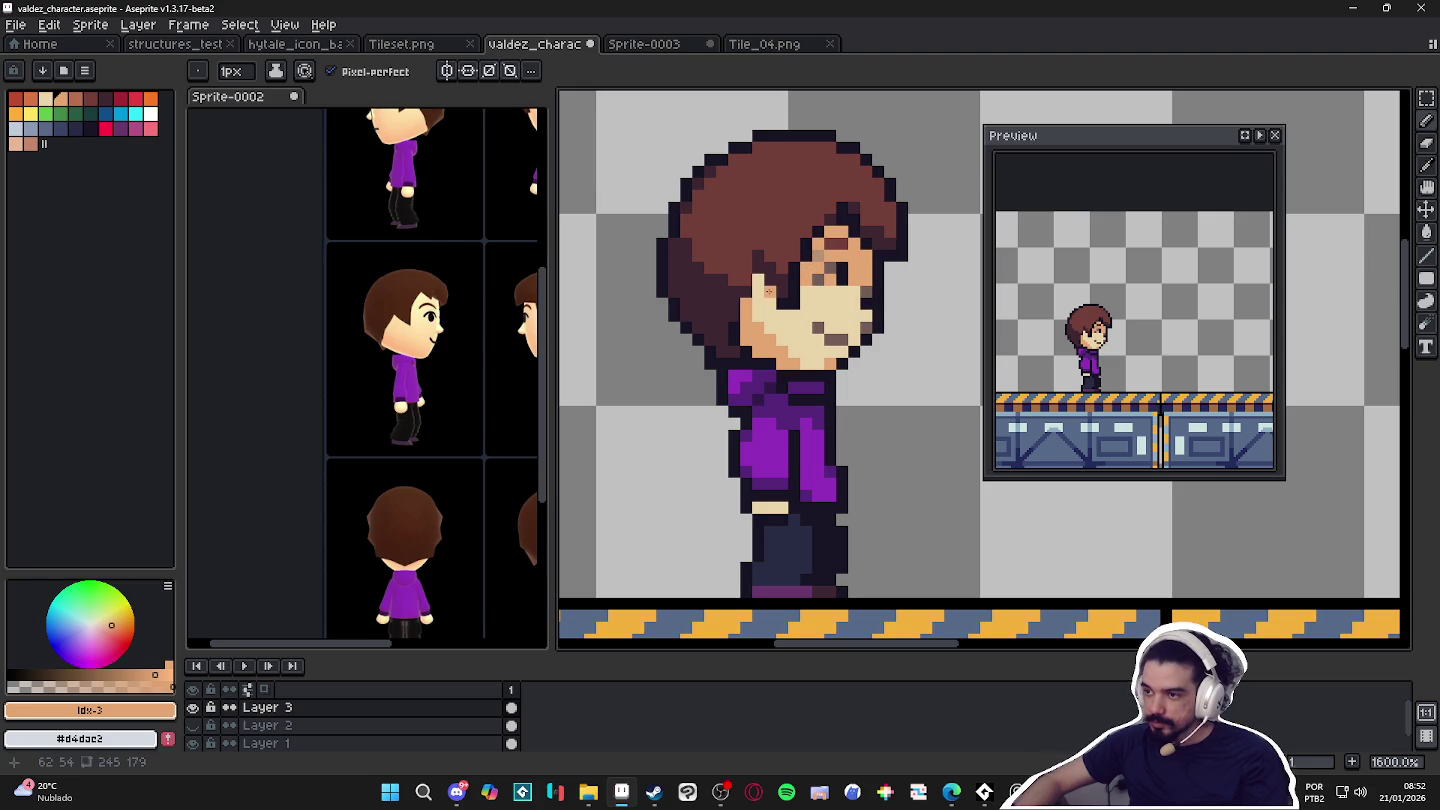
click(759, 279)
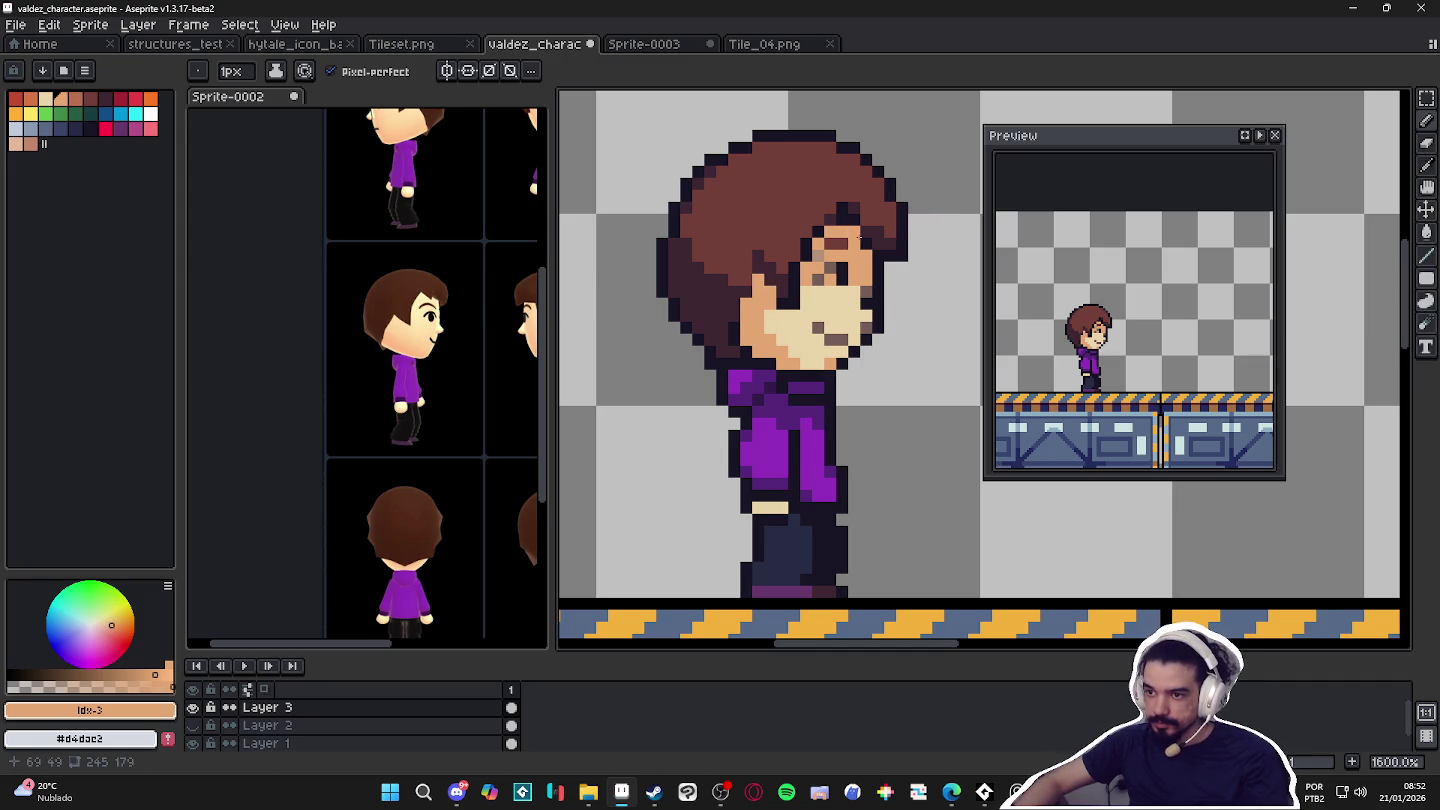
alt+click(818, 256)
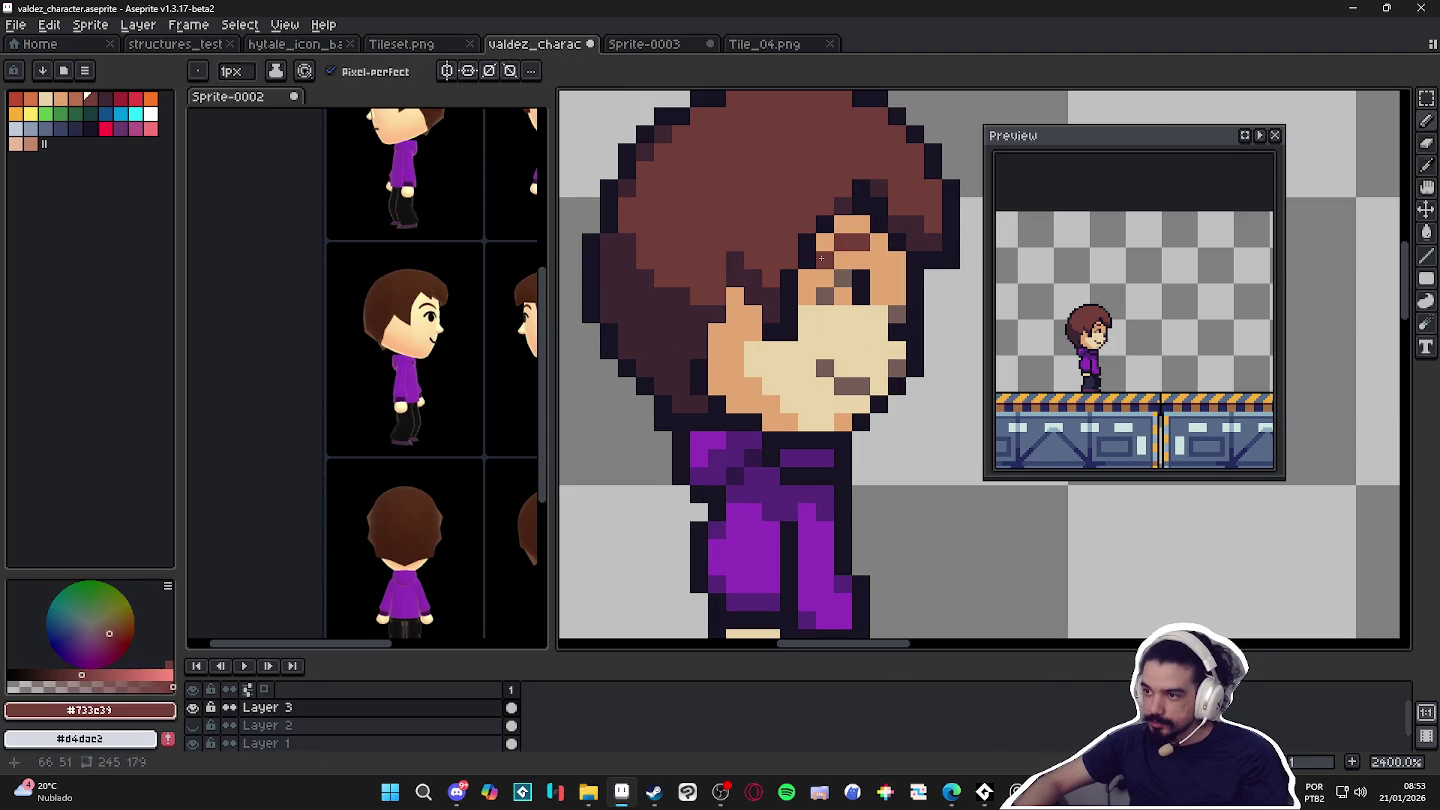
Recentre the character and sample the outline and light skin colours around the chin.
scroll(890, 355, down, 1)
scroll(890, 355, down, 2)
drag(890, 355, 838, 341)
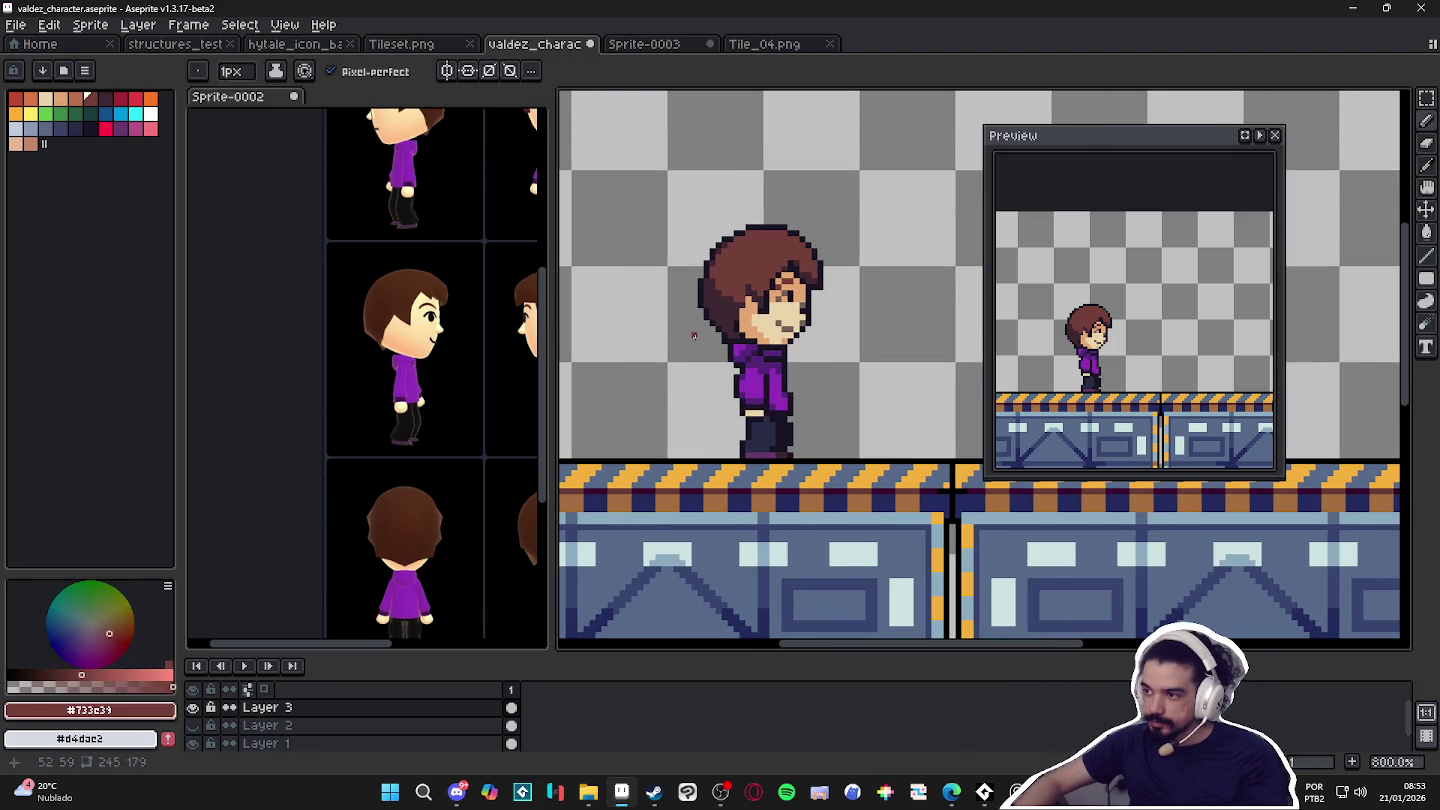
scroll(825, 365, up, 2)
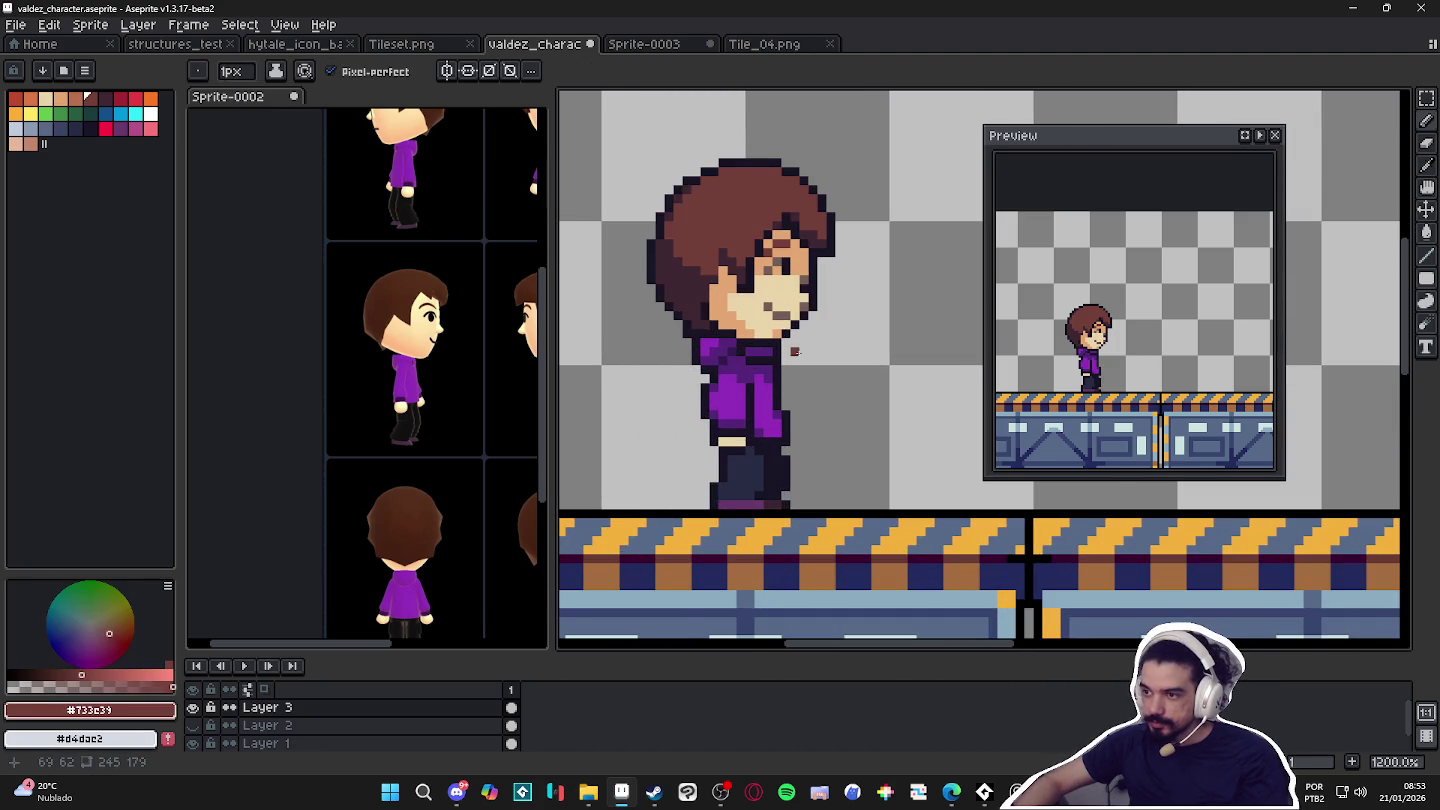
scroll(812, 342, up, 1)
alt+click(798, 314)
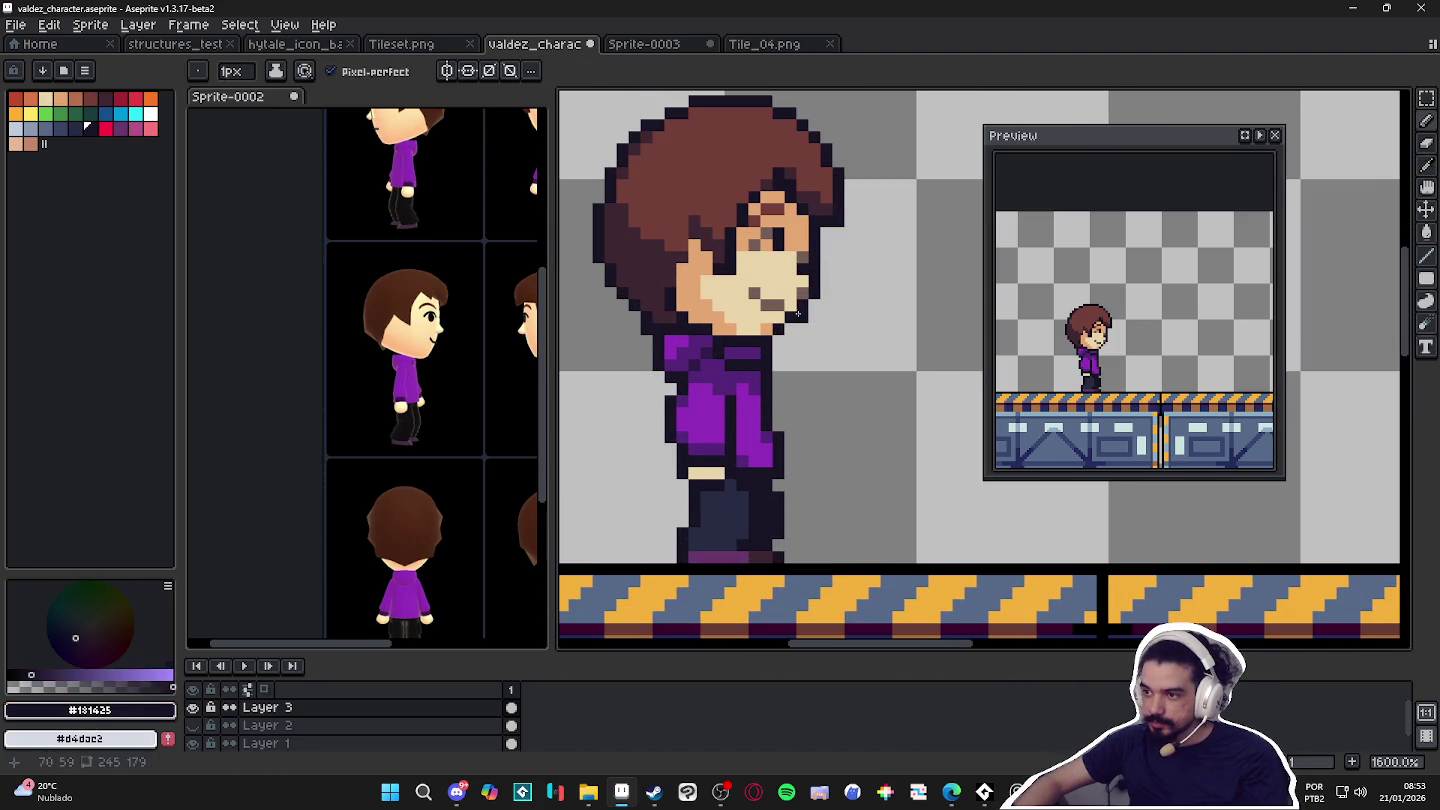
alt+click(777, 318)
alt+click(788, 326)
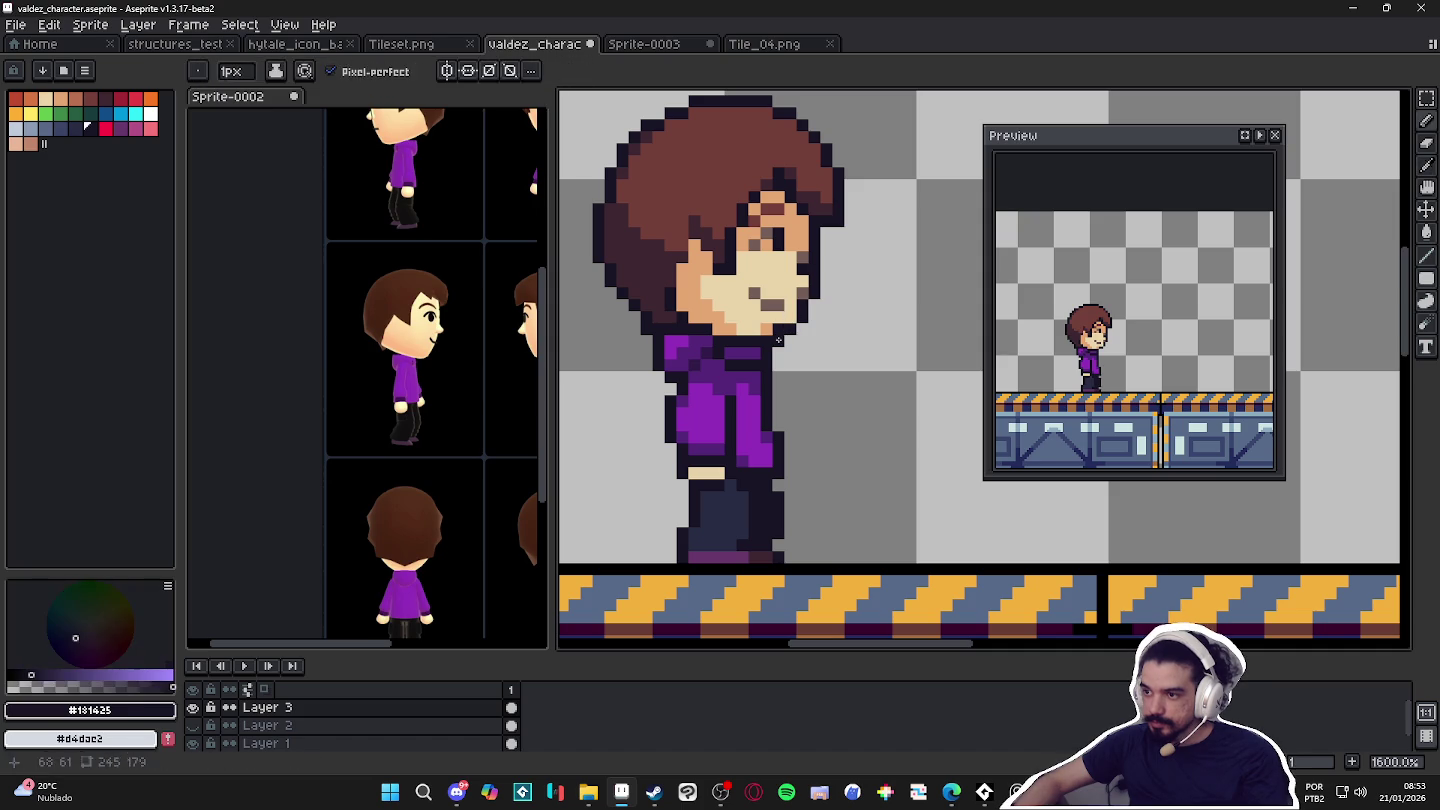
alt+click(776, 322)
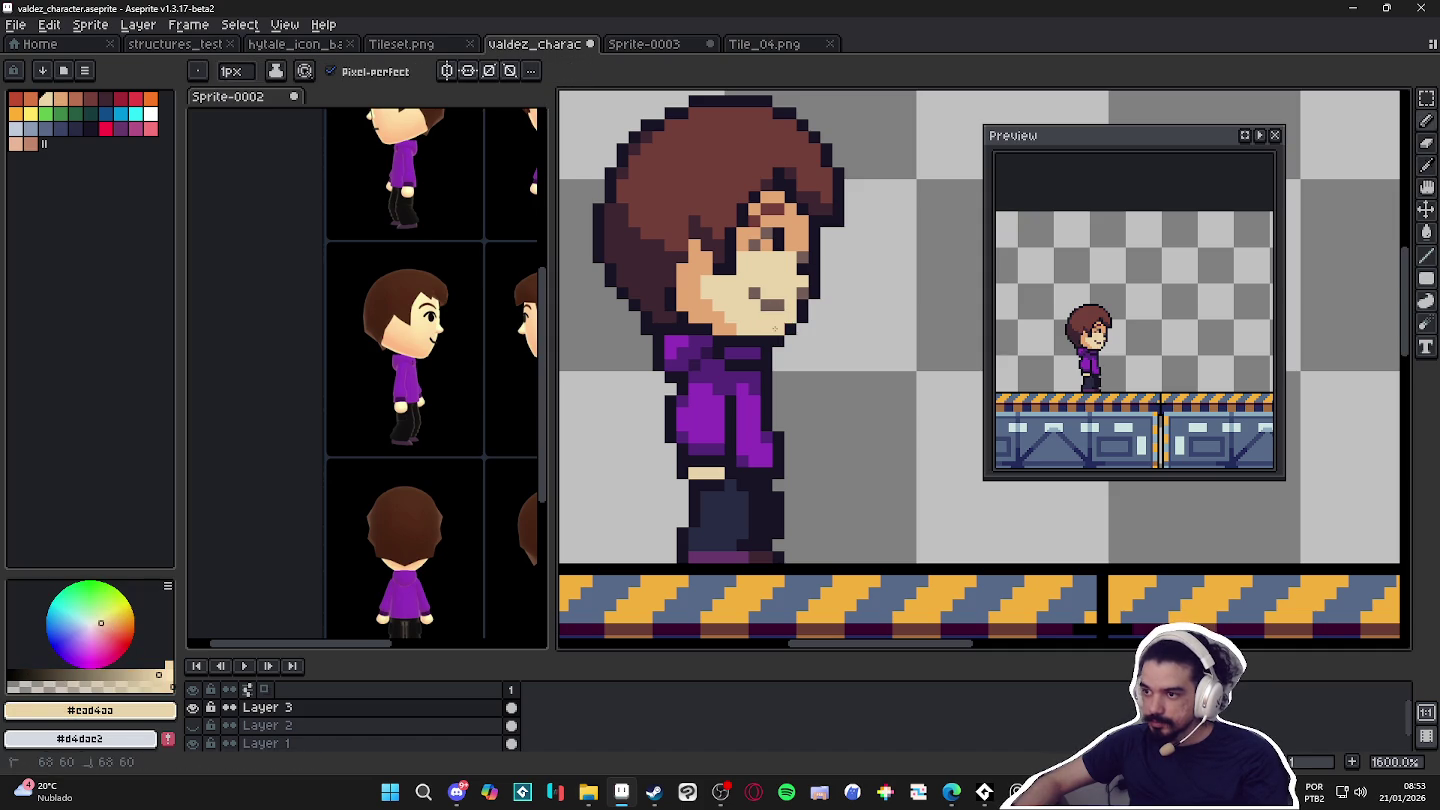
alt+click(785, 333)
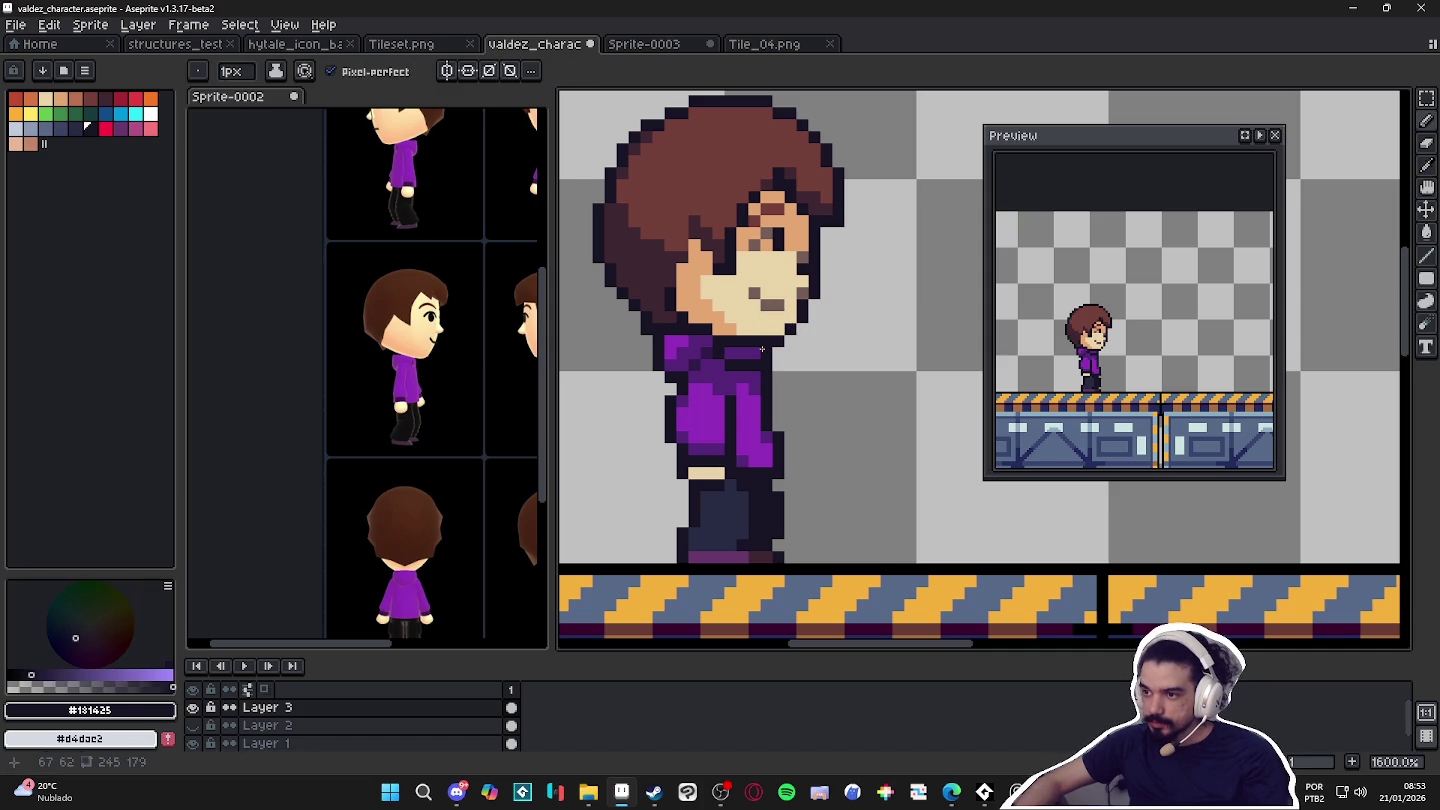
alt+click(768, 322)
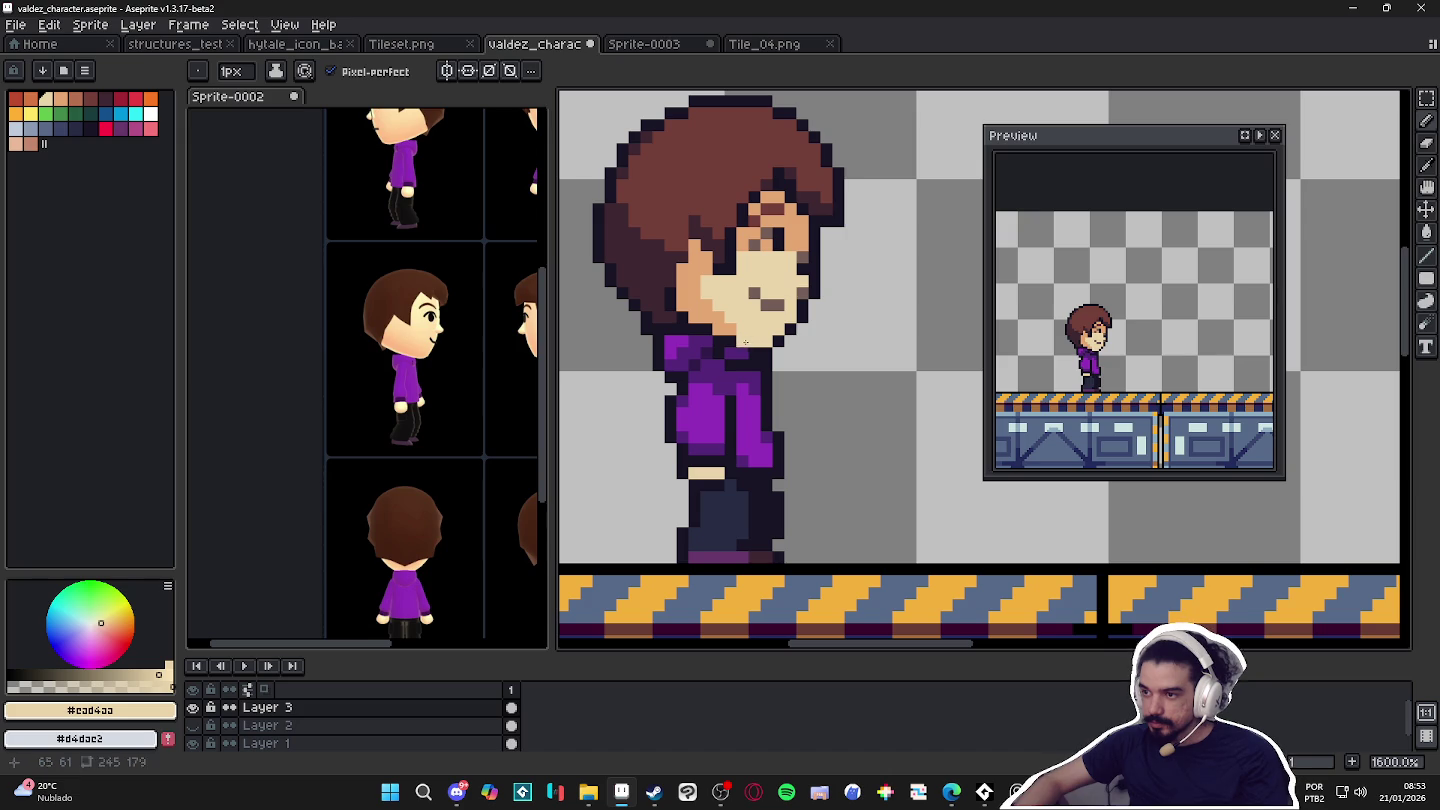
alt+click(742, 346)
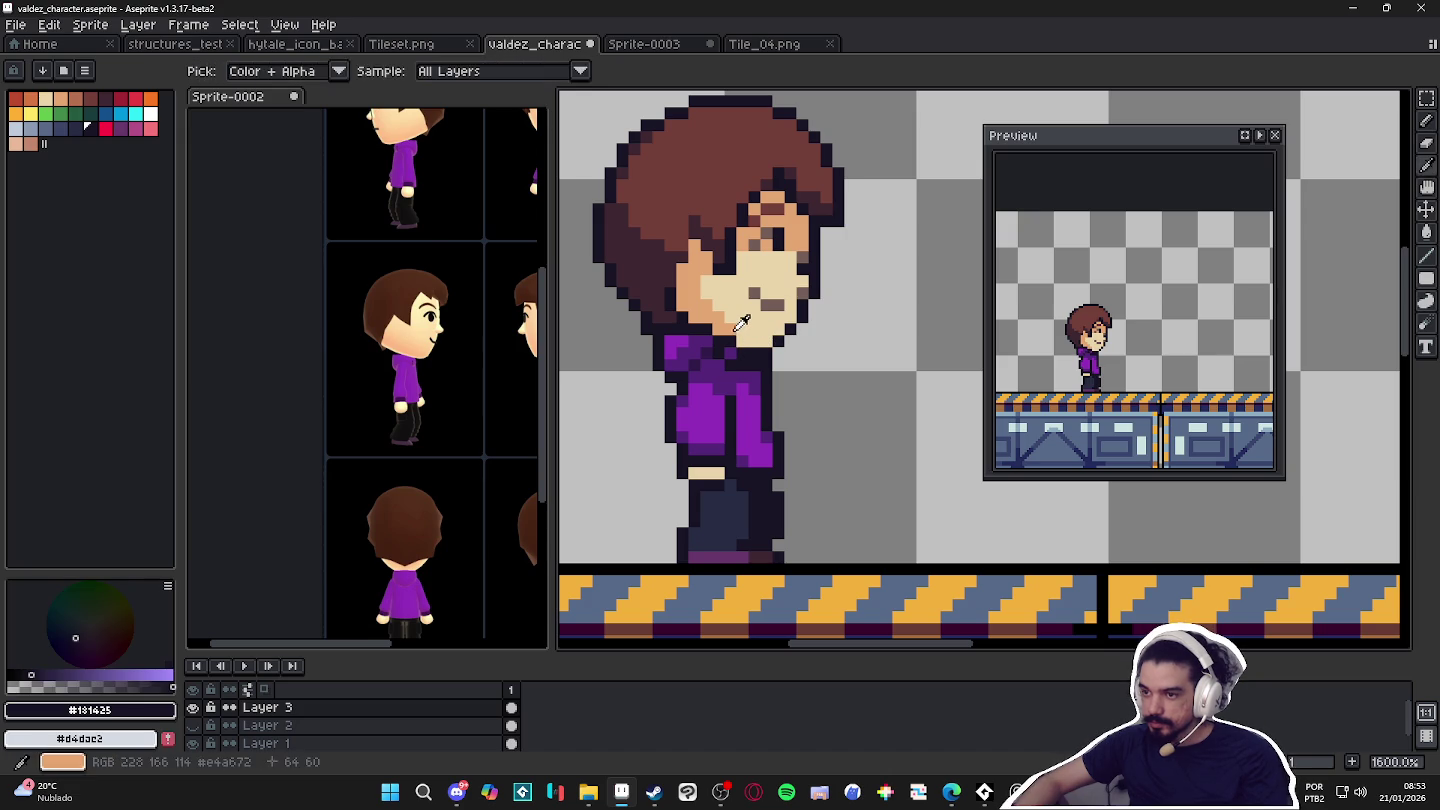
Sample the light and dark skin tones from the face and the purple shades from the collar.
alt+click(750, 340)
alt+click(764, 340)
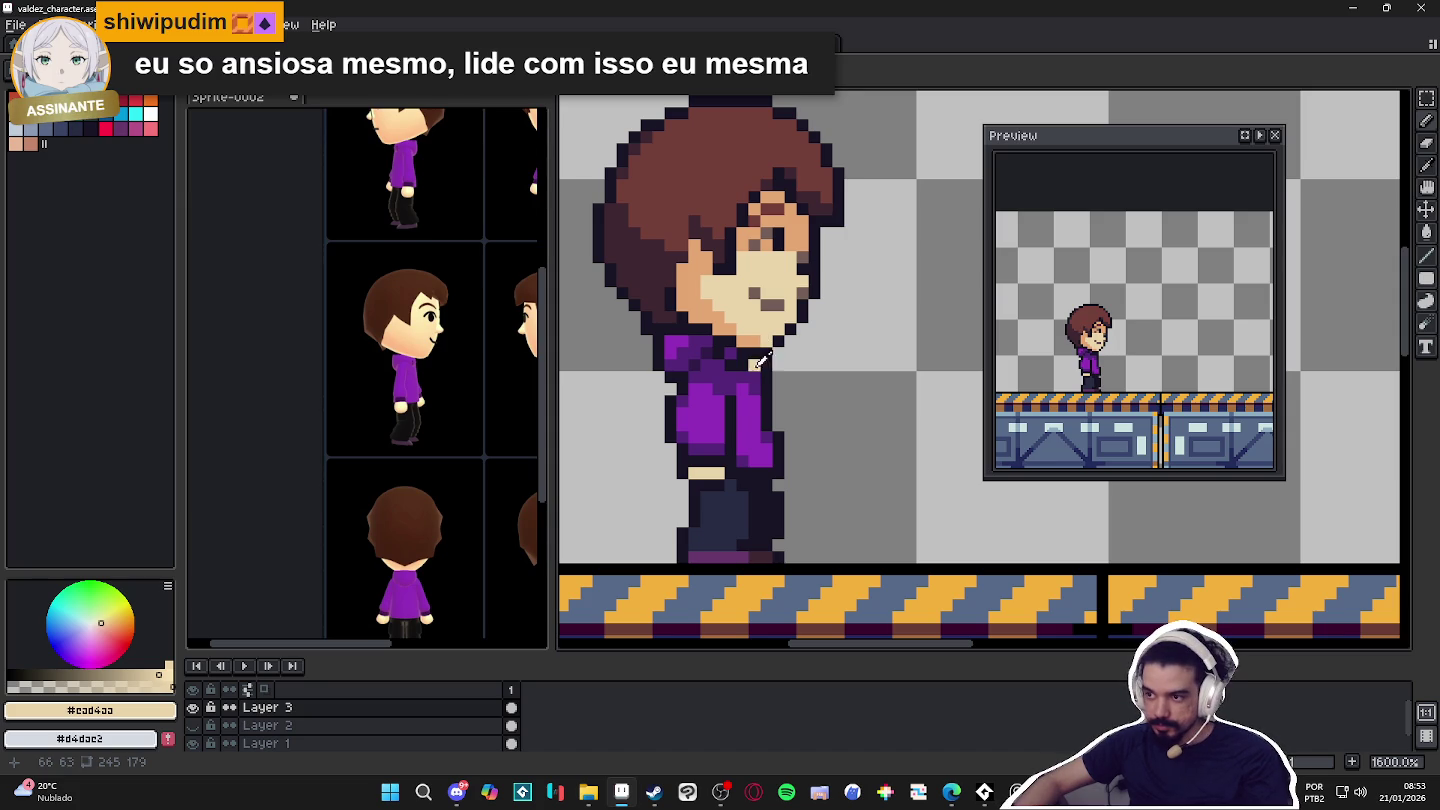
alt+click(786, 333)
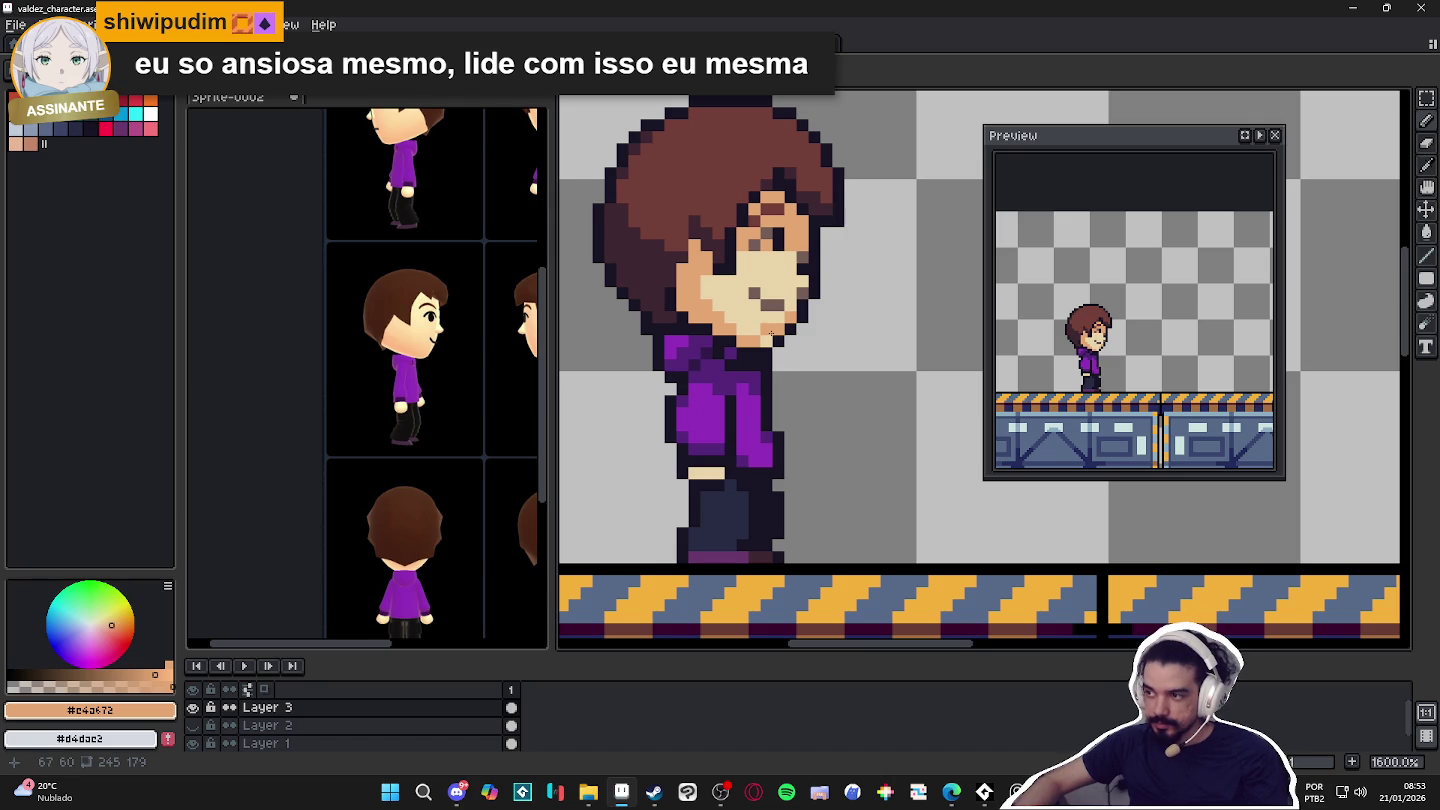
scroll(715, 352, up, 2)
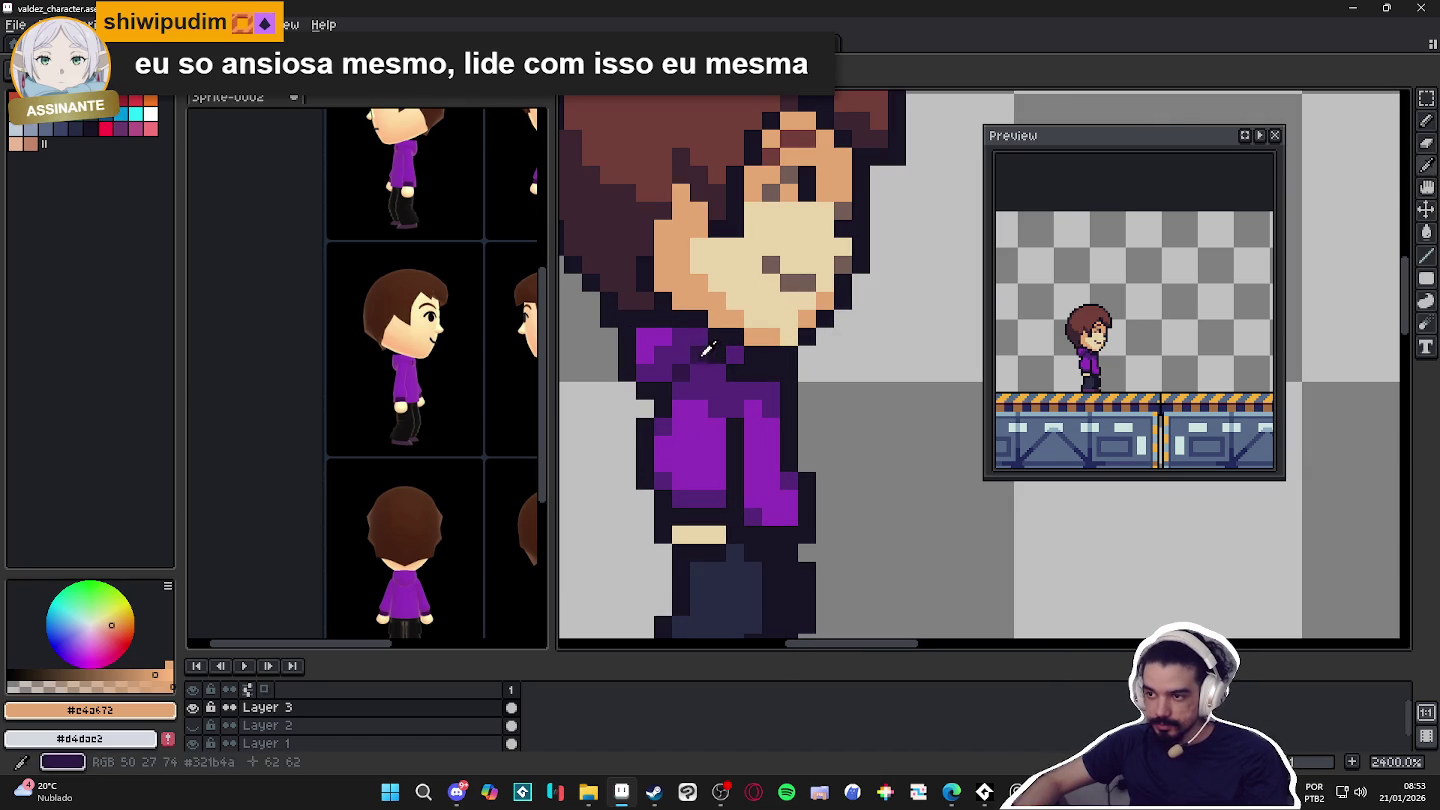
alt+click(705, 355)
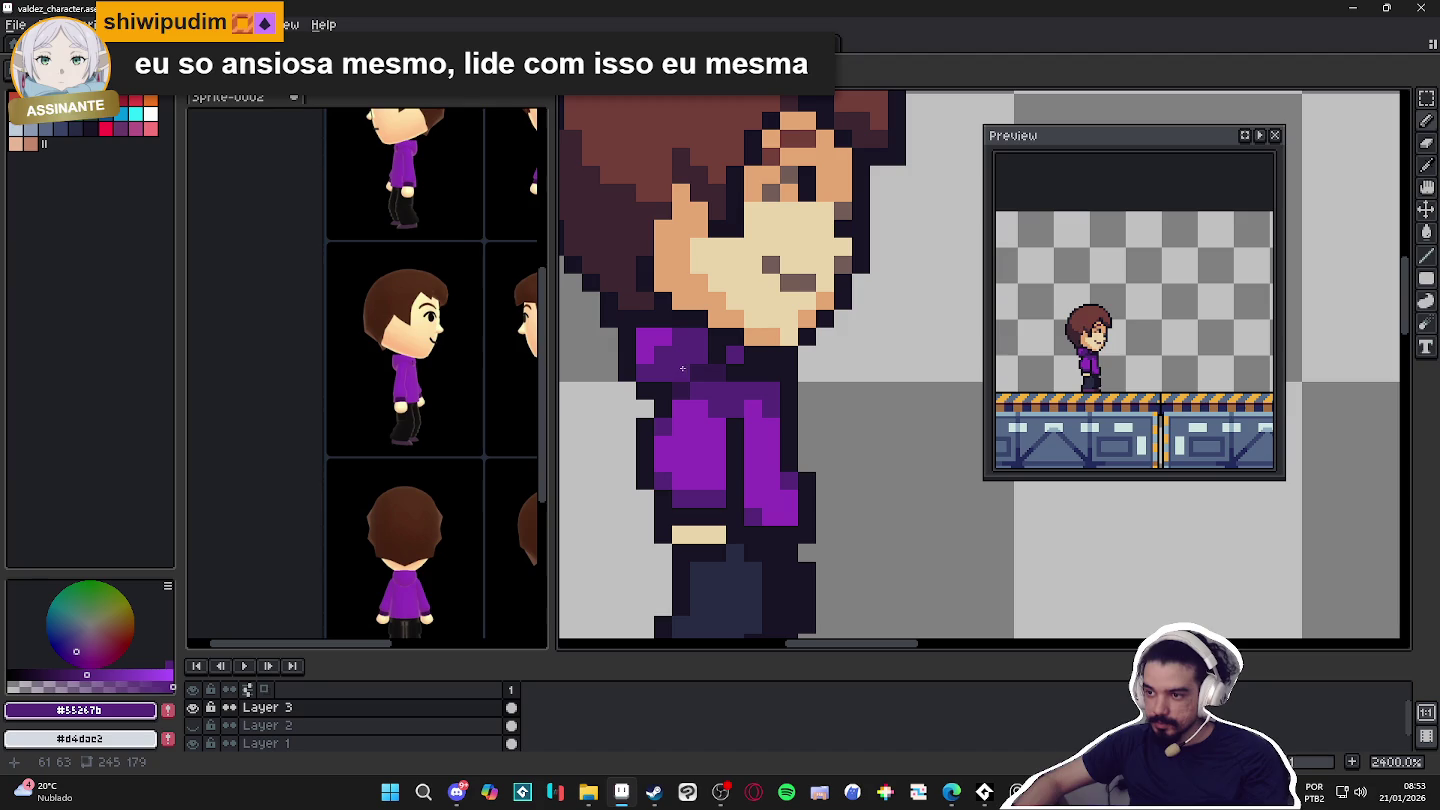
alt+click(737, 350)
scroll(749, 356, down, 1)
scroll(739, 363, down, 1)
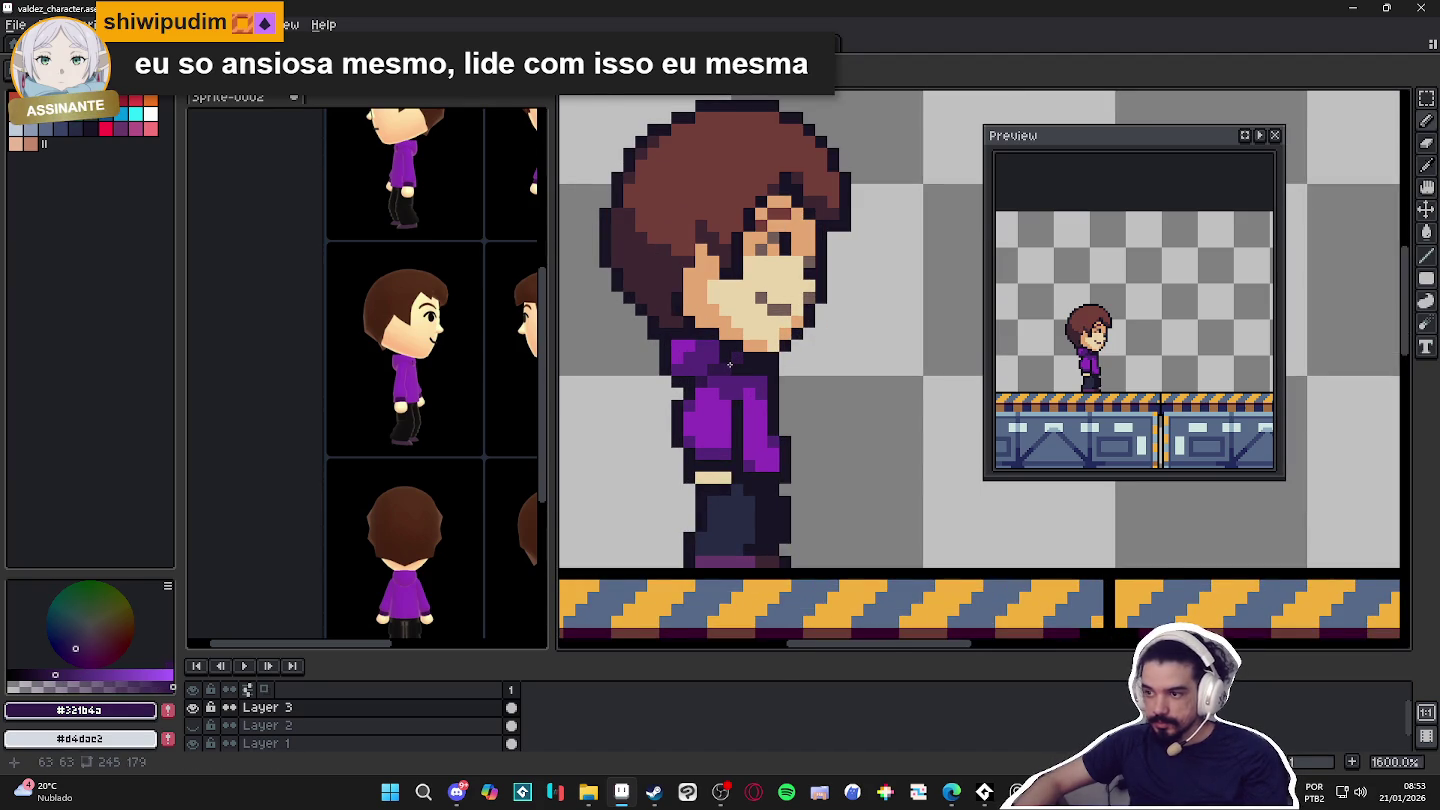
scroll(729, 365, down, 1)
scroll(737, 385, down, 1)
scroll(745, 409, down, 1)
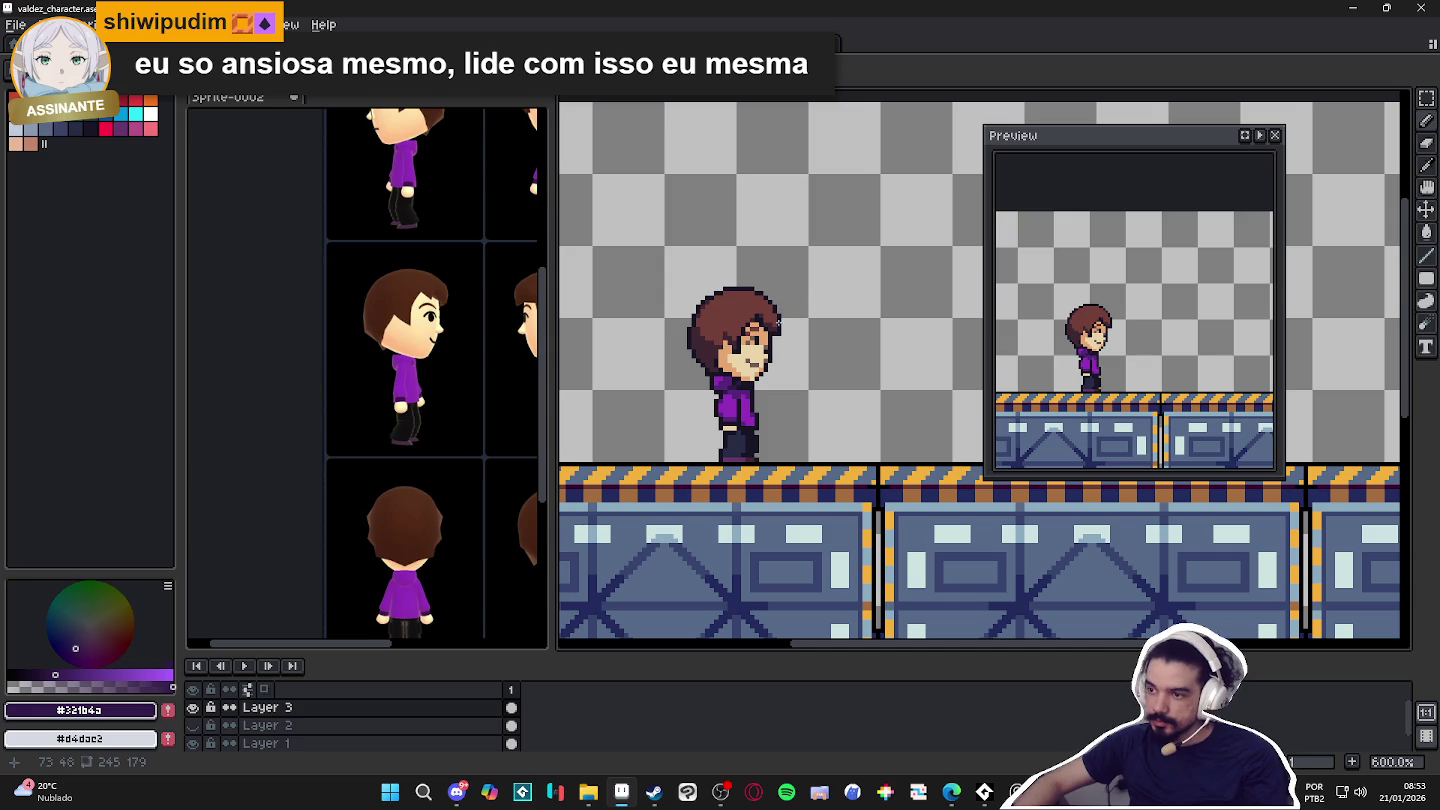
scroll(712, 425, up, 5)
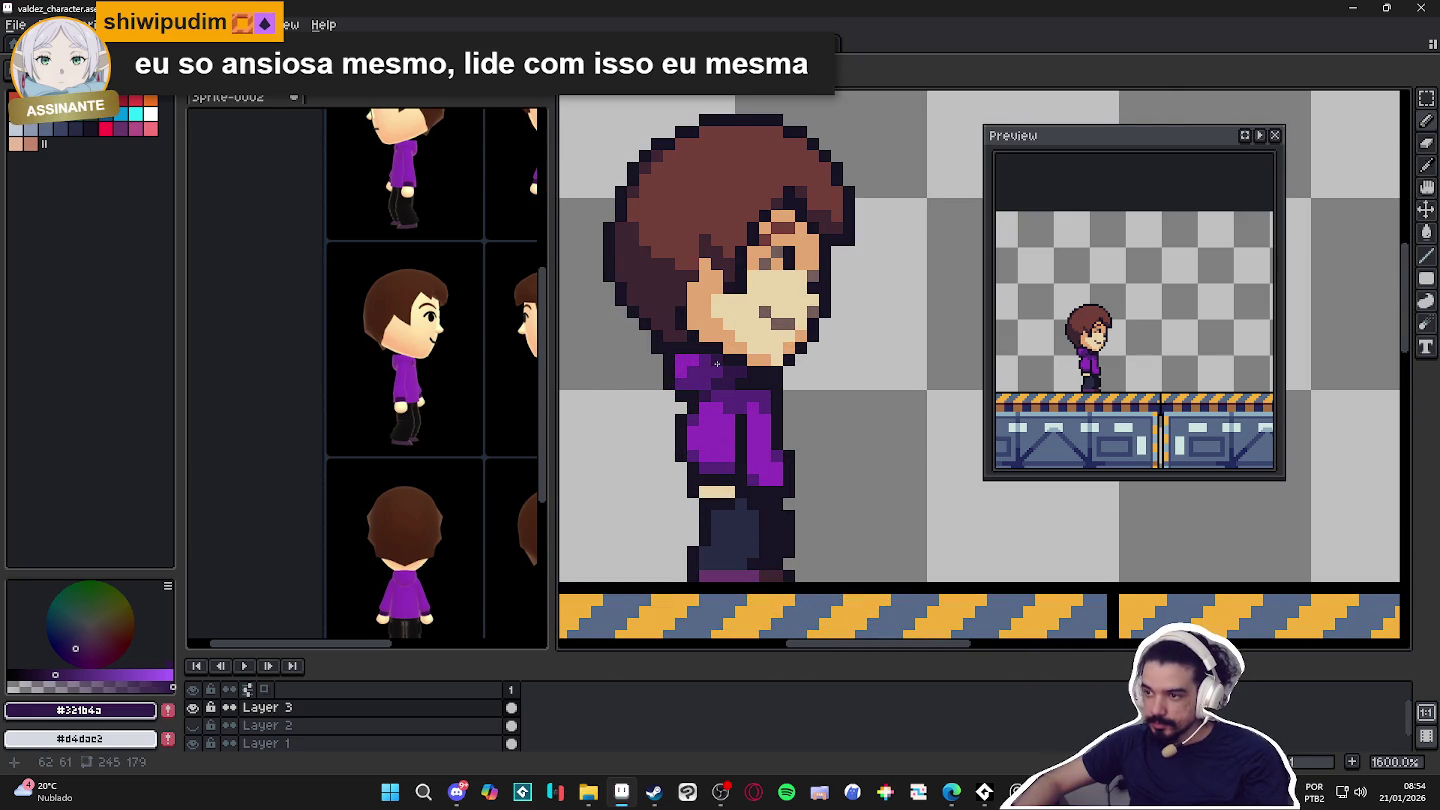
scroll(720, 367, down, 1)
scroll(720, 367, down, 2)
scroll(725, 400, down, 1)
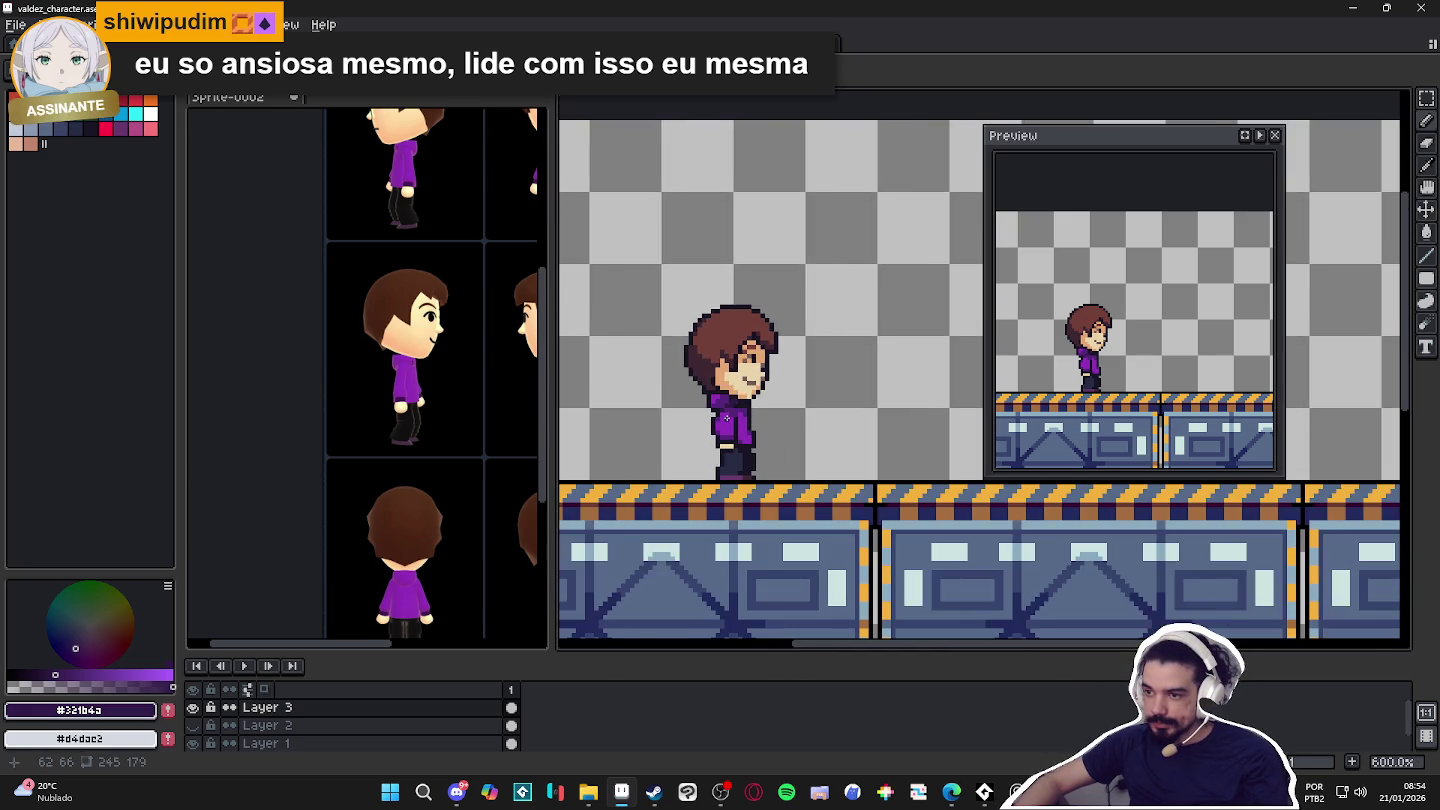
scroll(729, 417, up, 6)
scroll(717, 374, down, 2)
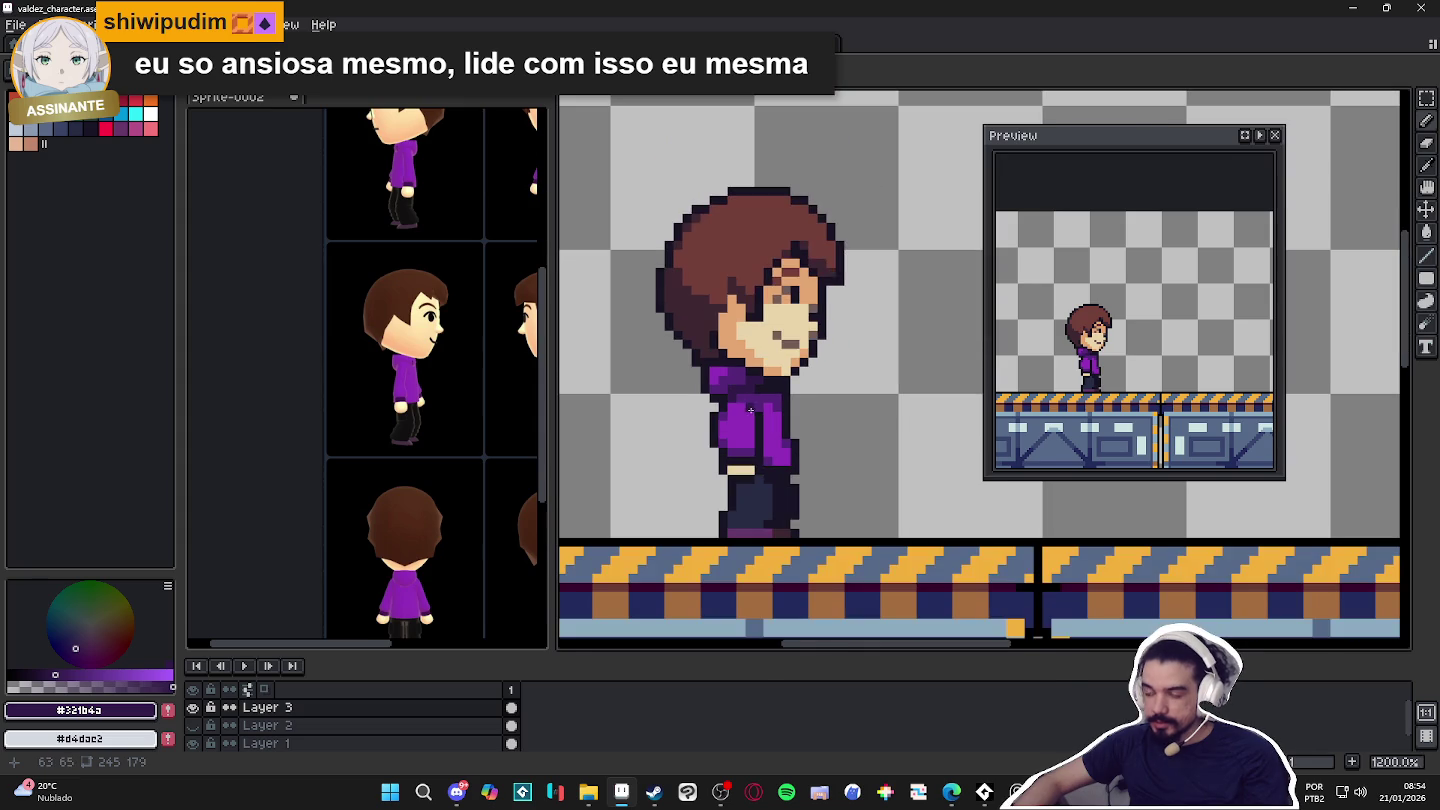
scroll(757, 425, down, 1)
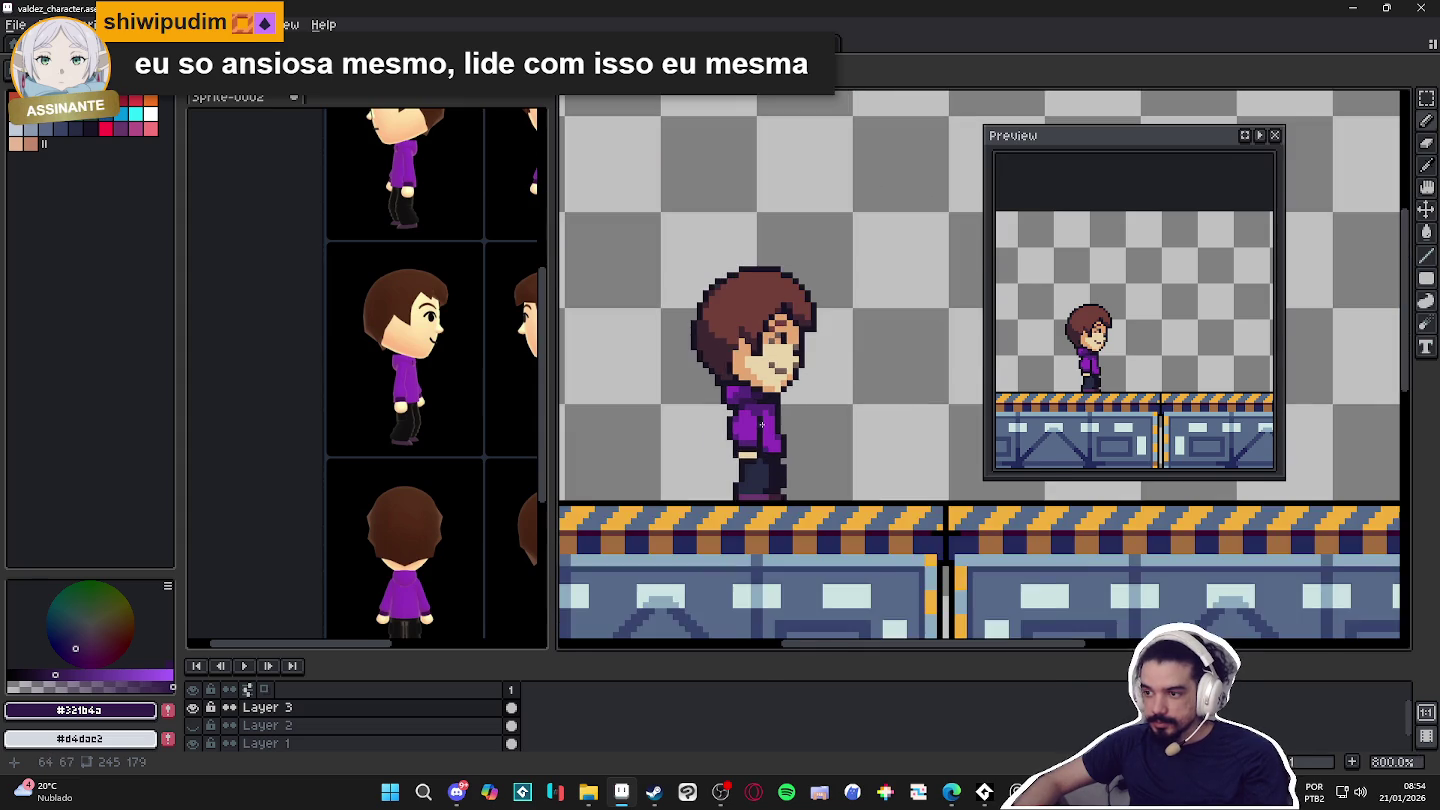
scroll(758, 406, up, 2)
Paint a hand pixel in the darker skin tone.
alt+click(757, 462)
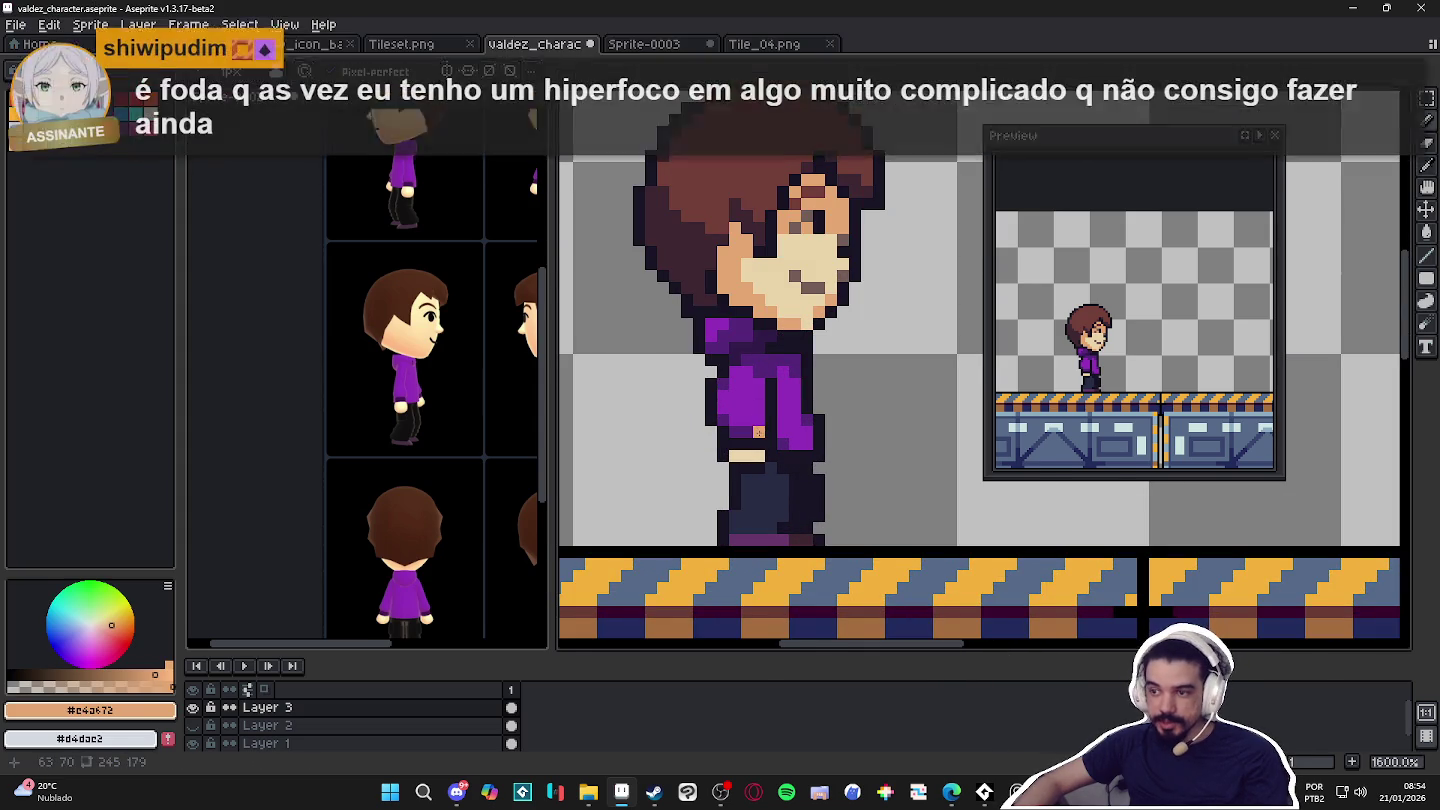
alt+click(748, 452)
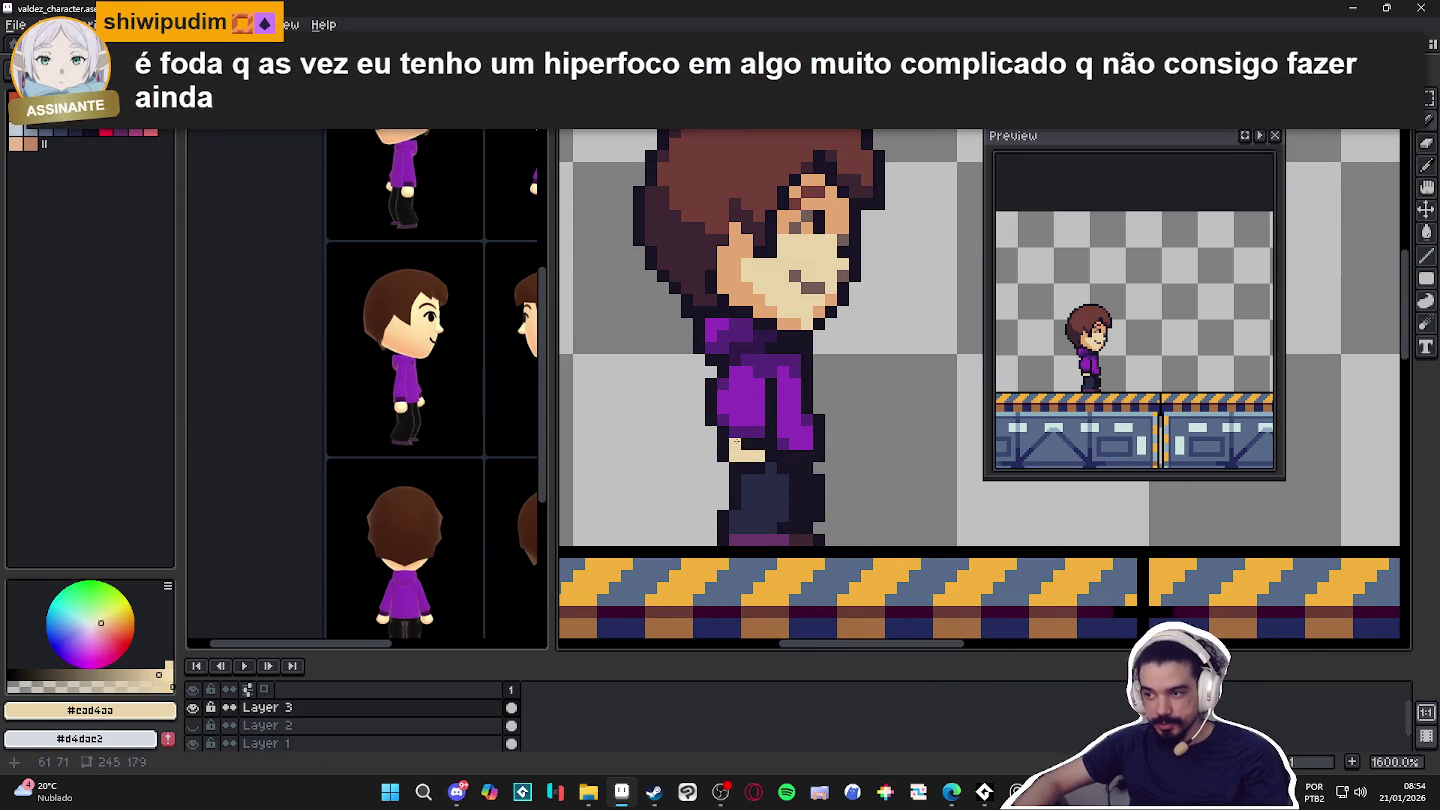
scroll(770, 457, down, 1)
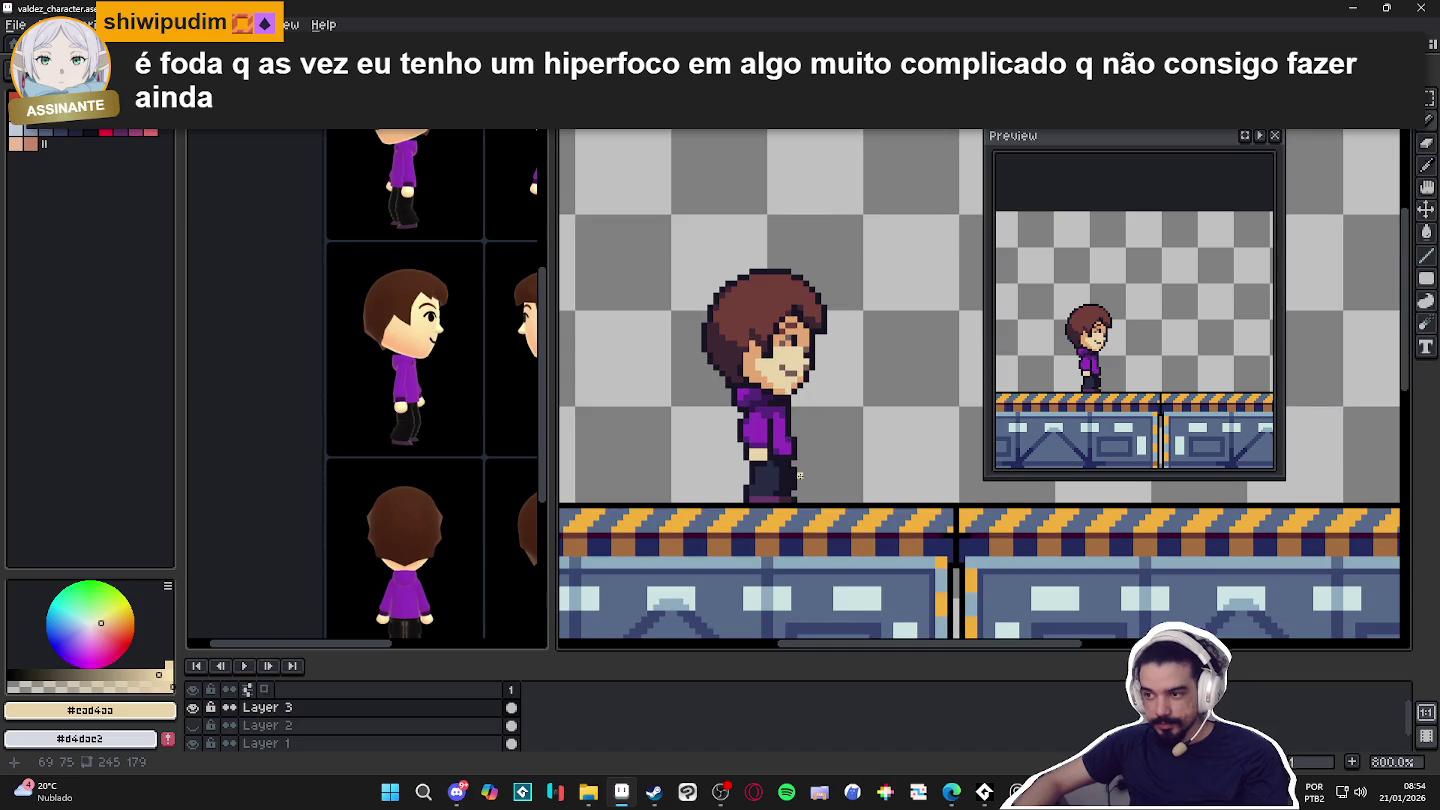
scroll(792, 473, up, 1)
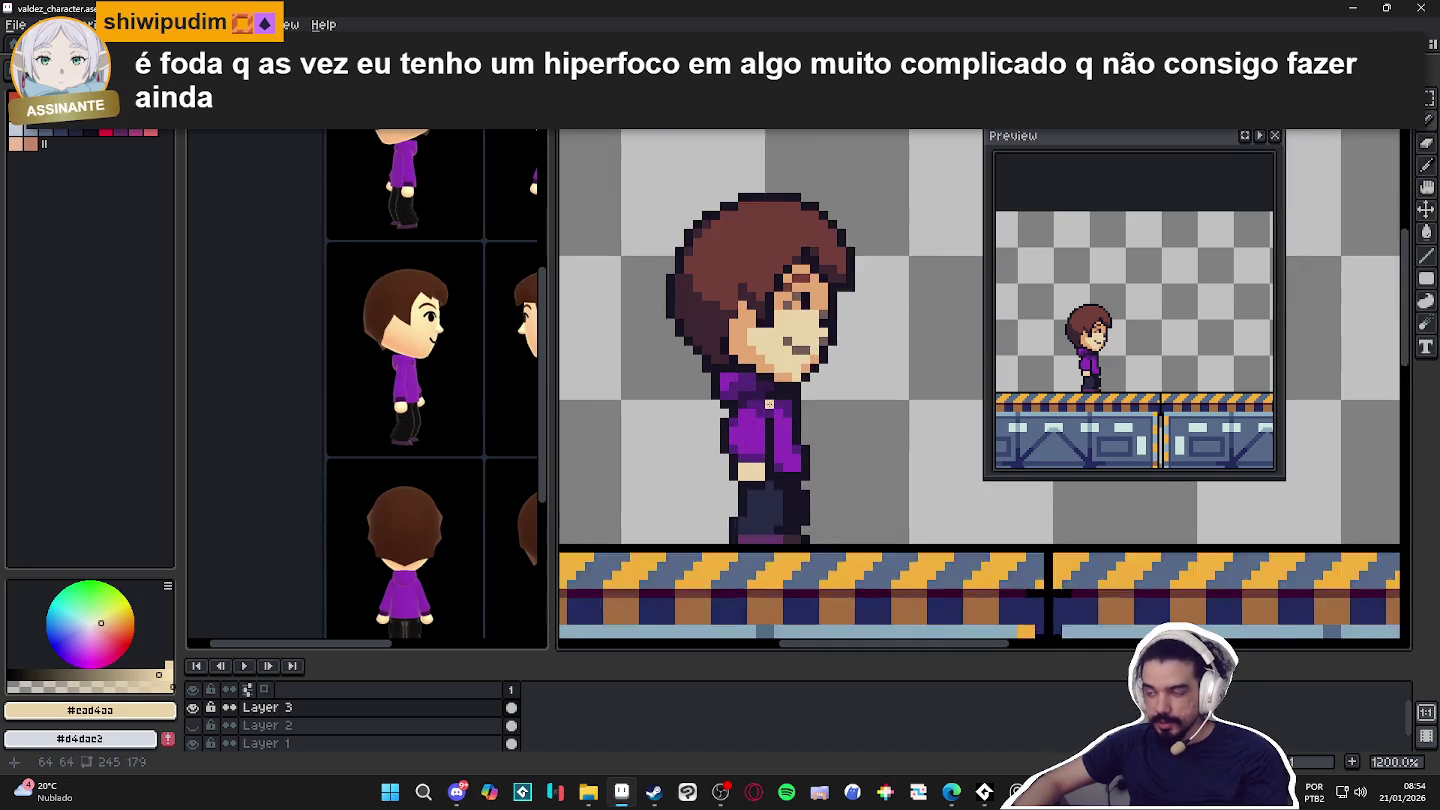
scroll(792, 473, up, 1)
alt+click(725, 498)
click(756, 500)
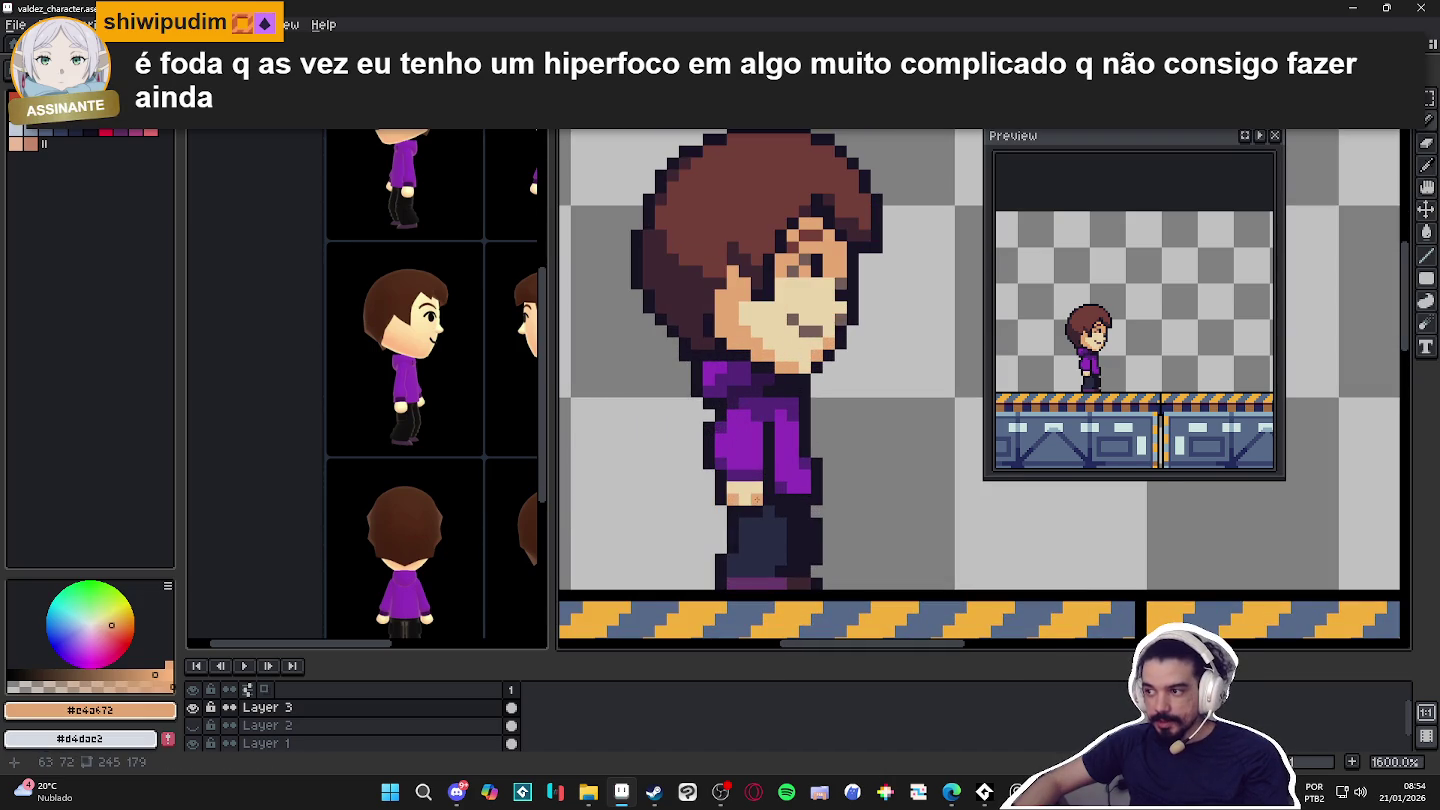
Add purple shirt pixels beside the sleeve and down its right edge.
drag(778, 487, 744, 483)
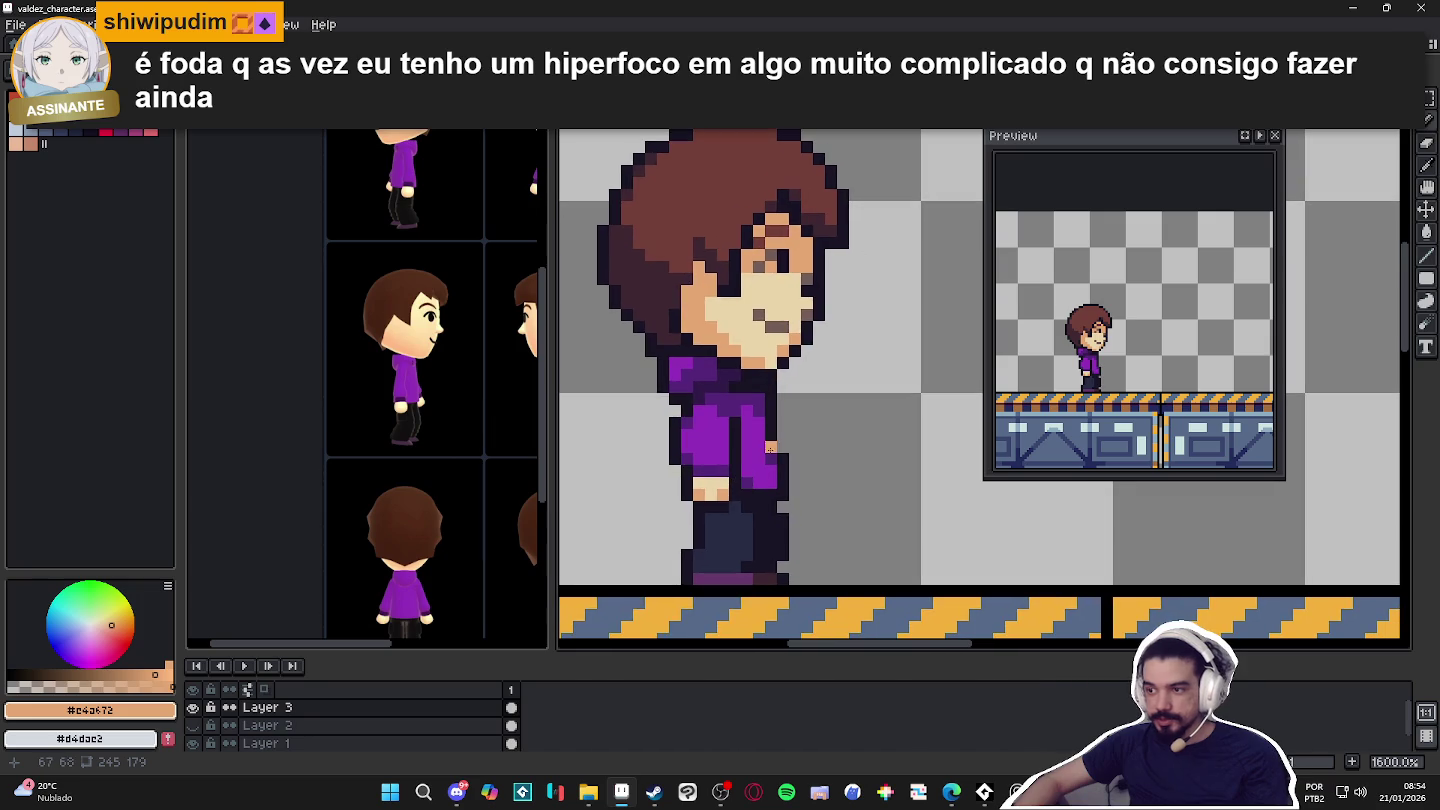
alt+click(731, 443)
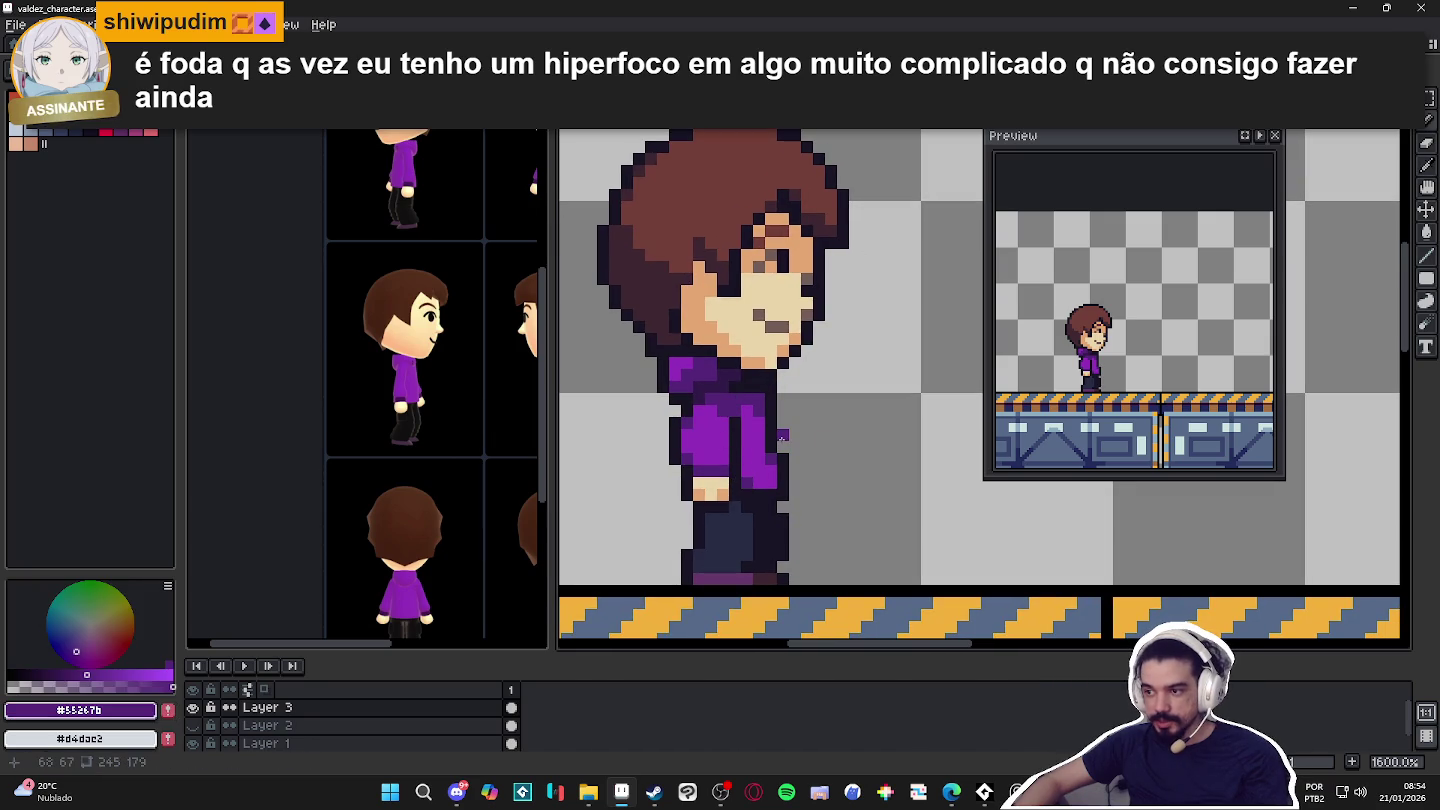
click(783, 424)
drag(795, 446, 800, 468)
Undo a stroke on the hand and add a dark outline pixel at its right edge.
alt+click(780, 410)
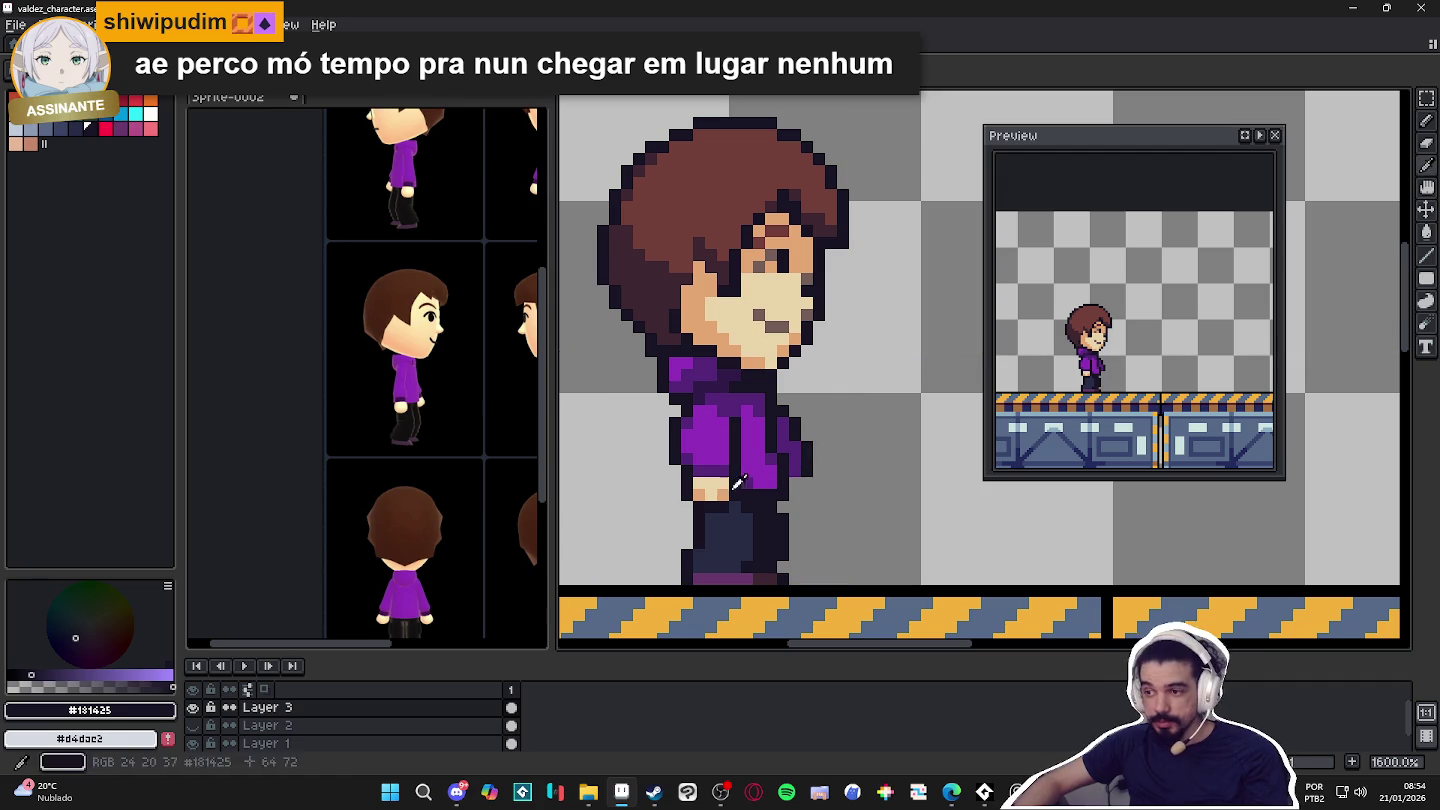
alt+click(734, 487)
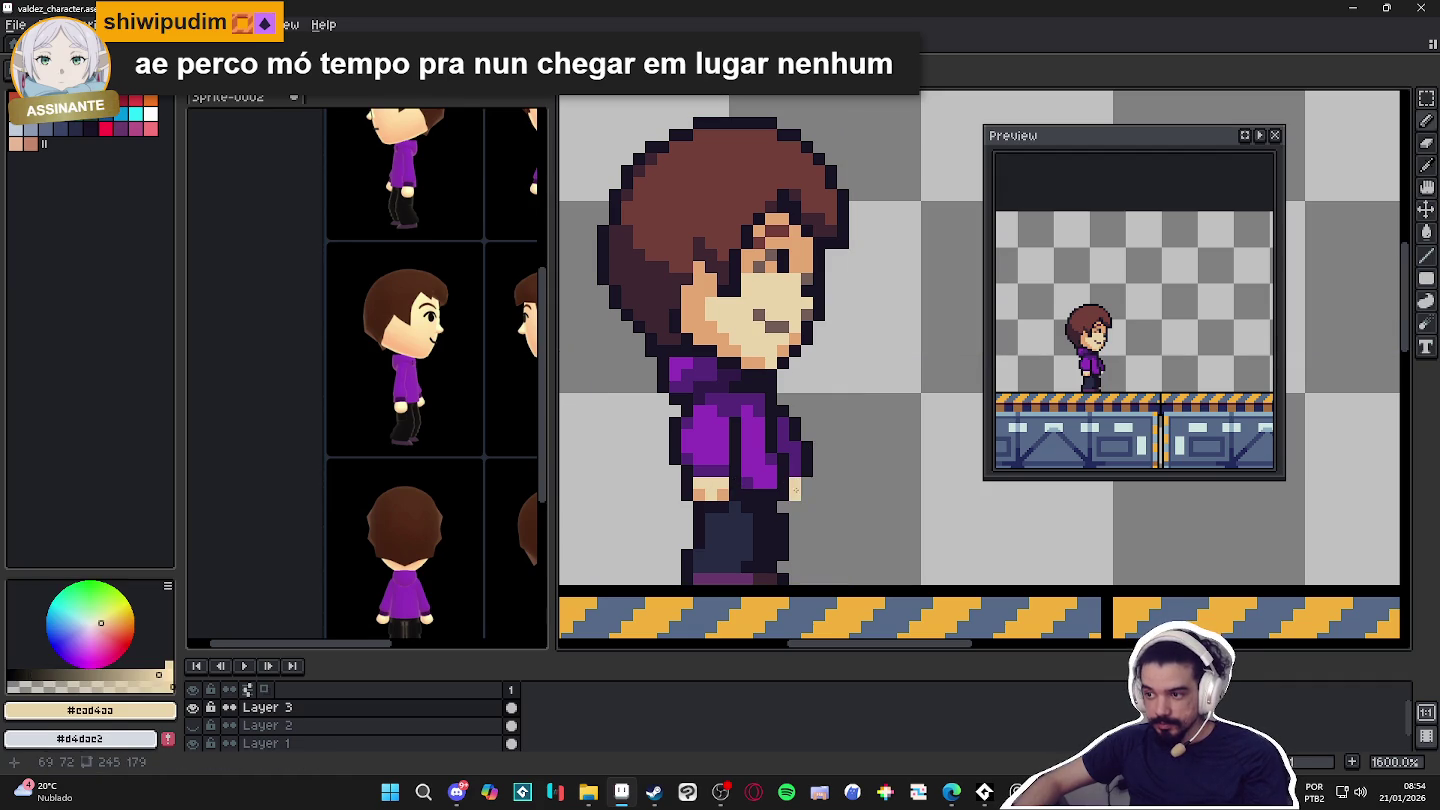
alt+click(806, 478)
alt+click(795, 484)
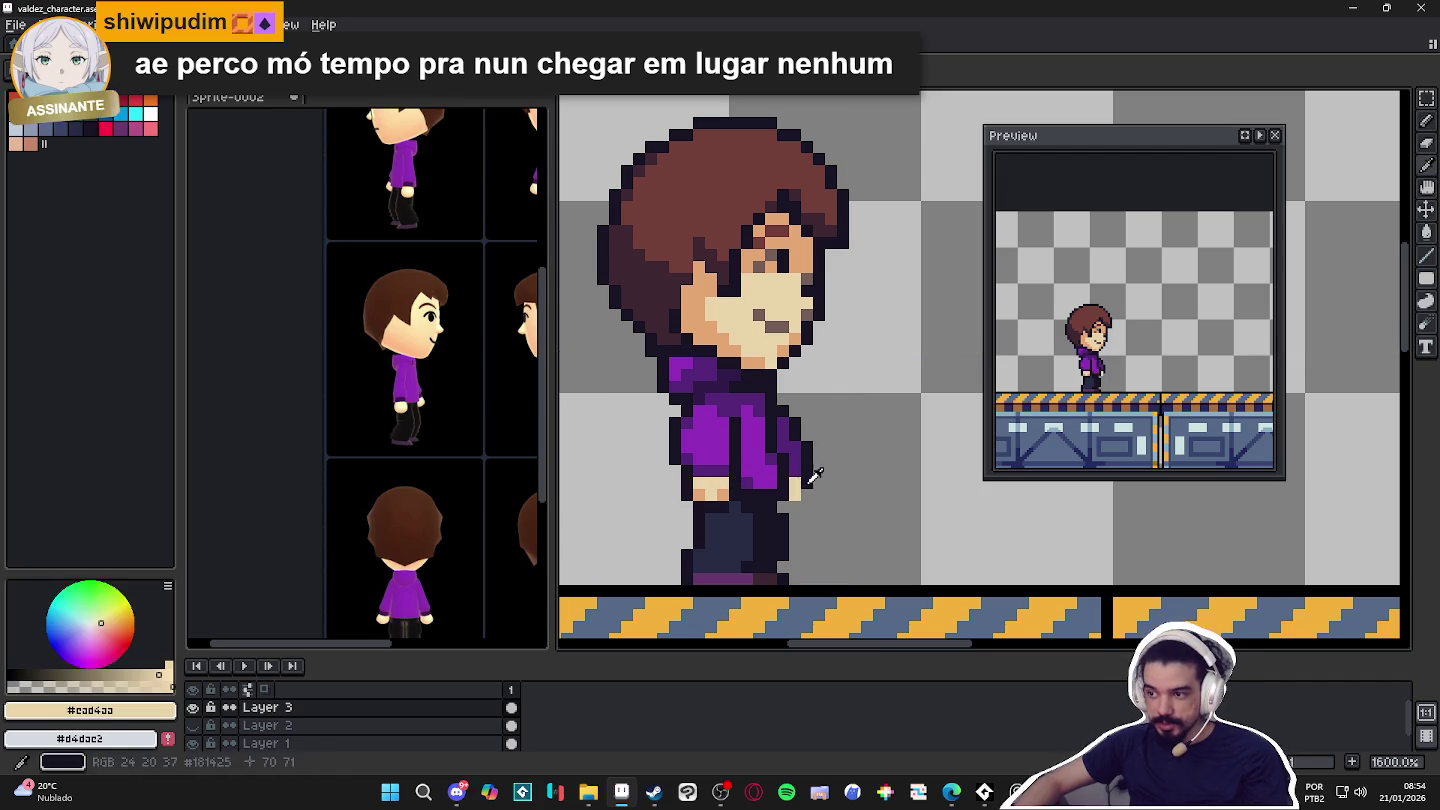
alt+click(805, 490)
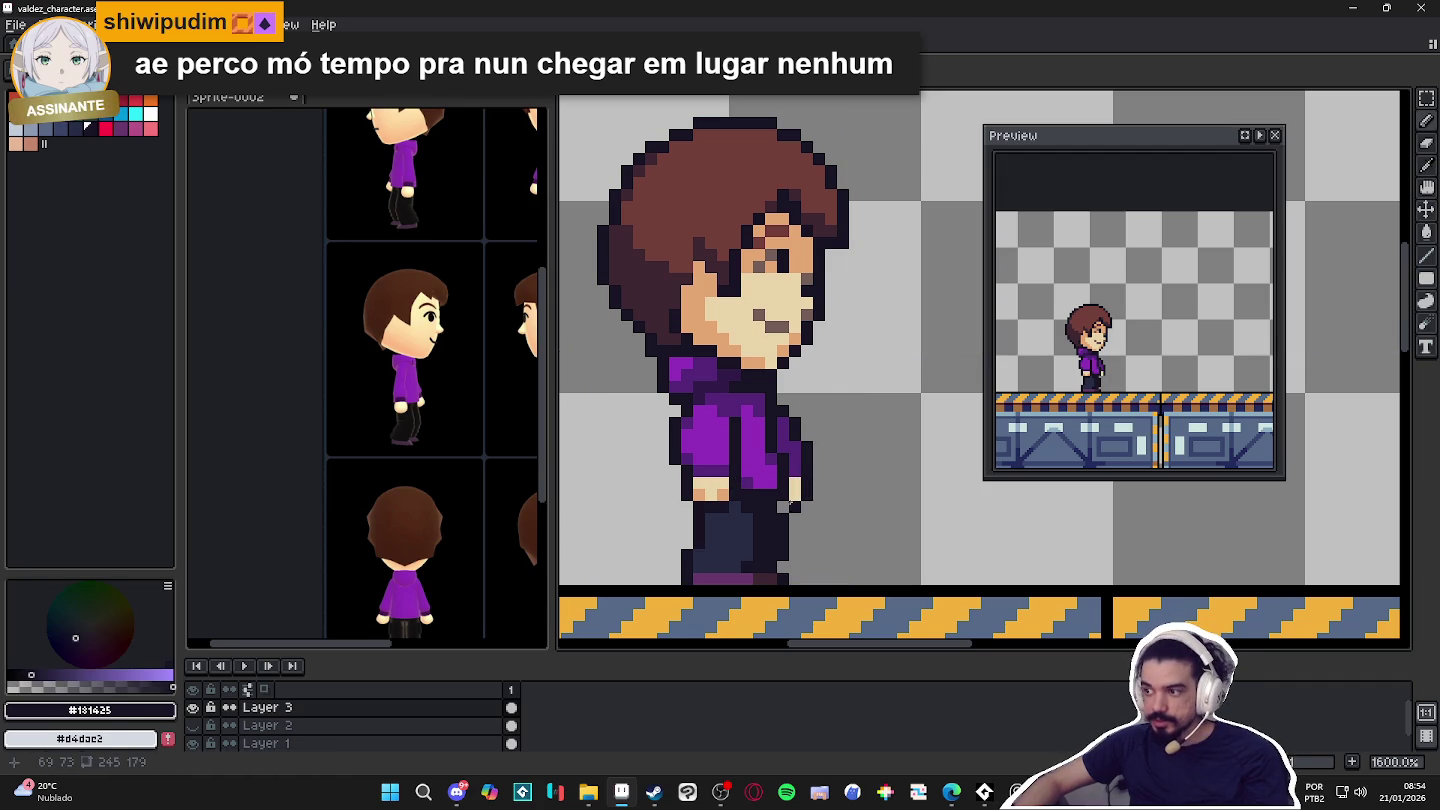
key(ctrl+z)
key(ctrl+z)
key(ctrl+z)
key(ctrl+z)
key(ctrl+z)
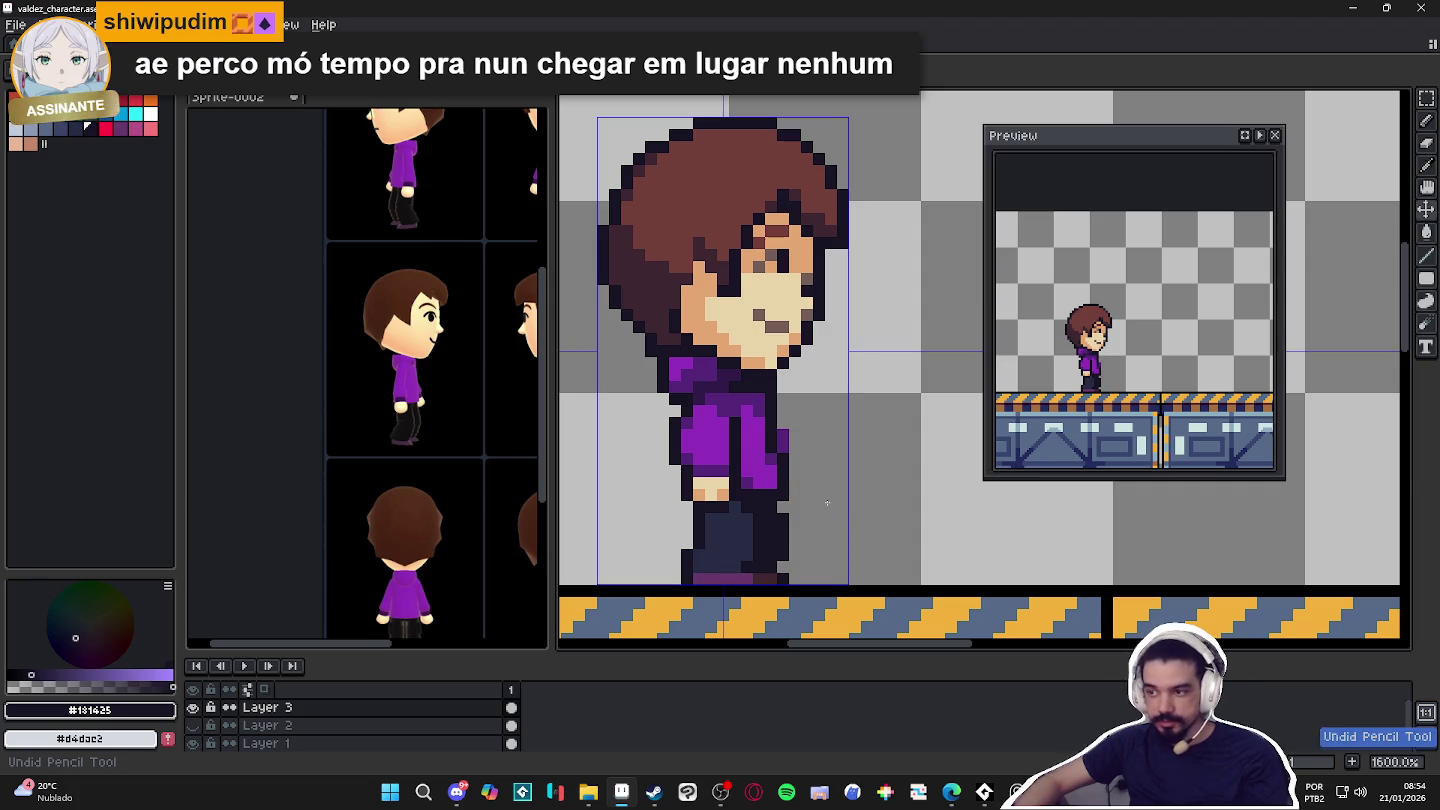
click(792, 460)
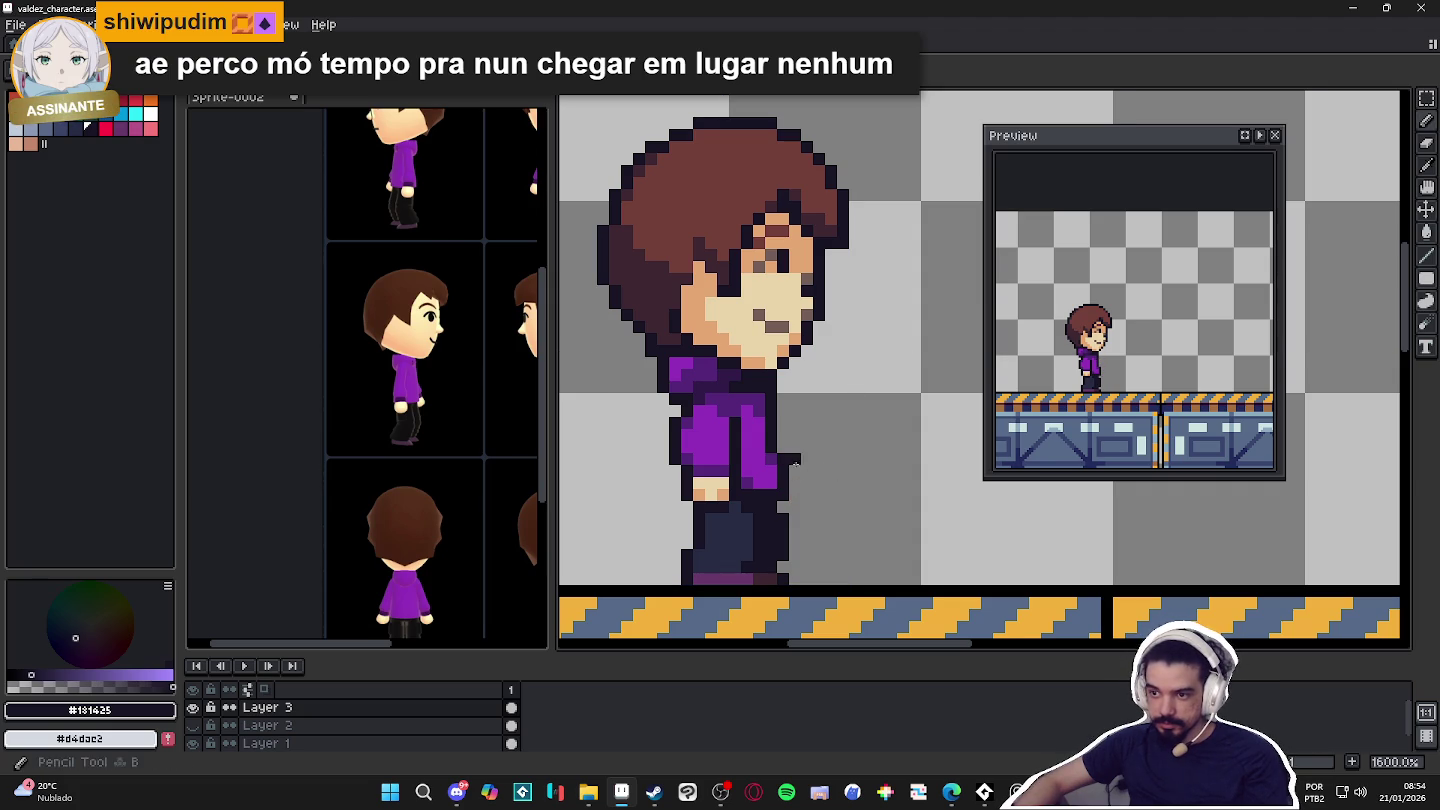
Resample the sleeve purple and dark outline colours, then return to the Pencil.
scroll(796, 462, up, 2)
alt+click(770, 441)
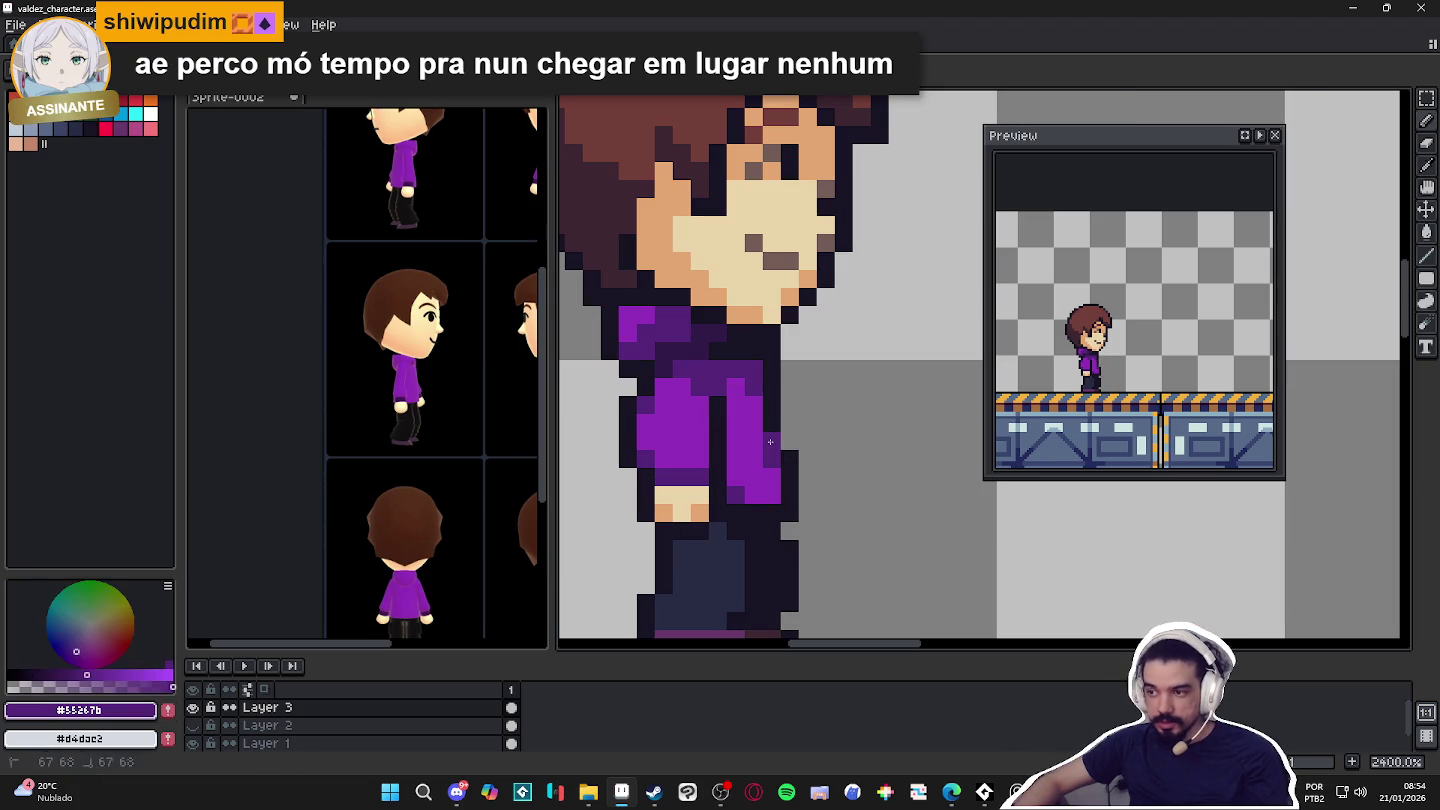
alt+click(786, 437)
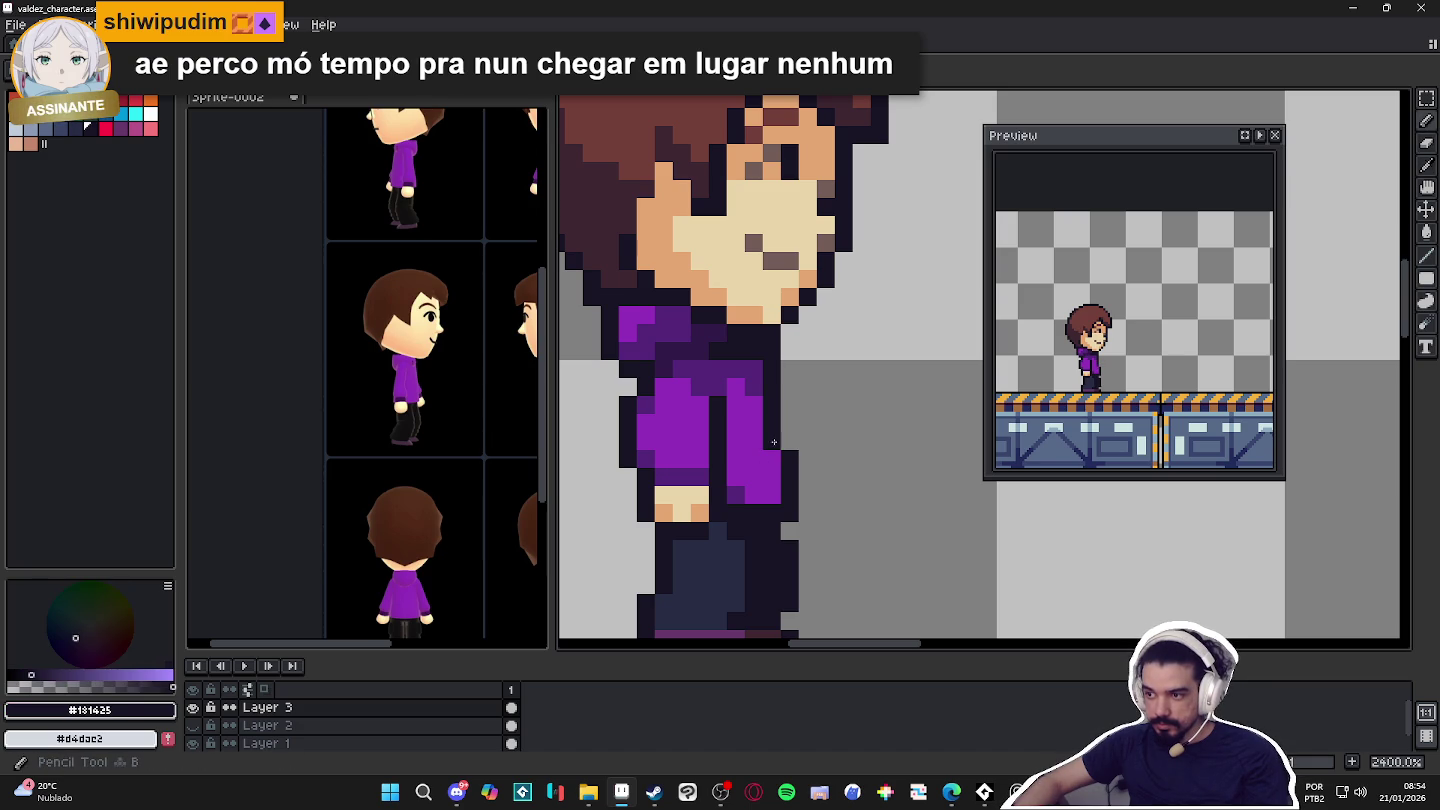
alt+click(773, 441)
scroll(775, 450, down, 3)
scroll(778, 465, down, 3)
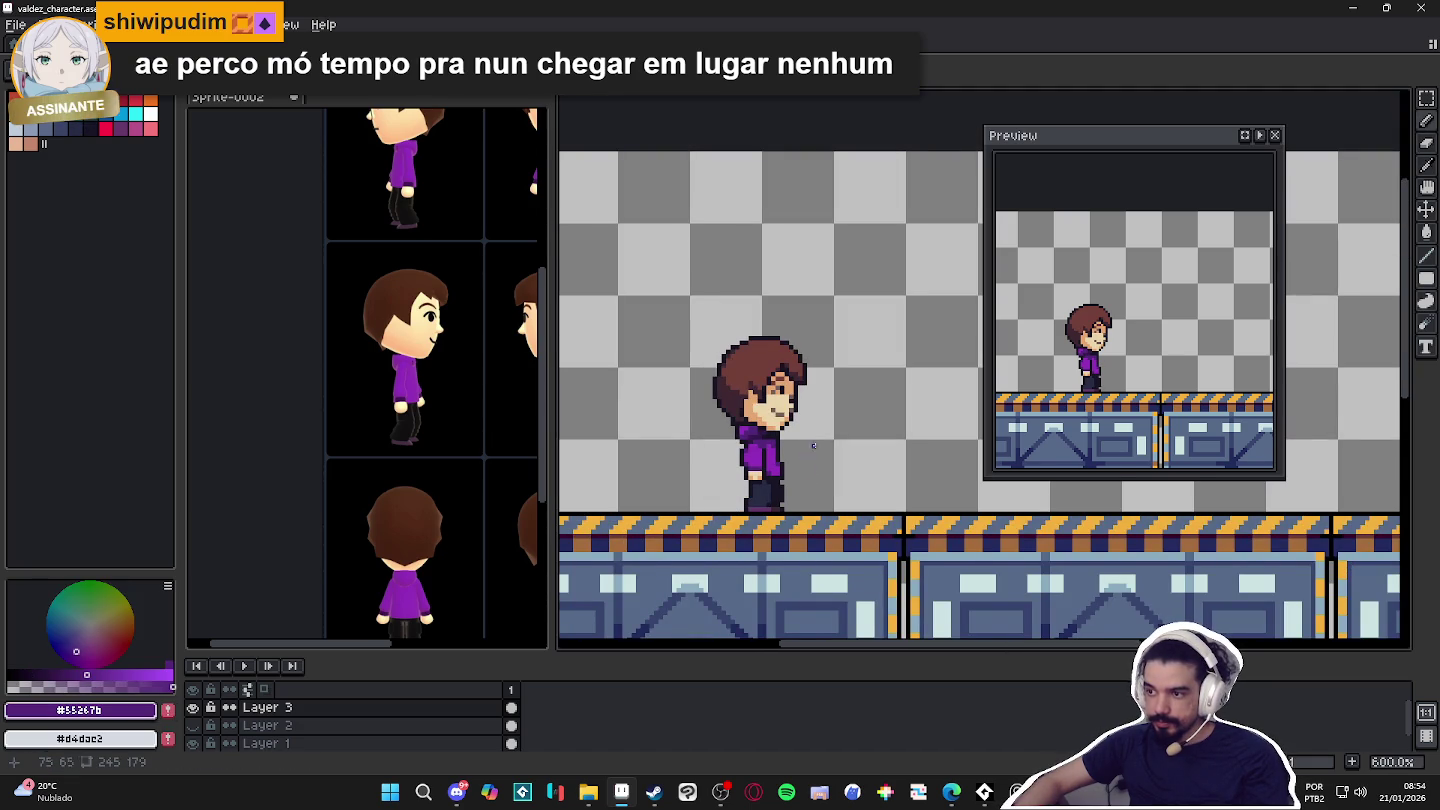
scroll(828, 418, up, 1)
scroll(793, 411, down, 1)
key(b)
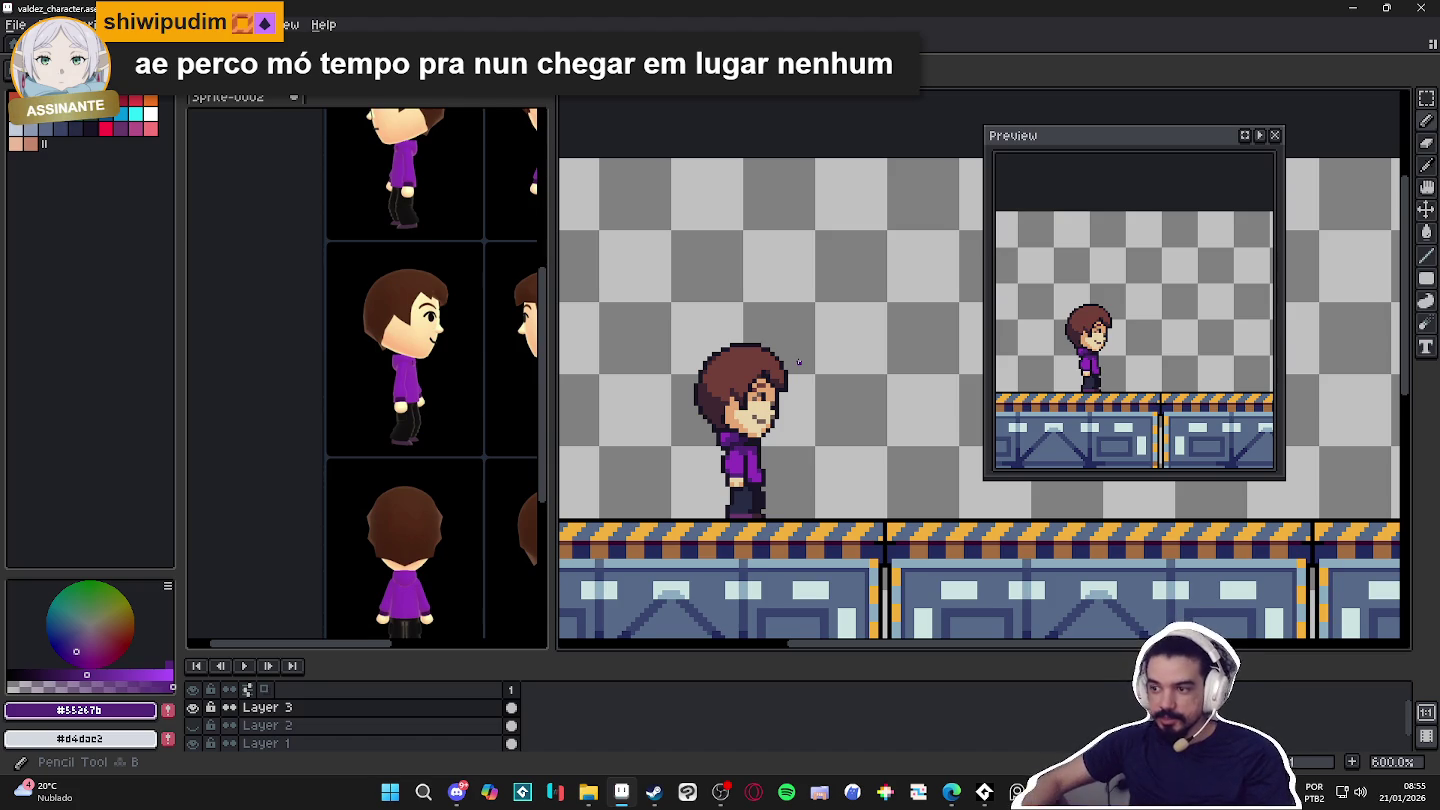
Set a near-black drawing colour and marquee-select the whole character.
scroll(757, 504, up, 3)
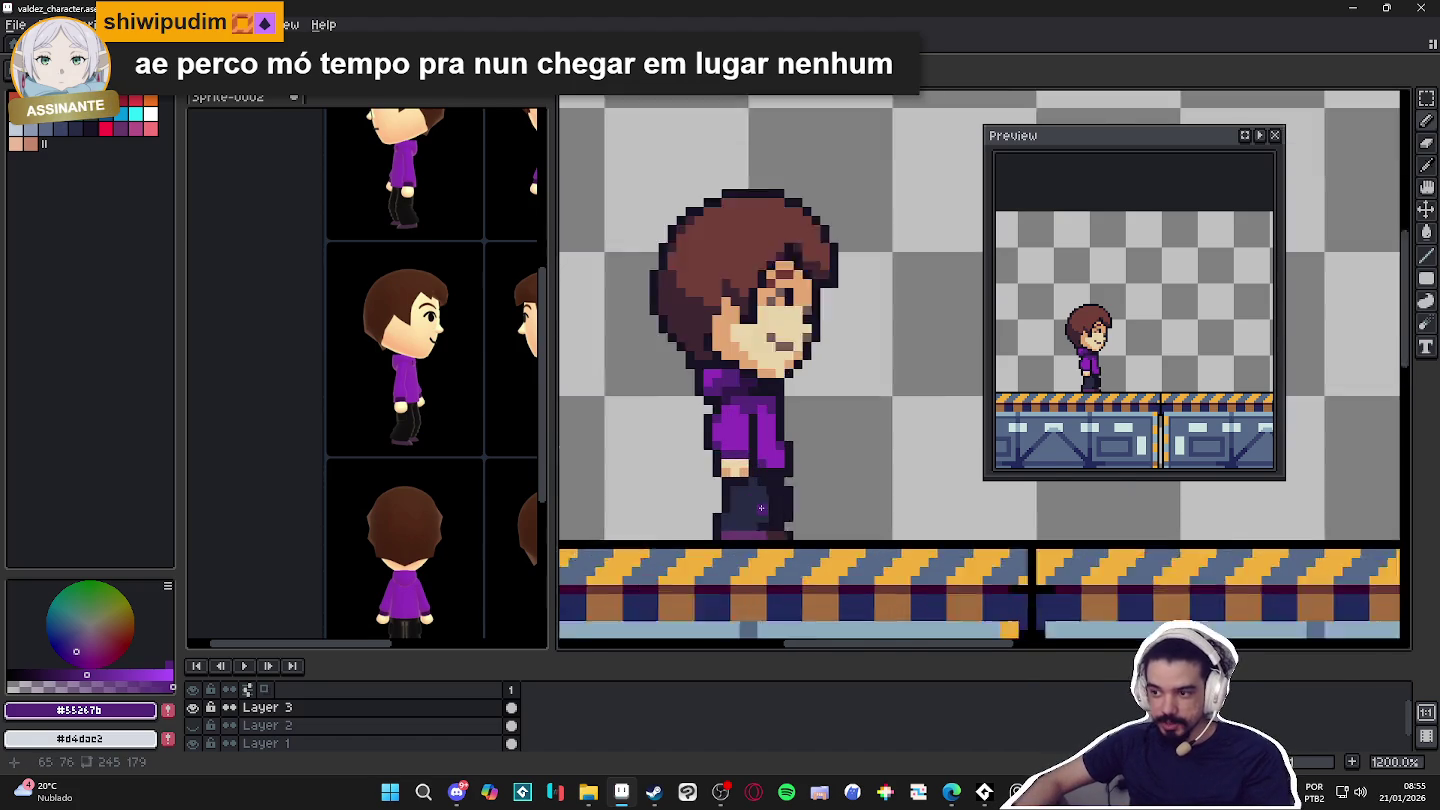
scroll(757, 504, up, 1)
scroll(770, 420, up, 1)
scroll(797, 320, down, 2)
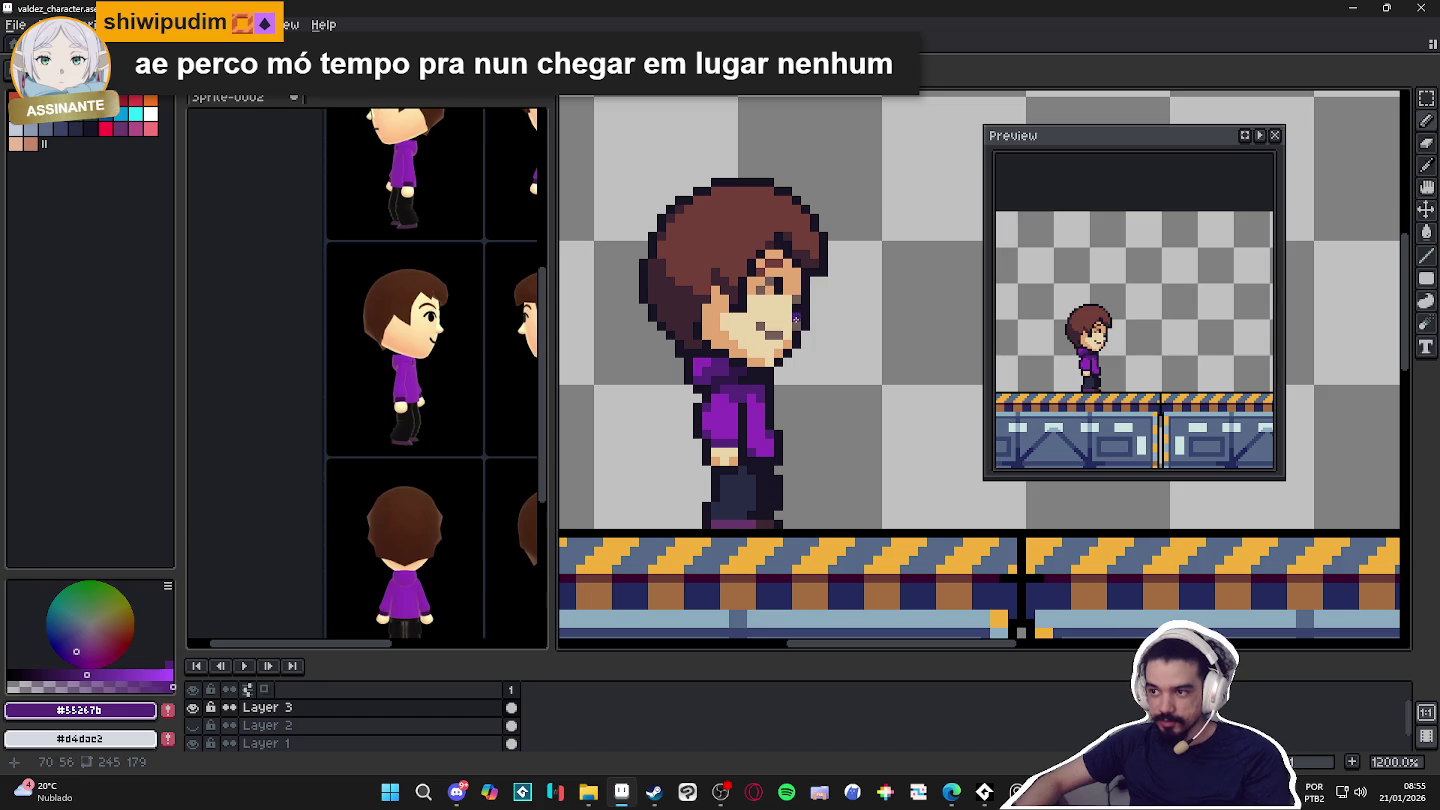
click(12, 677)
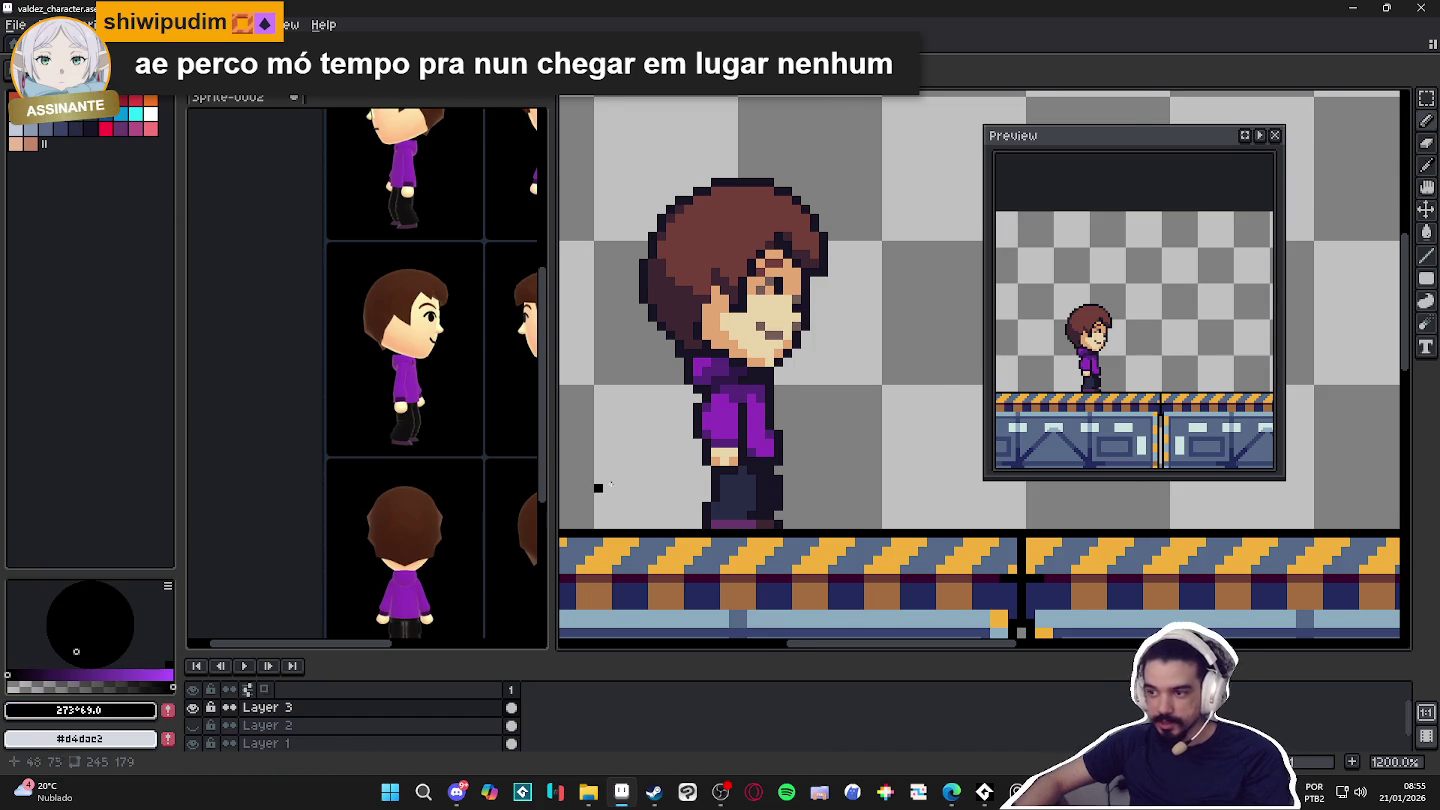
scroll(715, 460, down, 1)
key(m)
mouse_move(647, 237)
mouse_down()
mouse_move(813, 450)
mouse_move(825, 505)
mouse_up()
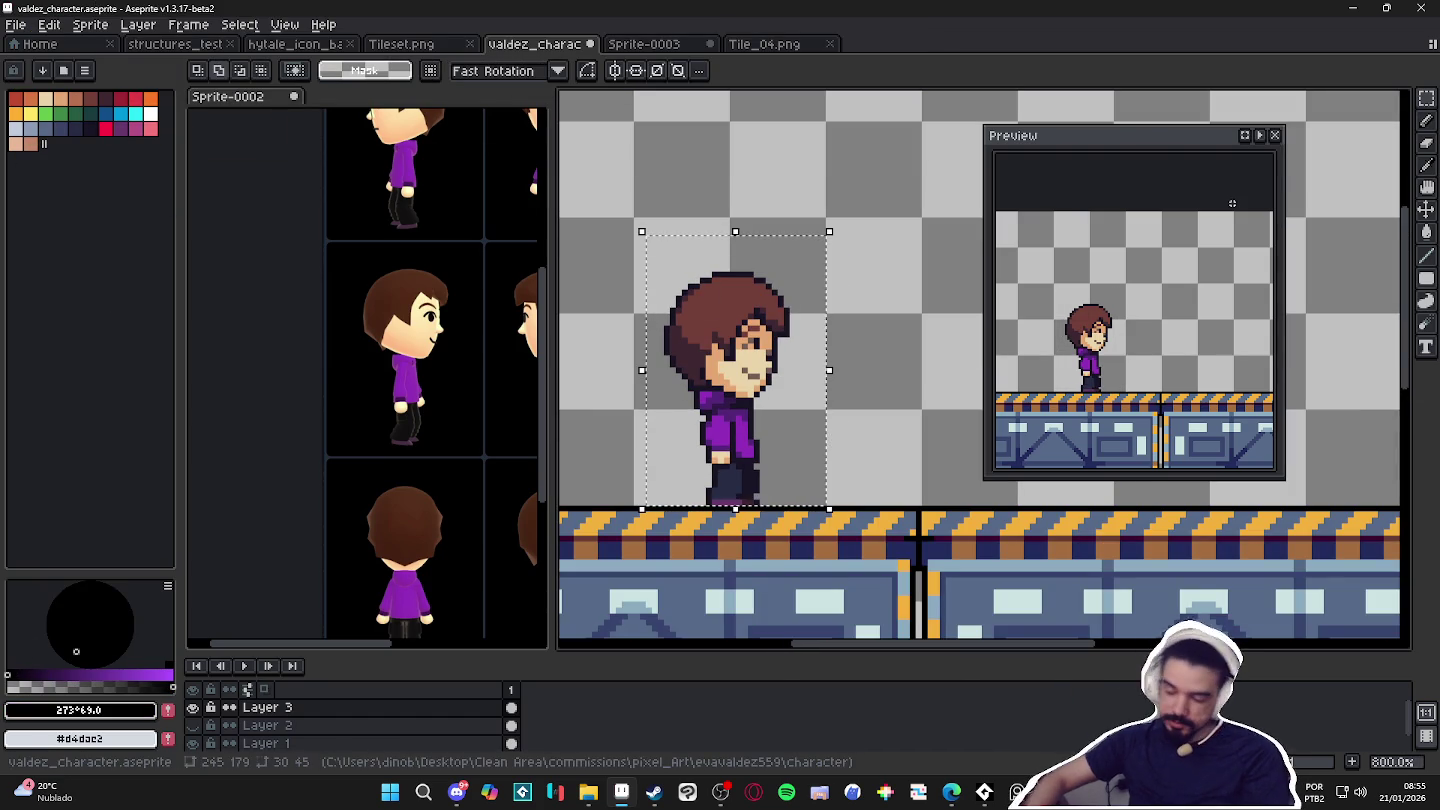
Apply an Inside outline to the selected character, then deselect it.
key(shift+o)
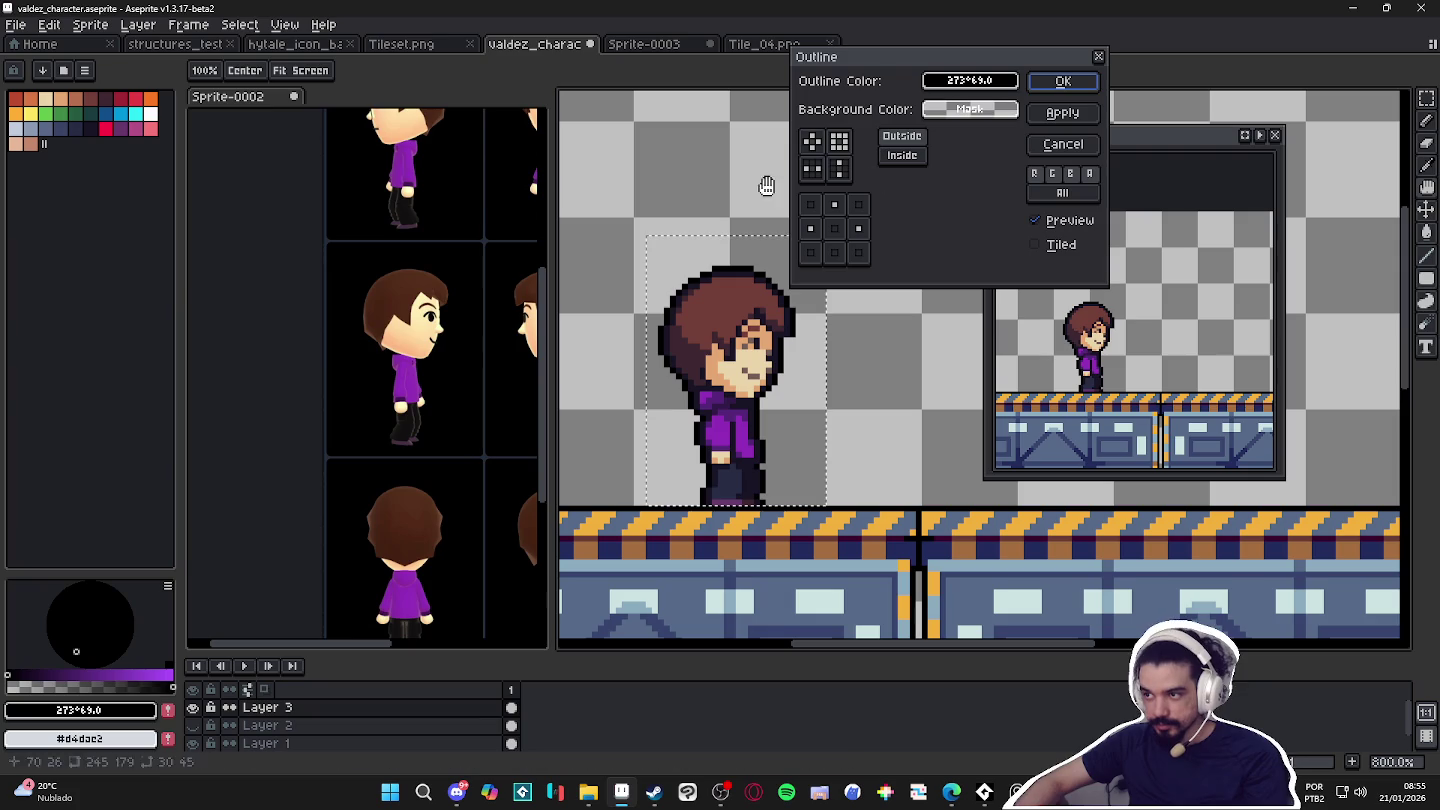
click(902, 155)
click(1063, 81)
key(ctrl+d)
key(b)
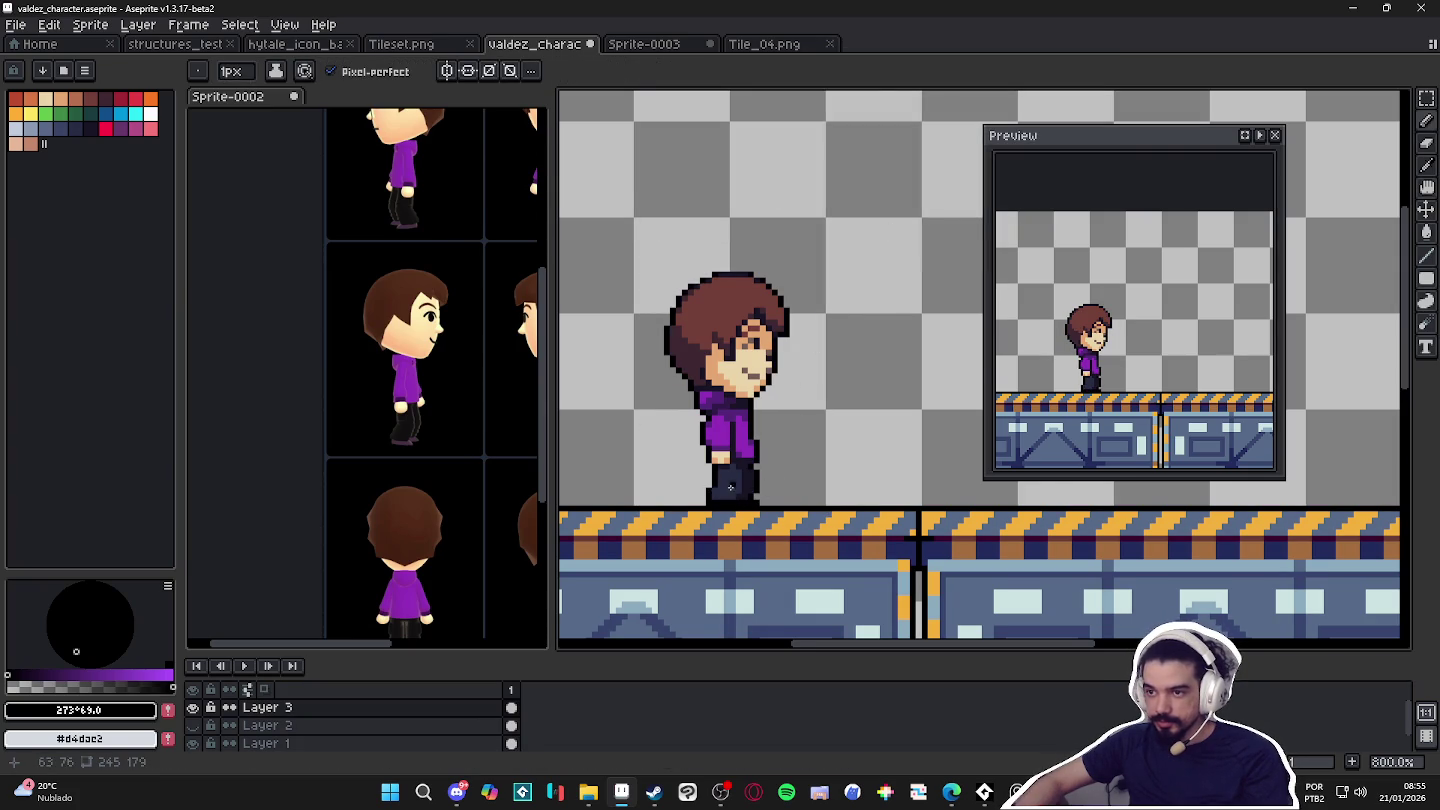
Paint a dark reddish row of pixels under the character's feet.
scroll(726, 483, up, 3)
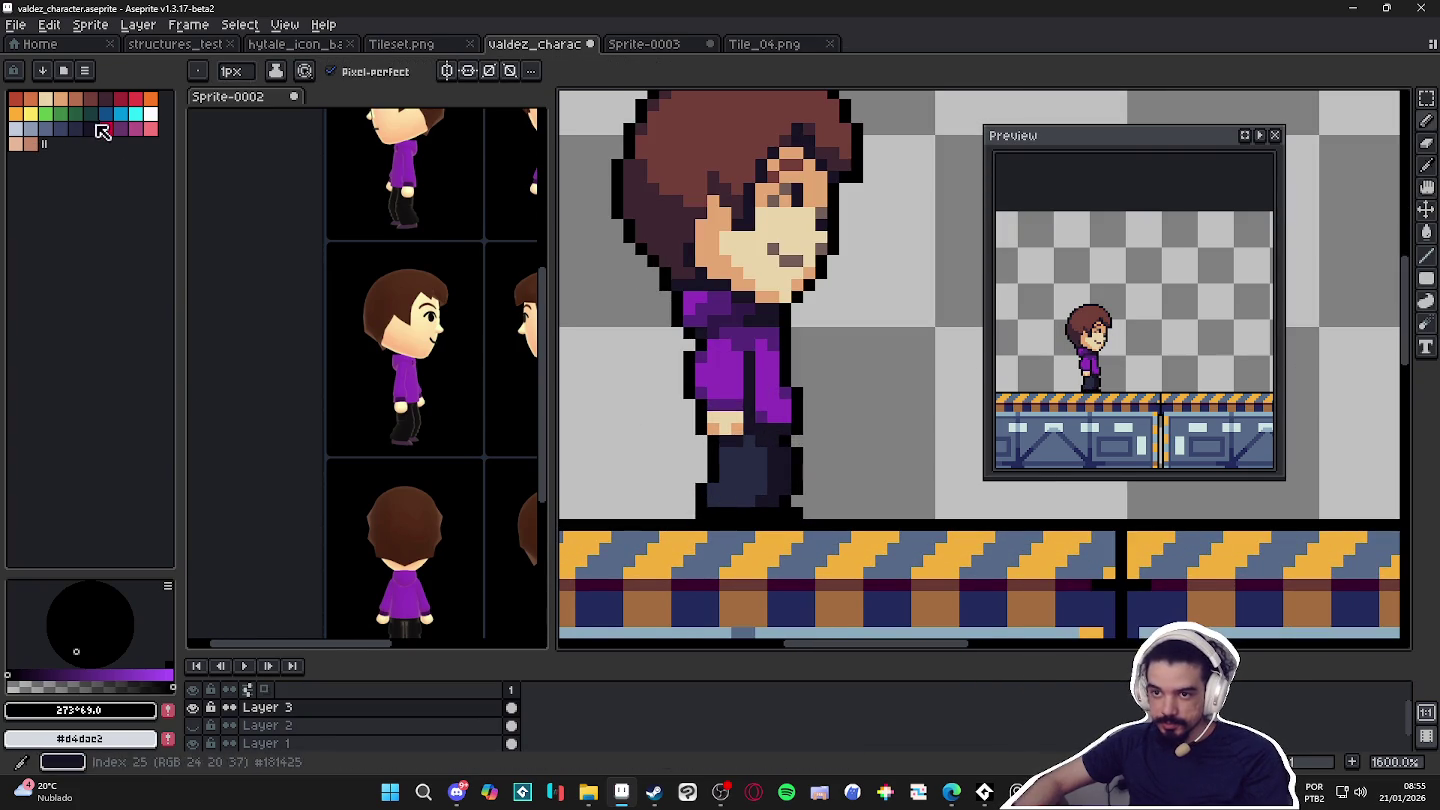
click(105, 98)
scroll(716, 513, up, 2)
drag(716, 513, 768, 516)
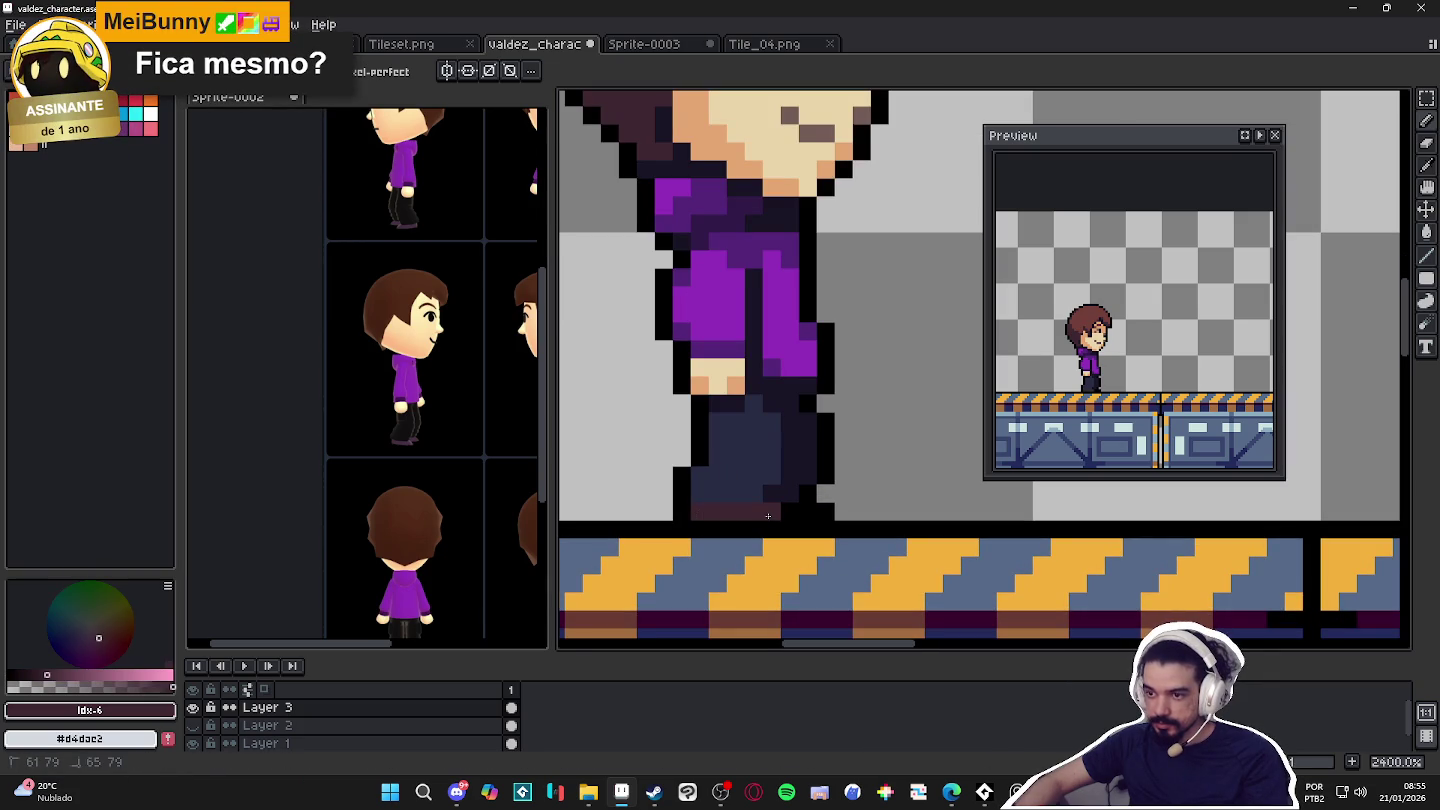
scroll(768, 516, down, 3)
scroll(825, 563, down, 2)
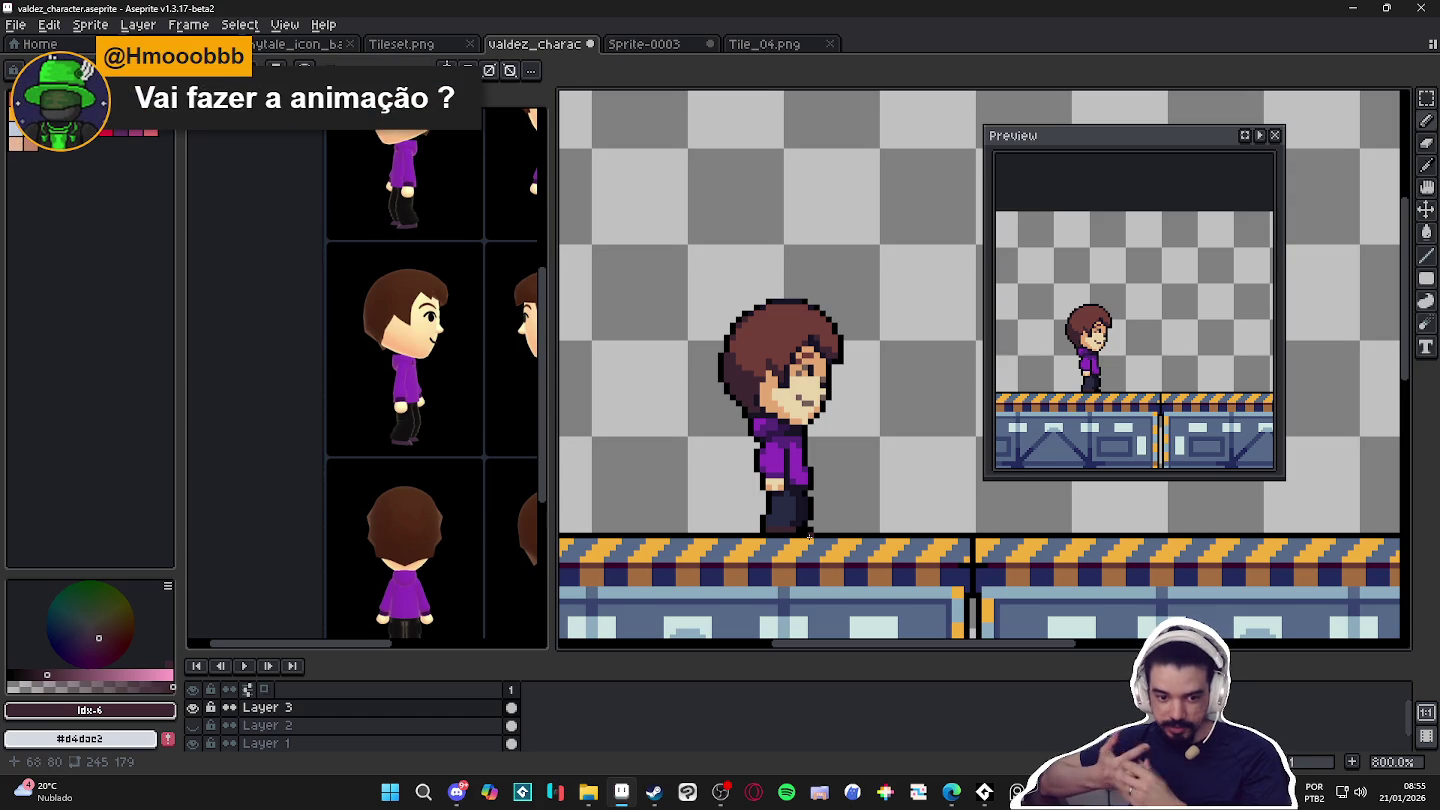
scroll(822, 512, down, 2)
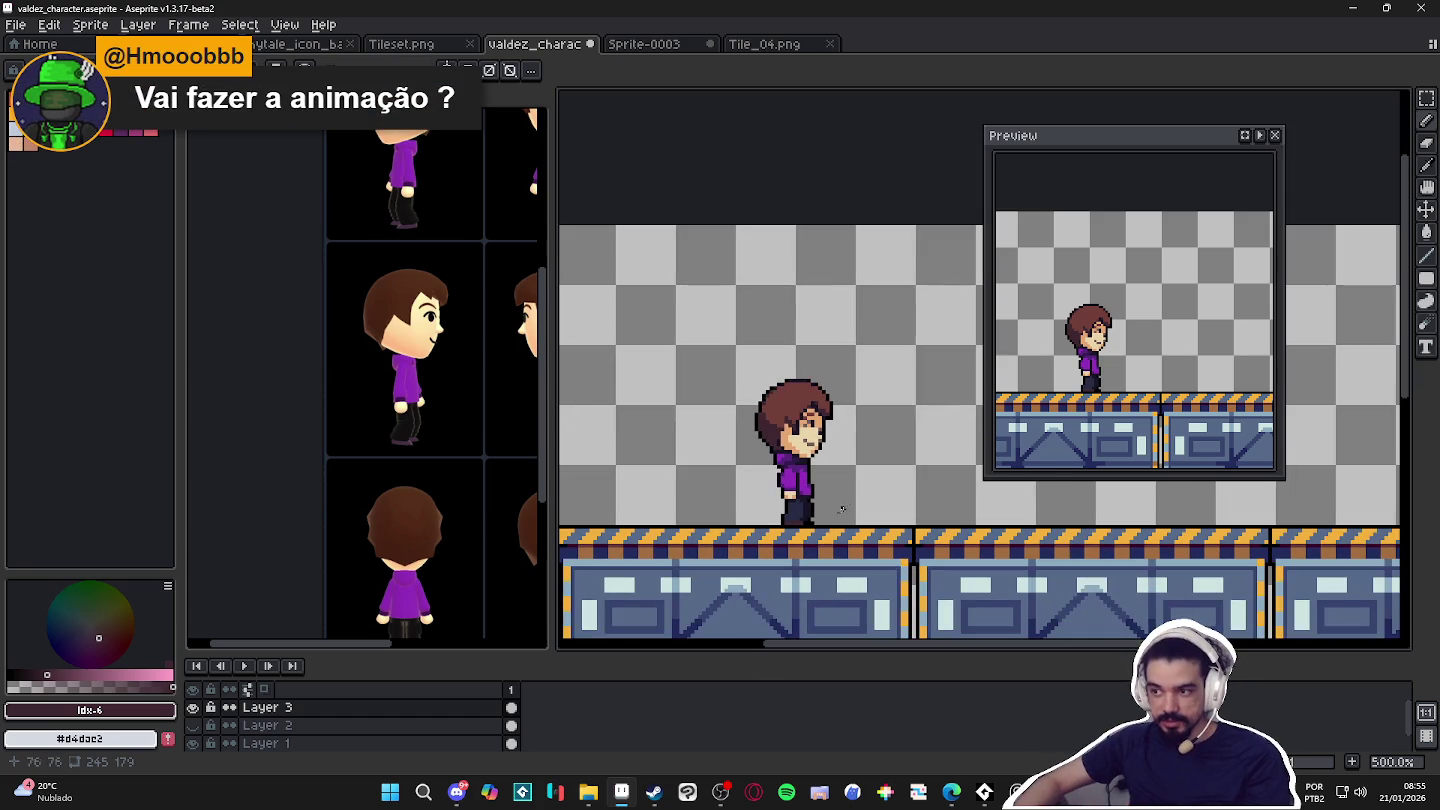
scroll(845, 500, down, 1)
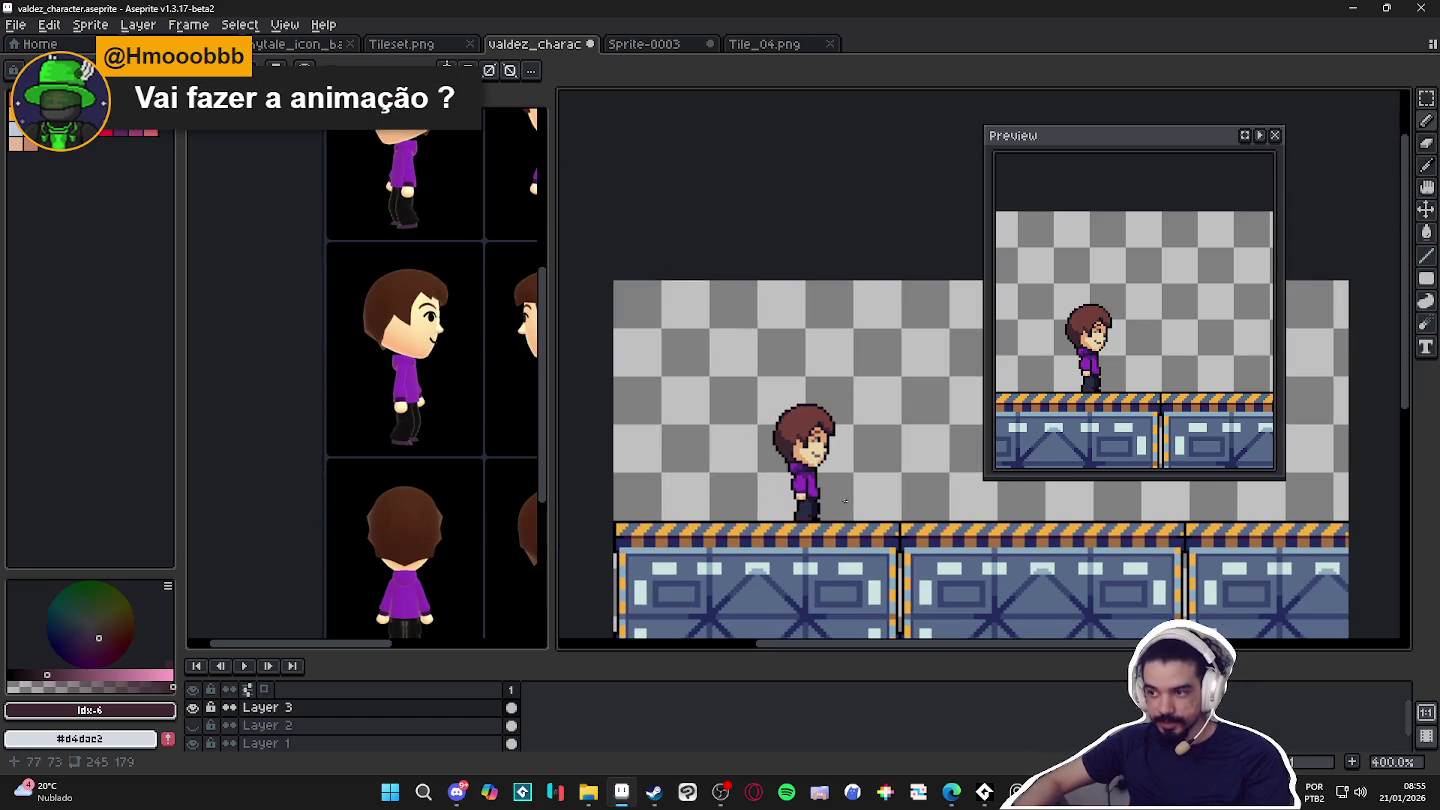
scroll(838, 487, up, 3)
scroll(840, 490, up, 3)
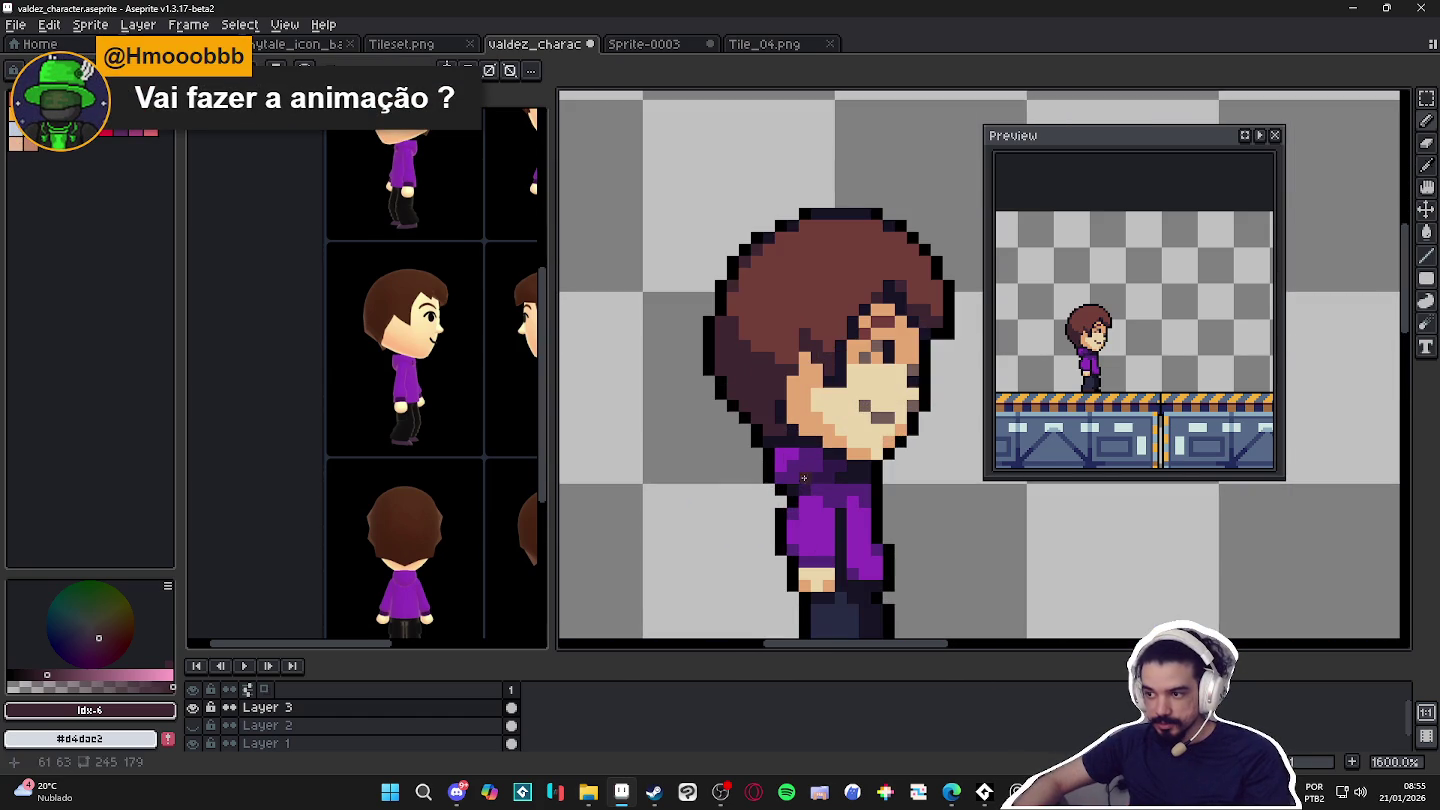
Sample black from the outline and blacken two pixels at the neck.
alt+click(812, 458)
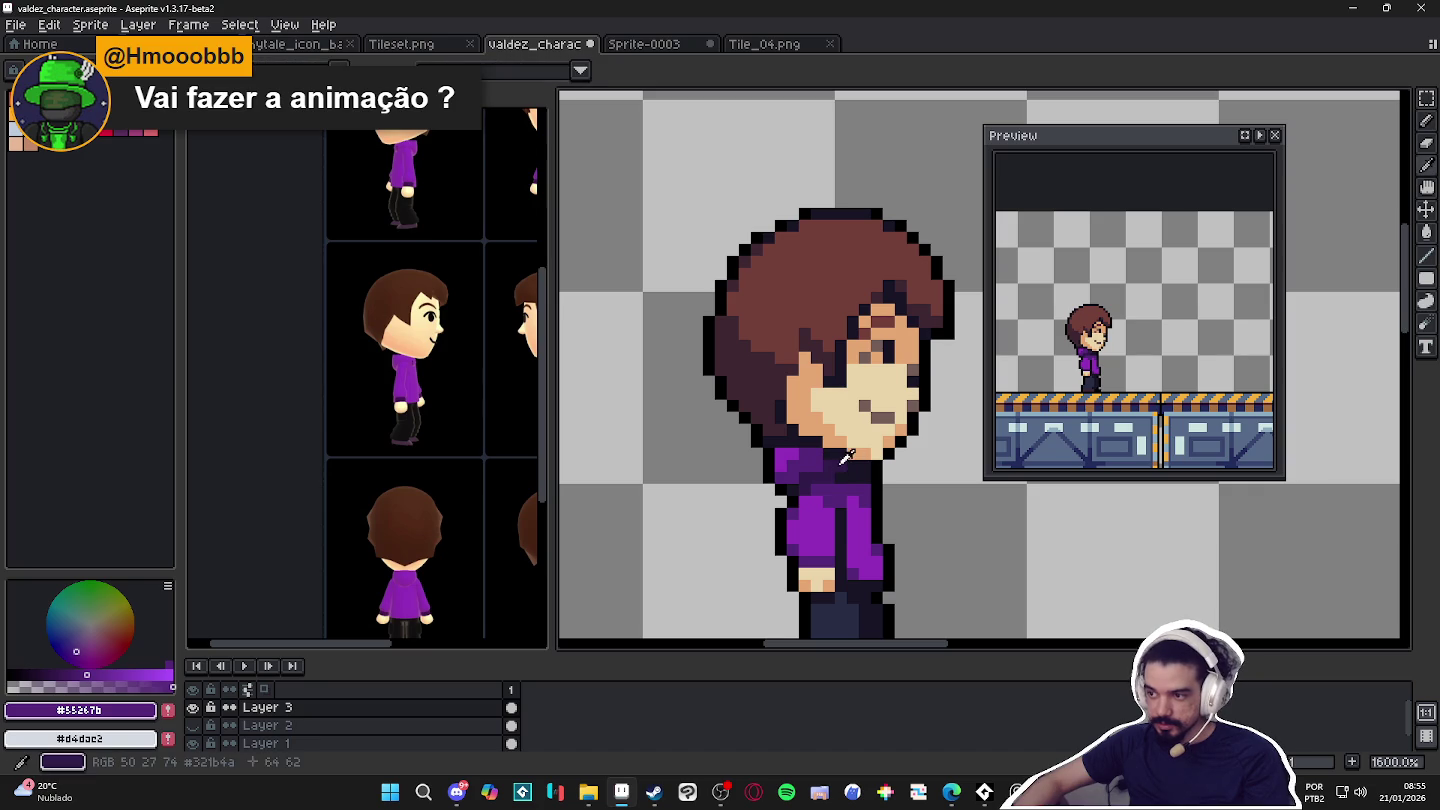
alt+click(862, 460)
alt+click(889, 462)
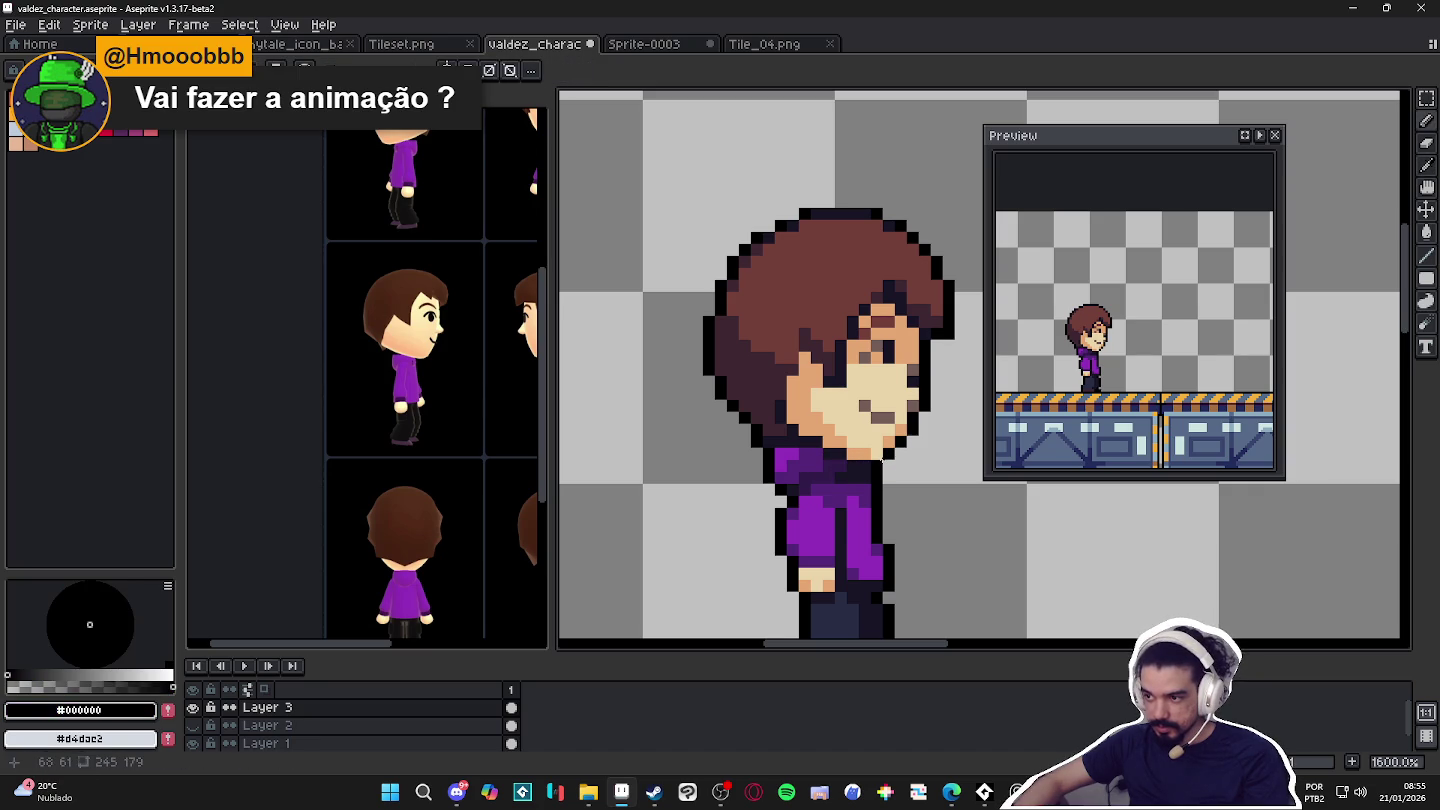
click(831, 454)
click(808, 441)
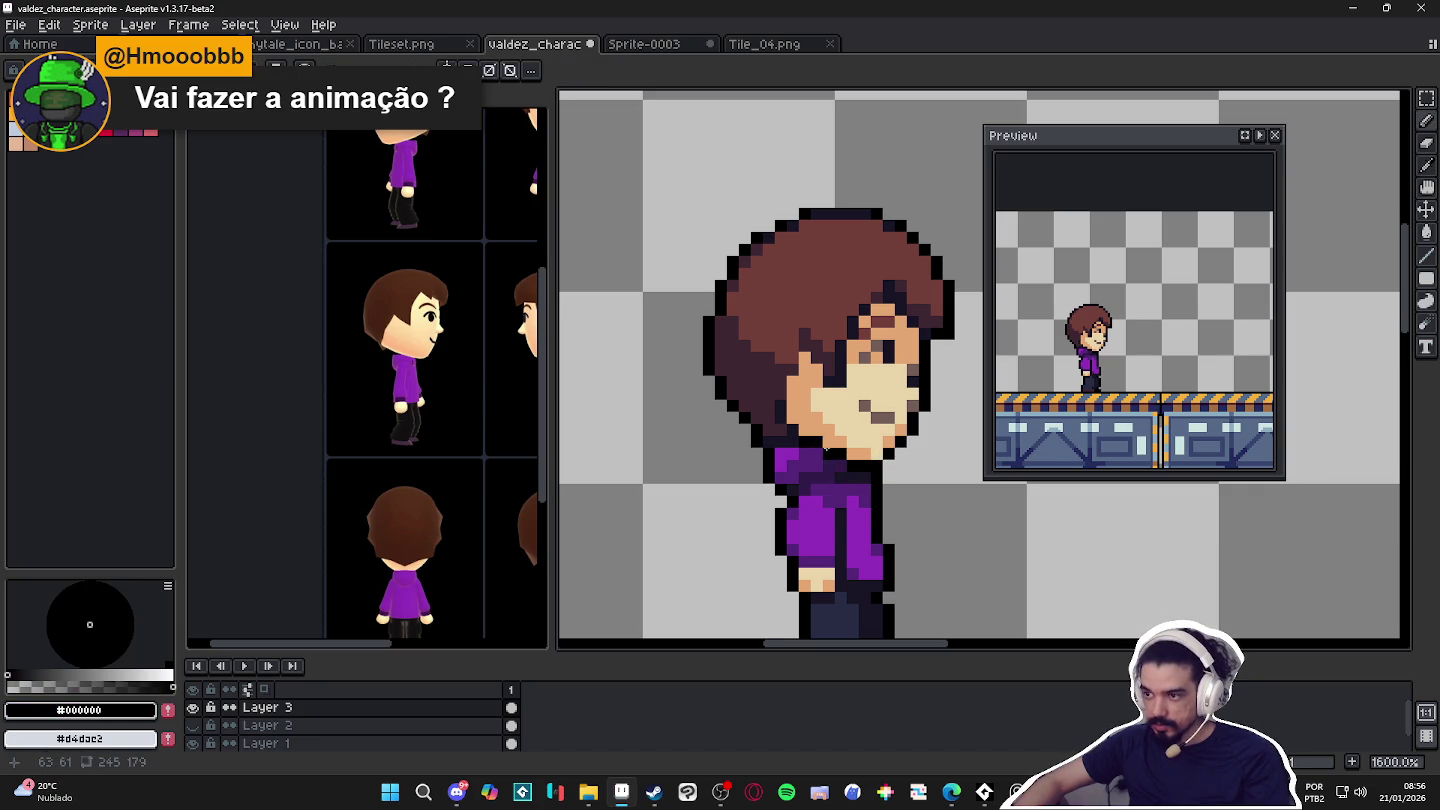
scroll(826, 456, down, 4)
scroll(929, 418, down, 2)
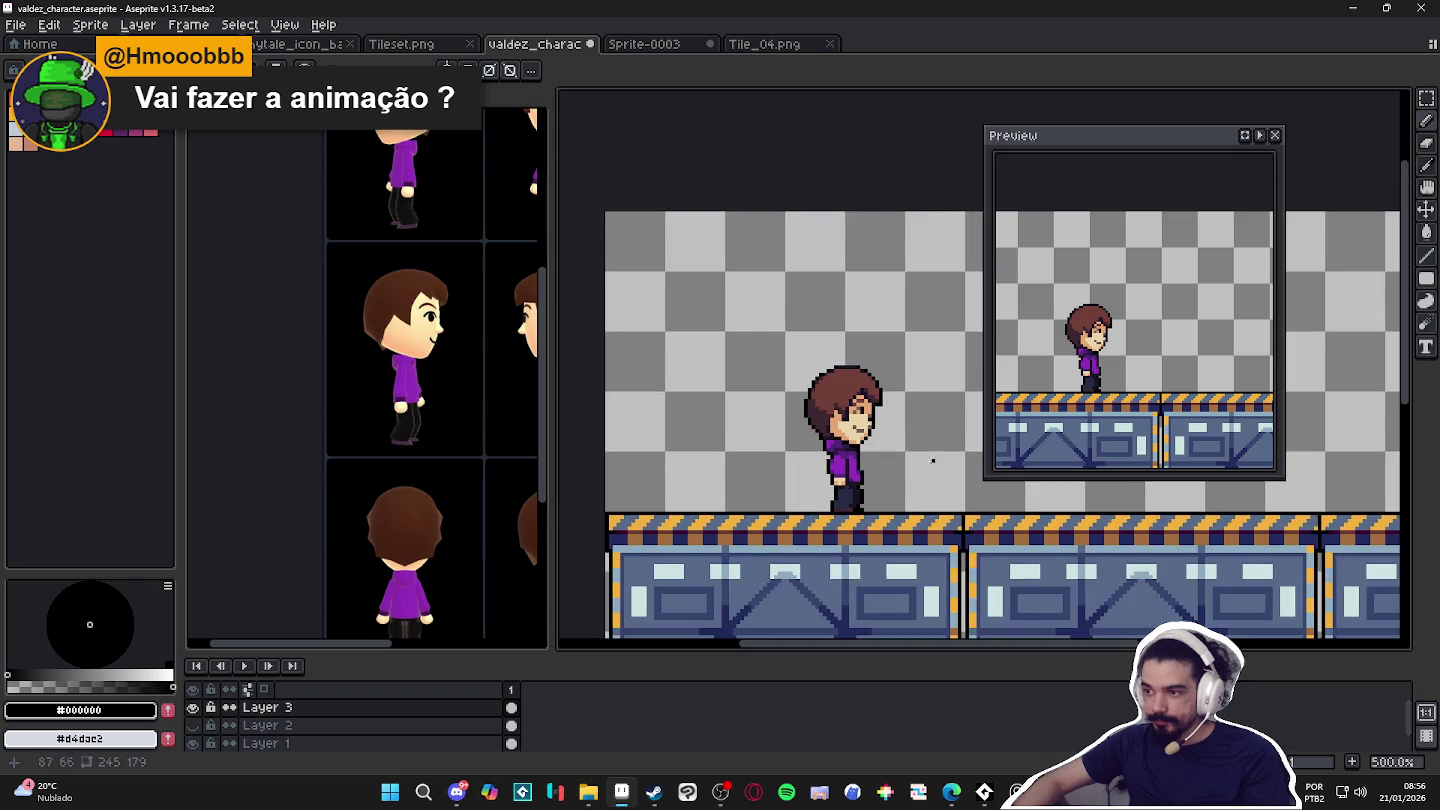
scroll(777, 443, down, 1)
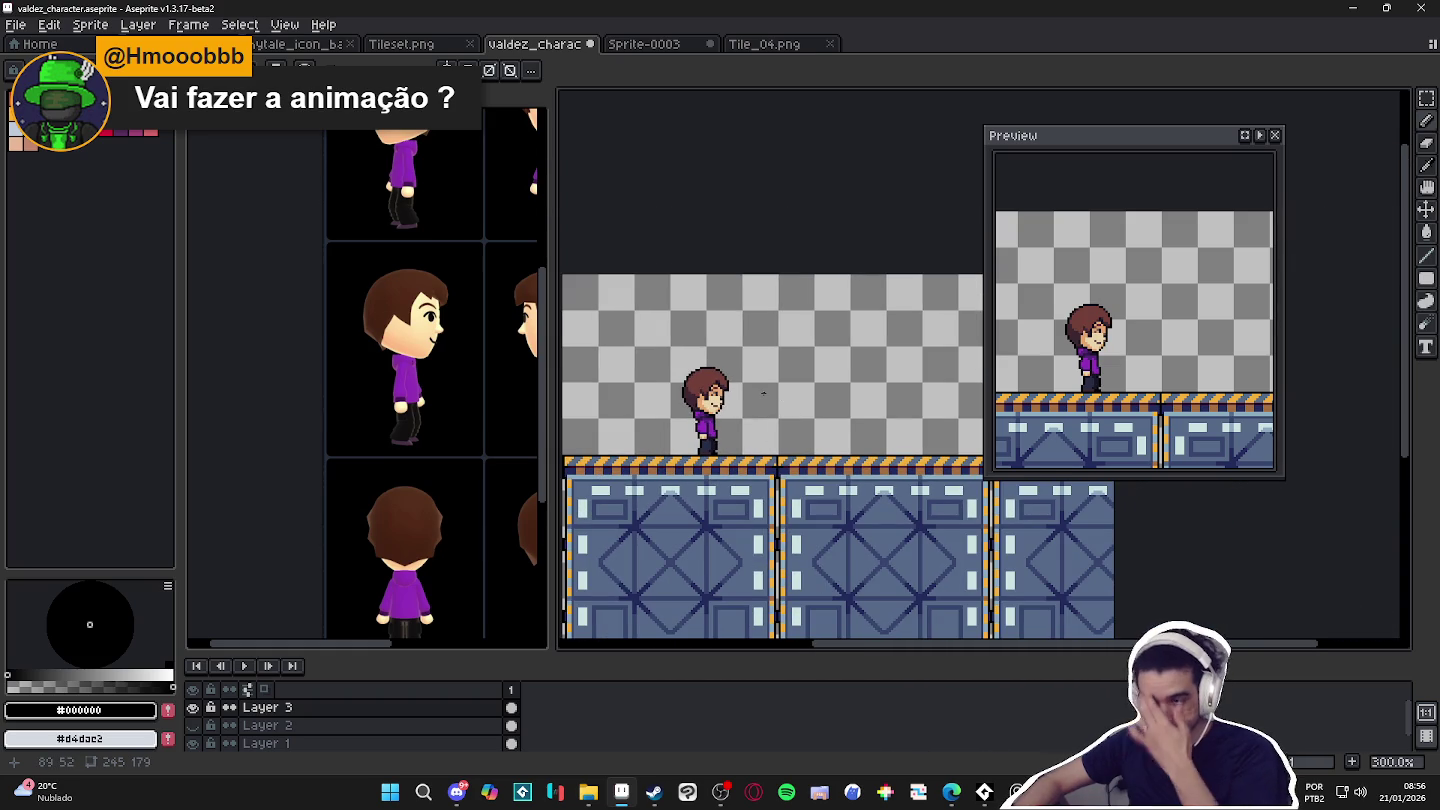
Move the mouth pixels up by one pixel and commit the move.
scroll(695, 400, up, 4)
scroll(695, 400, up, 1)
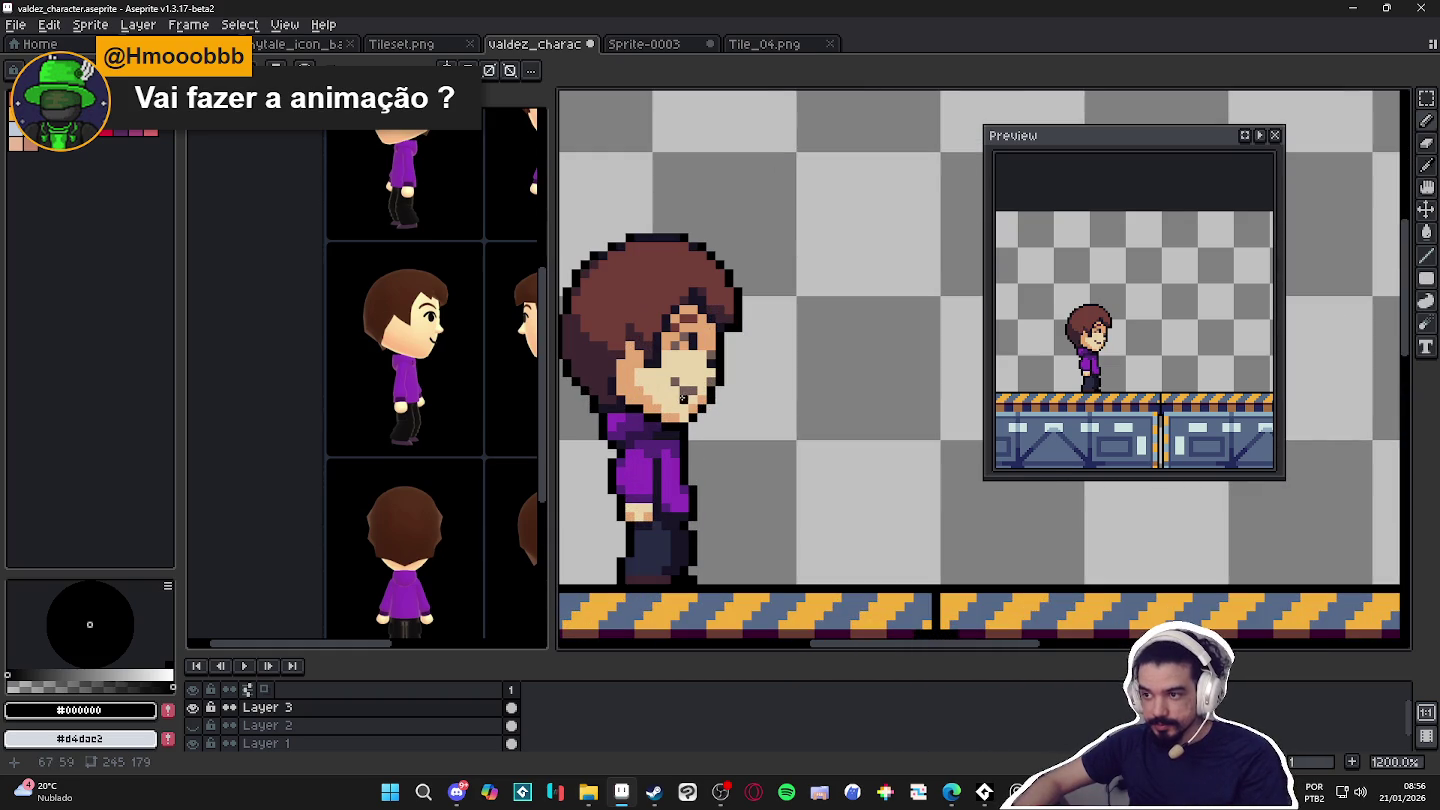
scroll(680, 390, up, 2)
scroll(672, 378, up, 2)
key(m)
drag(668, 369, 736, 402)
key(b)
alt+click(715, 398)
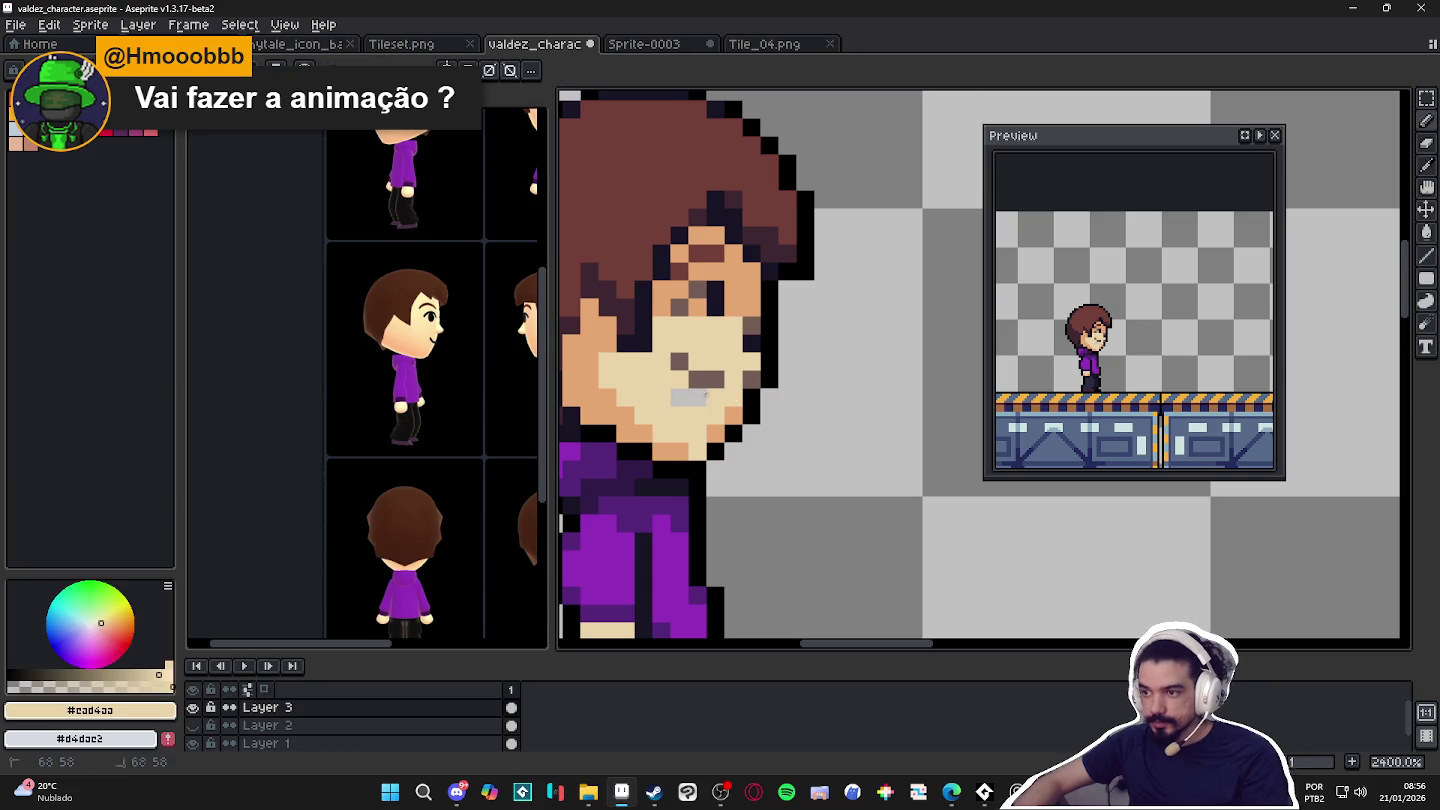
scroll(721, 447, down, 6)
scroll(712, 437, up, 4)
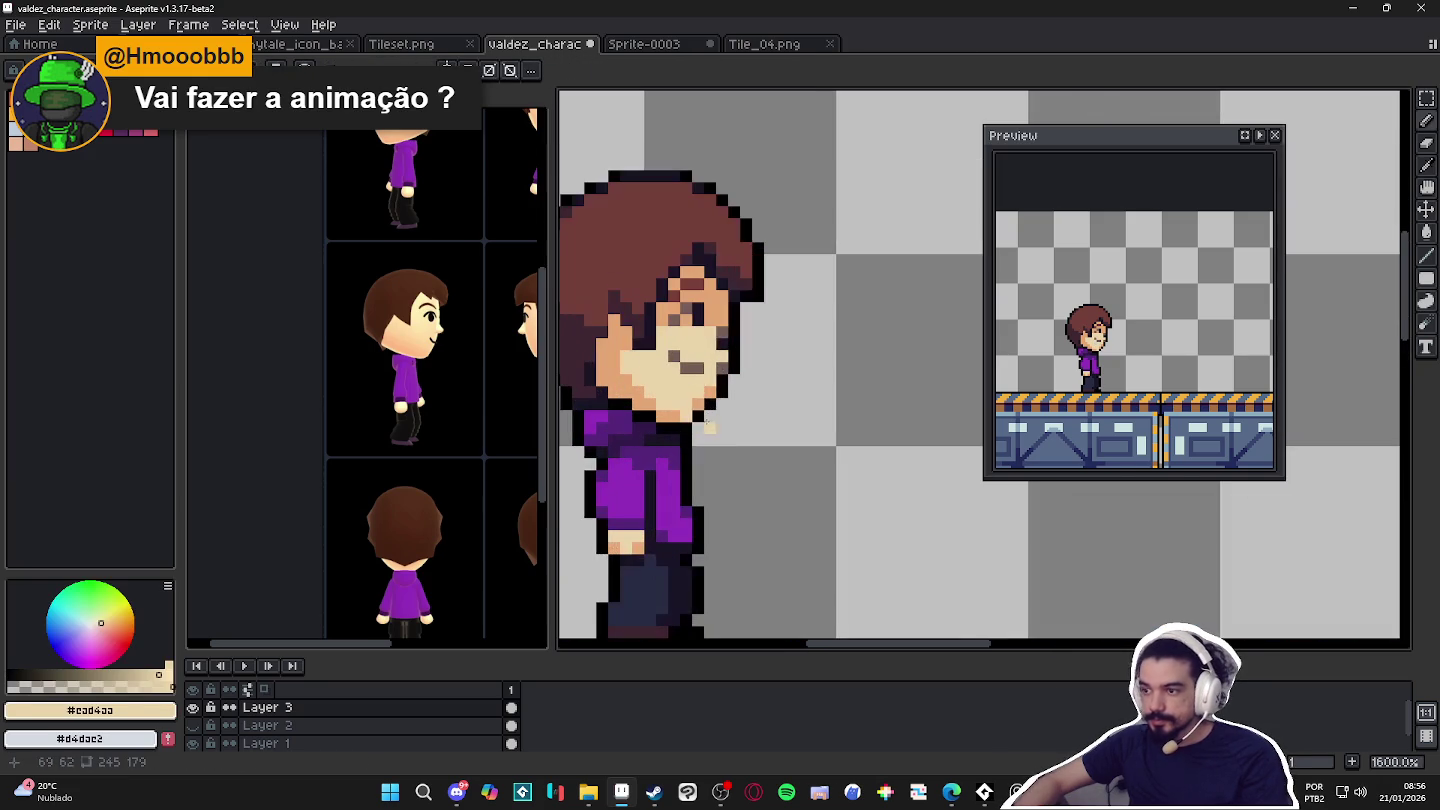
key(m)
drag(676, 348, 720, 377)
key(ctrl+d)
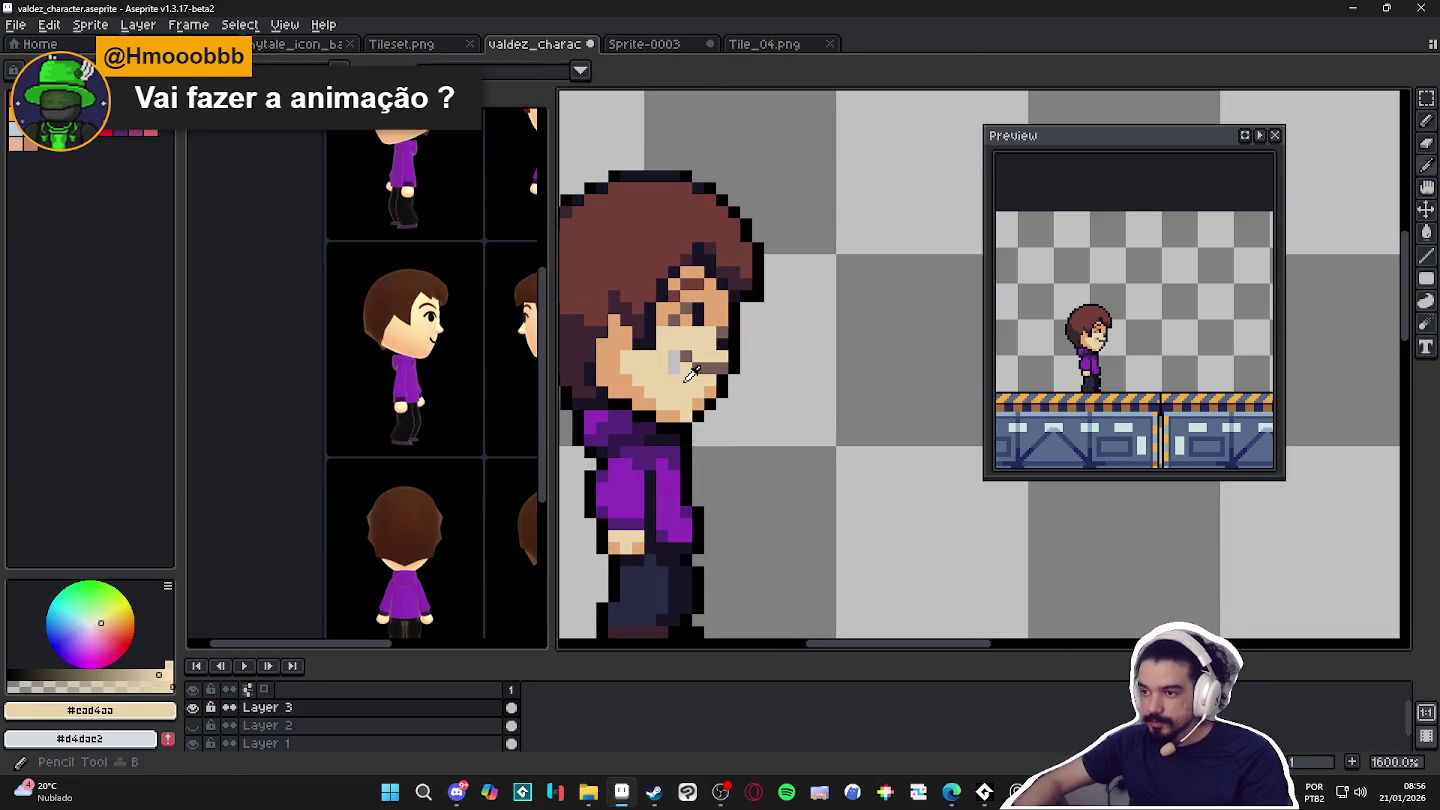
Paint over the brown mouth pixels with the face's skin tone.
key(alt)
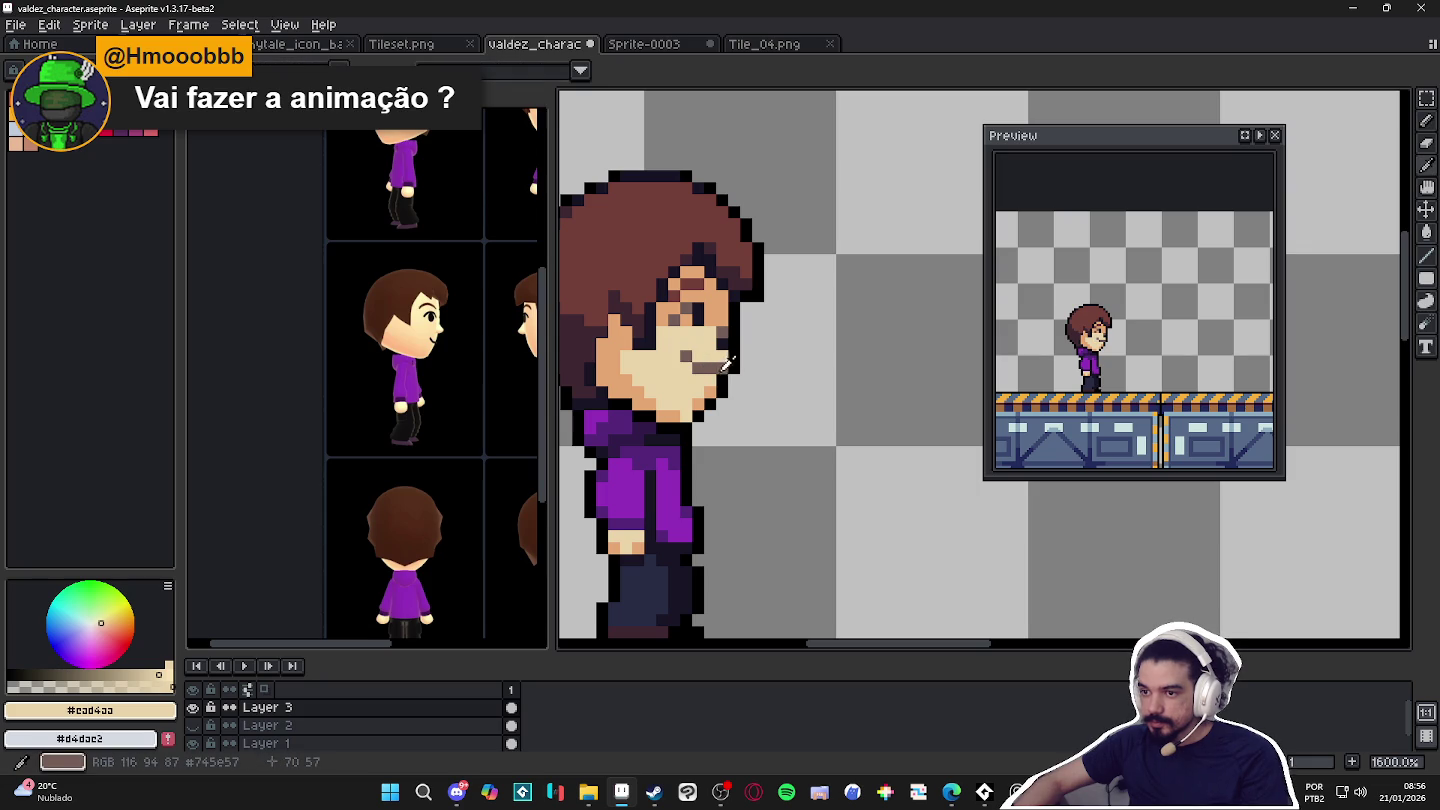
alt+click(700, 362)
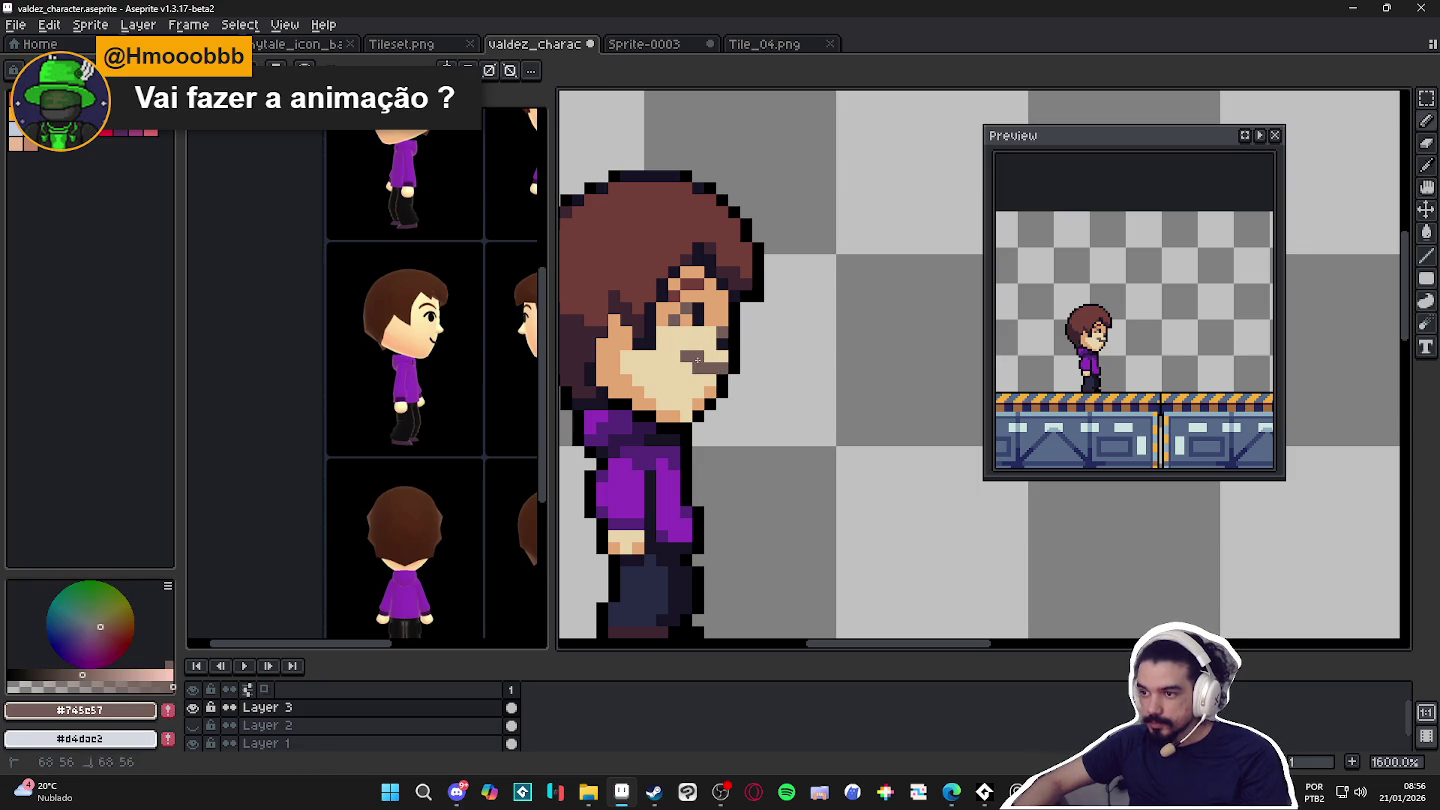
alt+click(700, 372)
scroll(739, 424, down, 1)
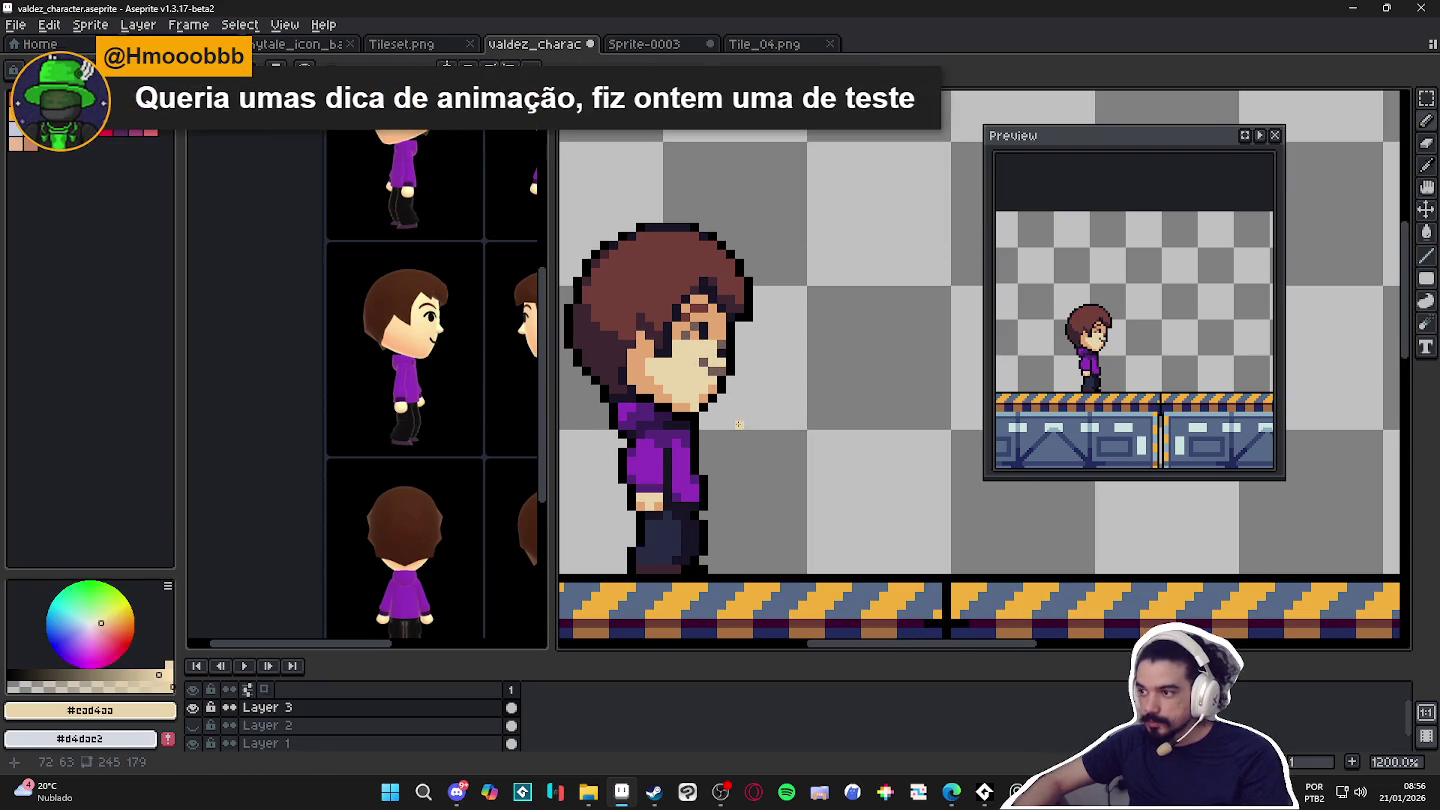
scroll(713, 381, up, 1)
alt+click(714, 372)
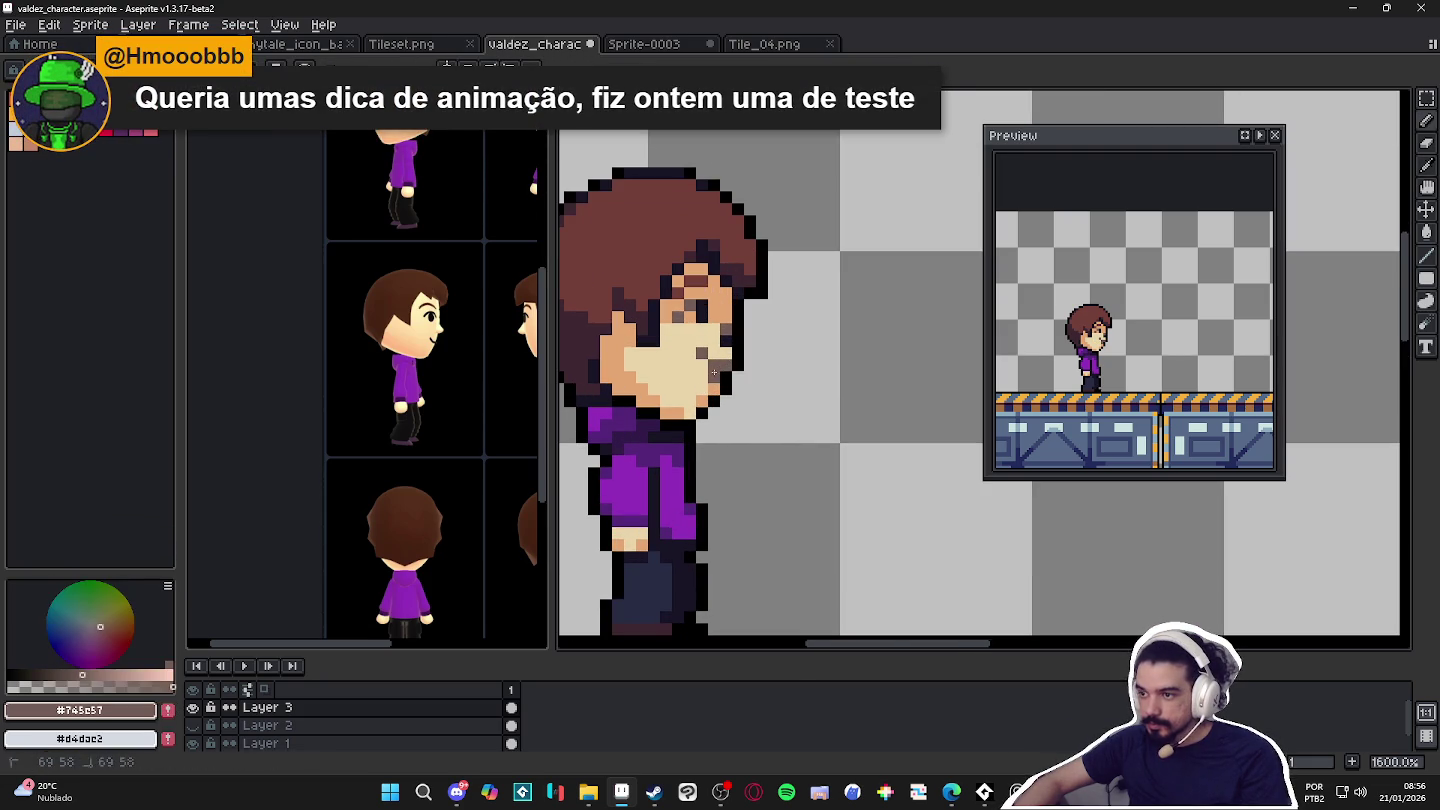
alt+click(688, 372)
drag(702, 353, 703, 370)
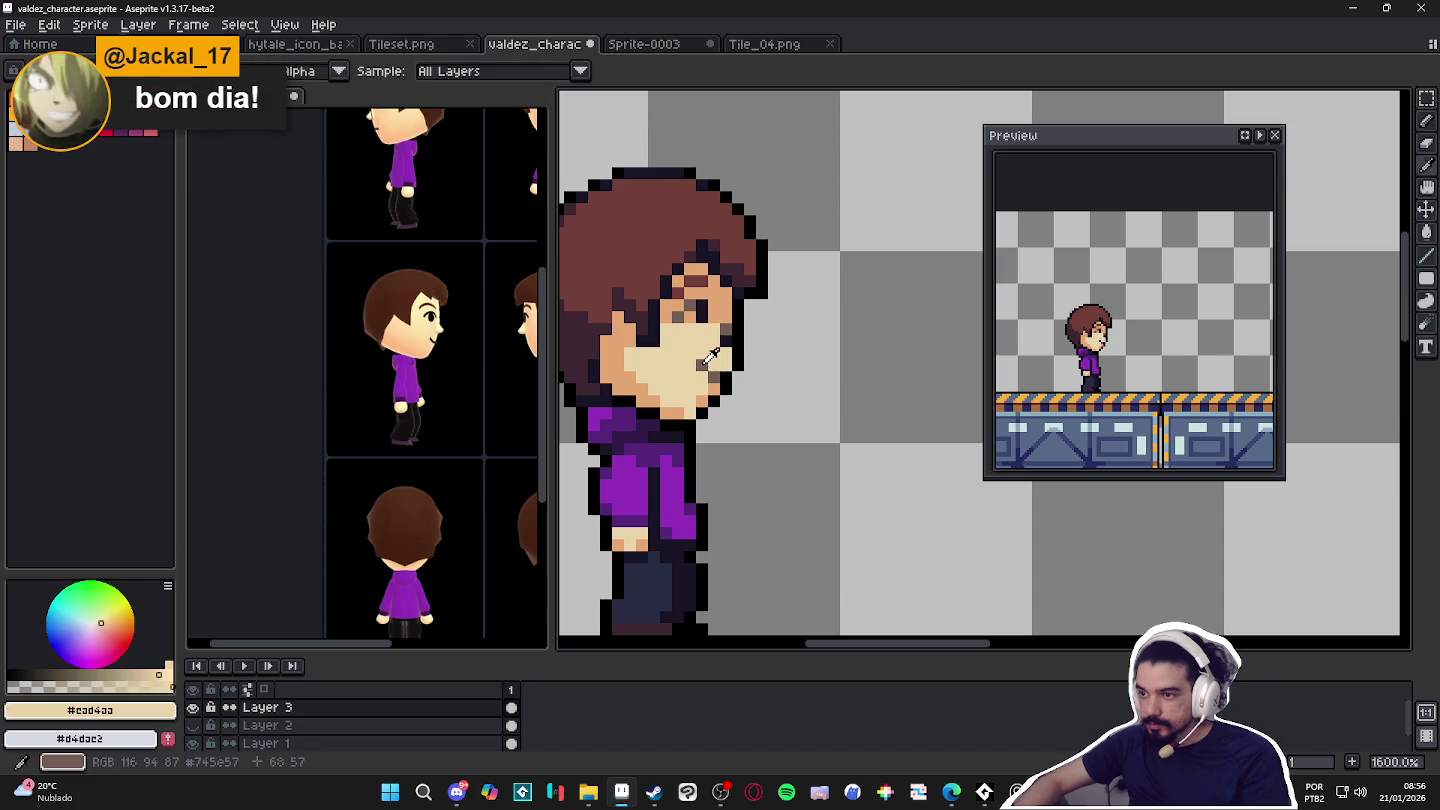
alt+click(704, 371)
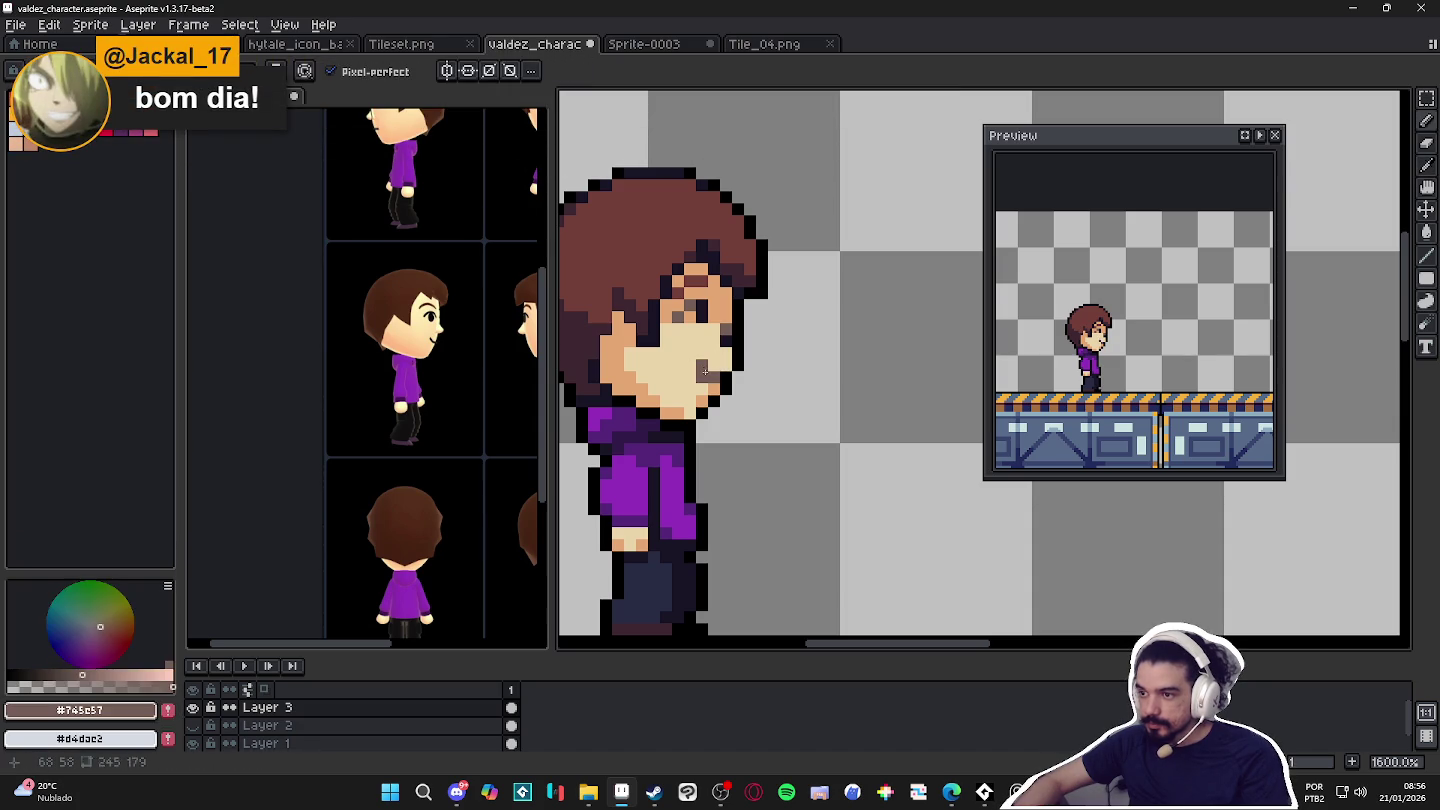
alt+click(712, 372)
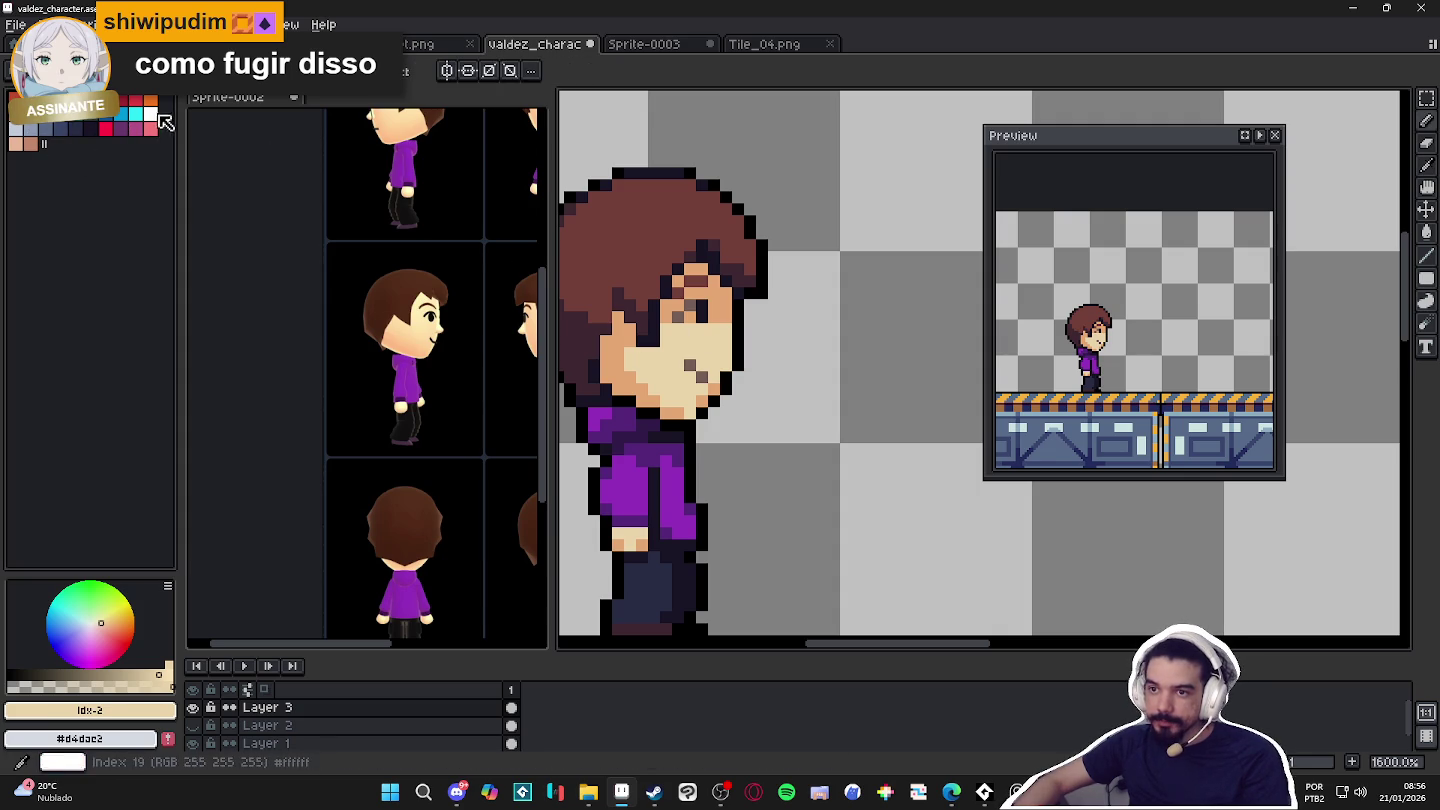
Try a white pixel on the cheek edge, undo it, and sample tan tones.
click(150, 113)
click(735, 352)
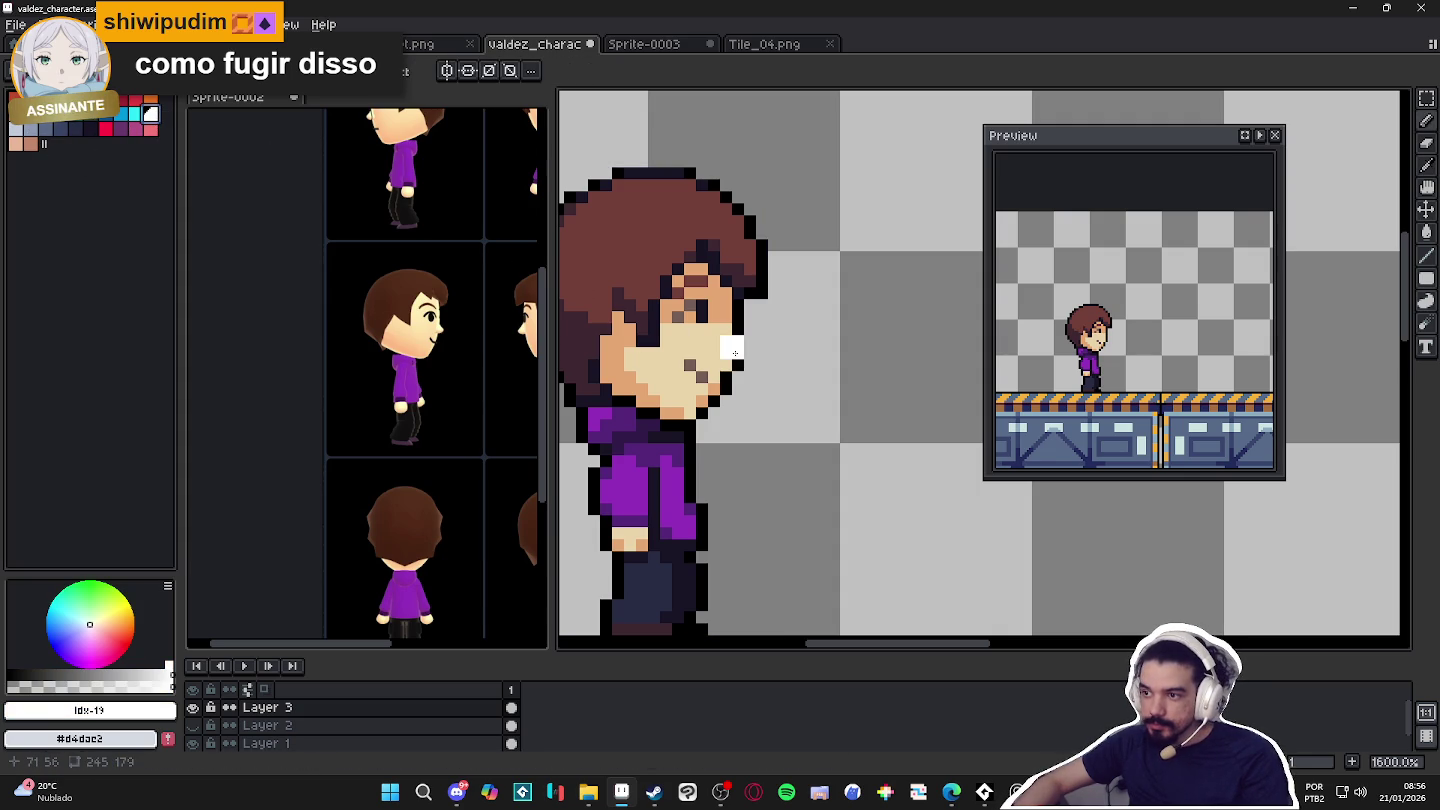
key(ctrl+z)
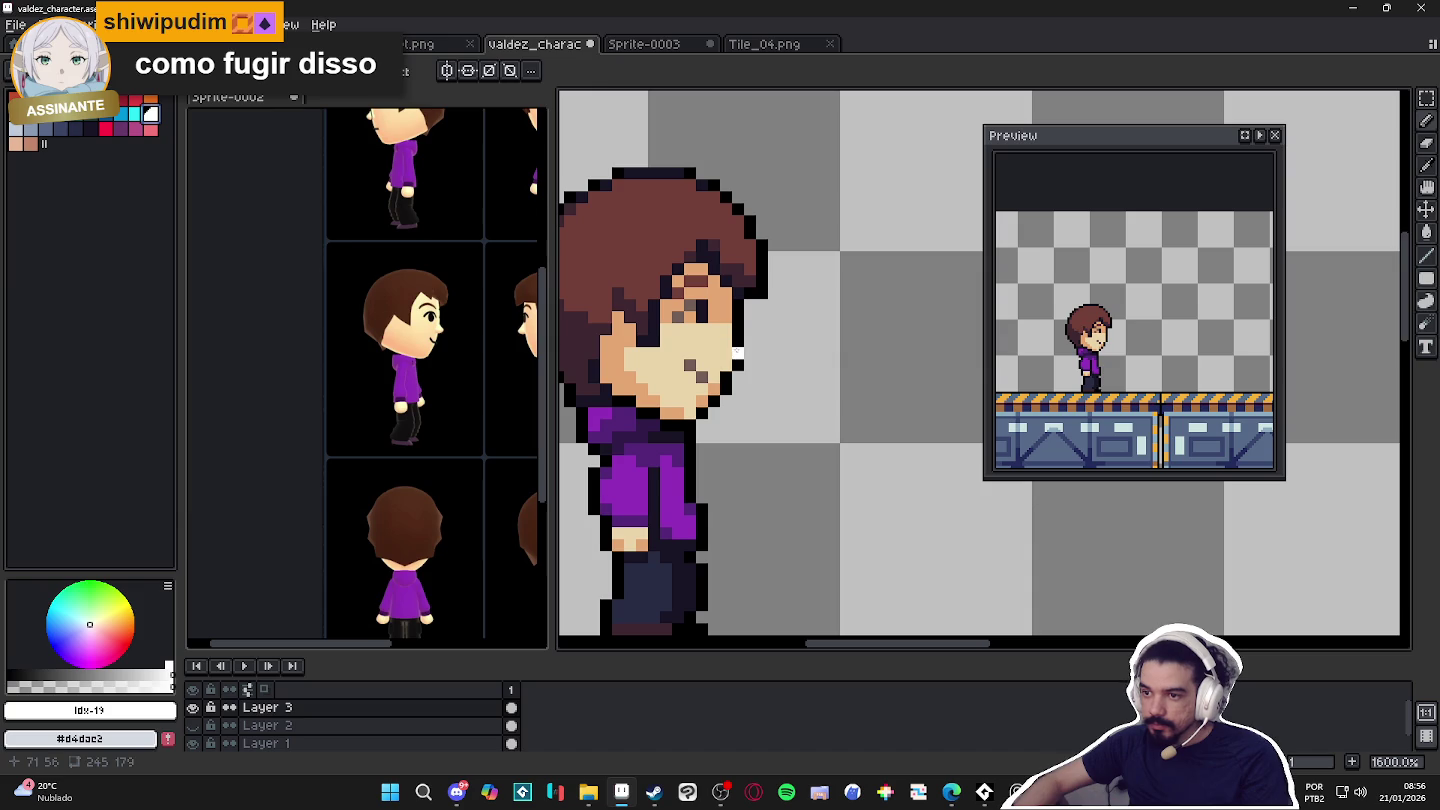
alt+click(735, 352)
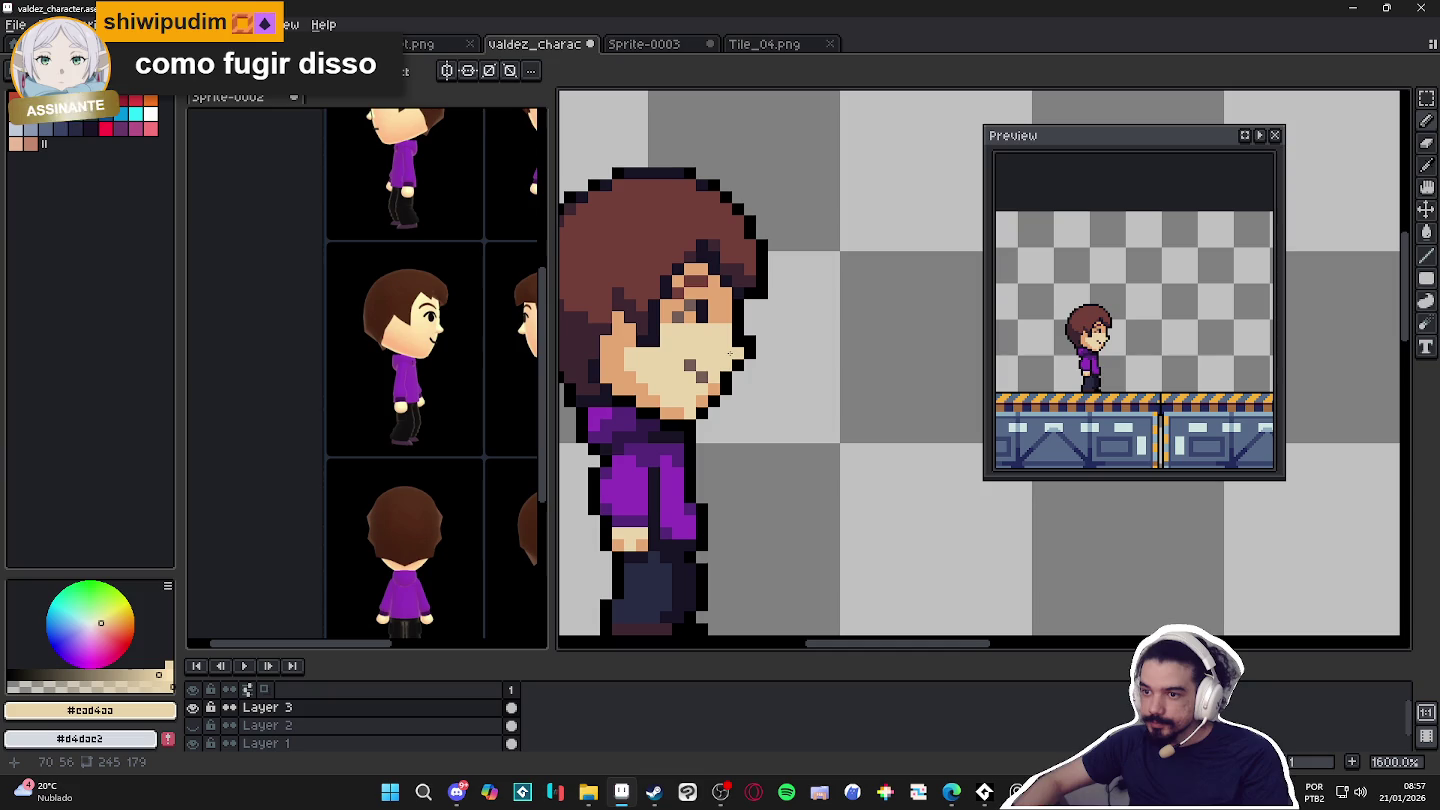
alt+click(733, 342)
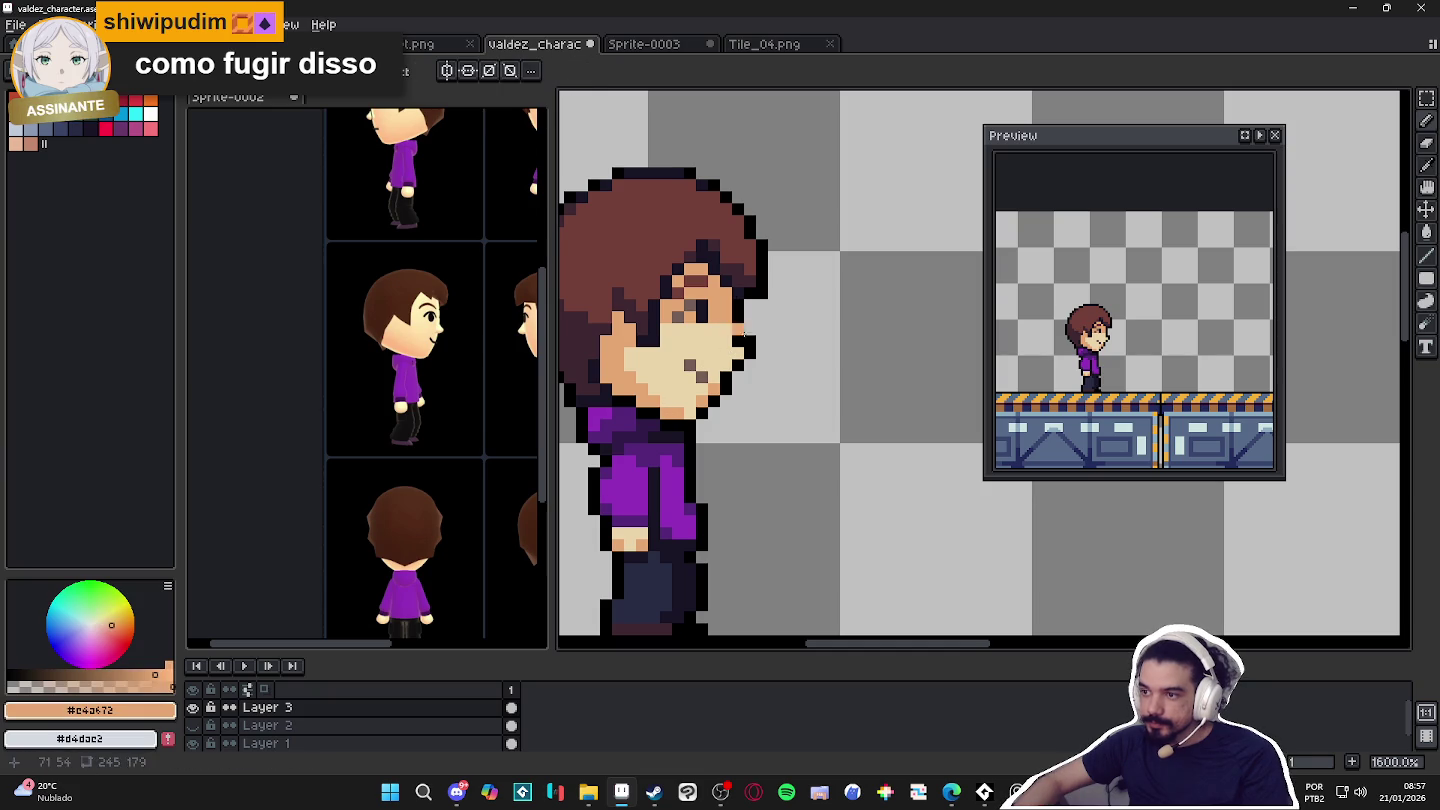
scroll(733, 345, down, 2)
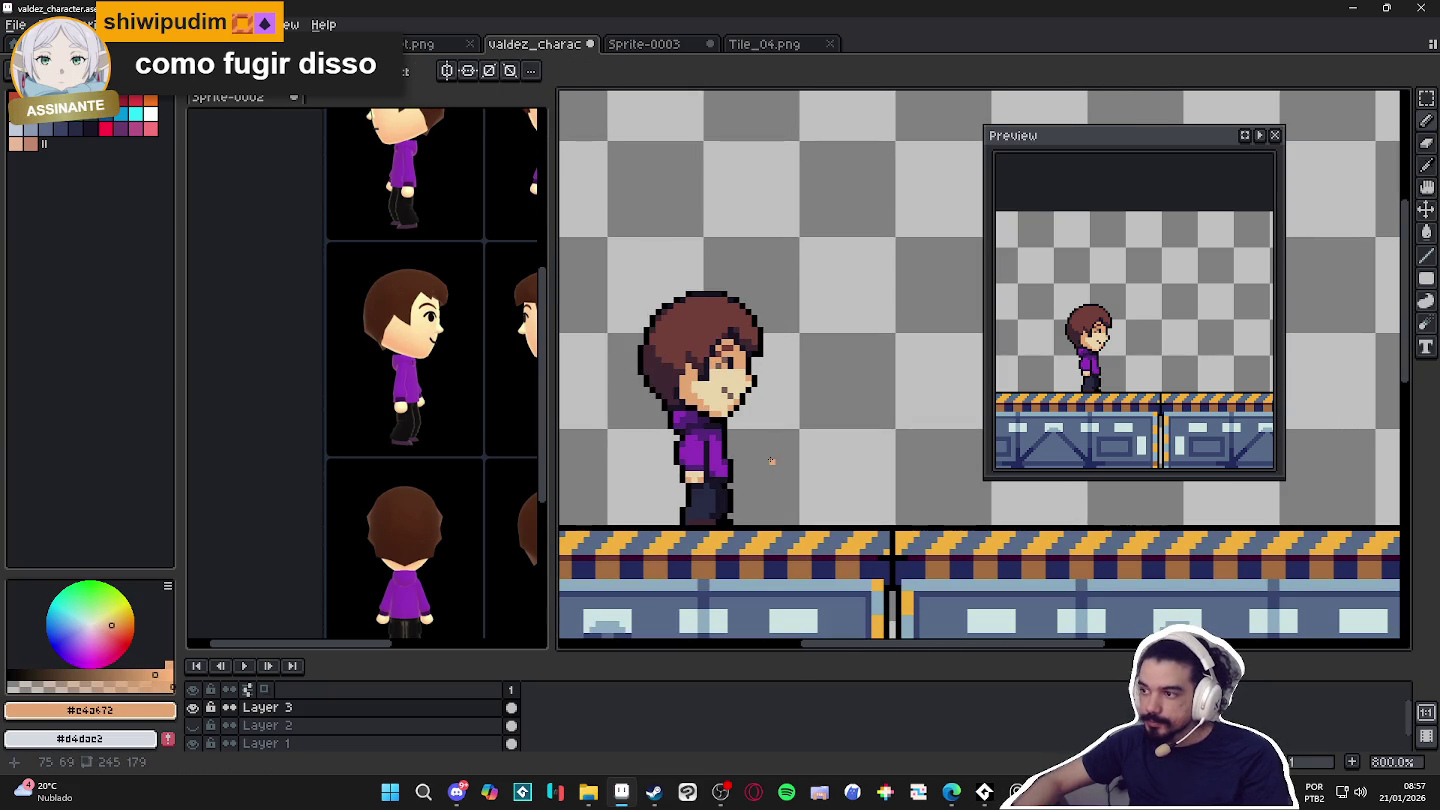
scroll(752, 420, up, 2)
alt+click(745, 389)
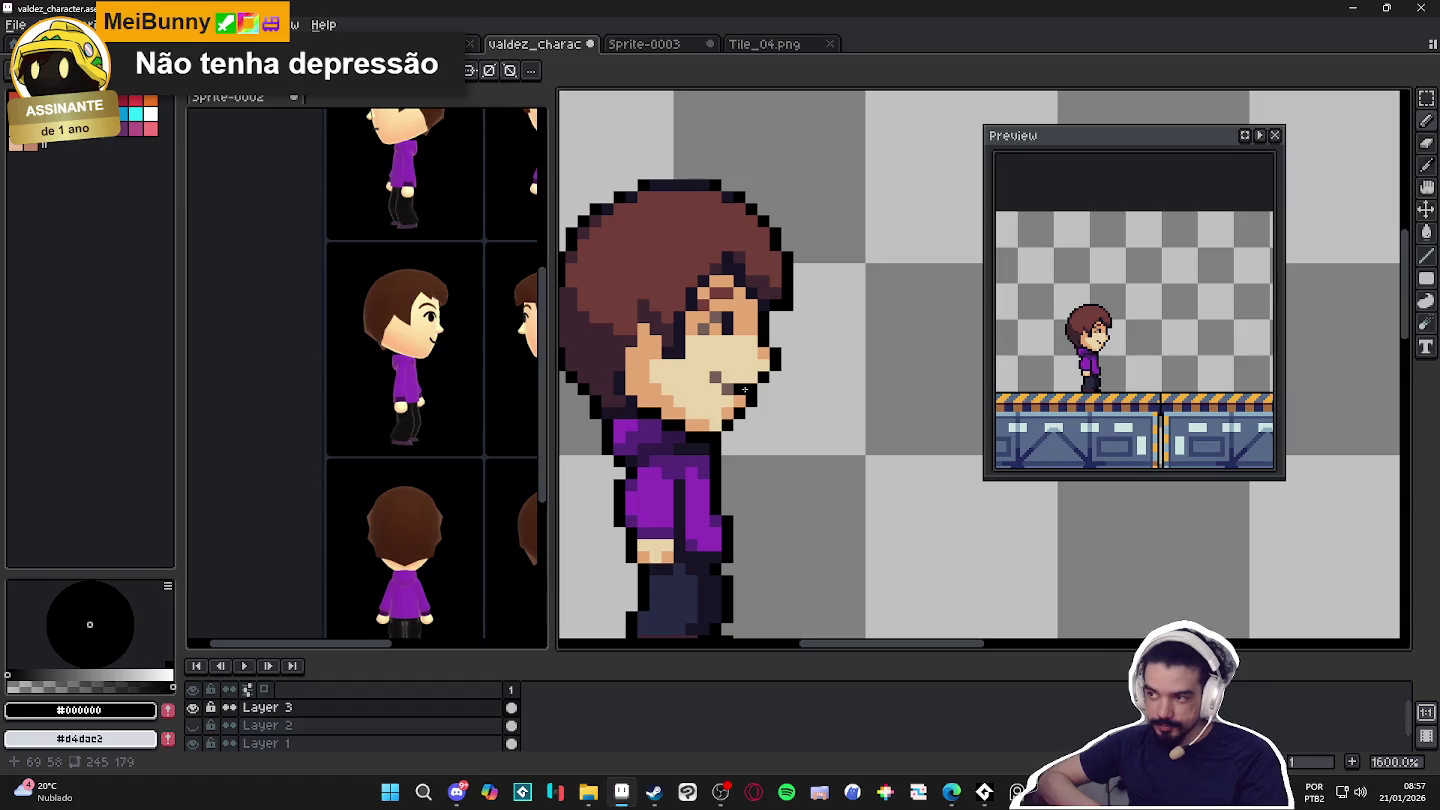
scroll(771, 476, down, 1)
drag(771, 476, 861, 461)
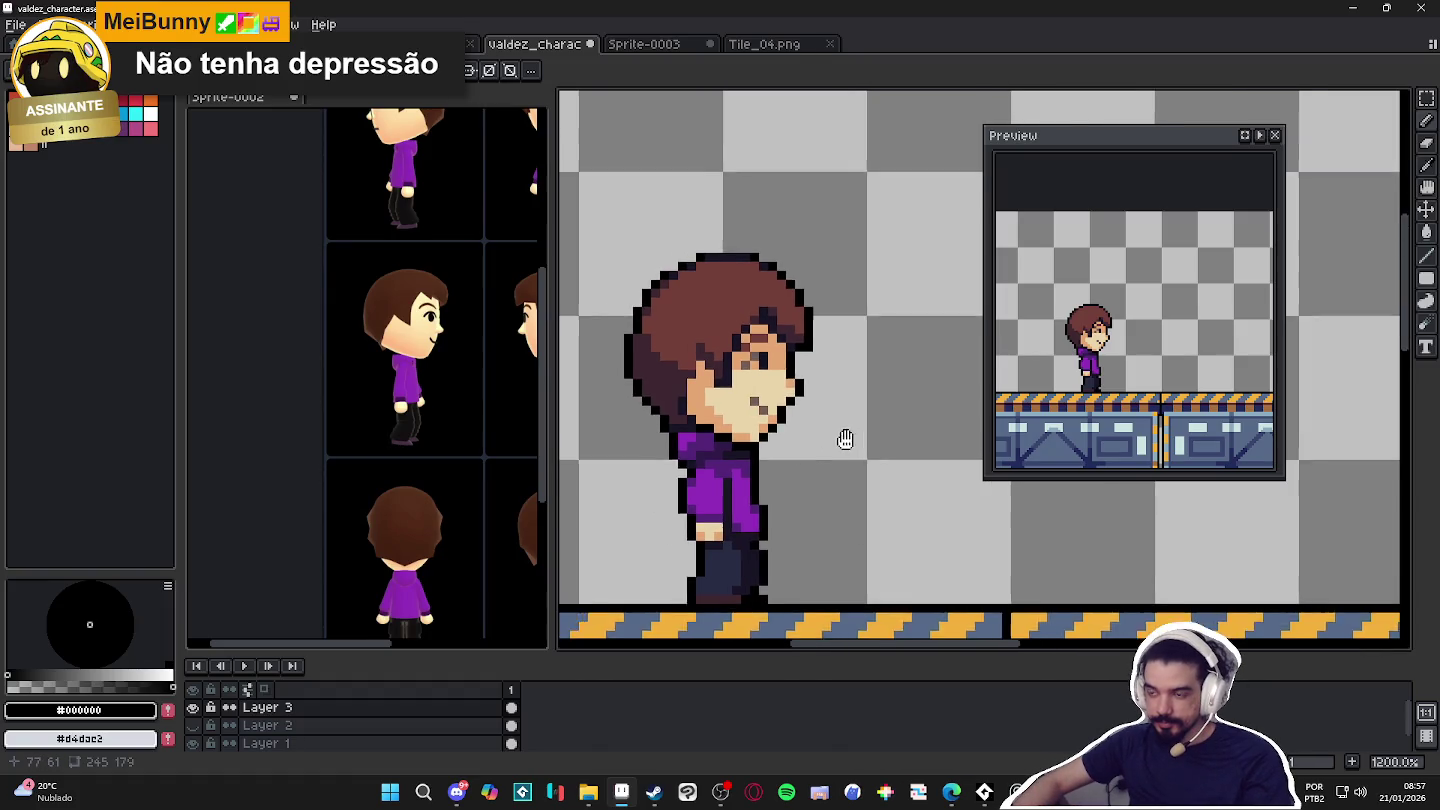
scroll(862, 466, down, 4)
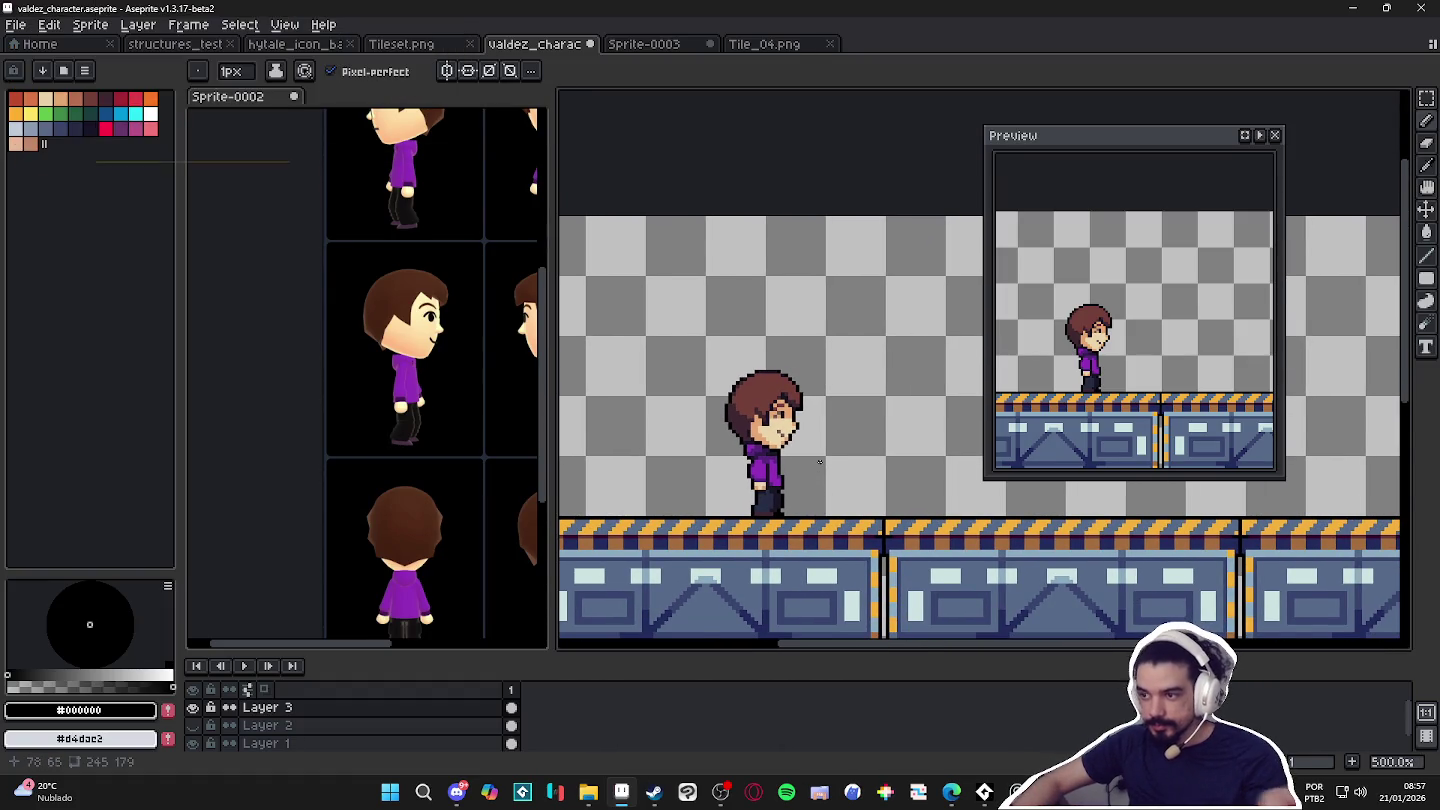
scroll(816, 472, down, 1)
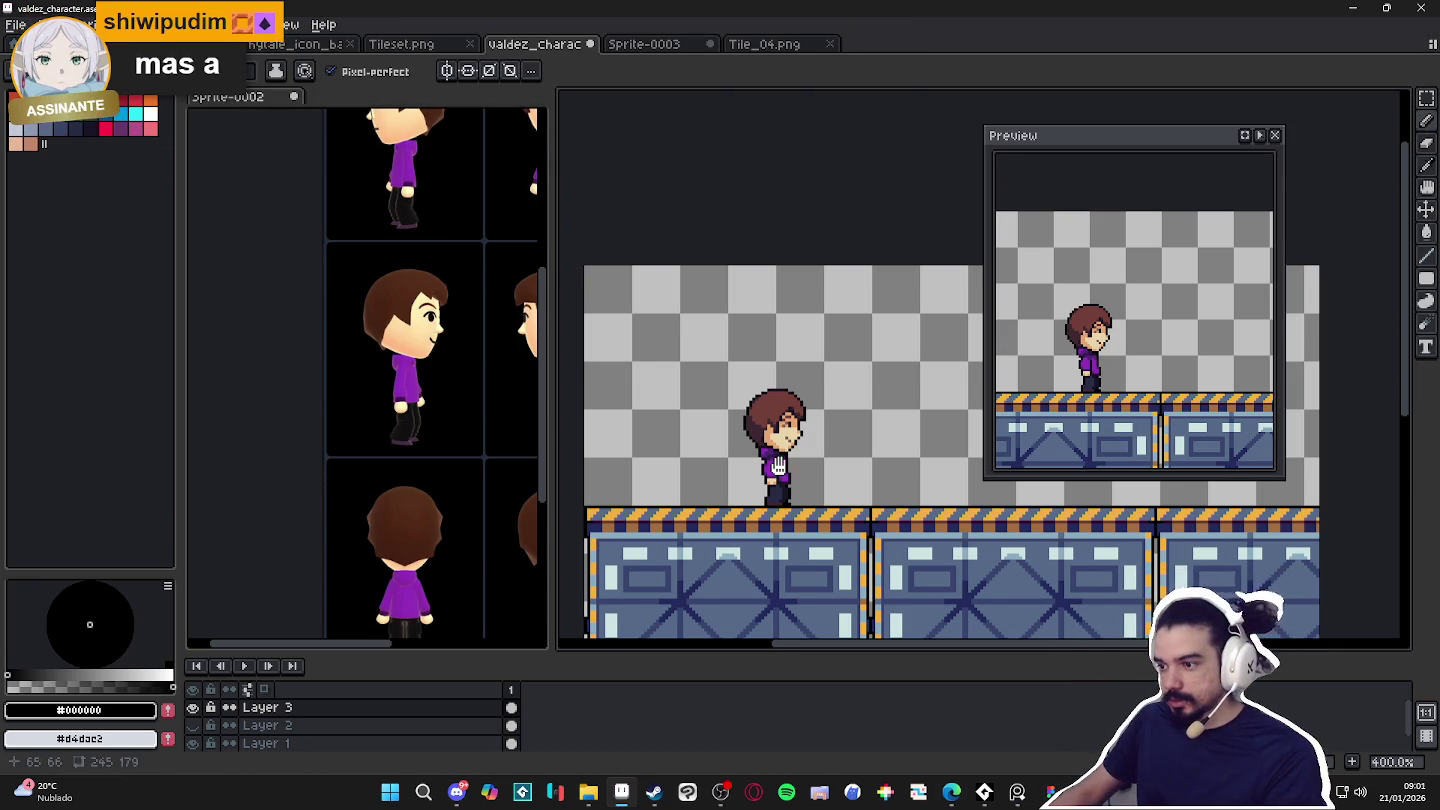
scroll(730, 455, down, 2)
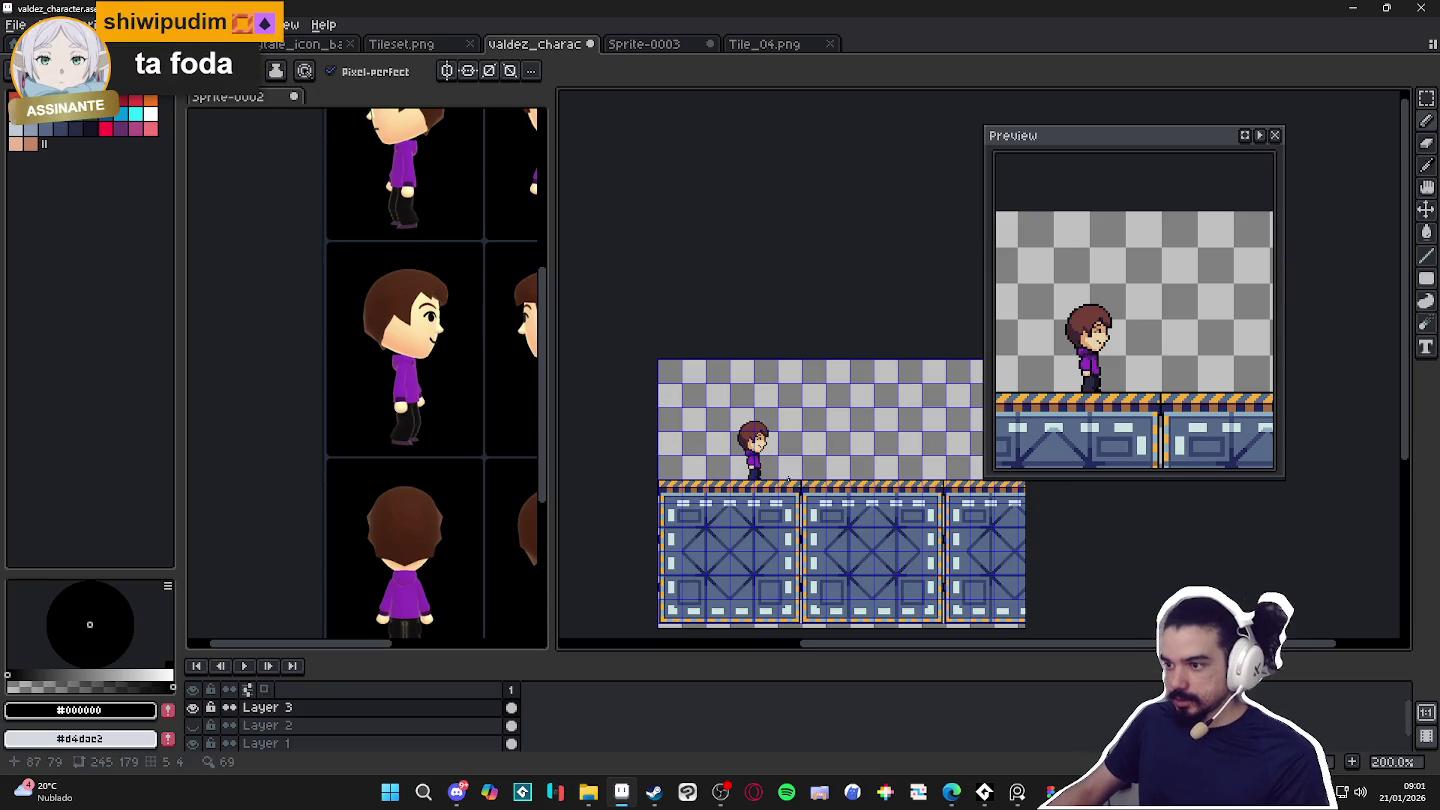
scroll(795, 456, right, 2)
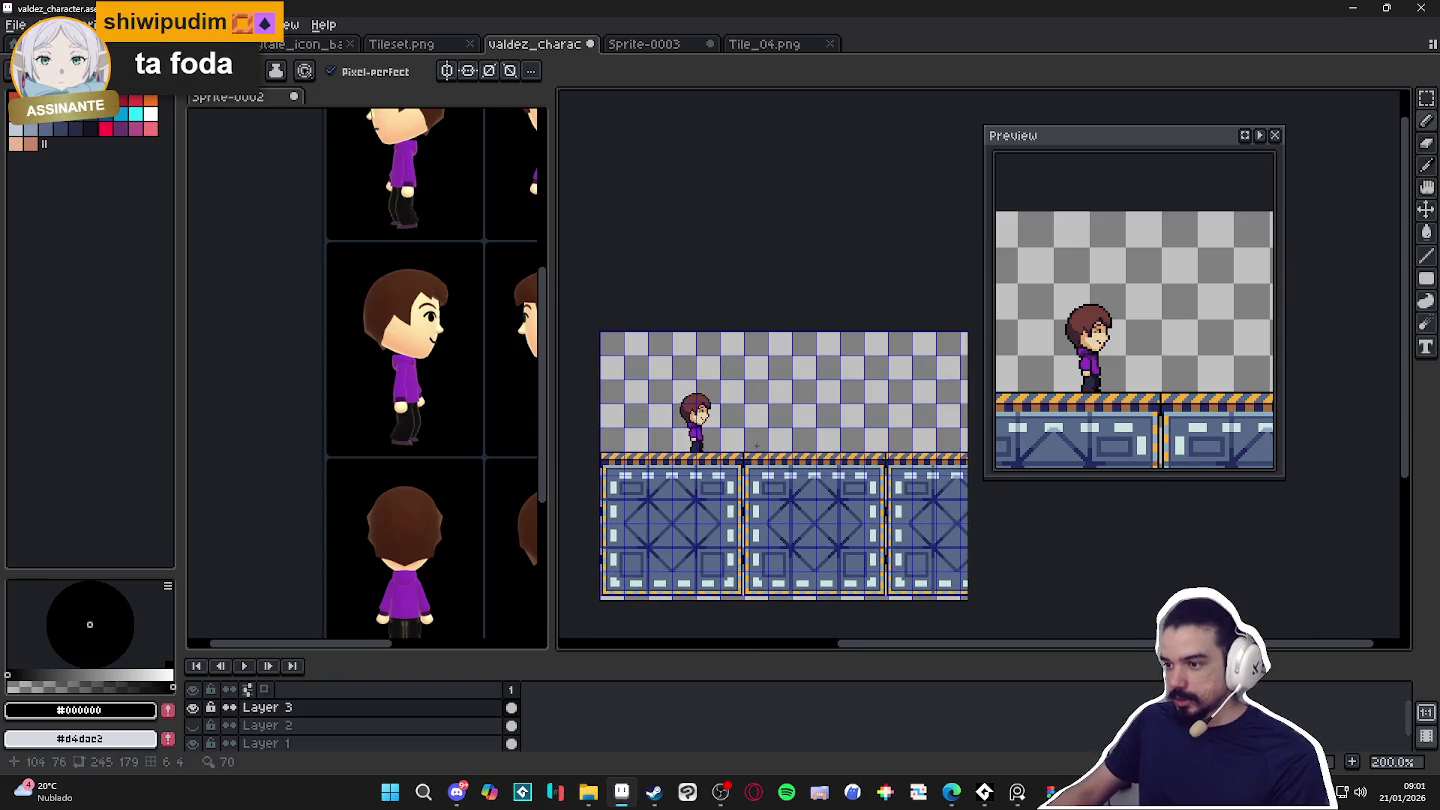
scroll(700, 405, up, 1)
scroll(706, 380, up, 1)
key(m)
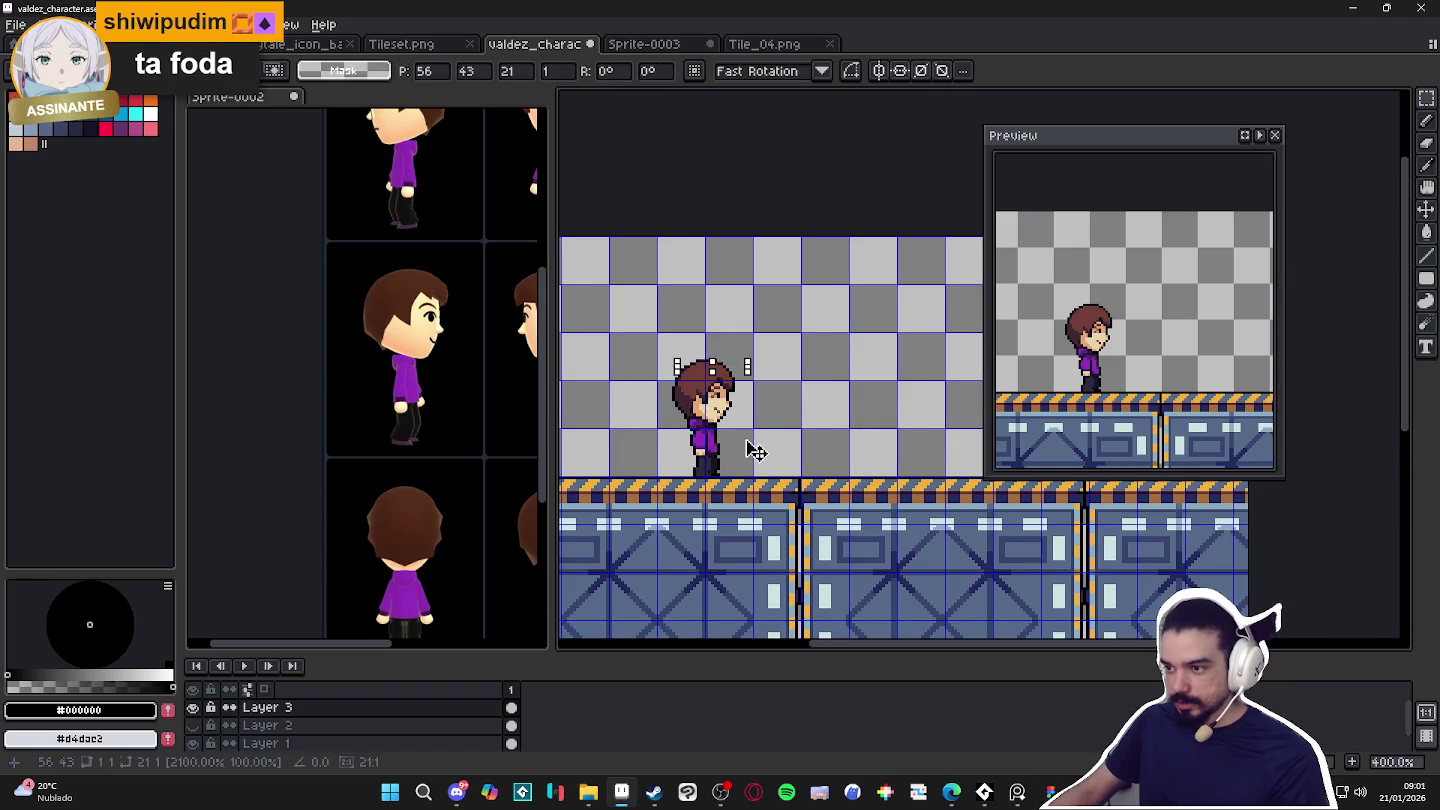
drag(685, 360, 732, 453)
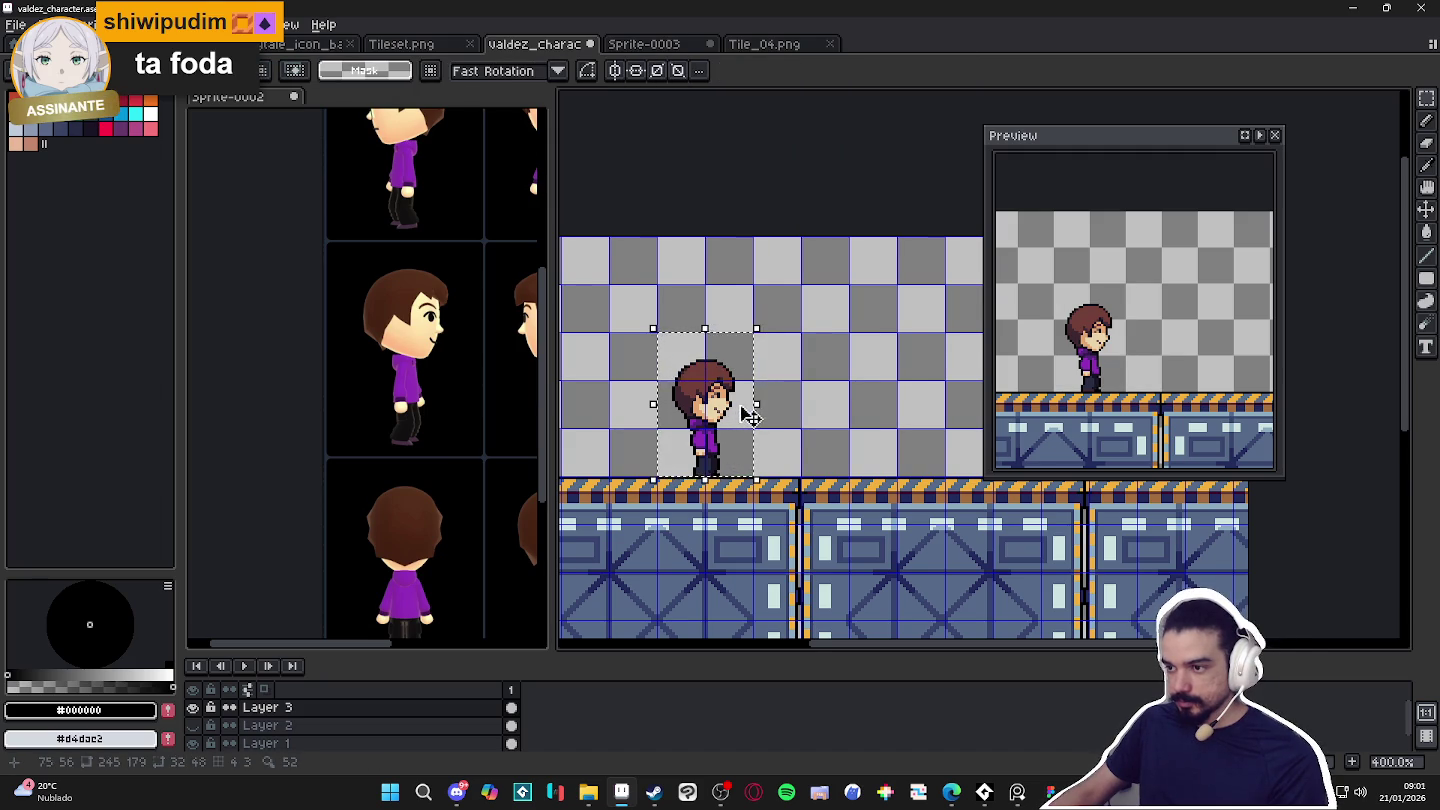
scroll(765, 405, down, 2)
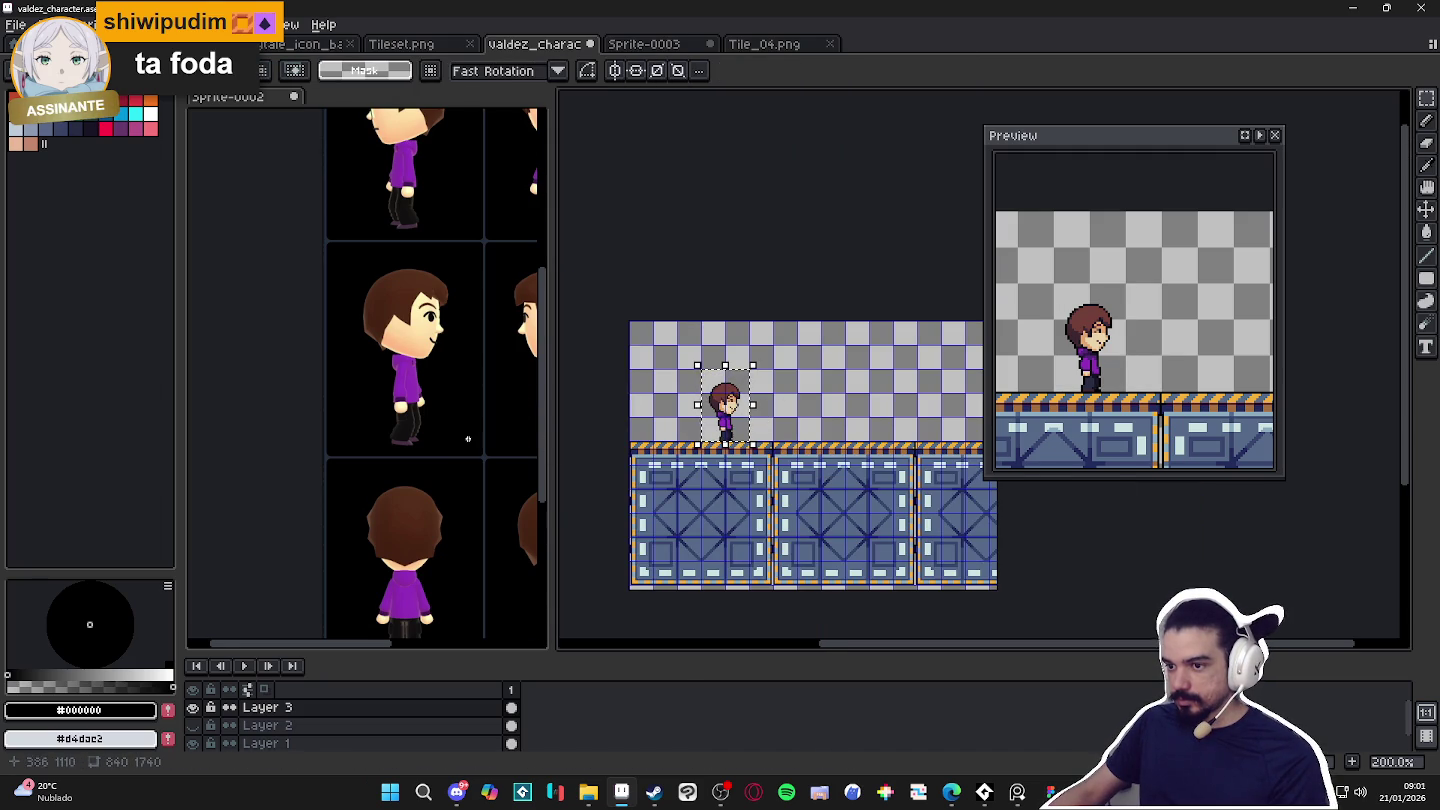
scroll(456, 450, down, 3)
scroll(456, 450, up, 1)
scroll(817, 450, up, 1)
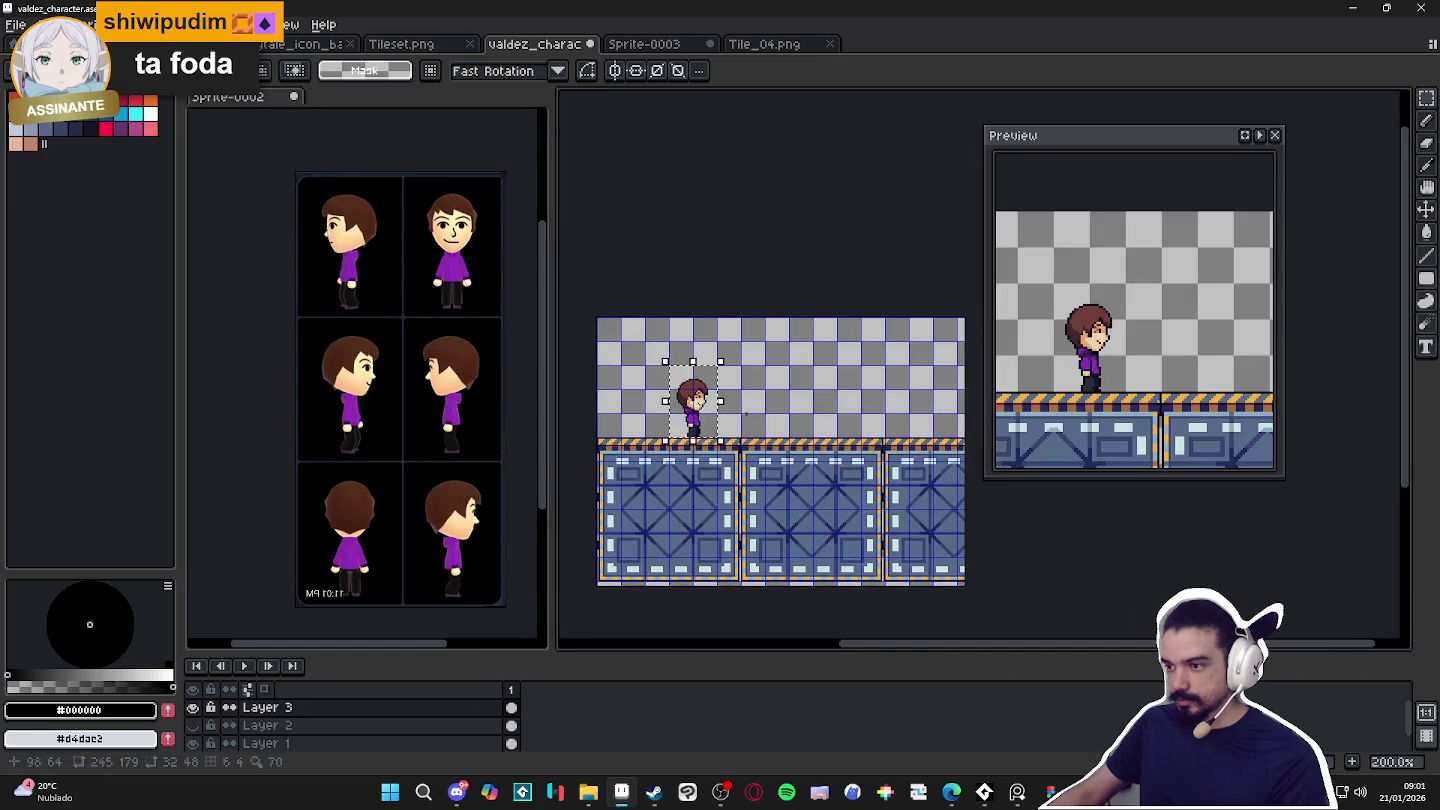
key(ctrl+d)
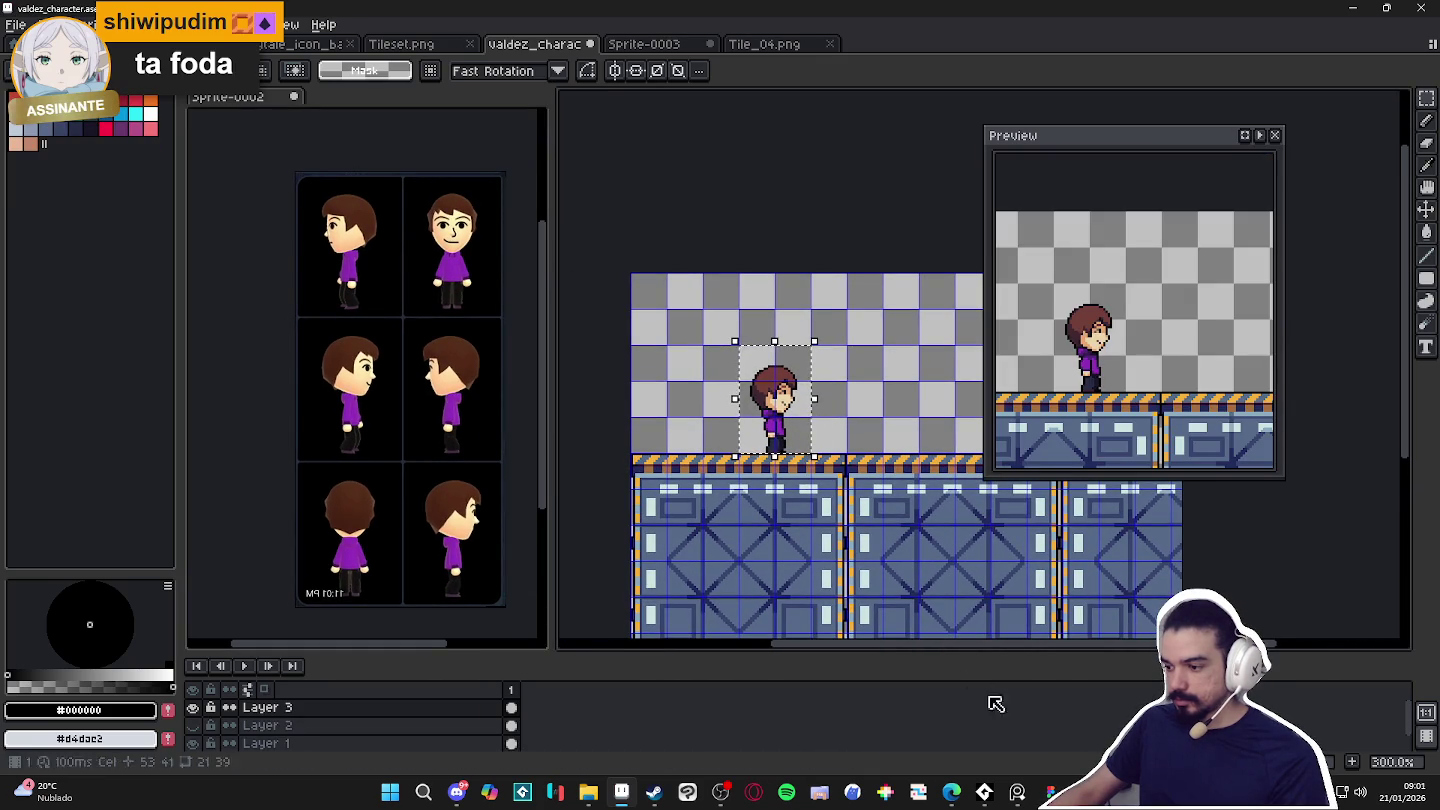
Launch Tiled from the search bar and start a new project.
click(390, 800)
text(tiled)
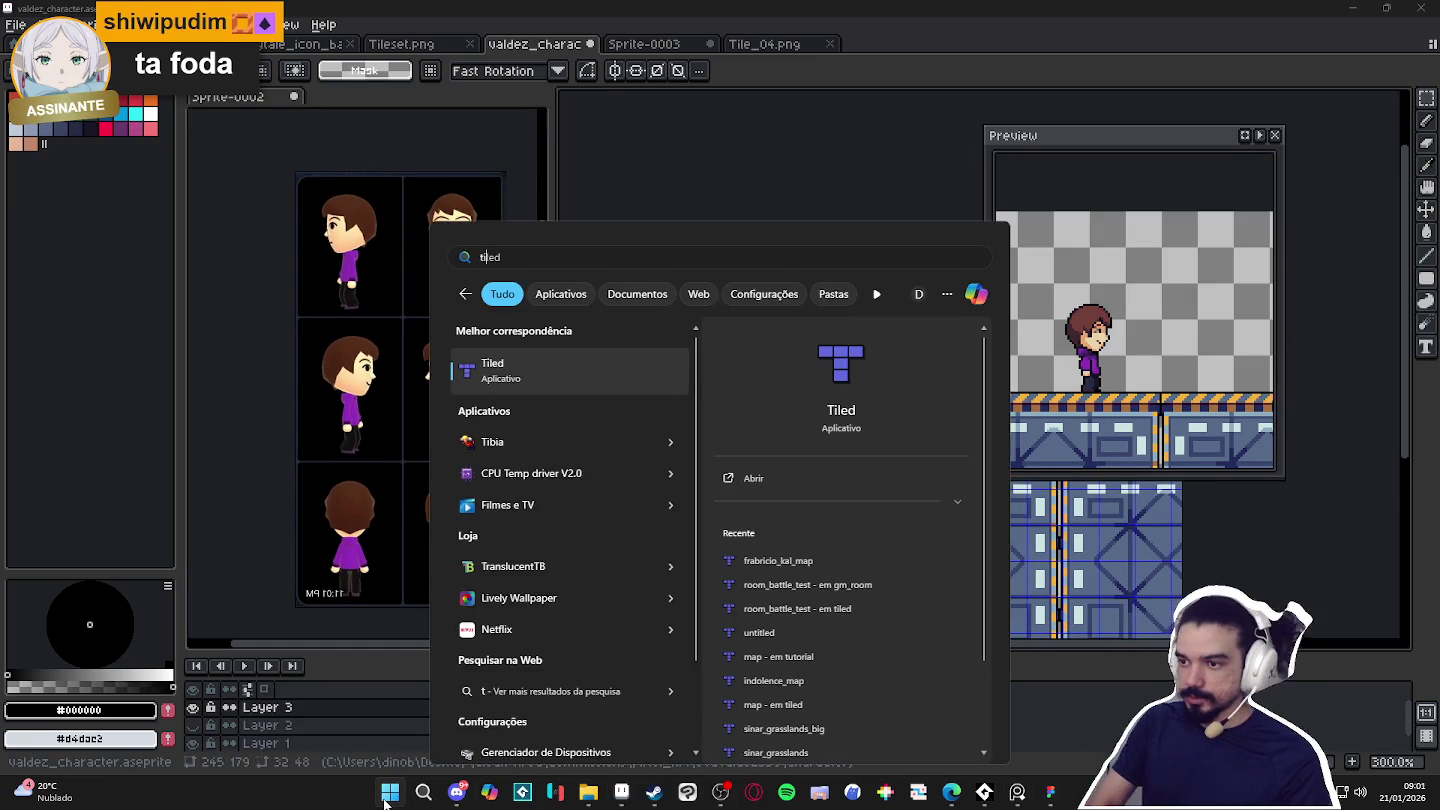
key(Return)
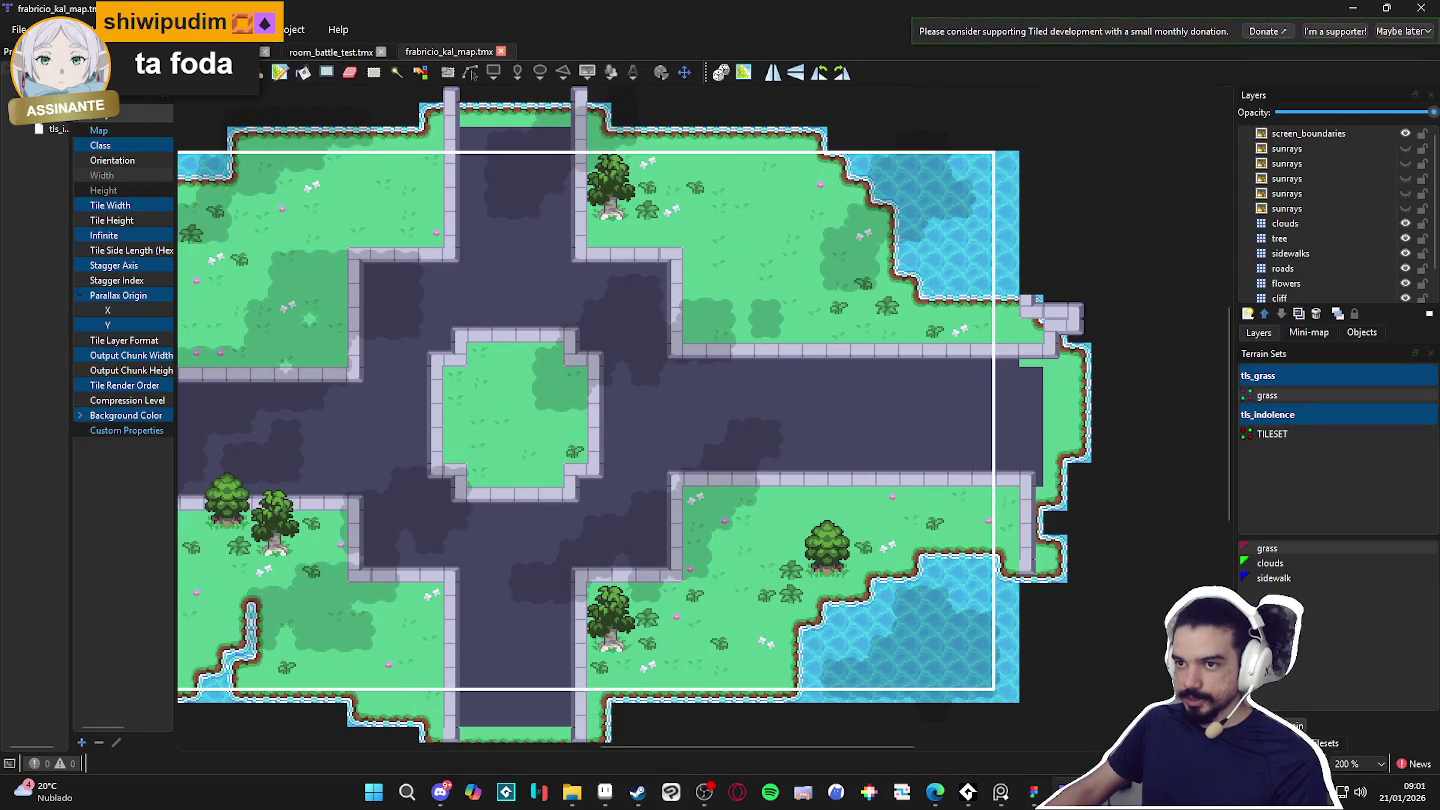
click(18, 29)
mouse_move(68, 125)
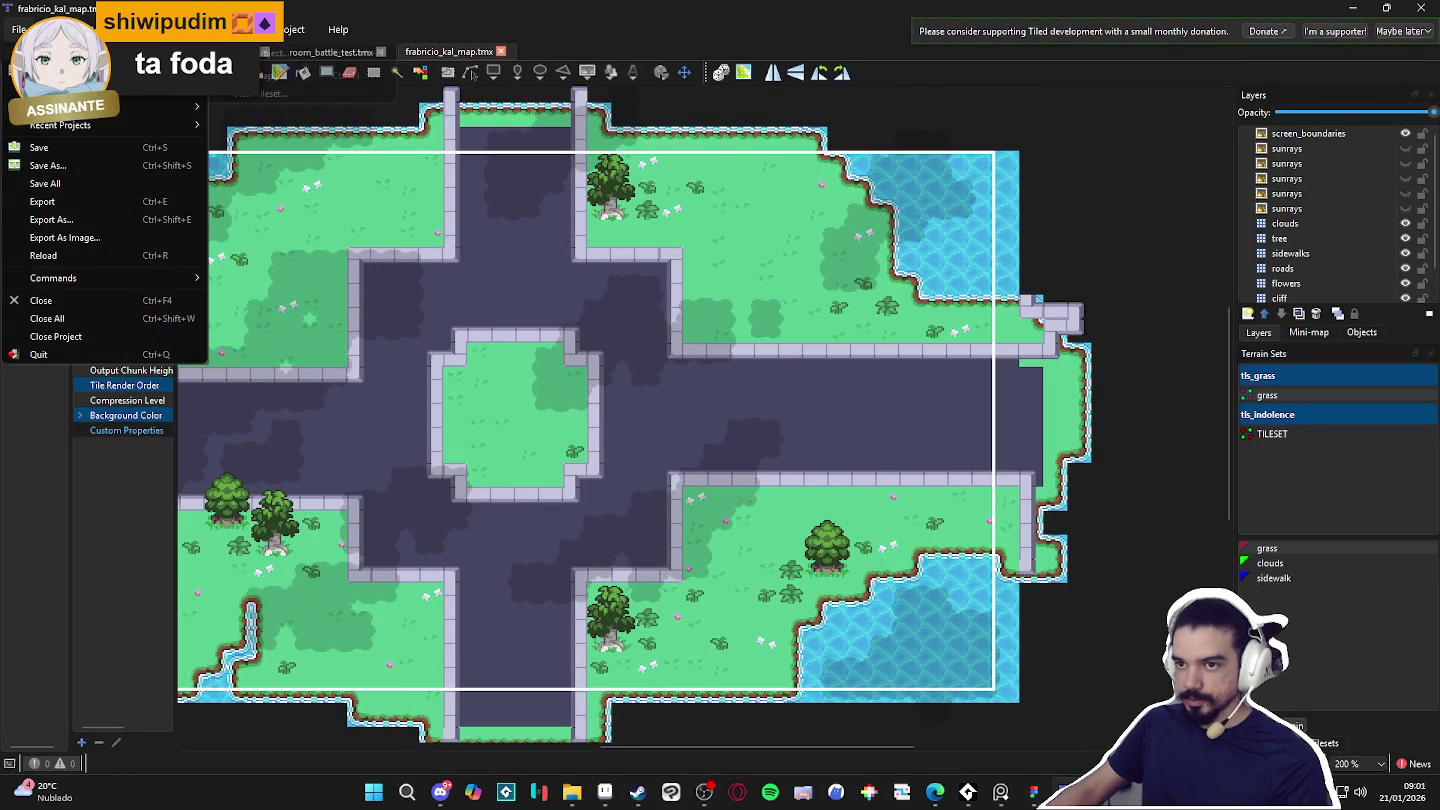
click(1019, 383)
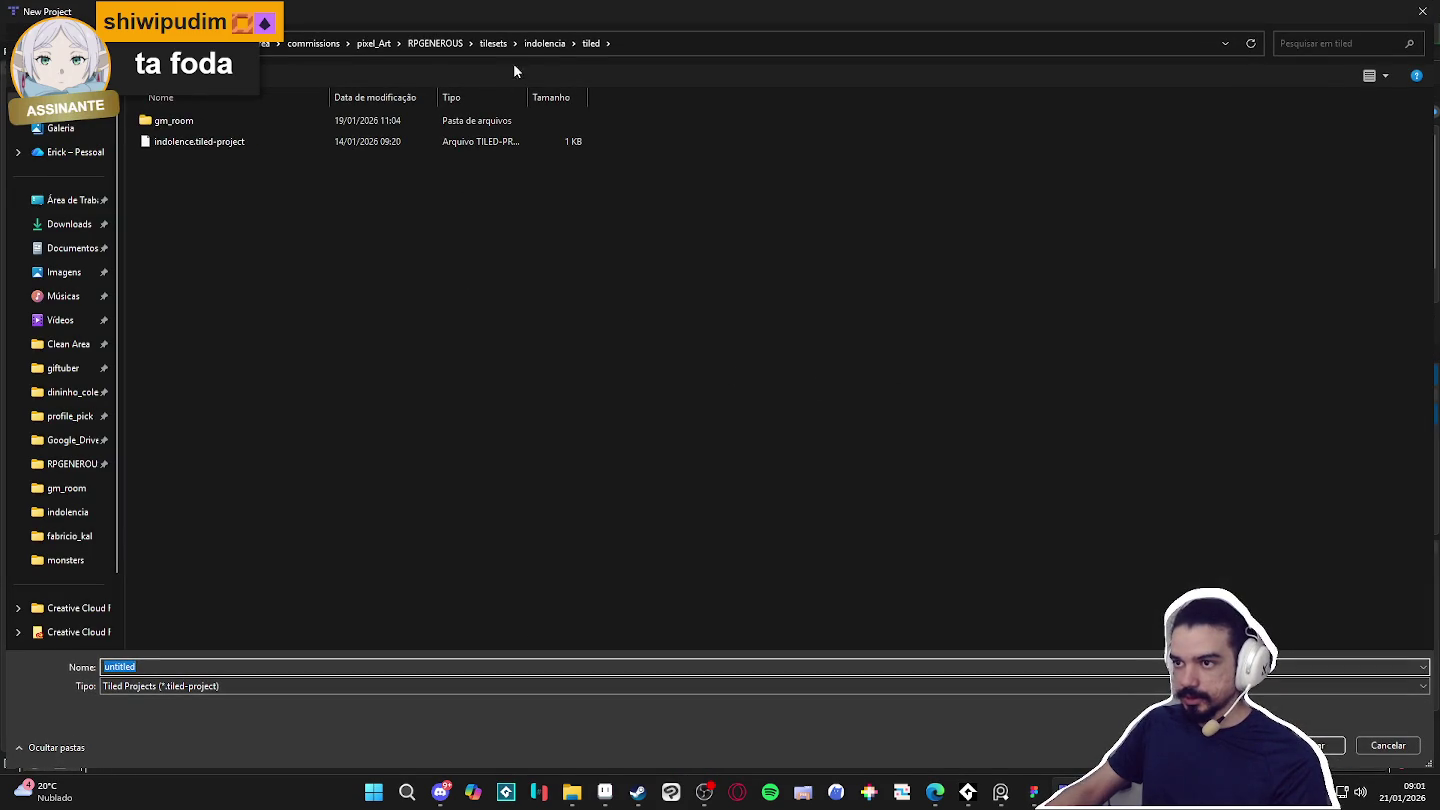
Save the client-named project in a new 'tiled' folder inside the client's commission folder.
click(373, 43)
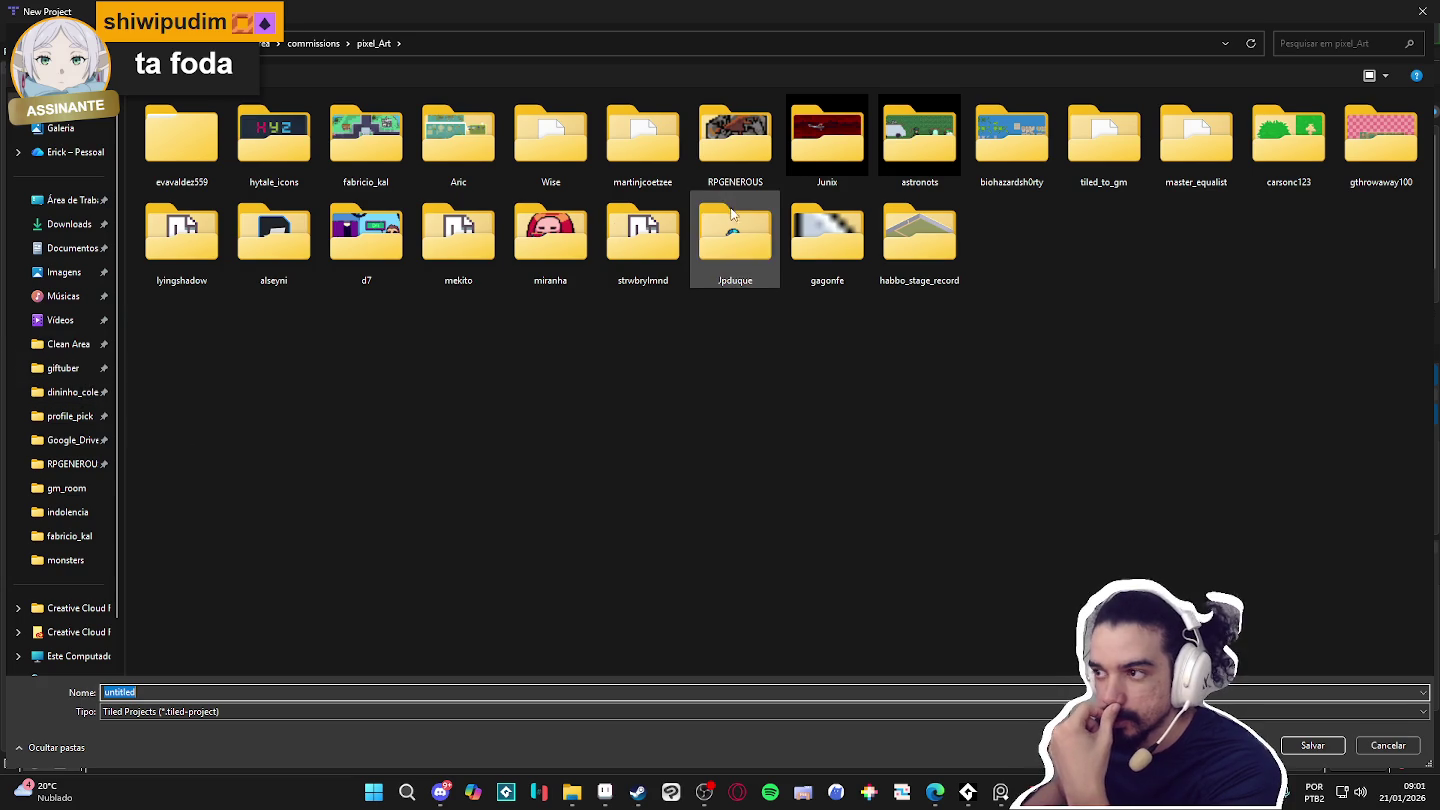
click(502, 310)
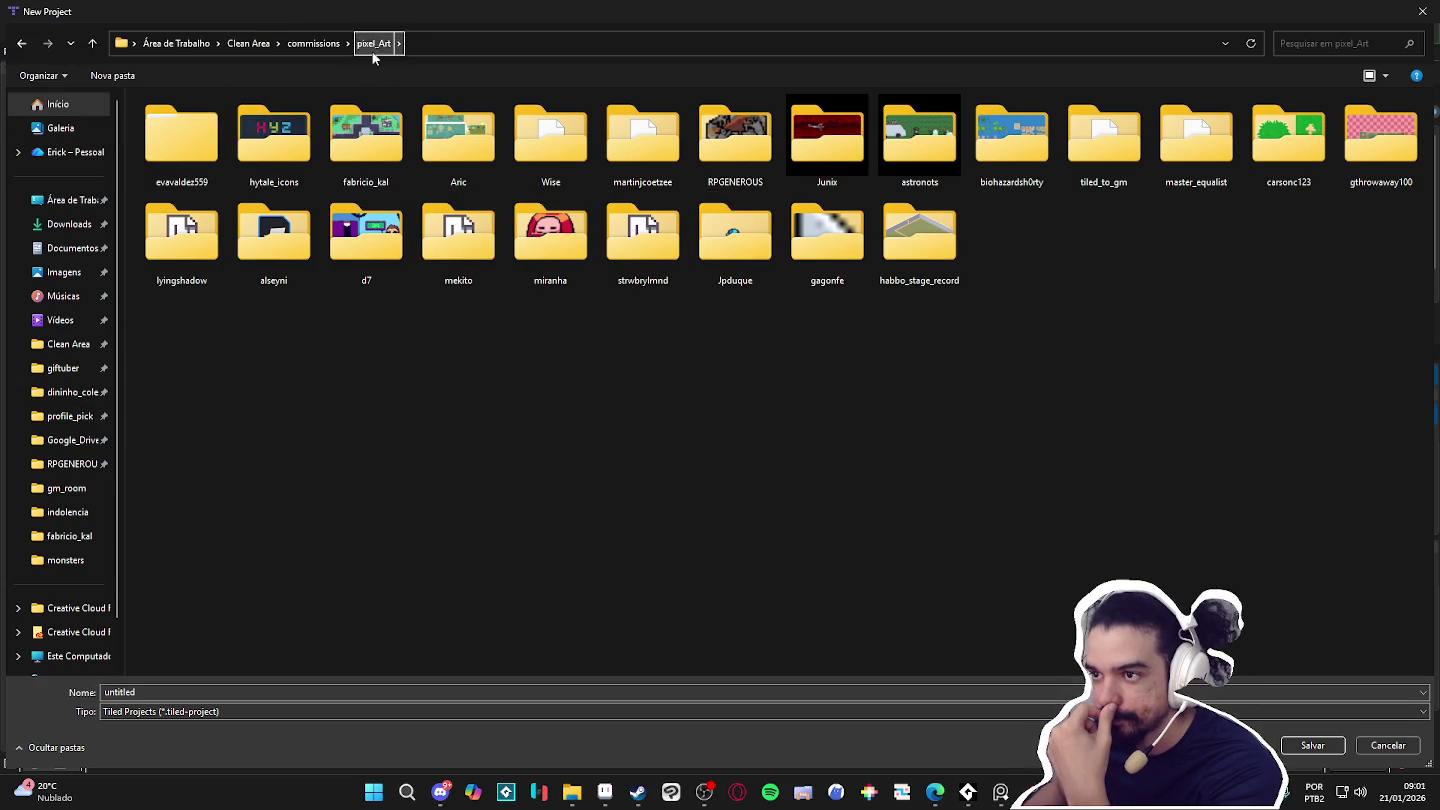
click(149, 170)
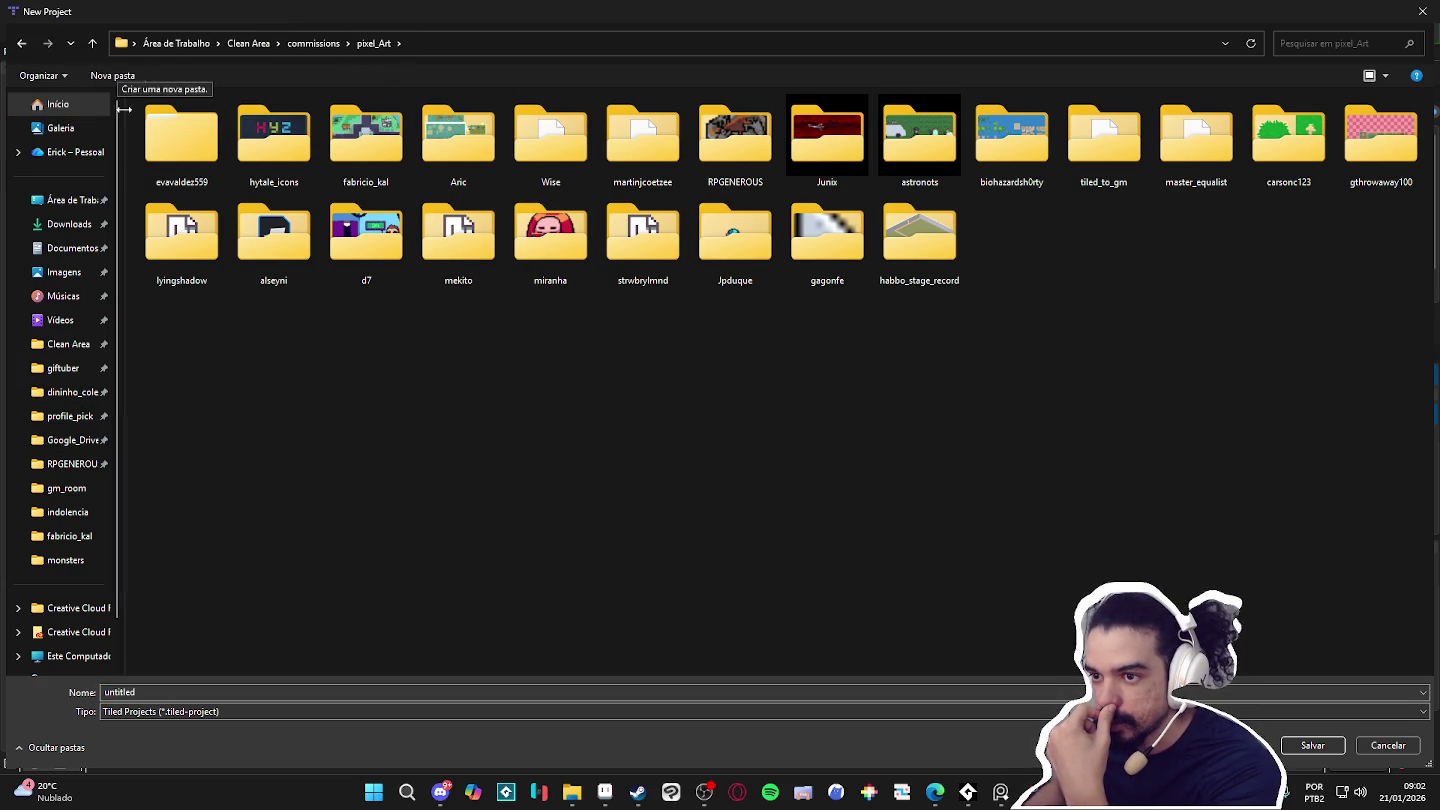
double_click(148, 170)
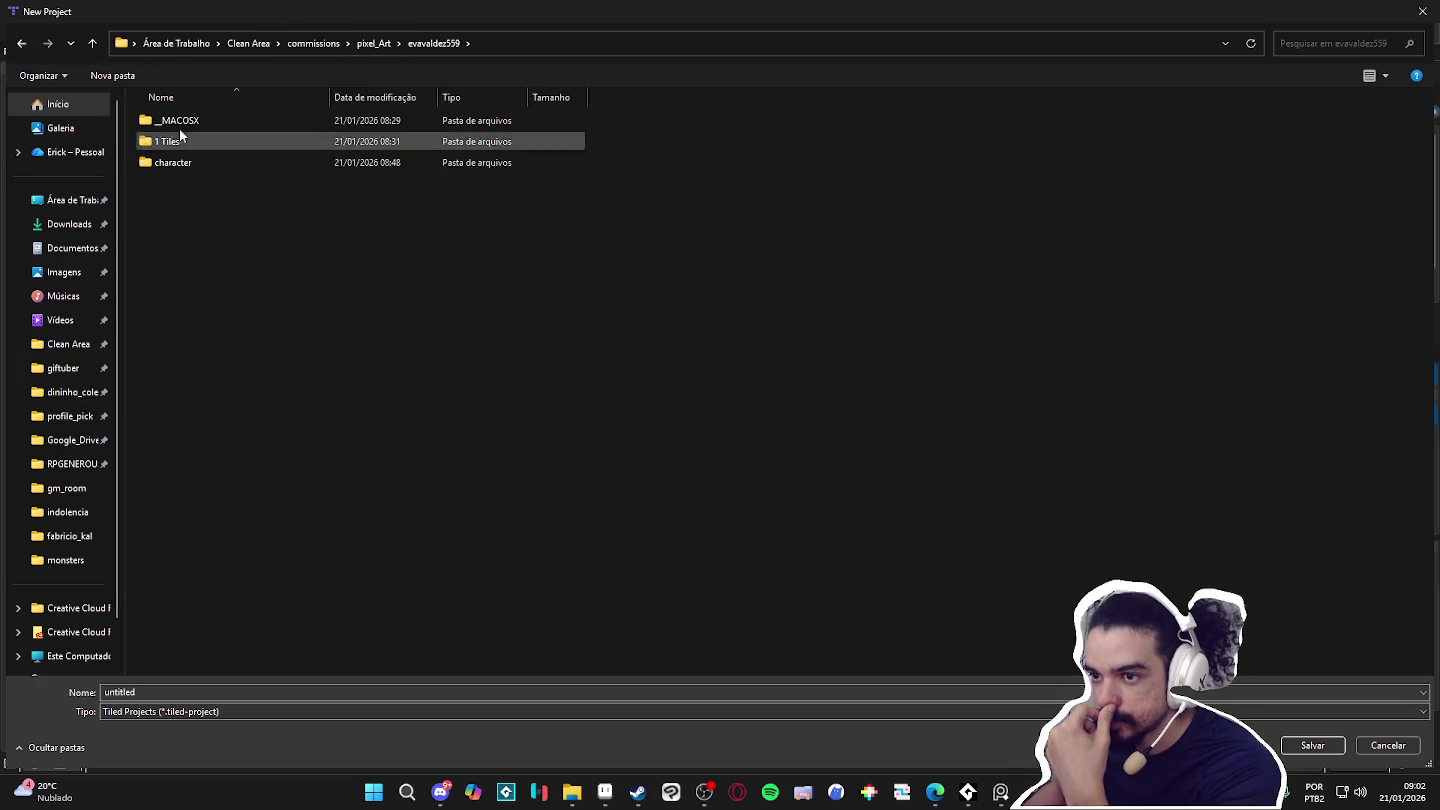
click(138, 77)
text(tiled)
key(Return)
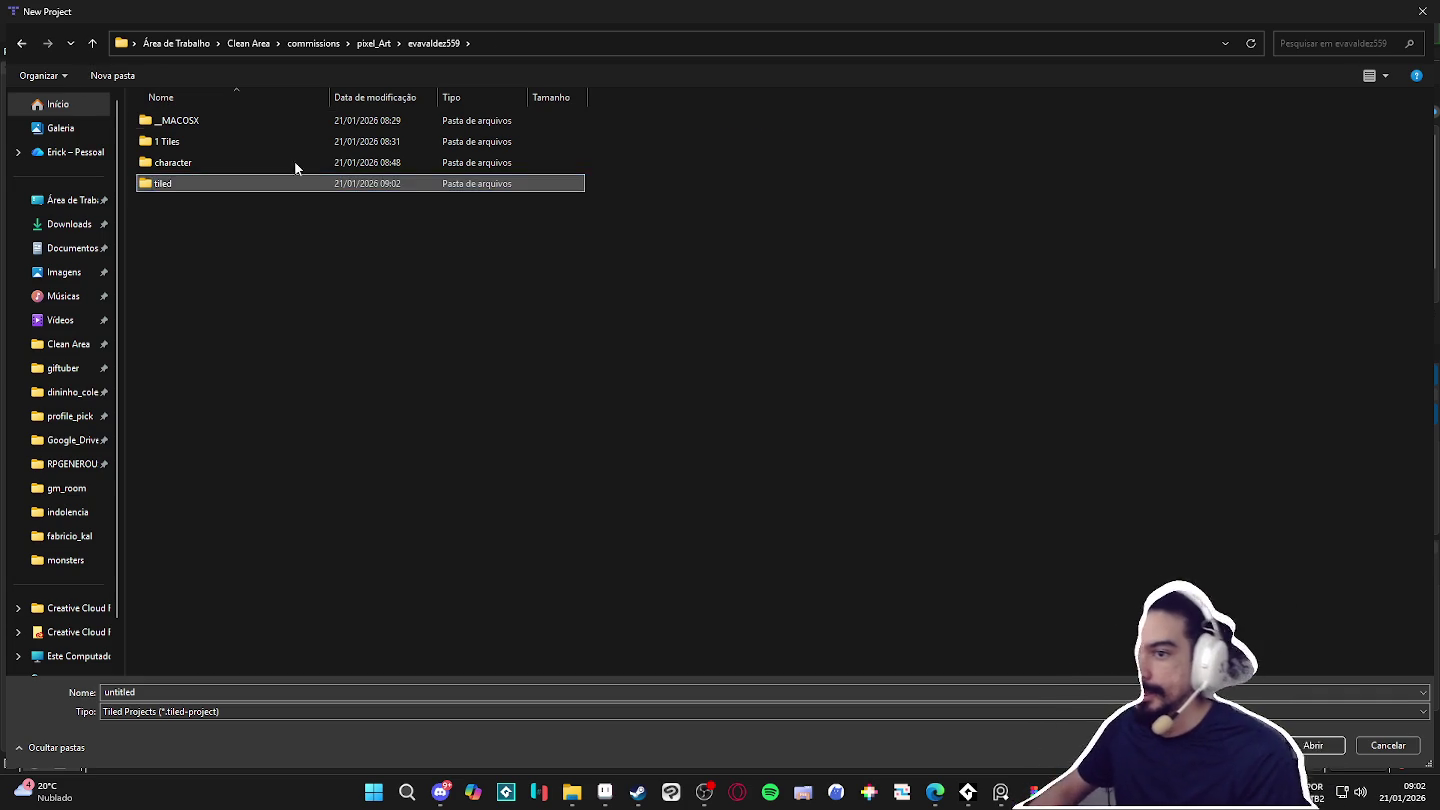
key(Return)
double_click(241, 691)
text(evavaldez_project)
key(Return)
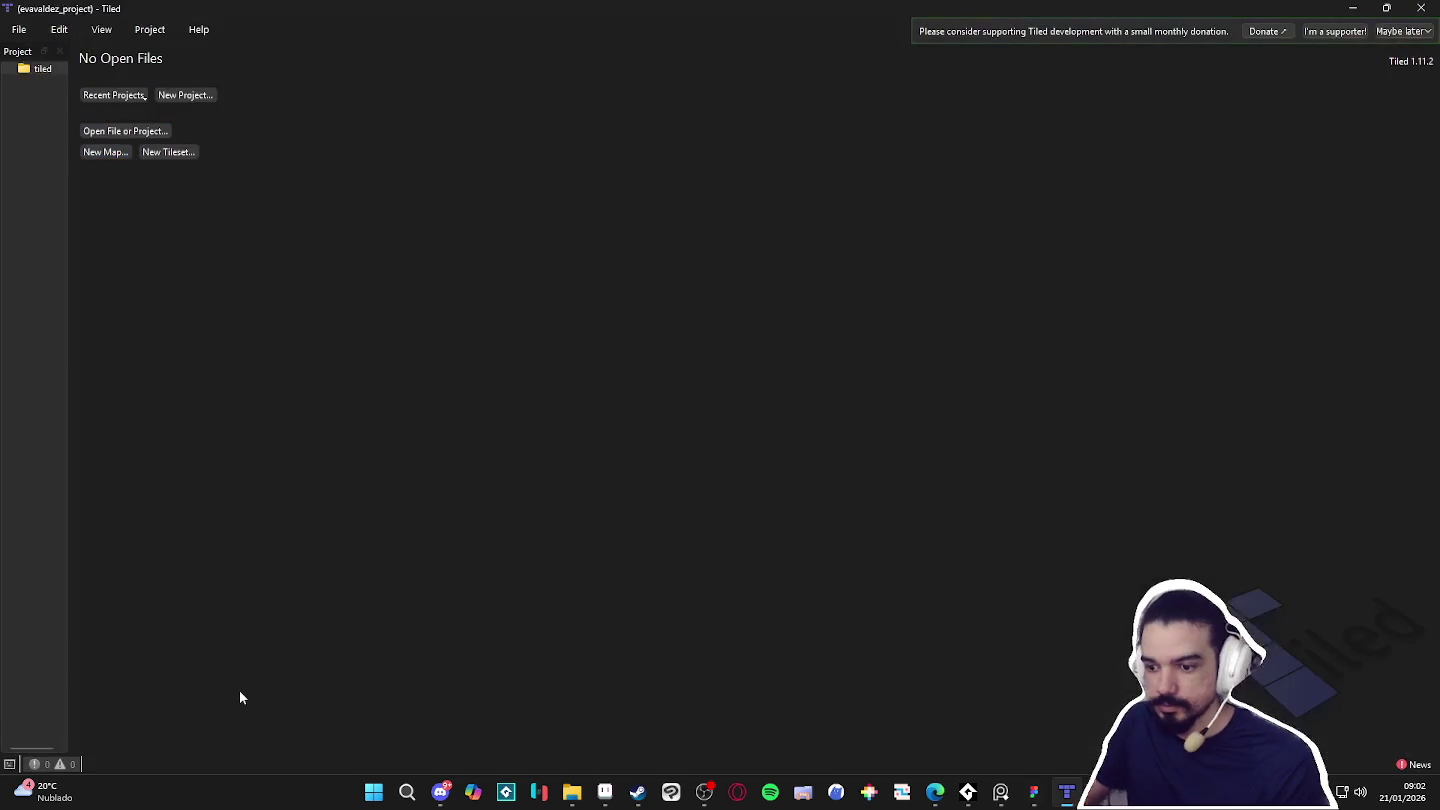
Dismiss the extra New Project dialog and create an infinite orthogonal map with 32 px tiles.
click(186, 95)
key(Escape)
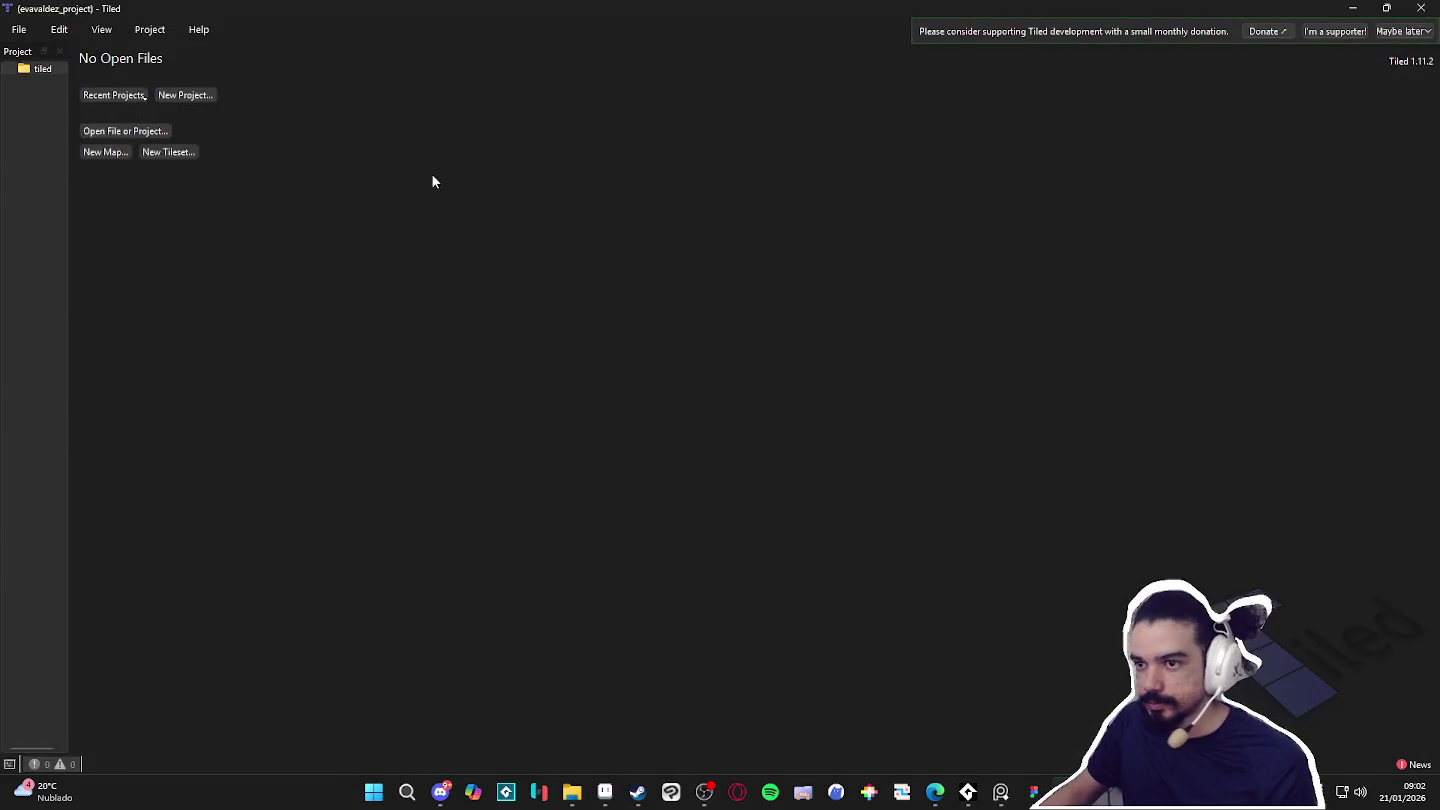
click(116, 151)
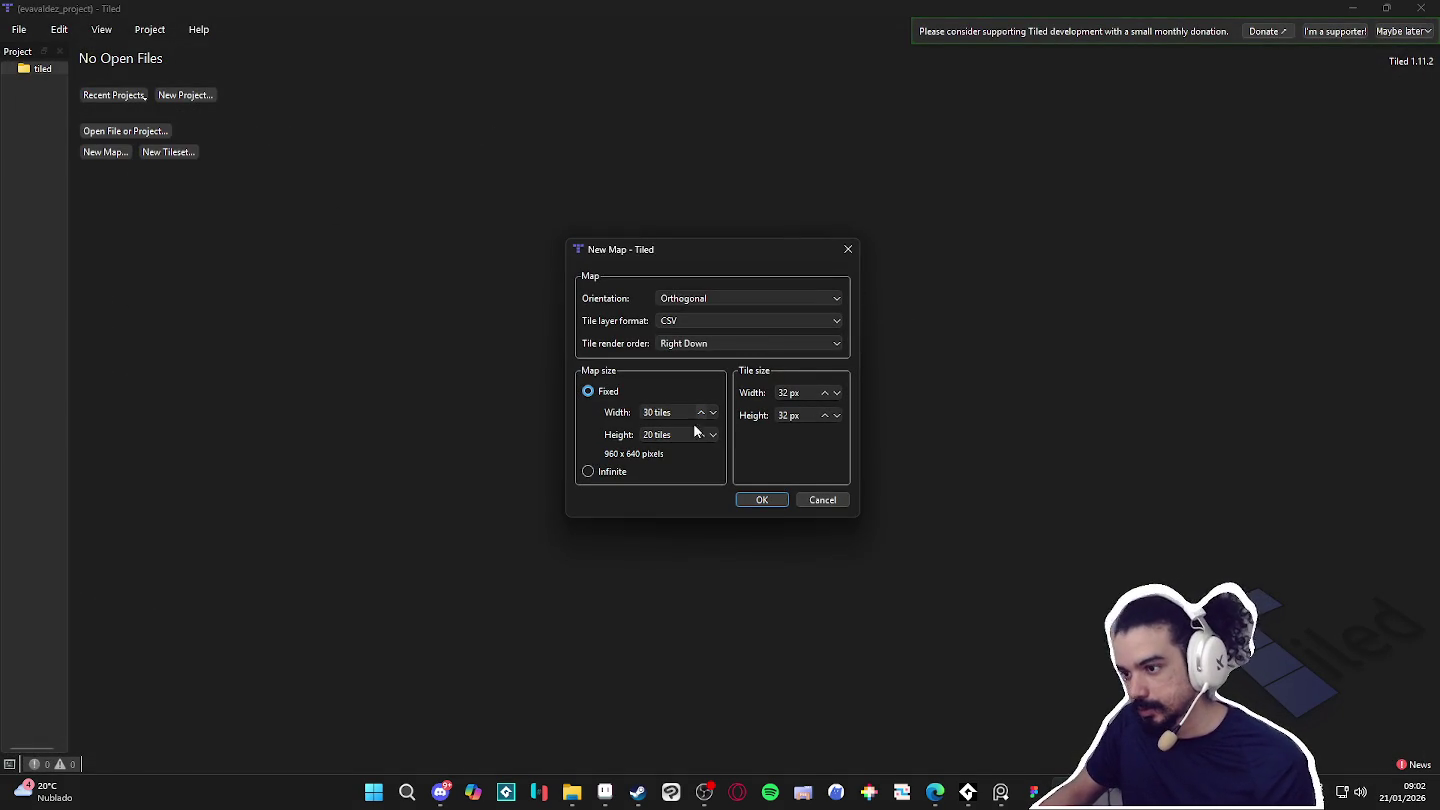
click(603, 471)
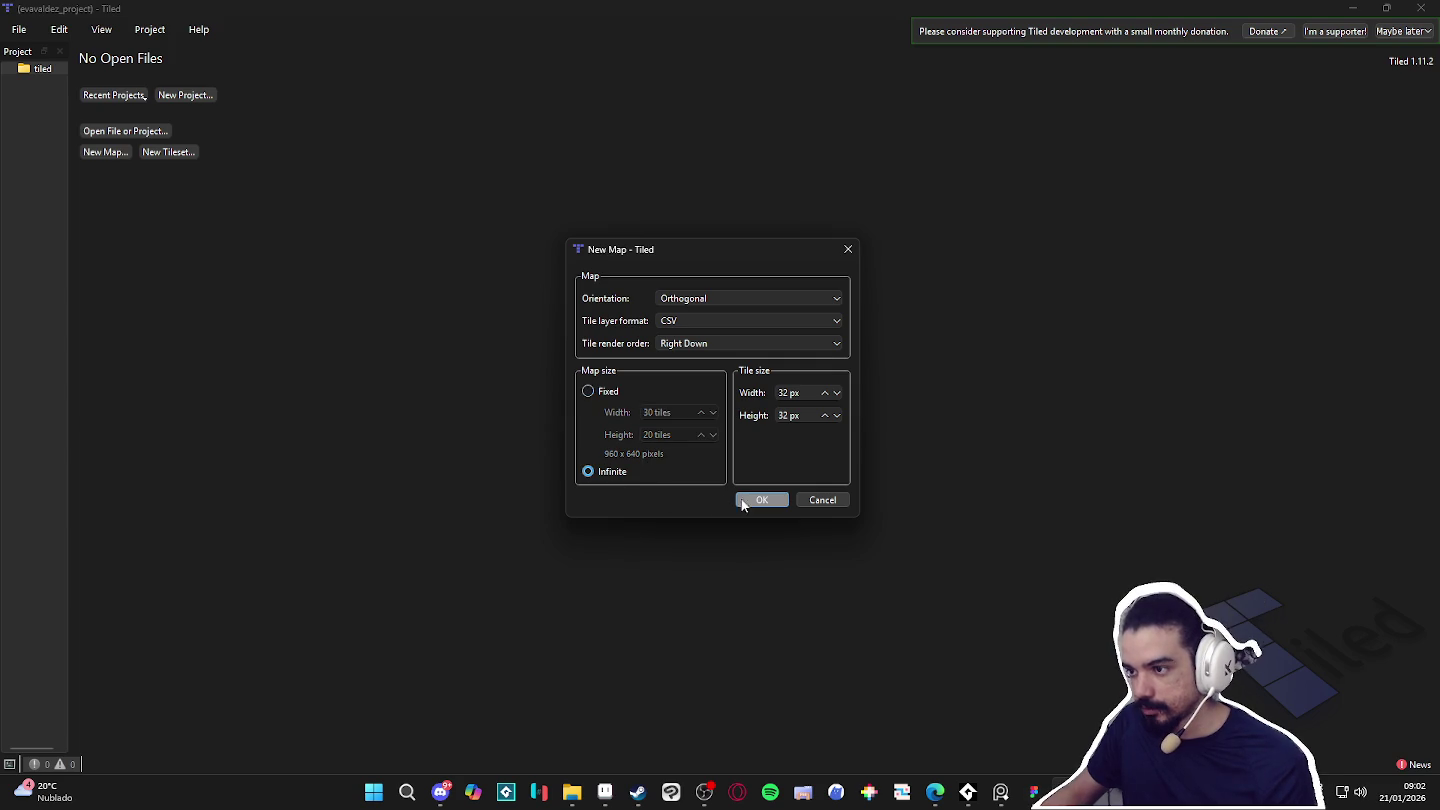
click(755, 500)
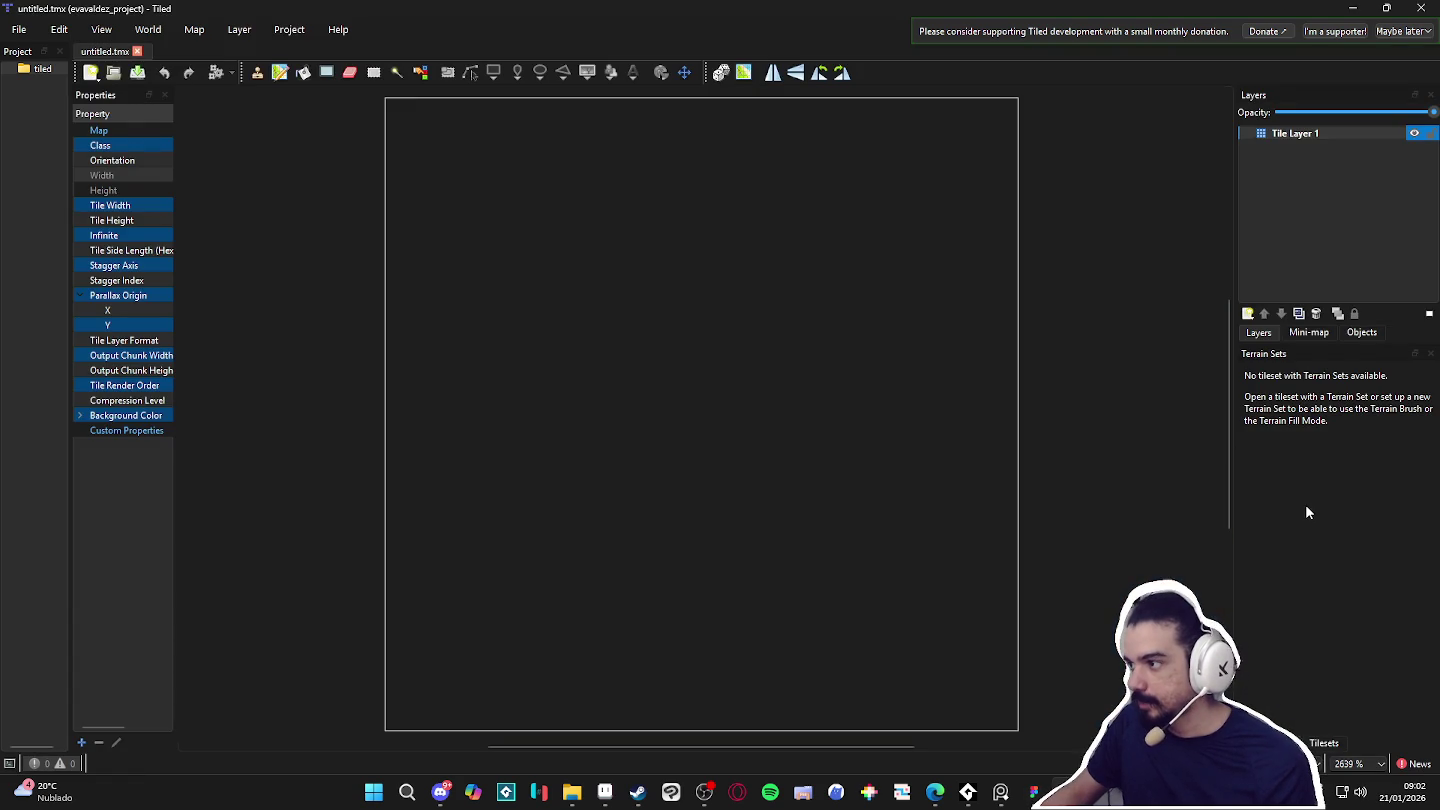
click(1322, 743)
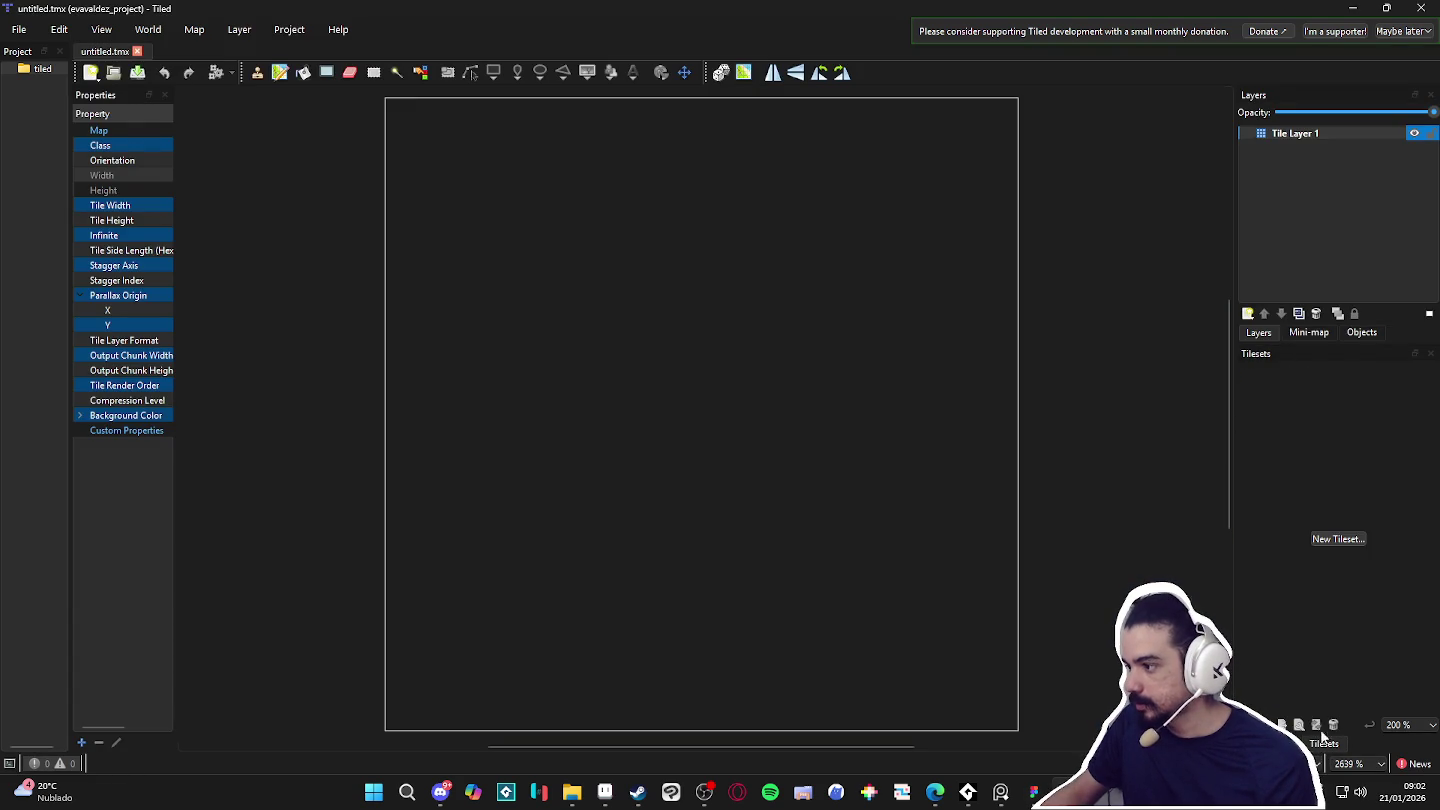
Create a client-named 32 px tileset from 1 Tiles/Tileset.png and save it as .tsx in tiled.
text(tls_valdez)
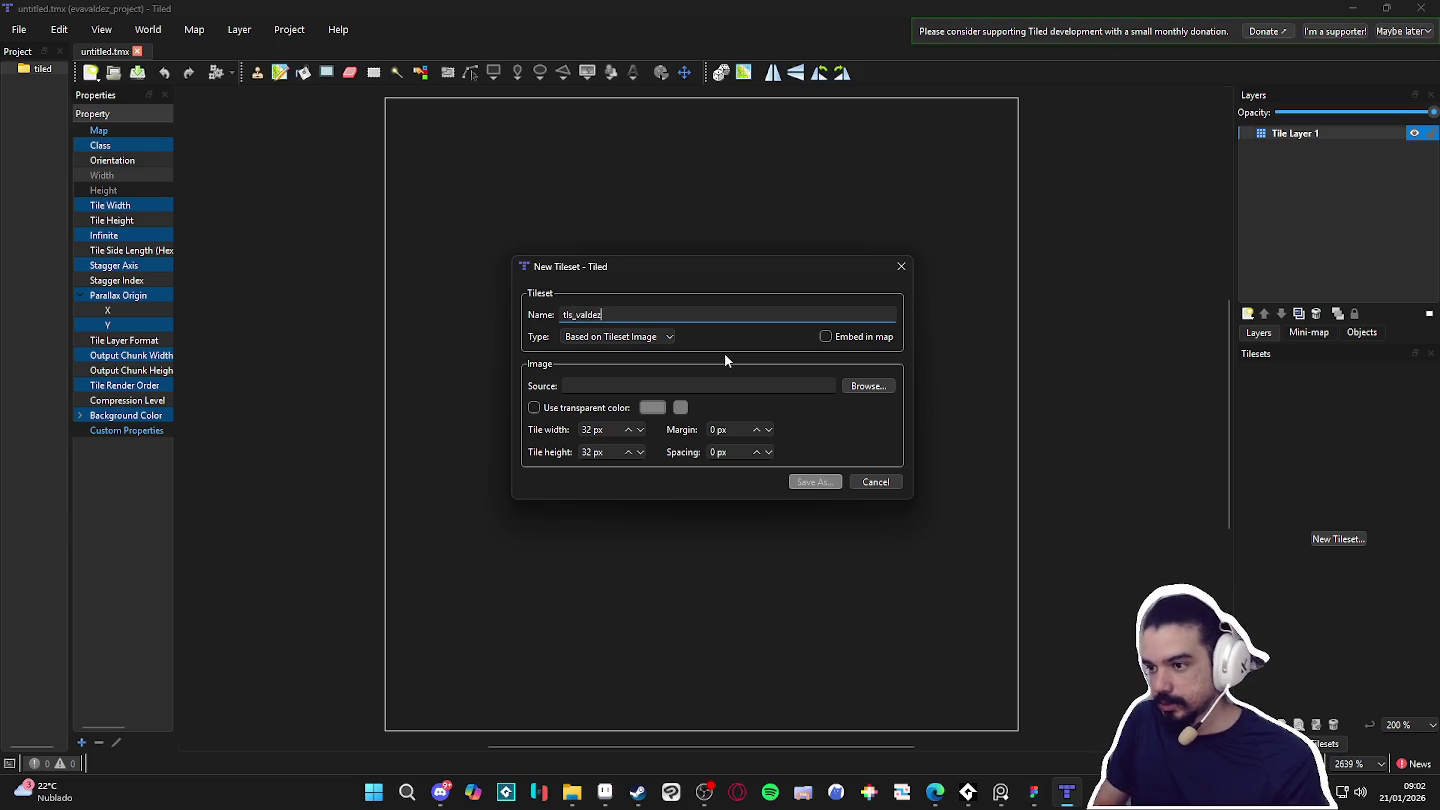
click(870, 388)
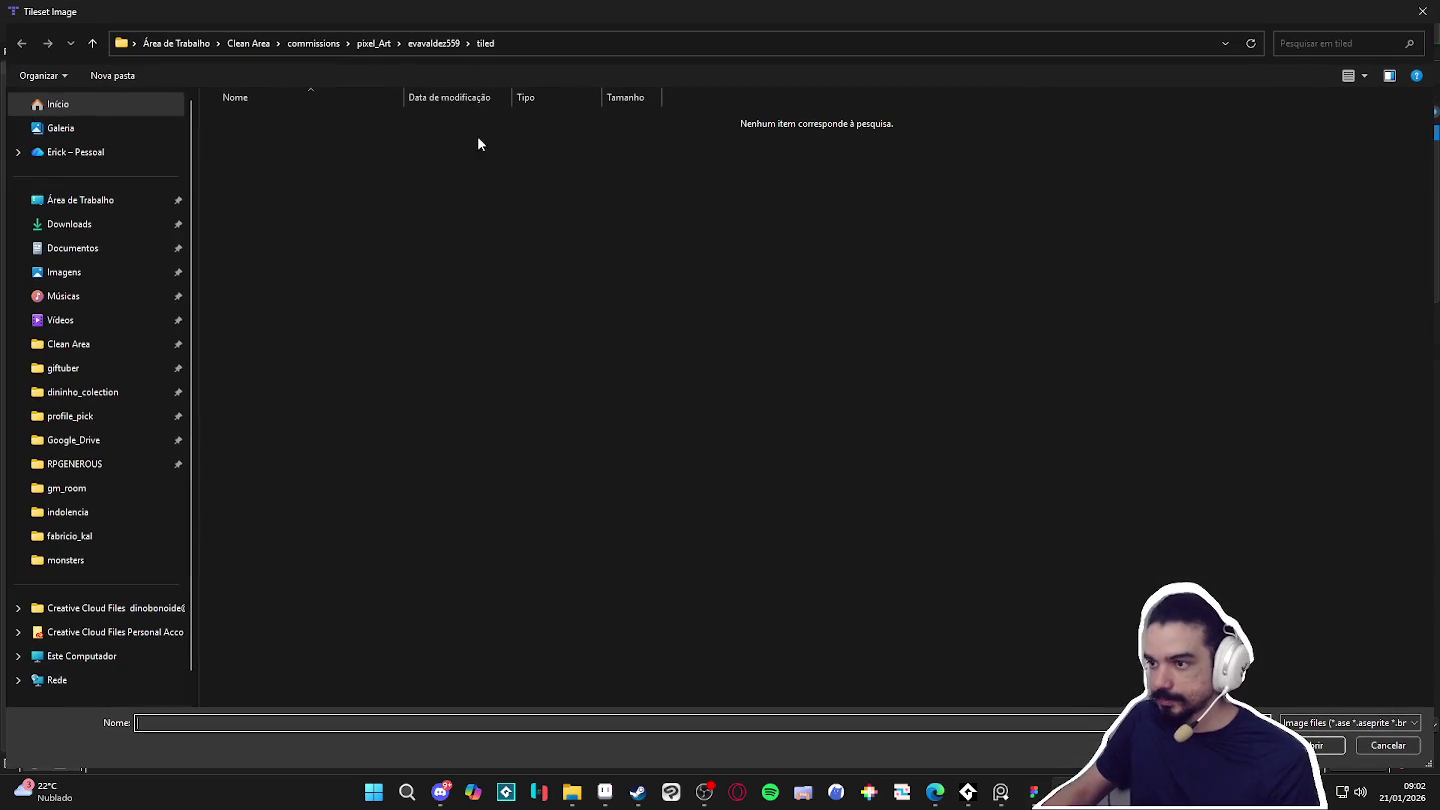
click(455, 45)
double_click(320, 148)
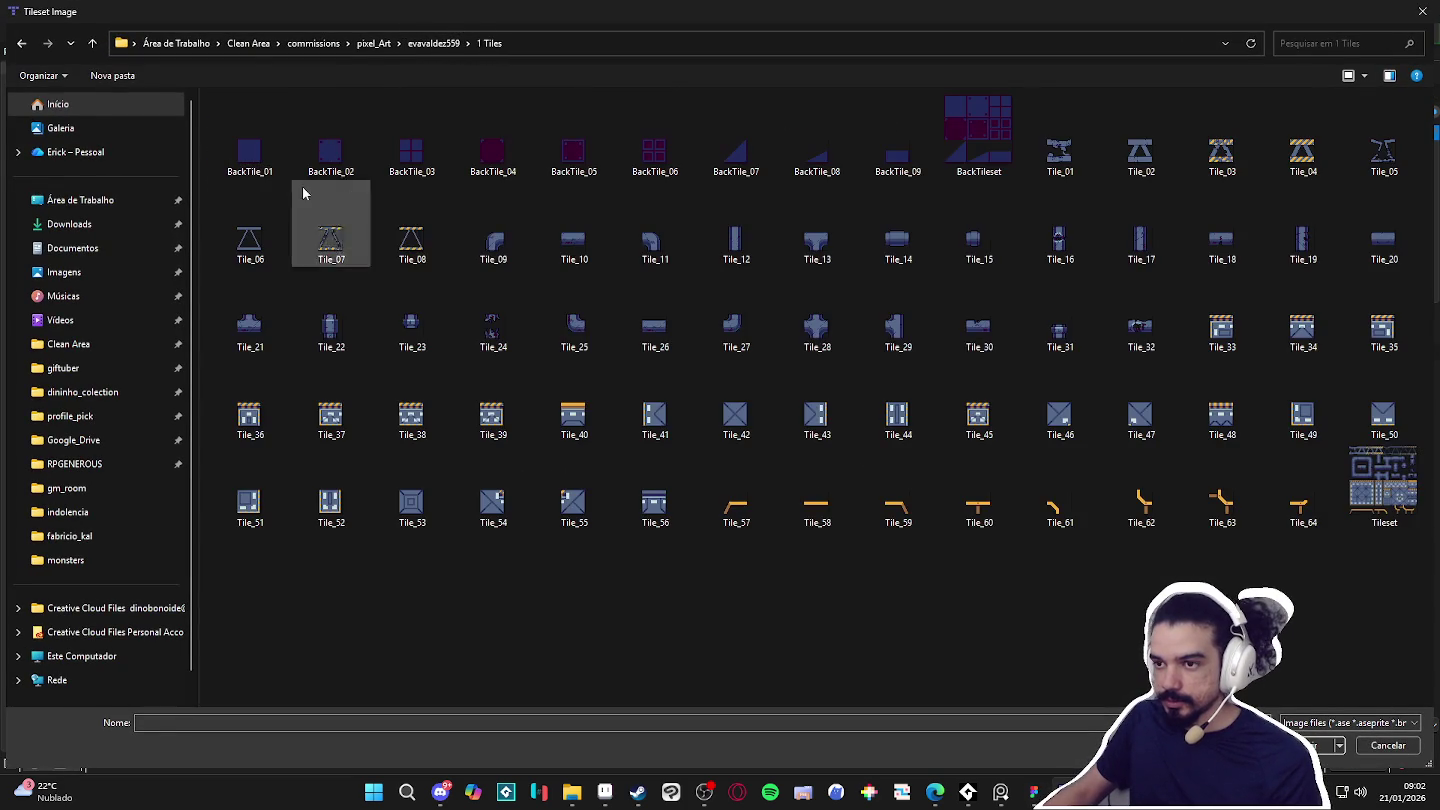
click(1302, 497)
click(1381, 498)
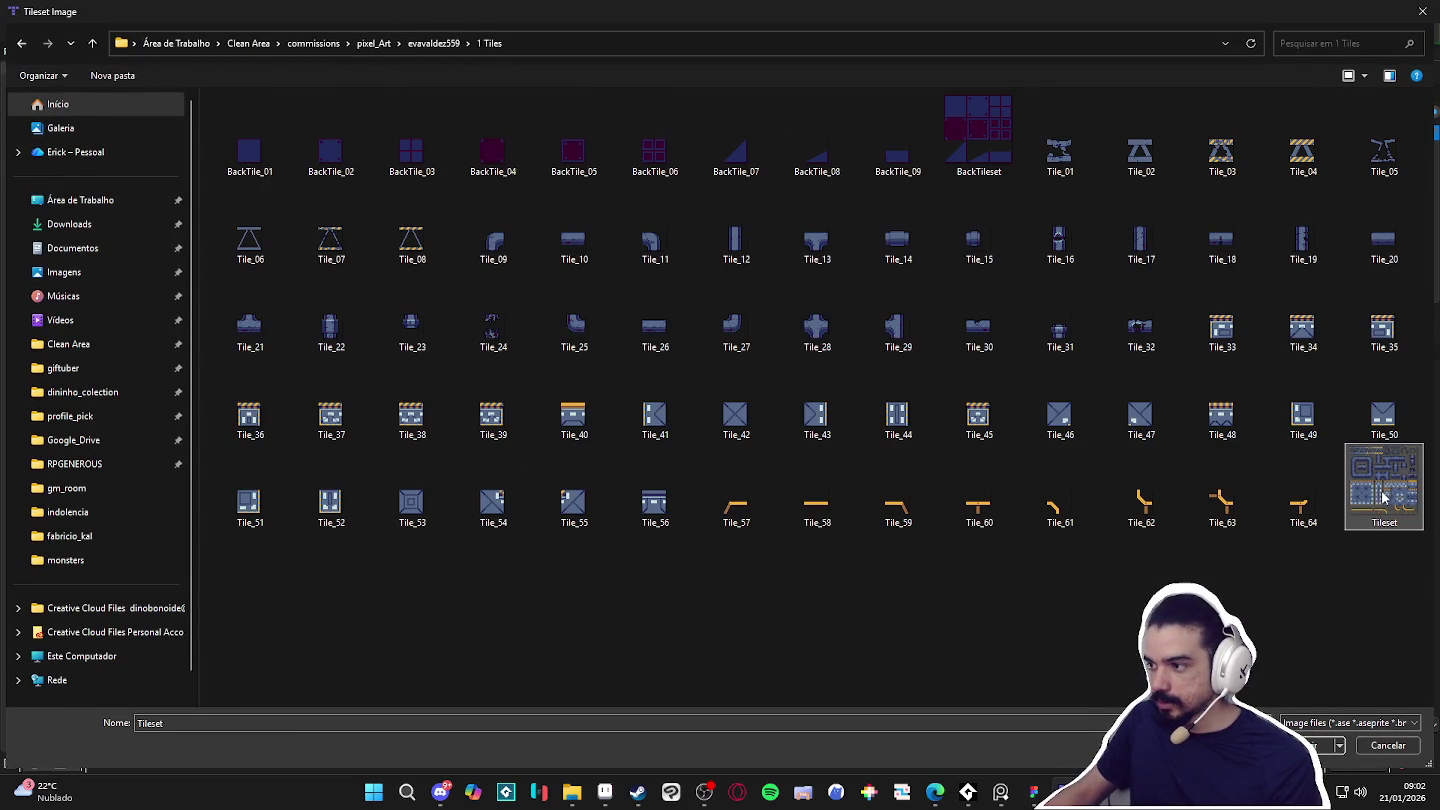
double_click(1381, 498)
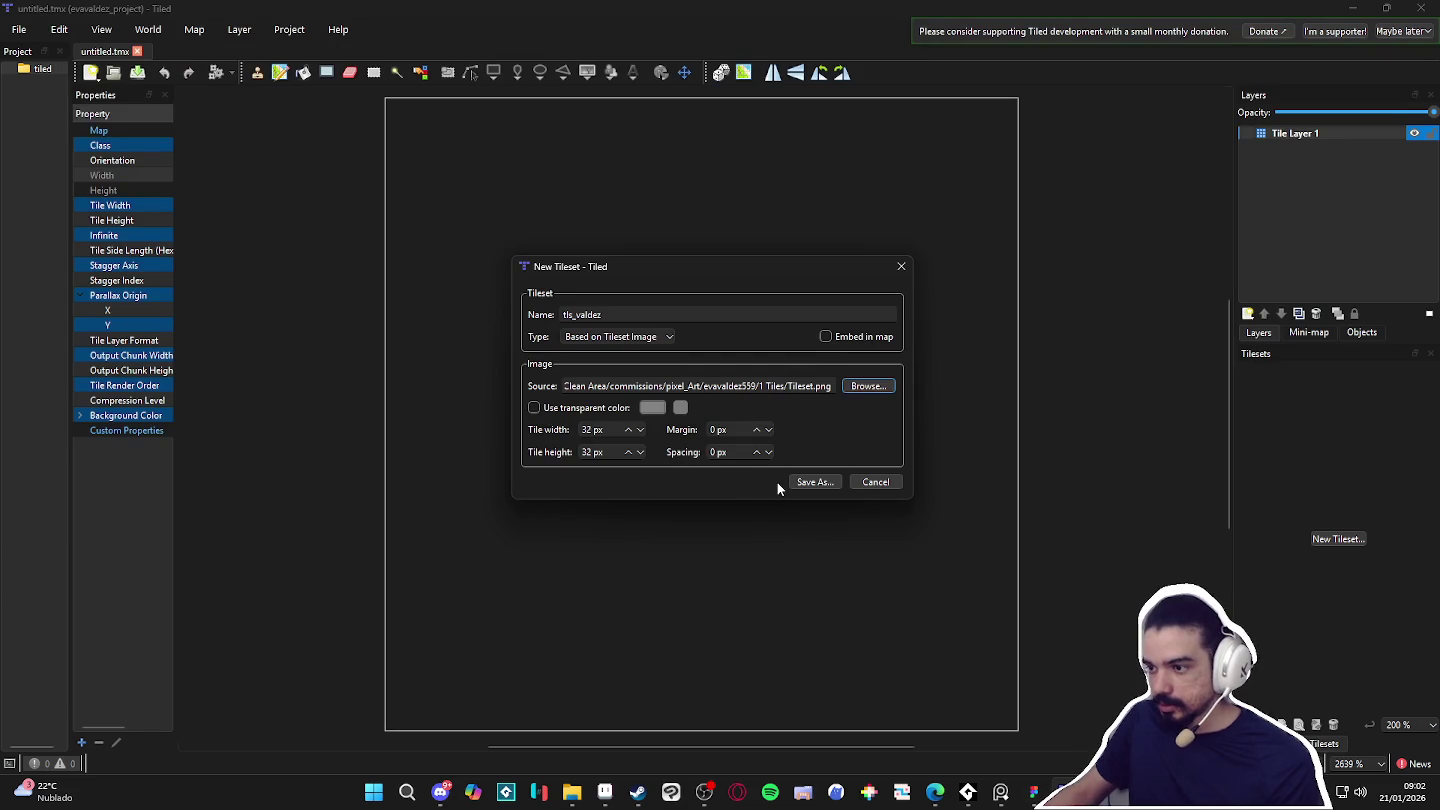
click(805, 482)
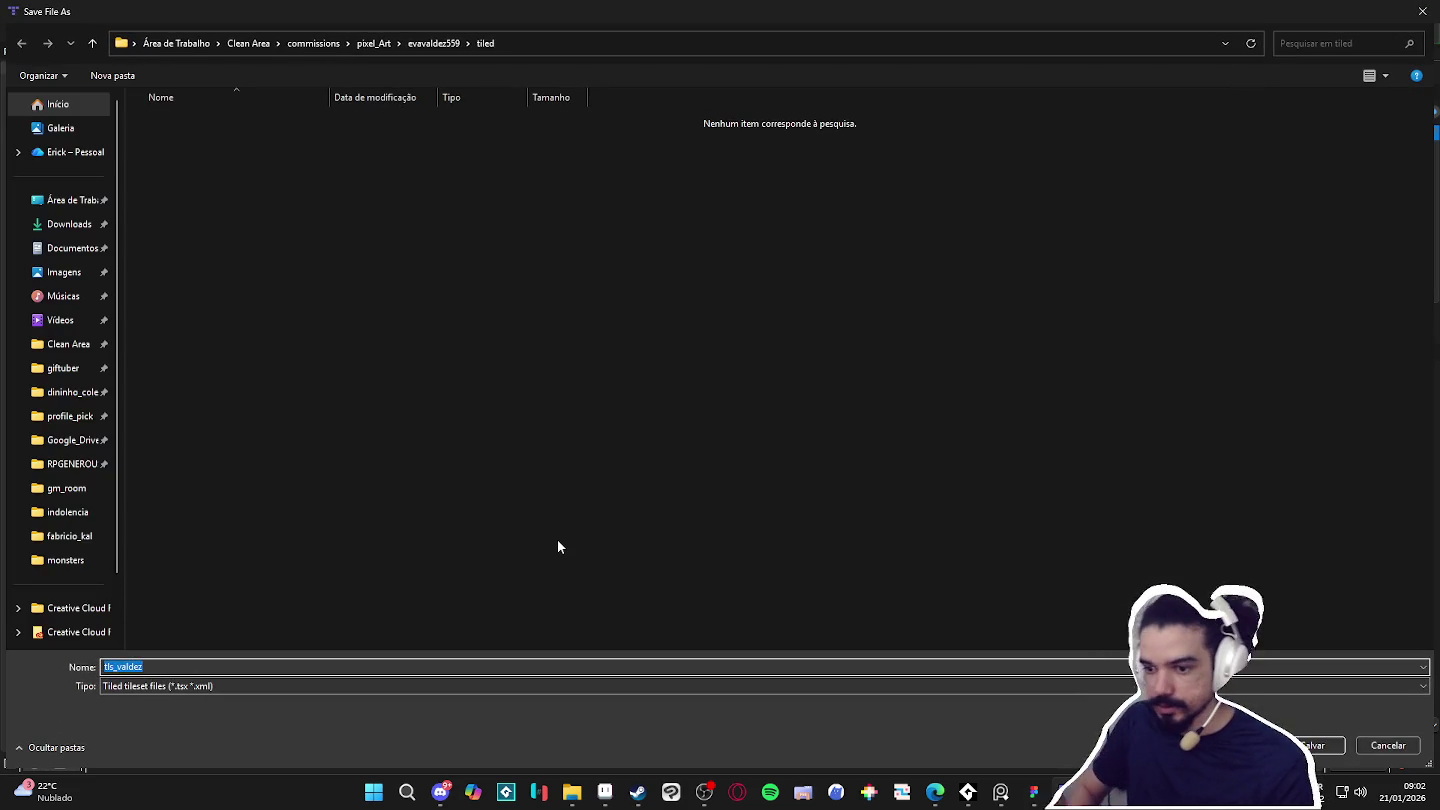
key(Return)
click(108, 54)
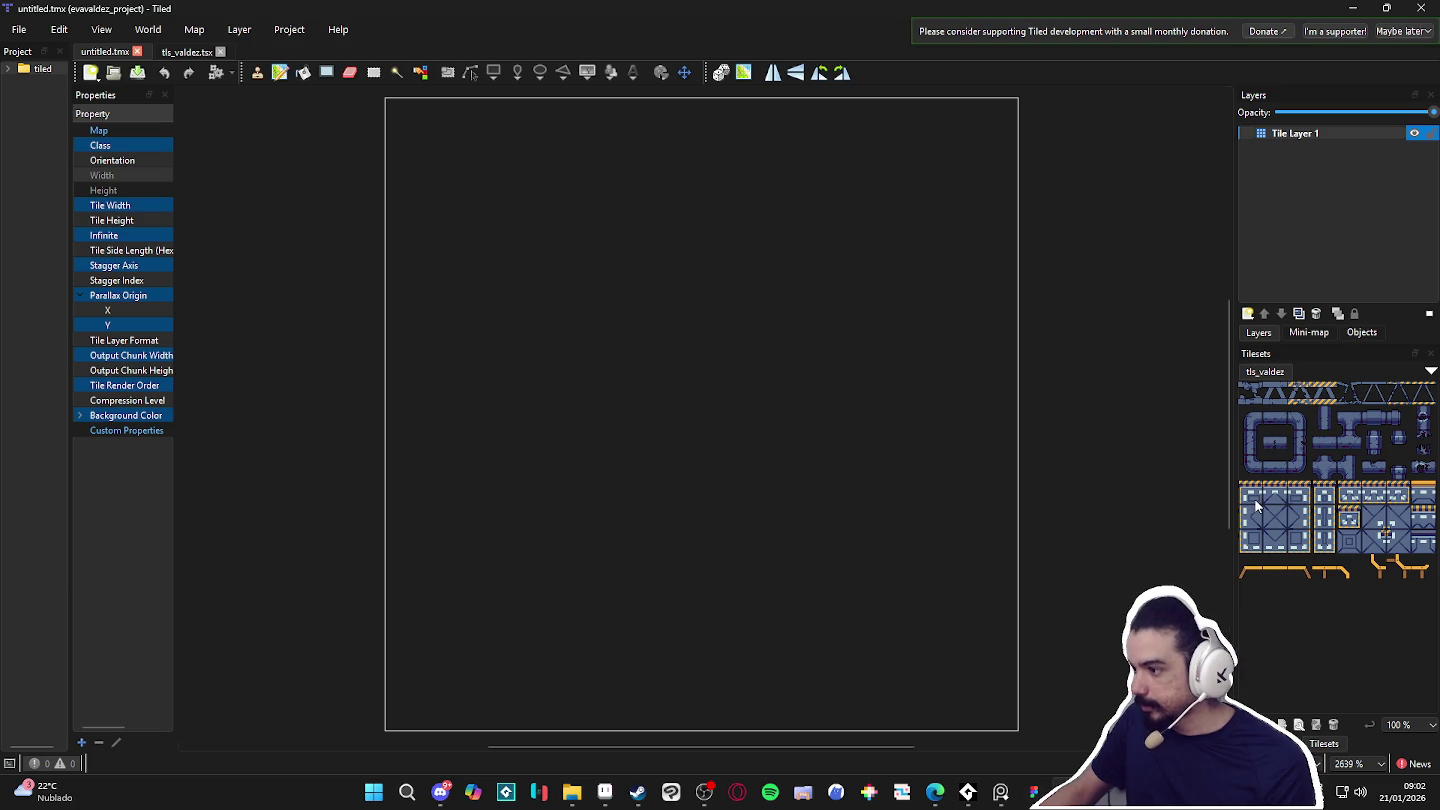
Paint the hazard-striped top edge of the left platform, ending in a corner tile.
click(1274, 496)
scroll(640, 330, down, 5)
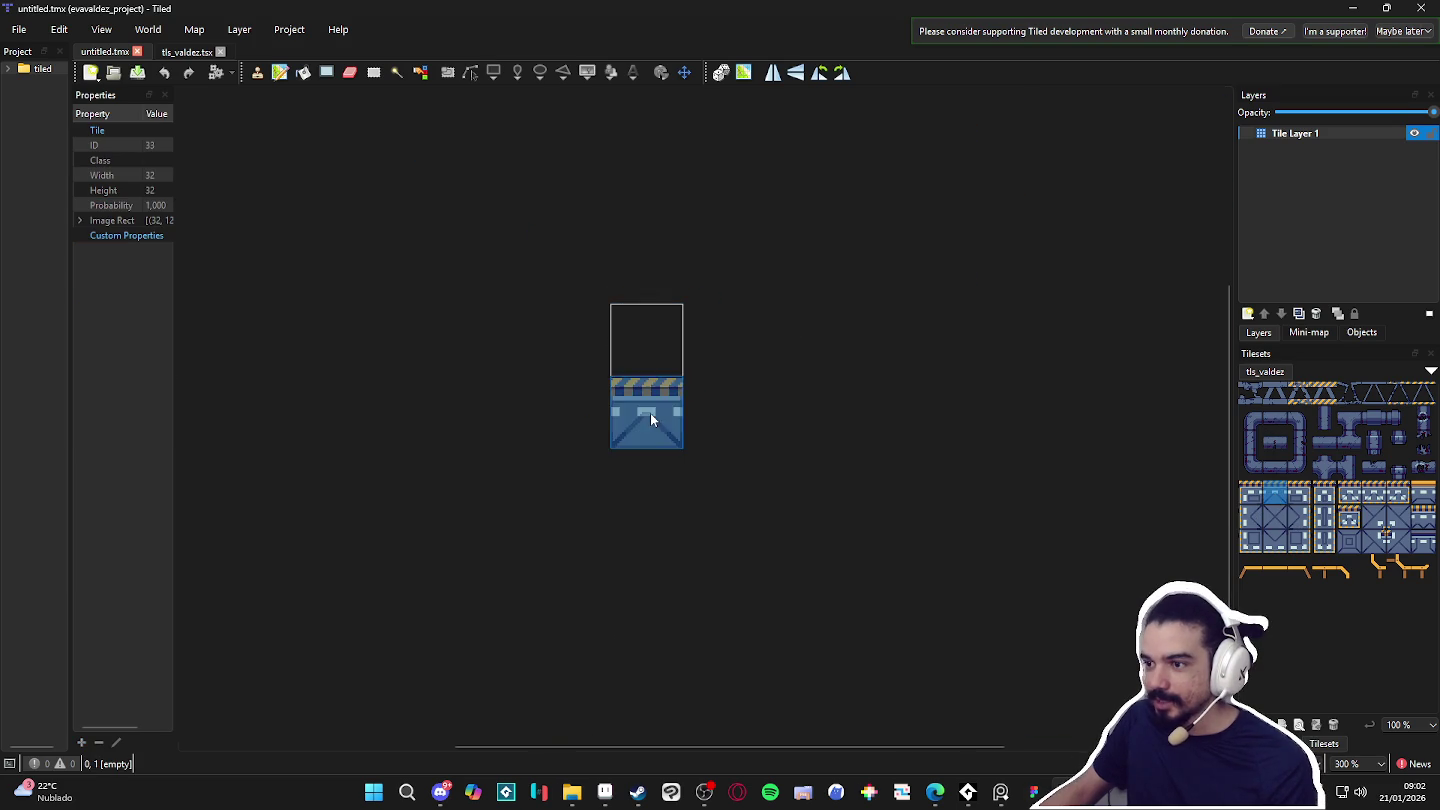
scroll(620, 455, down, 1)
mouse_move(590, 472)
mouse_down()
mouse_move(520, 458)
mouse_move(687, 468)
mouse_up()
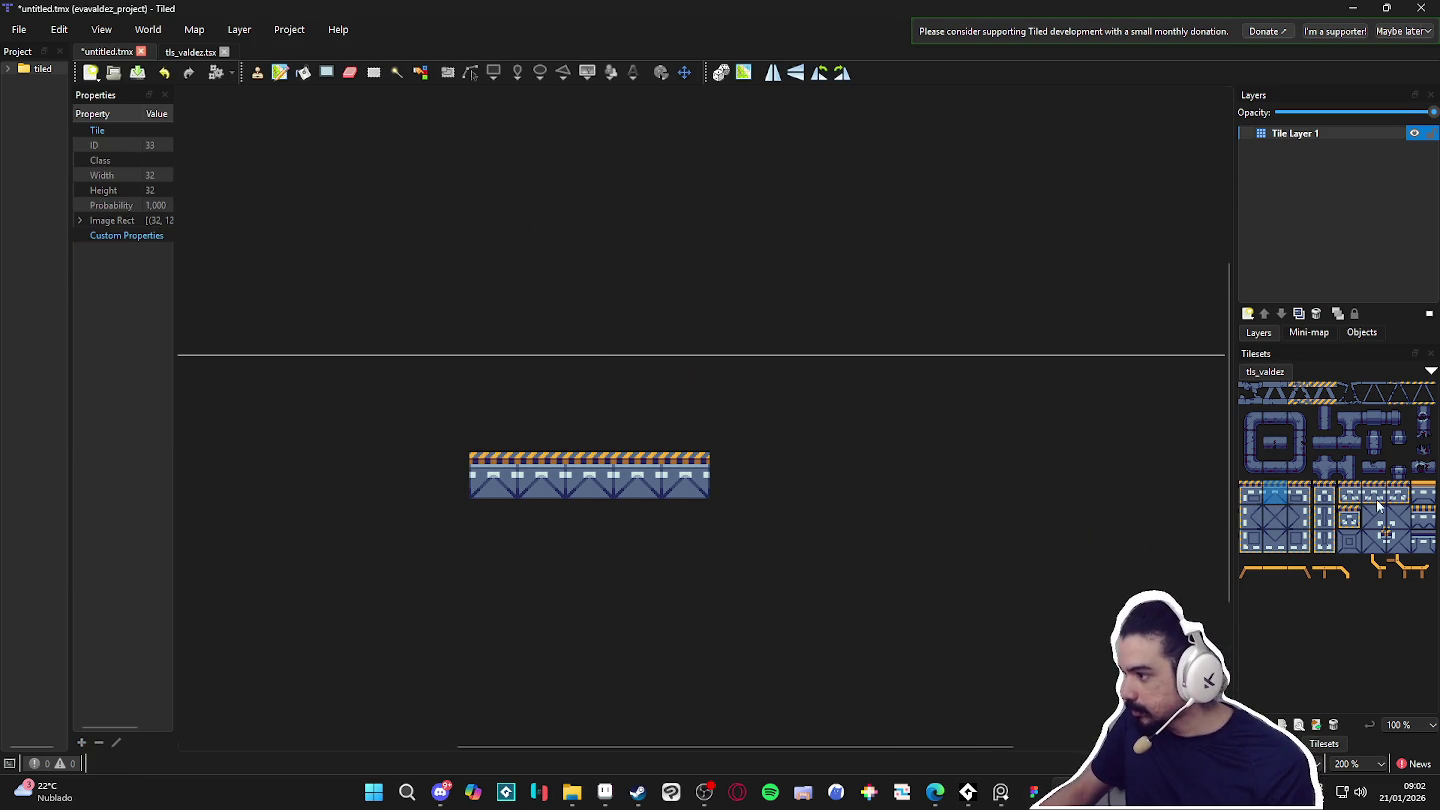
click(1307, 496)
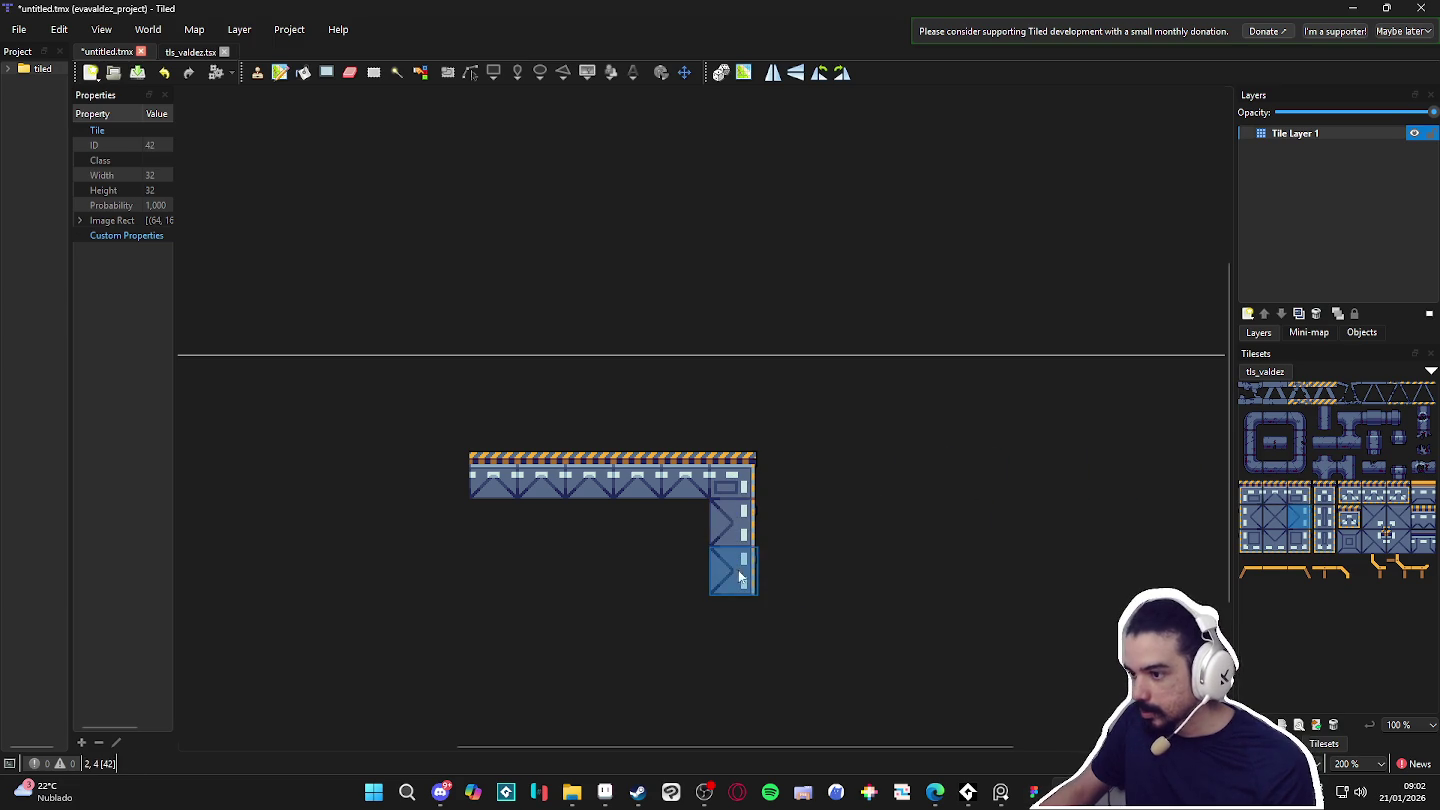
click(830, 427)
Paint a wall column, the right structure's top row, and crossed floor fills in both platforms.
right_click(732, 525)
drag(830, 475, 831, 566)
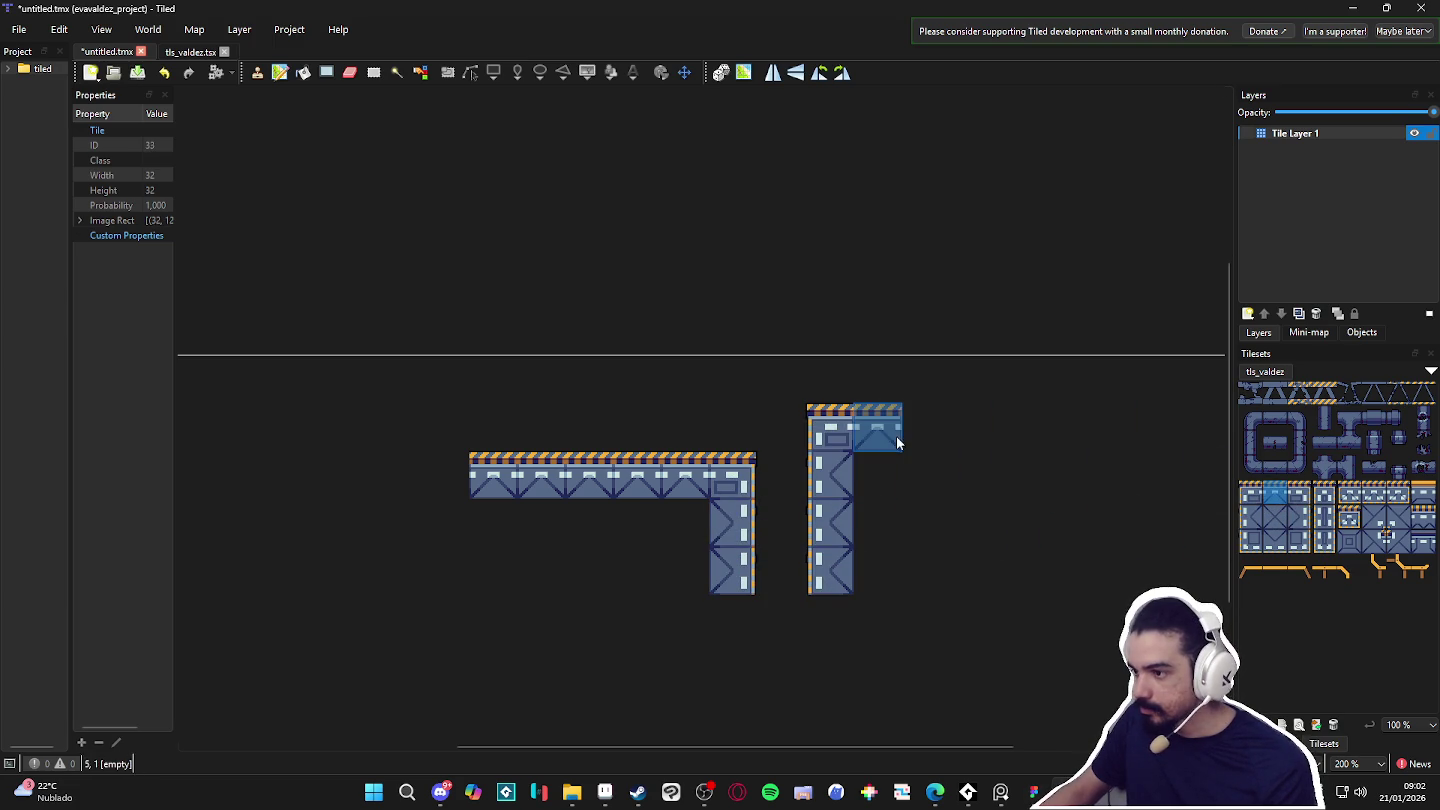
drag(890, 439, 1052, 428)
click(1299, 492)
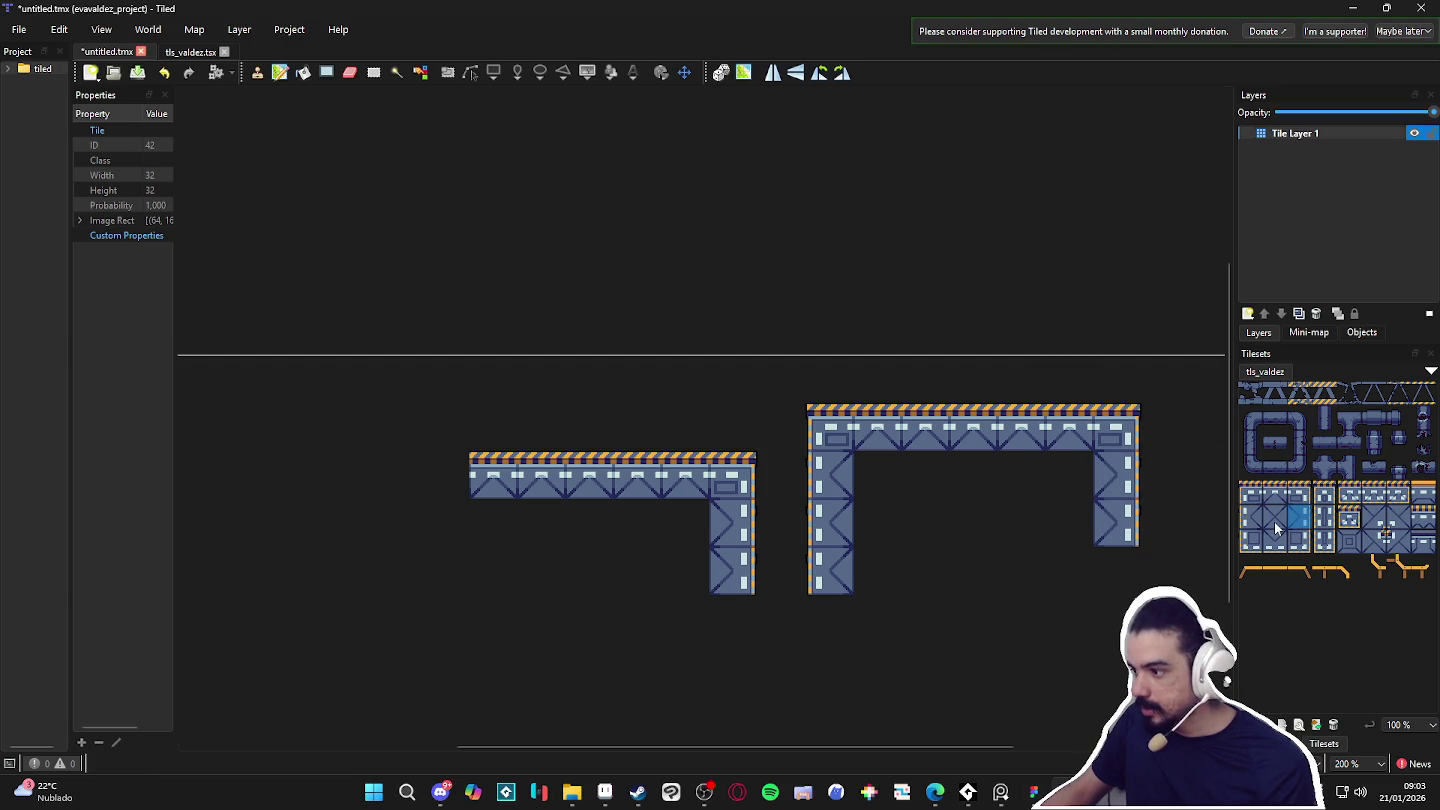
drag(896, 480, 1070, 570)
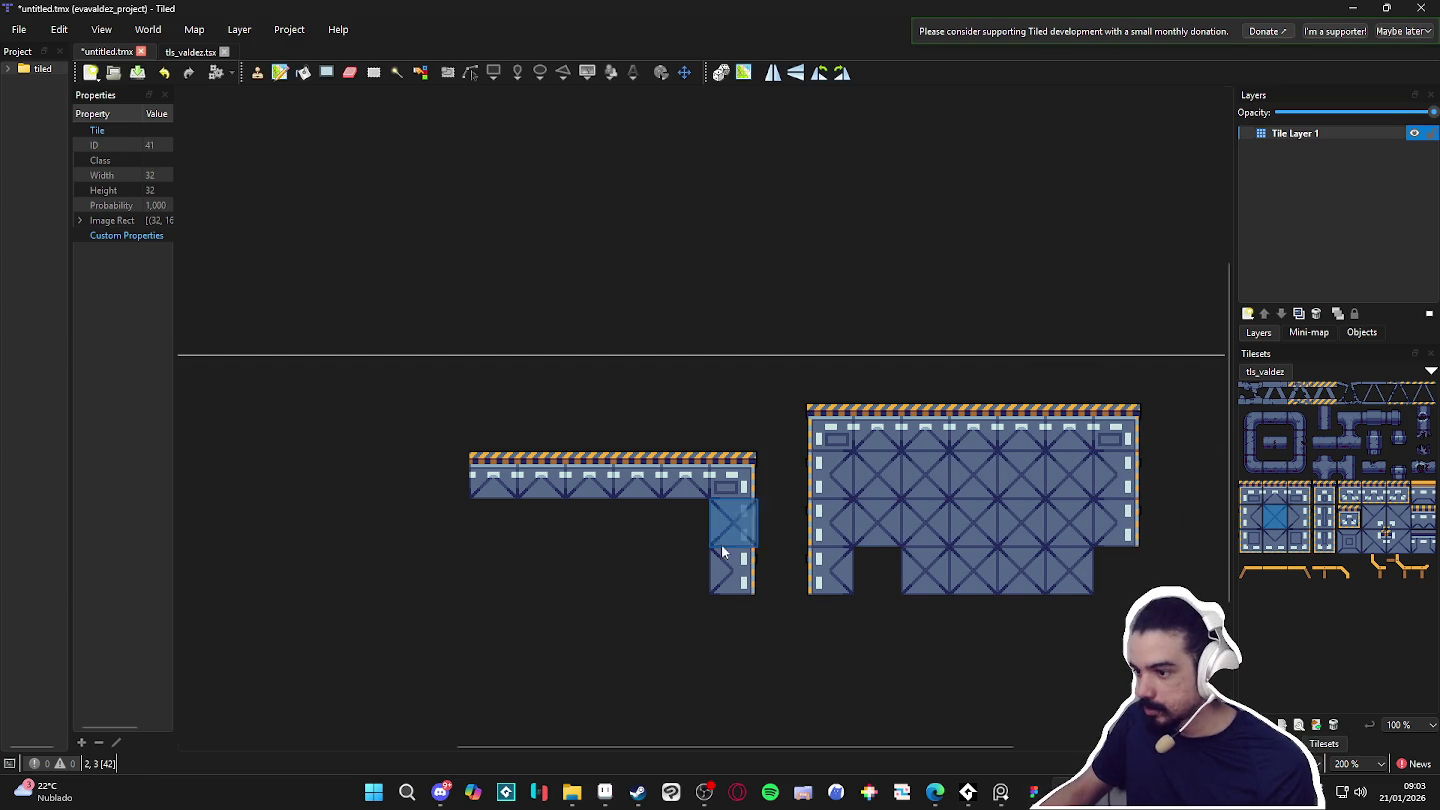
drag(508, 561, 684, 566)
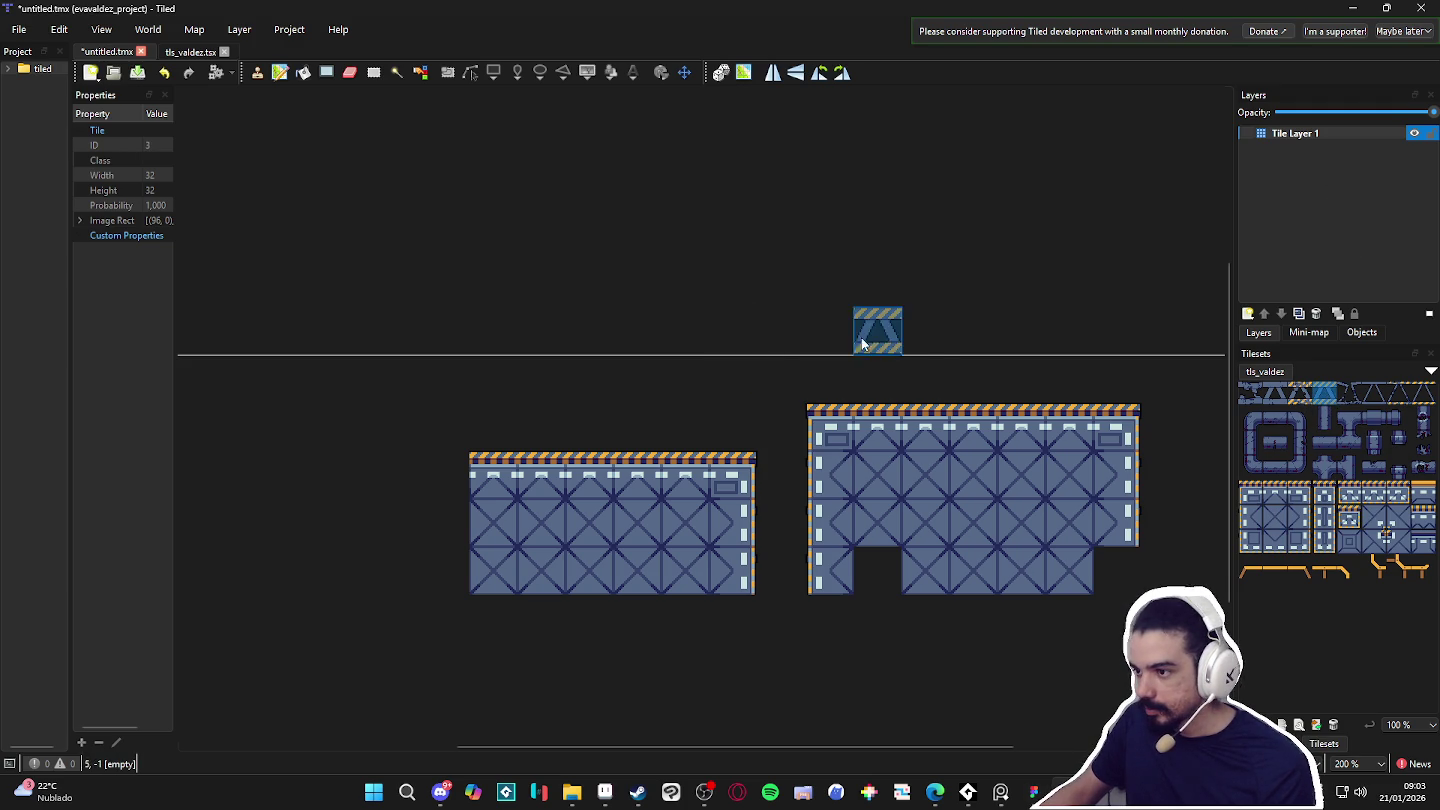
Place a row of three truss tiles along the right platform's top.
click(877, 330)
click(1299, 392)
click(829, 330)
key(ctrl+z)
key(ctrl+z)
click(925, 378)
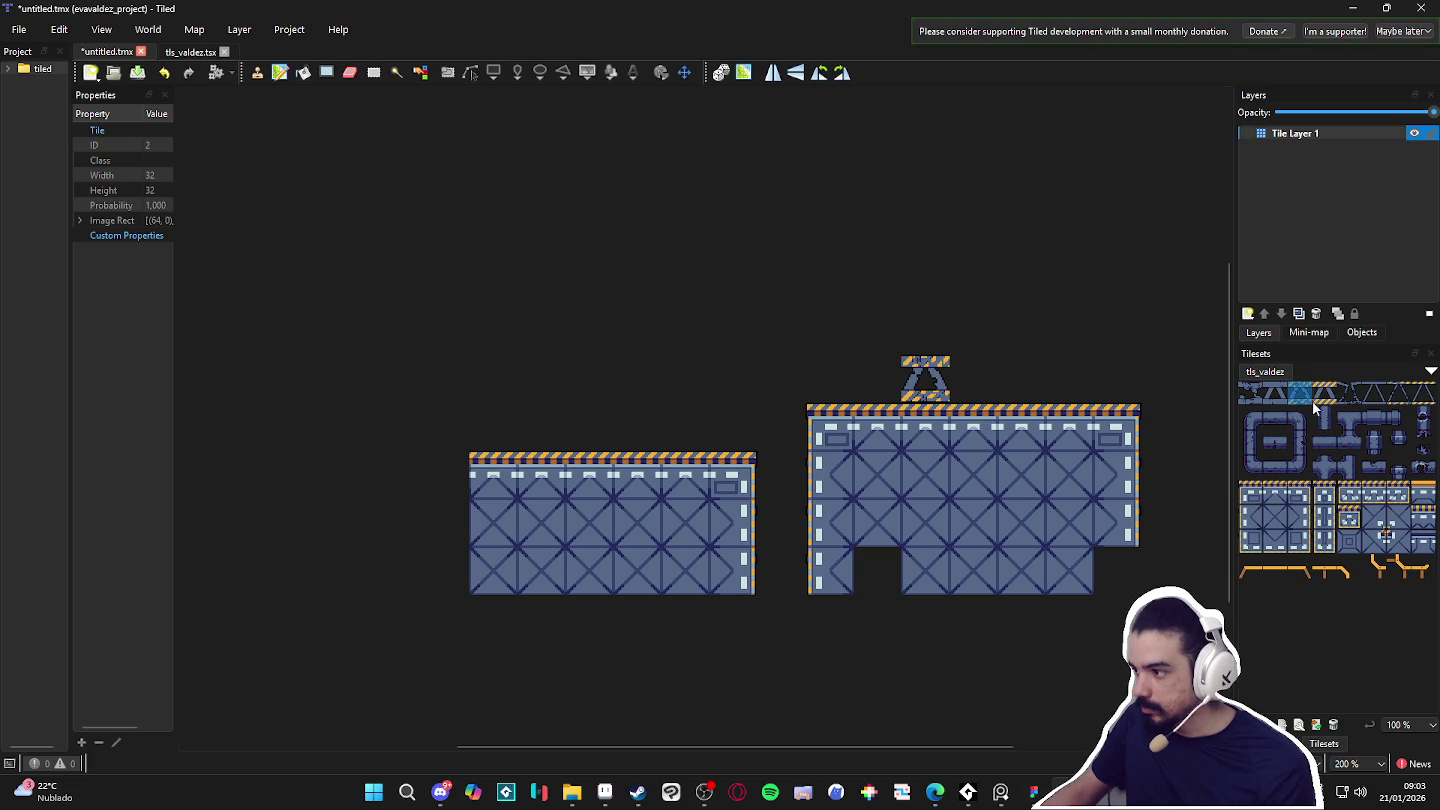
click(877, 378)
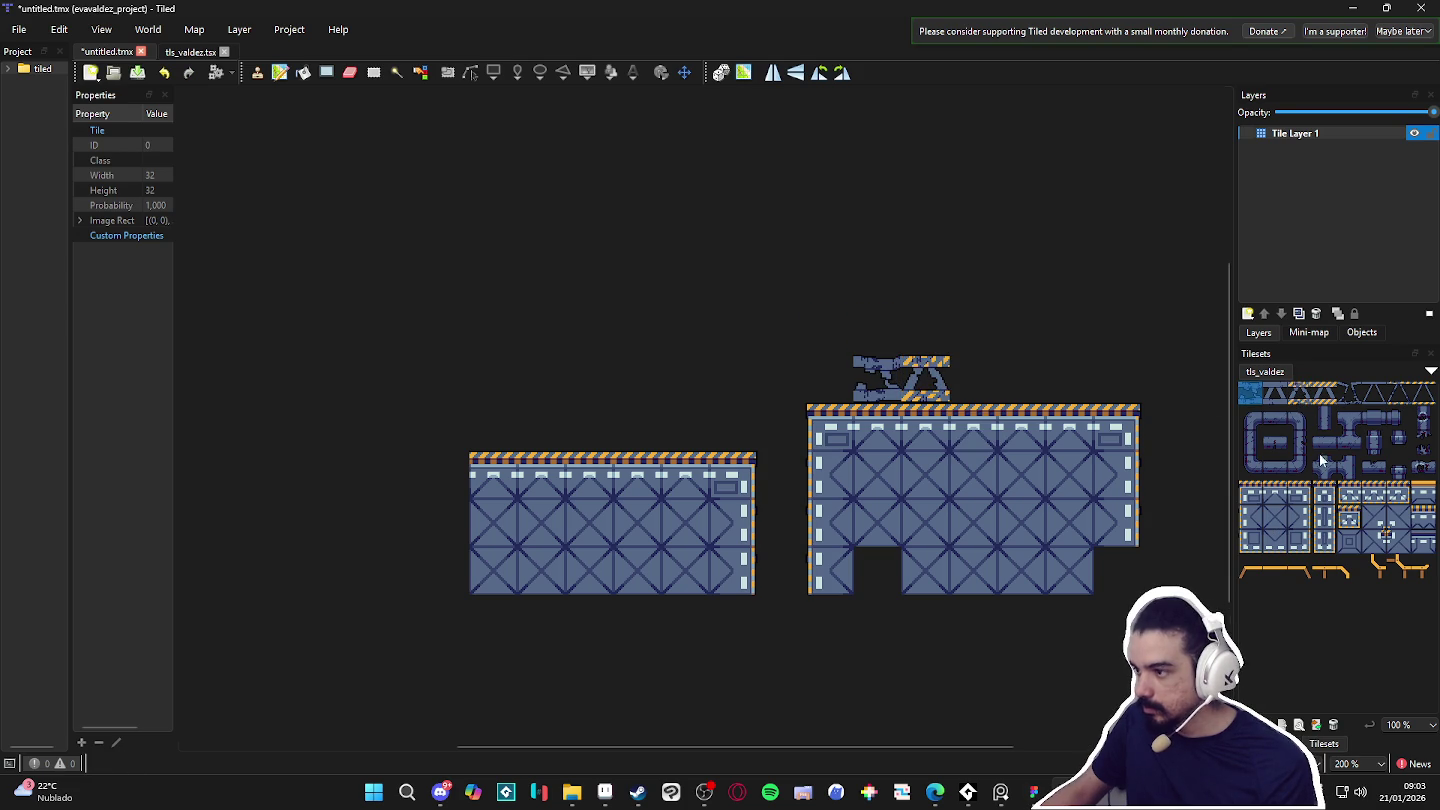
click(973, 378)
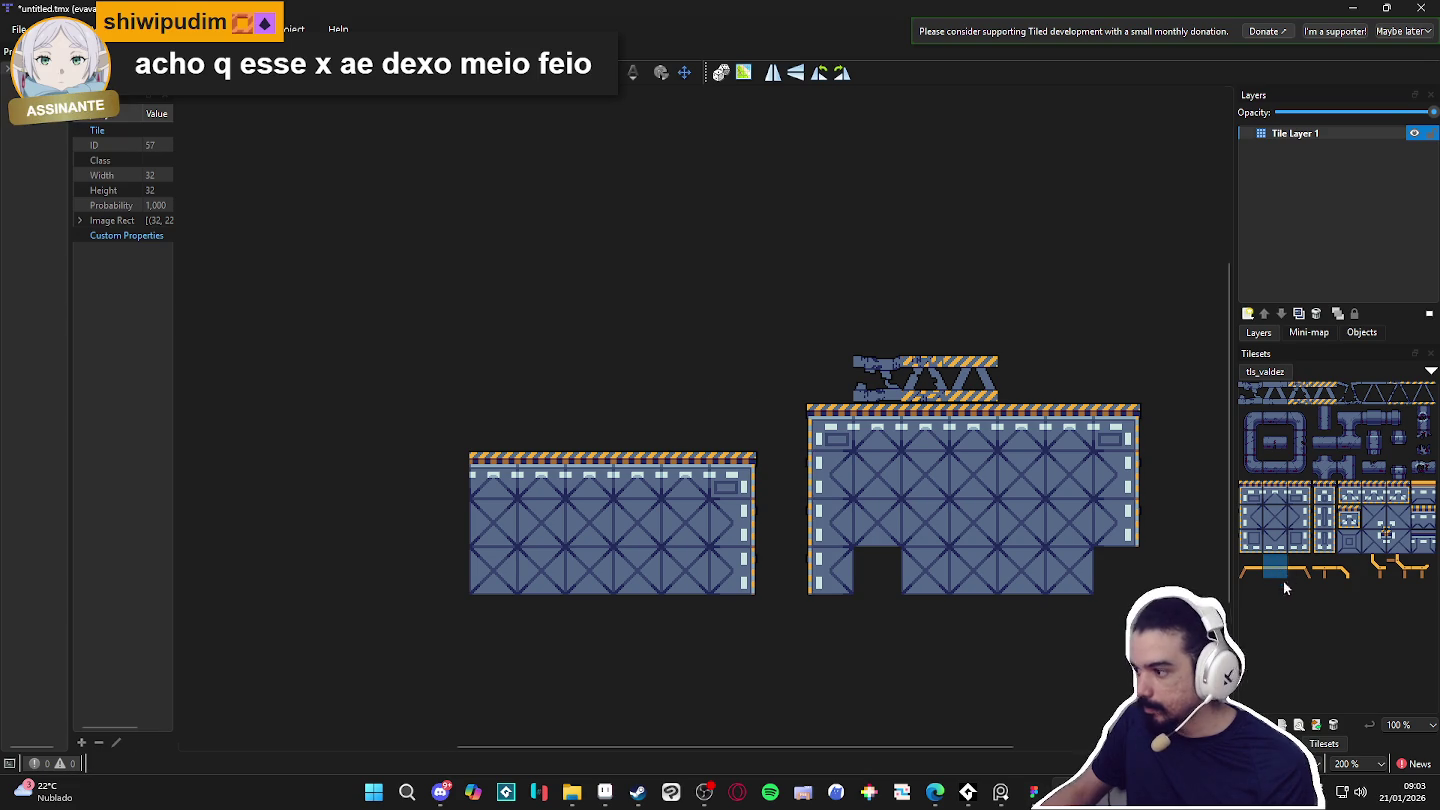
Stamp the orange two-tile railing arch onto the left platform, undoing a stray tile.
click(1342, 572)
click(700, 440)
drag(1326, 572, 1352, 574)
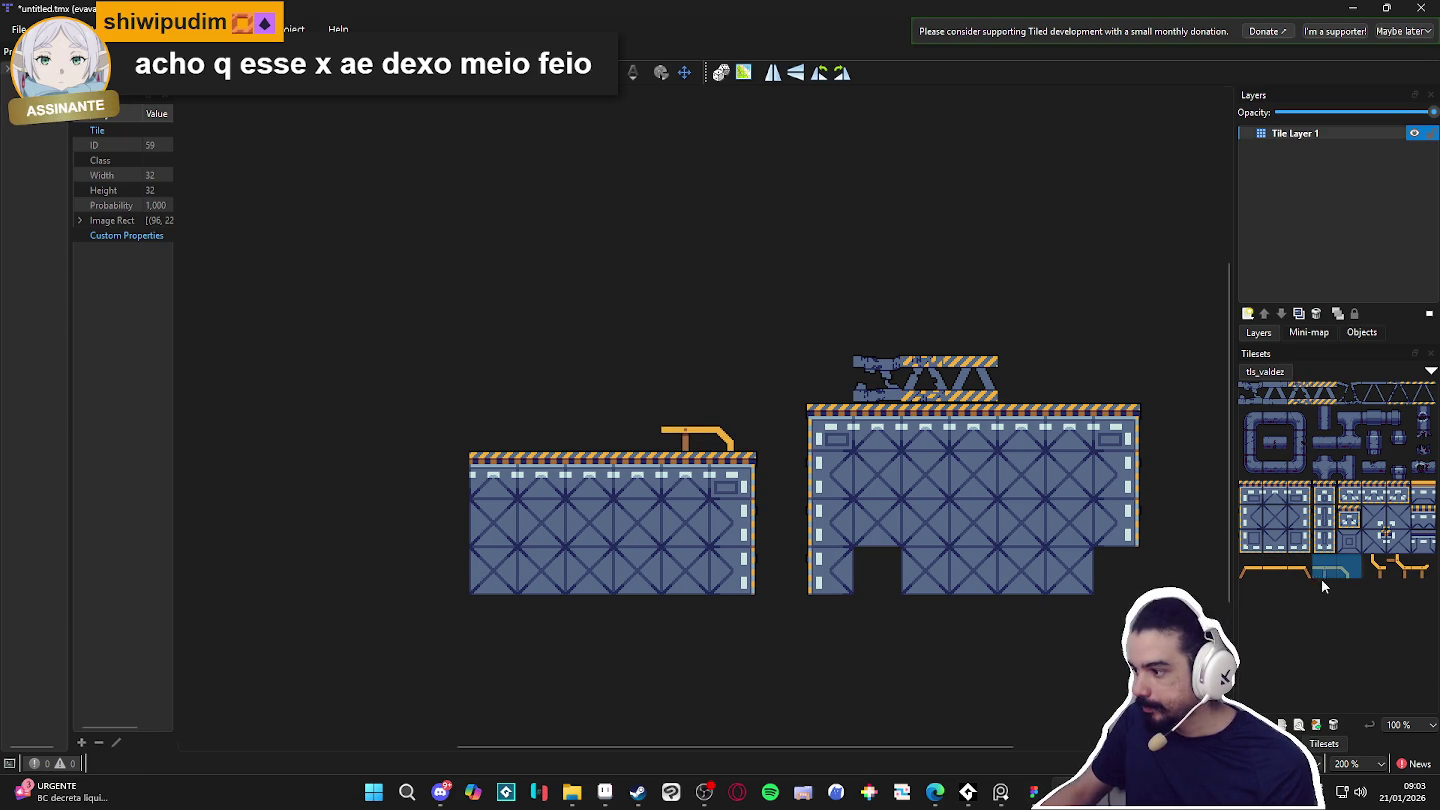
click(685, 428)
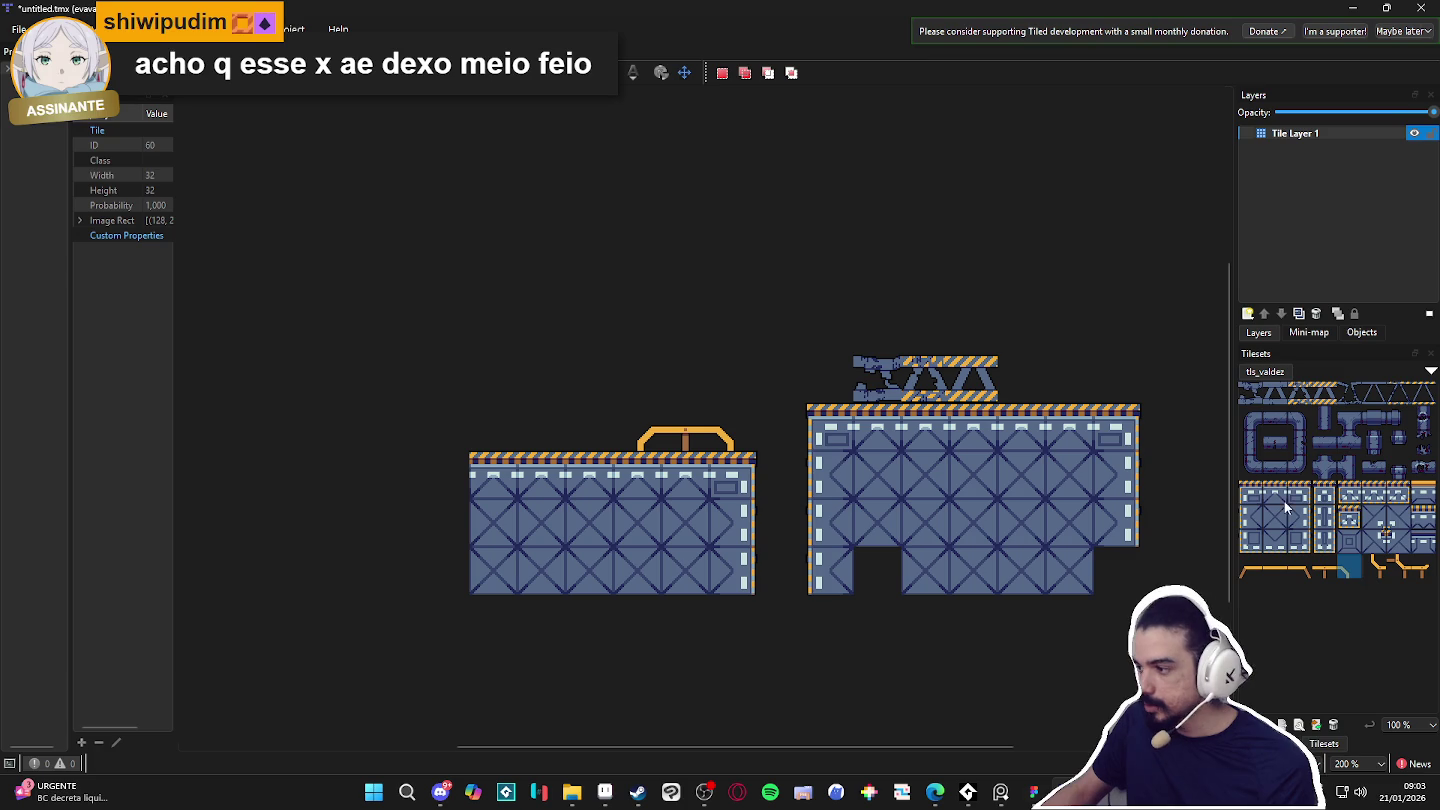
click(1272, 490)
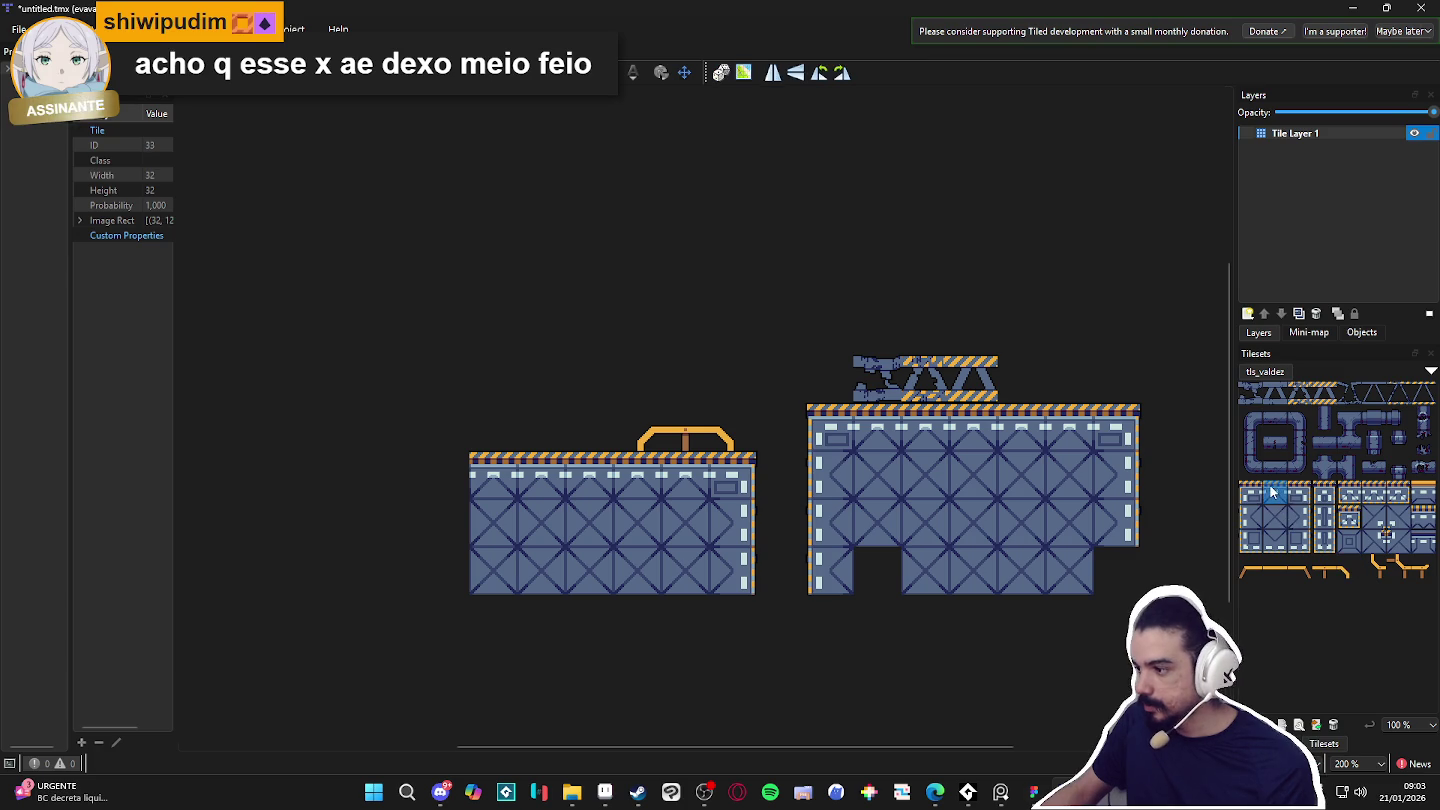
drag(1324, 516, 1350, 516)
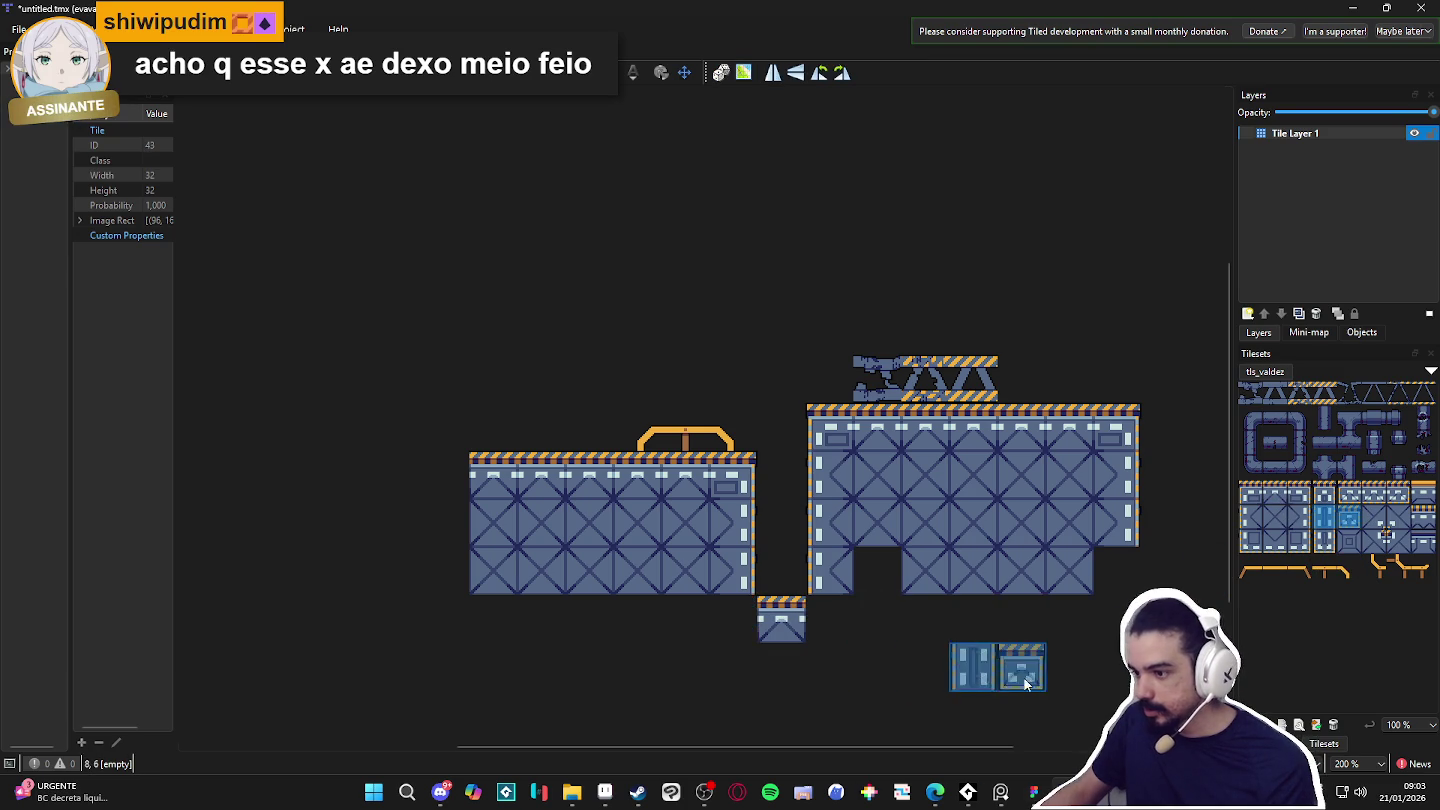
key(ctrl+z)
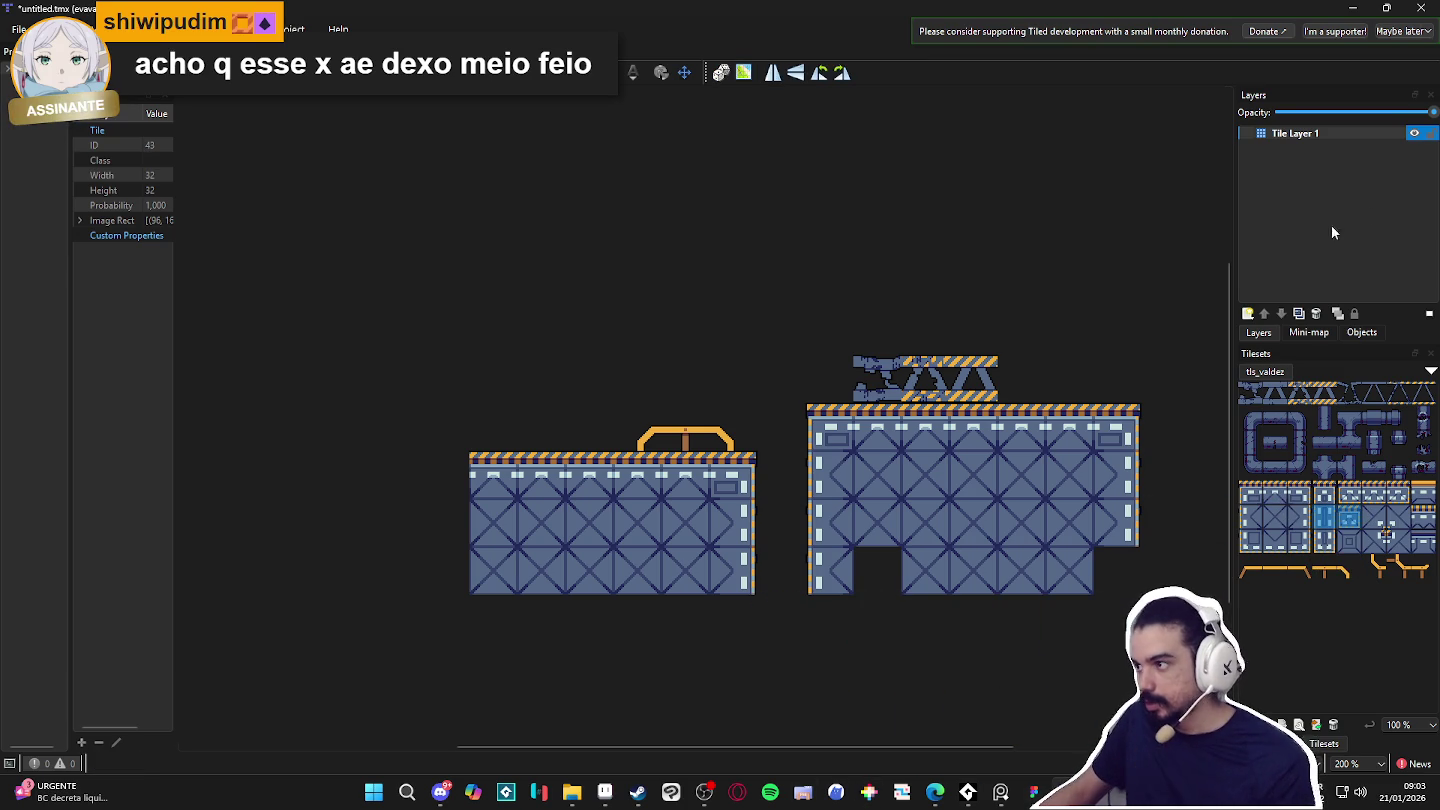
Add a new image layer named player, then switch to Aseprite.
click(1247, 314)
click(1285, 369)
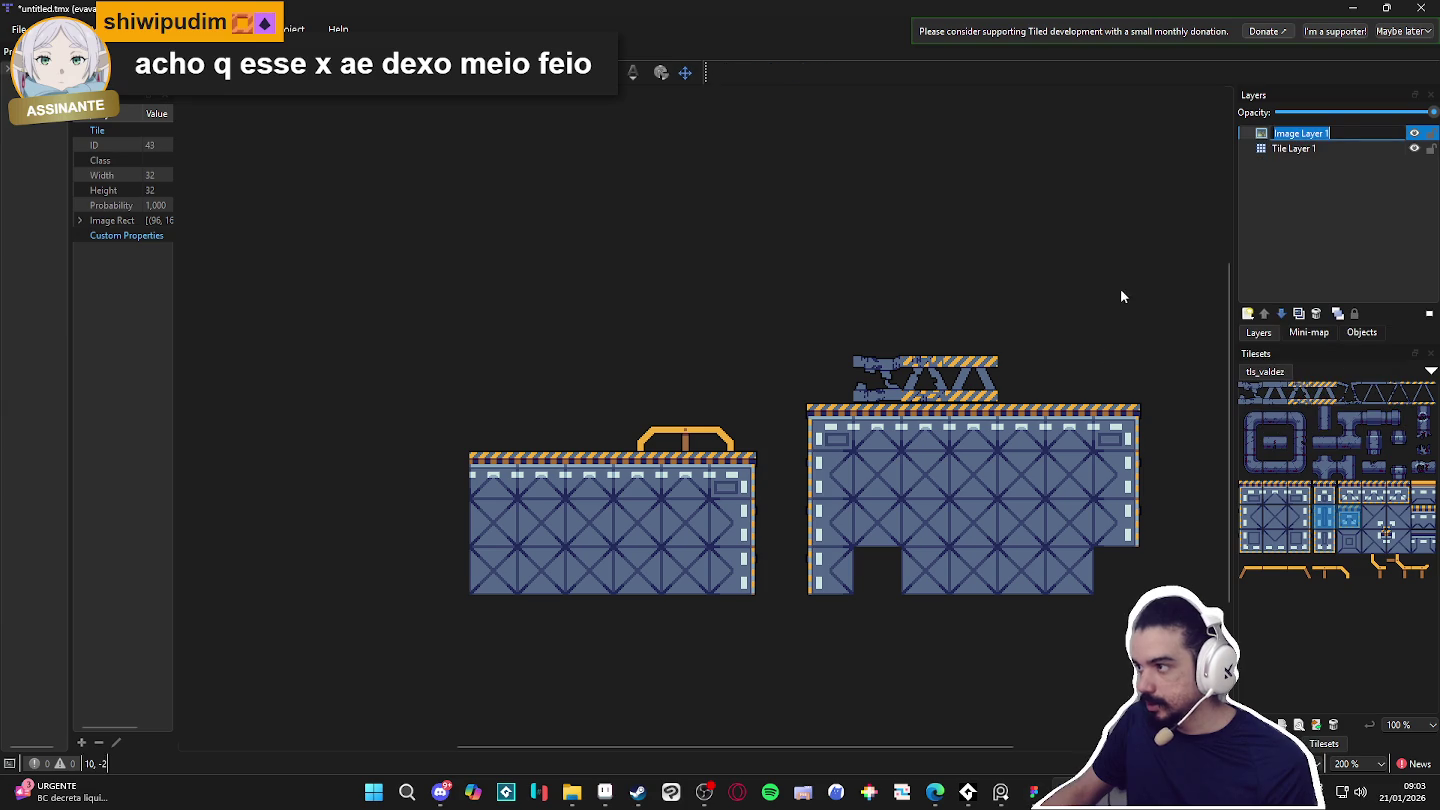
text(player)
key(Return)
click(608, 795)
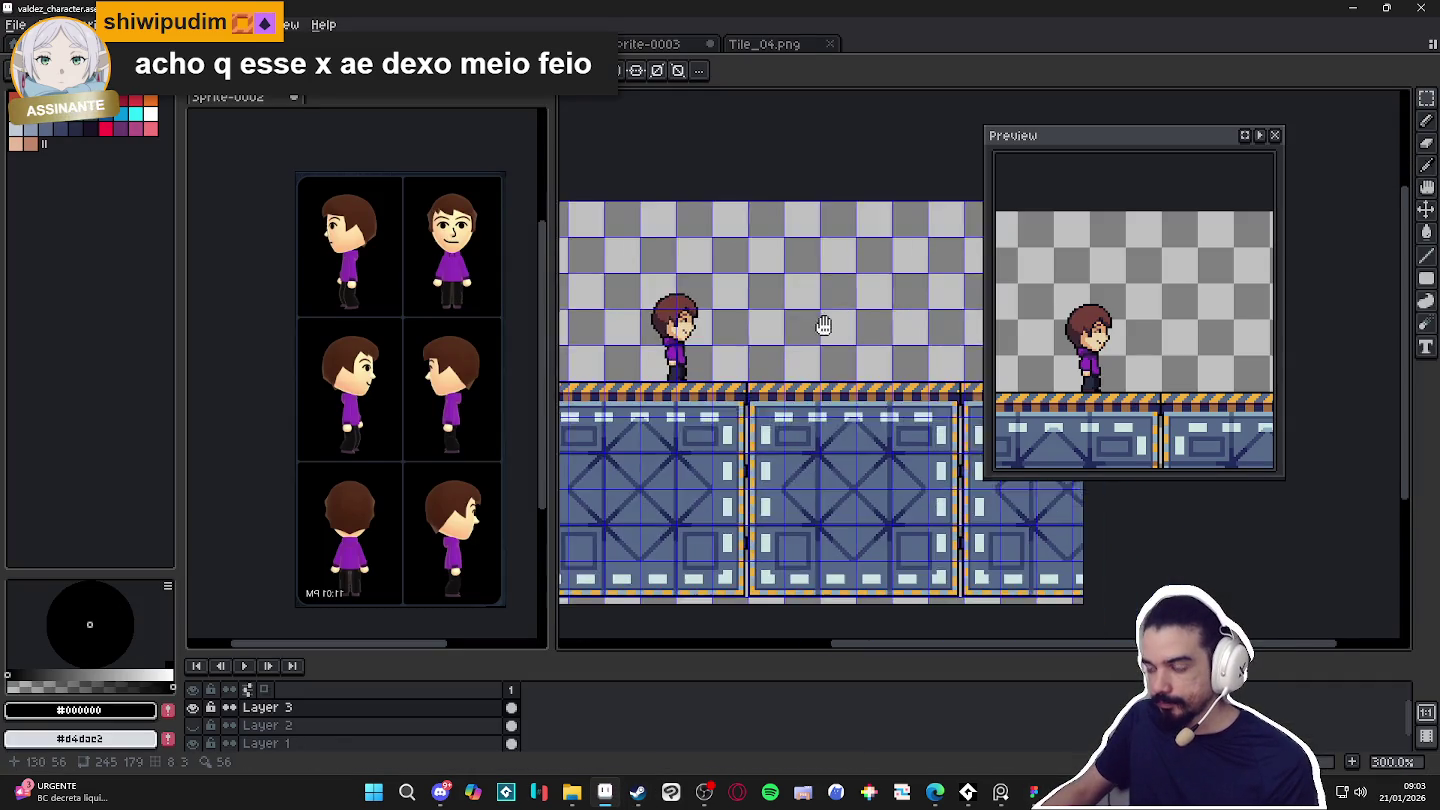
Select the character and paste it into a new 32x48 sprite.
drag(1171, 129, 1373, 150)
drag(814, 337, 852, 342)
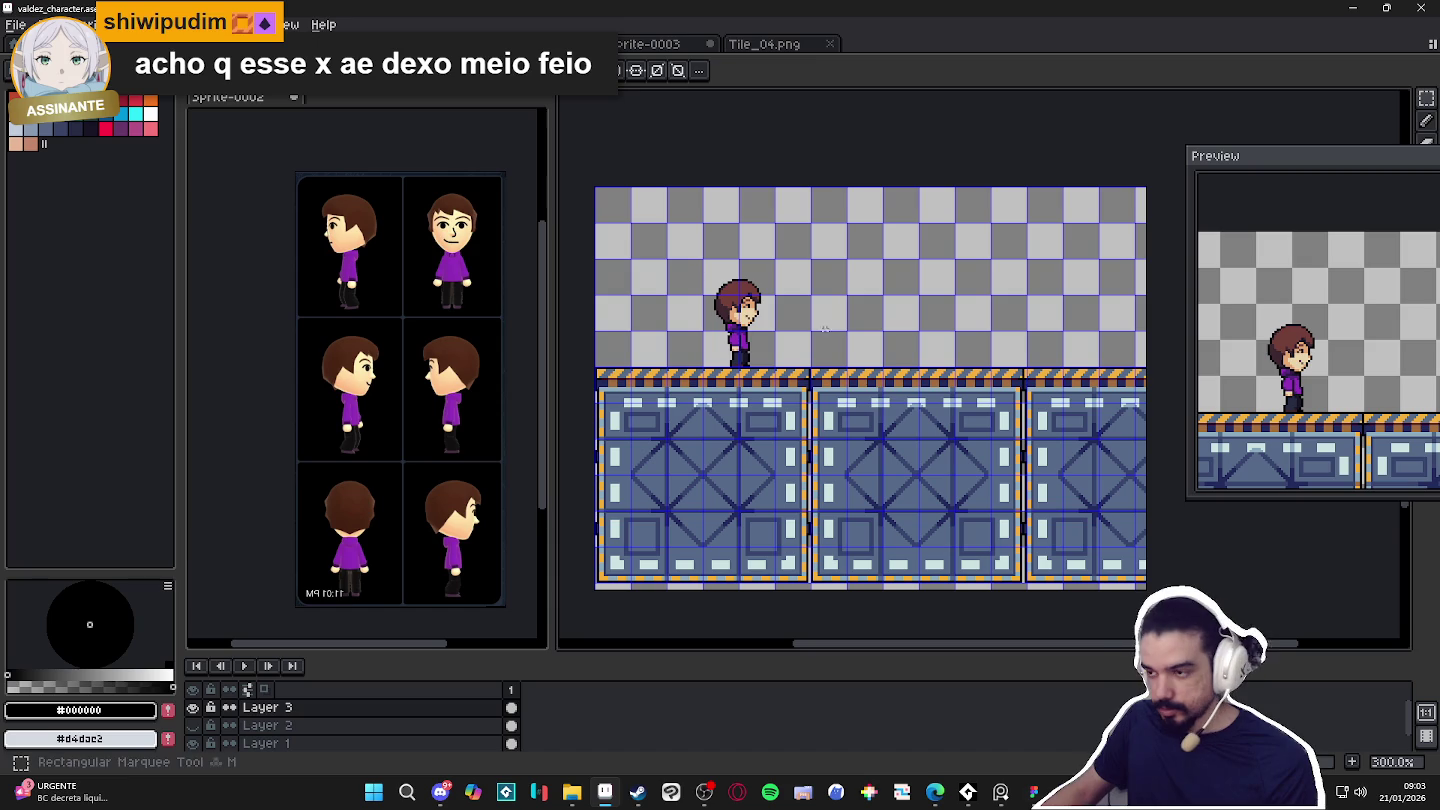
drag(704, 260, 800, 368)
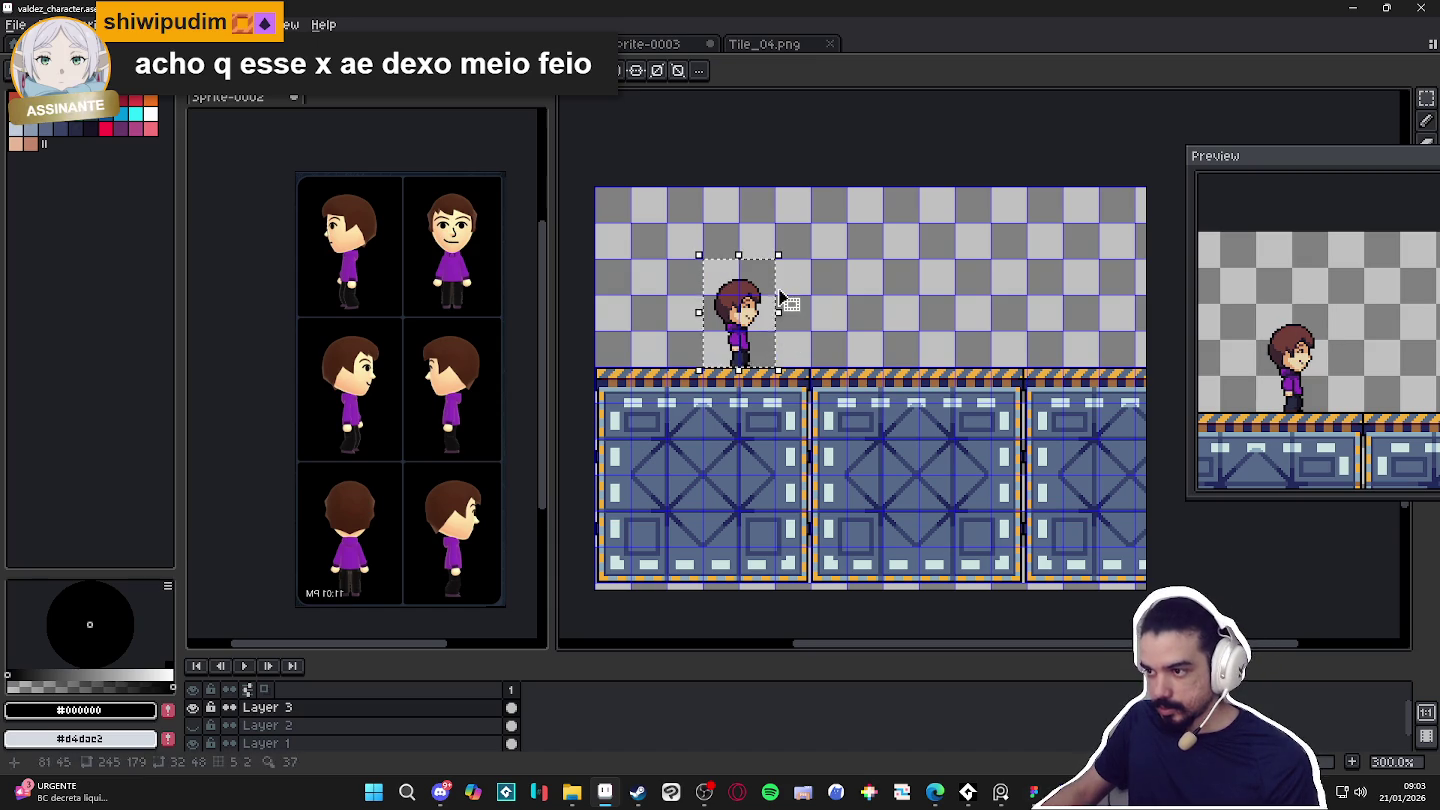
click(15, 24)
click(30, 40)
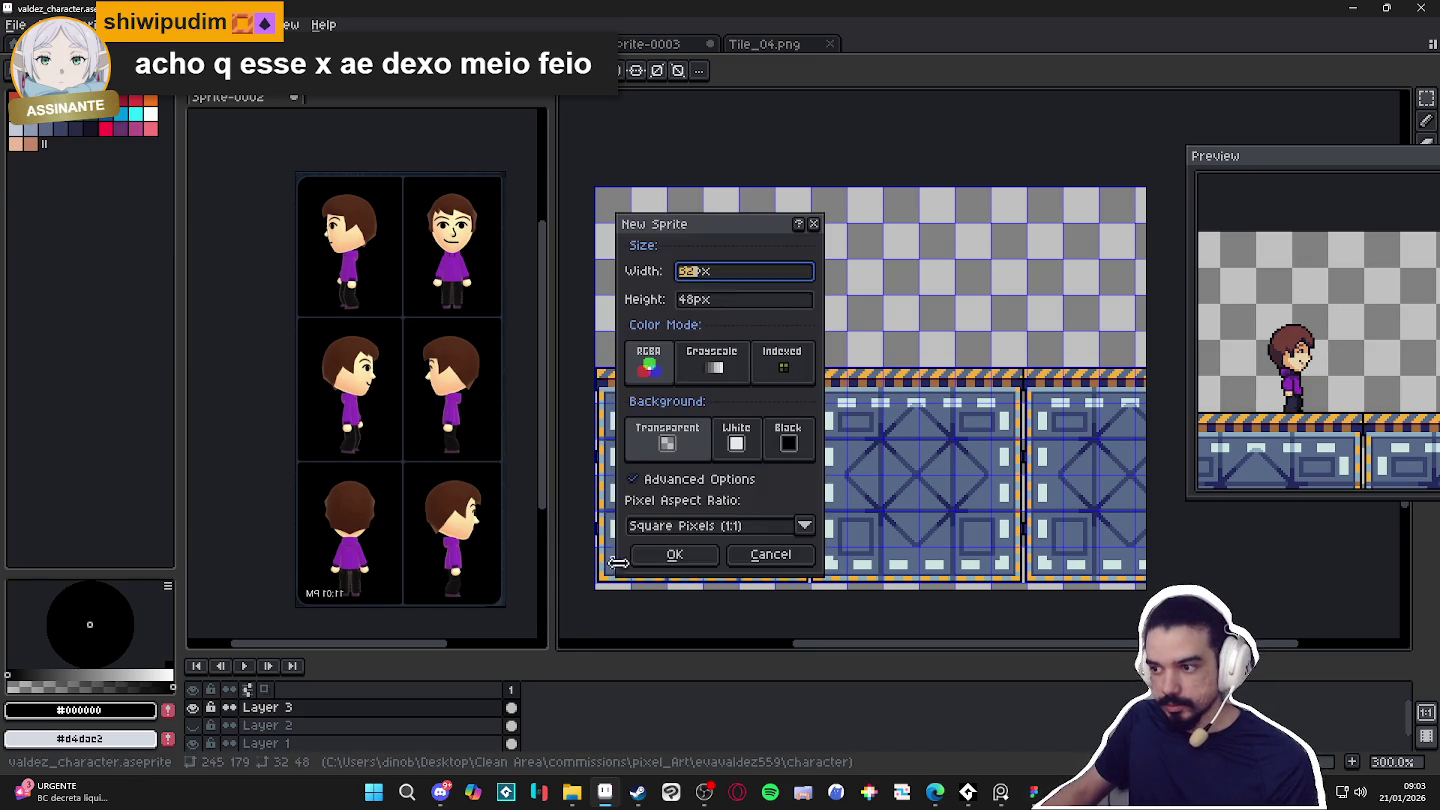
click(665, 562)
key(ctrl+v)
scroll(980, 365, up, 2)
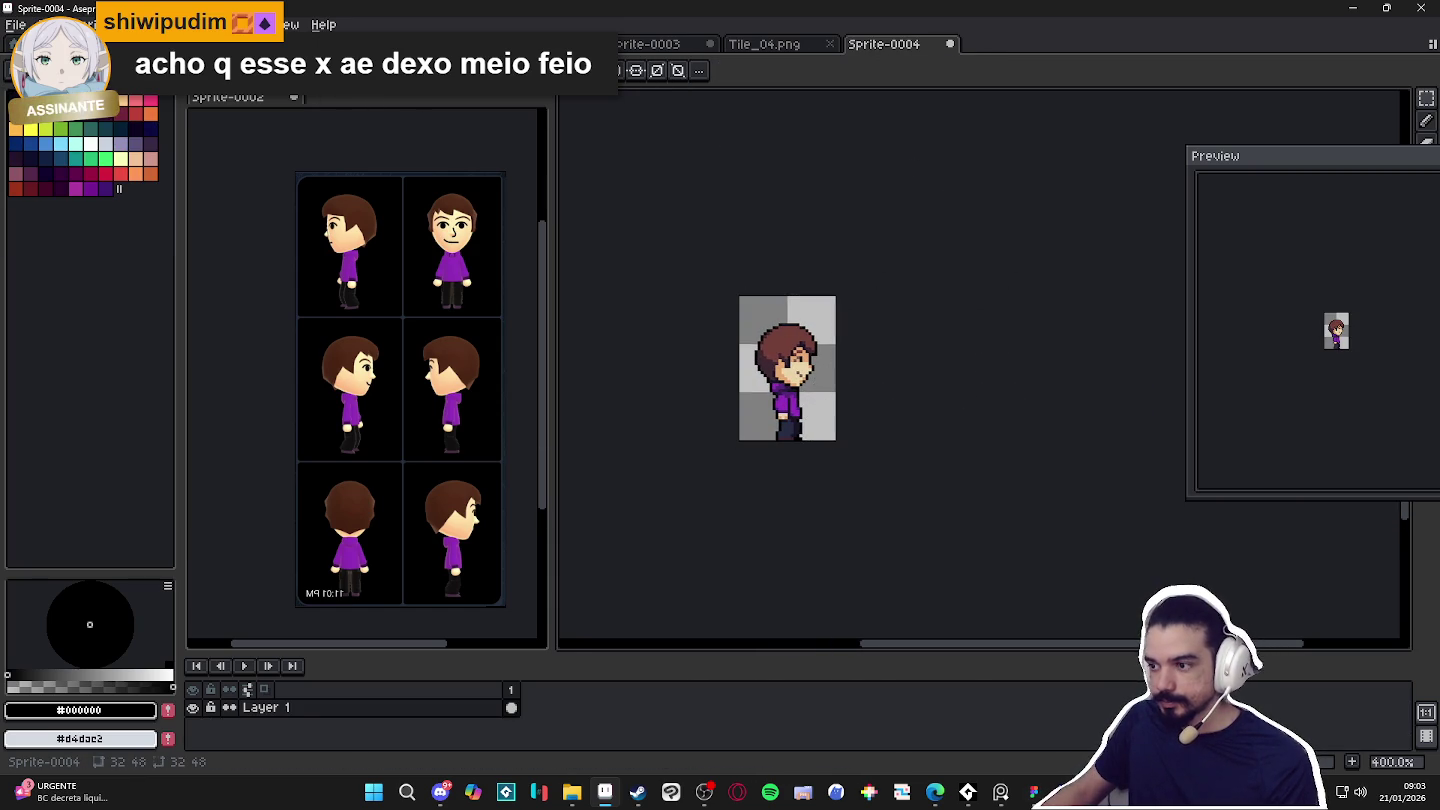
Save the new sprite as PNG named spr_valdez_player and return to Tiled.
click(15, 24)
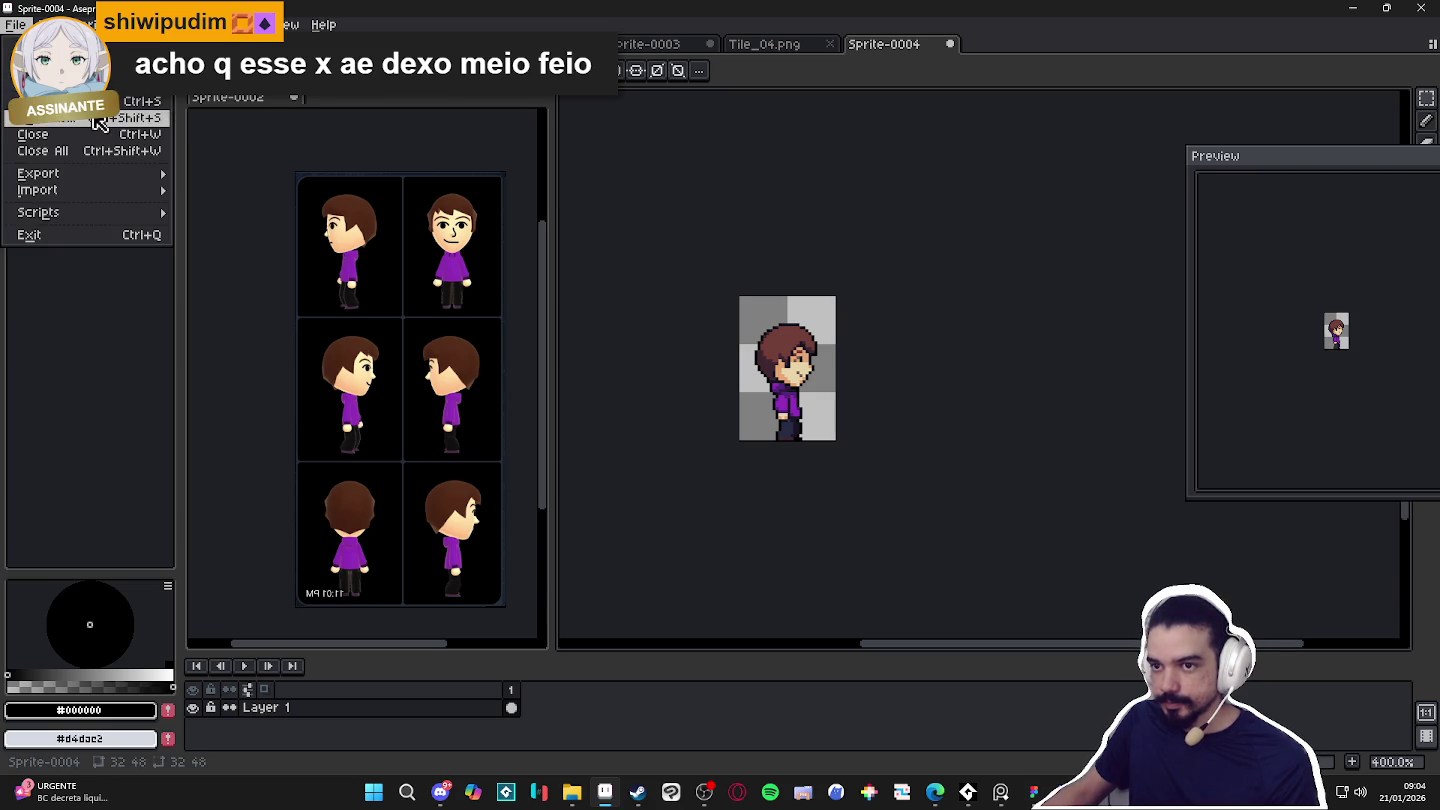
click(60, 117)
click(913, 608)
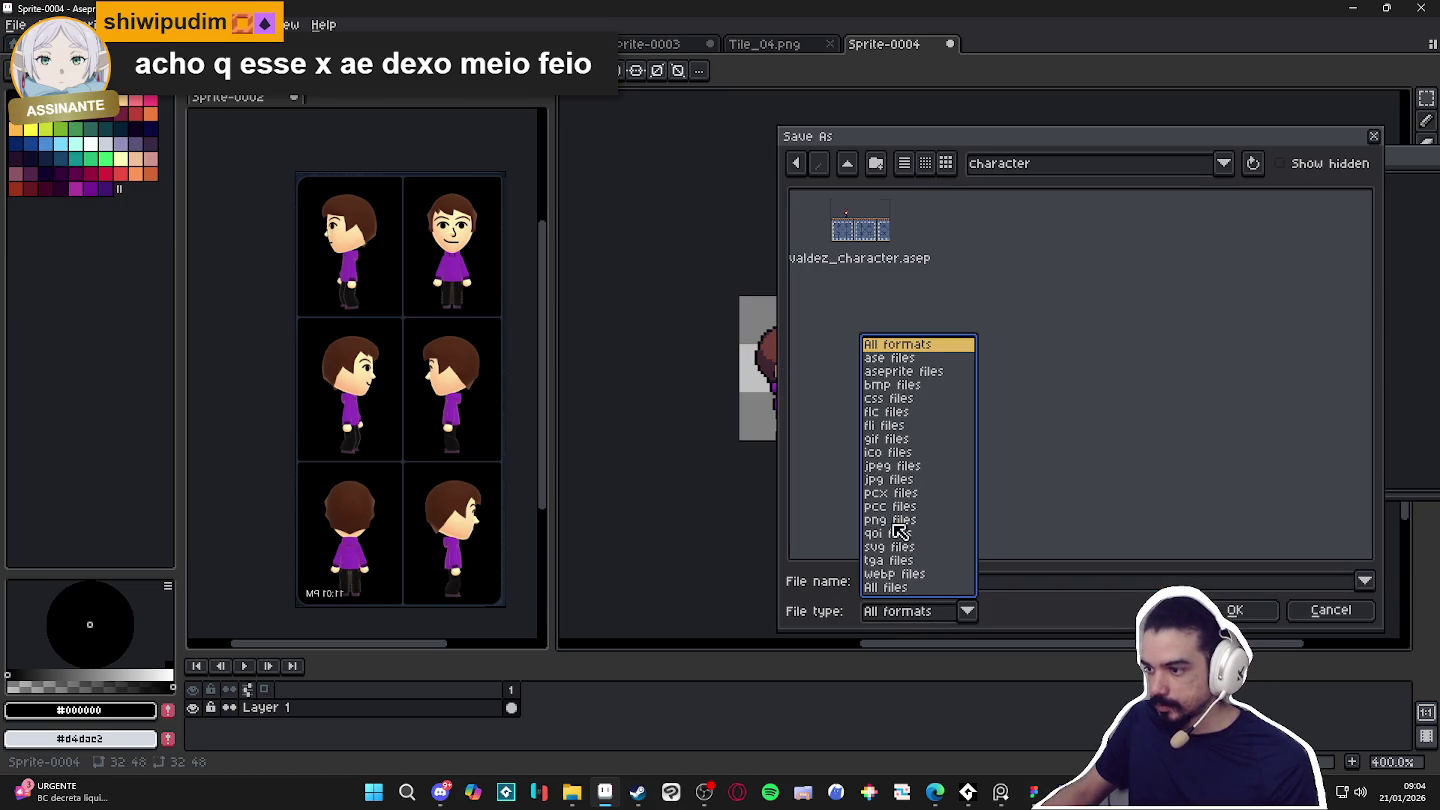
click(893, 520)
click(925, 581)
text(spr_valdyer)
key(Return)
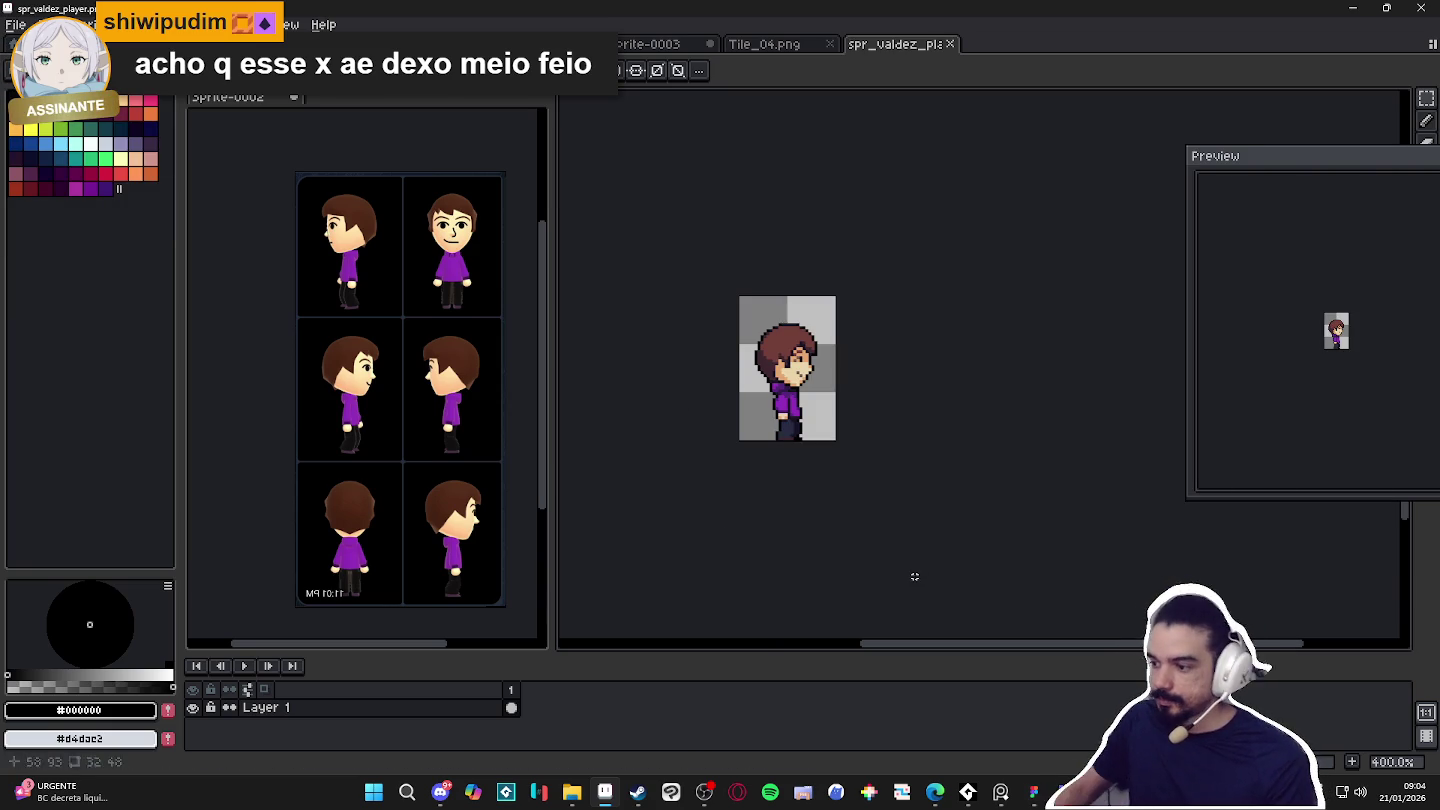
key(alt+Tab)
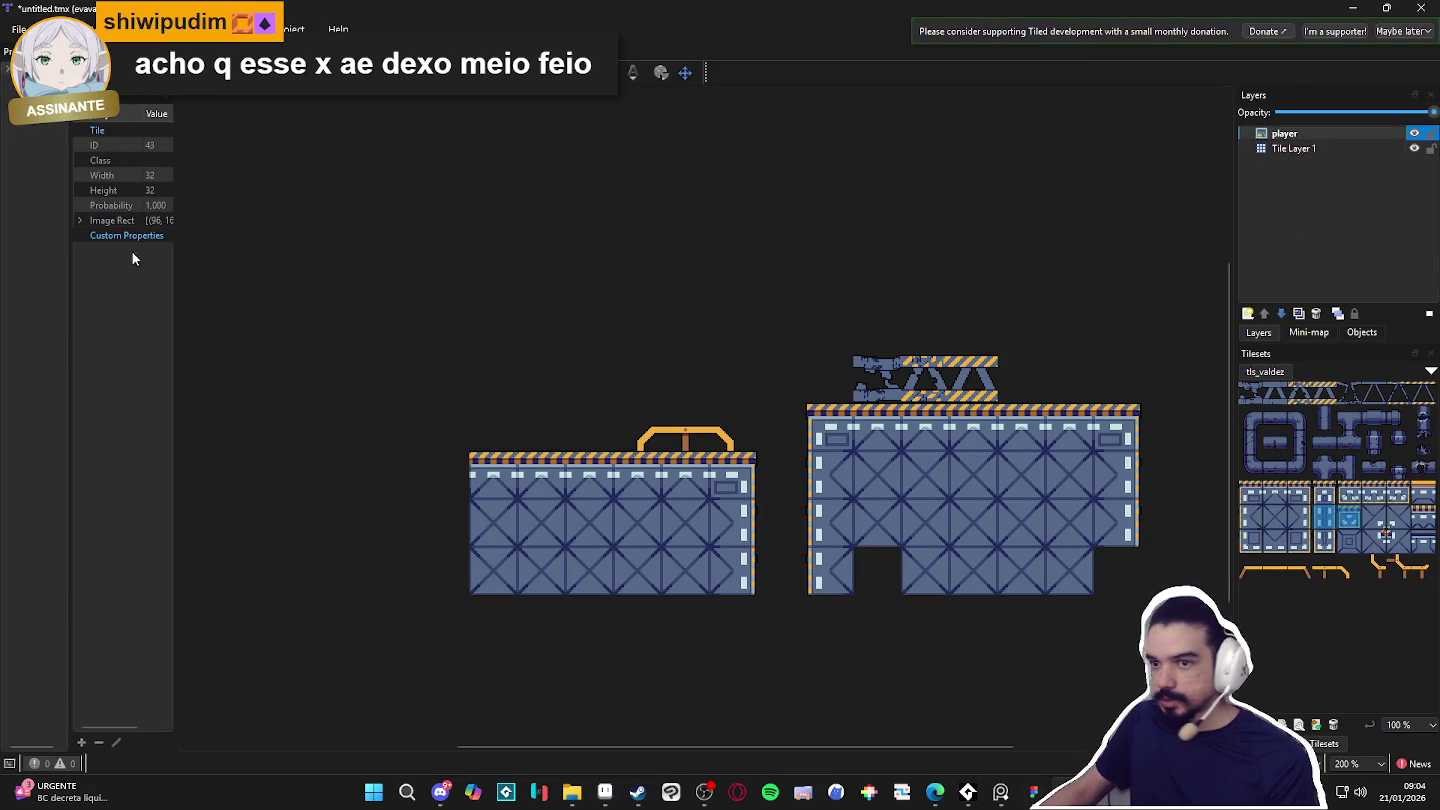
Set the player layer's Image to character/spr_valdez_player.png and drag it onto the left platform.
drag(172, 220, 338, 235)
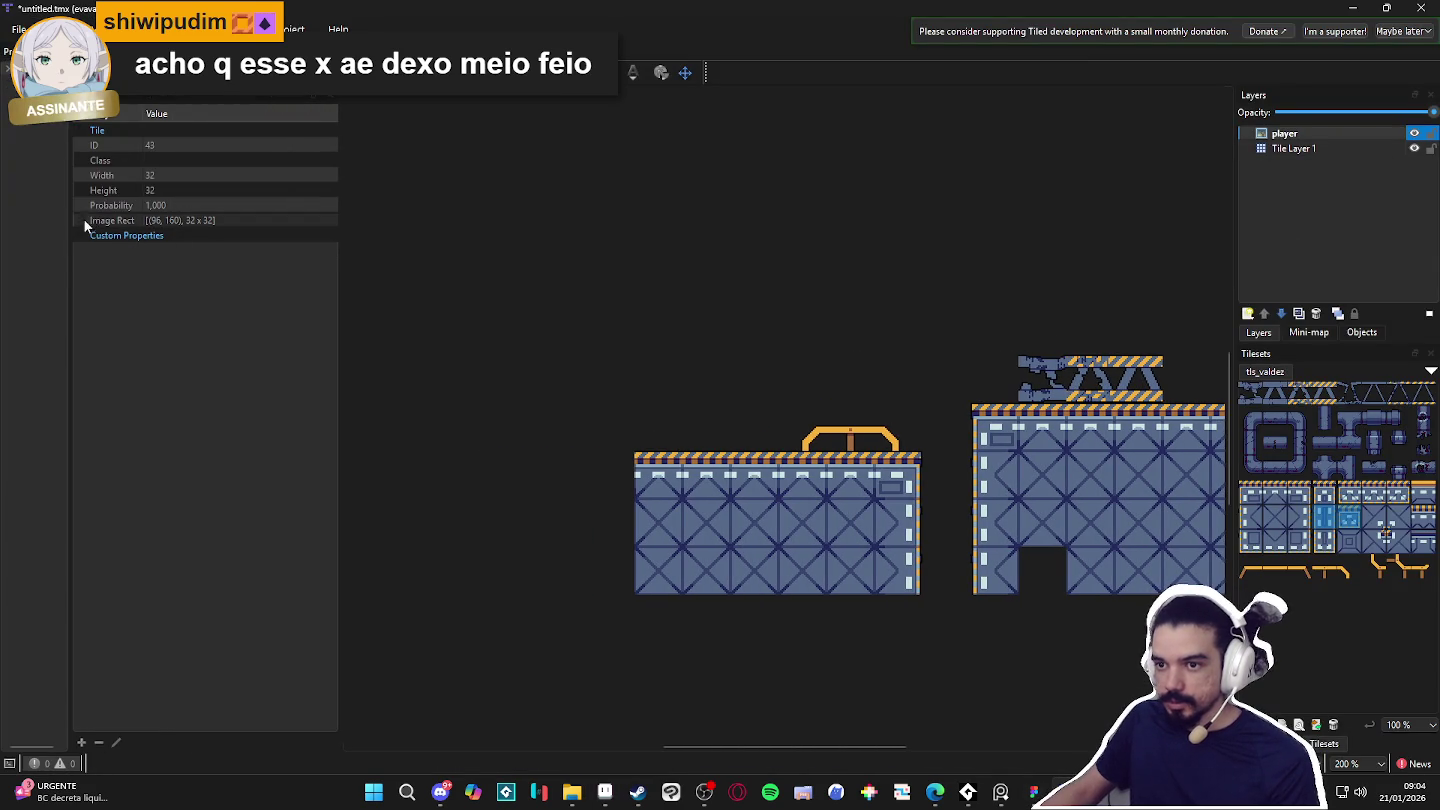
click(1284, 133)
click(201, 325)
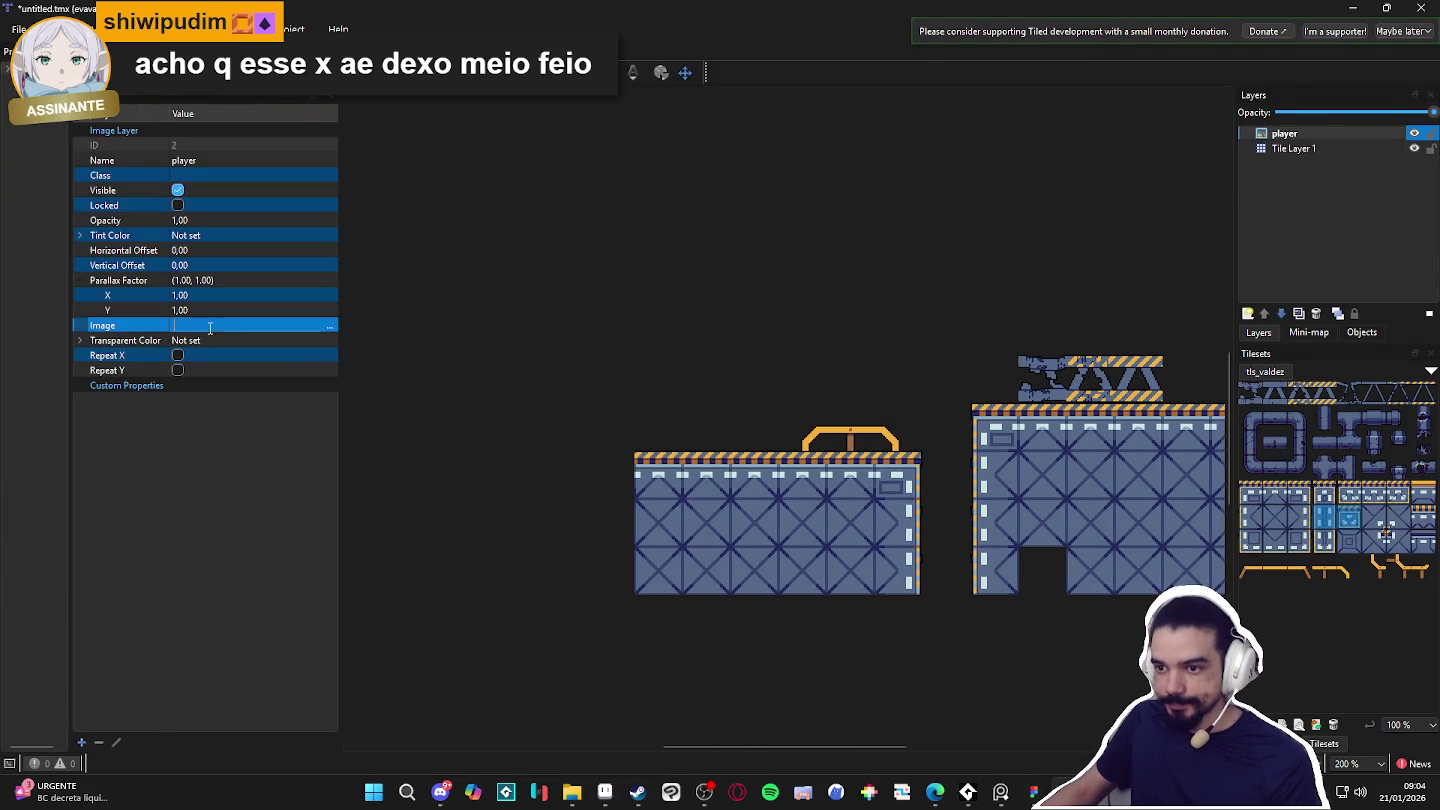
click(330, 325)
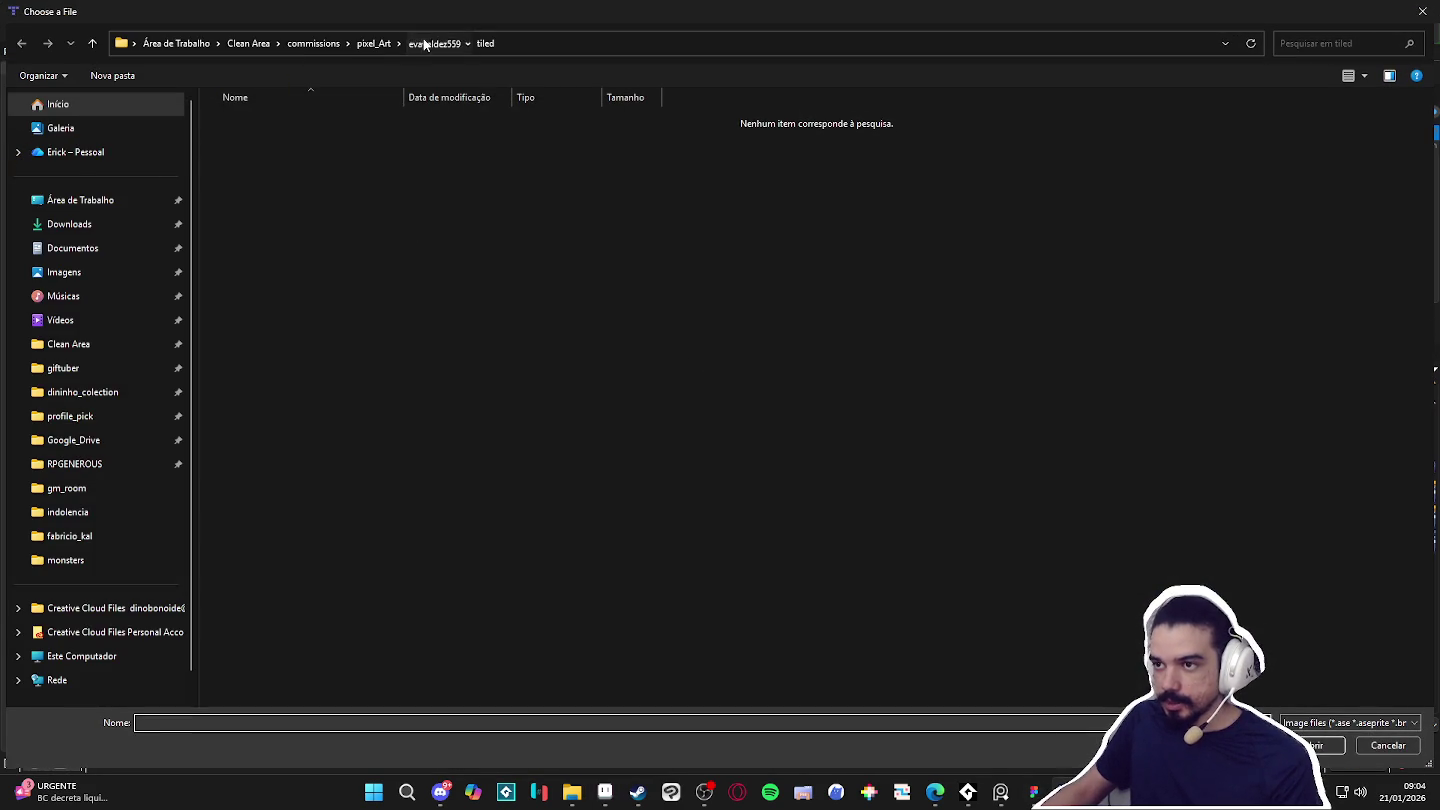
click(422, 43)
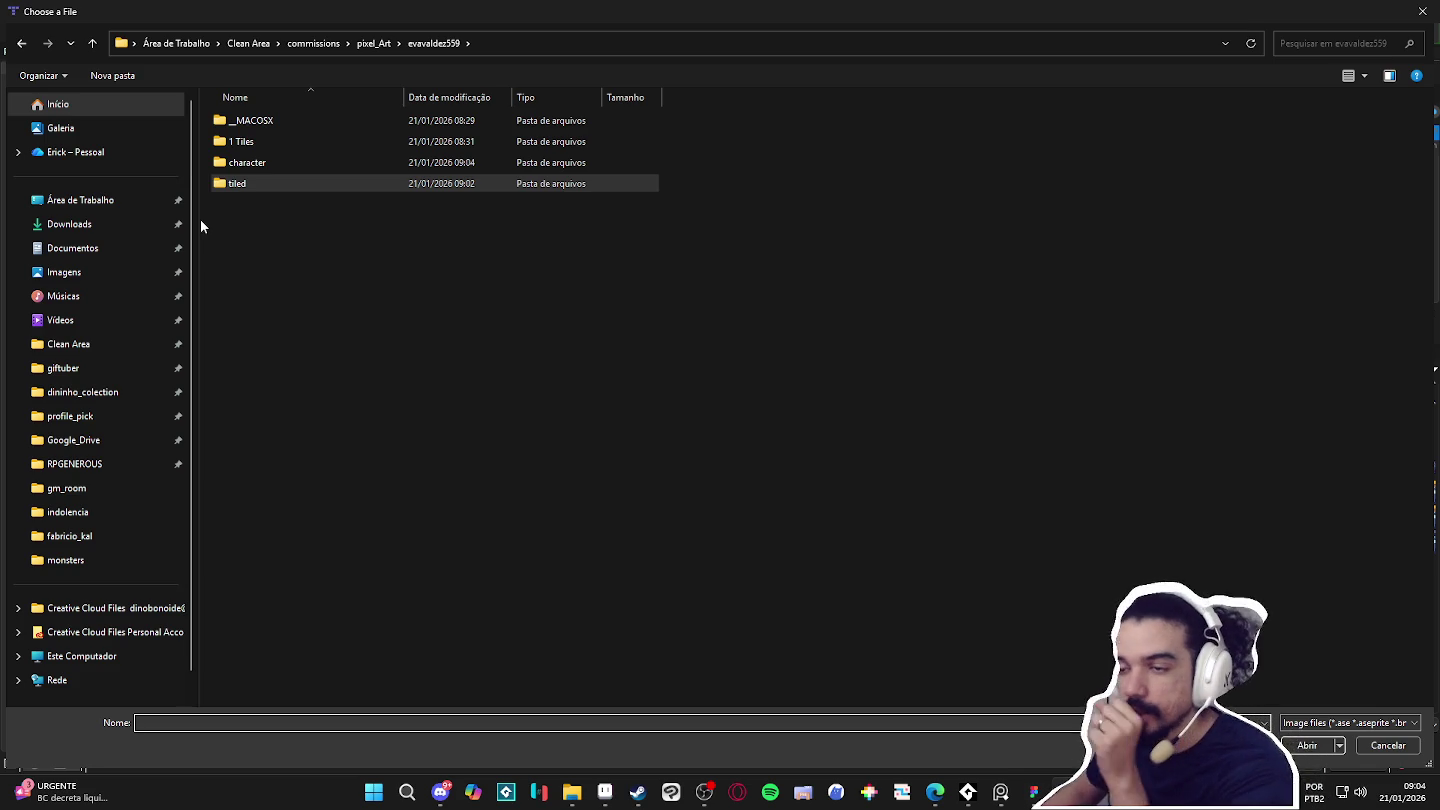
double_click(250, 162)
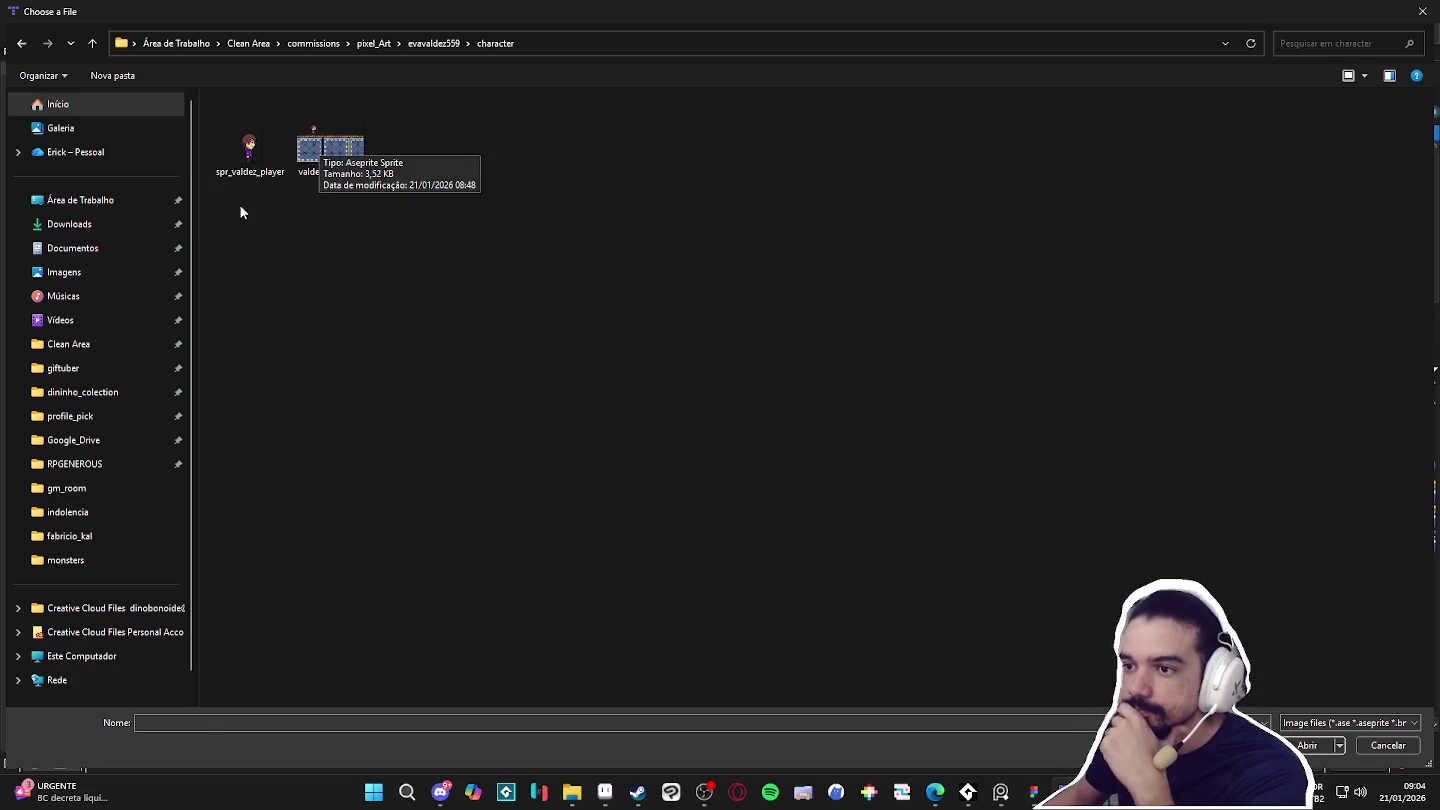
double_click(225, 161)
drag(806, 393, 765, 402)
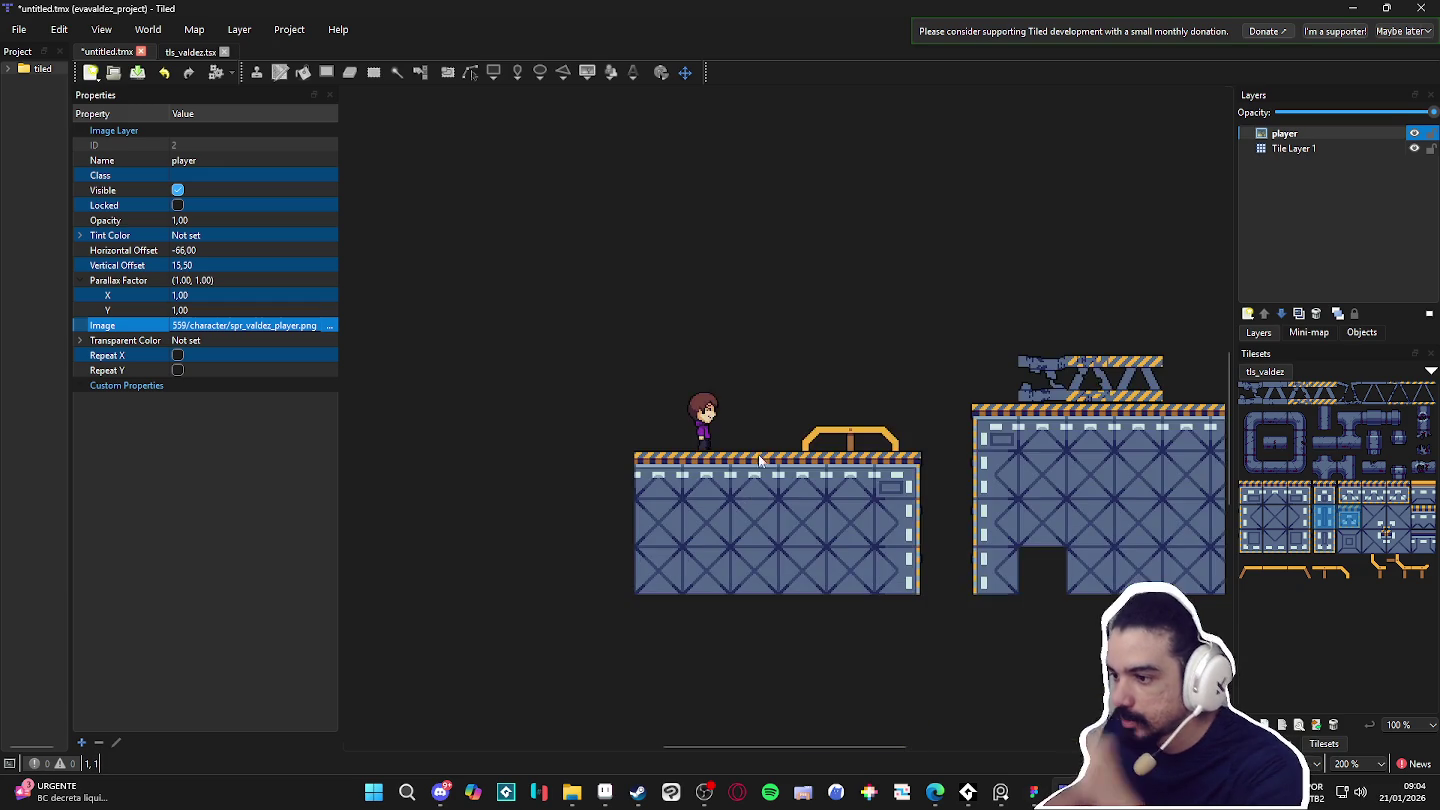
Zoom in and nudge the player layer's offset onto the left platform's surface.
ctrl+scroll(732, 417, up, 2)
ctrl+scroll(716, 434, up, 3)
drag(661, 358, 686, 357)
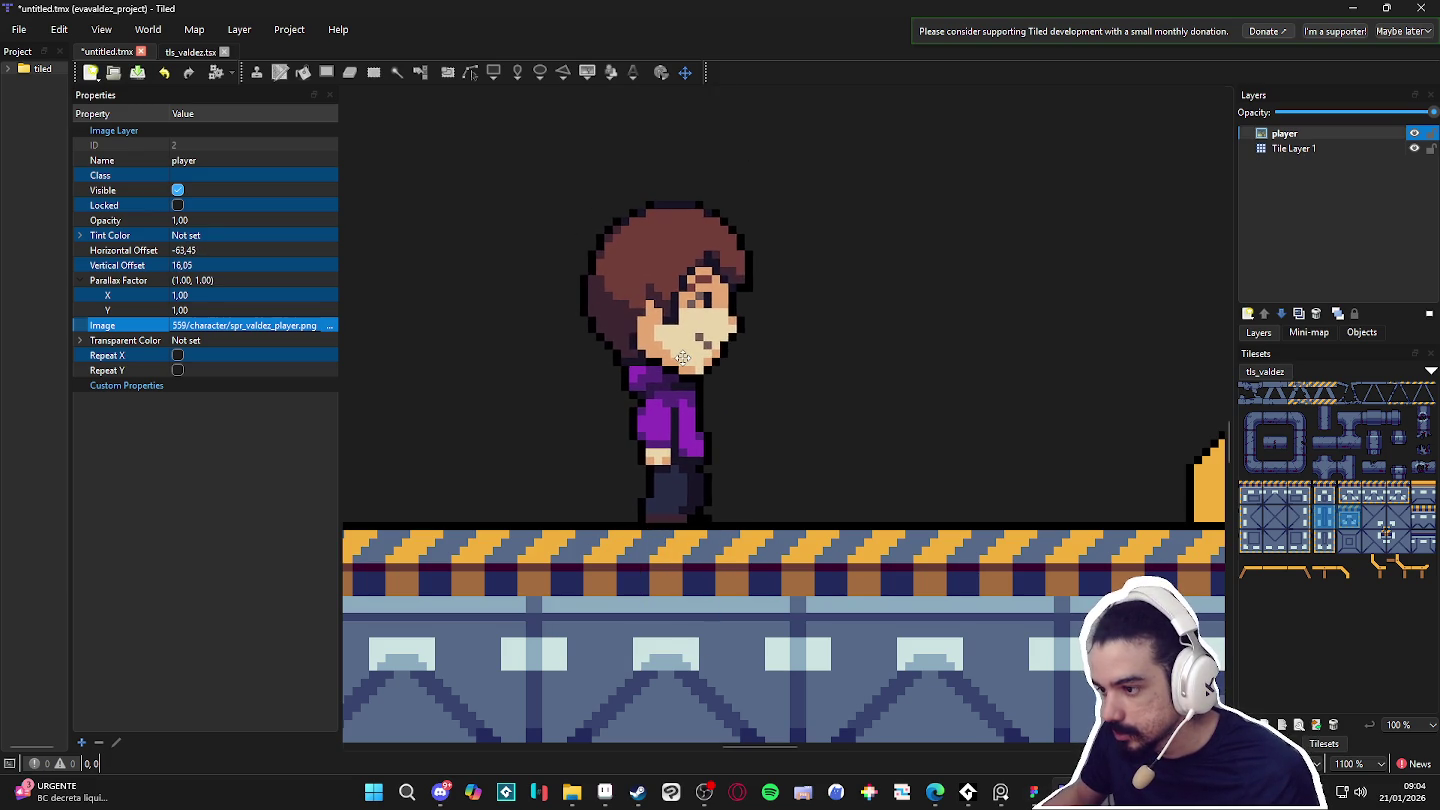
scroll(686, 357, down, 2)
scroll(686, 357, down, 3)
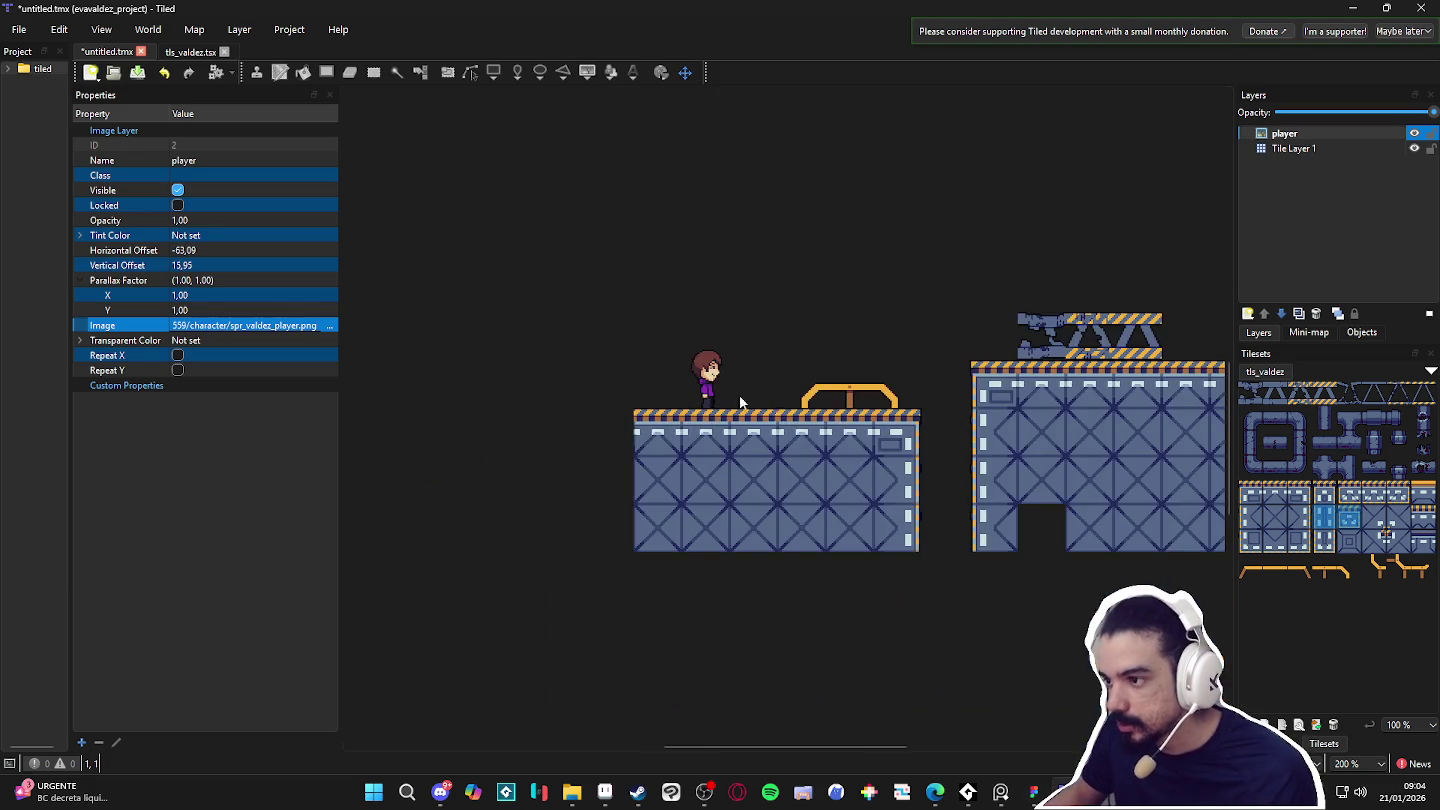
Reframe both platforms in view and pick a pipe tile from the tileset.
drag(930, 440, 695, 488)
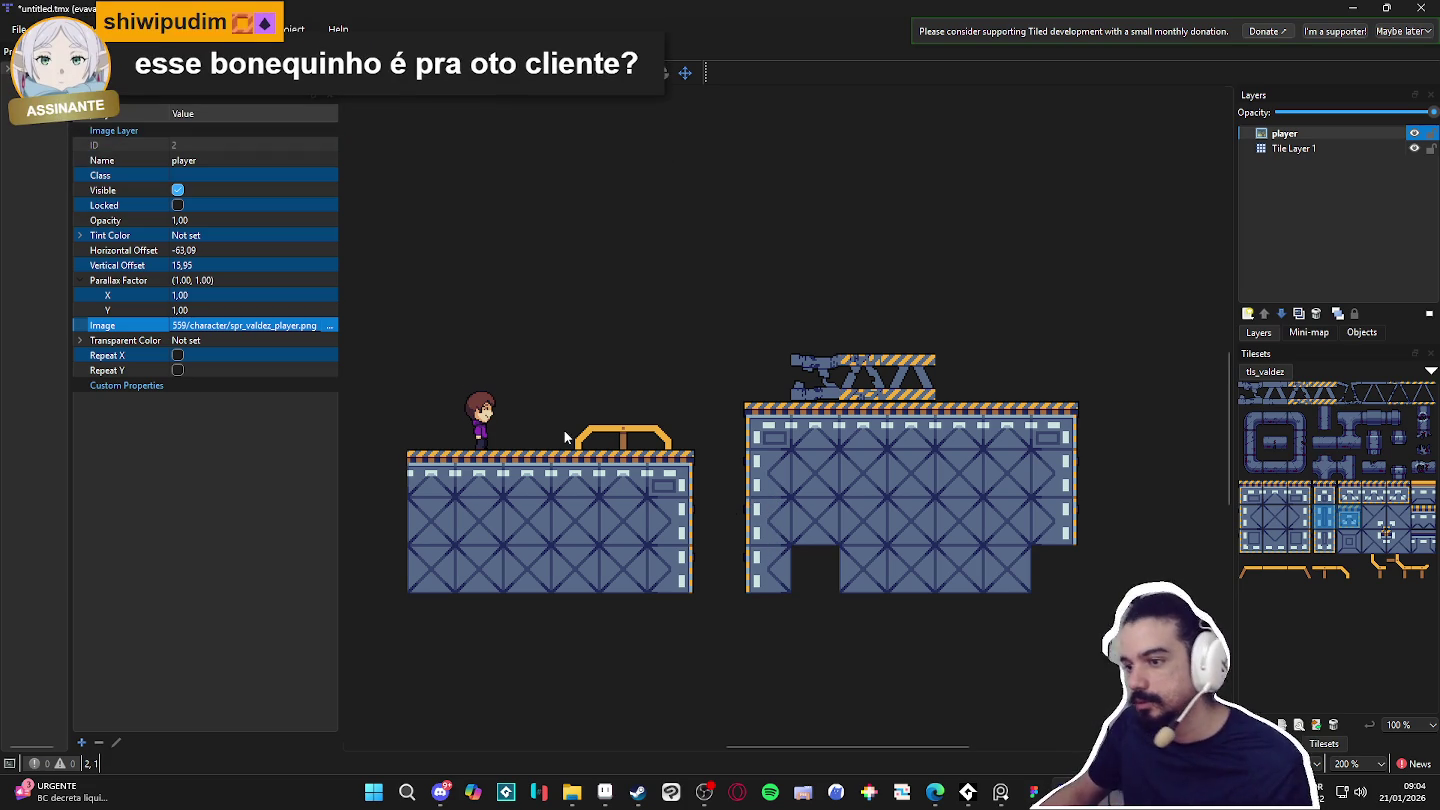
scroll(564, 430, up, 1)
drag(681, 466, 750, 444)
scroll(831, 392, down, 1)
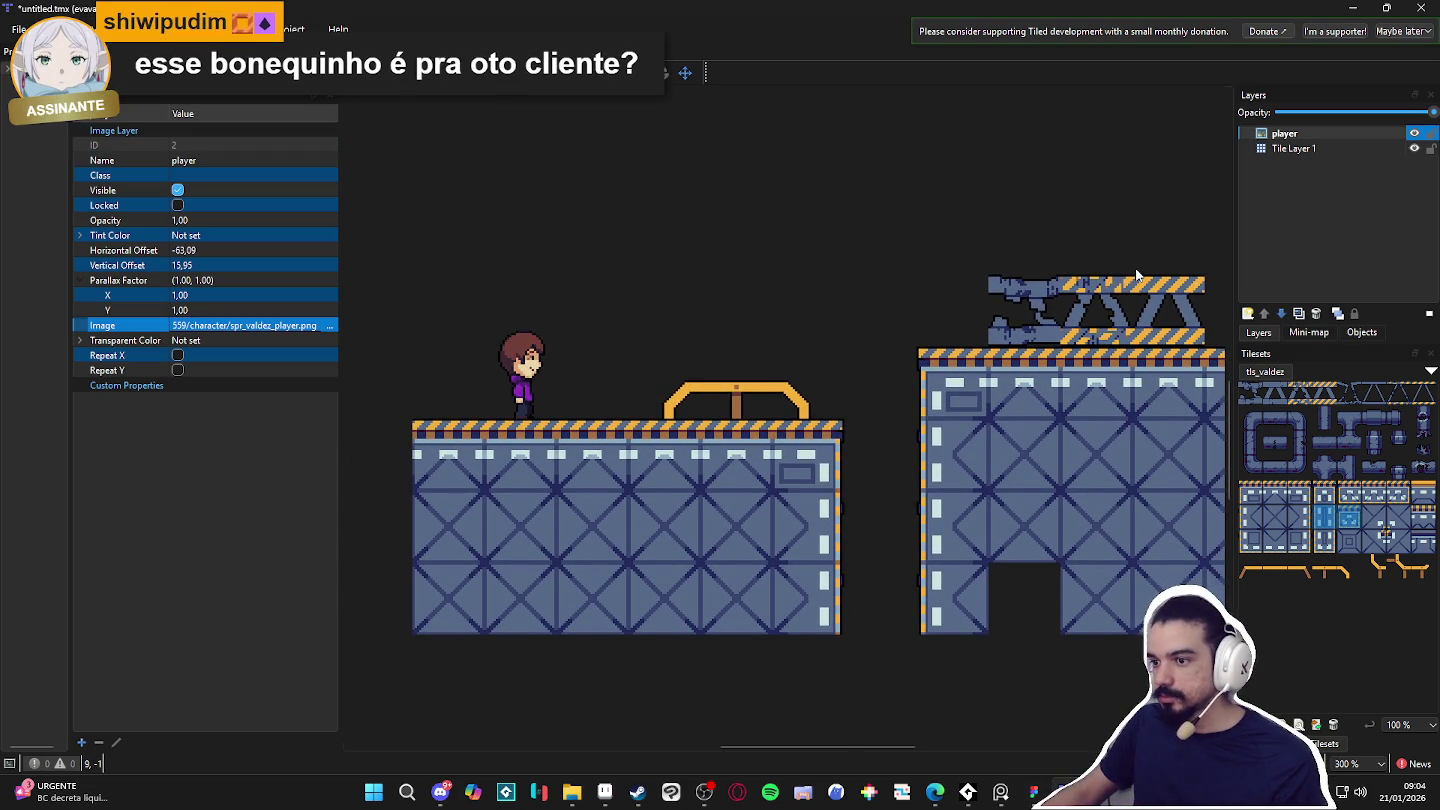
click(1296, 447)
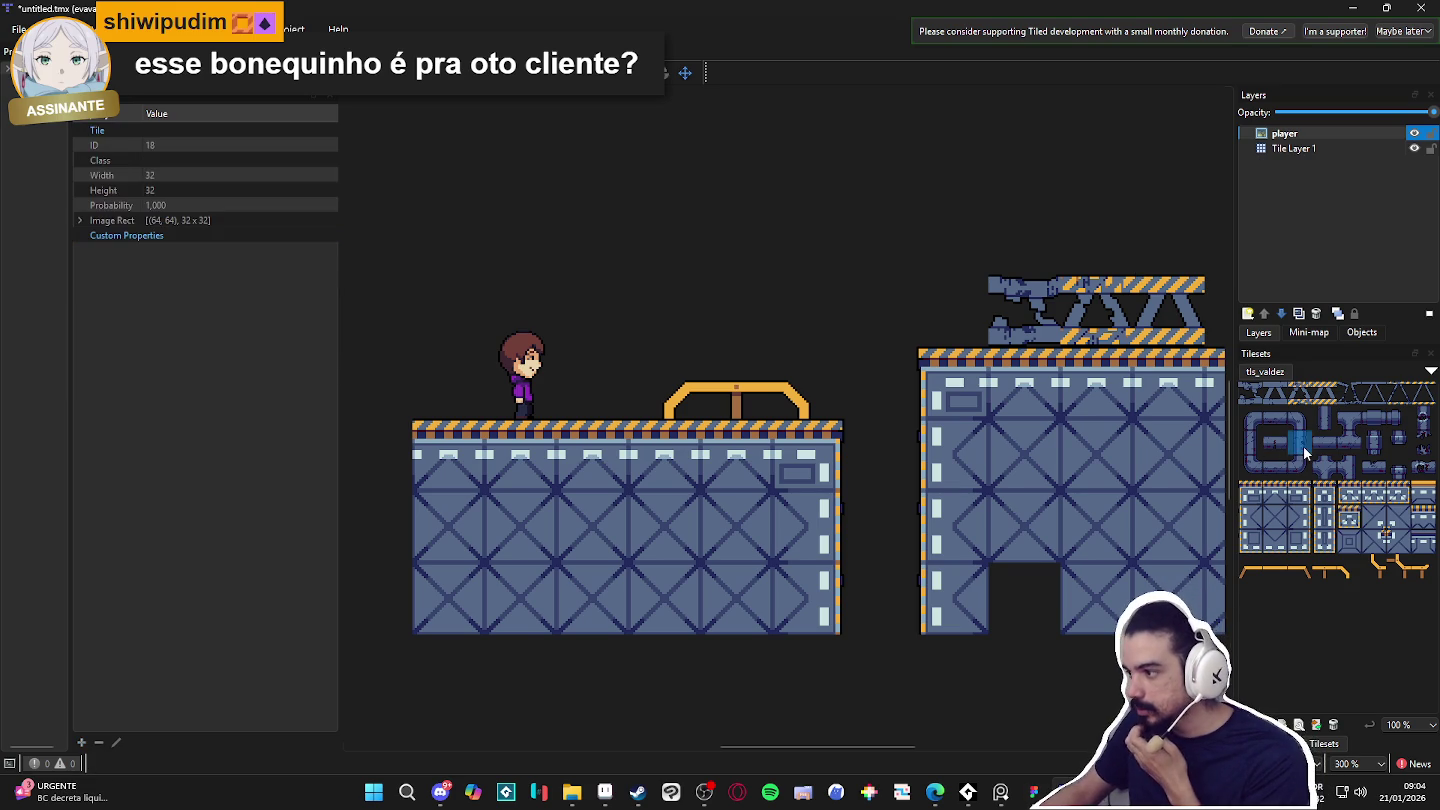
mouse_move(605, 792)
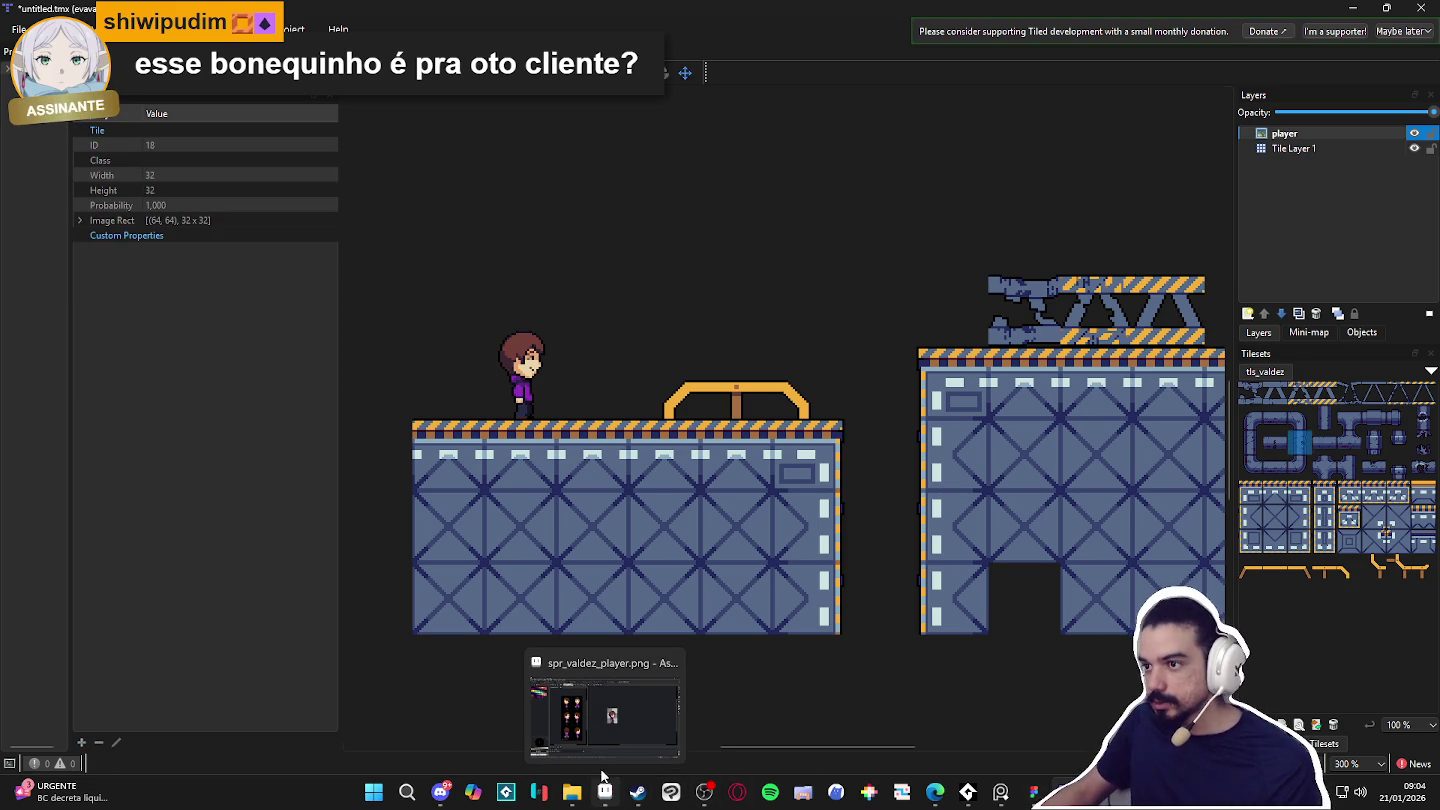
Browse the Preferences window's Shortcuts, Interface, Theme and Plugins pages.
click(52, 28)
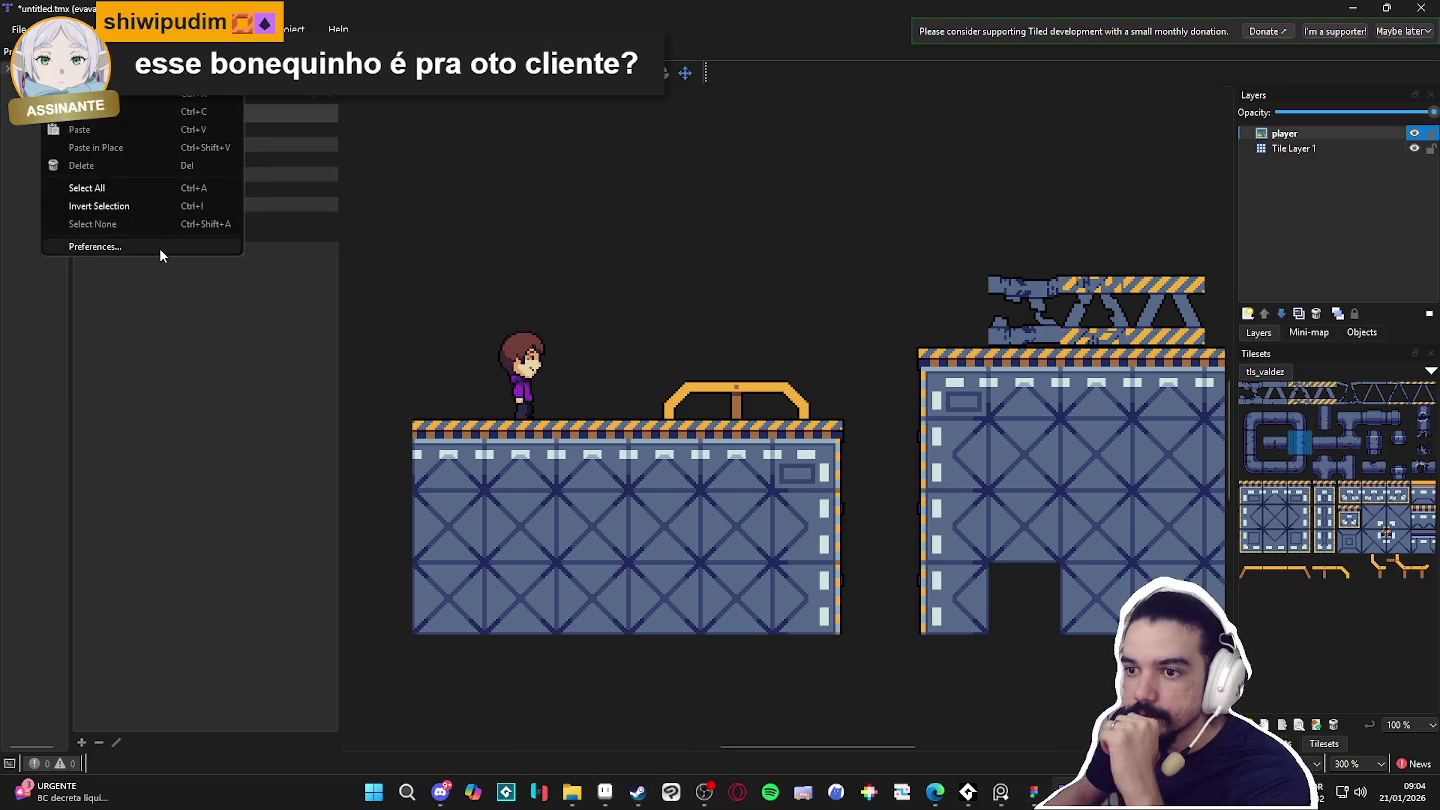
click(95, 246)
click(639, 209)
click(690, 209)
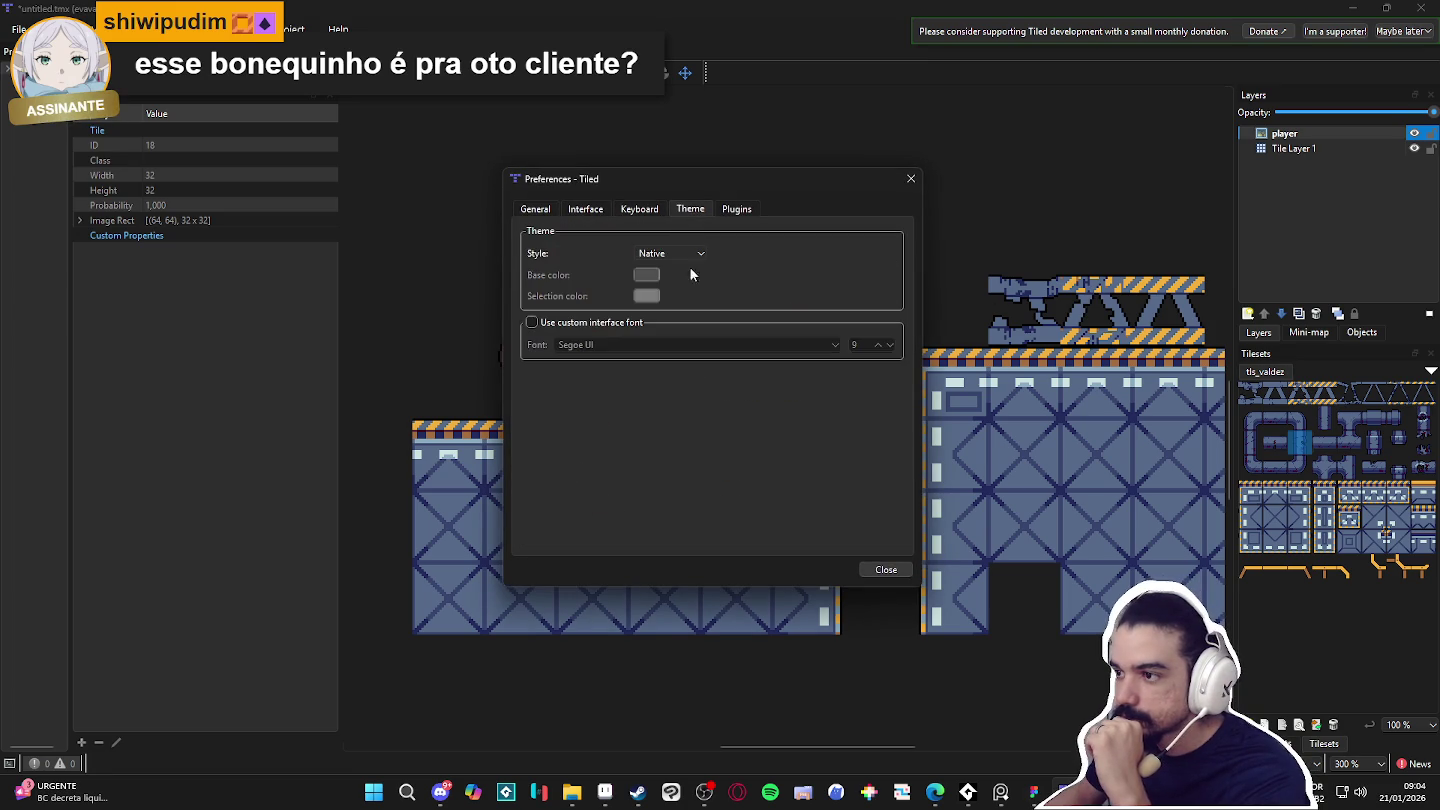
click(639, 209)
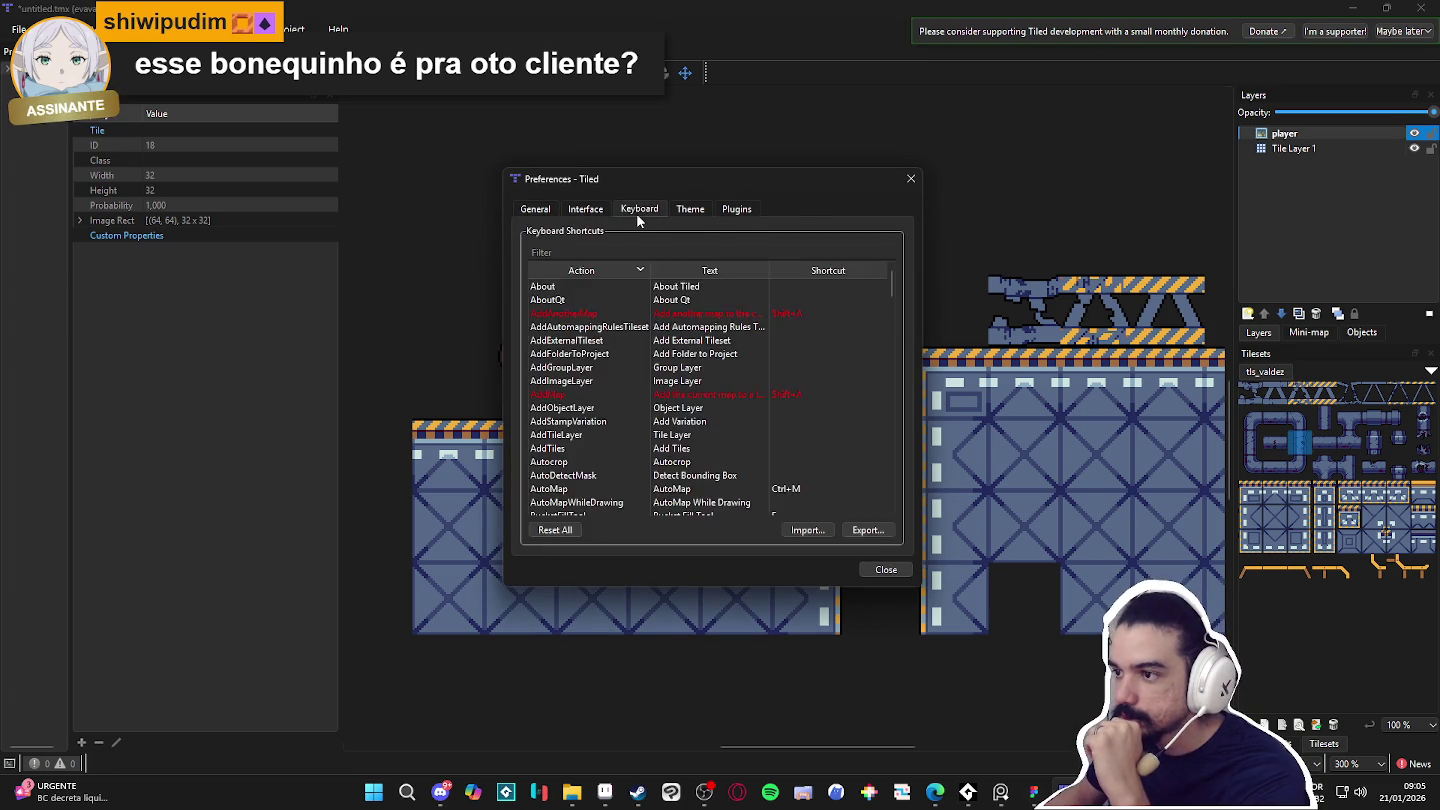
click(585, 209)
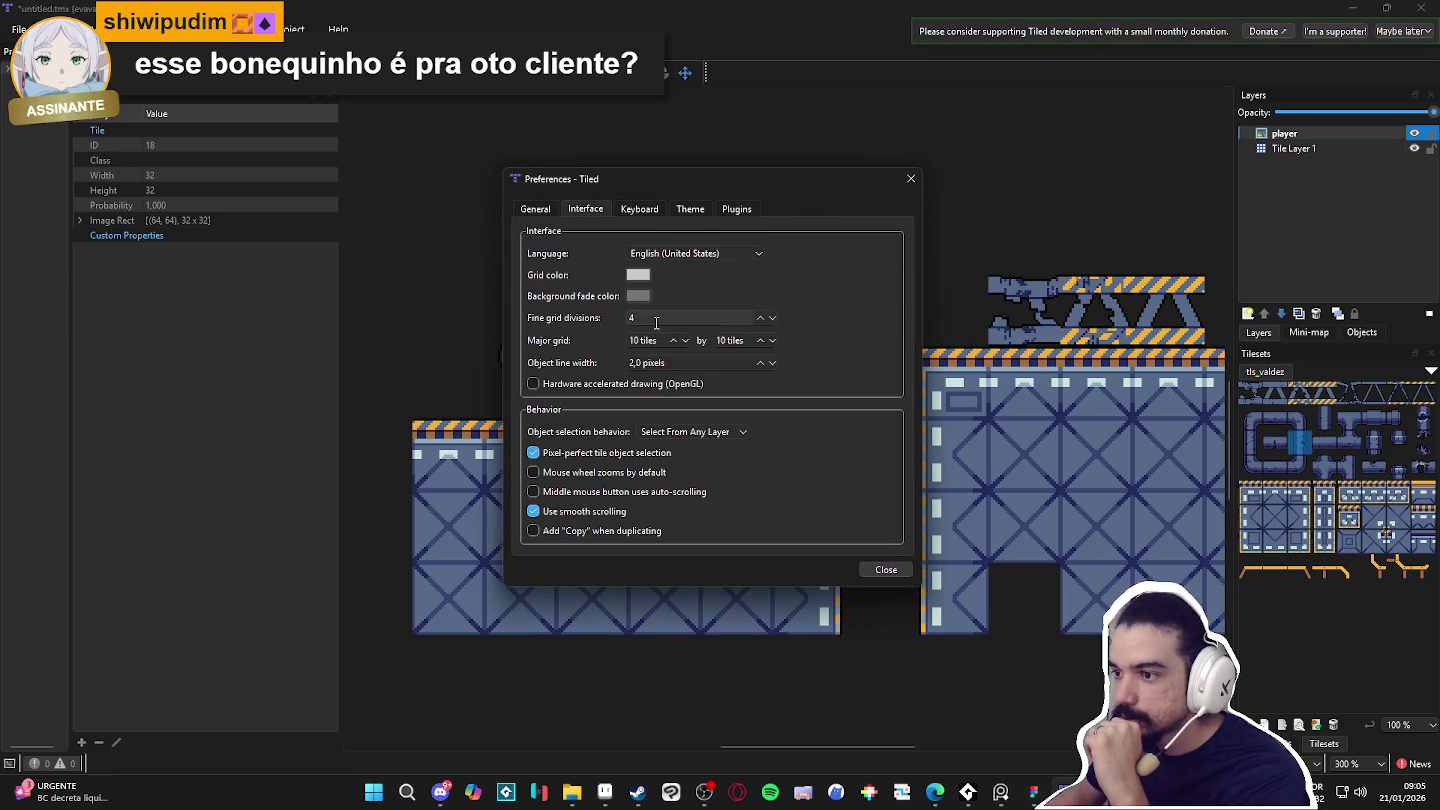
click(704, 209)
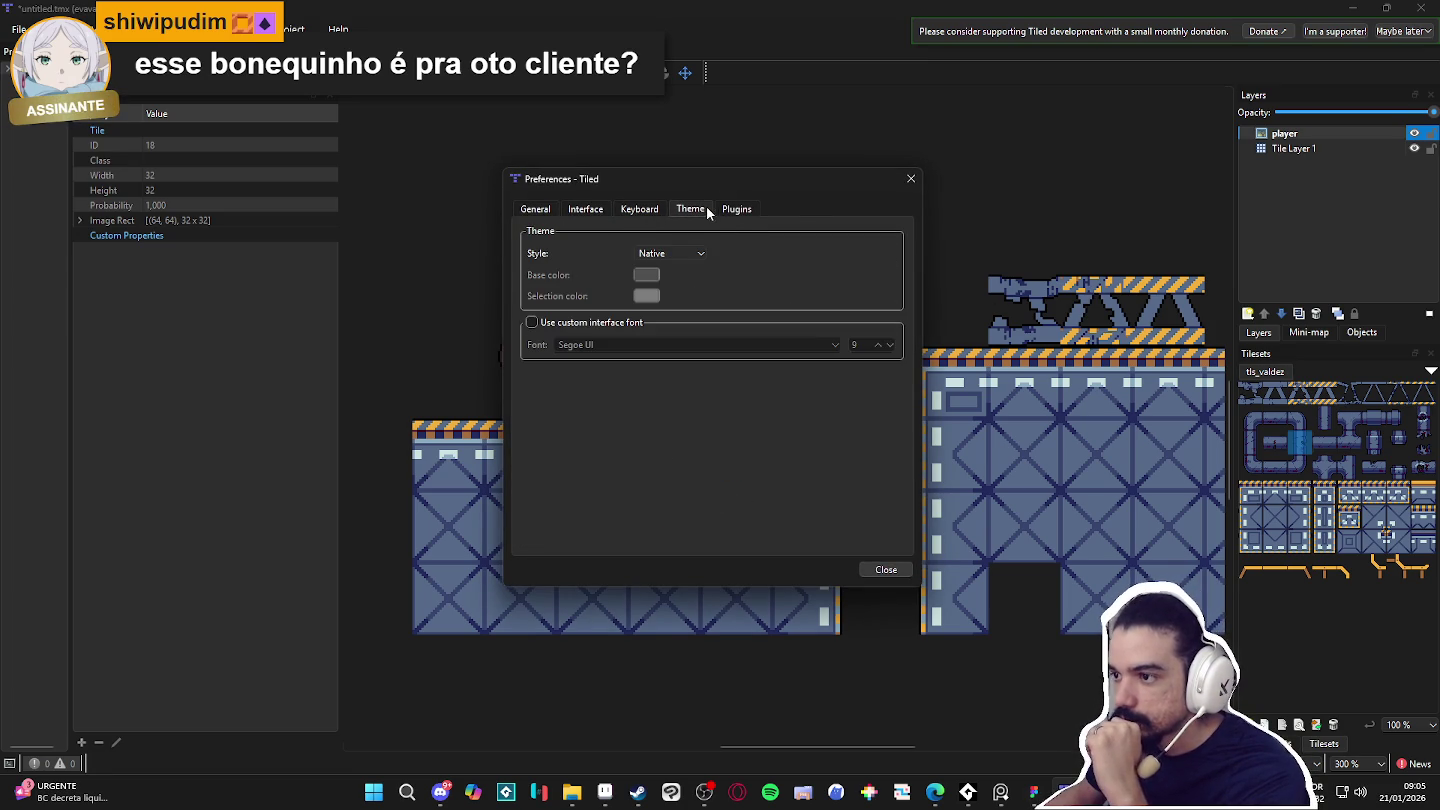
click(738, 210)
click(692, 210)
Toggle the Theme style between Tiled Fusion and Native, leave it on Native, and close Preferences.
click(665, 283)
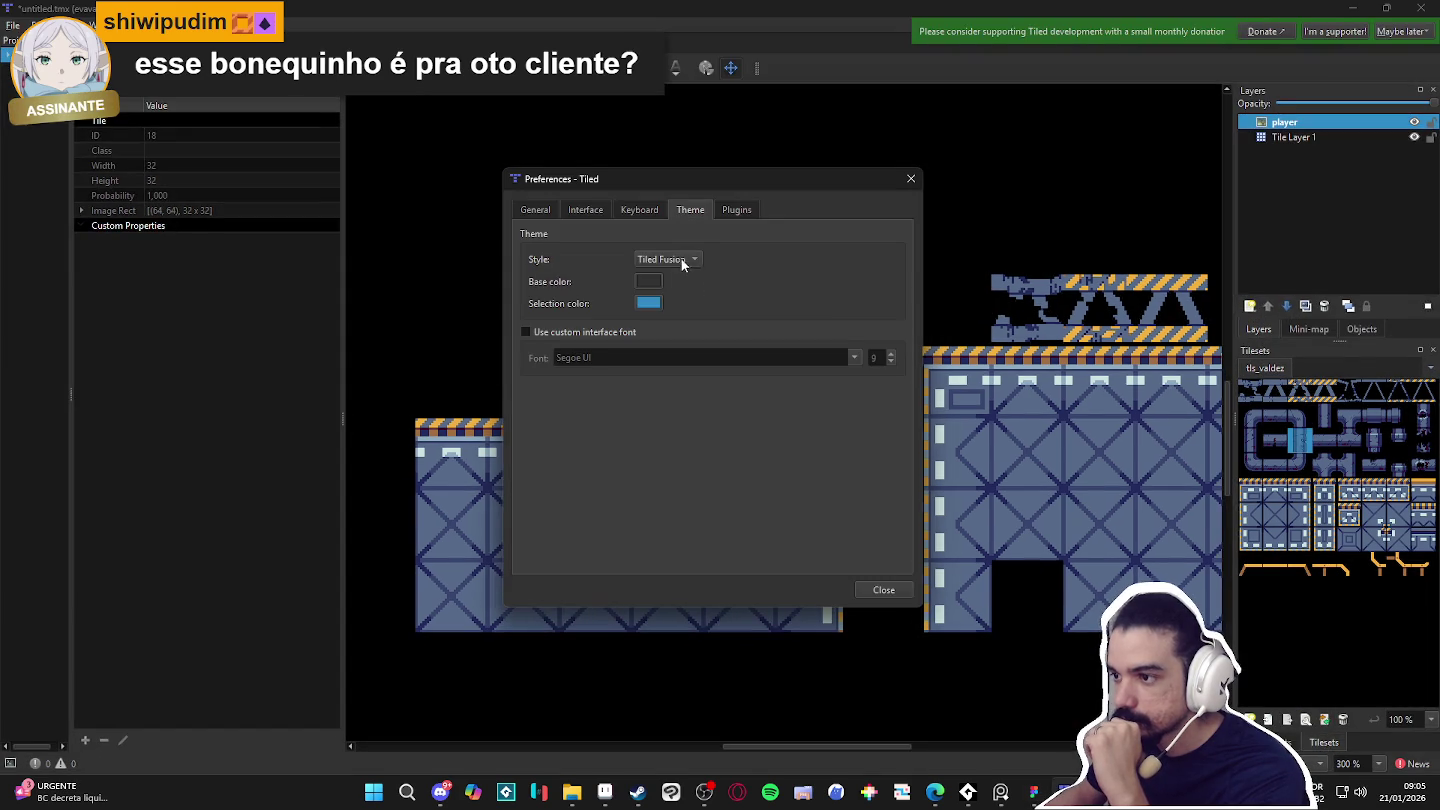
click(677, 249)
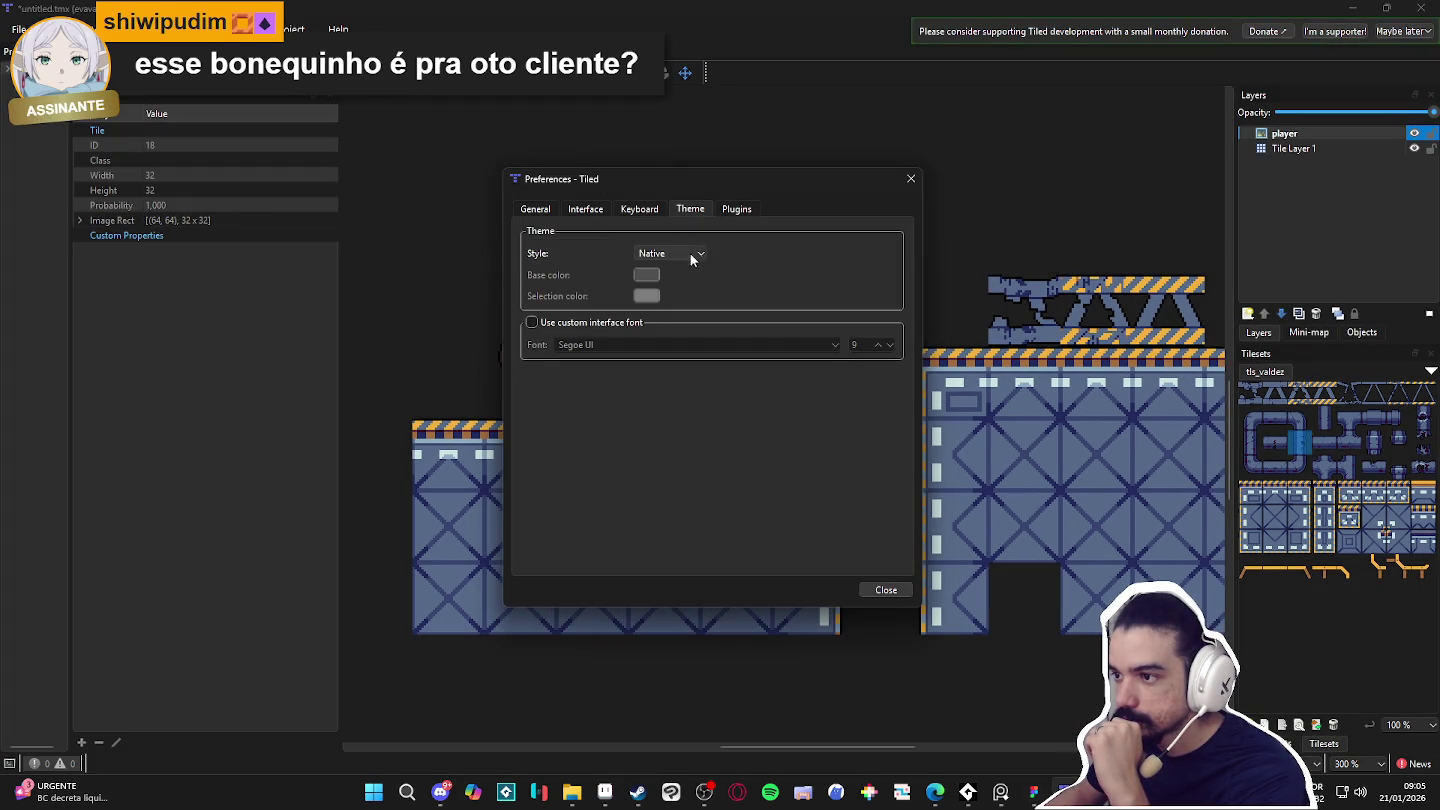
click(688, 283)
click(687, 256)
click(684, 262)
scroll(678, 255, up, 1)
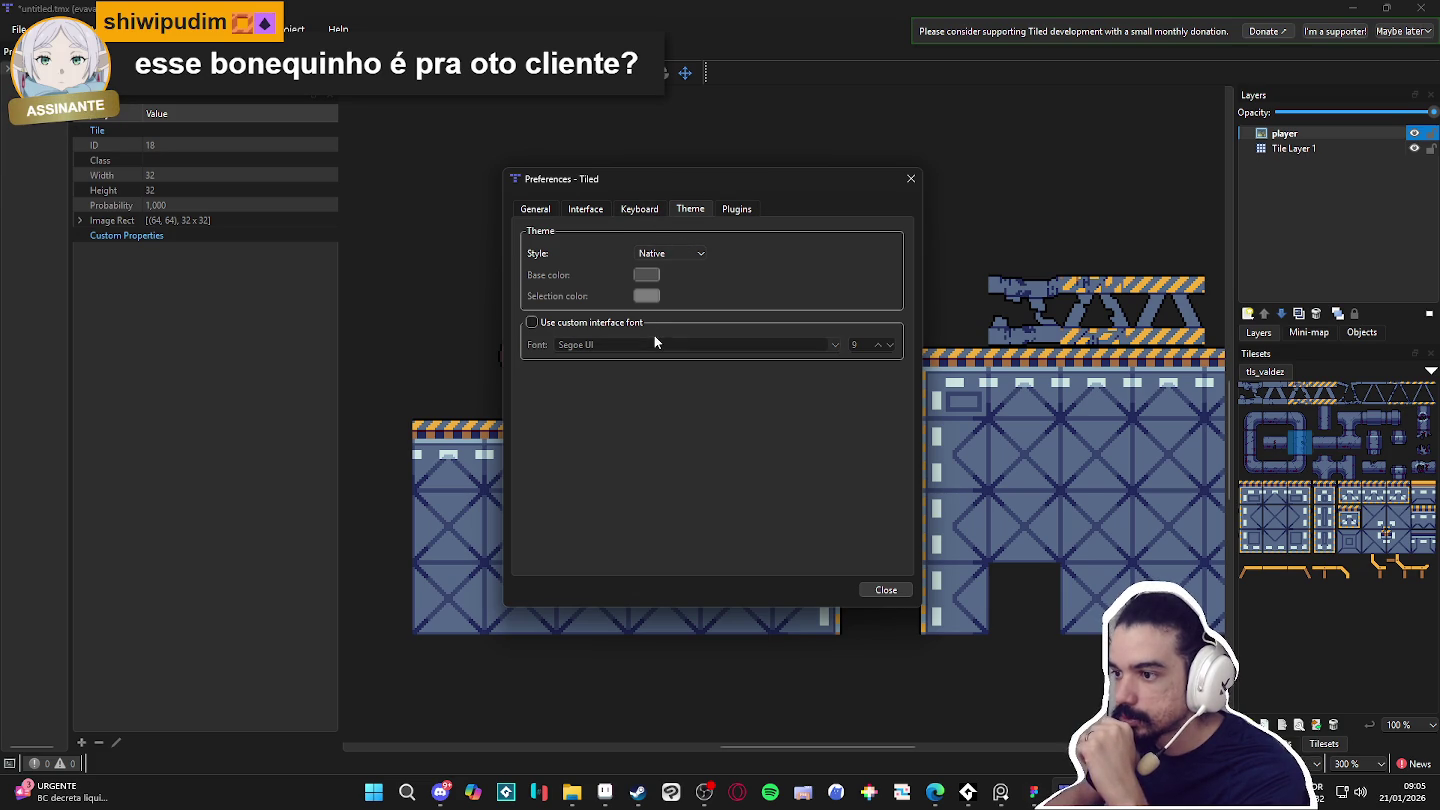
click(597, 208)
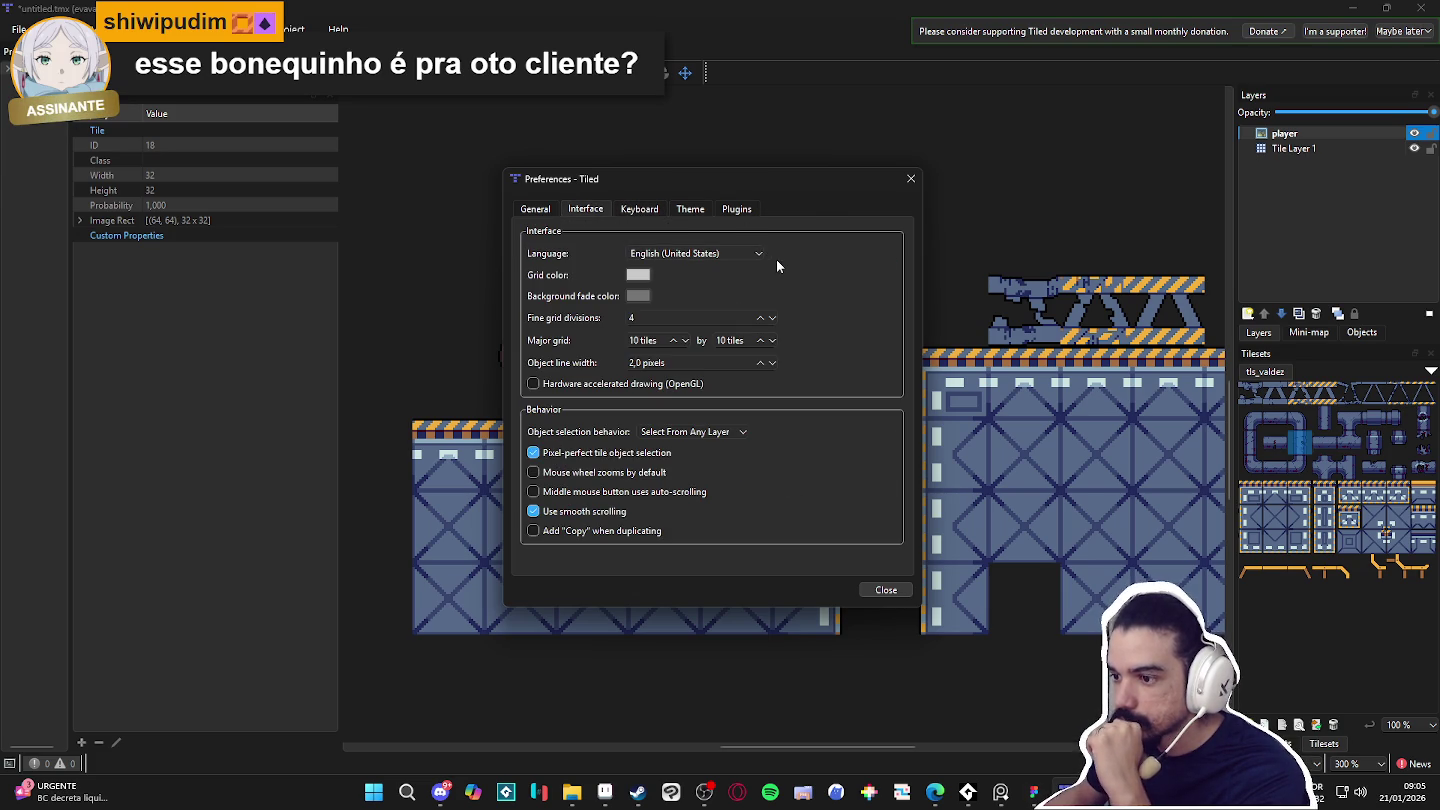
click(911, 180)
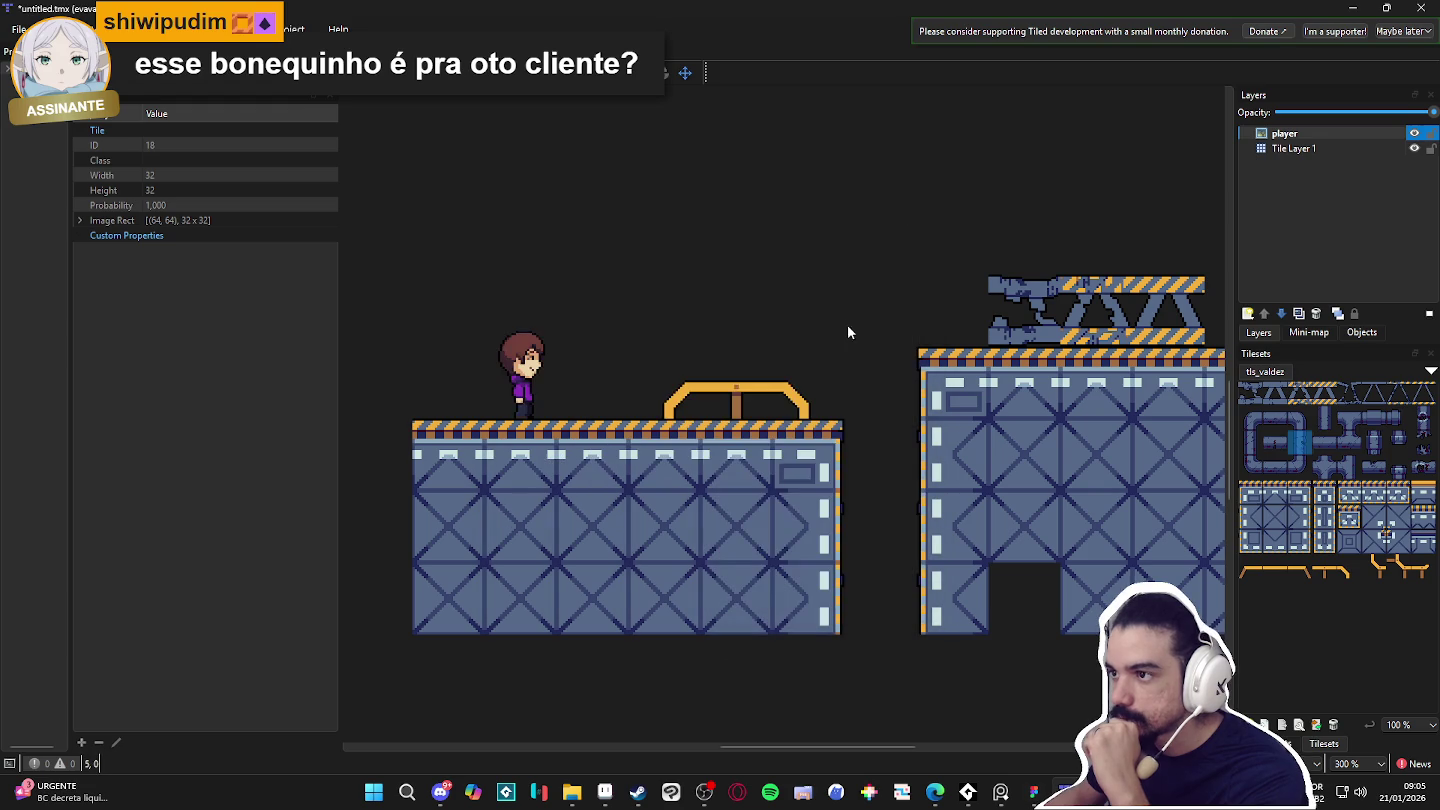
Pan the map slightly, then bring Aseprite forward showing Tile_04.png.
drag(851, 251, 823, 272)
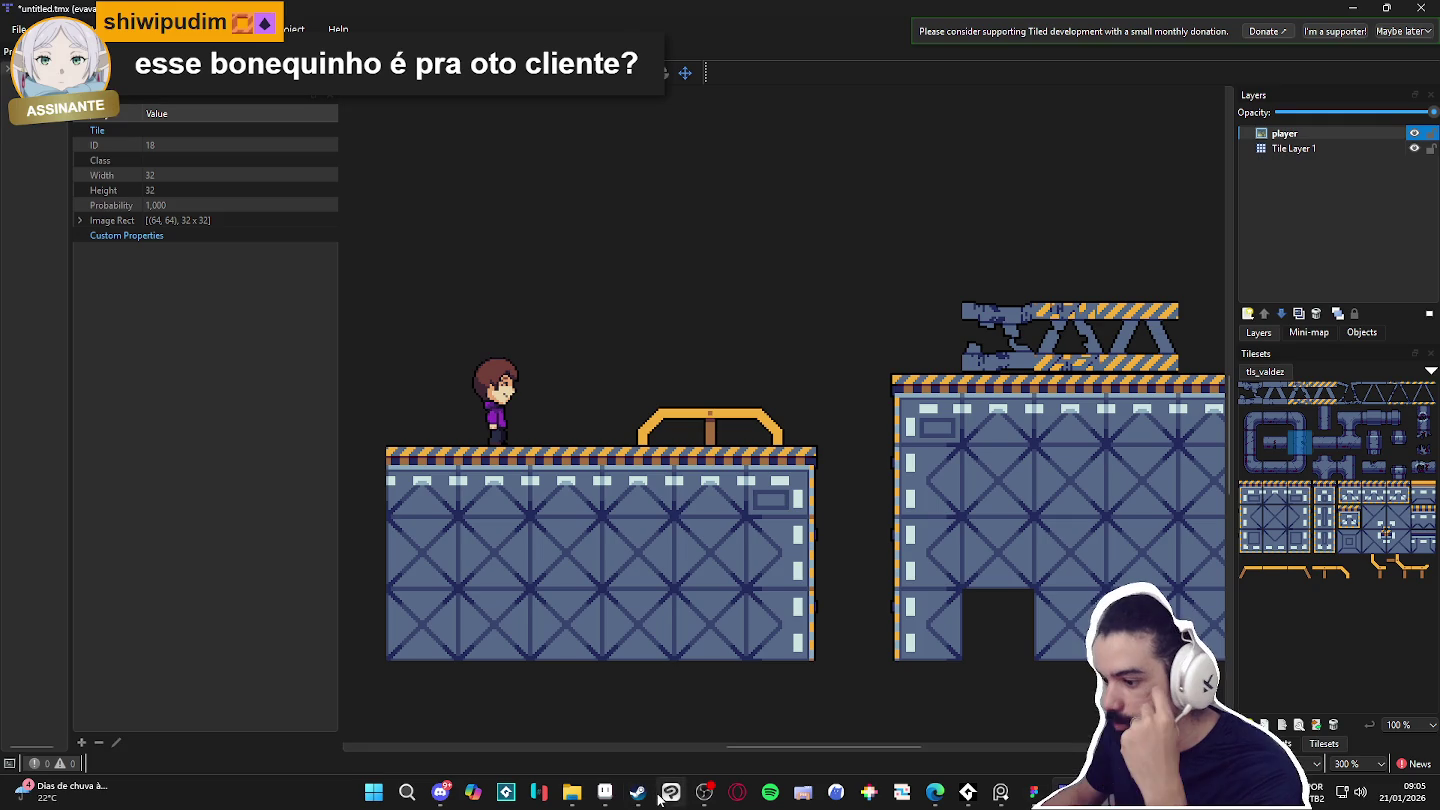
click(605, 795)
click(764, 44)
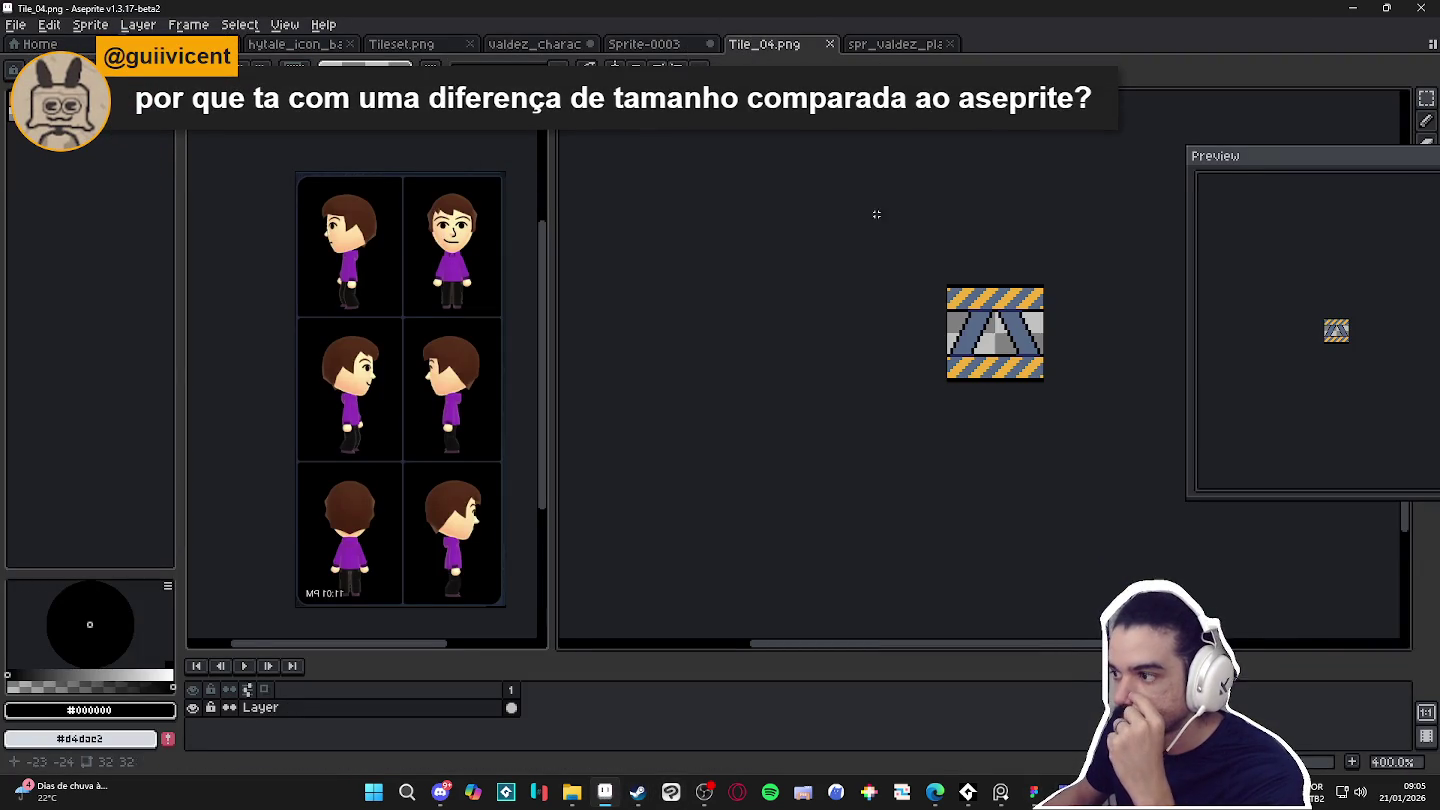
Bucket-fill an empty Tileset.png cell below the crossed panel dark blue, save, and return to Tiled.
click(670, 46)
click(540, 46)
click(448, 46)
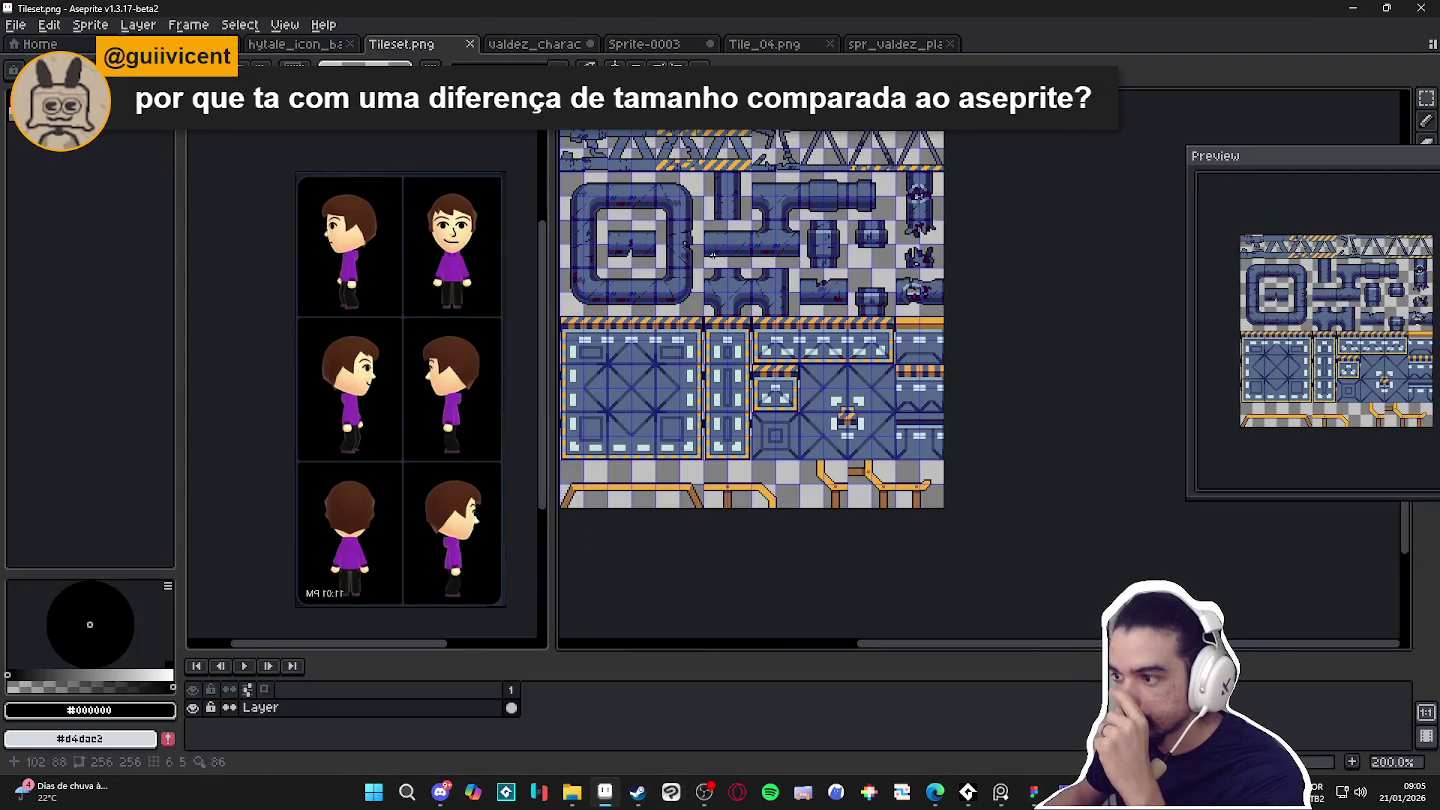
scroll(638, 452, up, 1)
scroll(660, 480, up, 1)
scroll(680, 510, up, 1)
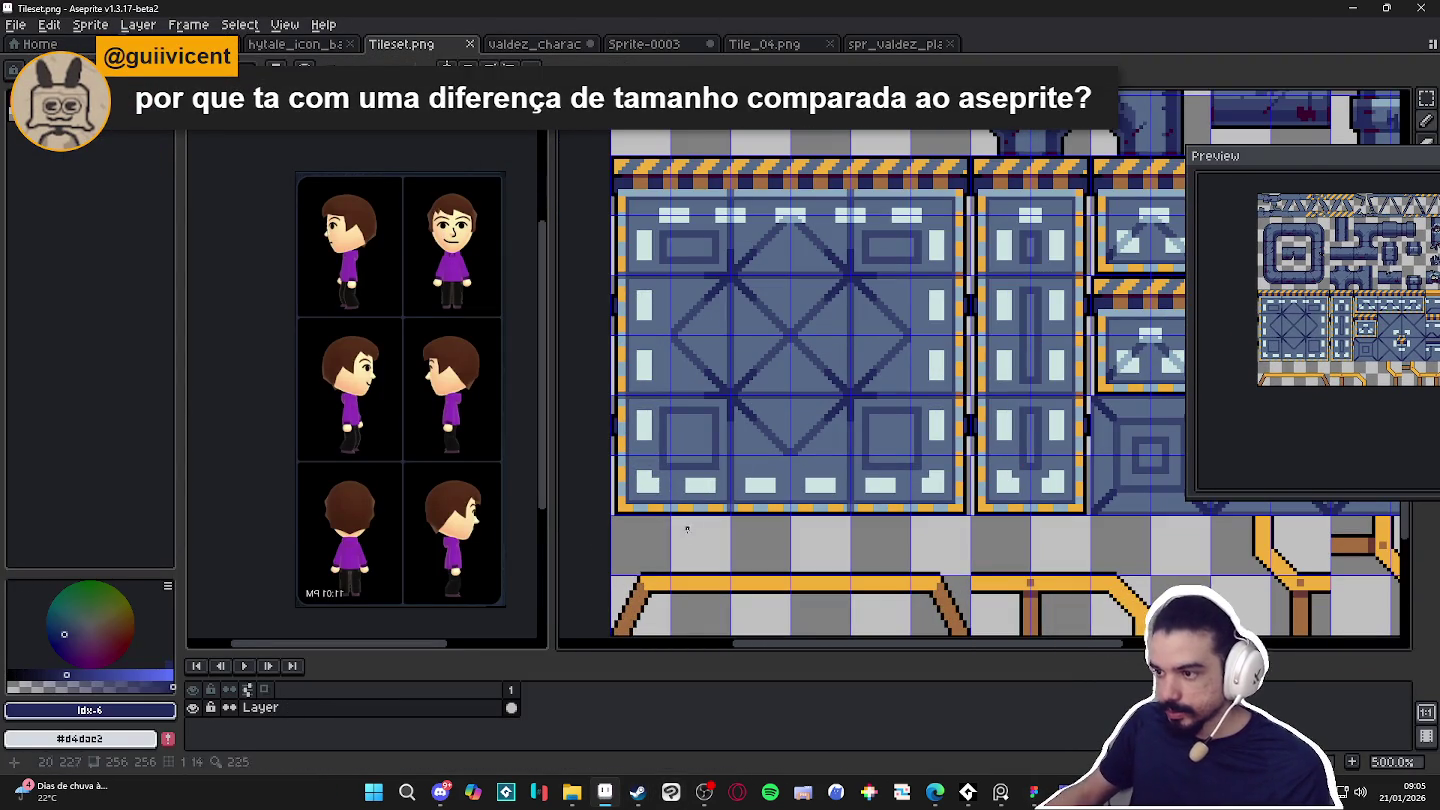
click(700, 545)
key(ctrl+s)
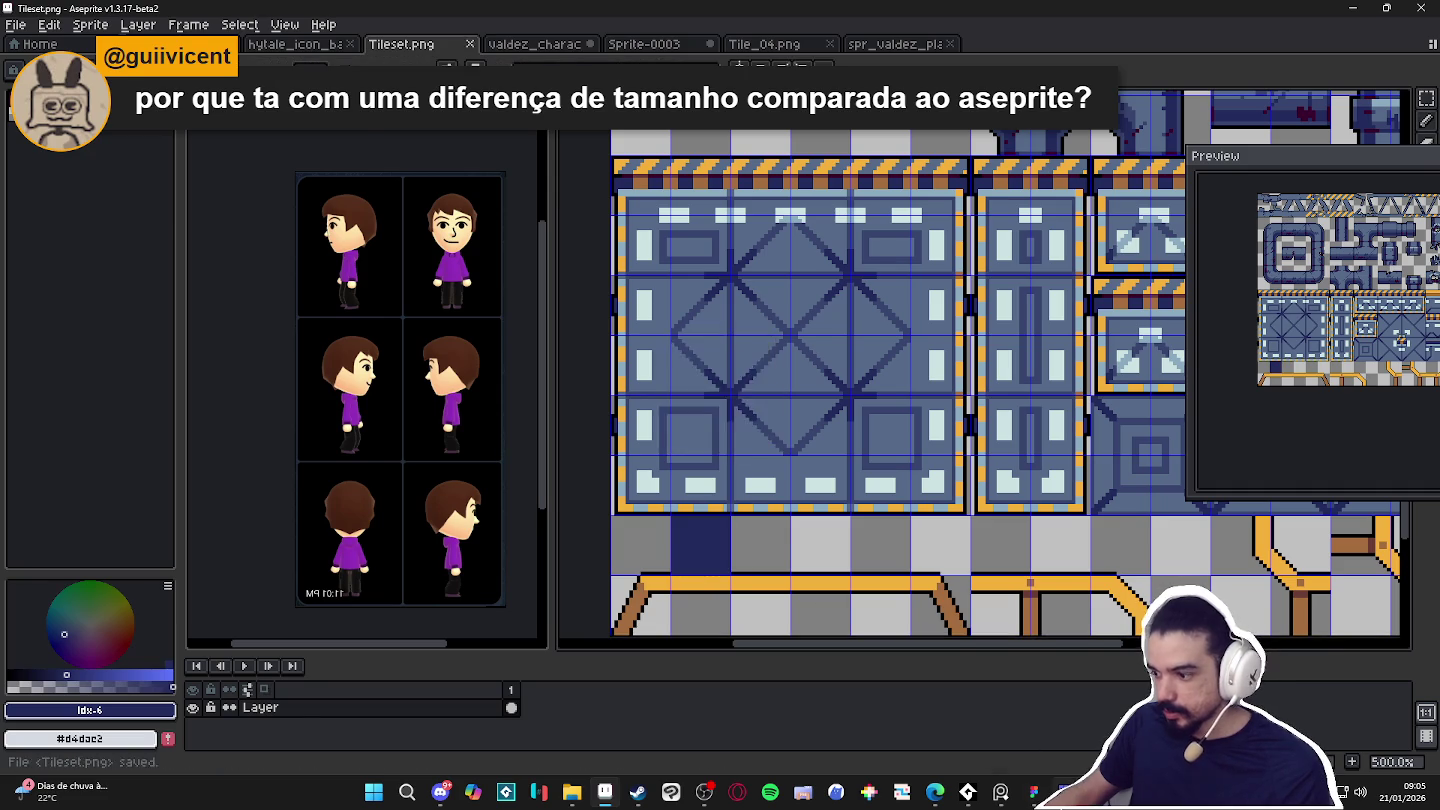
key(alt+Tab)
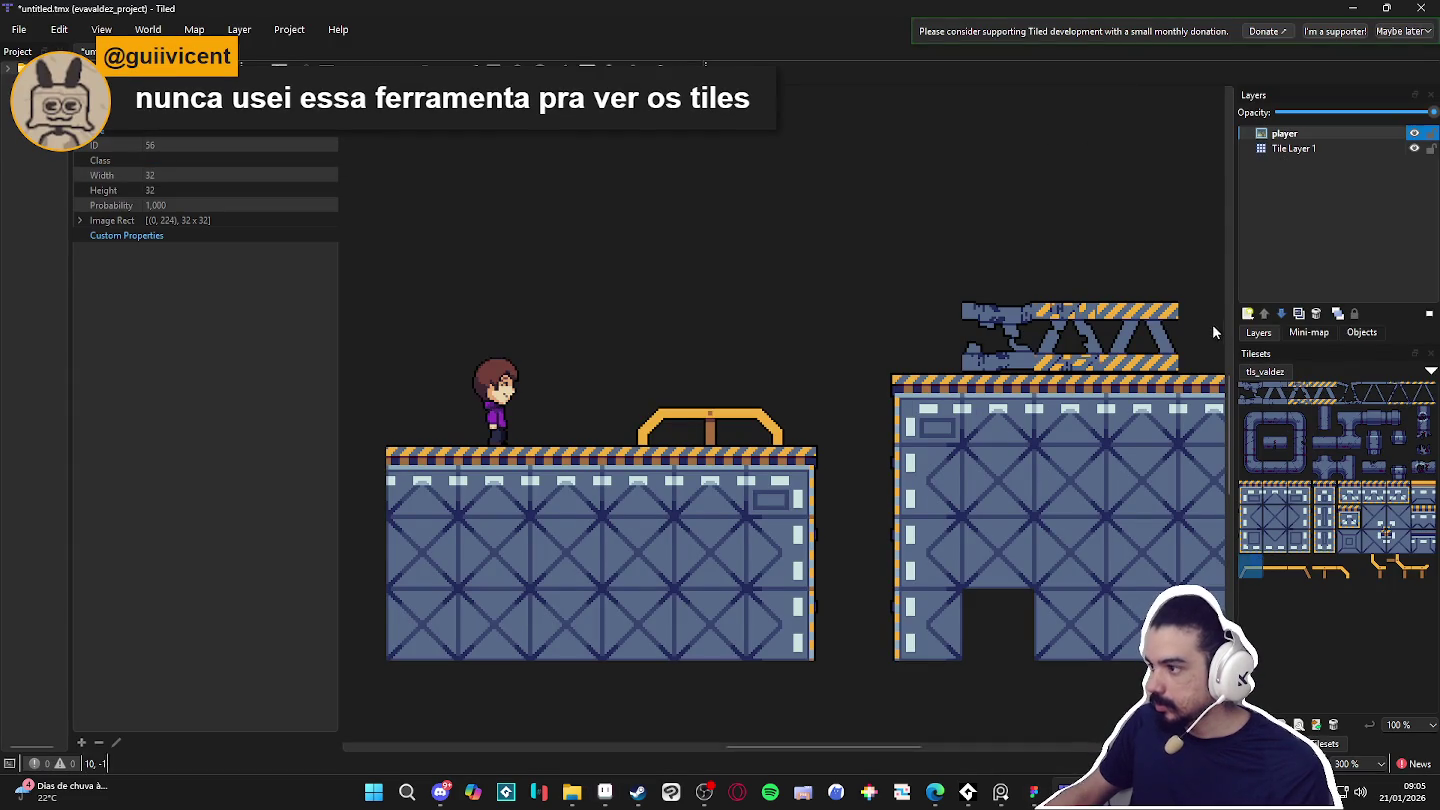
Create a tile layer named bg beneath Tile Layer 1 and pick the dark blue tile.
click(1293, 148)
click(1247, 313)
click(1285, 322)
text(bg)
key(Return)
drag(1297, 160, 1308, 164)
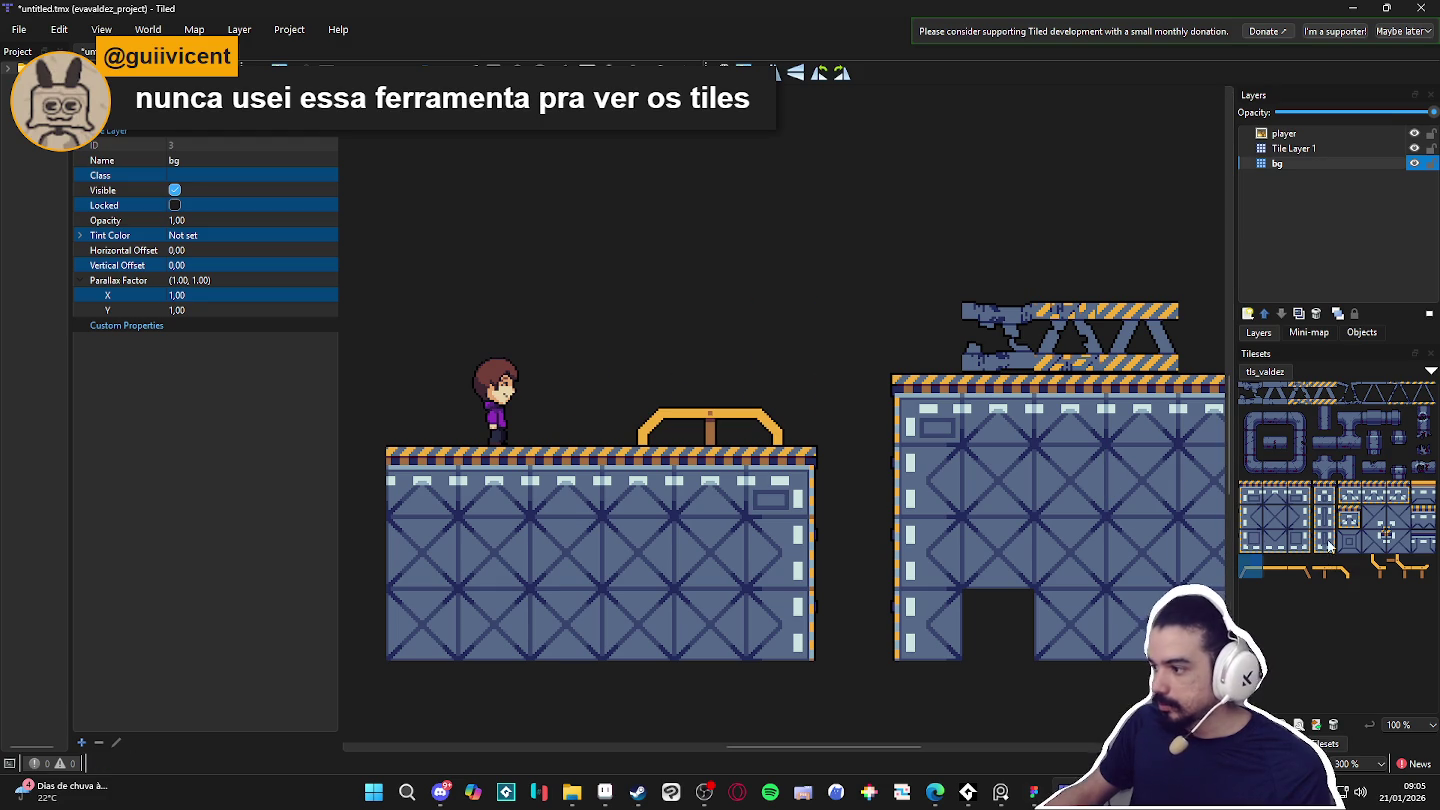
drag(1385, 510, 1330, 546)
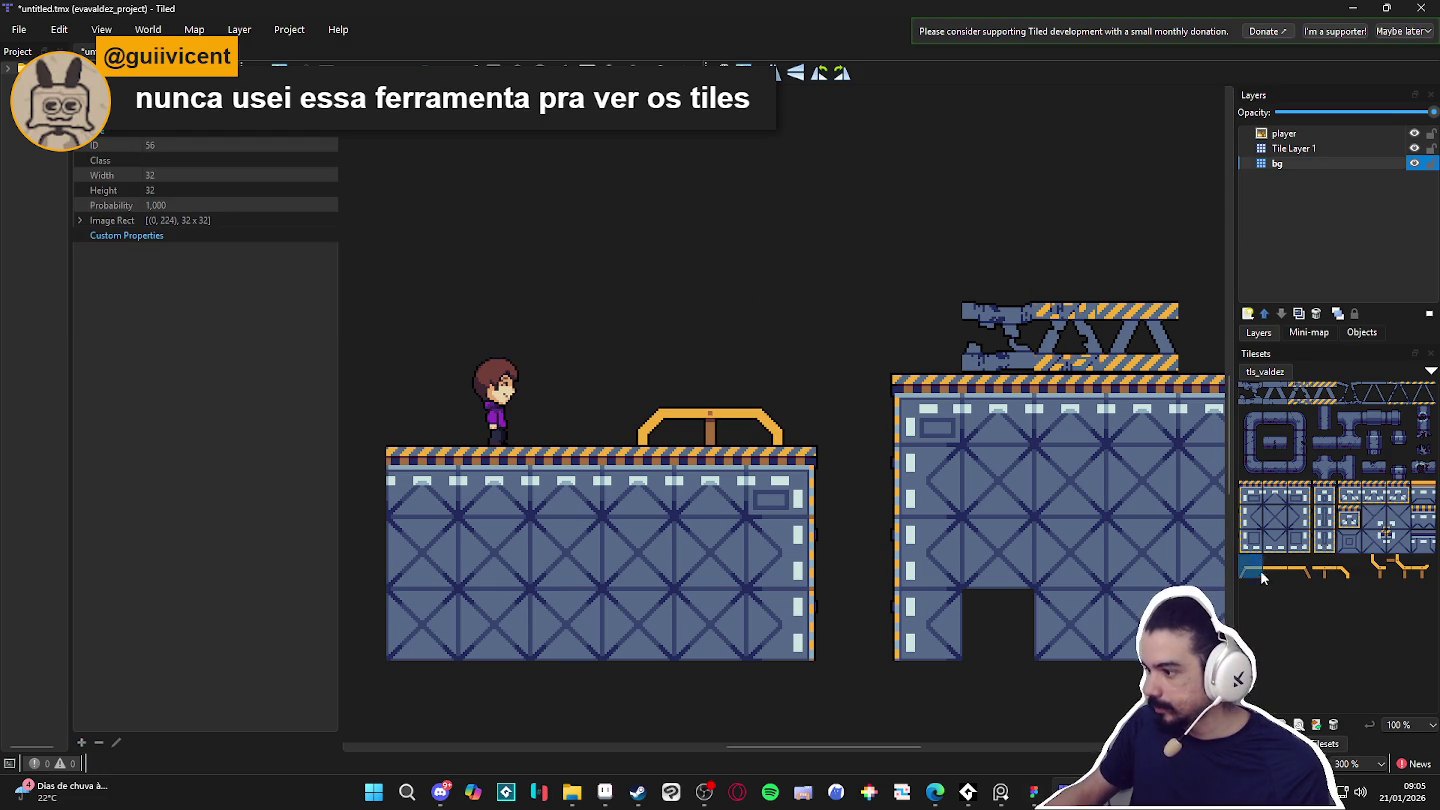
Fill another Tileset.png cell at the striped row's right end dark blue, then return to Tiled.
key(alt+Tab)
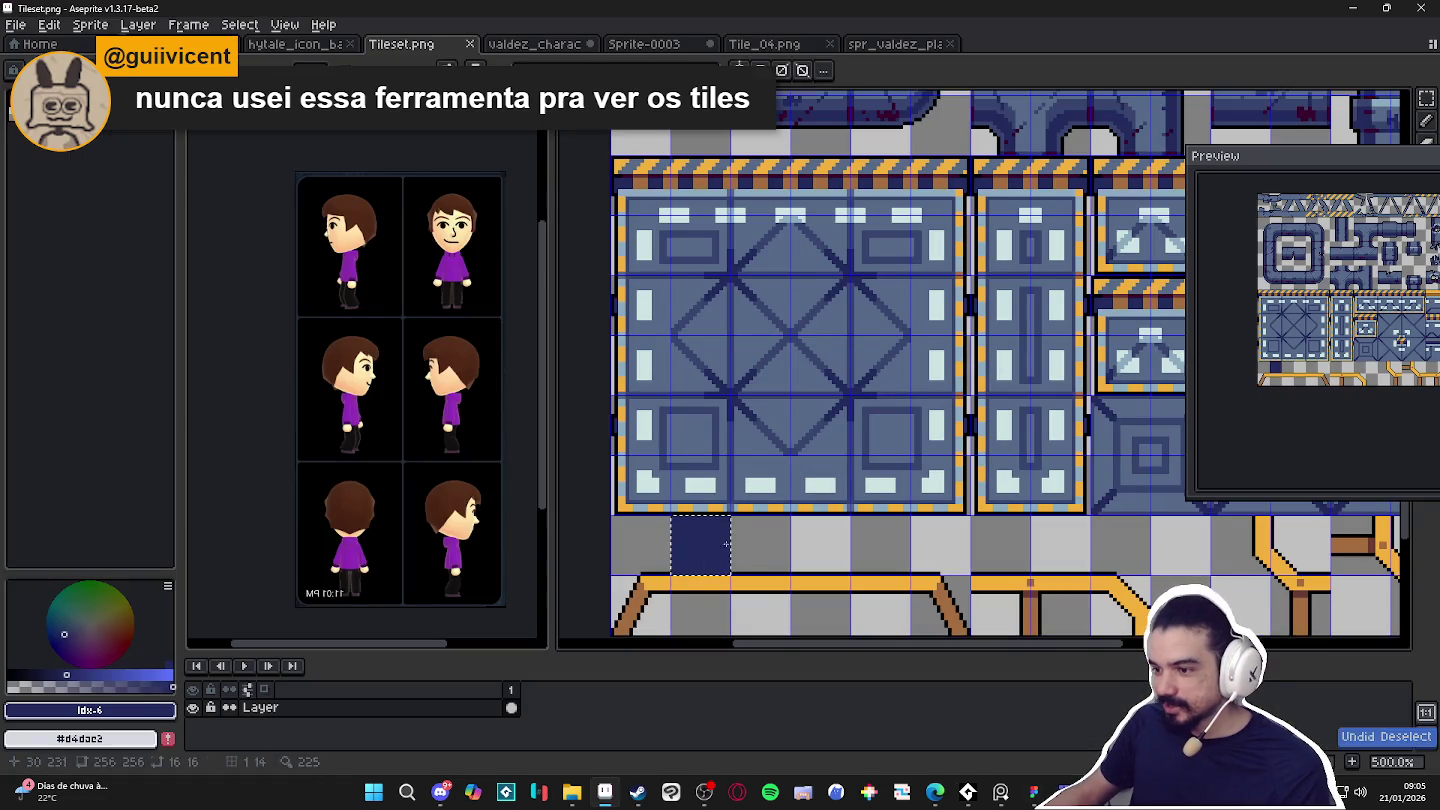
scroll(824, 528, down, 2)
scroll(824, 528, down, 2)
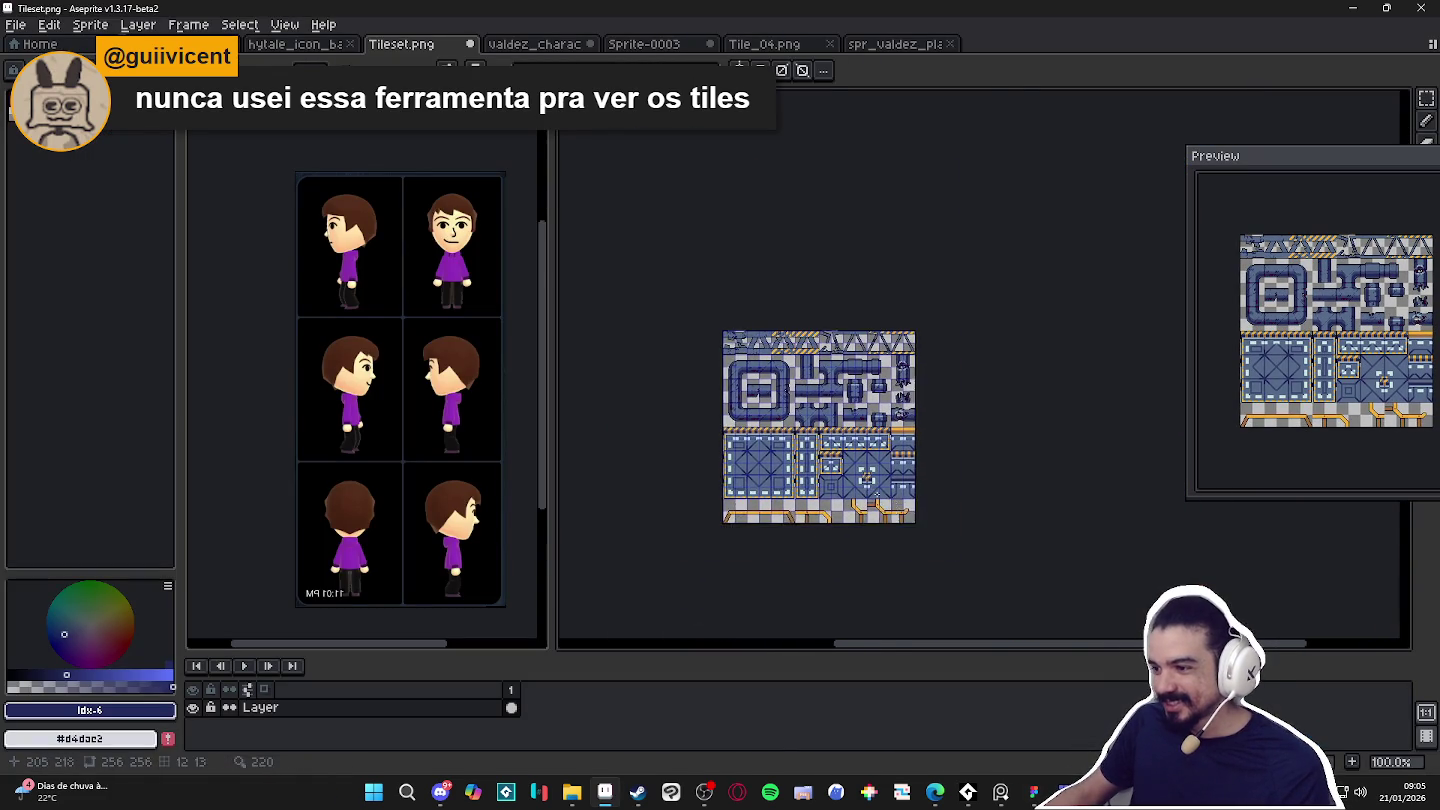
scroll(902, 512, up, 2)
scroll(893, 393, up, 2)
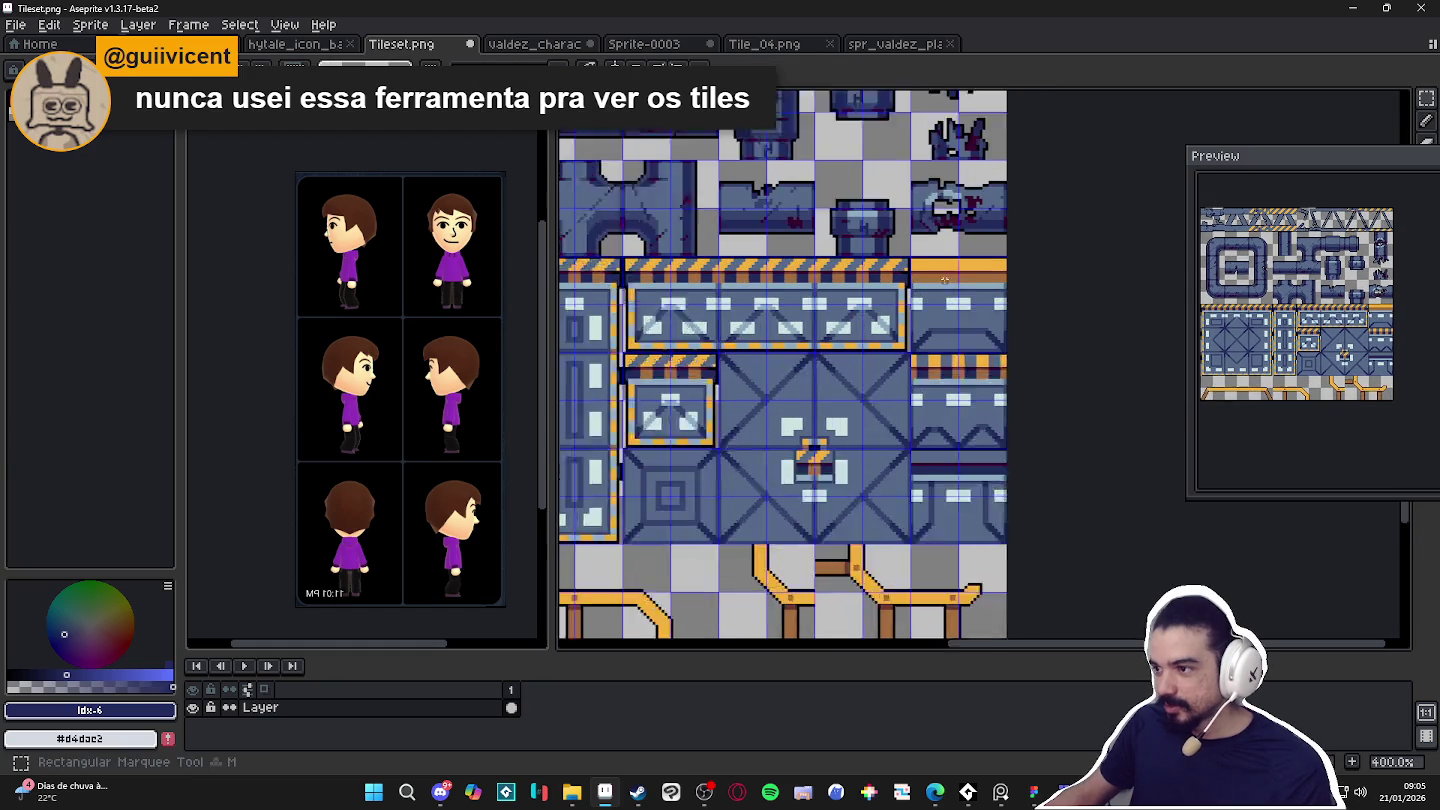
click(929, 296)
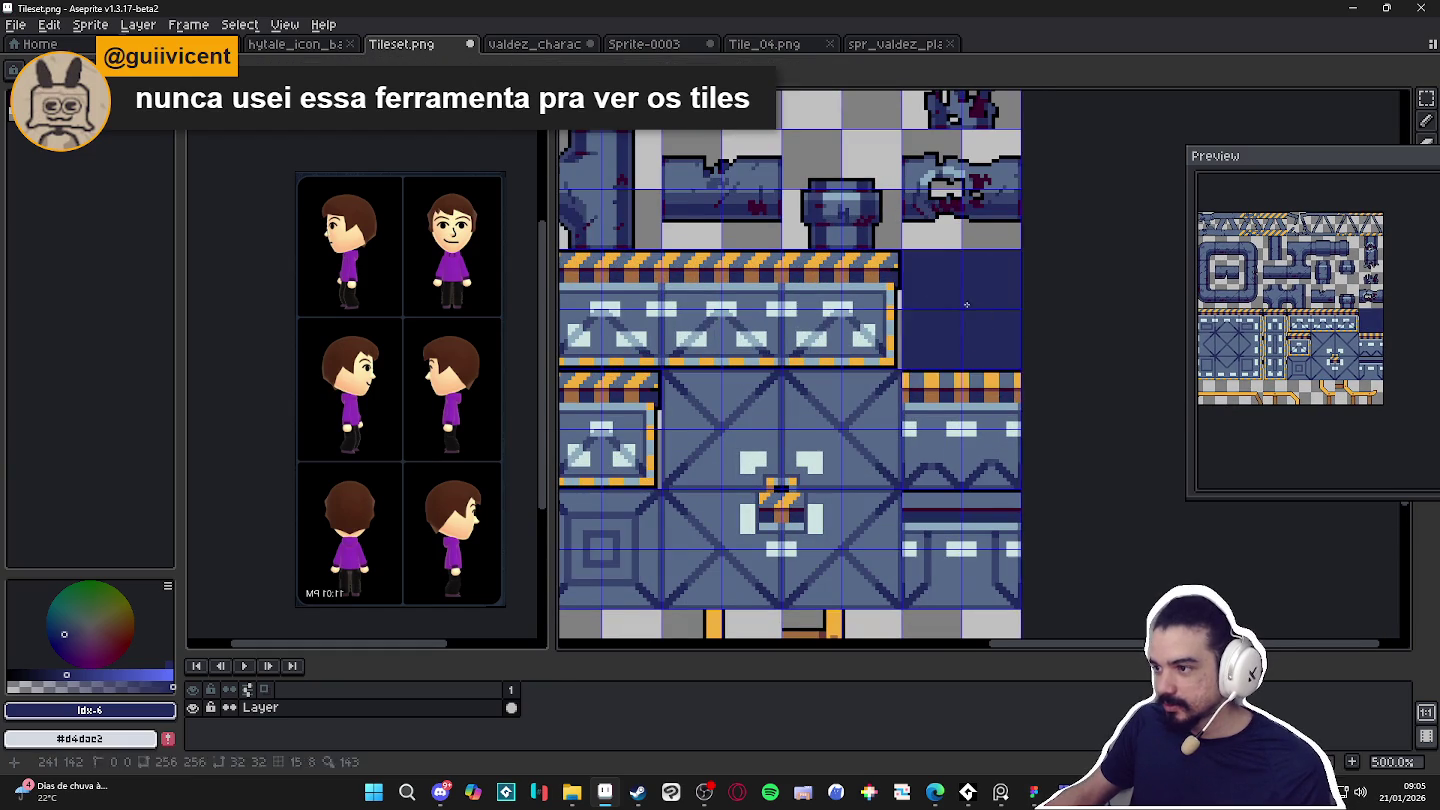
scroll(970, 311, down, 1)
scroll(1100, 260, down, 1)
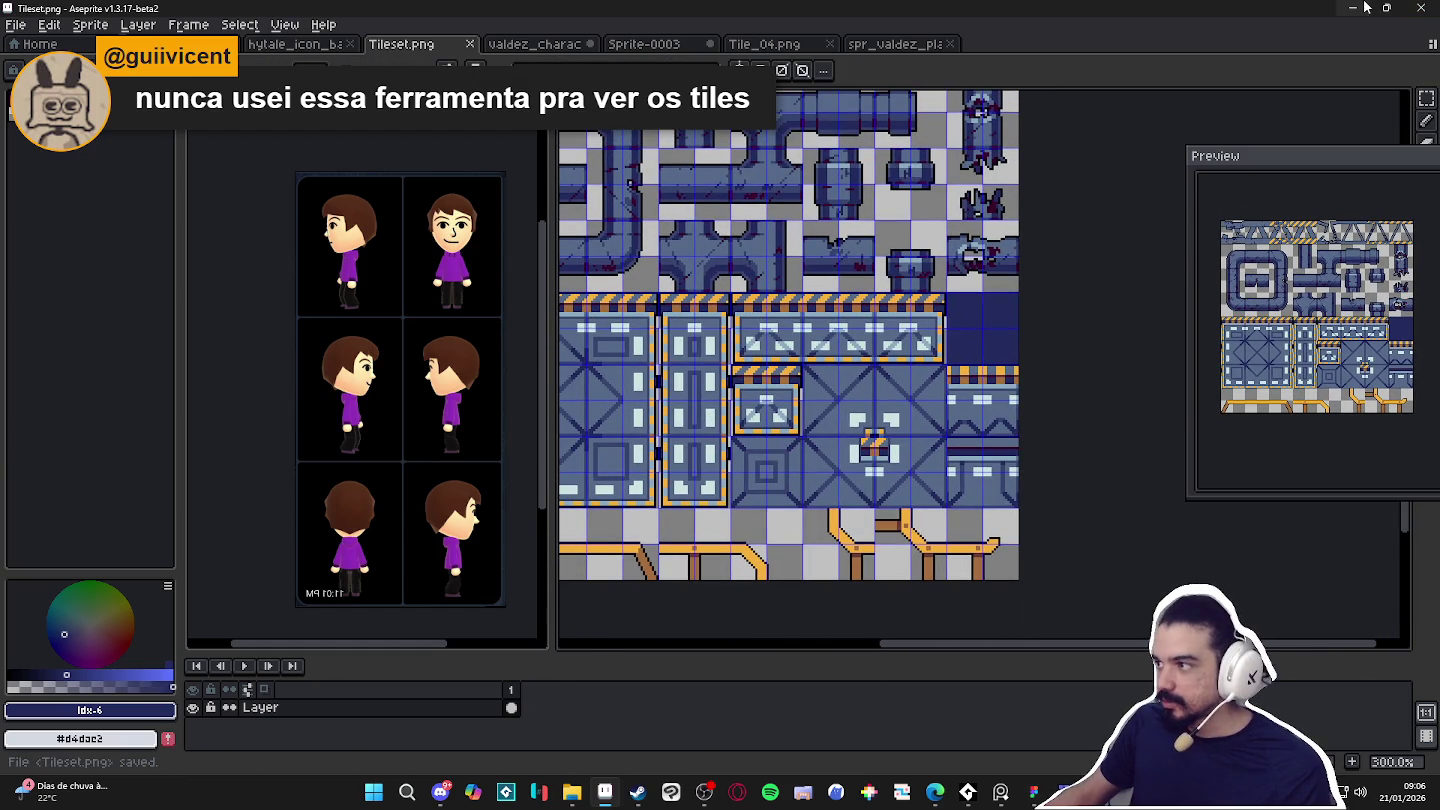
key(alt+Tab)
Bucket-fill the whole bg layer with the dark blue tile and frame the level.
click(1418, 490)
scroll(611, 238, down, 1)
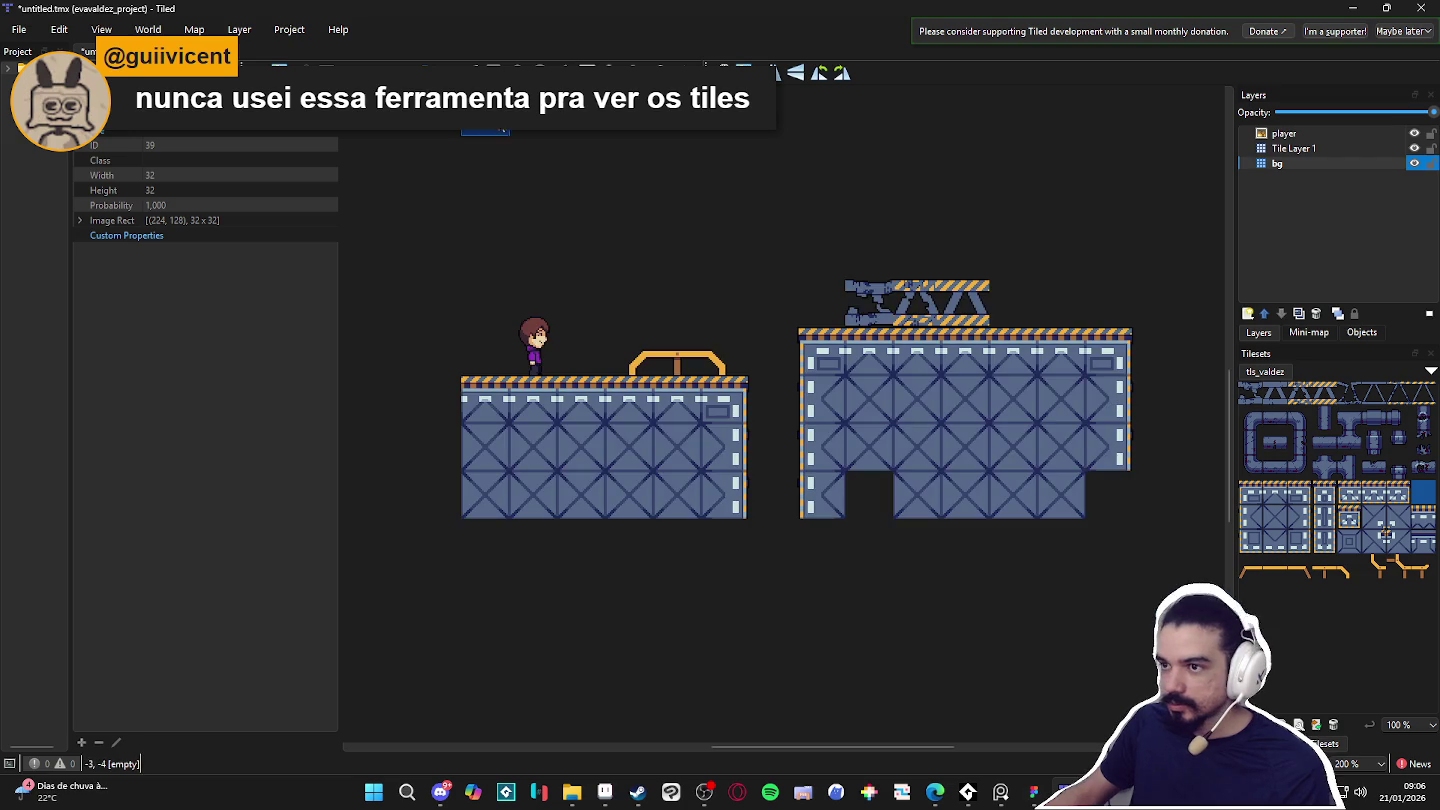
key(p)
drag(402, 540, 1151, 140)
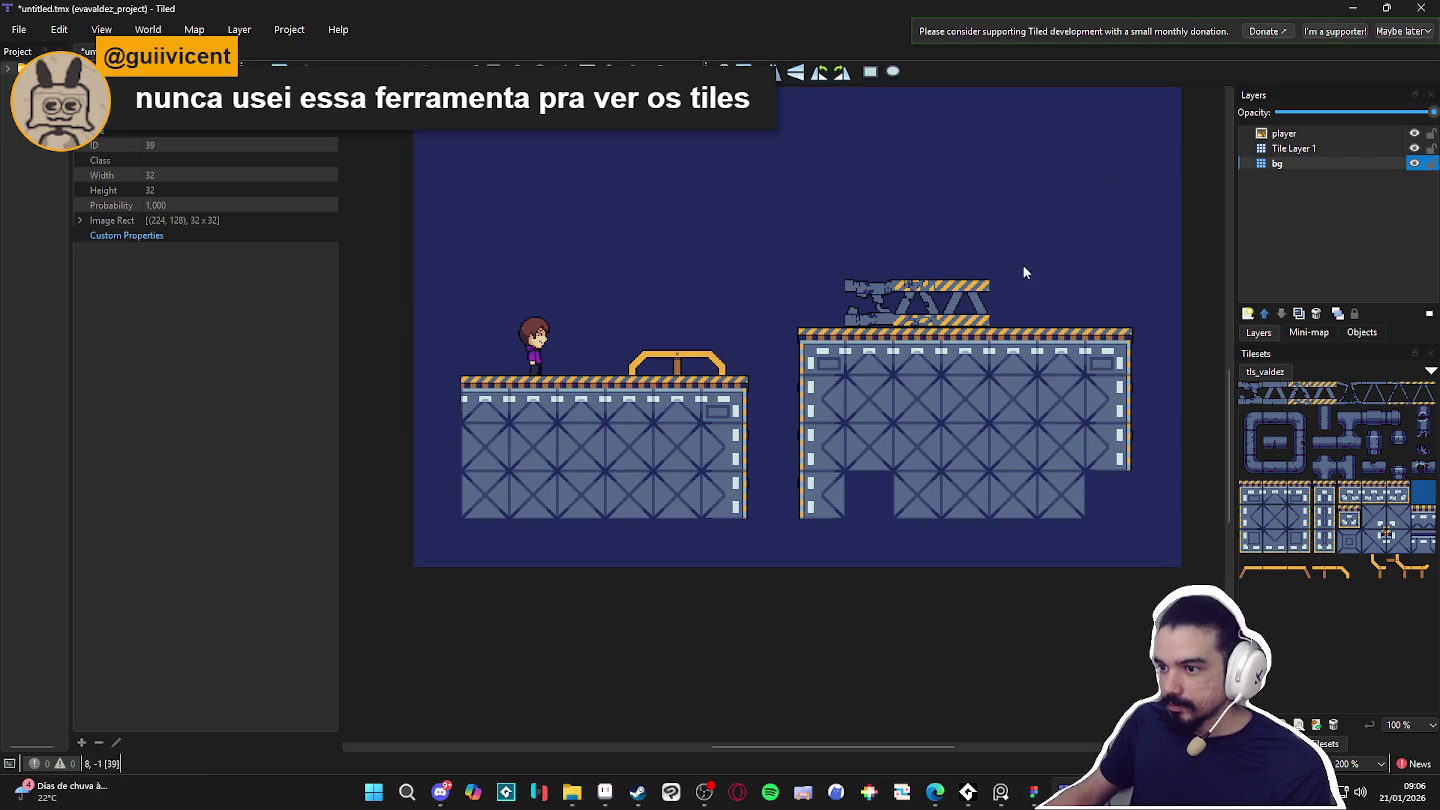
scroll(912, 347, up, 1)
drag(912, 347, 914, 469)
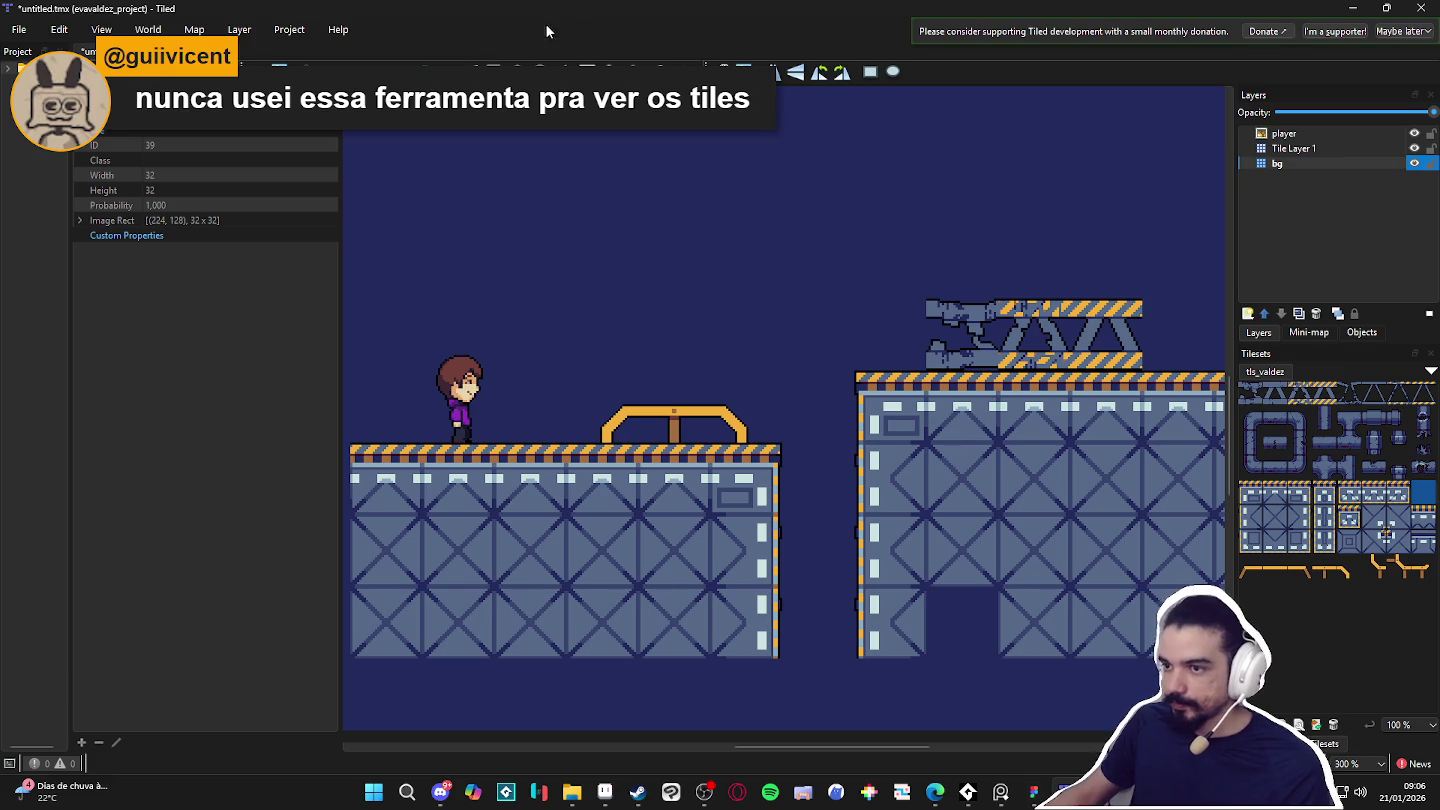
Snip a screenshot of the platform map, then bring Aseprite back to front.
key(super+shift+s)
drag(361, 97, 1209, 655)
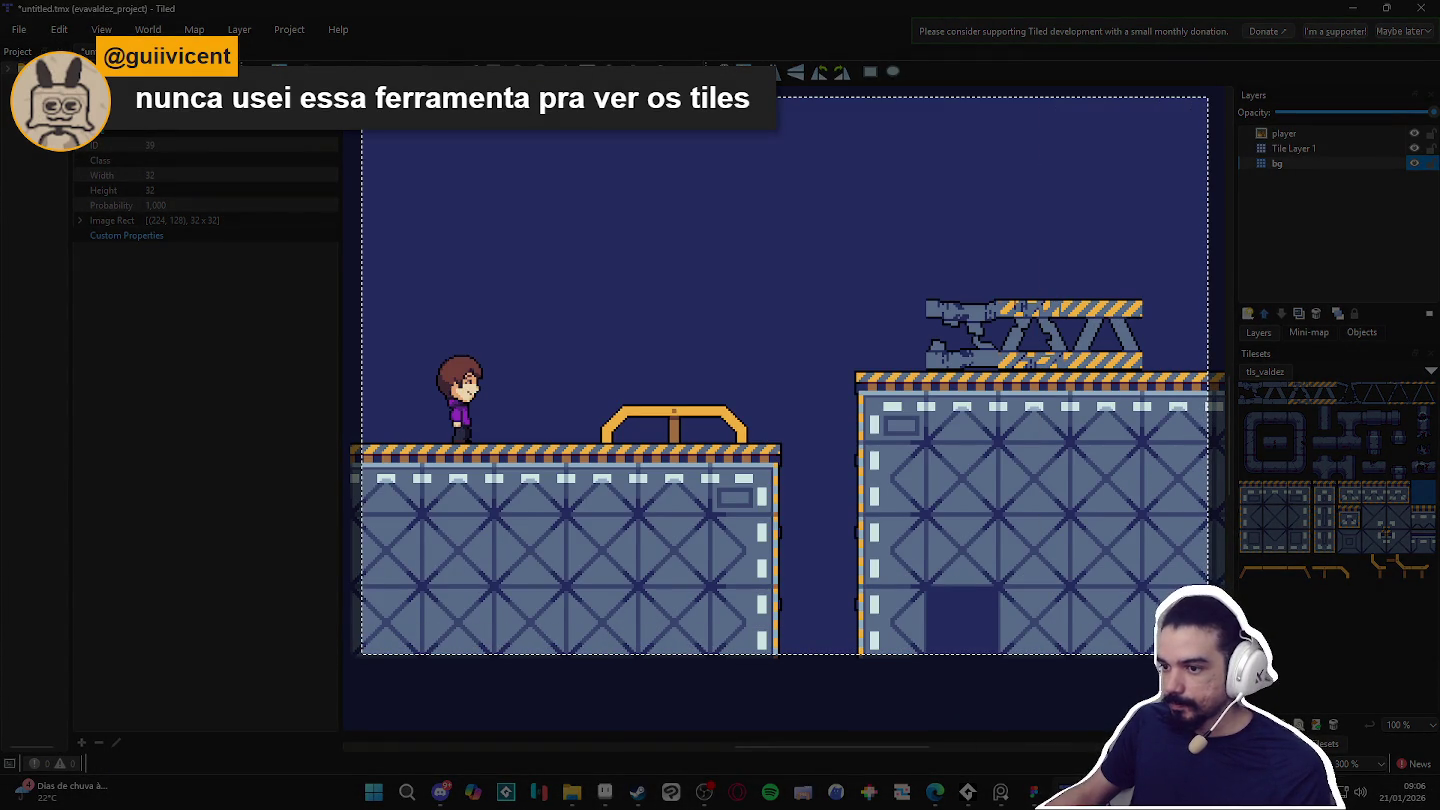
drag(1209, 655, 1209, 655)
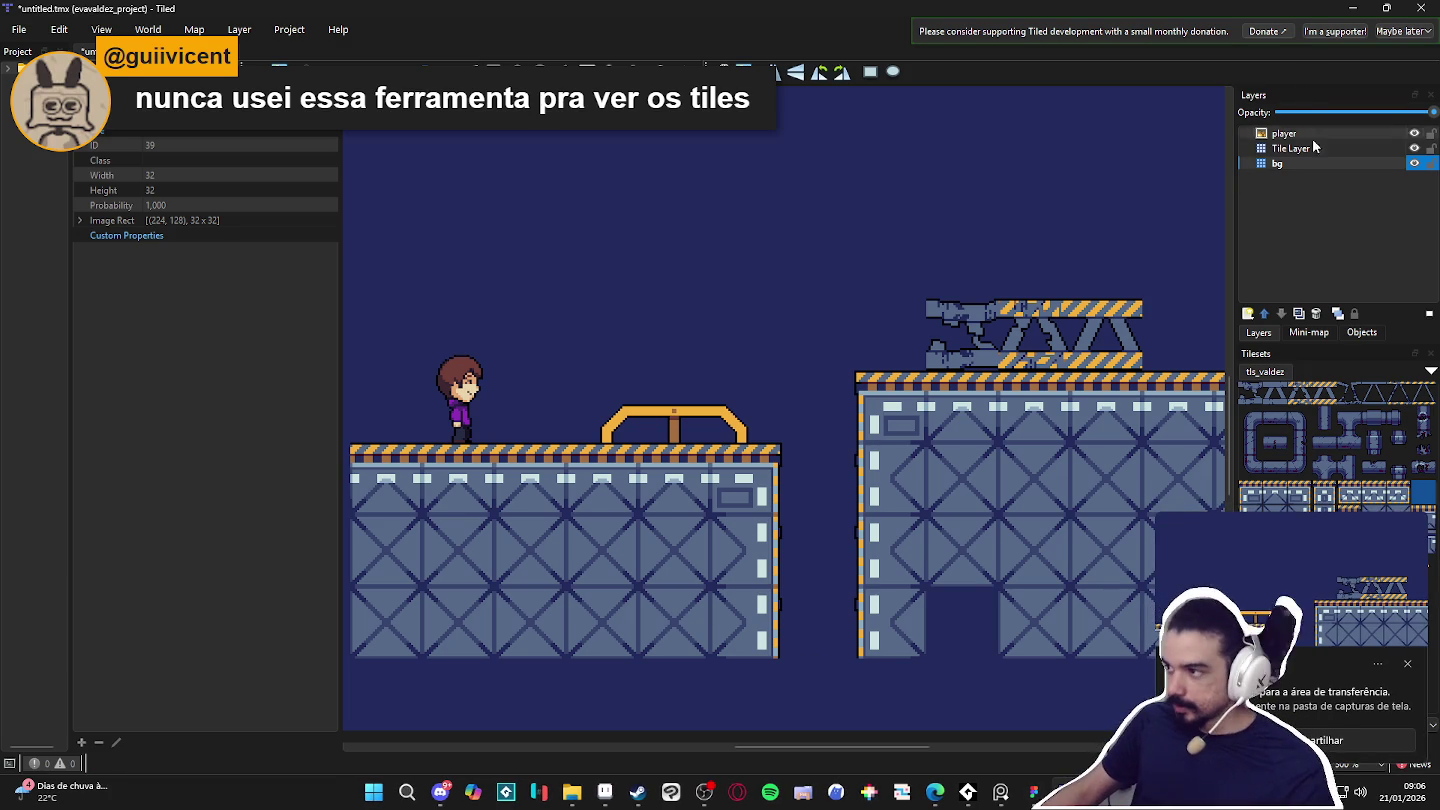
click(605, 792)
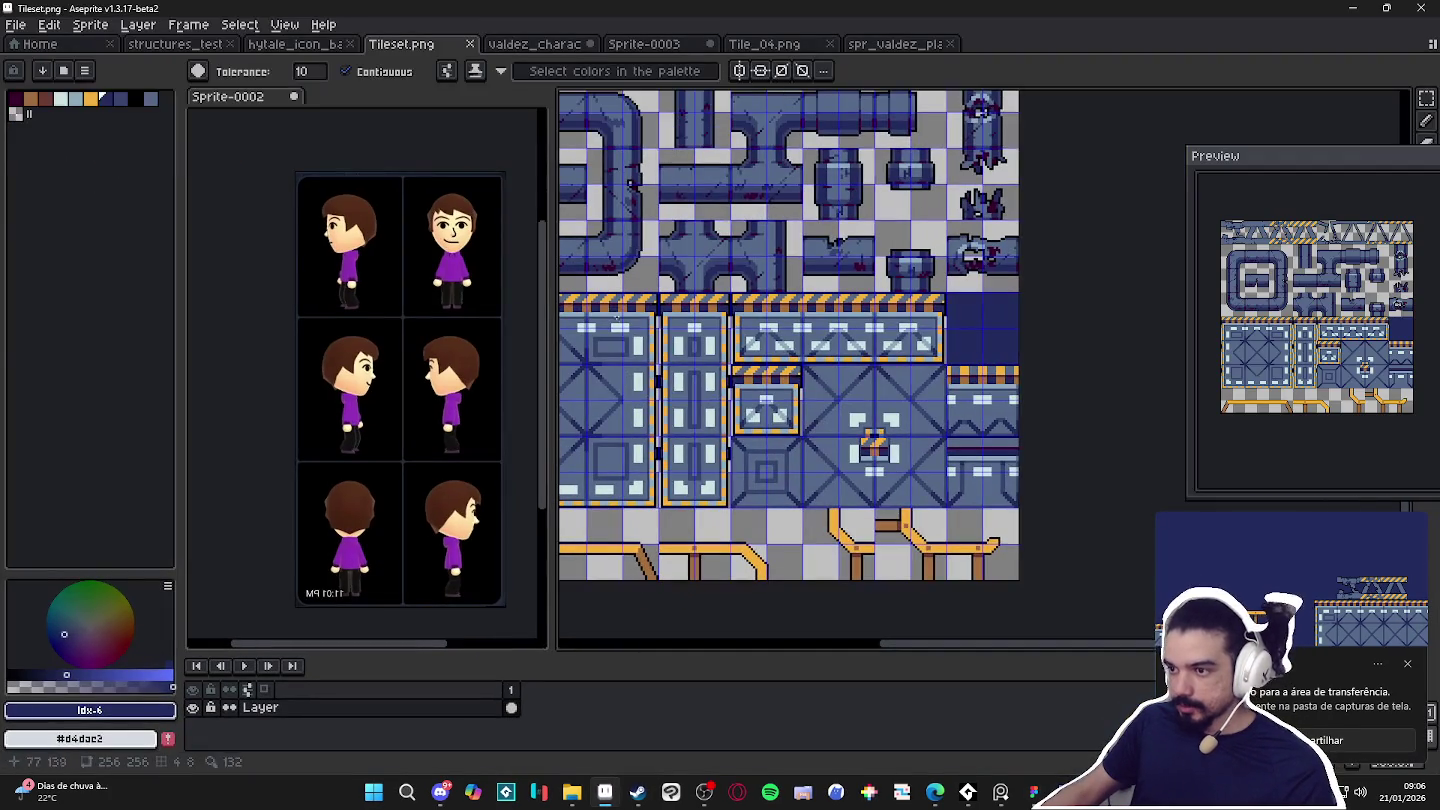
Cycle through Aseprite's open documents to the valdez_character file.
click(700, 45)
key(ctrl+Tab)
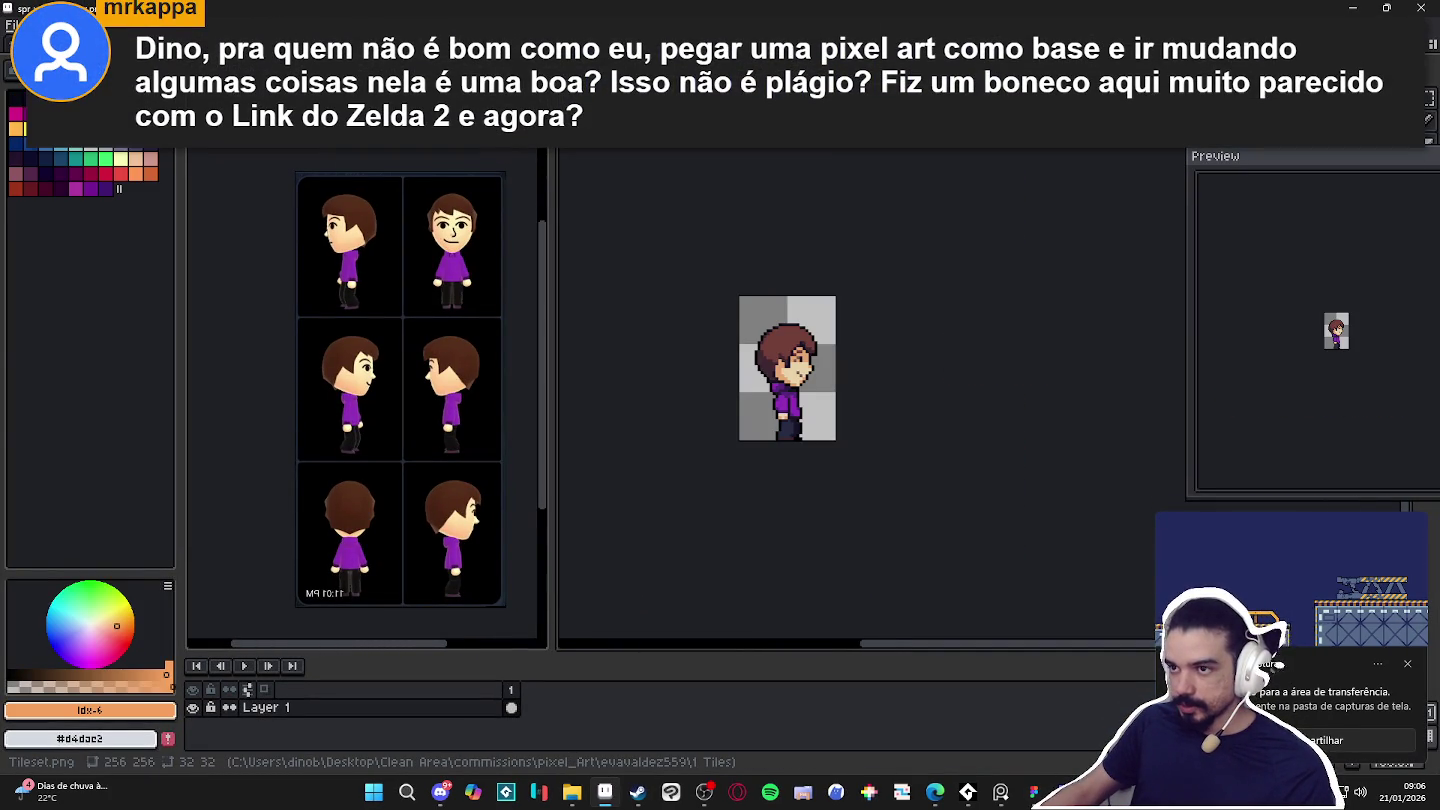
key(ctrl+Tab)
key(ctrl+Tab)
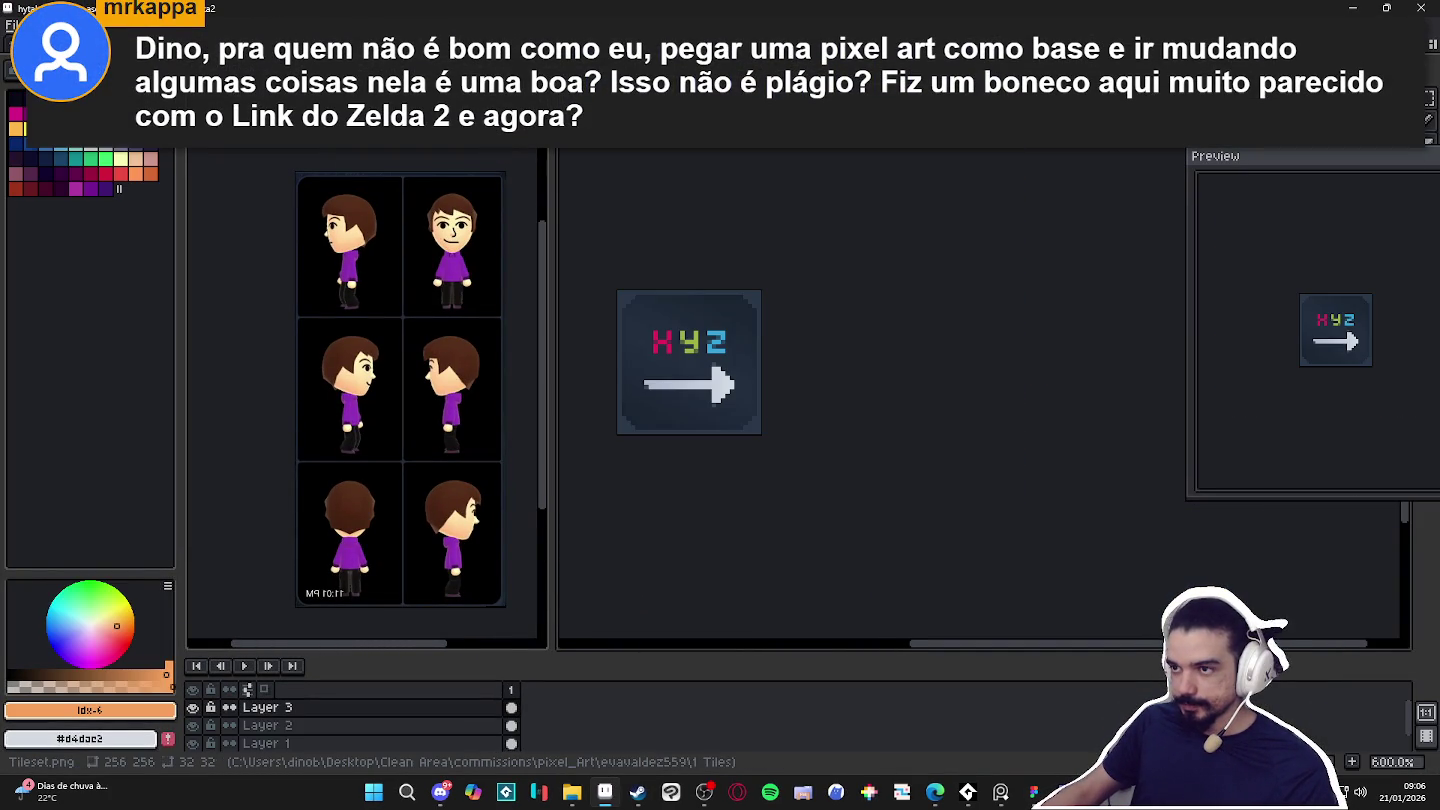
key(ctrl+Tab)
key(ctrl+Tab)
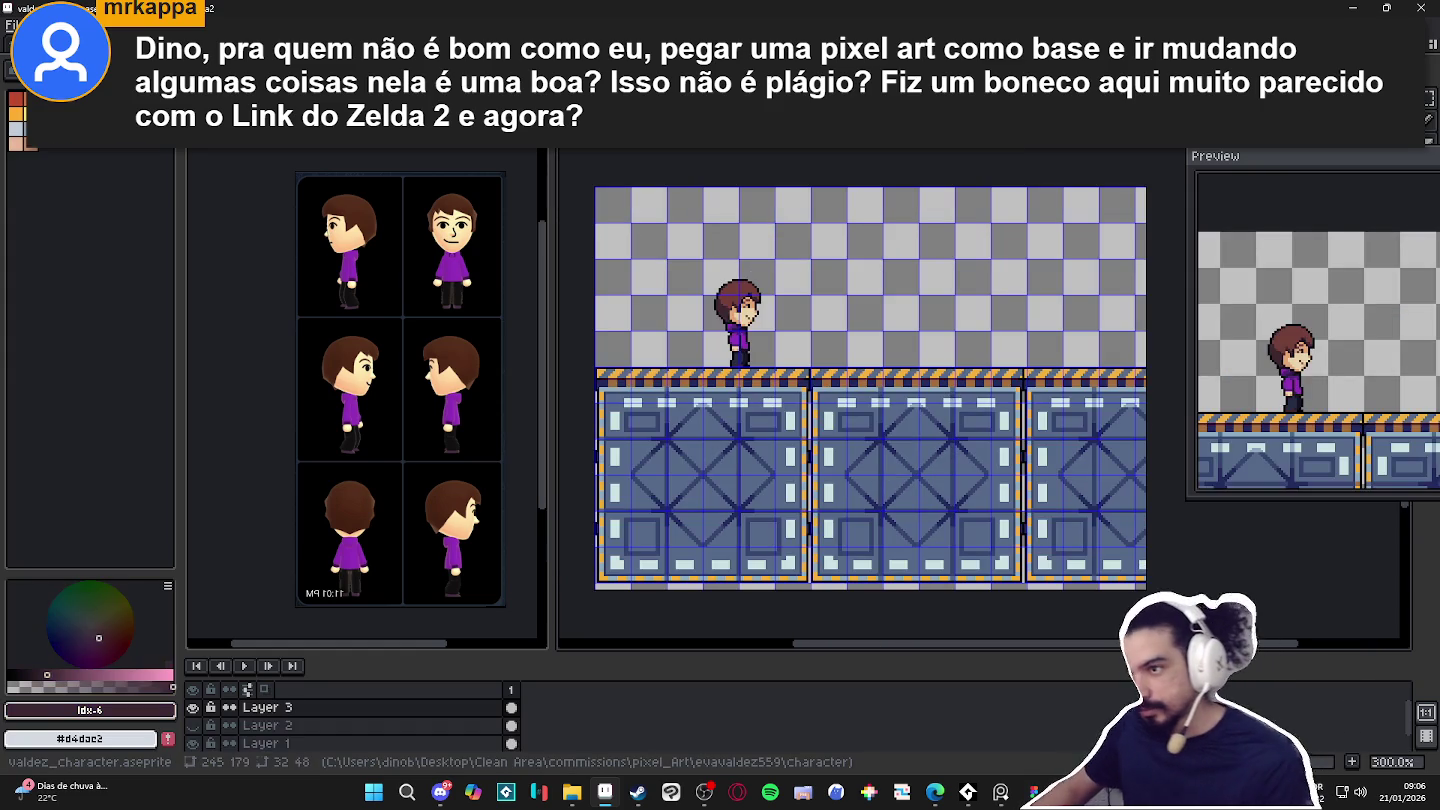
Select the character, try scaling it to about 148%, undo it, and return to Tiled.
key(m)
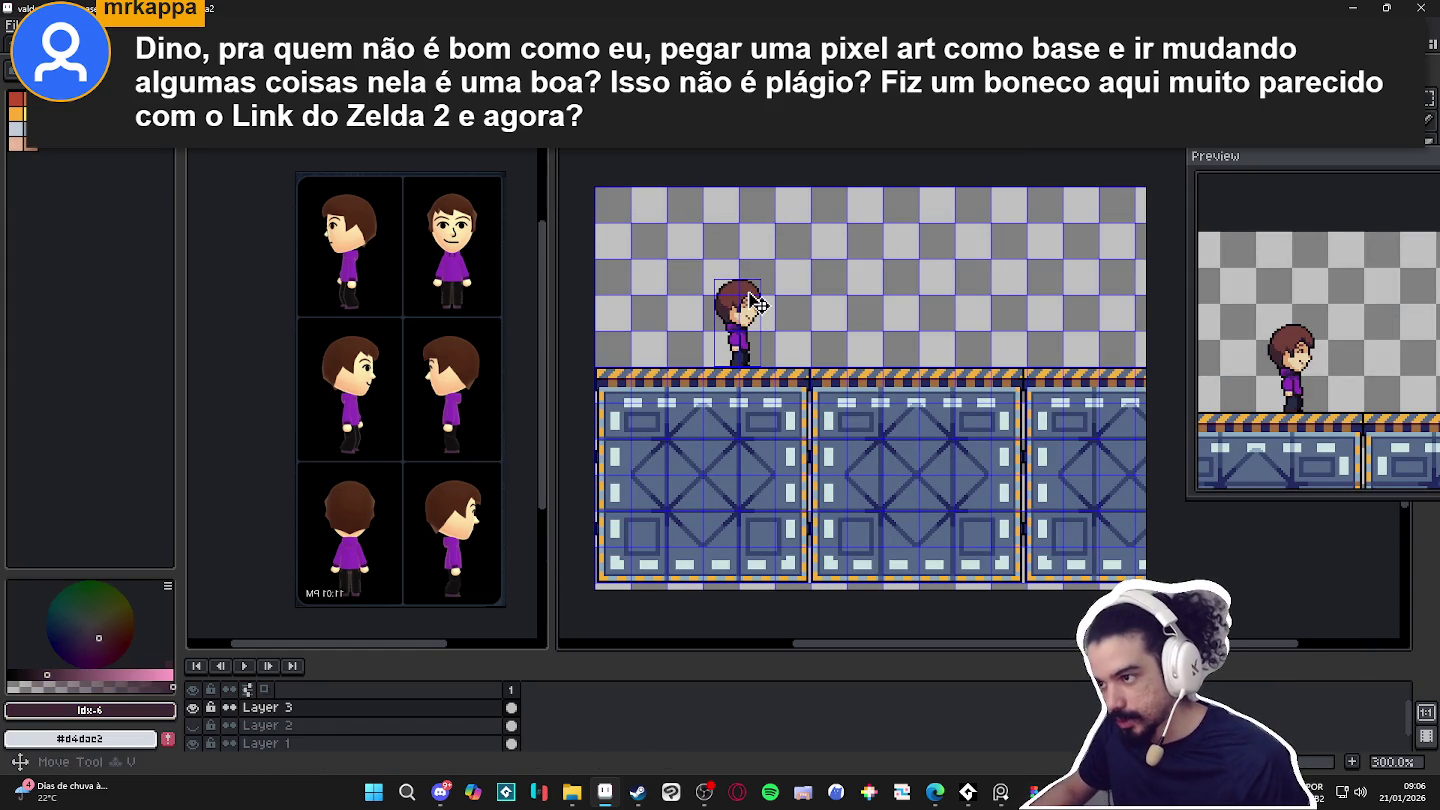
mouse_move(710, 370)
mouse_down()
mouse_move(765, 276)
mouse_move(828, 244)
mouse_up()
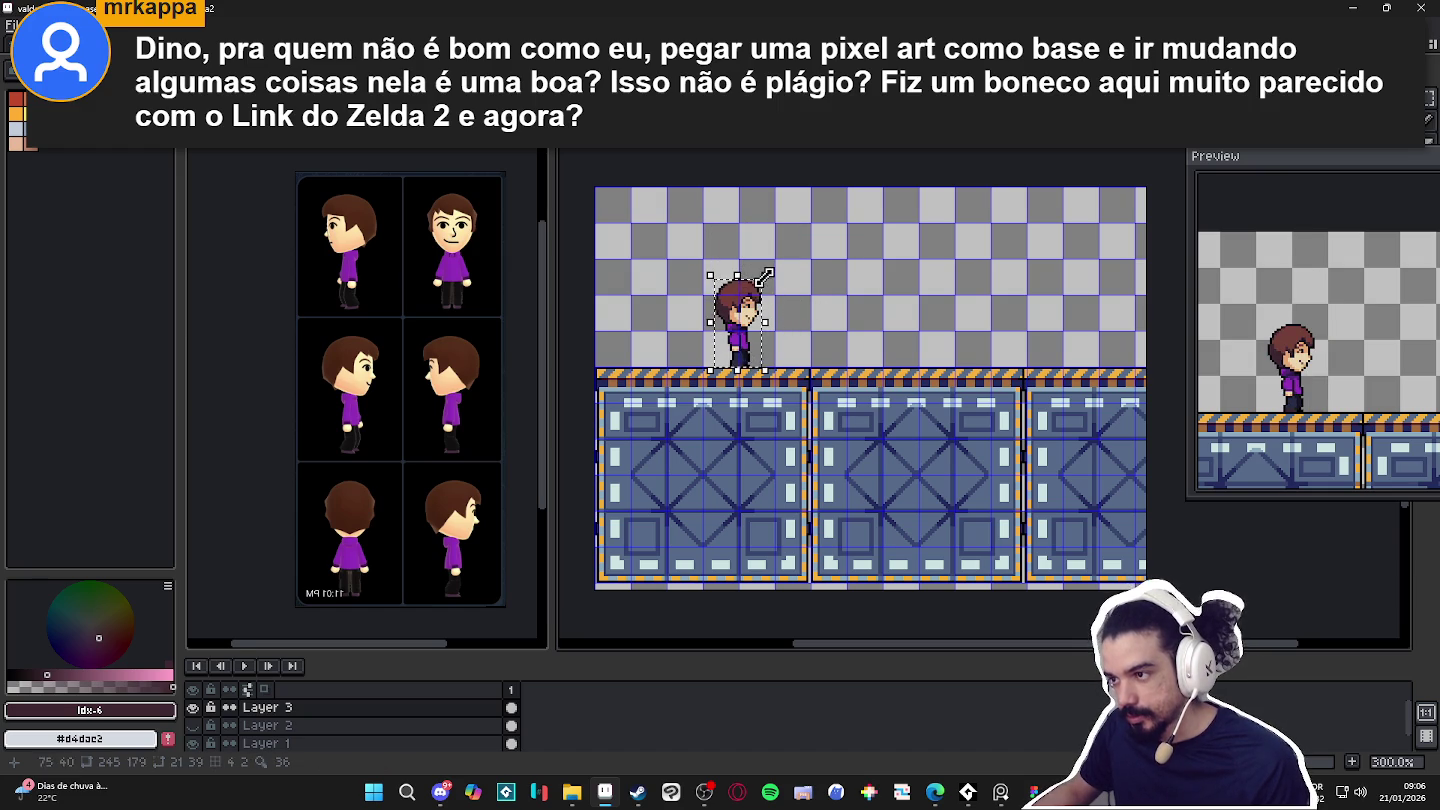
key(ctrl+z)
drag(805, 268, 816, 256)
click(804, 253)
scroll(806, 283, down, 1)
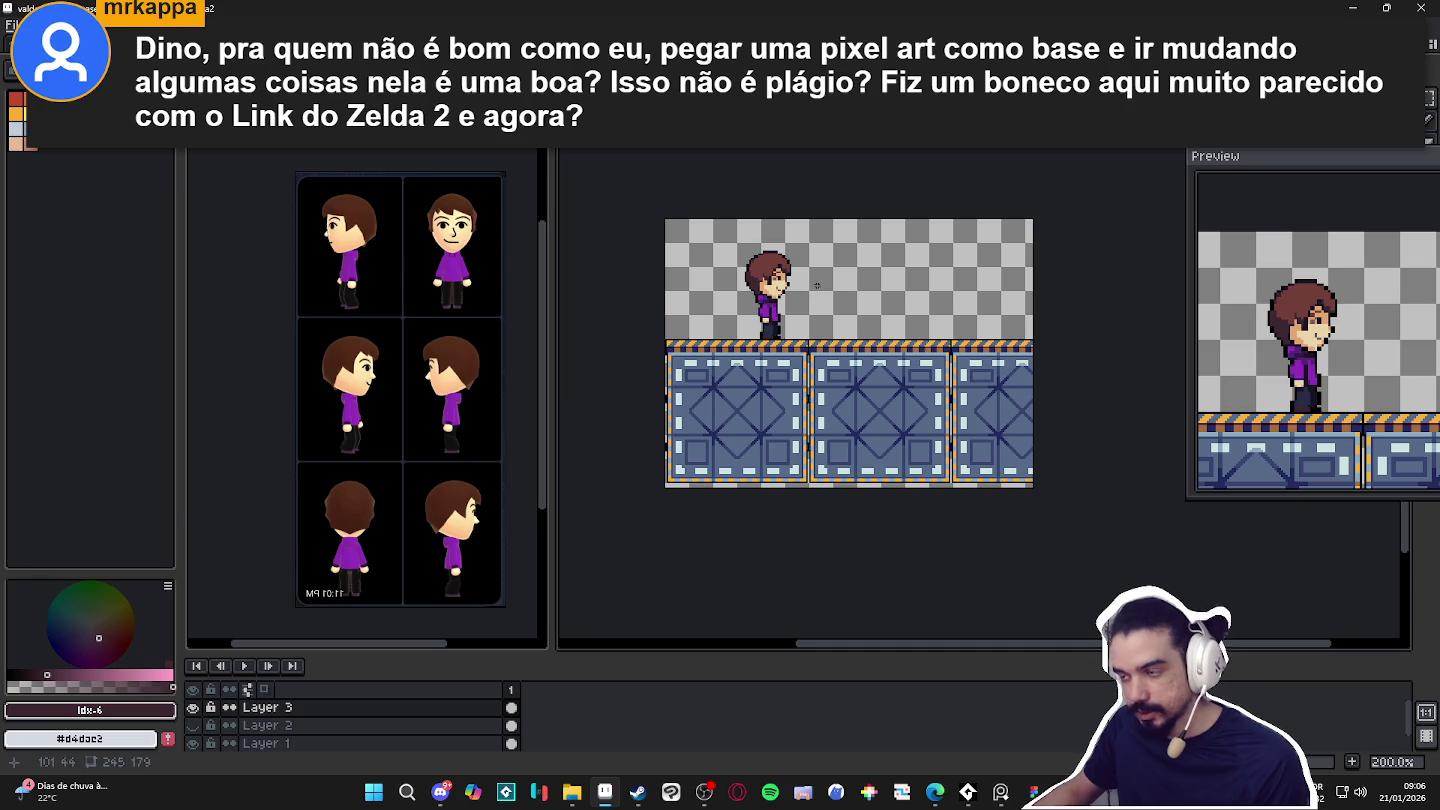
key(ctrl+z)
scroll(790, 305, up, 1)
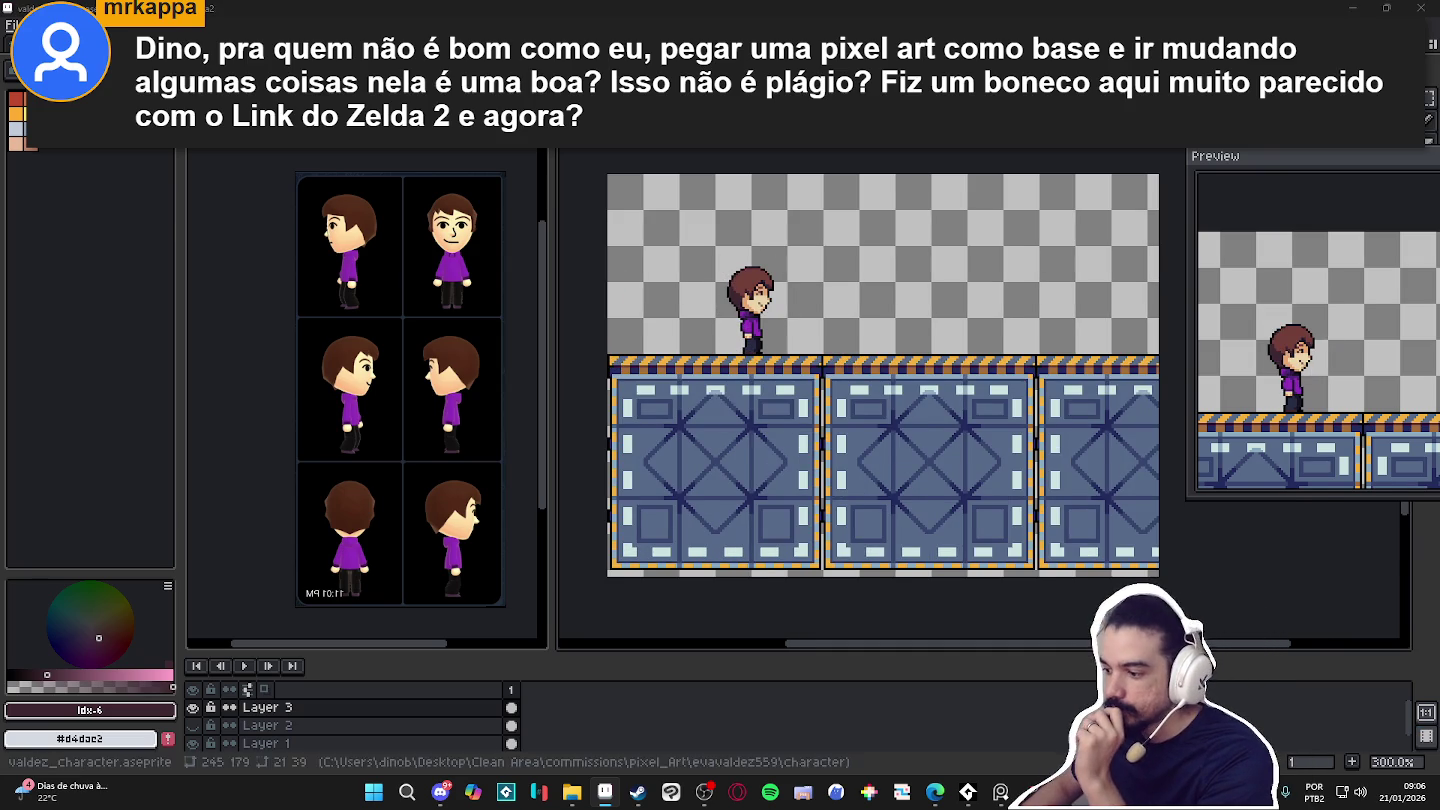
key(alt+Tab)
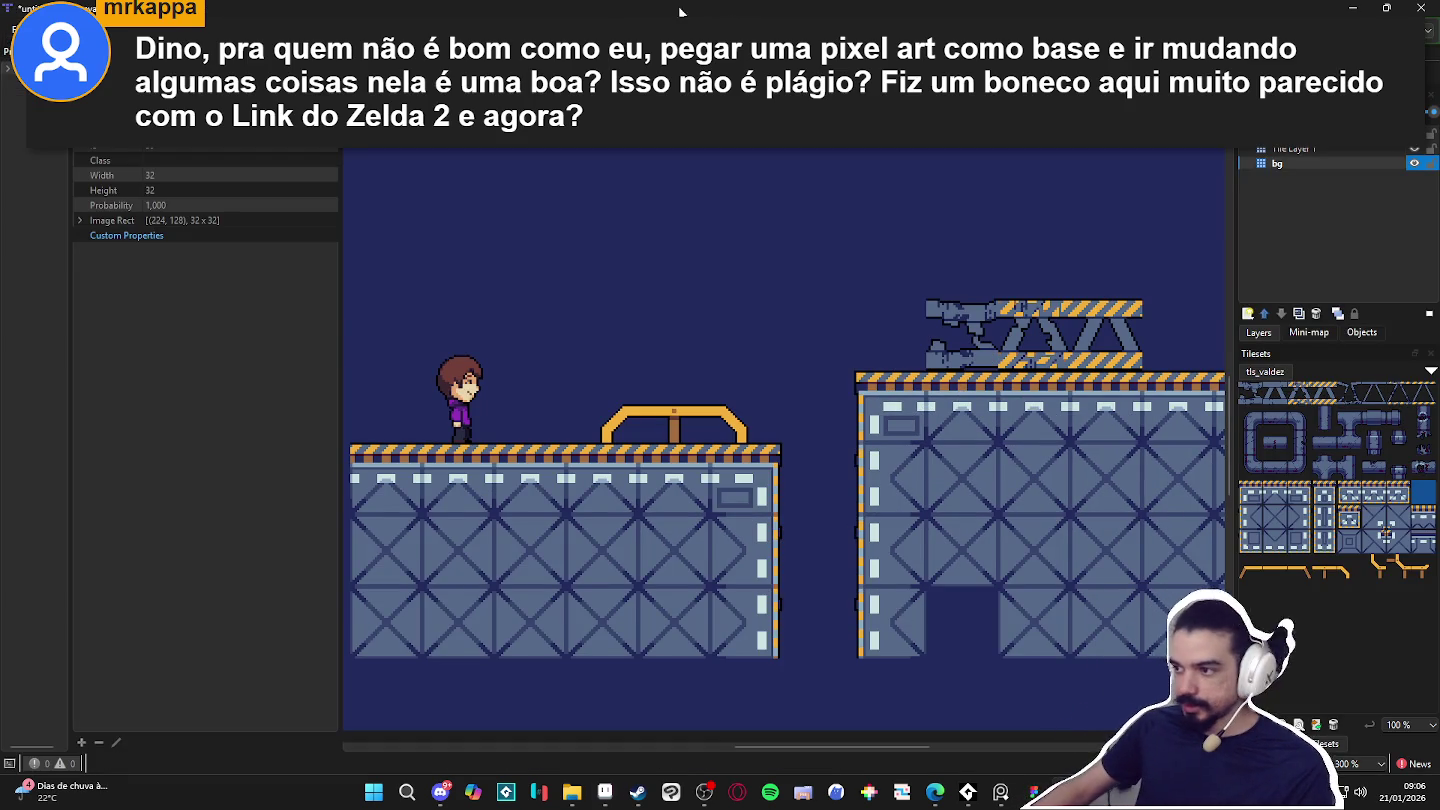
Capture a screenshot of the level map area, then minimize Tiled.
key(super+shift+s)
mouse_move(351, 147)
mouse_down()
mouse_move(1204, 641)
mouse_move(1202, 657)
mouse_up()
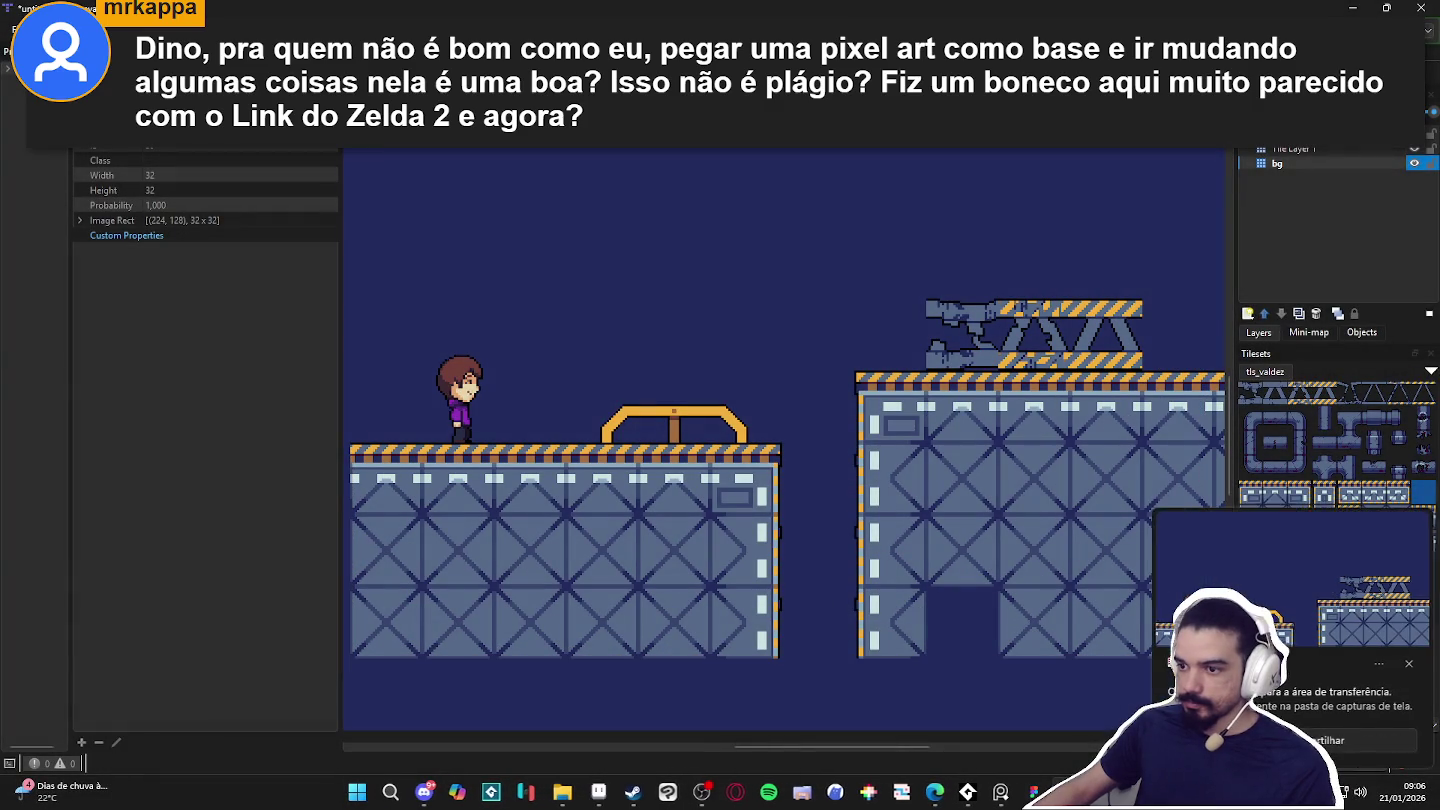
click(1346, 7)
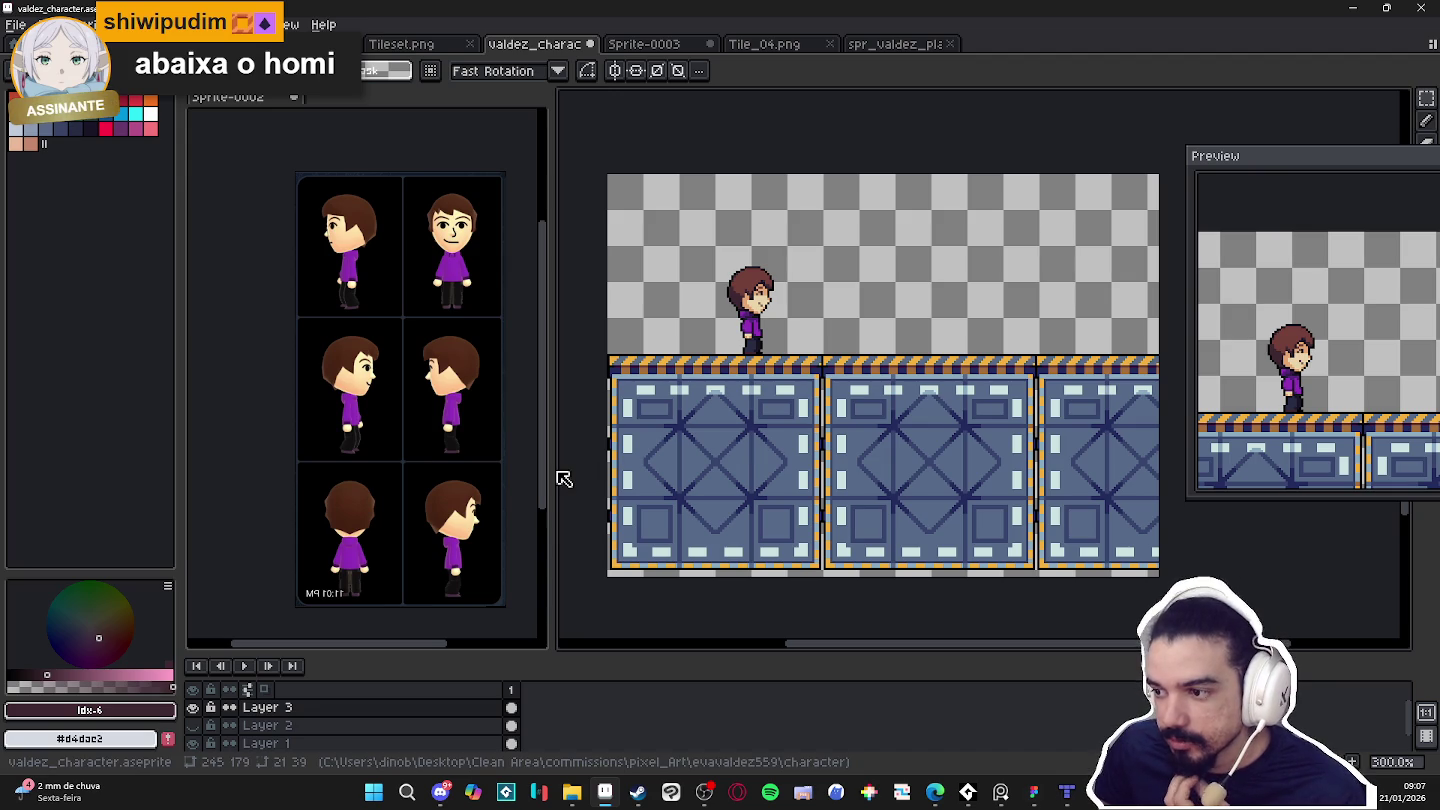
Narrow the character reference panel and check the Sprite-0002 reference sheet.
drag(550, 468, 432, 468)
click(286, 431)
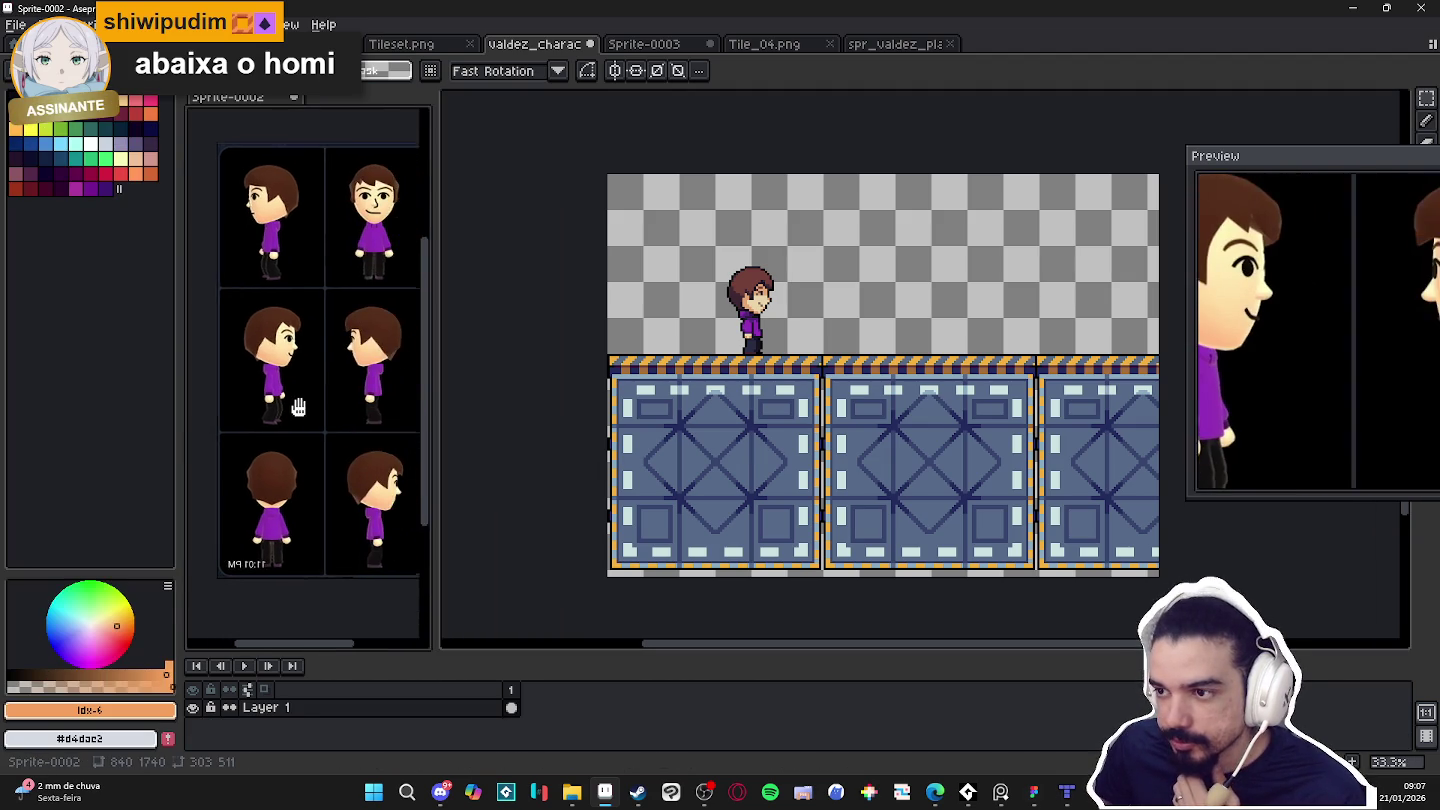
click(488, 451)
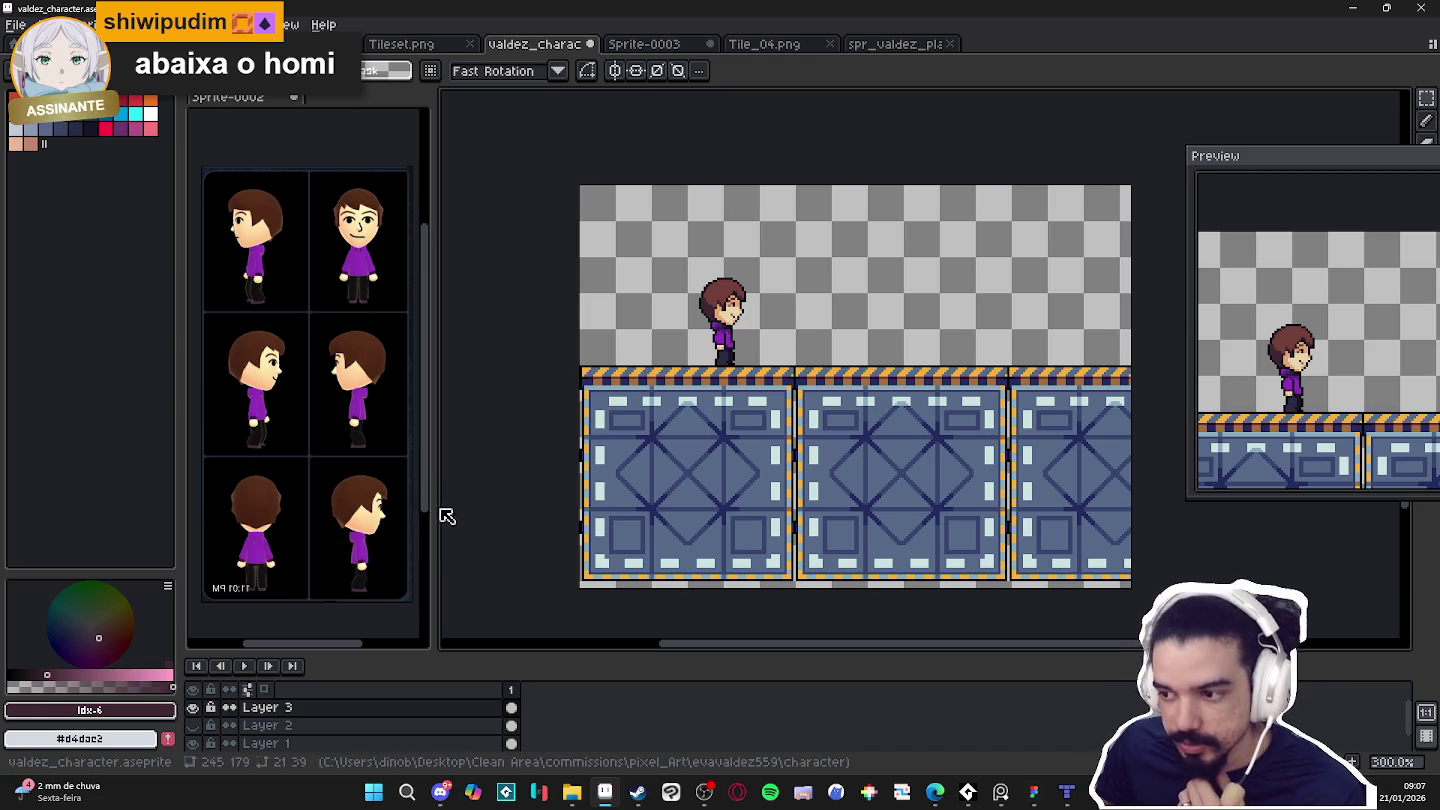
drag(432, 515, 432, 544)
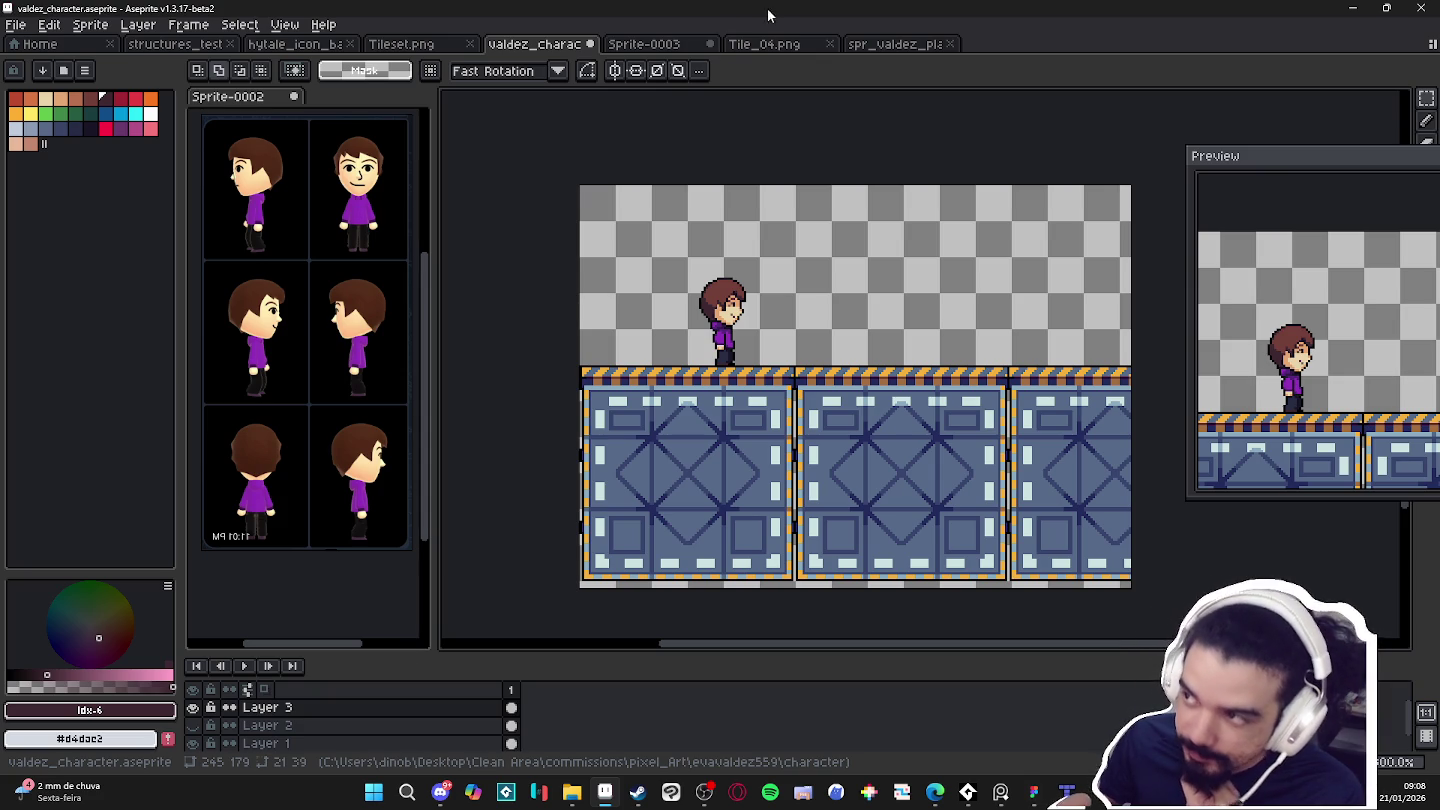
Browse the Tileset.png, hytale_icon and structures_test tabs, then return to Tiled.
click(401, 44)
click(294, 69)
click(295, 44)
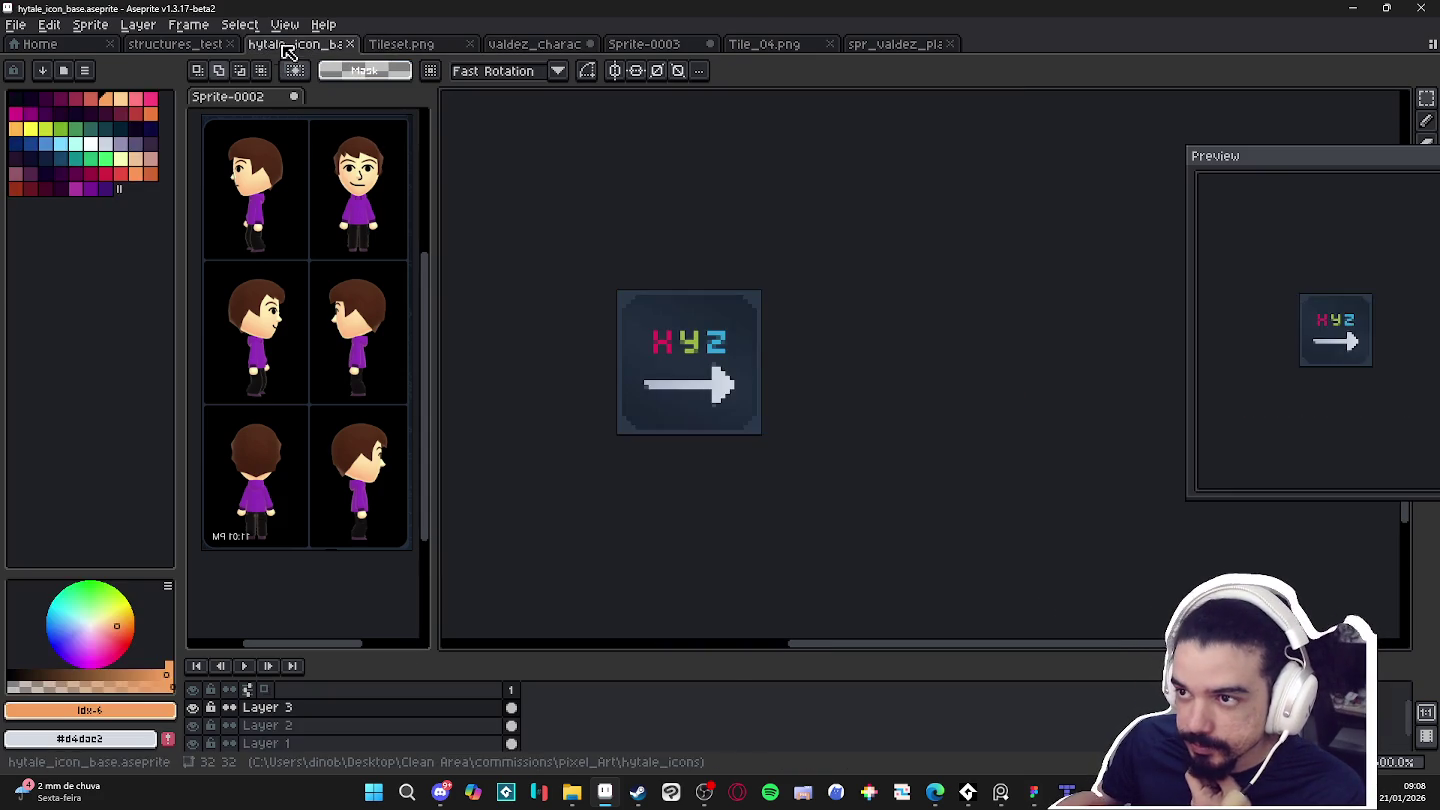
click(175, 44)
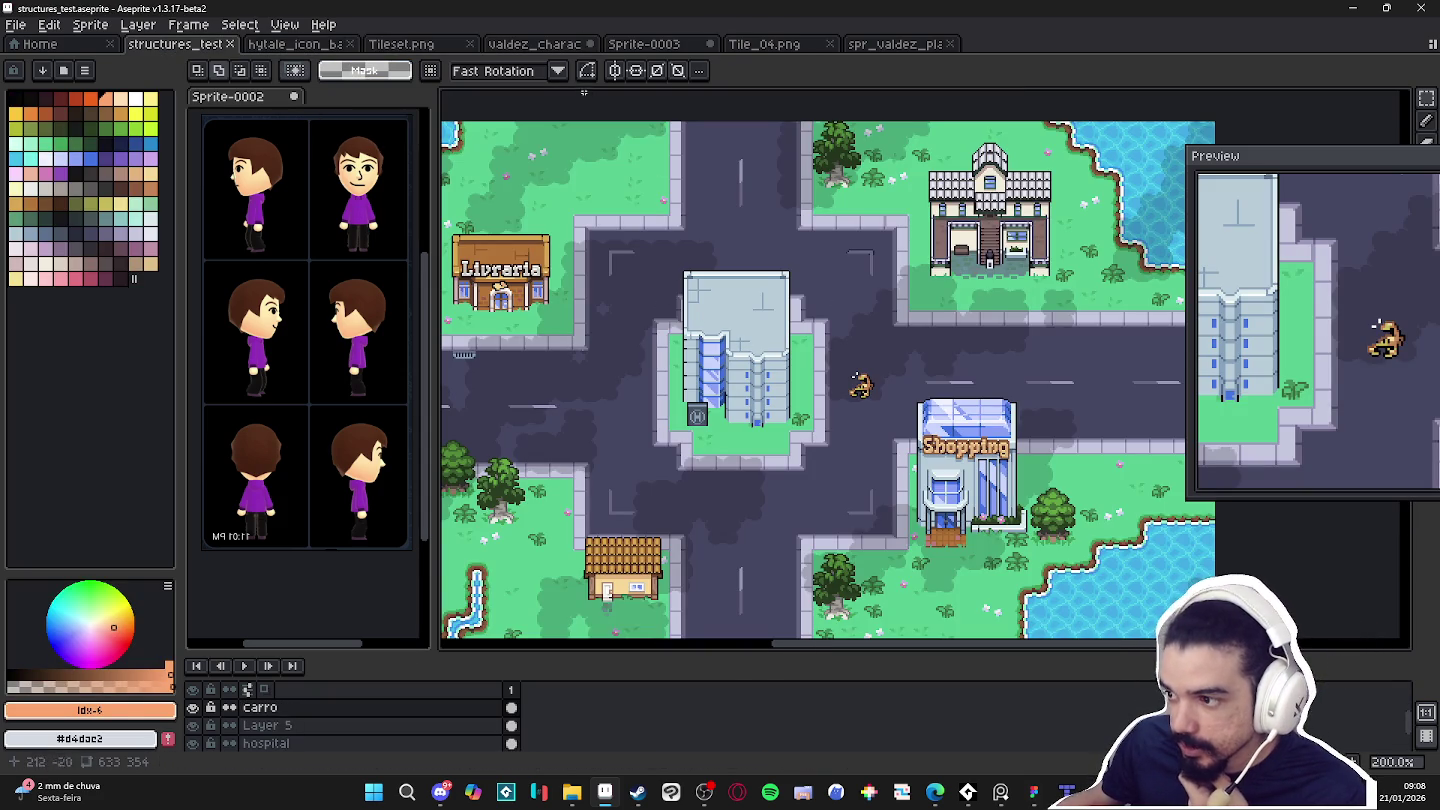
click(541, 44)
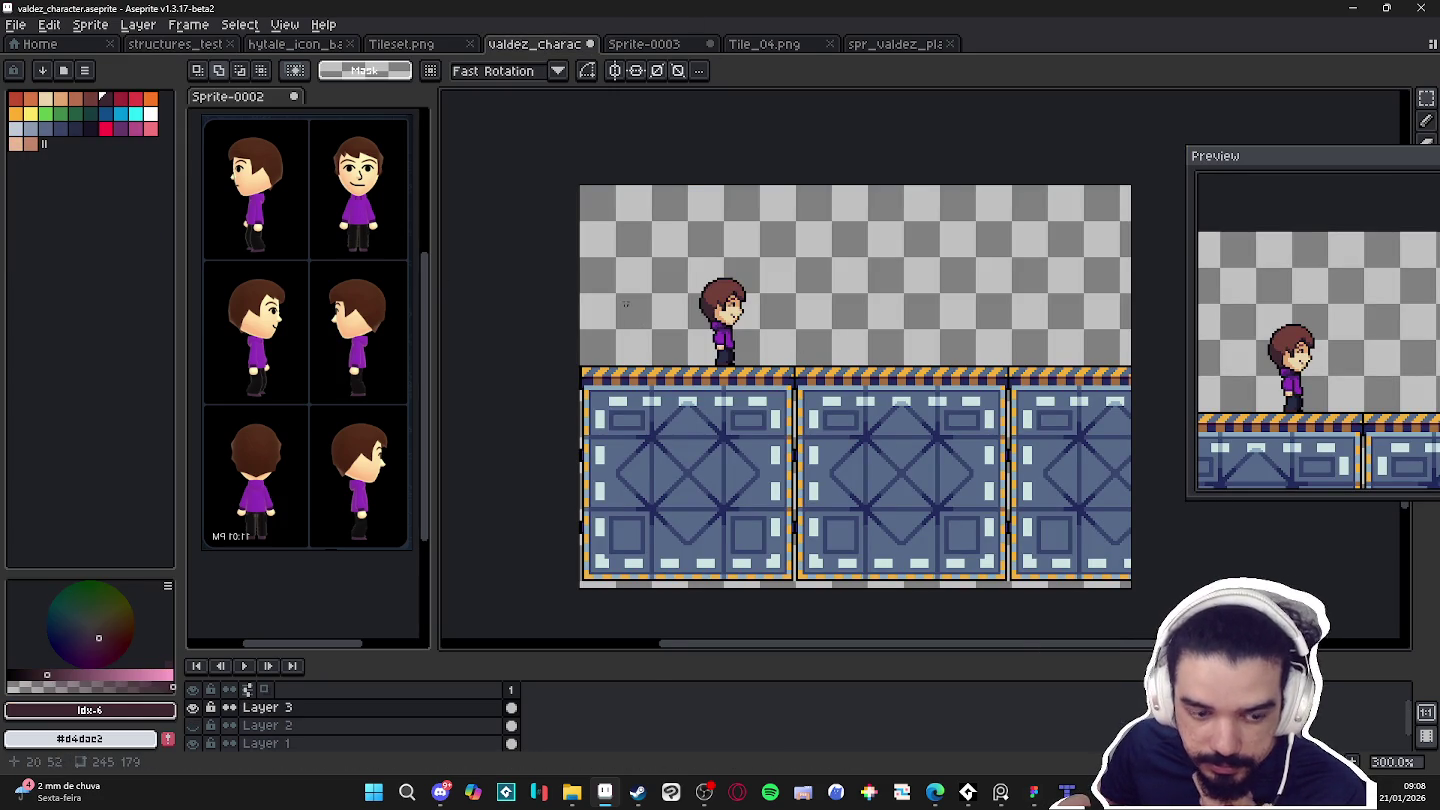
click(1066, 792)
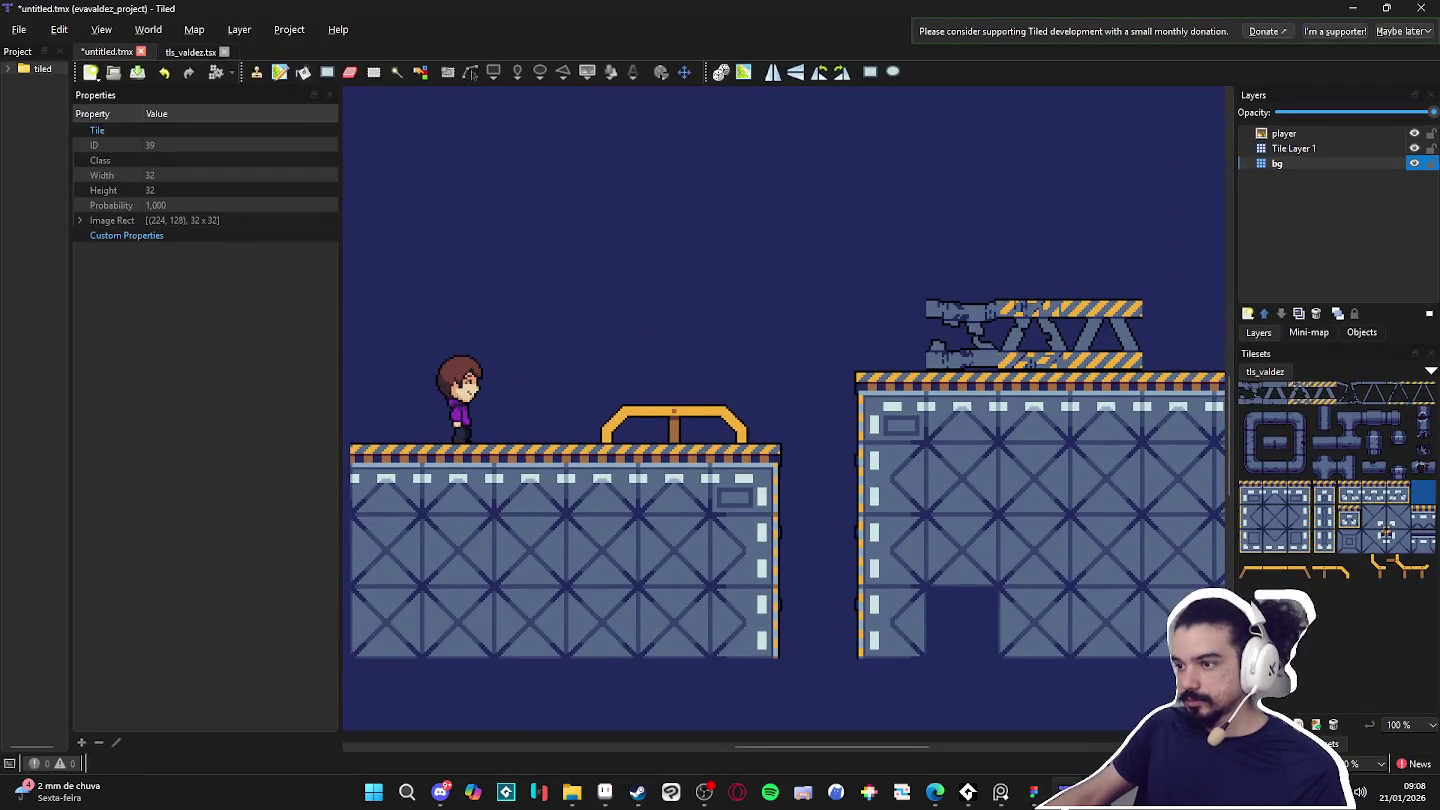
Snip a fresh screenshot of the level map, glance at Aseprite, and return to Tiled.
key(super+shift+s)
drag(384, 123, 1184, 640)
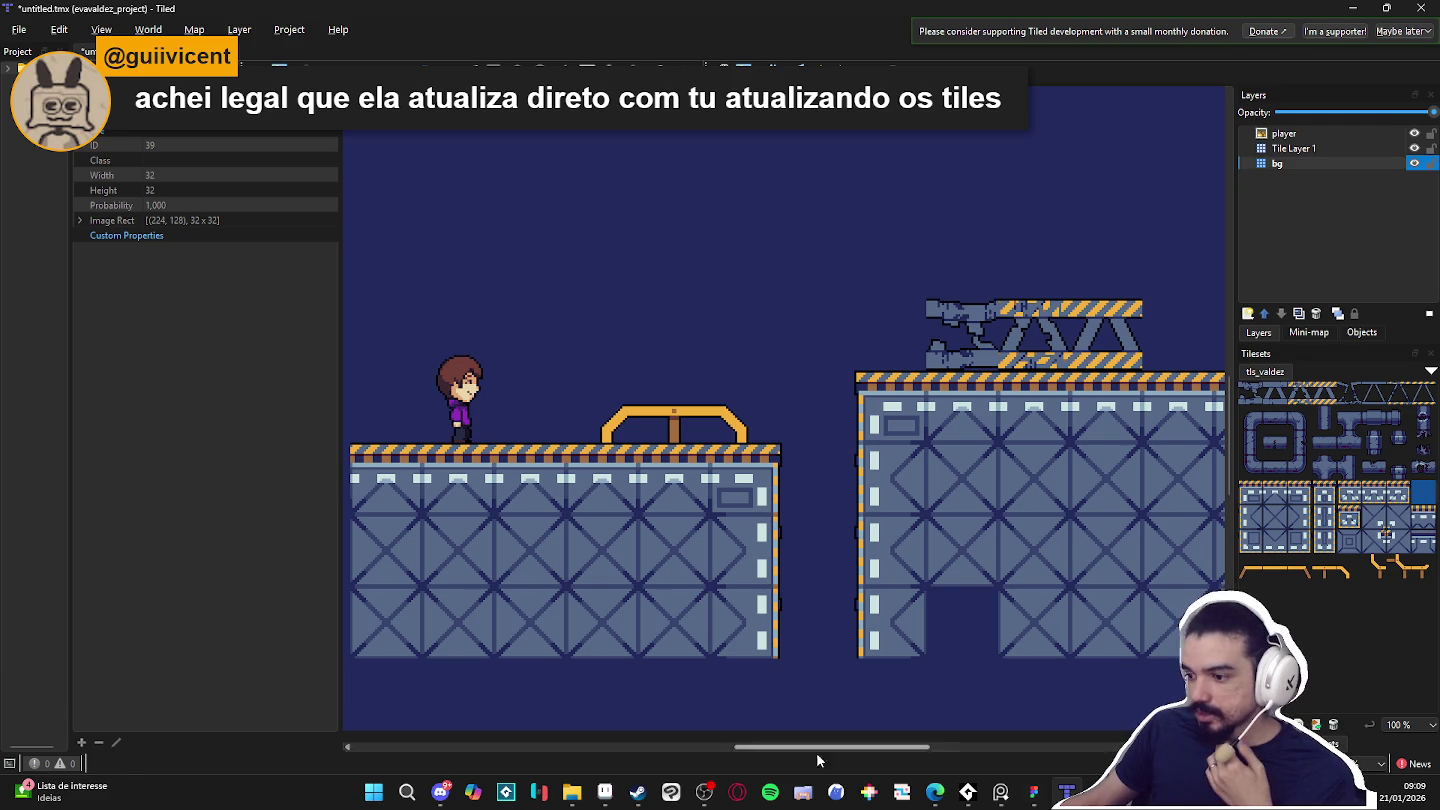
click(600, 800)
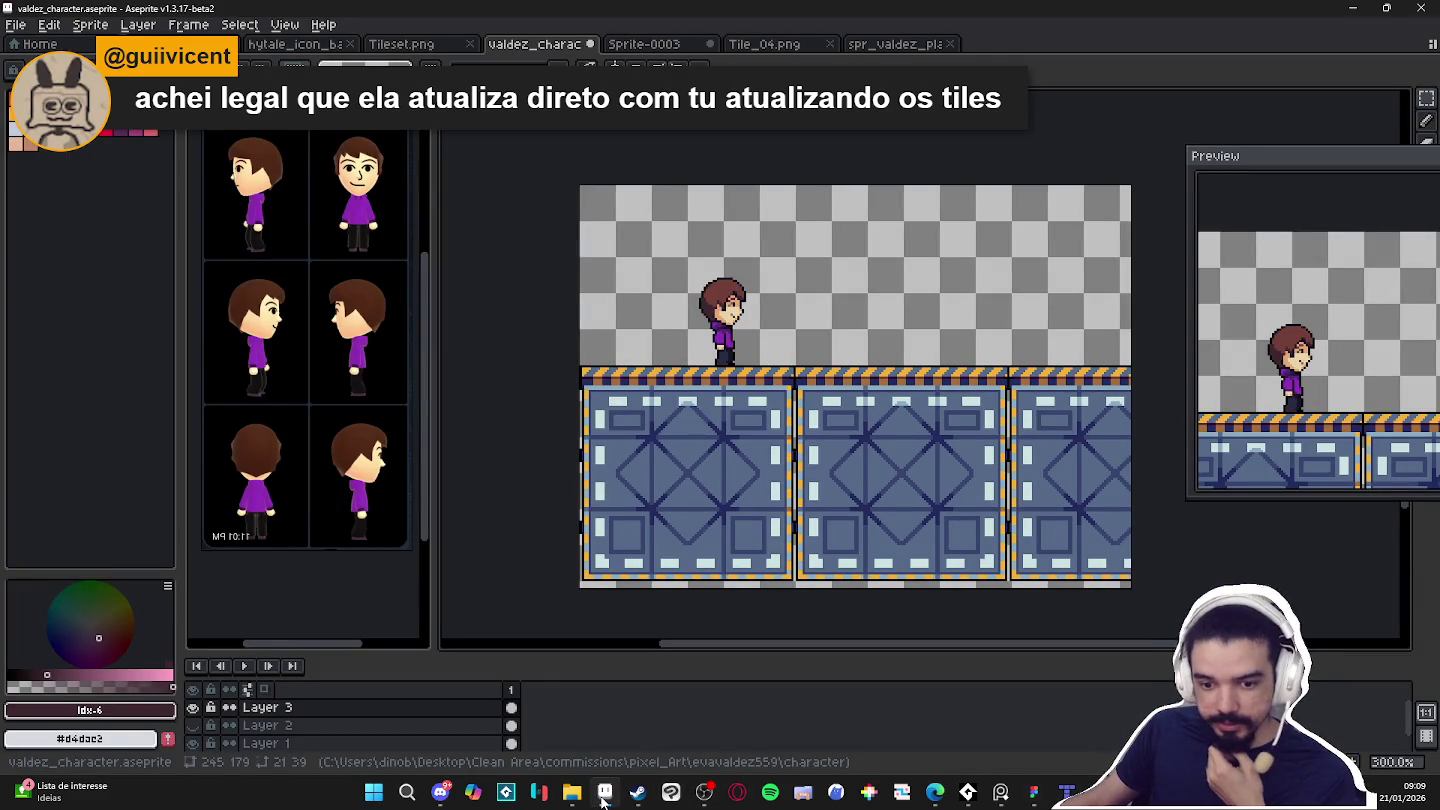
key(alt+Tab)
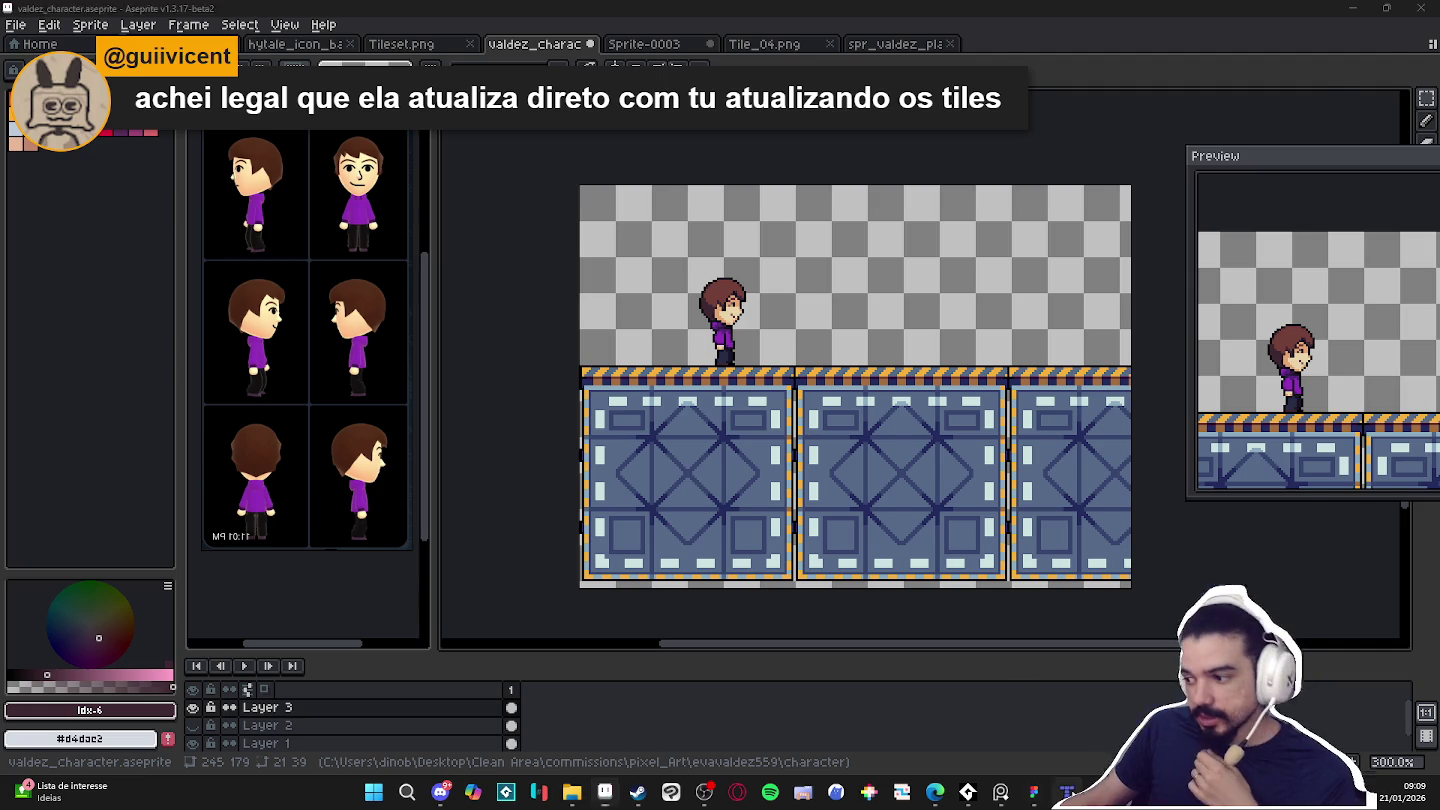
click(19, 29)
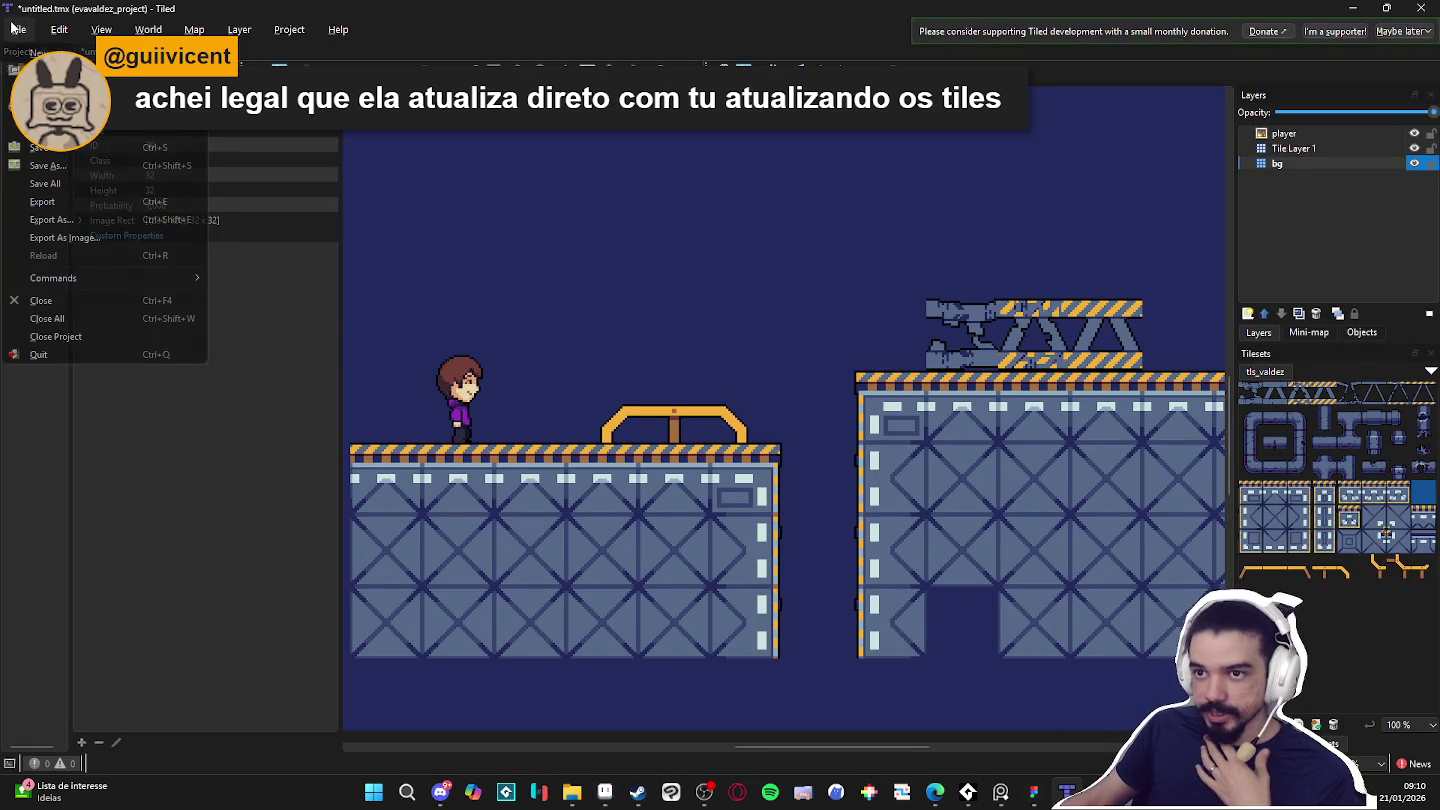
Open the recent indolence project, saving the untitled map as valdez_map first.
click(352, 143)
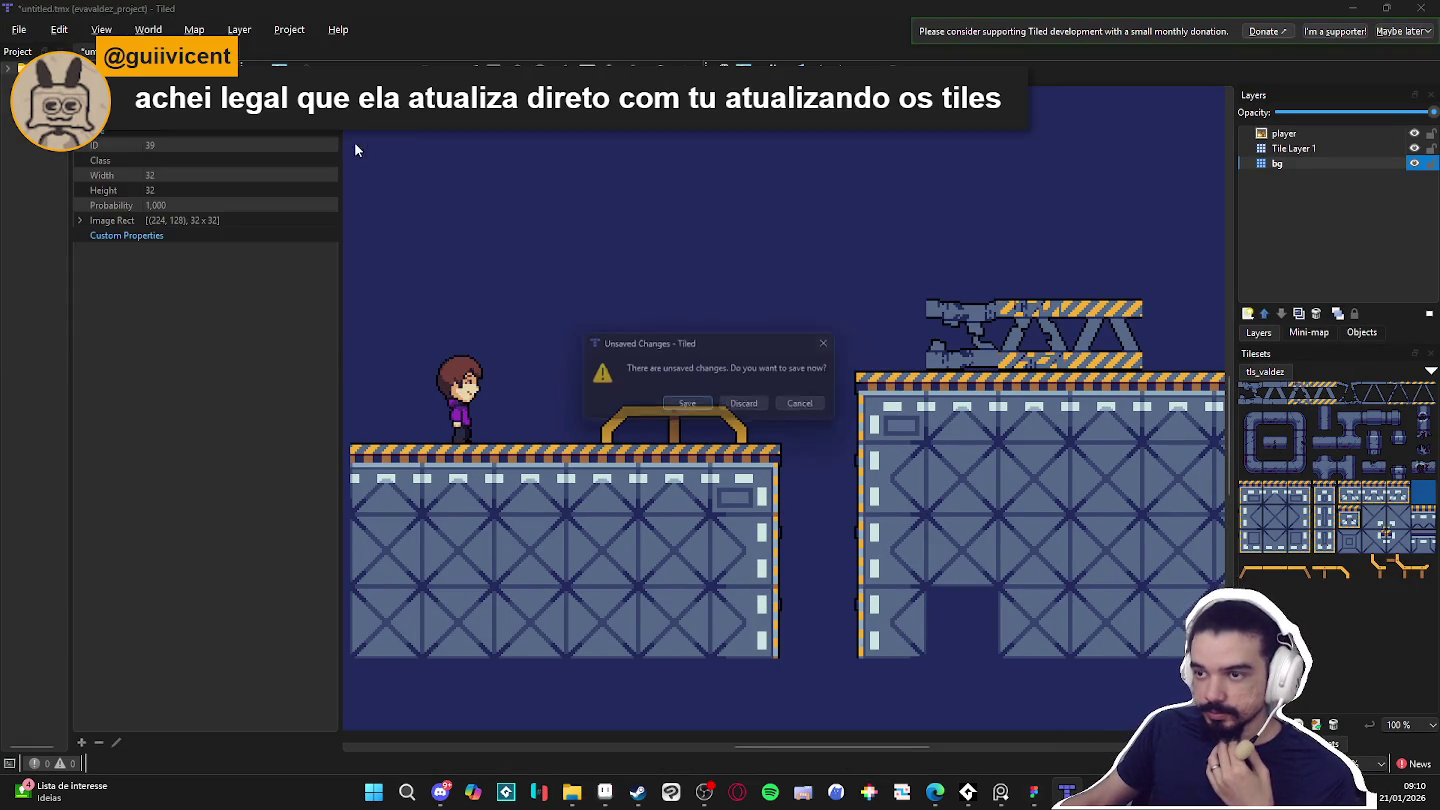
click(689, 407)
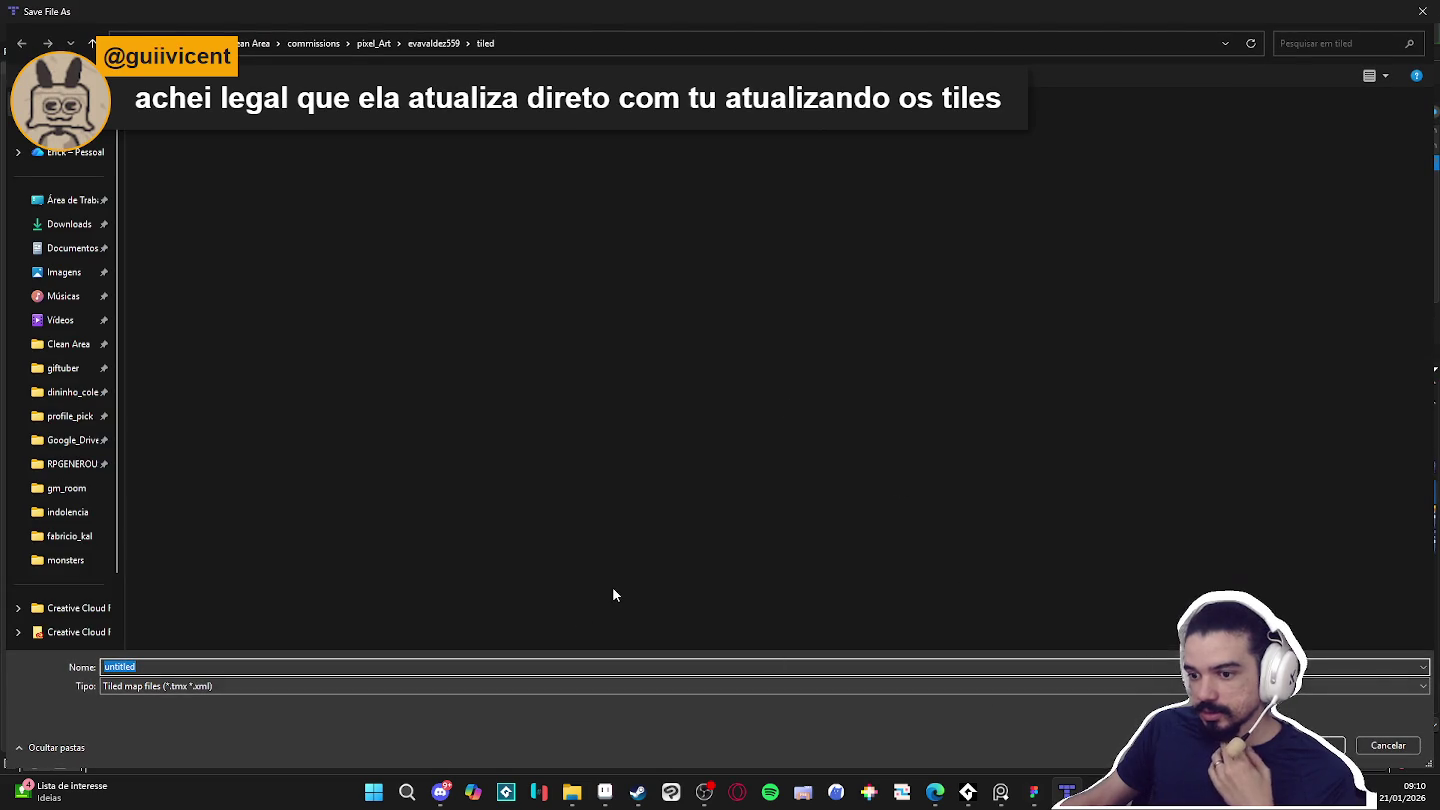
text(valdez_map)
key(Return)
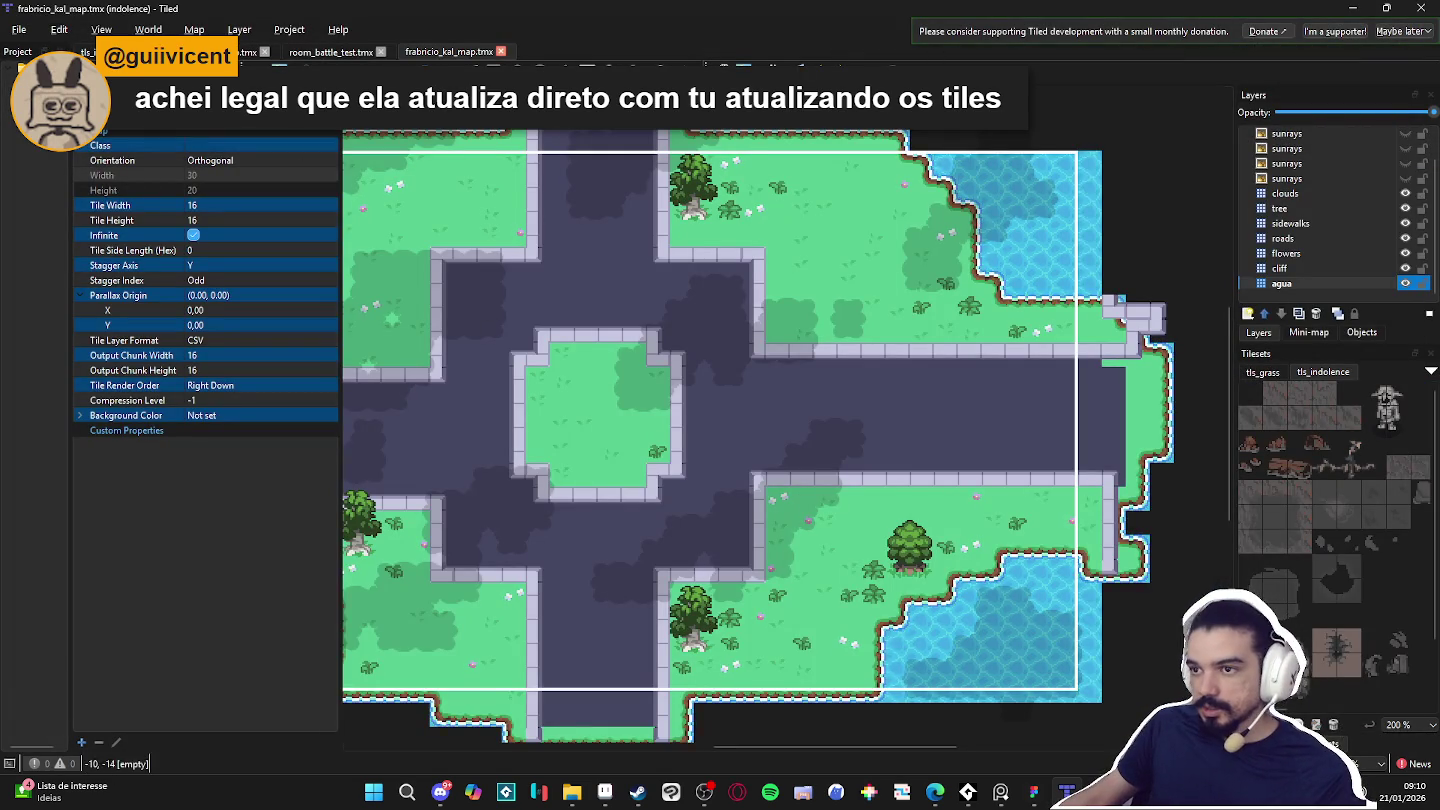
Look over the indolence_map tab, then show the room_battle_test map.
click(330, 51)
click(245, 51)
click(300, 55)
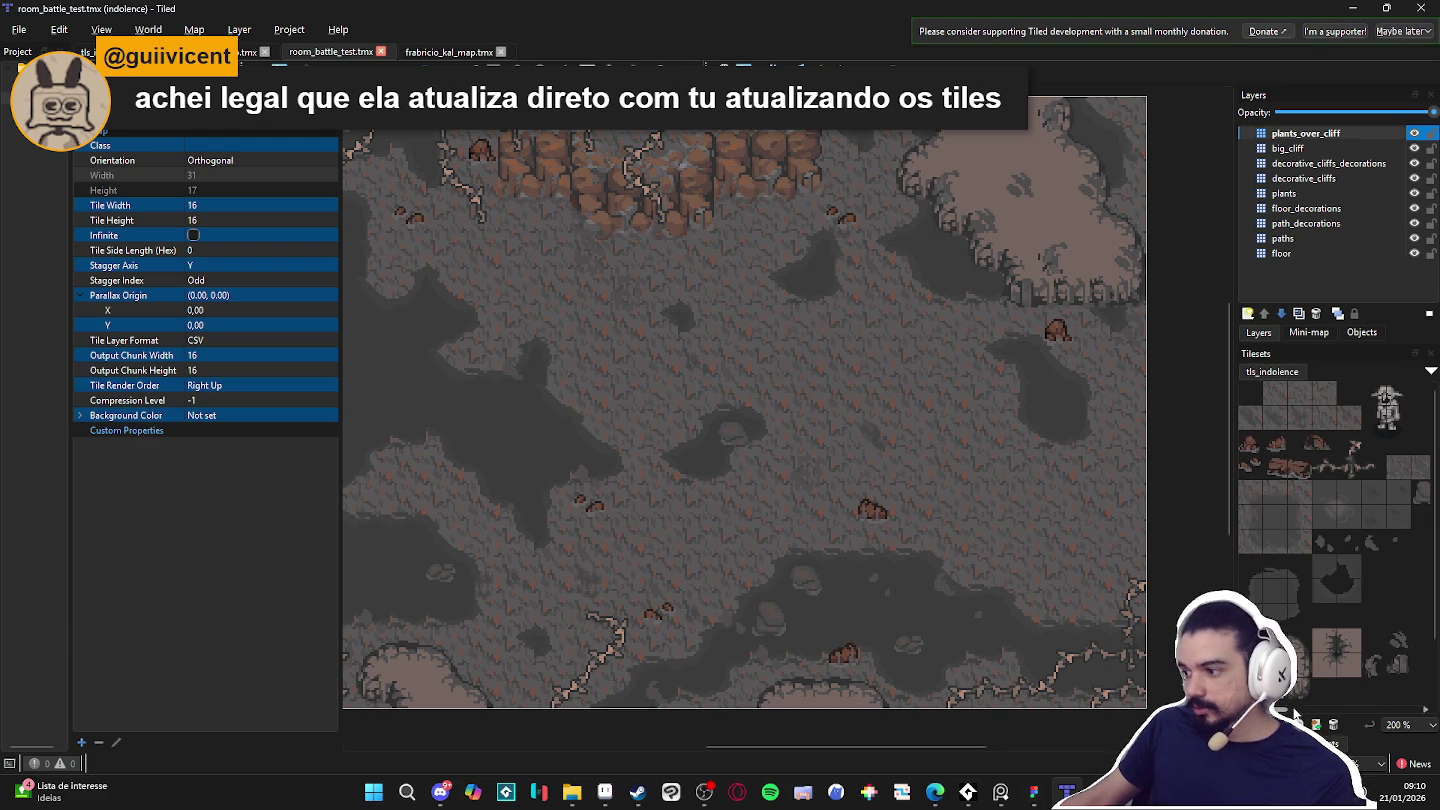
Mark a tile in the tls_indolence tileset with the mud_path terrain.
click(113, 51)
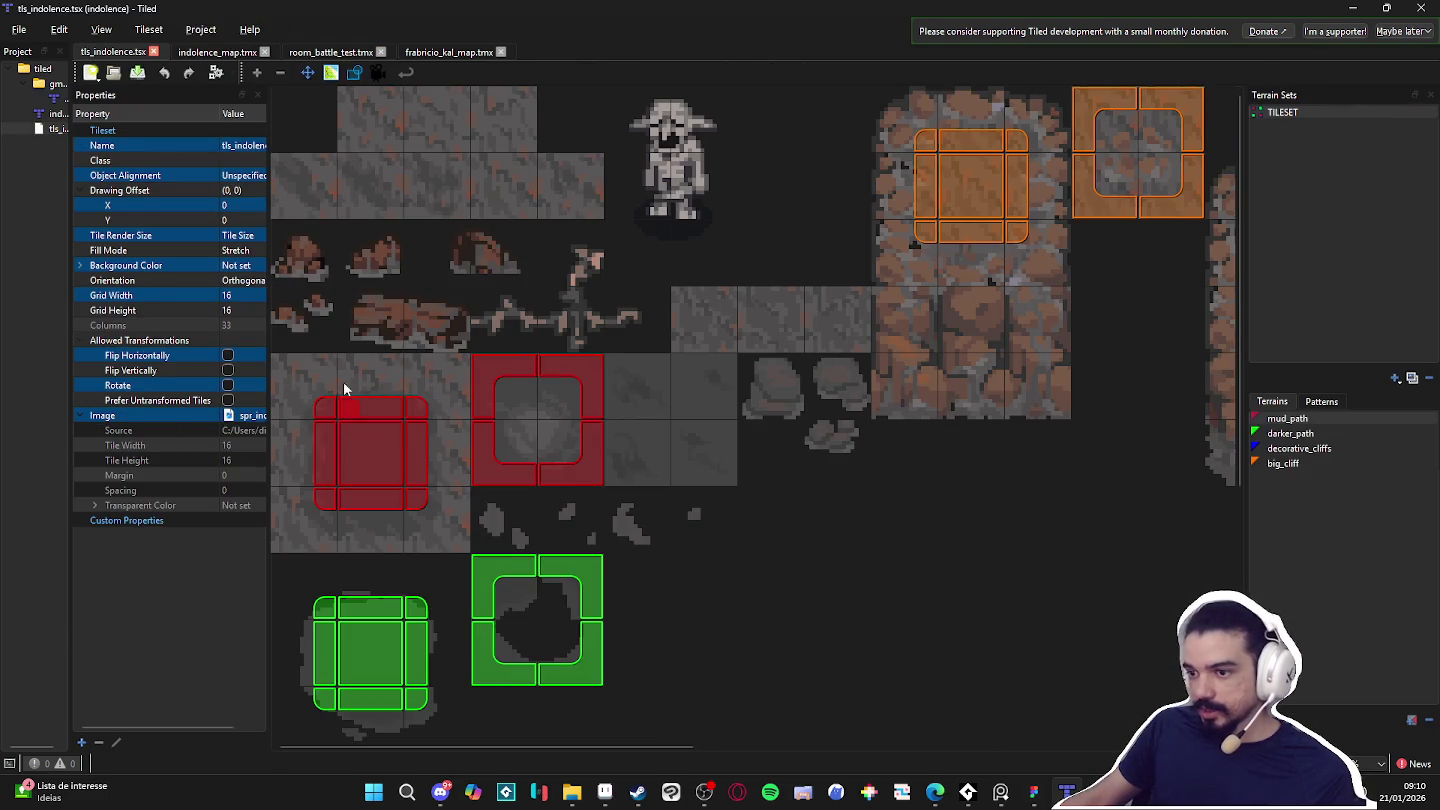
drag(1118, 145, 837, 143)
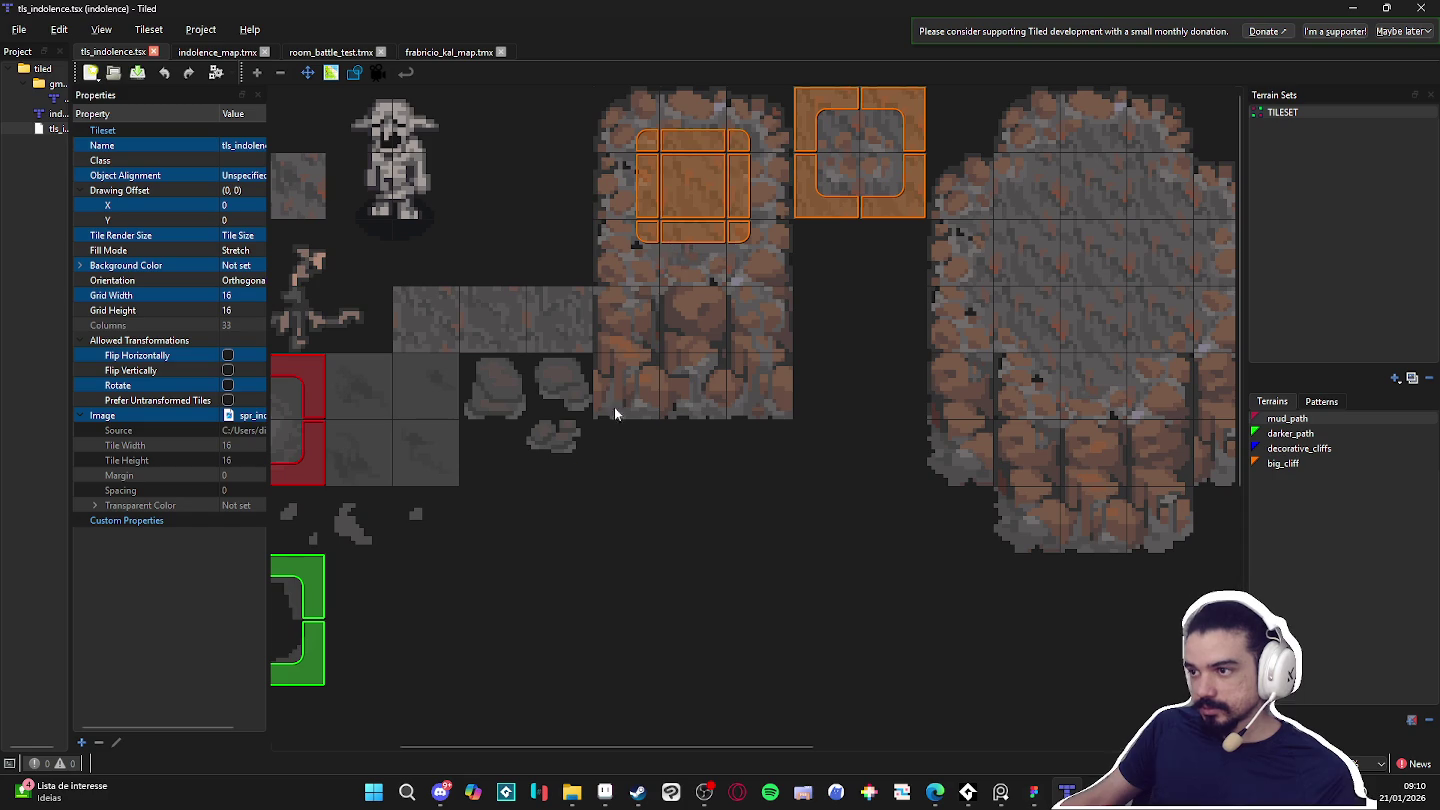
click(448, 740)
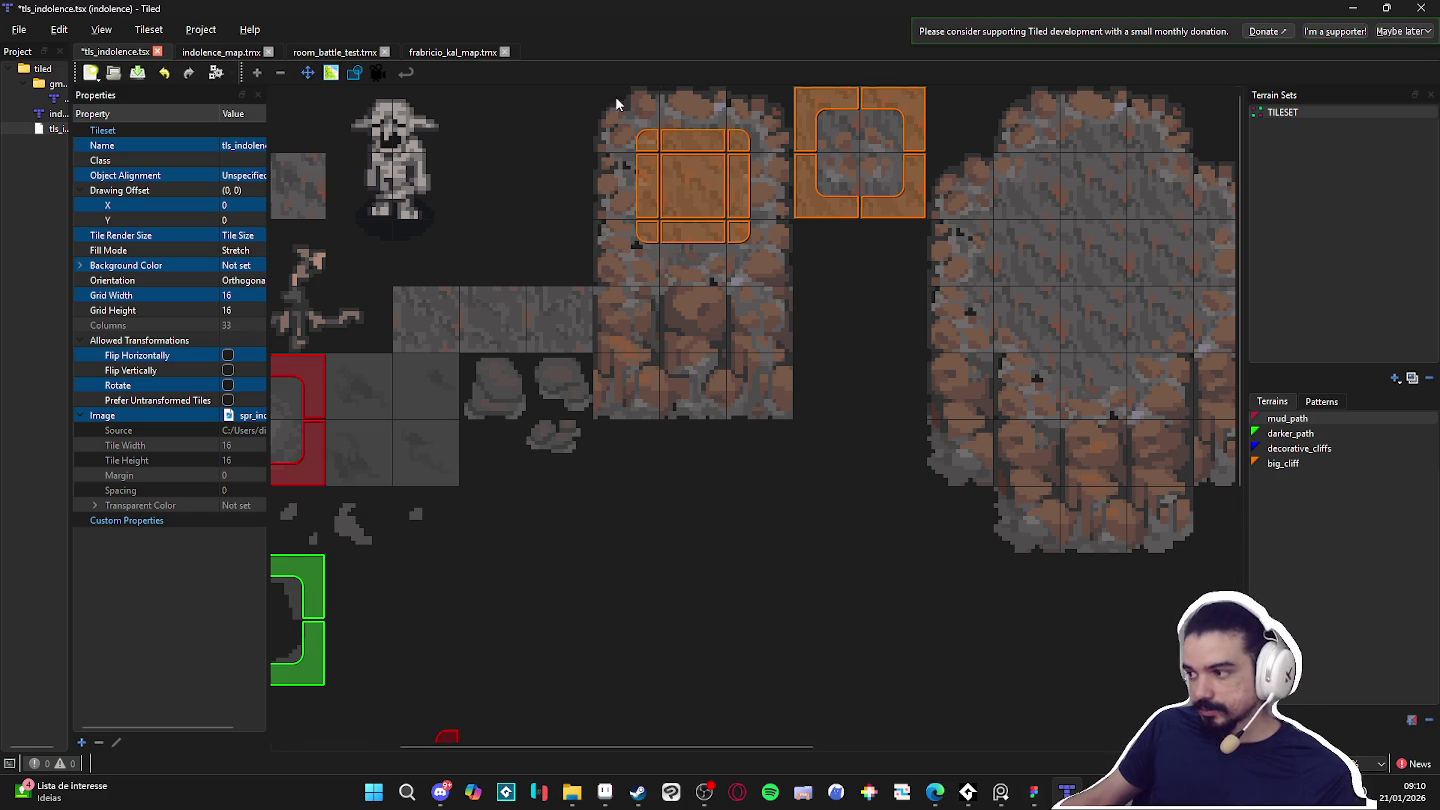
Export room_battle_test as a GameMaker Studio 2 file into gm_room.
click(221, 52)
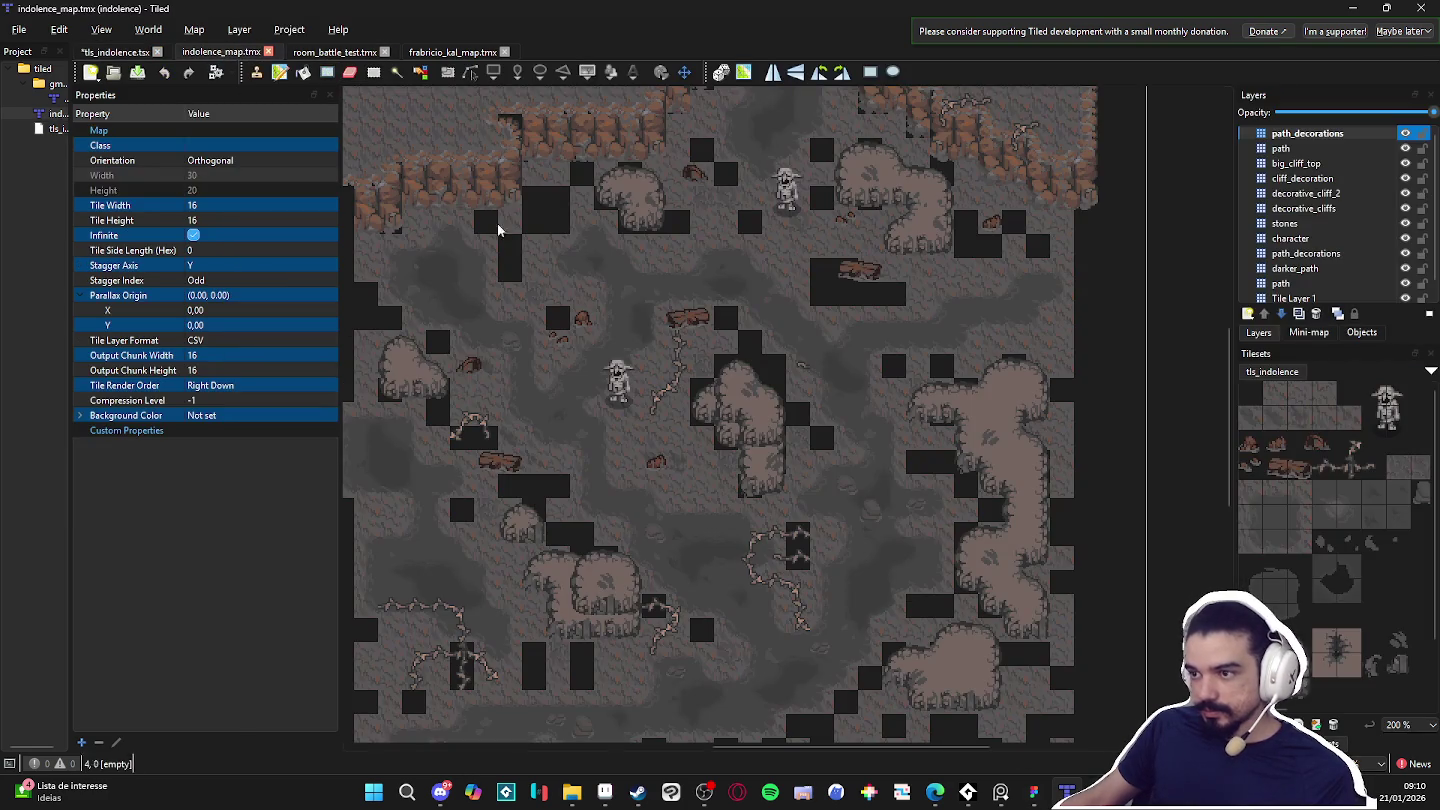
click(346, 53)
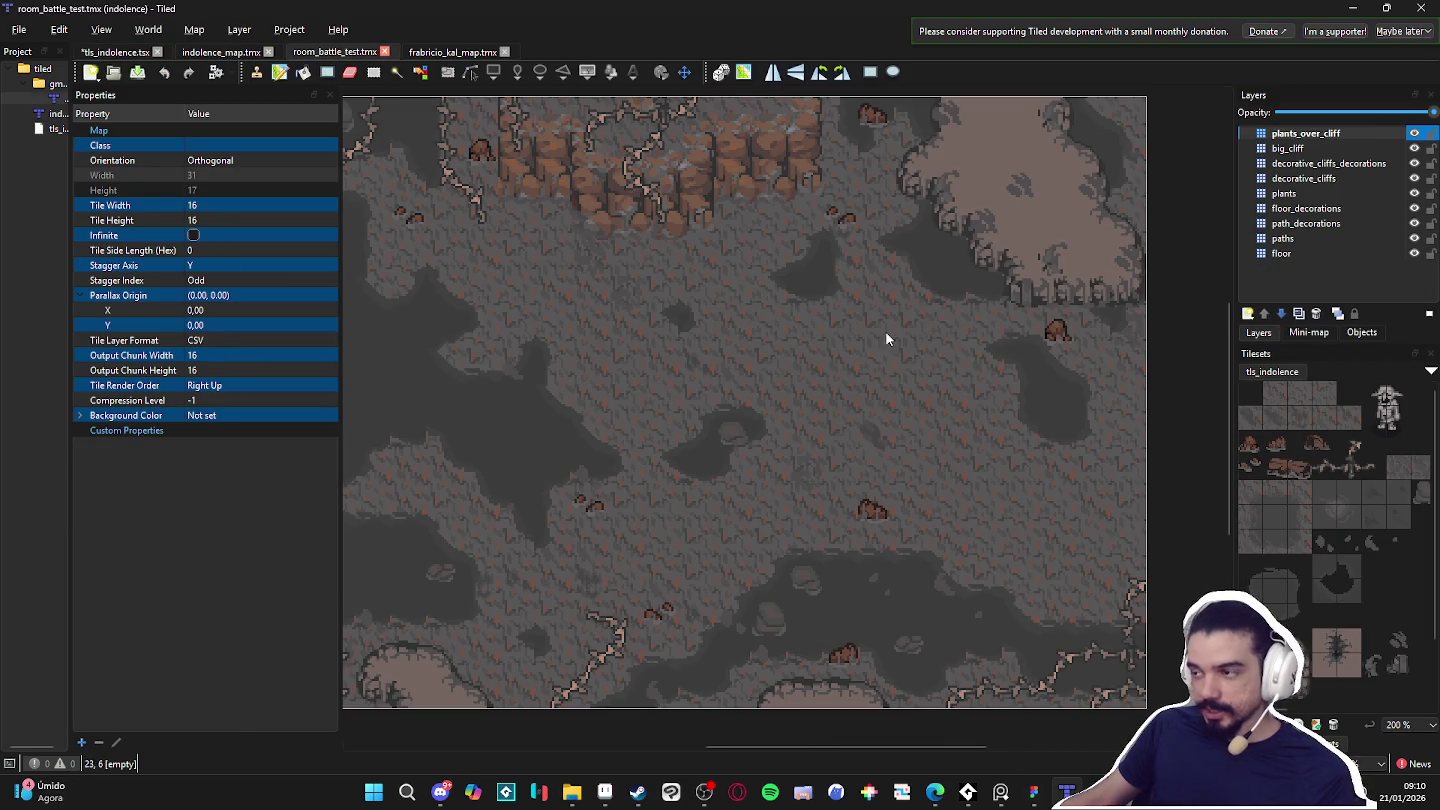
scroll(636, 360, left, 3)
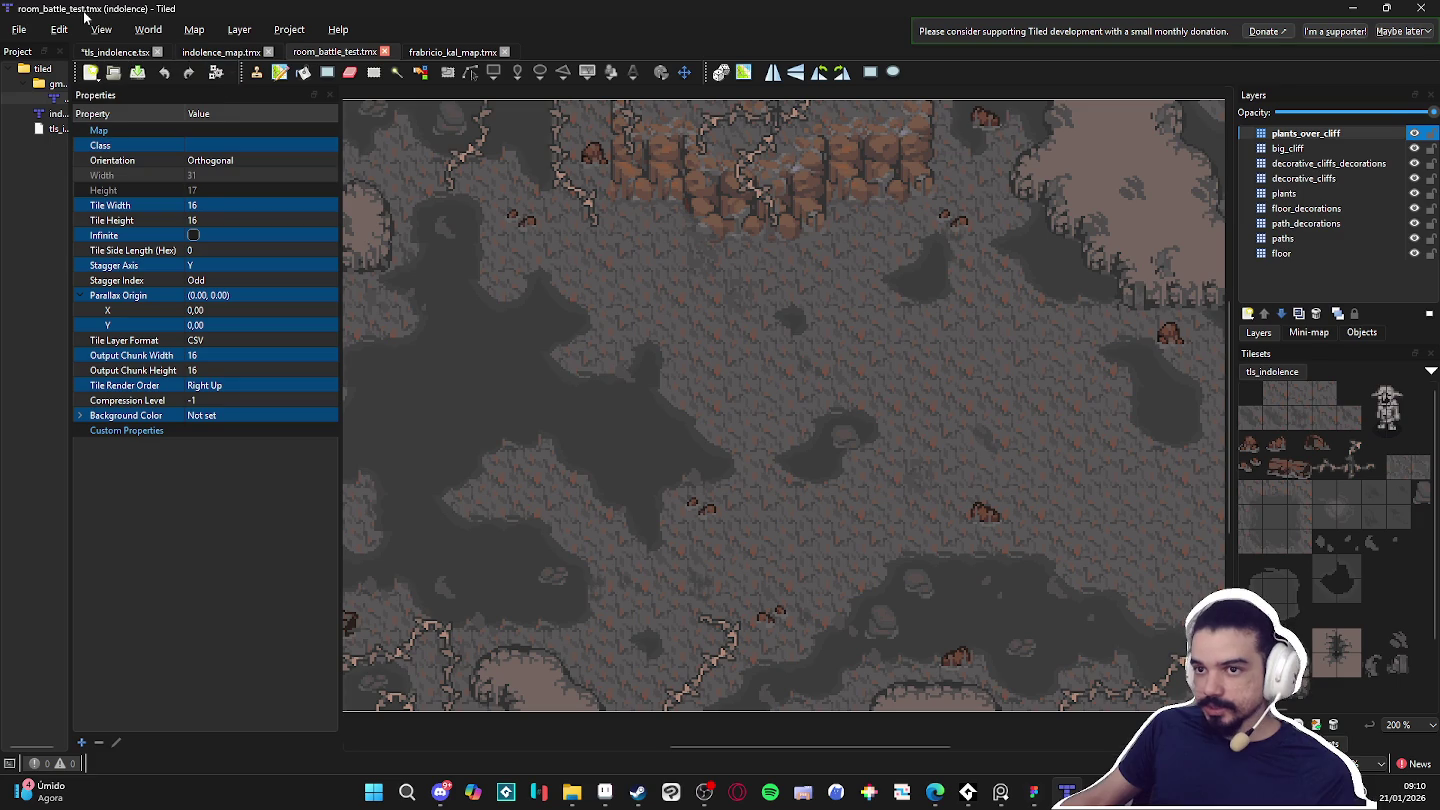
click(19, 29)
click(114, 219)
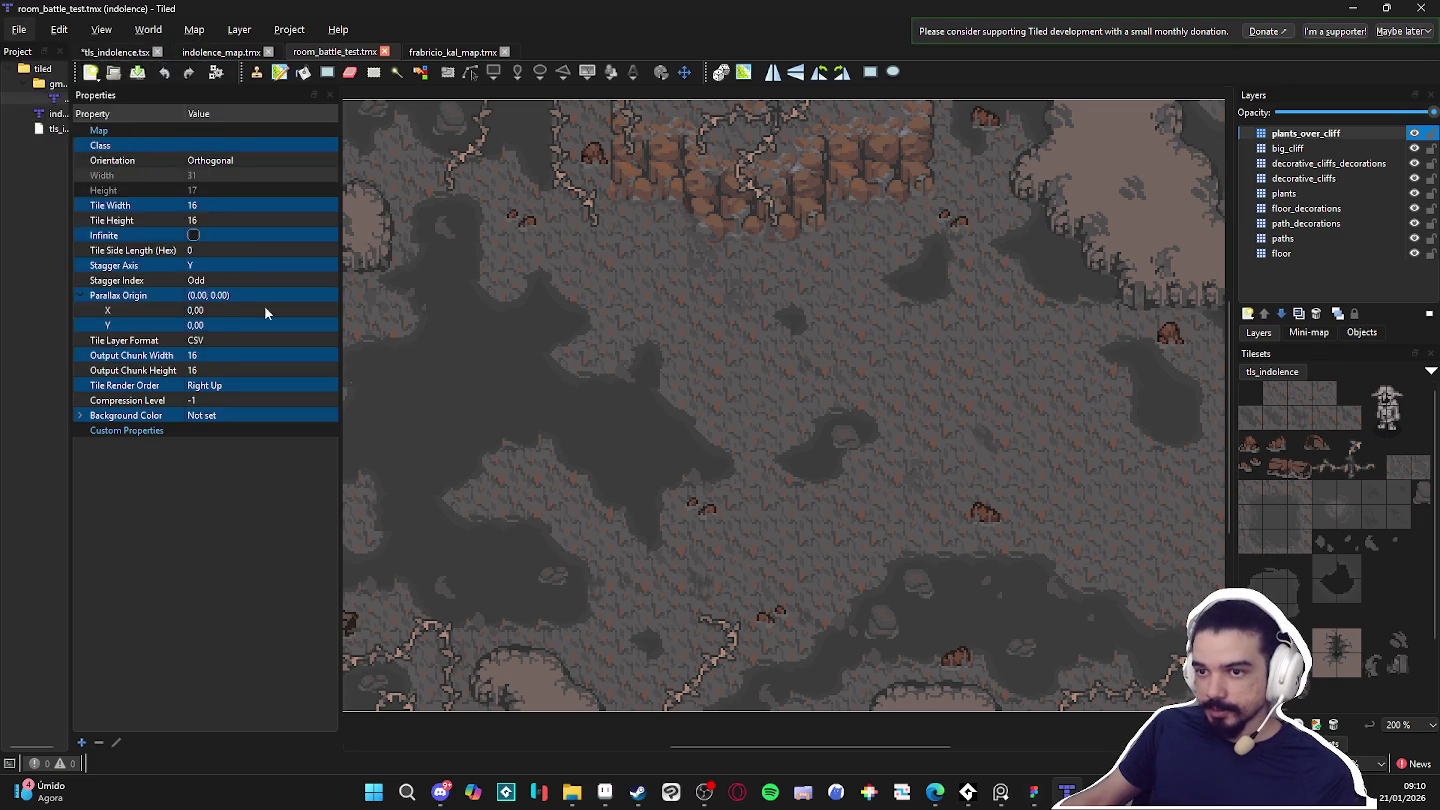
click(186, 686)
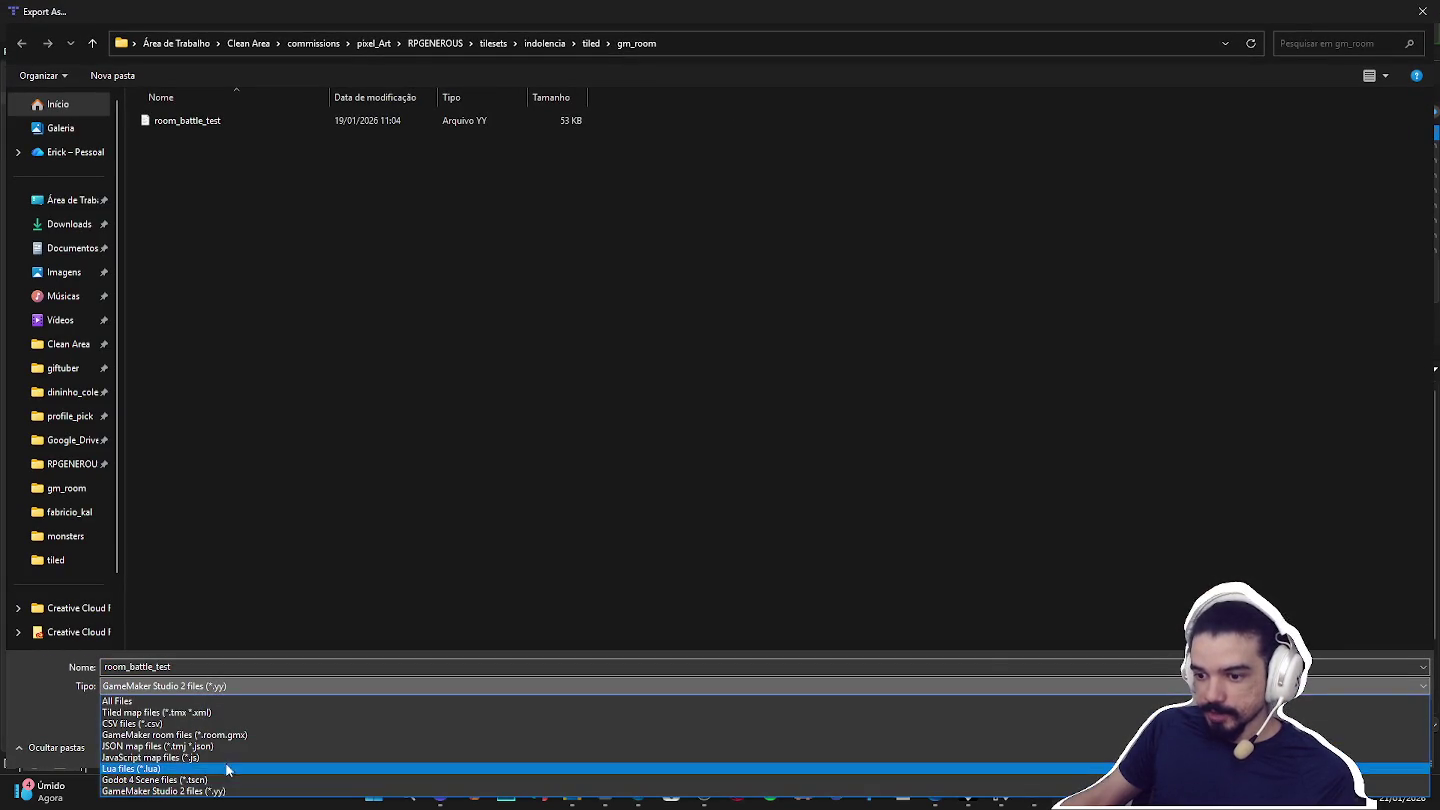
click(163, 791)
click(1388, 742)
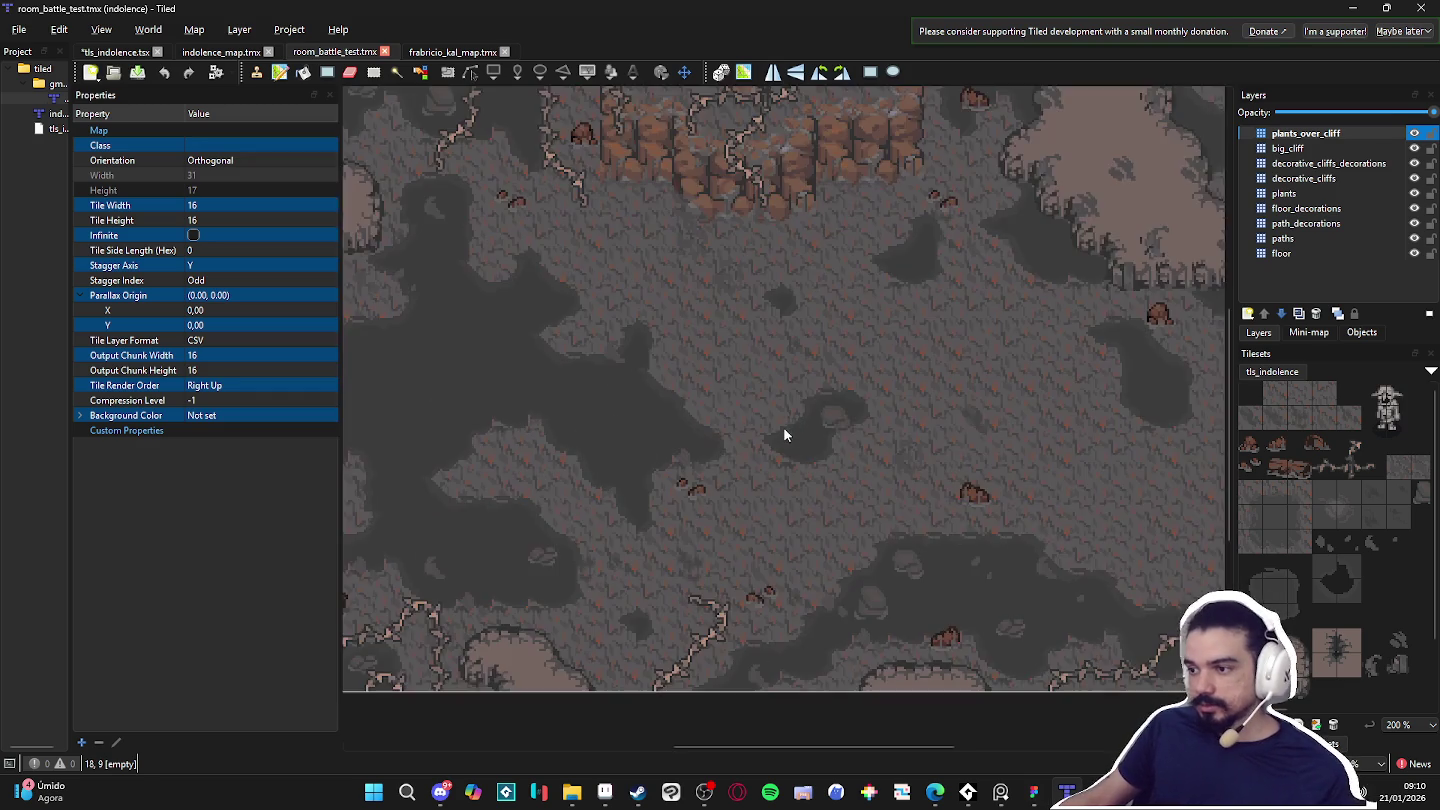
drag(783, 428, 776, 443)
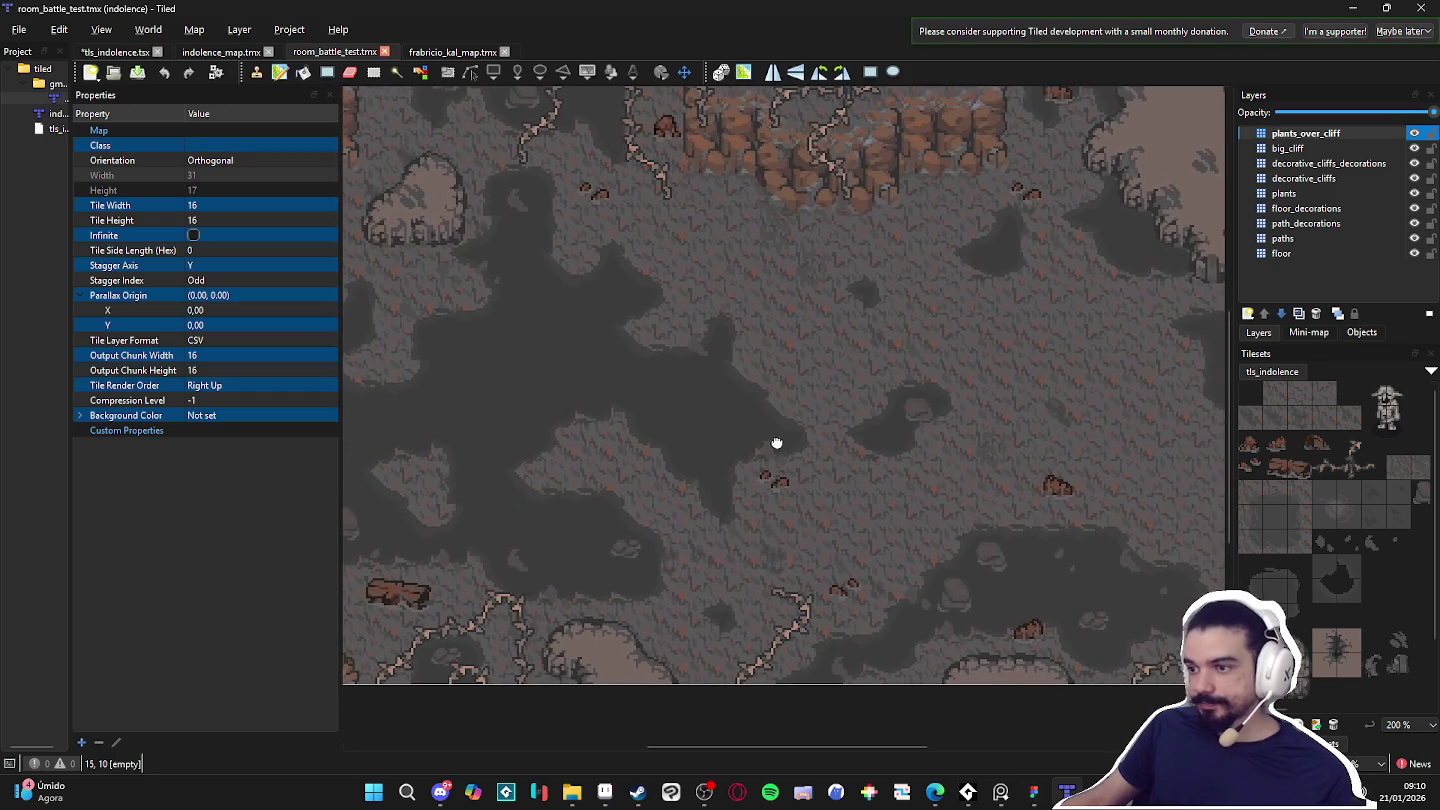
click(1322, 745)
click(1272, 593)
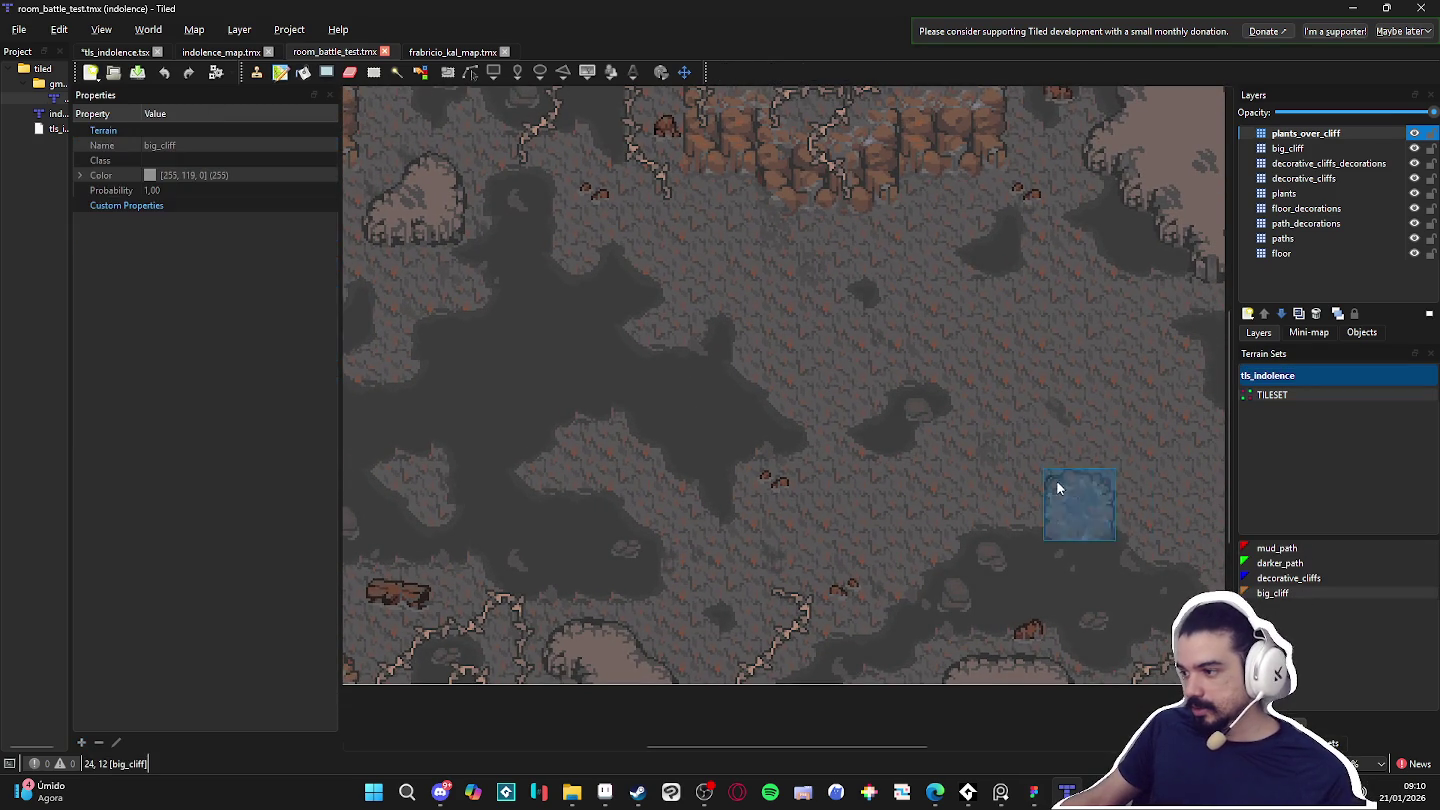
scroll(1060, 464, right, 3)
click(1288, 578)
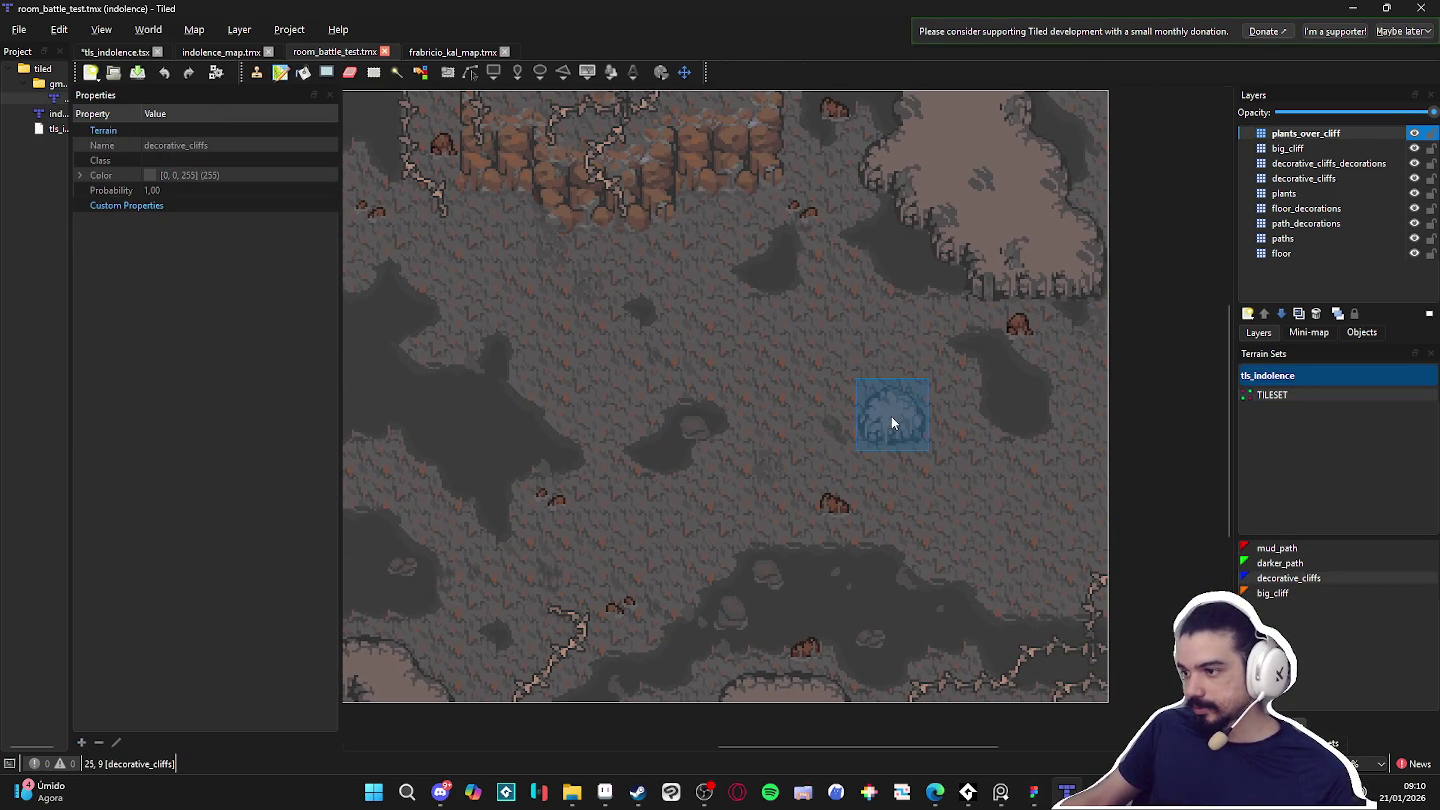
scroll(891, 421, right, 3)
click(1280, 563)
scroll(753, 503, right, 3)
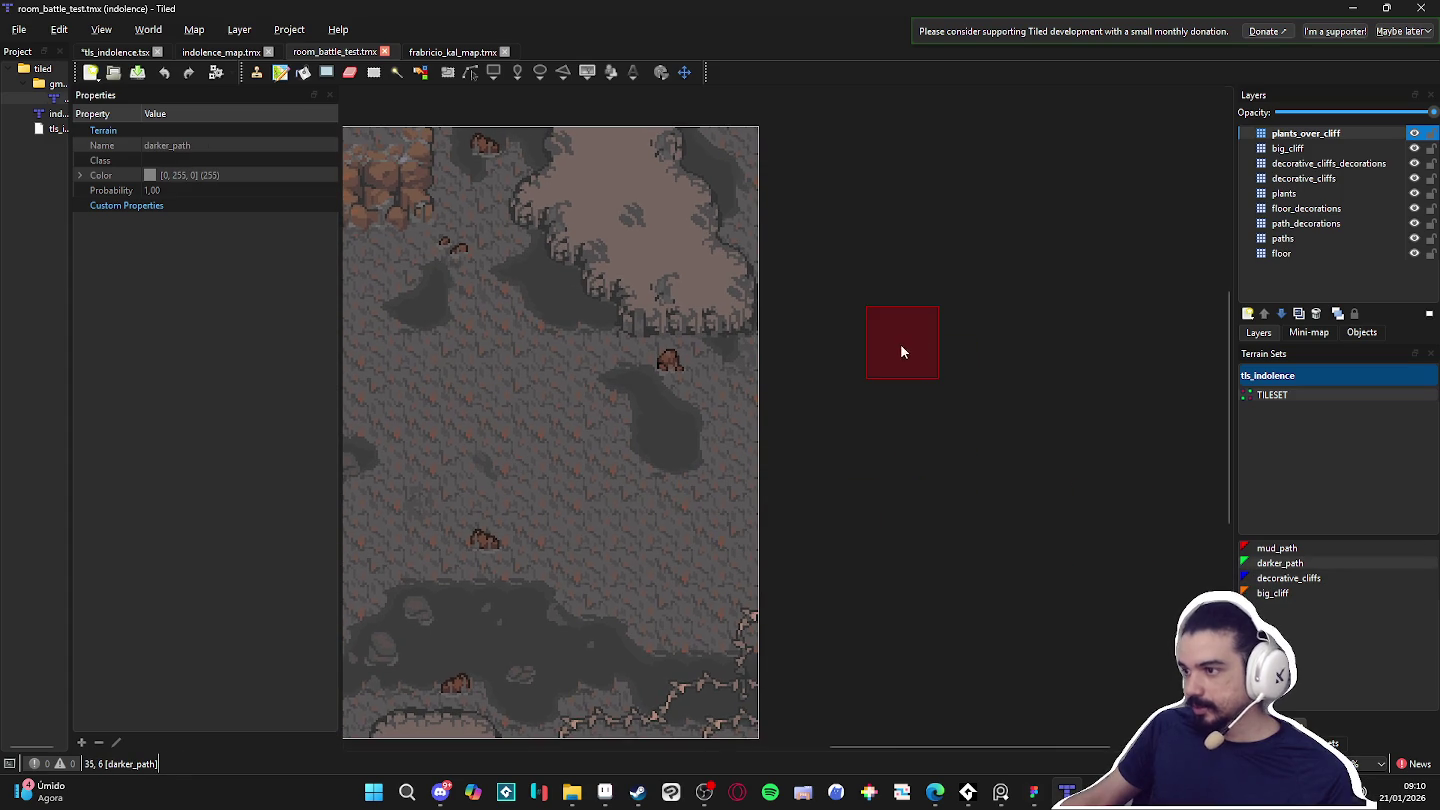
scroll(578, 562, left, 5)
mouse_move(876, 537)
mouse_down()
mouse_move(556, 546)
mouse_move(630, 453)
mouse_move(726, 408)
mouse_move(503, 521)
mouse_up()
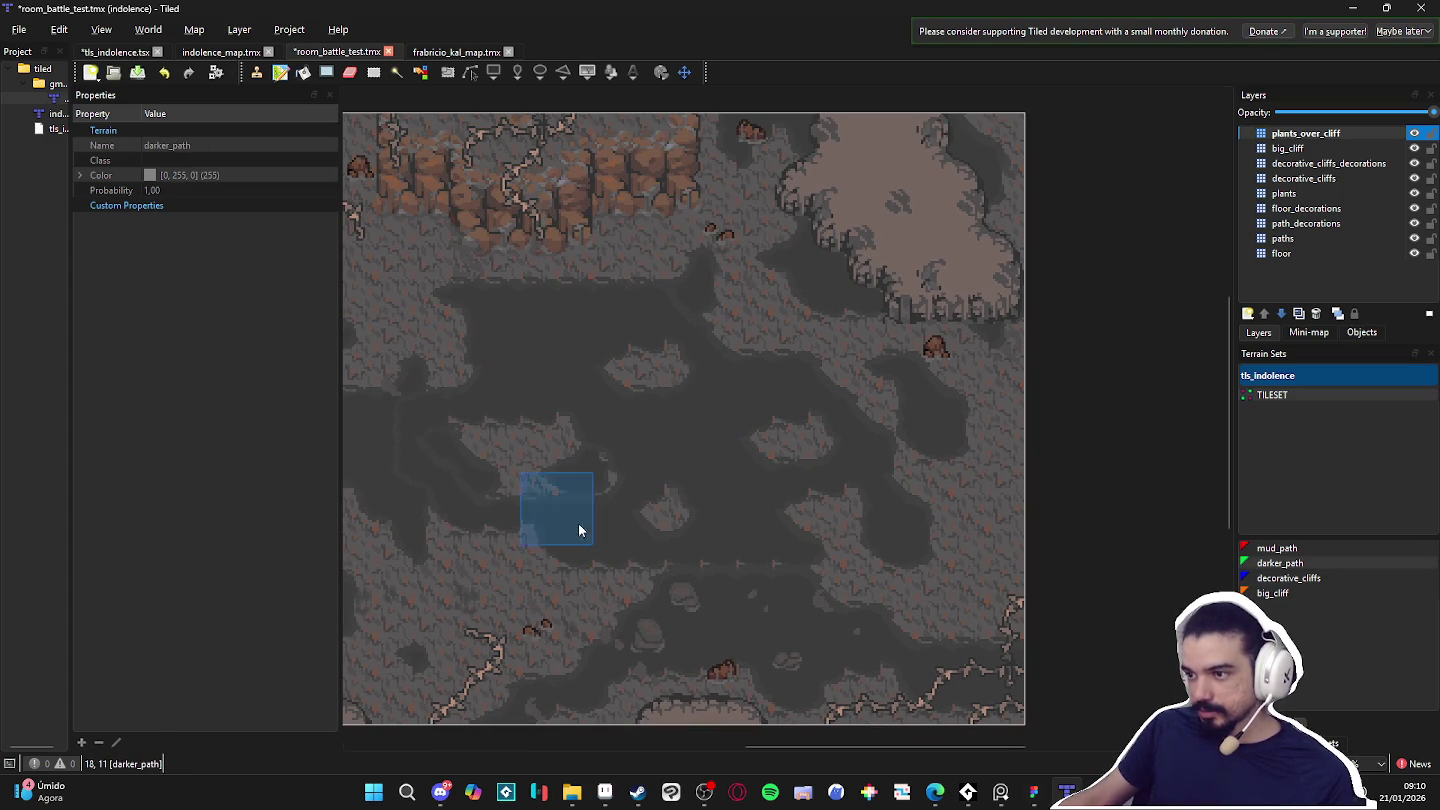
key(ctrl+z)
click(1272, 593)
mouse_move(680, 385)
mouse_down()
mouse_move(762, 472)
mouse_move(500, 378)
mouse_move(698, 364)
mouse_move(665, 580)
mouse_move(918, 439)
mouse_up()
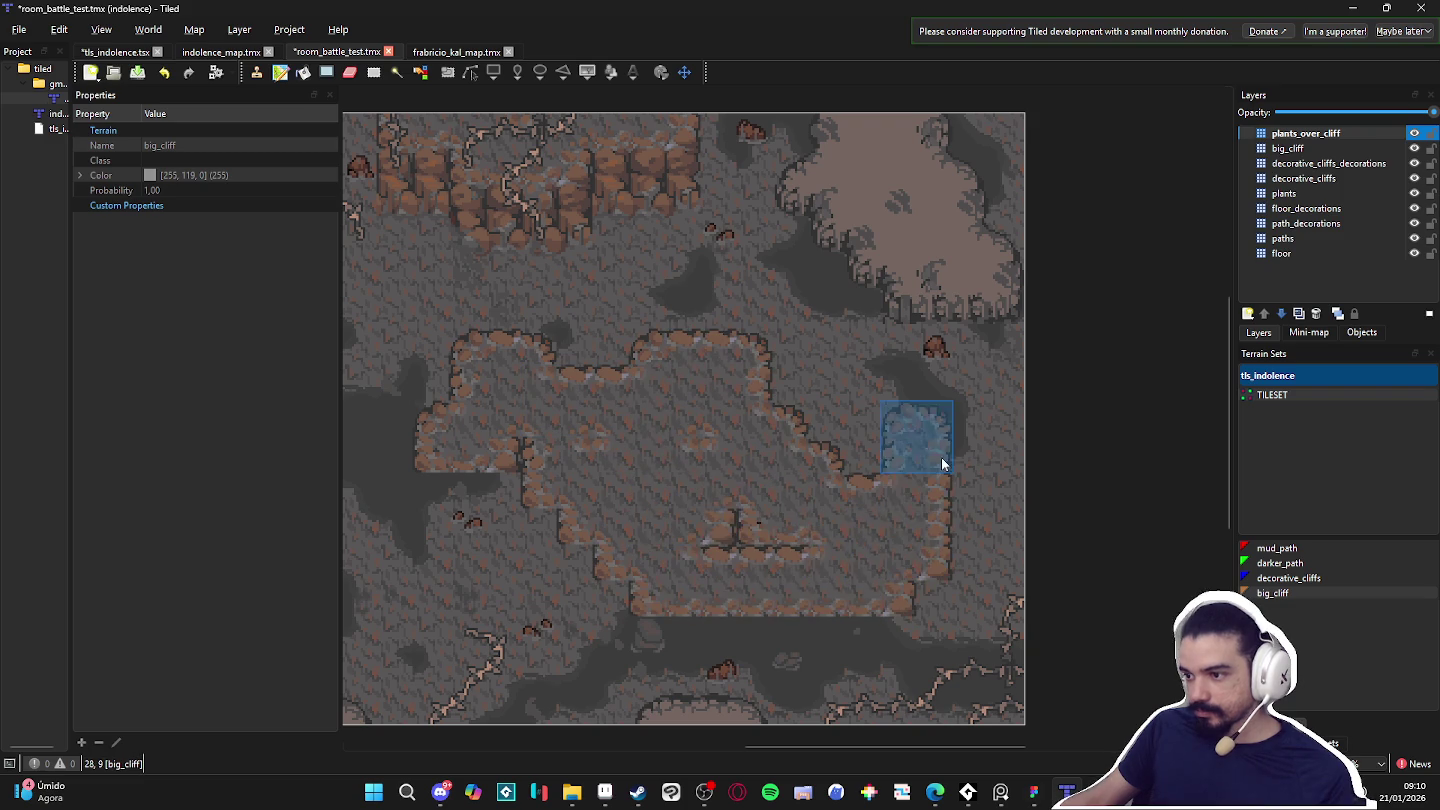
key(ctrl+z)
click(1277, 548)
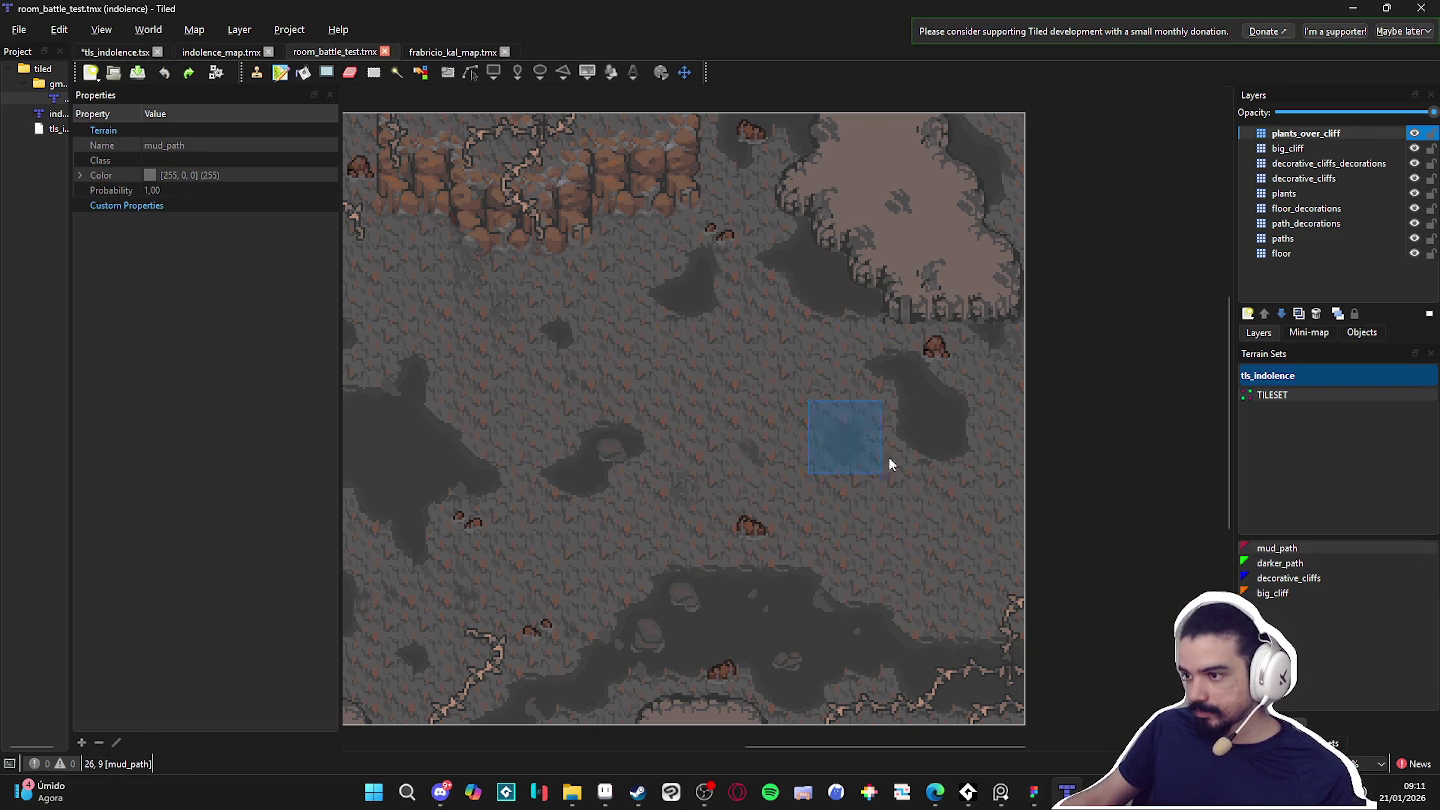
click(1289, 578)
mouse_move(615, 362)
mouse_down()
mouse_move(588, 466)
mouse_move(830, 428)
mouse_up()
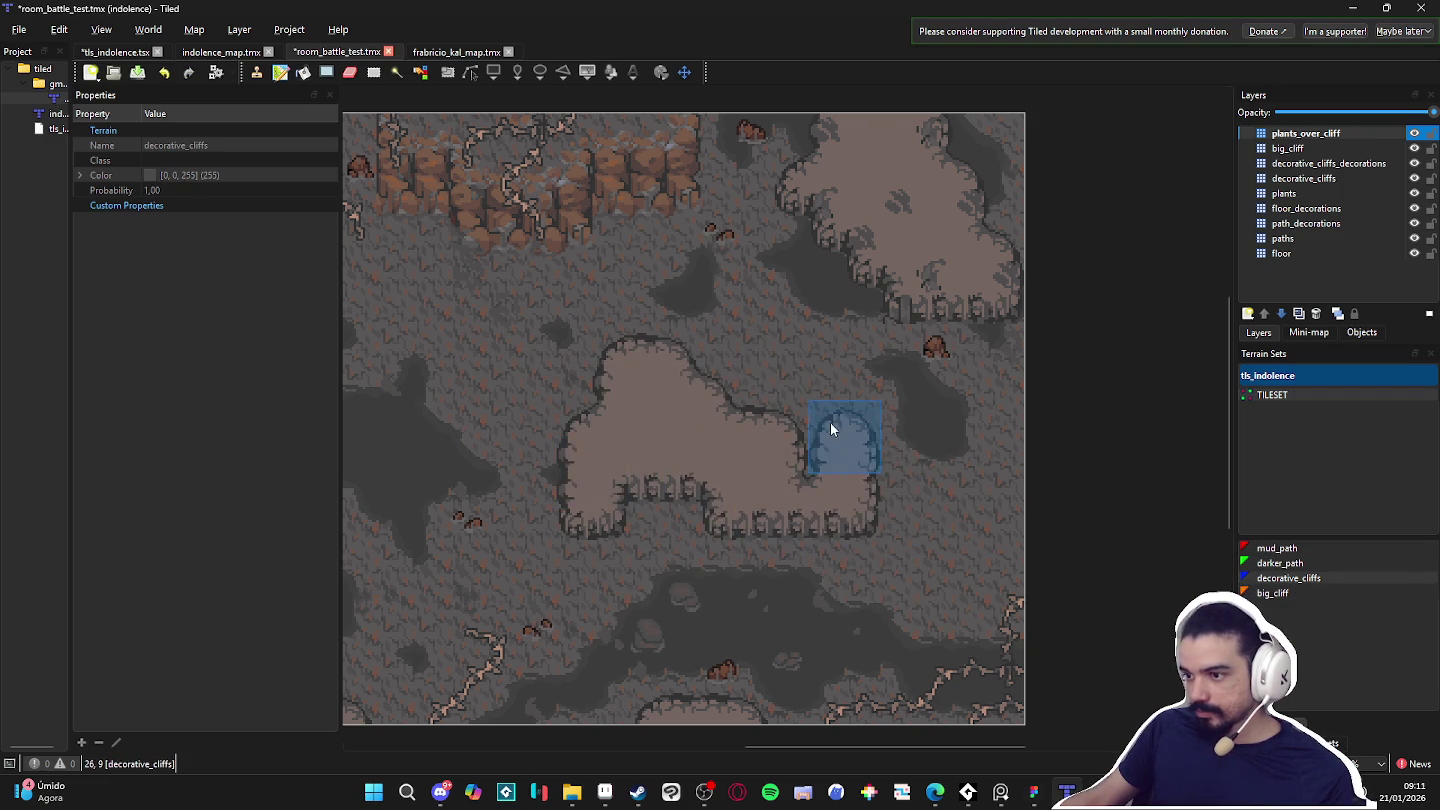
key(ctrl+z)
scroll(489, 403, left, 5)
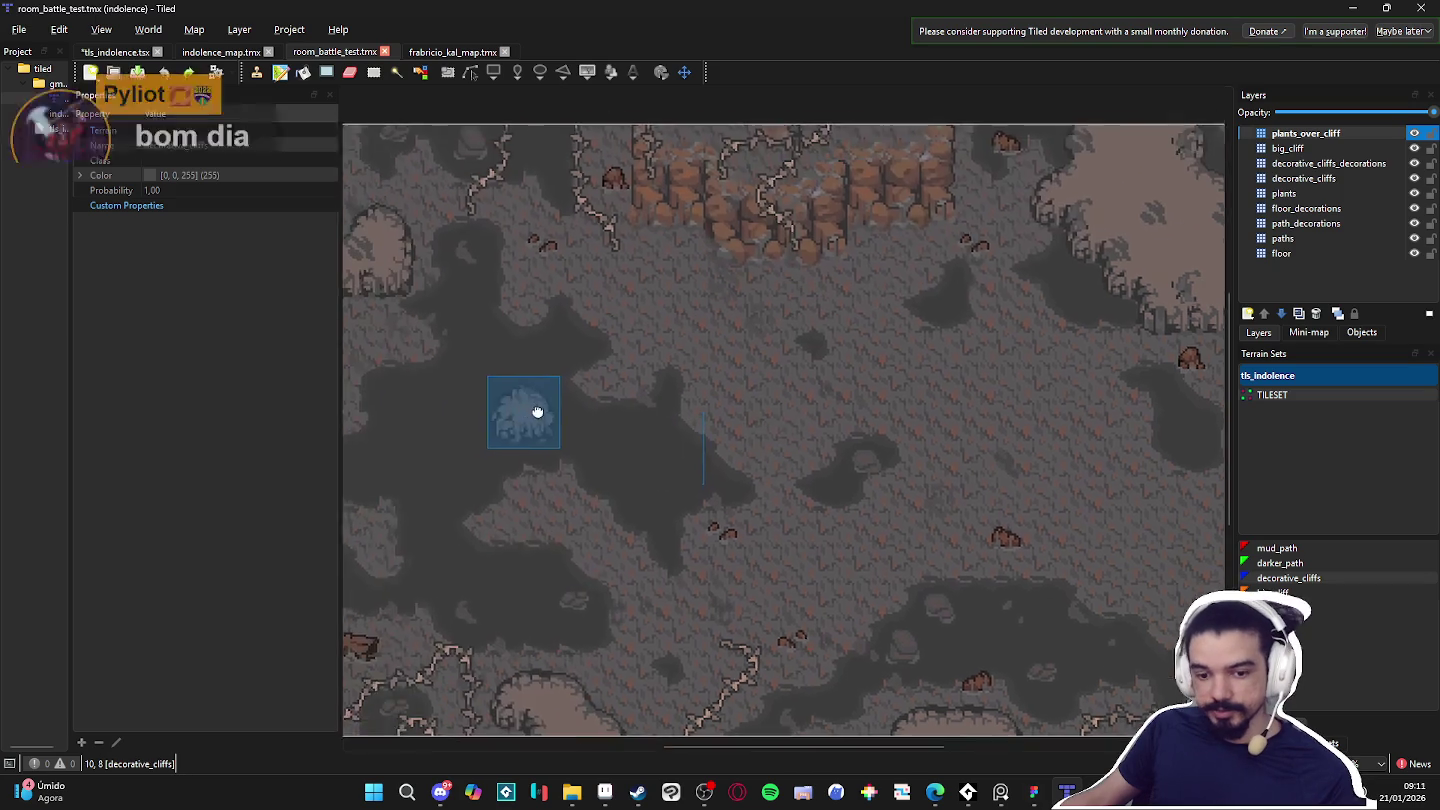
scroll(603, 407, left, 3)
scroll(762, 439, down, 2)
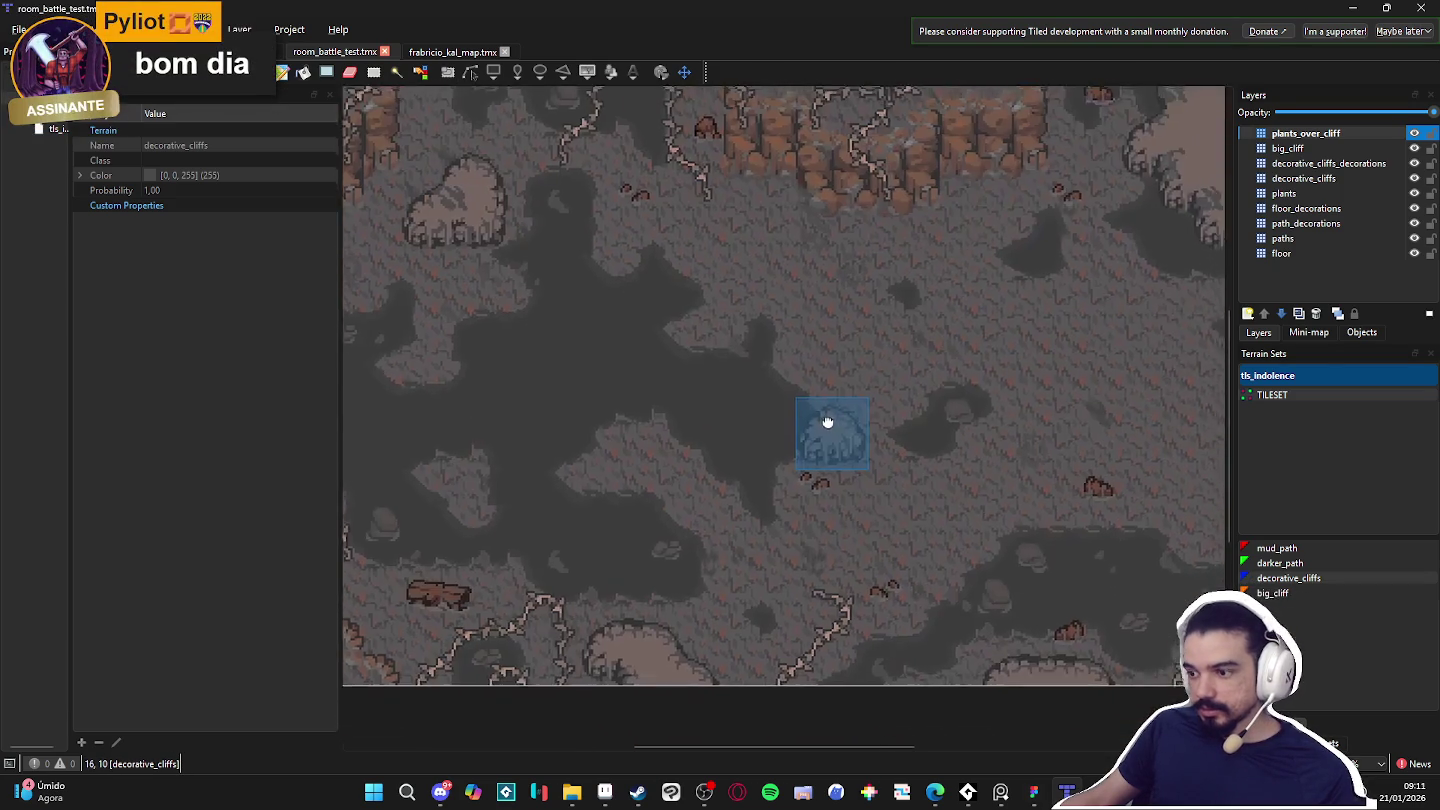
drag(827, 419, 932, 440)
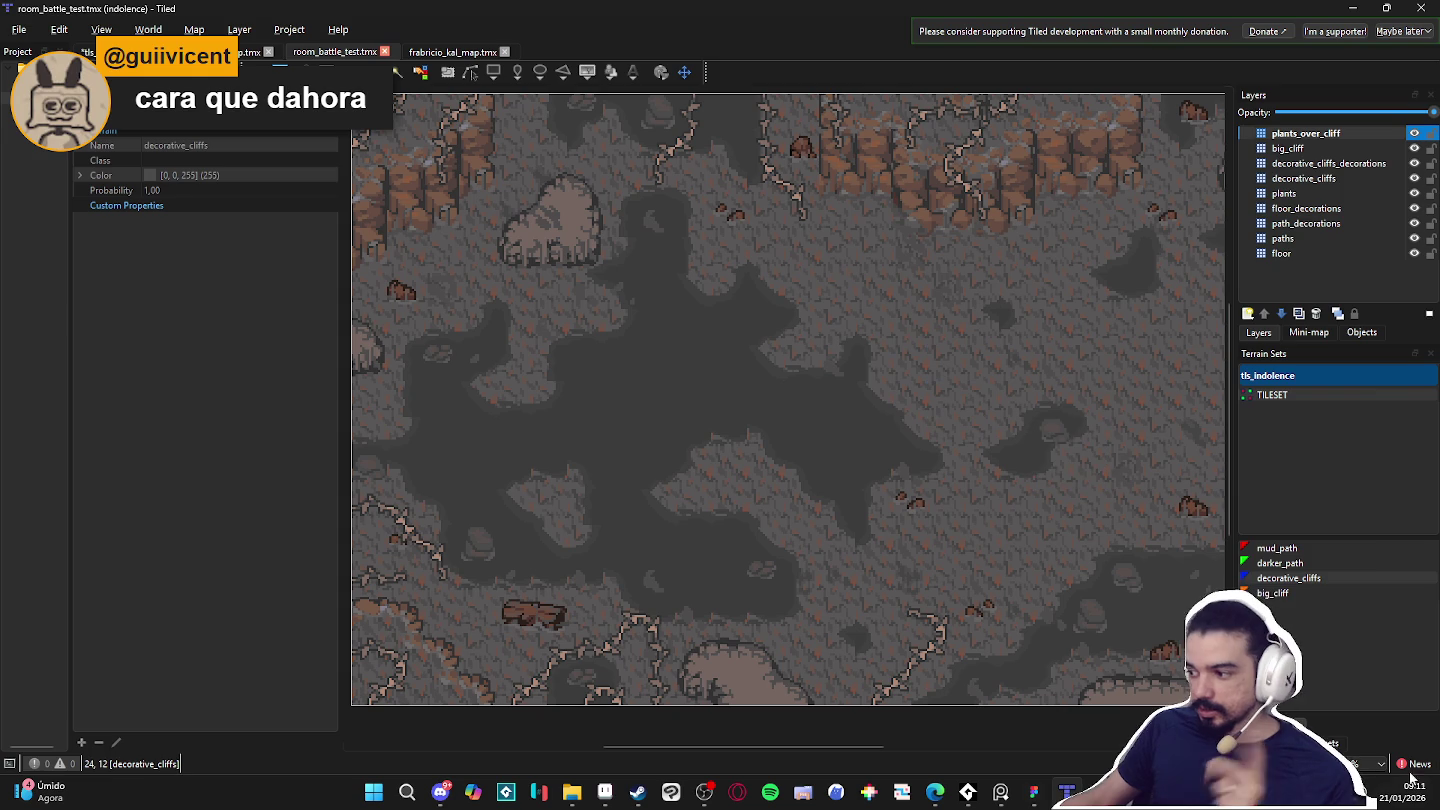
Review the tls_indolence tiles and terrain sets, compare indolence_map, then return to room_battle_test.
click(1310, 744)
click(1260, 744)
click(1310, 744)
click(1316, 724)
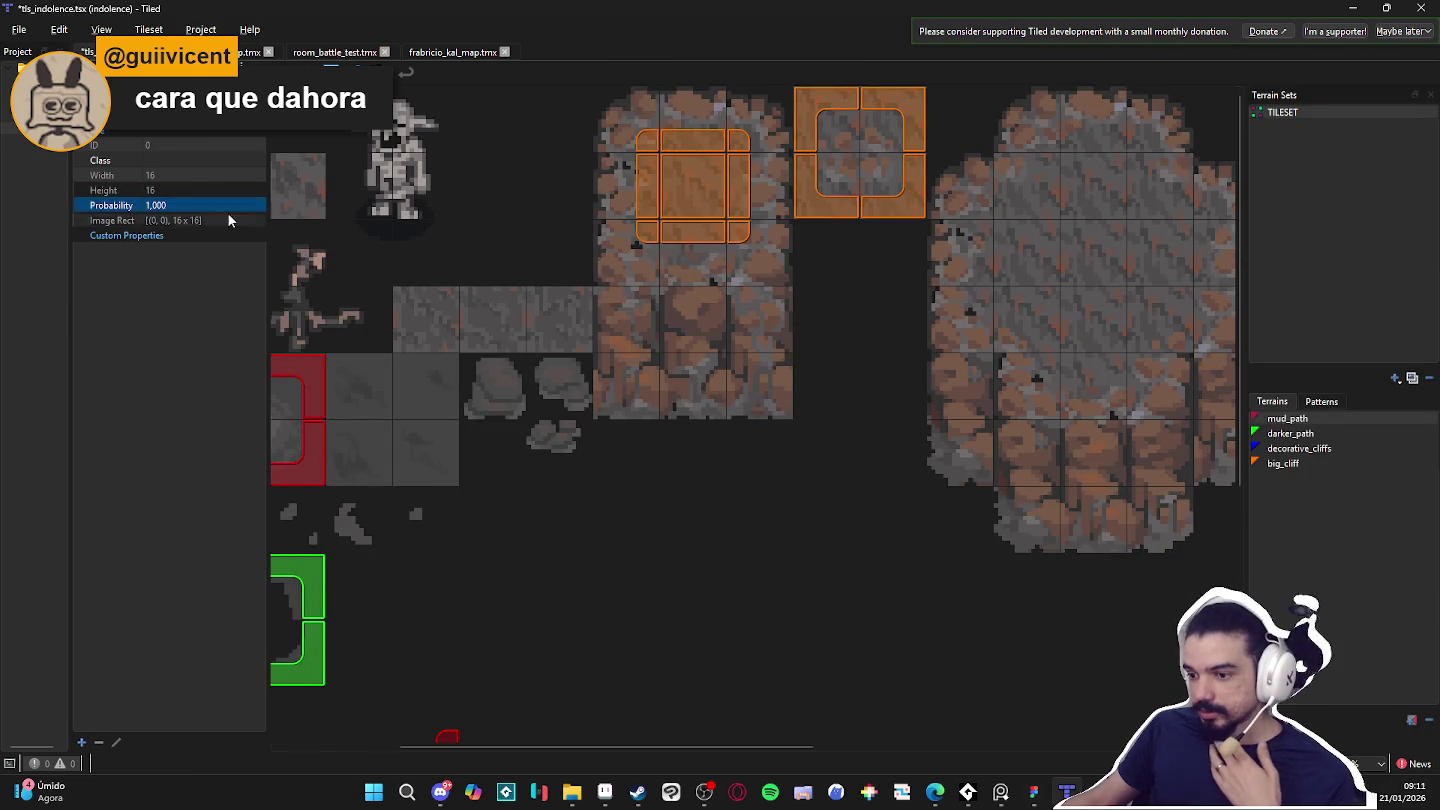
click(248, 52)
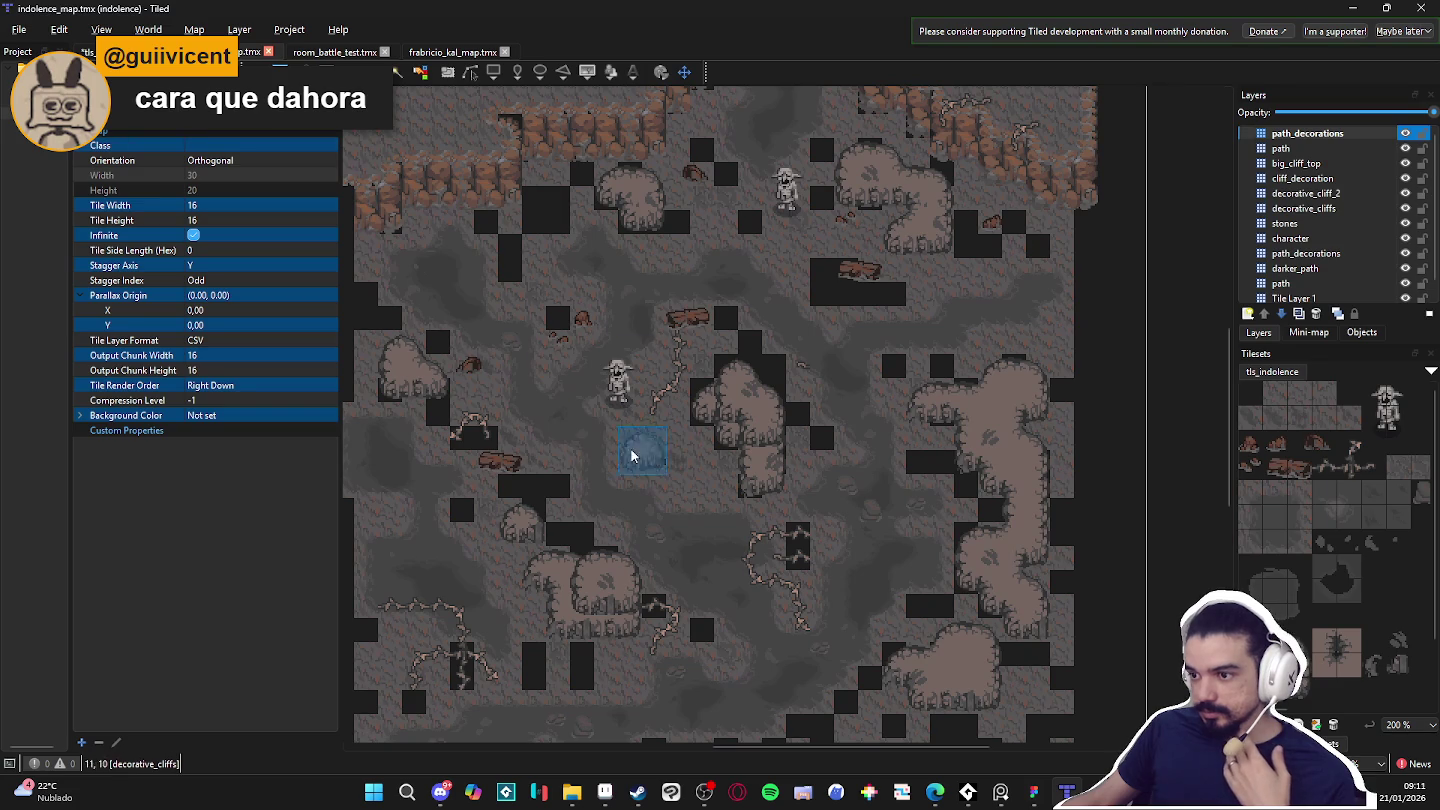
click(342, 52)
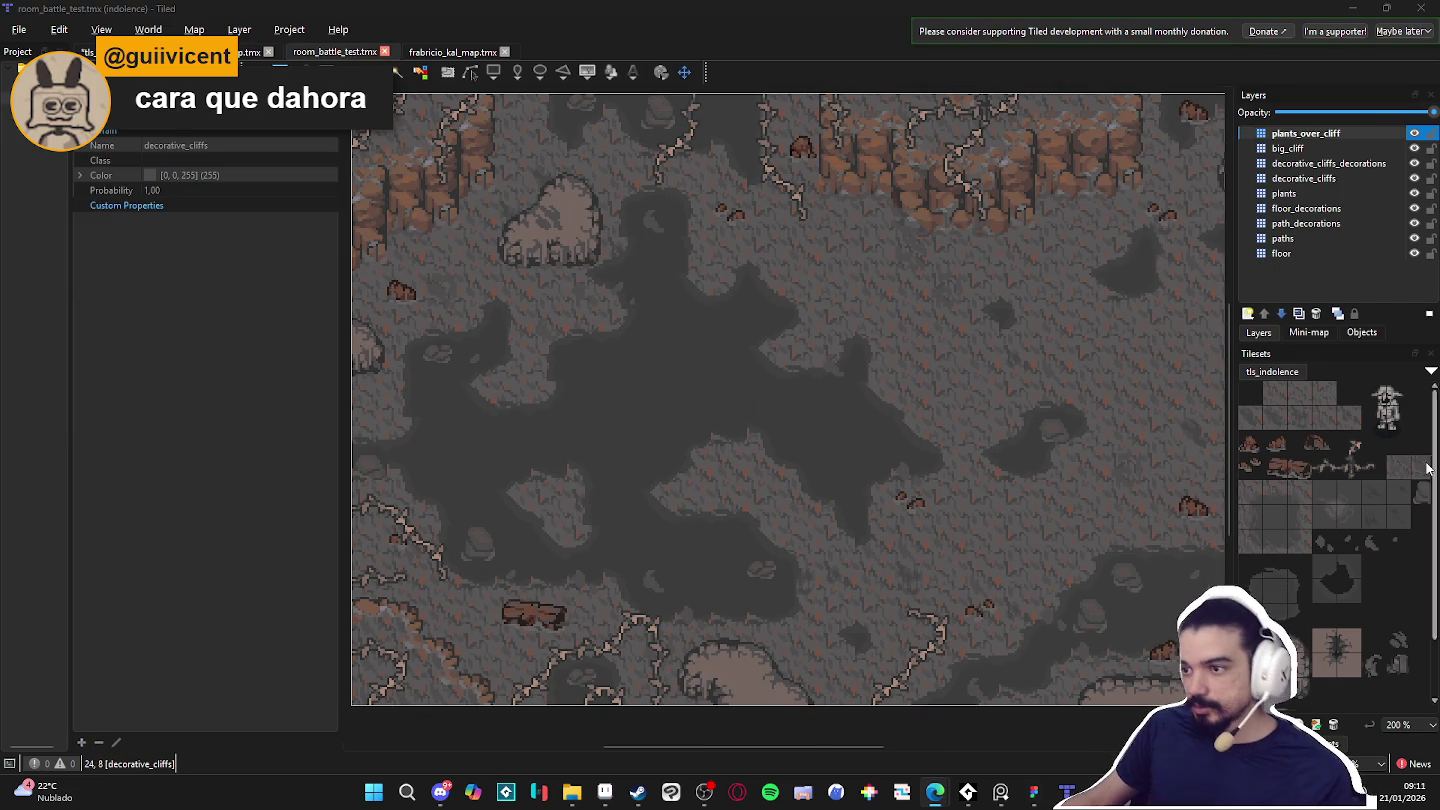
scroll(768, 340, down, 2)
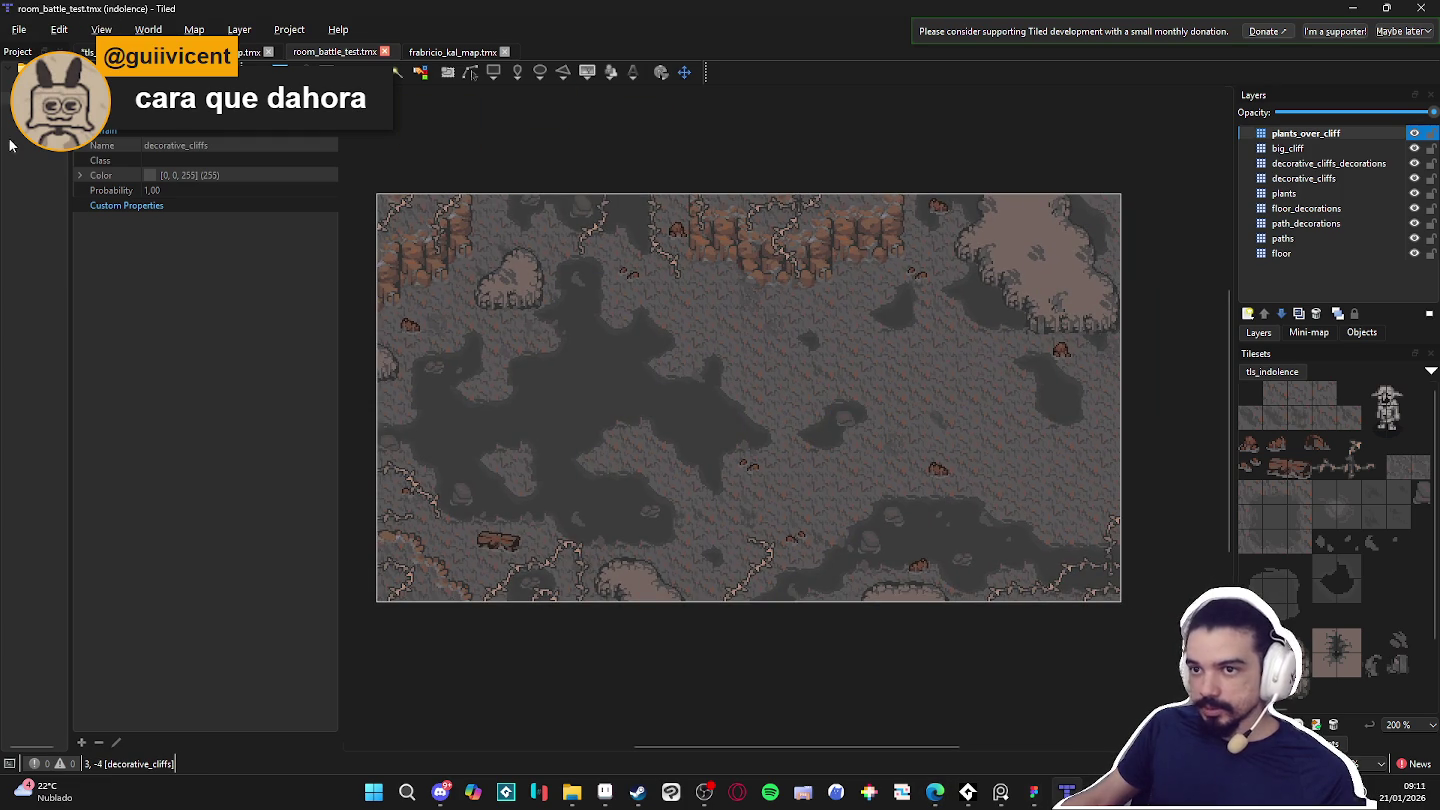
click(20, 30)
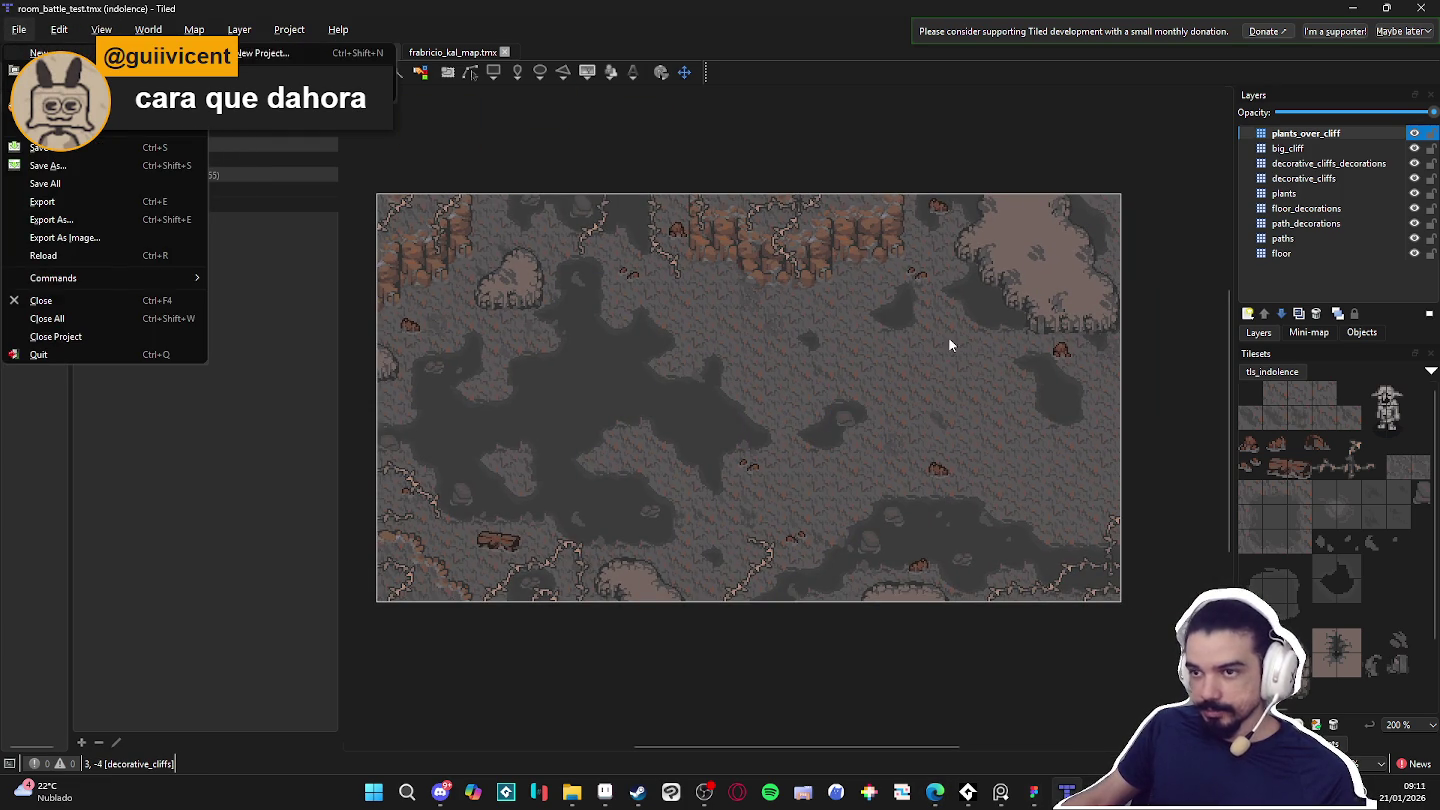
mouse_move(40, 53)
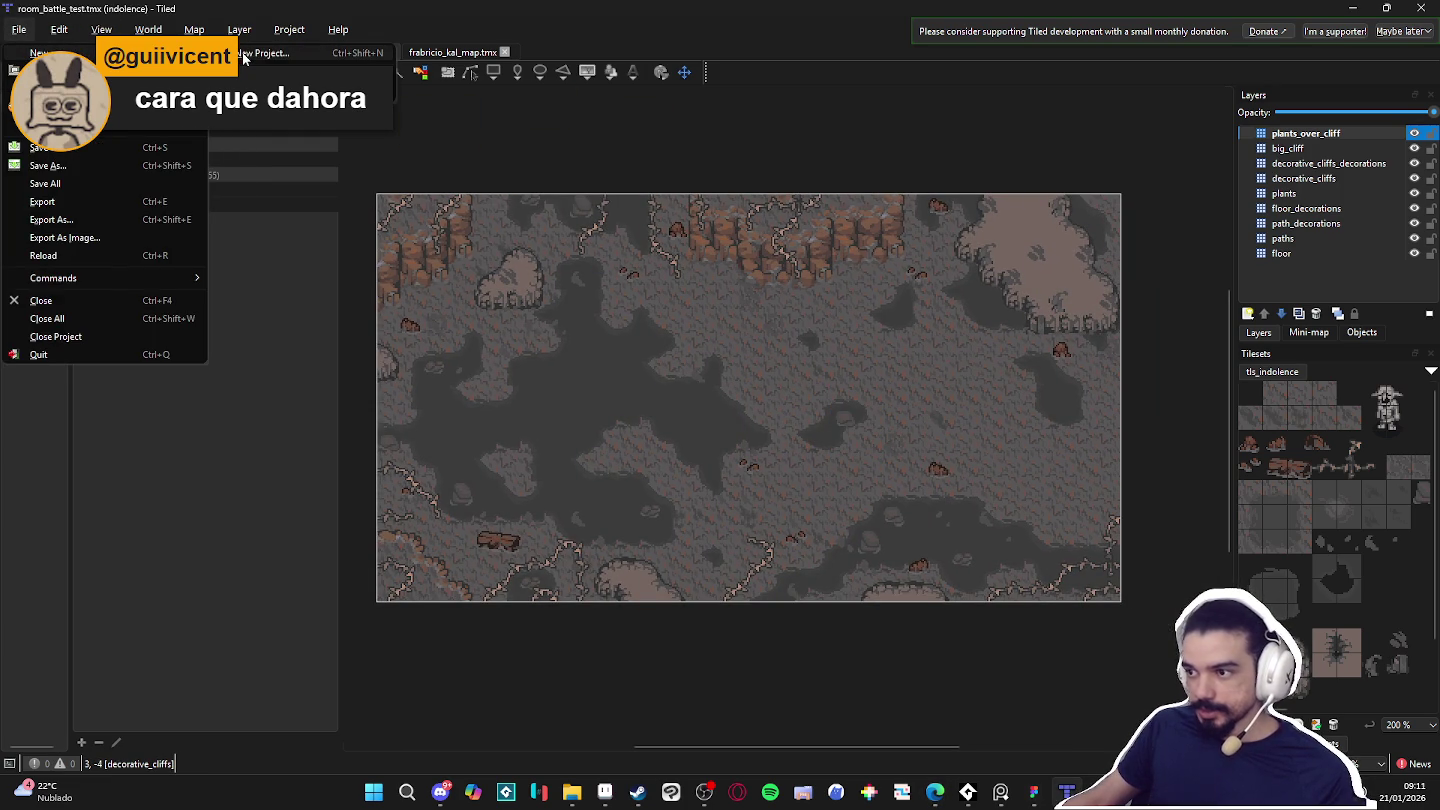
Create the room_indolence_area project, saving the tileset changes when prompted.
click(245, 54)
text(room_indolence_area)
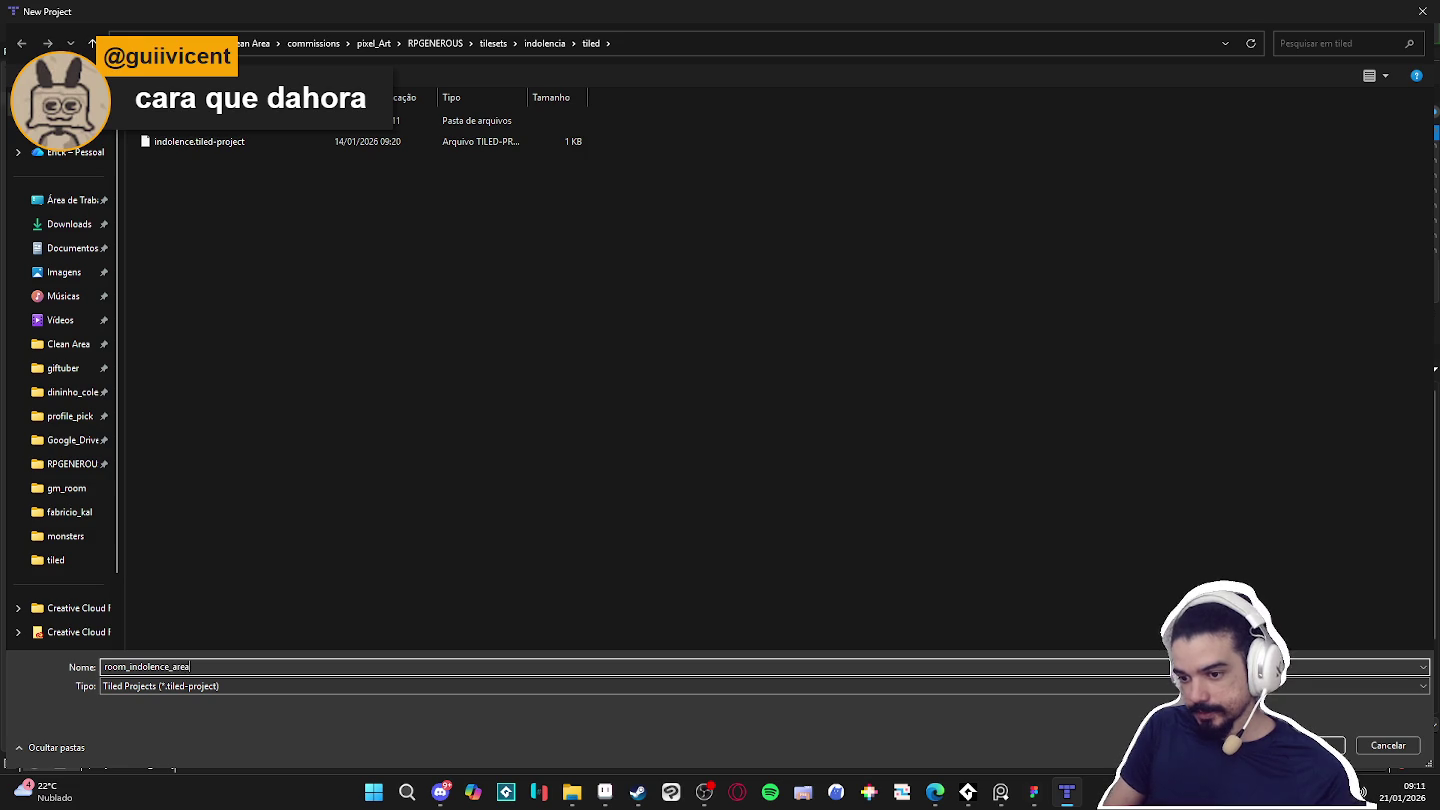
key(Return)
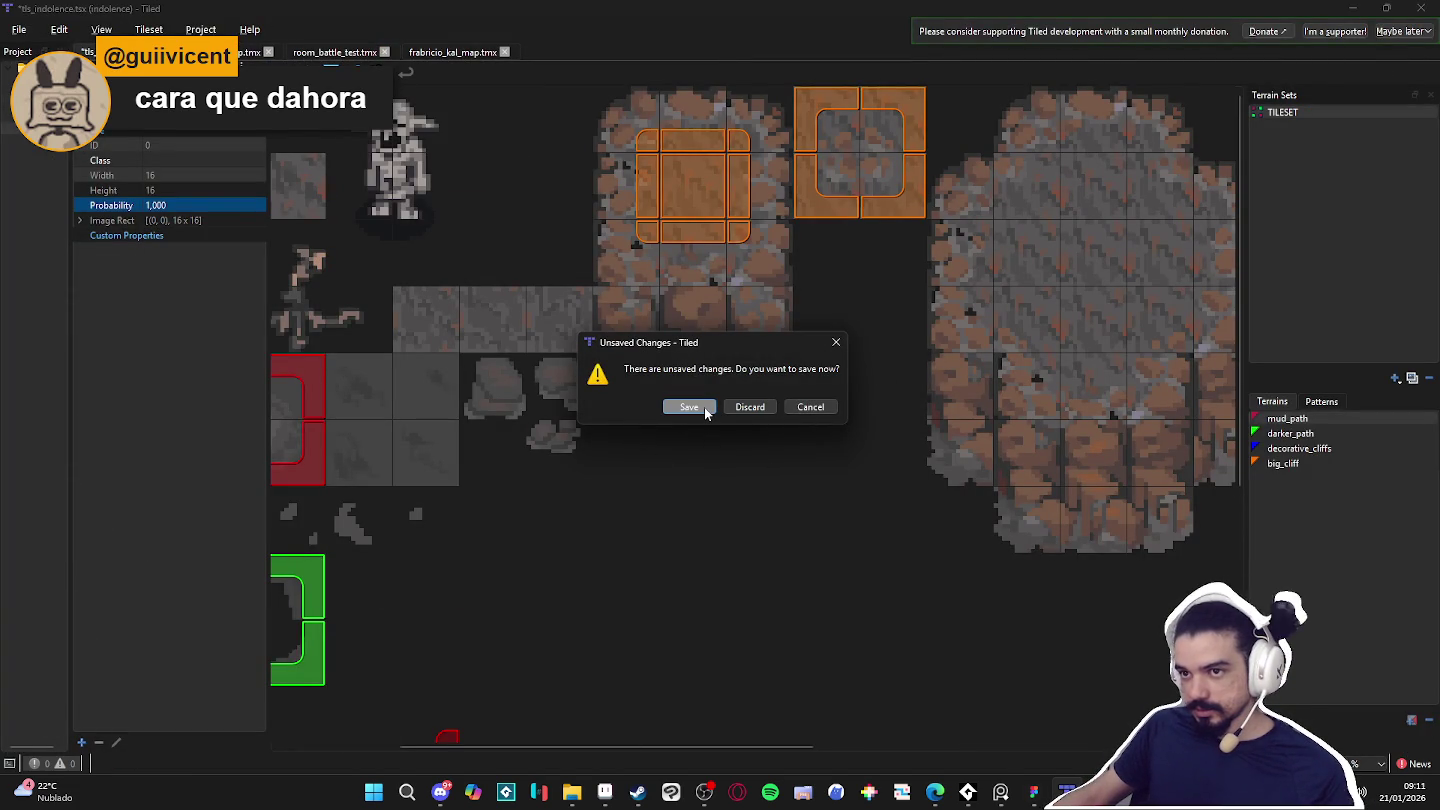
click(748, 407)
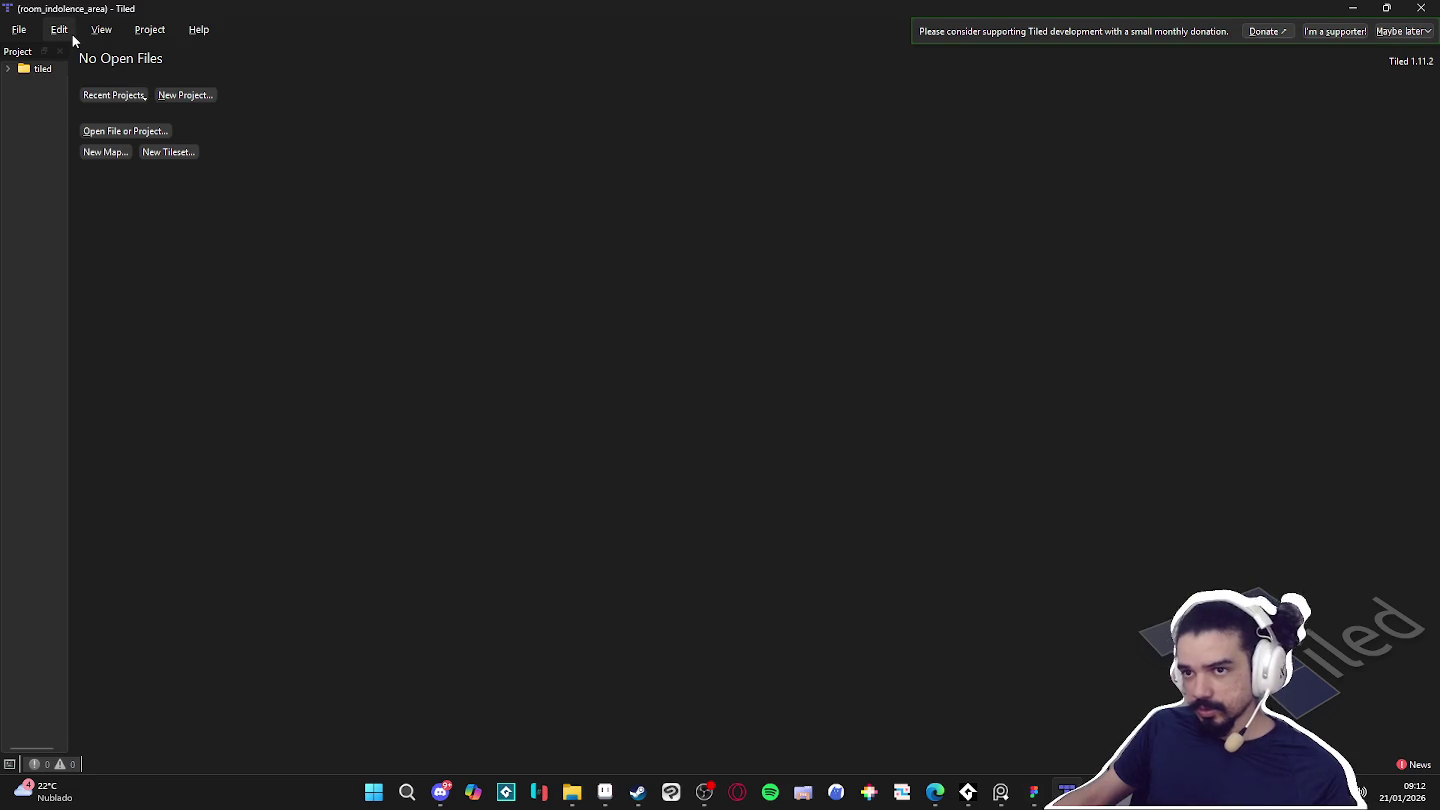
click(19, 29)
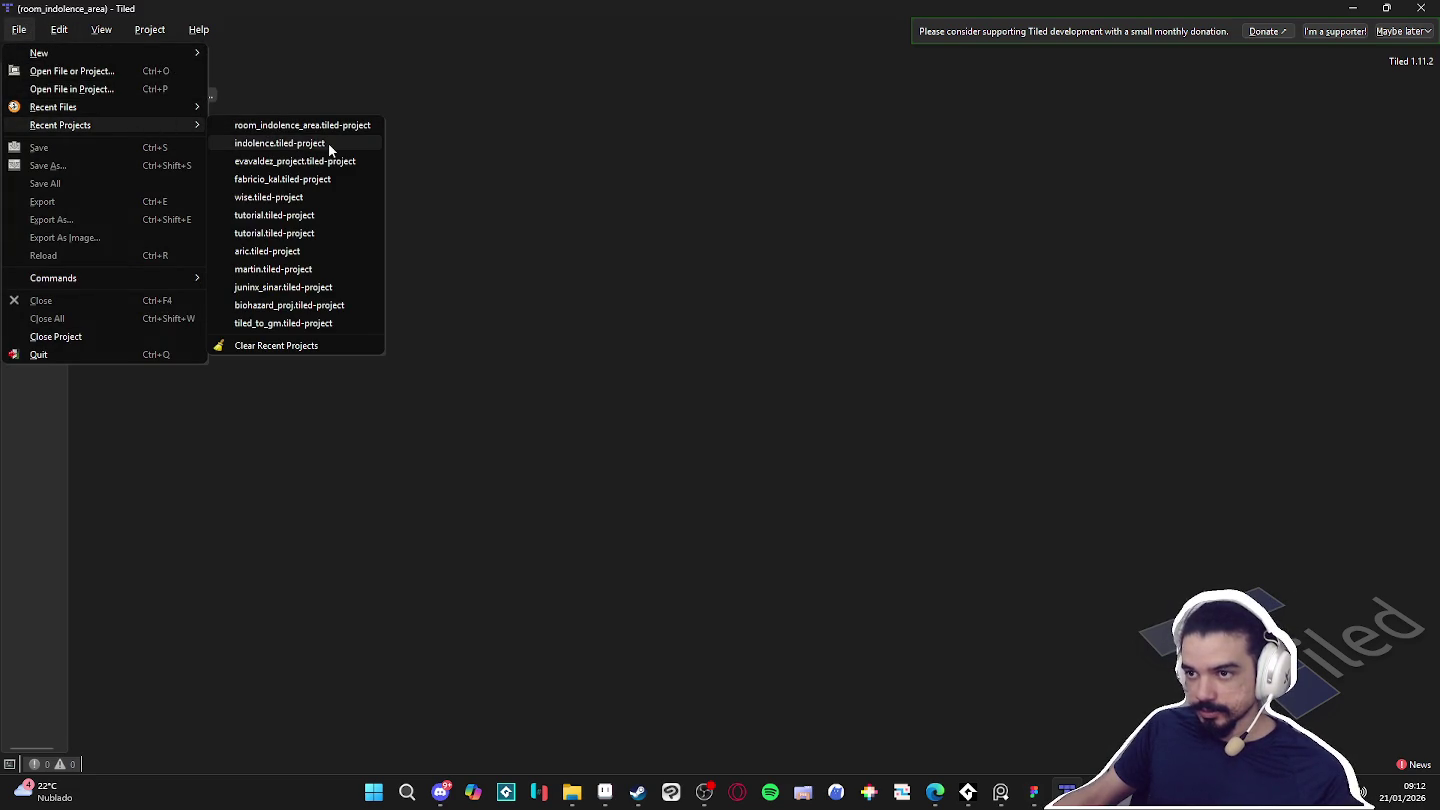
Reopen the indolence project and save a new map as room_indolence in RPGENEROUS/tilesets/indolencia/tiled.
mouse_move(60, 125)
click(330, 143)
key(ctrl+shift+s)
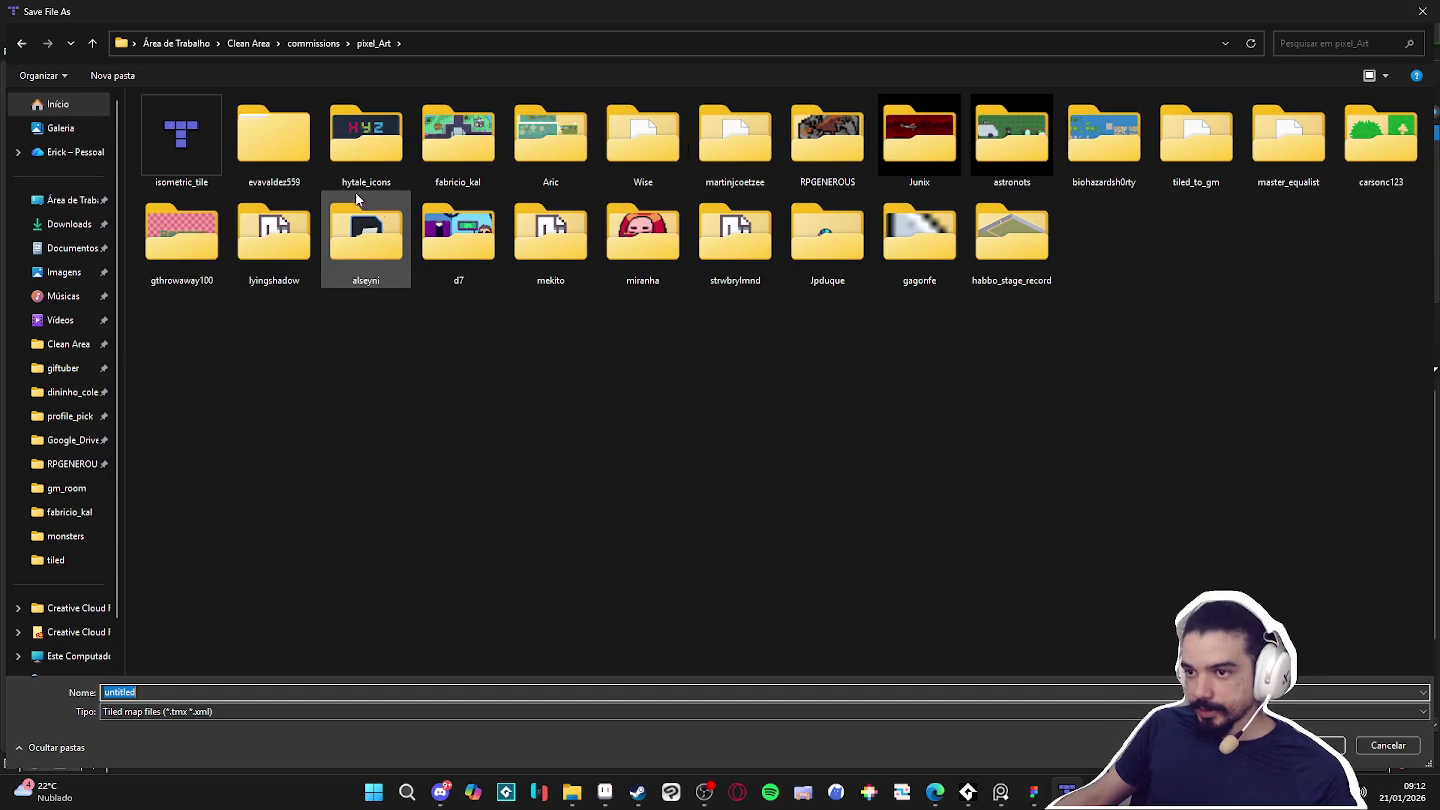
click(826, 140)
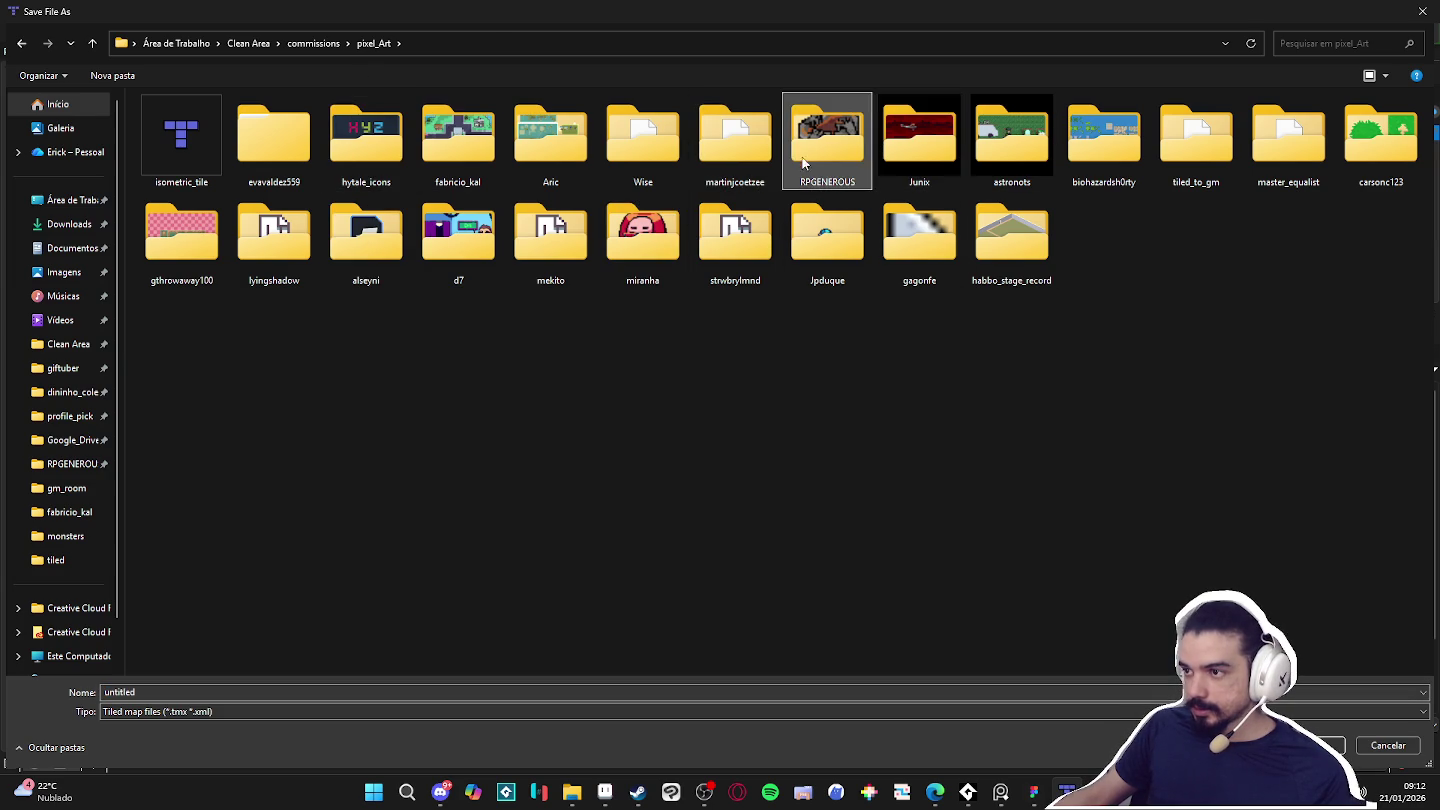
double_click(808, 173)
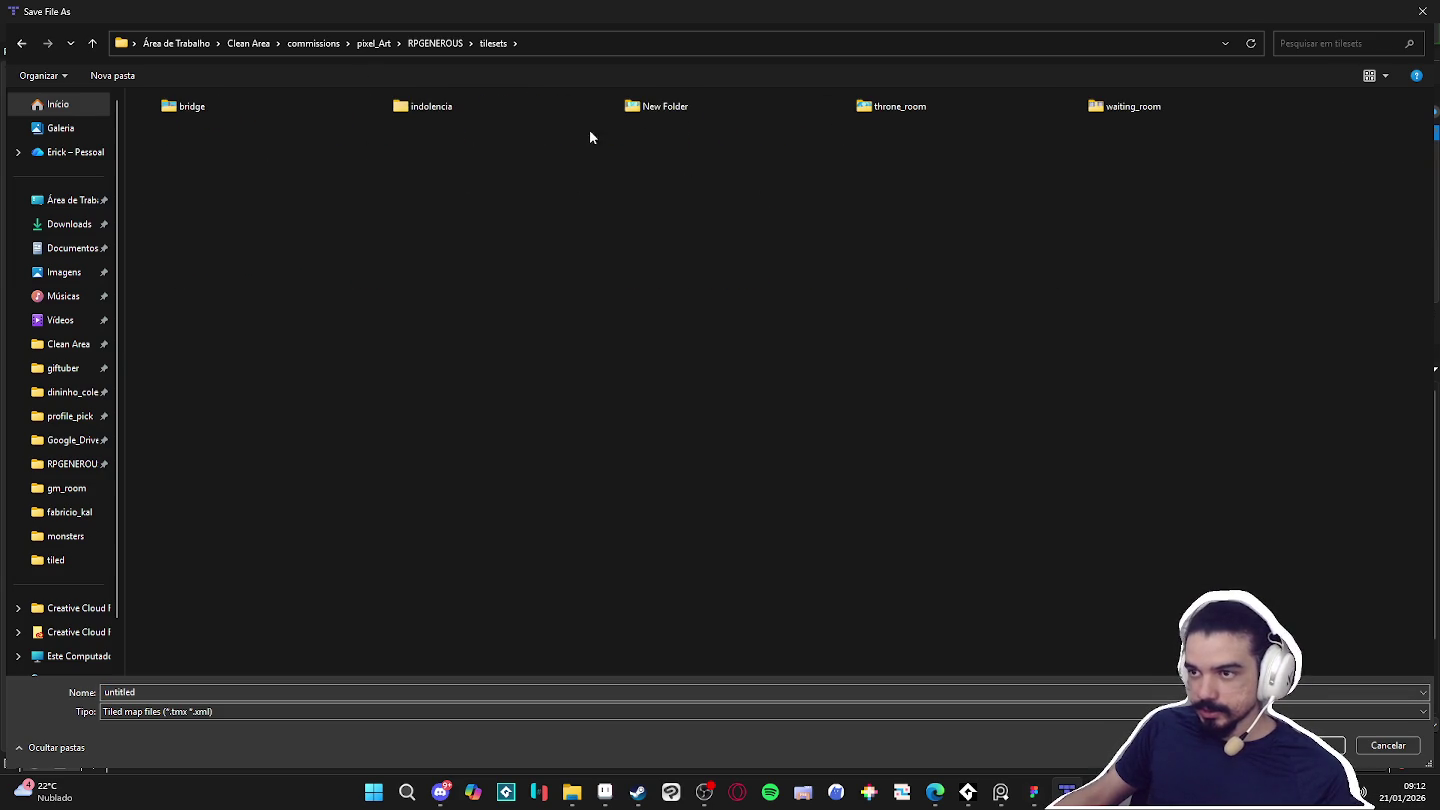
click(447, 109)
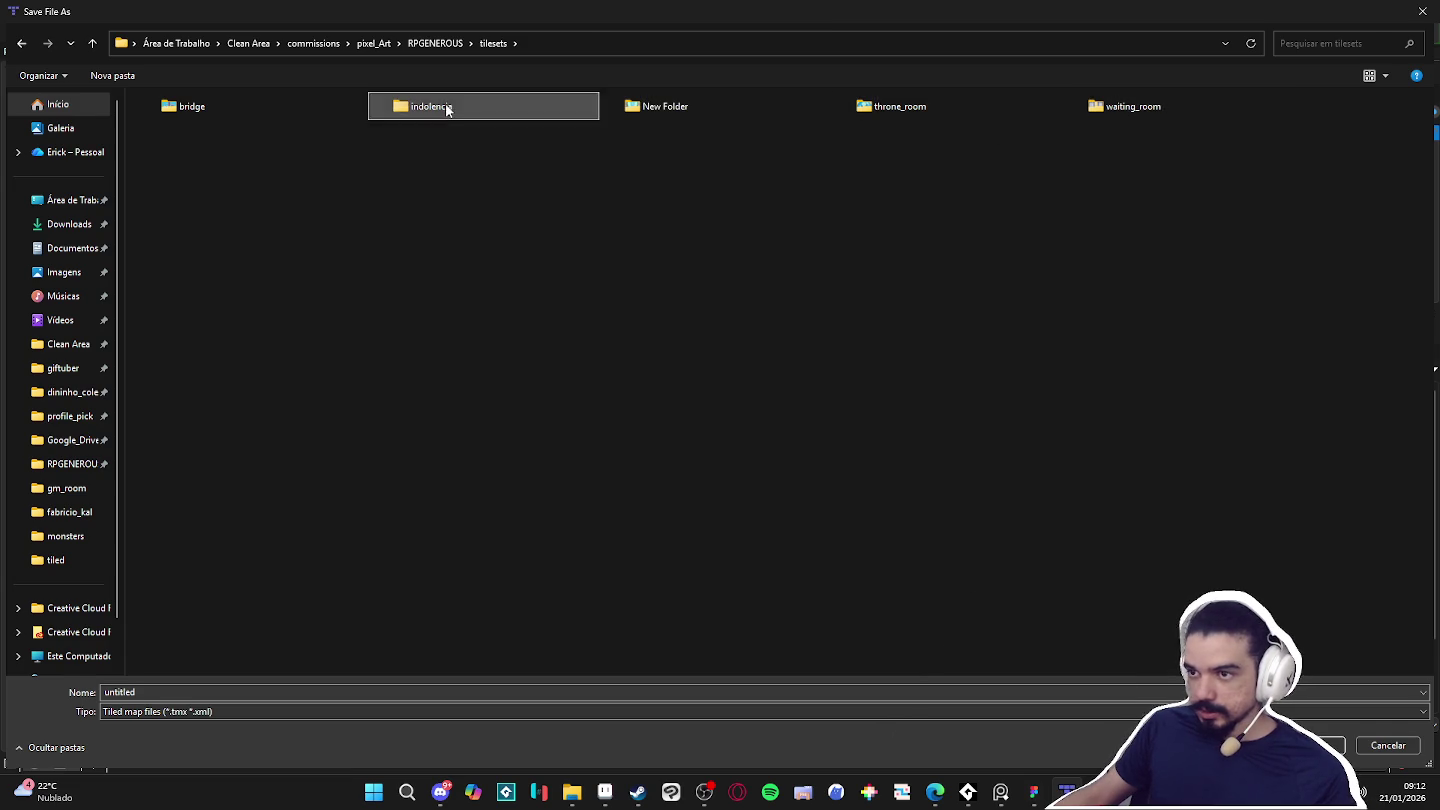
double_click(447, 109)
double_click(195, 164)
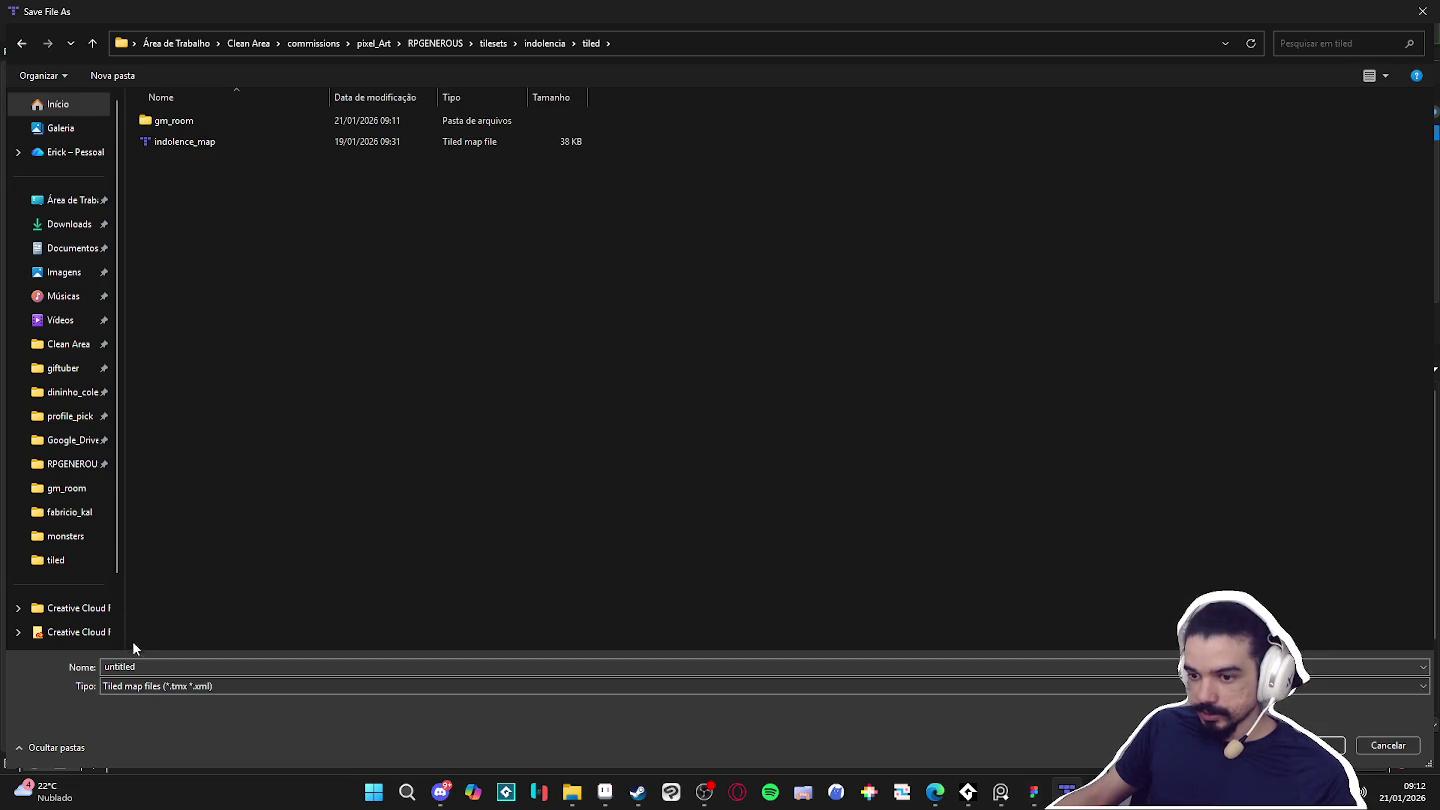
double_click(165, 664)
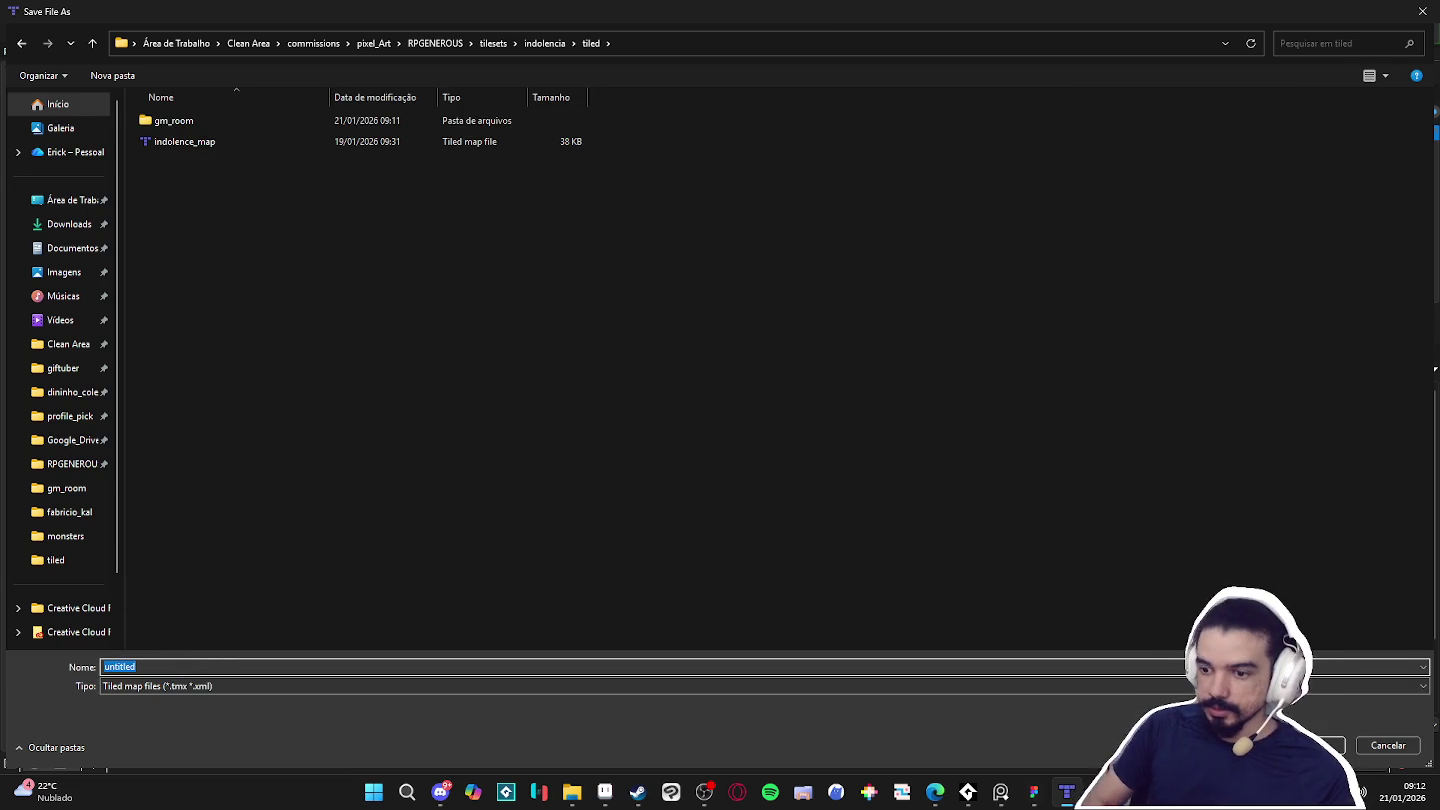
text(room_indolence)
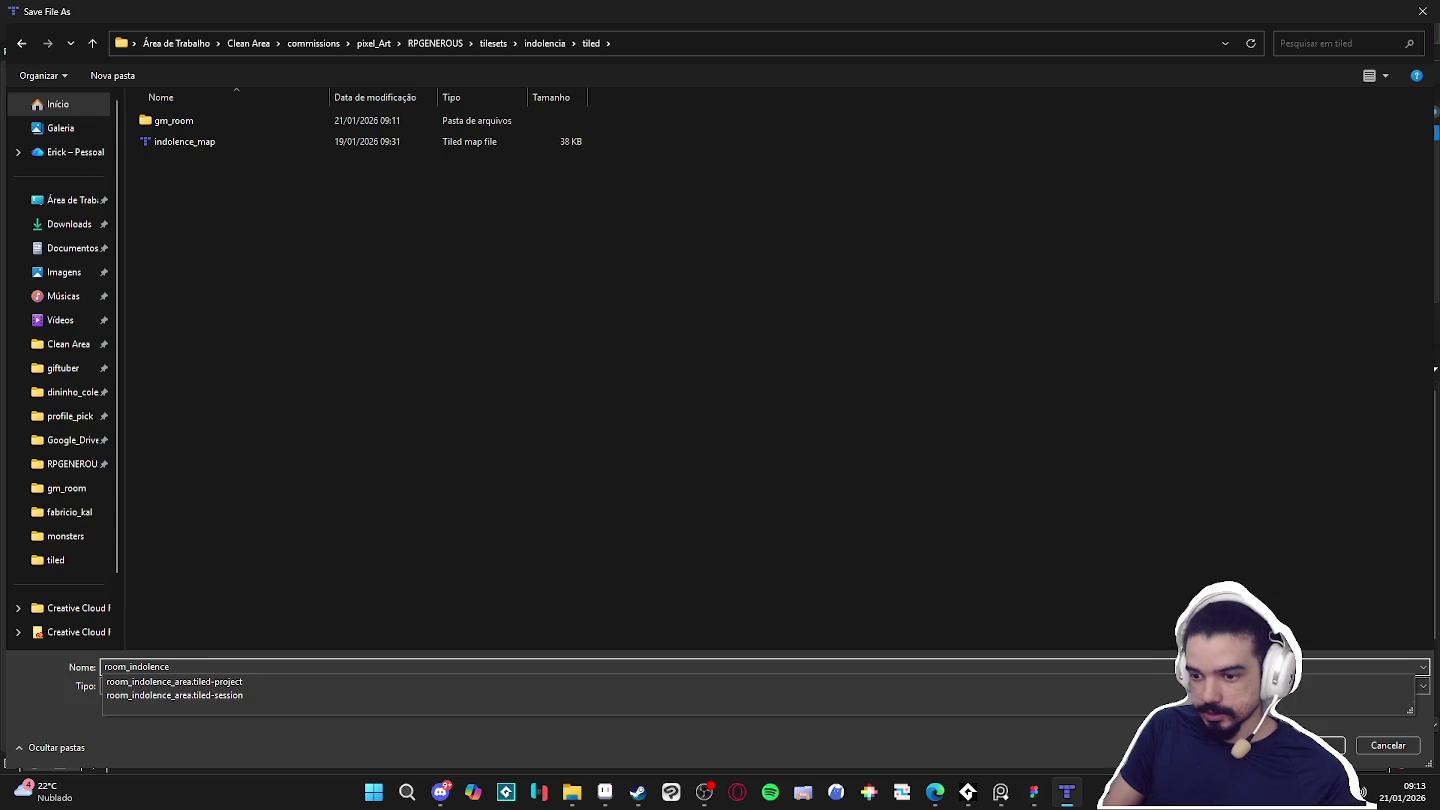
key(Return)
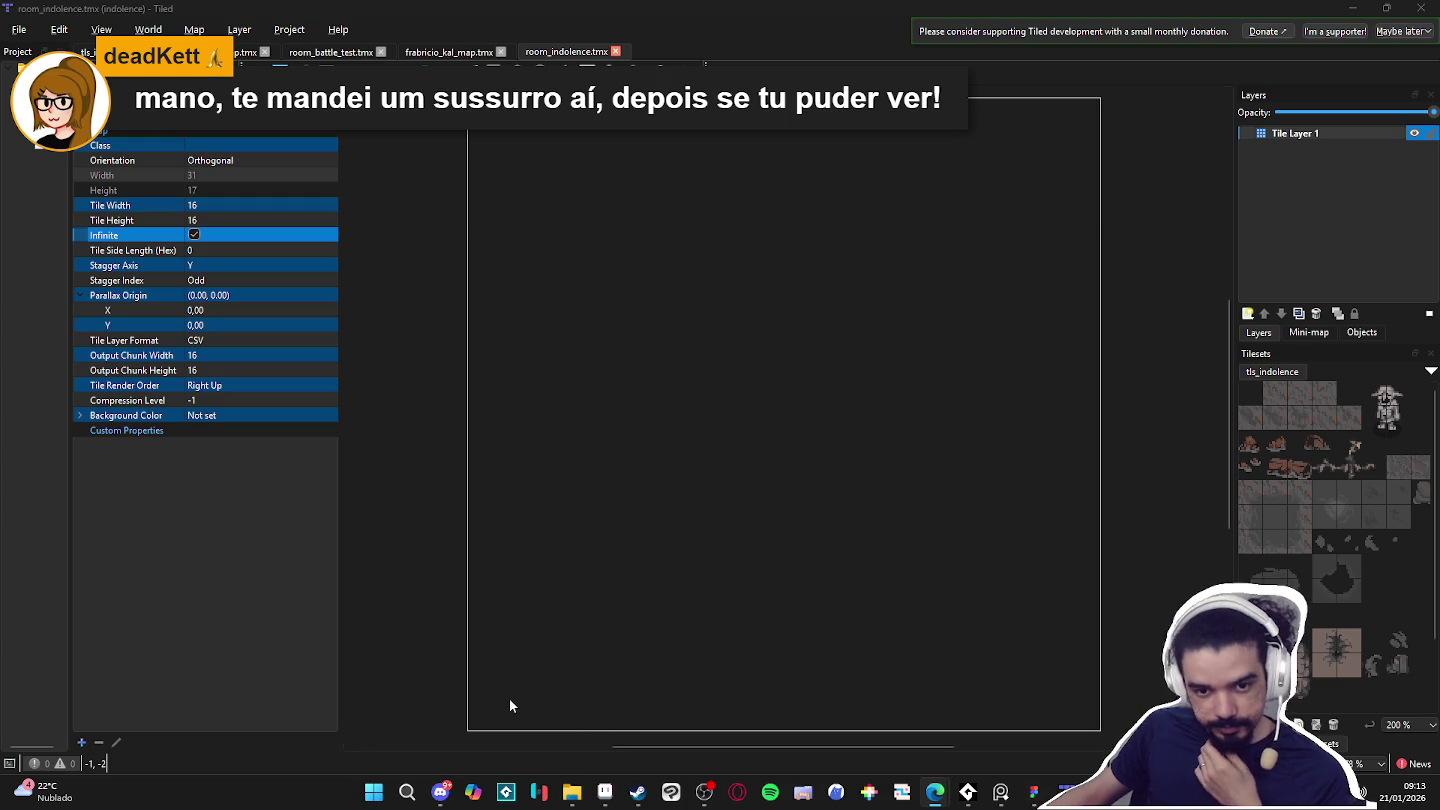
drag(877, 341, 866, 343)
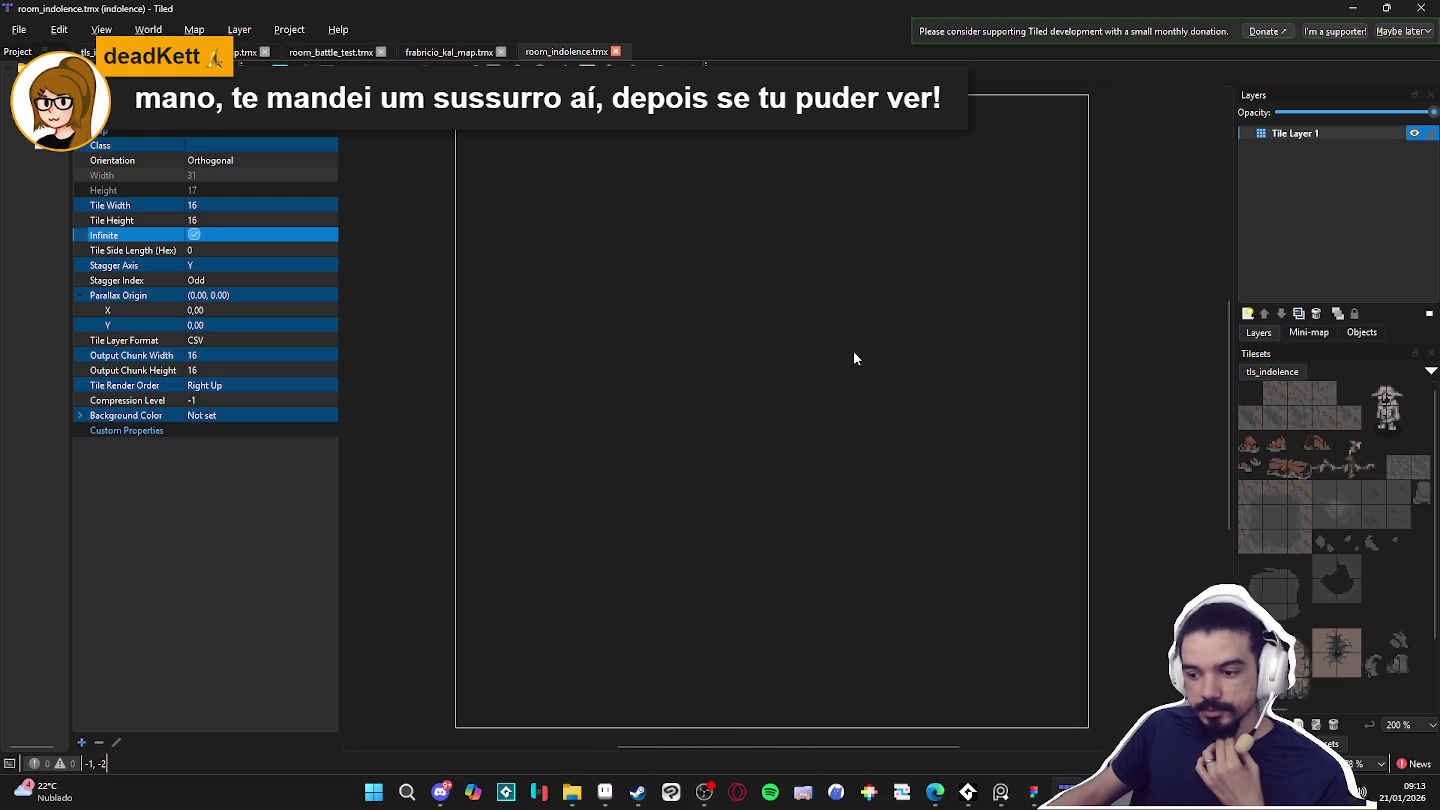
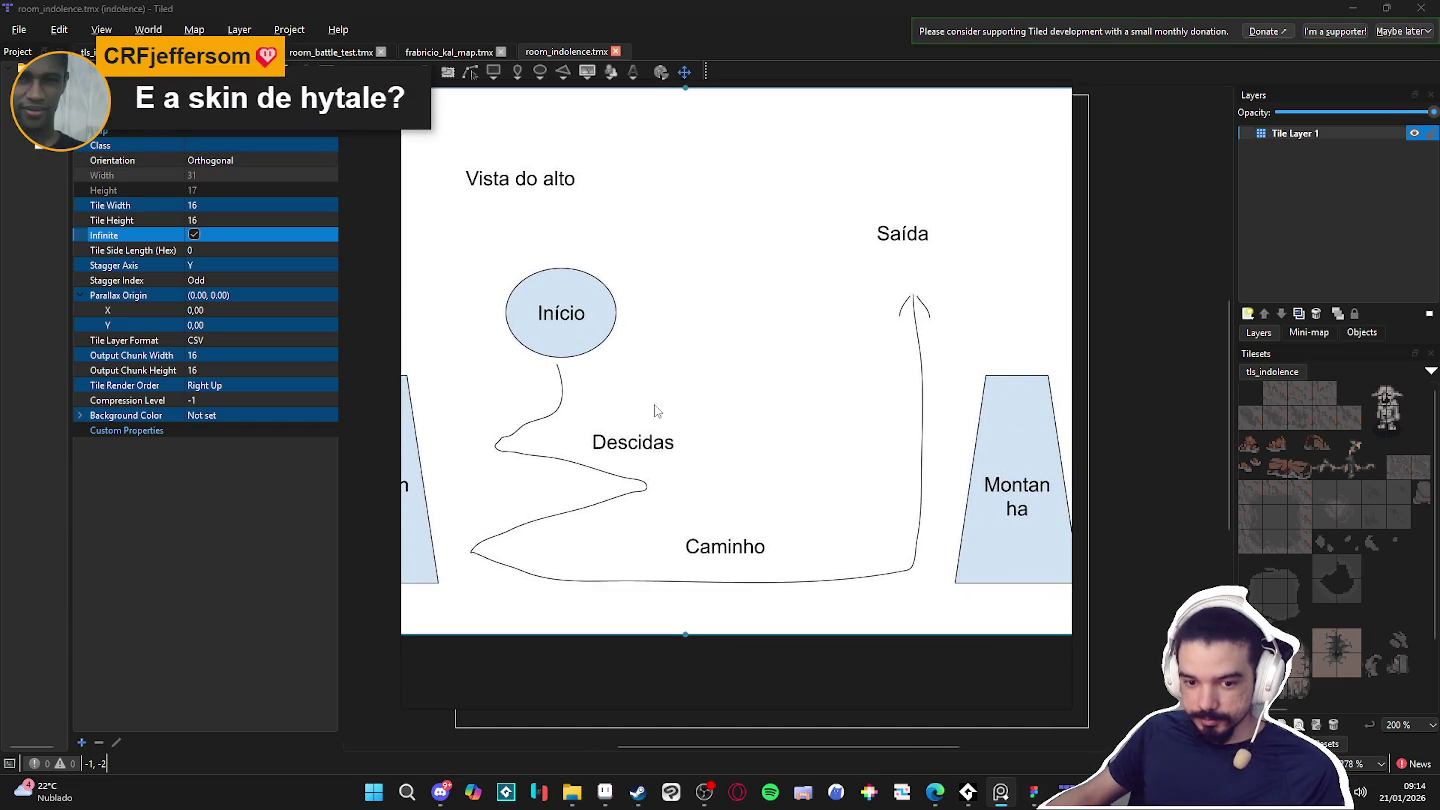
Zoom out on the room layout sketch and close it to return to the room_indolence map.
scroll(628, 401, down, 1)
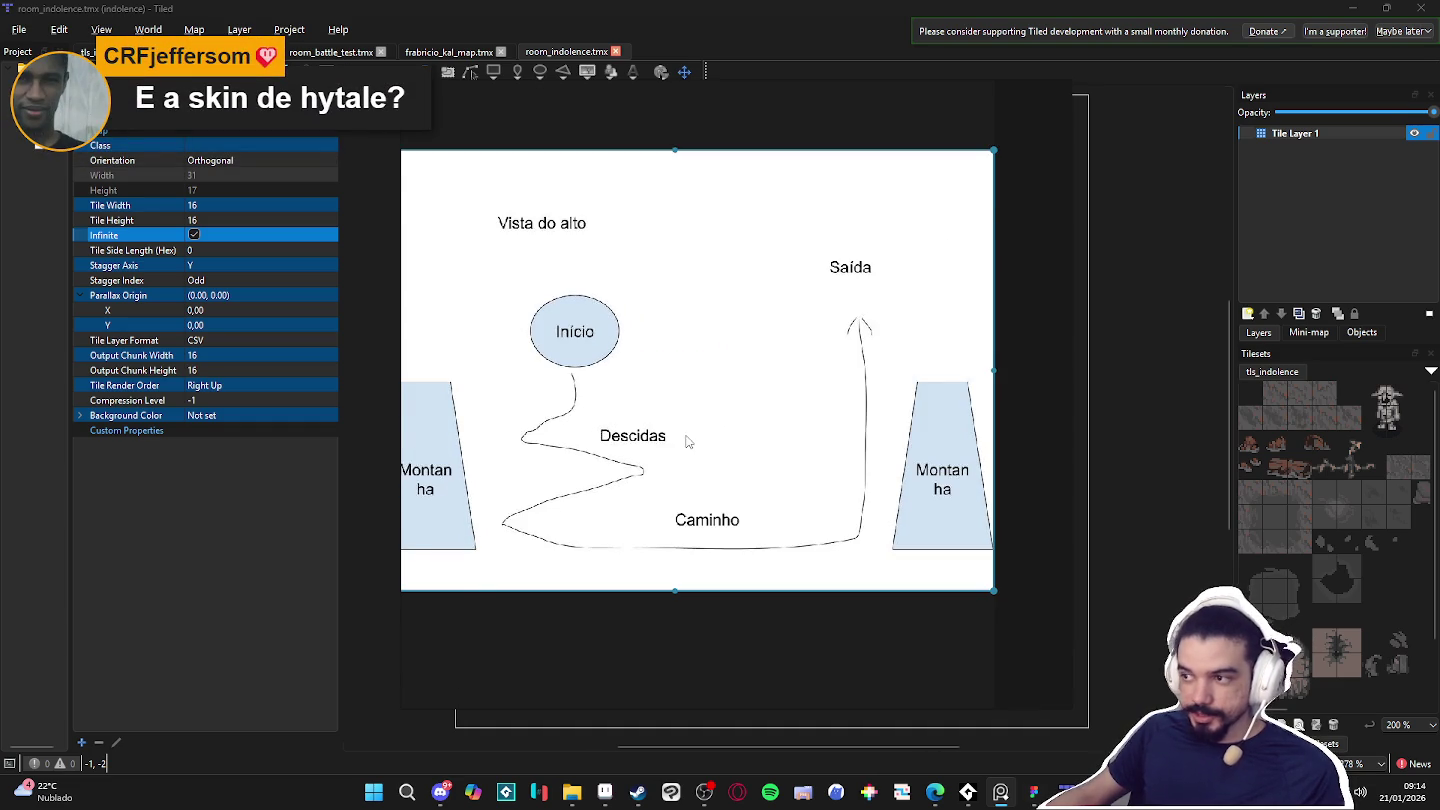
double_click(689, 468)
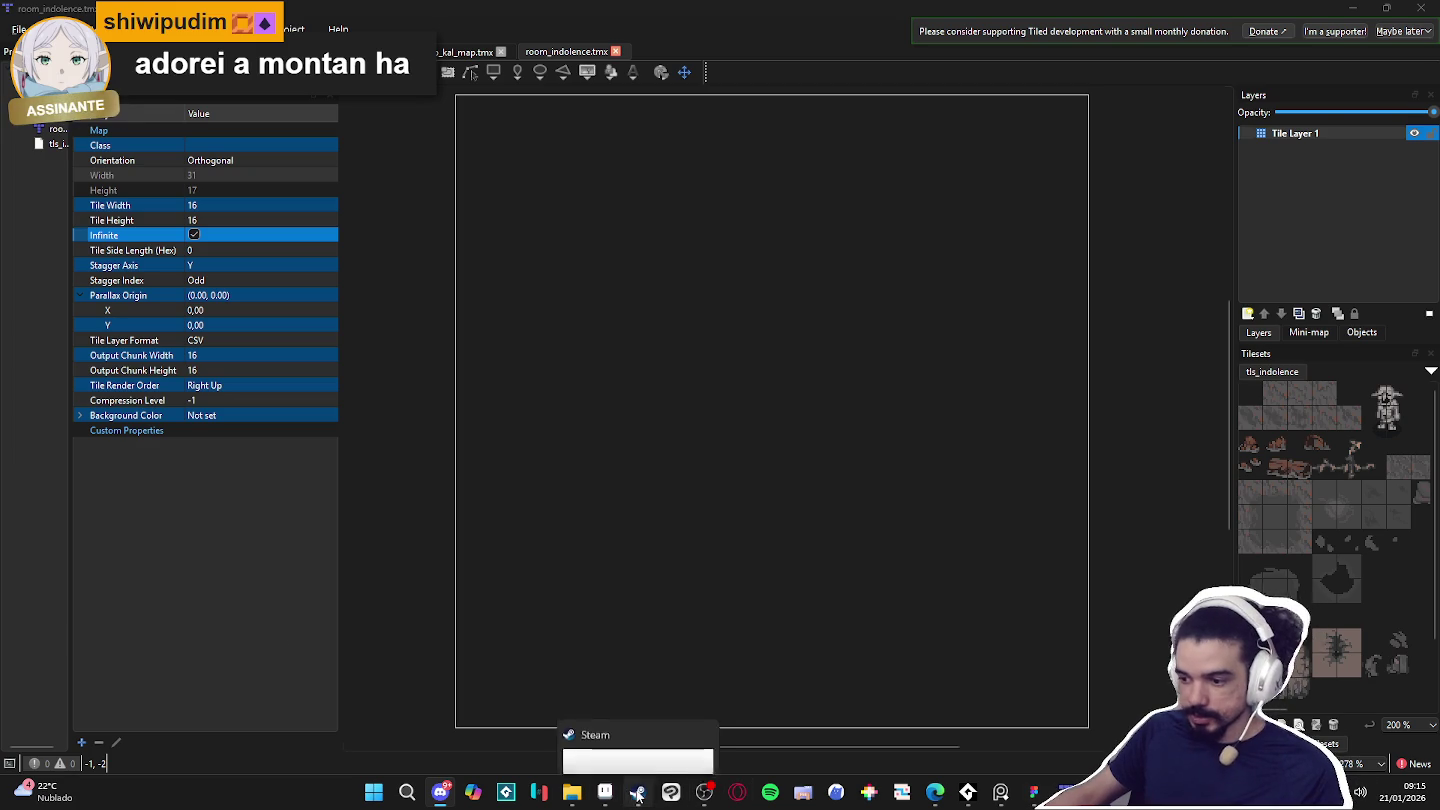
Bring the Steam window with the Guild of Hunters store page forward and maximize it.
click(604, 792)
key(alt+Tab)
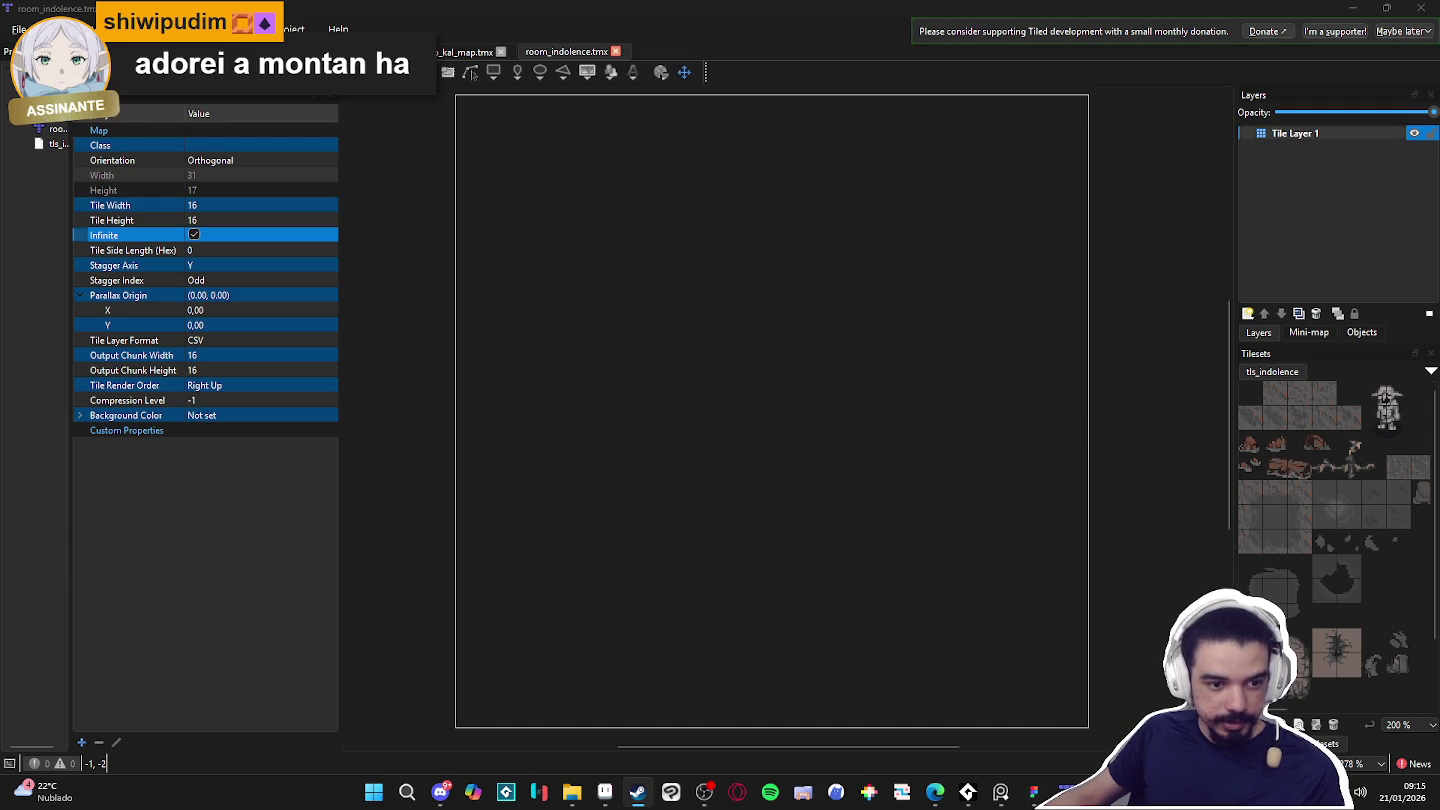
key(super+Up)
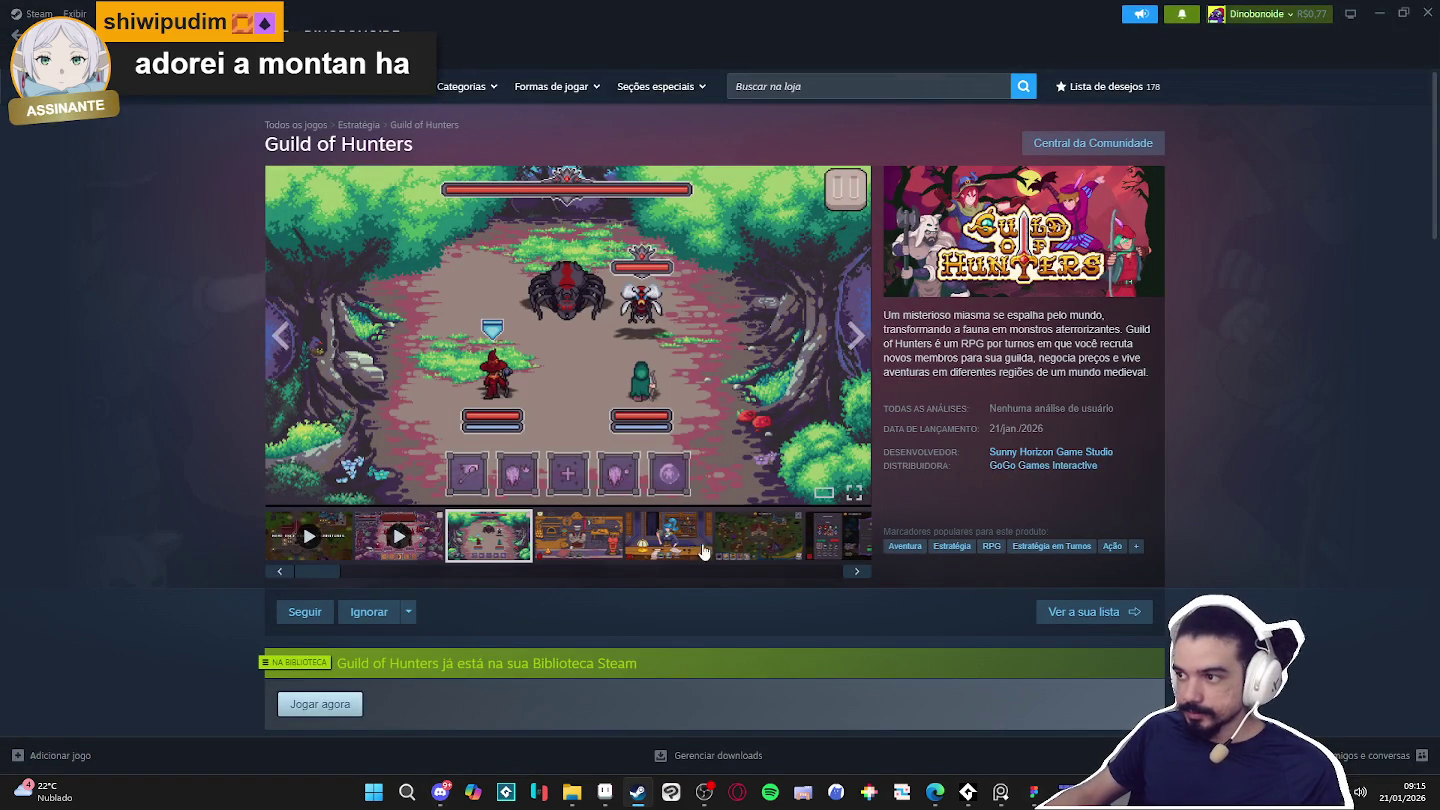
click(567, 547)
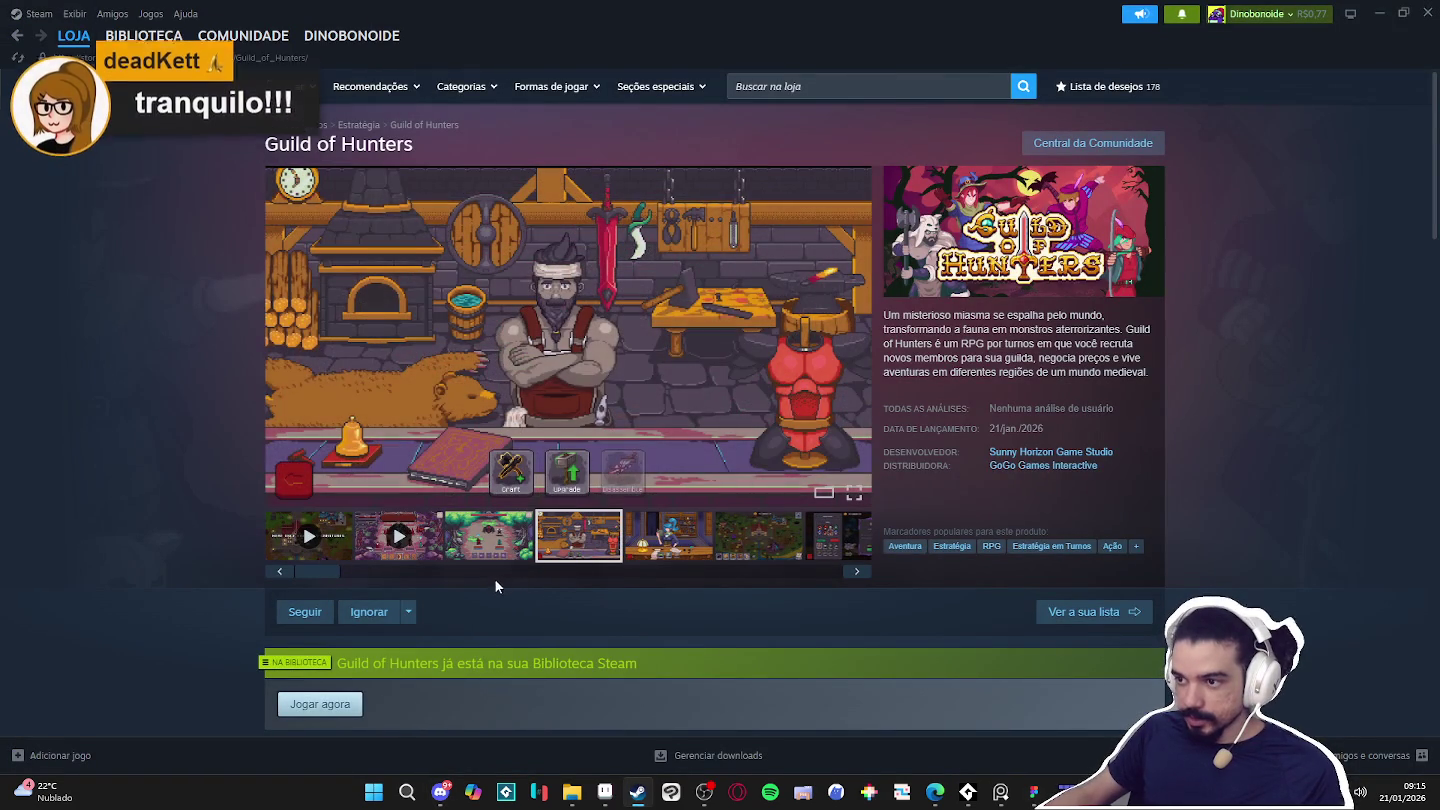
click(660, 555)
click(745, 548)
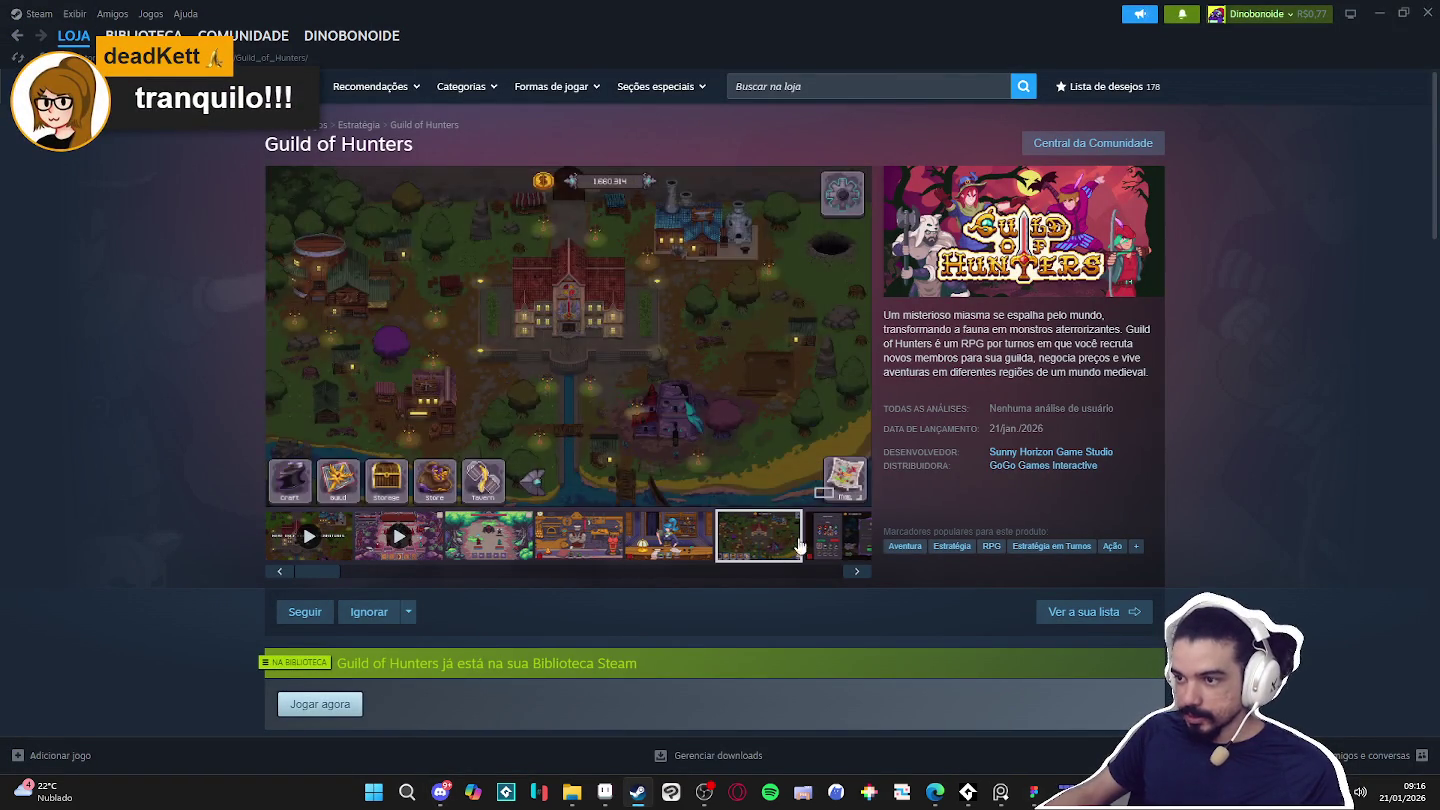
click(651, 548)
click(827, 537)
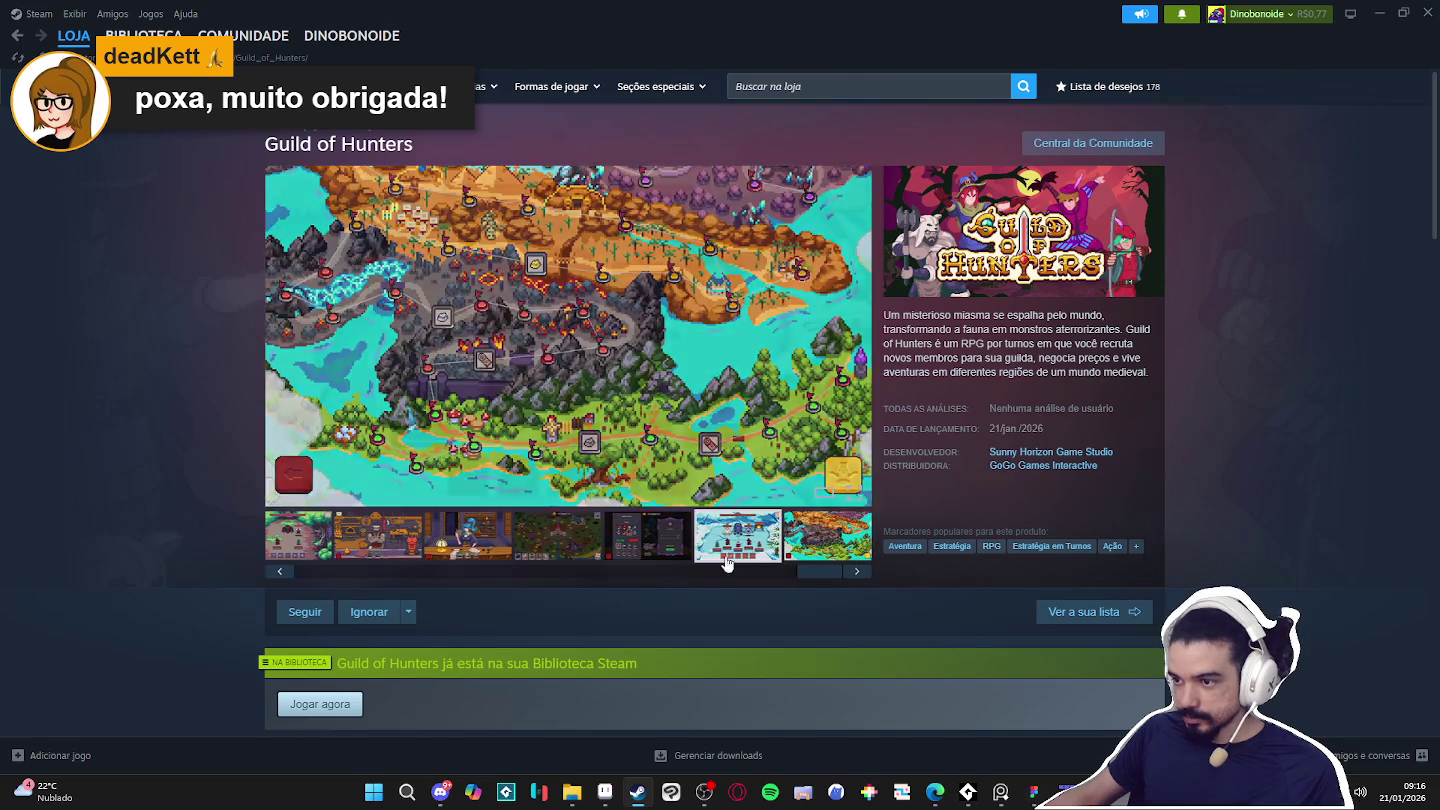
click(737, 551)
click(564, 572)
drag(564, 571, 310, 570)
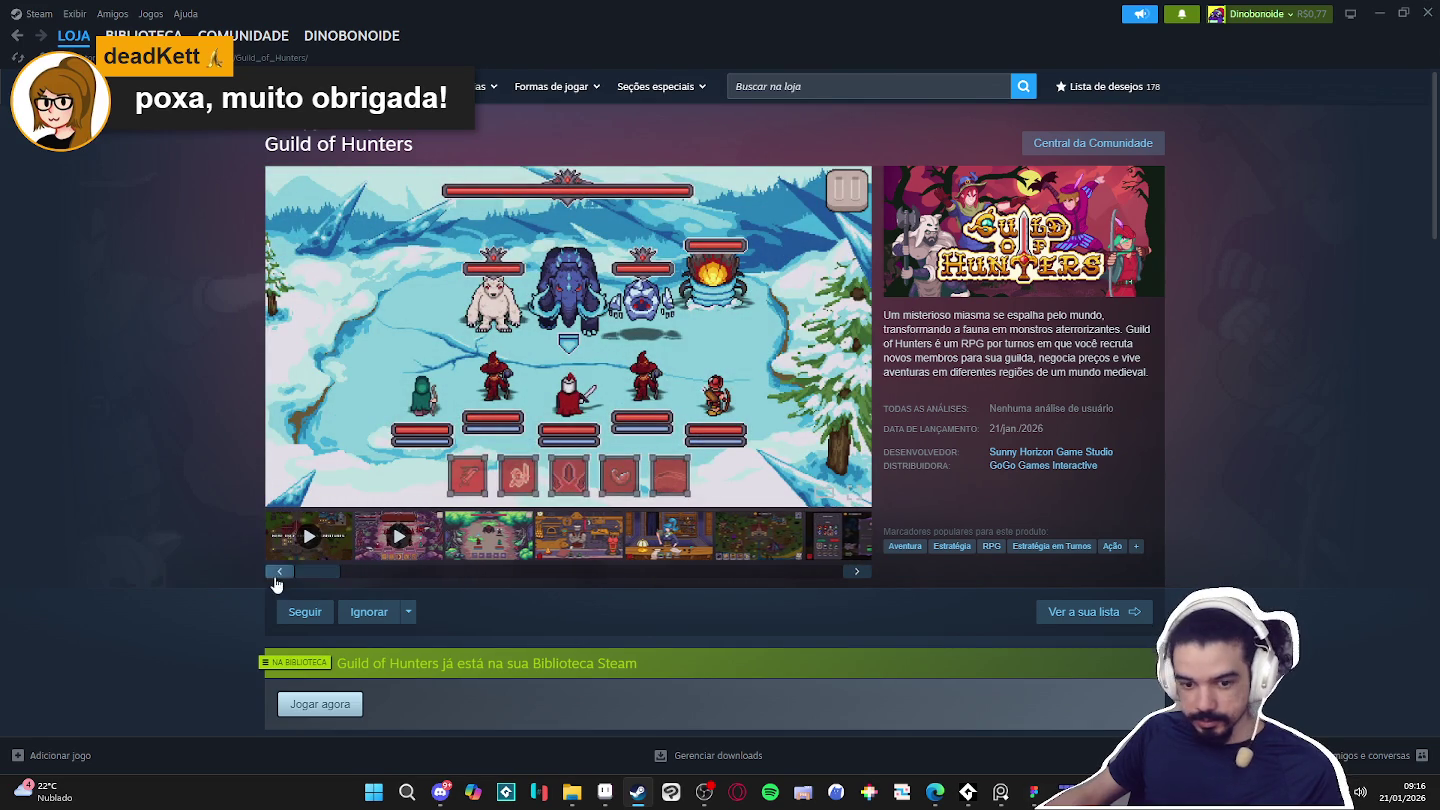
right_click(183, 478)
click(234, 574)
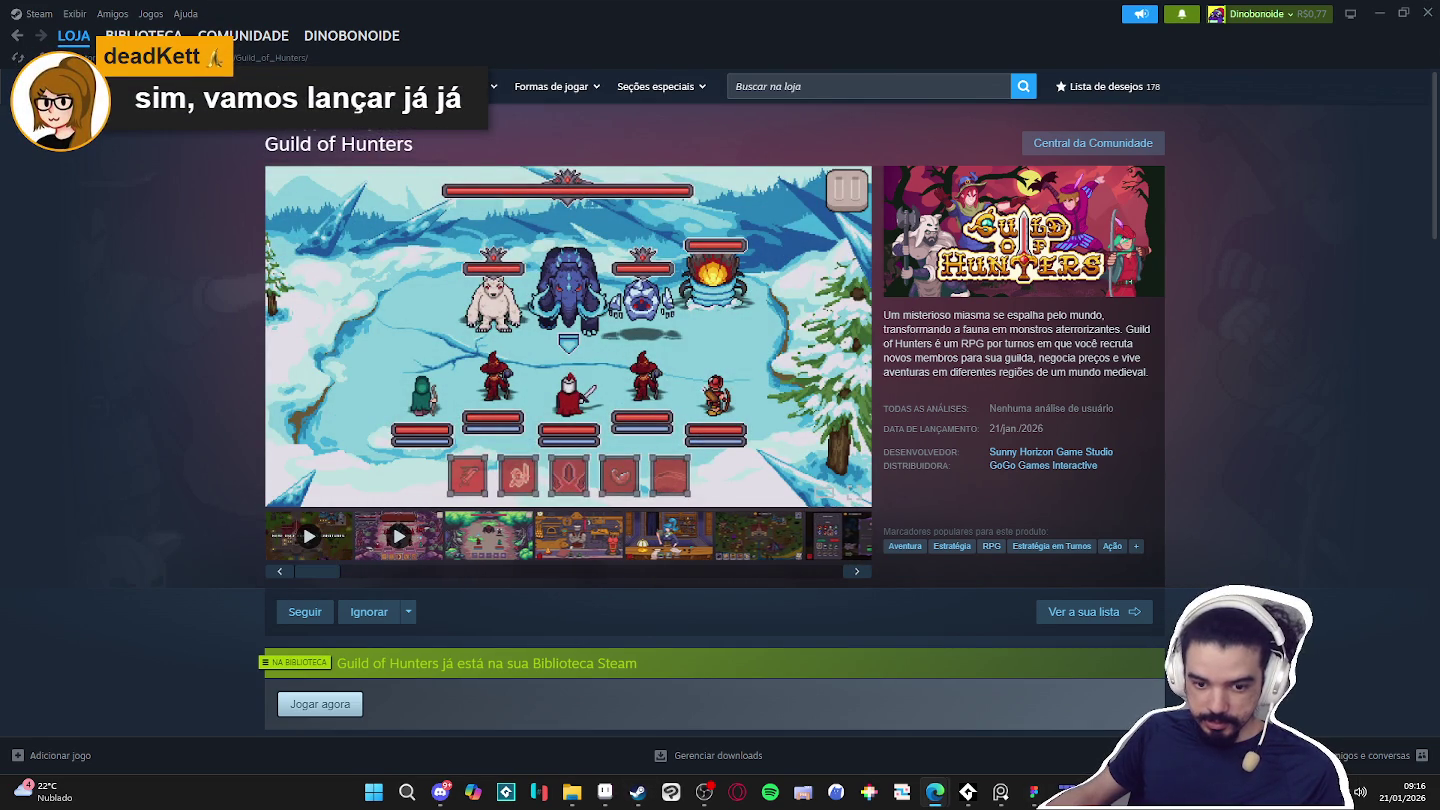
scroll(831, 451, down, 2)
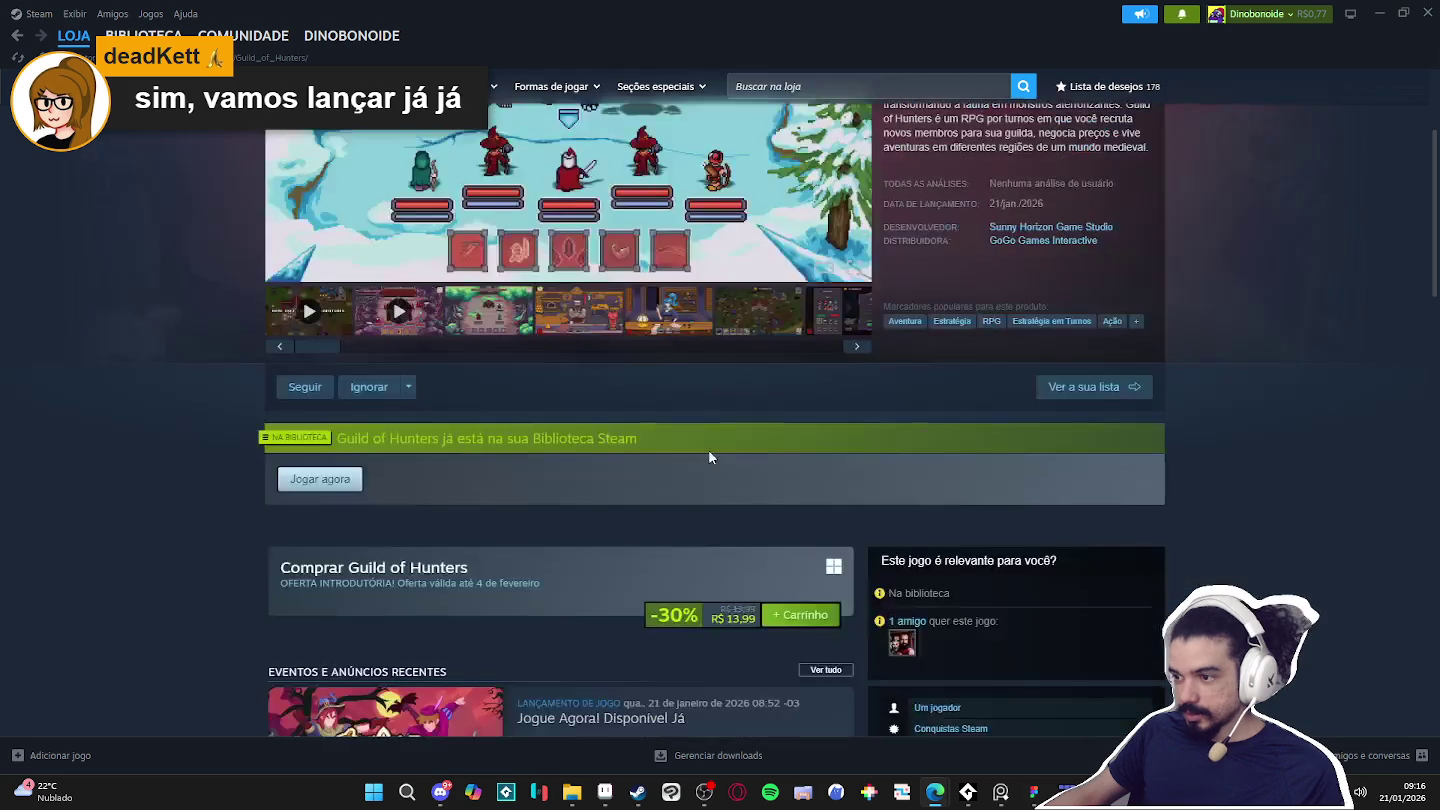
scroll(630, 481, down, 1)
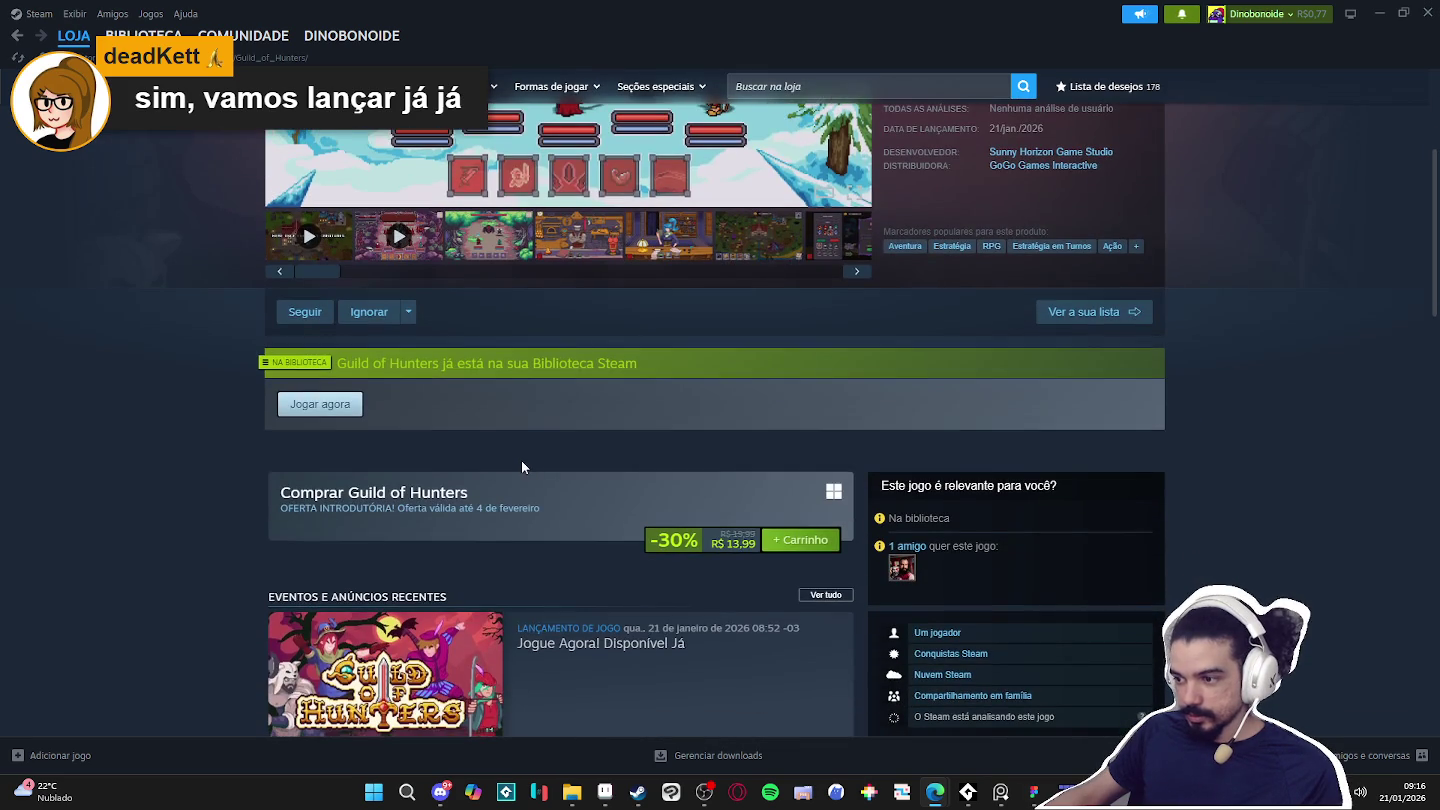
scroll(498, 478, down, 1)
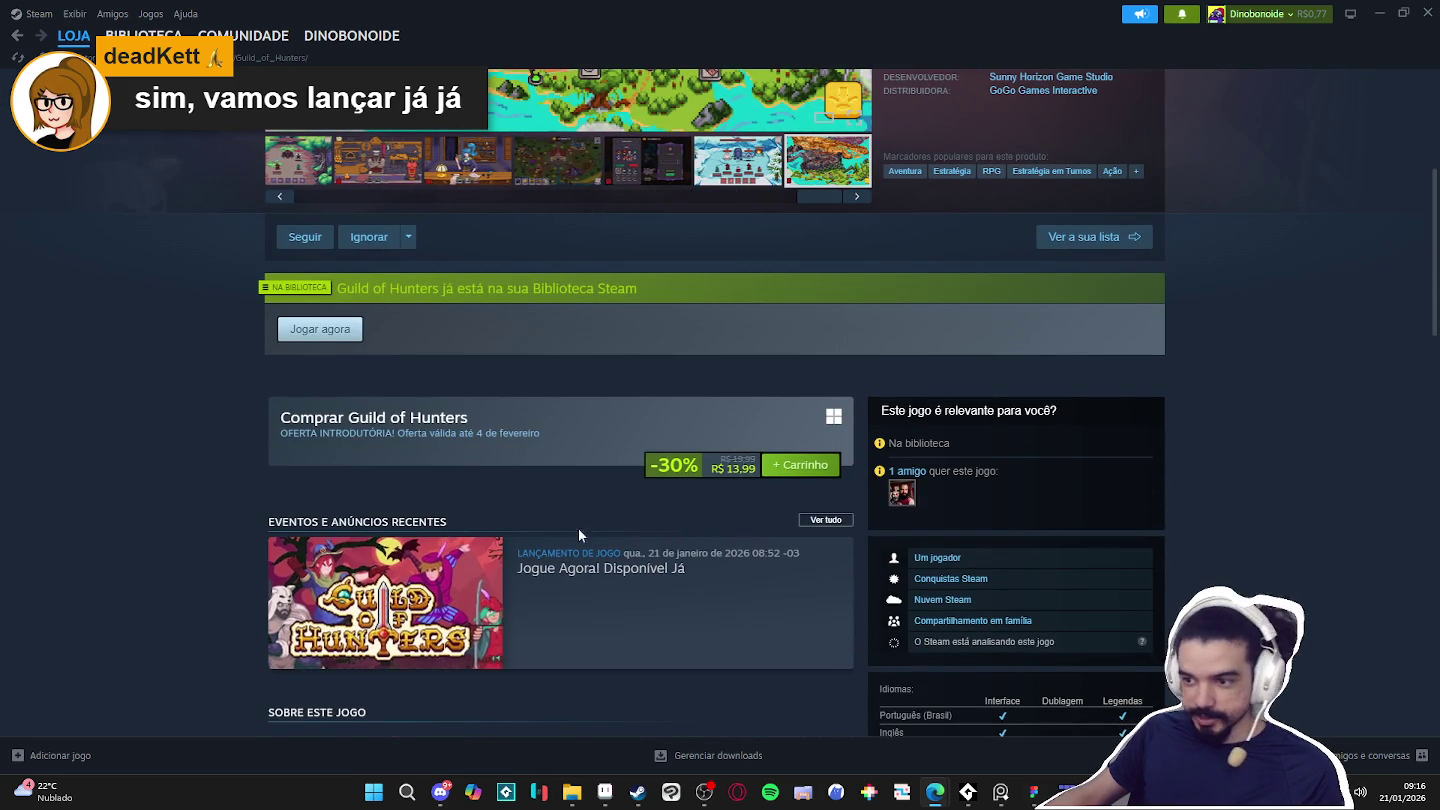
scroll(707, 478, down, 1)
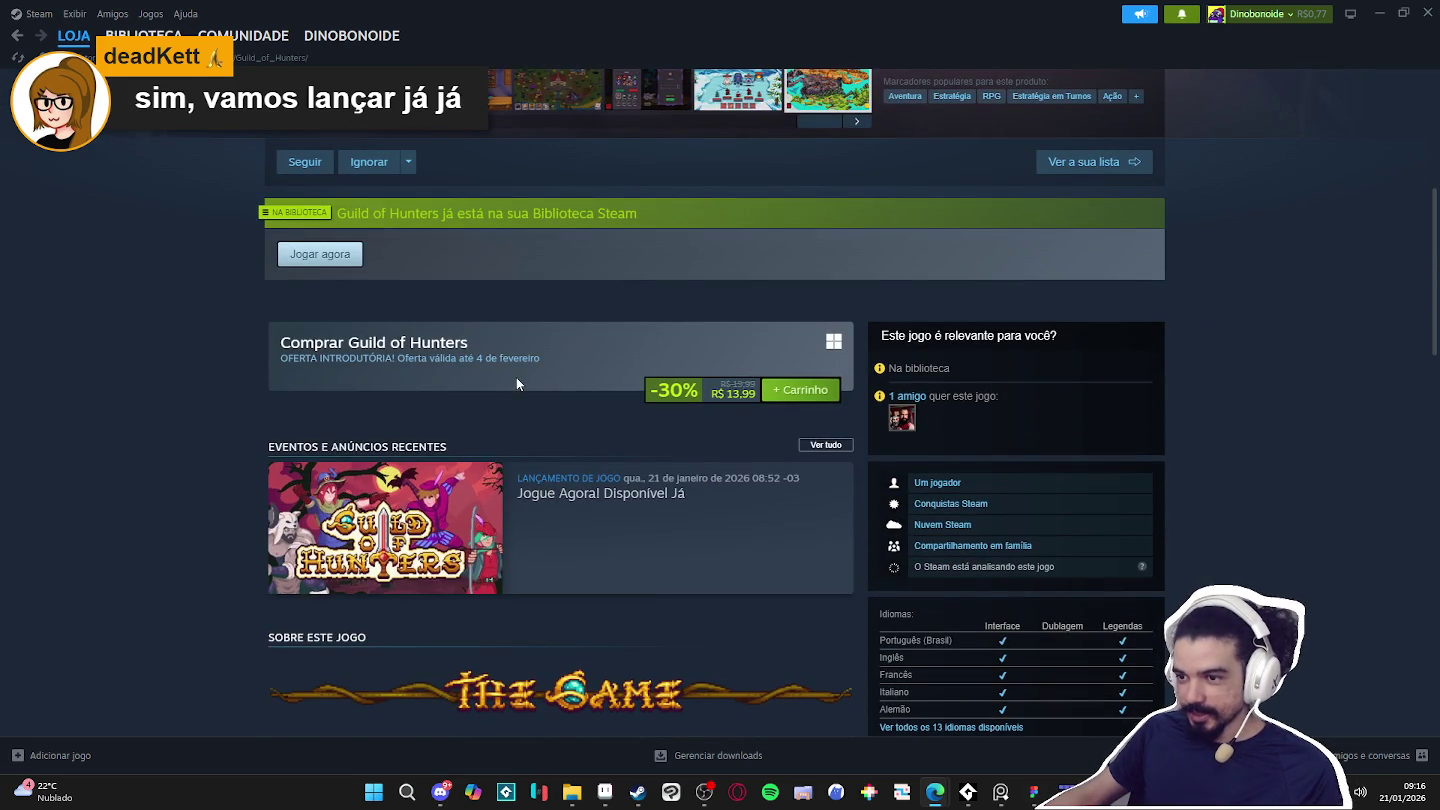
scroll(550, 380, up, 2)
scroll(554, 468, down, 5)
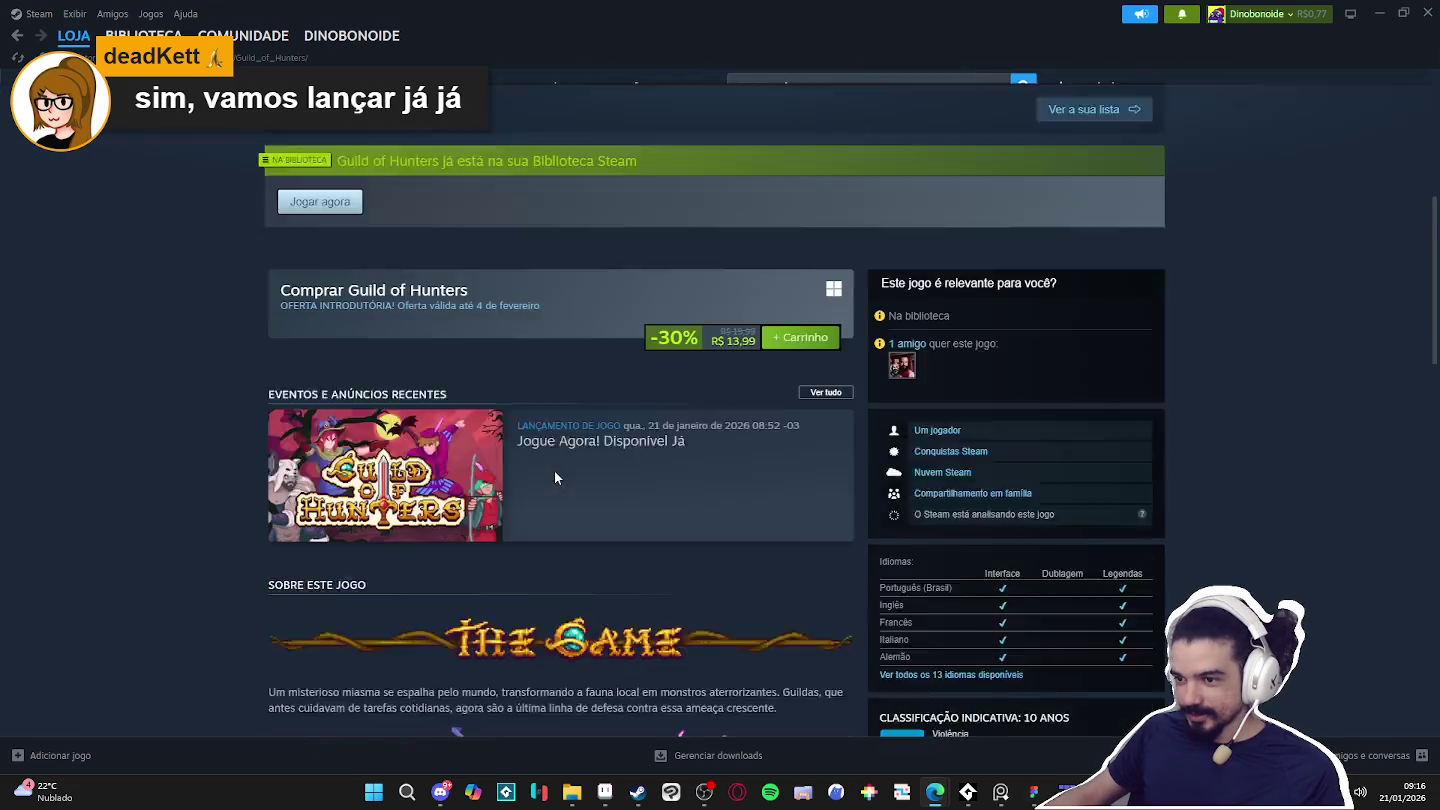
scroll(562, 471, down, 3)
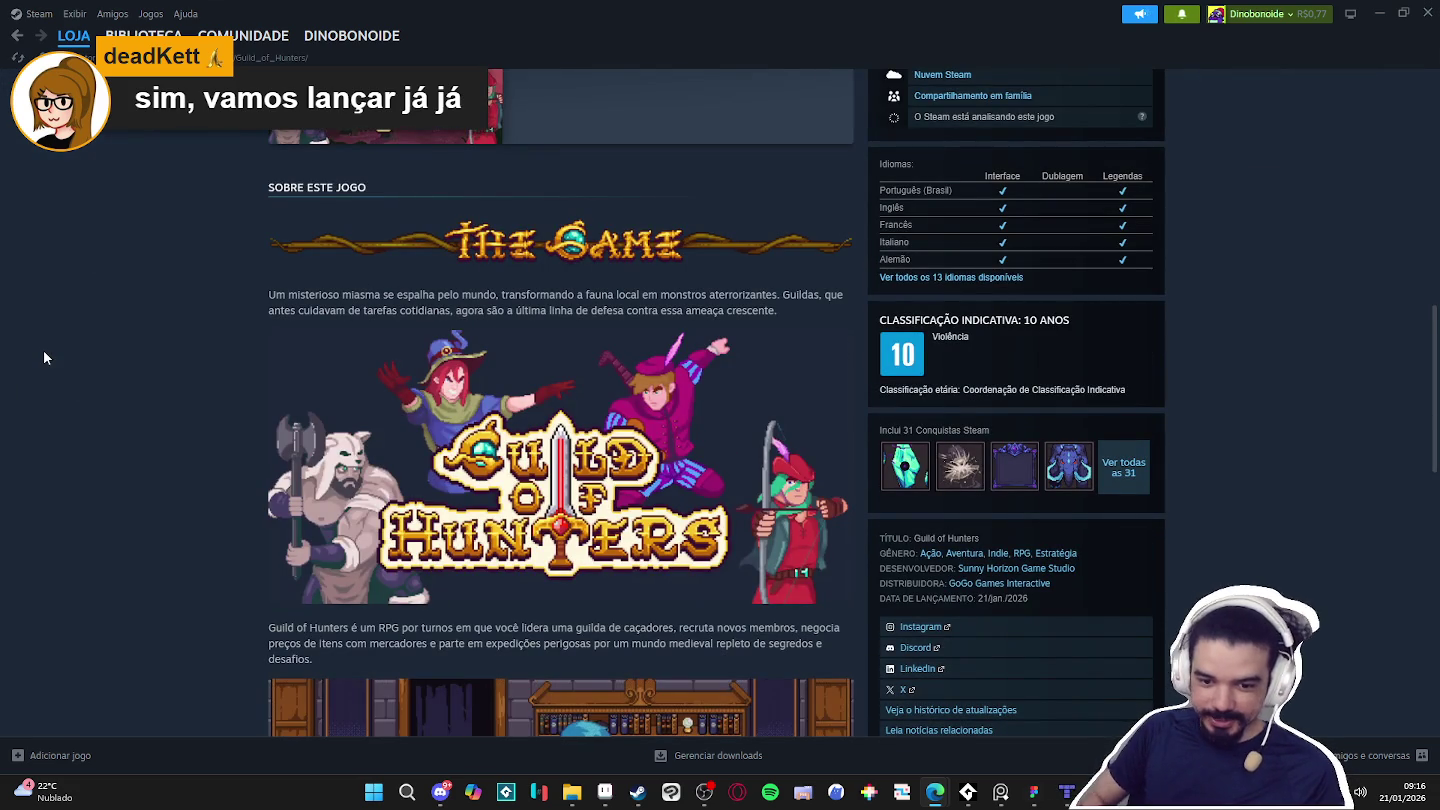
scroll(593, 449, down, 3)
scroll(593, 449, down, 2)
scroll(585, 460, up, 5)
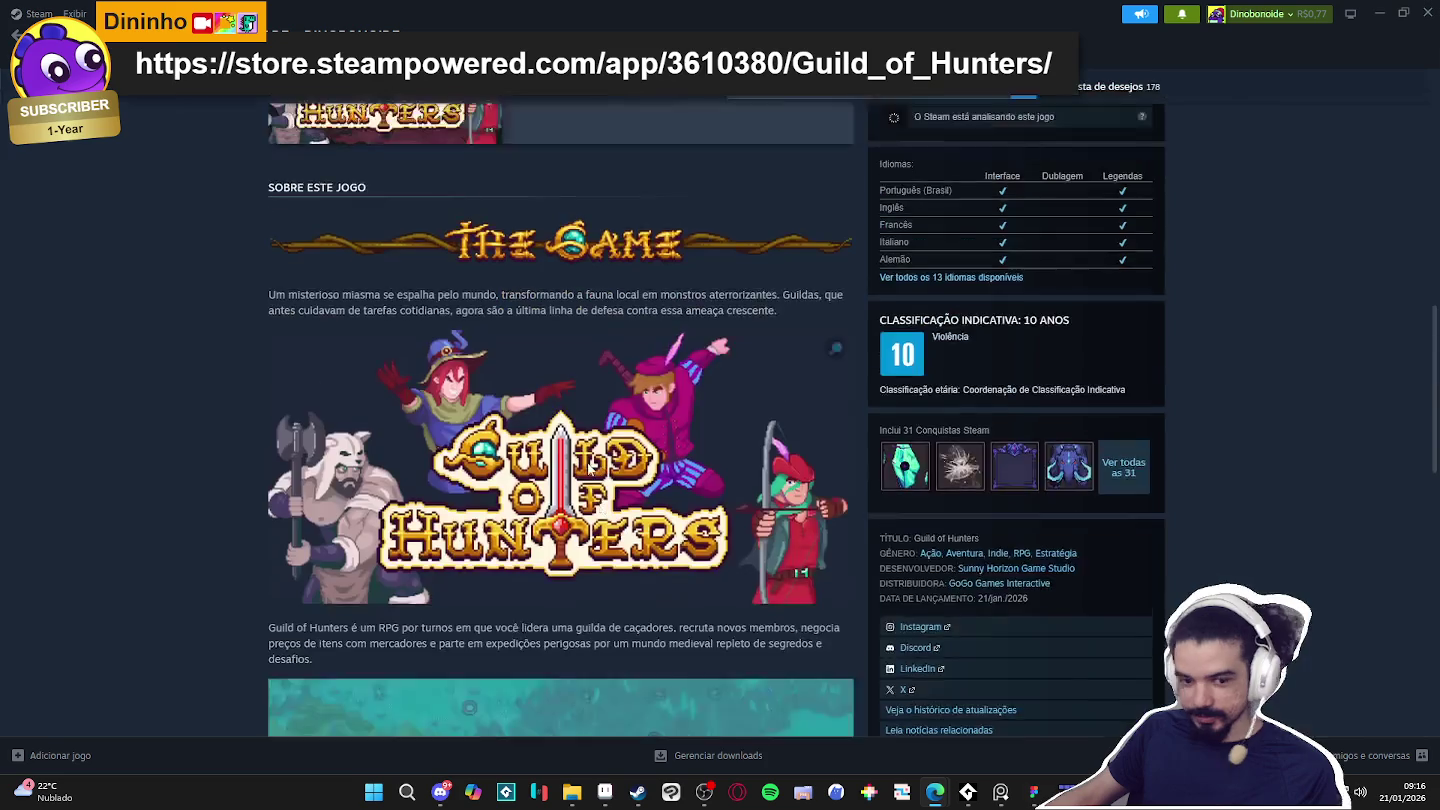
scroll(582, 465, up, 4)
scroll(582, 466, up, 6)
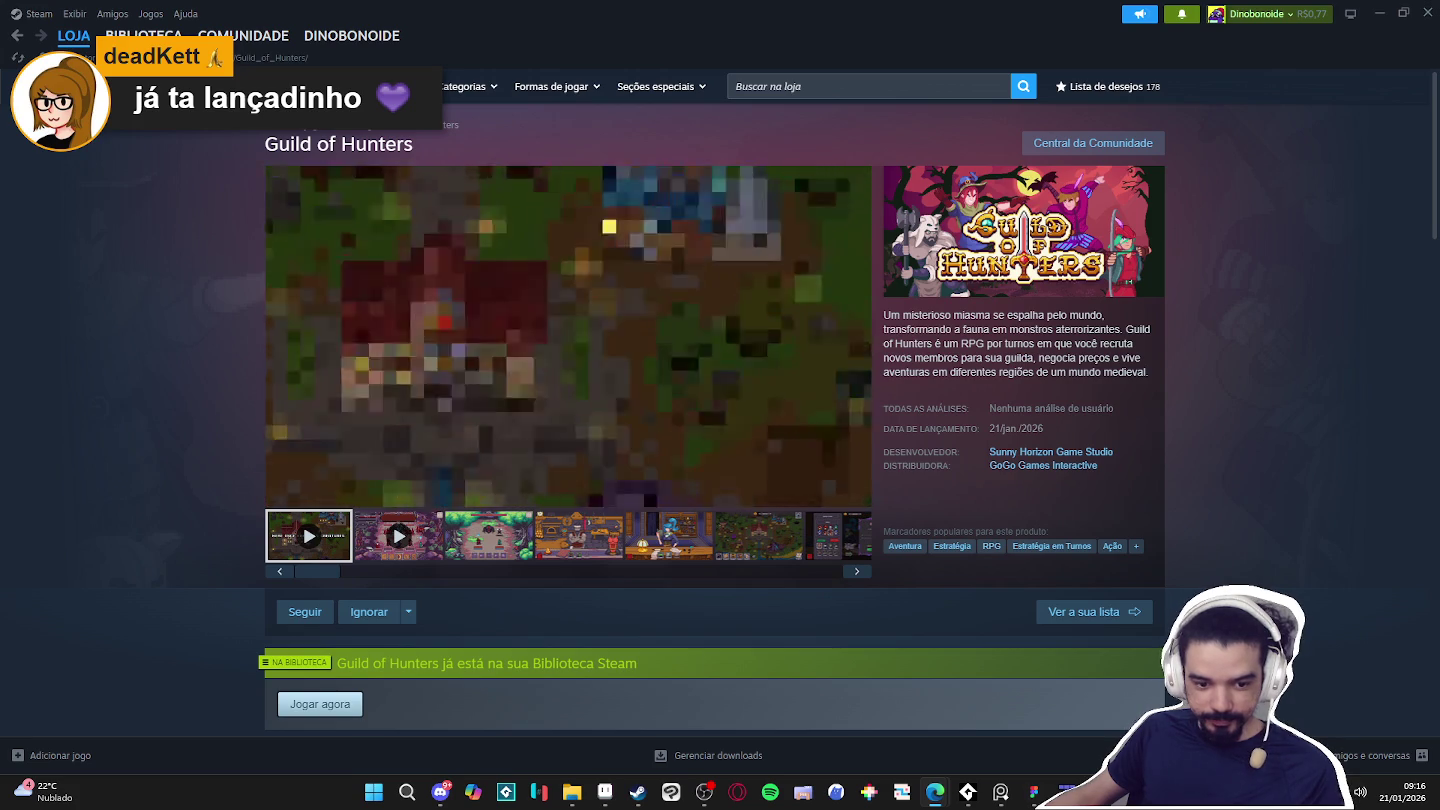
mouse_move(568, 326)
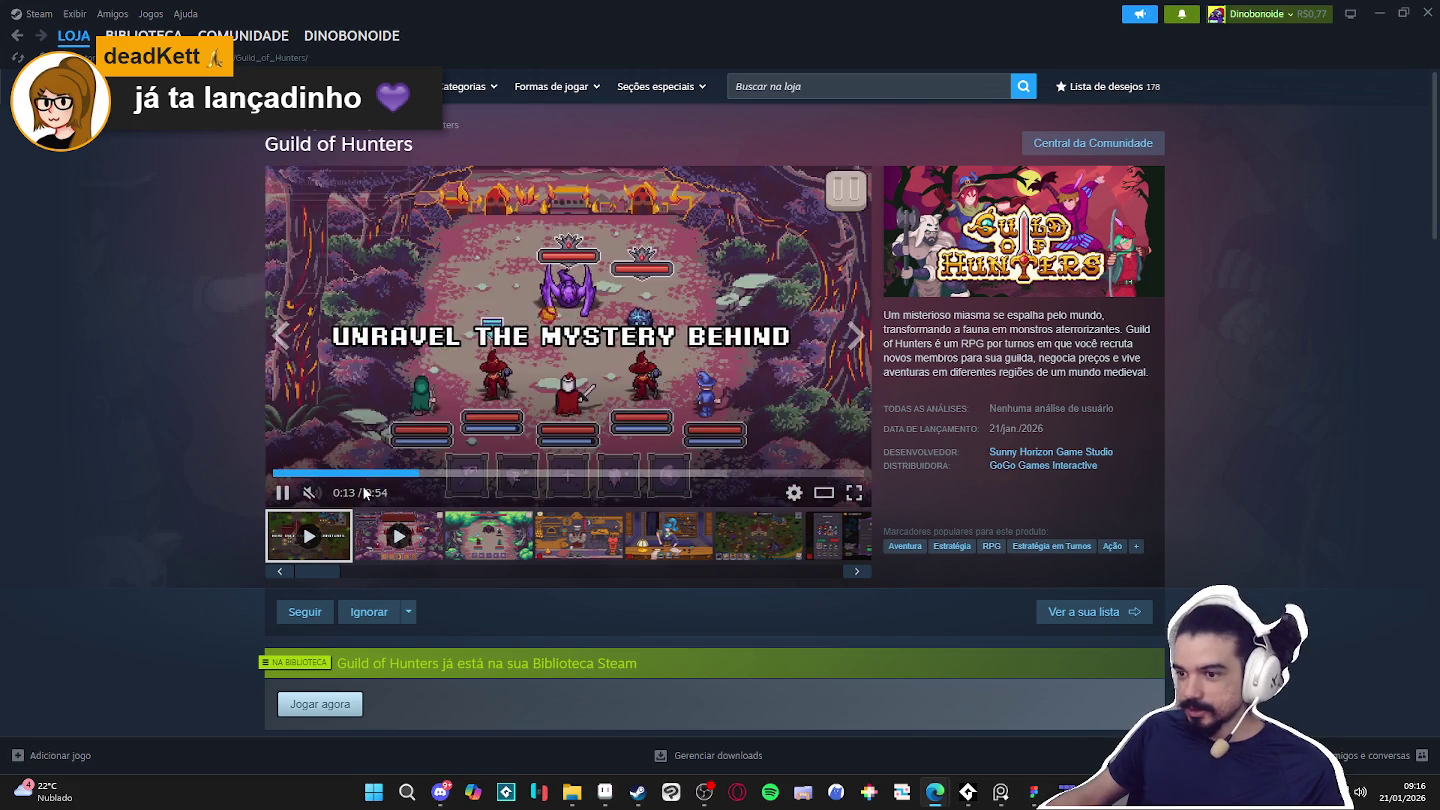
click(287, 499)
click(489, 552)
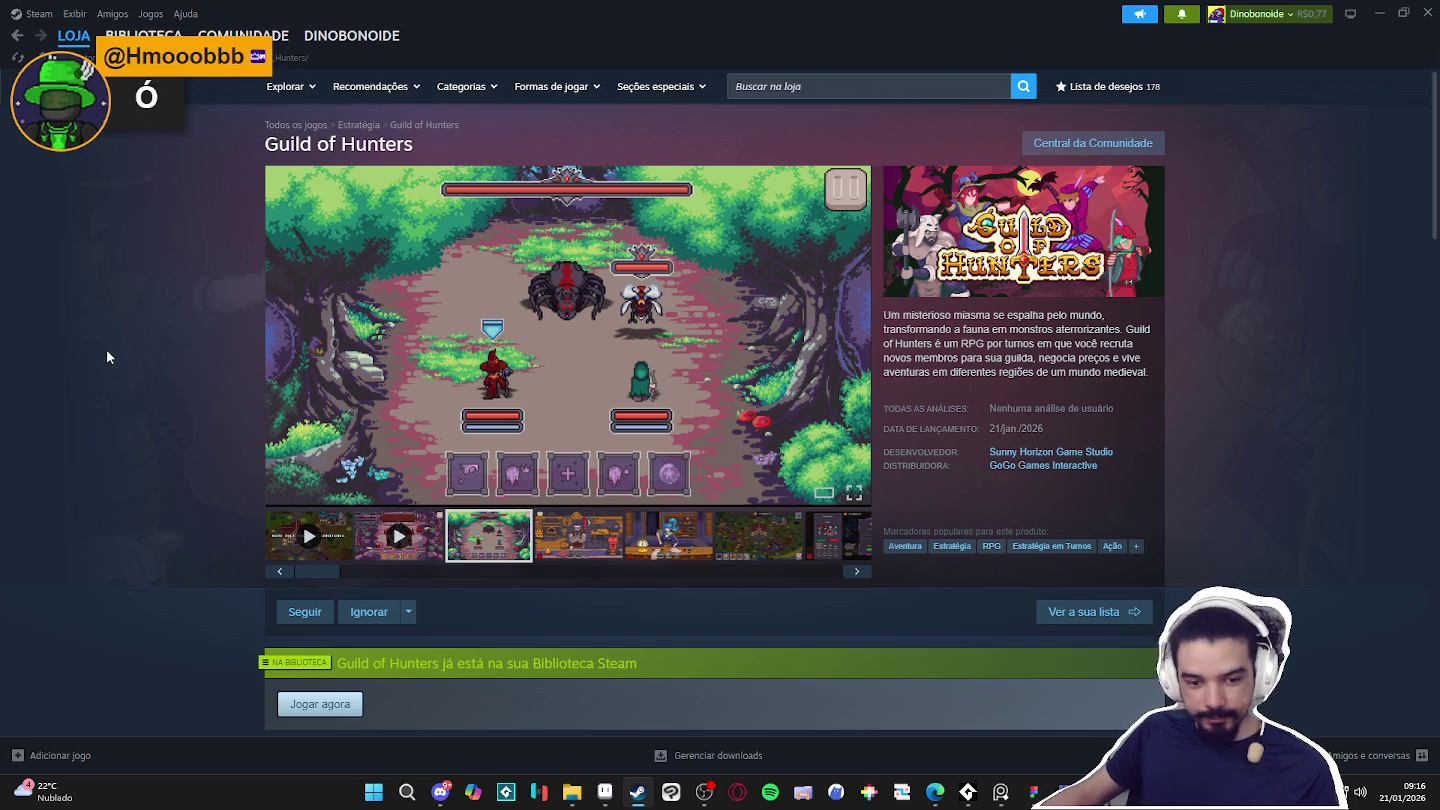
scroll(105, 357, down, 2)
scroll(123, 384, down, 1)
scroll(124, 384, down, 2)
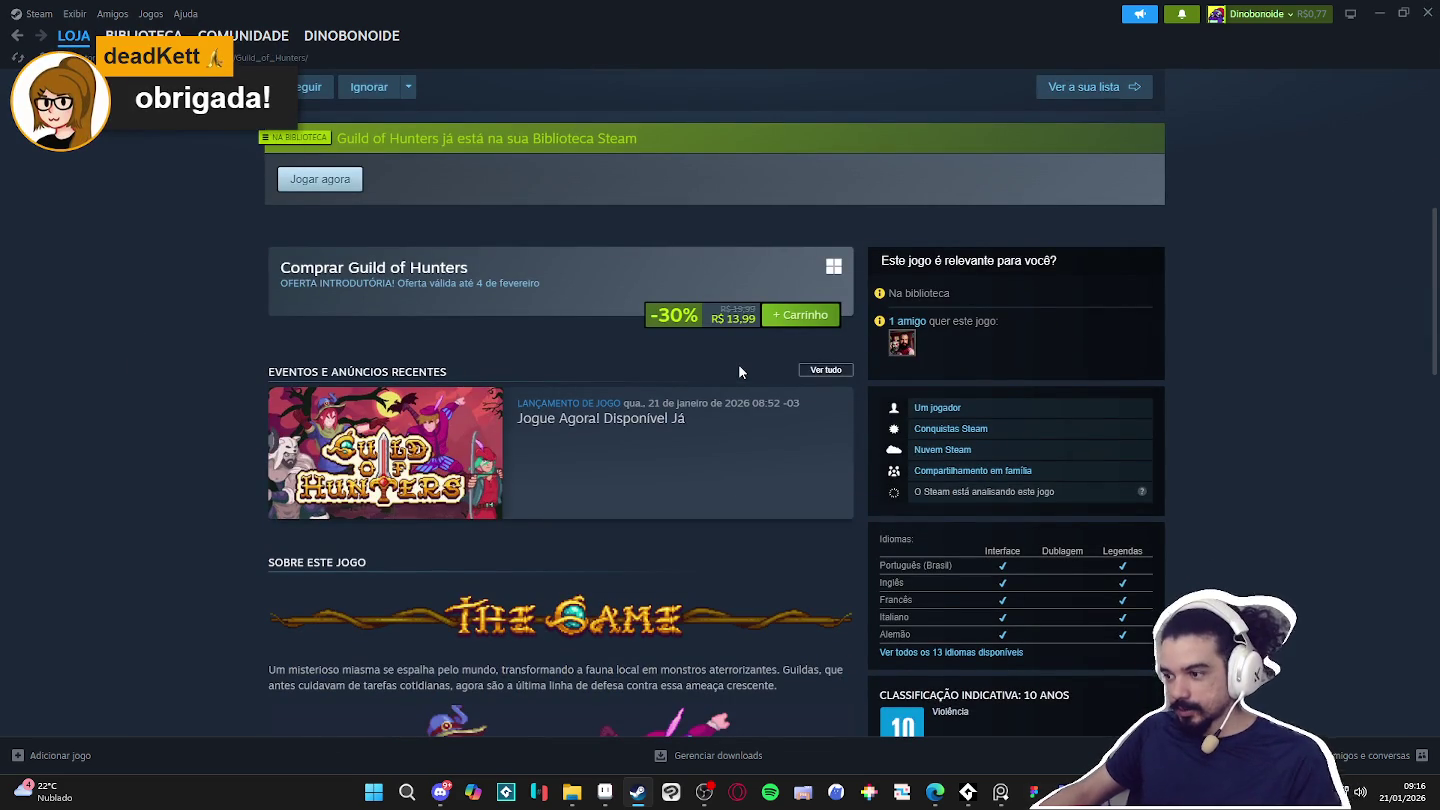
scroll(600, 362, down, 3)
scroll(242, 370, down, 3)
scroll(242, 369, down, 3)
scroll(300, 350, up, 3)
scroll(381, 342, up, 4)
scroll(530, 340, up, 3)
scroll(1092, 321, up, 2)
scroll(900, 370, down, 1)
scroll(675, 419, down, 1)
scroll(931, 347, up, 1)
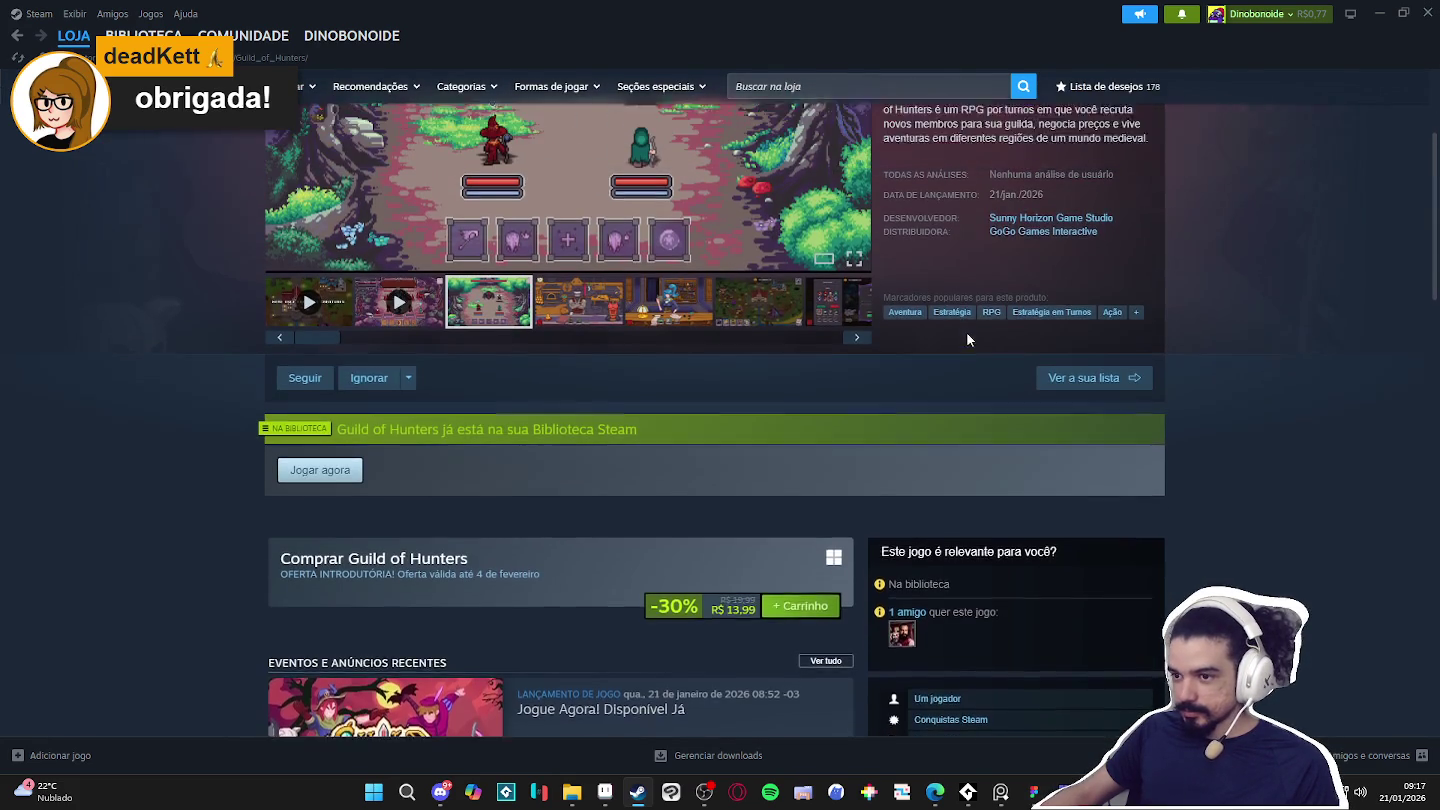
Apply popular tags to Guild of Hunters, from Estratégia and RPG through Visão Superior and Um Jogador.
click(1138, 398)
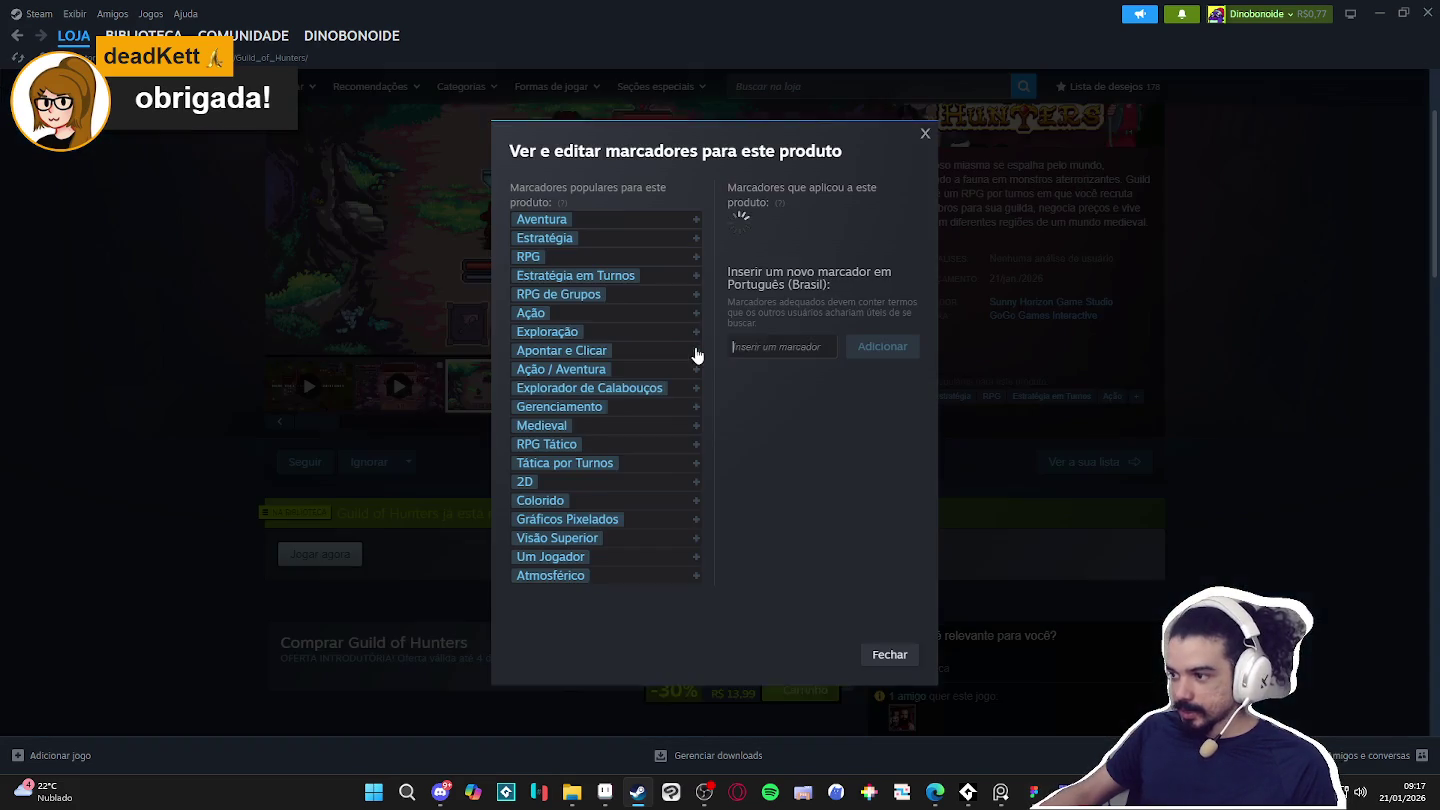
click(697, 232)
click(698, 252)
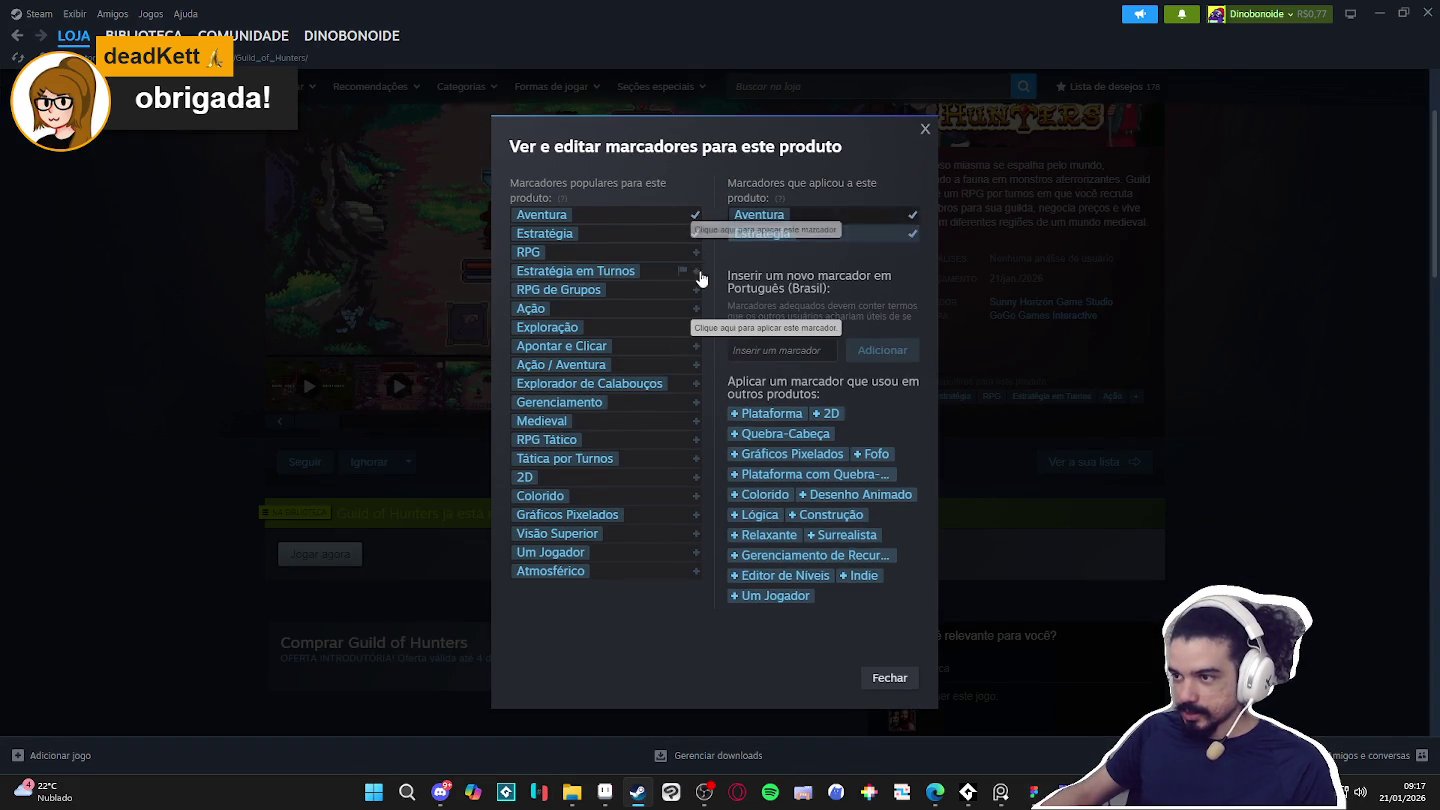
click(696, 271)
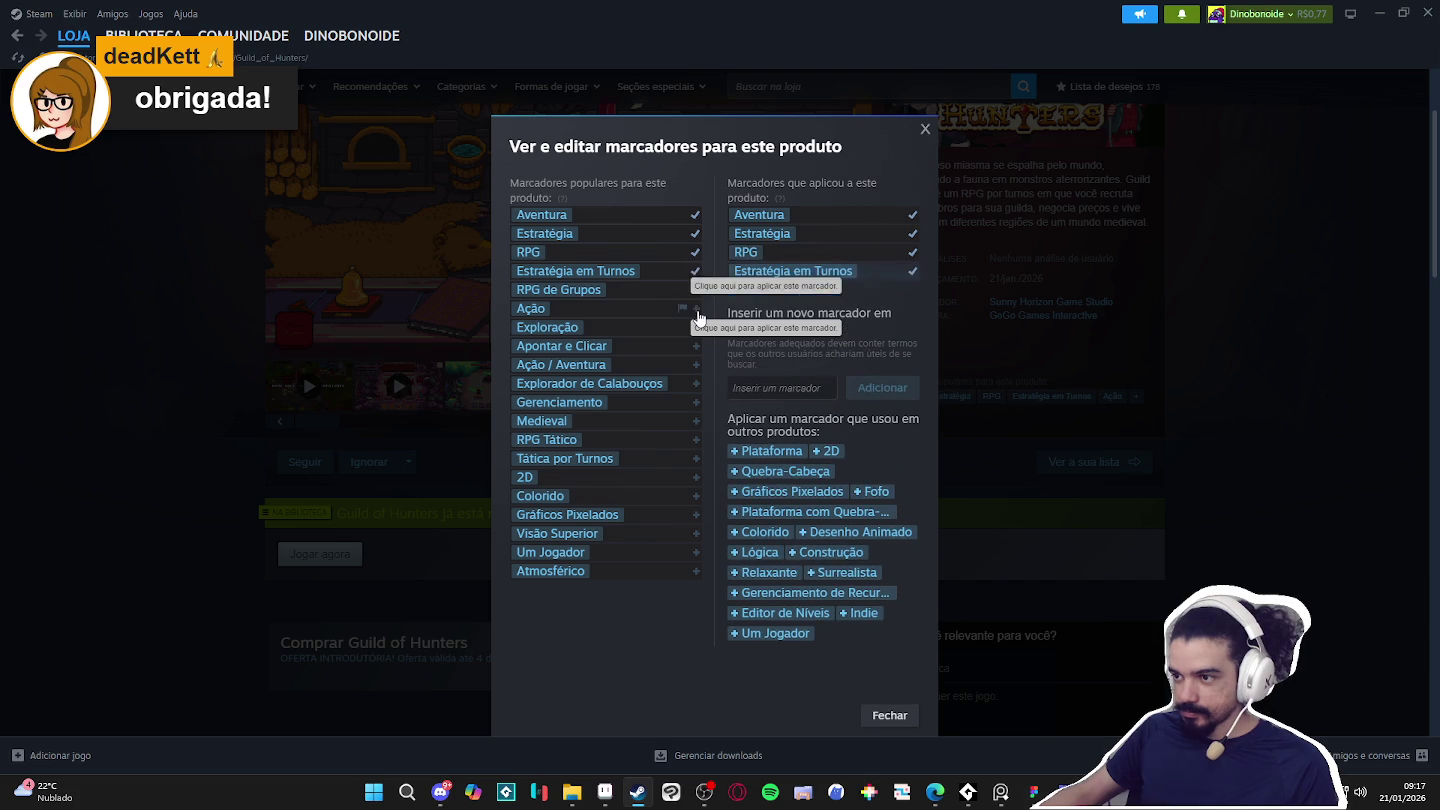
click(696, 289)
click(697, 308)
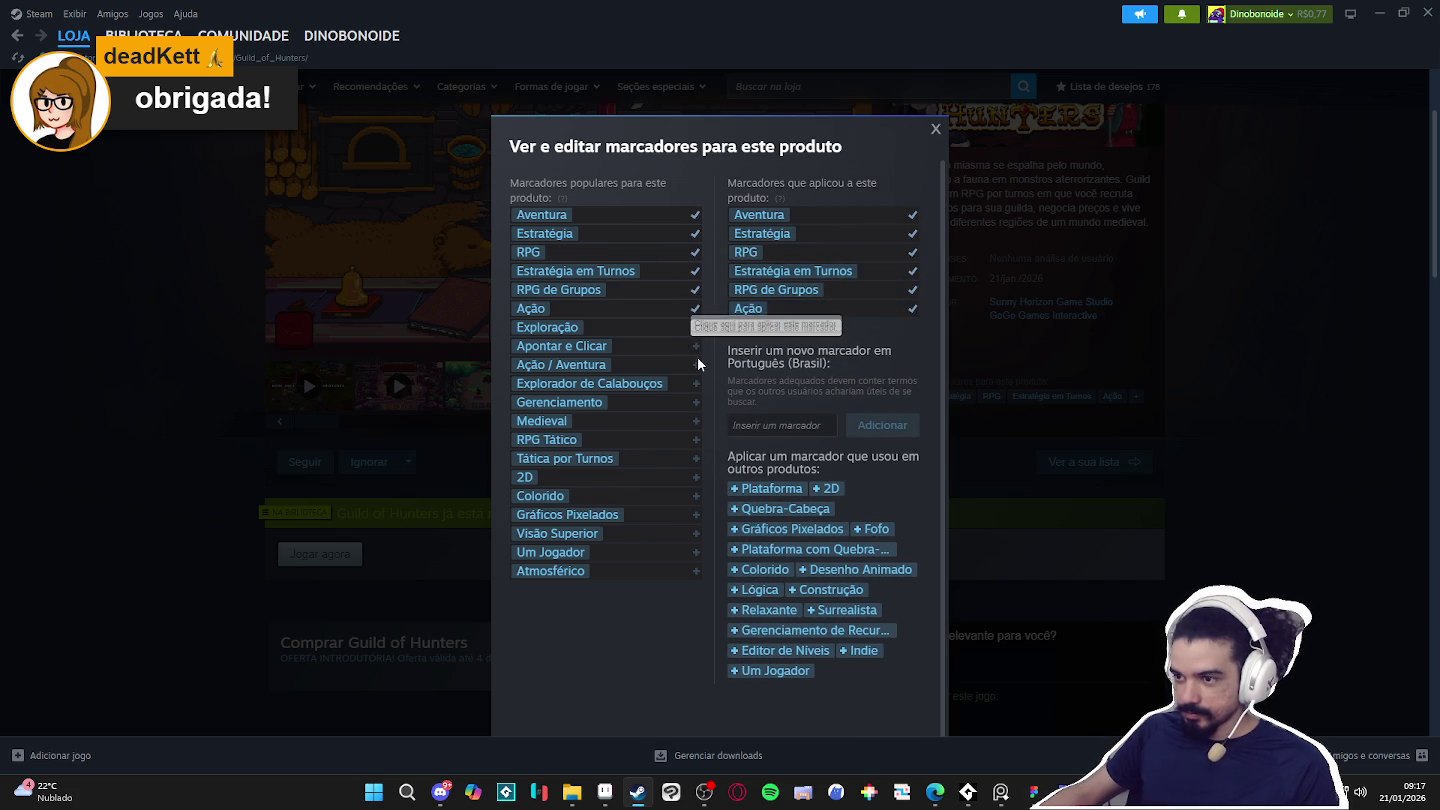
click(698, 347)
click(698, 365)
click(697, 382)
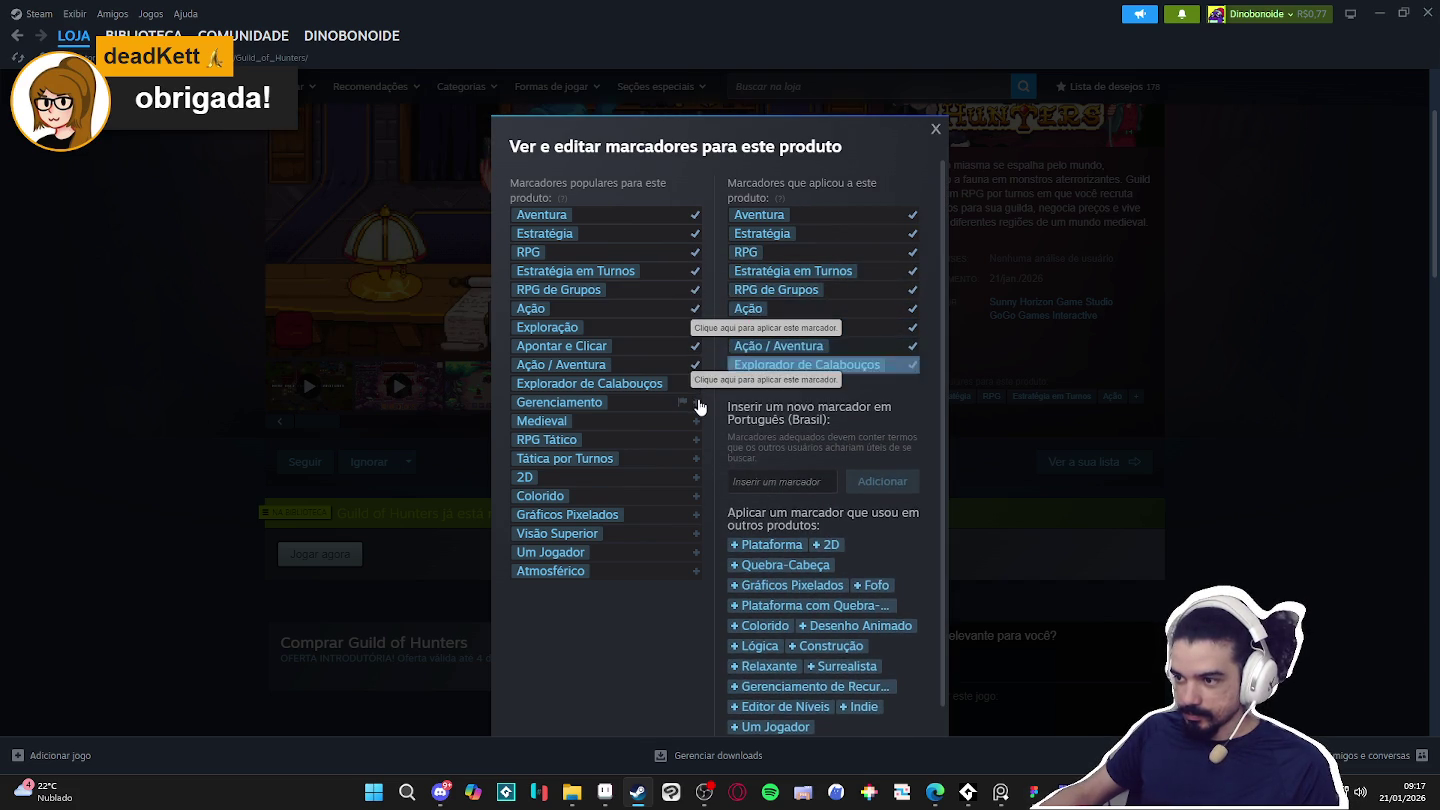
click(697, 402)
click(698, 421)
click(698, 440)
click(698, 458)
click(698, 477)
click(698, 497)
click(698, 514)
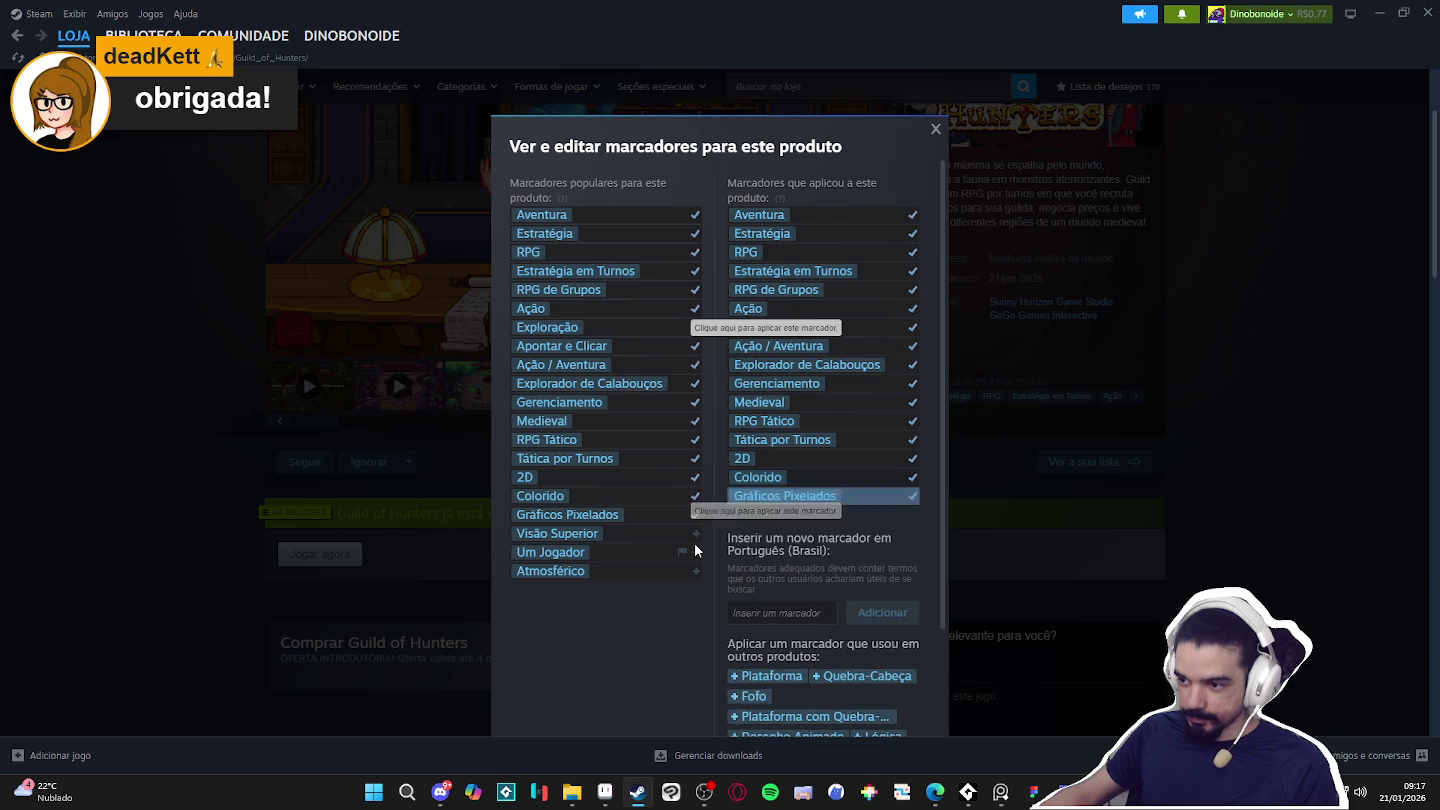
click(698, 533)
click(698, 552)
Close the tag editor and minimize Steam to reveal Tiled.
click(936, 131)
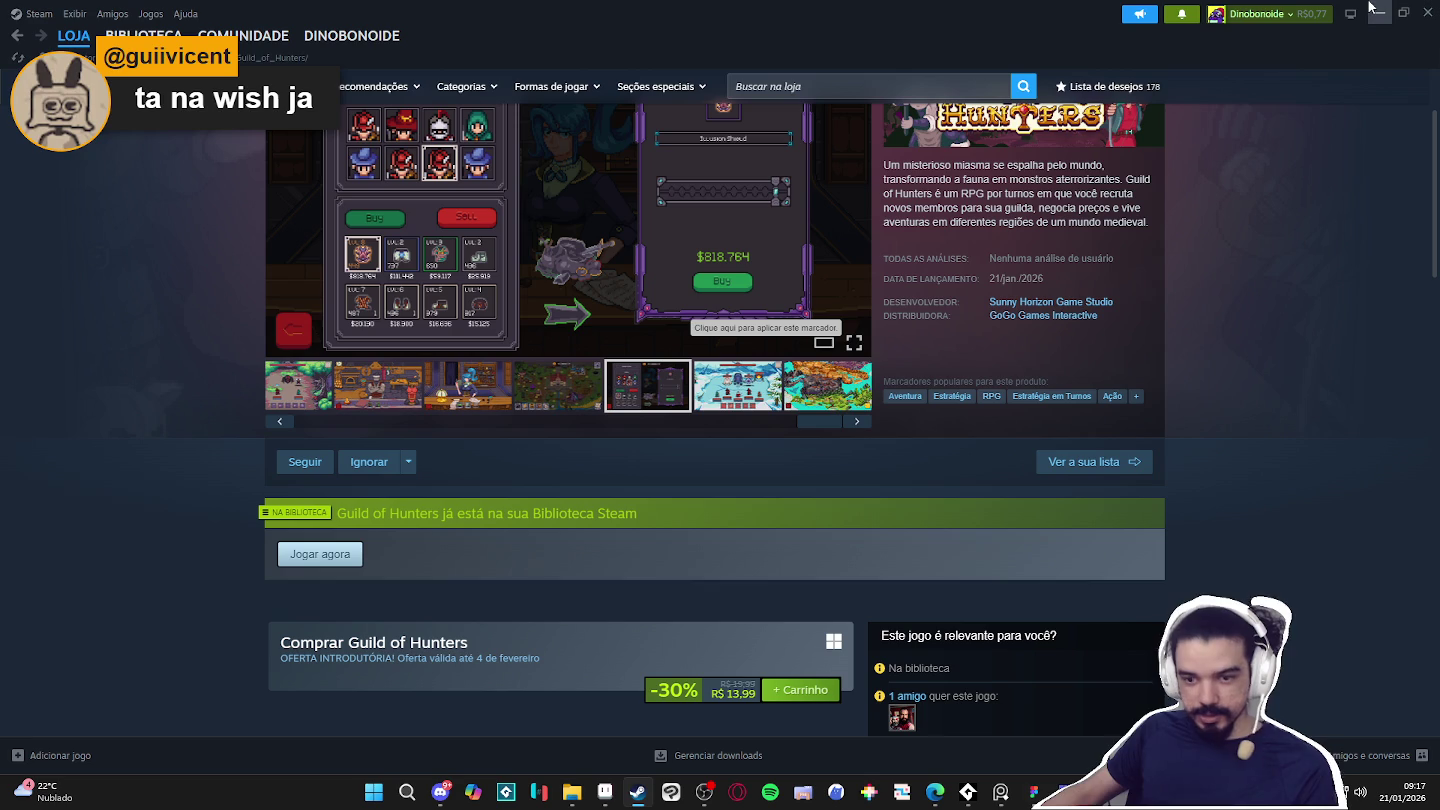
scroll(1260, 123, up, 1)
scroll(1275, 125, up, 1)
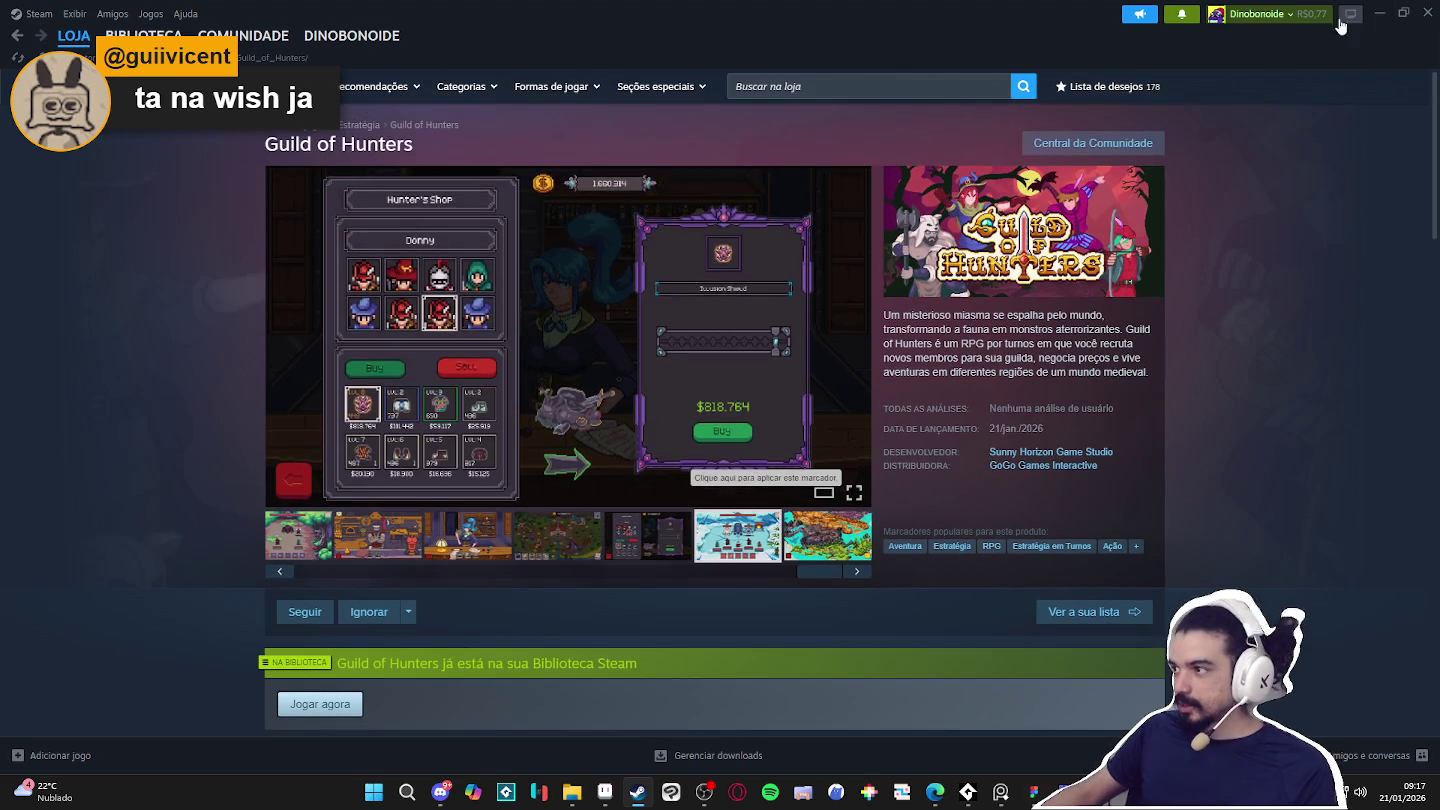
click(1382, 13)
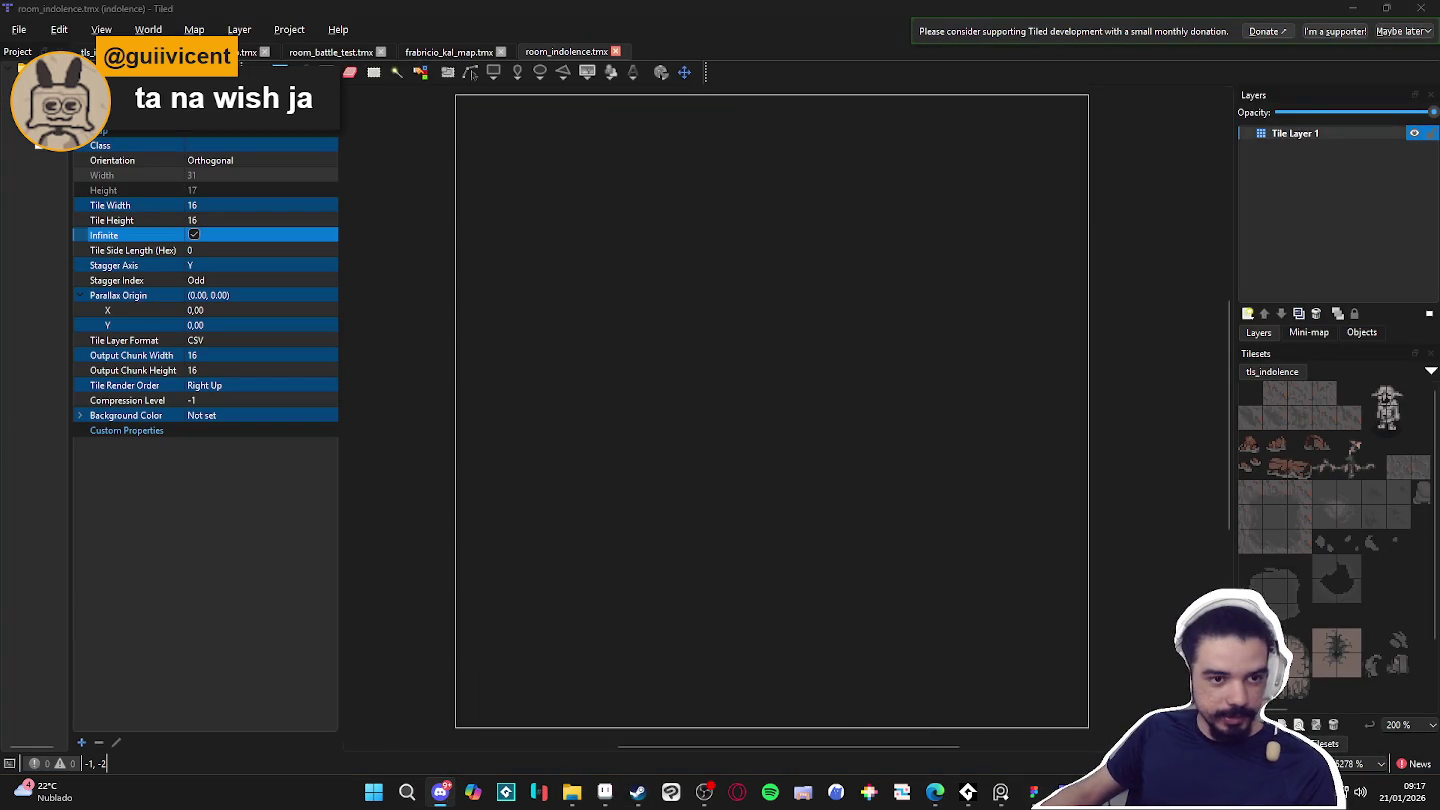
Check the projetos-finalizados channel in Discord, then bring up the hytale_icons Explorer window.
click(440, 792)
scroll(200, 461, down, 5)
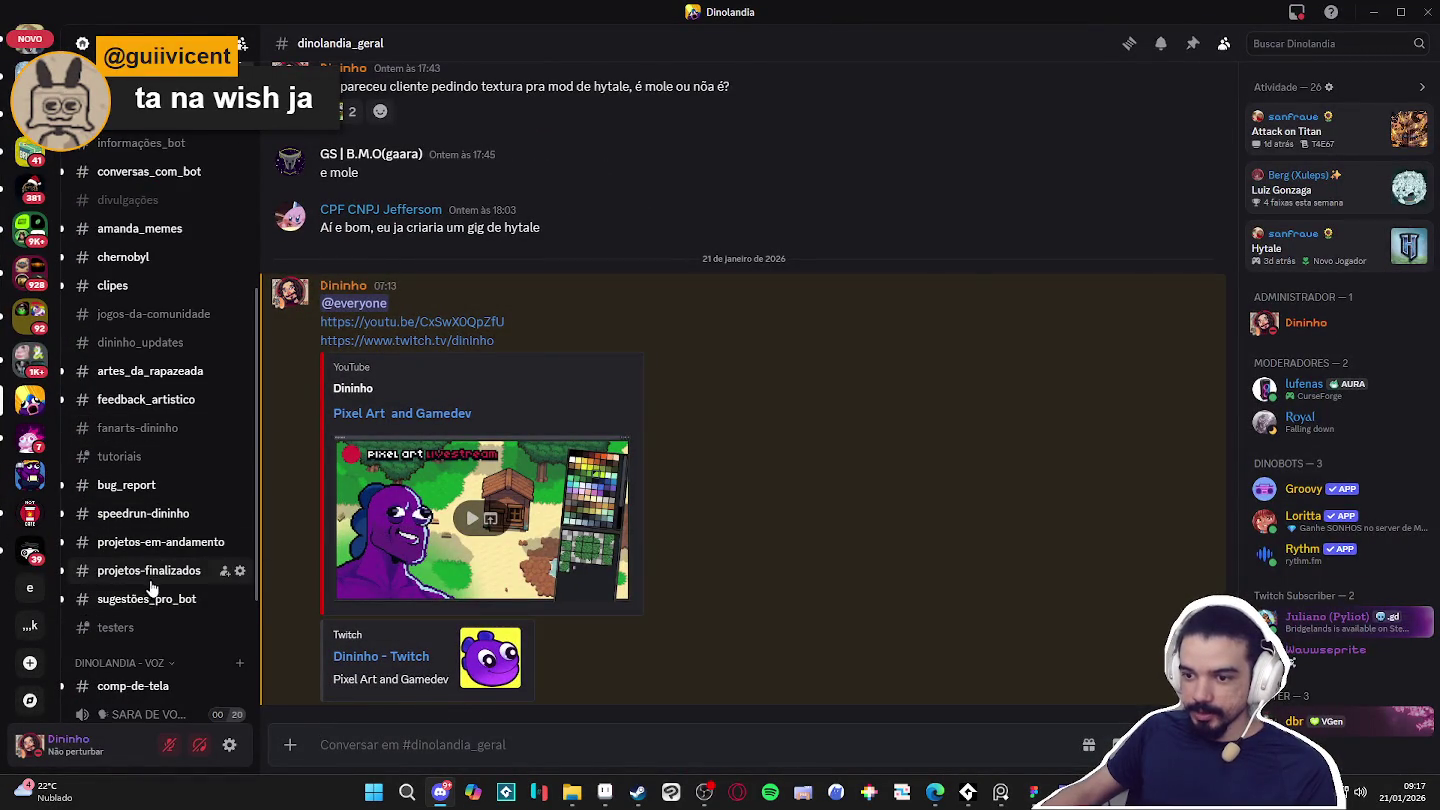
click(149, 572)
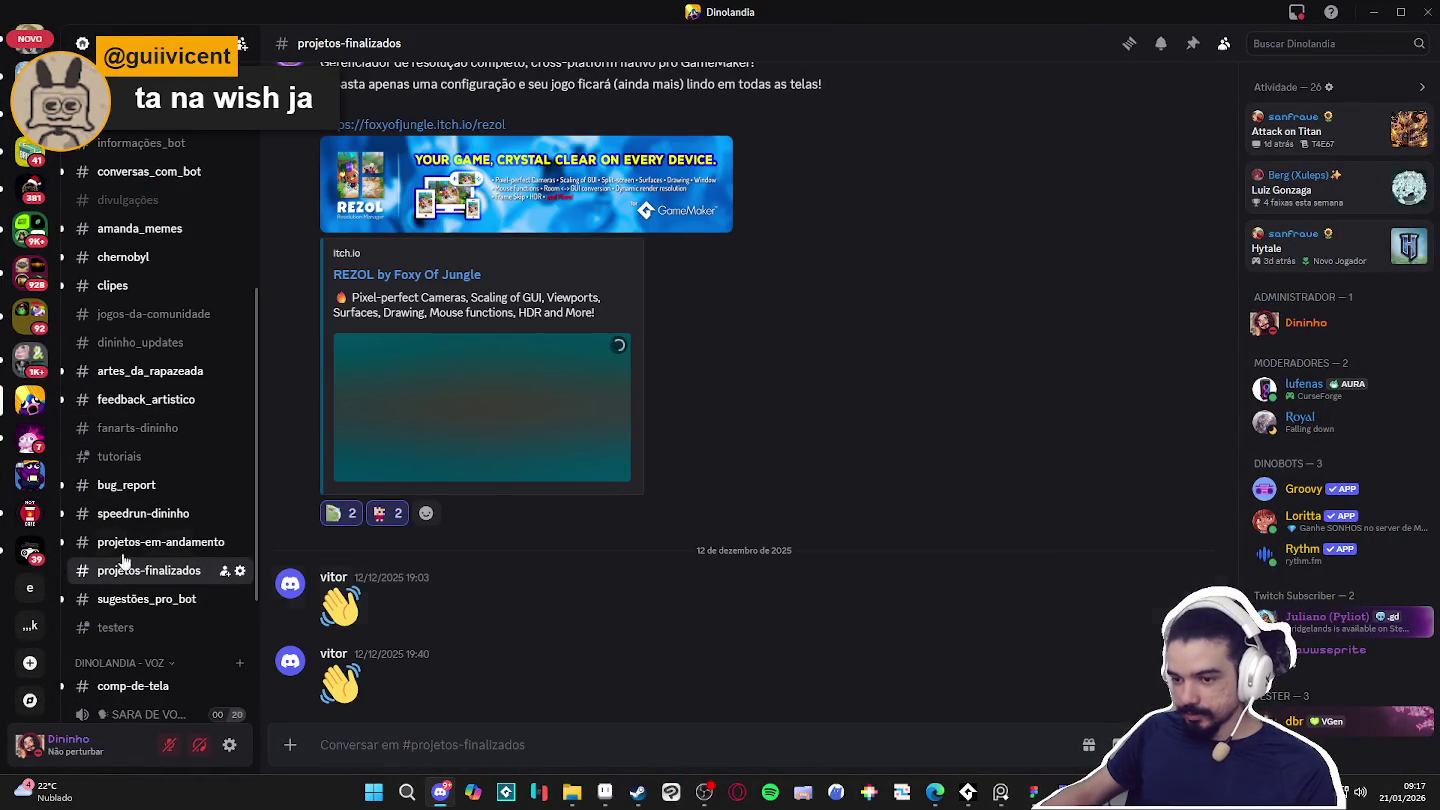
click(1373, 11)
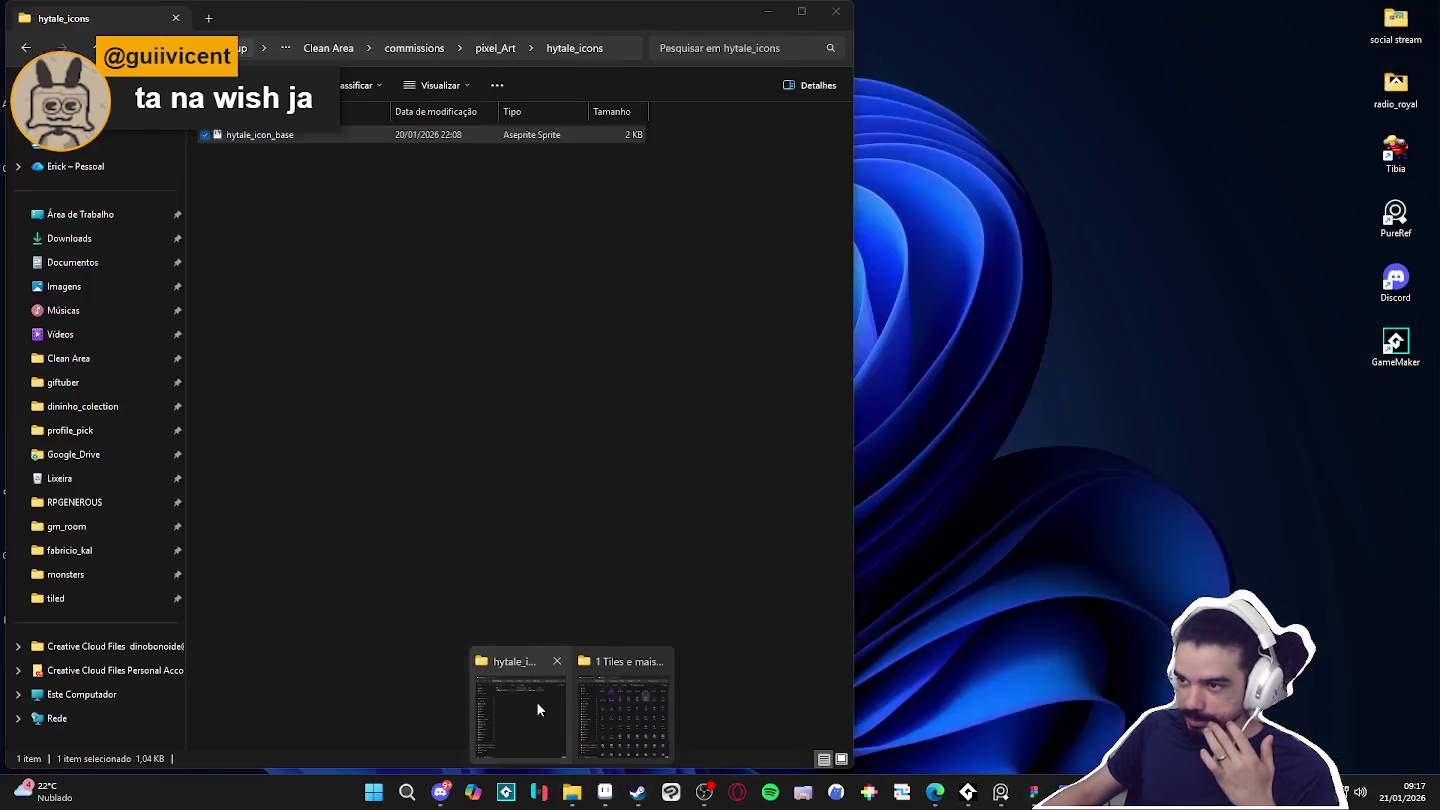
mouse_move(572, 792)
click(537, 702)
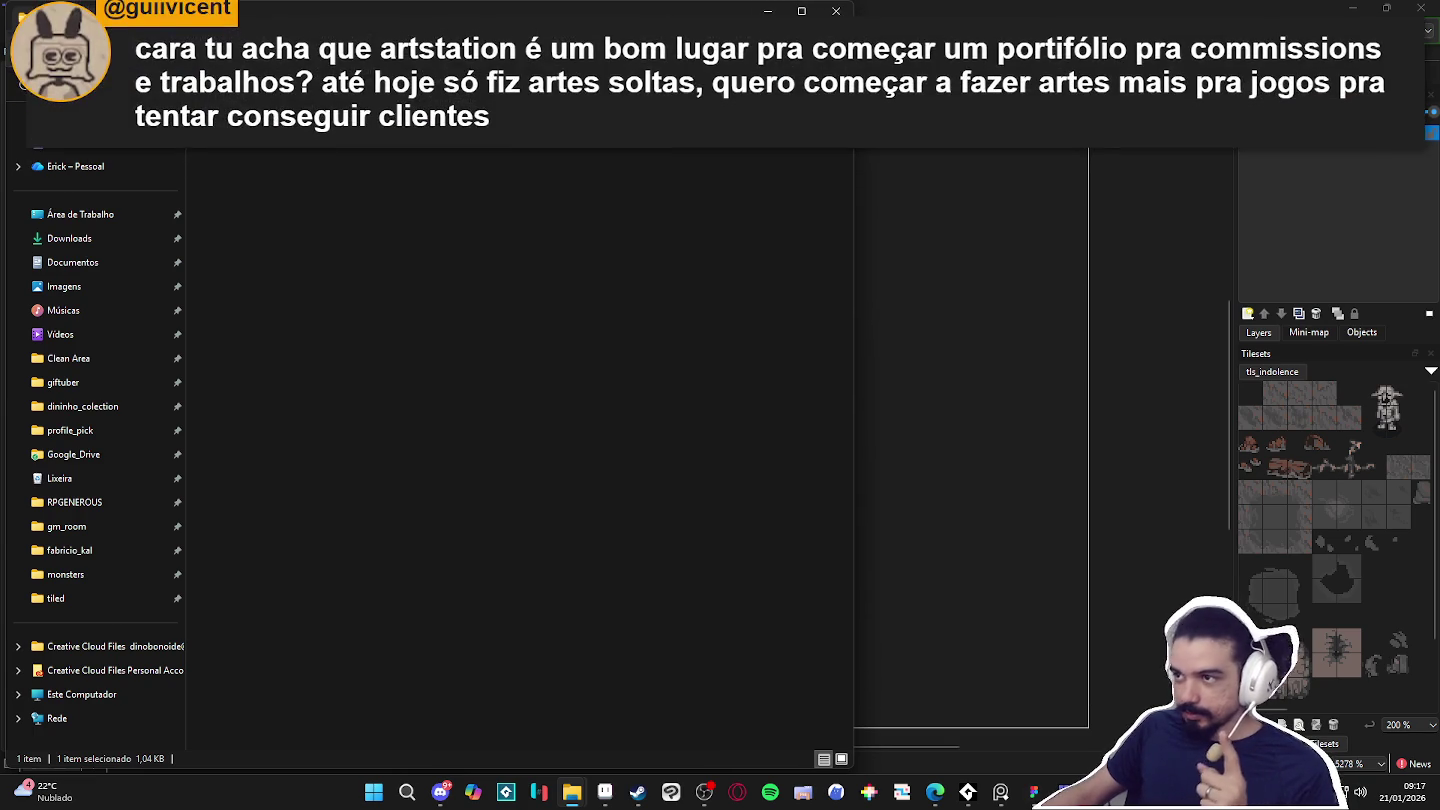
Float the Explorer window over Tiled and navigate from pixel_Art into the RPGENEROUS folder.
drag(716, 25, 937, 46)
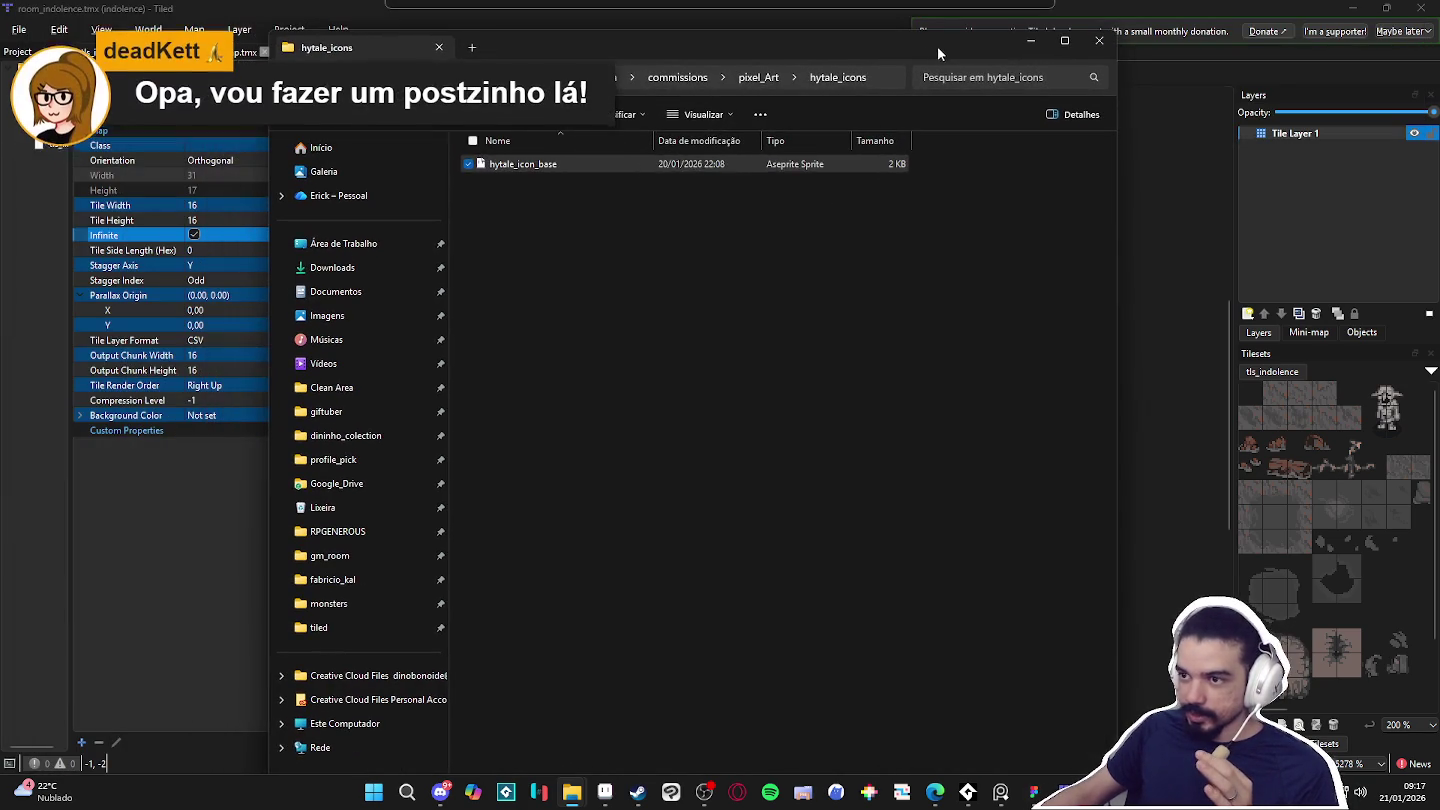
click(759, 81)
scroll(800, 457, down, 2)
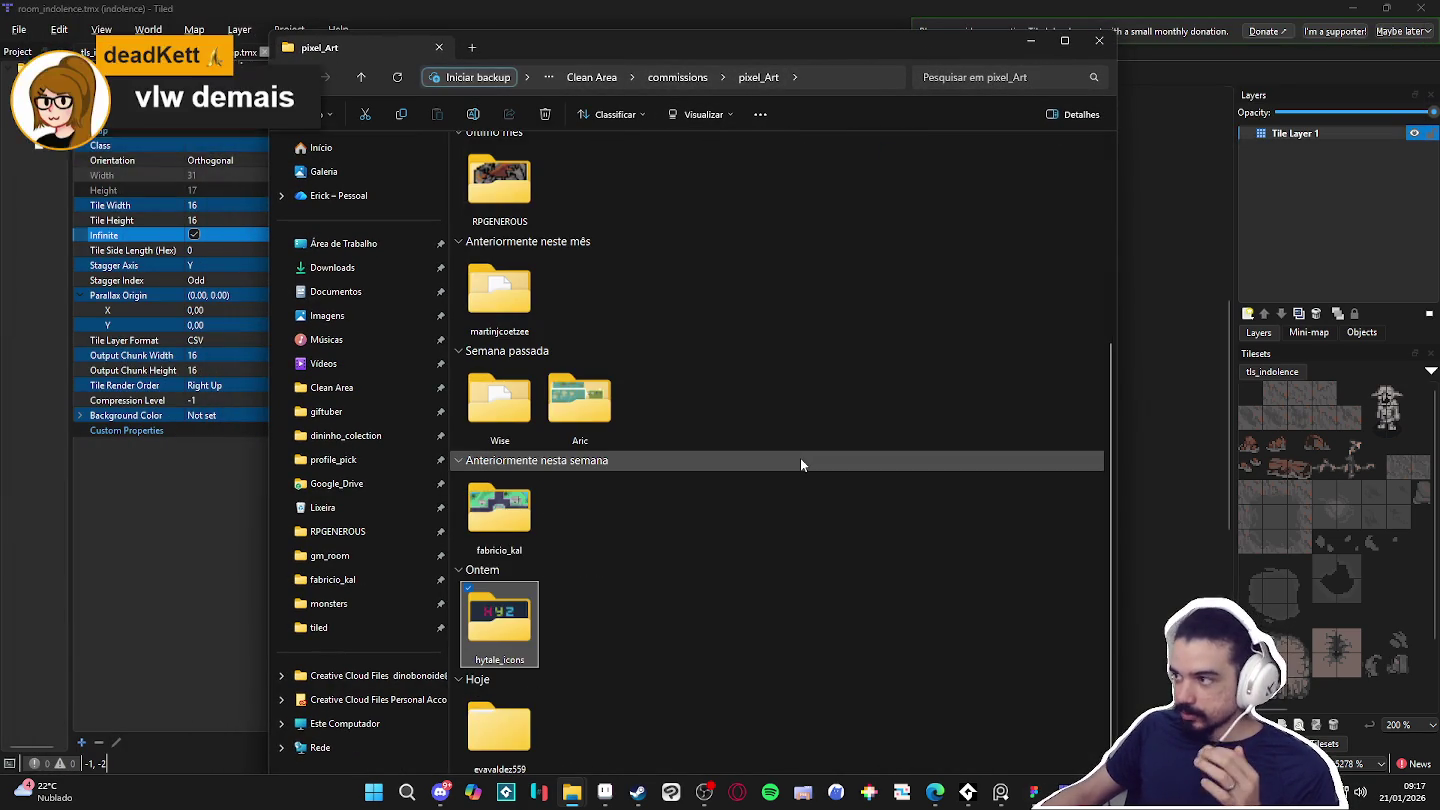
scroll(800, 463, up, 3)
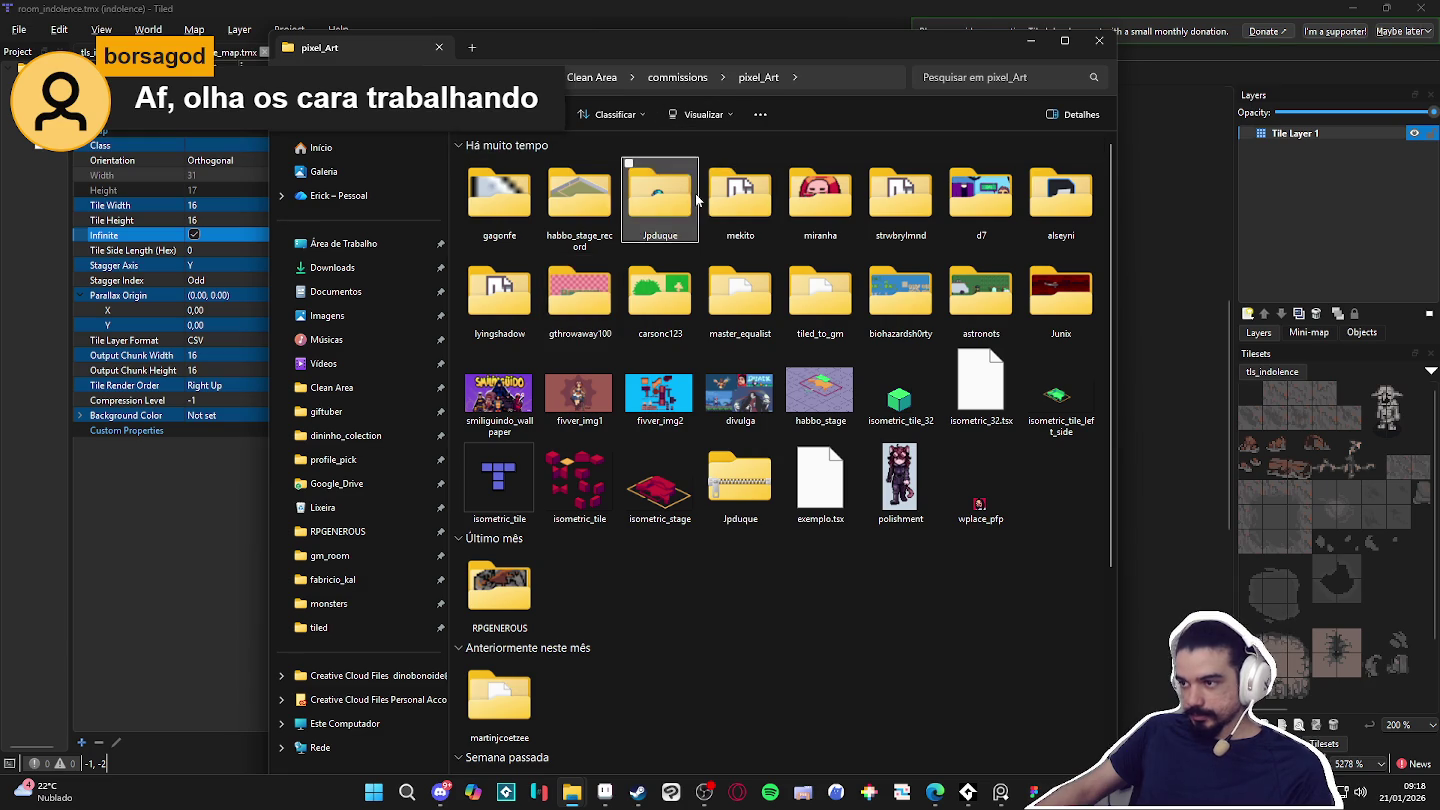
click(500, 590)
double_click(514, 588)
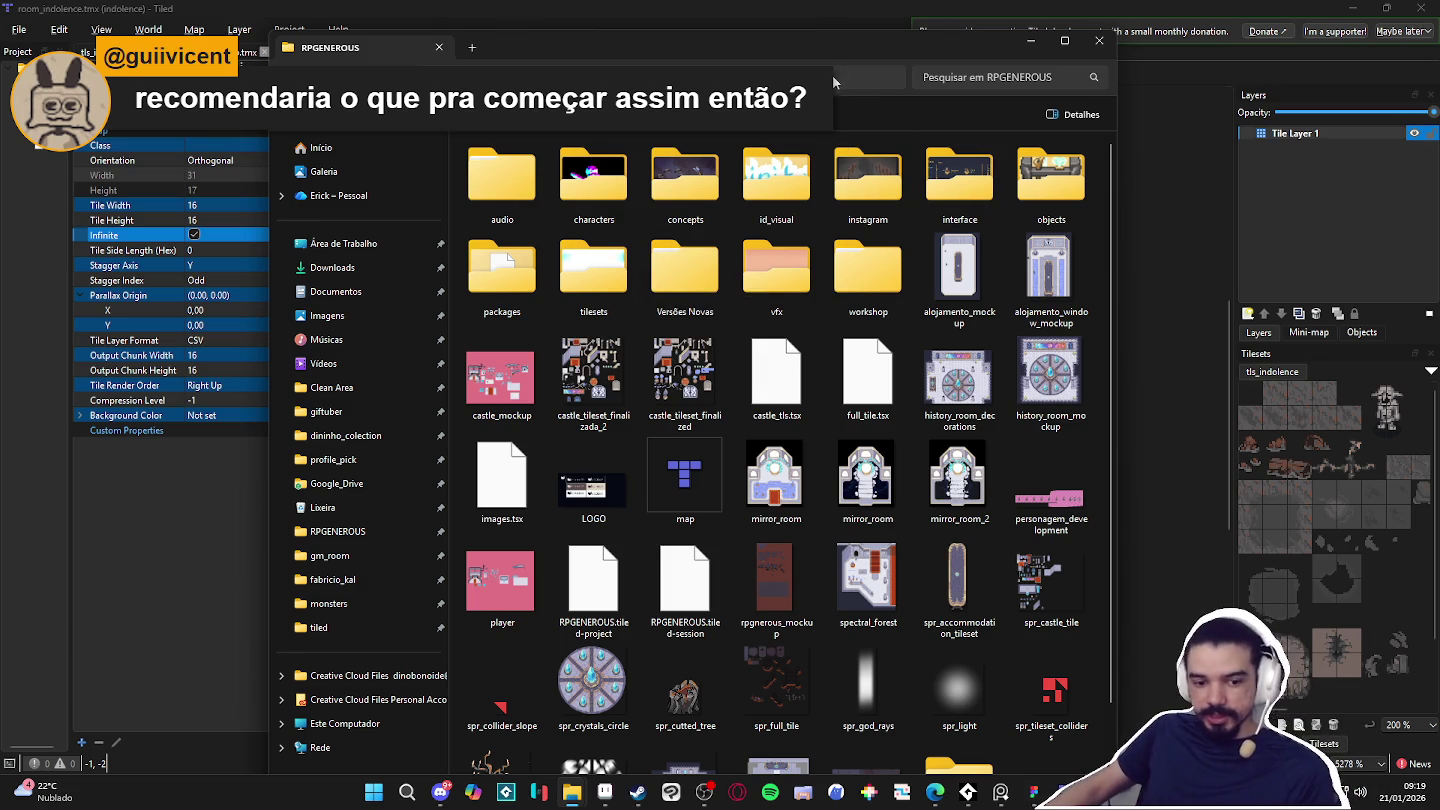
Move the Explorer window right, shorten it, and peek into the instagram folder and back.
drag(874, 46, 945, 51)
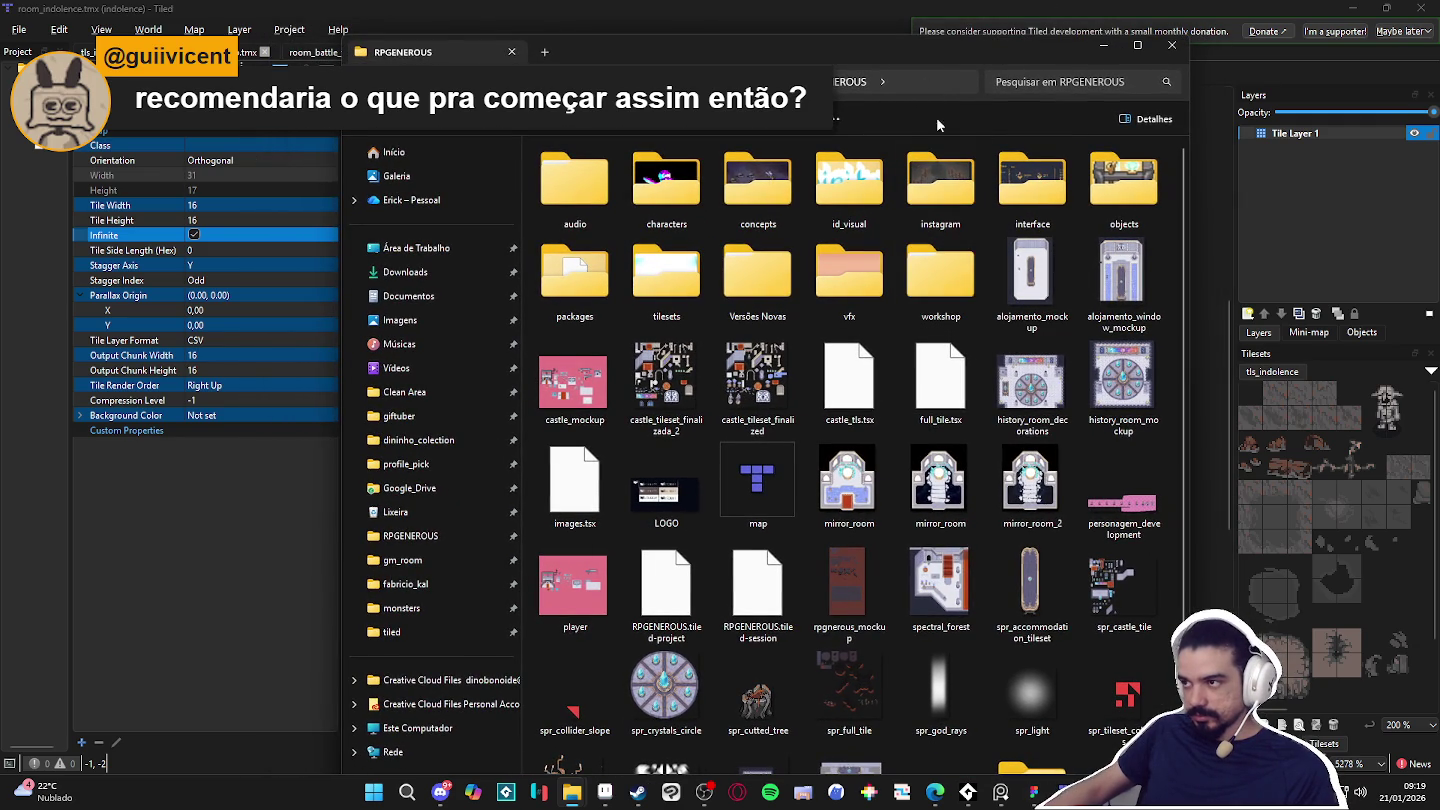
mouse_move(909, 41)
mouse_down()
mouse_move(914, 123)
mouse_move(932, 64)
mouse_up()
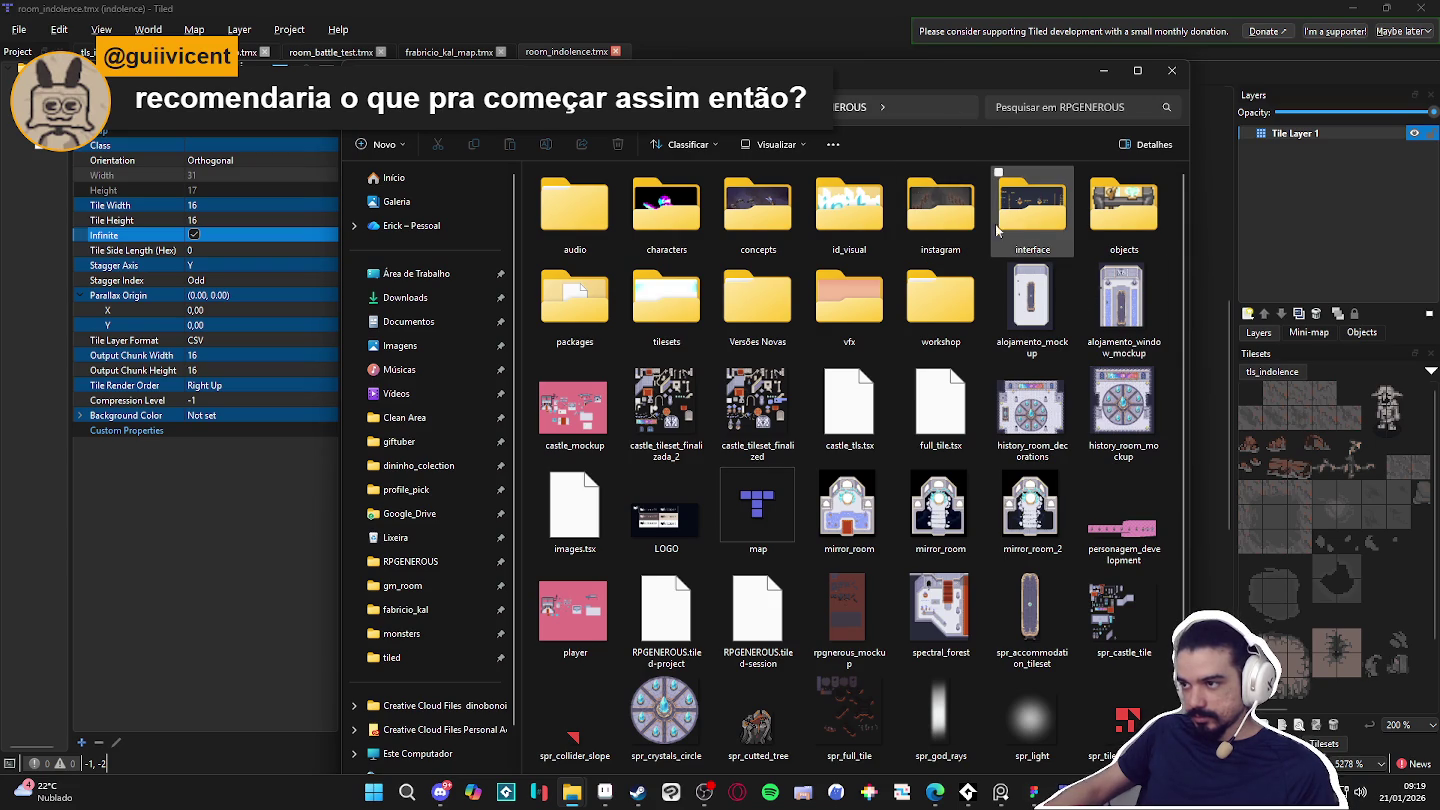
double_click(956, 239)
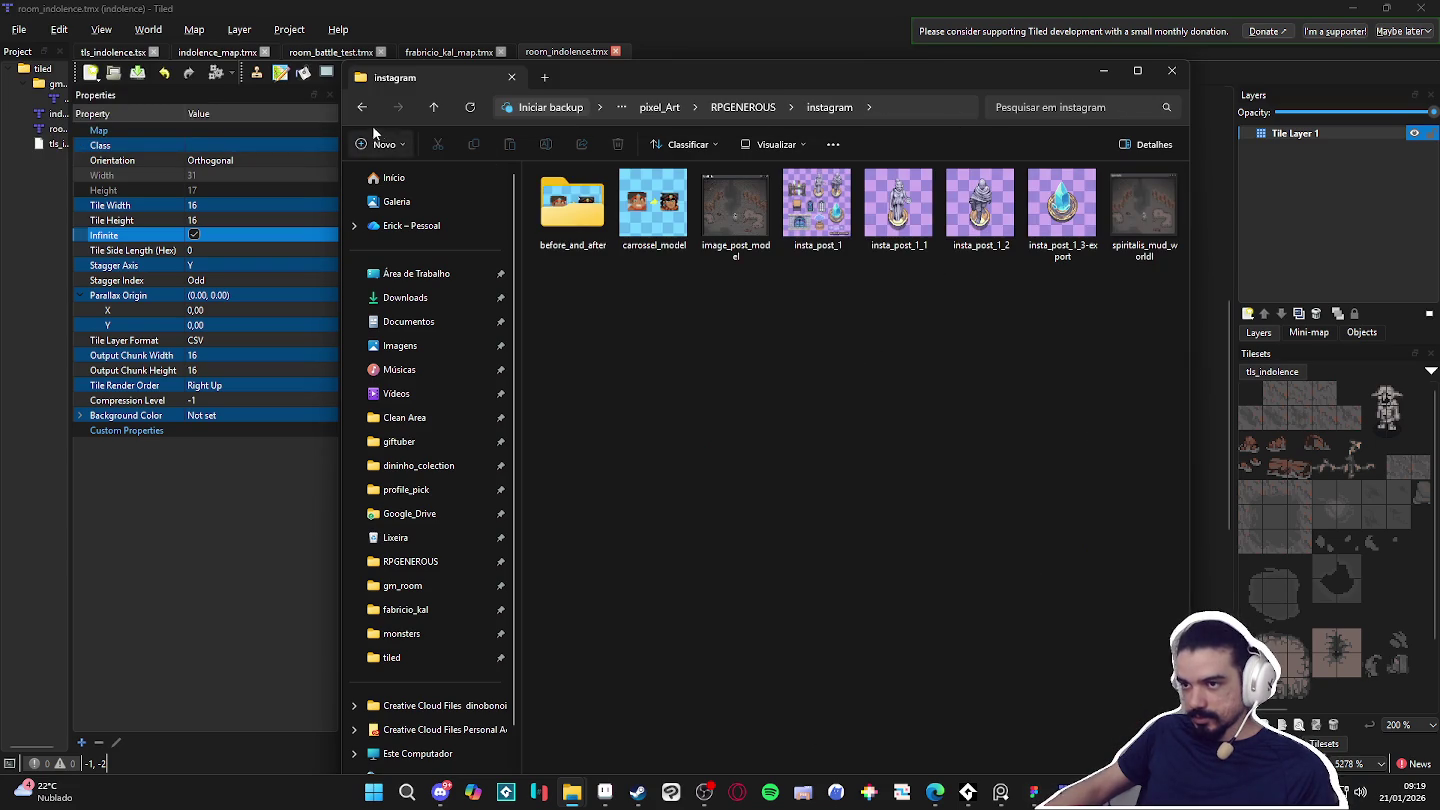
click(362, 108)
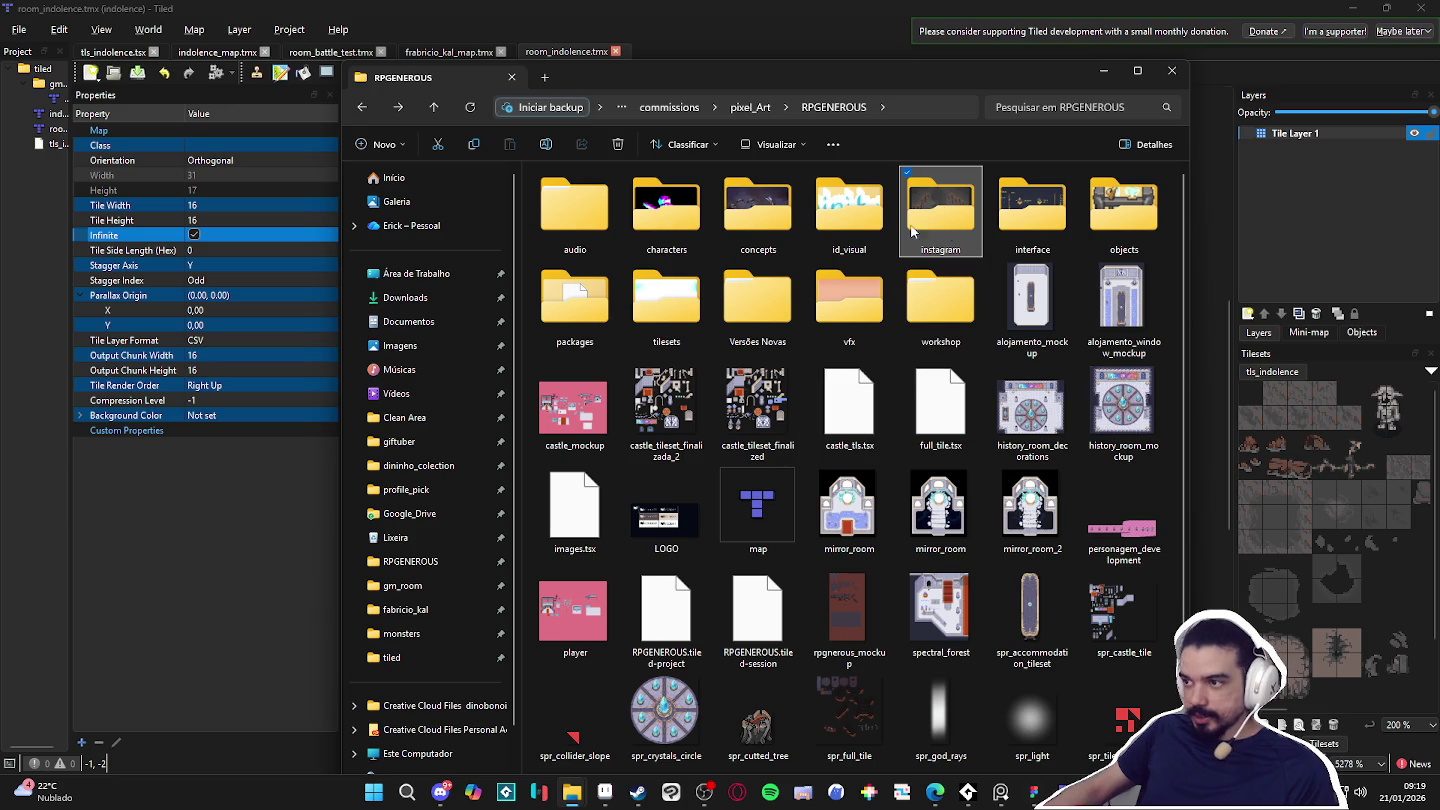
Look inside the objects folder, then return to the RPGENEROUS folder.
click(779, 232)
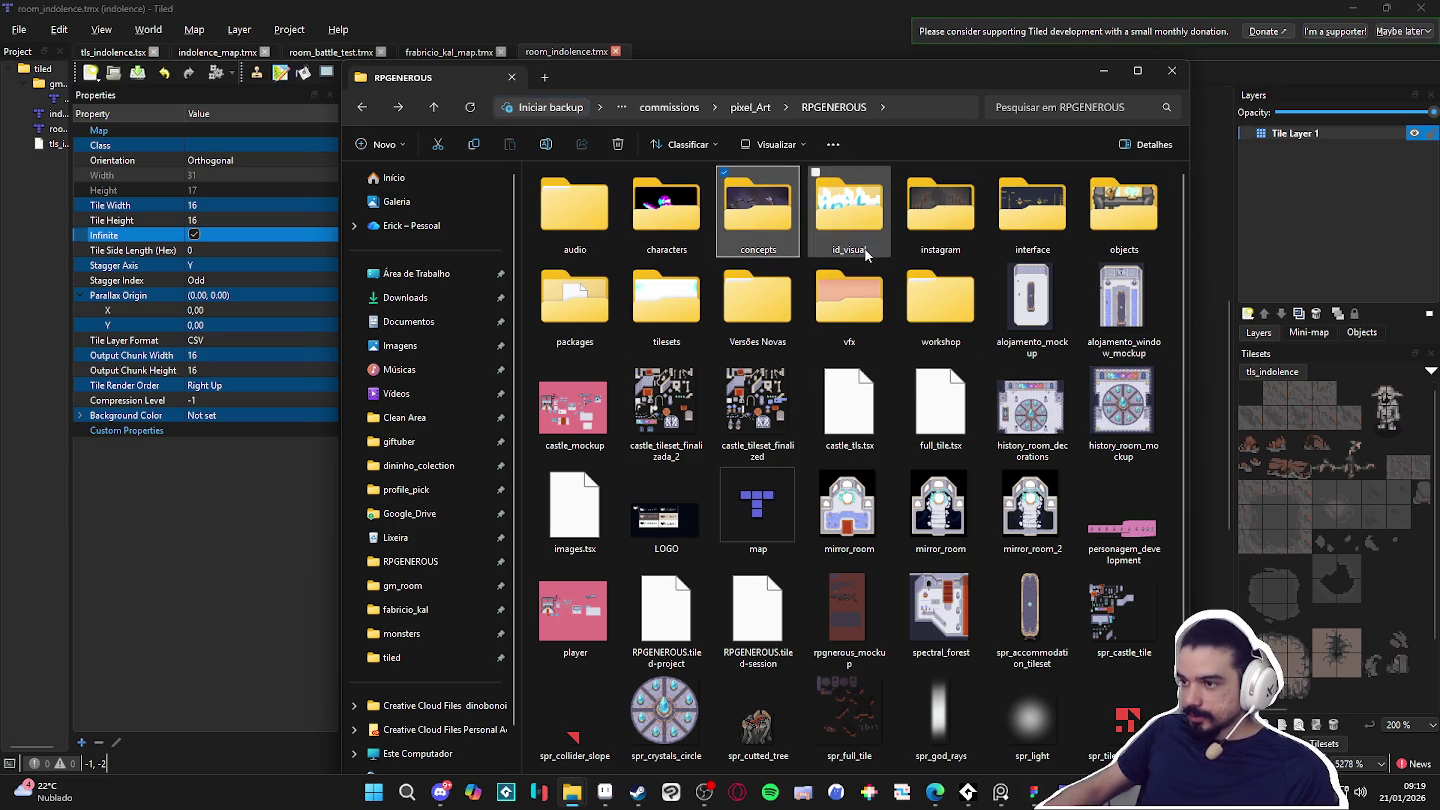
double_click(1120, 225)
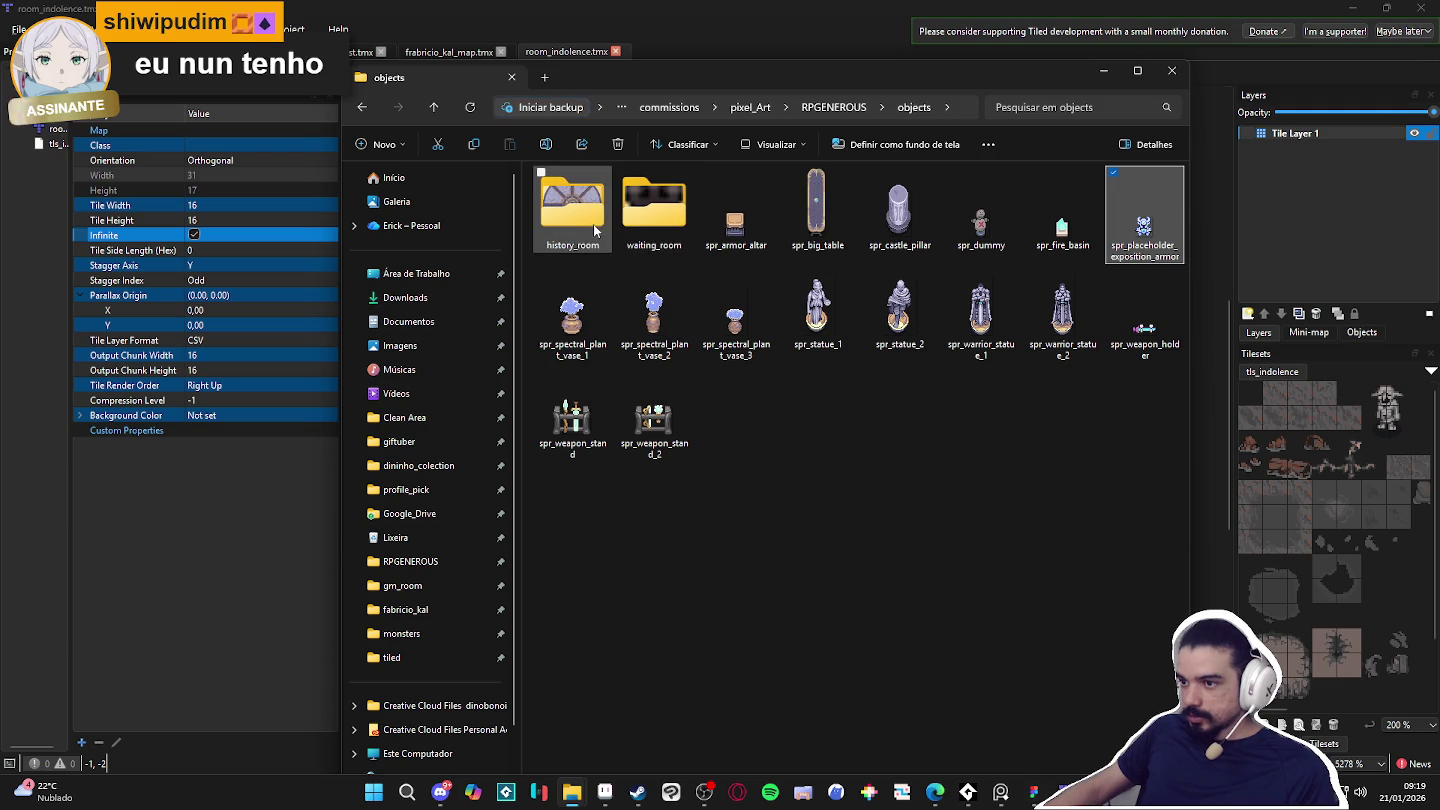
click(945, 424)
key(alt+Left)
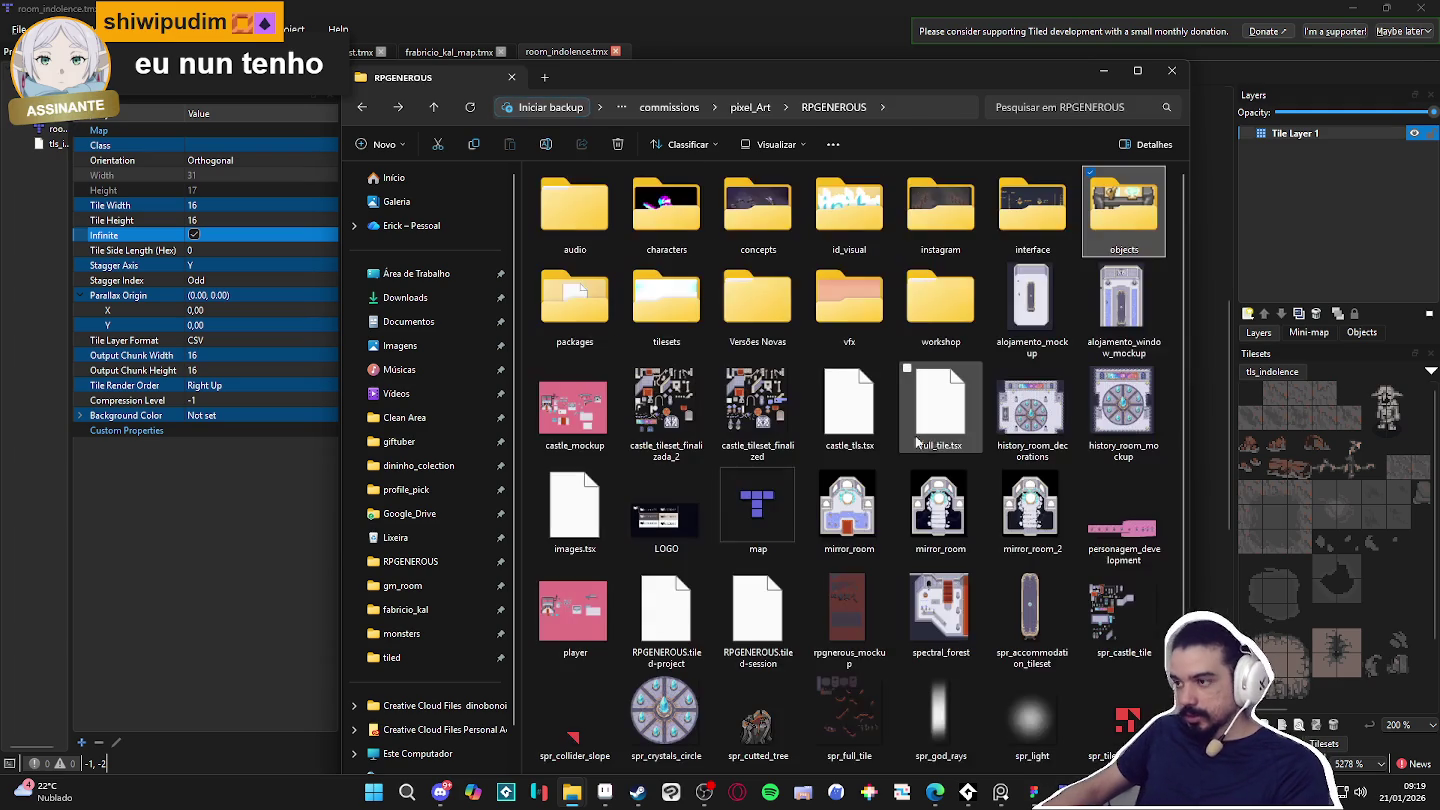
scroll(1000, 446, down, 1)
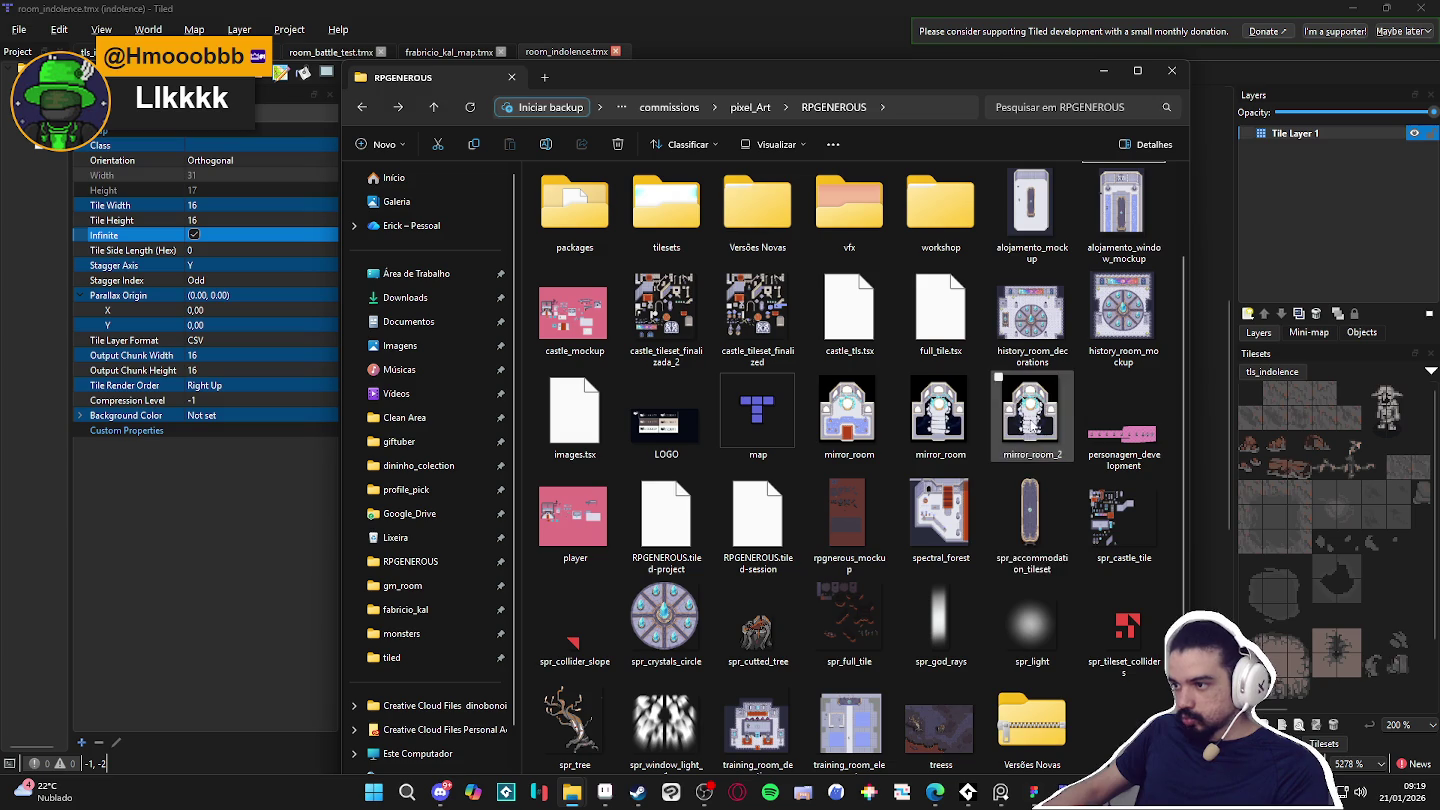
Open mirror_room_2 in Aseprite and undo the accidental move of the mirrors layer.
double_click(1030, 409)
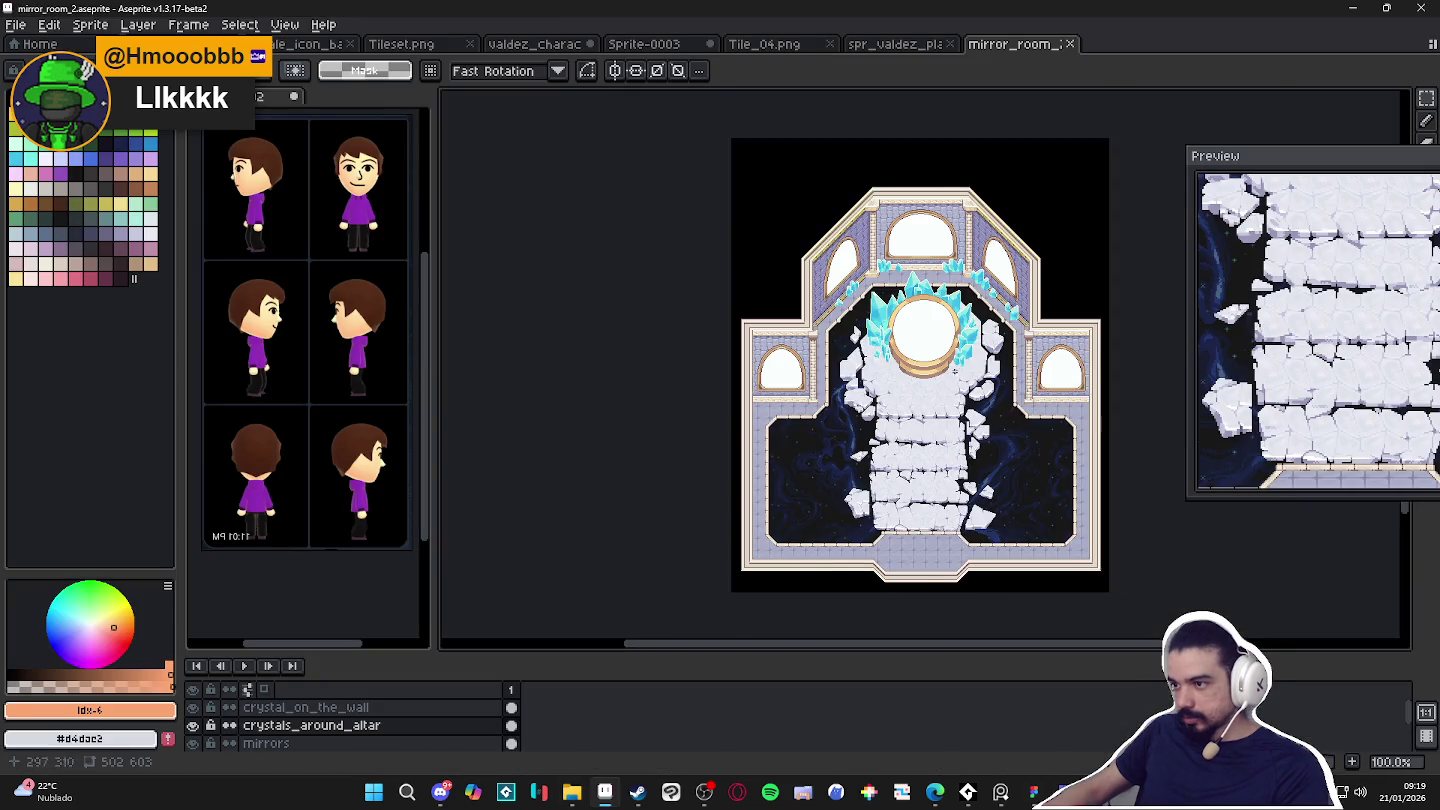
drag(838, 375, 848, 390)
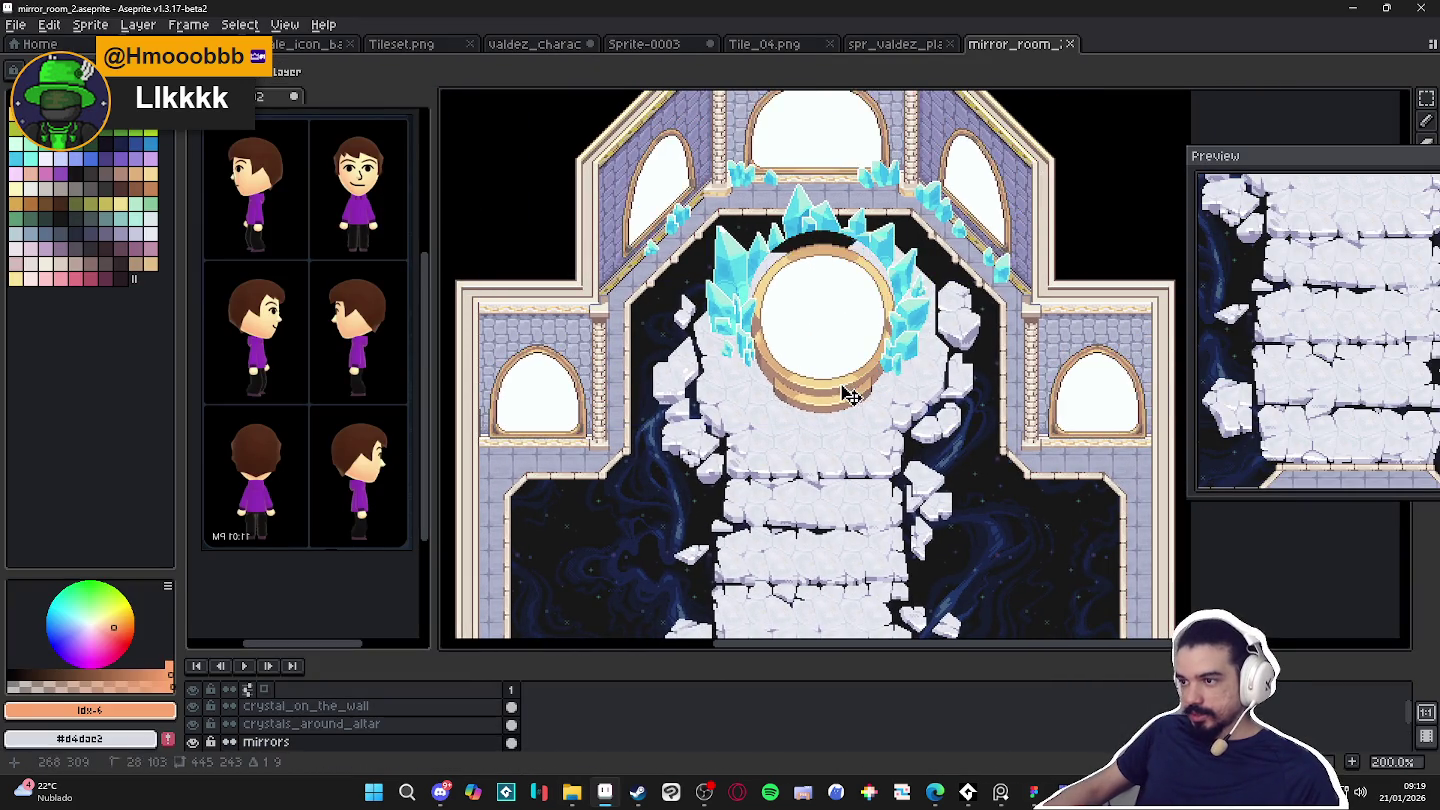
key(ctrl+z)
Try a rectangular selection around the central mirror, clear it, and switch to the Move tool.
key(m)
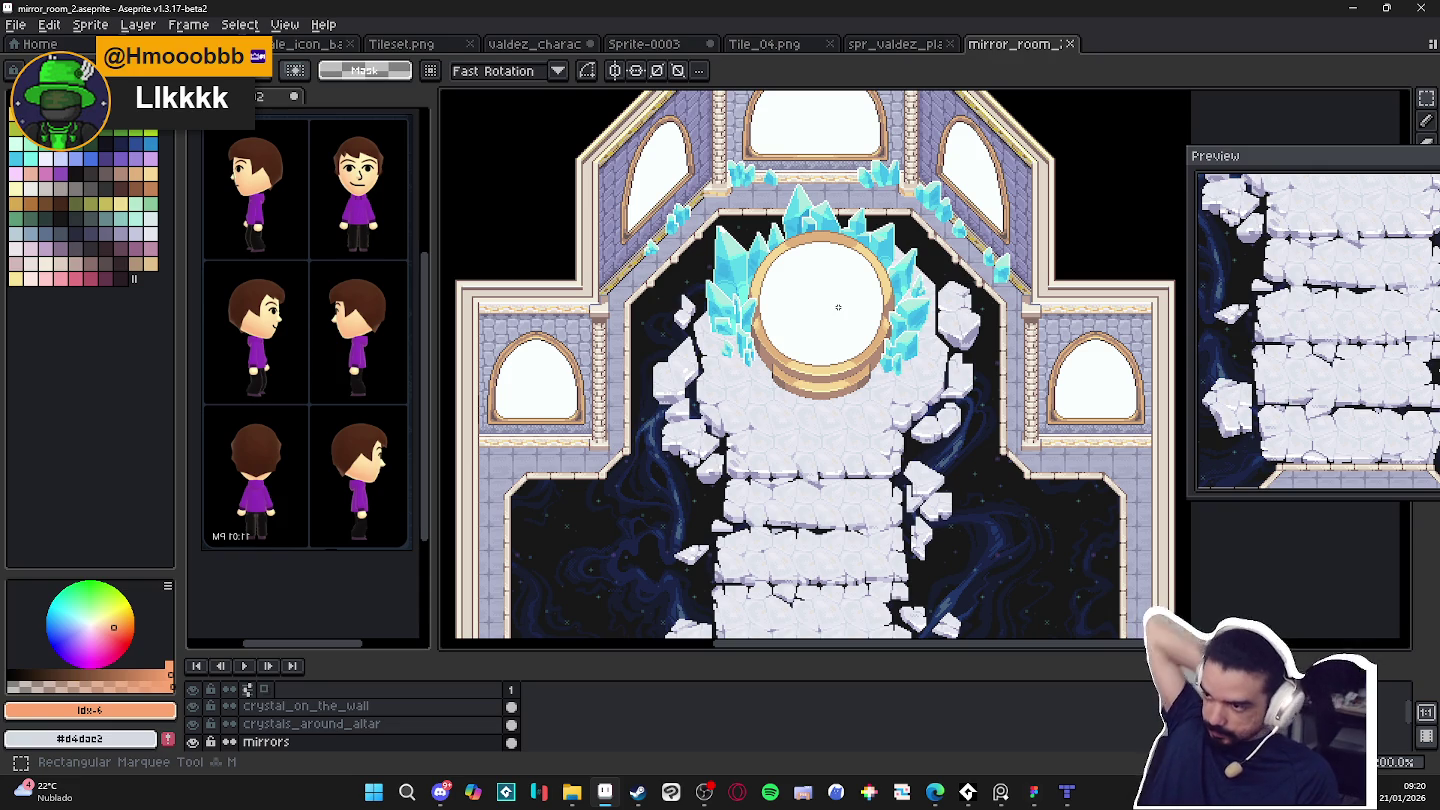
scroll(835, 390, up, 1)
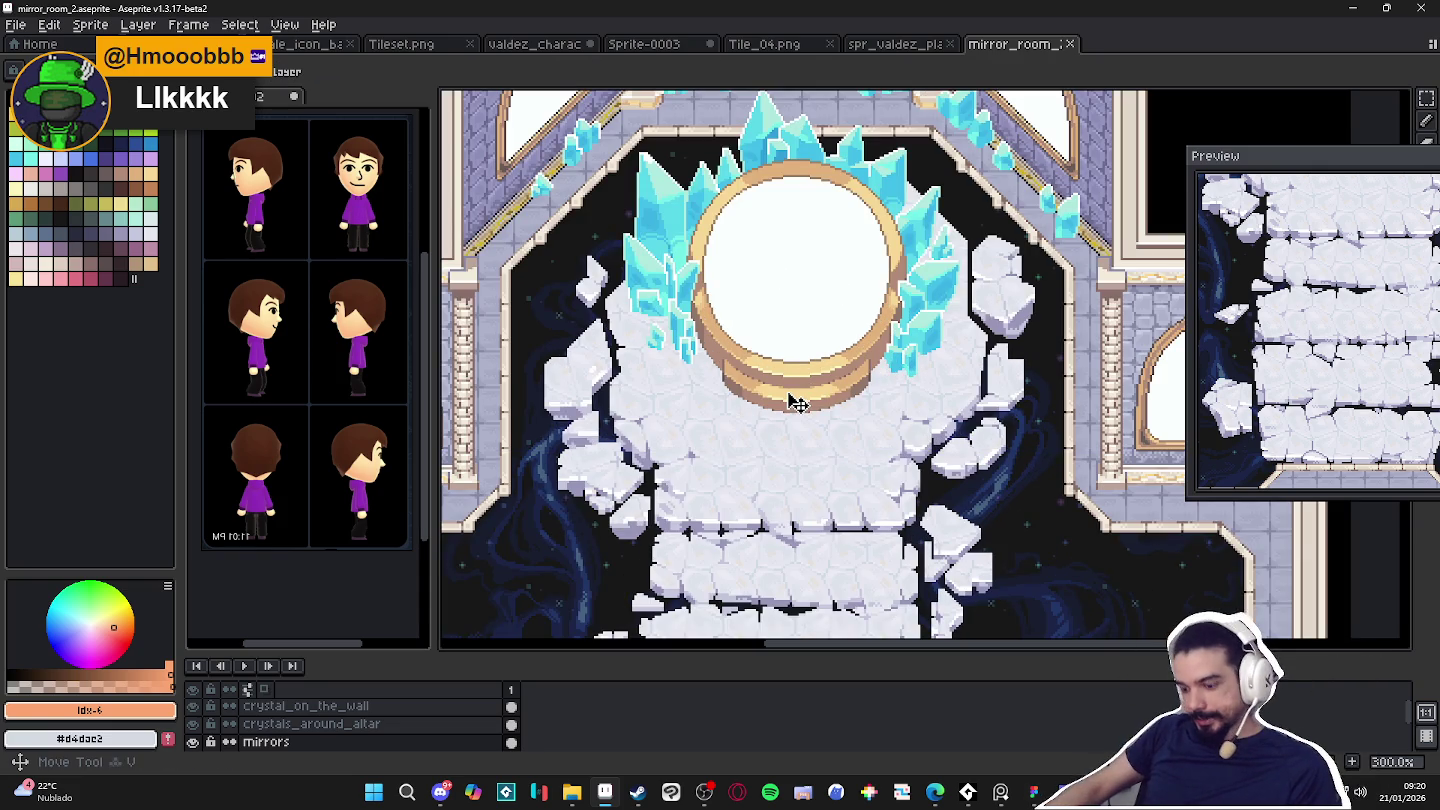
drag(640, 155, 945, 420)
key(ctrl+d)
scroll(724, 245, down, 1)
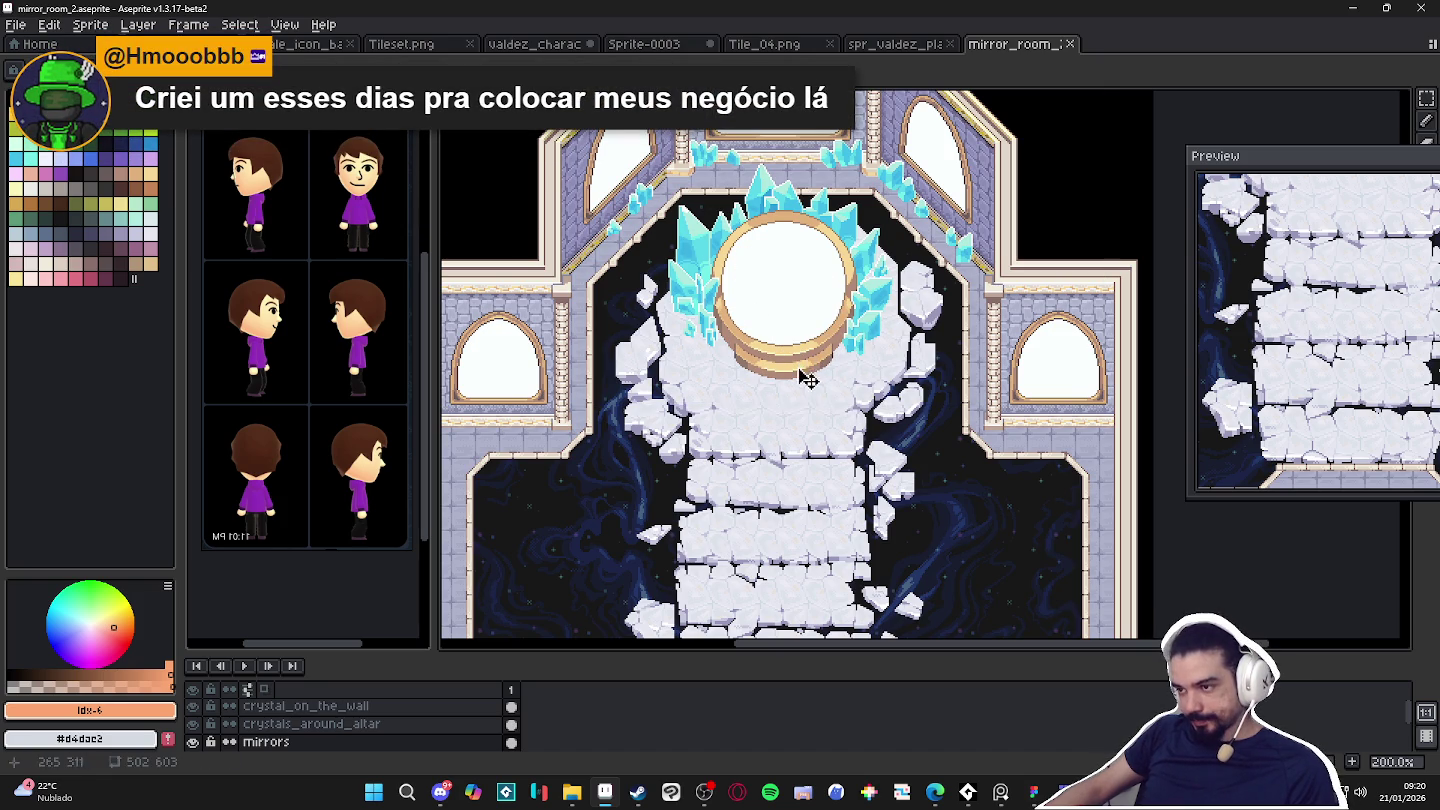
key(v)
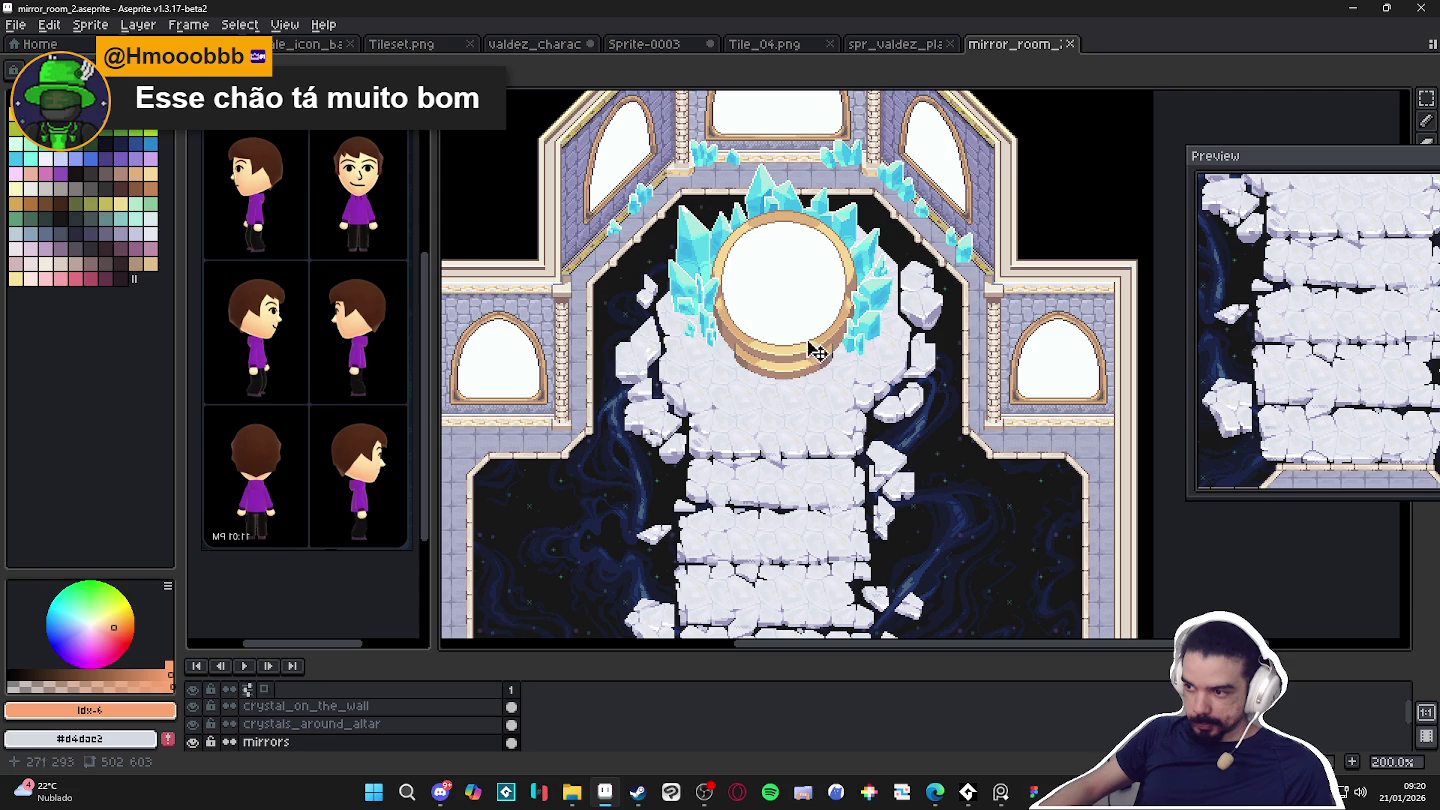
scroll(780, 315, down, 3)
scroll(776, 394, up, 2)
click(440, 793)
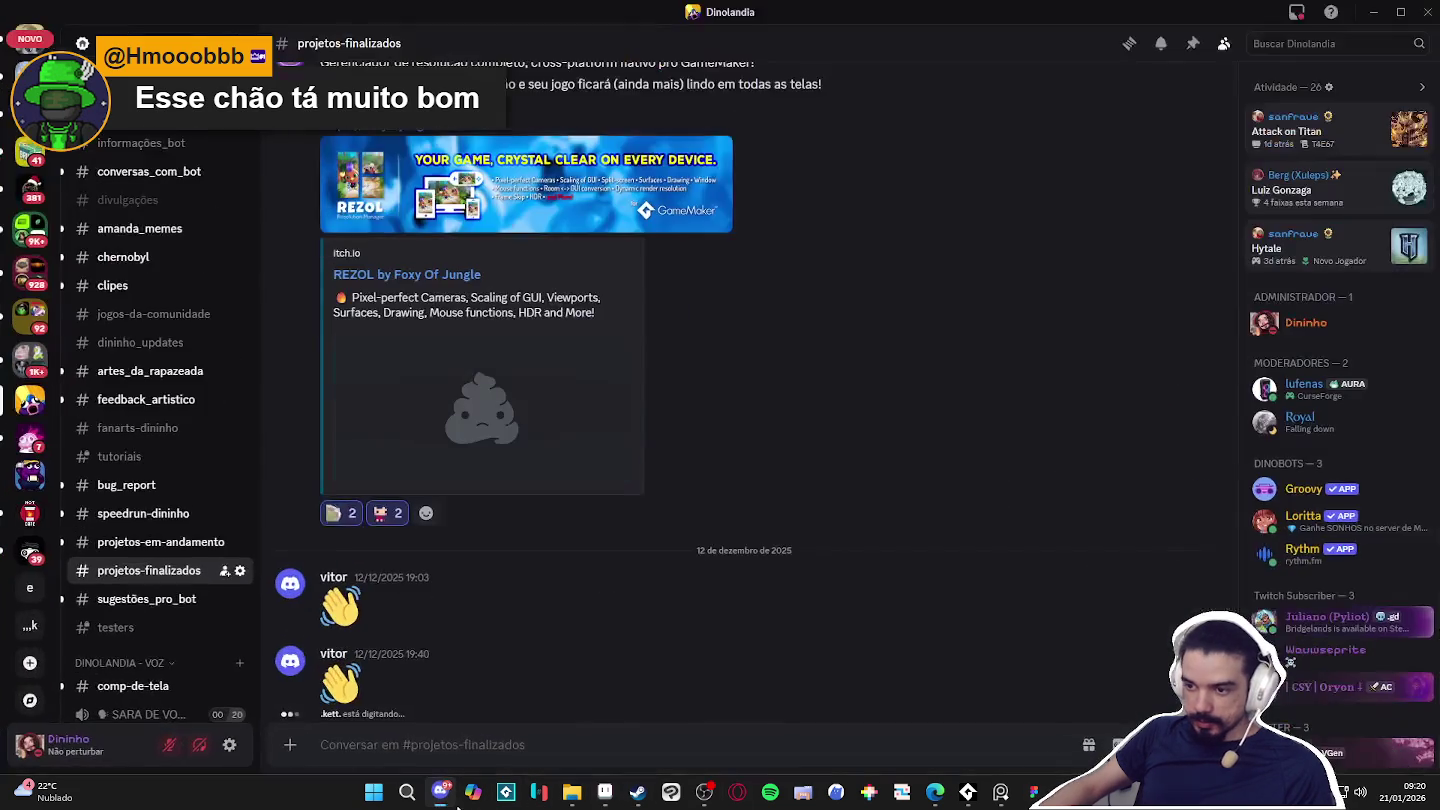
Leave Discord and bring the mirror_room_2 artwork in Aseprite back to the front.
click(440, 793)
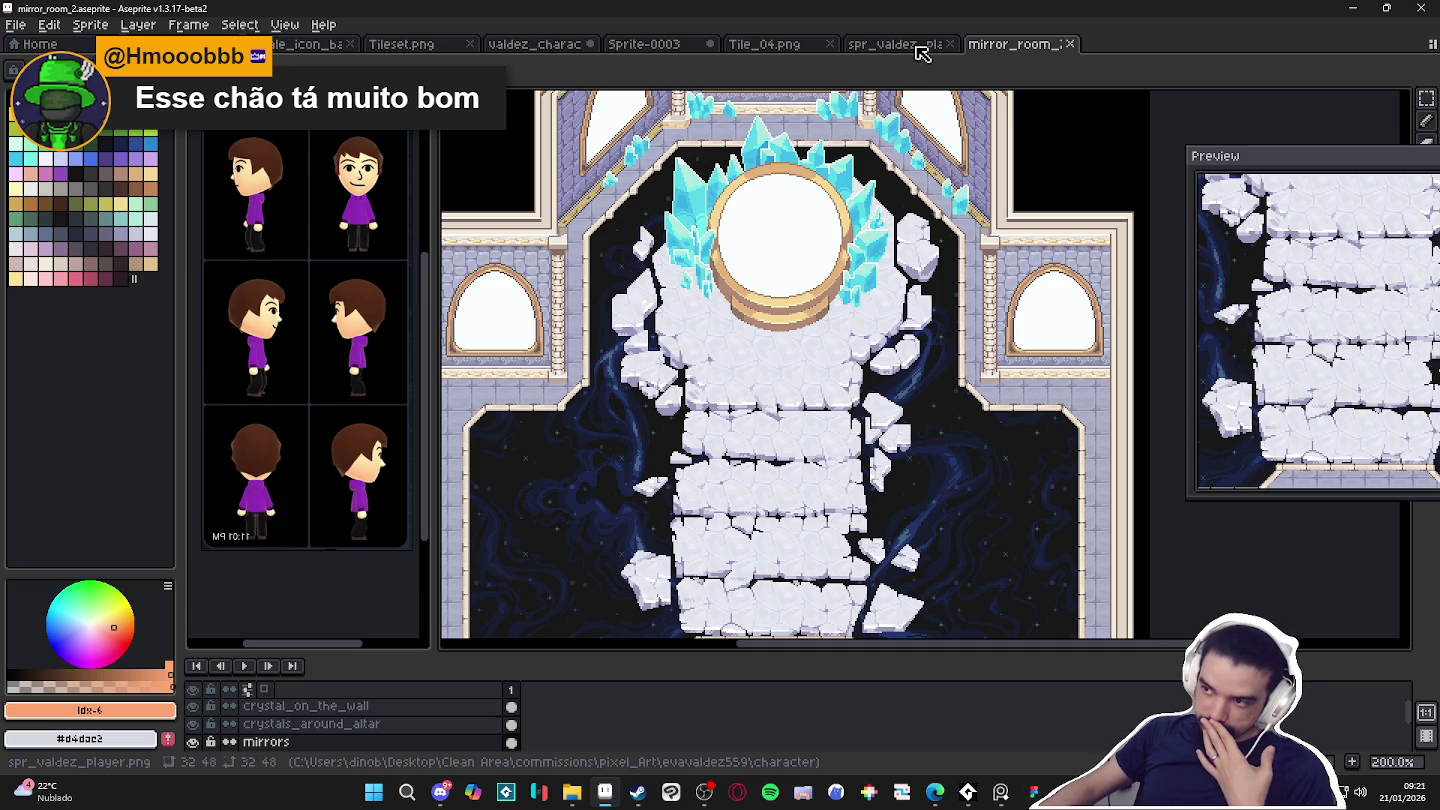
Cycle through the open sprite tabs and close valdez_character, saving it first.
scroll(779, 235, up, 2)
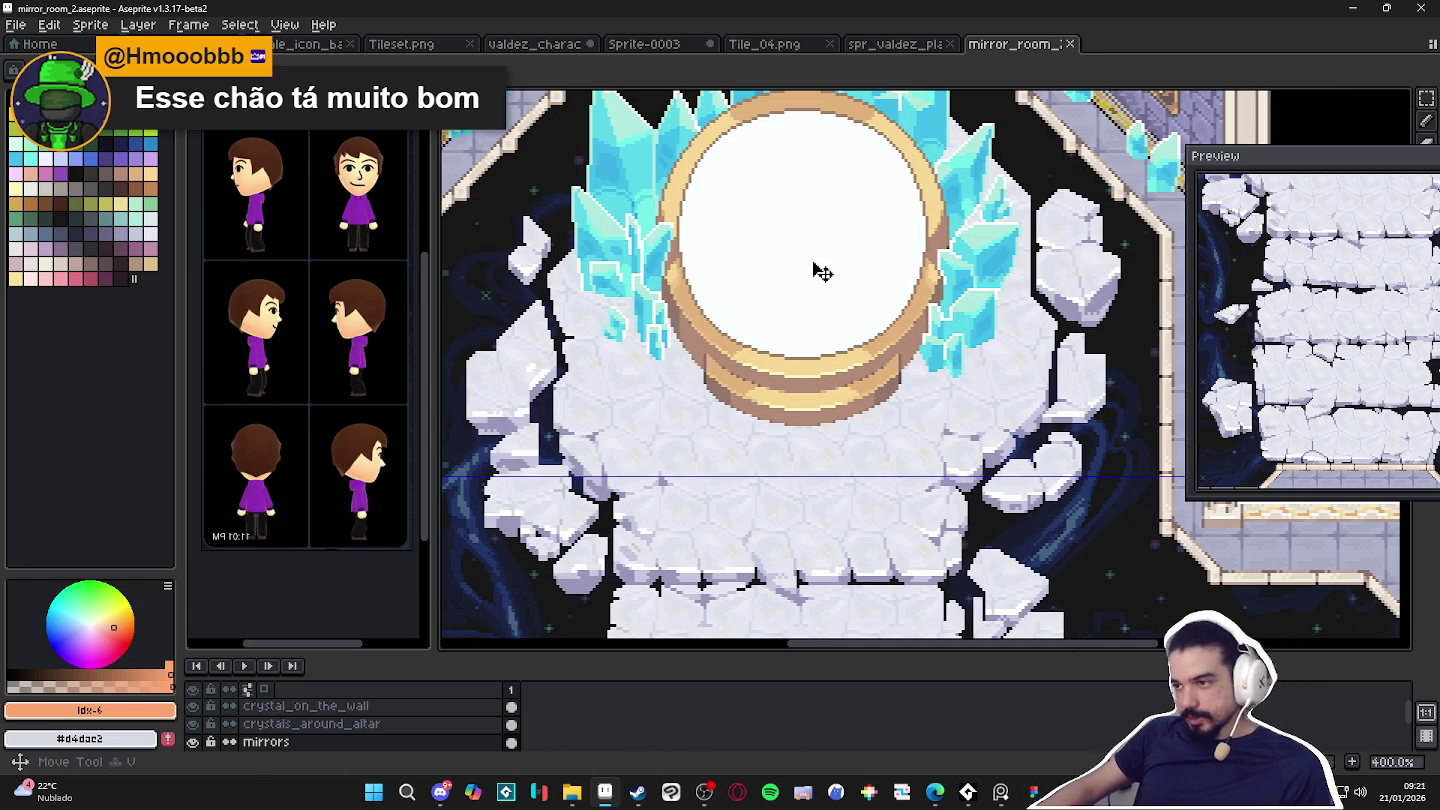
click(878, 49)
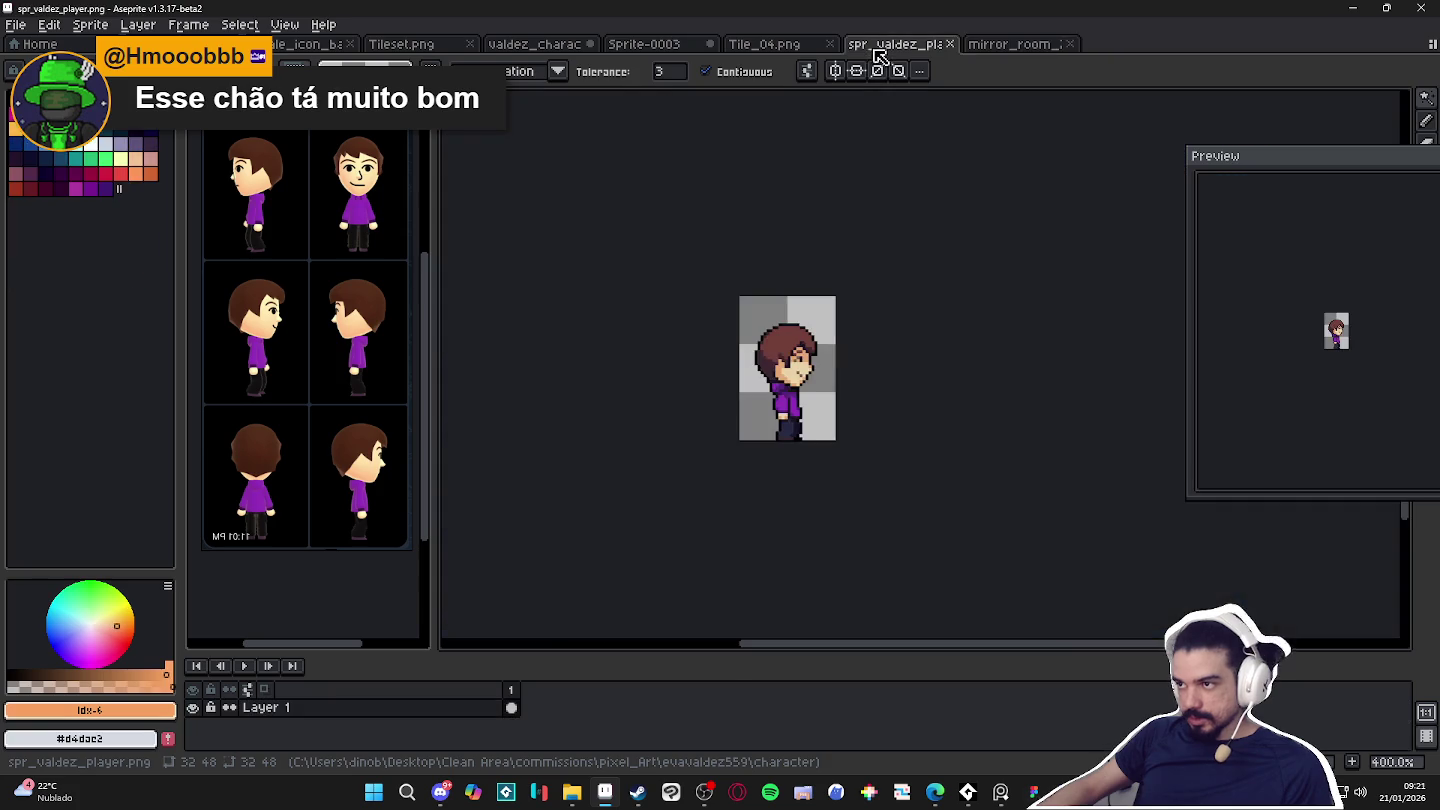
click(766, 44)
click(644, 44)
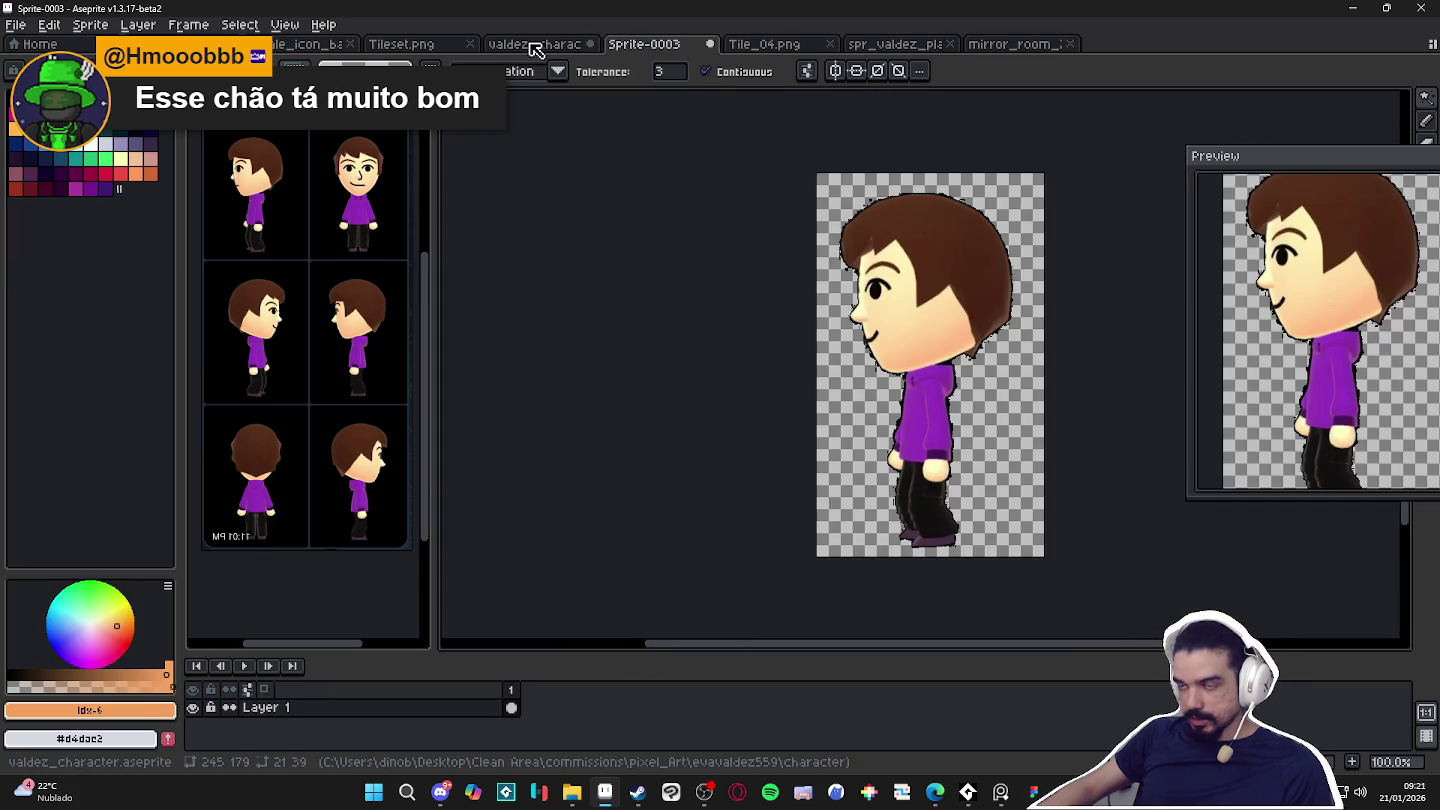
click(536, 44)
click(590, 44)
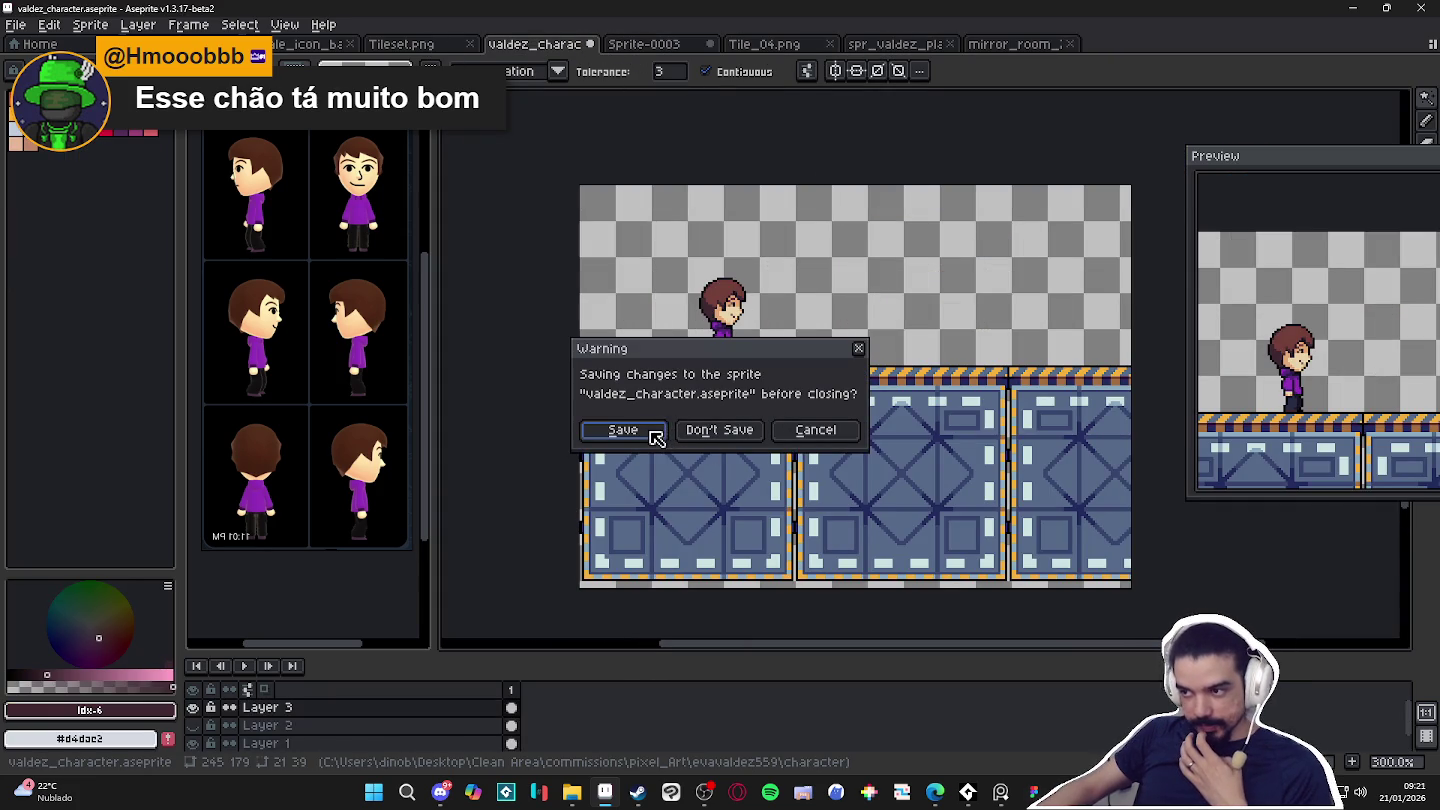
click(651, 432)
Close the Sprite-0003, Tile_04.png, spr_valdez_player.png and Tileset.png tabs.
click(590, 44)
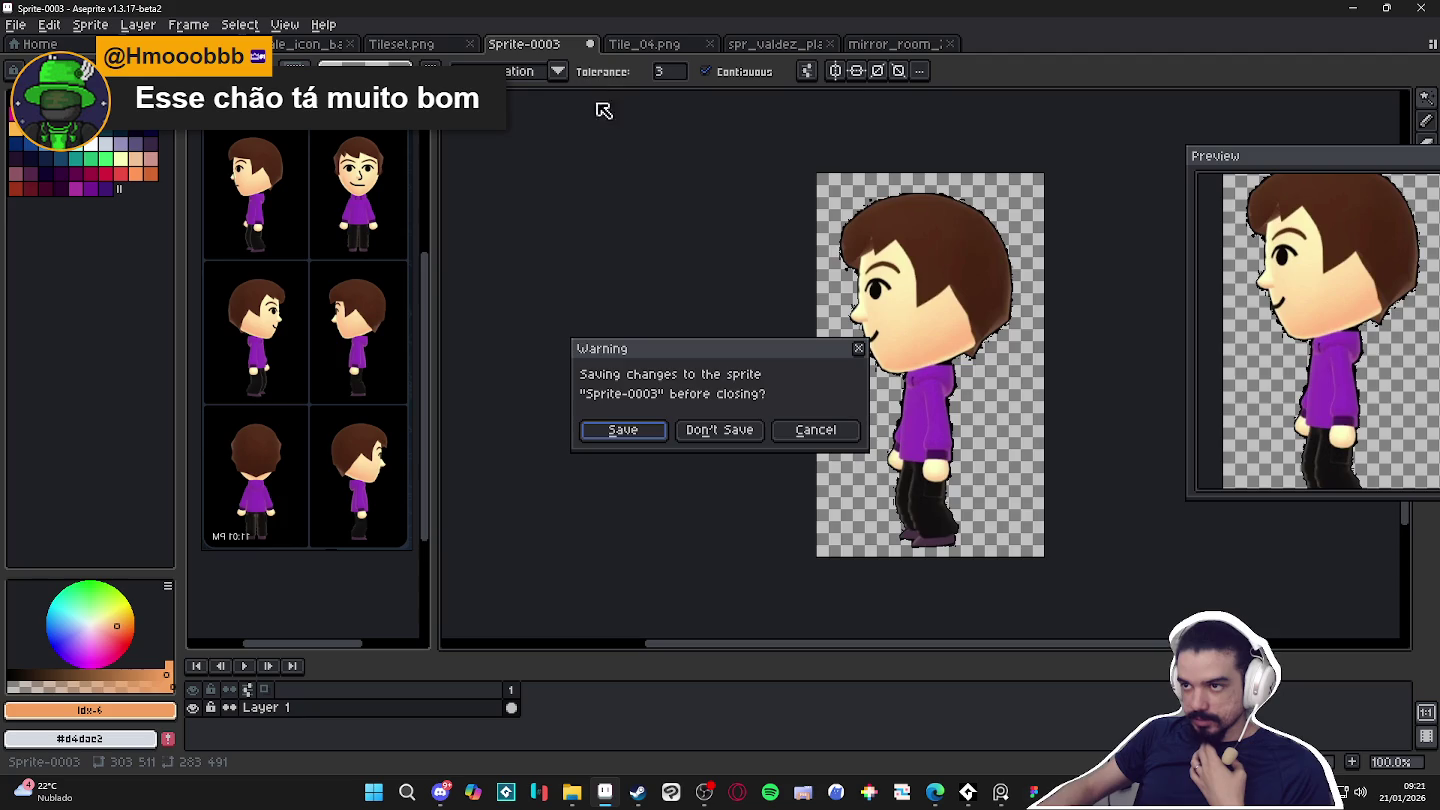
click(725, 439)
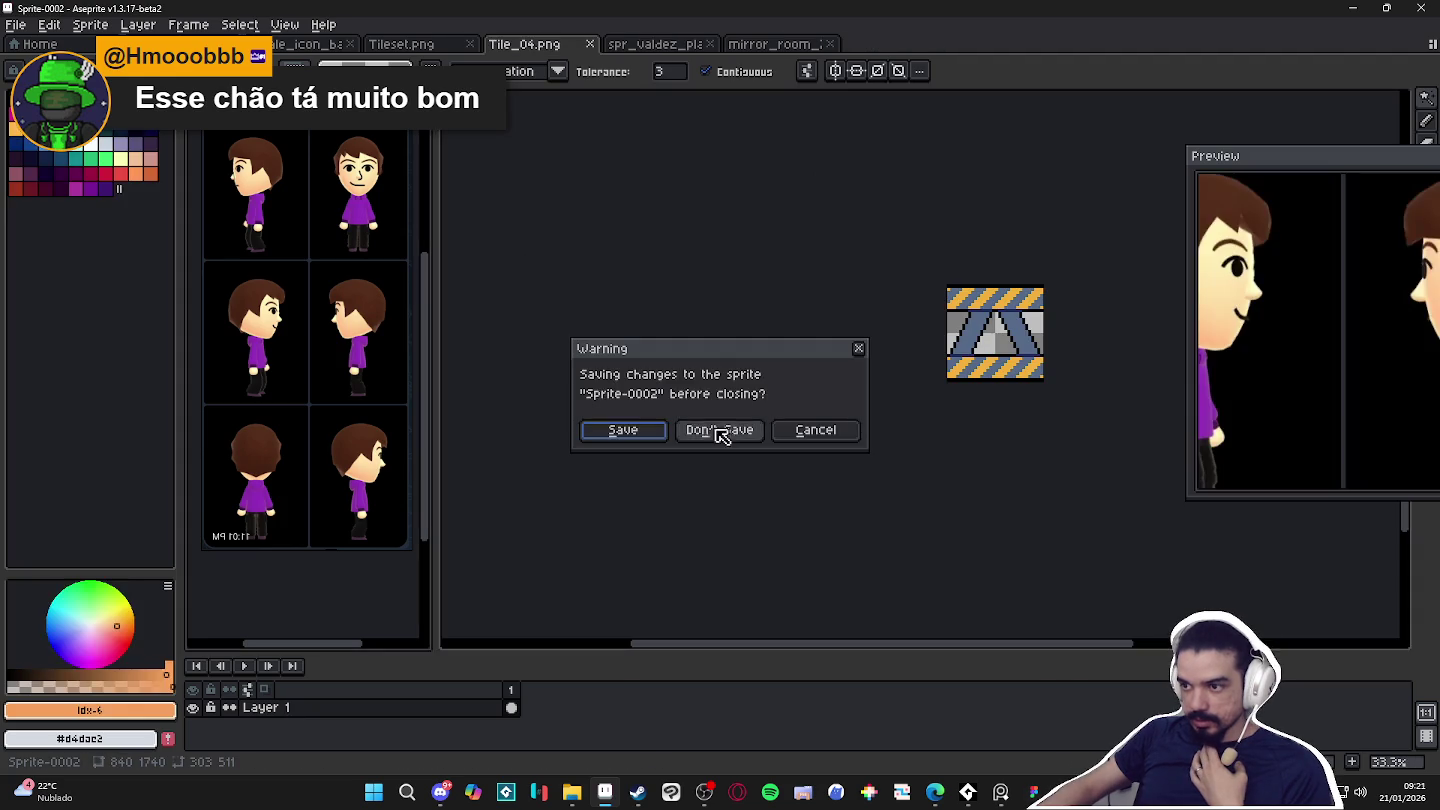
click(595, 44)
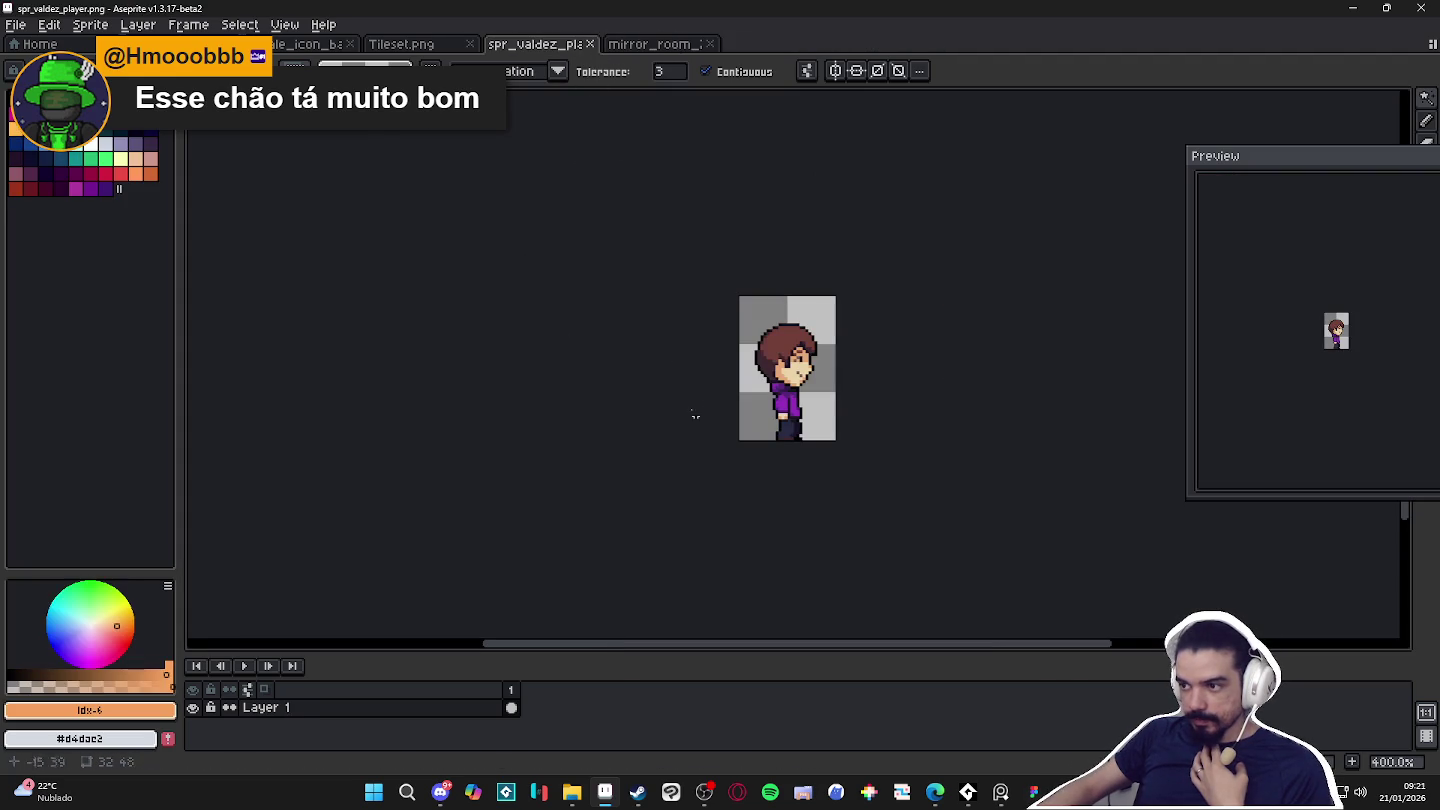
click(589, 44)
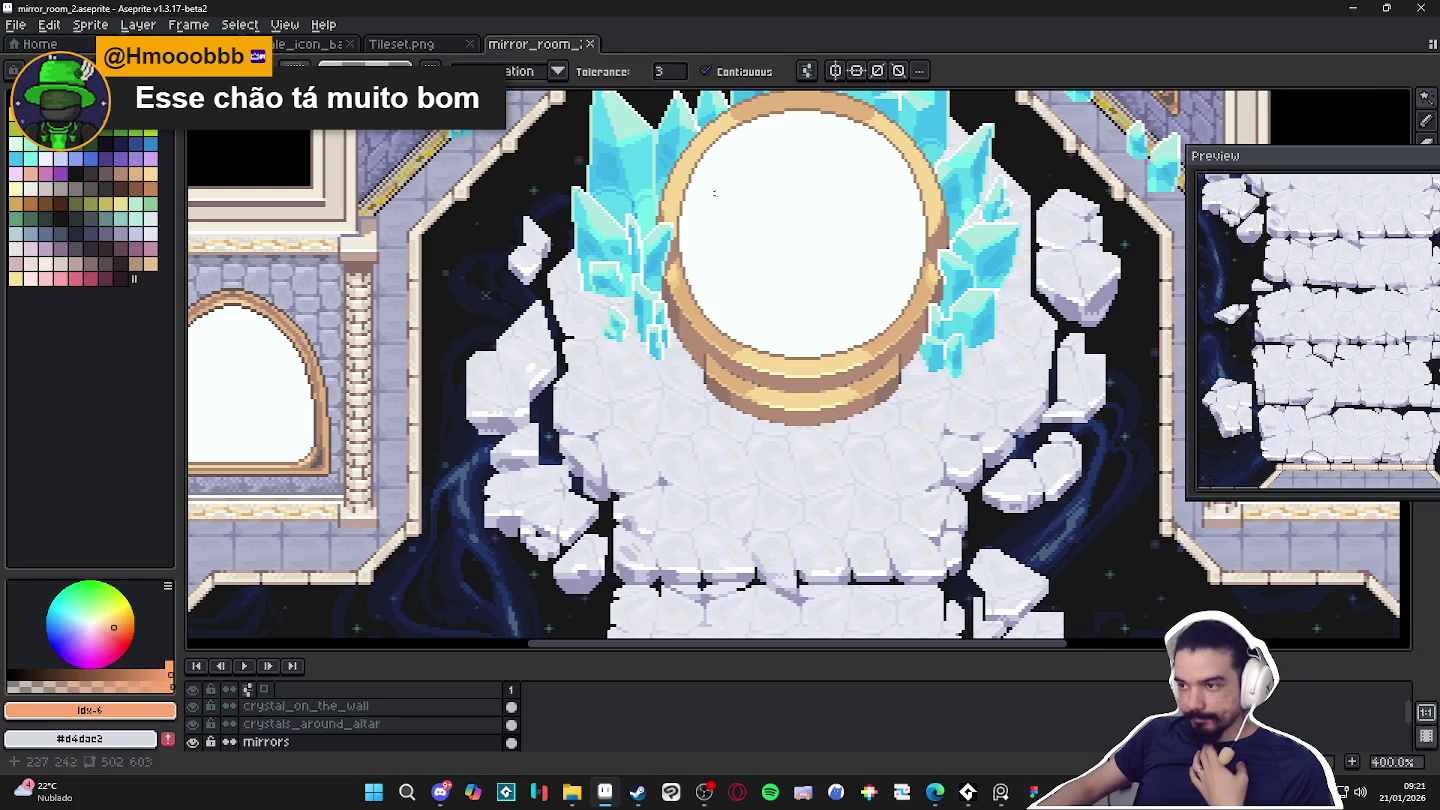
click(460, 44)
click(473, 44)
Close hytale_icon_base, leaving only structures_test and mirror_room_2, and view the mirror room.
click(284, 24)
key(Escape)
click(295, 44)
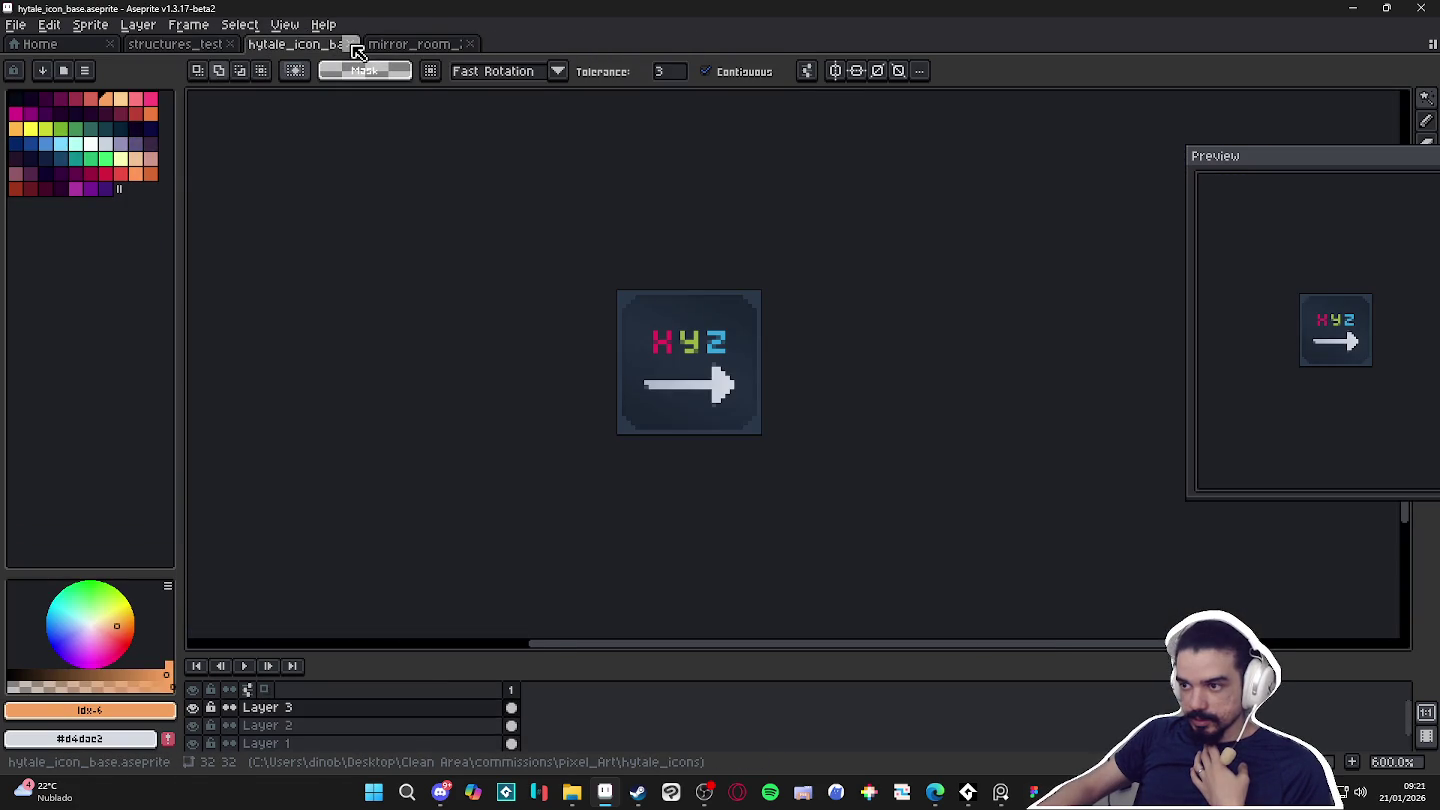
click(352, 45)
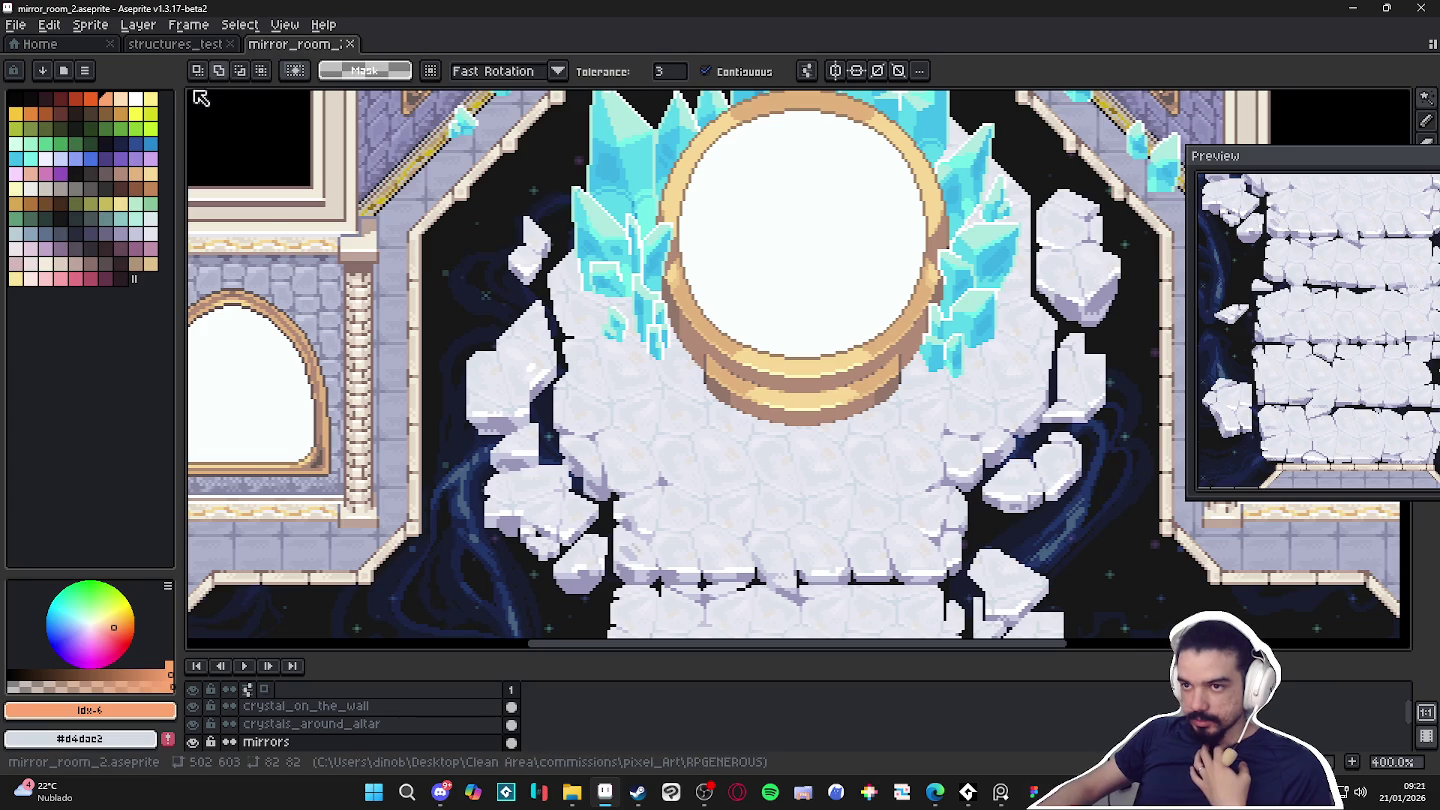
click(207, 49)
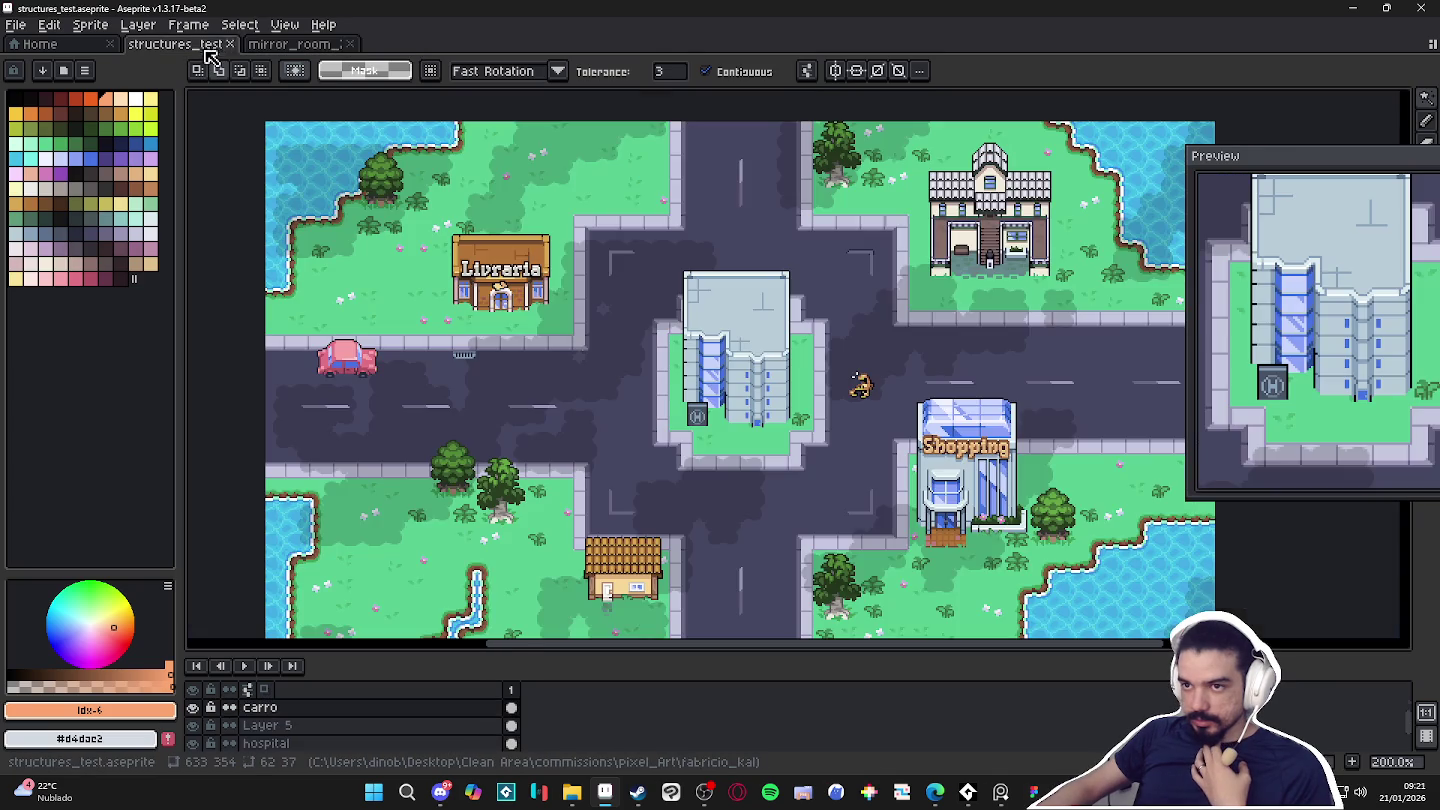
click(301, 45)
scroll(810, 311, down, 3)
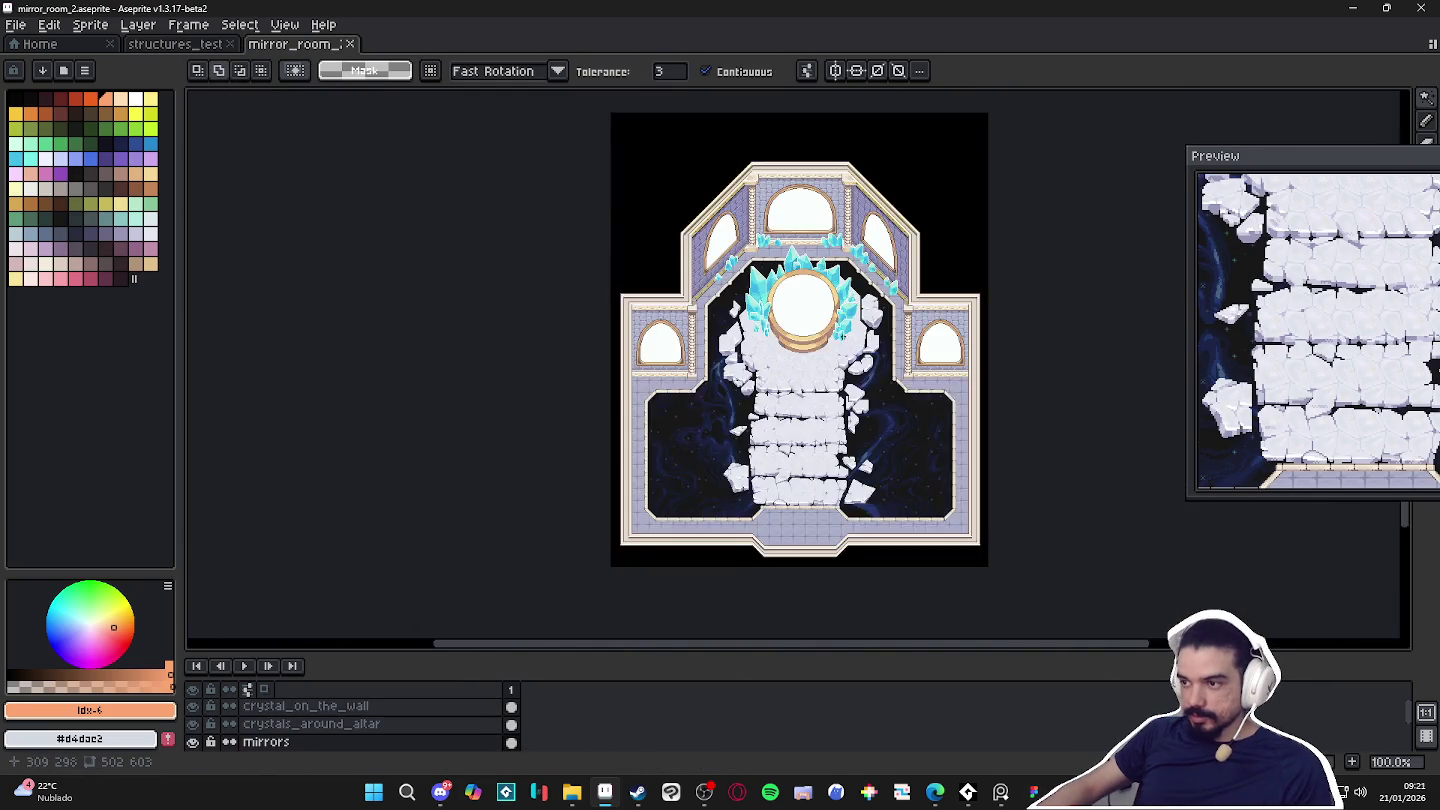
scroll(714, 320, up, 2)
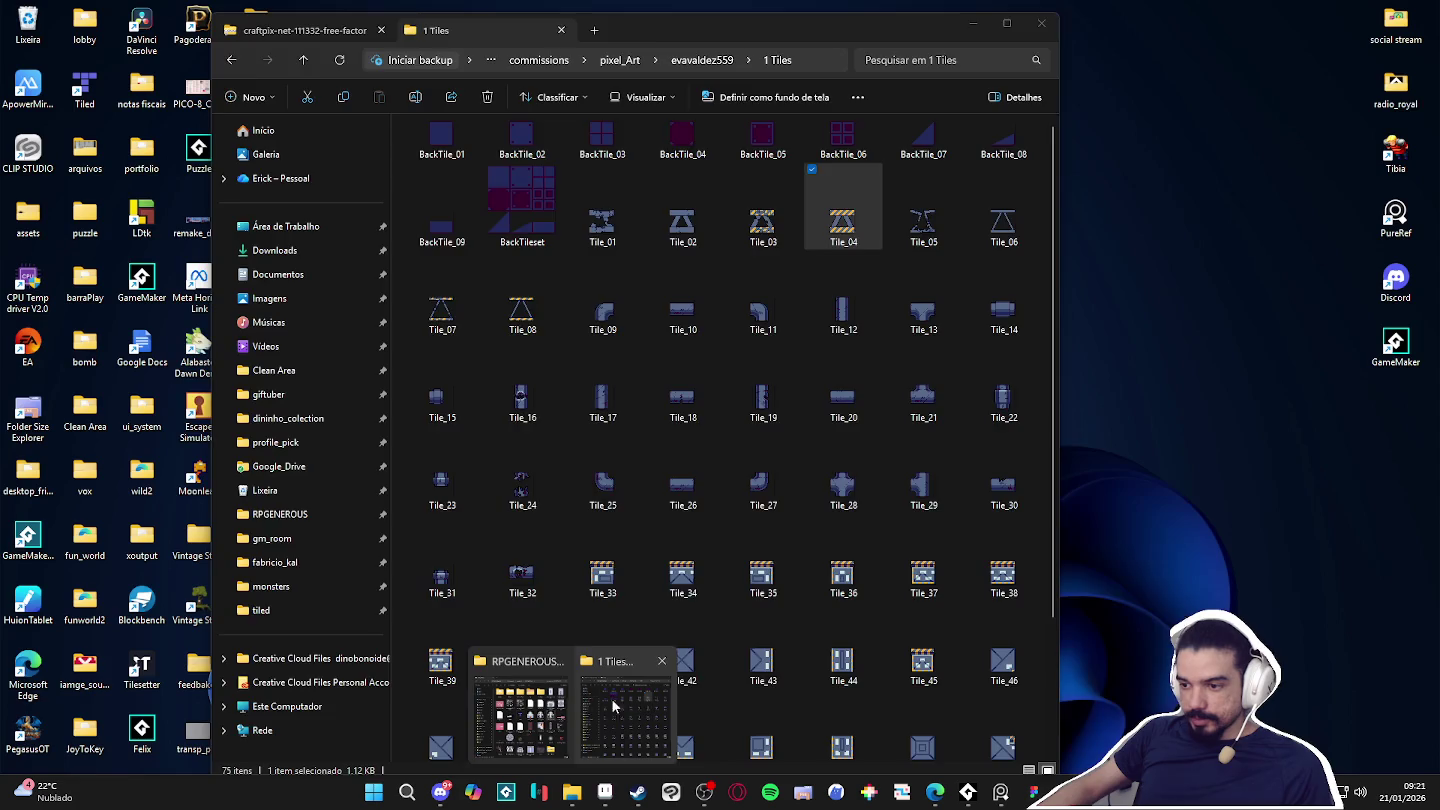
Browse tilesets > indolencia in Explorer and open scenery_indolence in Aseprite.
mouse_move(571, 792)
click(557, 709)
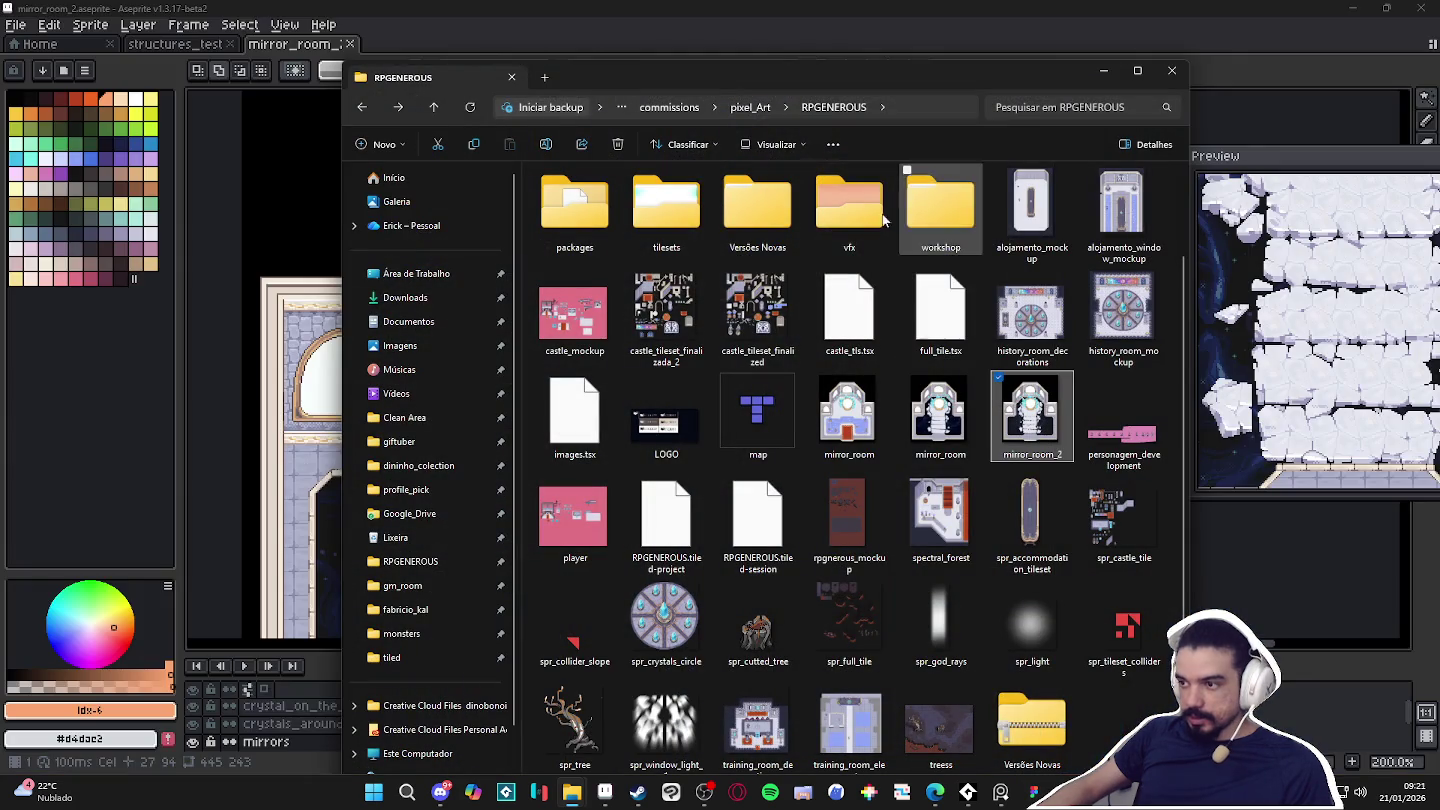
double_click(666, 210)
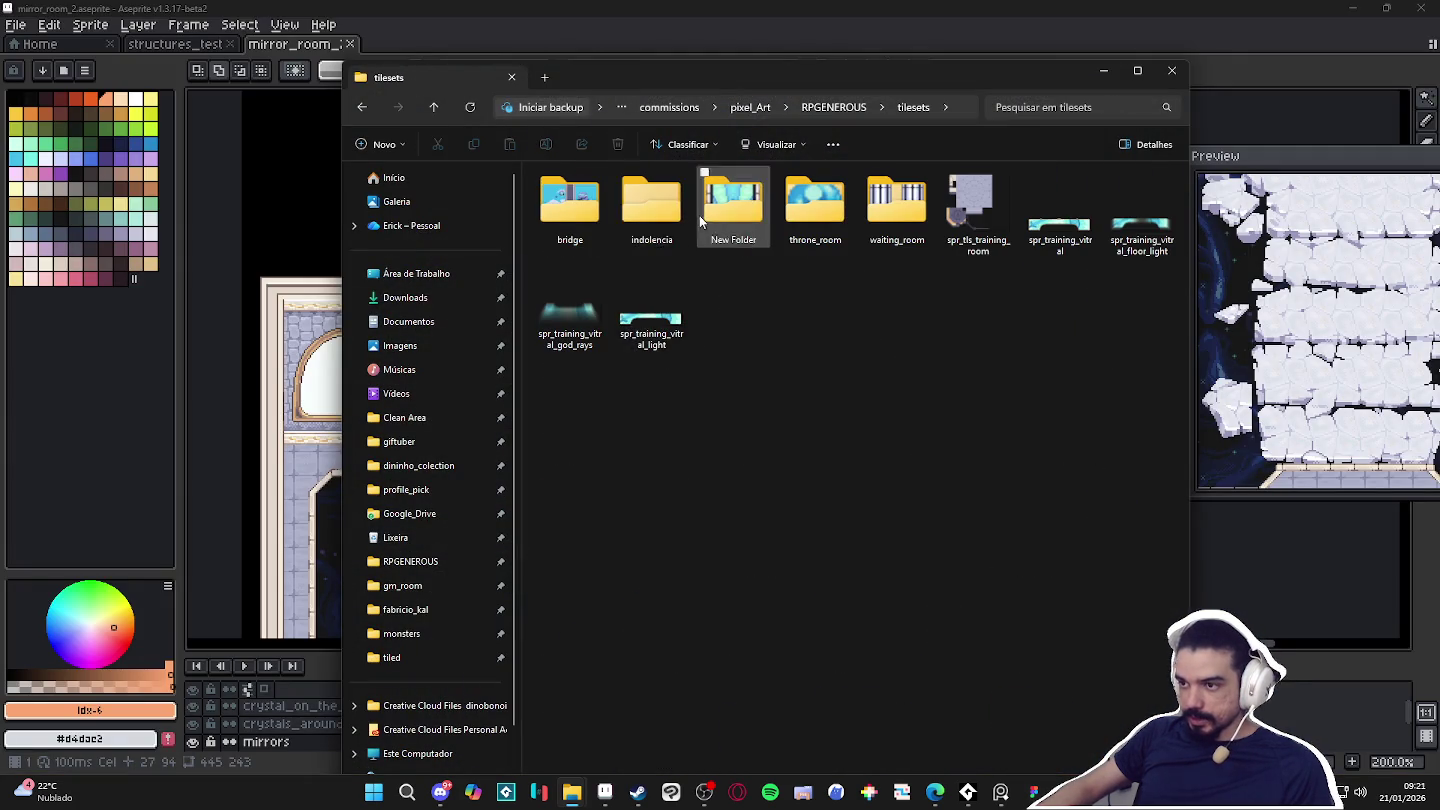
double_click(652, 205)
double_click(833, 450)
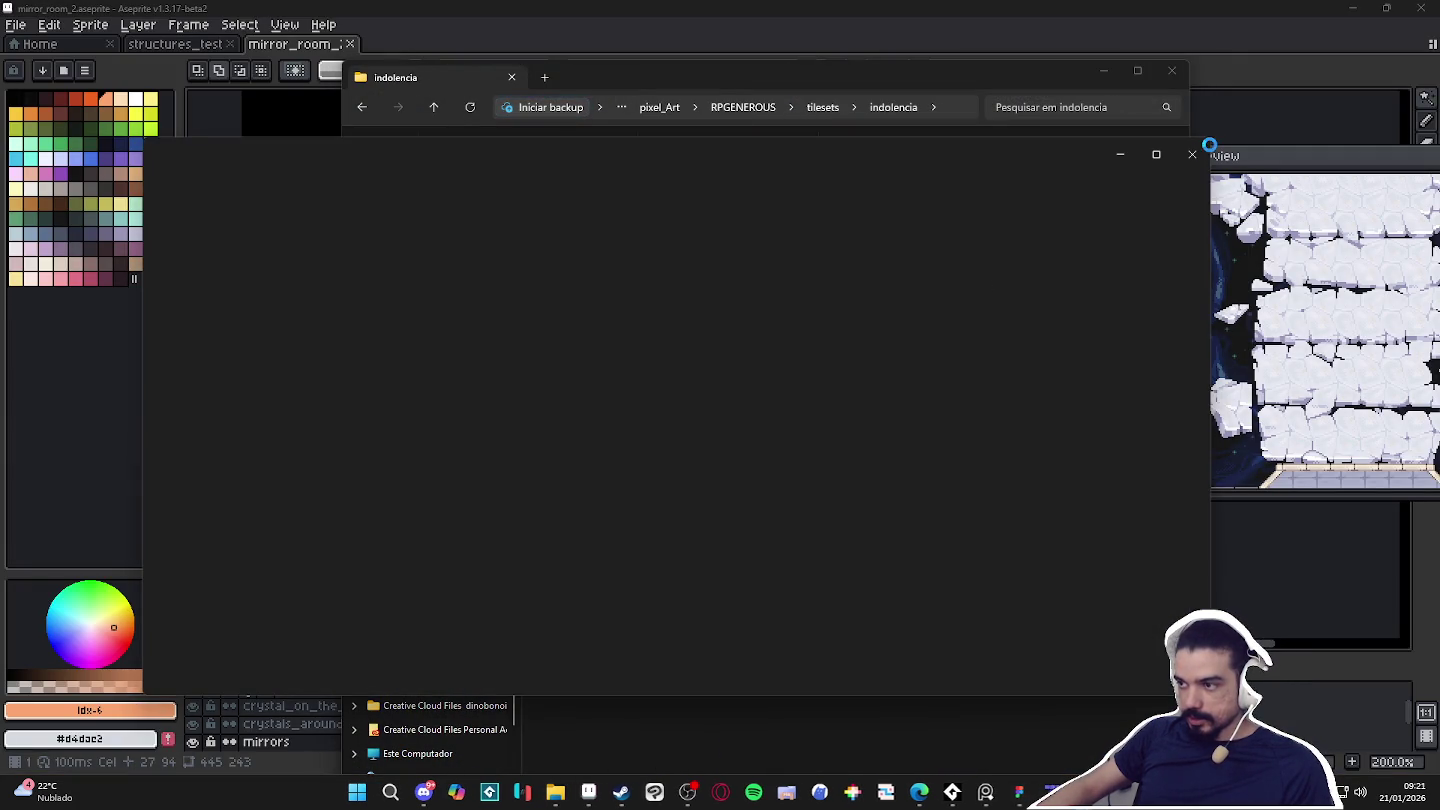
click(1193, 154)
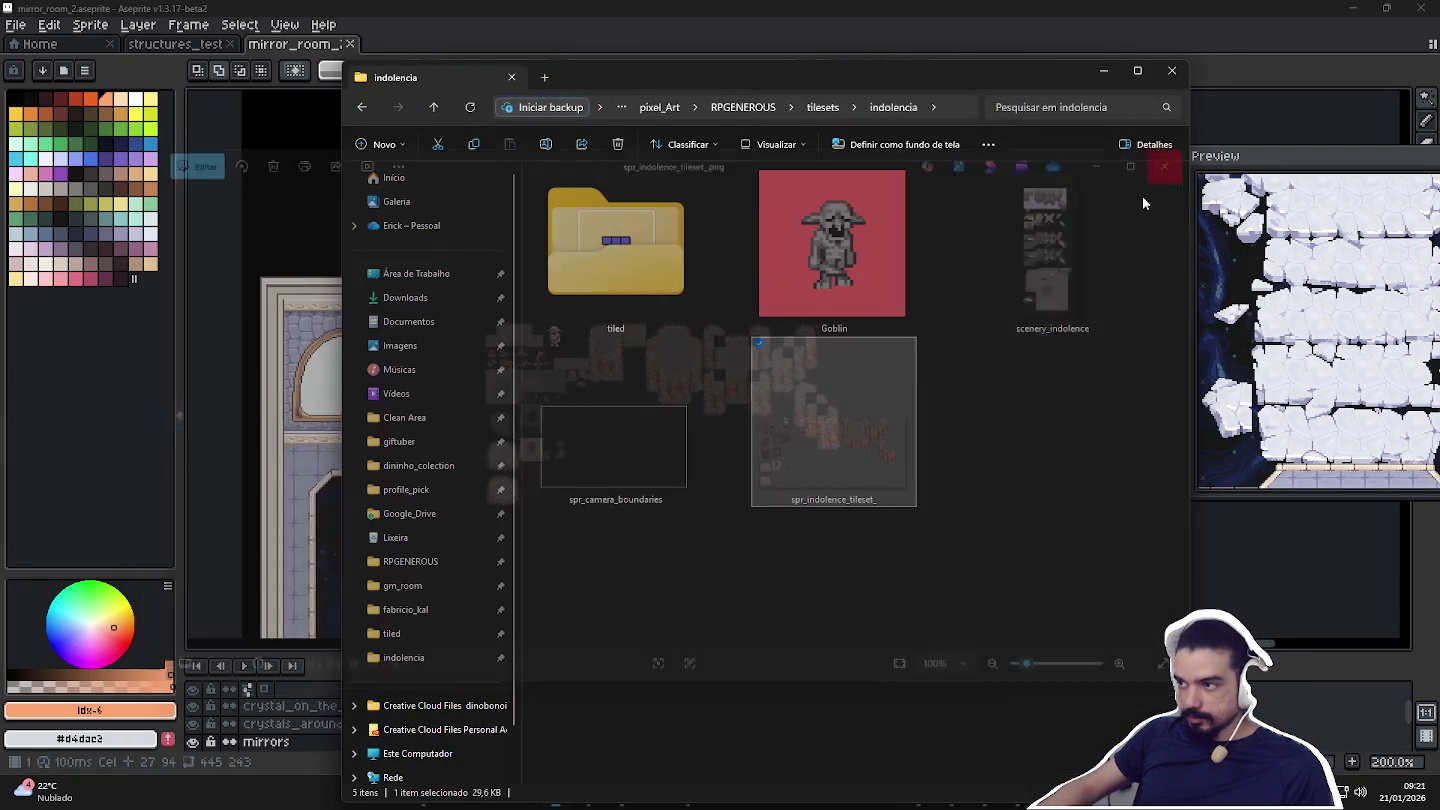
click(633, 435)
double_click(1016, 270)
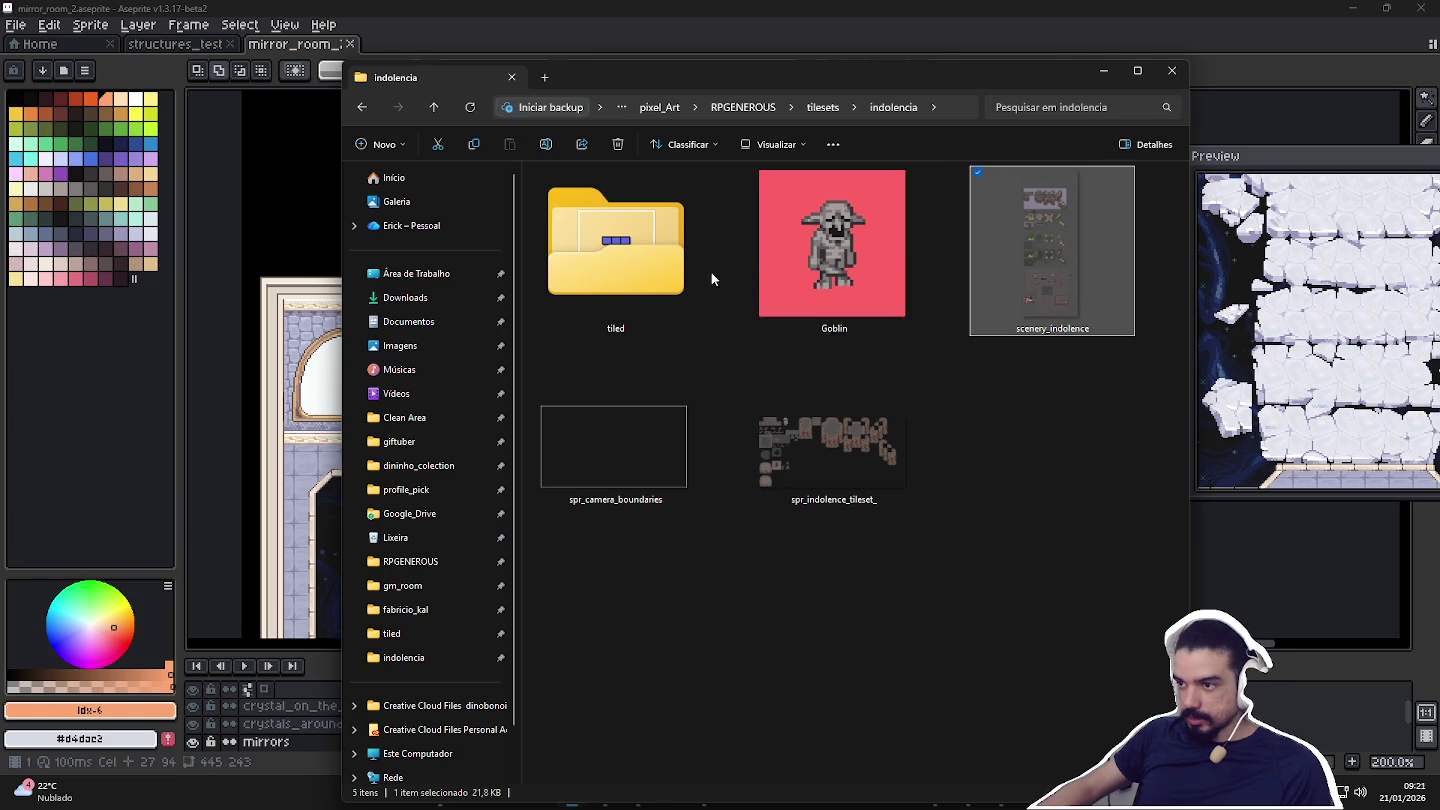
scroll(765, 360, up, 4)
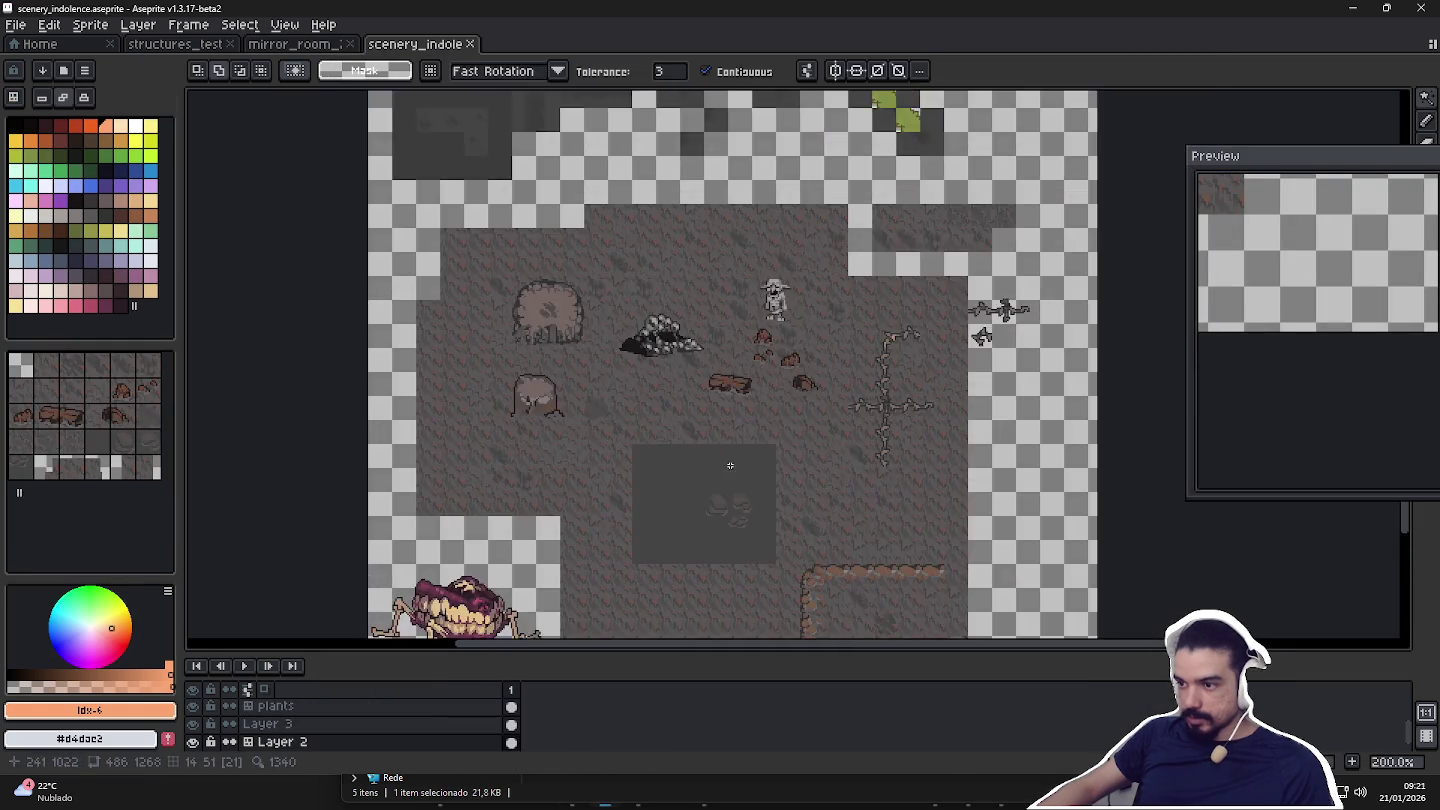
Widen the scenery canvas 791 px to the right, making it 1277 px wide.
scroll(765, 360, down, 2)
key(ctrl+alt+c)
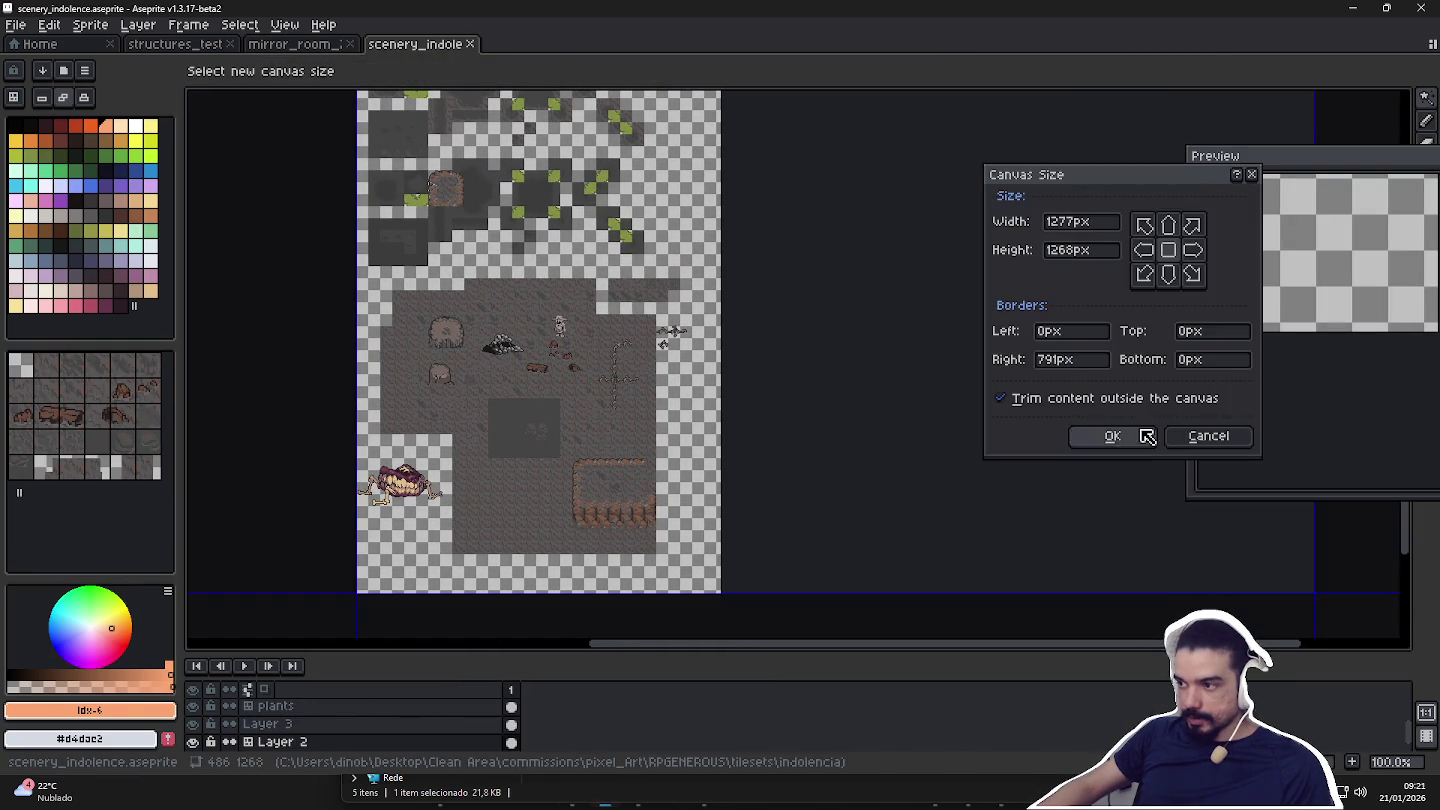
click(1111, 437)
With the grid shown, capture a block of floor tiles as a brush.
scroll(512, 437, up, 2)
key(Tab)
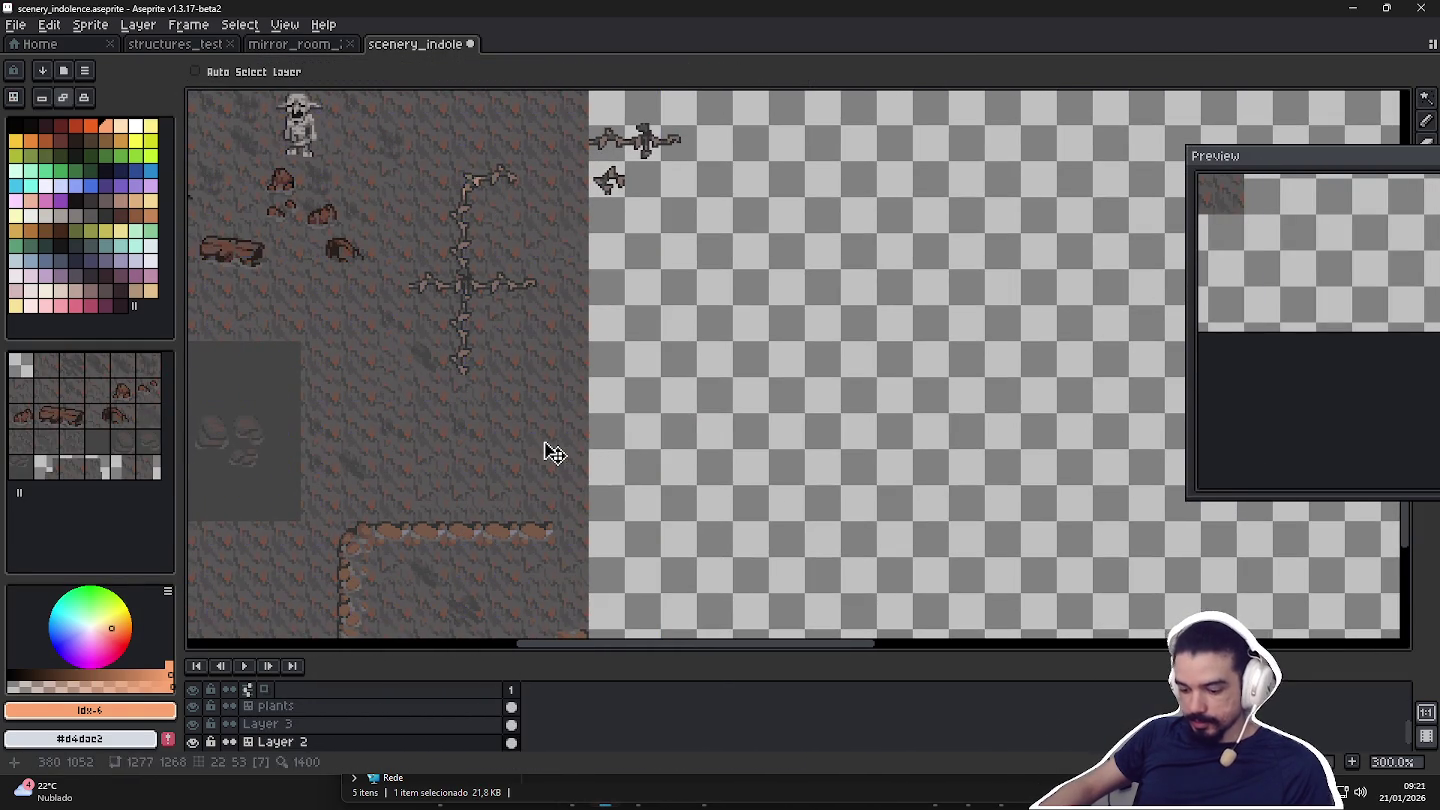
key(m)
key(ctrl+apostrophe)
drag(579, 486, 445, 418)
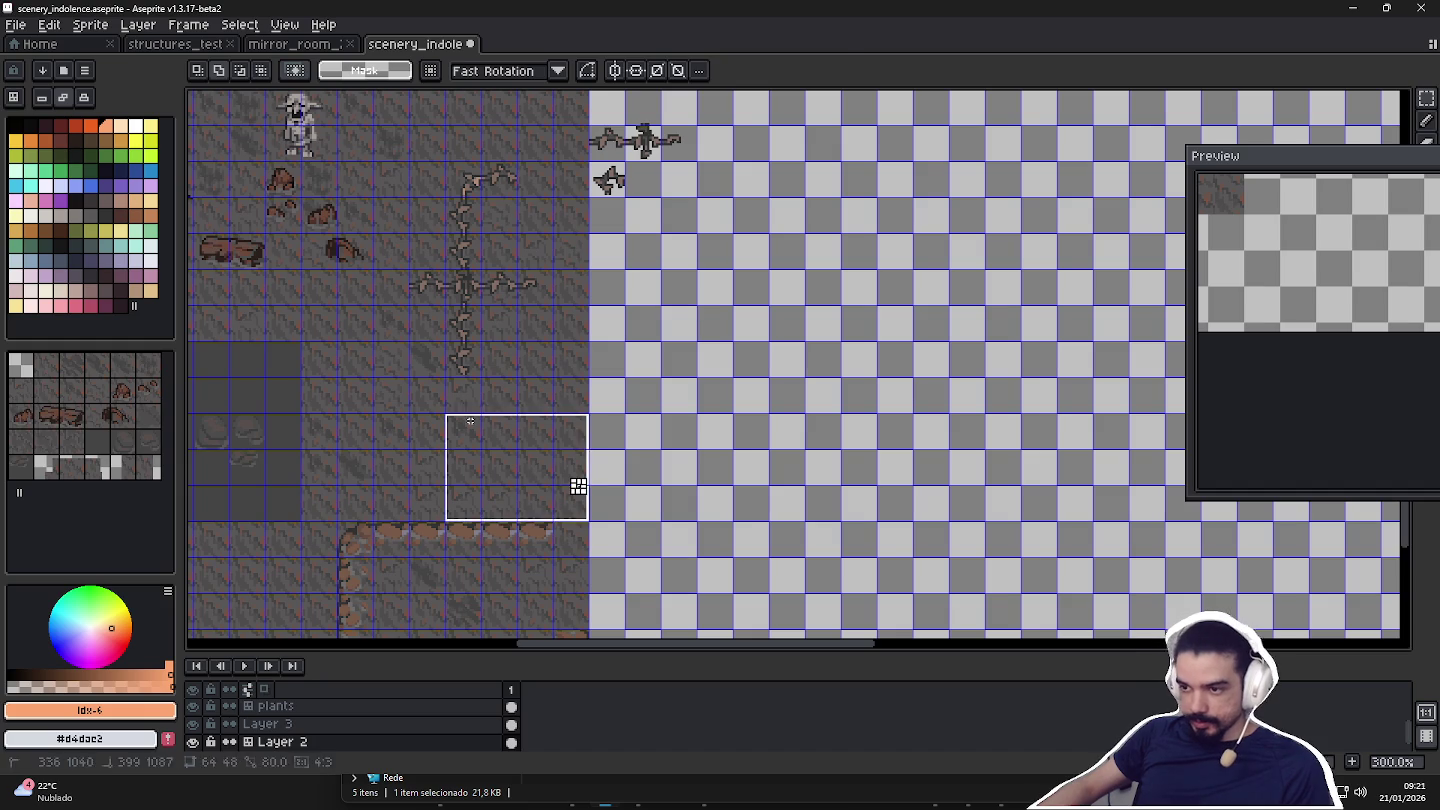
key(ctrl+b)
Stamp the floor-tile brush over a large rectangle in the new empty space.
scroll(600, 400, down, 2)
scroll(561, 438, down, 1)
key(m)
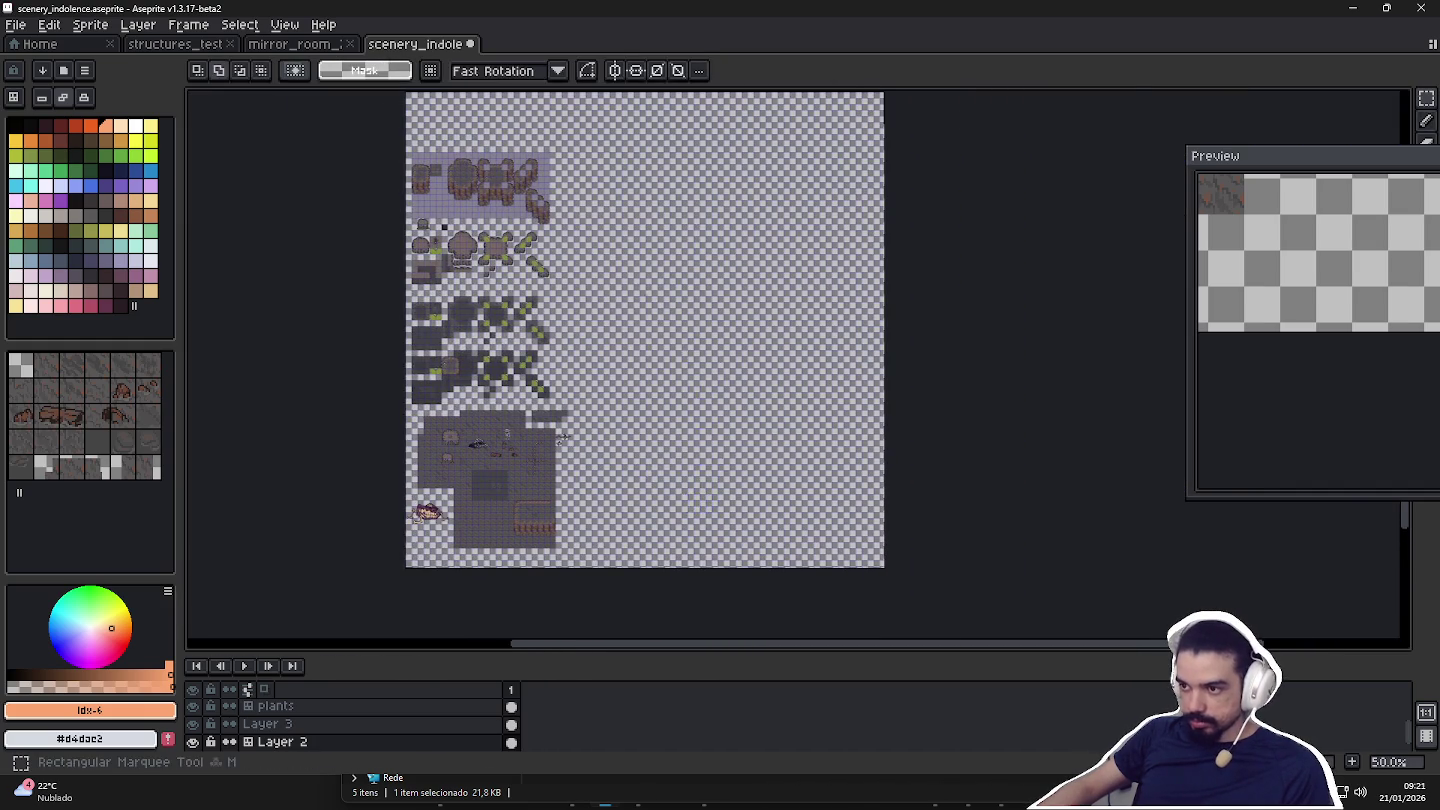
scroll(641, 329, up, 1)
scroll(620, 260, up, 1)
drag(603, 224, 965, 533)
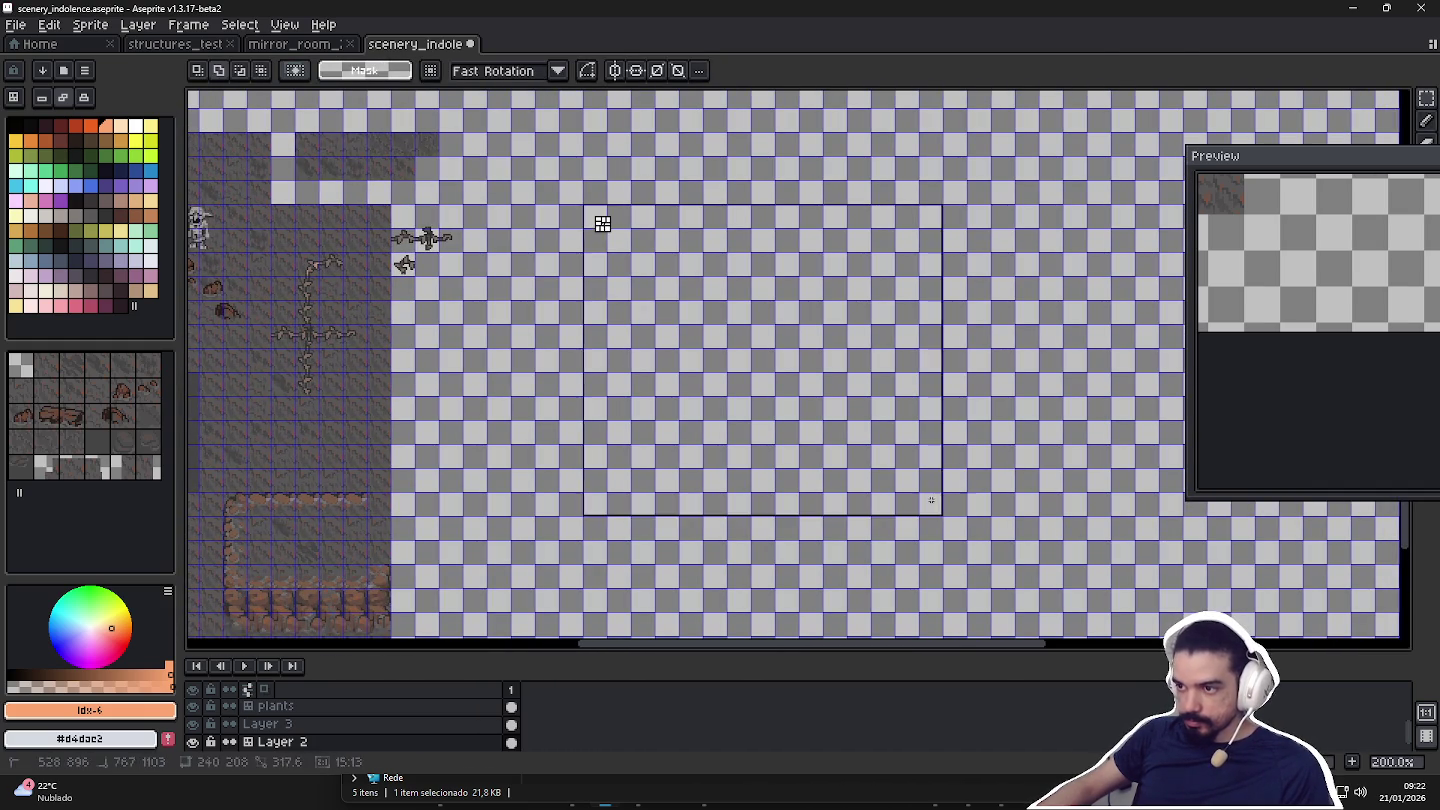
key(ctrl+b)
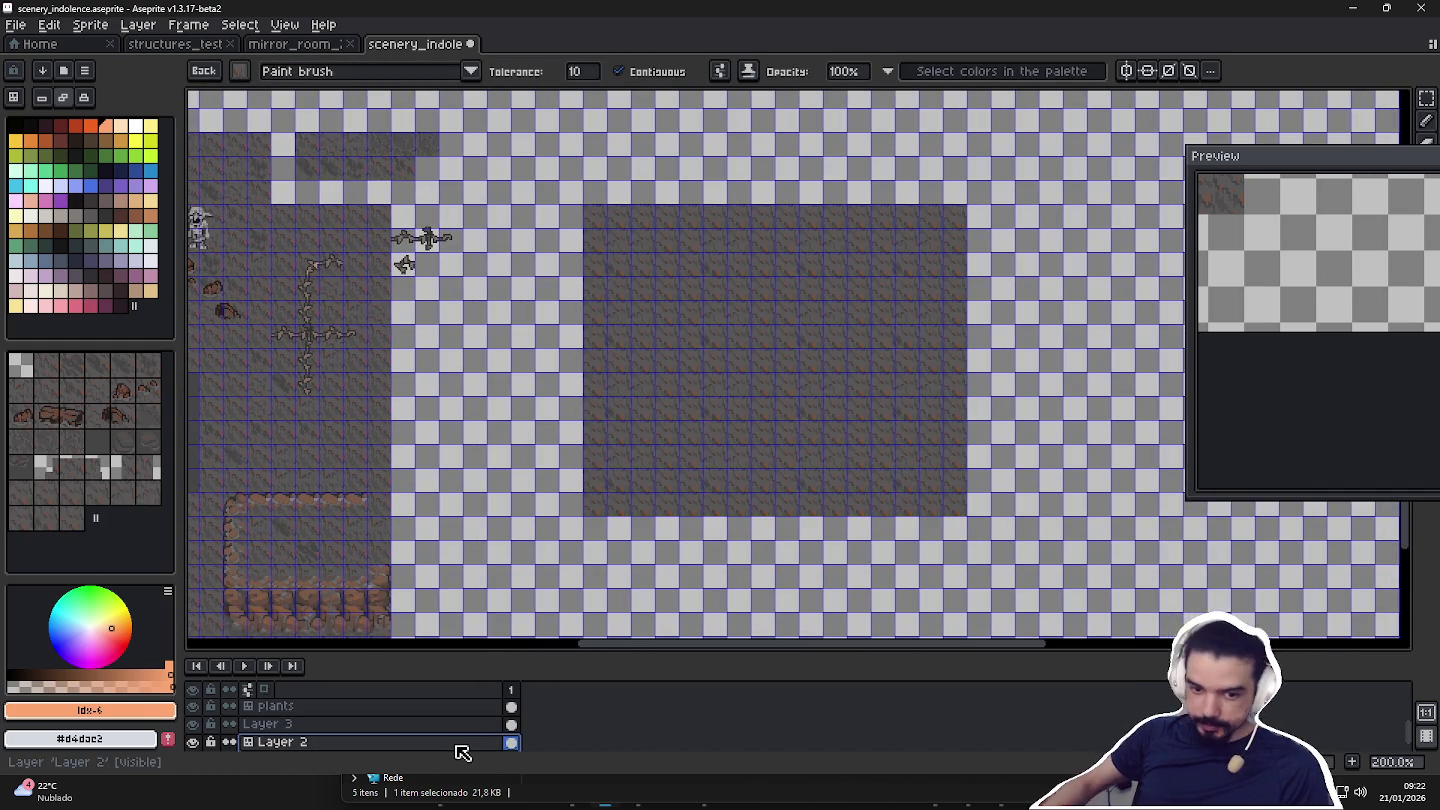
Add Layer 4, then select mirror_room_2's white mirror circle by colour region.
key(shift+n)
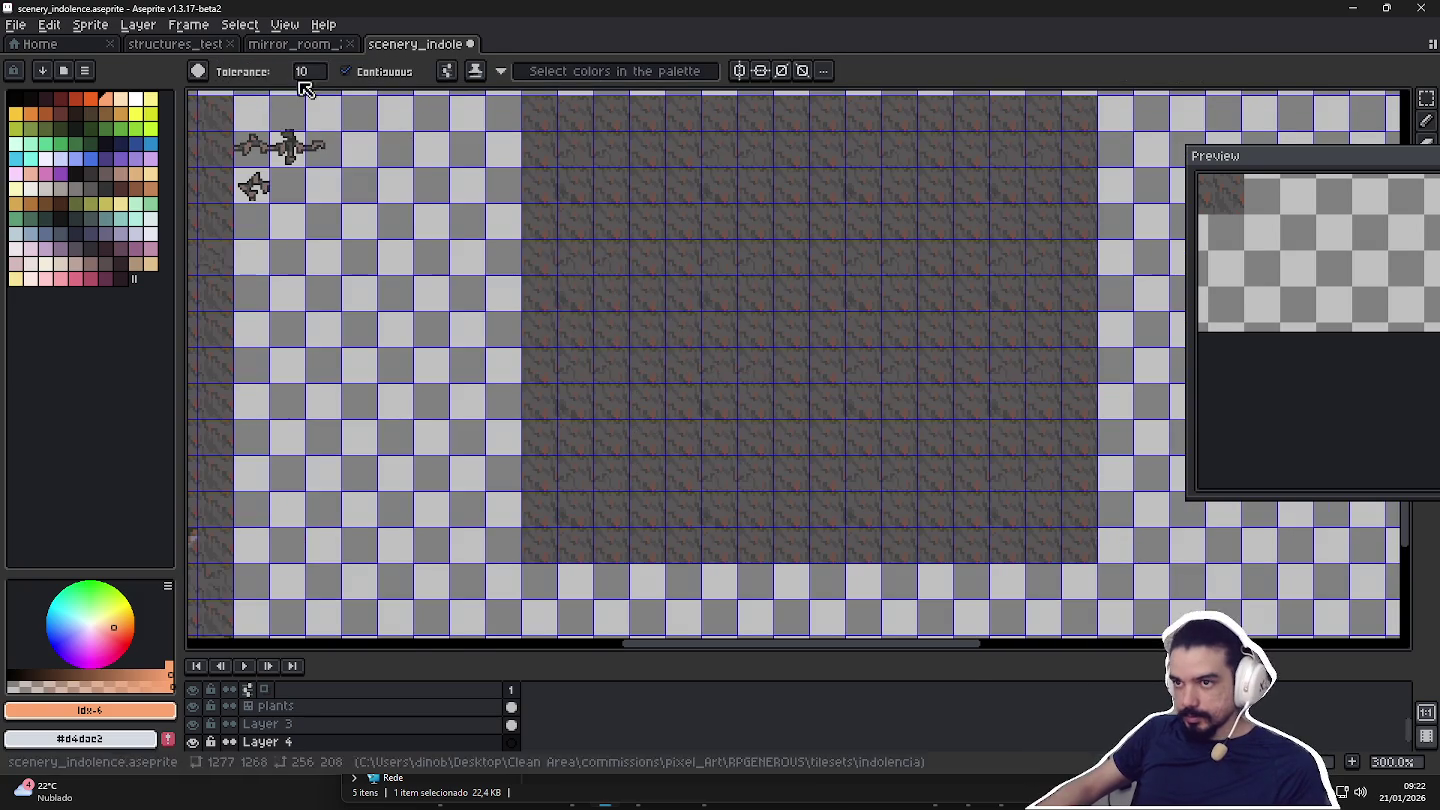
click(312, 45)
scroll(616, 264, up, 2)
key(w)
click(643, 347)
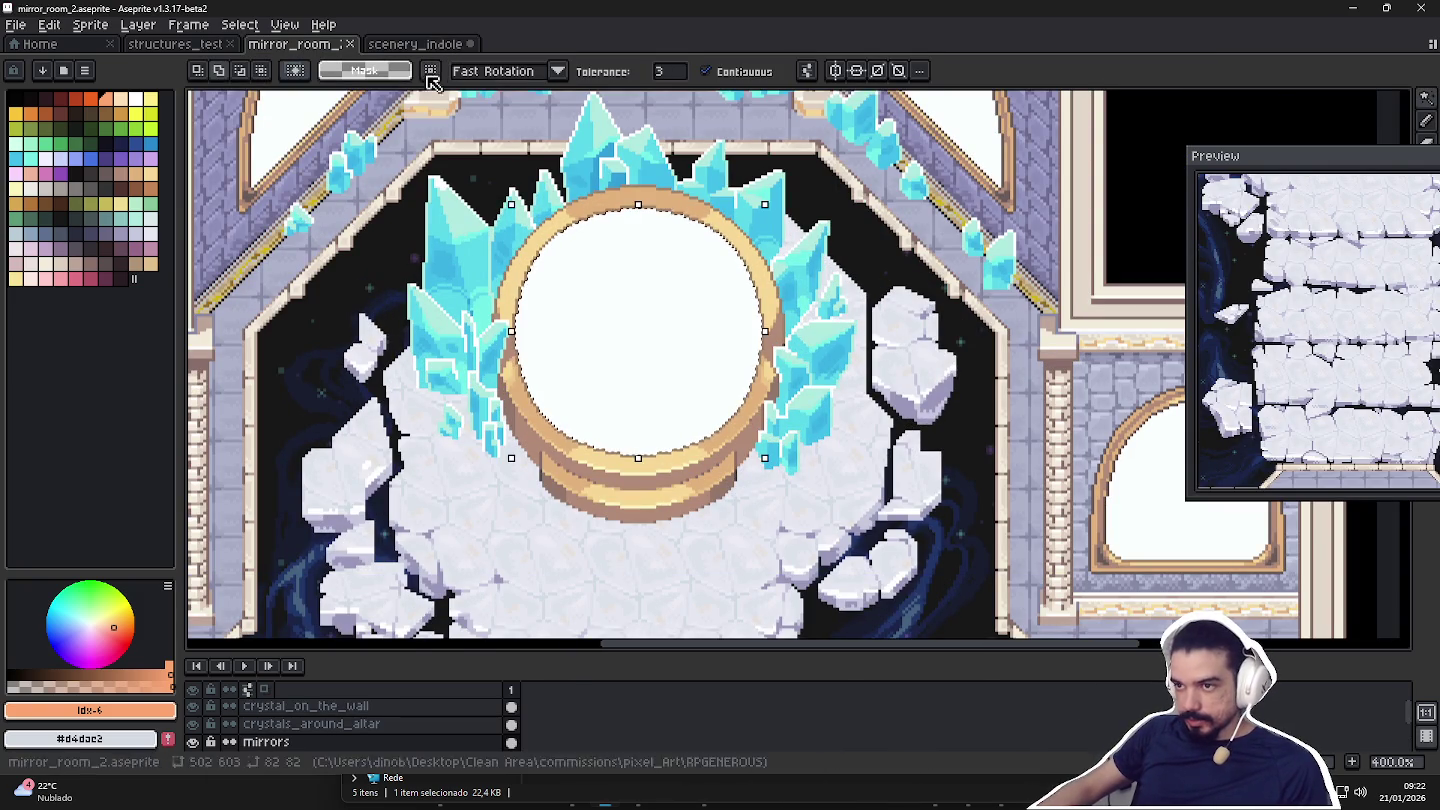
Paste the copied white mirror circle into scenery_indolence and move it into the floor patch.
key(ctrl+c)
key(ctrl+Tab)
scroll(733, 443, up, 1)
key(ctrl+v)
mouse_move(800, 409)
mouse_down()
mouse_move(676, 455)
mouse_move(694, 430)
mouse_up()
scroll(676, 456, up, 2)
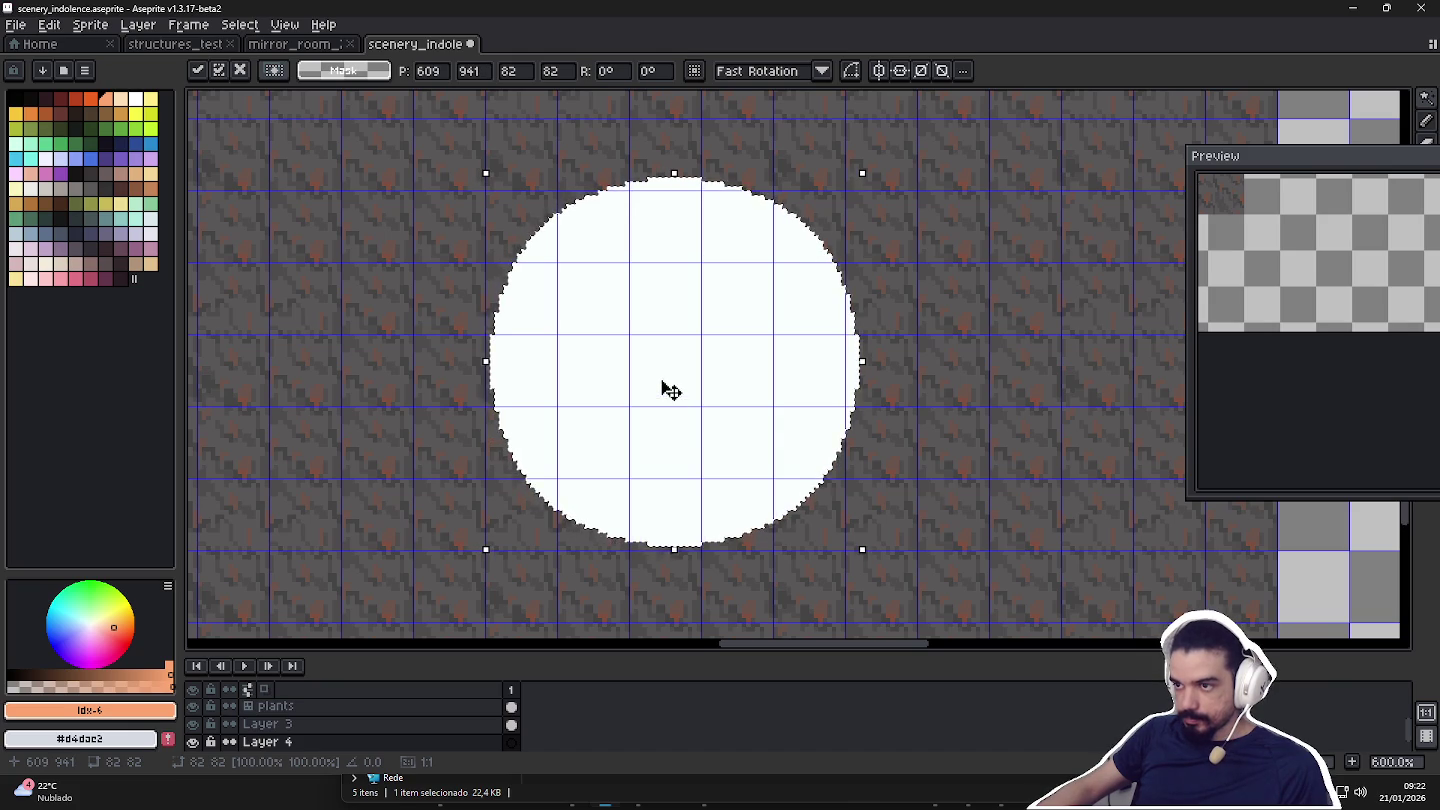
key(w)
Undo and redo the placement, keeping the white circle on Layer 4.
click(460, 147)
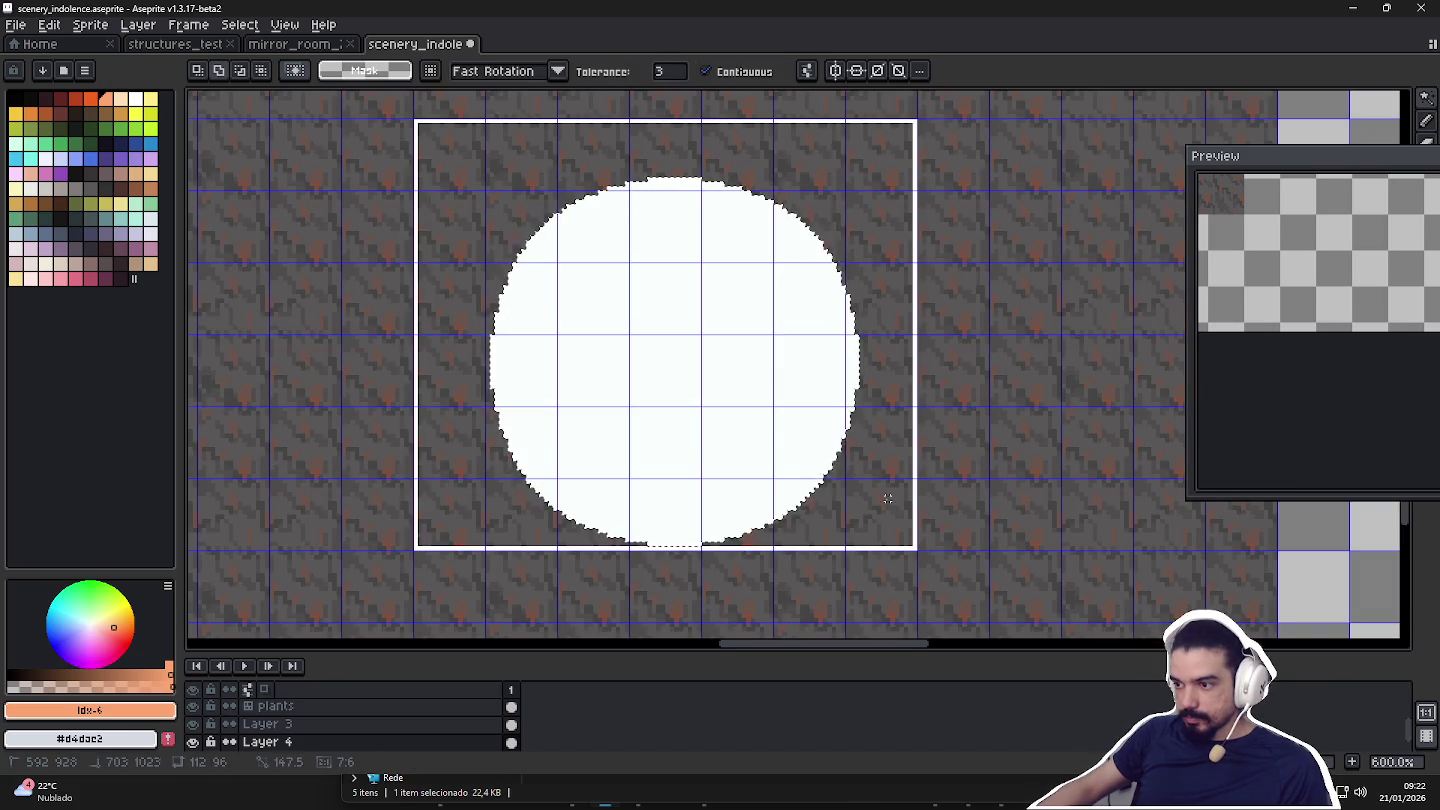
key(ctrl+z)
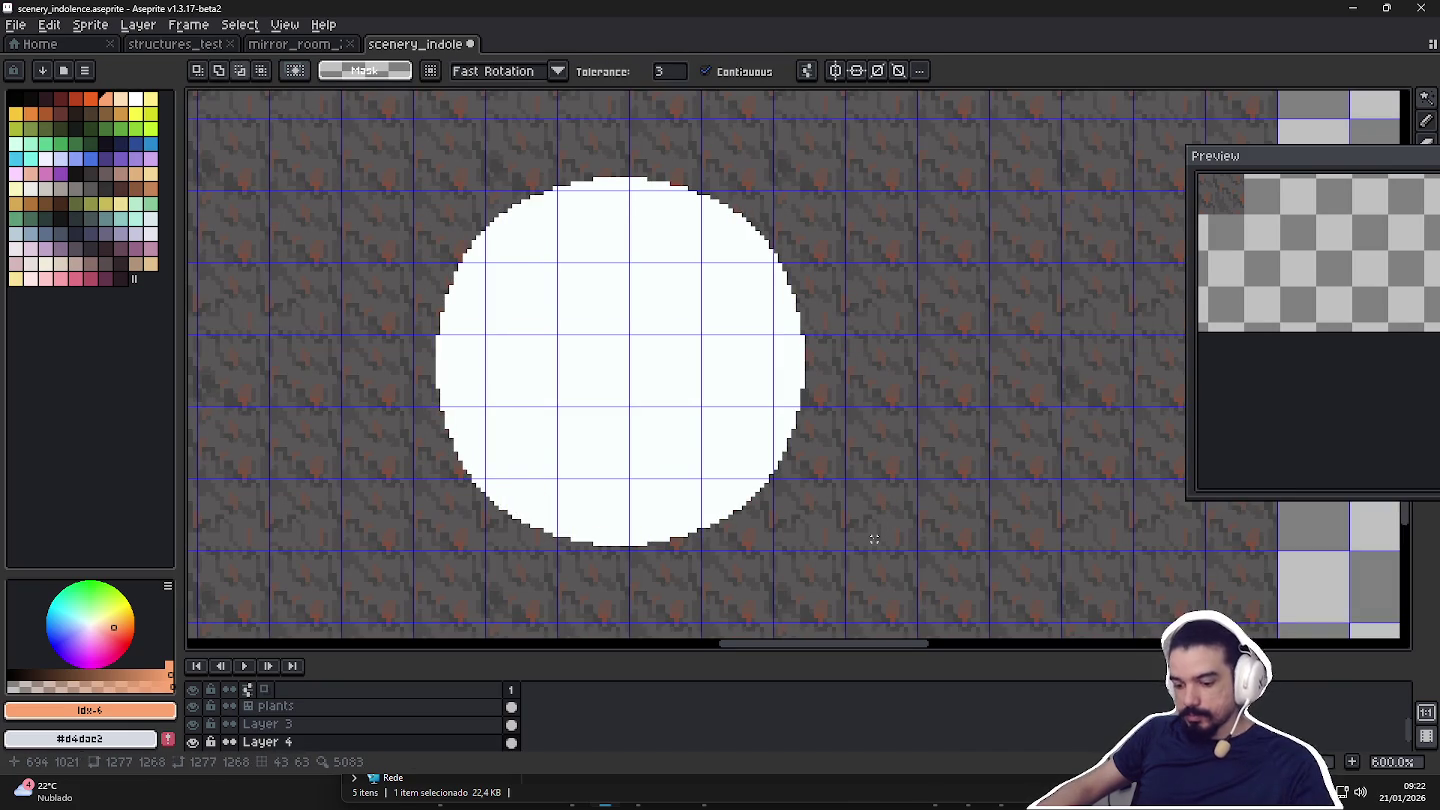
key(ctrl+z)
scroll(681, 379, down, 4)
scroll(685, 389, down, 3)
scroll(677, 373, up, 3)
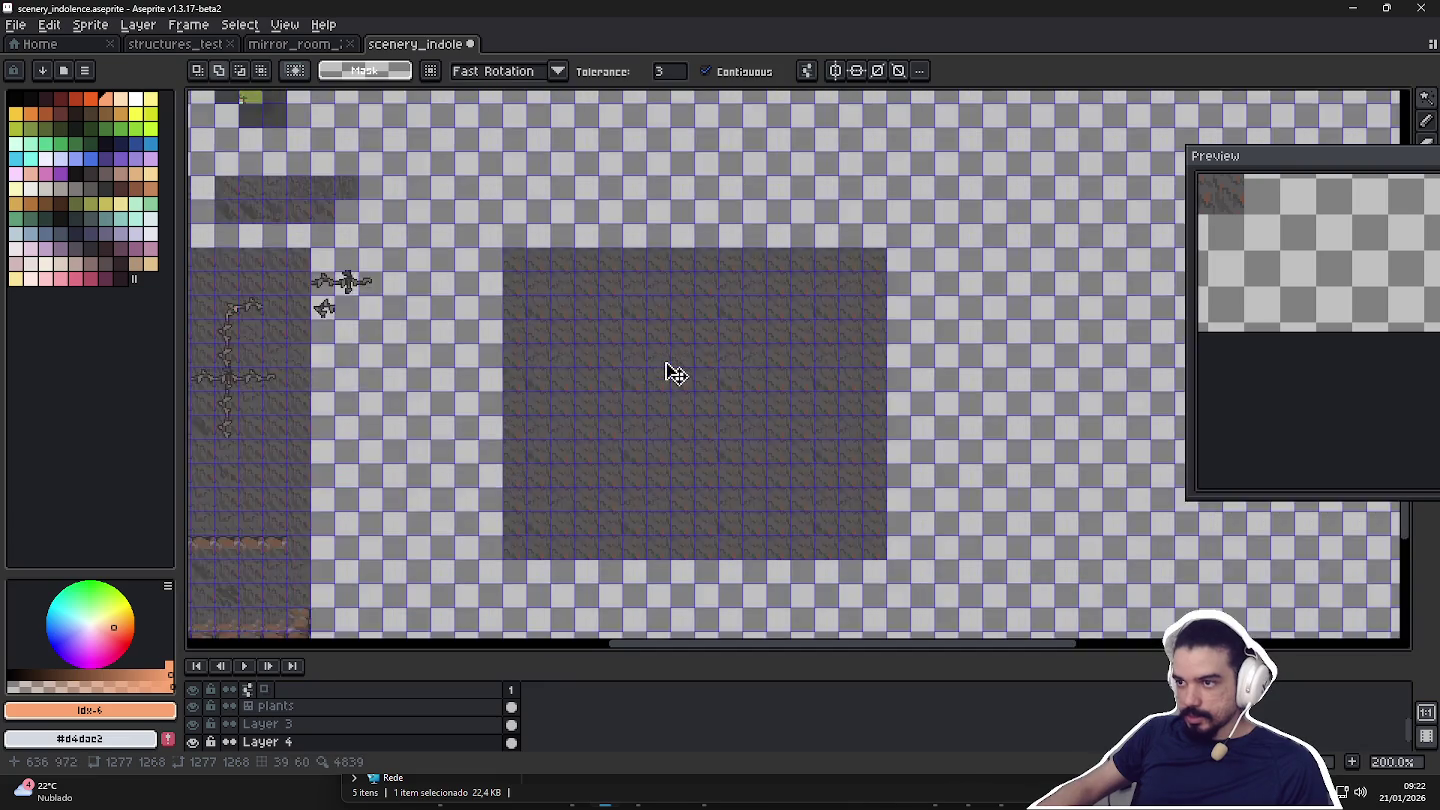
scroll(676, 373, down, 3)
key(ctrl+y)
key(ctrl+y)
With the pencil active, eyedrop the circle's white as the drawing colour.
key(b)
scroll(701, 163, up, 2)
scroll(701, 163, down, 3)
scroll(540, 287, up, 1)
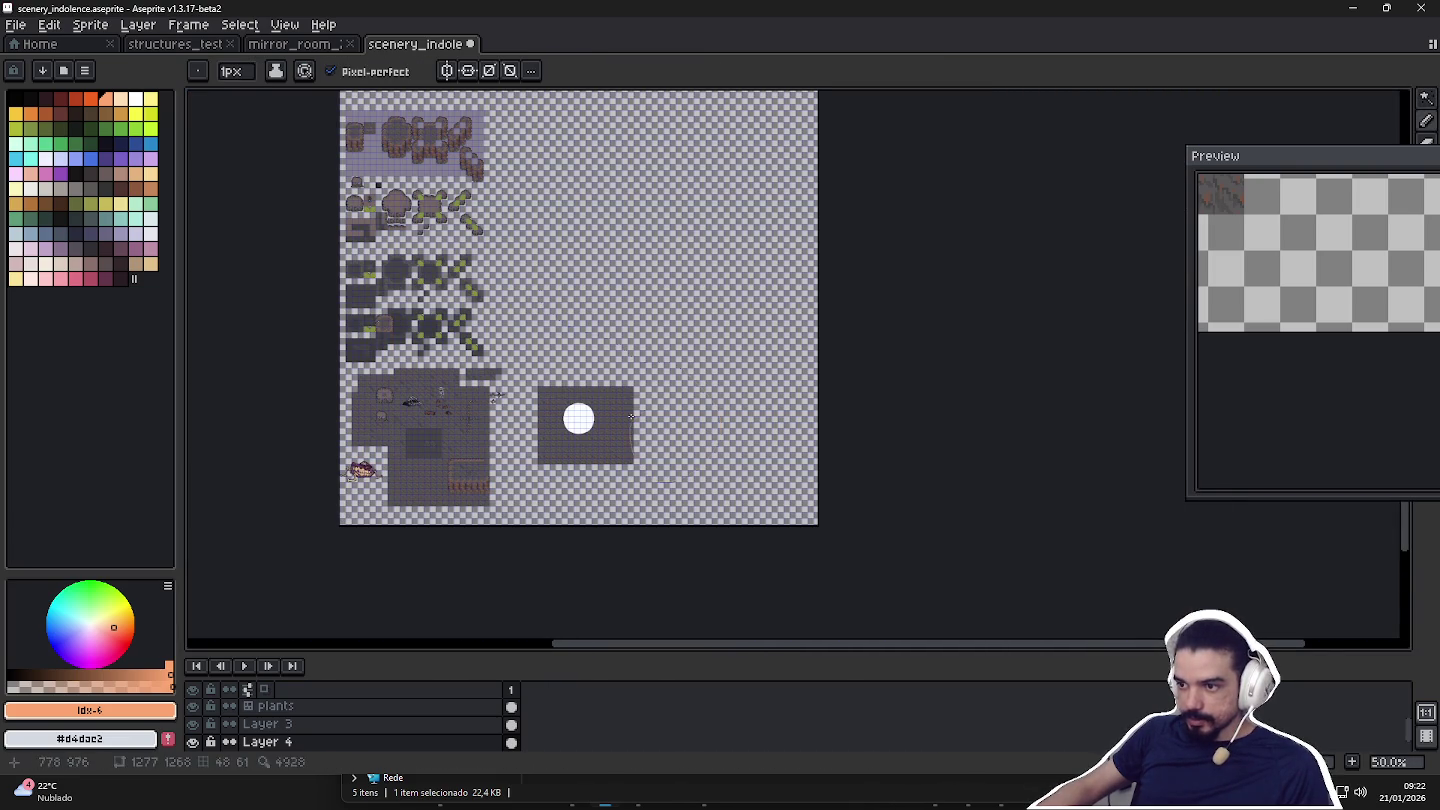
alt+click(580, 417)
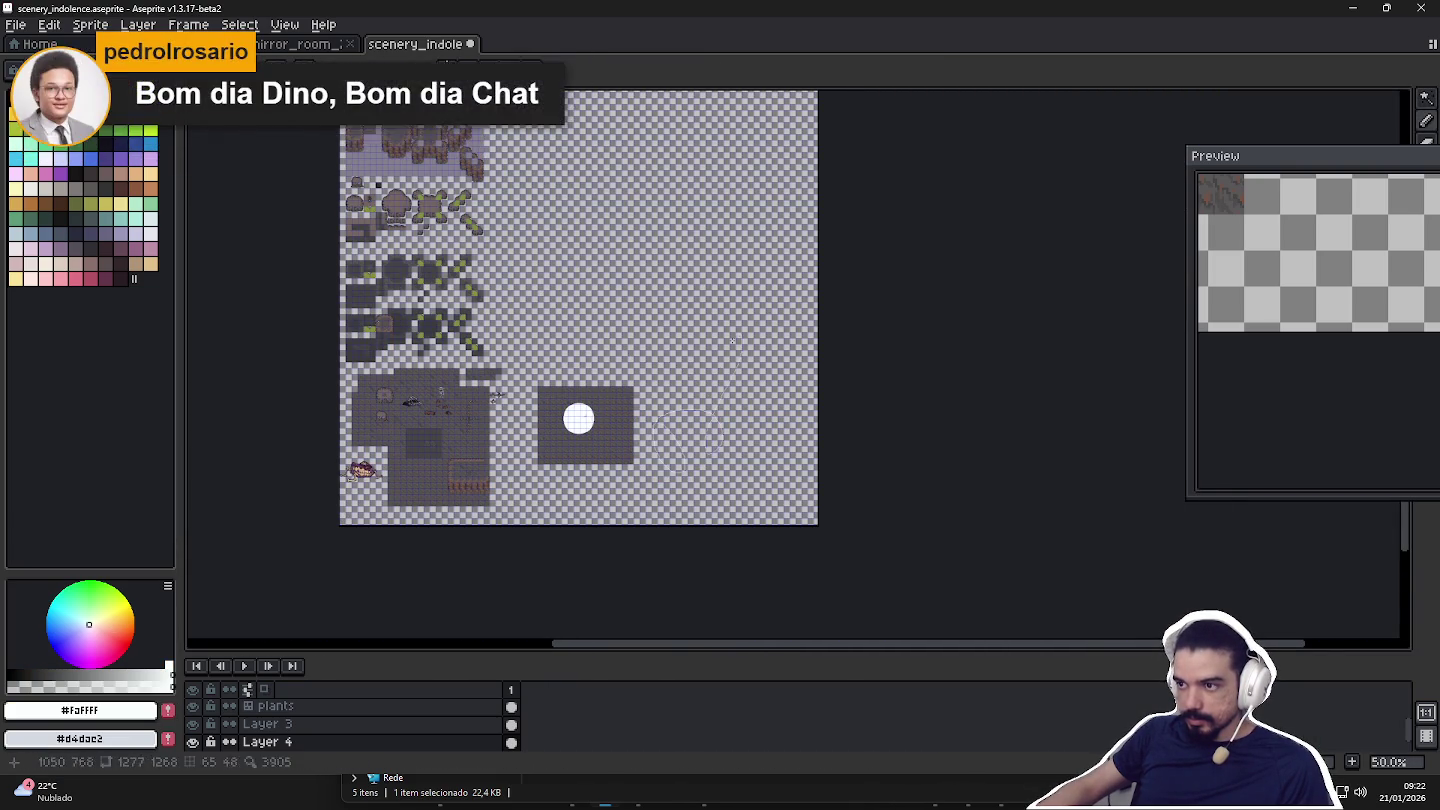
Box-select around the white circle, deselect, and centre the view on it.
scroll(598, 411, up, 6)
key(m)
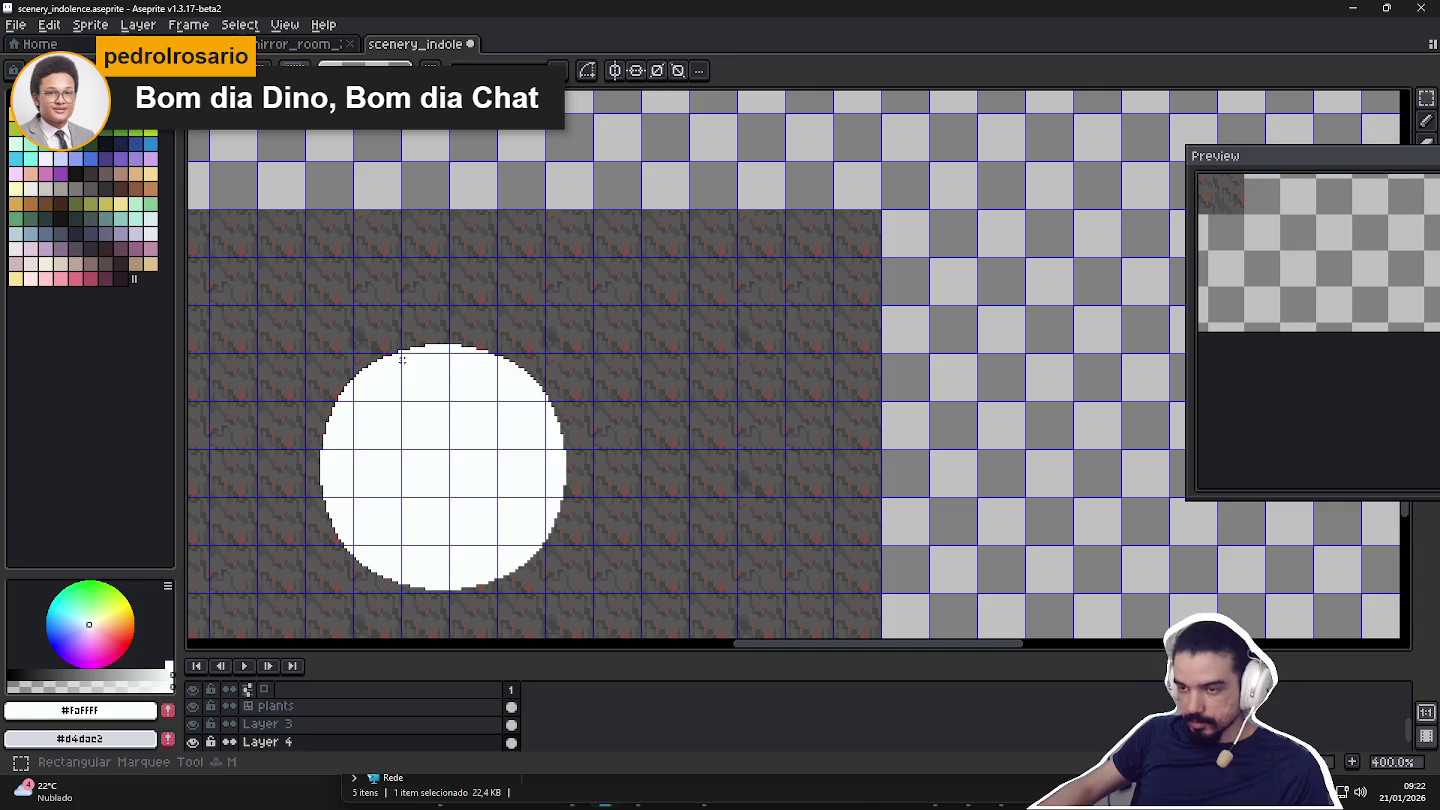
drag(304, 304, 596, 597)
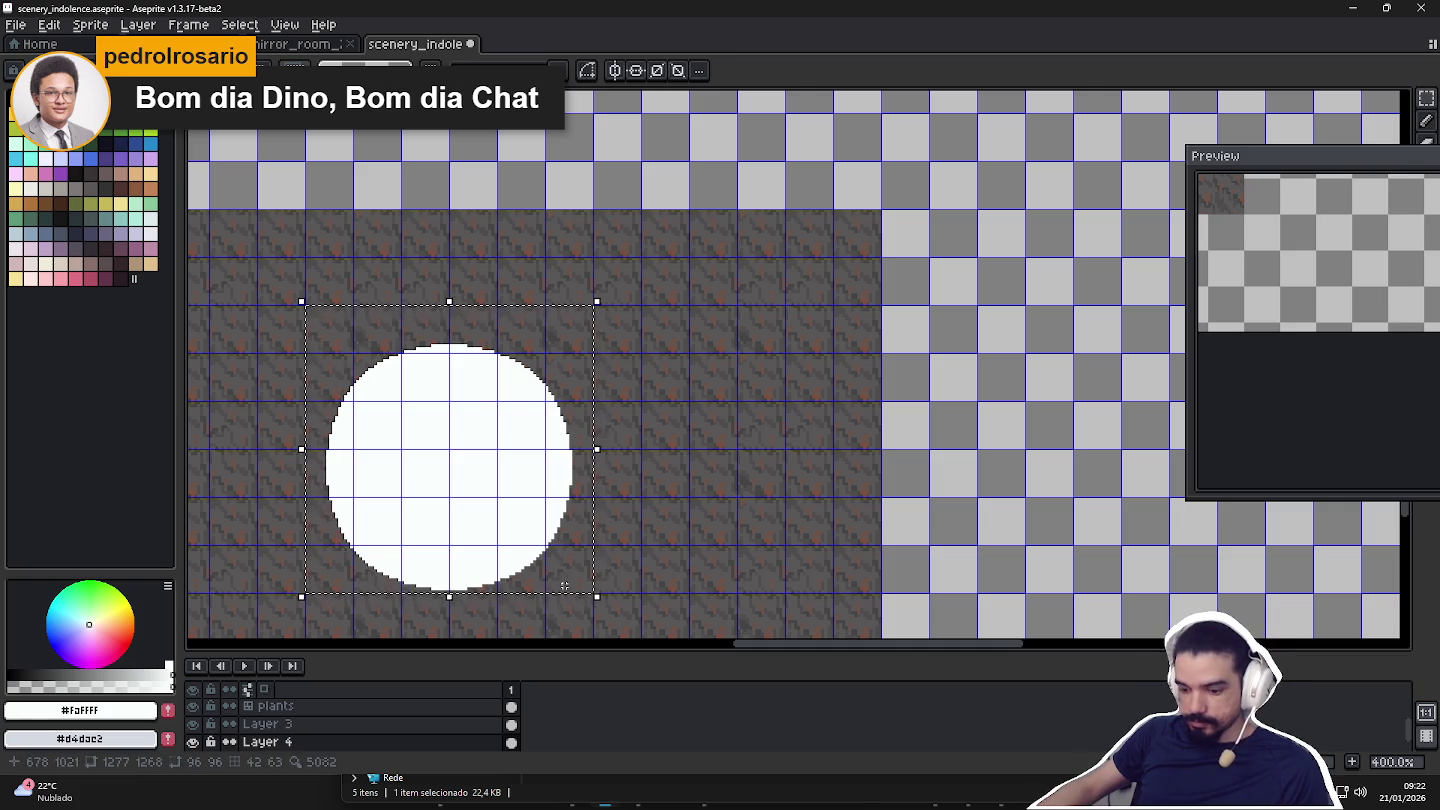
key(ctrl+d)
drag(555, 532, 653, 441)
key(b)
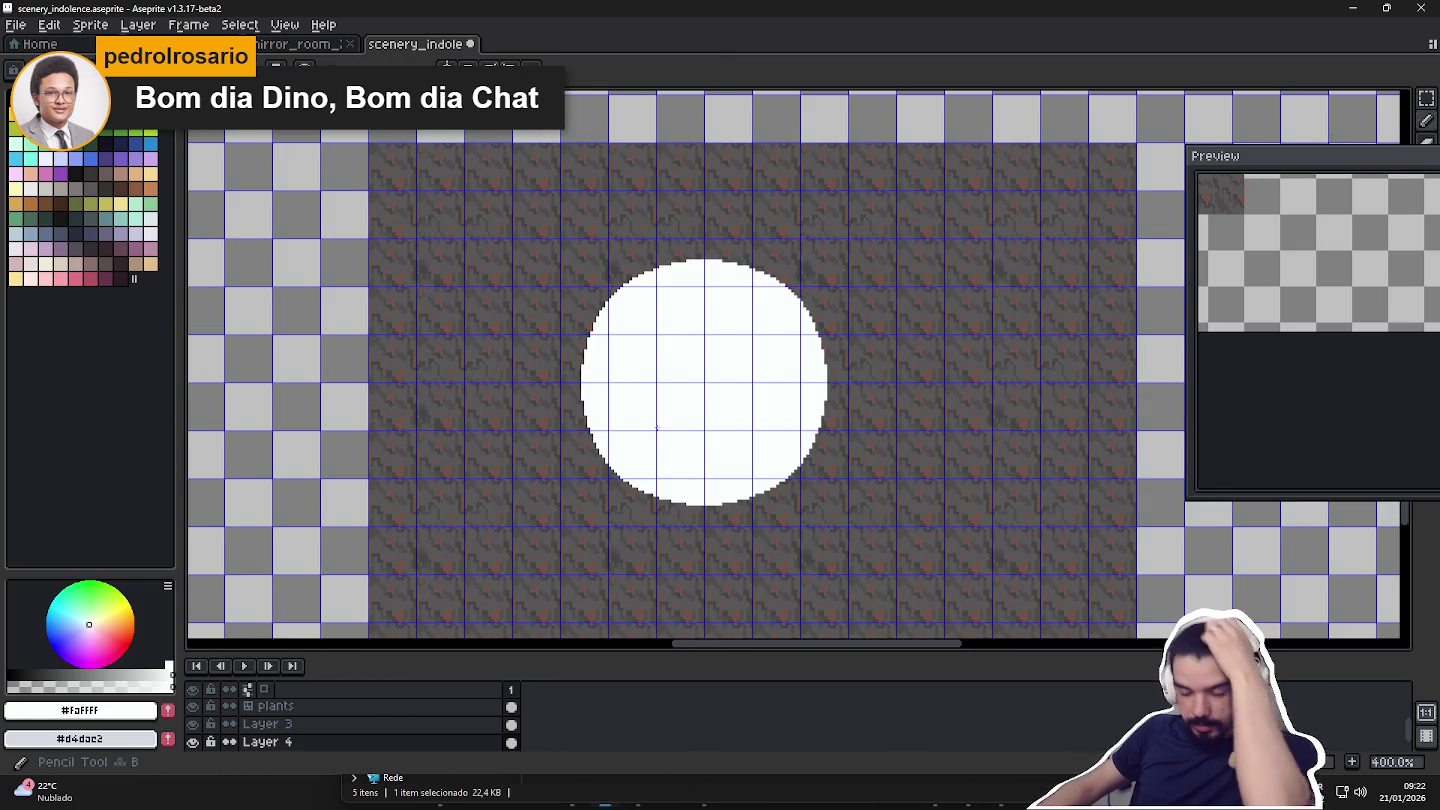
scroll(658, 330, down, 2)
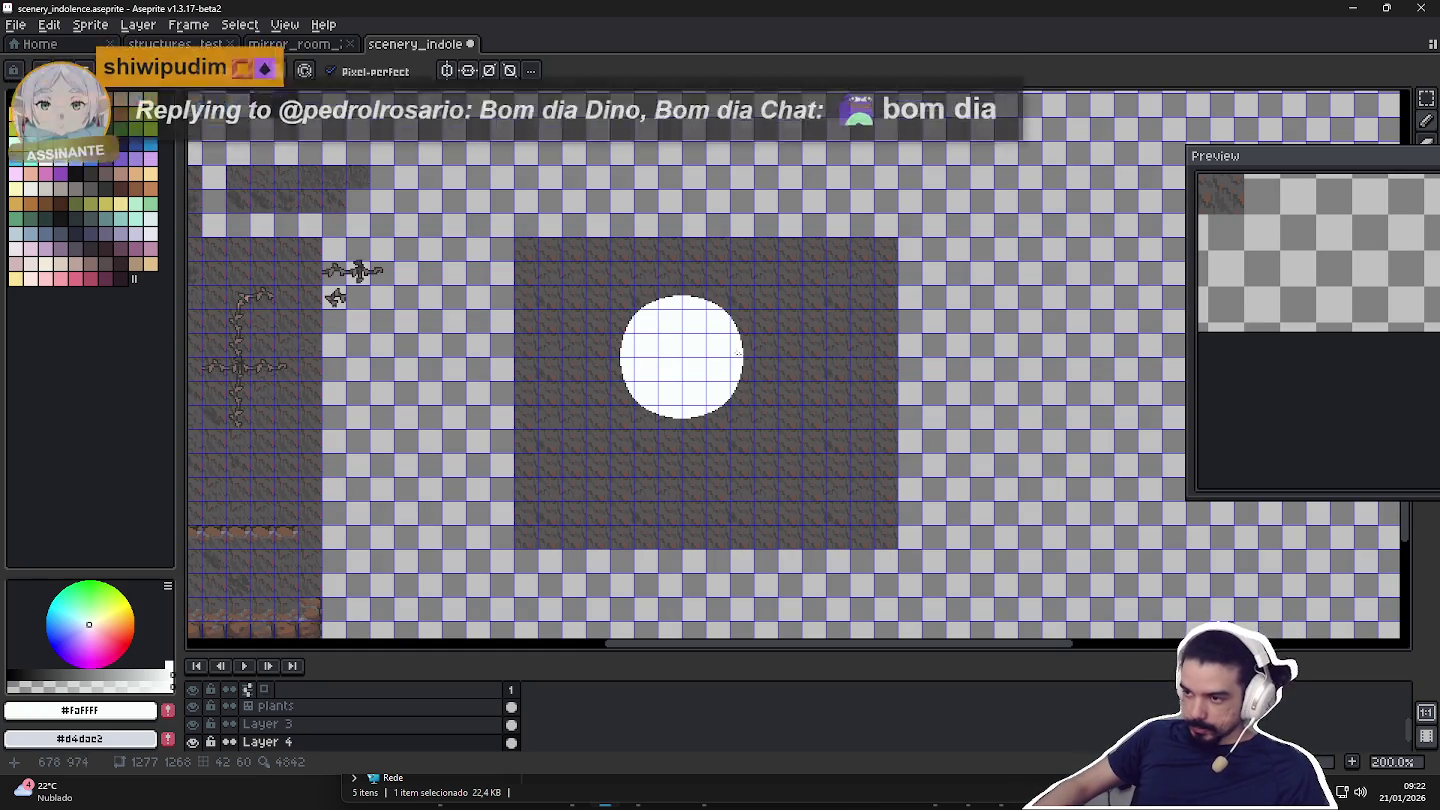
scroll(812, 362, left, 3)
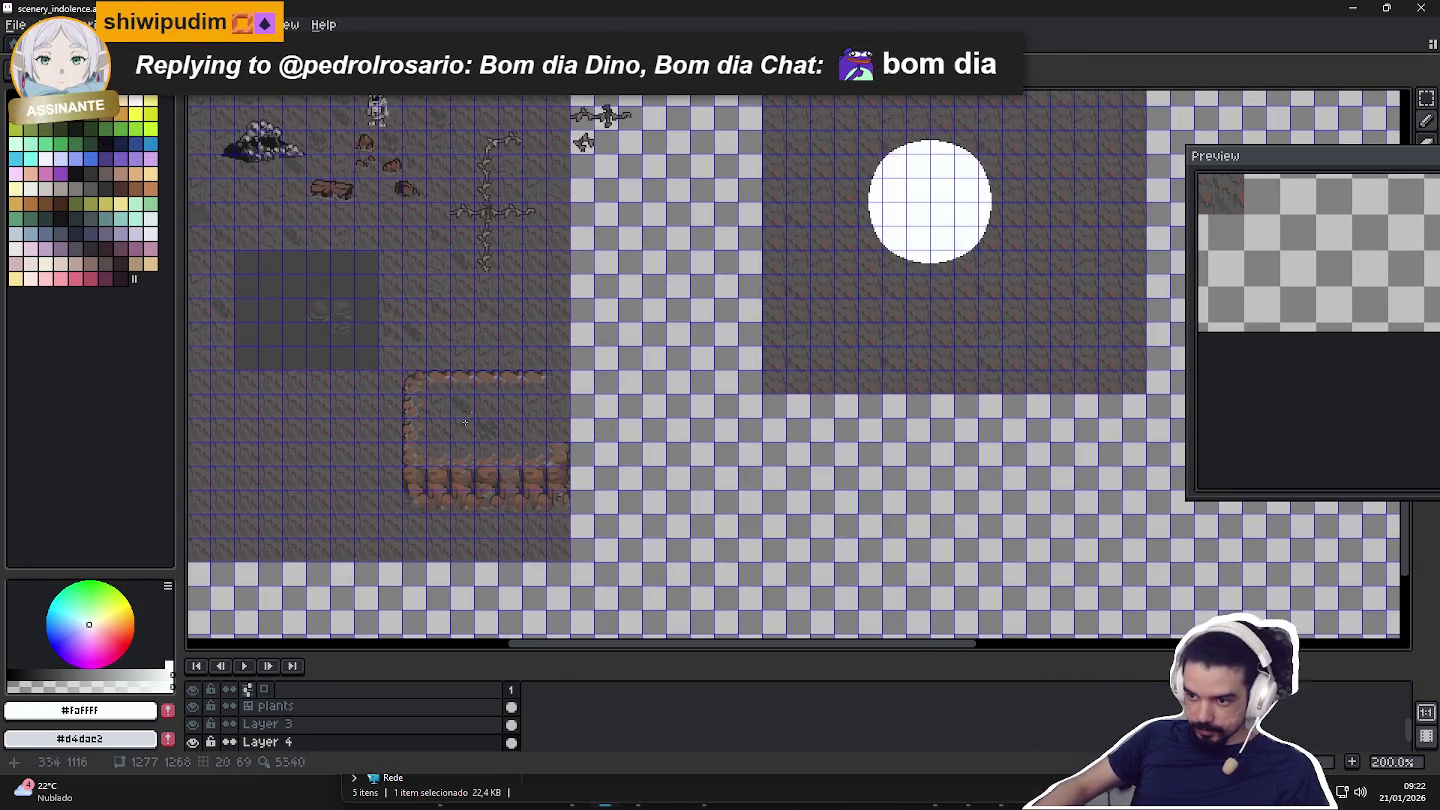
scroll(392, 469, up, 2)
scroll(468, 486, up, 2)
scroll(473, 480, down, 1)
Fill the white circle with the brick brown #785a48.
alt+click(479, 476)
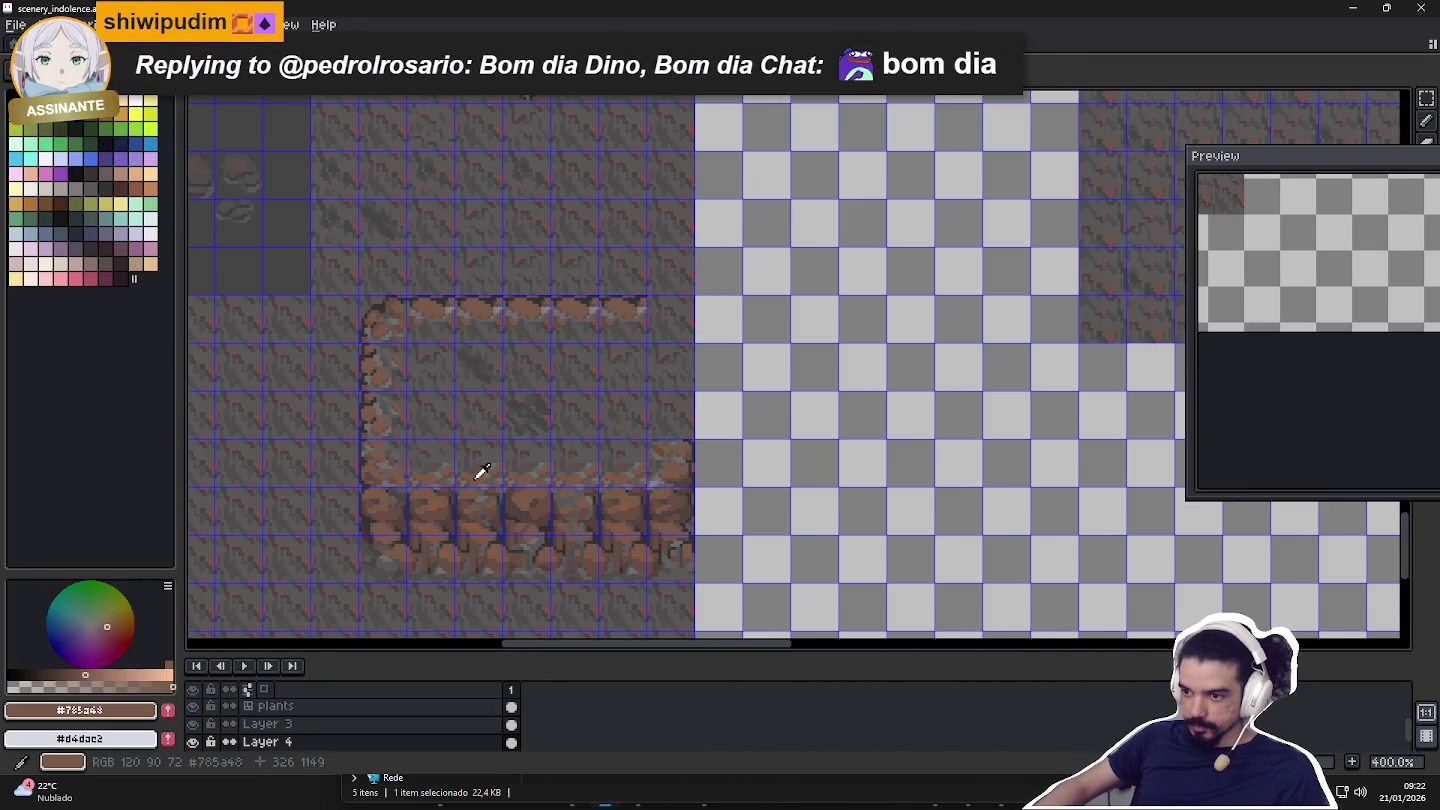
scroll(600, 460, down, 3)
scroll(759, 289, up, 2)
click(759, 289)
scroll(758, 289, down, 1)
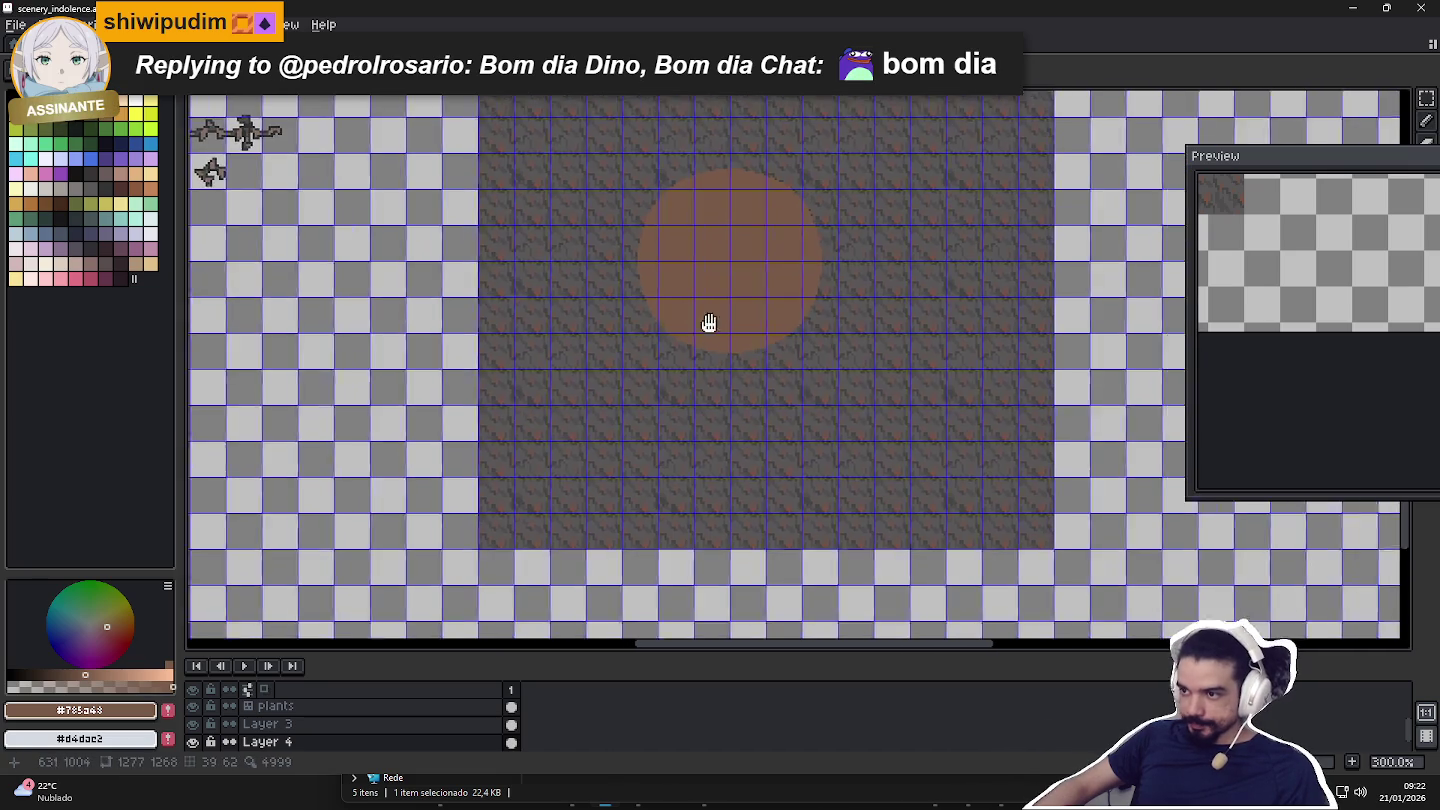
scroll(761, 293, down, 1)
scroll(763, 295, left, 2)
scroll(769, 250, up, 1)
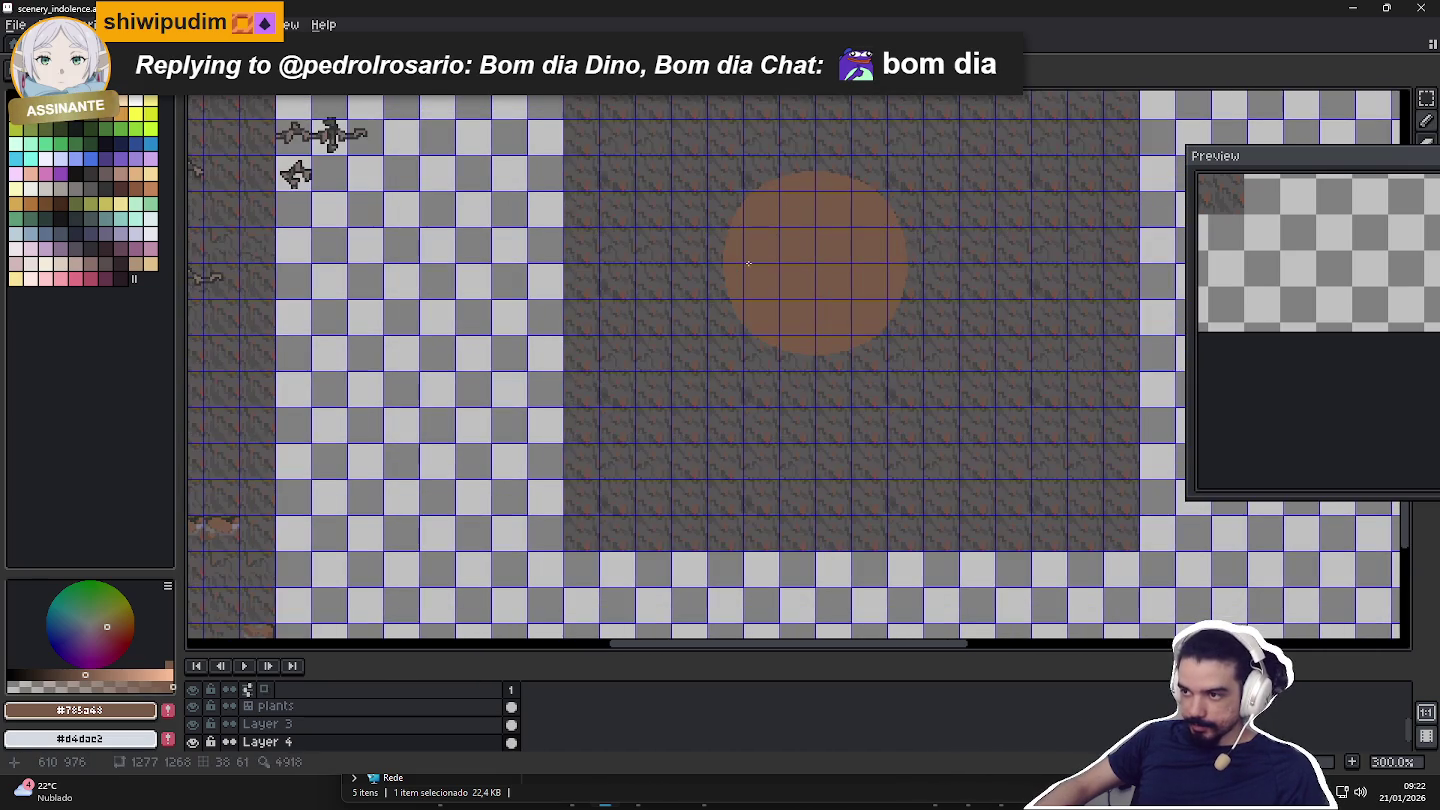
scroll(481, 453, up, 2)
scroll(607, 497, up, 2)
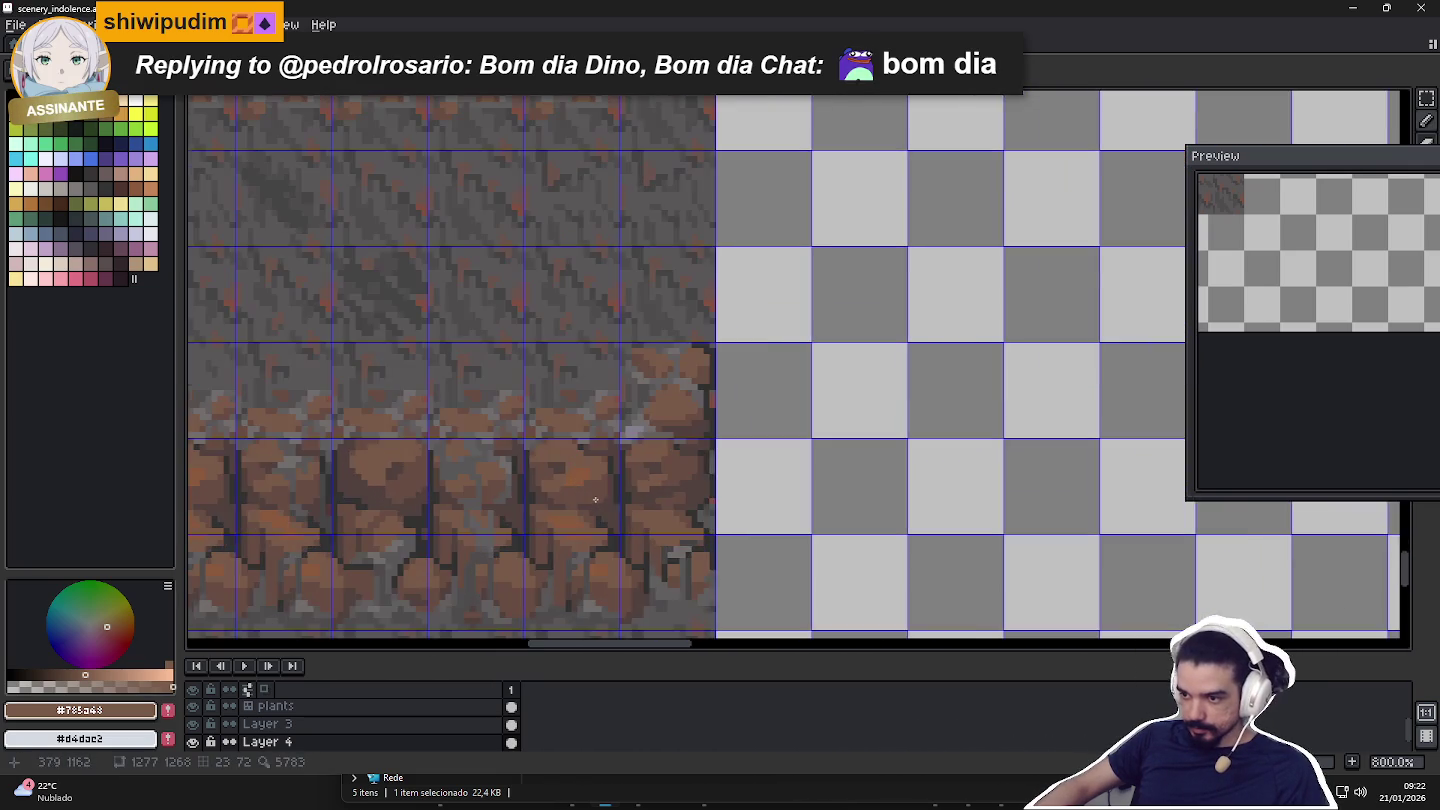
scroll(607, 497, down, 2)
scroll(644, 521, up, 1)
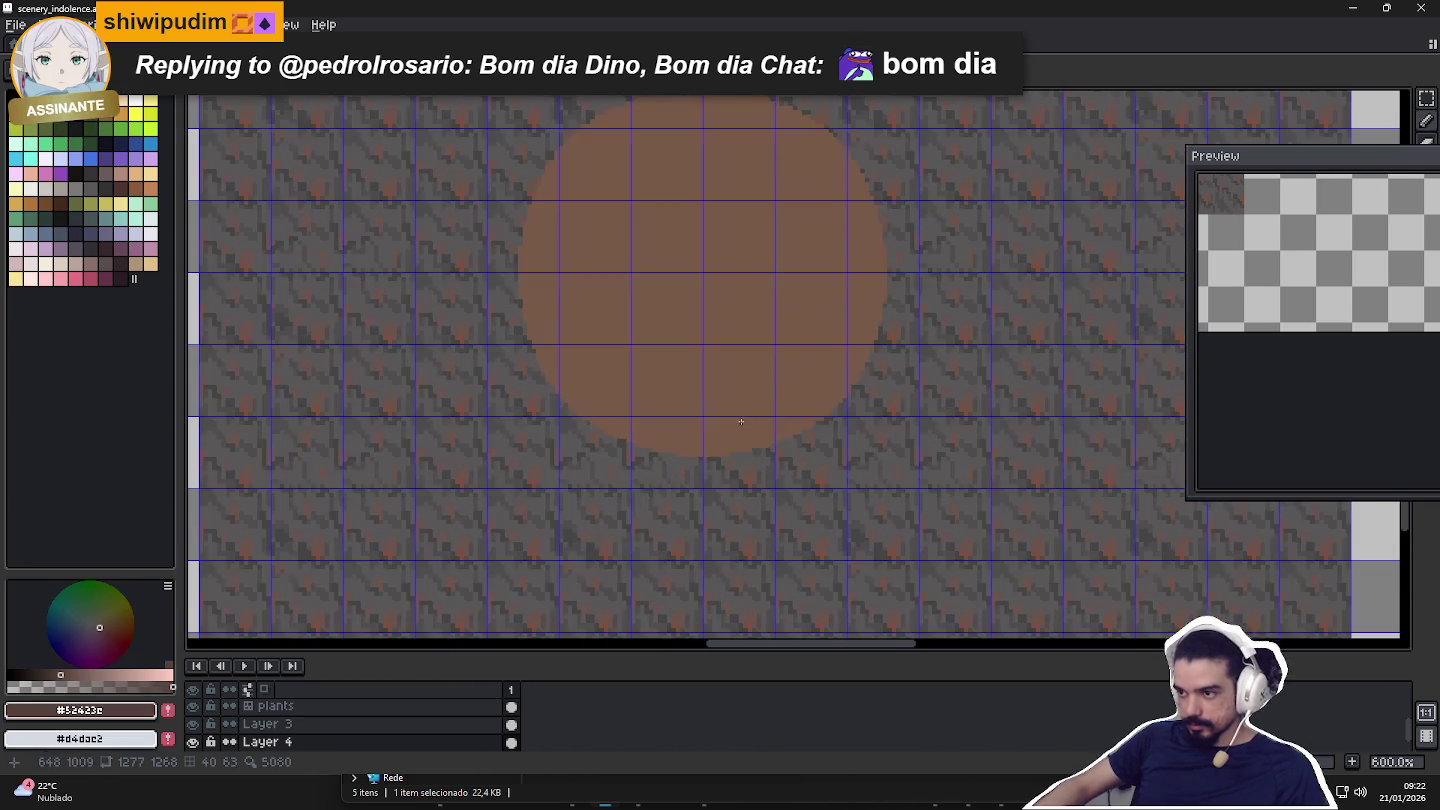
Select the brown circle and pick a lighter brown from the artwork.
click(713, 390)
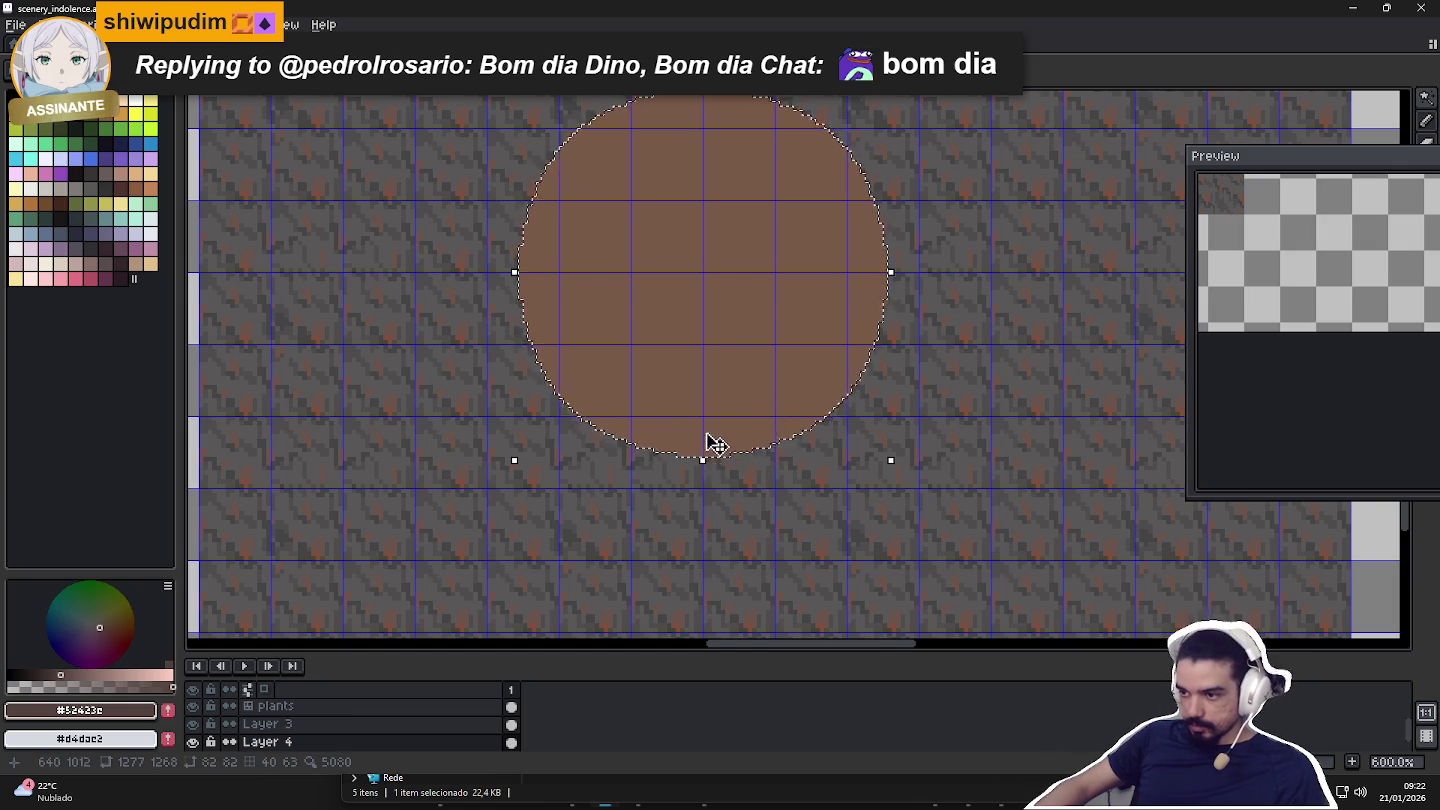
scroll(704, 455, up, 1)
scroll(740, 435, down, 1)
scroll(770, 344, down, 1)
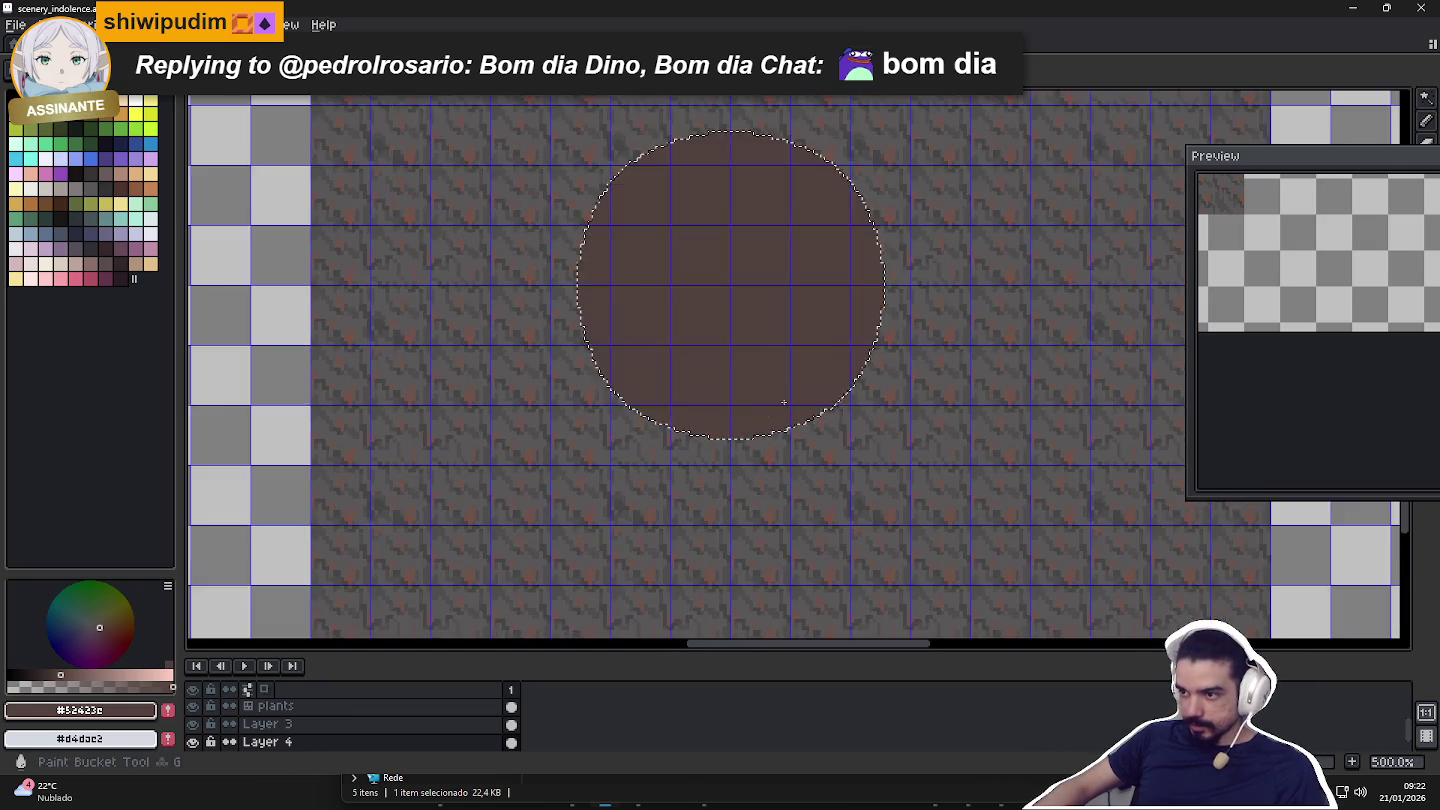
scroll(779, 334, down, 2)
scroll(900, 260, up, 1)
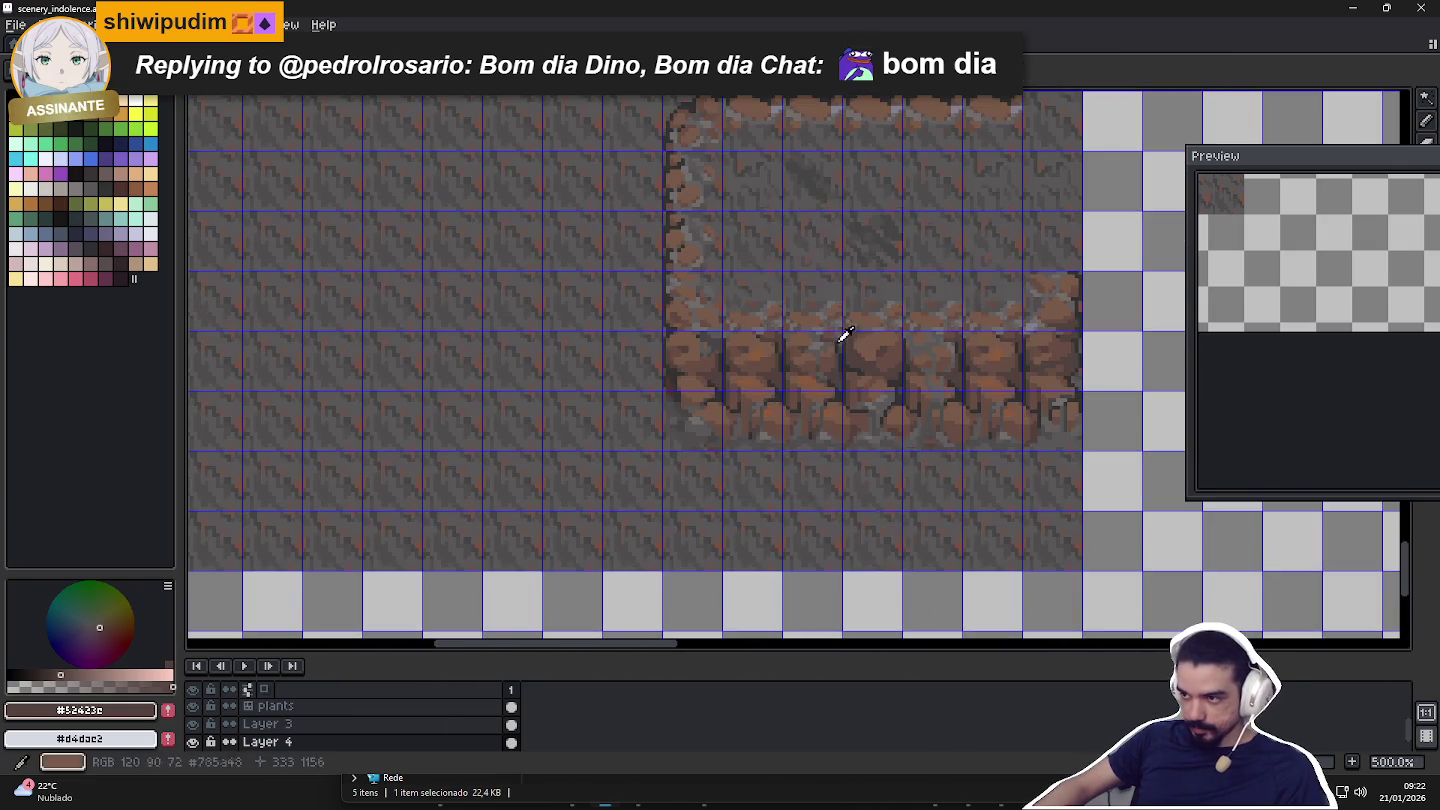
alt+click(868, 343)
Move the brown circle to the tile centre and commit it.
scroll(868, 344, up, 1)
scroll(885, 355, up, 1)
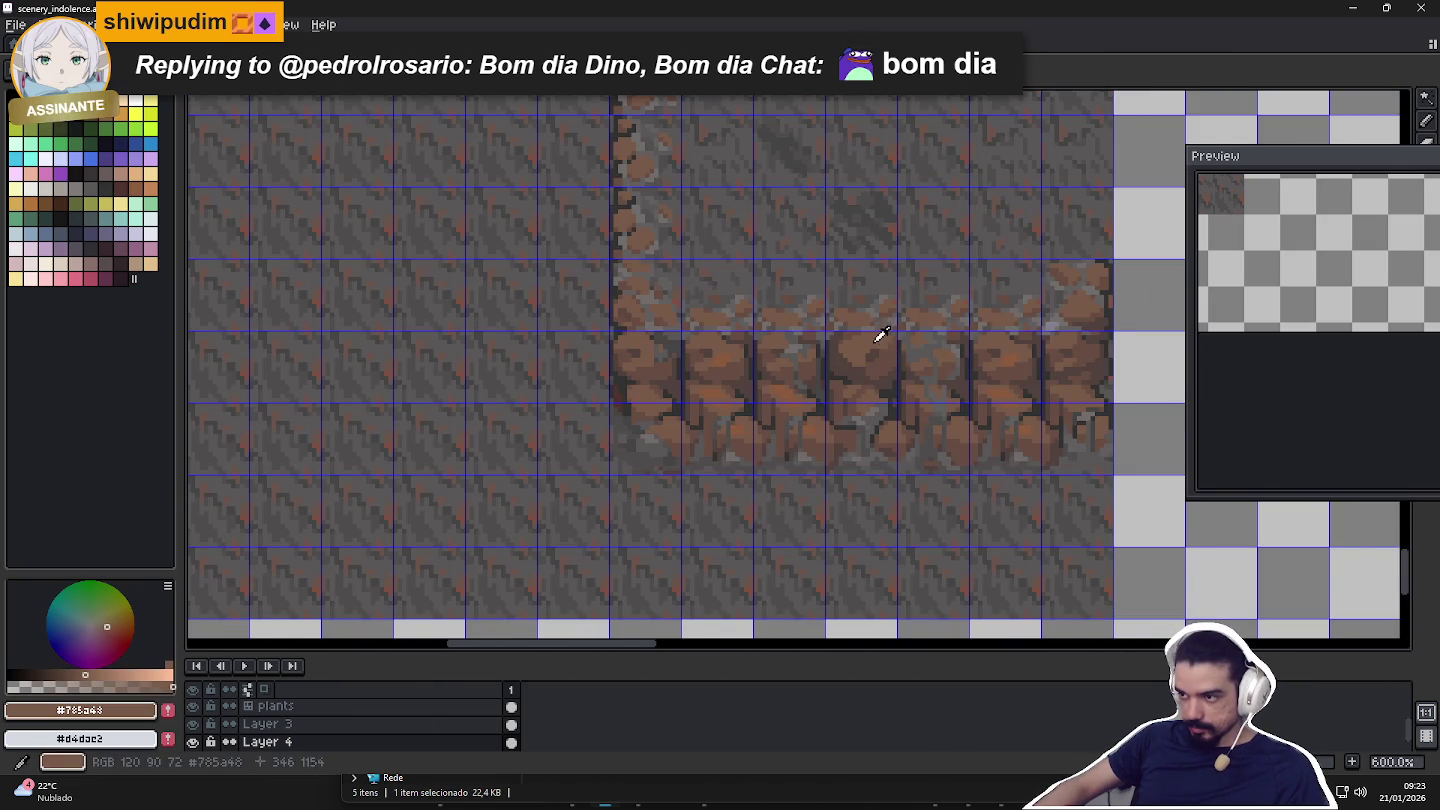
scroll(665, 411, down, 2)
scroll(476, 542, up, 2)
scroll(581, 520, up, 1)
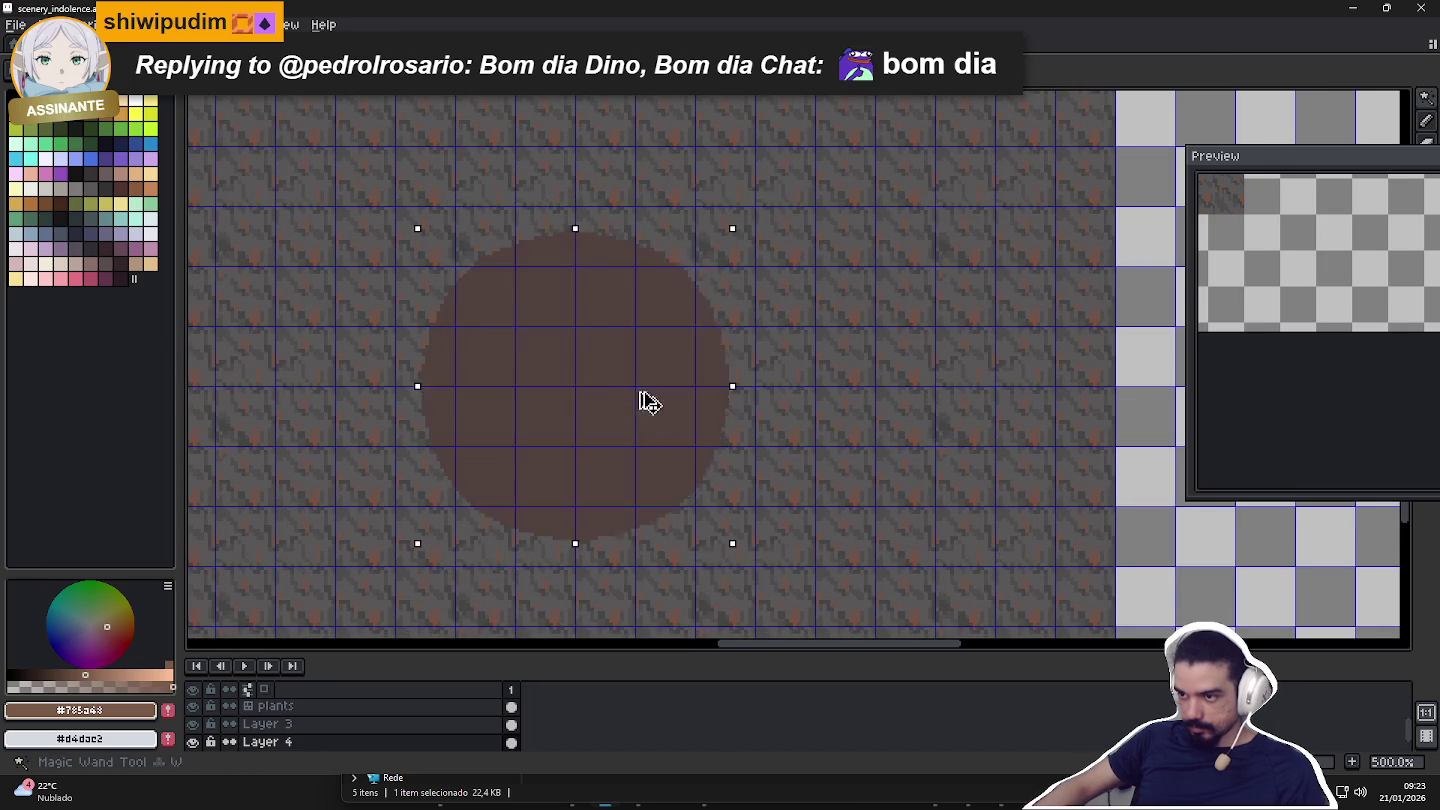
scroll(644, 409, up, 1)
drag(595, 374, 569, 378)
key(ctrl+b)
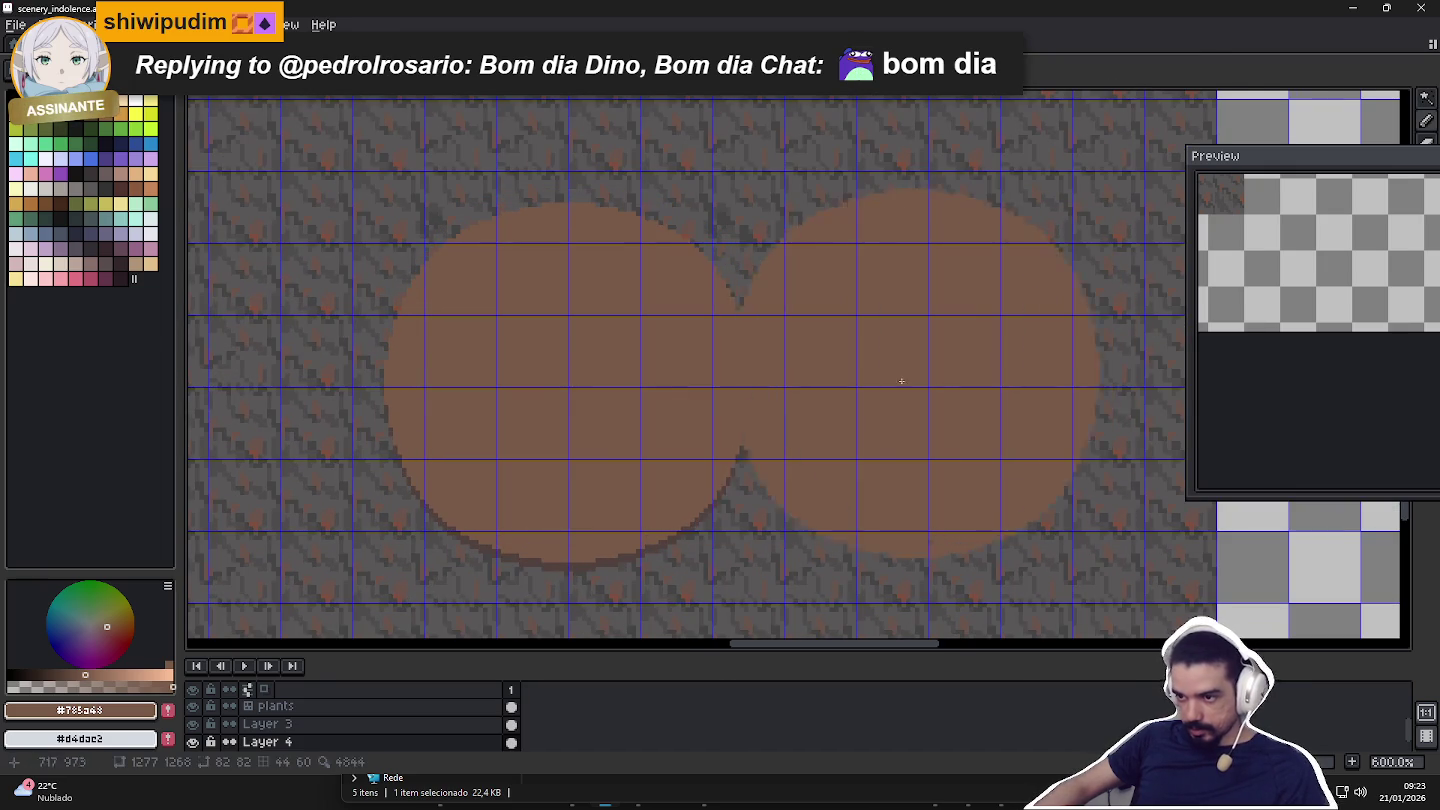
scroll(820, 376, down, 1)
scroll(659, 418, down, 1)
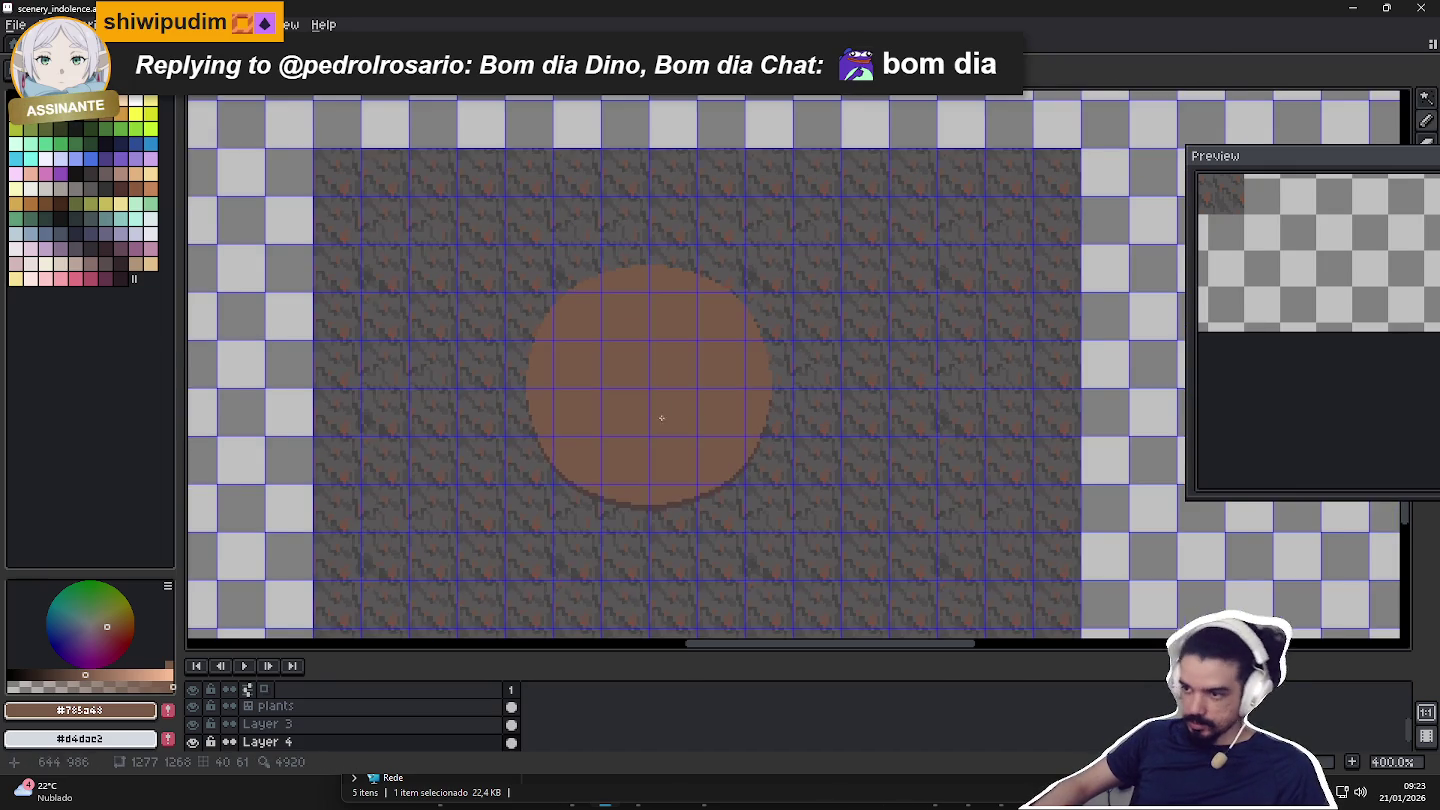
drag(659, 419, 698, 354)
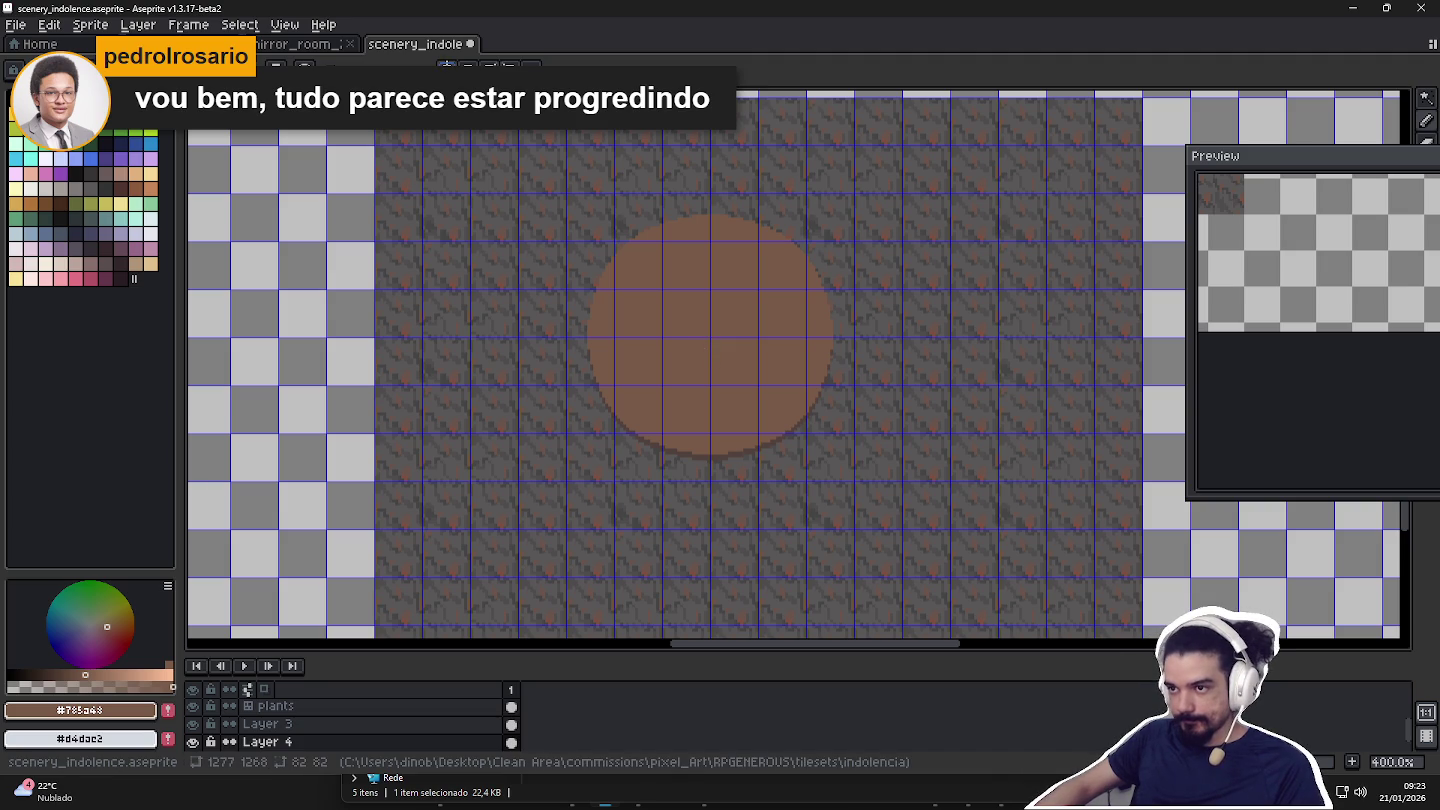
Drag the vertical and horizontal symmetry axes onto the brown circle.
scroll(608, 253, down, 3)
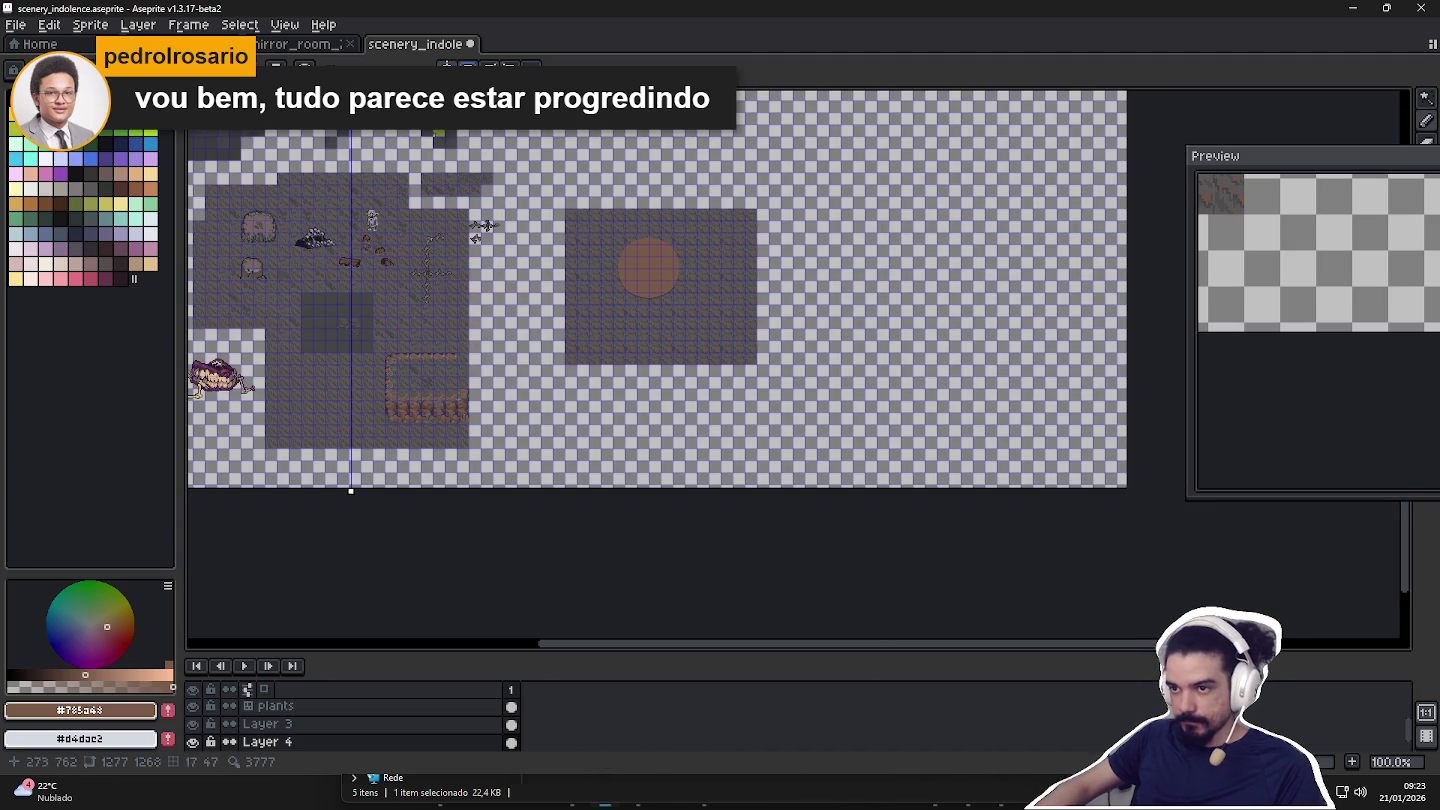
scroll(649, 228, up, 4)
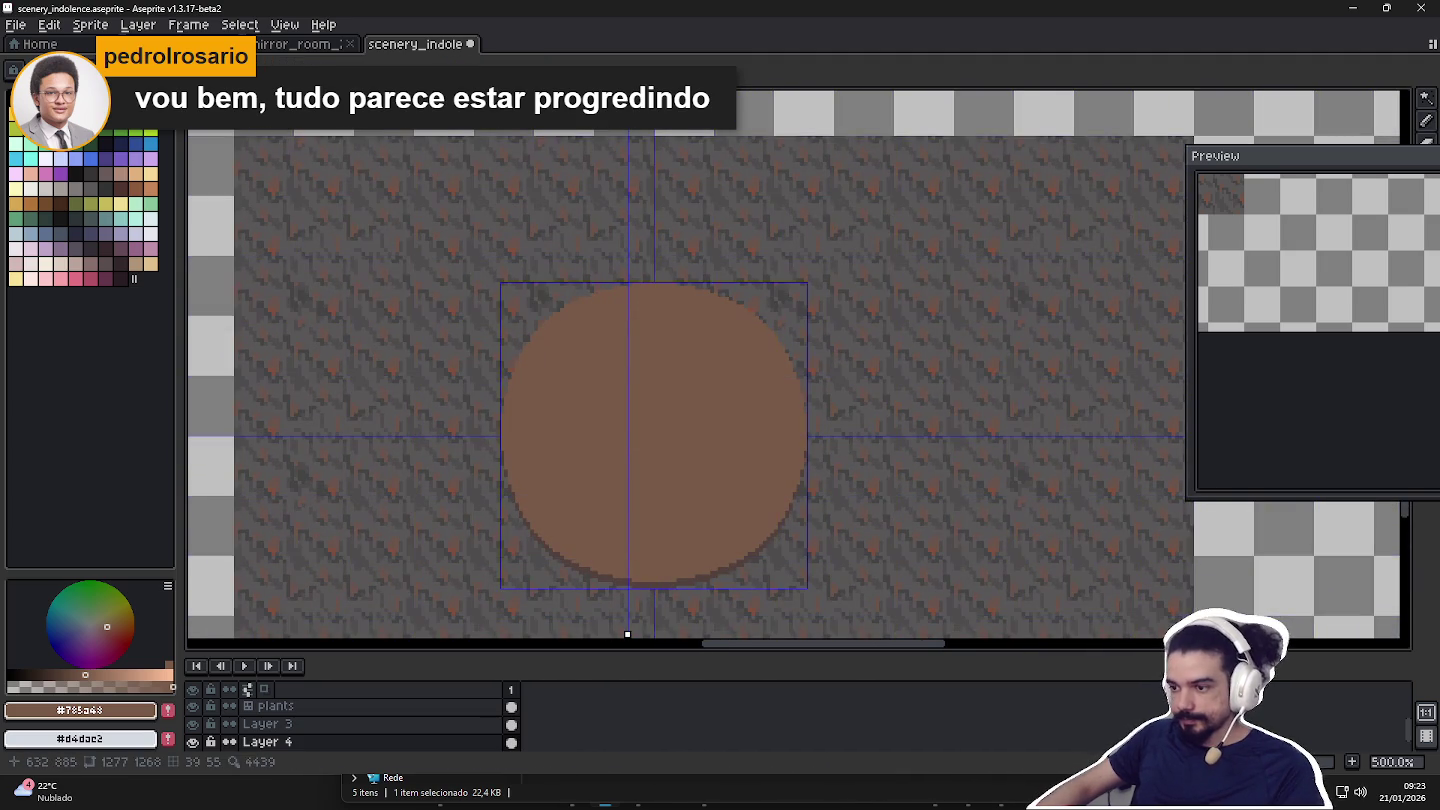
drag(626, 634, 655, 635)
scroll(654, 481, down, 4)
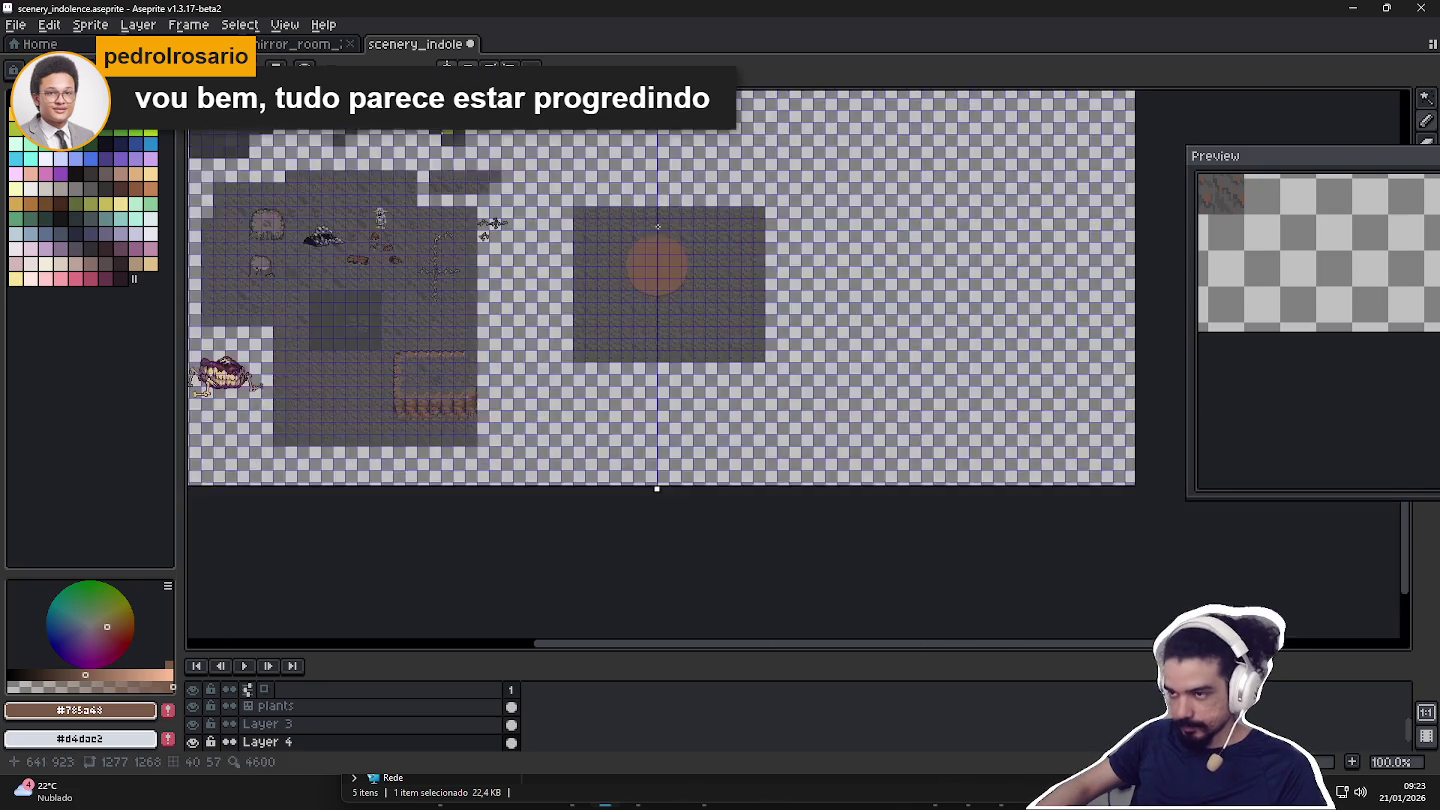
scroll(653, 481, down, 1)
drag(814, 222, 814, 349)
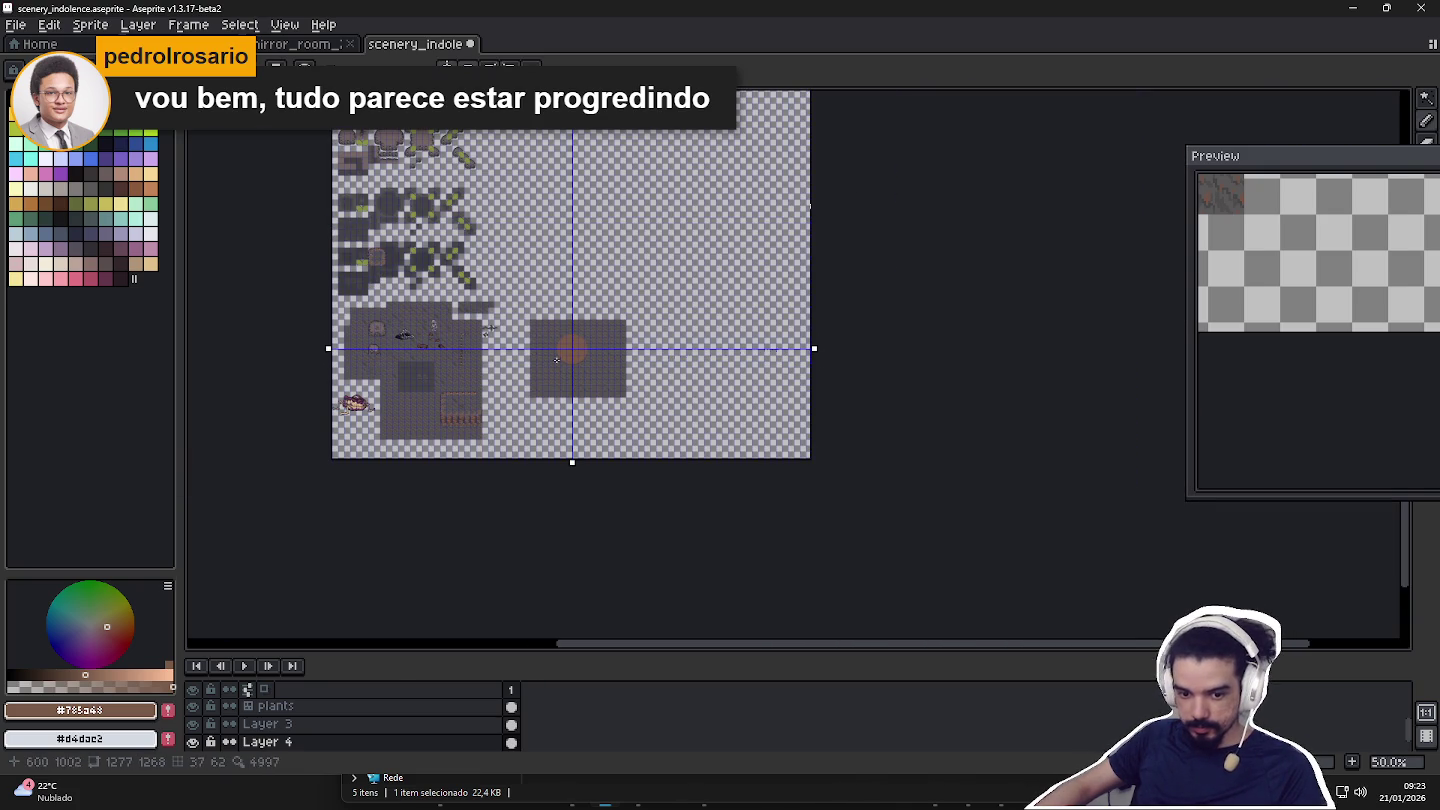
Hide the tile grid and fine-tune the horizontal symmetry axis to the circle's centre.
scroll(514, 379, up, 3)
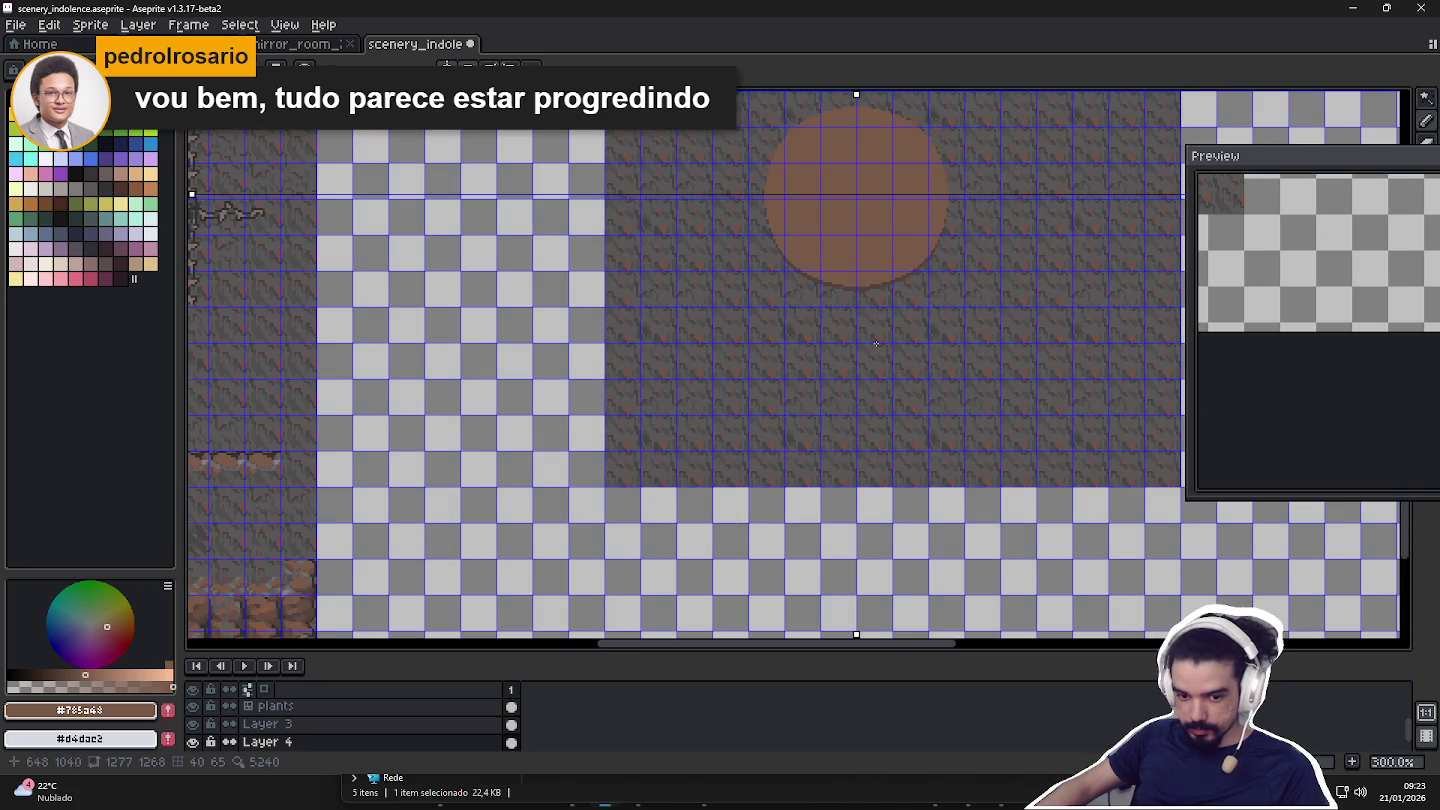
drag(876, 346, 757, 454)
scroll(736, 390, up, 1)
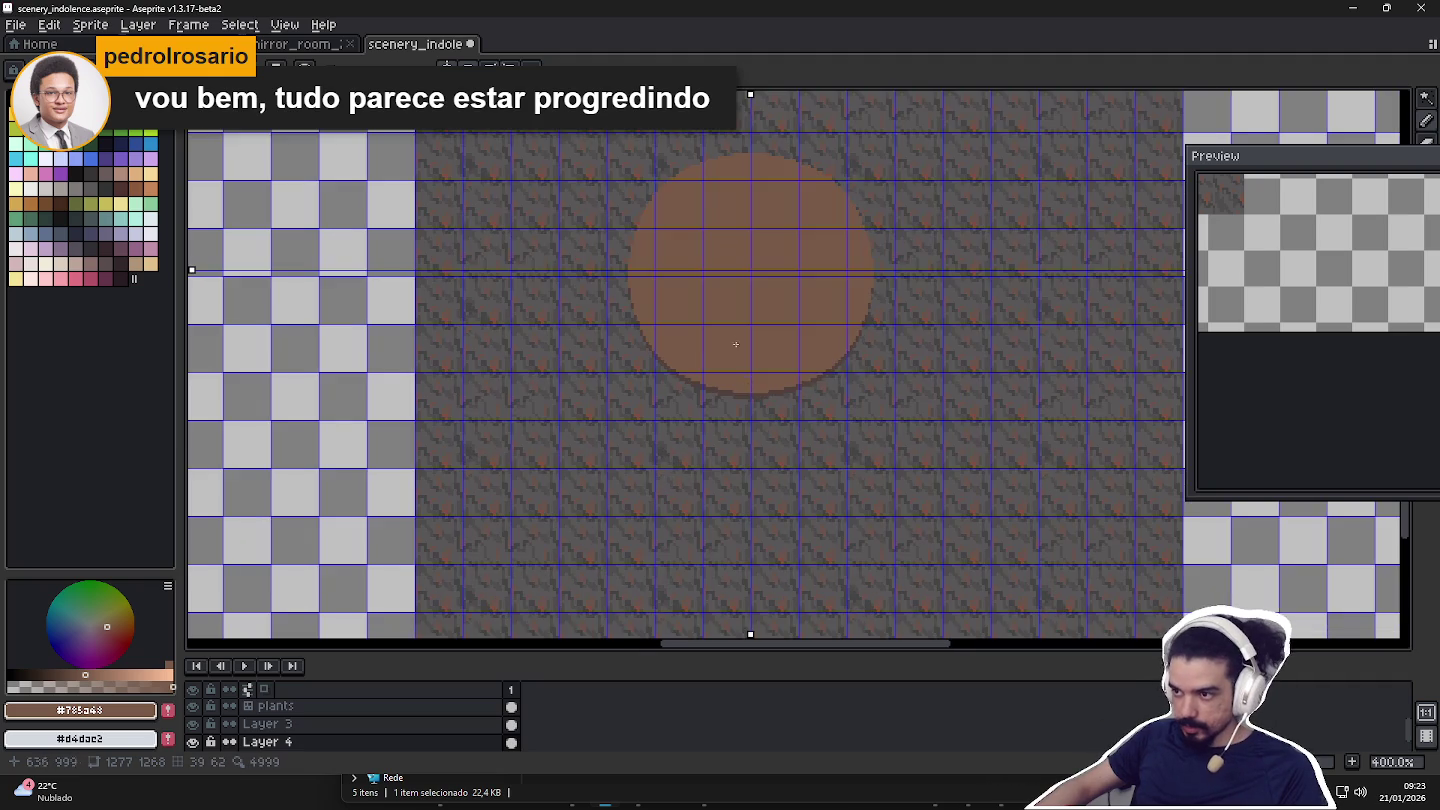
scroll(640, 340, up, 2)
key(ctrl+apostrophe)
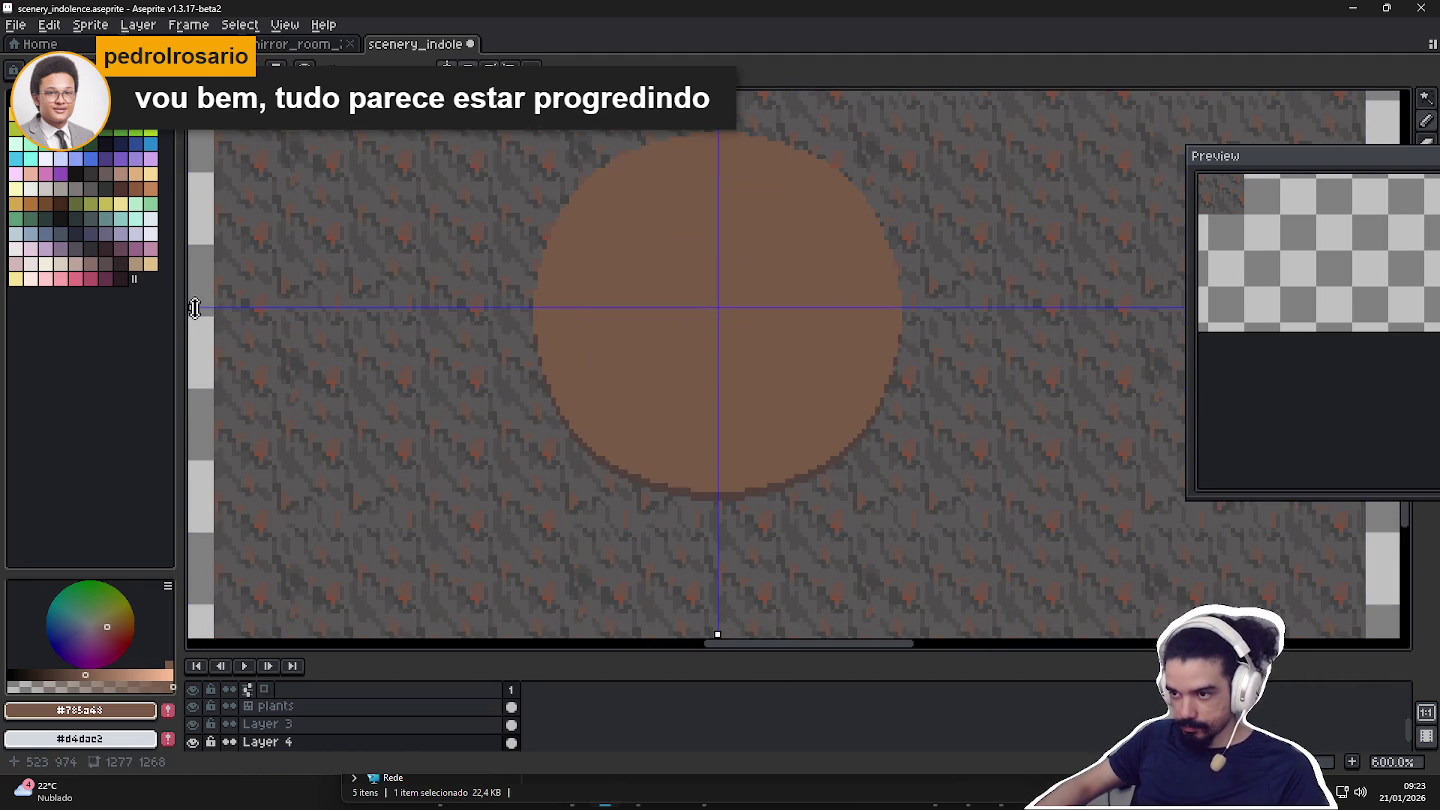
drag(193, 308, 189, 313)
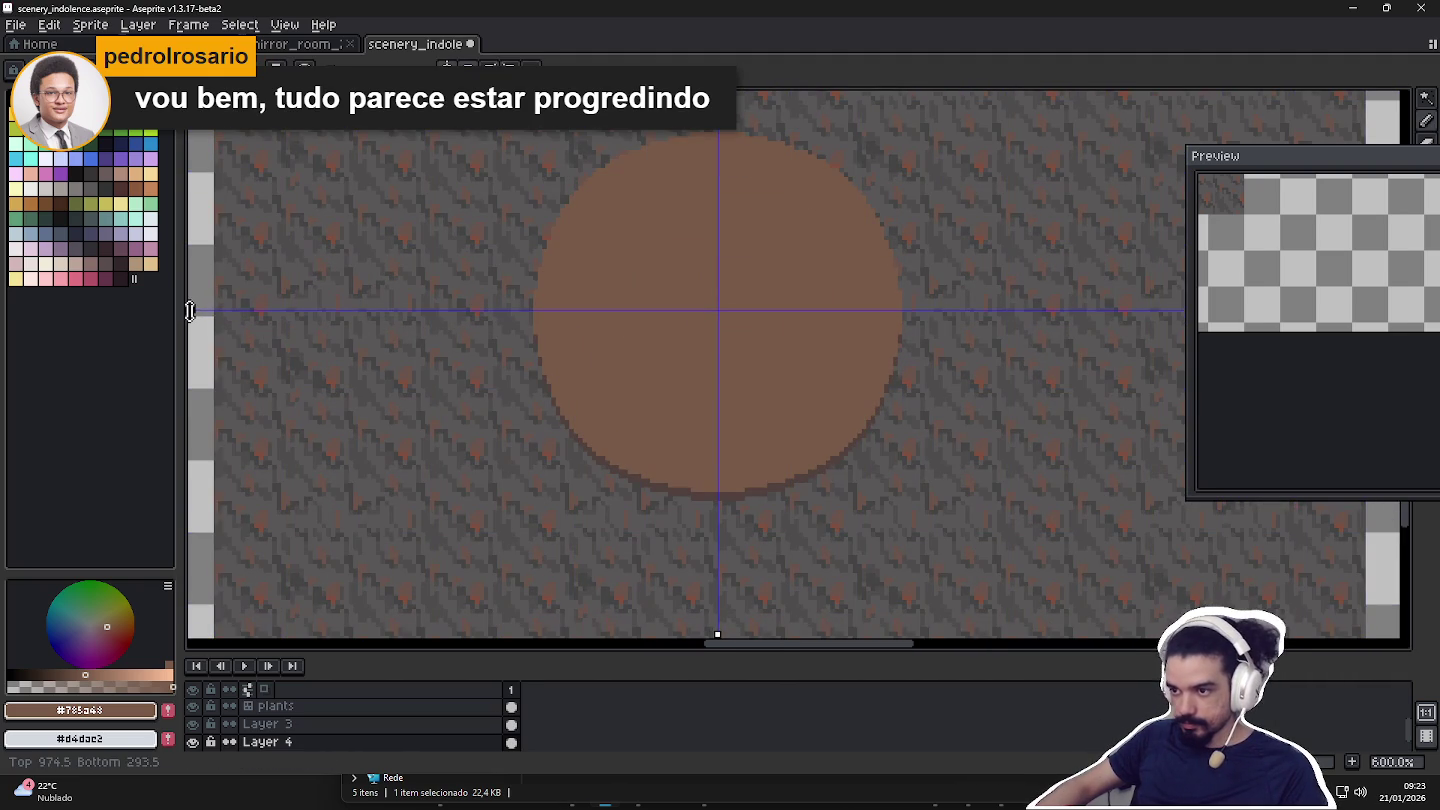
Pick the dark brown and draw a mirrored arc inside the circle.
scroll(677, 331, up, 2)
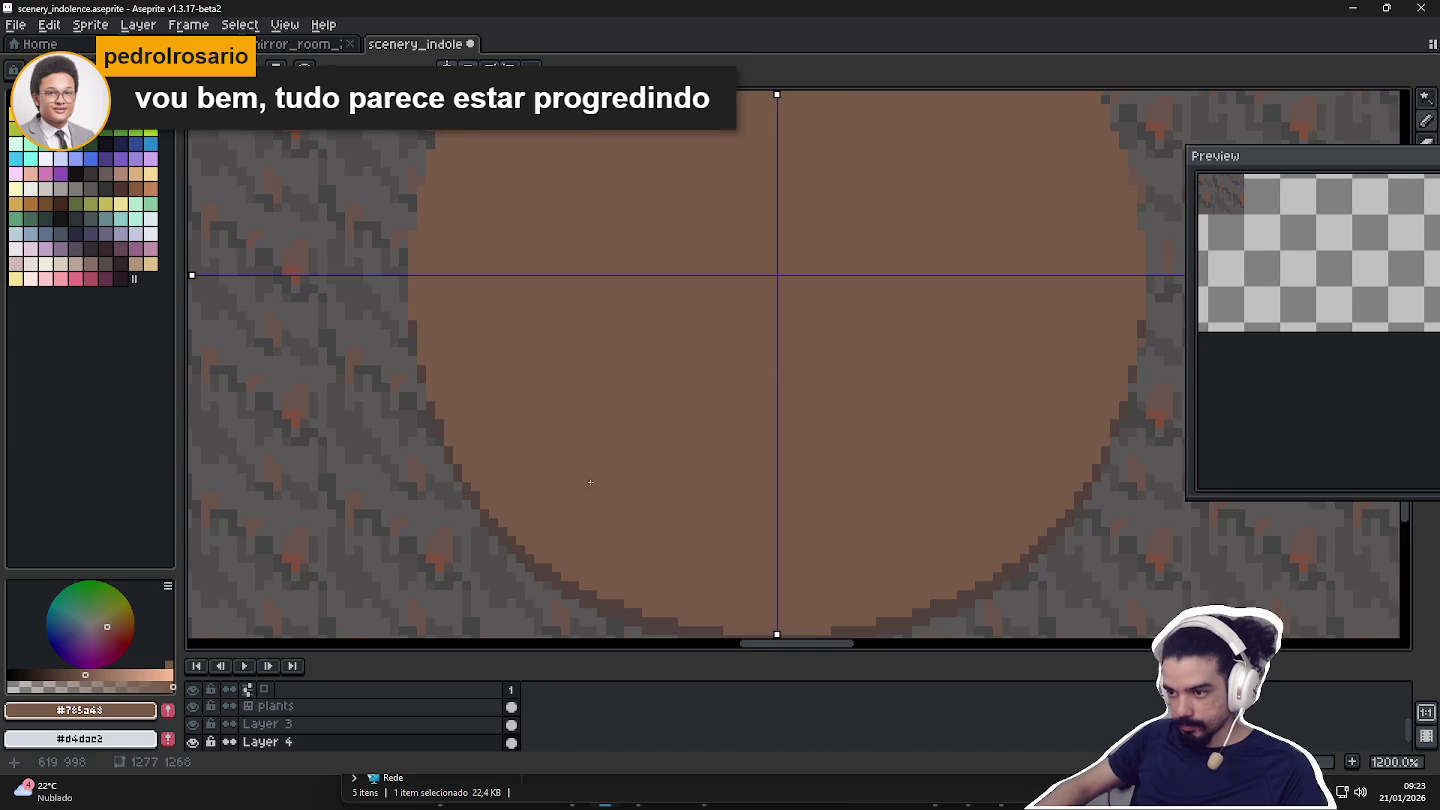
scroll(679, 390, down, 1)
scroll(680, 391, down, 1)
scroll(639, 519, up, 2)
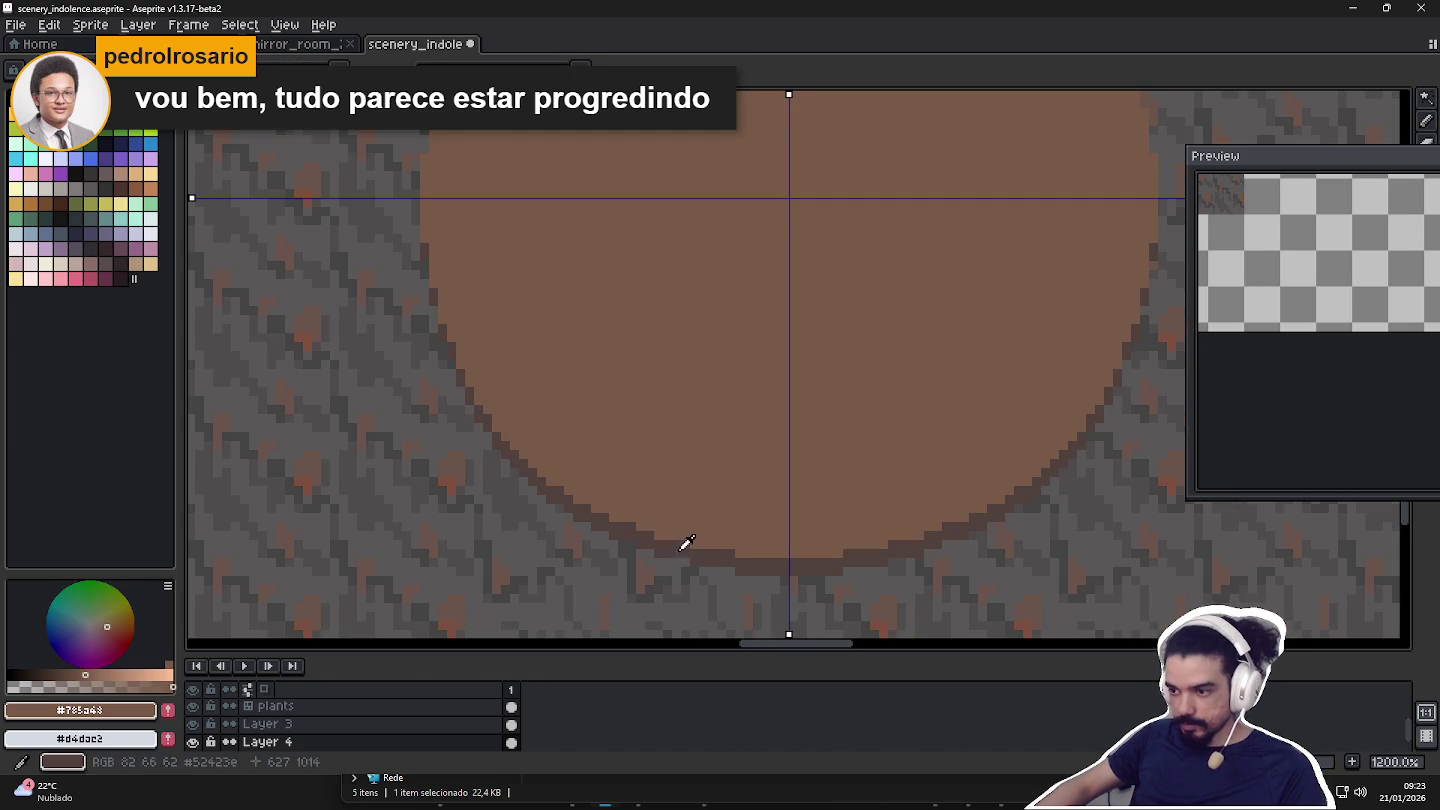
alt+click(678, 550)
mouse_move(588, 310)
mouse_down()
mouse_move(658, 372)
mouse_move(643, 434)
mouse_move(715, 451)
mouse_up()
Redraw the outer ring's vertical sides and upper-left arc with mirrored dark strokes.
scroll(644, 433, down, 1)
key(ctrl+z)
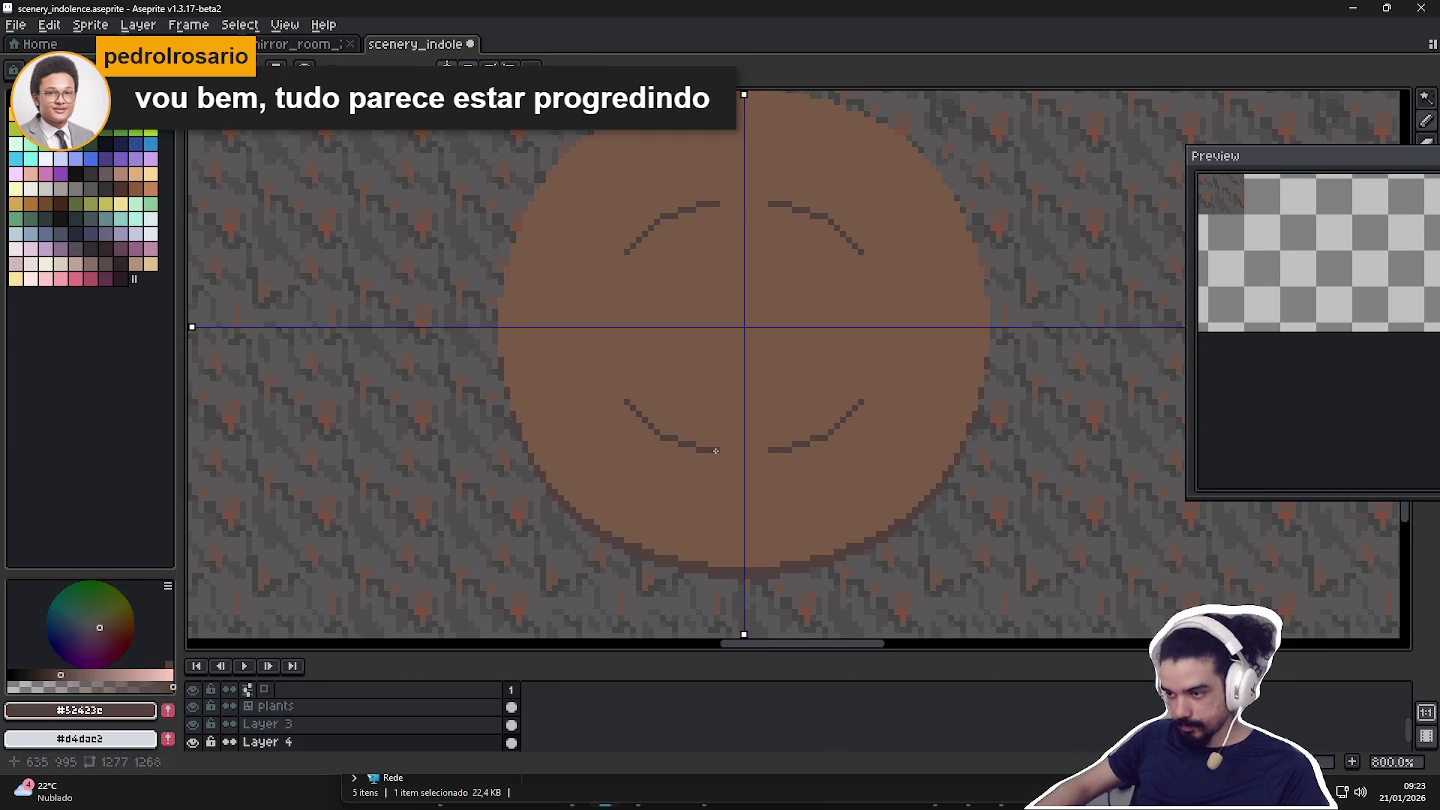
drag(626, 264, 609, 330)
drag(623, 276, 644, 242)
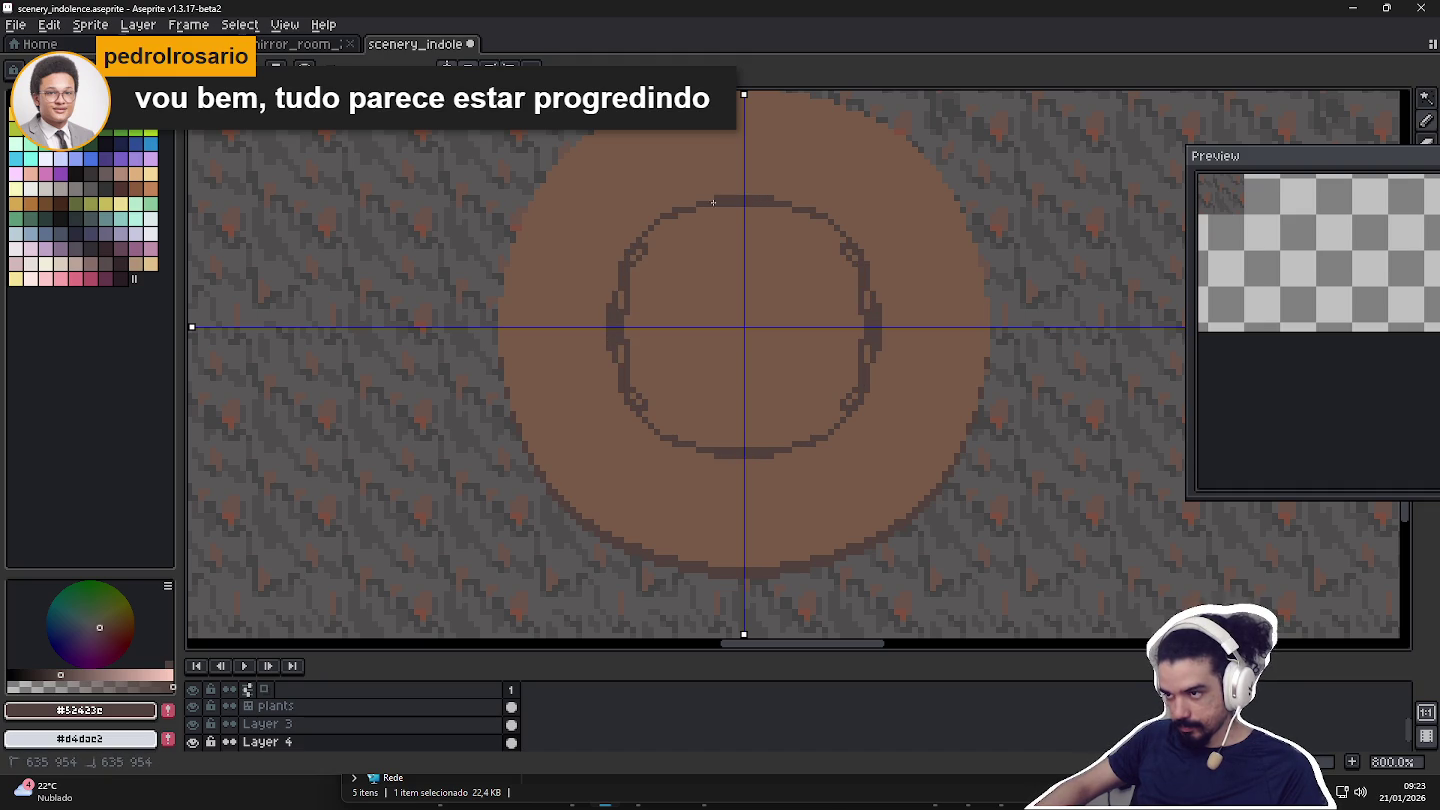
Clean stray outer-ring pixels with brown and redraw its left arc in dark brown.
scroll(703, 199, up, 3)
alt+click(691, 239)
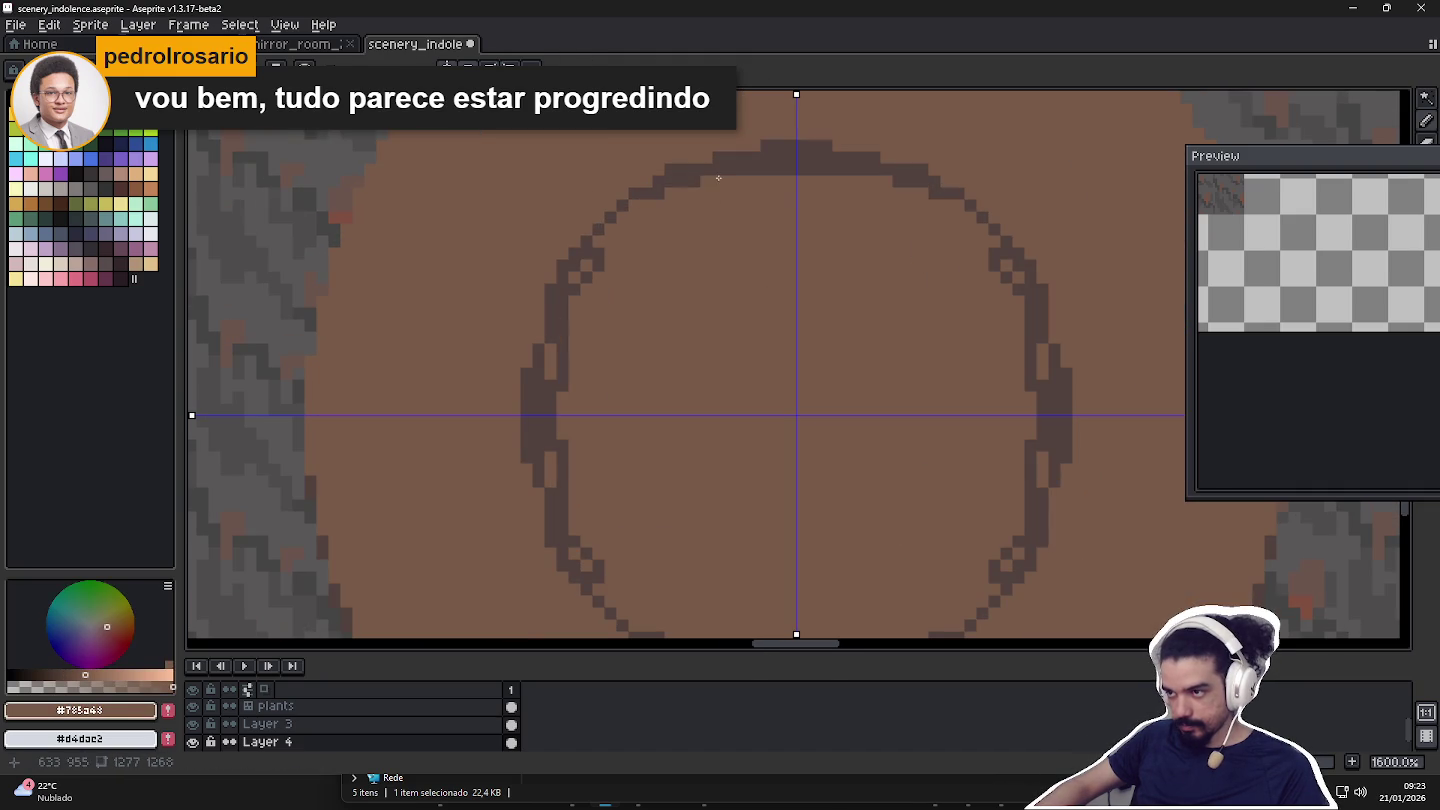
drag(851, 170, 916, 184)
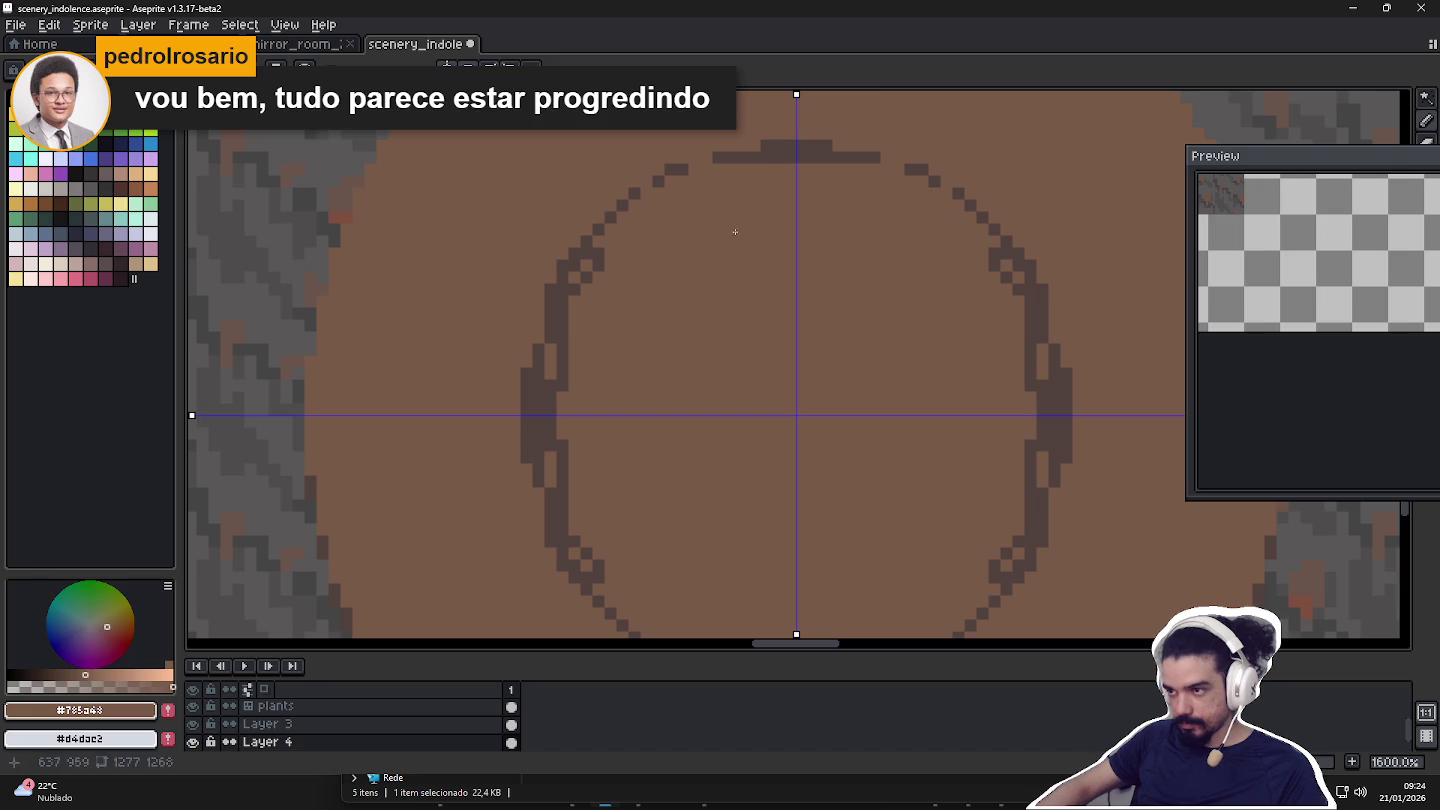
drag(615, 250, 547, 380)
click(552, 341)
alt+click(553, 309)
drag(540, 324, 539, 475)
alt+click(566, 354)
click(553, 327)
Draw a small dark ring around the circle's centre.
scroll(660, 395, down, 1)
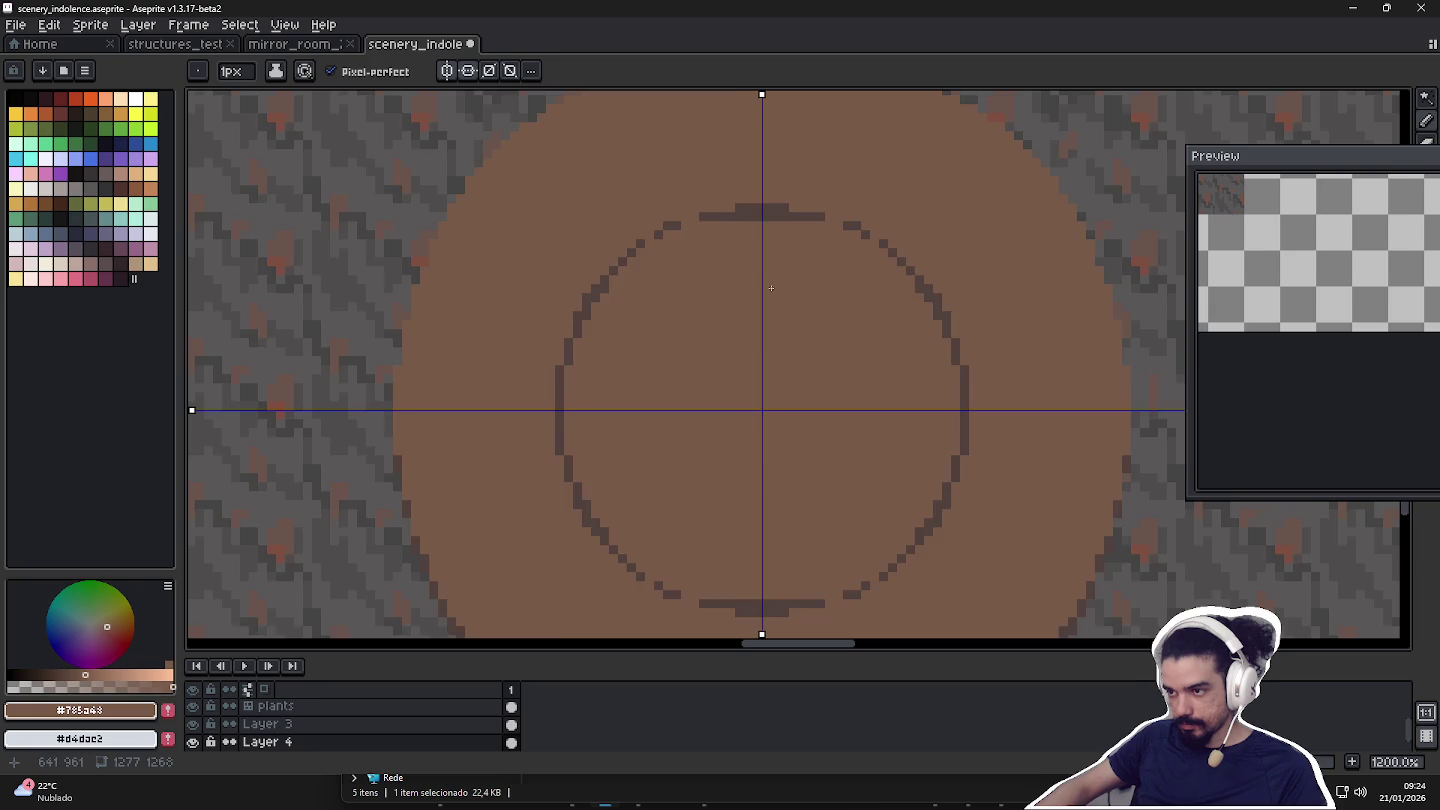
scroll(745, 220, up, 1)
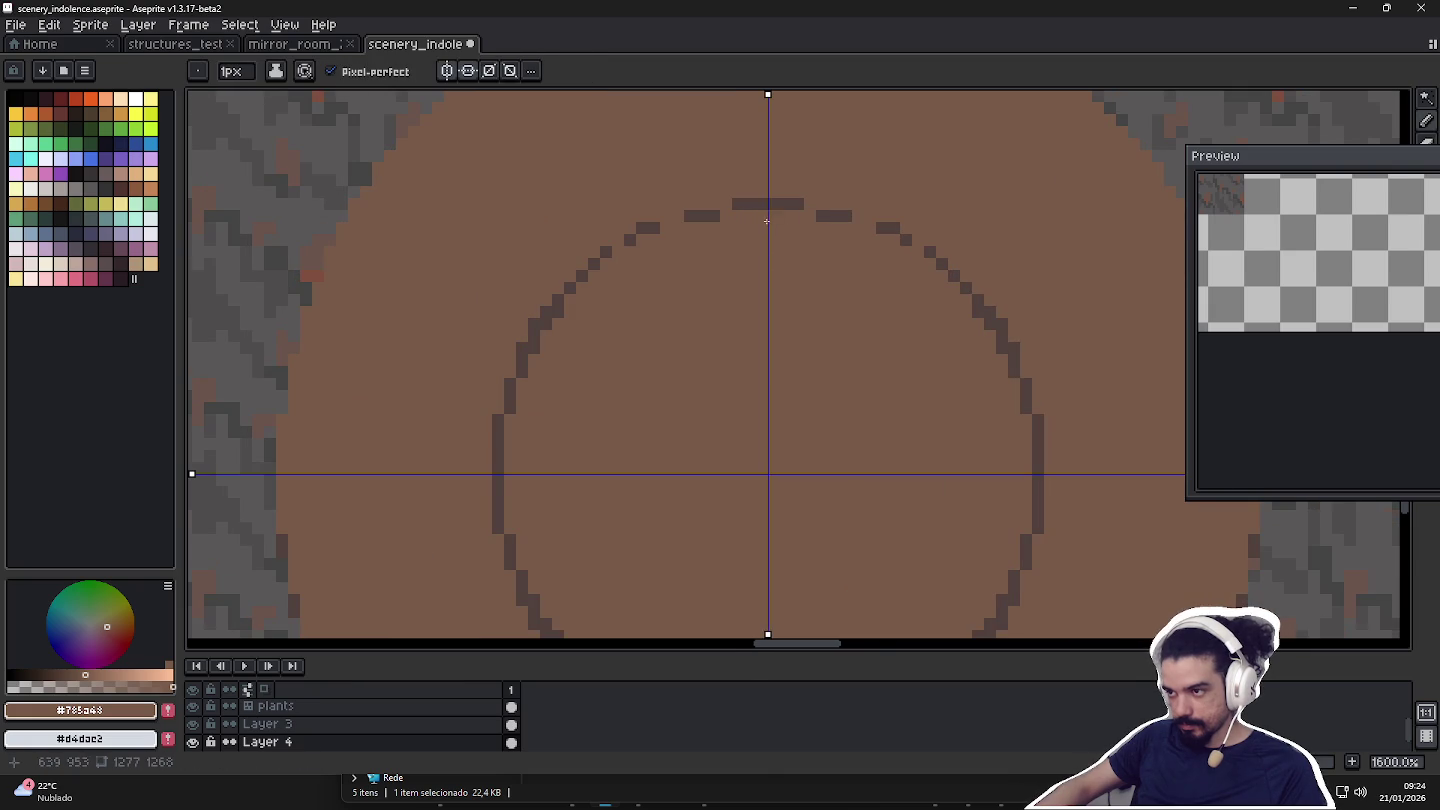
scroll(761, 301, down, 4)
scroll(689, 379, up, 3)
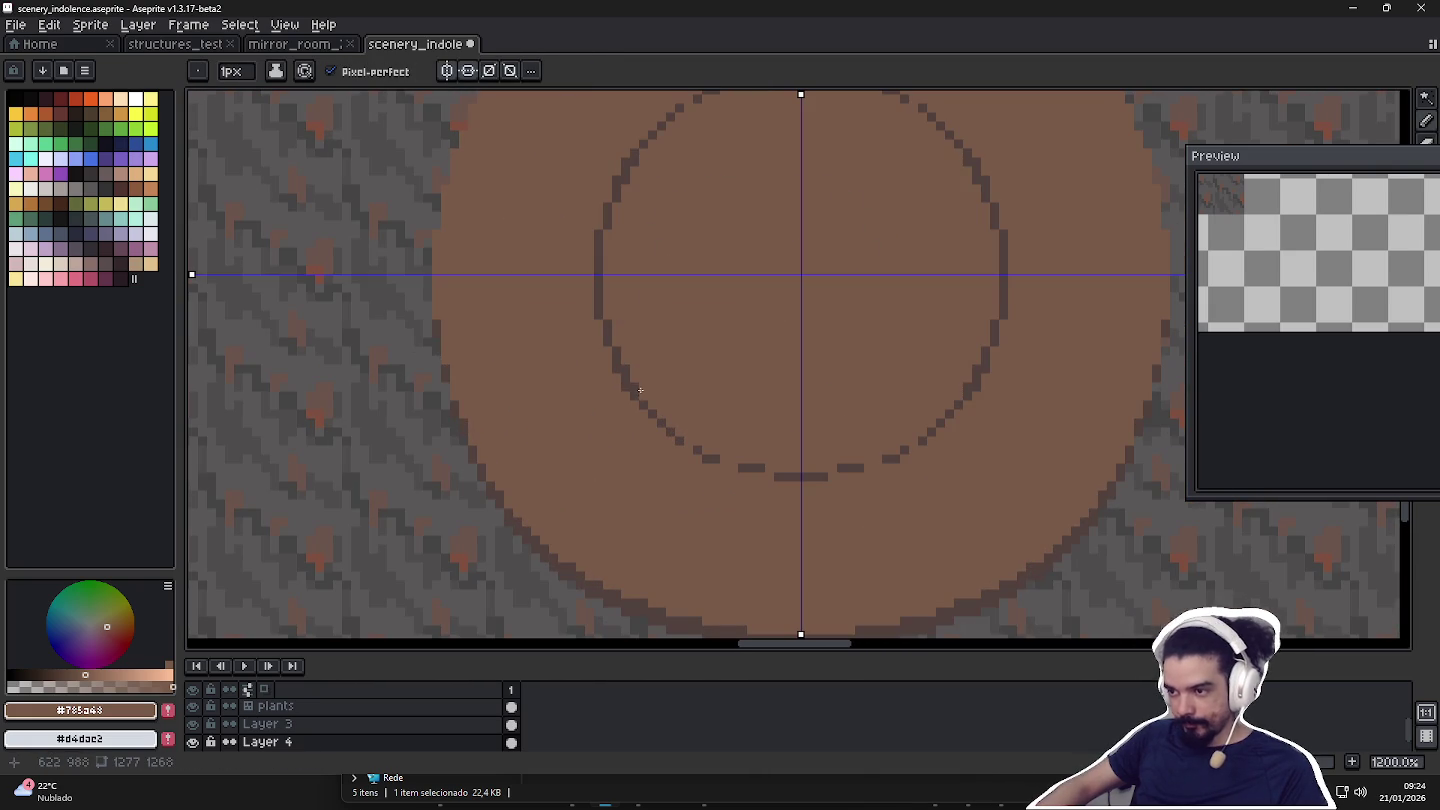
scroll(648, 387, down, 4)
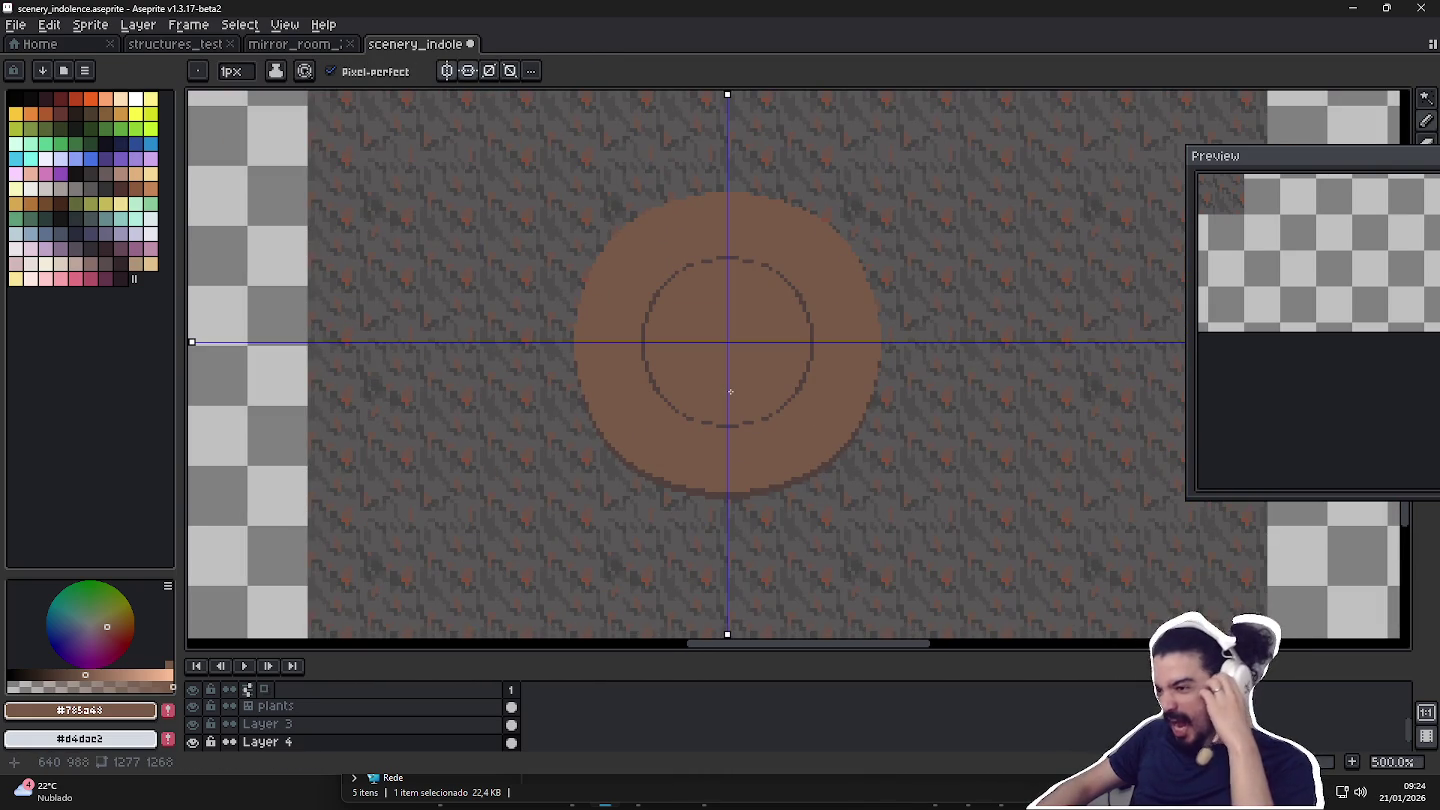
scroll(729, 393, up, 5)
alt+click(680, 455)
click(684, 358)
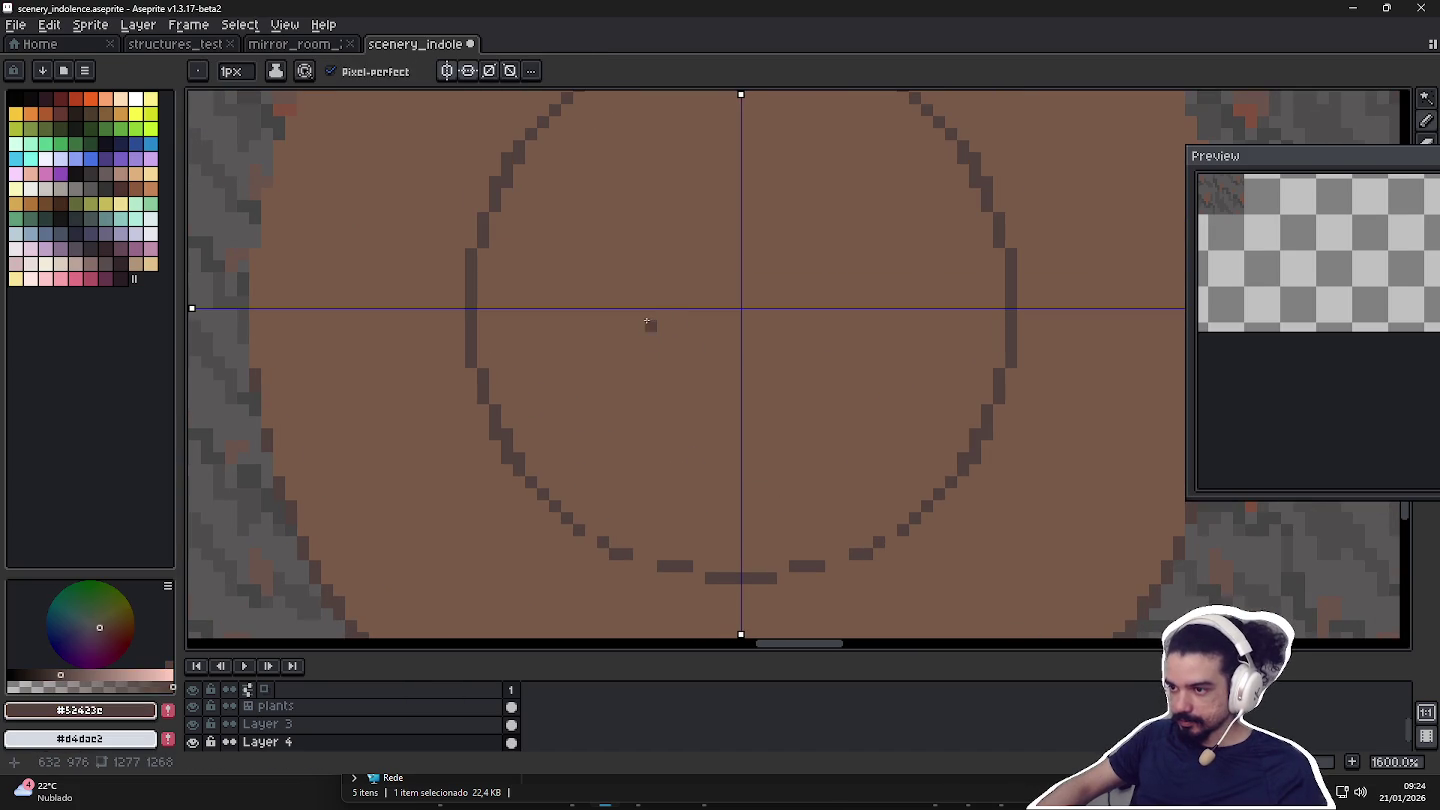
drag(647, 318, 748, 399)
click(738, 395)
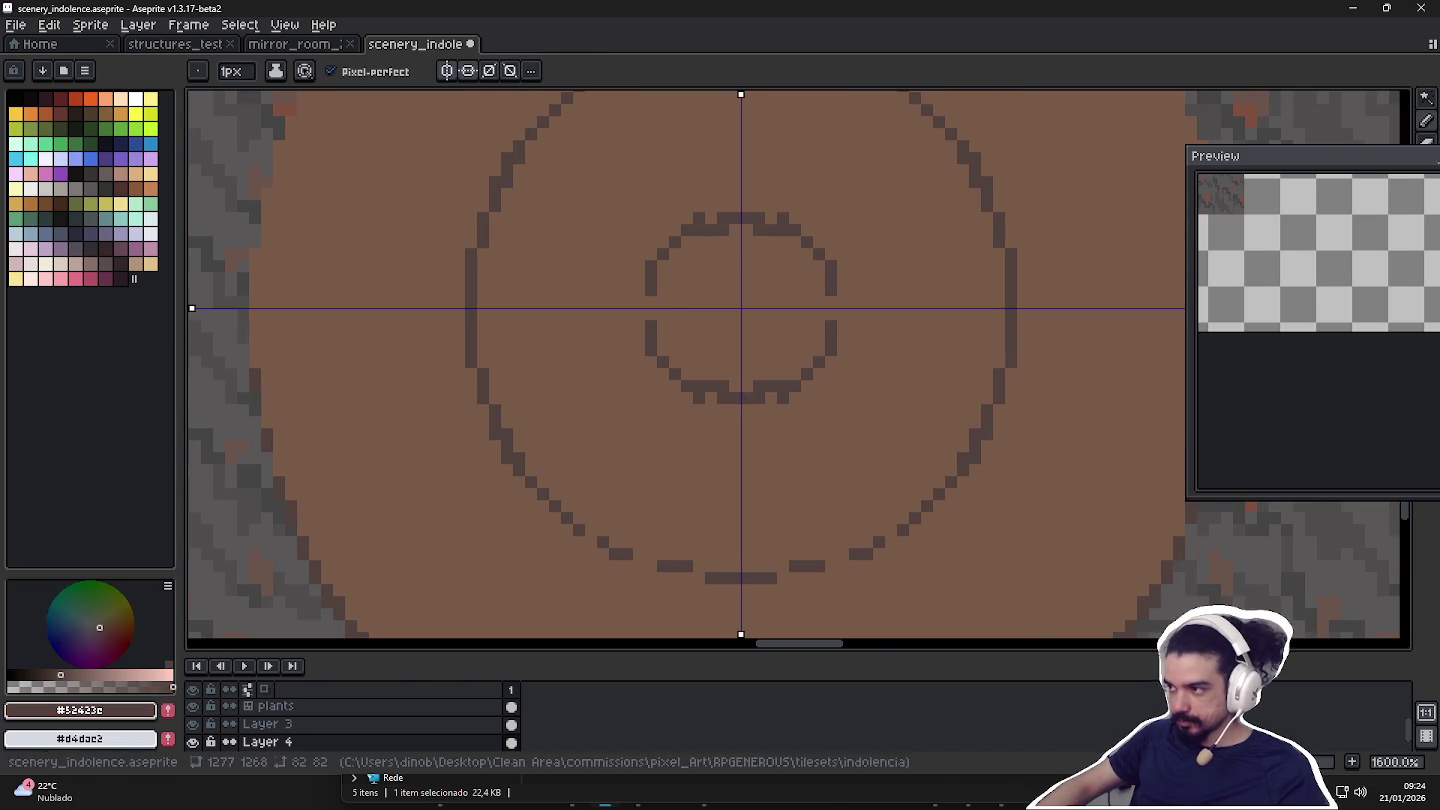
Bring the whole-tile Preview window into view and thin the inner ring's thick pixels.
mouse_move(1385, 162)
mouse_down()
mouse_move(1239, 143)
mouse_move(1262, 169)
mouse_up()
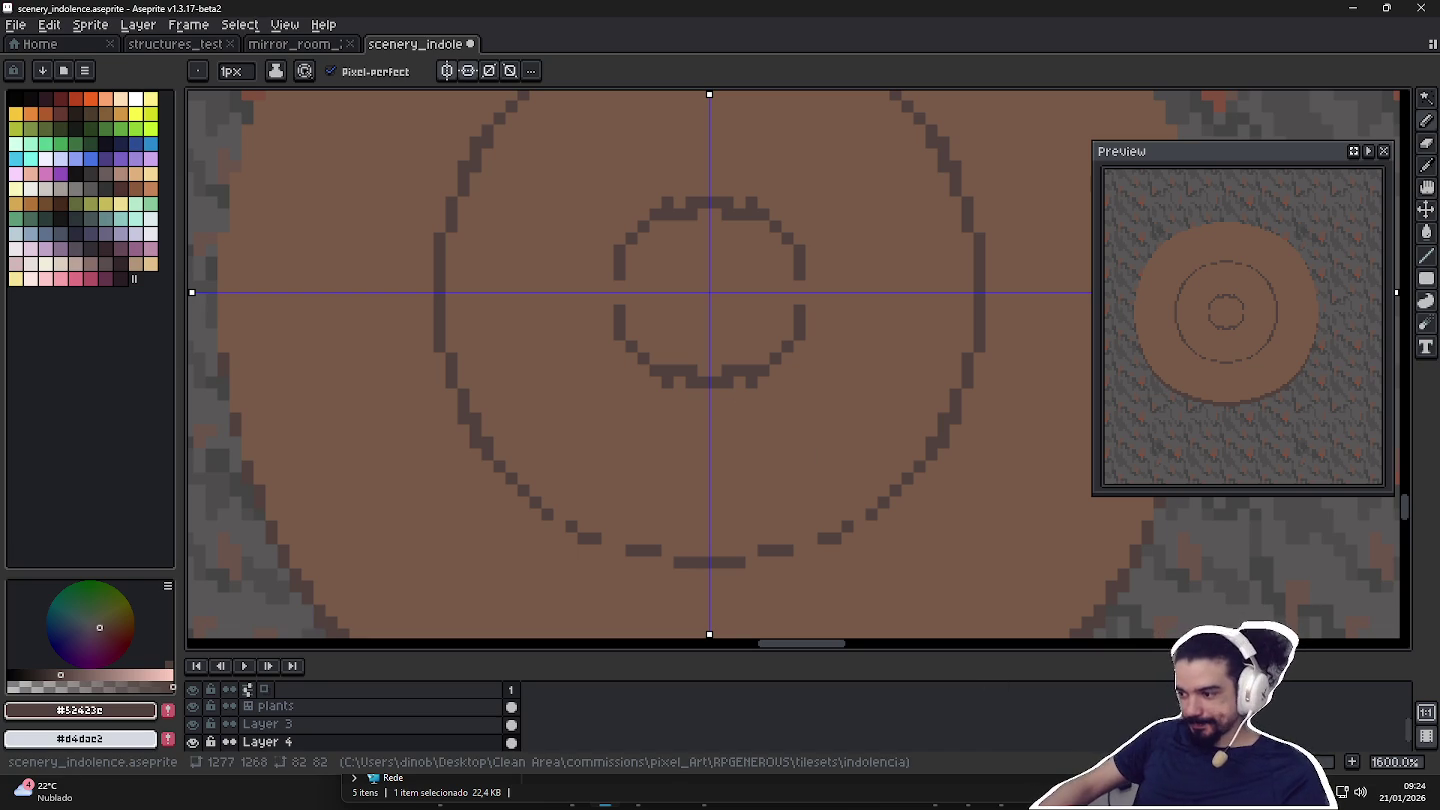
drag(683, 373, 730, 399)
alt+click(762, 392)
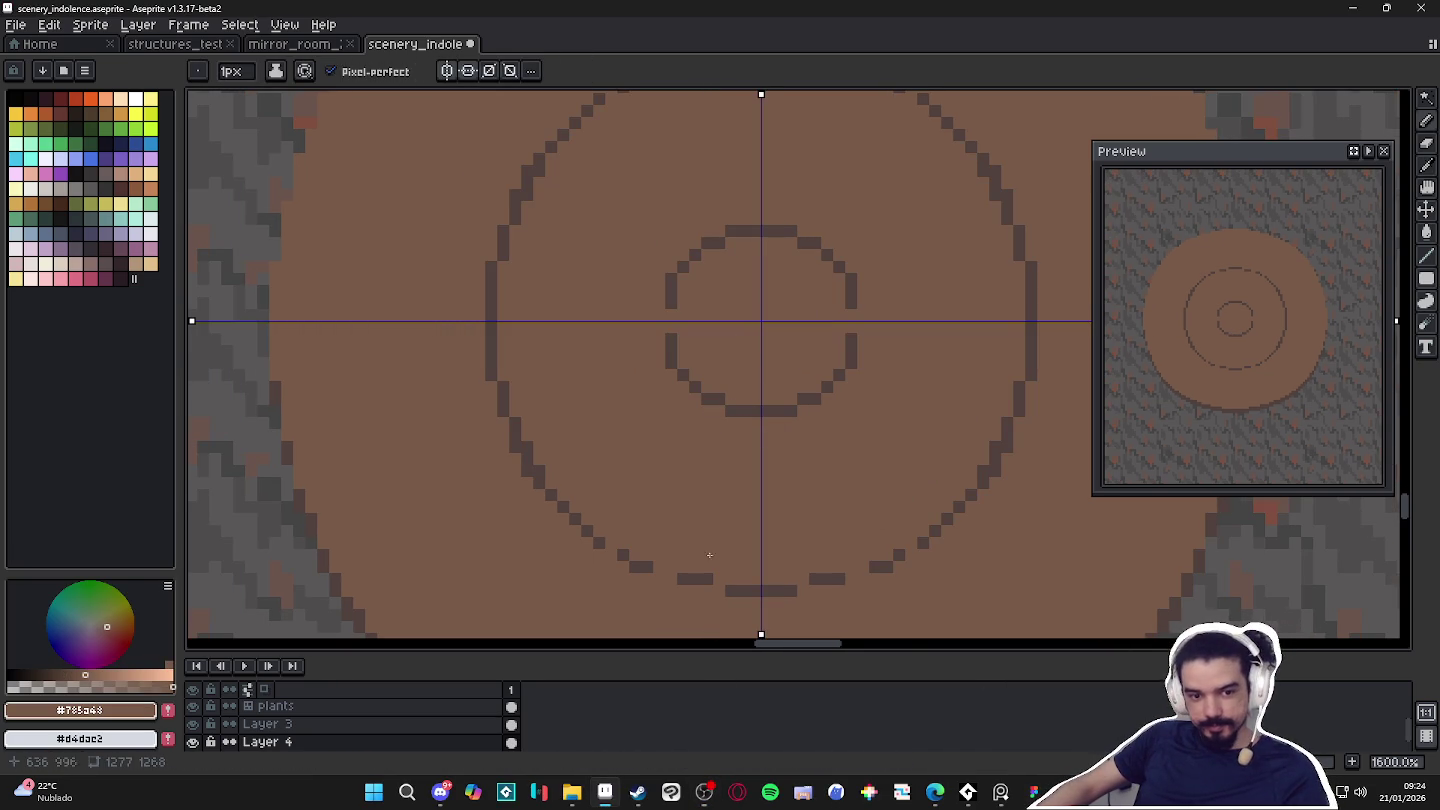
Fill the missing pixels in the inner ring with the dark outline colour.
scroll(676, 405, up, 2)
alt+click(685, 340)
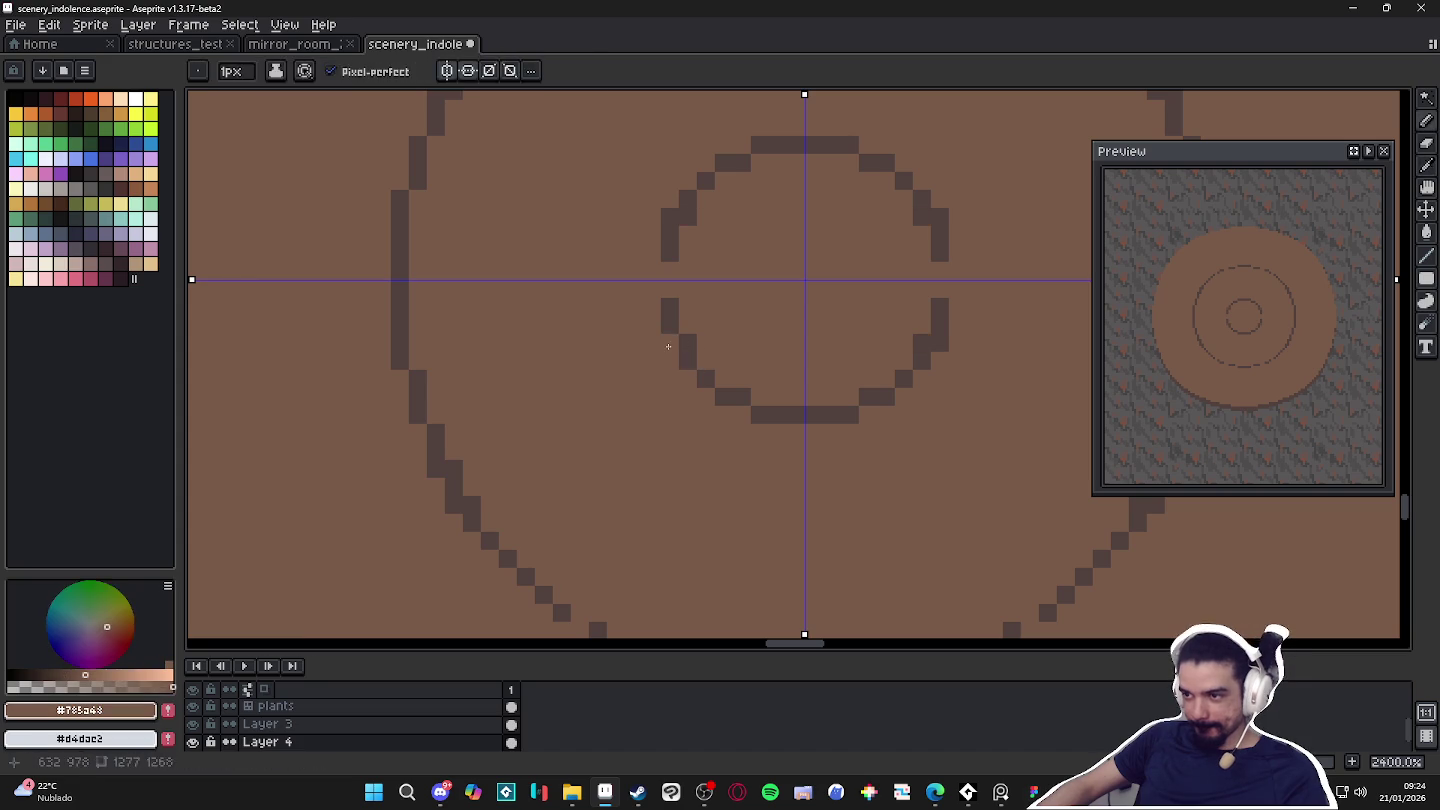
drag(669, 309, 706, 290)
scroll(754, 290, down, 2)
scroll(754, 285, down, 2)
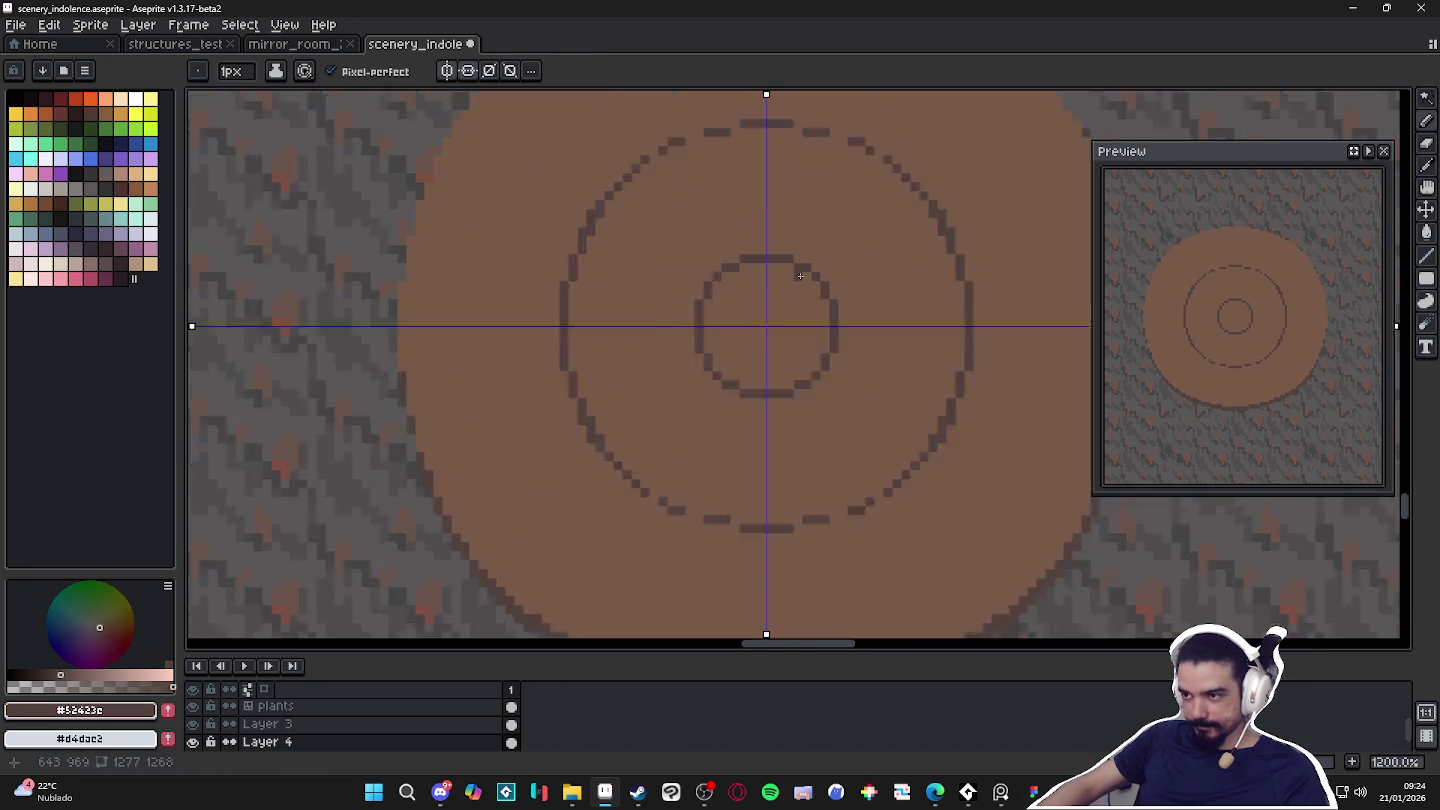
scroll(752, 280, up, 3)
alt+click(752, 279)
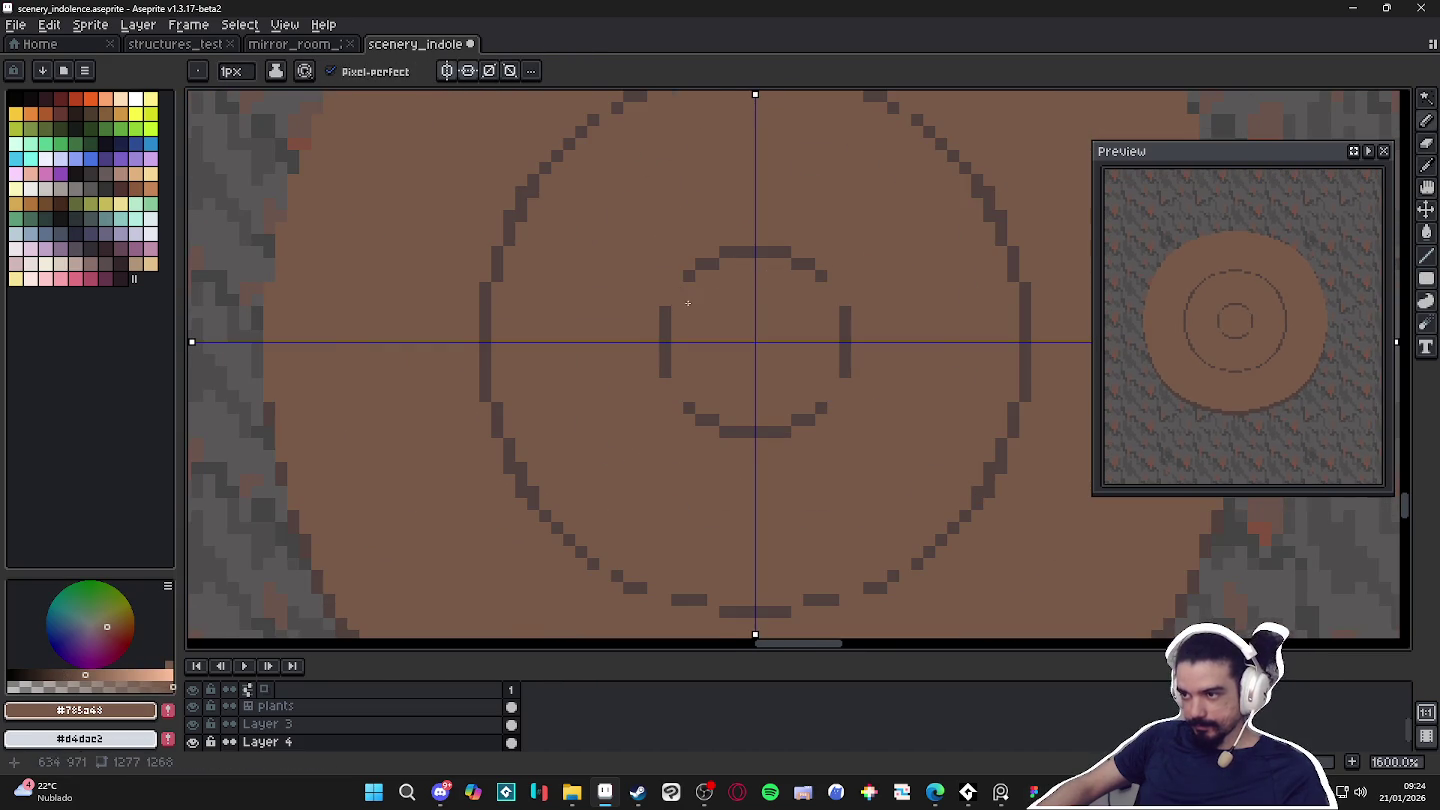
Draw a mirrored dark diagonal line from below the middle ring up toward it.
scroll(699, 312, left, 3)
scroll(640, 420, down, 5)
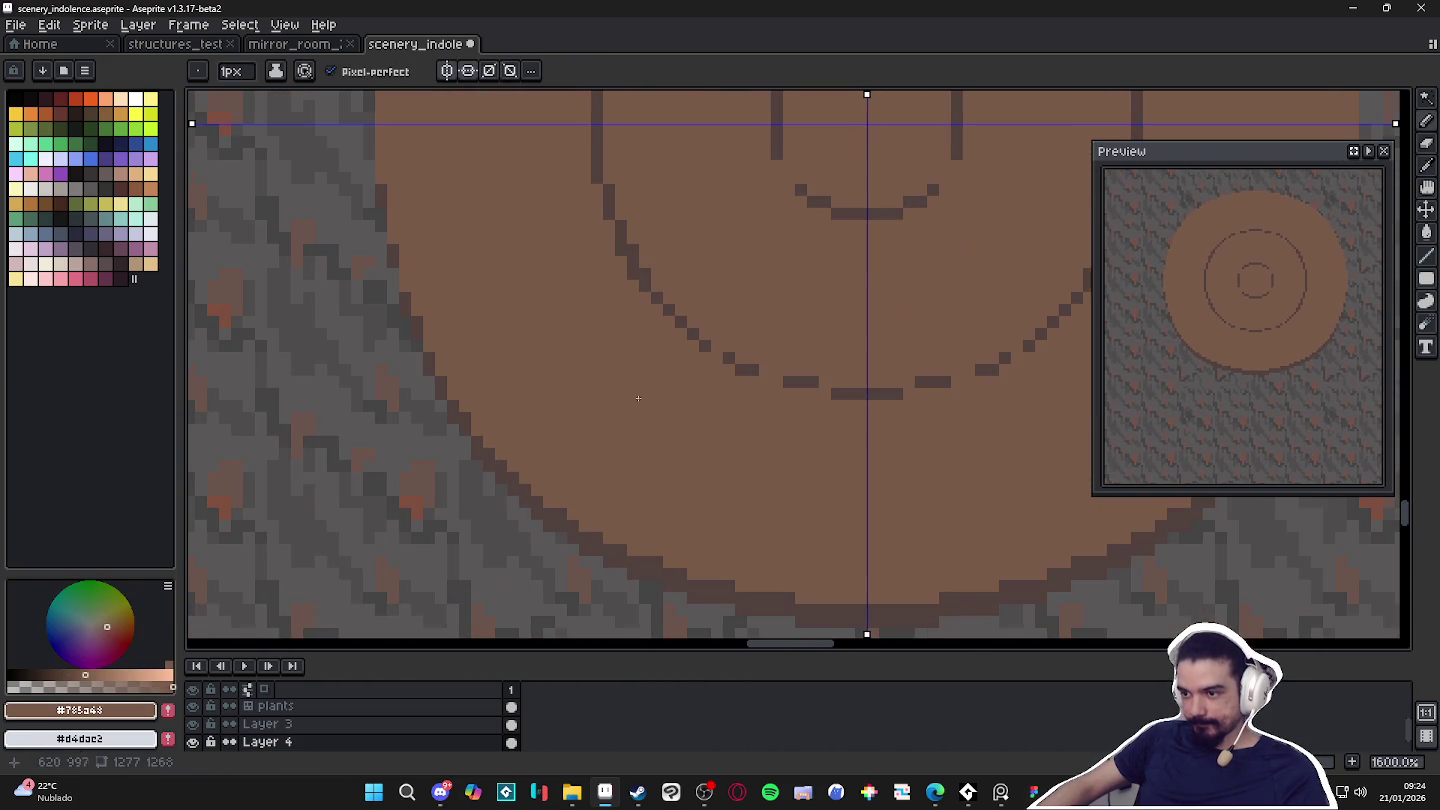
alt+click(607, 534)
drag(608, 518, 607, 500)
drag(680, 428, 717, 392)
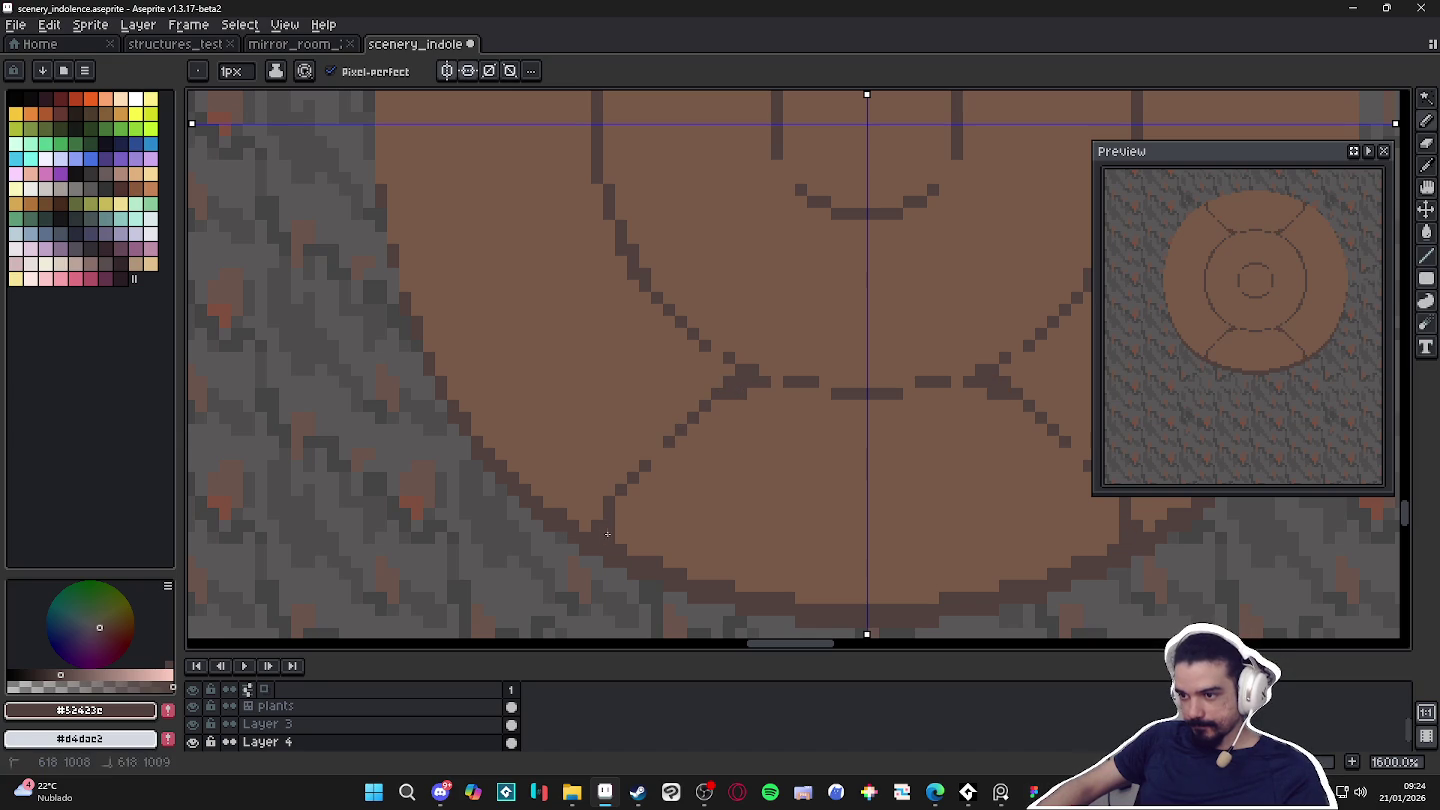
scroll(617, 540, down, 2)
scroll(751, 391, up, 1)
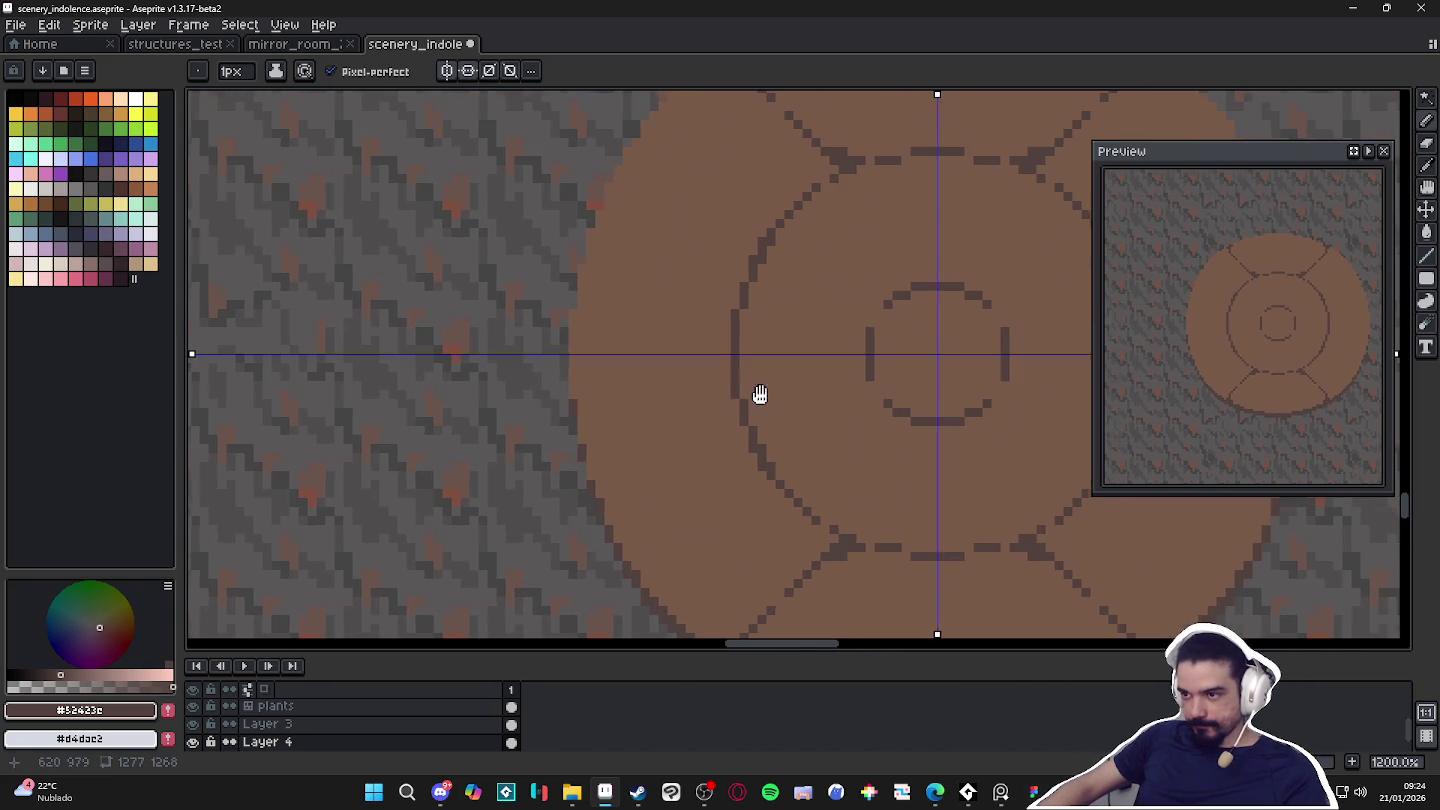
scroll(732, 394, down, 3)
scroll(732, 393, up, 1)
scroll(730, 392, up, 2)
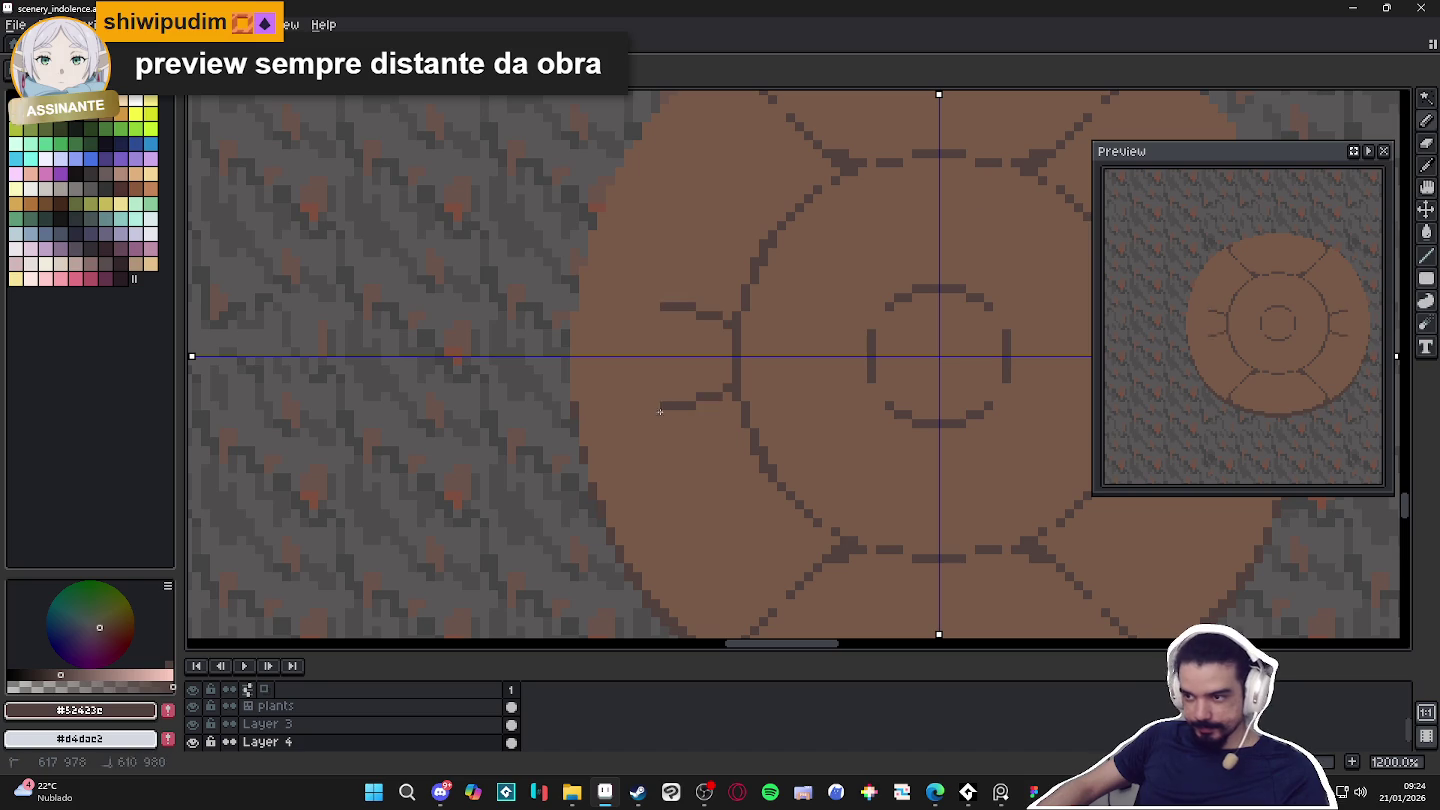
Try mirrored left-side and horizontal spokes, then undo both attempts.
mouse_move(740, 425)
mouse_down()
mouse_move(643, 461)
mouse_move(628, 481)
mouse_up()
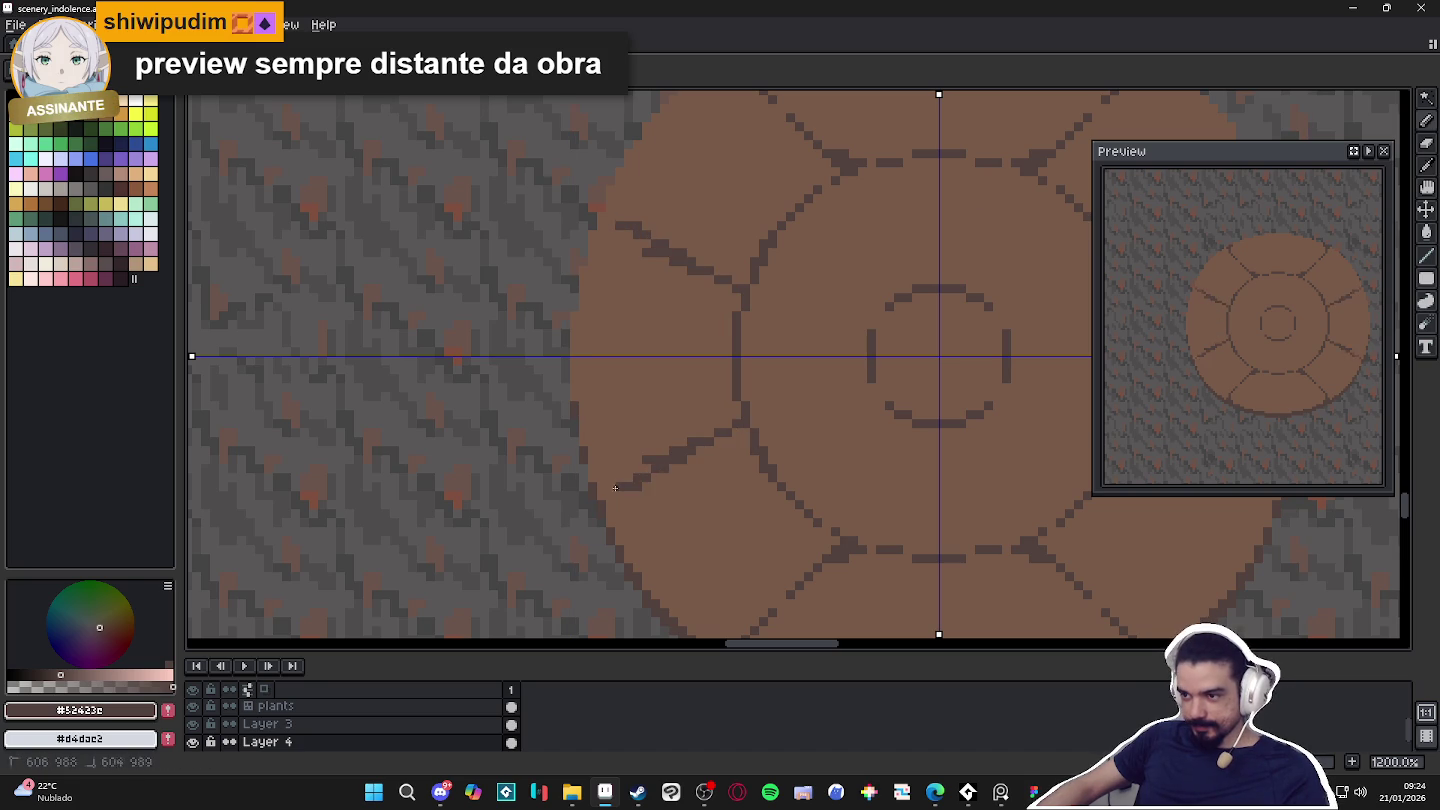
alt+click(658, 457)
drag(730, 417, 688, 429)
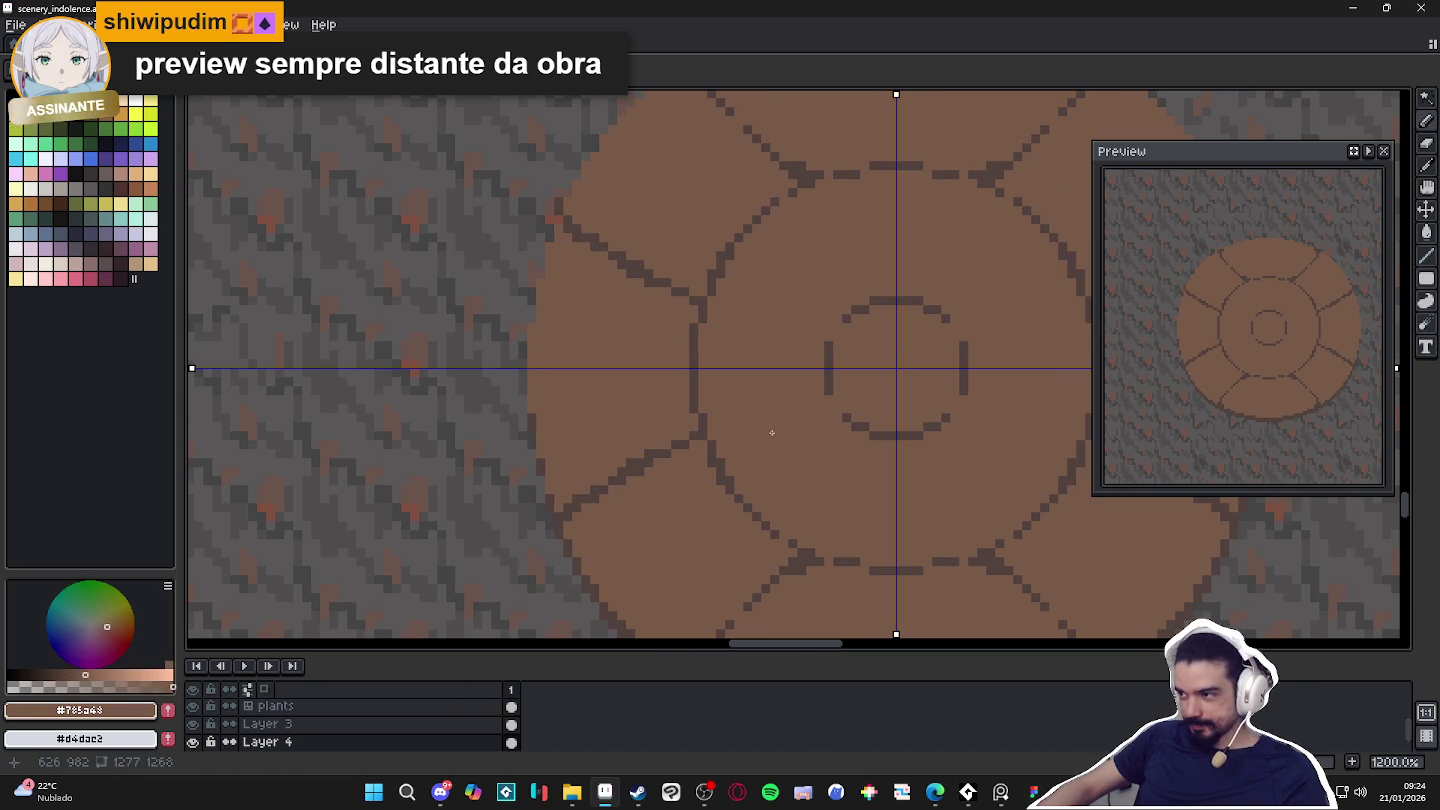
key(ctrl+z)
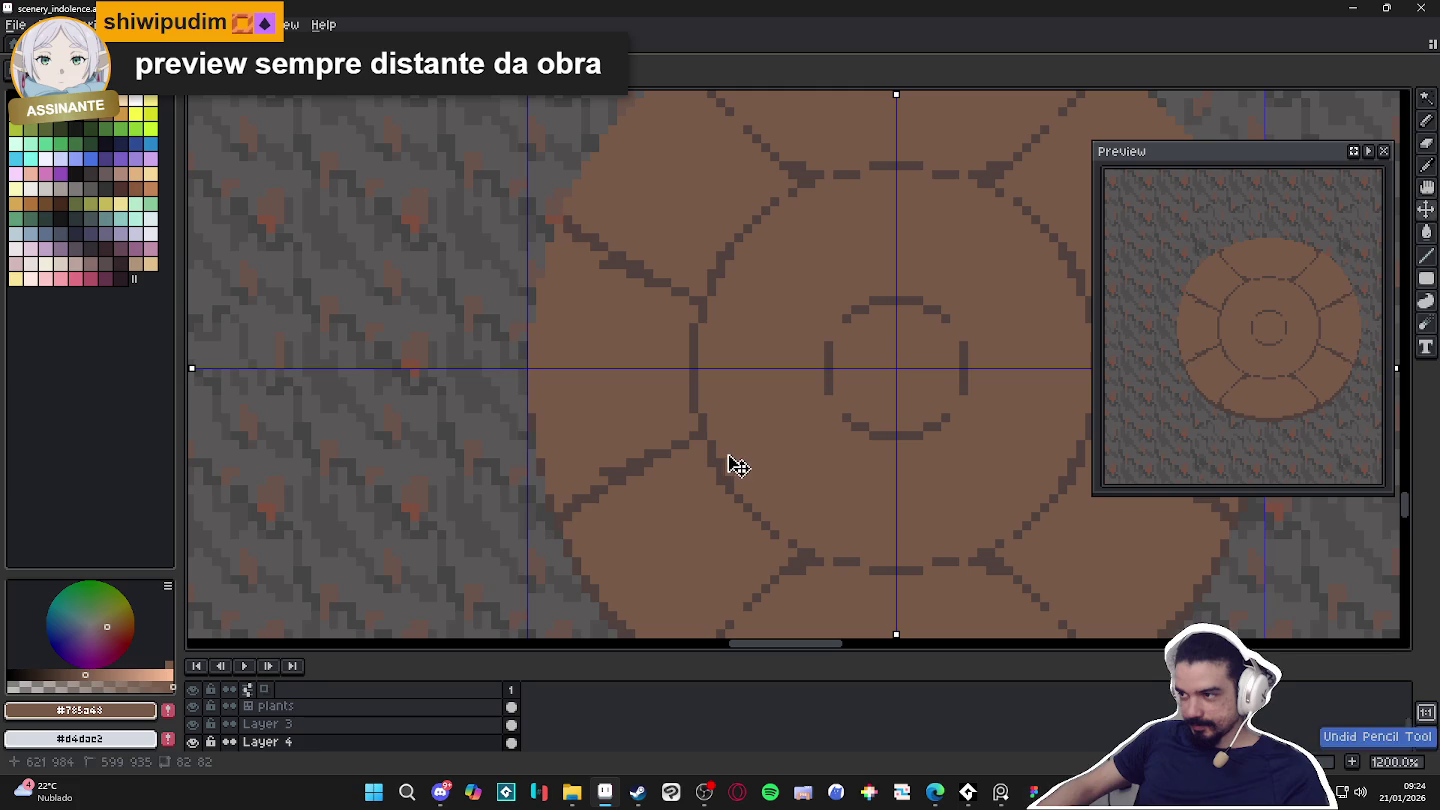
key(ctrl+z)
key(ctrl+z)
key(ctrl+z)
key(ctrl+z)
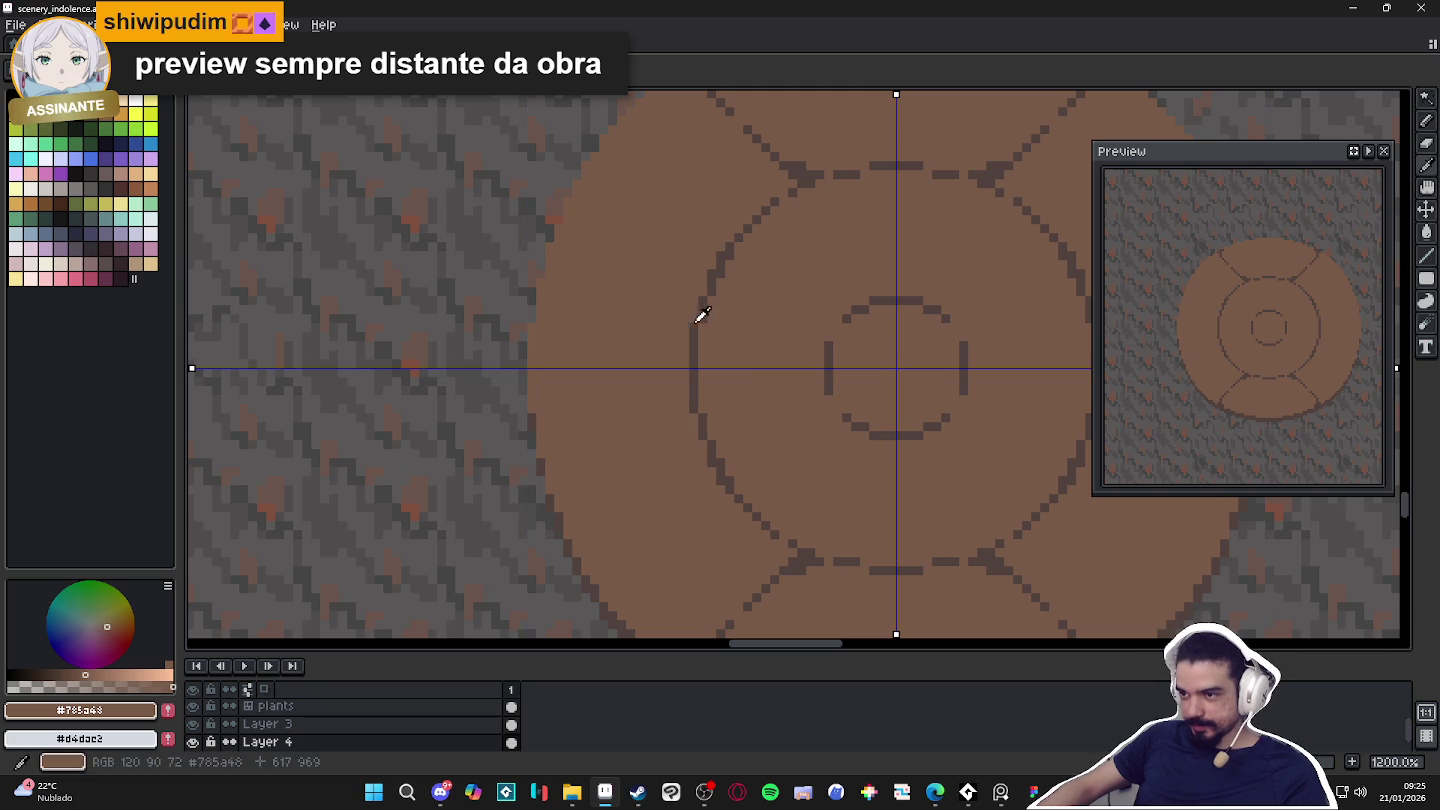
alt+click(706, 300)
drag(704, 297, 563, 297)
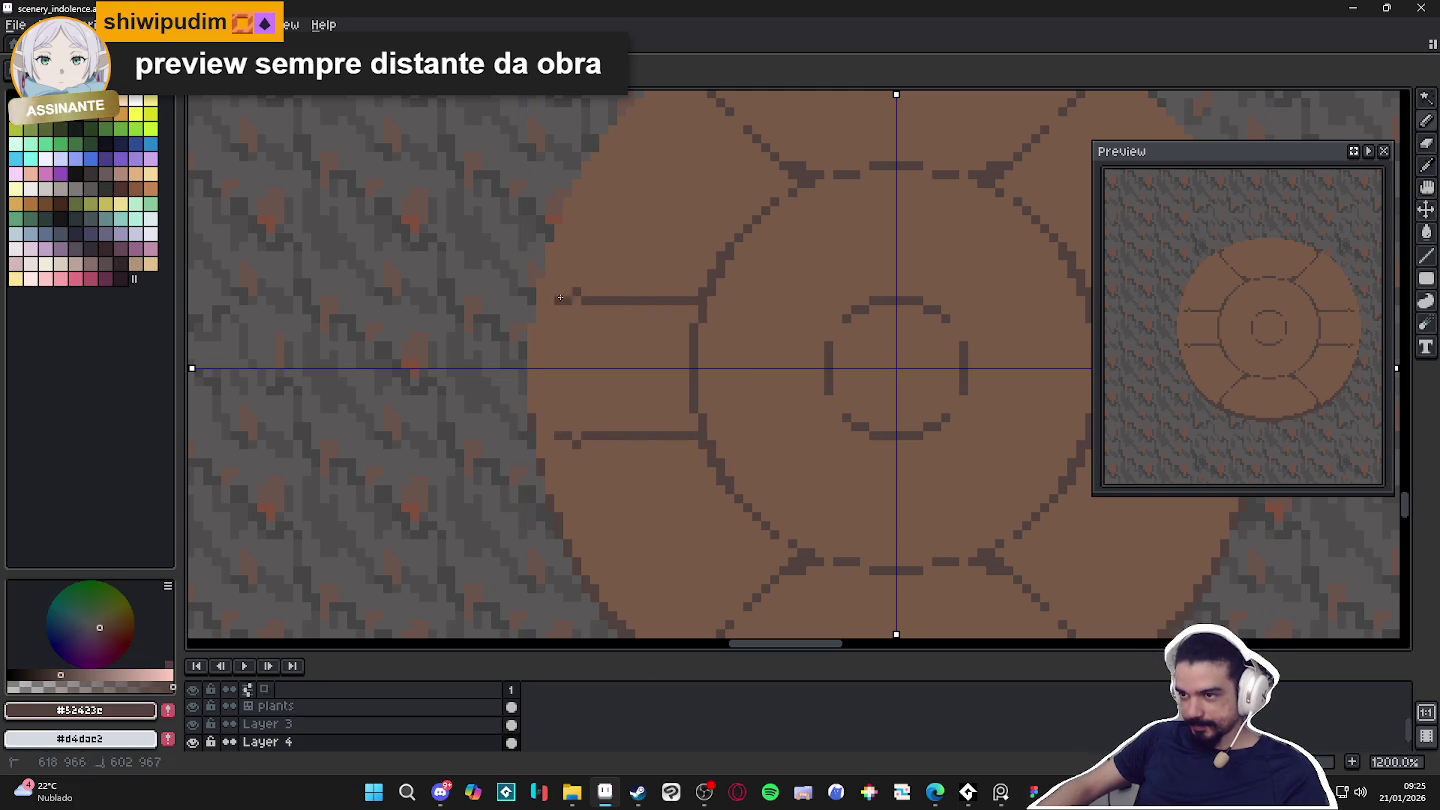
key(ctrl+z)
key(ctrl+z)
key(ctrl+z)
key(ctrl+z)
key(ctrl+z)
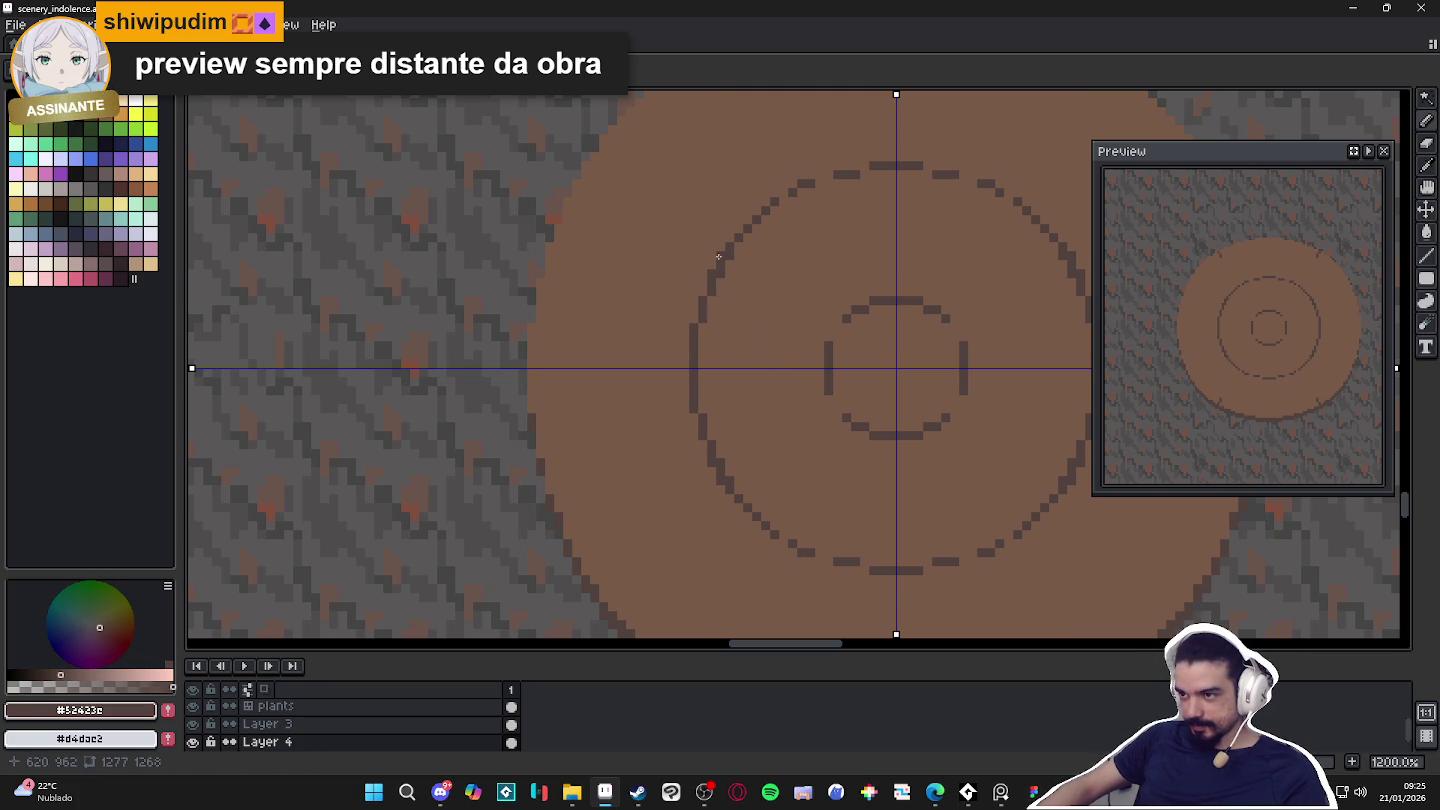
Draw dark diagonal spokes mirrored into all four quadrants of the circle.
drag(725, 240, 592, 165)
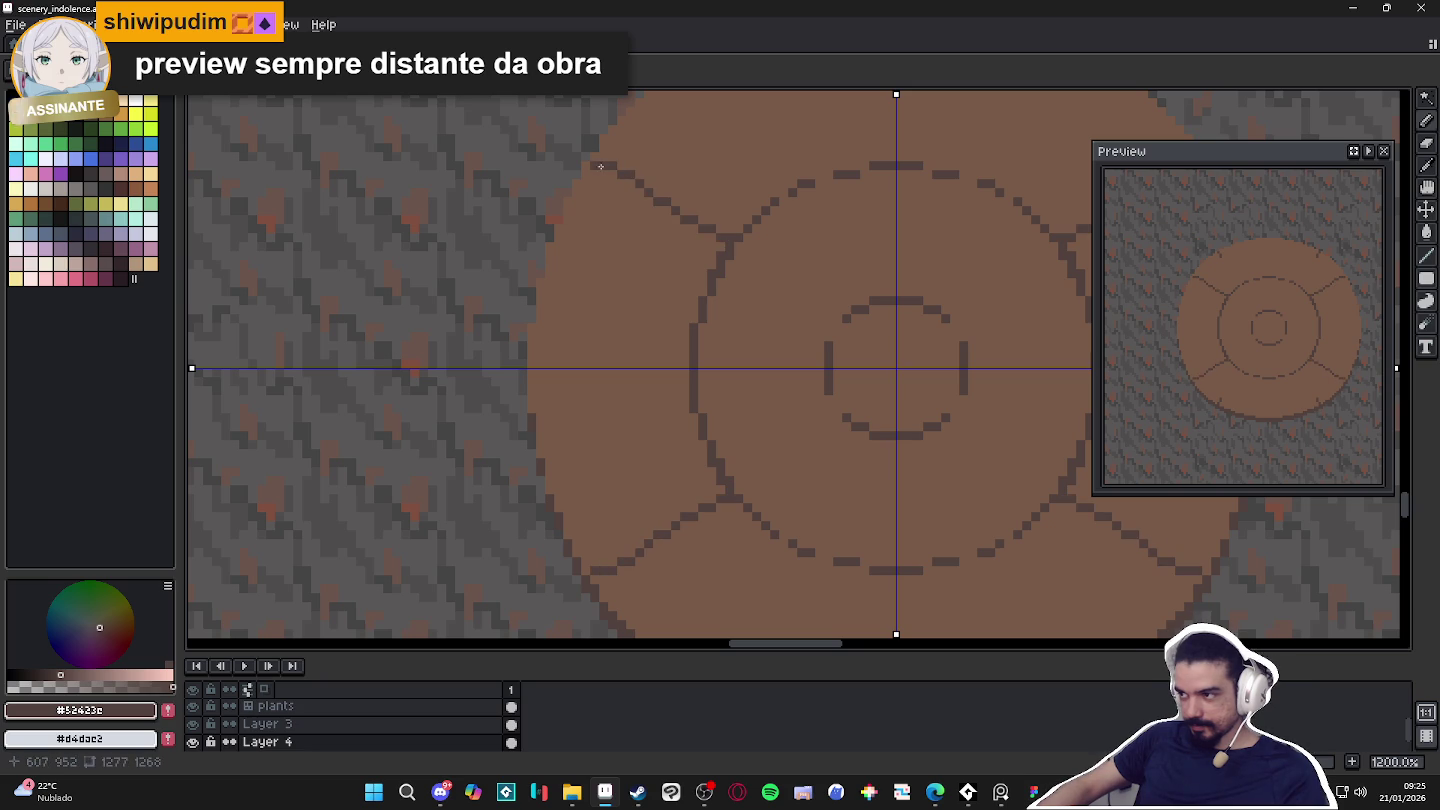
scroll(628, 176, up, 3)
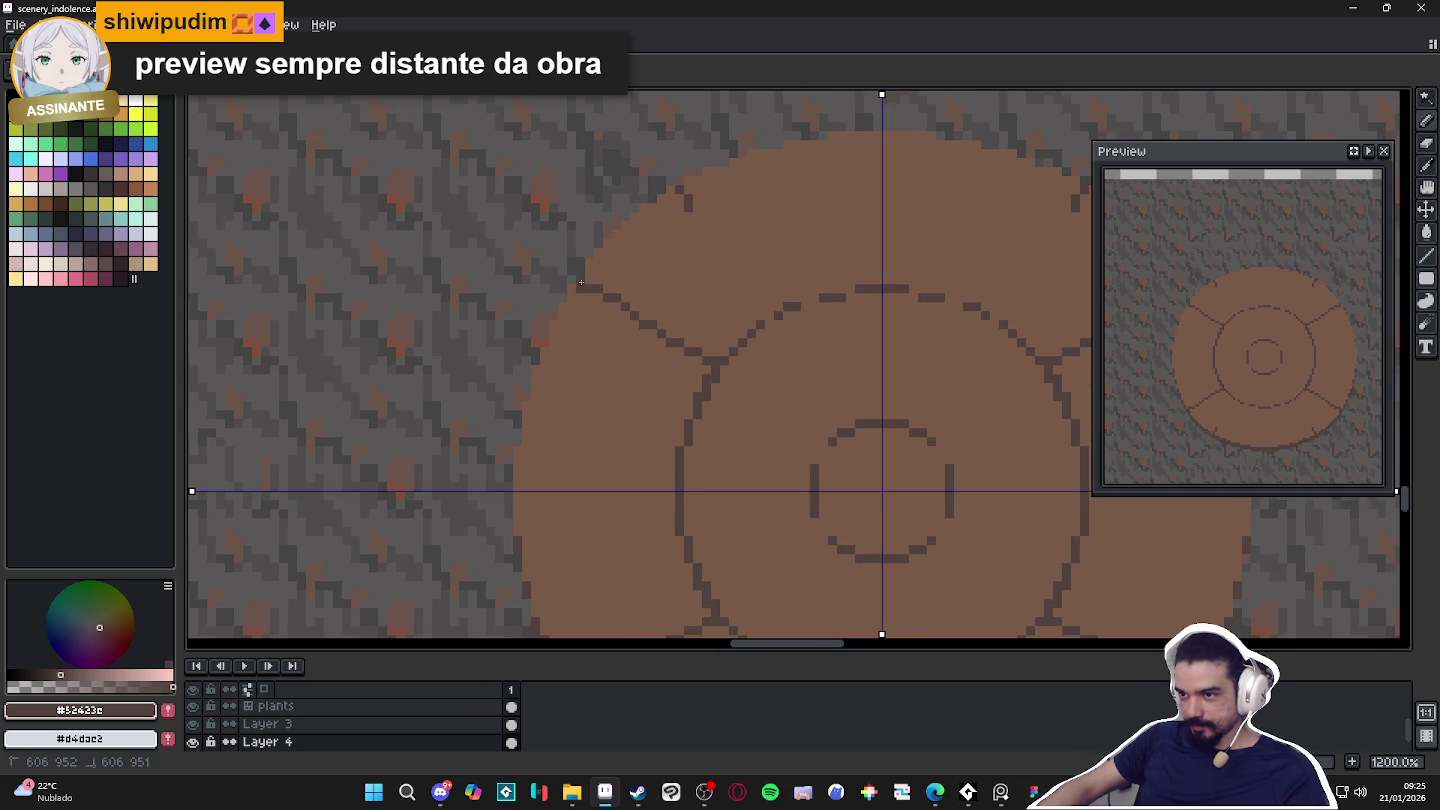
alt+click(605, 272)
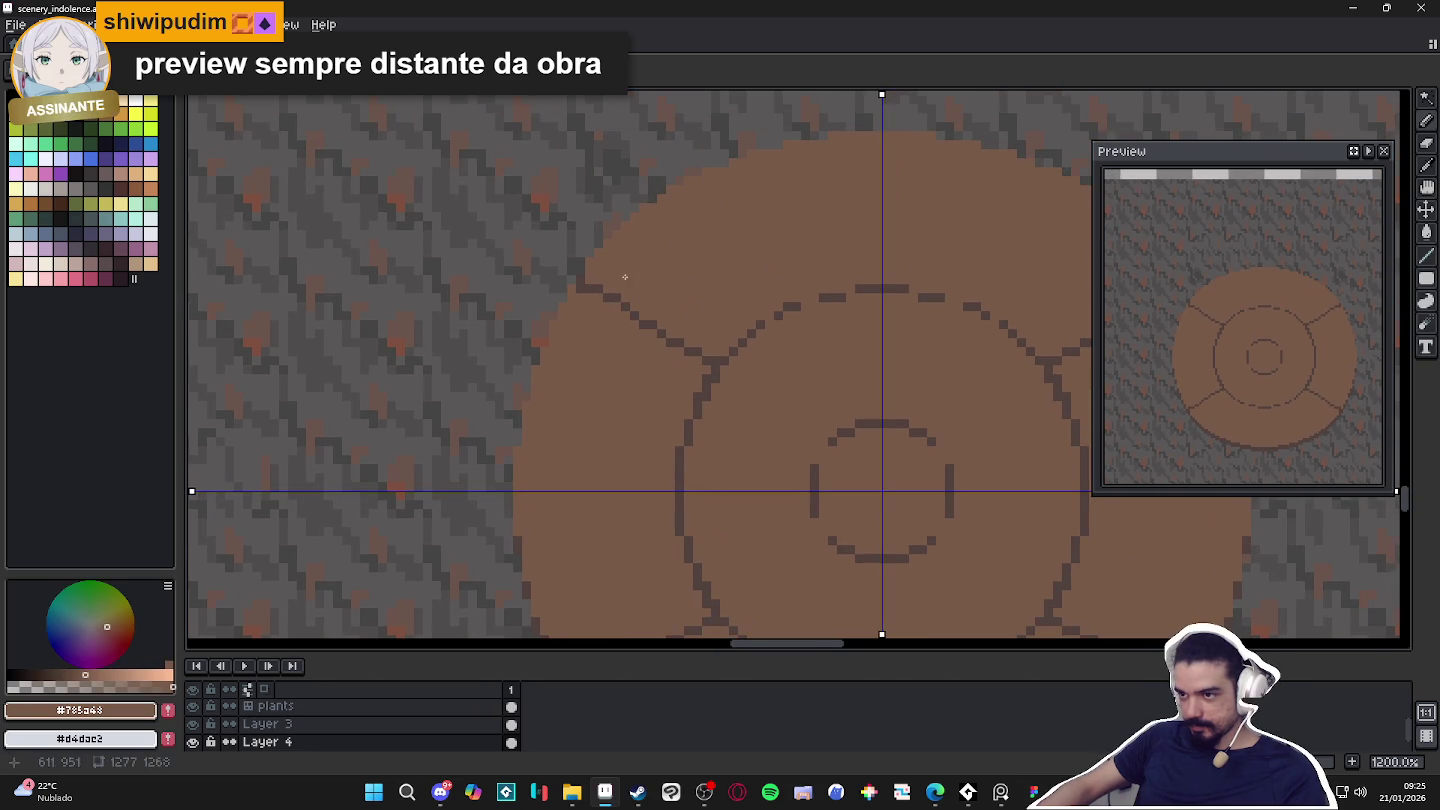
alt+click(593, 287)
scroll(653, 344, down, 2)
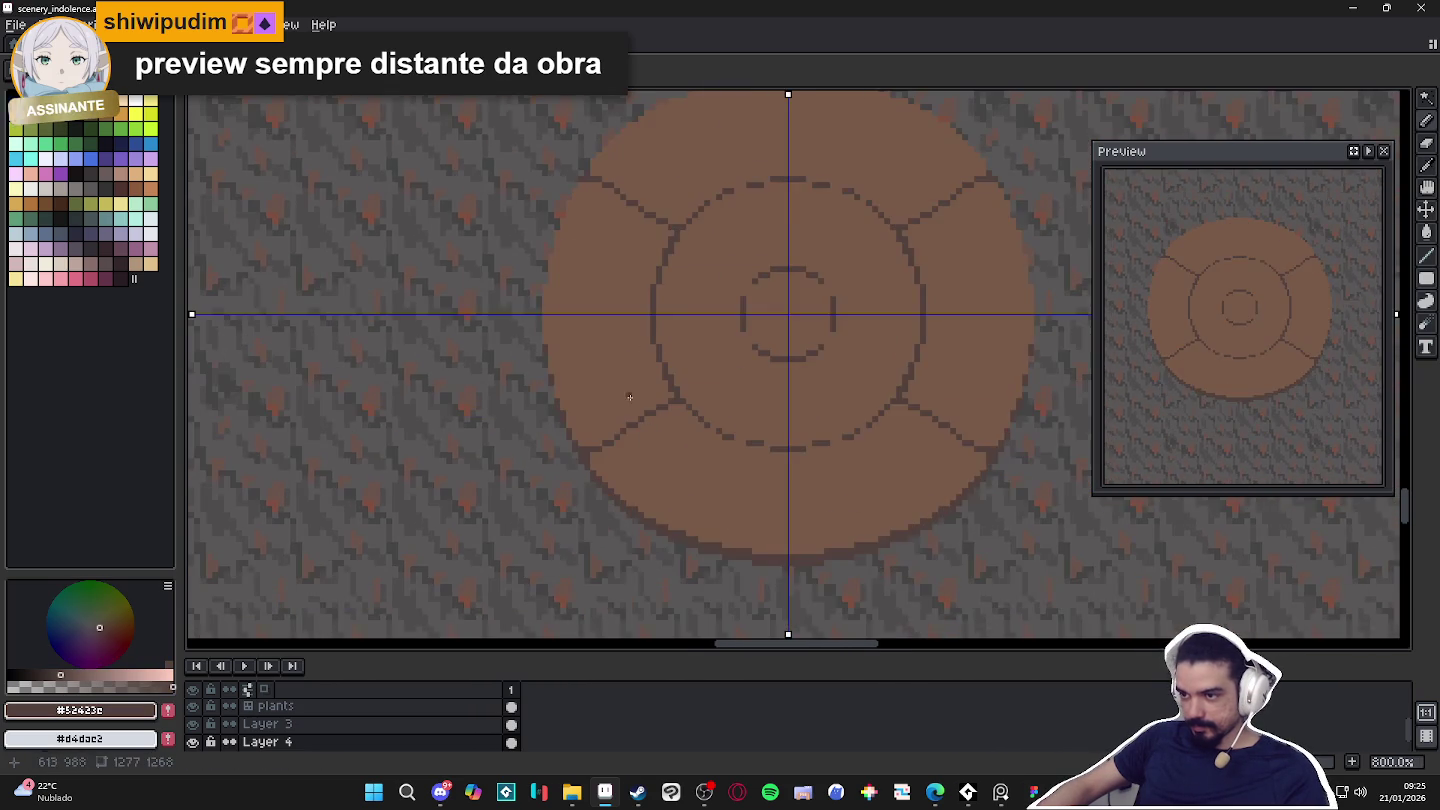
scroll(629, 397, up, 1)
scroll(628, 395, up, 1)
scroll(644, 395, right, 1)
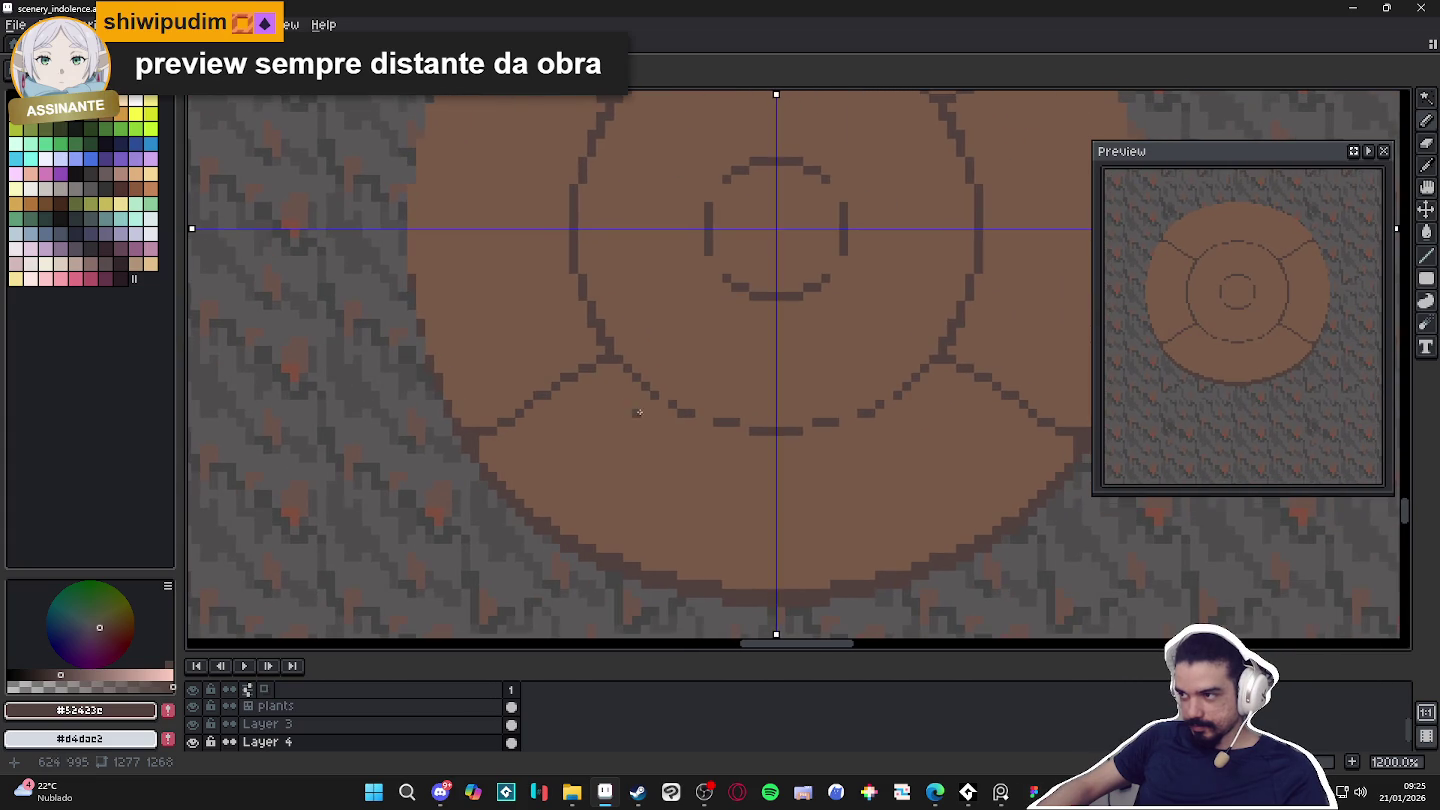
scroll(627, 406, right, 1)
Try several pairs of mirrored lower spokes and undo them.
drag(714, 420, 679, 548)
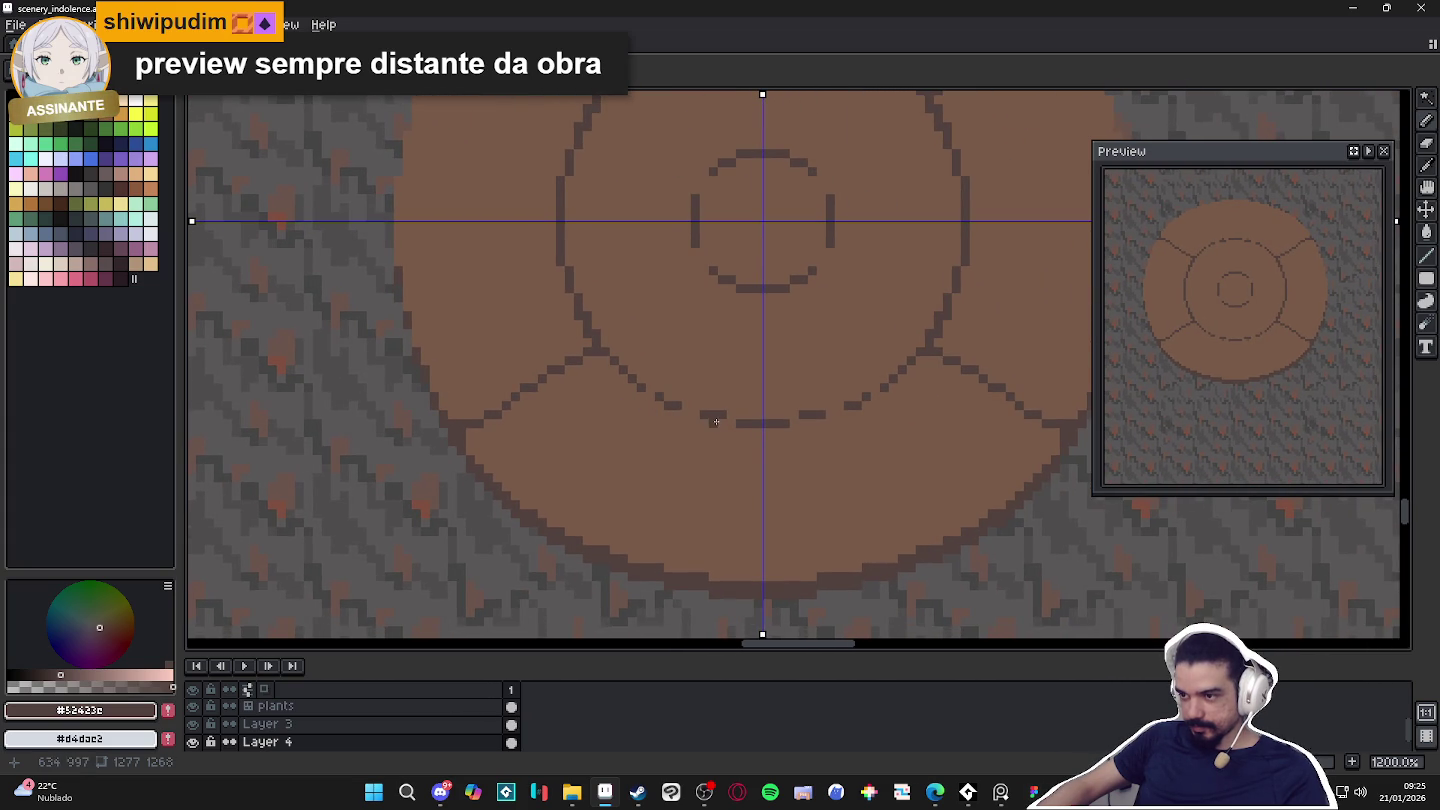
key(ctrl+z)
drag(689, 417, 620, 536)
key(ctrl+z)
drag(710, 419, 649, 508)
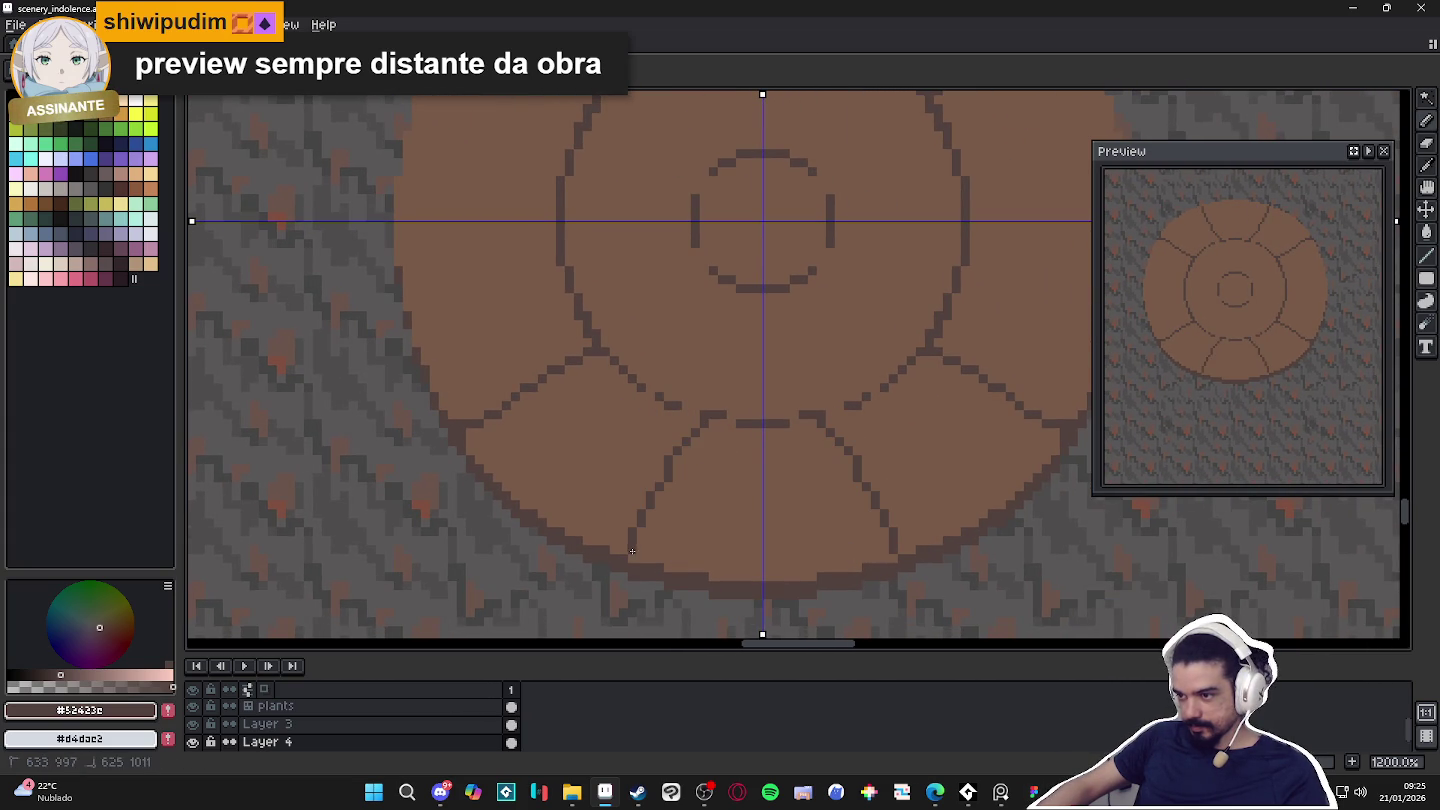
drag(644, 305, 796, 437)
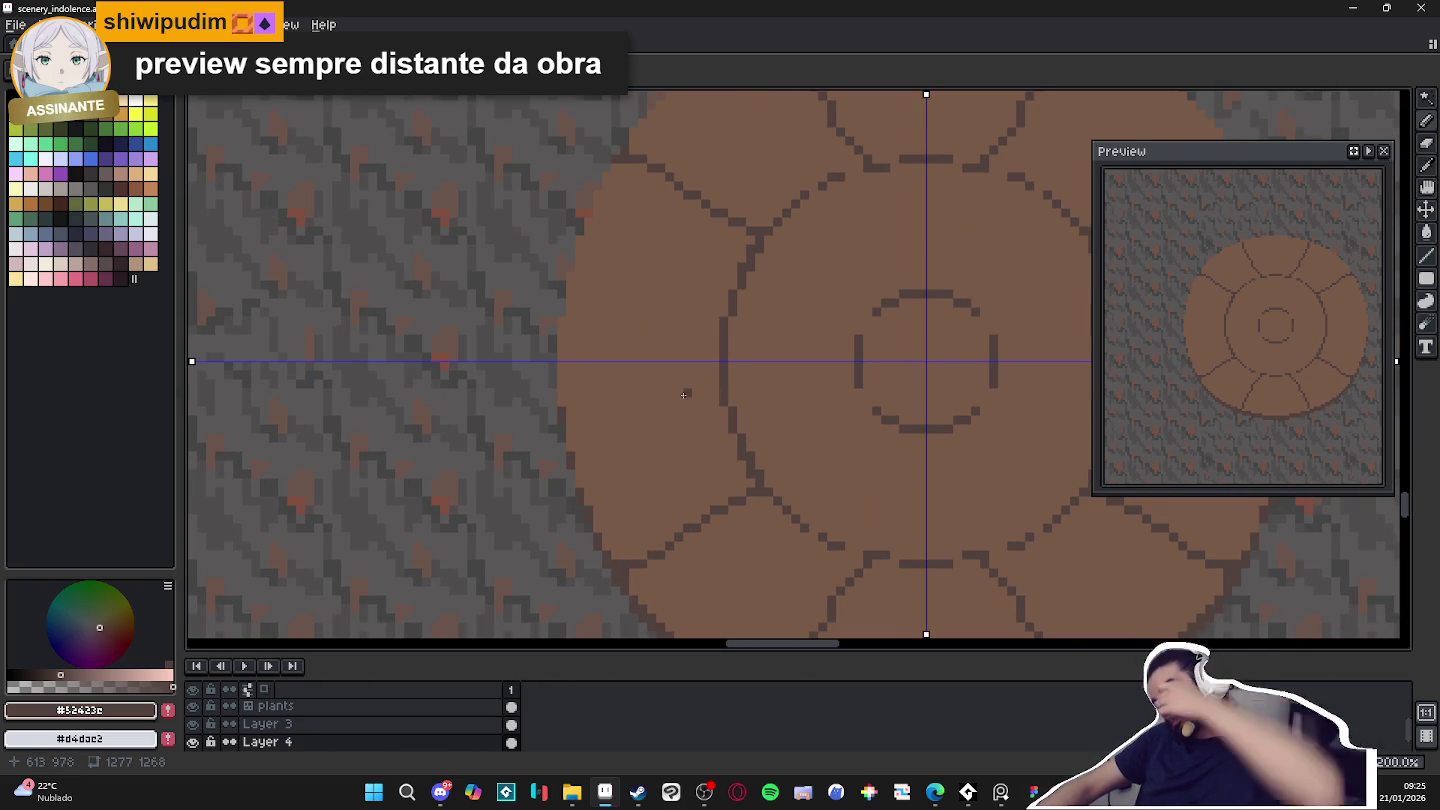
scroll(713, 419, down, 2)
scroll(714, 419, down, 1)
key(ctrl+z)
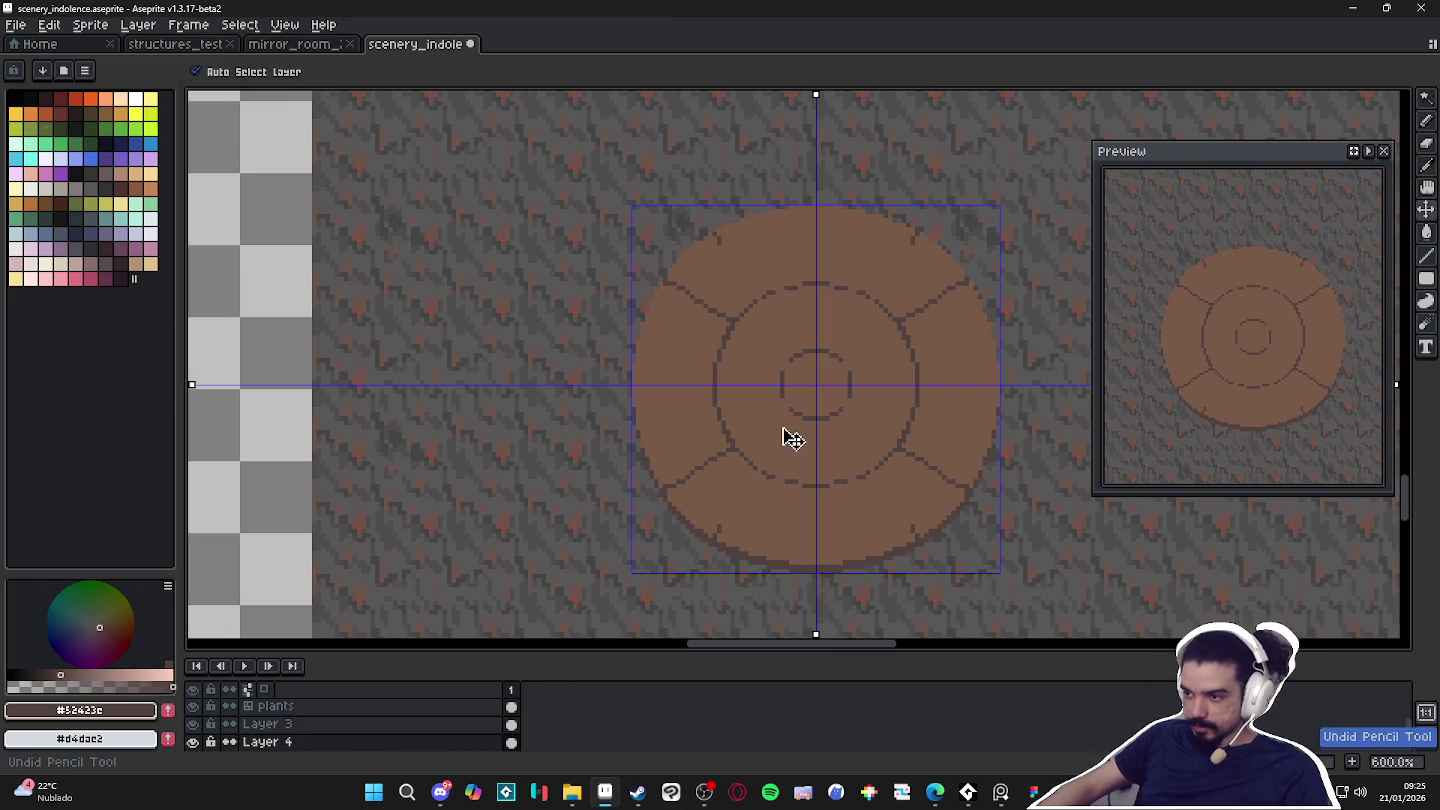
Hide the selection box, then draw four mirrored diagonal spokes plus vertical spokes.
key(h)
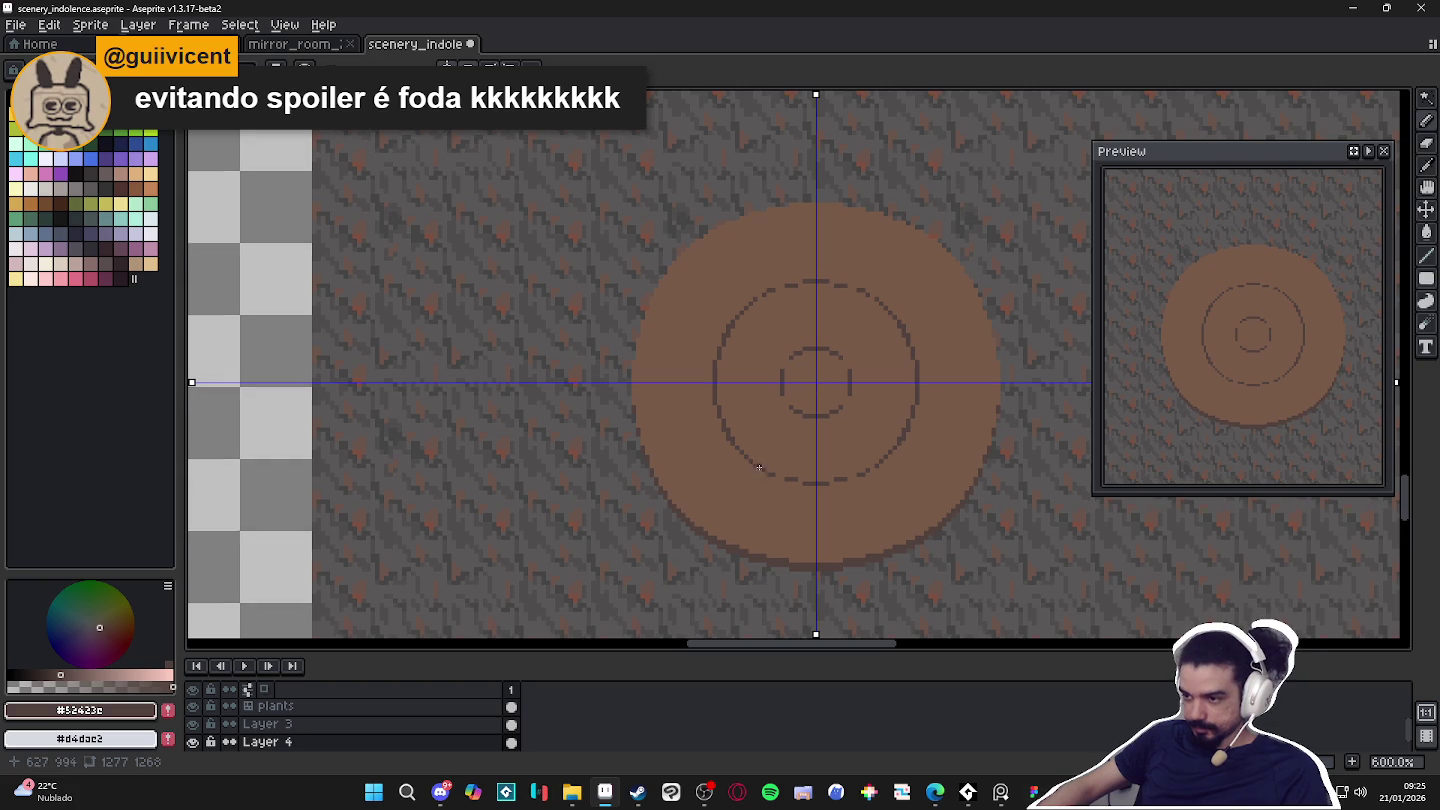
drag(733, 448, 687, 487)
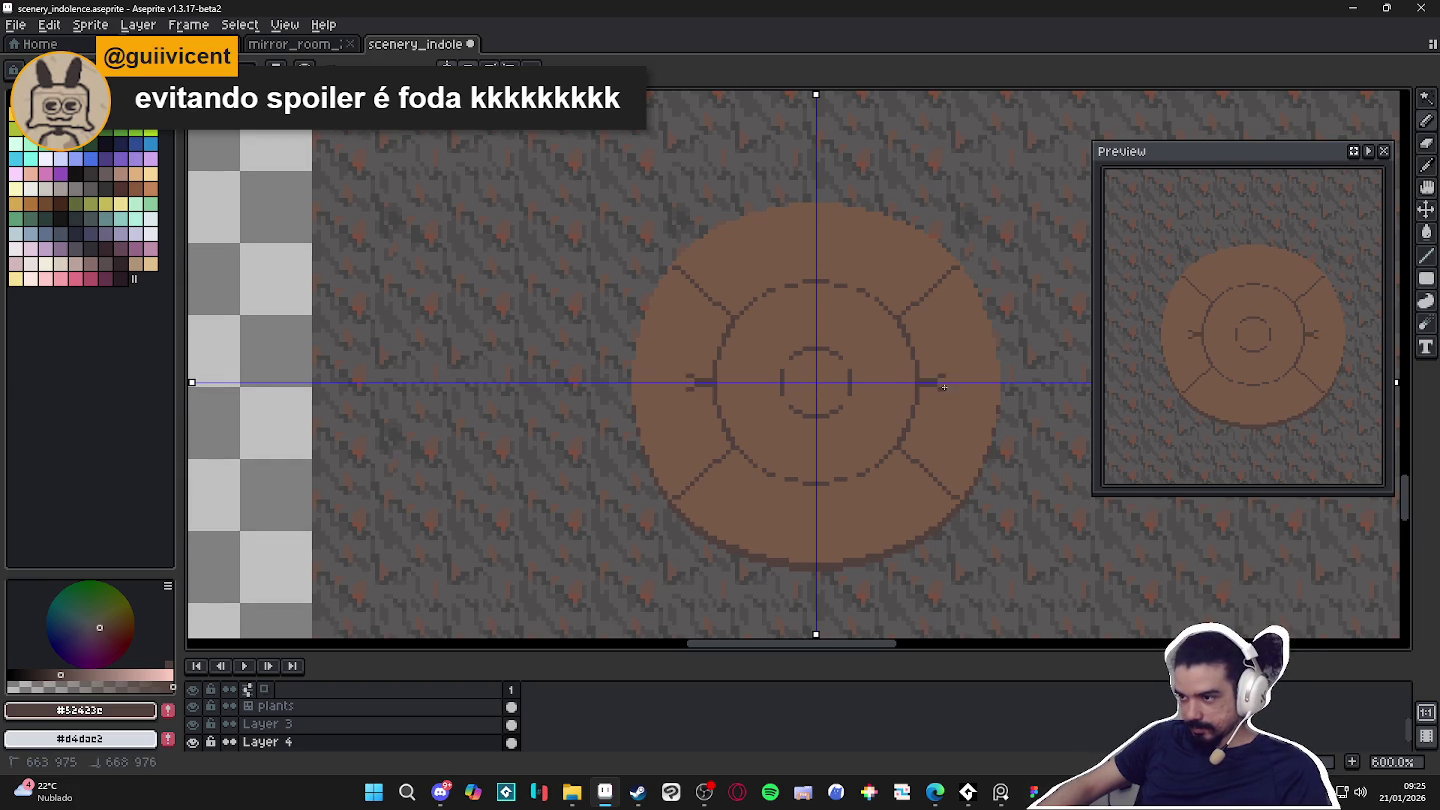
drag(815, 279, 812, 229)
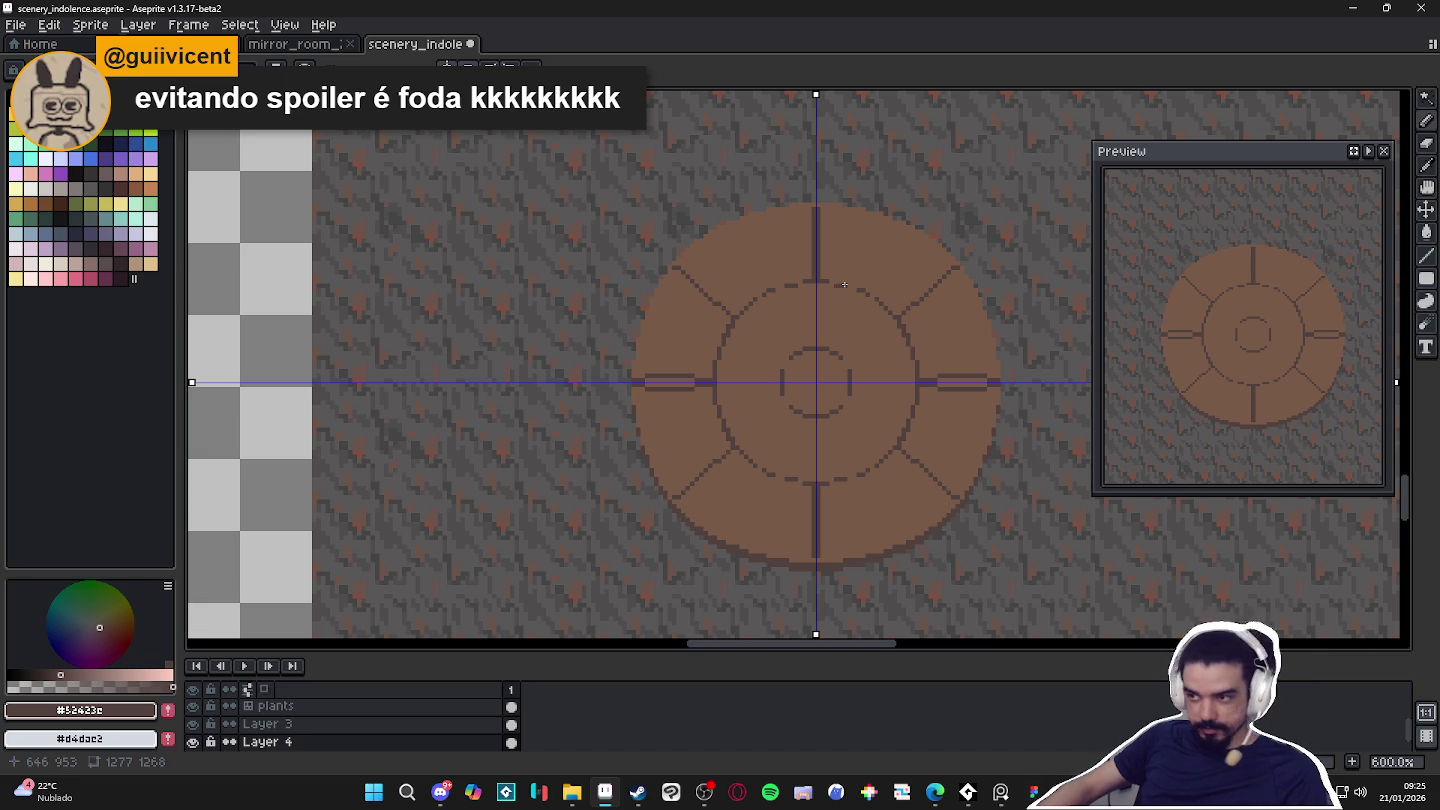
scroll(819, 265, up, 3)
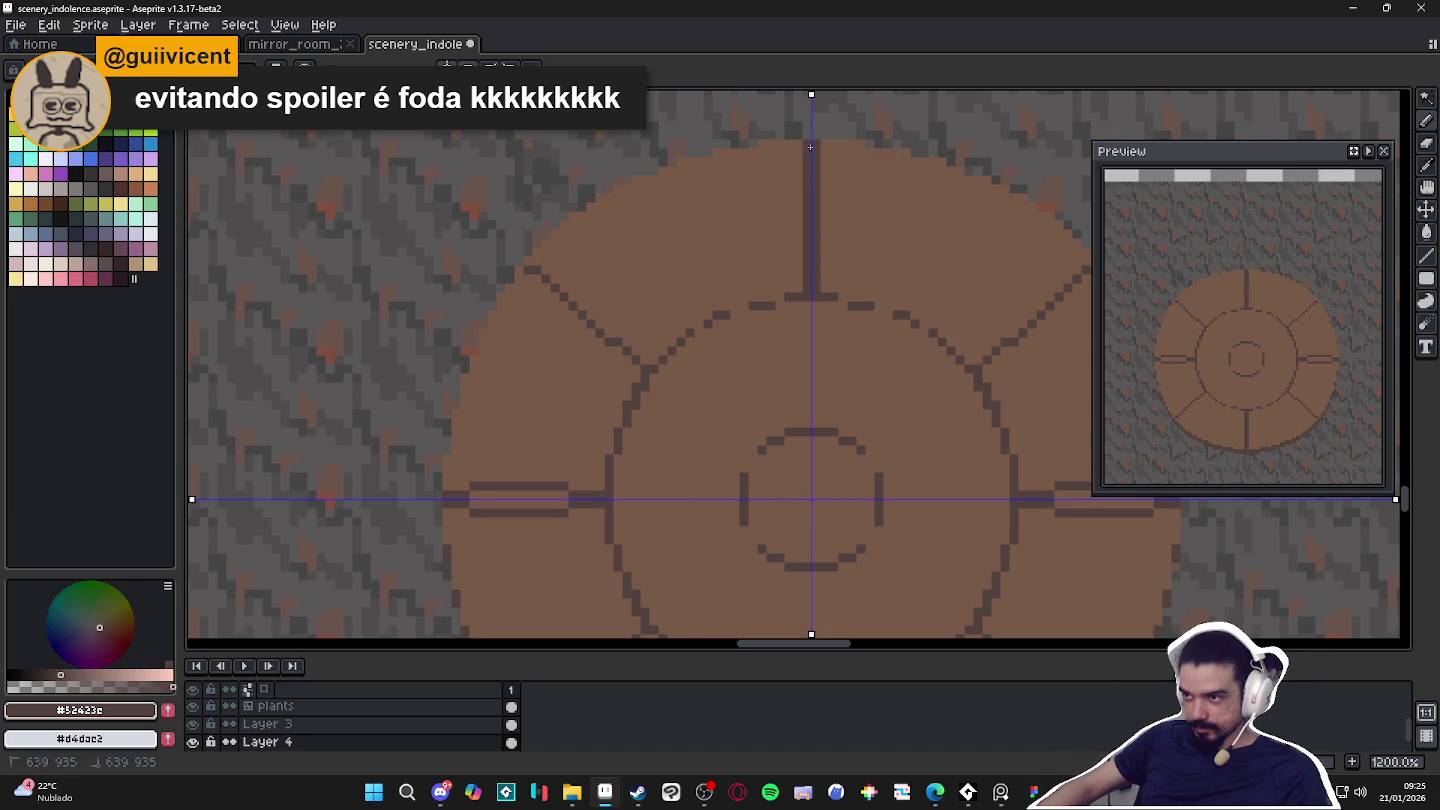
drag(619, 391, 764, 326)
Paint the left horizontal spoke dark, then thin it with the brown fill colour.
drag(682, 430, 622, 437)
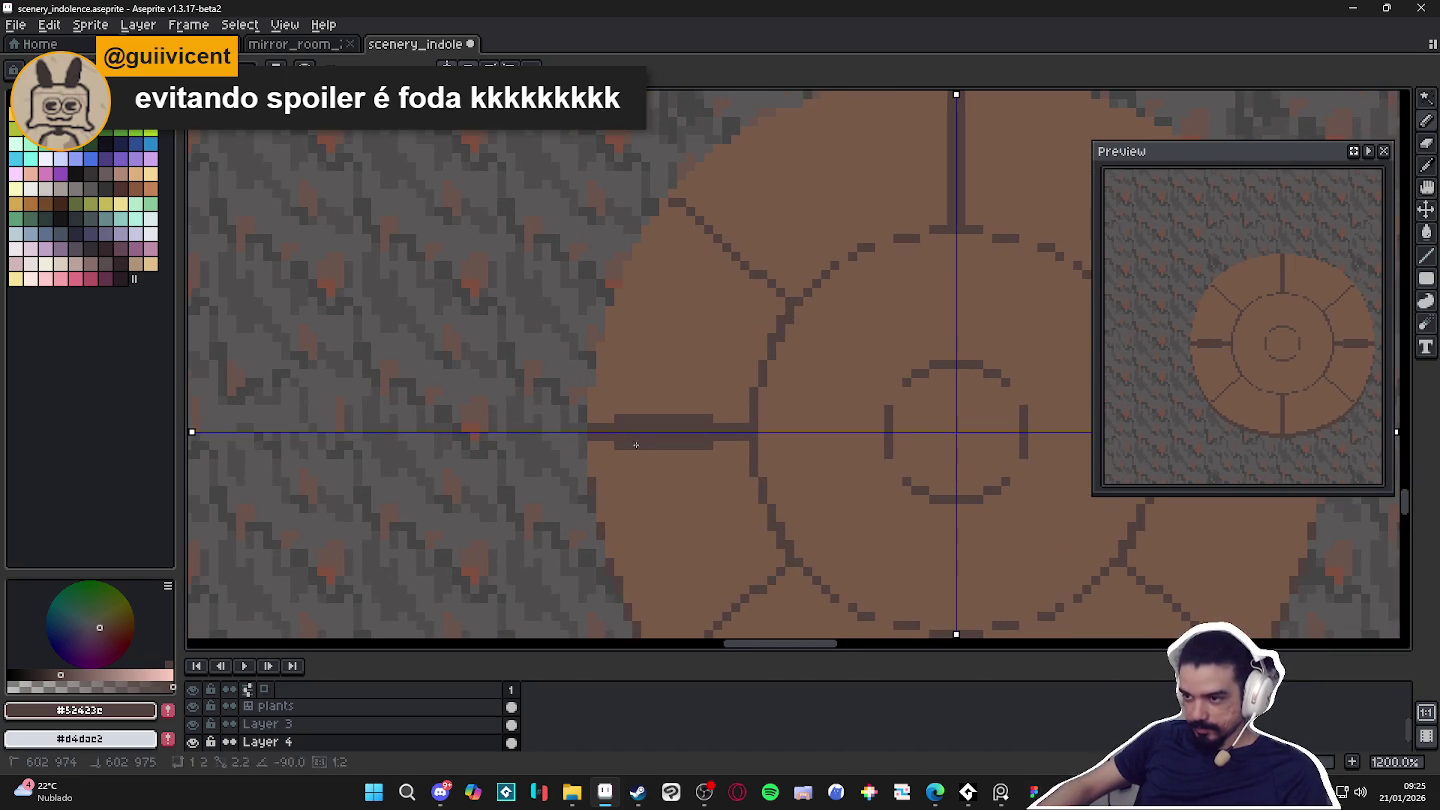
alt+click(661, 427)
mouse_move(717, 440)
mouse_down()
mouse_move(626, 451)
mouse_move(680, 447)
mouse_up()
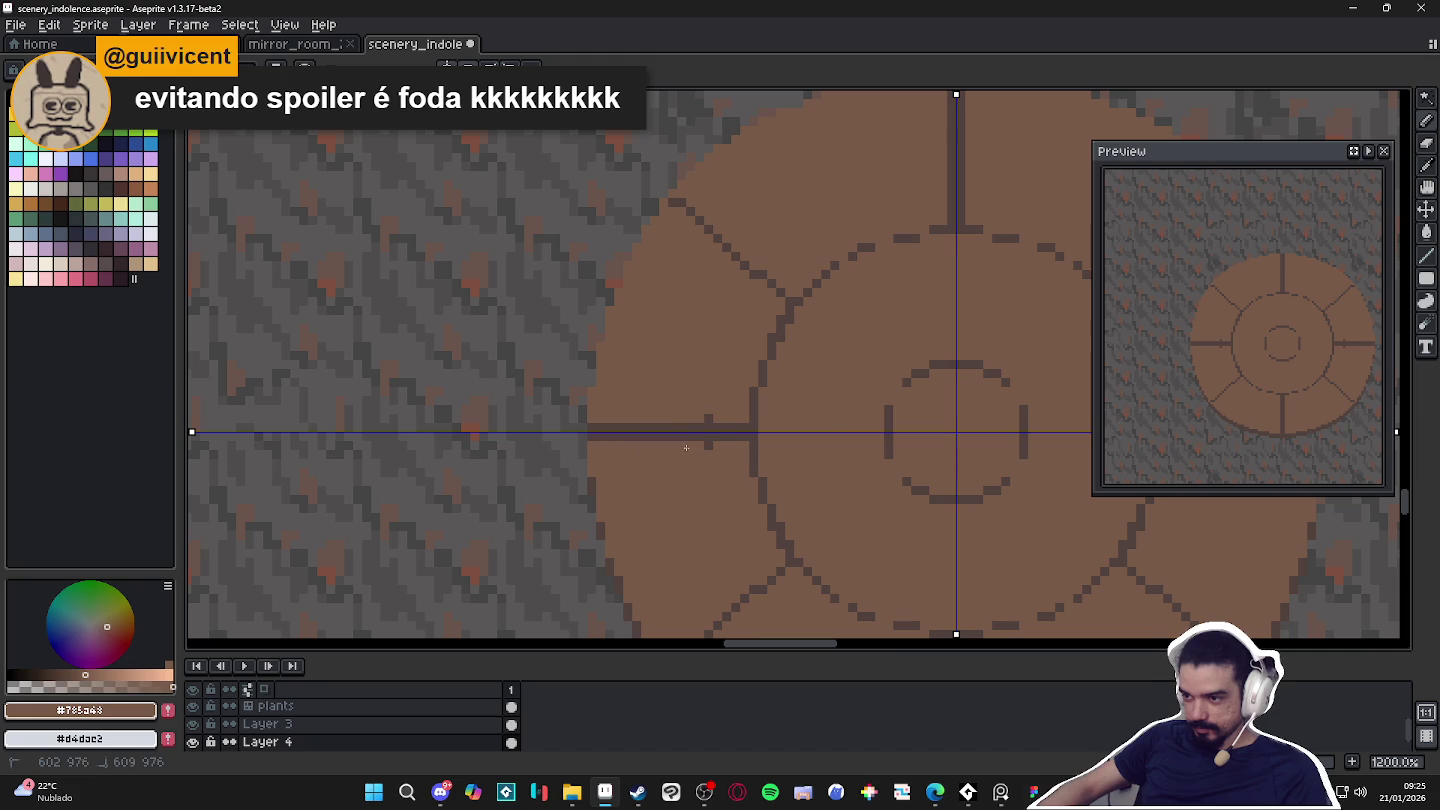
scroll(710, 444, down, 2)
scroll(661, 352, up, 2)
scroll(805, 416, down, 1)
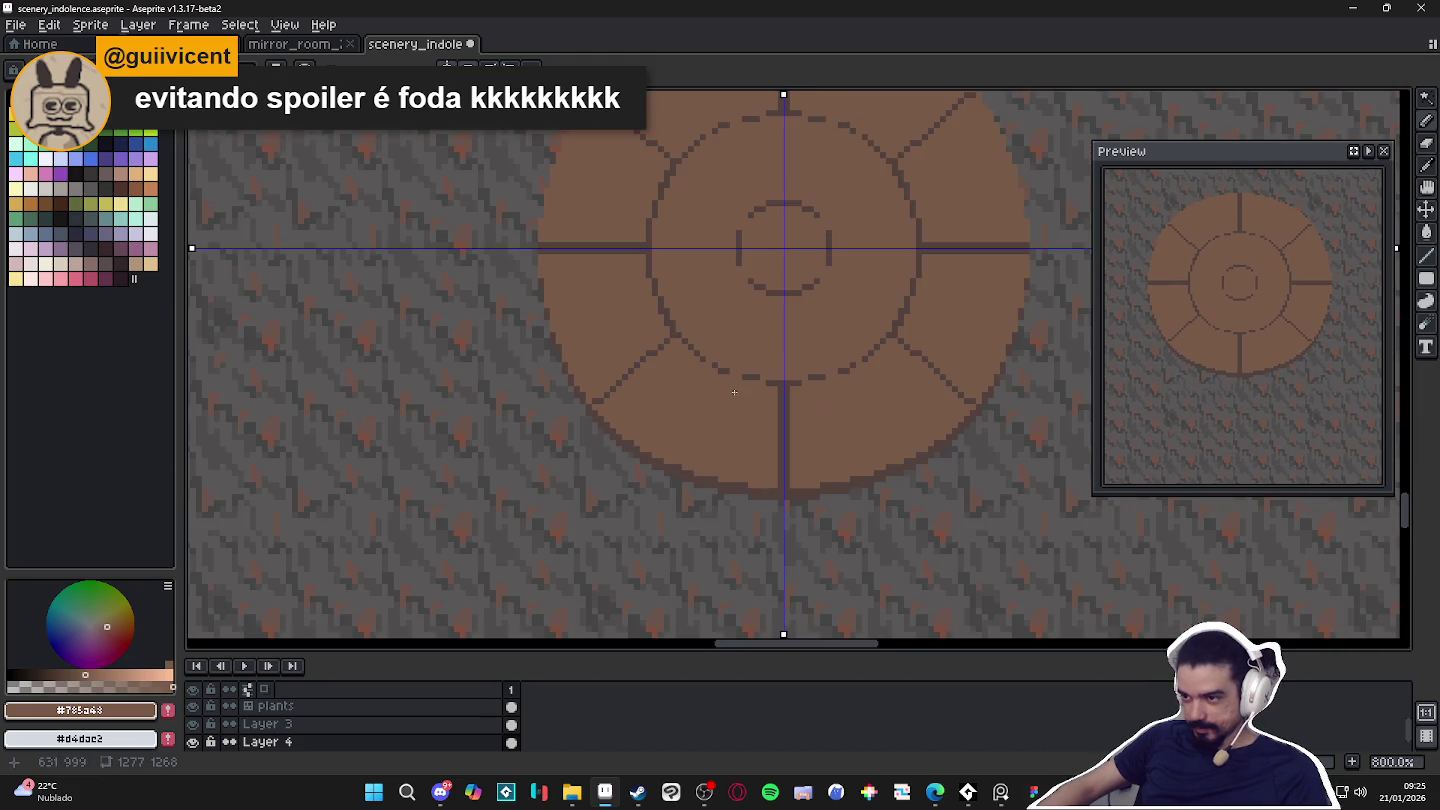
scroll(690, 345, up, 3)
alt+click(652, 332)
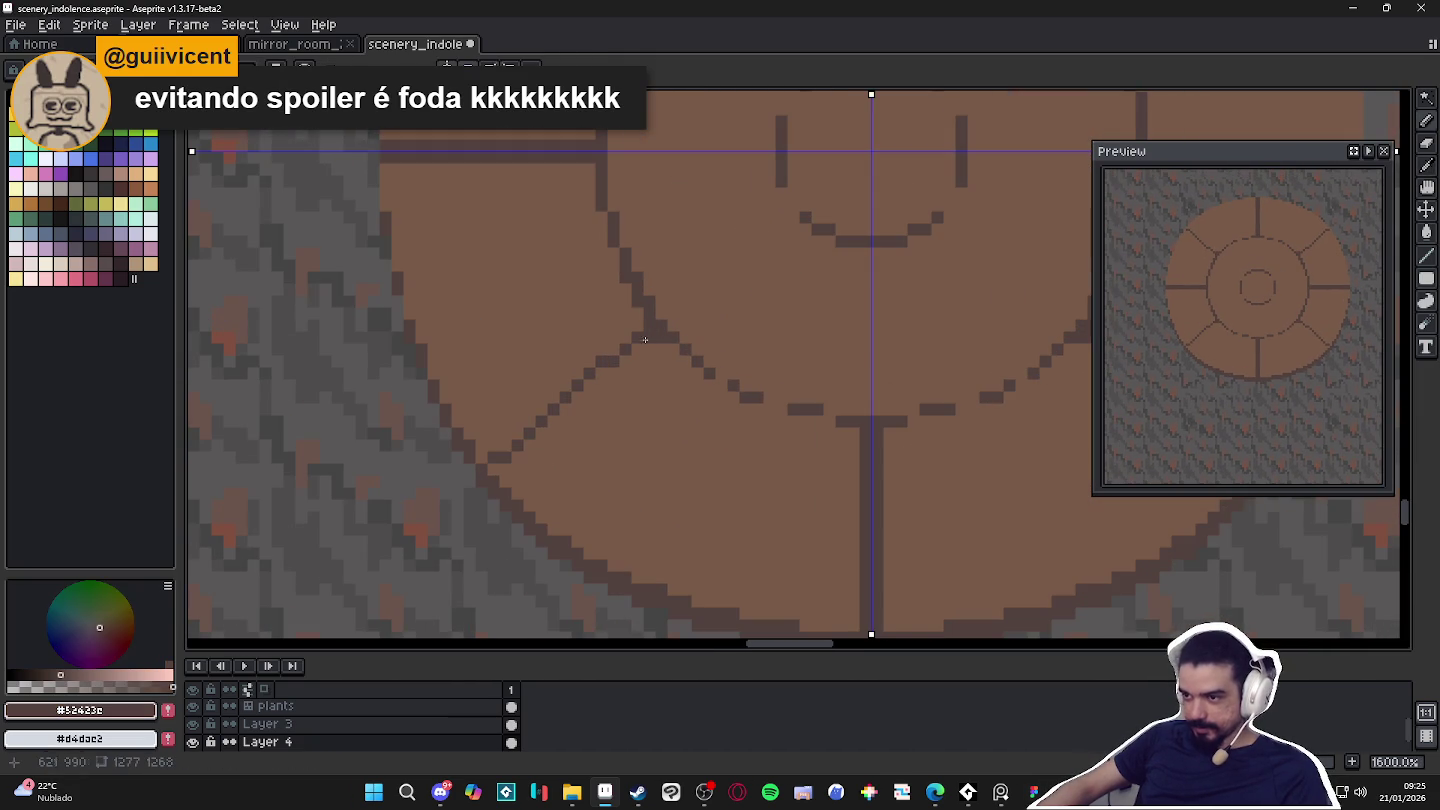
scroll(679, 350, down, 2)
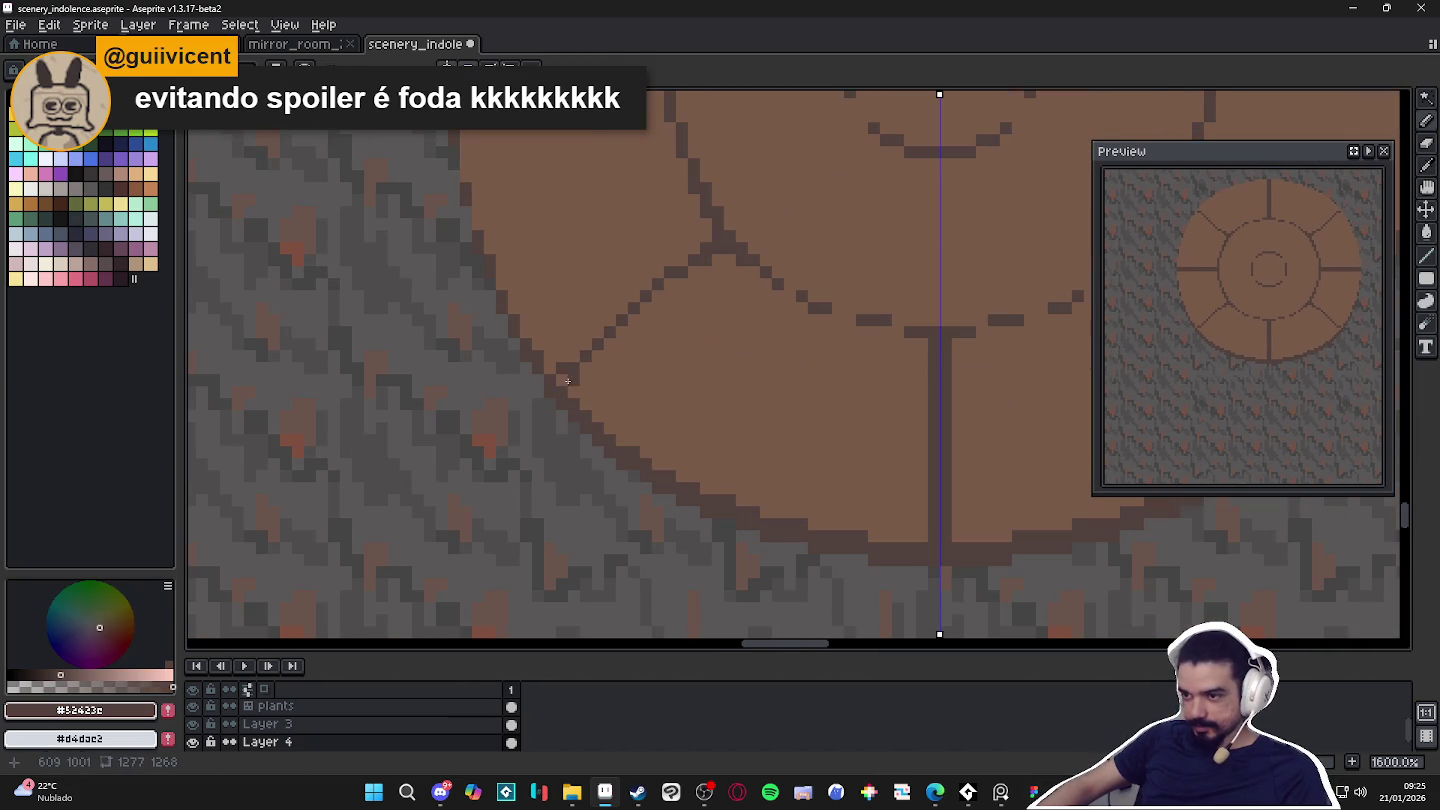
scroll(587, 372, right, 2)
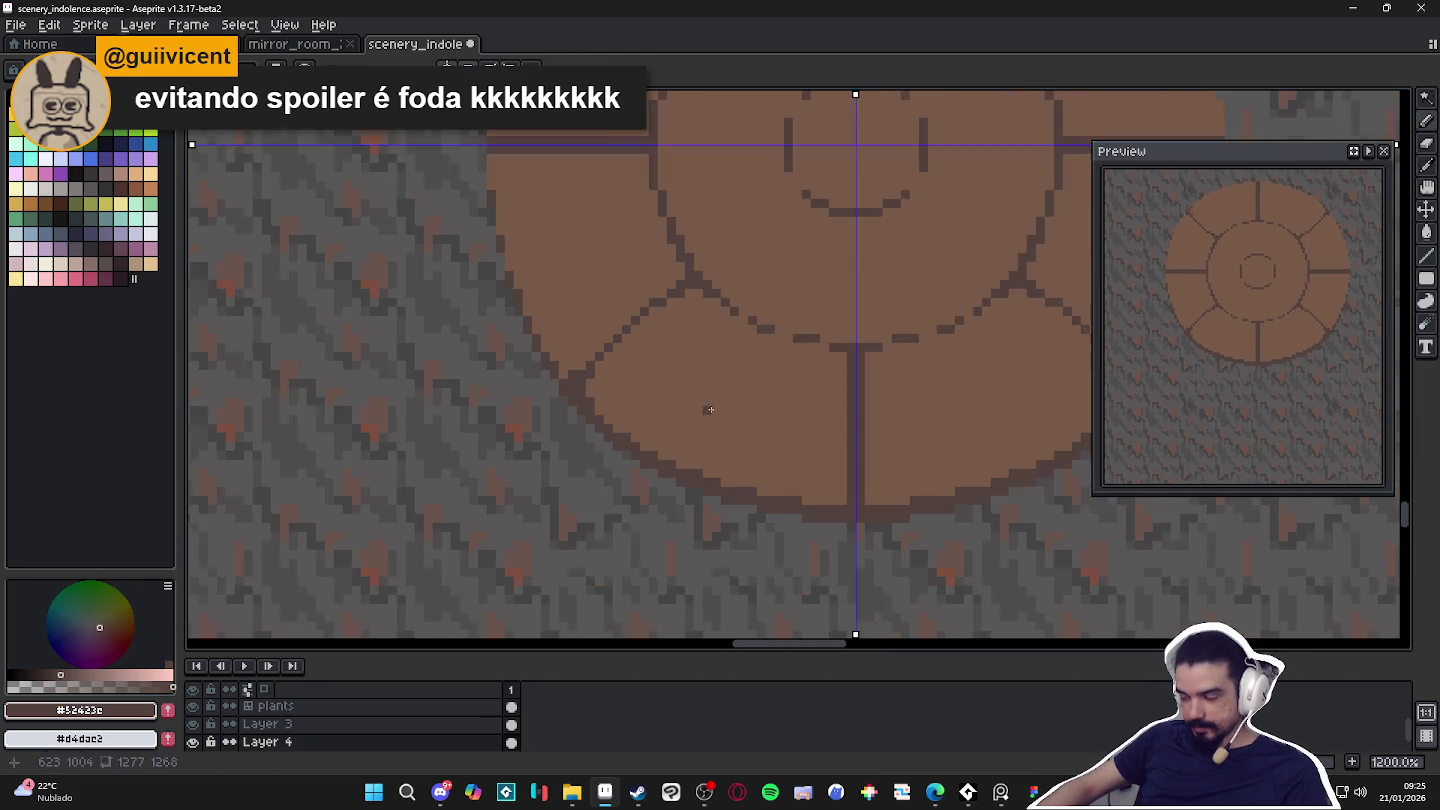
scroll(675, 409, right, 2)
scroll(755, 497, right, 2)
scroll(666, 506, up, 2)
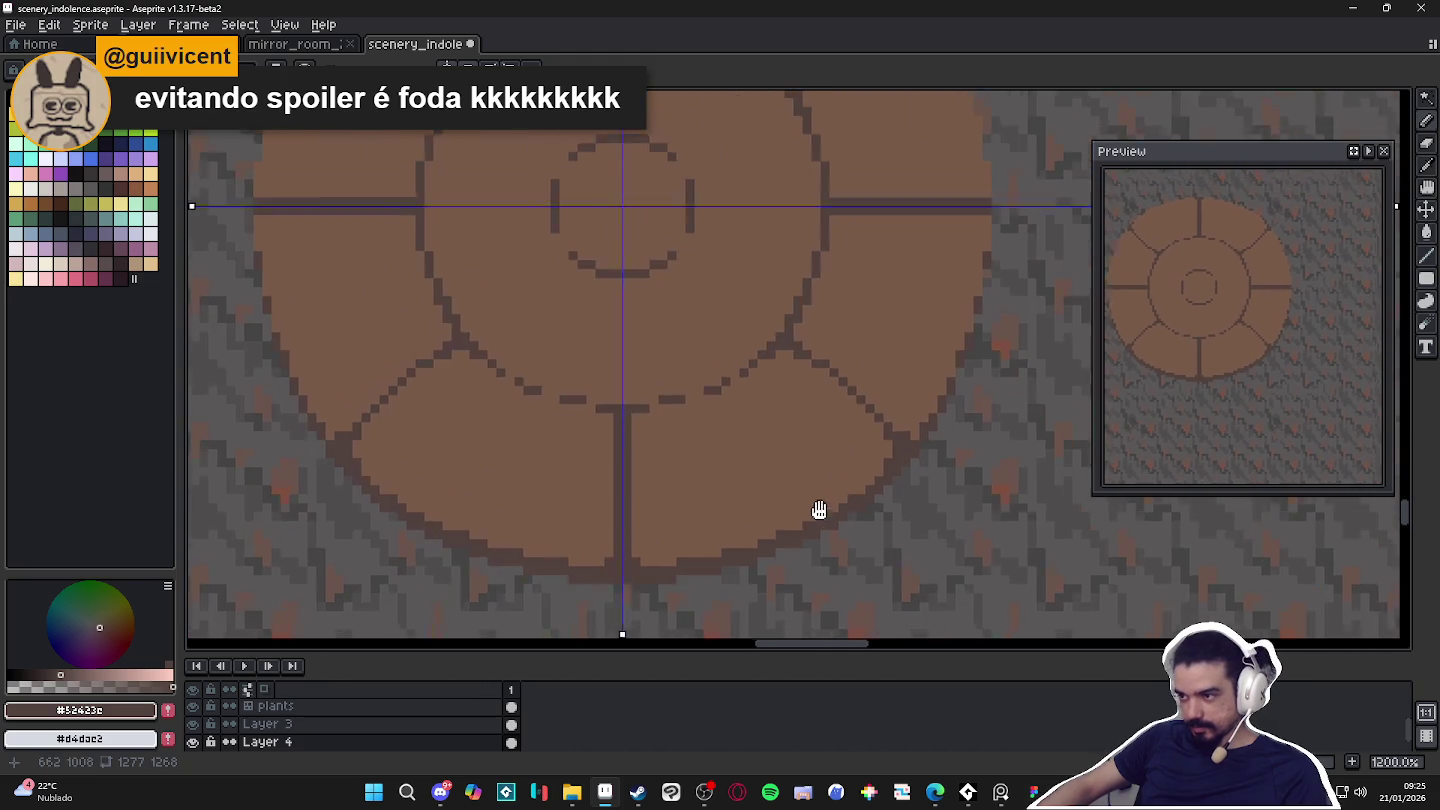
scroll(880, 490, down, 3)
scroll(895, 482, right, 1)
scroll(842, 418, up, 2)
scroll(853, 228, up, 1)
scroll(898, 173, down, 1)
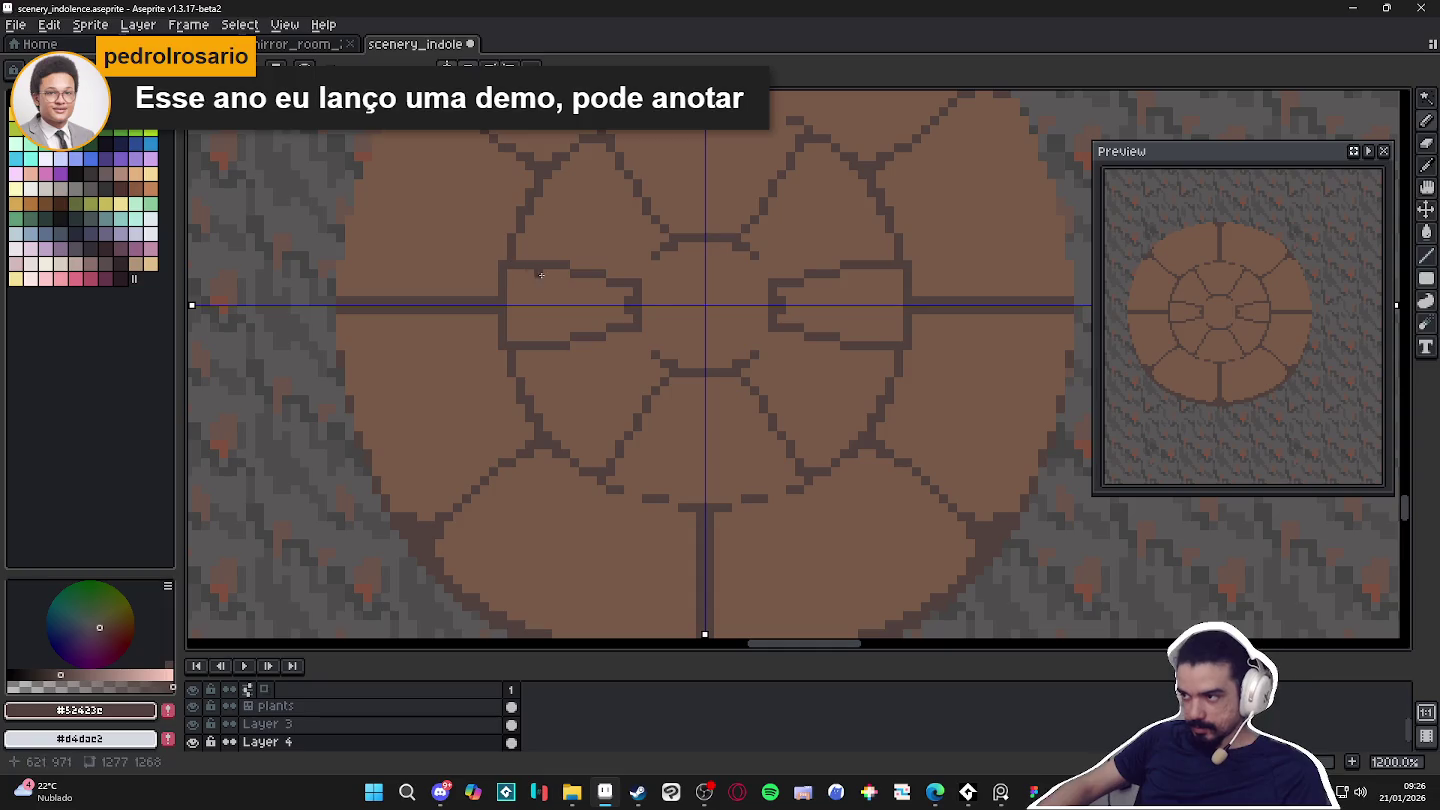
Undo the inner-band radial spokes, leaving a clean small centre ring.
key(ctrl+z)
key(ctrl+d)
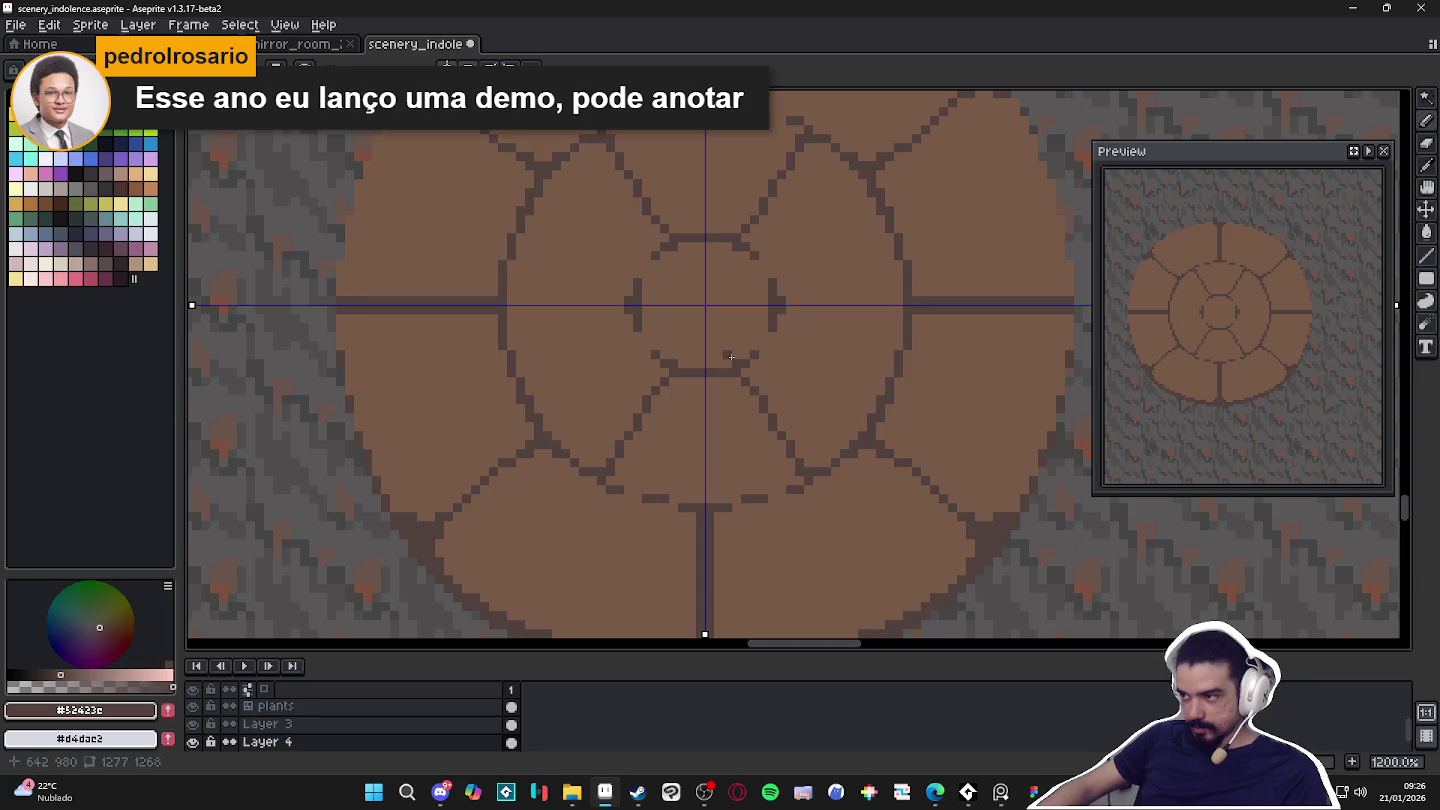
key(ctrl+z)
key(ctrl+z)
key(ctrl+z)
key(ctrl+z)
key(ctrl+z)
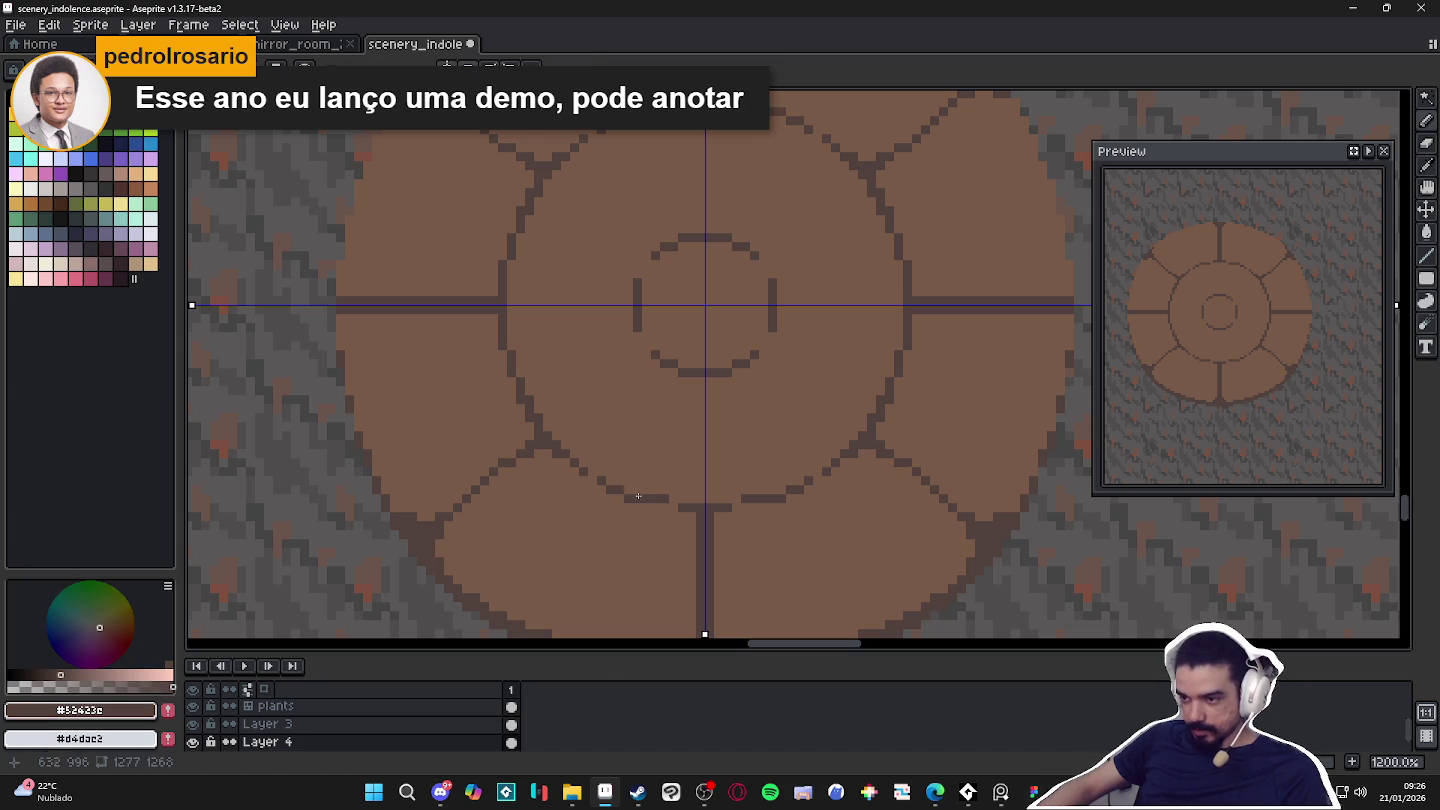
Touch up lower ring outline pixels with dark and lighter brown.
click(665, 508)
alt+click(678, 489)
click(665, 498)
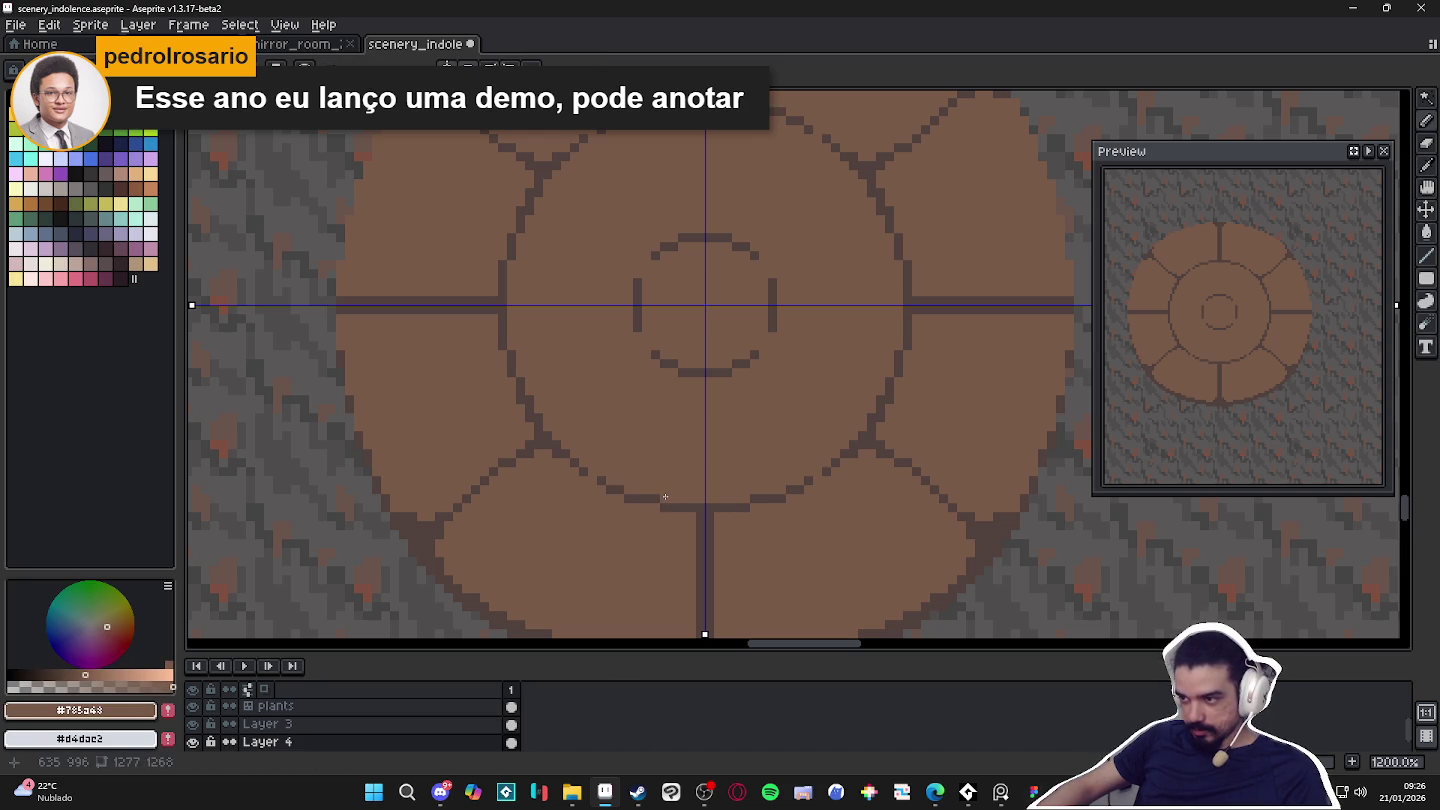
drag(675, 418, 707, 428)
alt+click(527, 483)
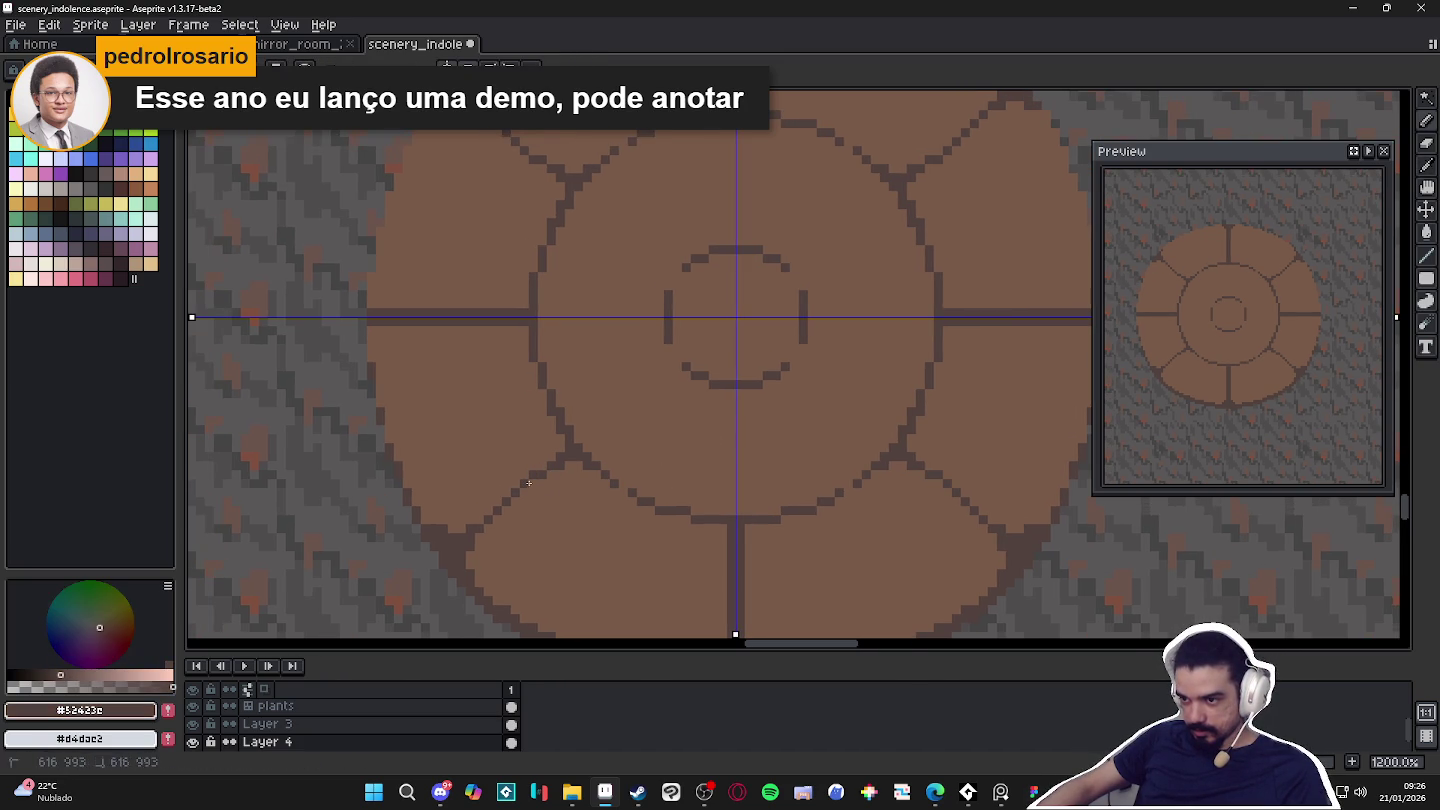
scroll(387, 356, down, 4)
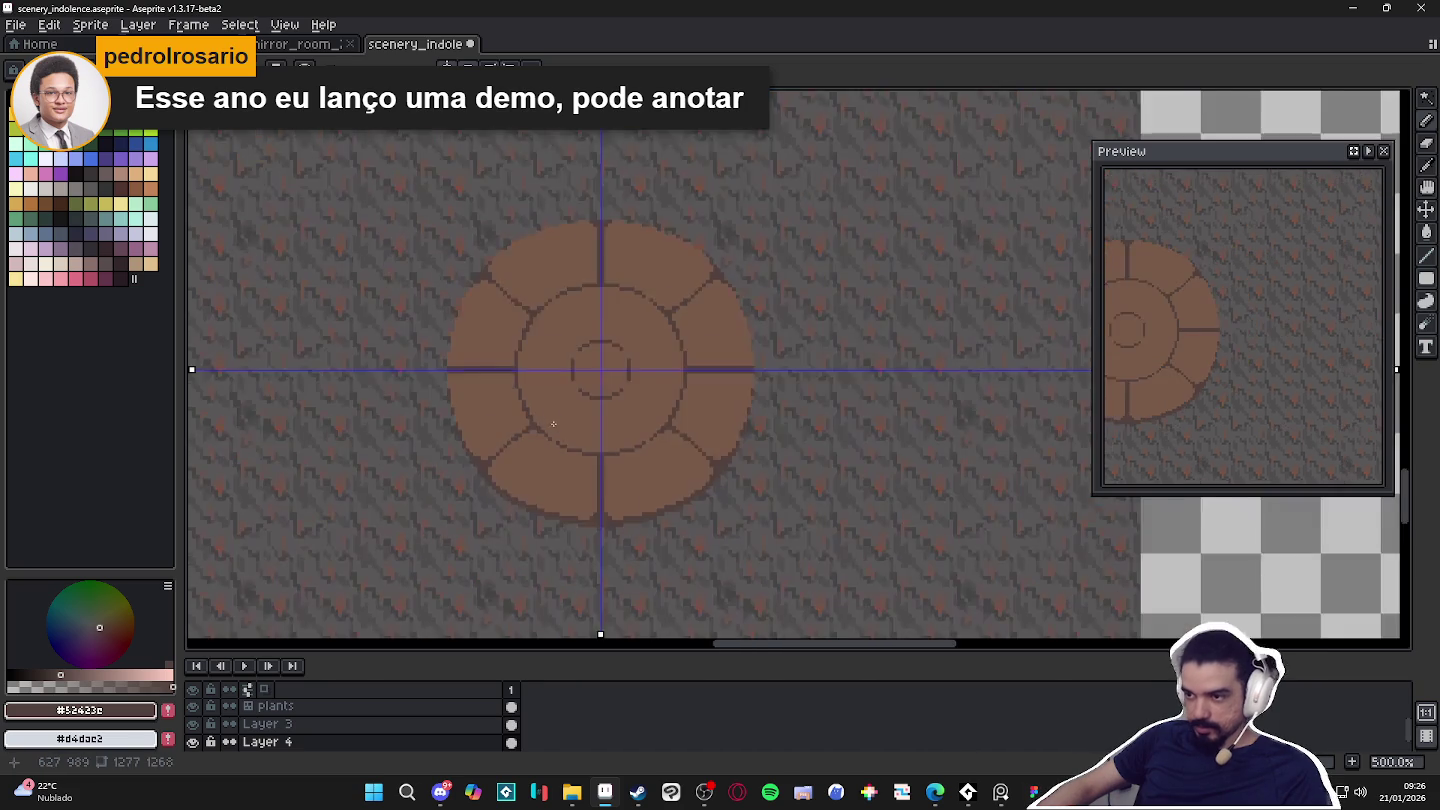
Zoom in and paint a lighter brown pixel in the middle of the left spoke.
scroll(230, 347, up, 2)
scroll(231, 347, down, 2)
scroll(659, 402, down, 2)
scroll(199, 375, down, 1)
scroll(531, 492, up, 1)
scroll(531, 493, up, 2)
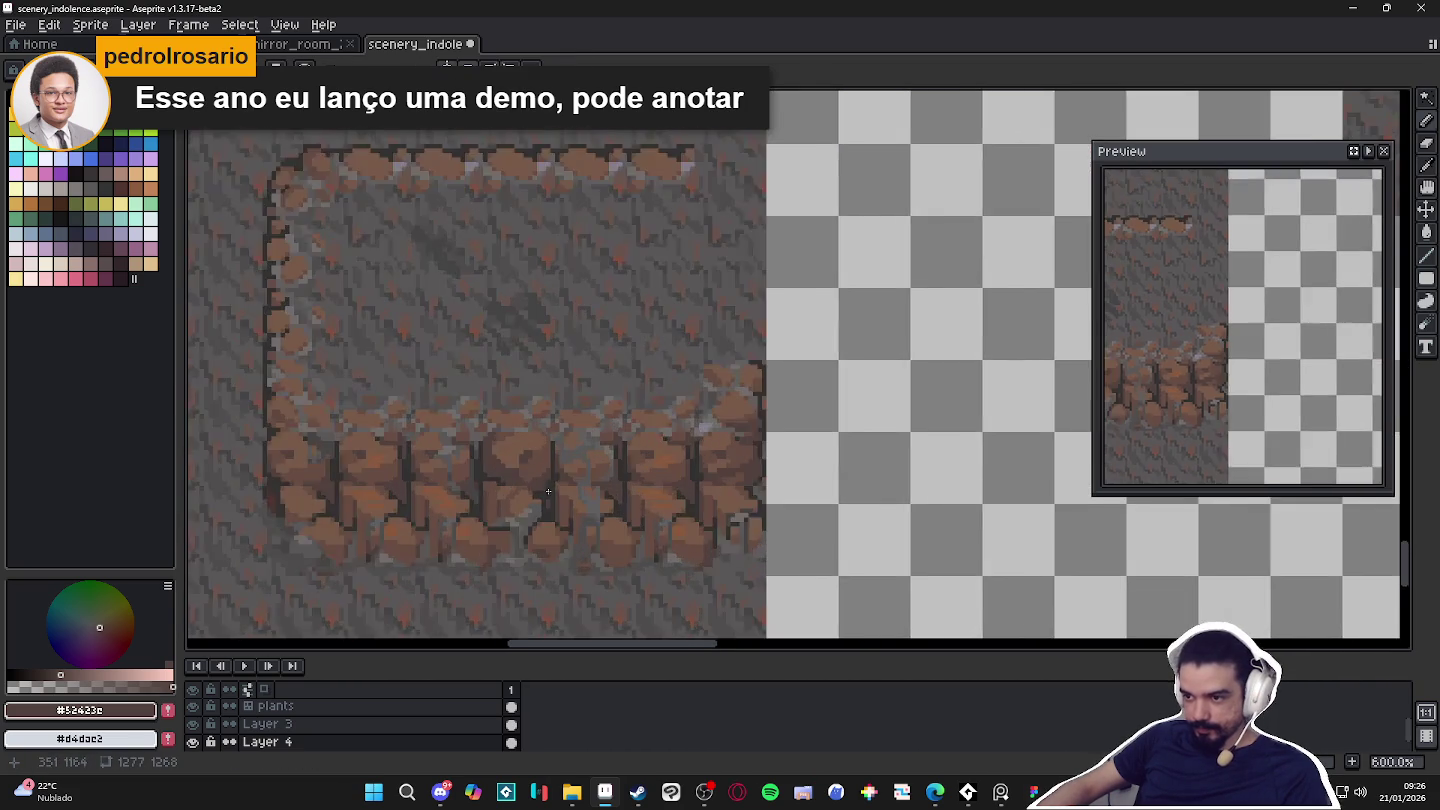
scroll(530, 476, up, 1)
scroll(530, 476, down, 1)
scroll(819, 349, down, 1)
scroll(819, 349, up, 1)
scroll(820, 349, down, 1)
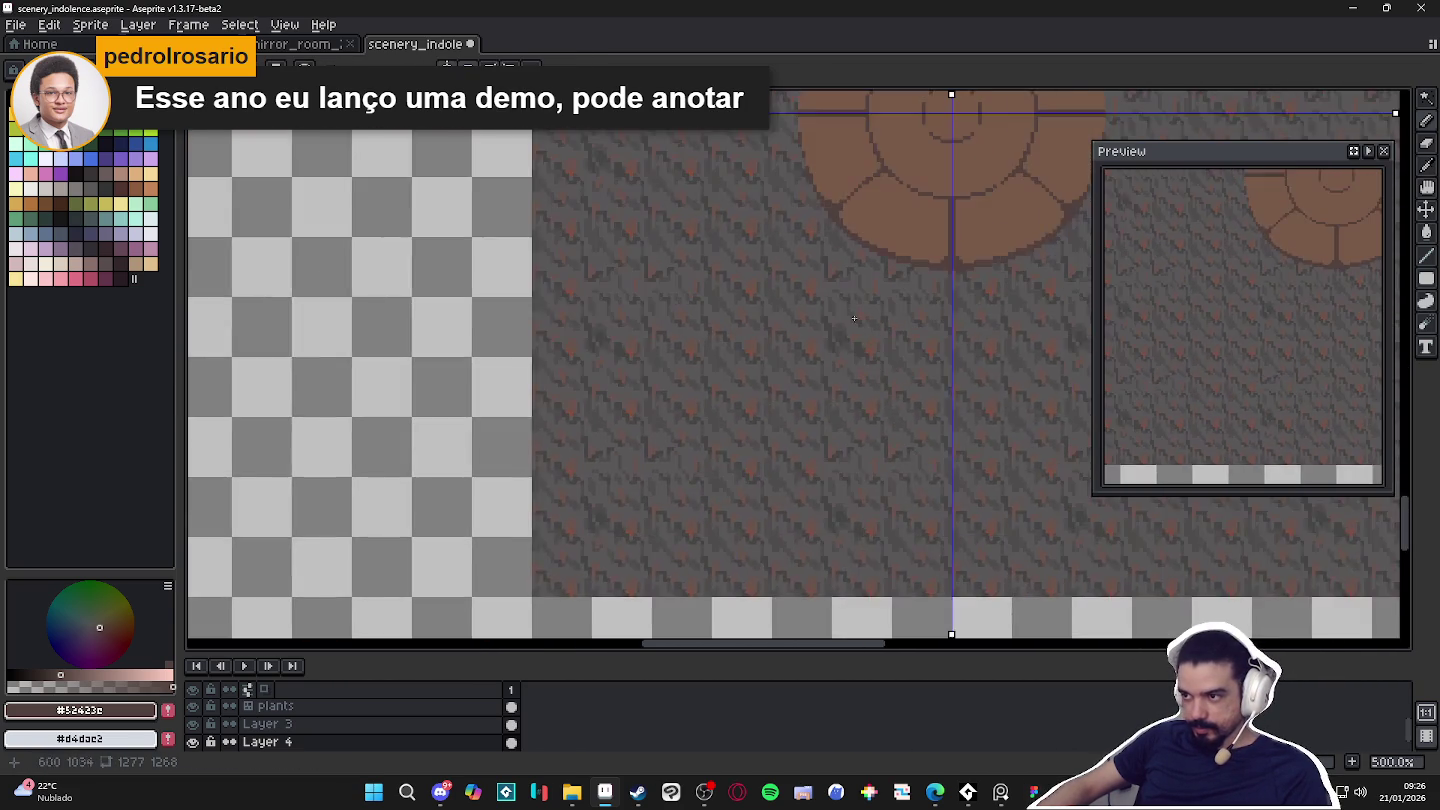
scroll(700, 401, up, 1)
scroll(599, 430, up, 2)
scroll(572, 448, down, 3)
scroll(572, 448, up, 2)
scroll(579, 401, up, 2)
scroll(590, 329, up, 1)
scroll(592, 308, up, 1)
scroll(592, 307, down, 3)
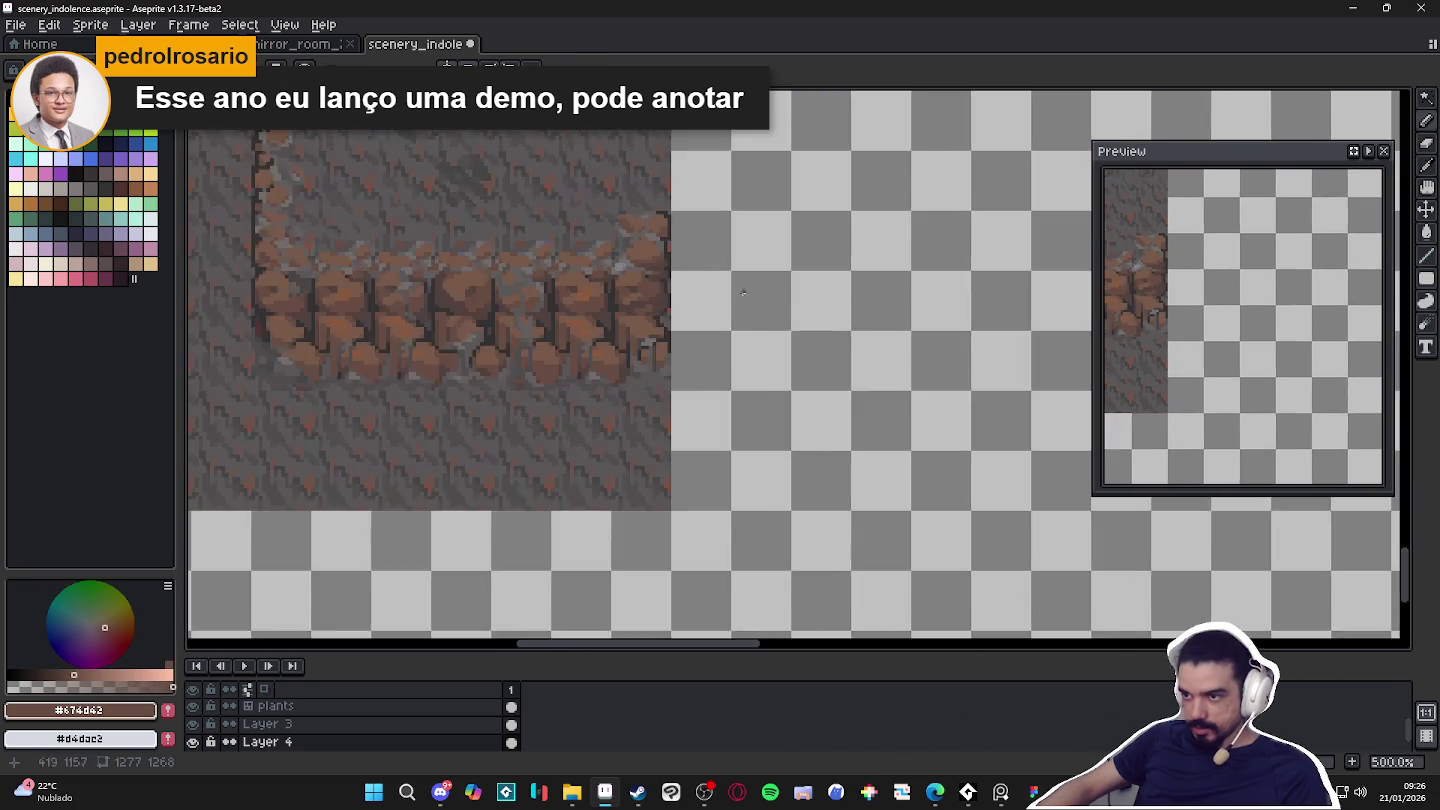
scroll(553, 450, up, 3)
scroll(579, 317, up, 1)
scroll(578, 316, up, 3)
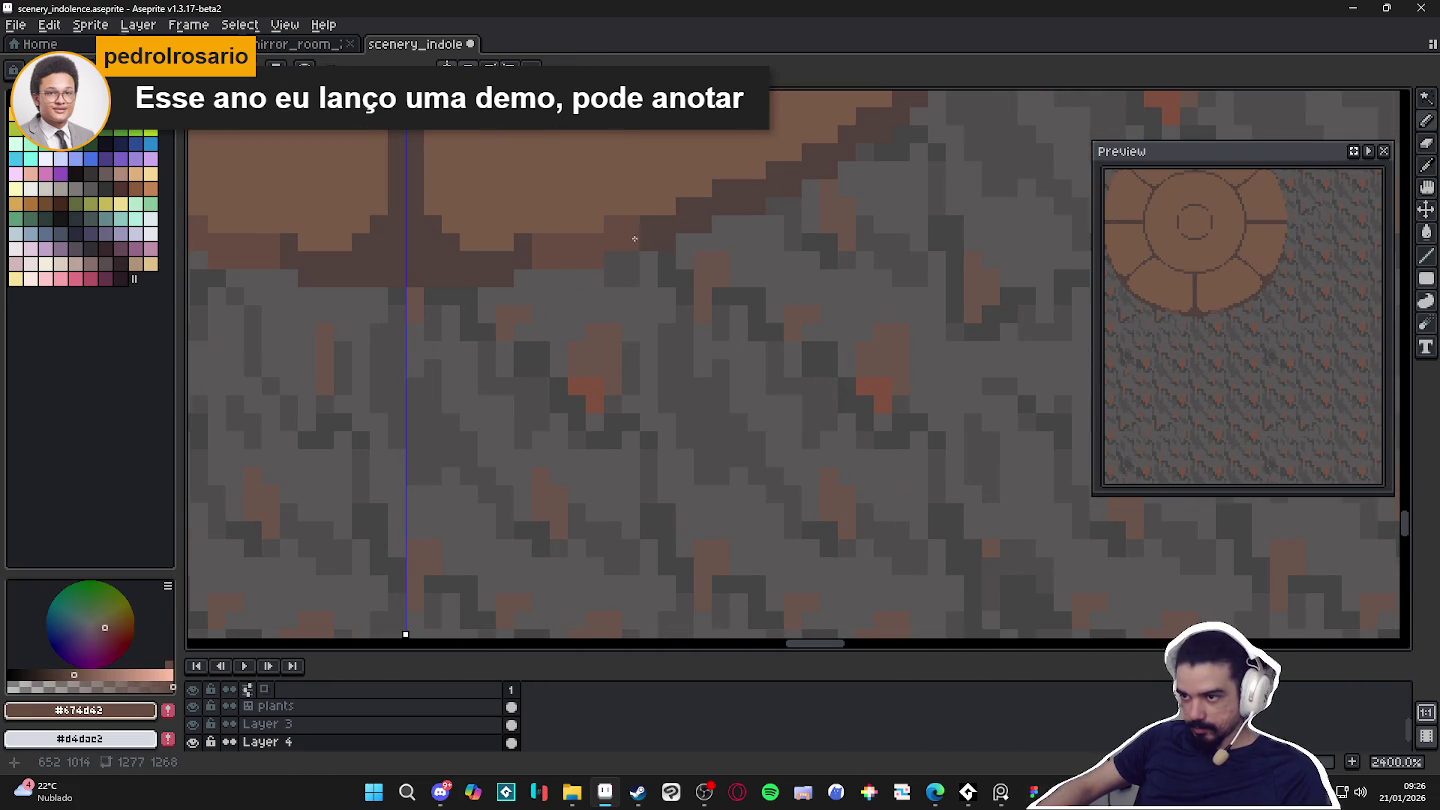
scroll(747, 206, down, 3)
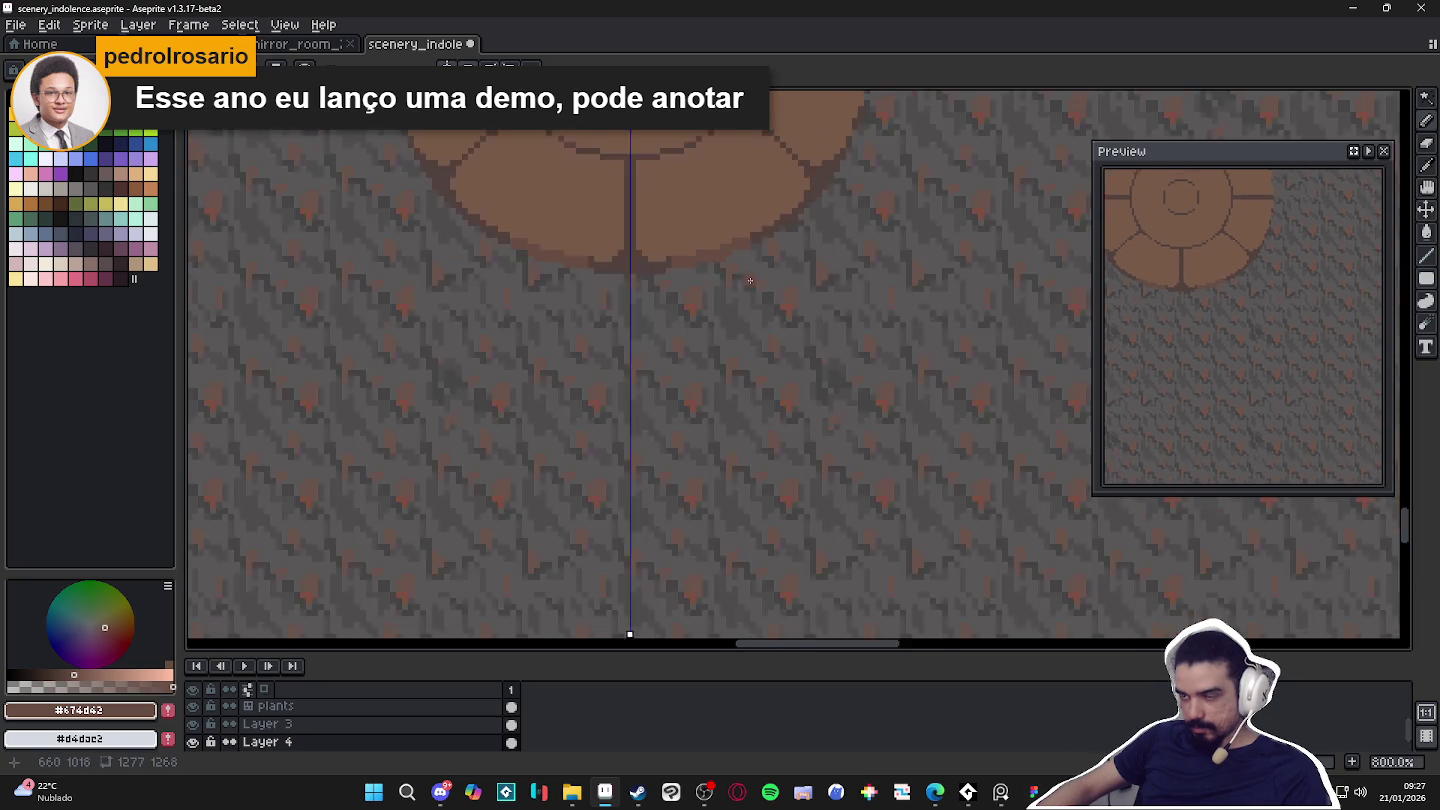
scroll(749, 355, down, 1)
scroll(750, 355, up, 2)
scroll(544, 314, up, 2)
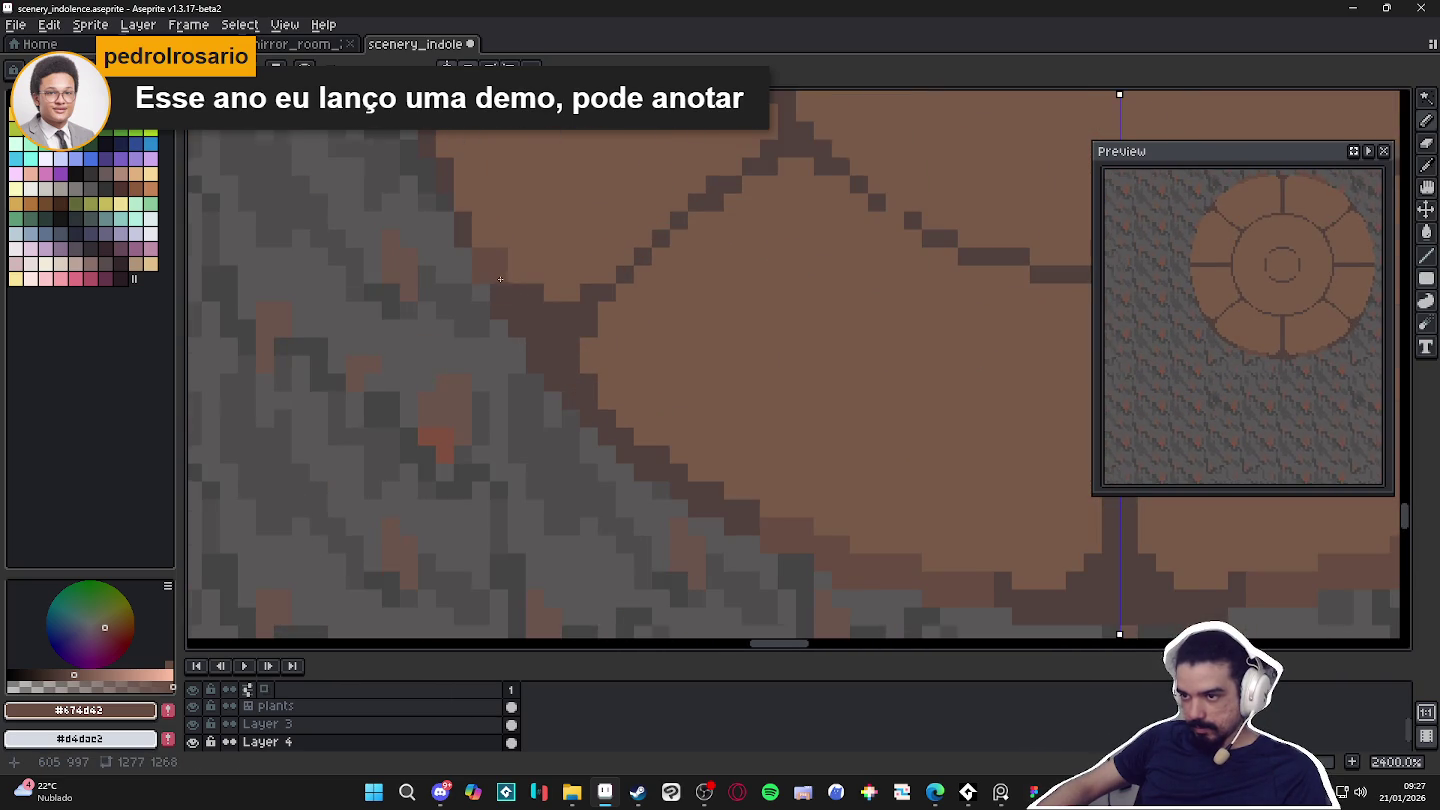
scroll(499, 279, down, 2)
scroll(478, 245, up, 1)
scroll(589, 250, up, 1)
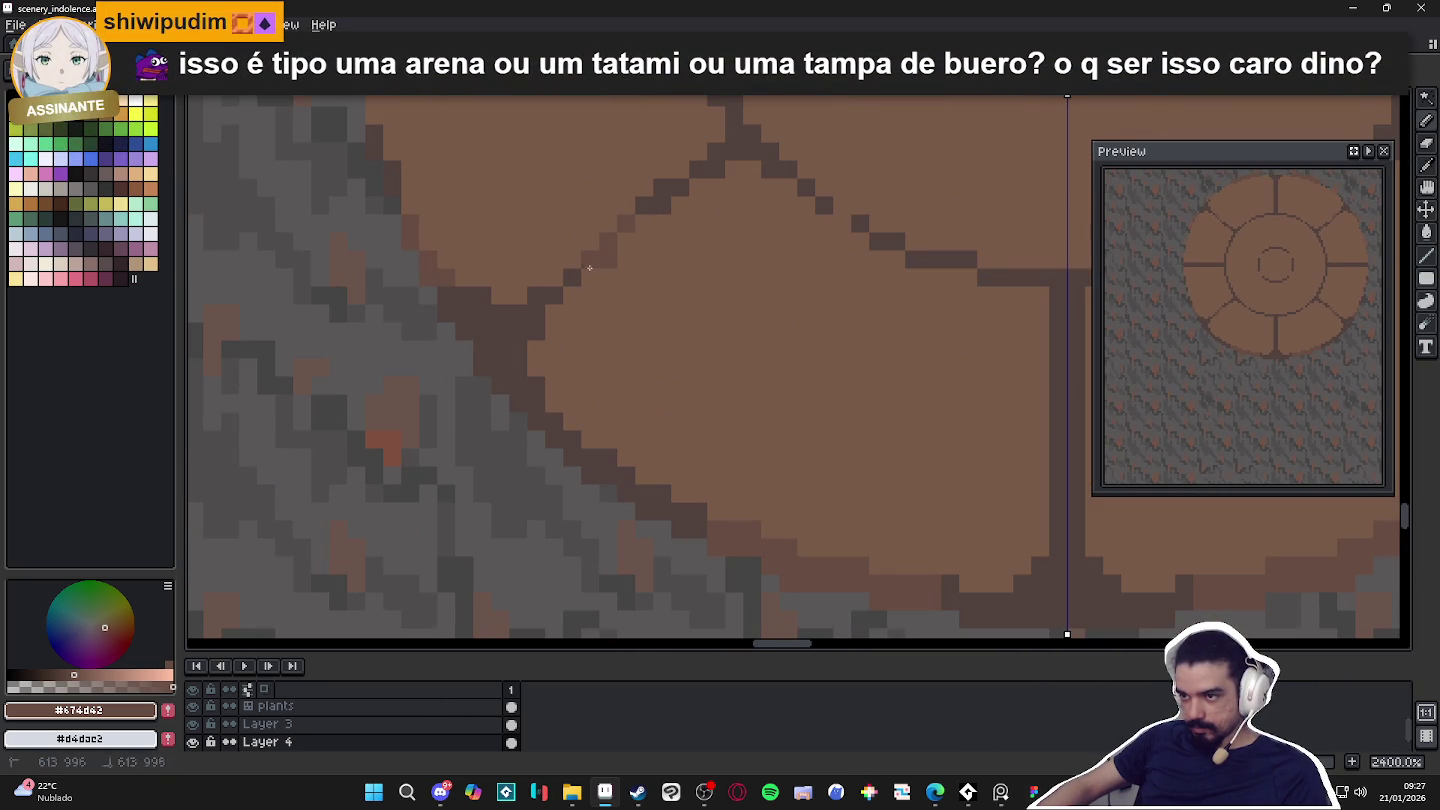
scroll(646, 203, down, 2)
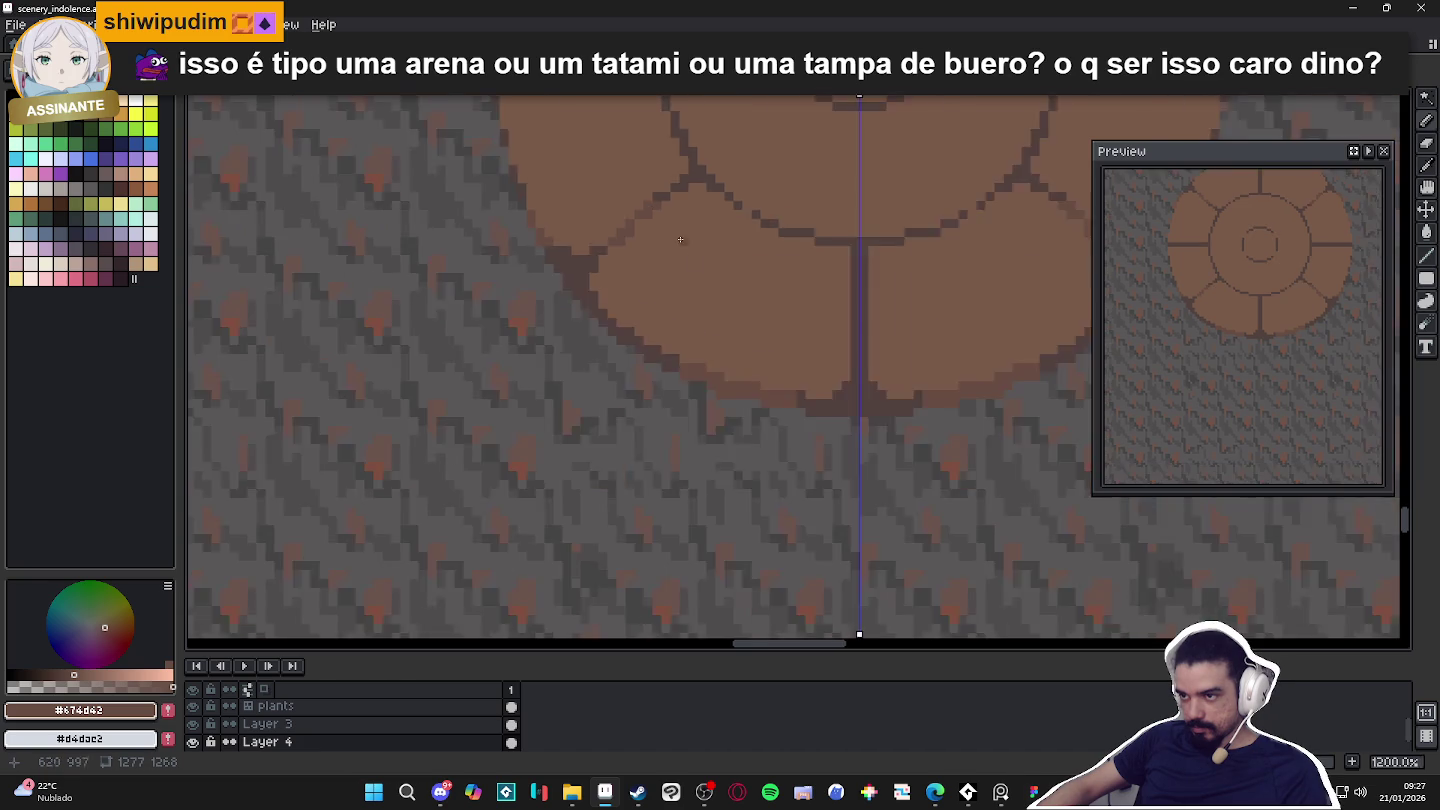
scroll(700, 300, down, 1)
scroll(826, 339, up, 1)
scroll(772, 377, down, 1)
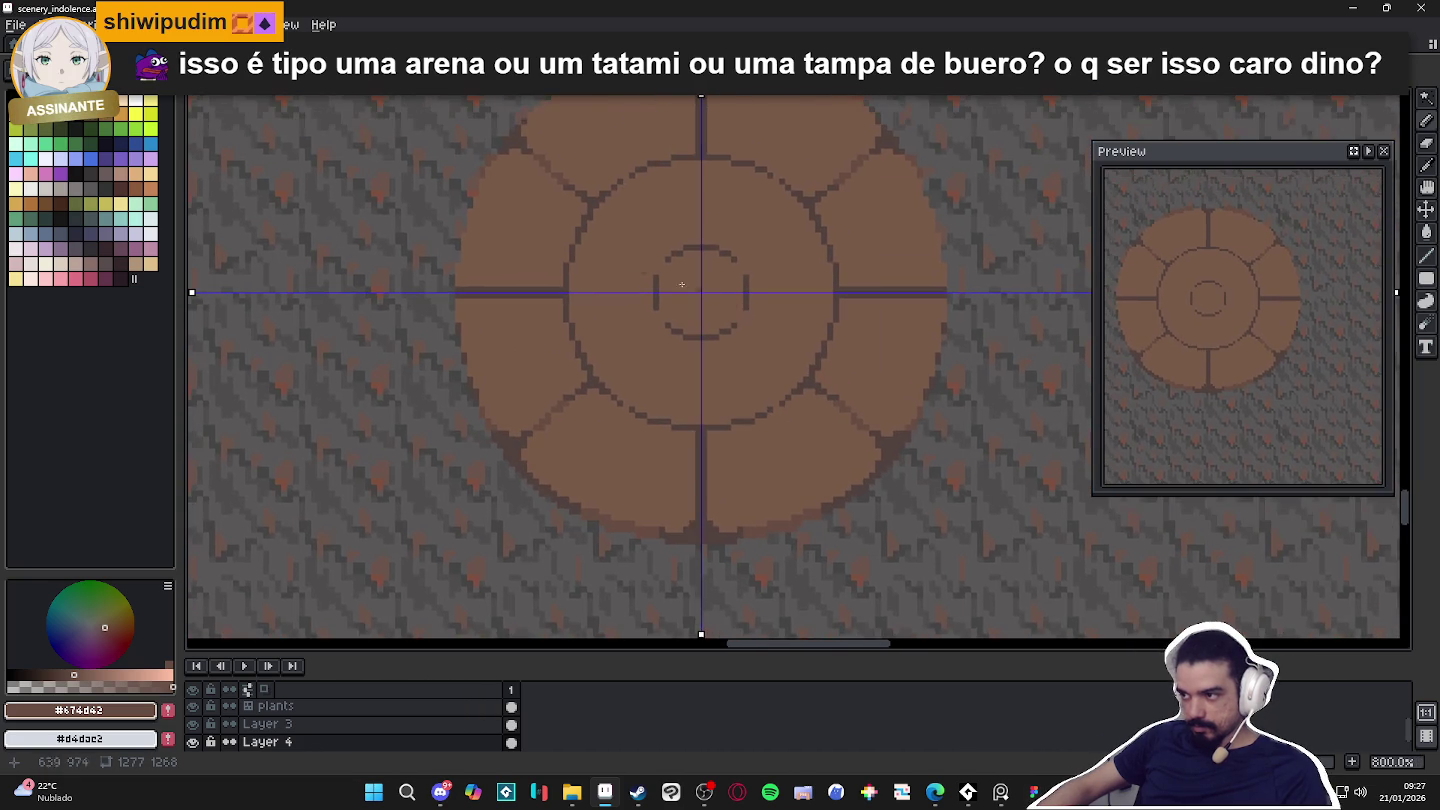
scroll(473, 305, up, 2)
scroll(430, 356, up, 2)
drag(437, 359, 477, 359)
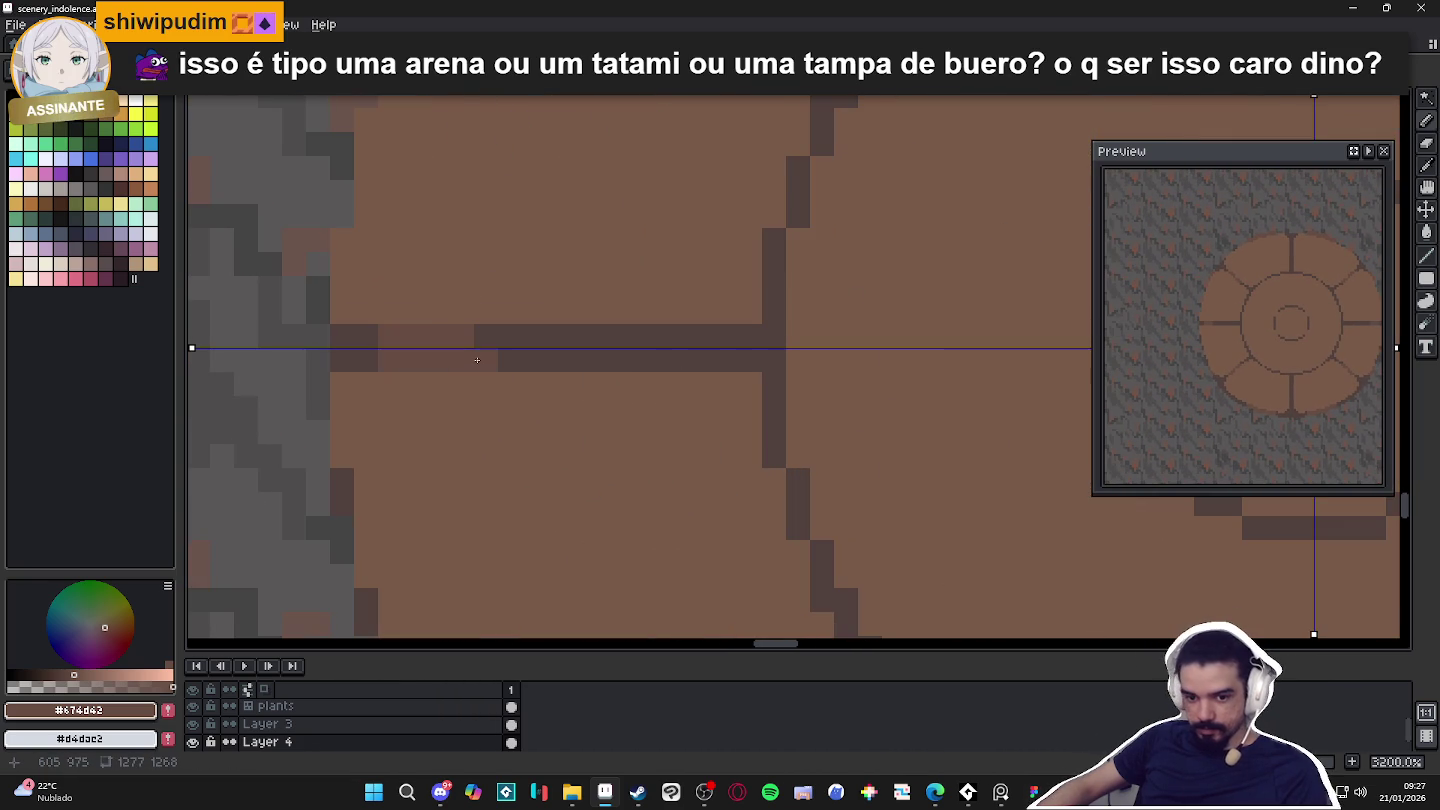
Zoom back out to check the medallion, then switch over to Tiled.
scroll(478, 359, down, 3)
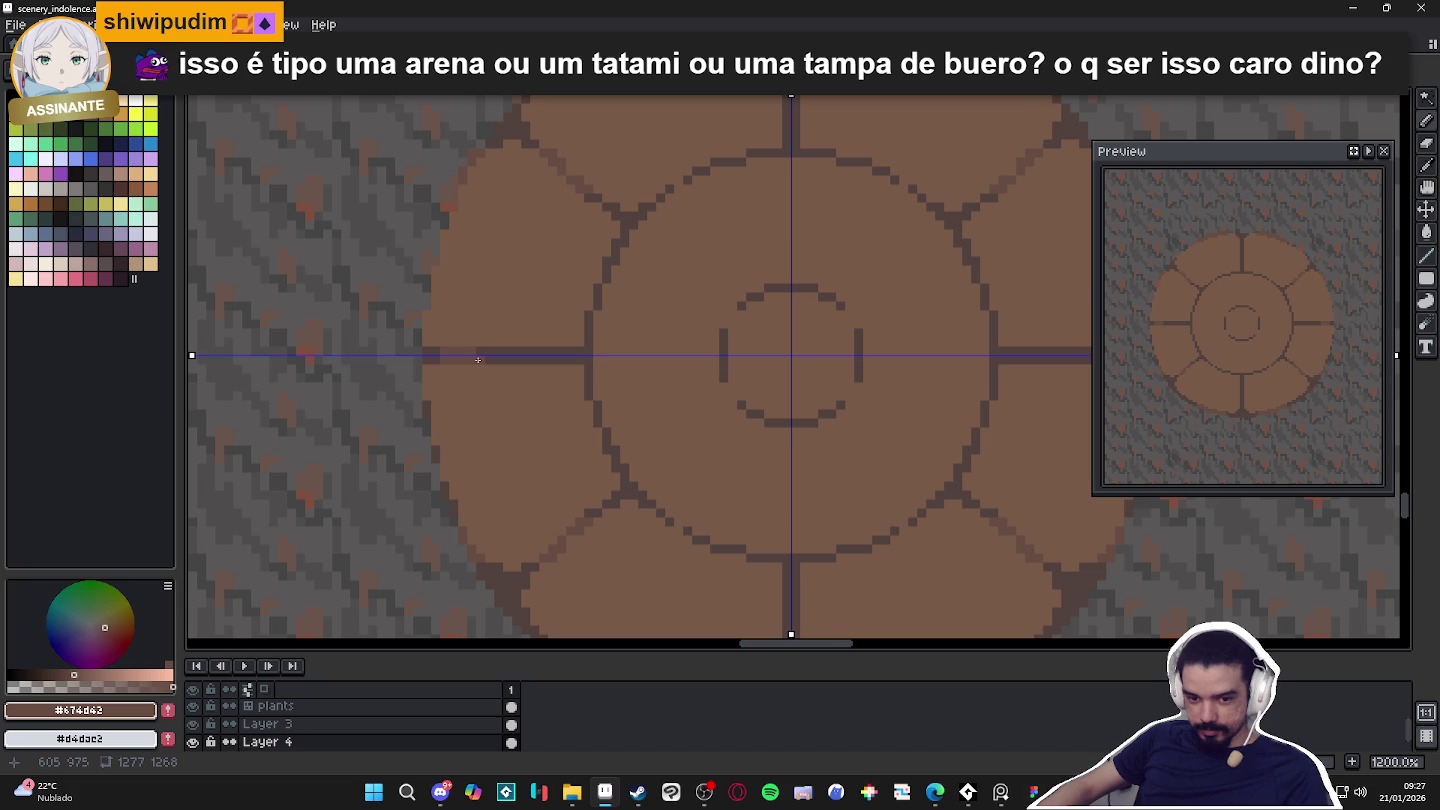
scroll(479, 359, up, 2)
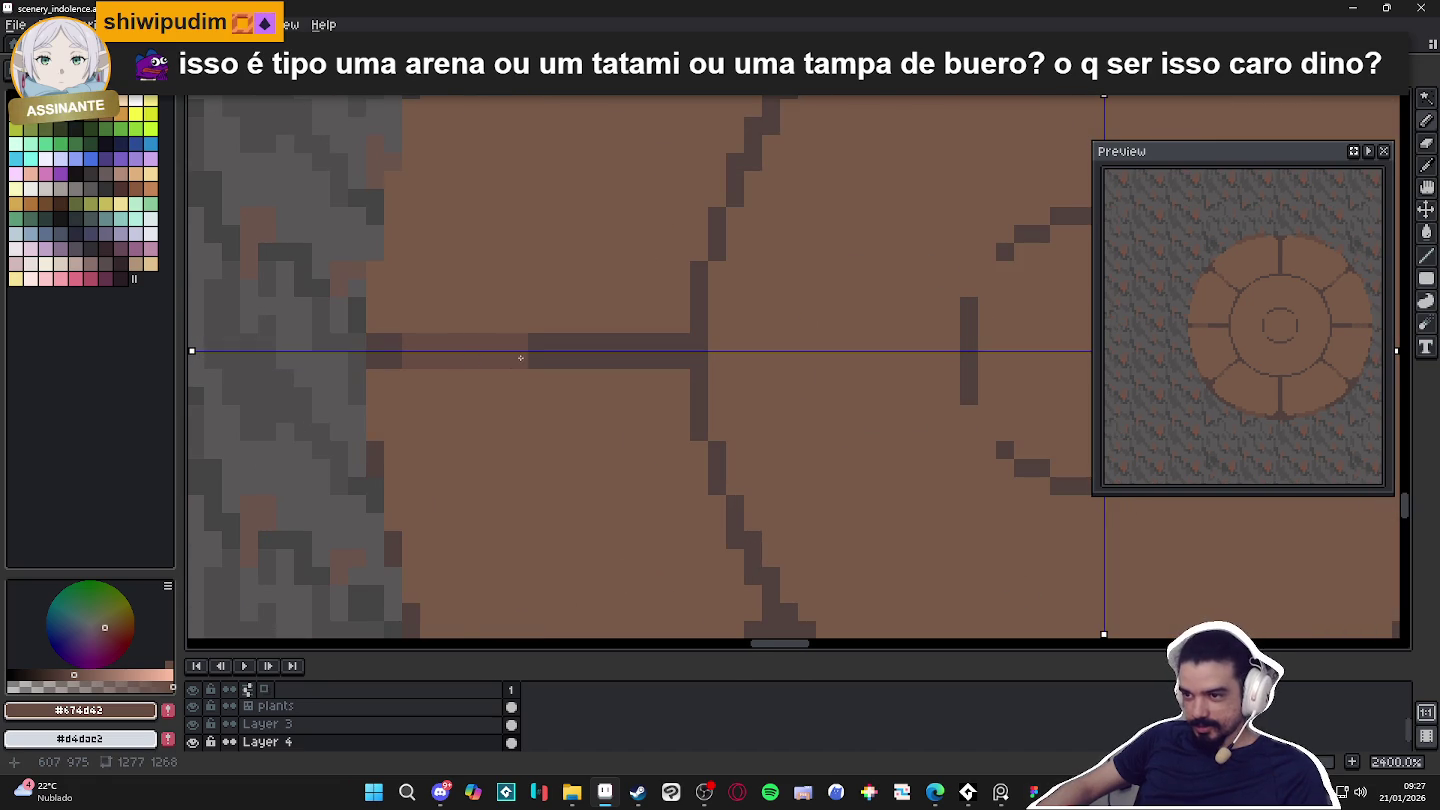
scroll(594, 365, down, 5)
scroll(580, 301, up, 4)
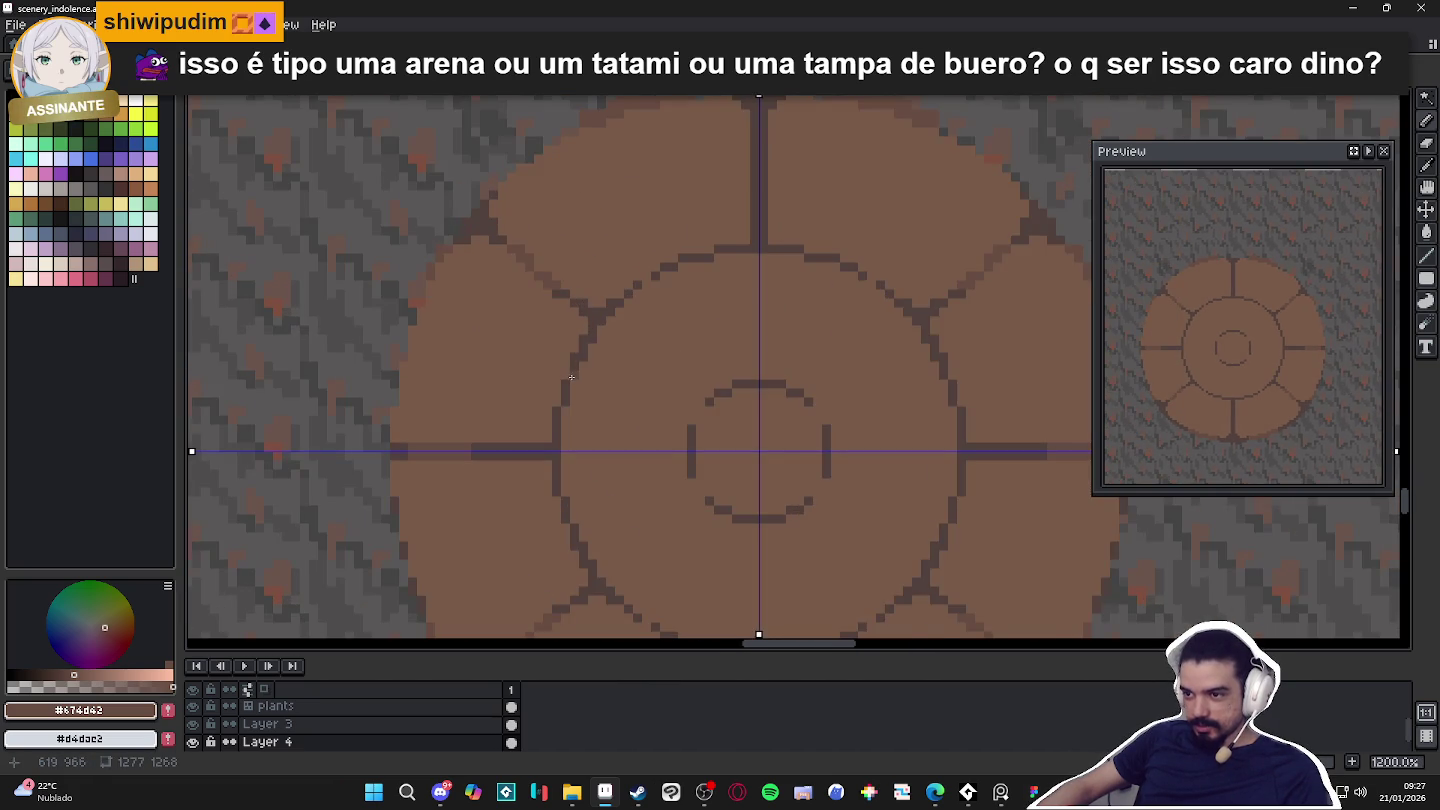
scroll(571, 377, up, 3)
scroll(581, 407, down, 3)
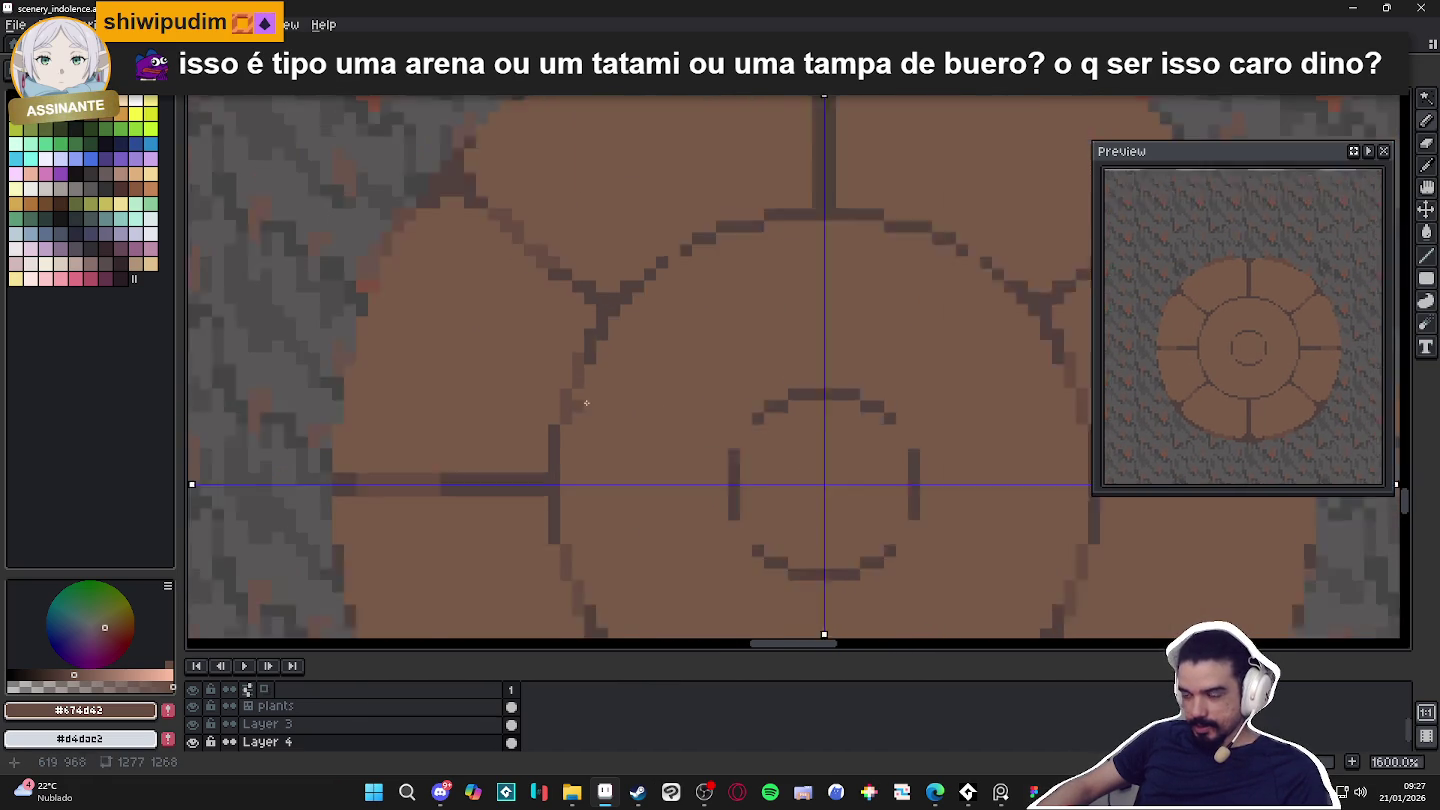
scroll(665, 290, up, 3)
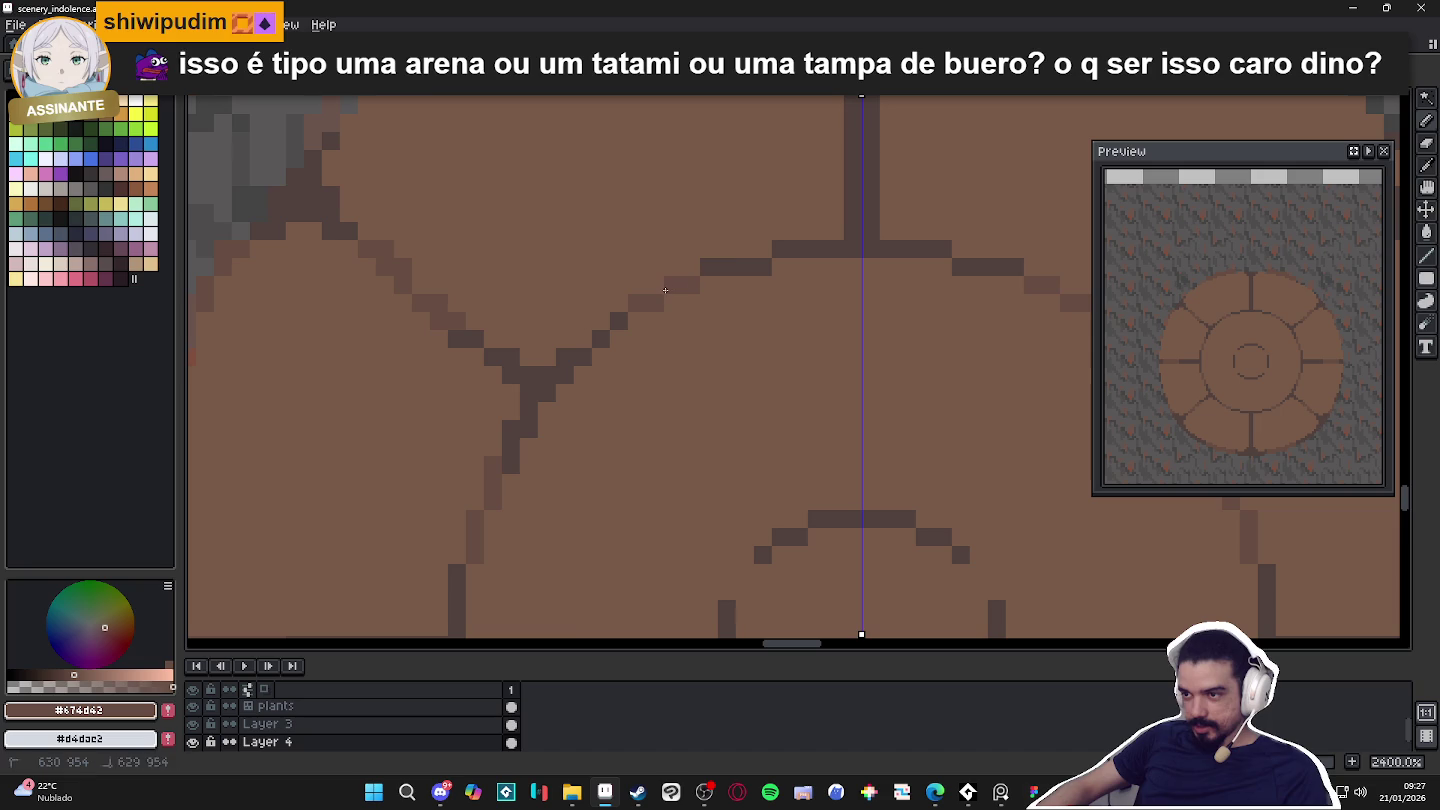
scroll(733, 270, down, 3)
key(alt+Tab)
key(alt+Tab)
key(alt+Tab)
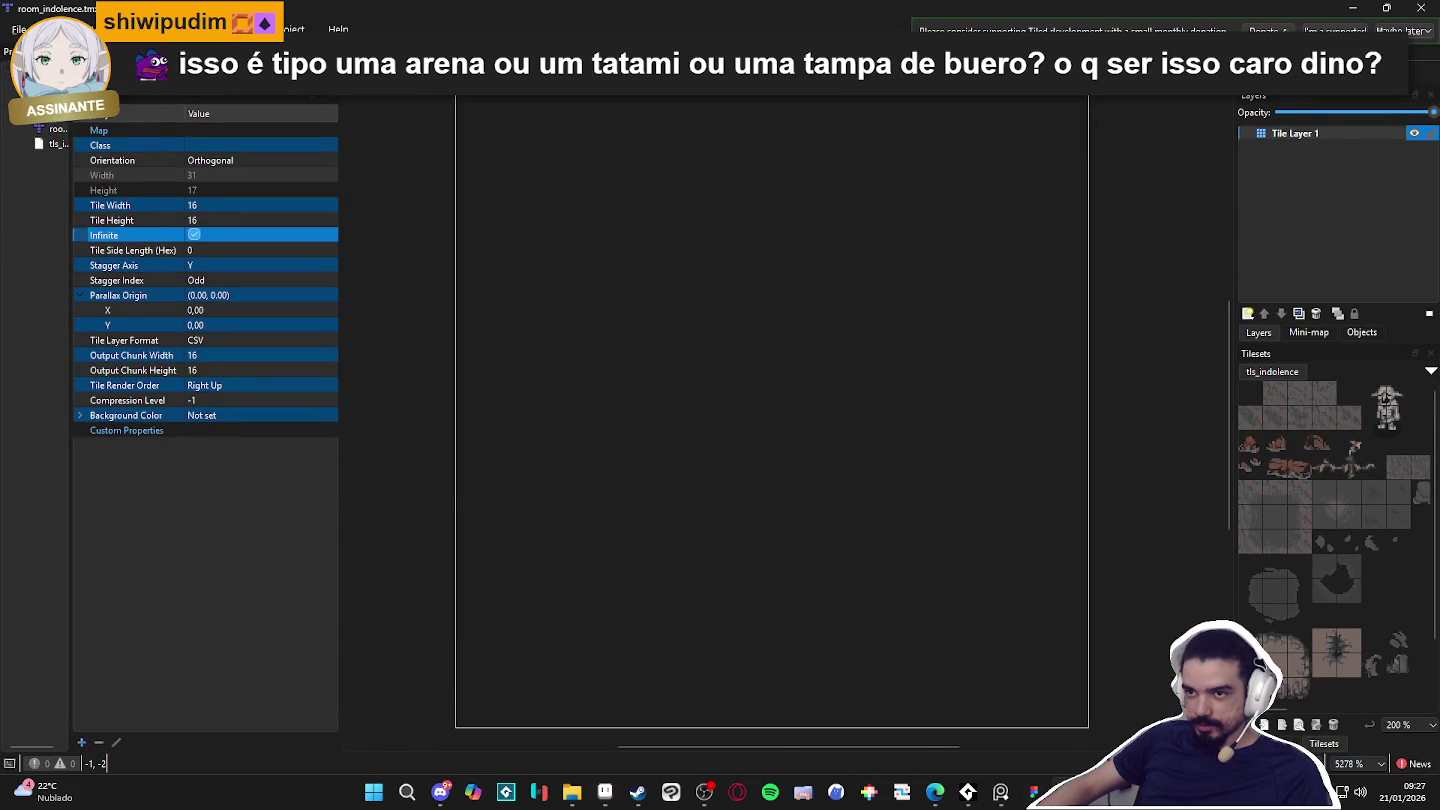
Cycle Tiled's open maps past indolence_map to the grass-and-road map, then return to Aseprite.
key(ctrl+Tab)
key(ctrl+Tab)
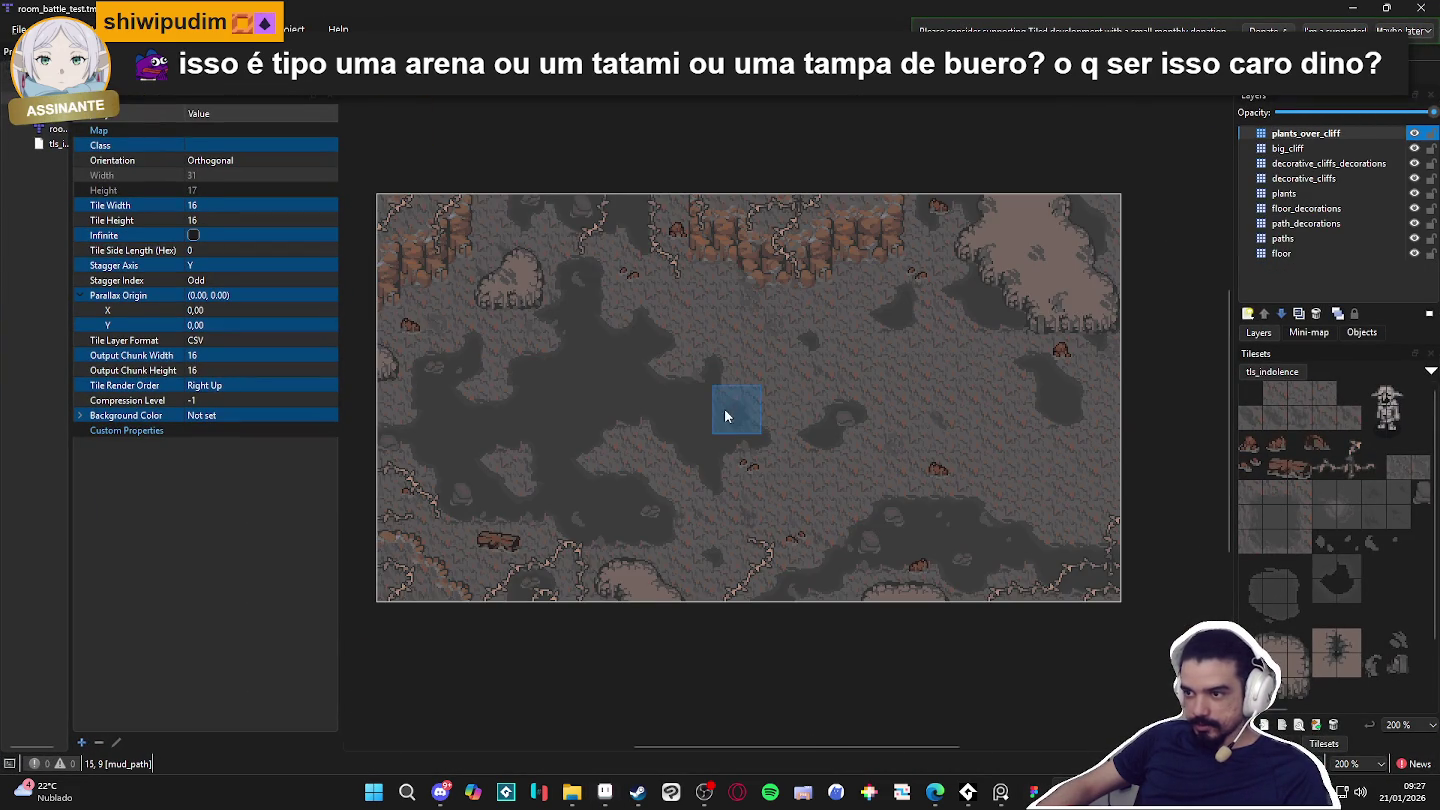
scroll(858, 428, up, 1)
mouse_move(748, 453)
mouse_down()
mouse_move(860, 509)
mouse_move(990, 466)
mouse_up()
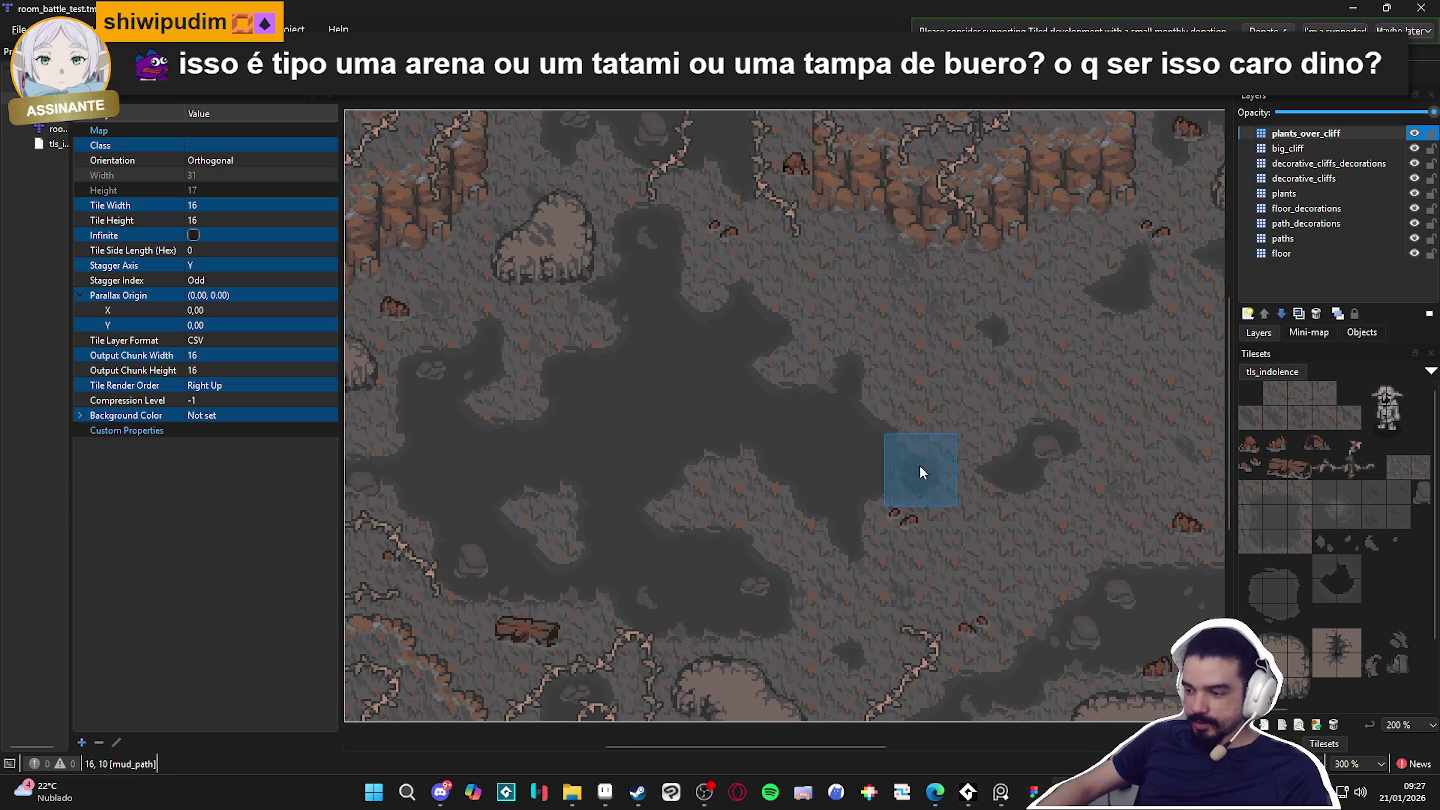
key(ctrl+Tab)
key(ctrl+Tab)
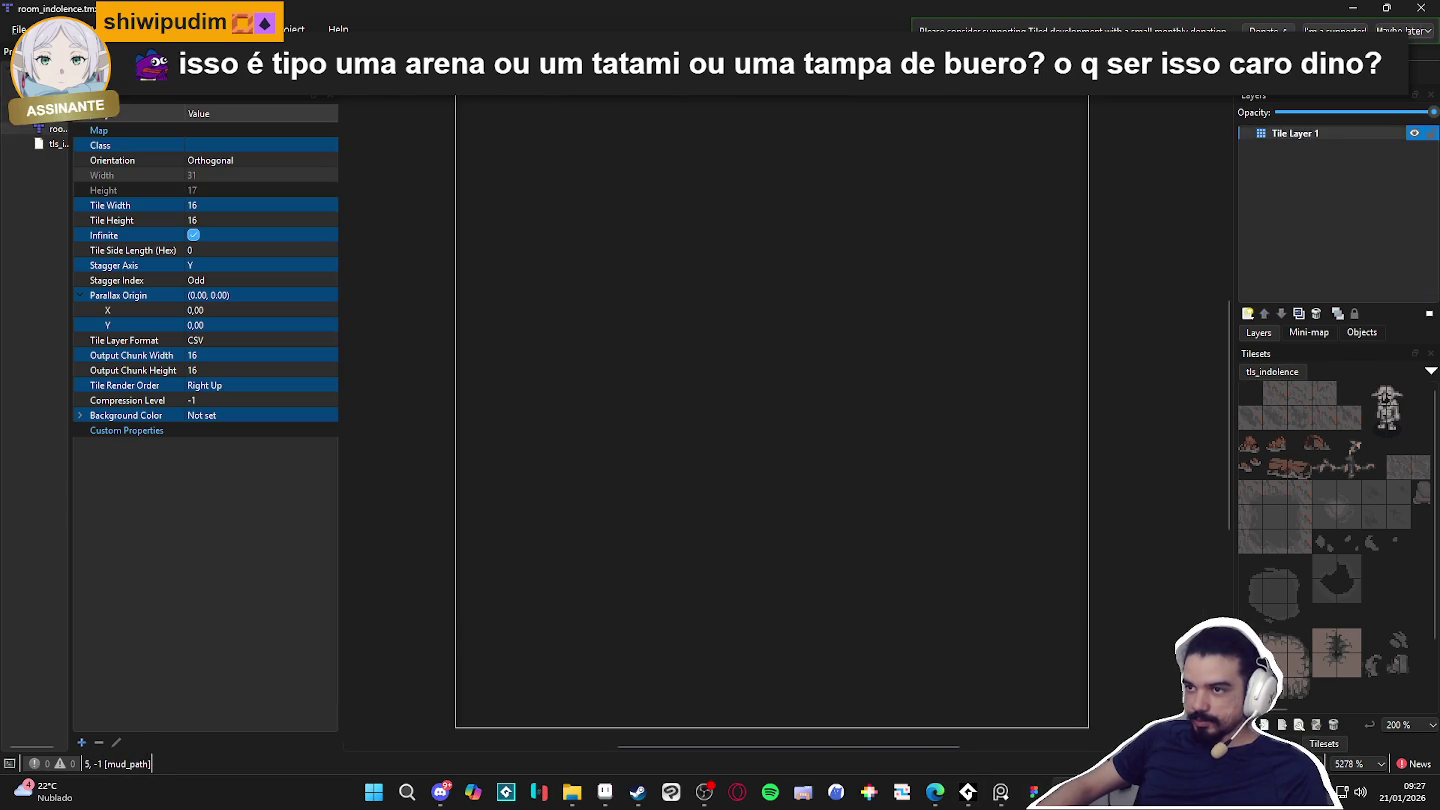
key(ctrl+Tab)
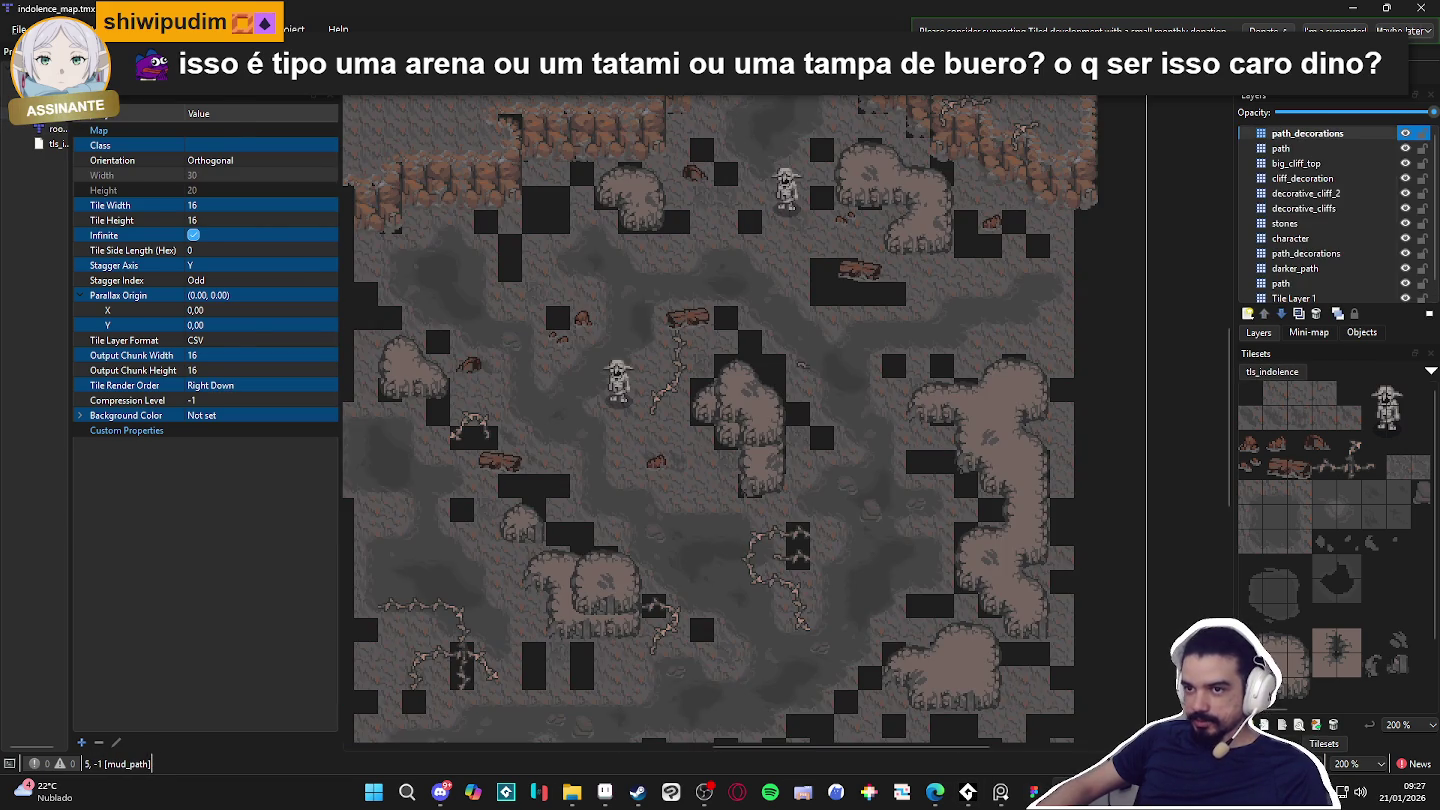
key(ctrl+Tab)
key(ctrl+shift+Tab)
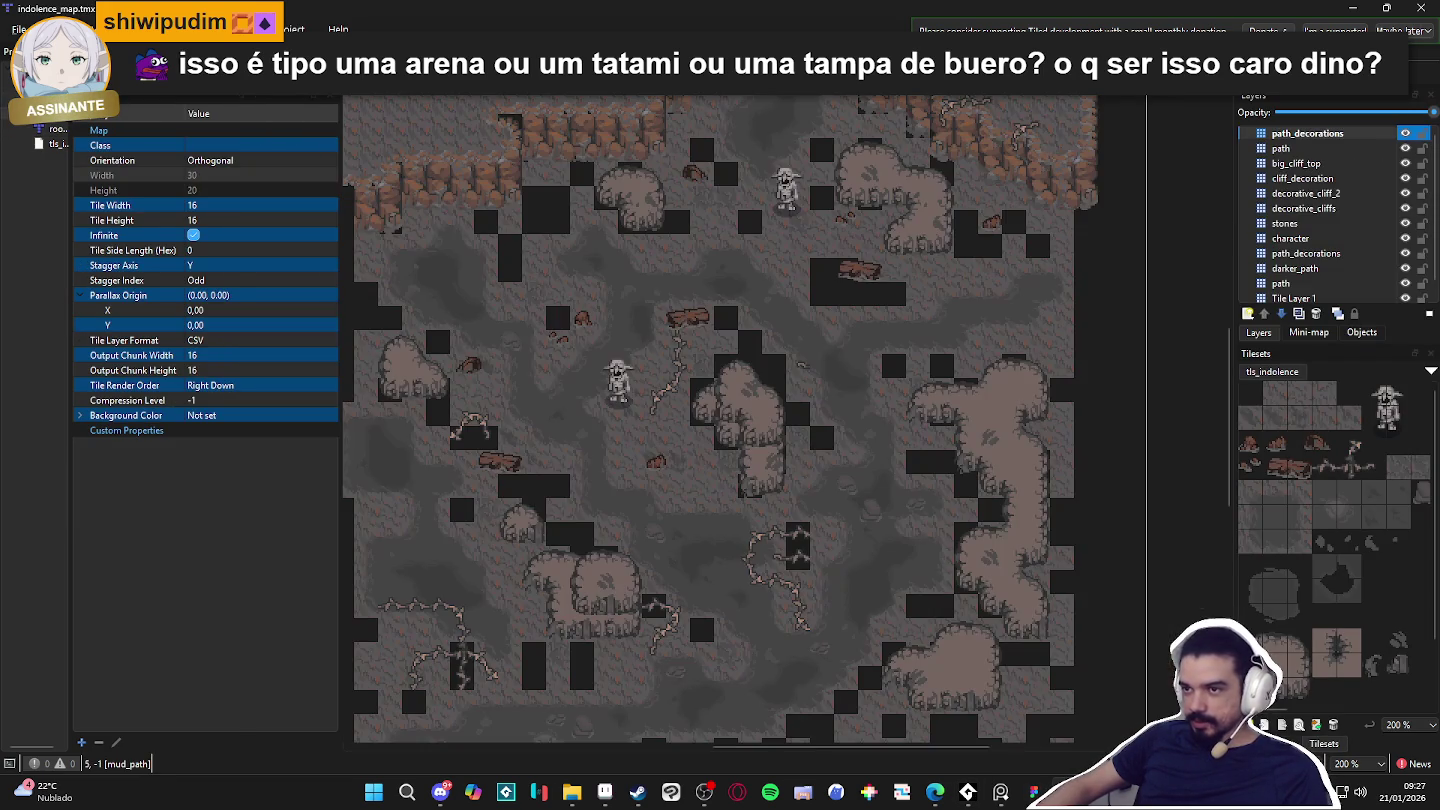
key(ctrl+Tab)
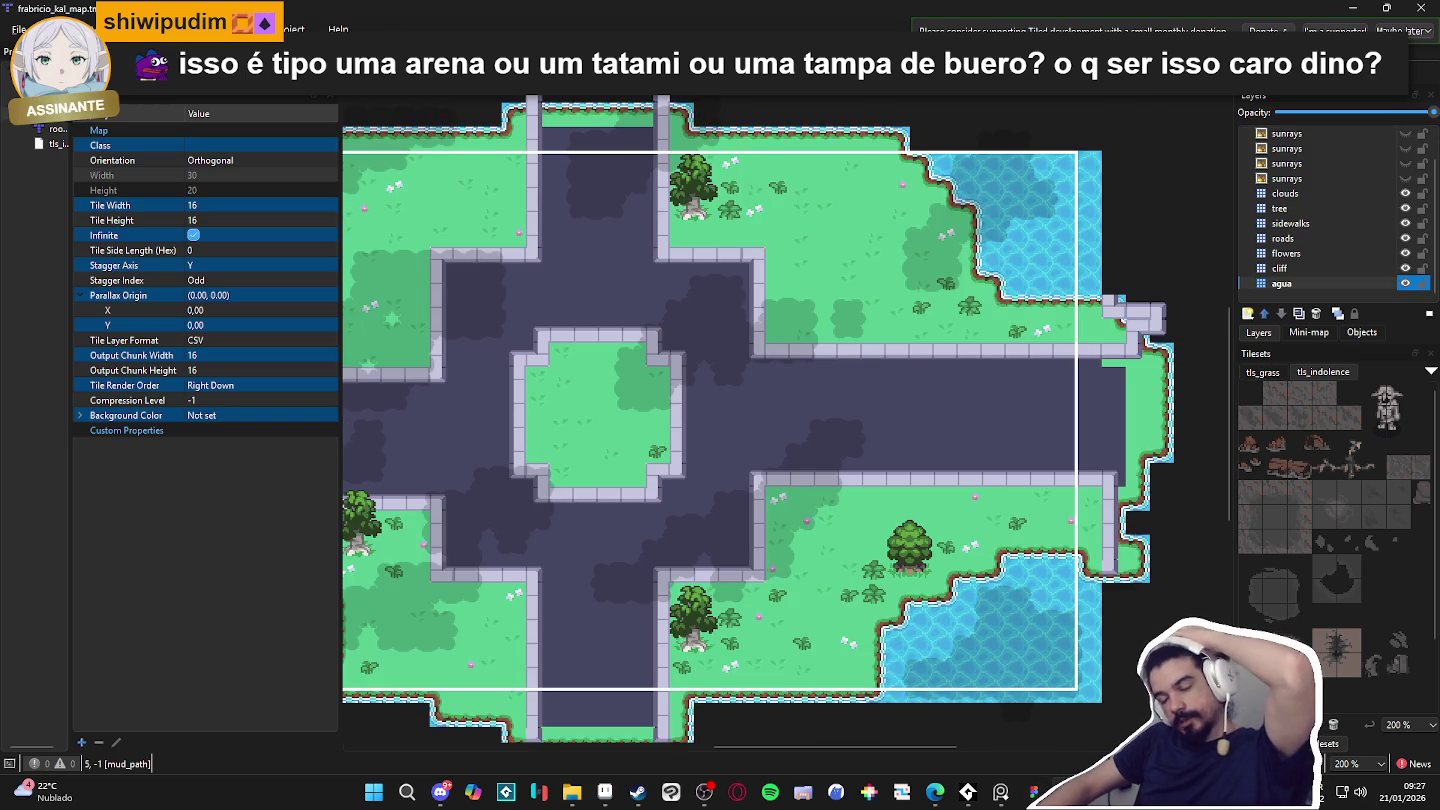
mouse_move(605, 792)
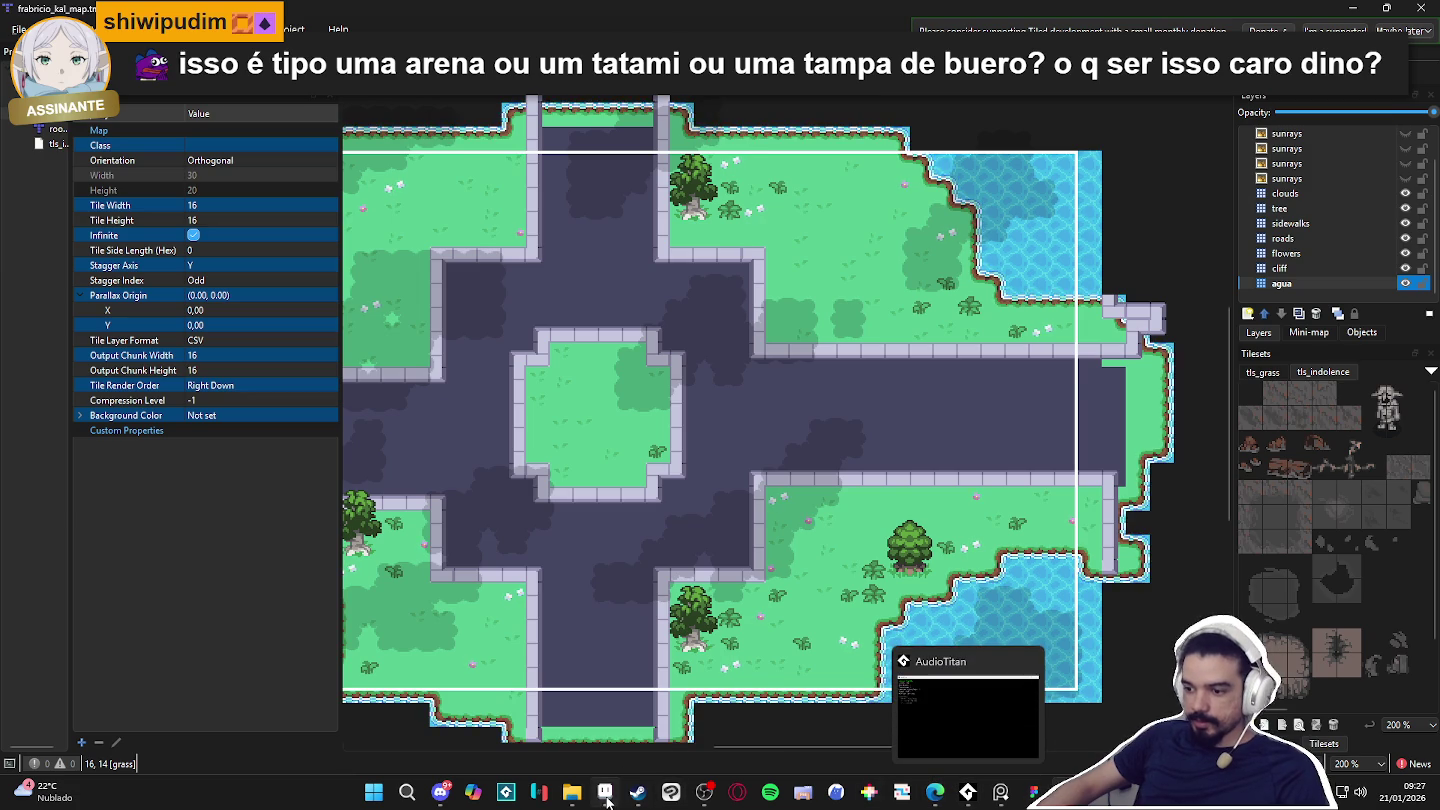
click(967, 792)
scroll(732, 470, down, 2)
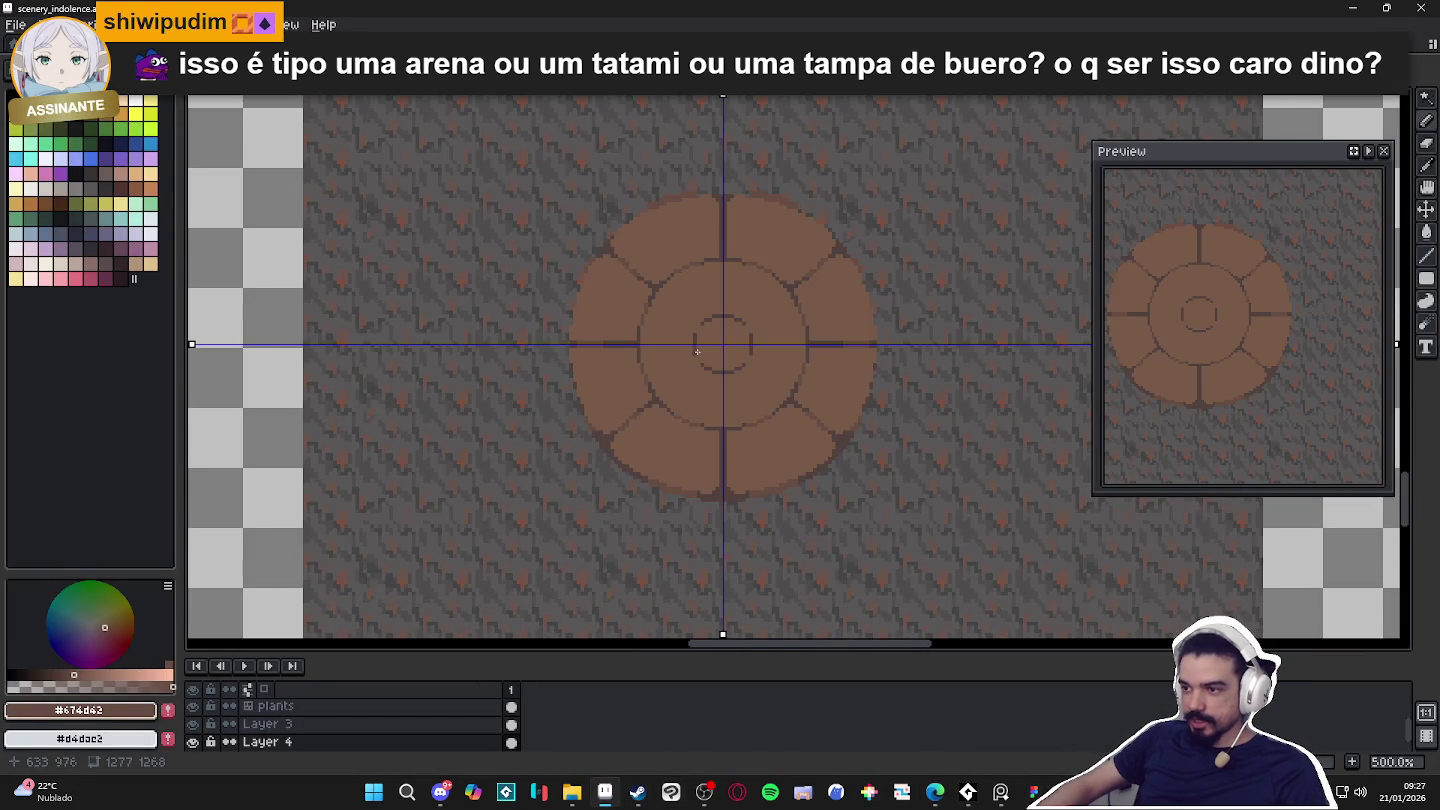
scroll(671, 388, down, 1)
scroll(671, 388, down, 1)
scroll(682, 350, up, 1)
scroll(682, 350, up, 2)
scroll(682, 350, down, 2)
scroll(685, 463, up, 3)
scroll(685, 464, down, 3)
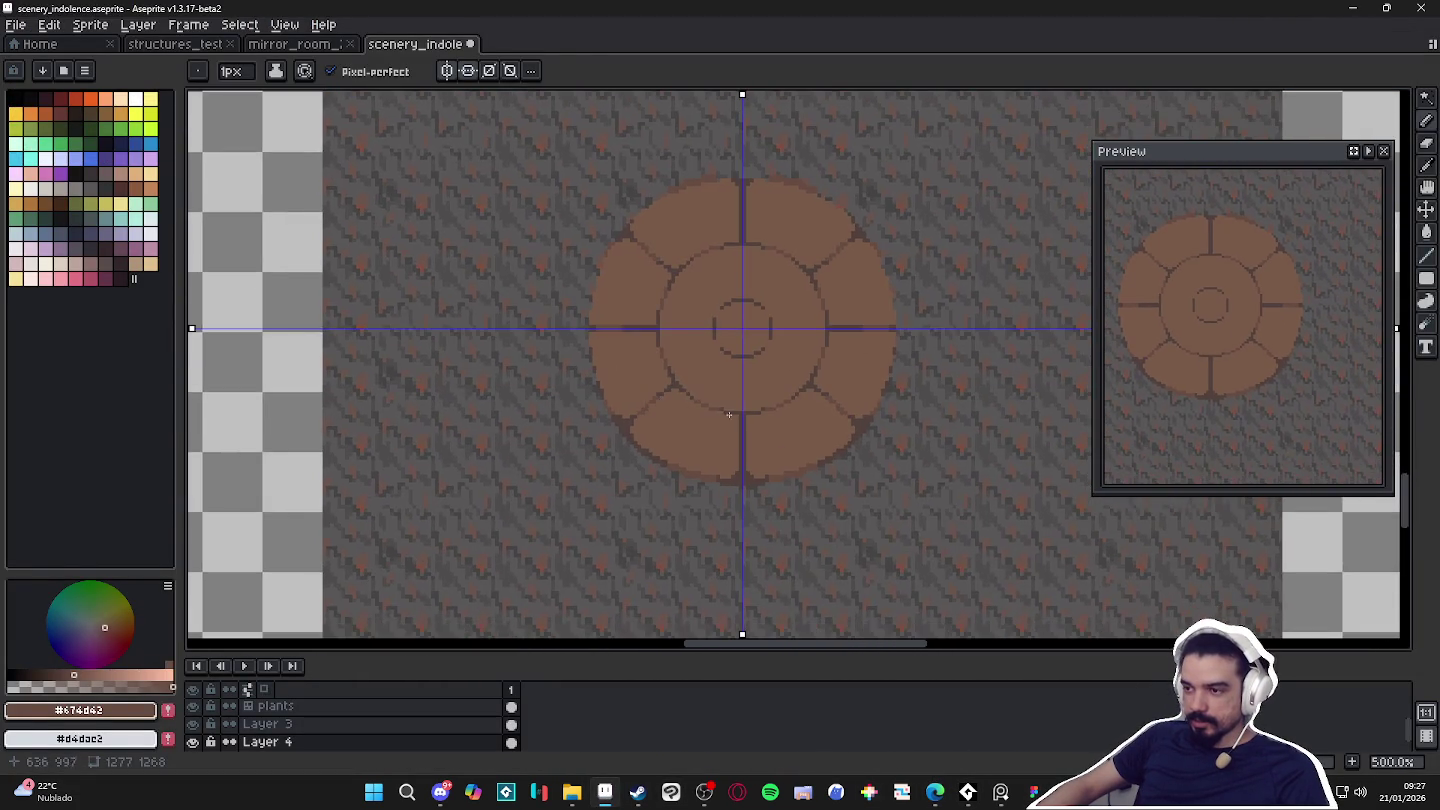
scroll(679, 455, up, 2)
scroll(662, 435, up, 2)
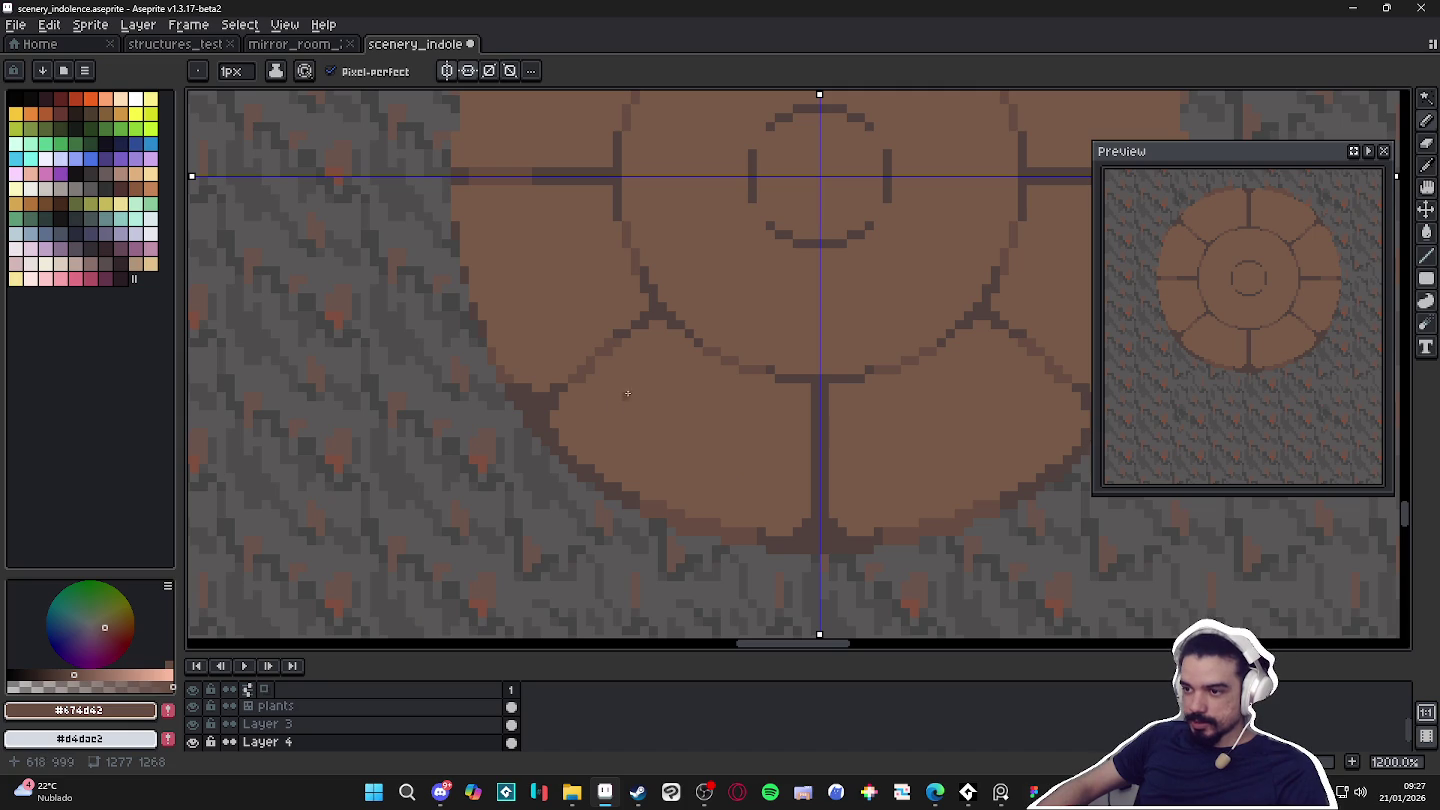
scroll(626, 405, down, 3)
scroll(814, 413, down, 1)
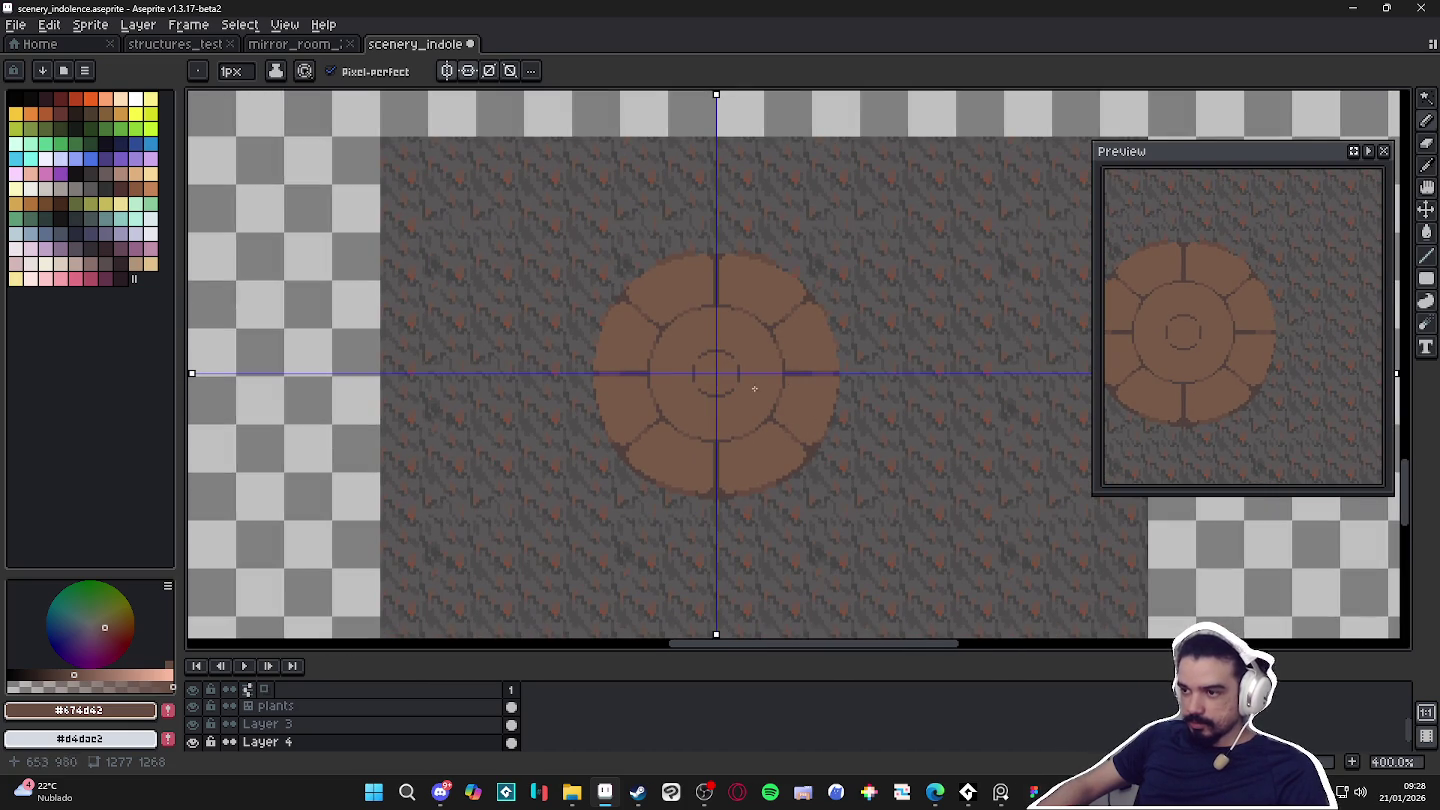
scroll(707, 408, up, 3)
scroll(695, 395, up, 2)
drag(690, 382, 607, 470)
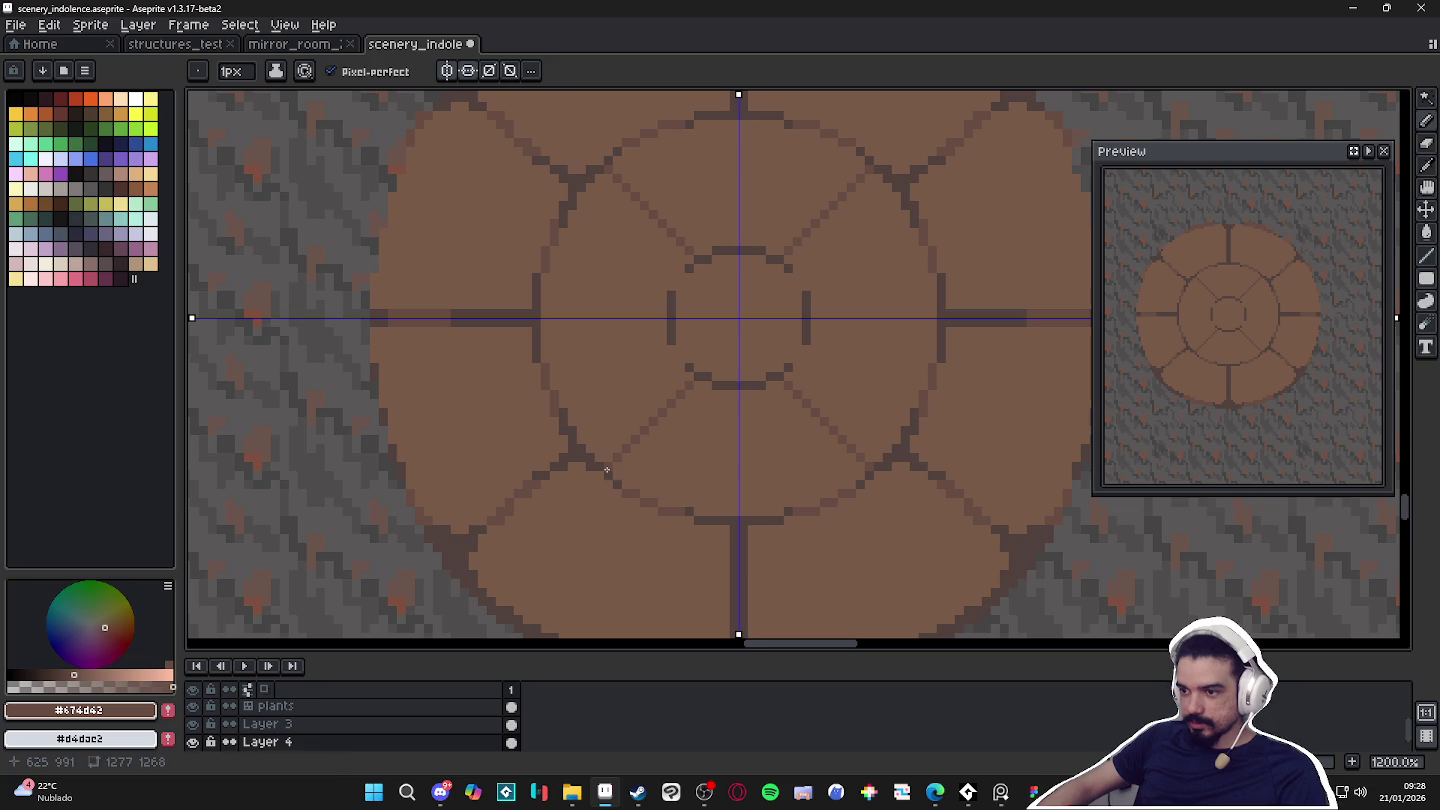
scroll(608, 471, up, 3)
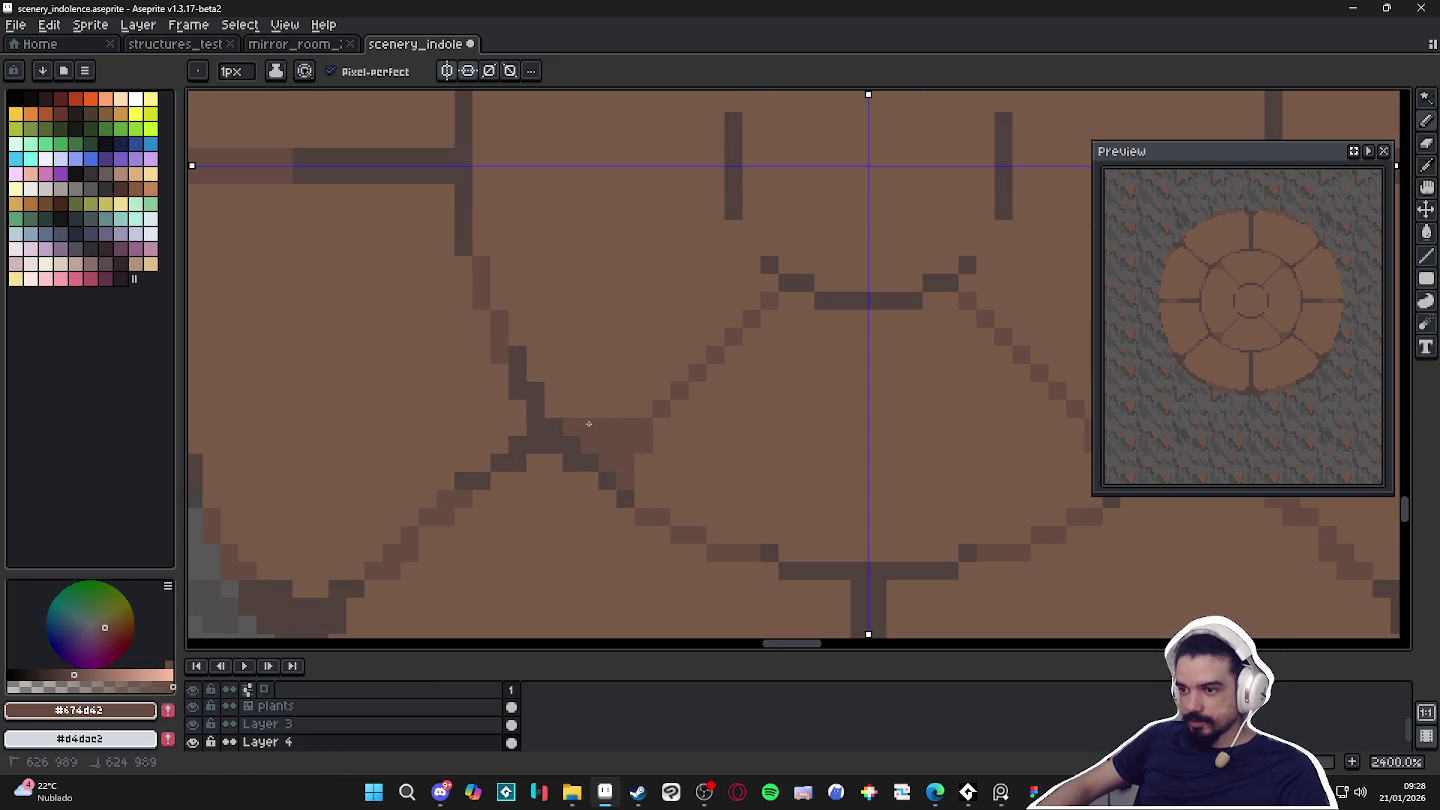
scroll(560, 409, down, 3)
scroll(600, 419, down, 2)
scroll(640, 429, up, 2)
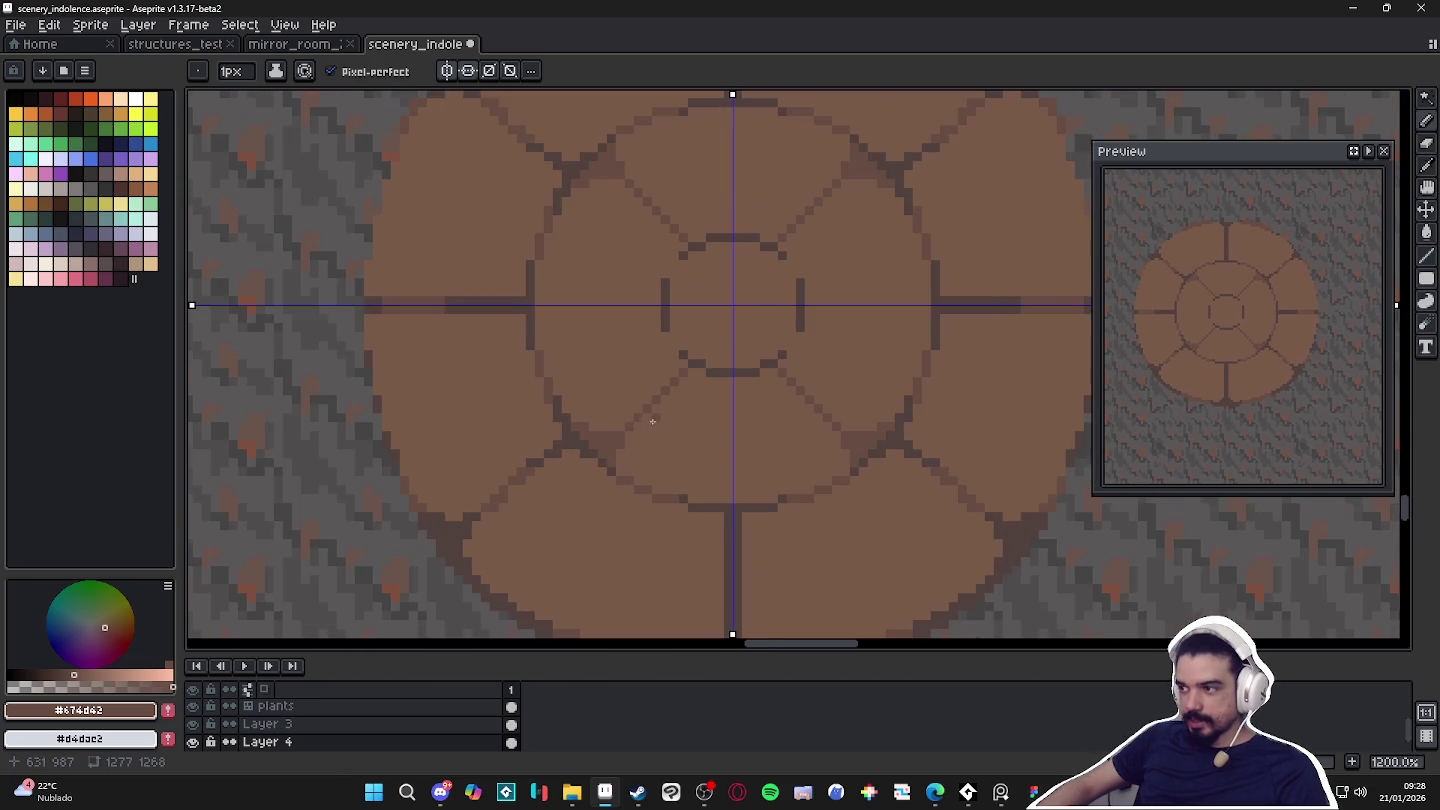
scroll(652, 435, up, 2)
key(alt)
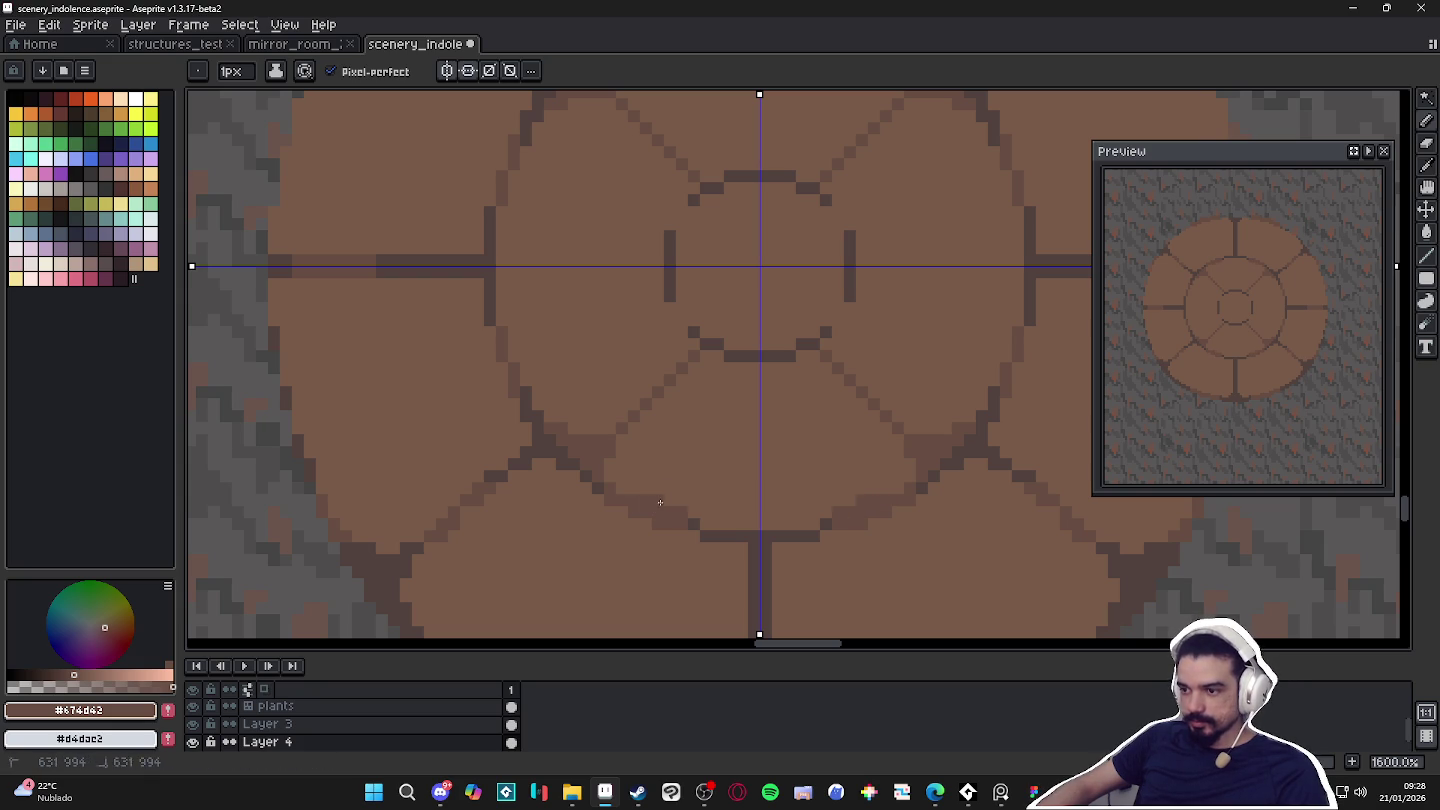
scroll(645, 491, down, 2)
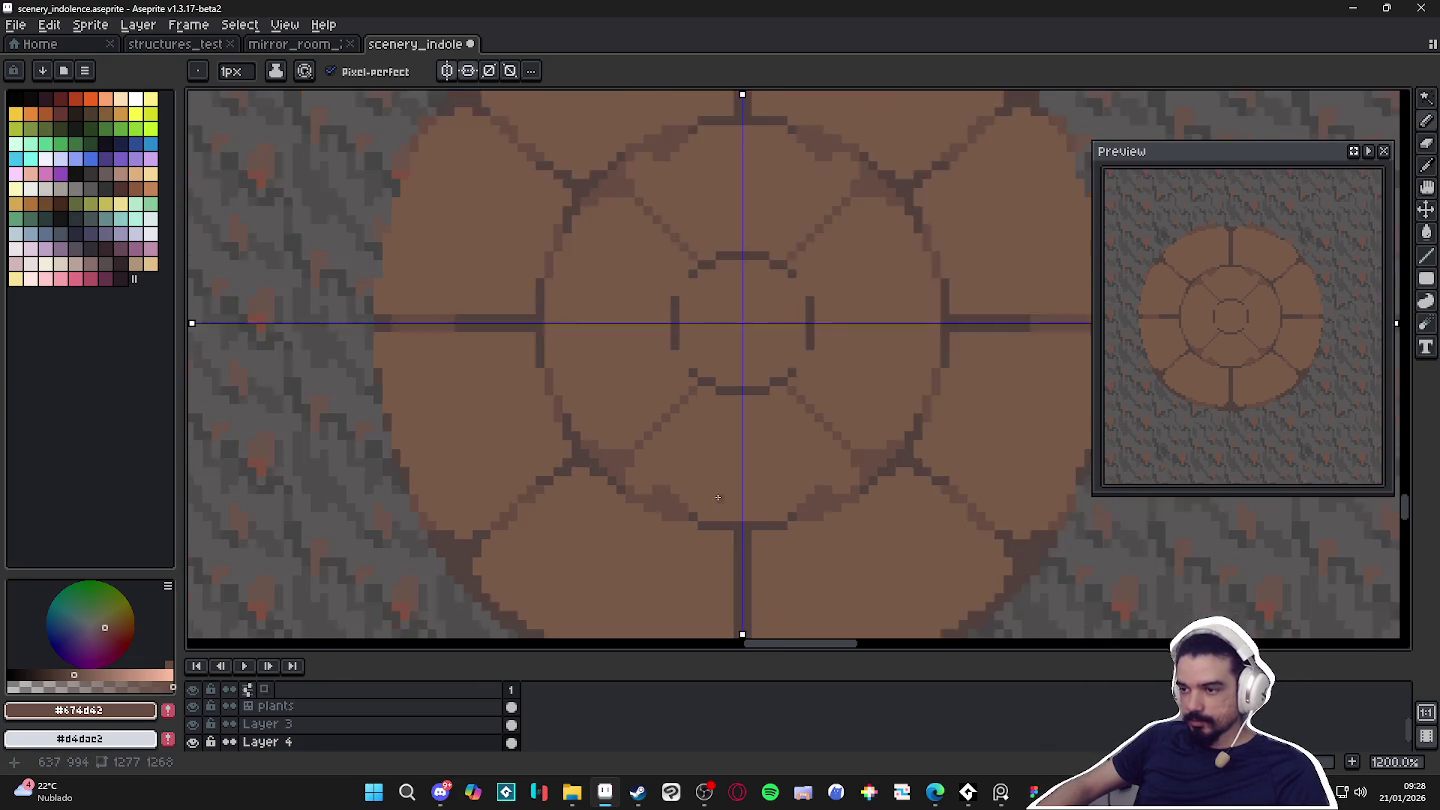
scroll(680, 516, up, 3)
mouse_move(693, 529)
mouse_down()
mouse_move(745, 547)
mouse_move(698, 510)
mouse_up()
key(ctrl+z)
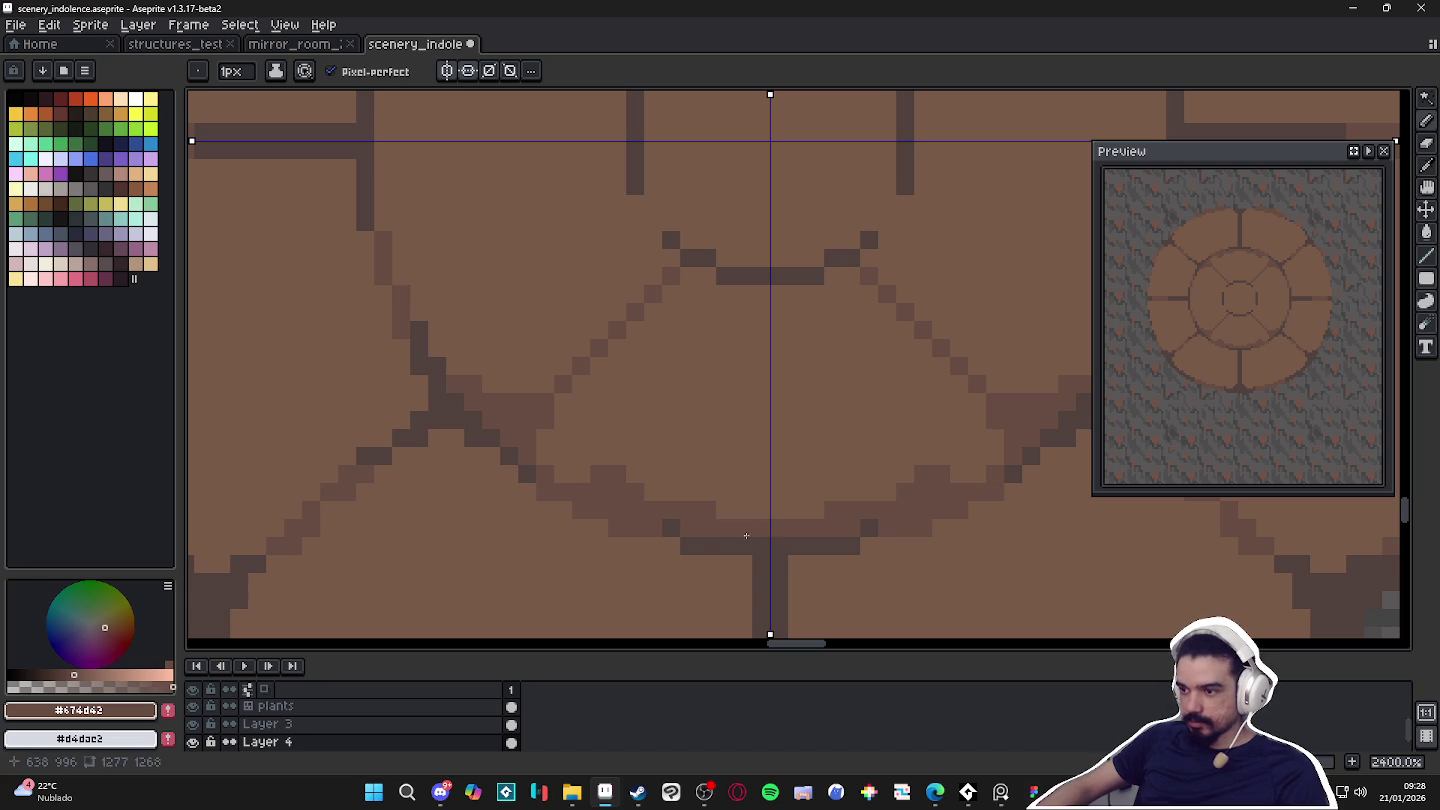
scroll(752, 500, down, 1)
scroll(575, 358, up, 1)
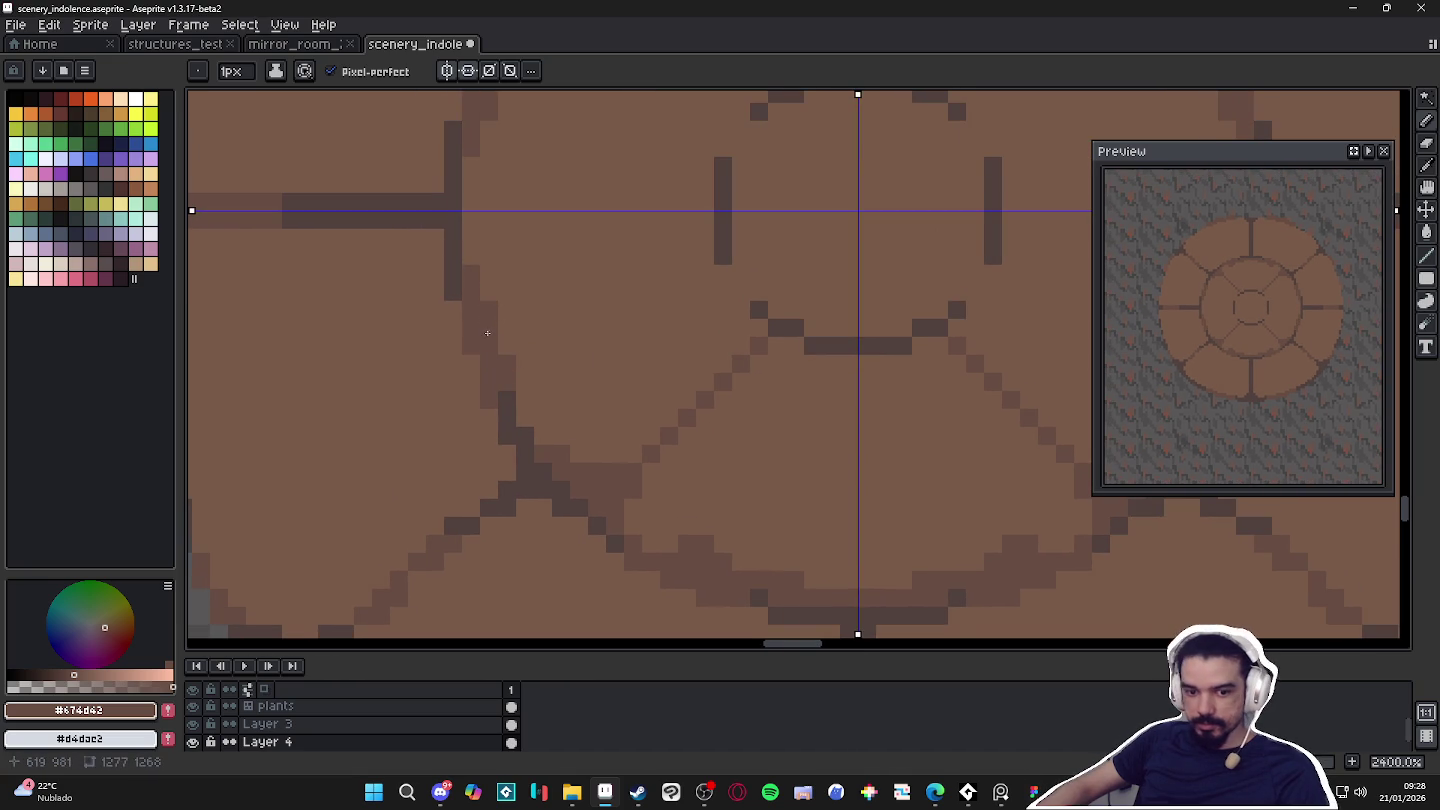
scroll(560, 350, down, 2)
scroll(620, 370, down, 3)
scroll(695, 401, up, 4)
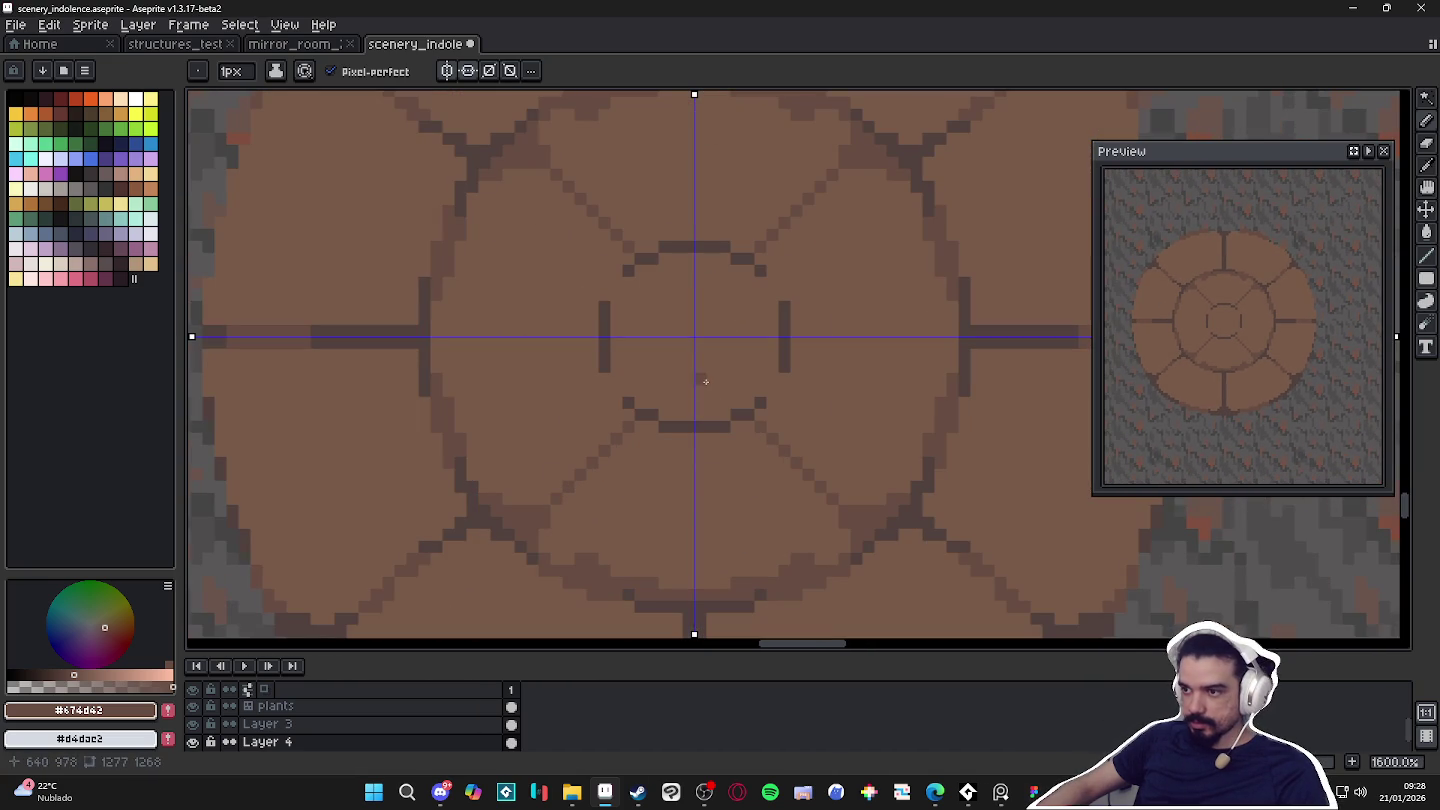
scroll(710, 383, down, 4)
scroll(740, 394, up, 1)
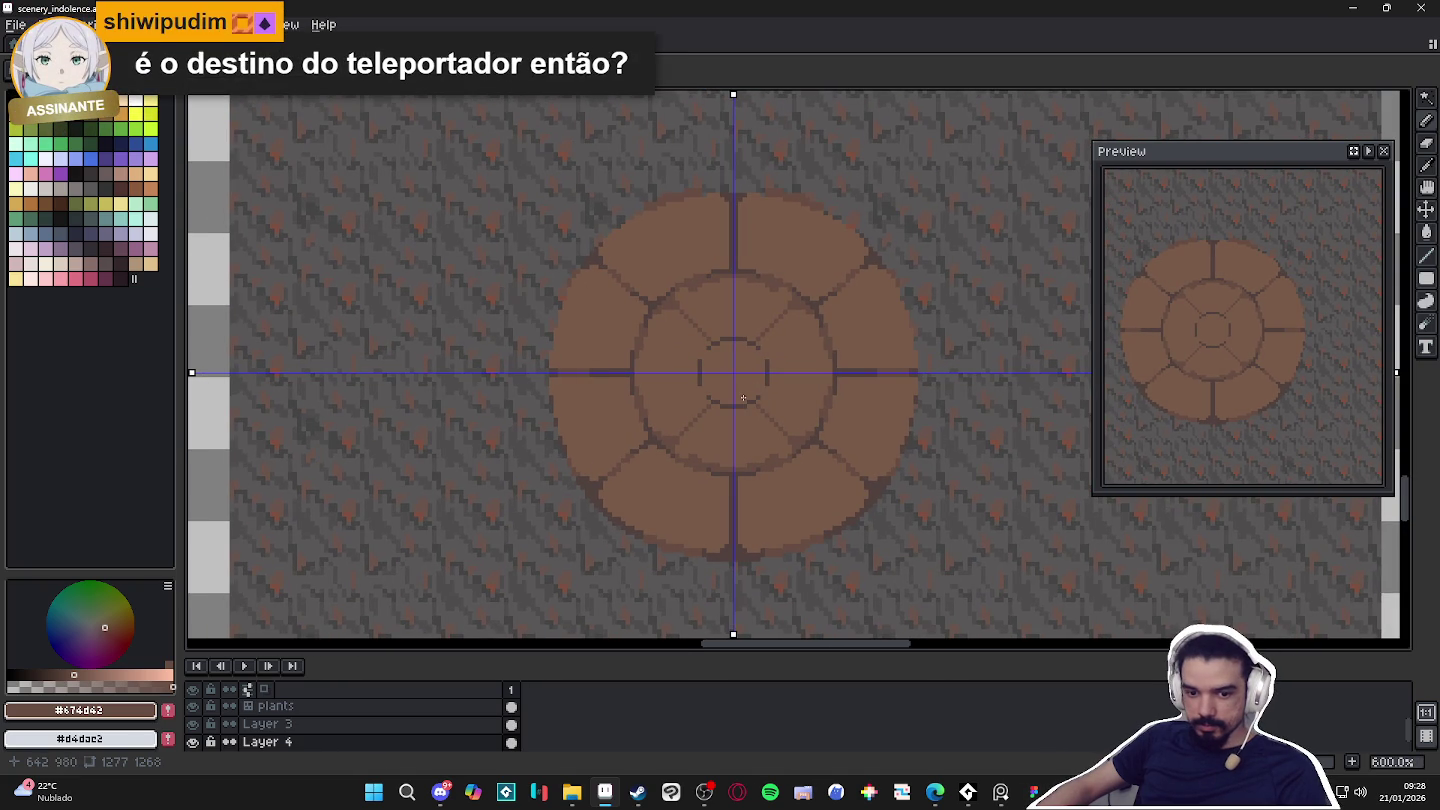
scroll(743, 399, down, 1)
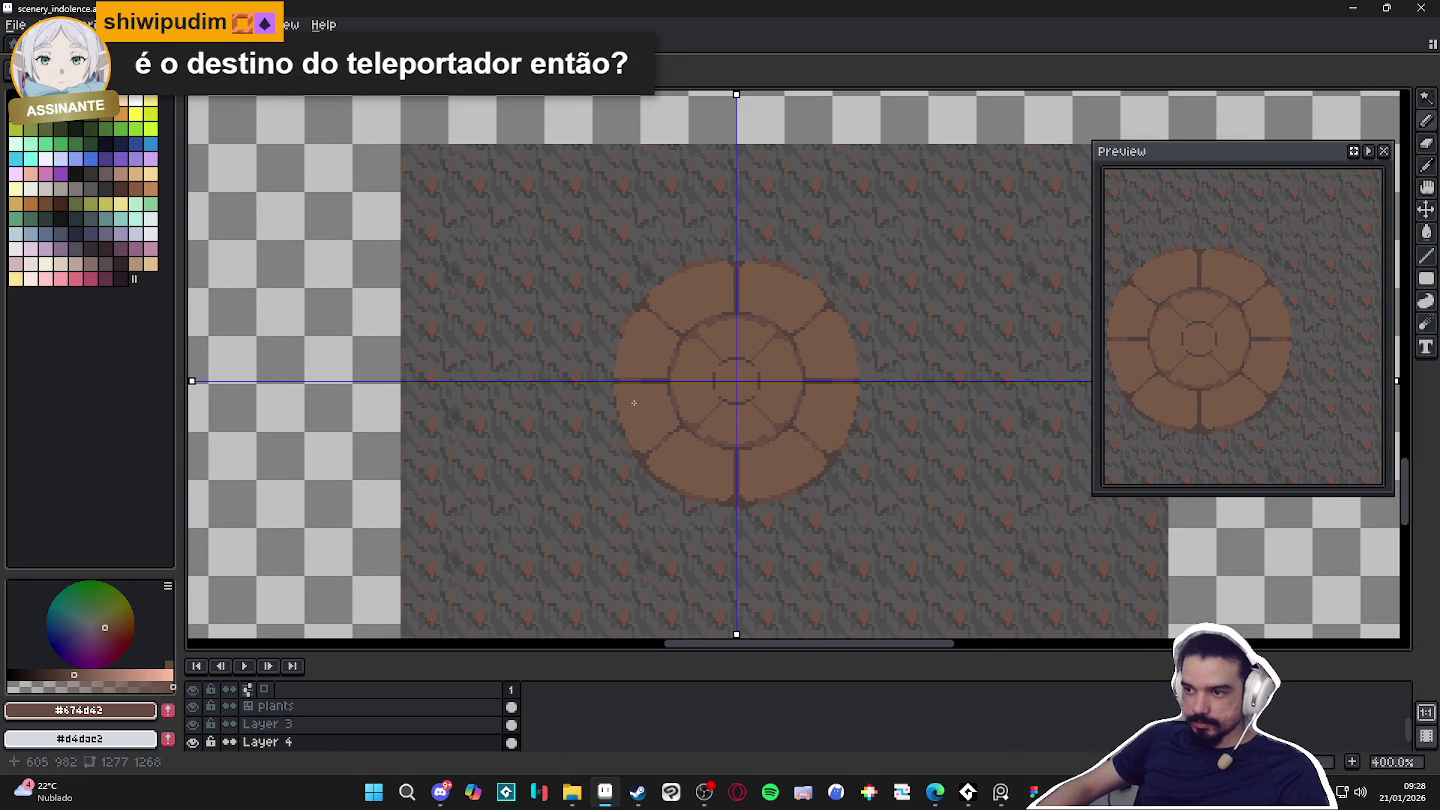
scroll(634, 402, up, 3)
scroll(700, 405, down, 1)
scroll(718, 410, down, 1)
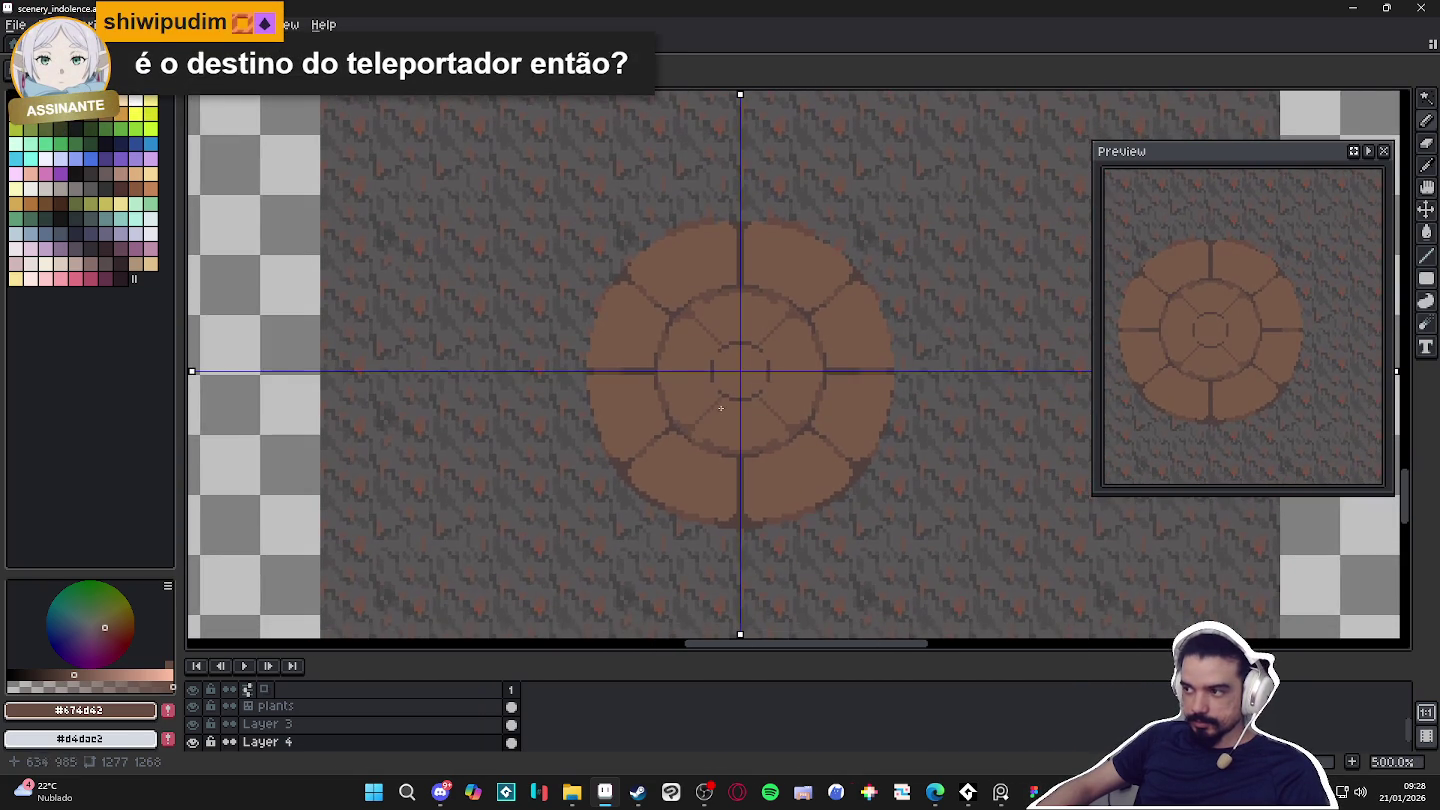
scroll(705, 420, up, 1)
scroll(660, 436, up, 3)
scroll(627, 452, up, 1)
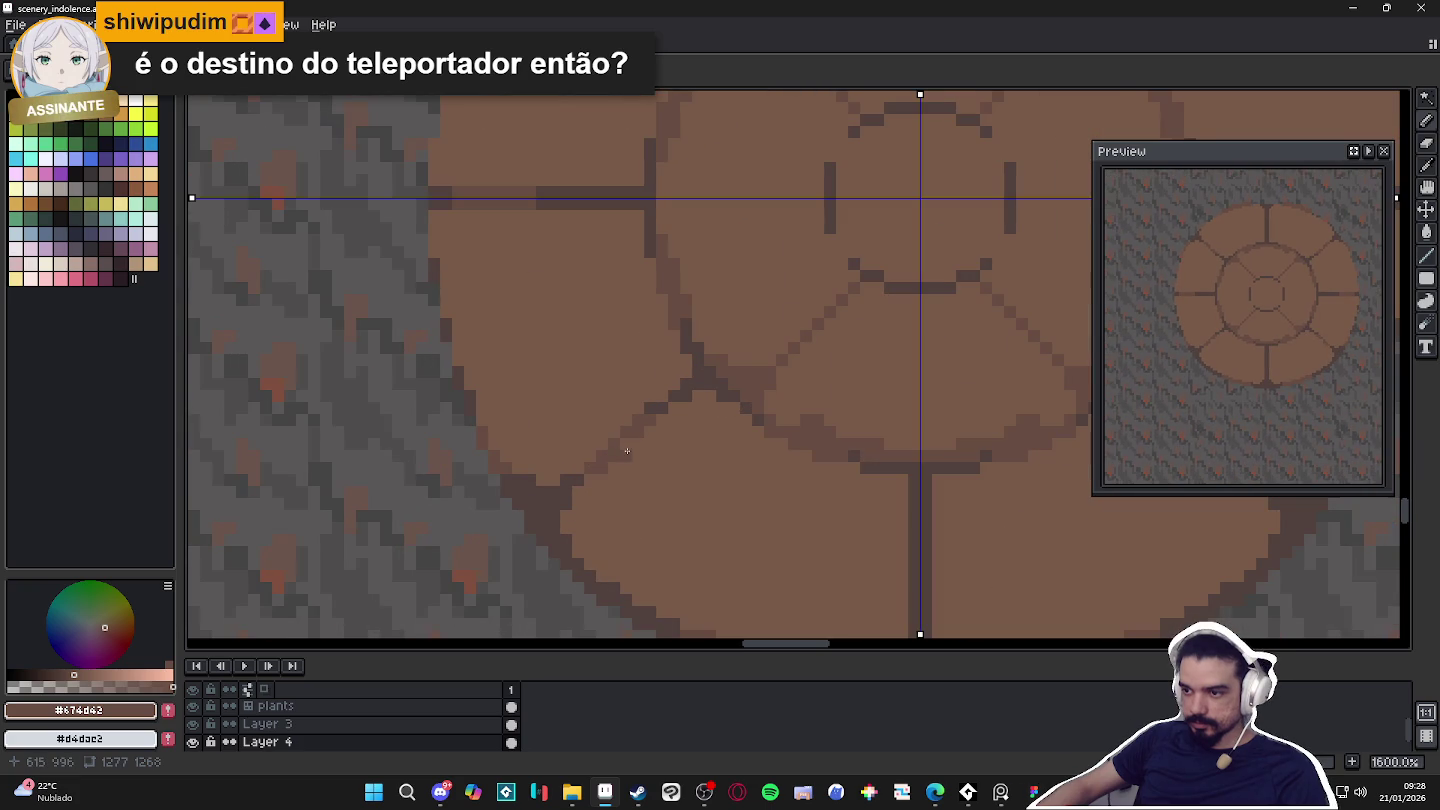
scroll(574, 515, down, 1)
scroll(589, 471, down, 3)
scroll(605, 463, up, 1)
scroll(600, 471, down, 1)
scroll(627, 551, down, 1)
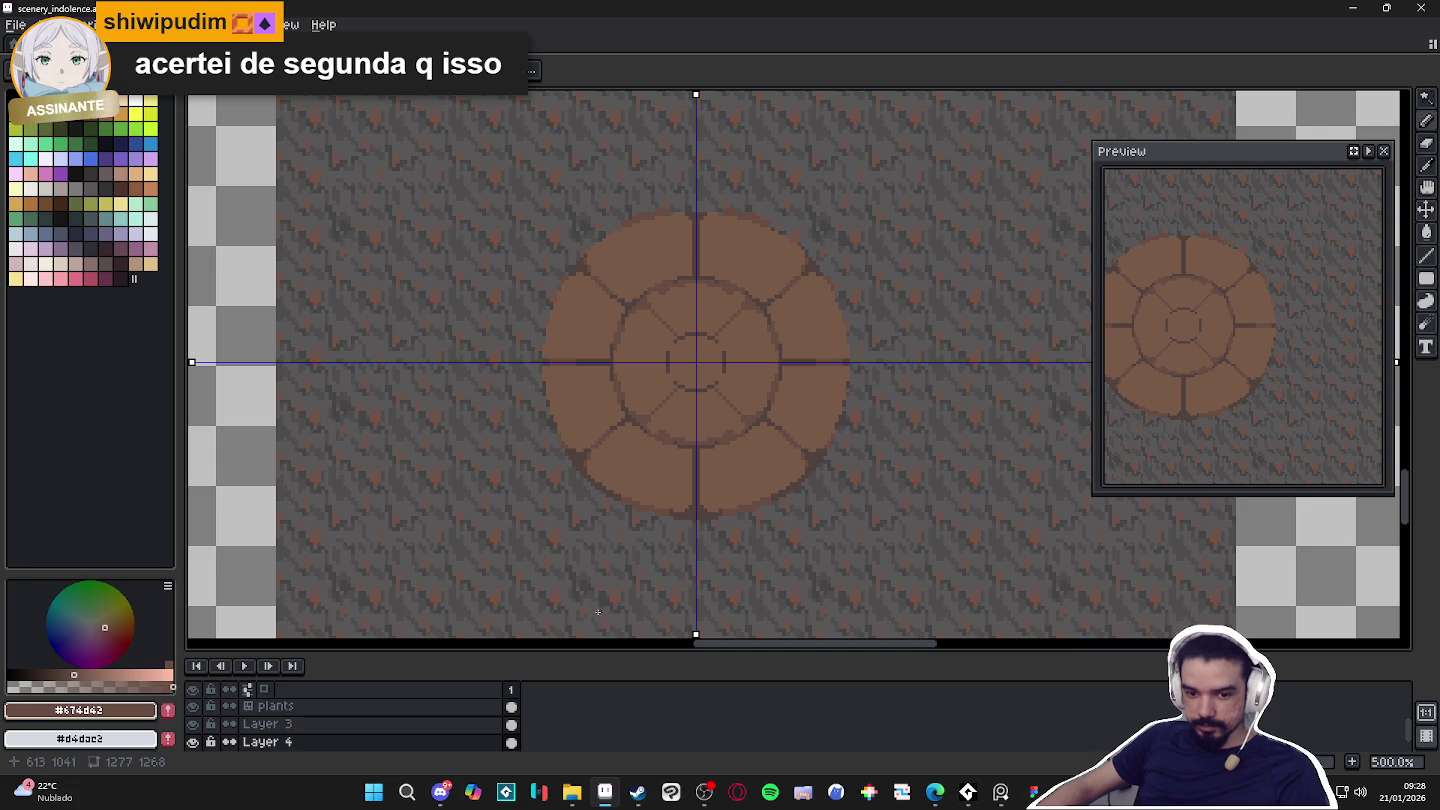
mouse_move(572, 792)
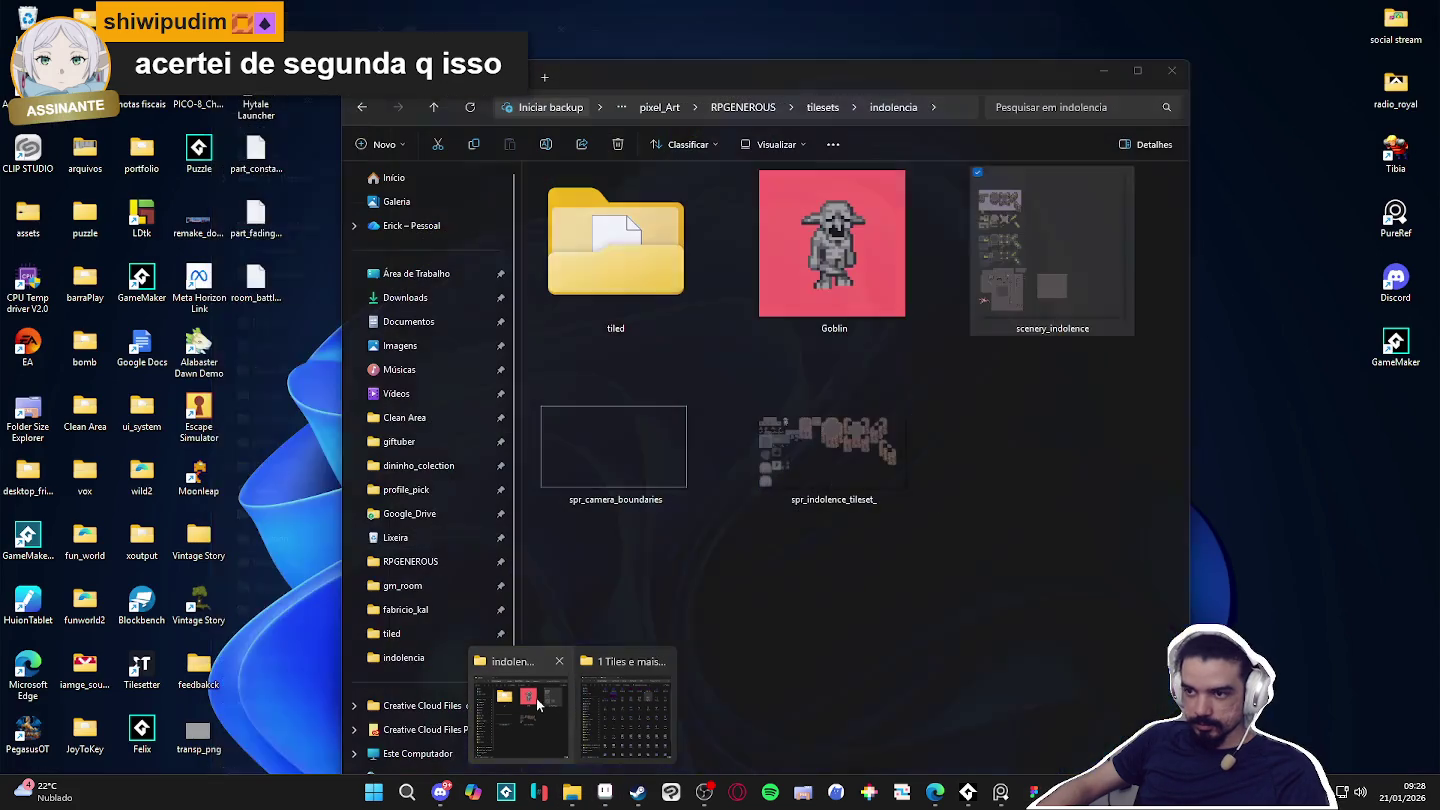
Bring the indolencia Explorer window forward and go up to the tilesets folder.
click(520, 705)
click(823, 106)
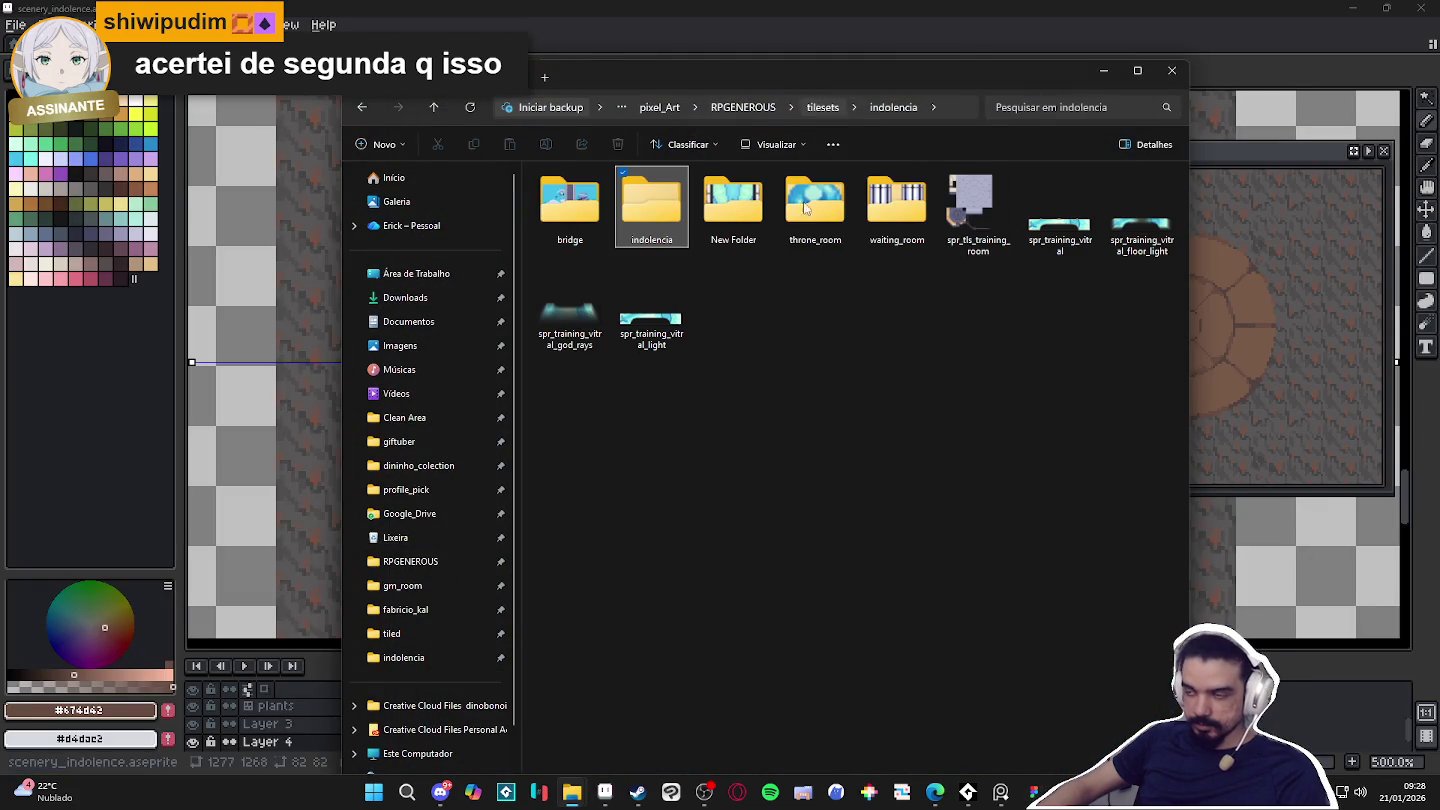
click(975, 232)
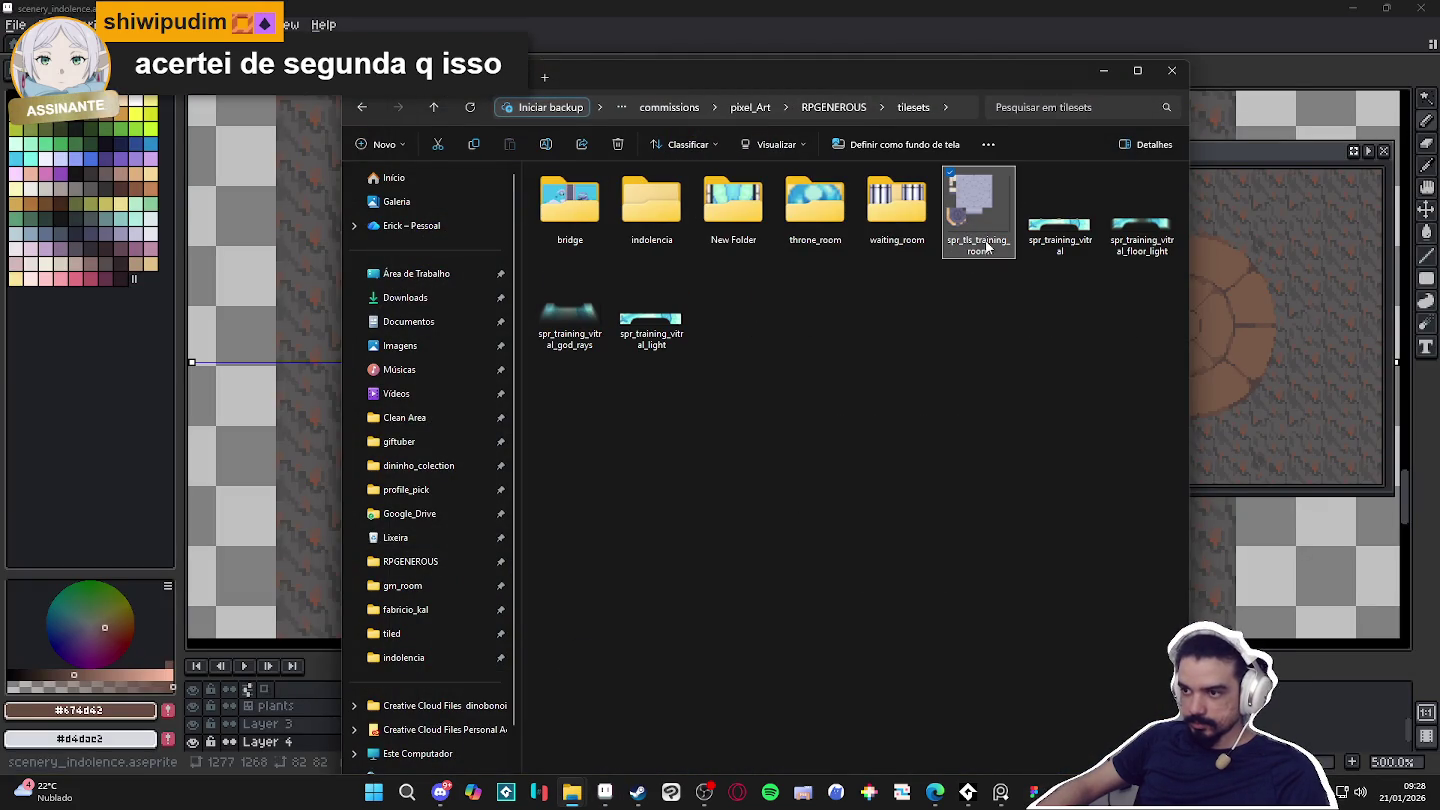
click(924, 338)
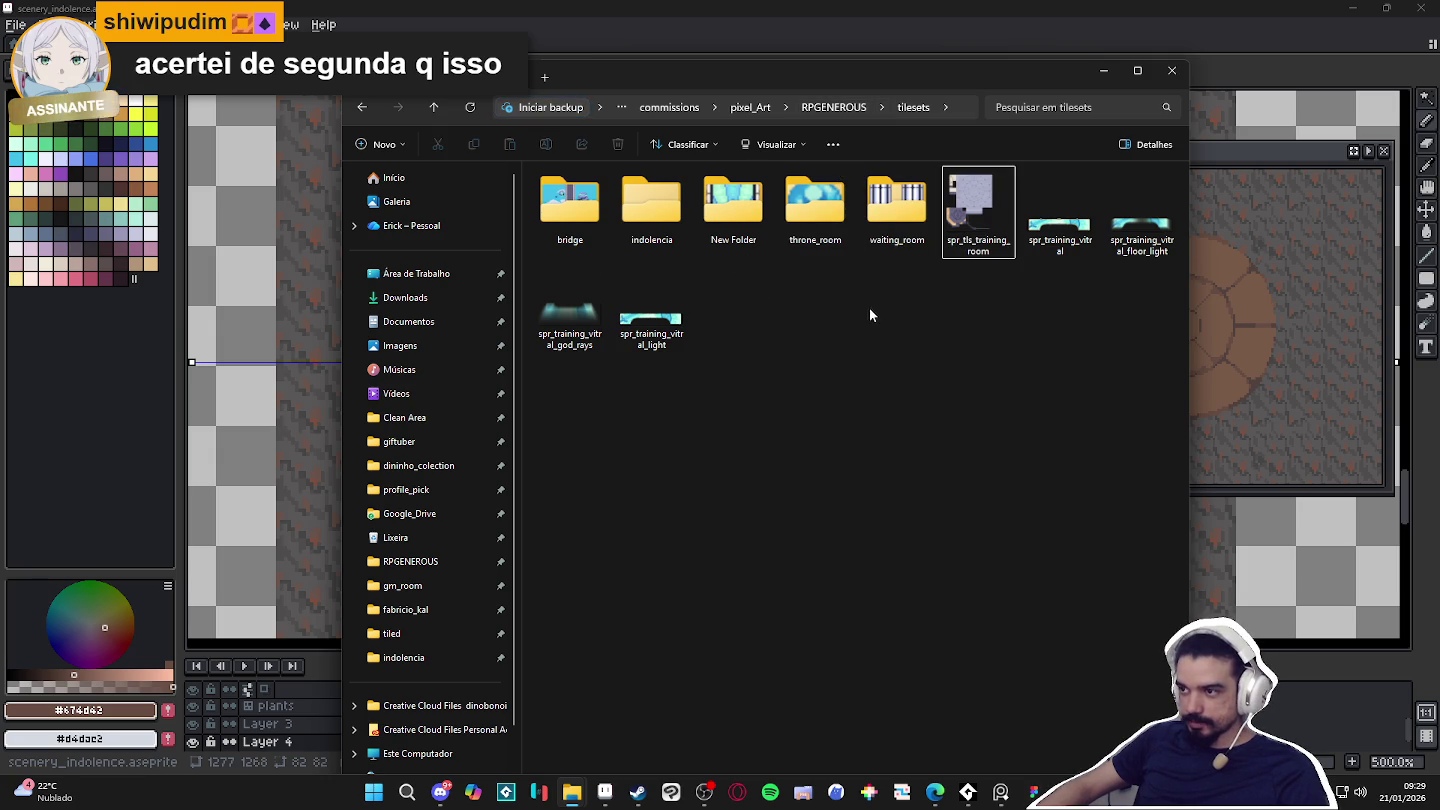
Open the throne_room folder and drag spr_throne_room_table.png into Aseprite.
double_click(810, 209)
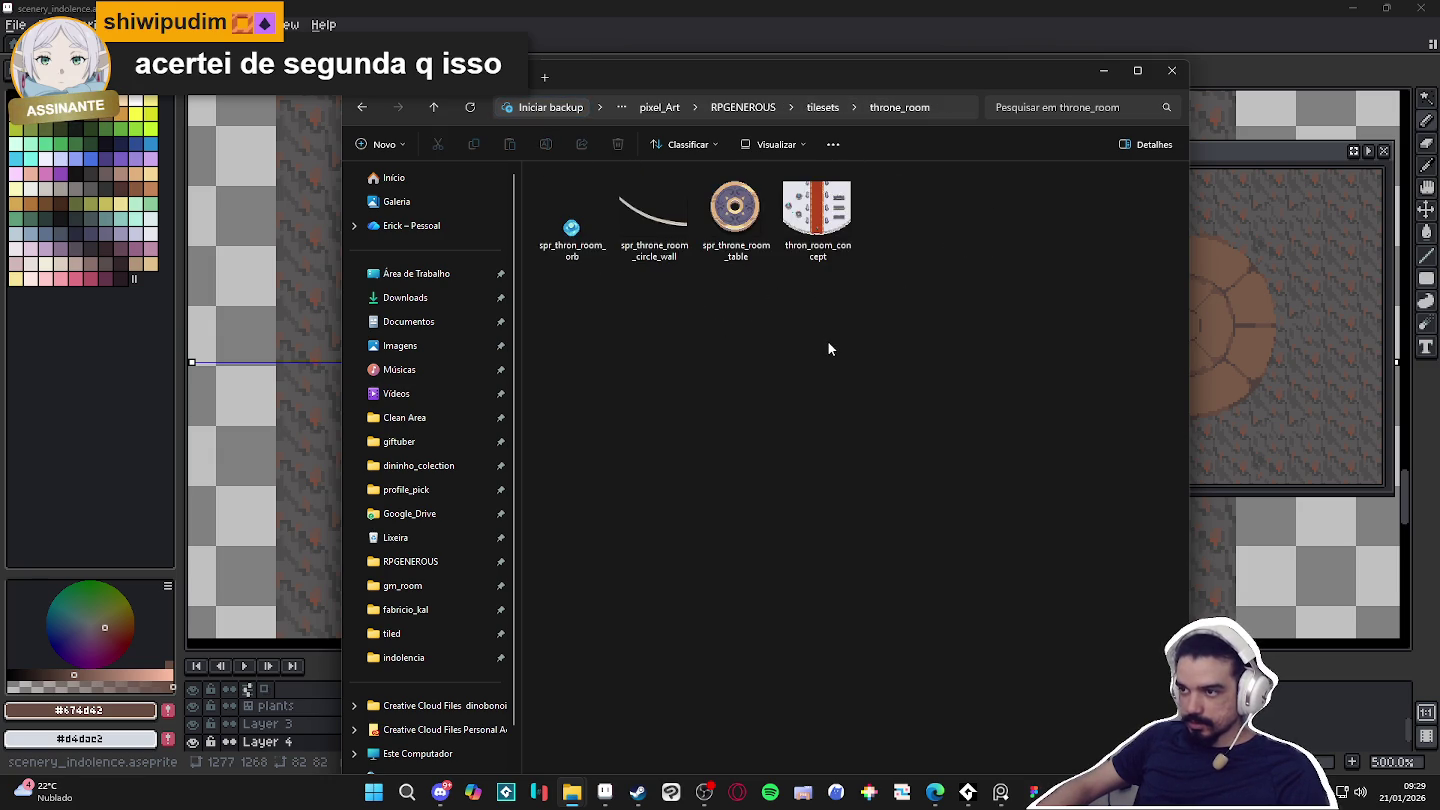
ctrl+scroll(736, 237, up, 2)
ctrl+scroll(865, 248, up, 2)
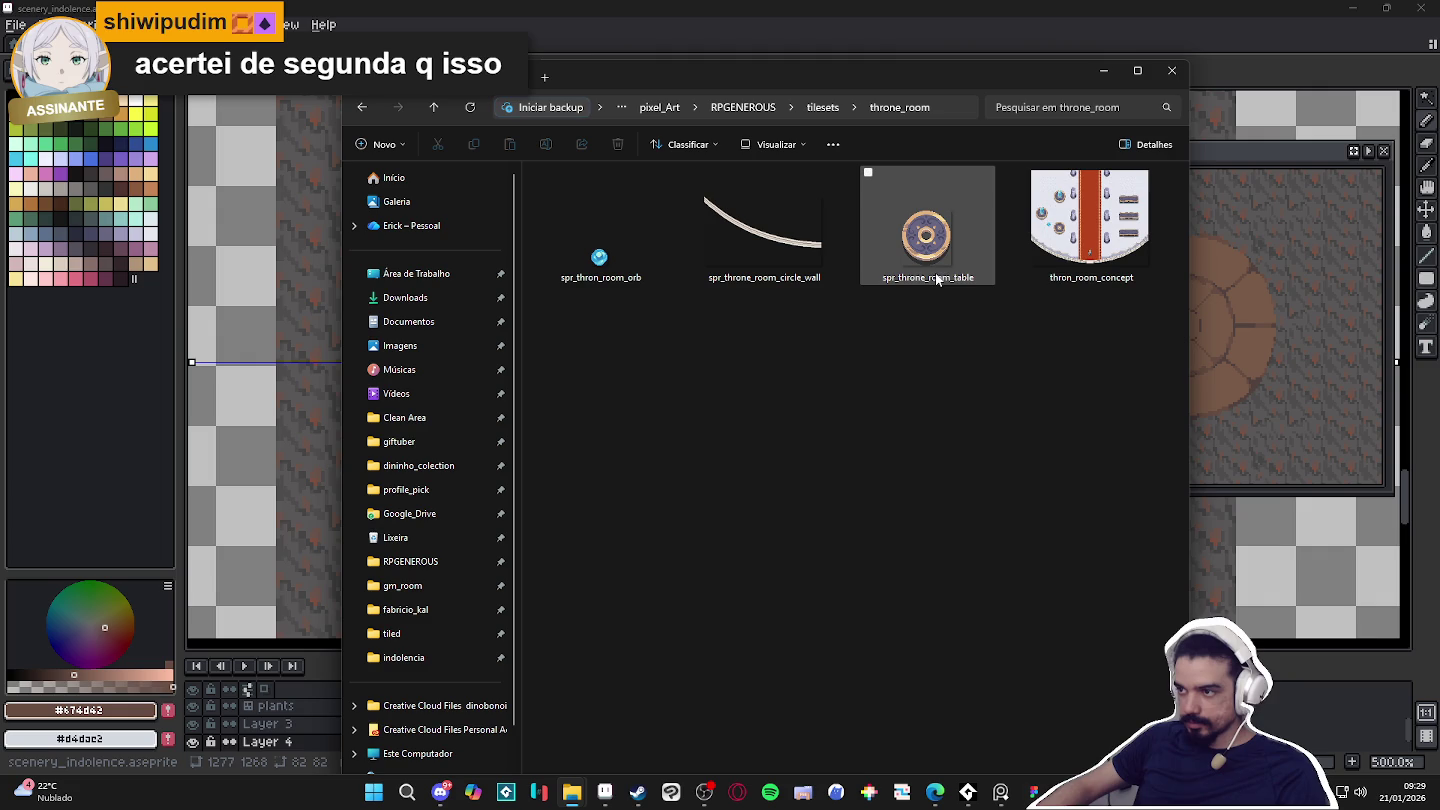
key(ctrl+l)
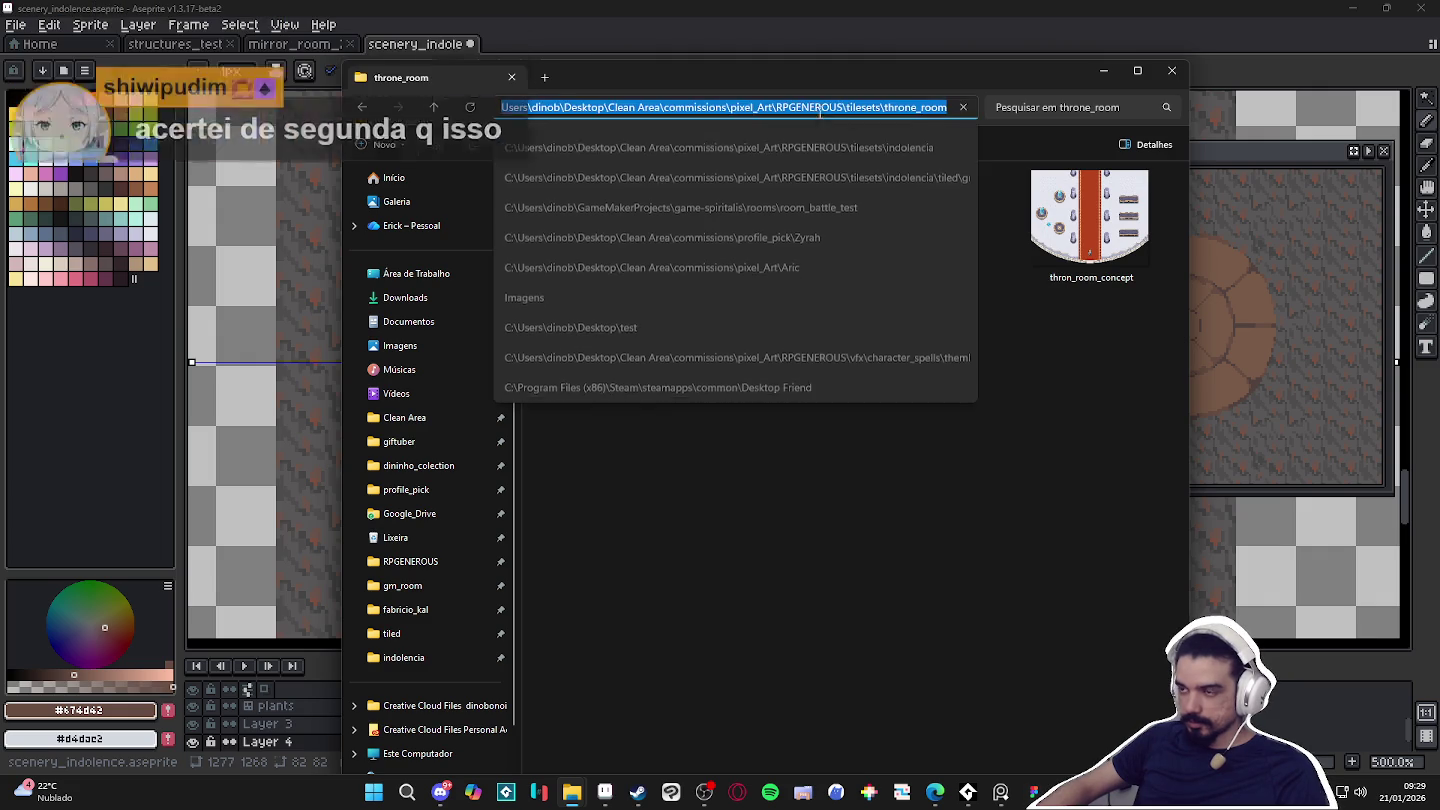
drag(928, 228, 821, 68)
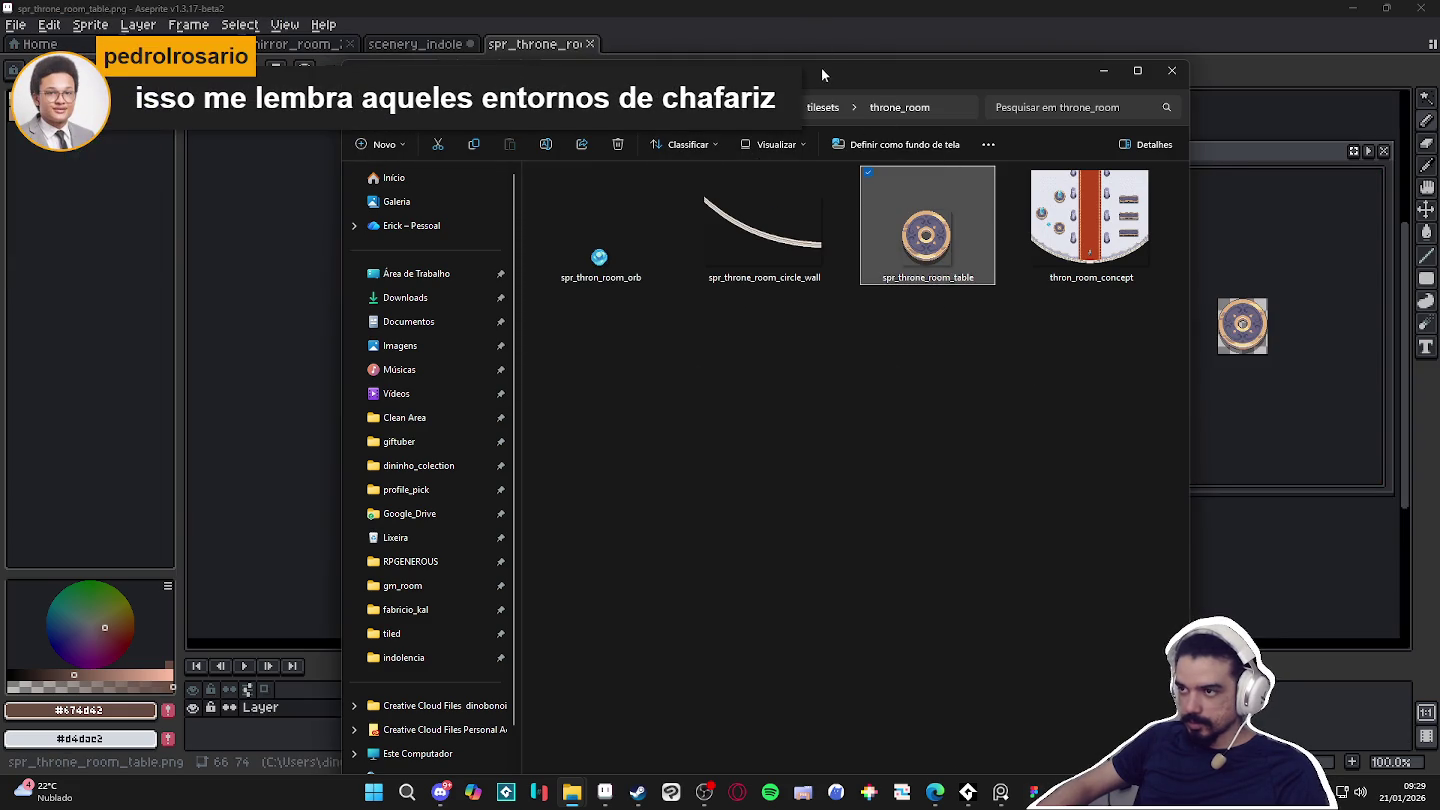
Dock the round table reference sprite beside the medallion canvas.
drag(535, 44, 215, 255)
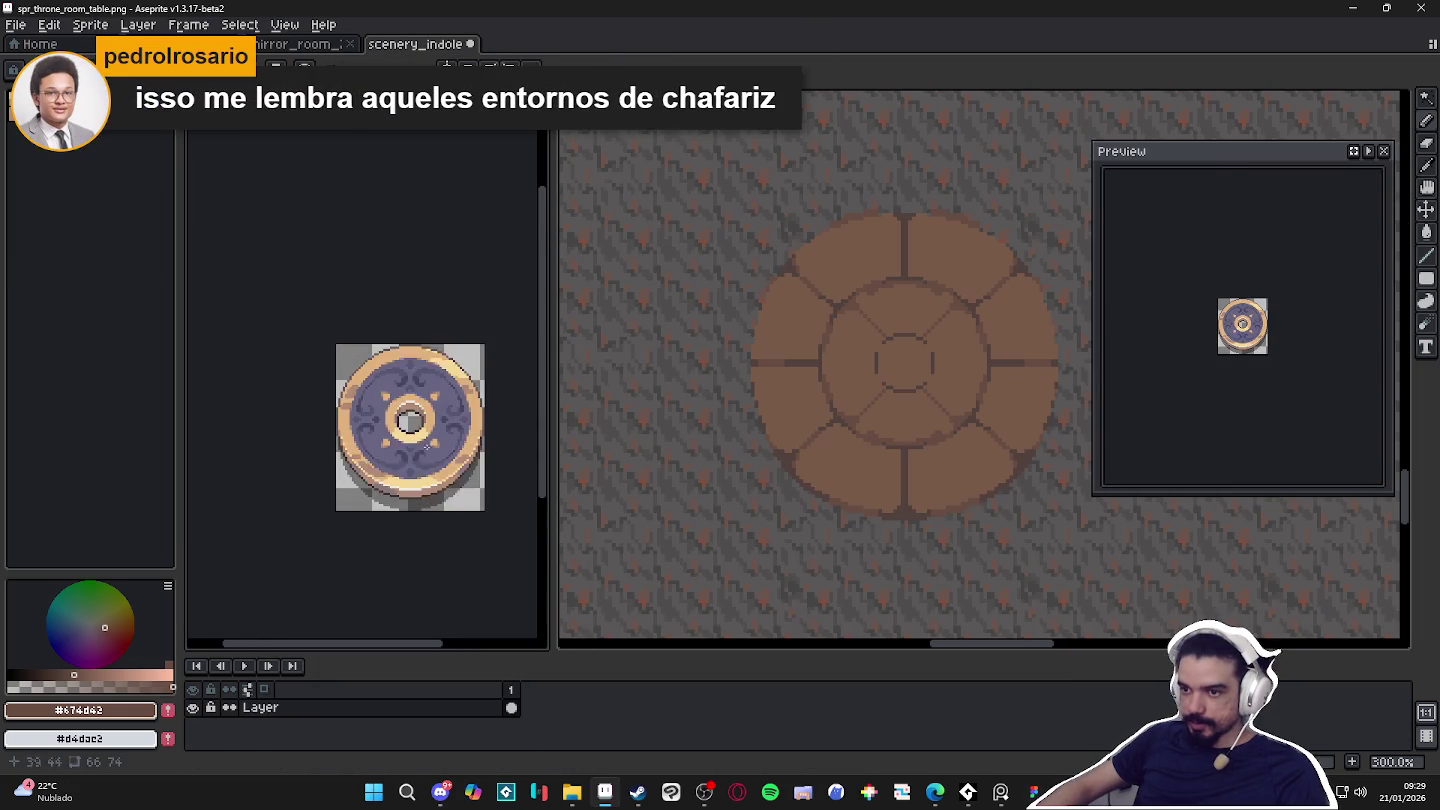
scroll(338, 303, up, 2)
scroll(393, 349, down, 1)
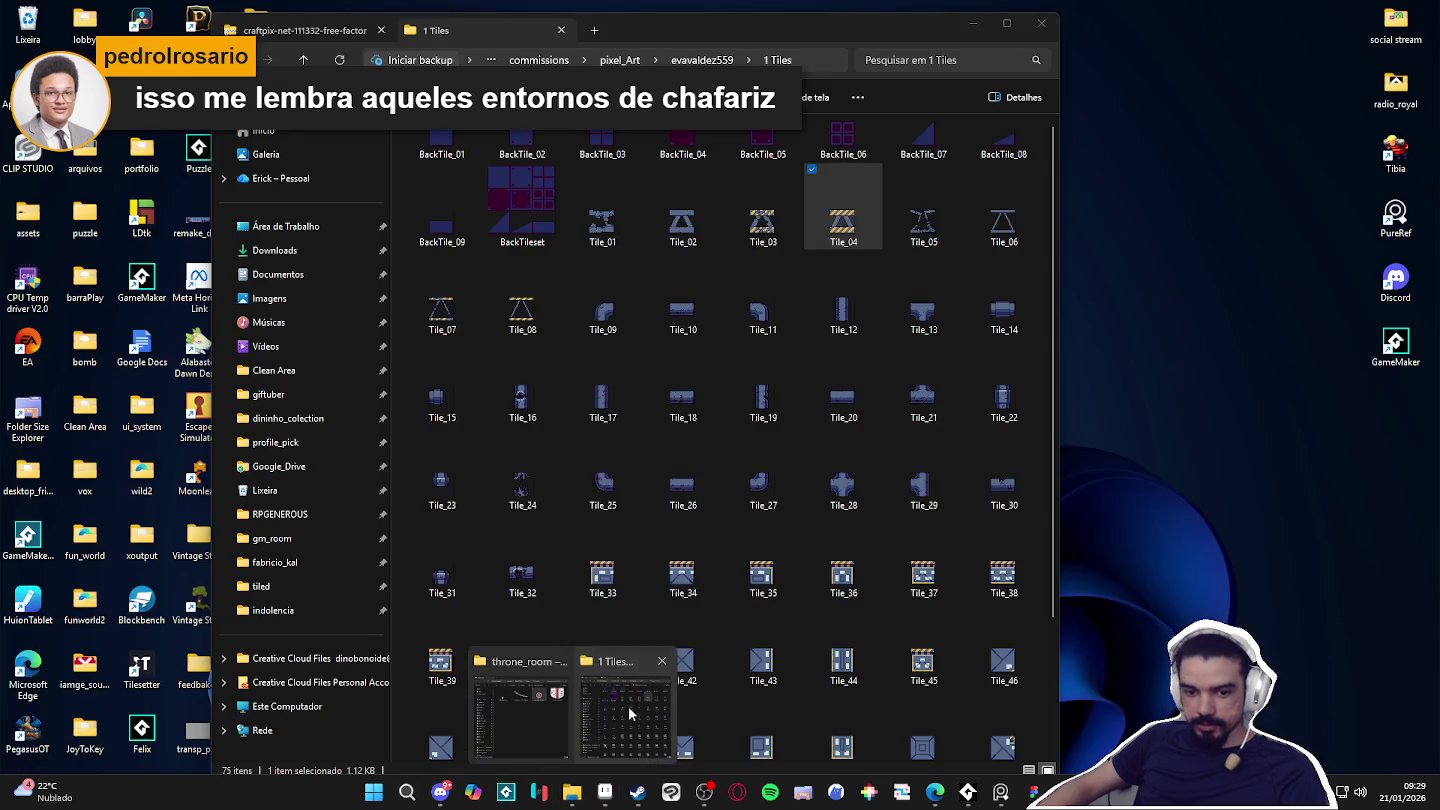
Open spr_tls_training_room from the tilesets folder and dock it below the table sprite.
mouse_move(571, 792)
click(626, 707)
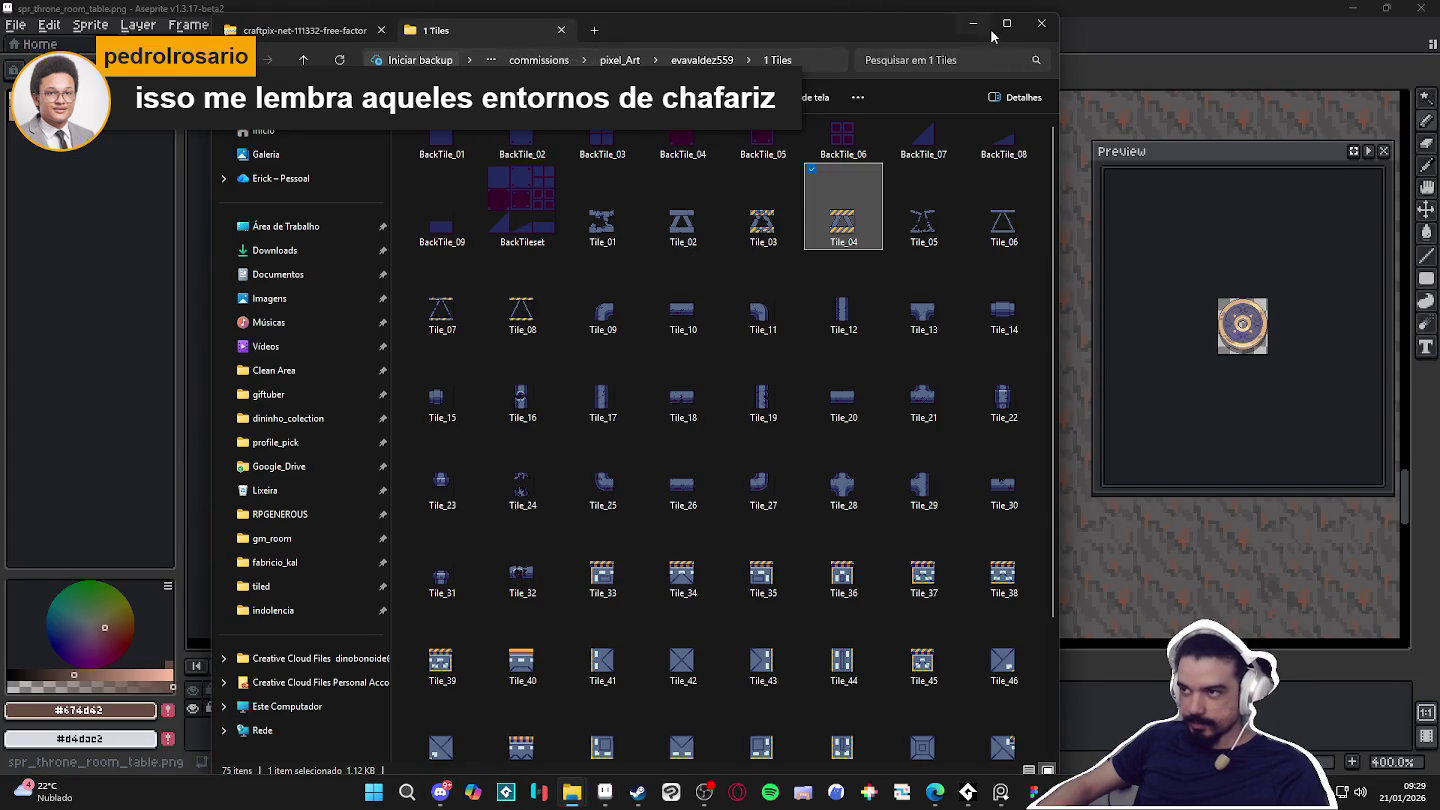
click(1040, 22)
click(571, 793)
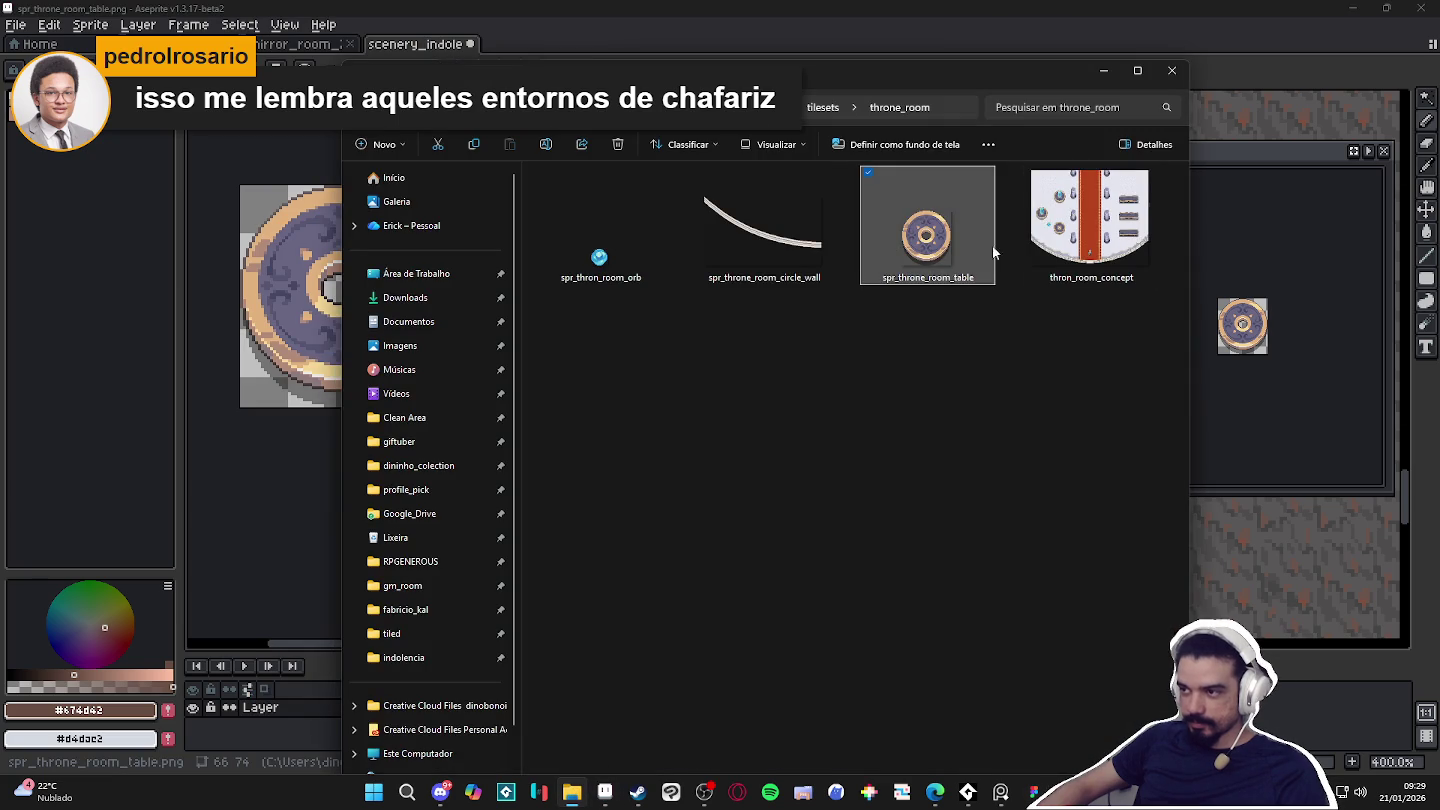
click(823, 108)
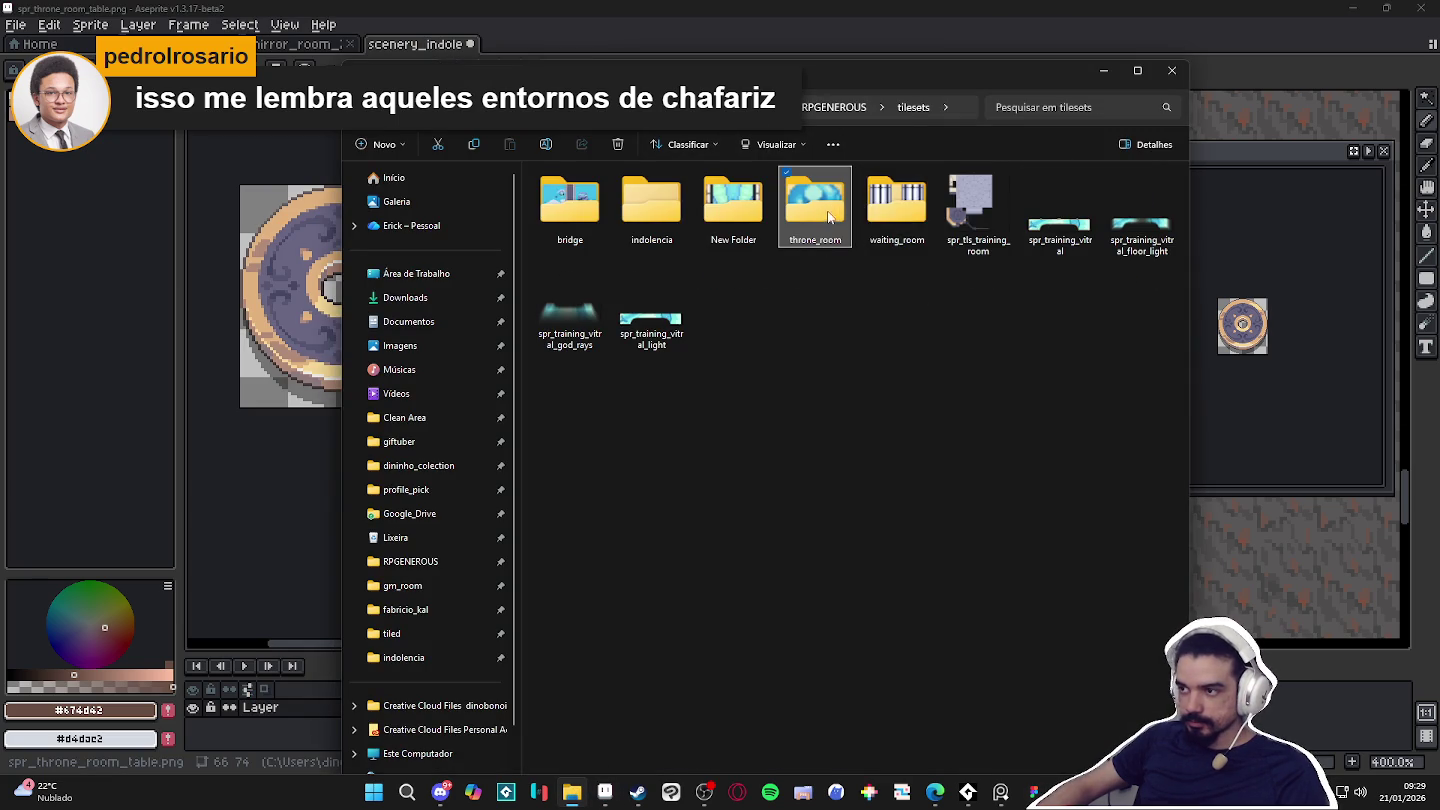
click(970, 228)
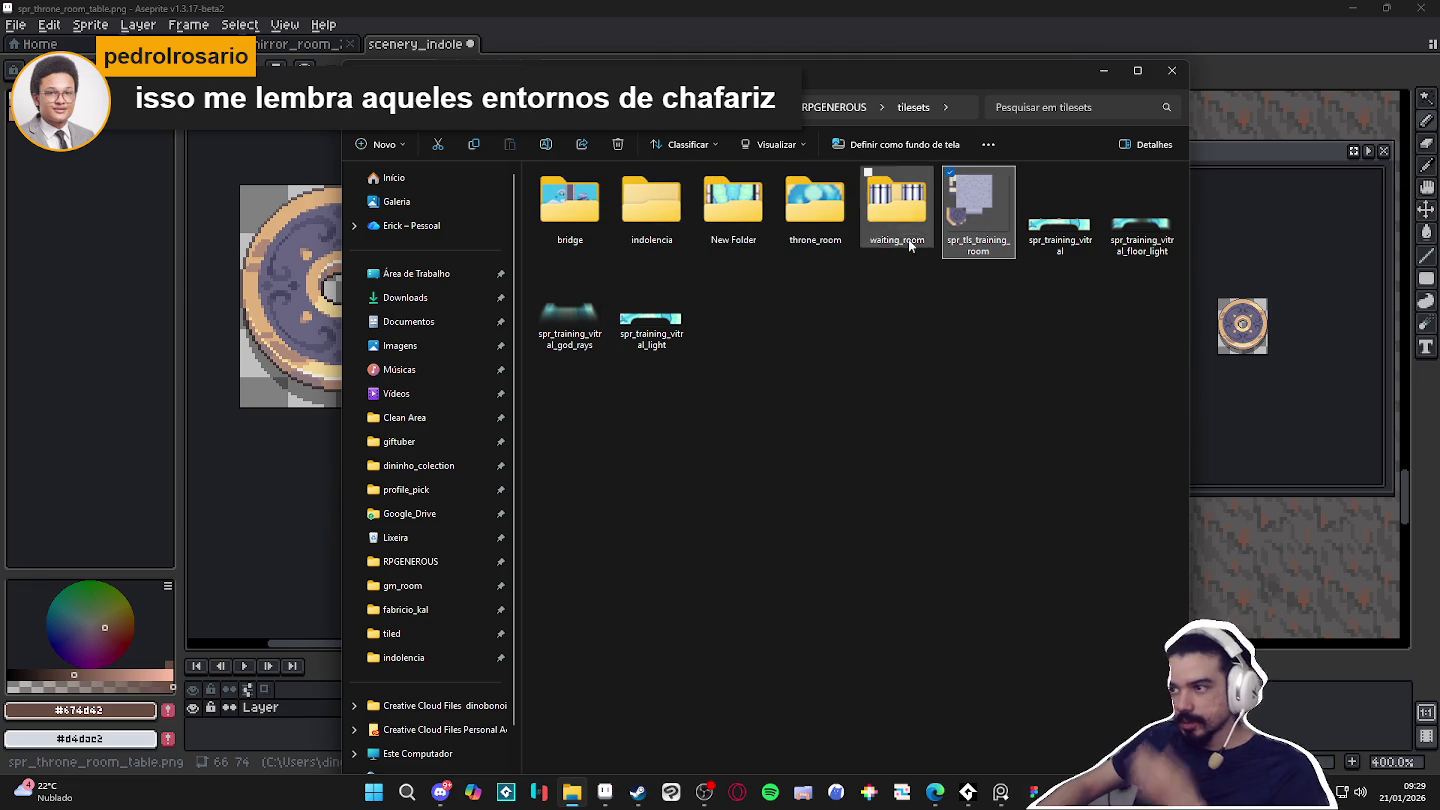
drag(975, 229, 704, 55)
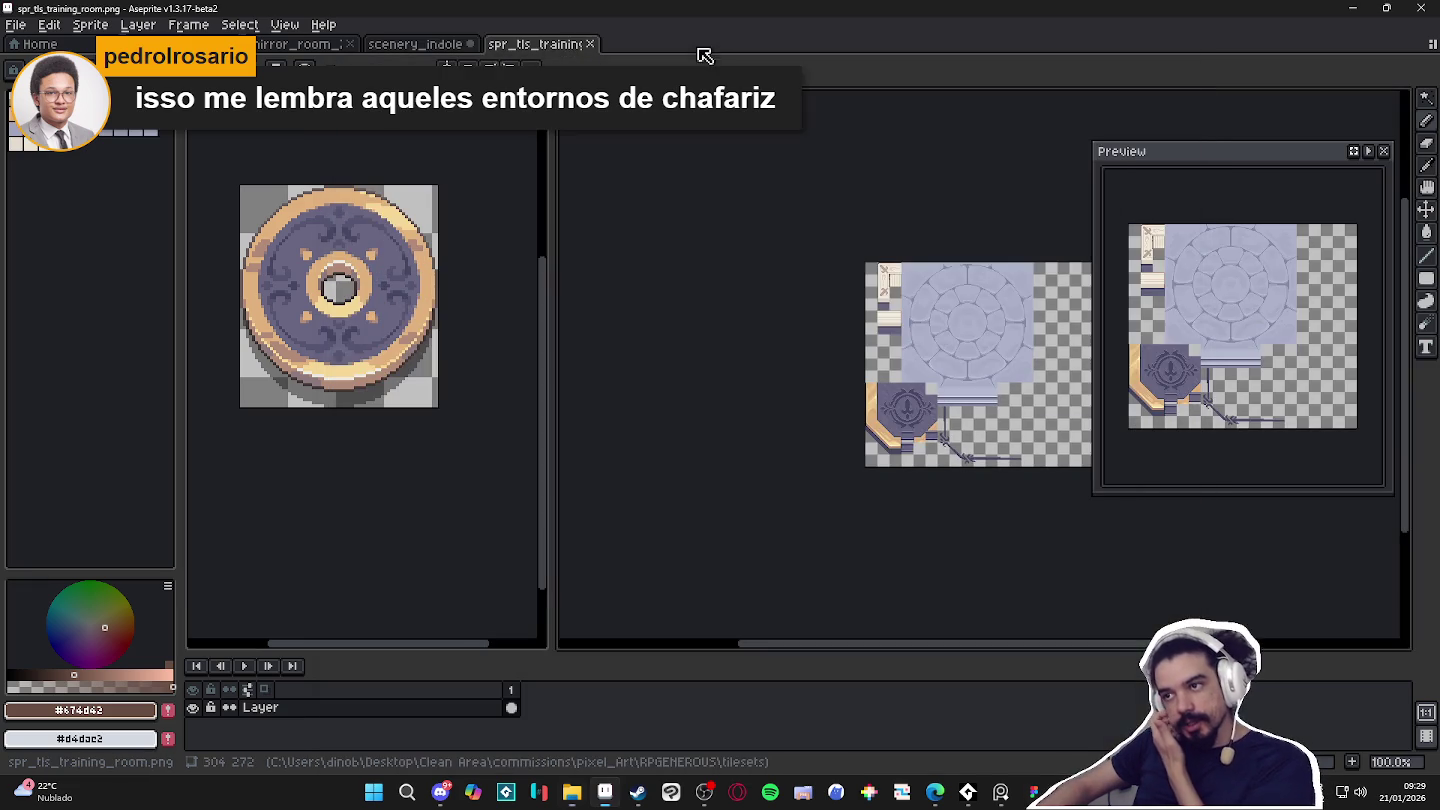
drag(544, 59, 319, 634)
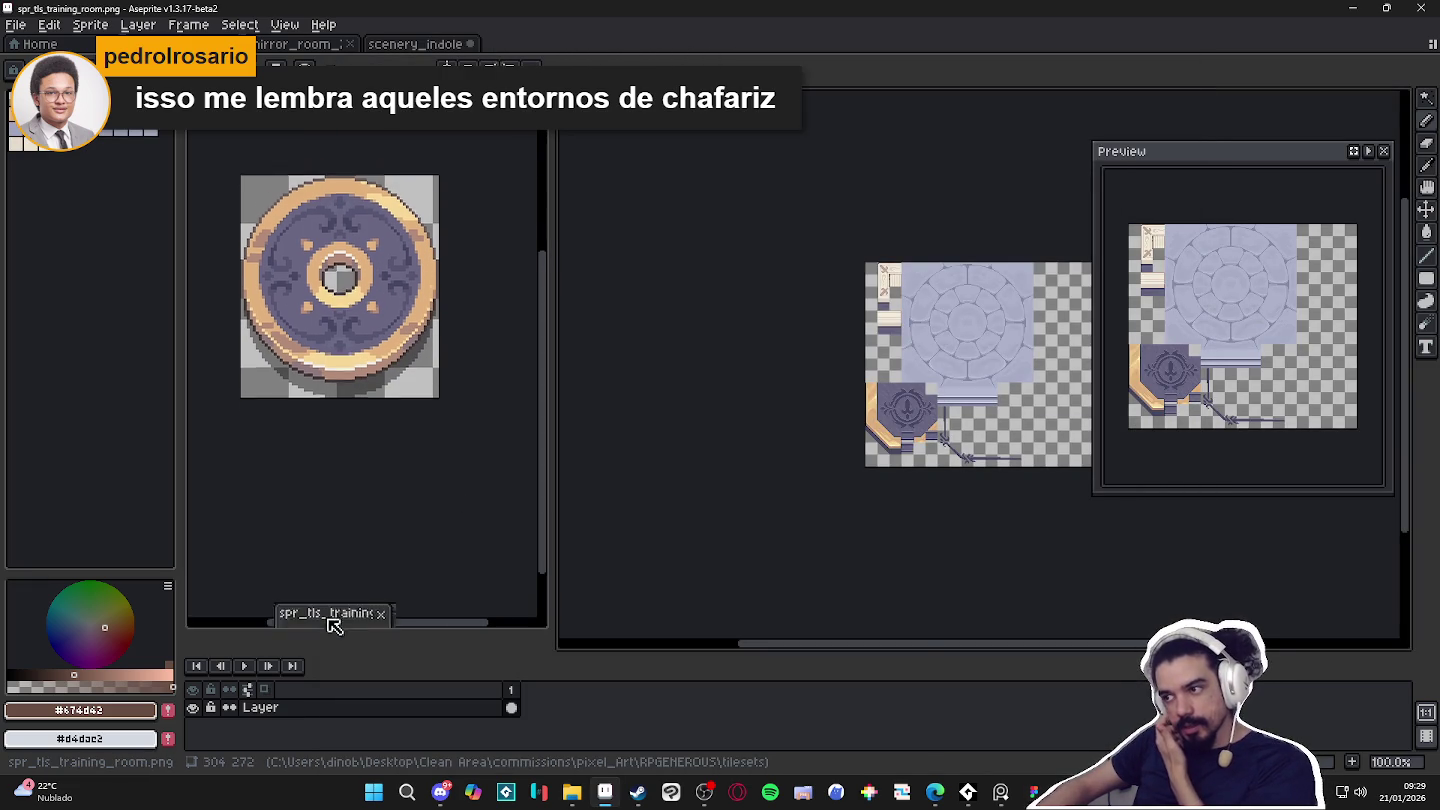
scroll(396, 471, up, 1)
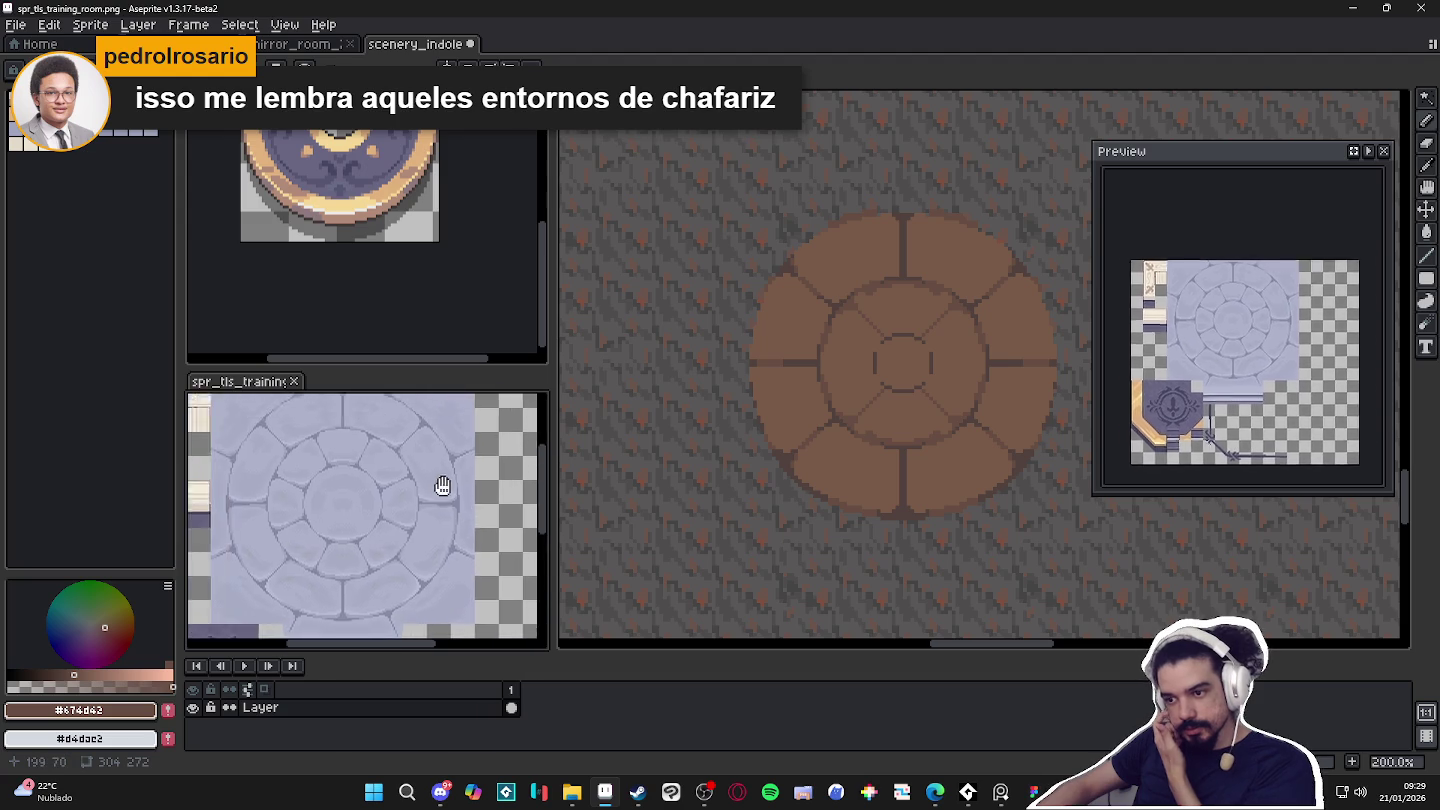
scroll(389, 509, up, 1)
click(427, 364)
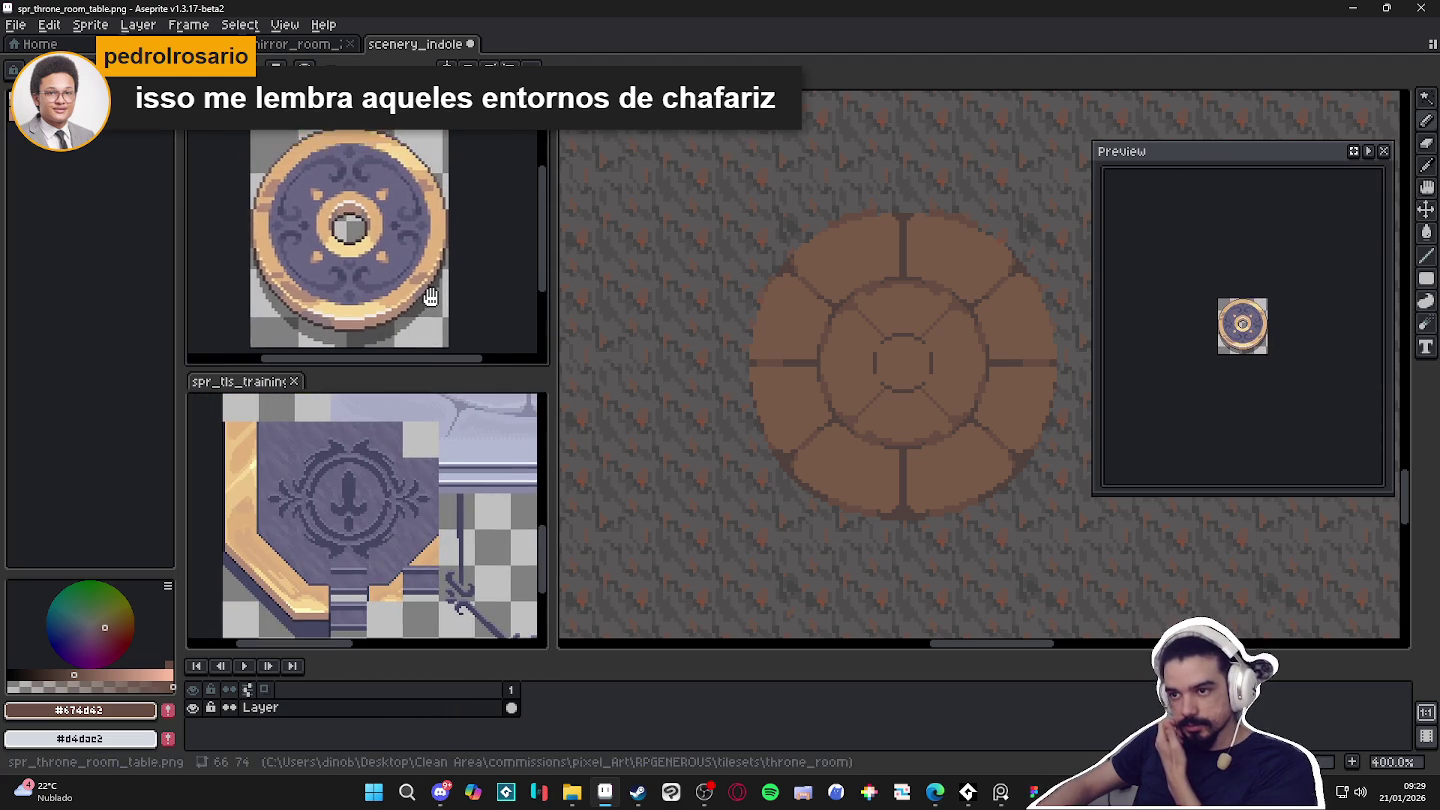
Open spr_big_table from the RPGENEROUS objects folder in its own Aseprite pane.
click(572, 793)
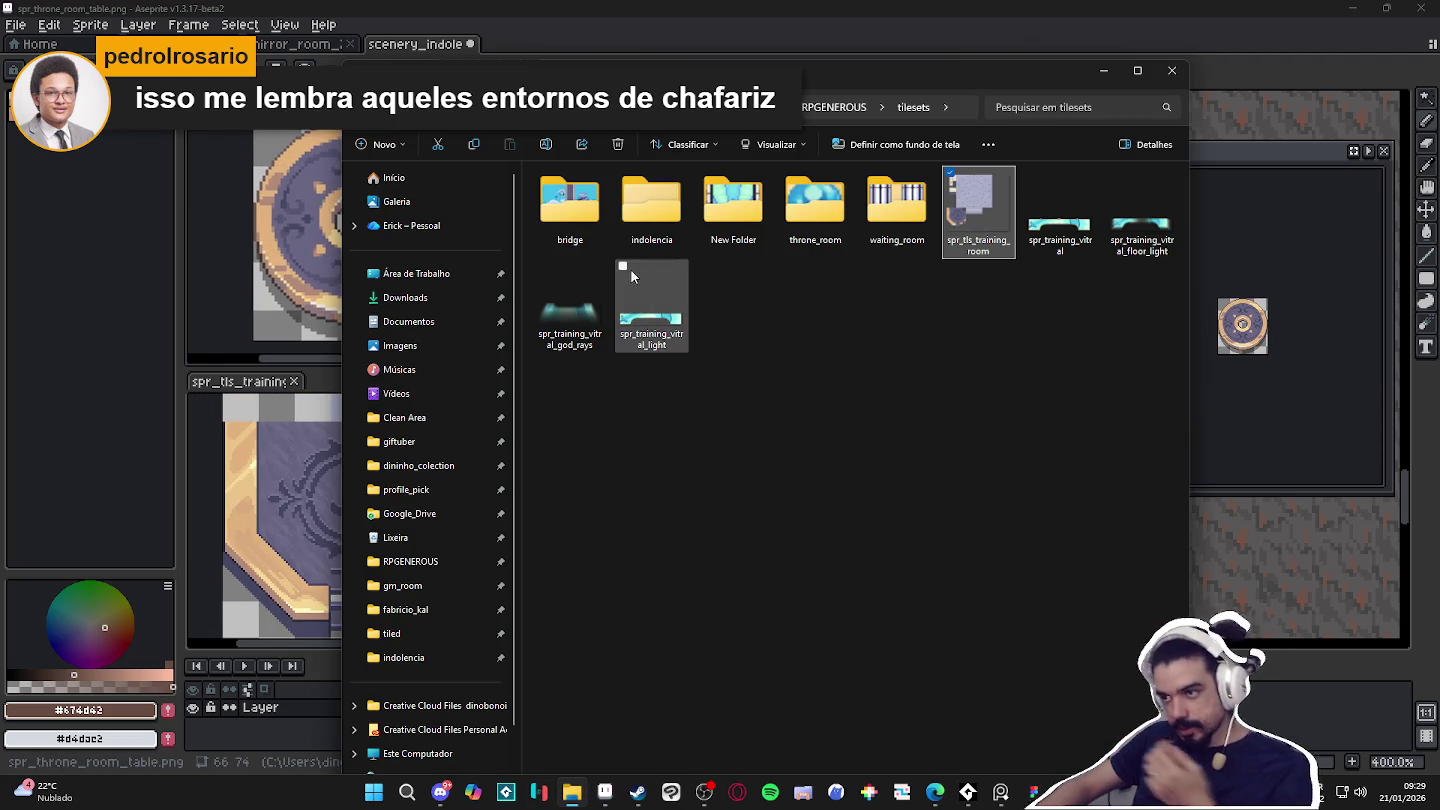
click(832, 106)
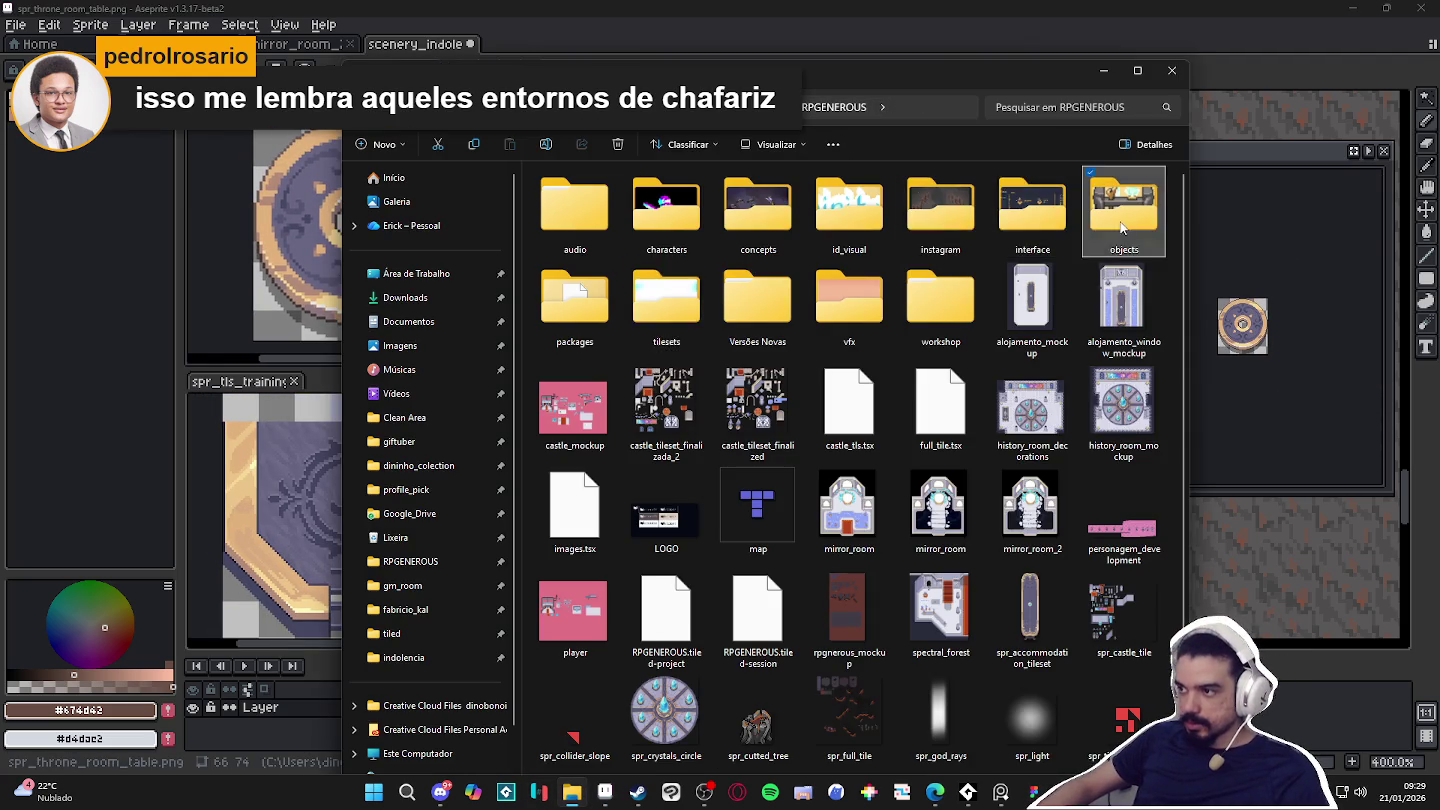
double_click(1124, 212)
click(850, 240)
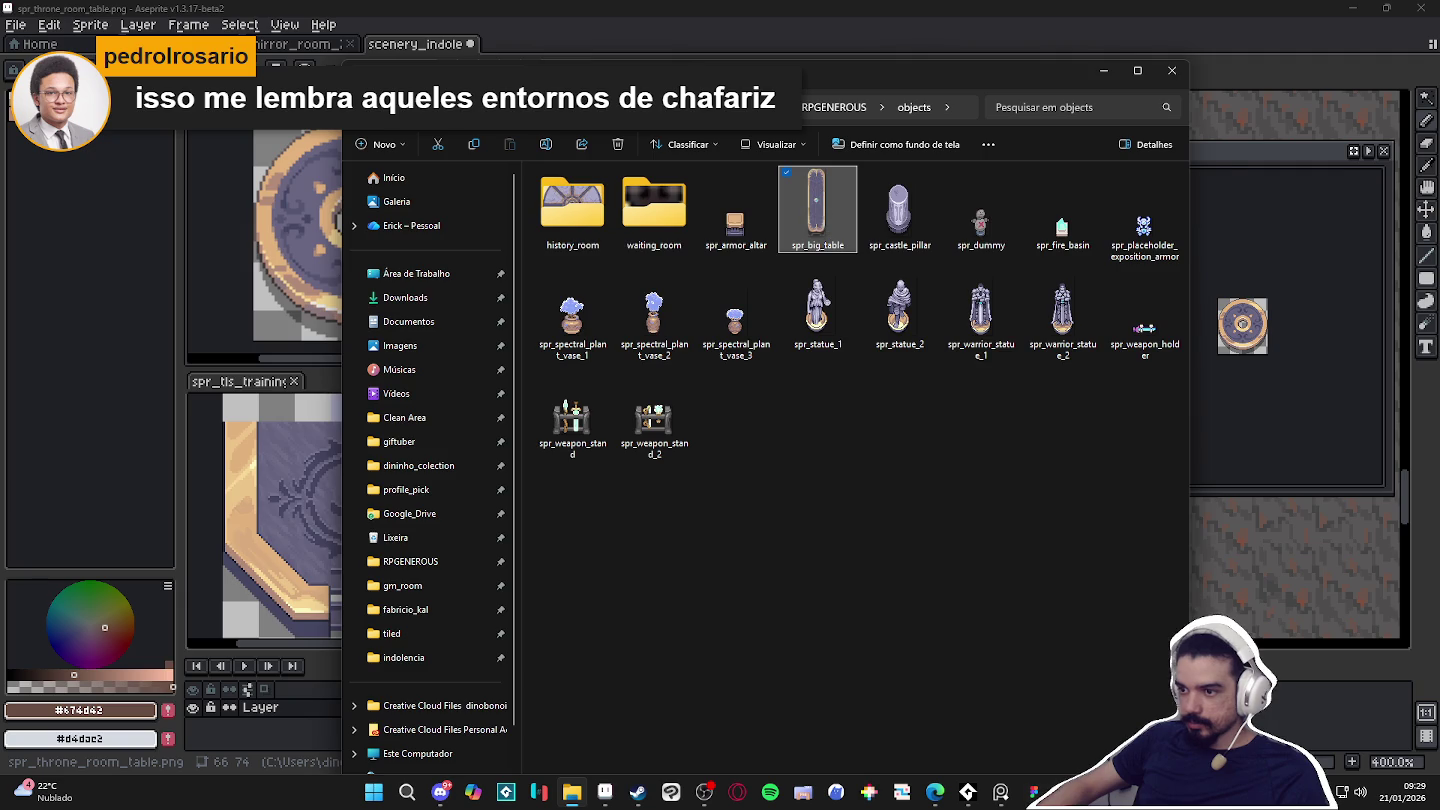
key(Return)
key(Escape)
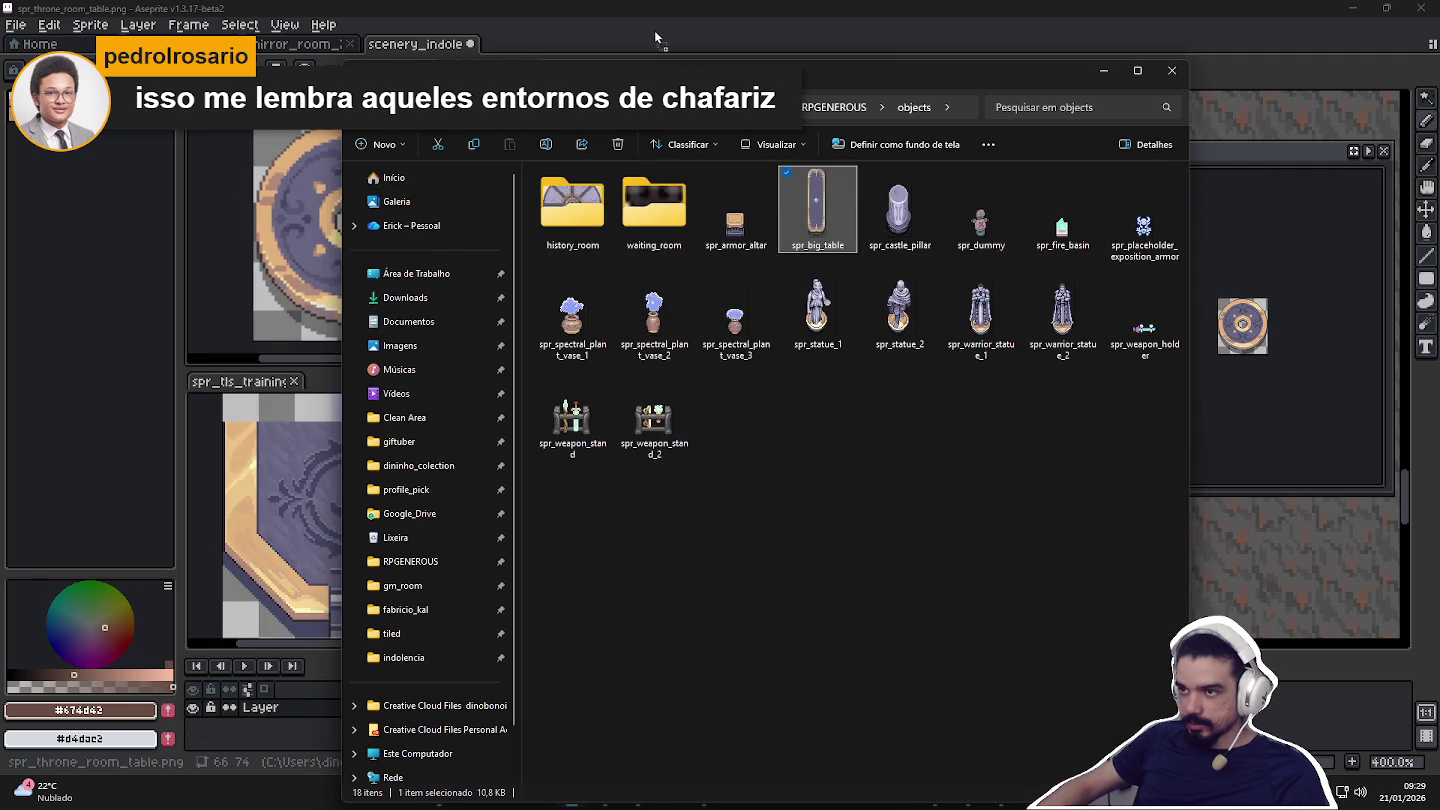
key(Return)
mouse_move(545, 44)
mouse_down()
mouse_move(195, 352)
mouse_move(492, 364)
mouse_move(496, 350)
mouse_up()
Inspect the big table and training room references, then return to the scenery_indolence tile.
click(267, 419)
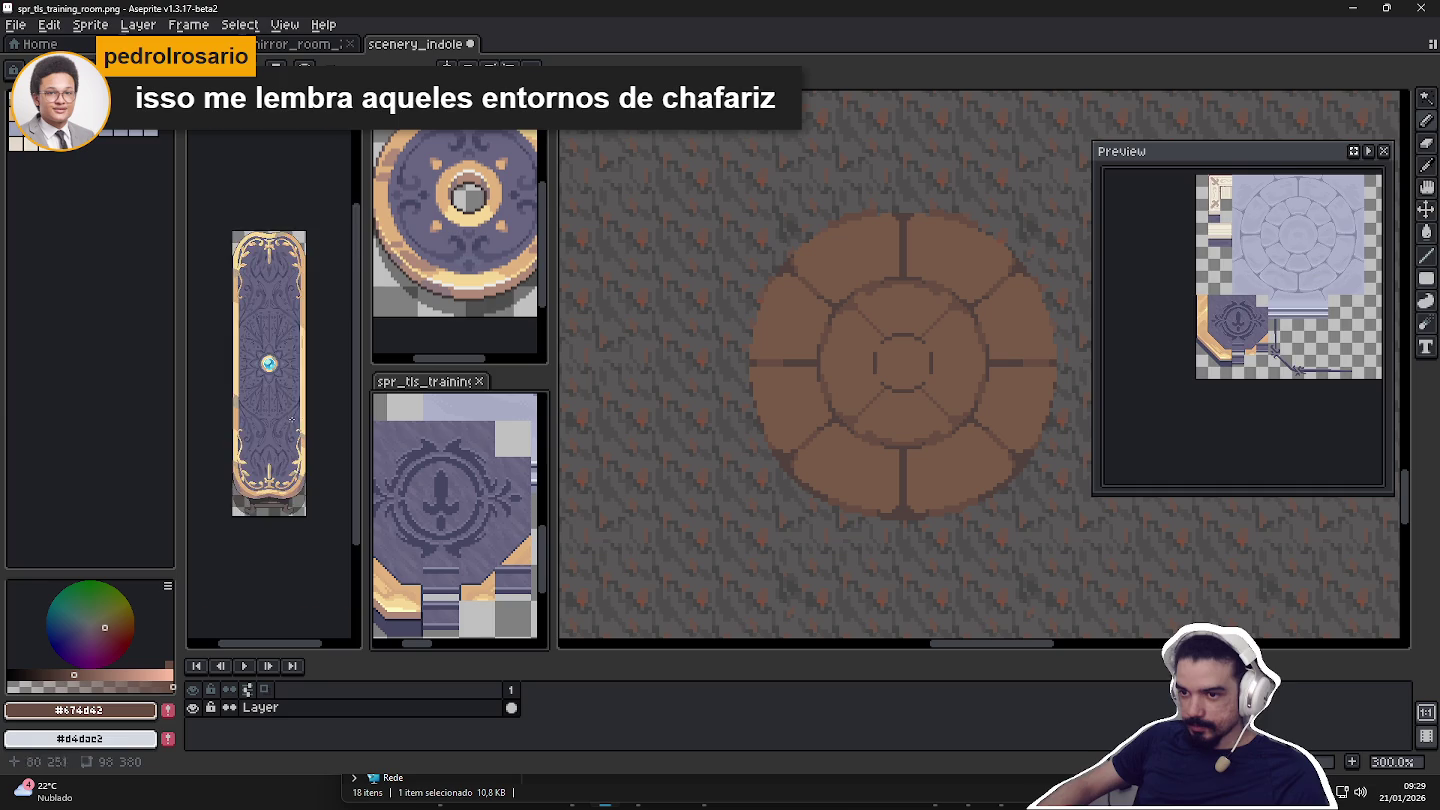
scroll(248, 489, up, 1)
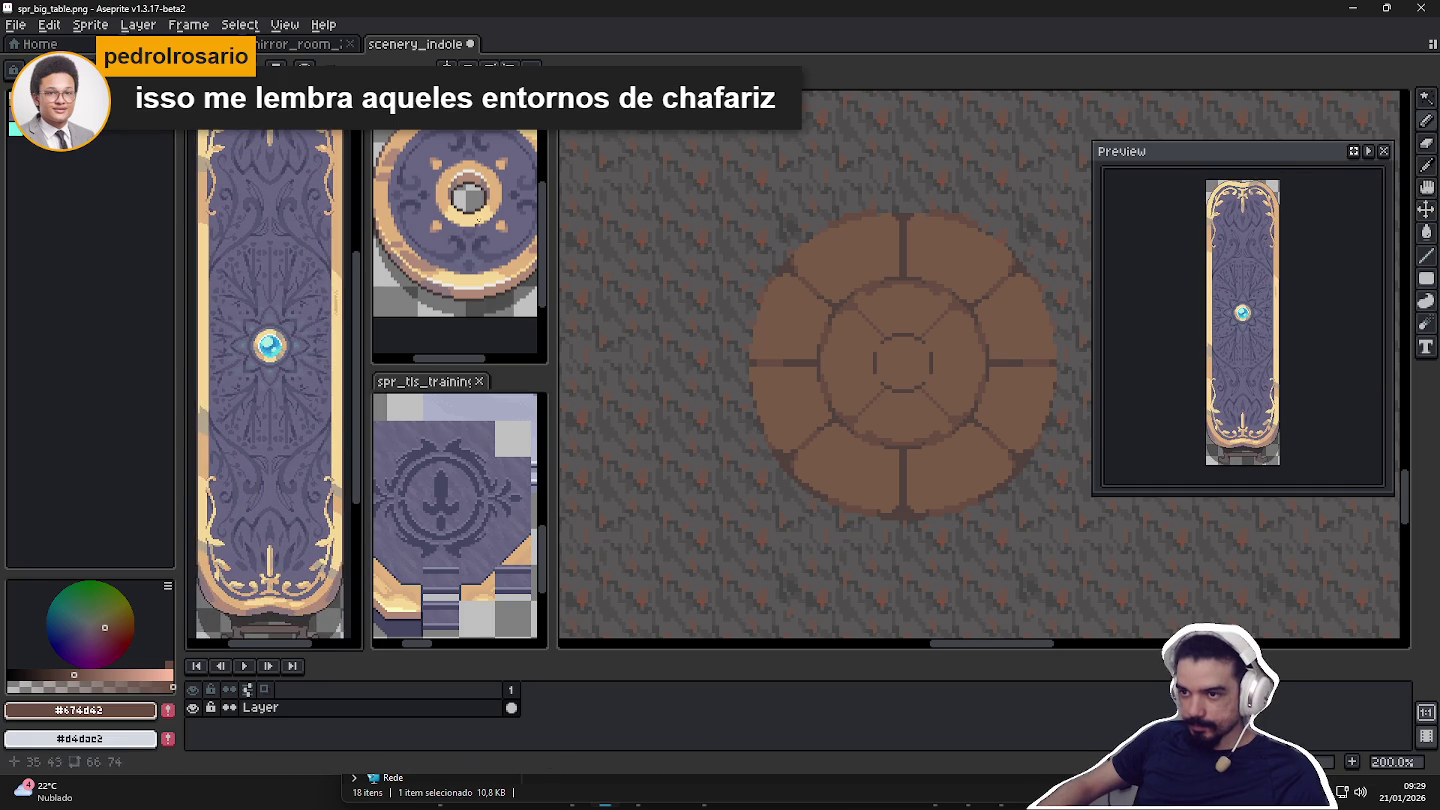
click(373, 428)
click(848, 395)
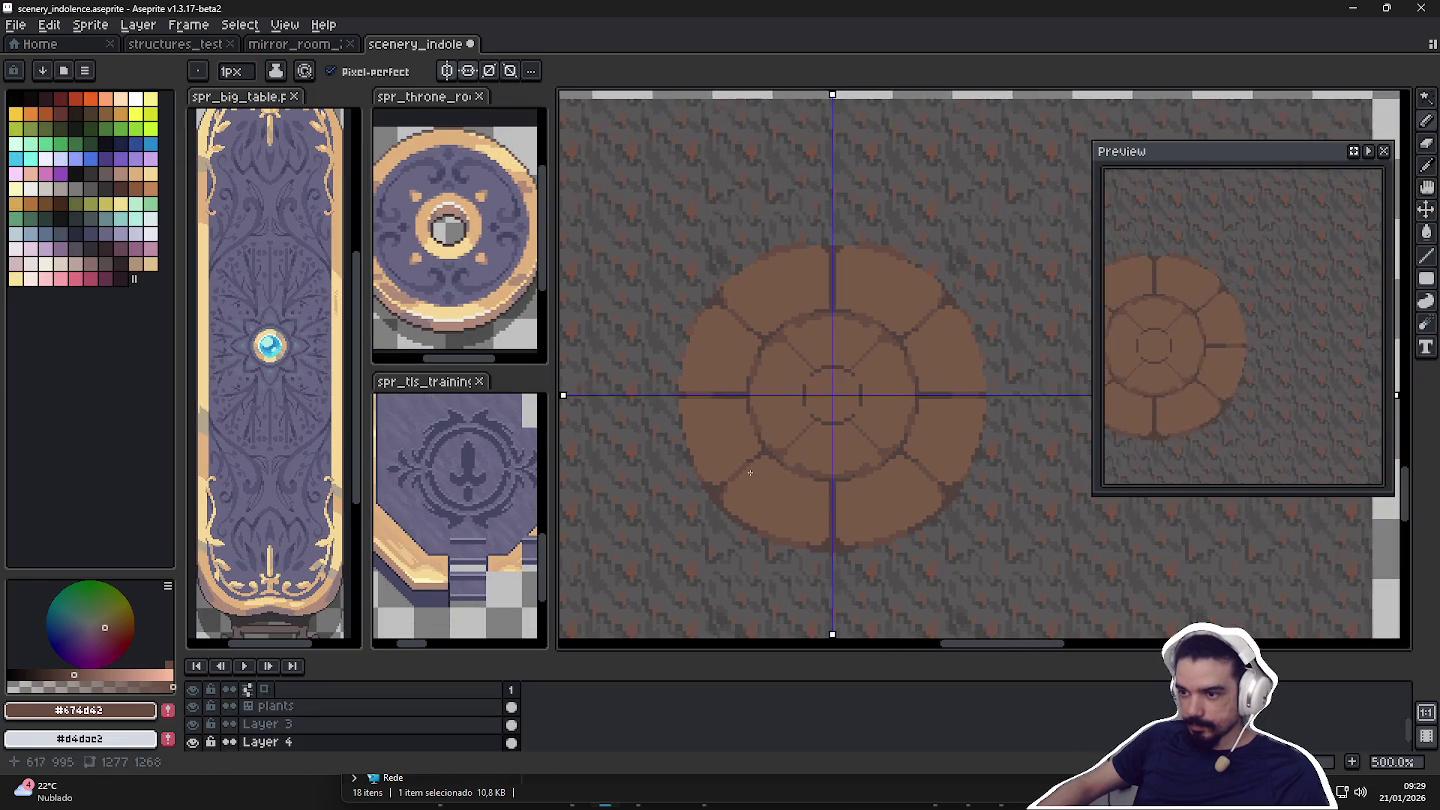
Draw symmetric dark curl strokes inside the lower outer petals.
scroll(848, 395, up, 2)
scroll(759, 478, up, 2)
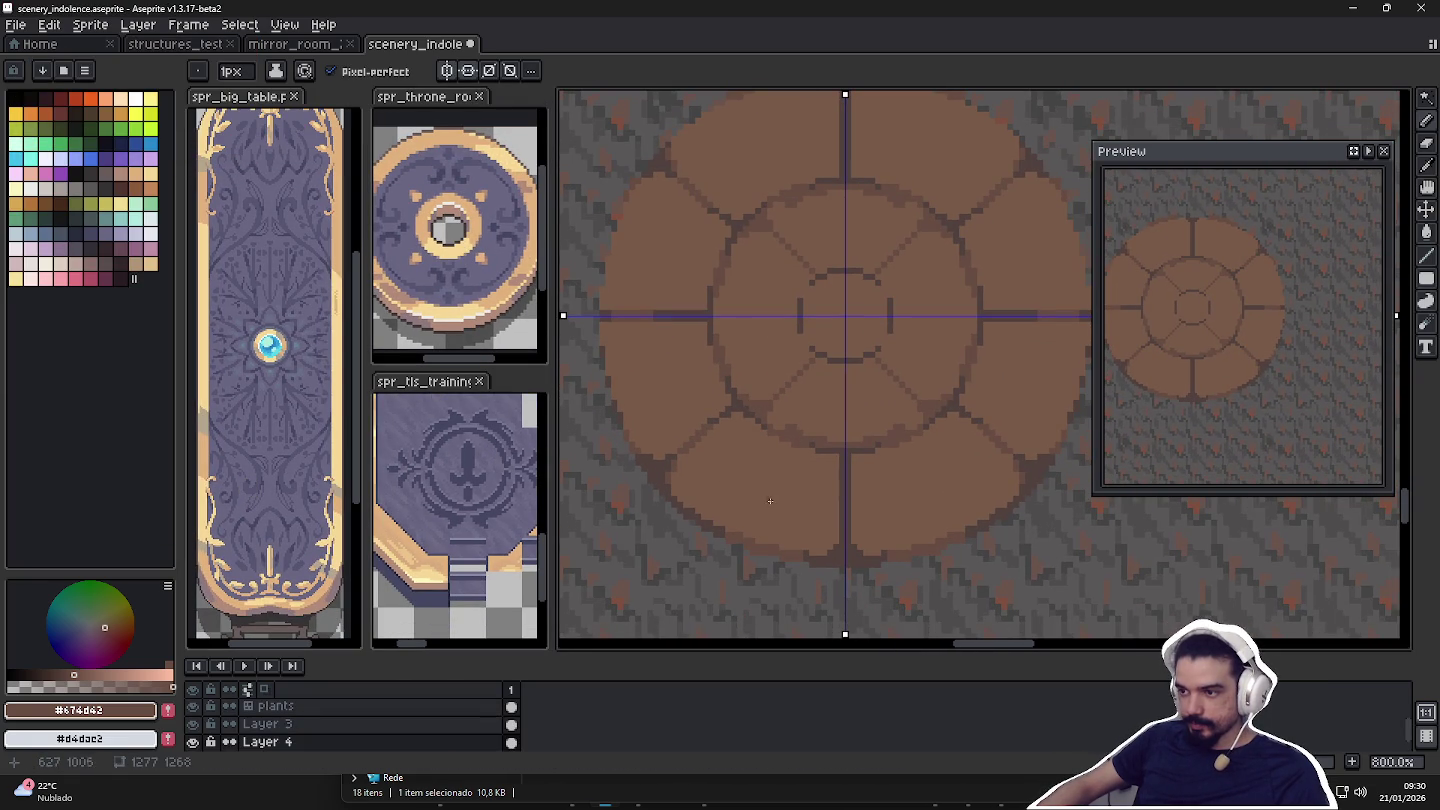
scroll(724, 488, up, 2)
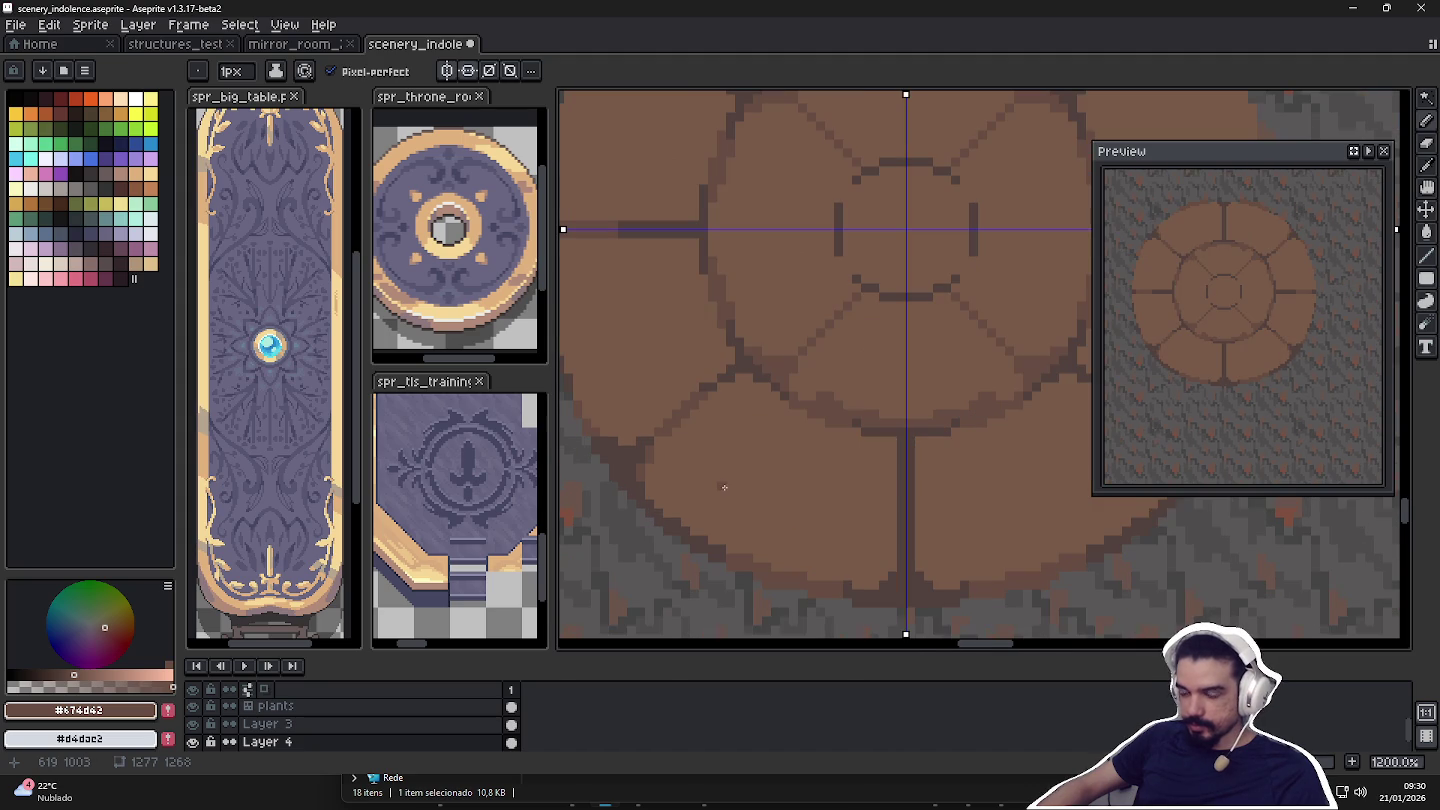
scroll(761, 450, down, 2)
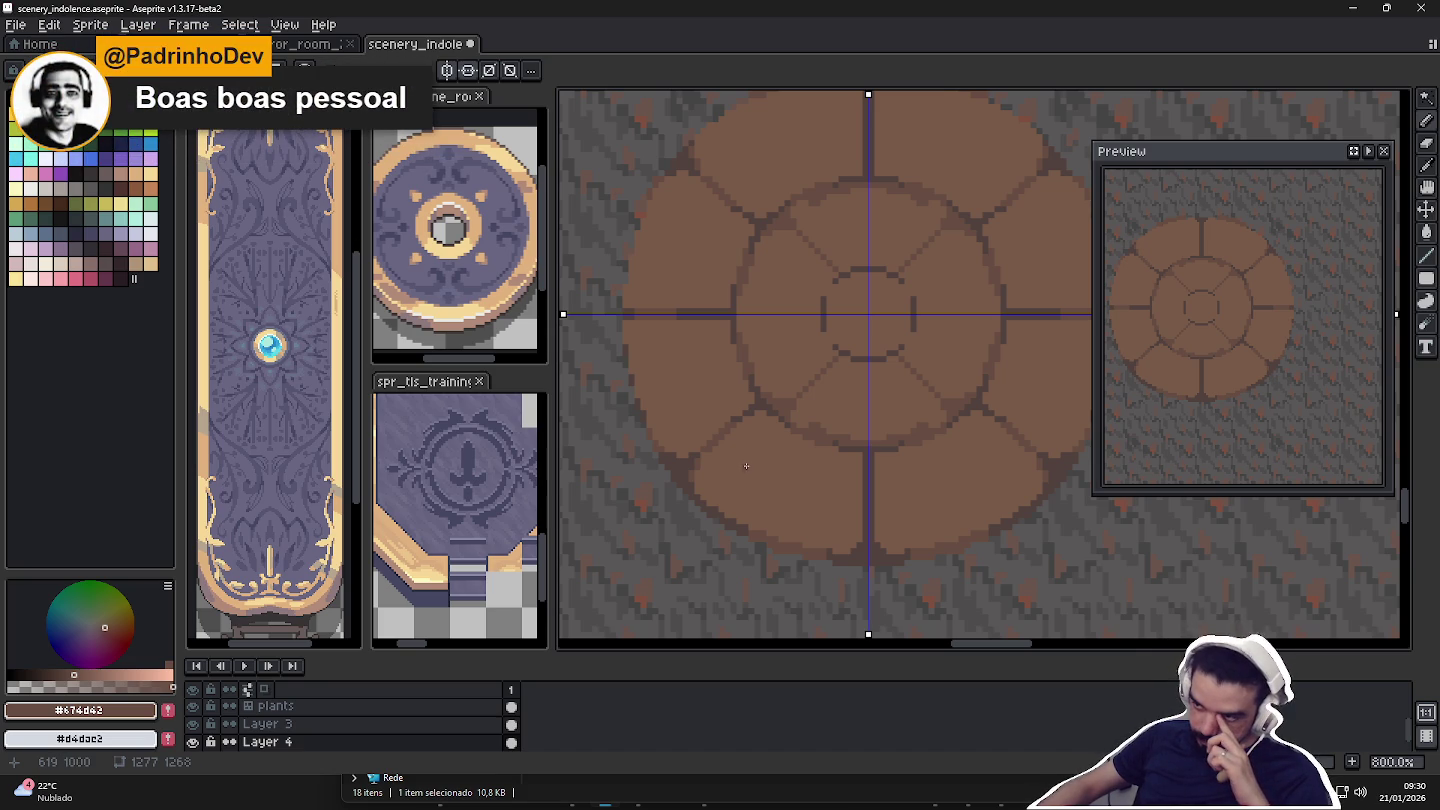
scroll(750, 464, up, 1)
mouse_move(745, 480)
mouse_down()
mouse_move(737, 447)
mouse_move(866, 527)
mouse_move(899, 484)
mouse_up()
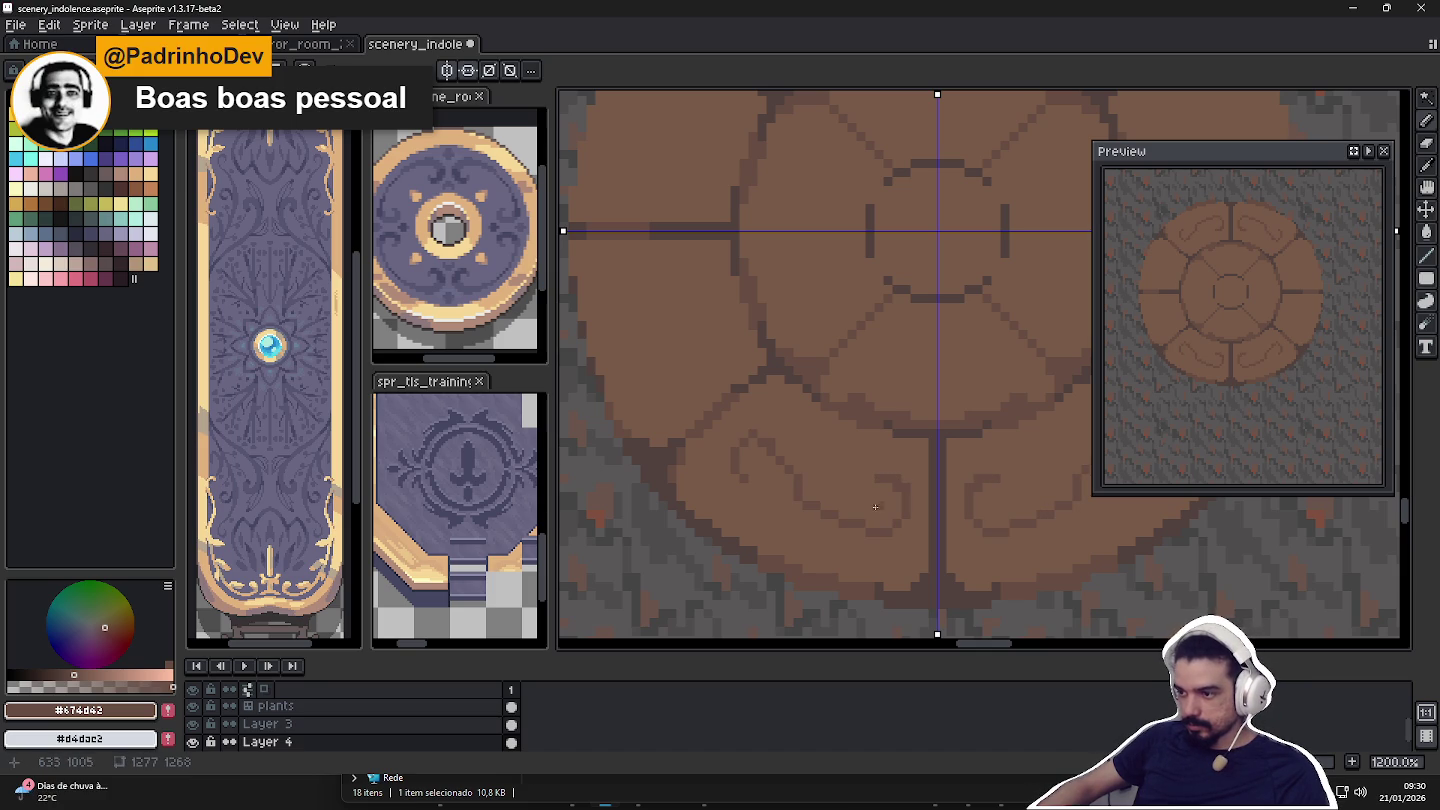
drag(766, 441, 766, 441)
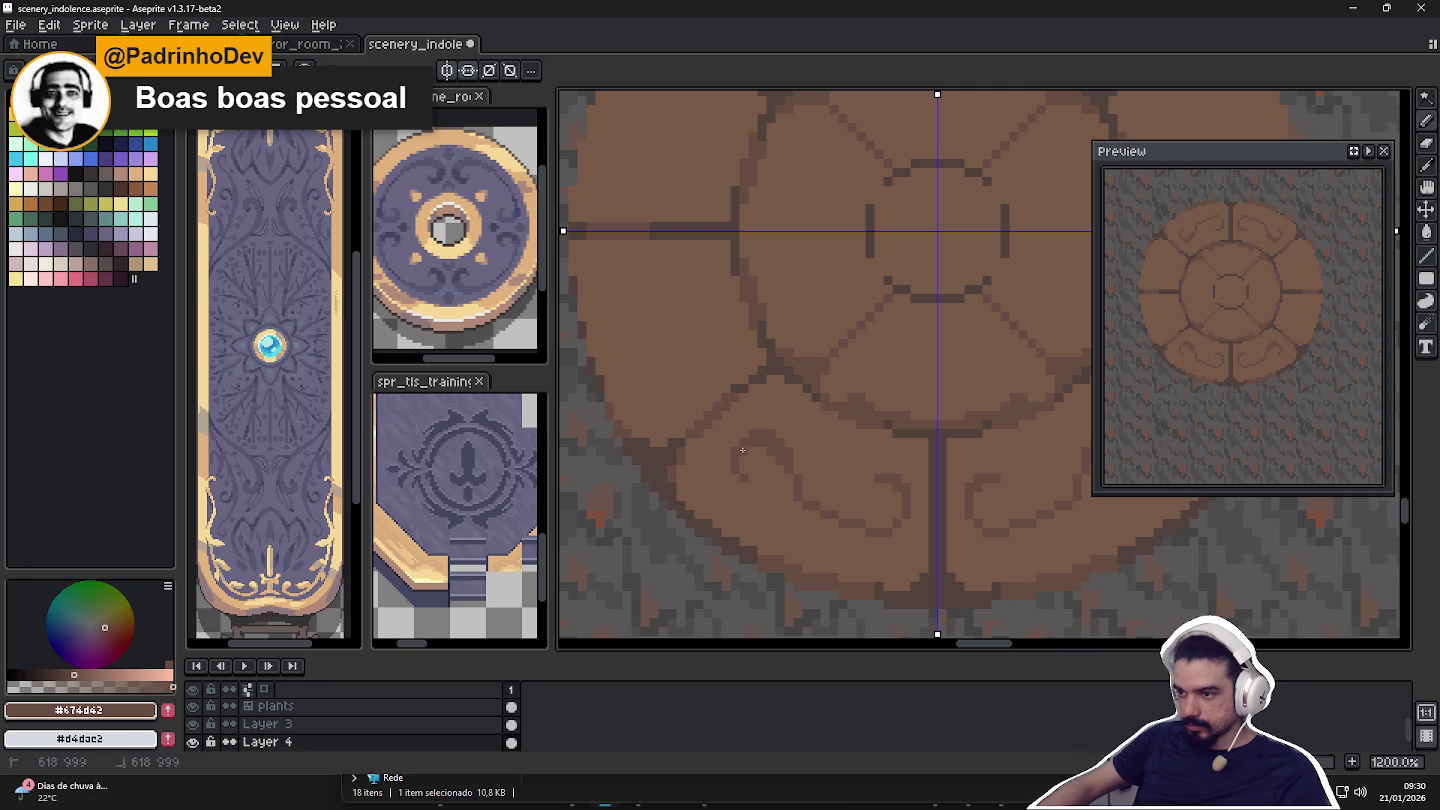
drag(860, 487, 847, 478)
drag(859, 528, 887, 519)
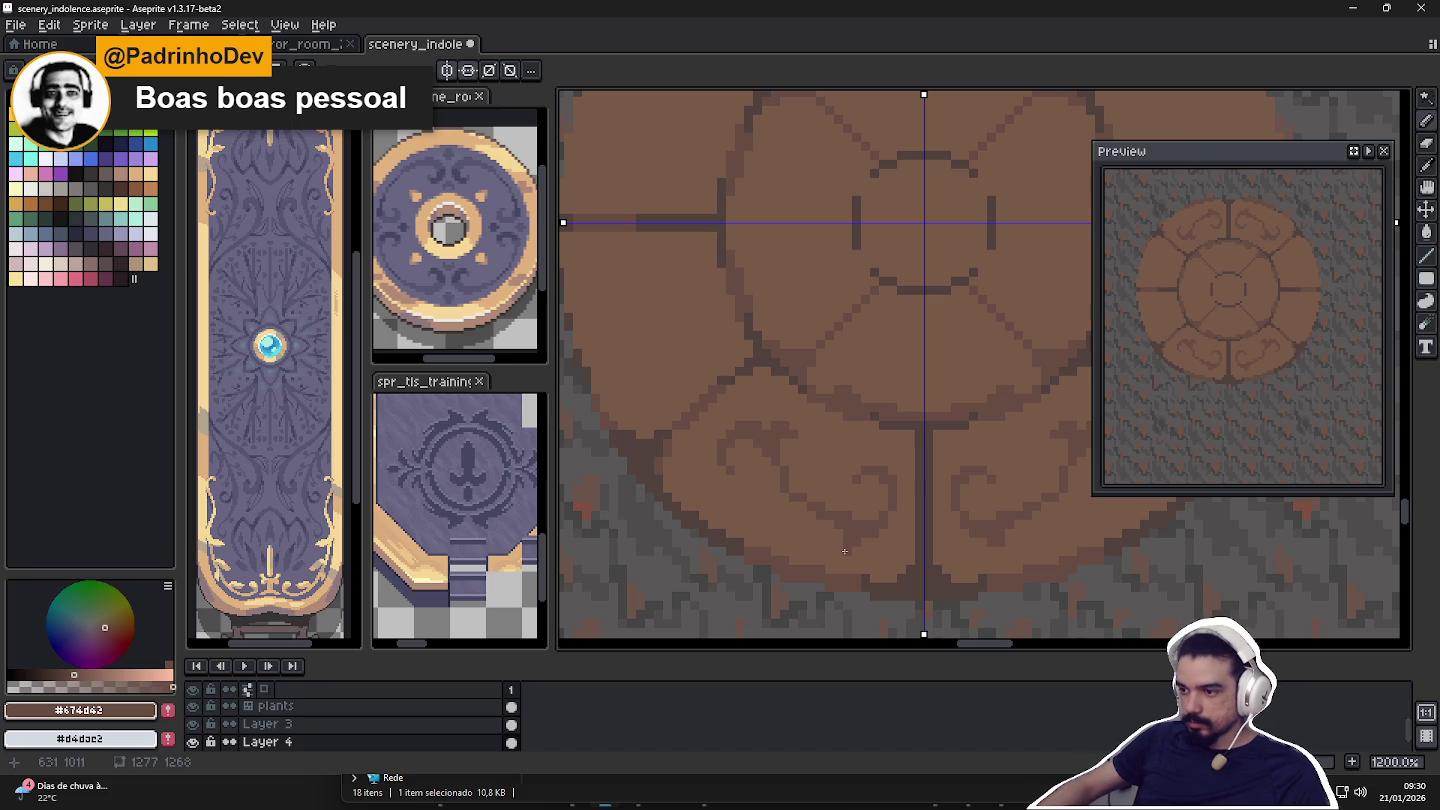
Alternate between the lighter floor brown and darker outline brown while shaping the swirls.
scroll(715, 399, down, 2)
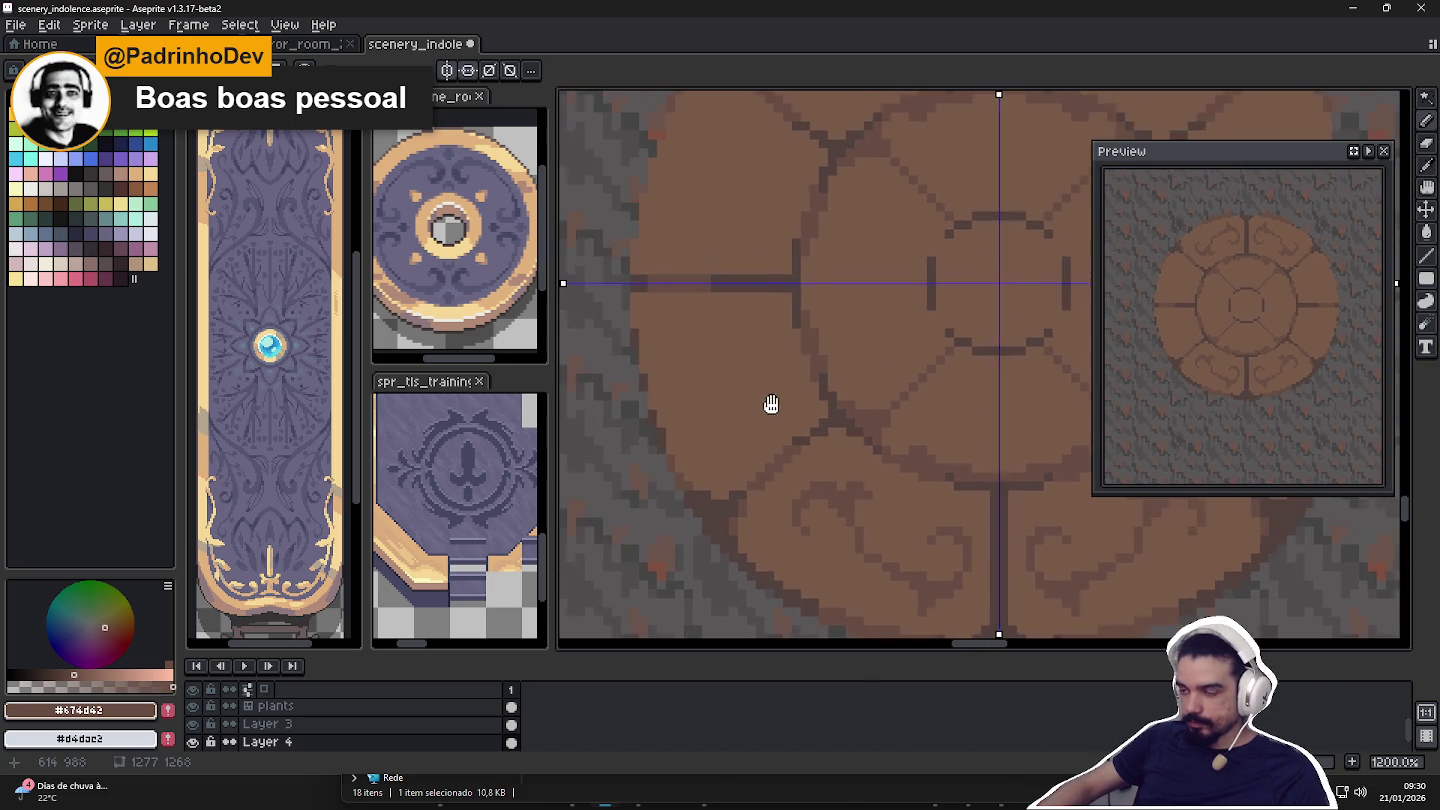
scroll(746, 409, up, 2)
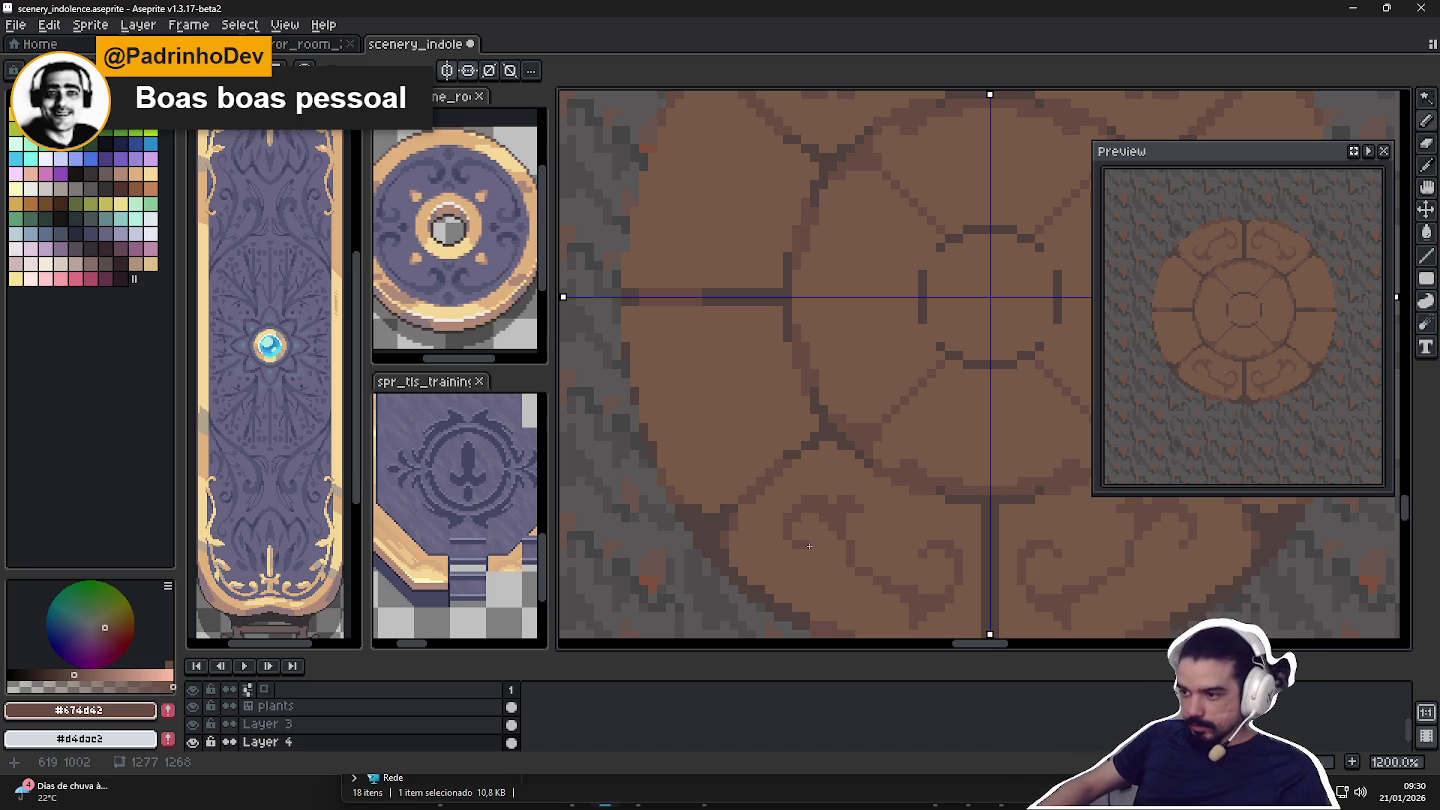
scroll(783, 420, down, 1)
scroll(848, 520, up, 1)
scroll(847, 521, down, 2)
scroll(860, 525, down, 1)
scroll(876, 526, up, 1)
scroll(891, 532, up, 1)
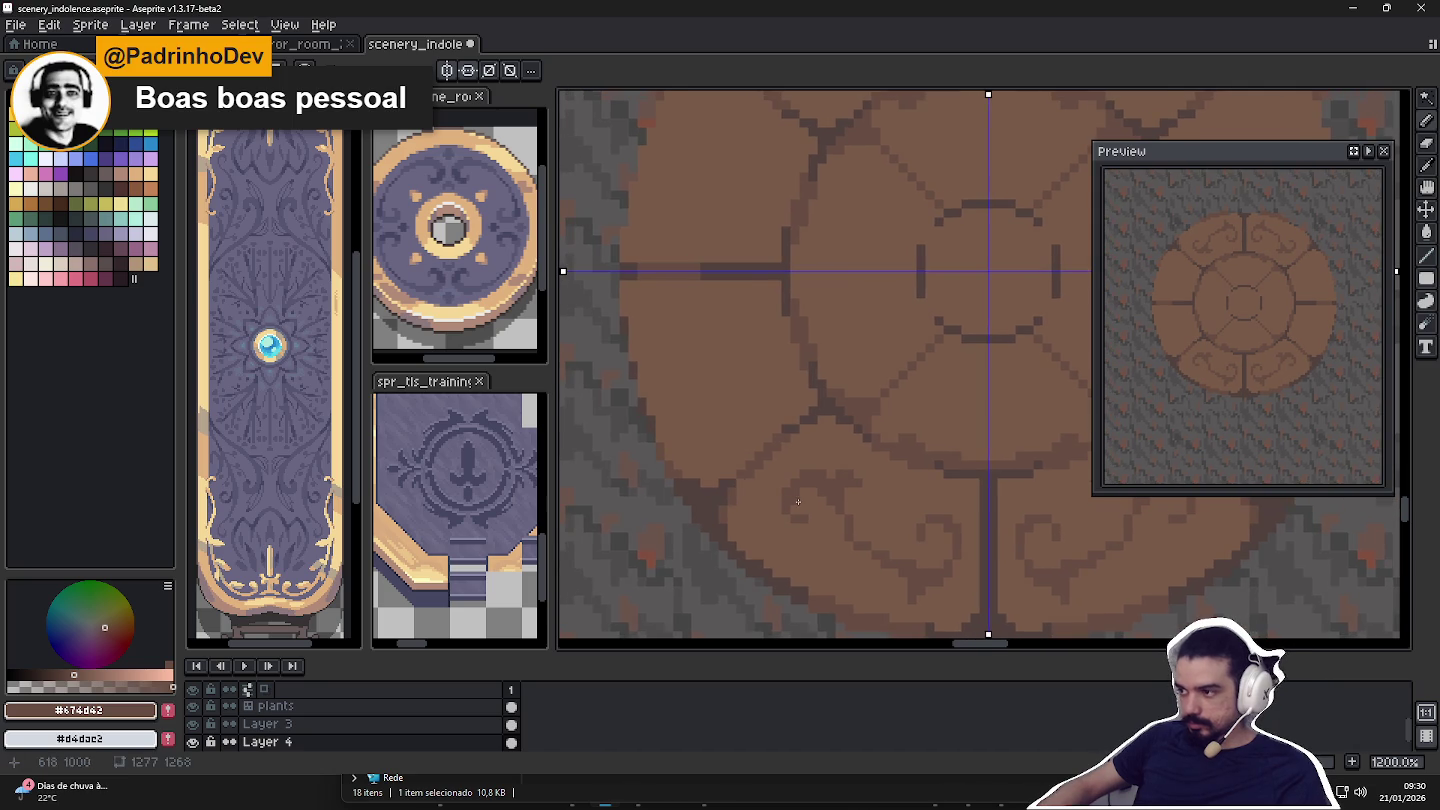
scroll(740, 484, up, 1)
alt+click(844, 556)
alt+click(862, 519)
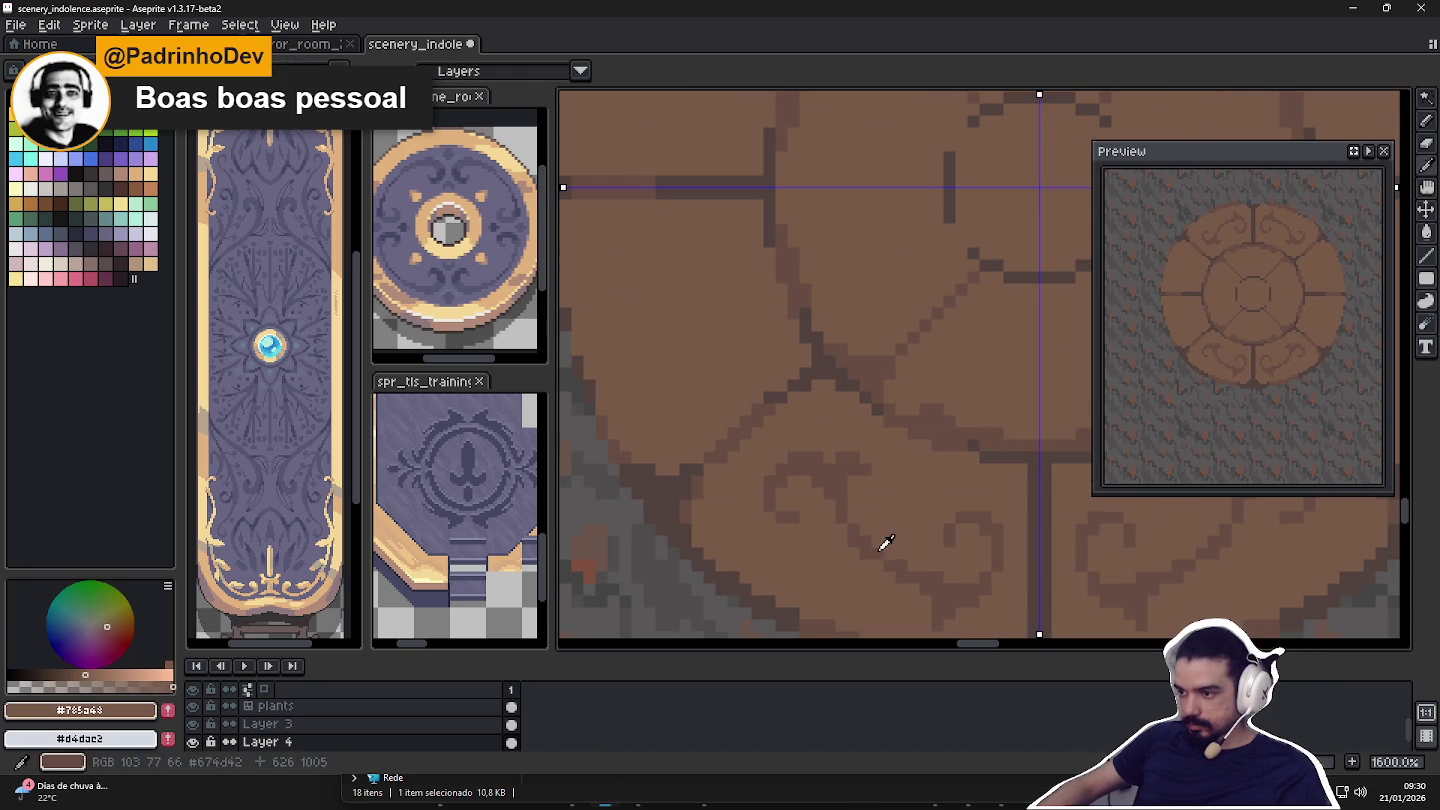
alt+click(884, 543)
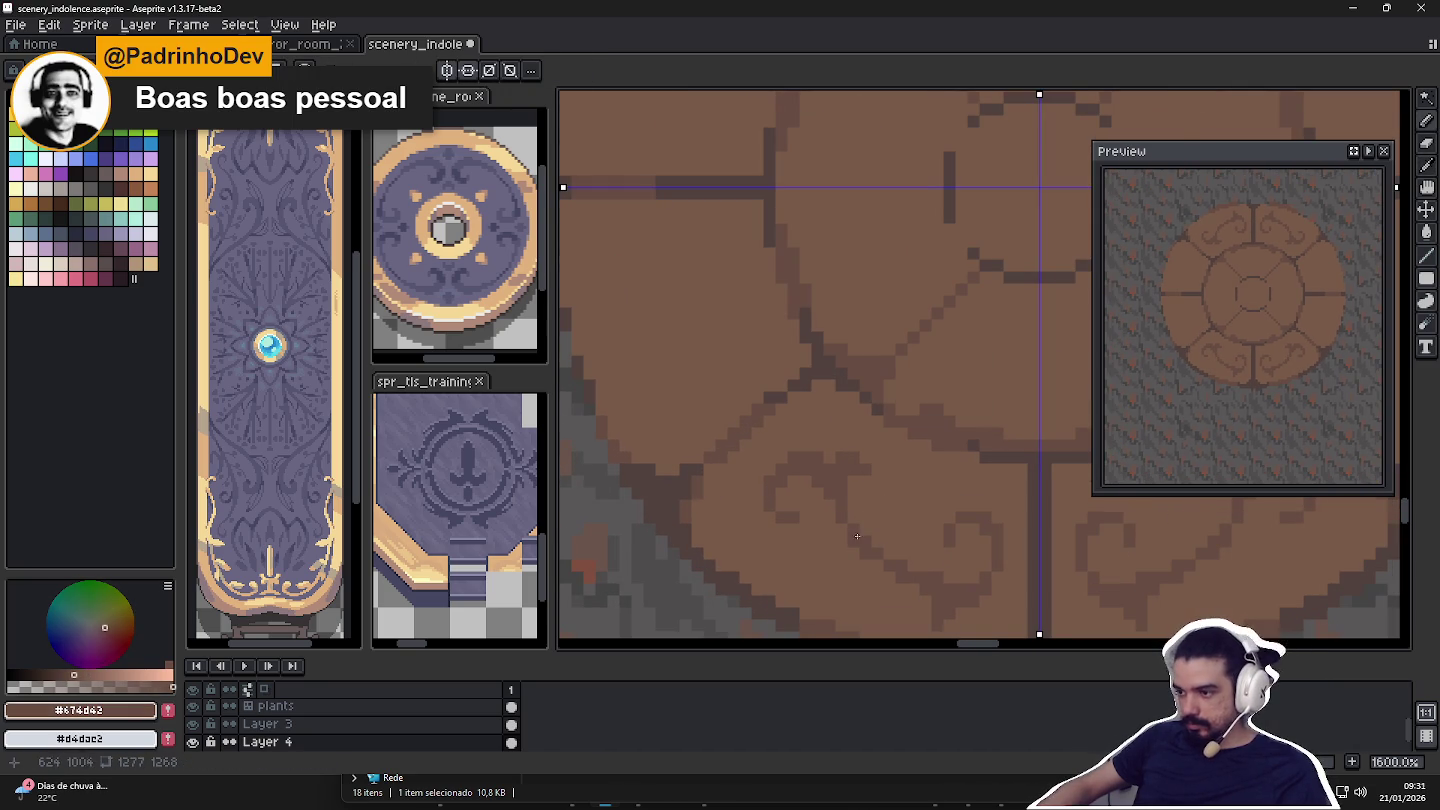
alt+click(893, 576)
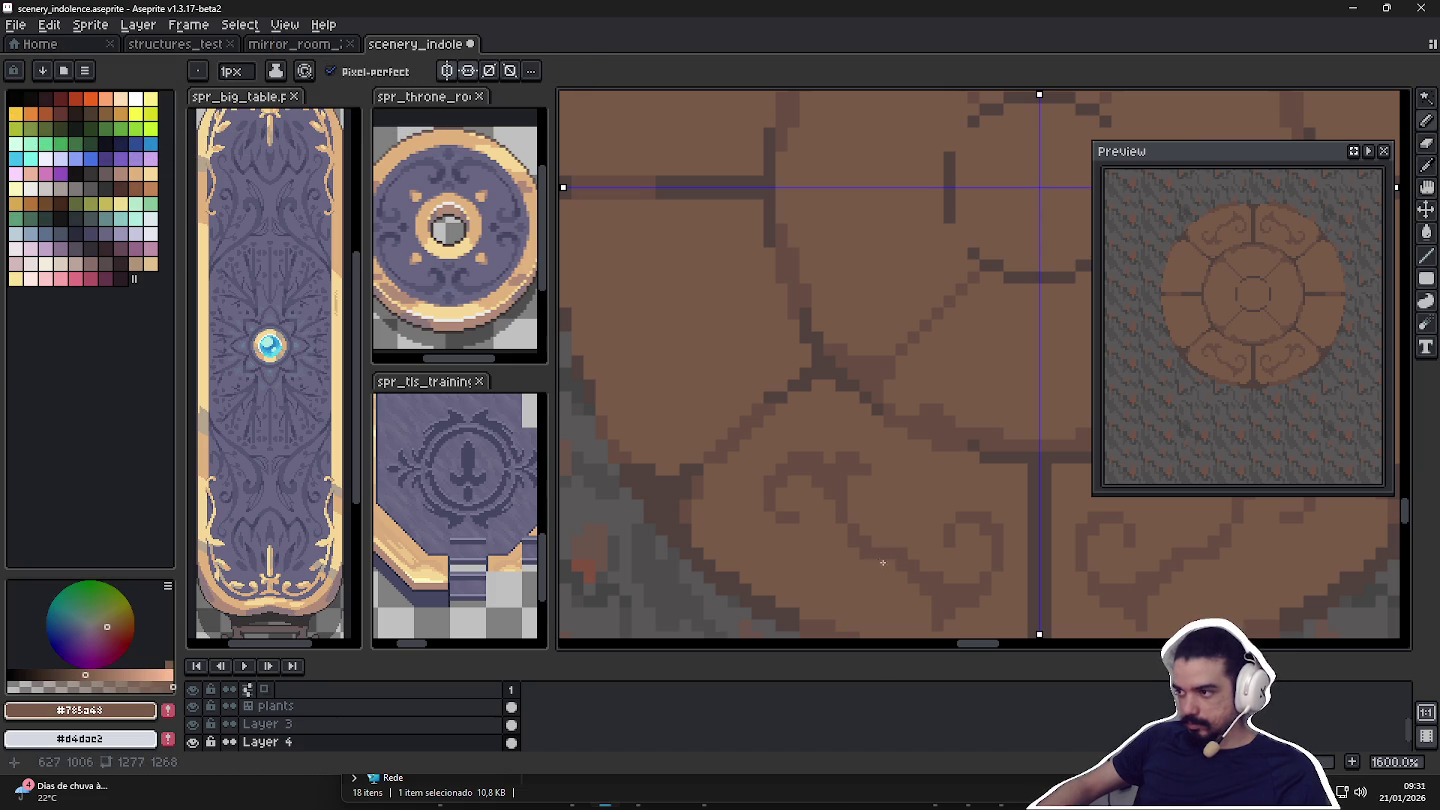
alt+click(862, 533)
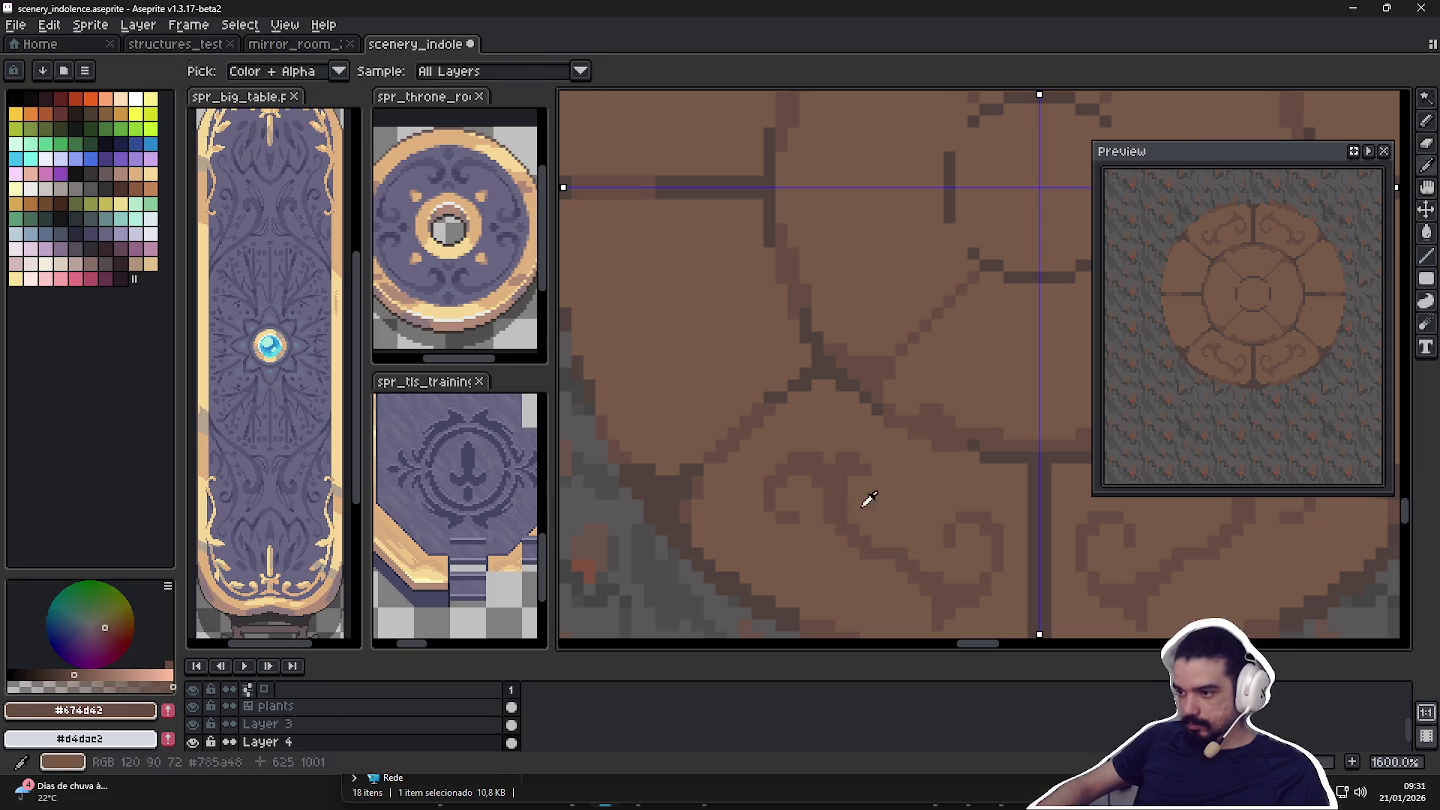
Keep switching browns to refine the petal swirl ornaments, then zoom back out.
alt+click(867, 499)
alt+click(860, 533)
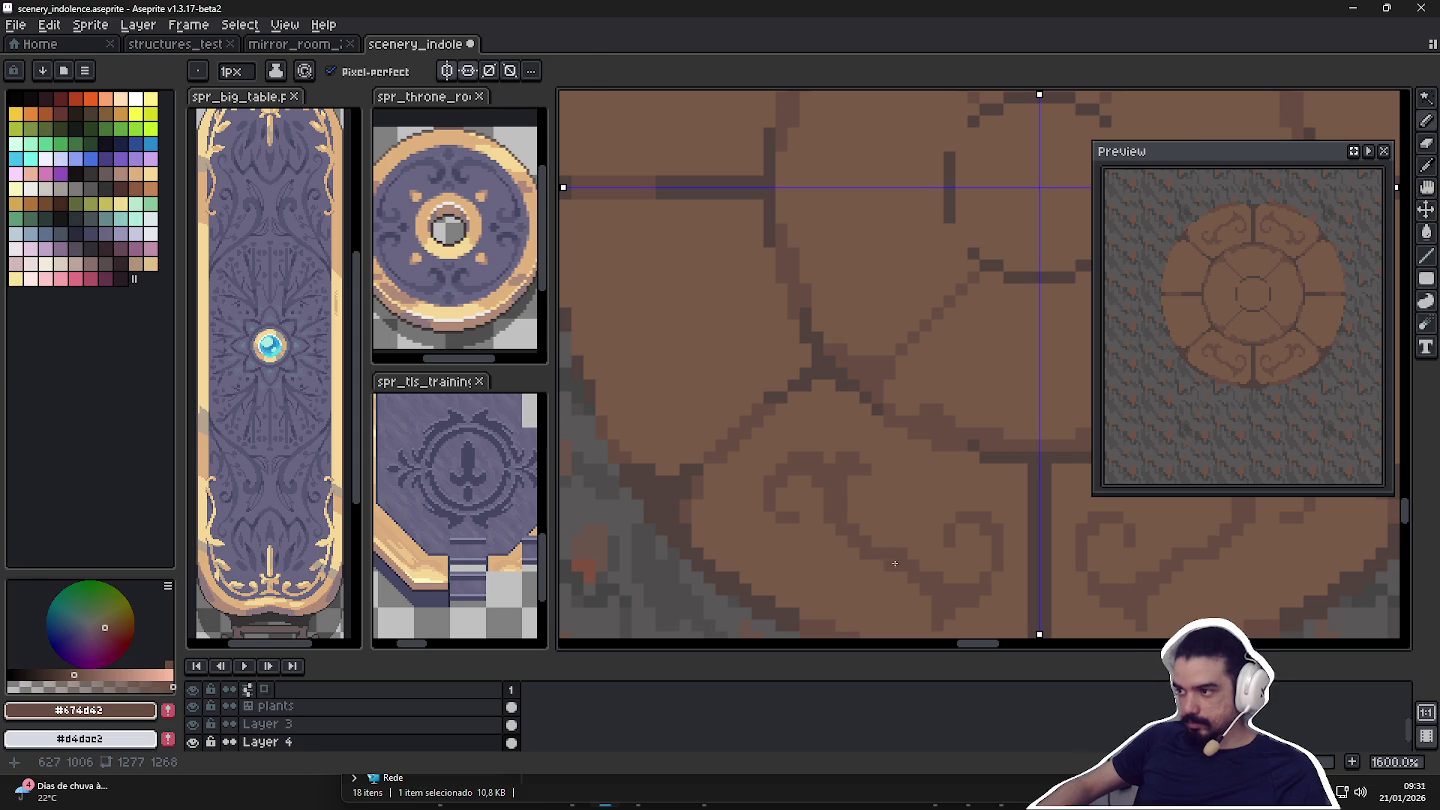
alt+click(892, 563)
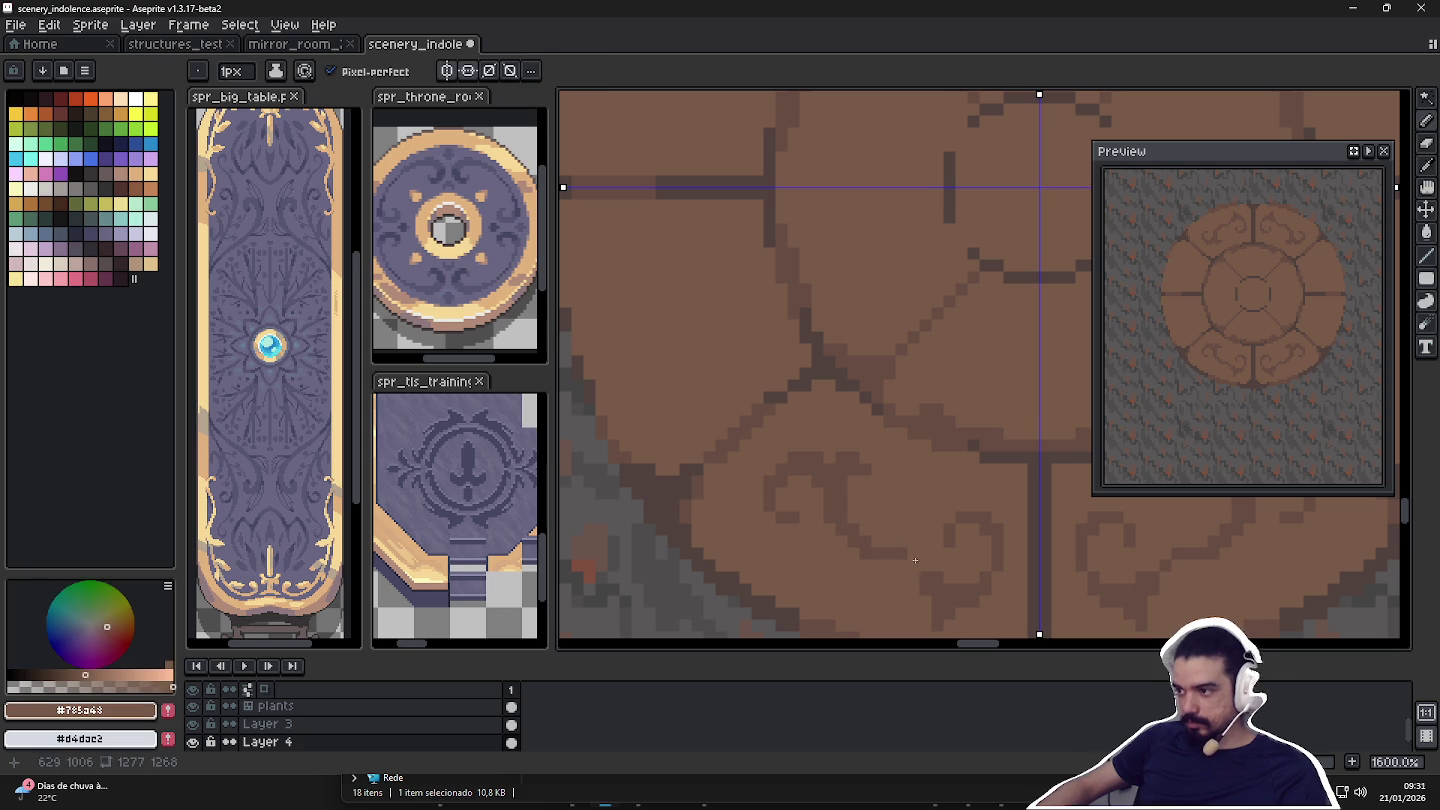
alt+click(913, 555)
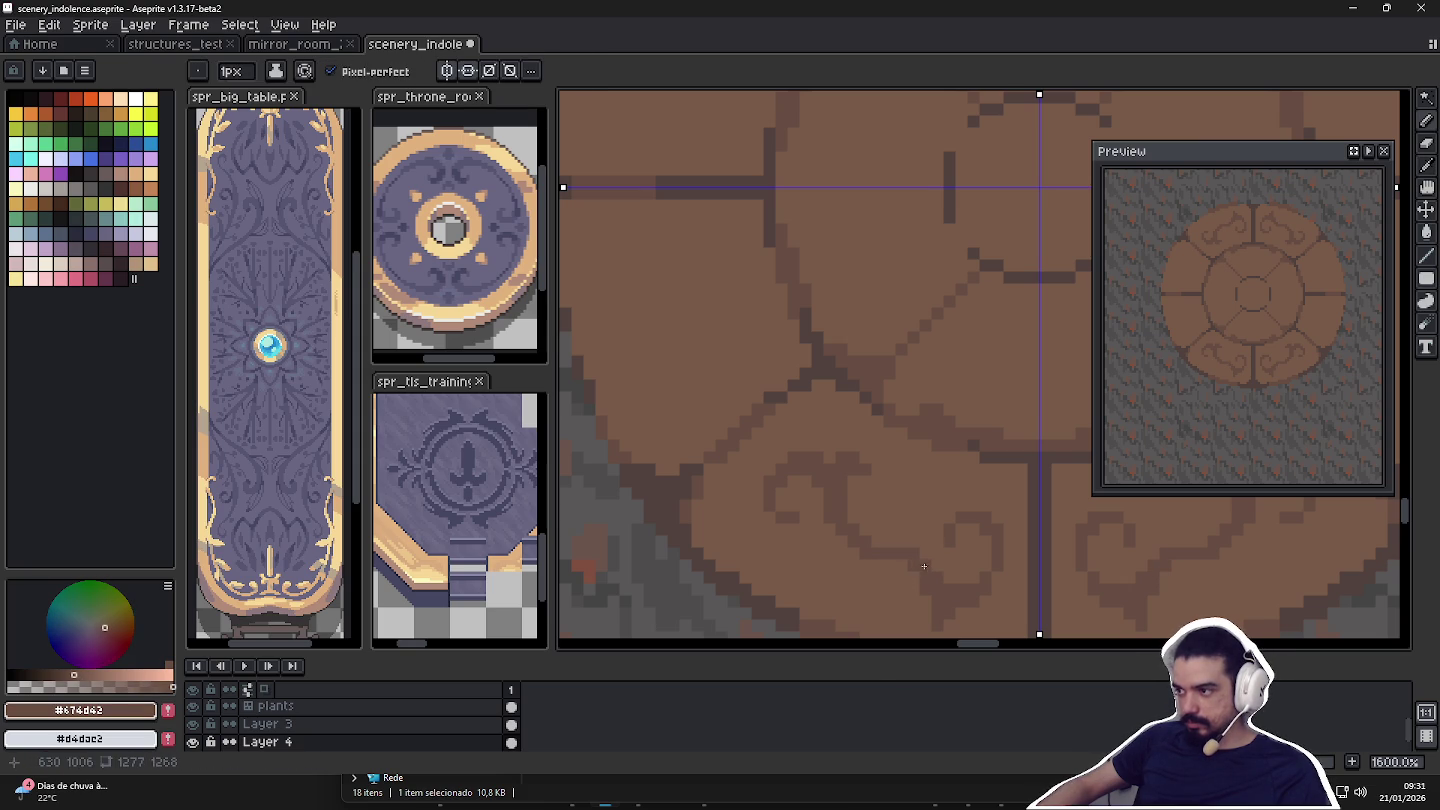
alt+click(876, 536)
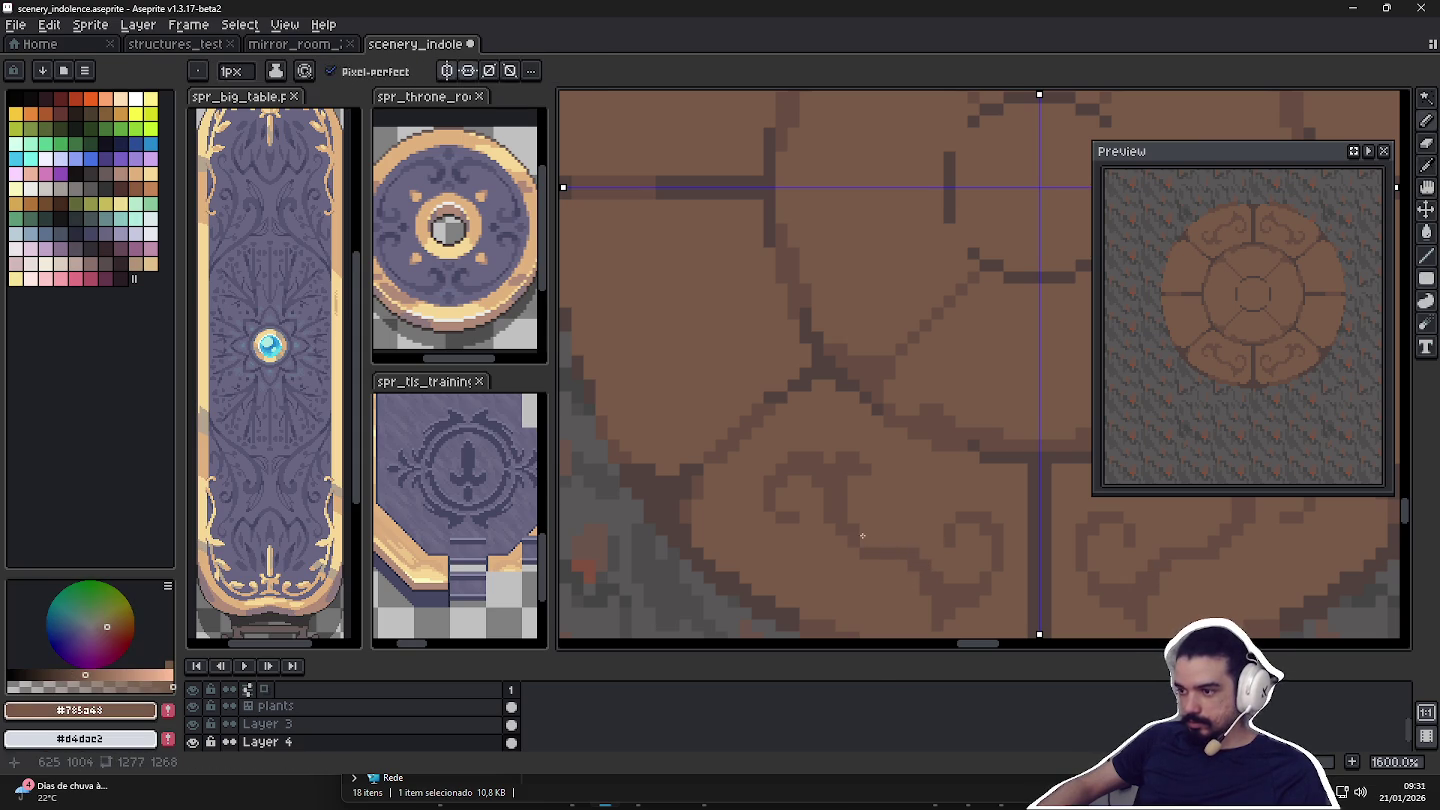
alt+click(845, 522)
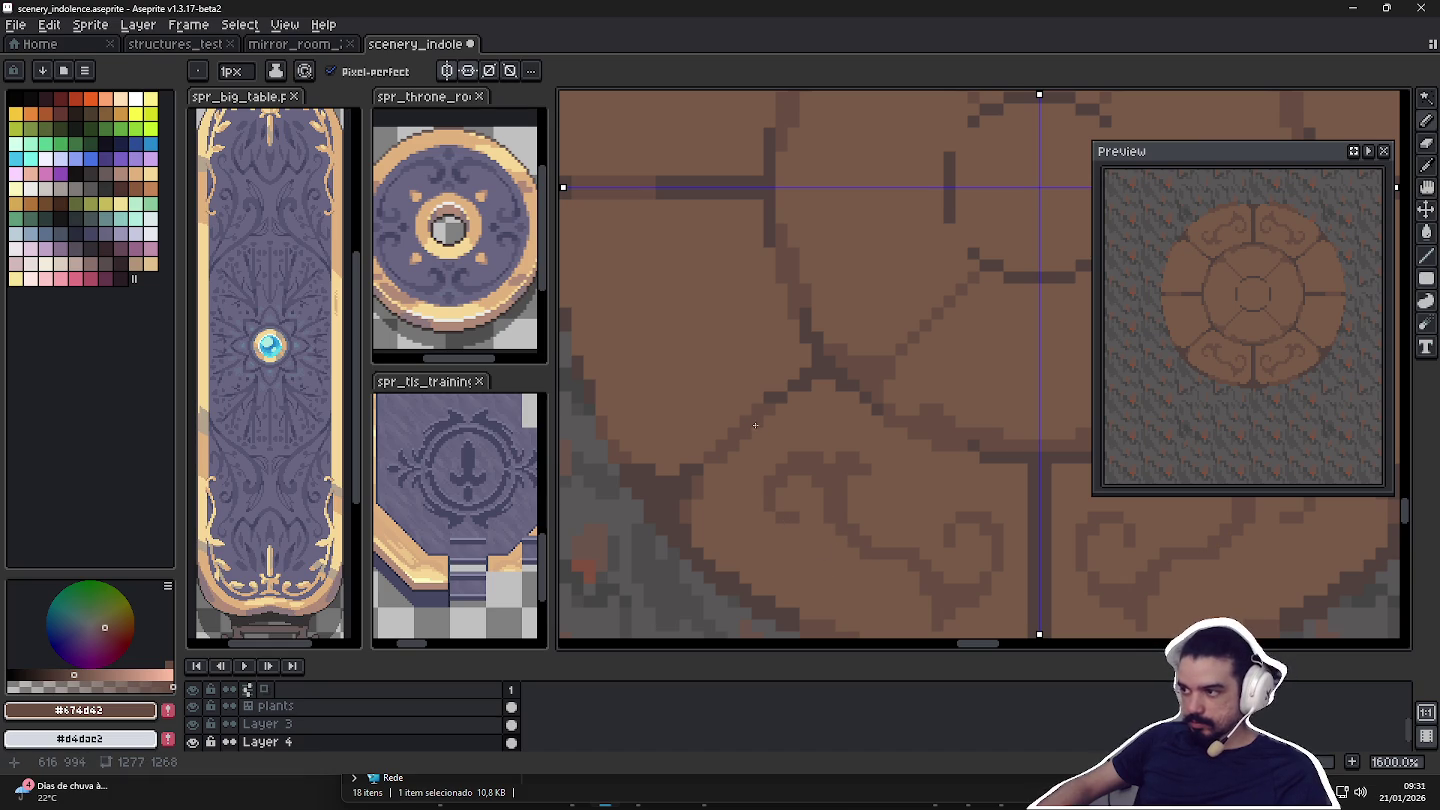
drag(736, 362, 743, 365)
scroll(852, 463, down, 1)
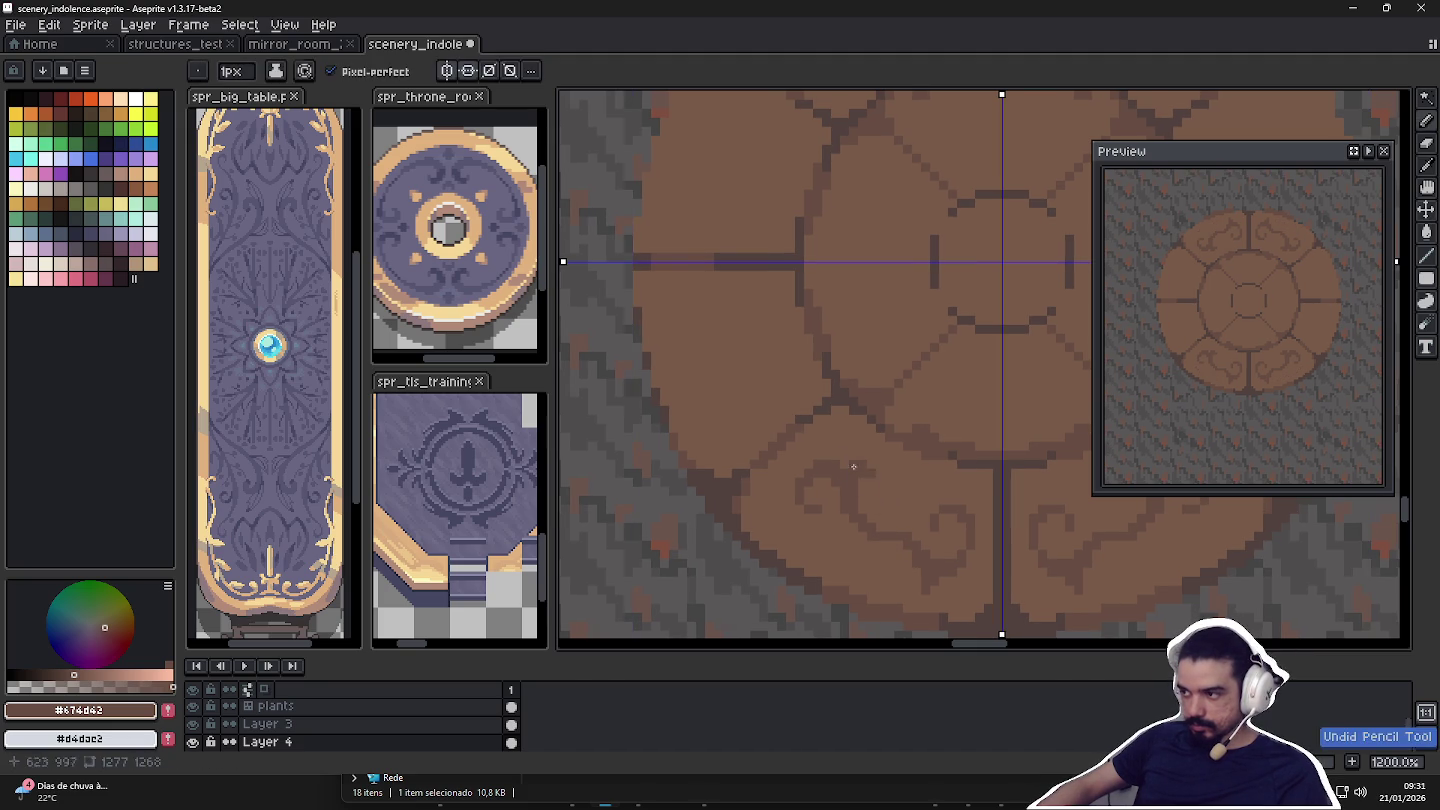
scroll(940, 520, down, 1)
Undo the last two swirl strokes, leaving the outer petals plain.
key(ctrl+z)
key(ctrl+z)
key(ctrl+z)
key(ctrl+z)
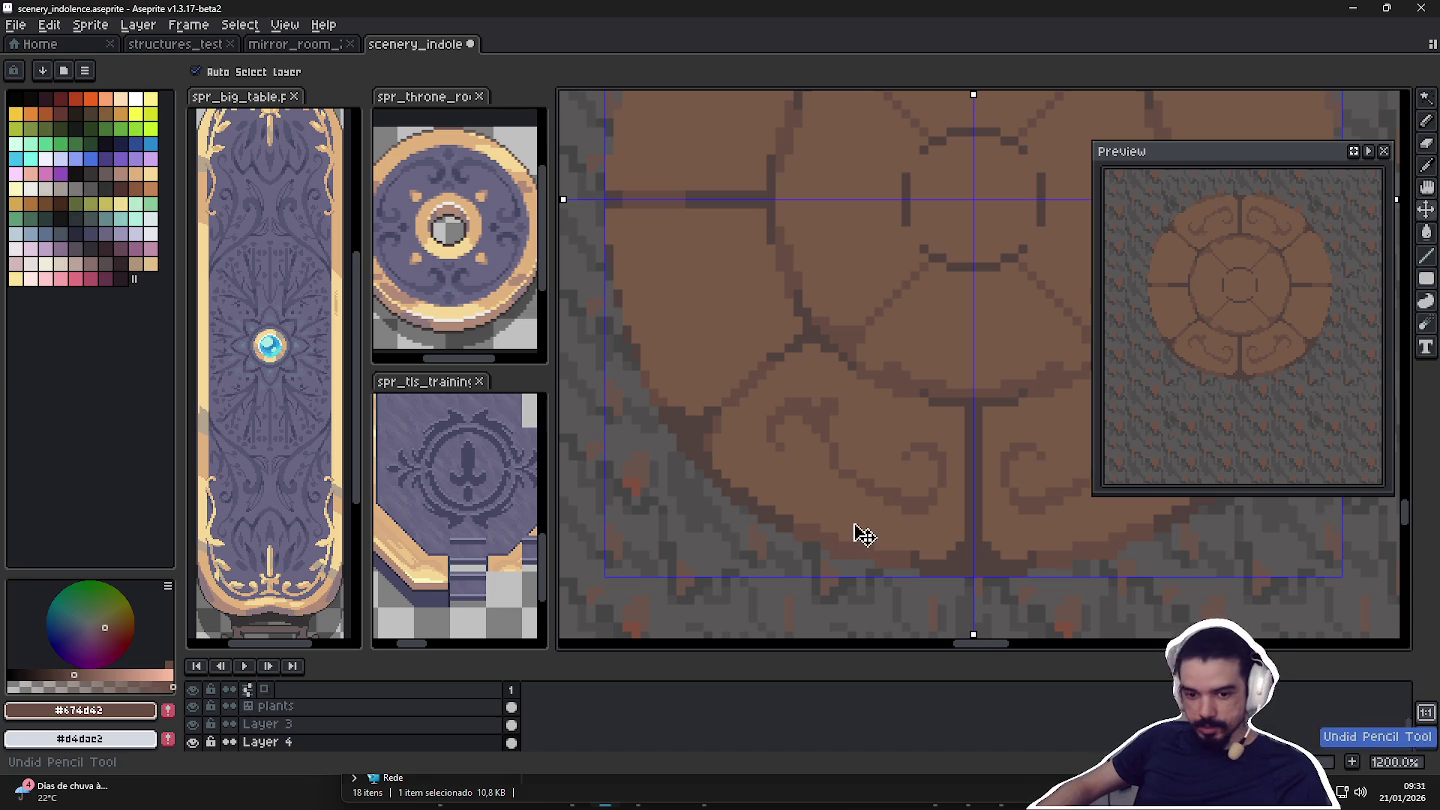
key(ctrl+z)
key(ctrl+z)
key(ctrl+z)
key(ctrl+z)
key(ctrl+z)
key(ctrl+z)
key(ctrl+z)
key(ctrl+z)
key(ctrl+z)
key(ctrl+z)
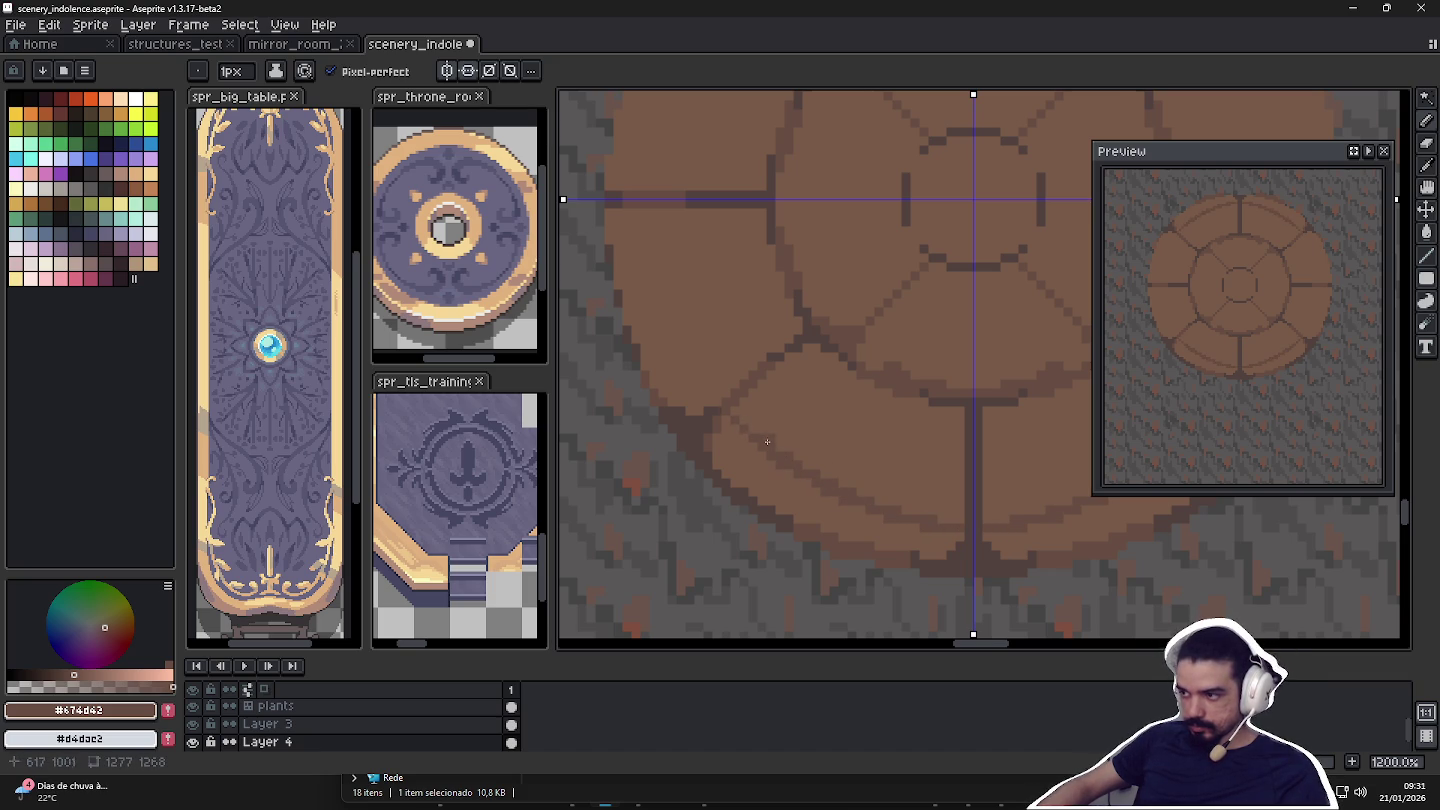
drag(760, 437, 811, 472)
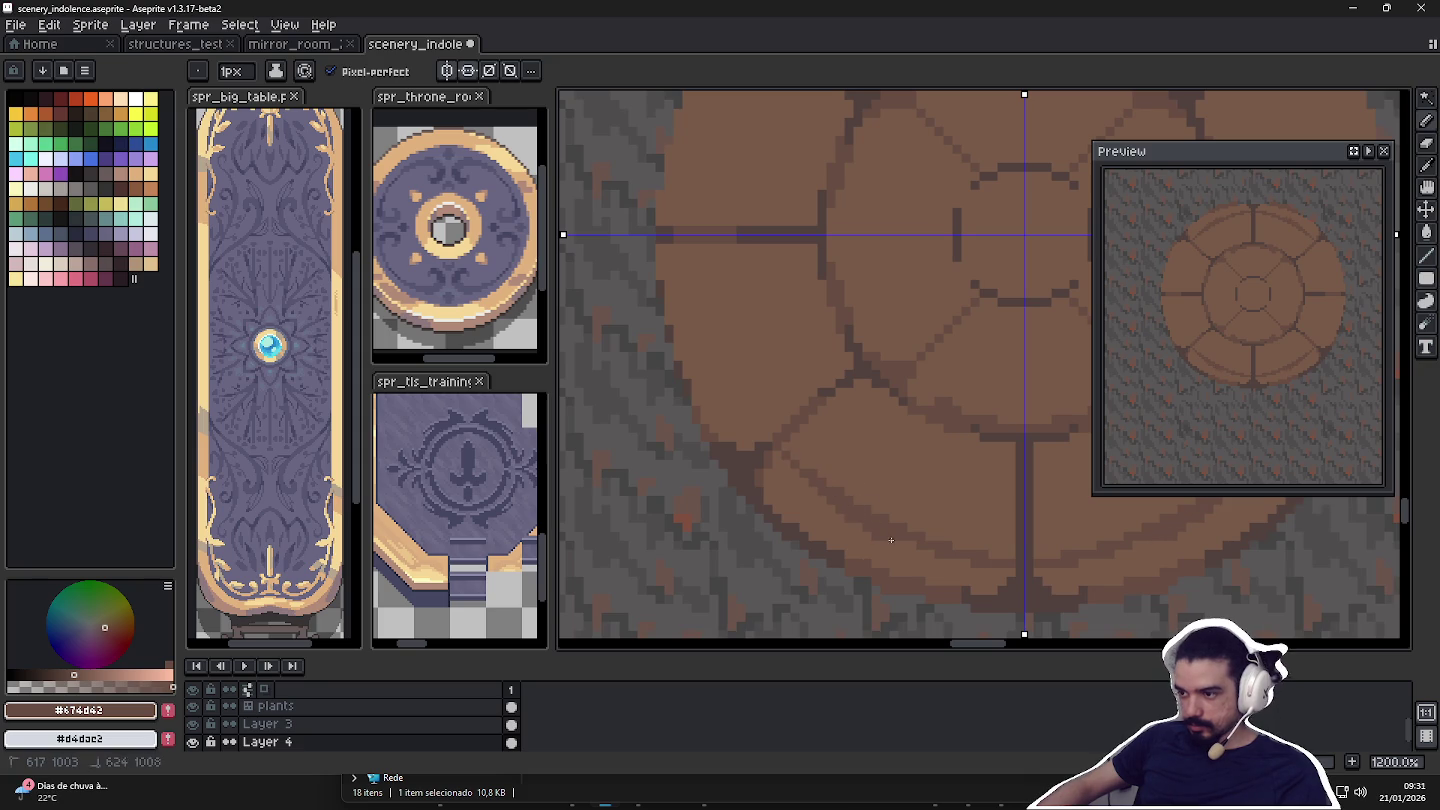
Redraw part of a lower petal outline in the darker brown.
alt+click(898, 544)
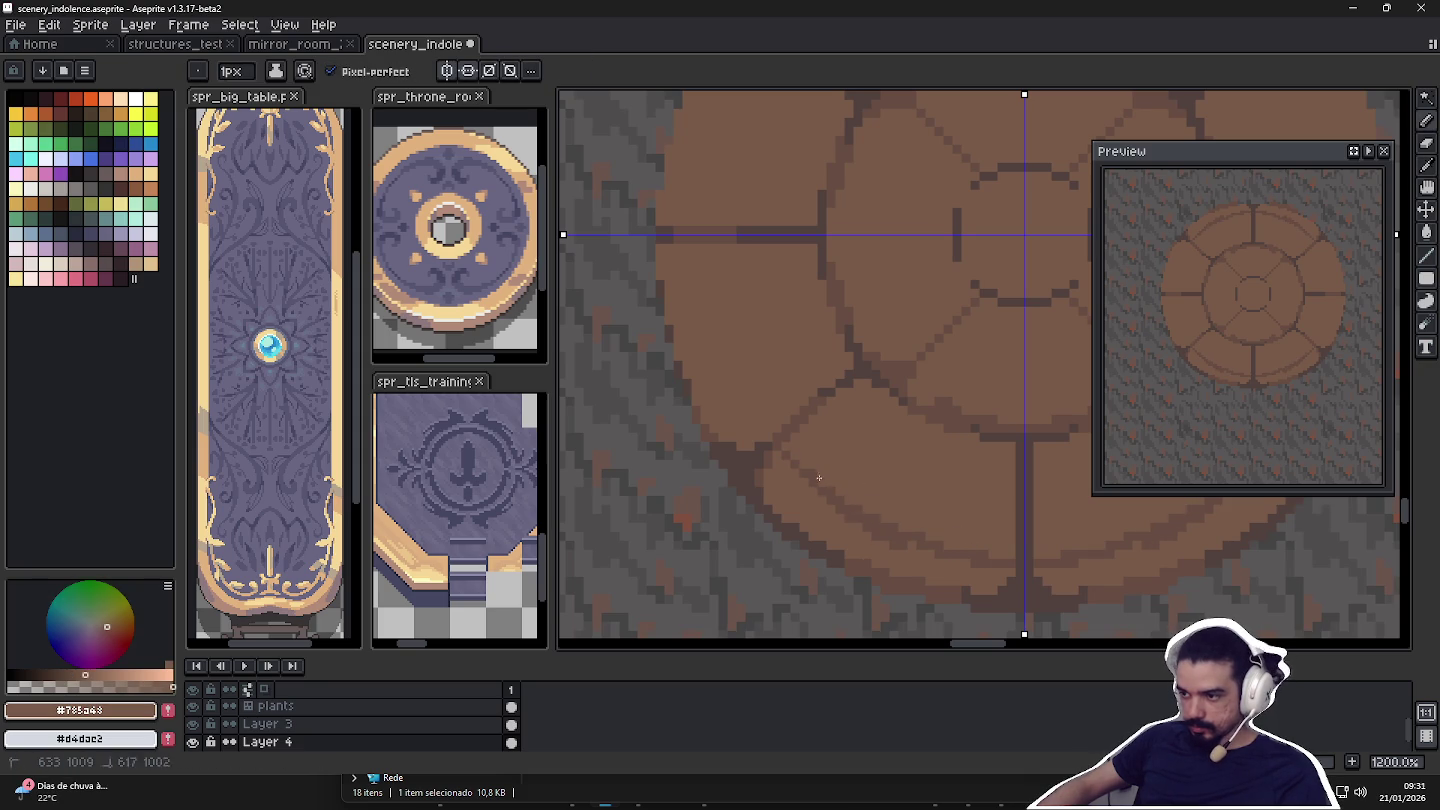
alt+click(908, 542)
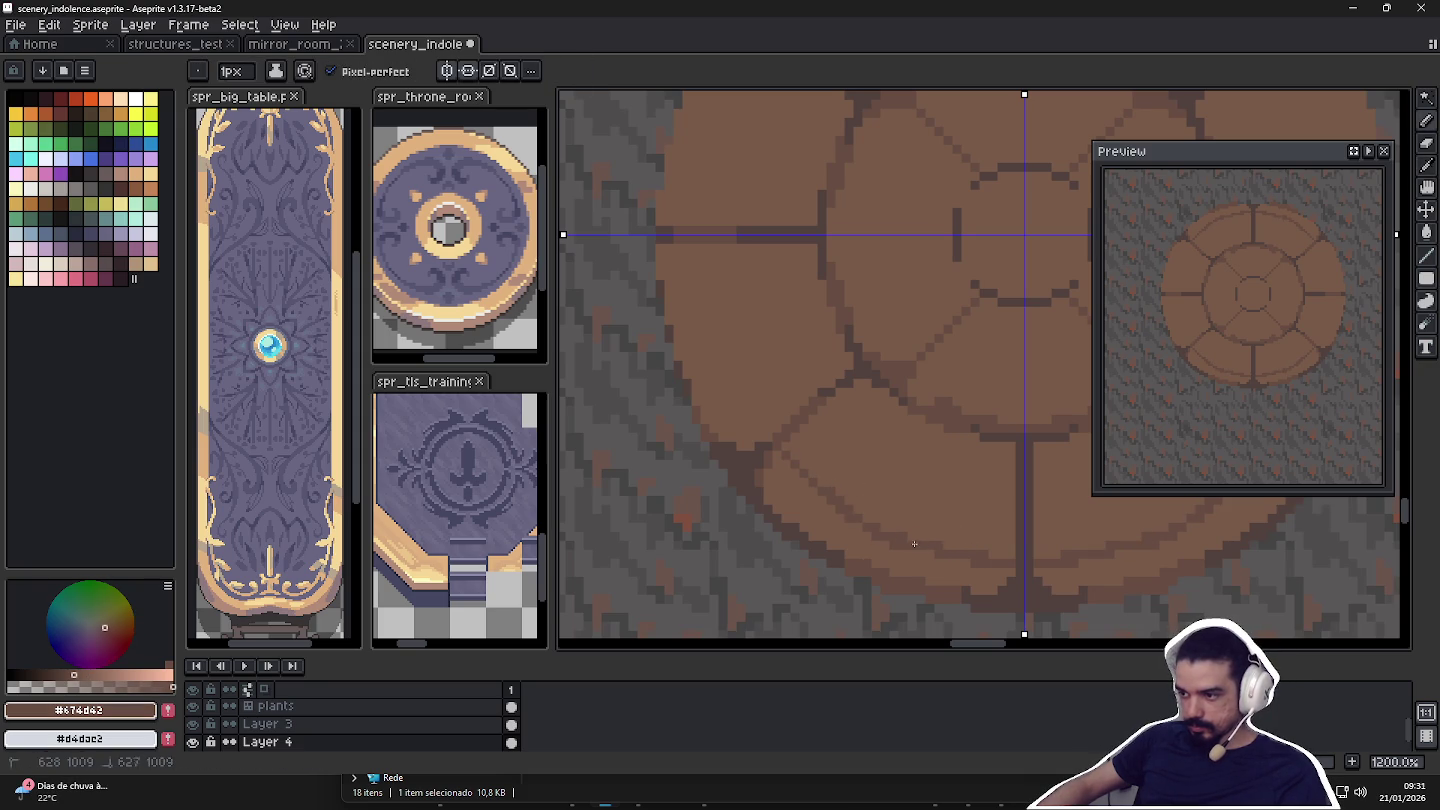
drag(835, 502, 865, 520)
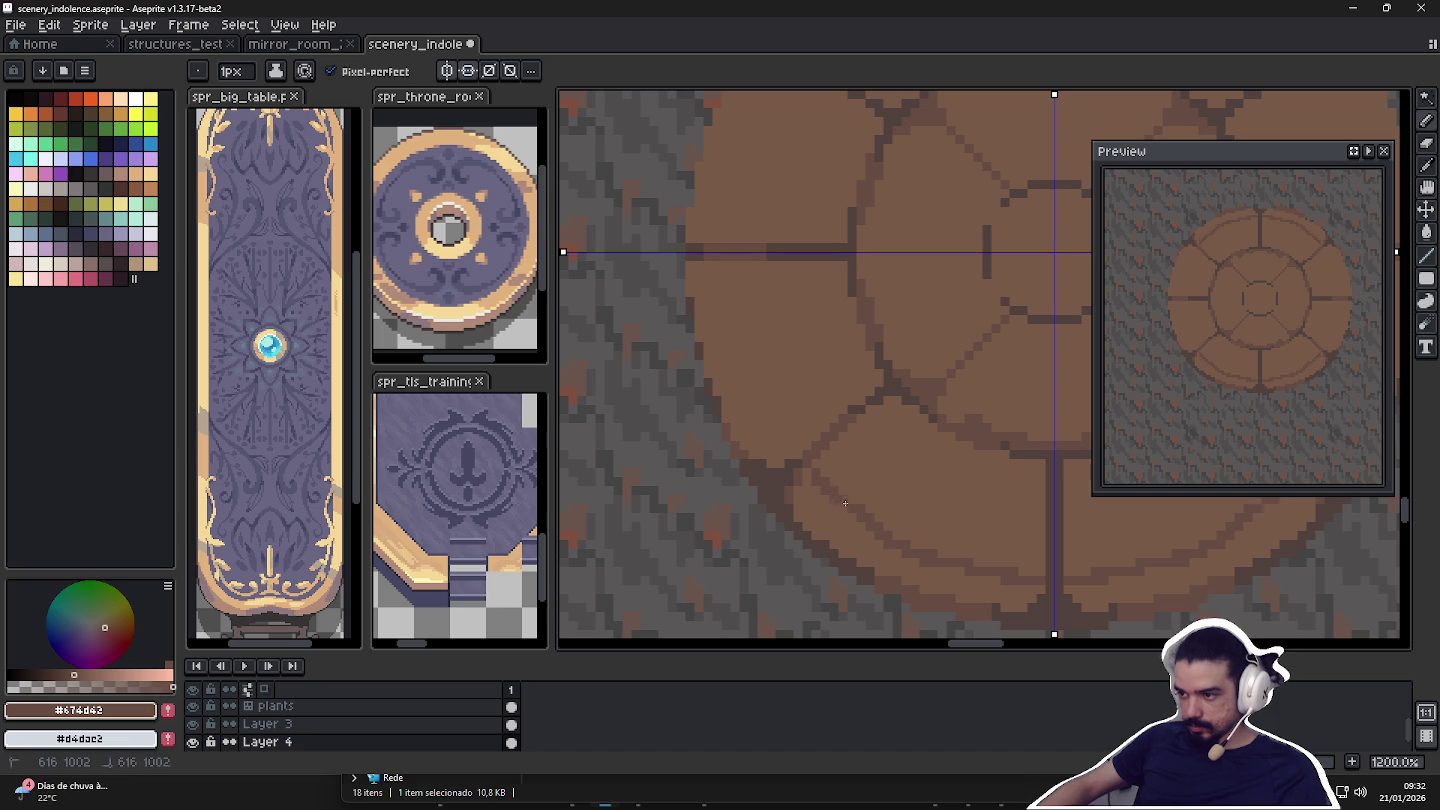
alt+click(876, 519)
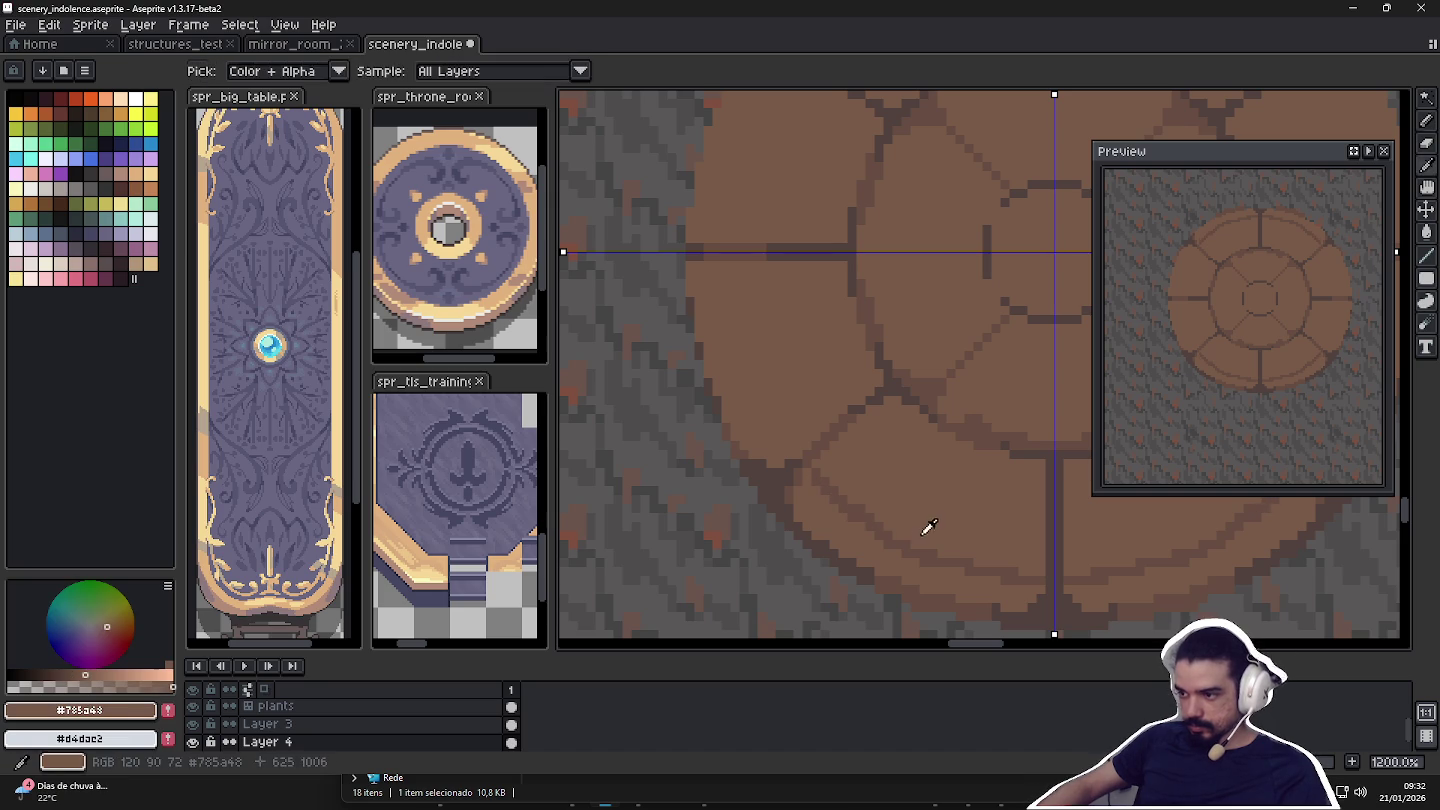
alt+click(812, 472)
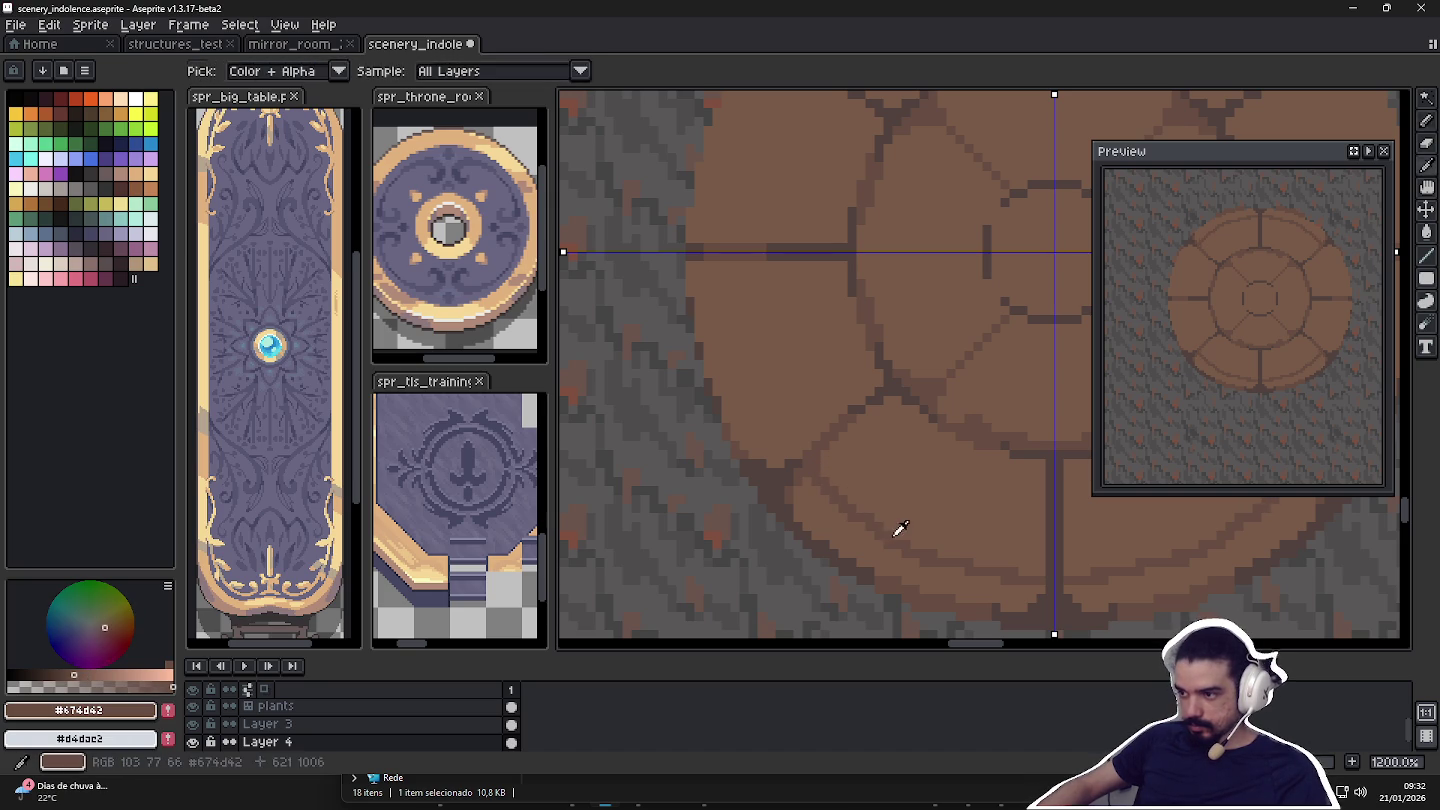
drag(722, 264, 753, 418)
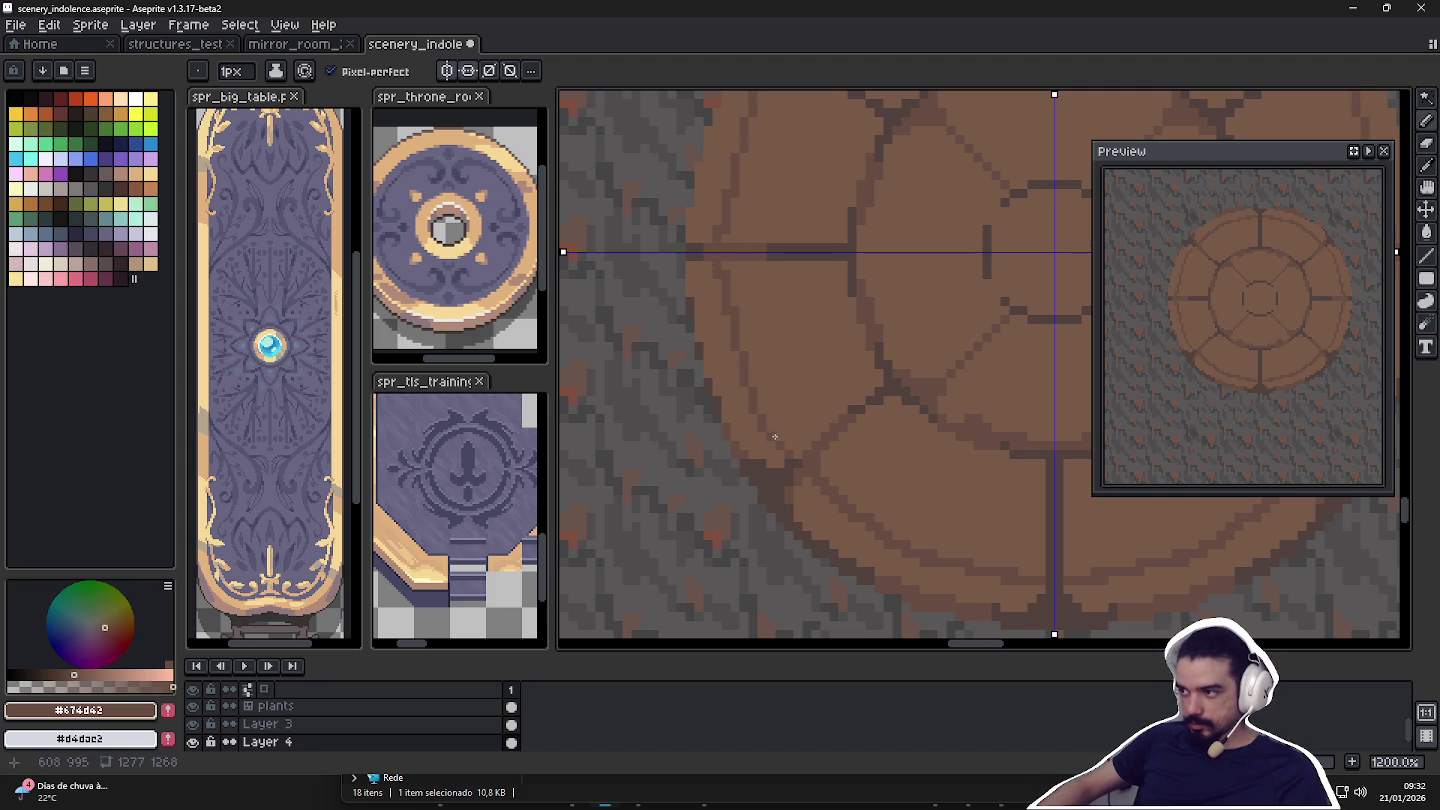
Zoom to 1200% on the lower-left petals and pick the darker outline brown.
scroll(753, 398, up, 2)
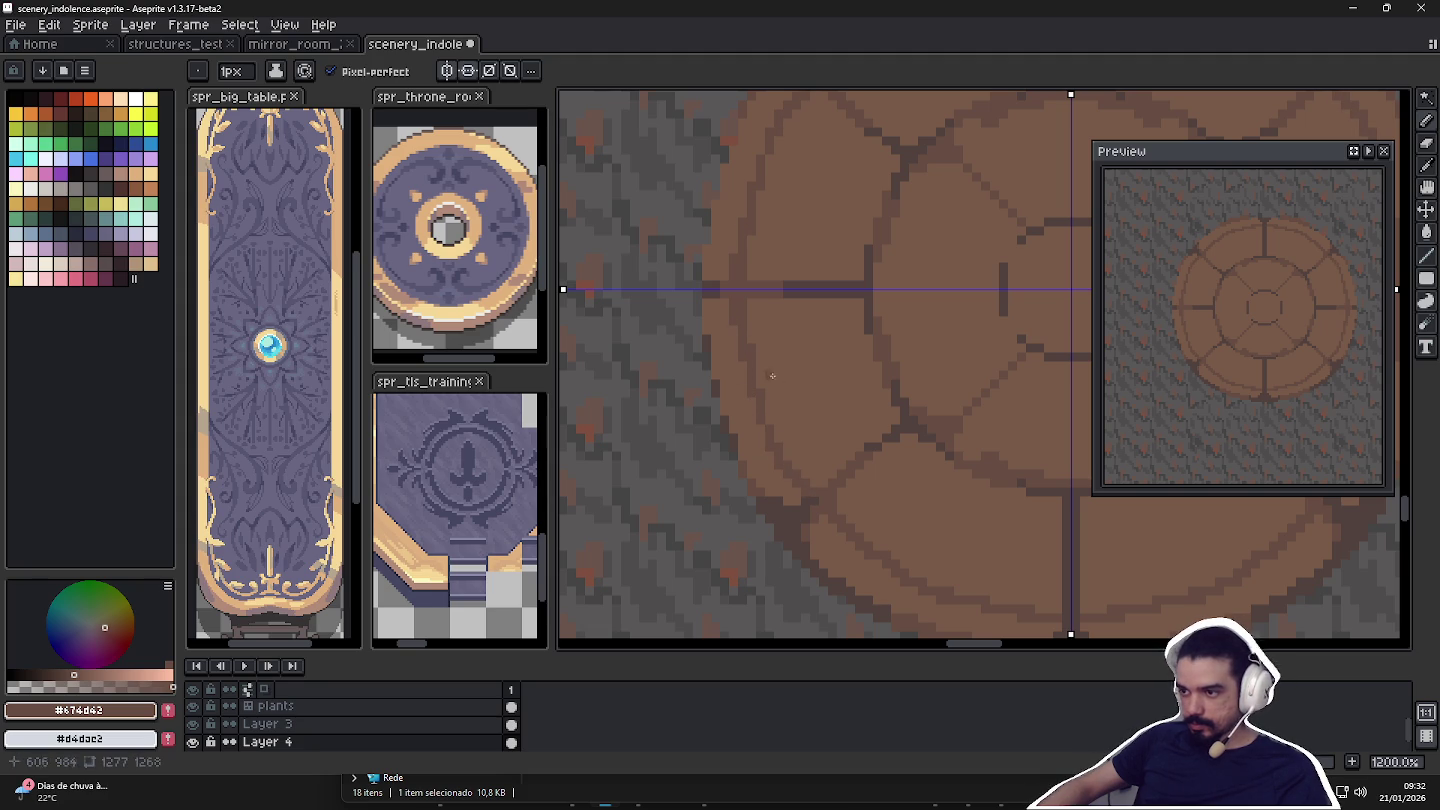
scroll(835, 471, right, 1)
drag(806, 419, 793, 404)
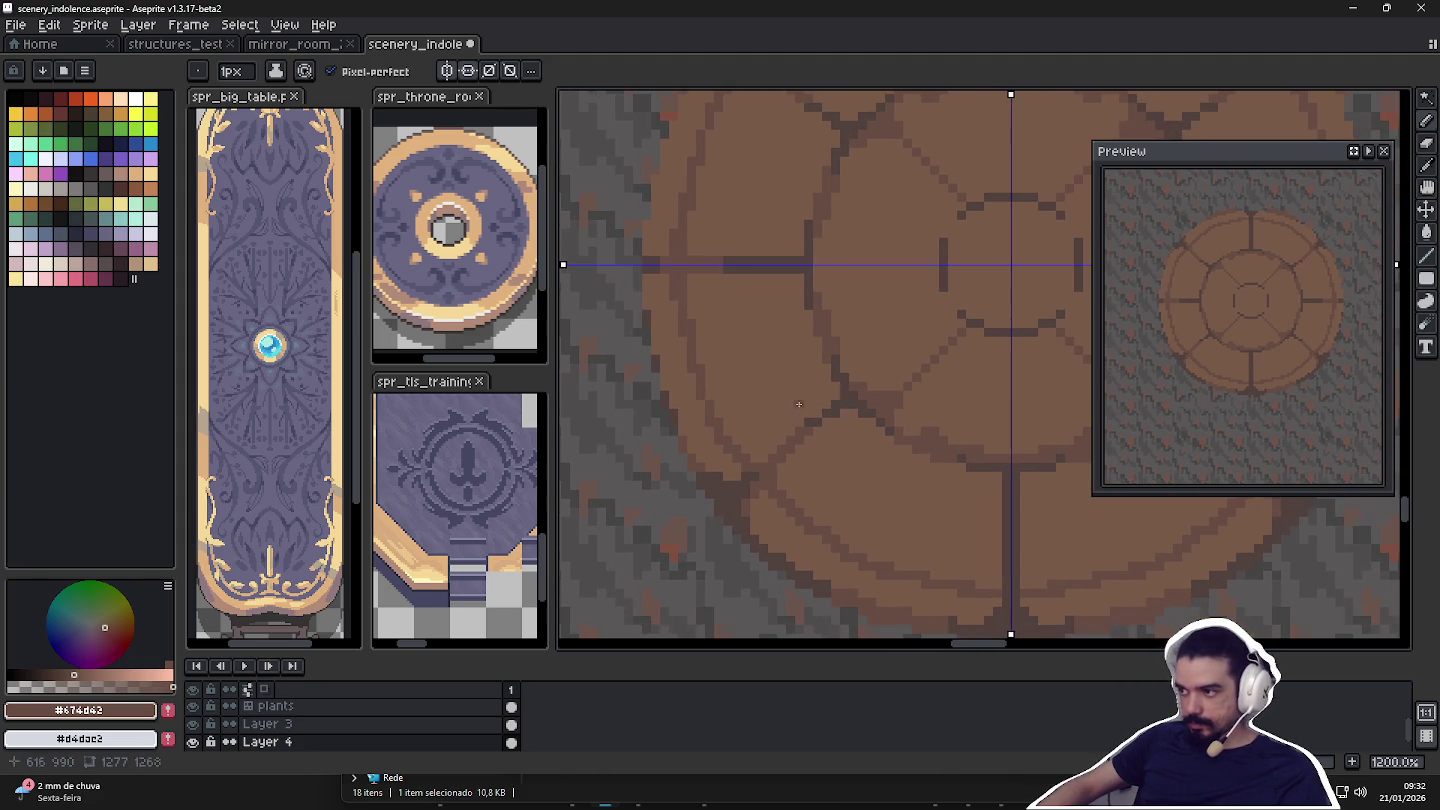
scroll(794, 398, right, 1)
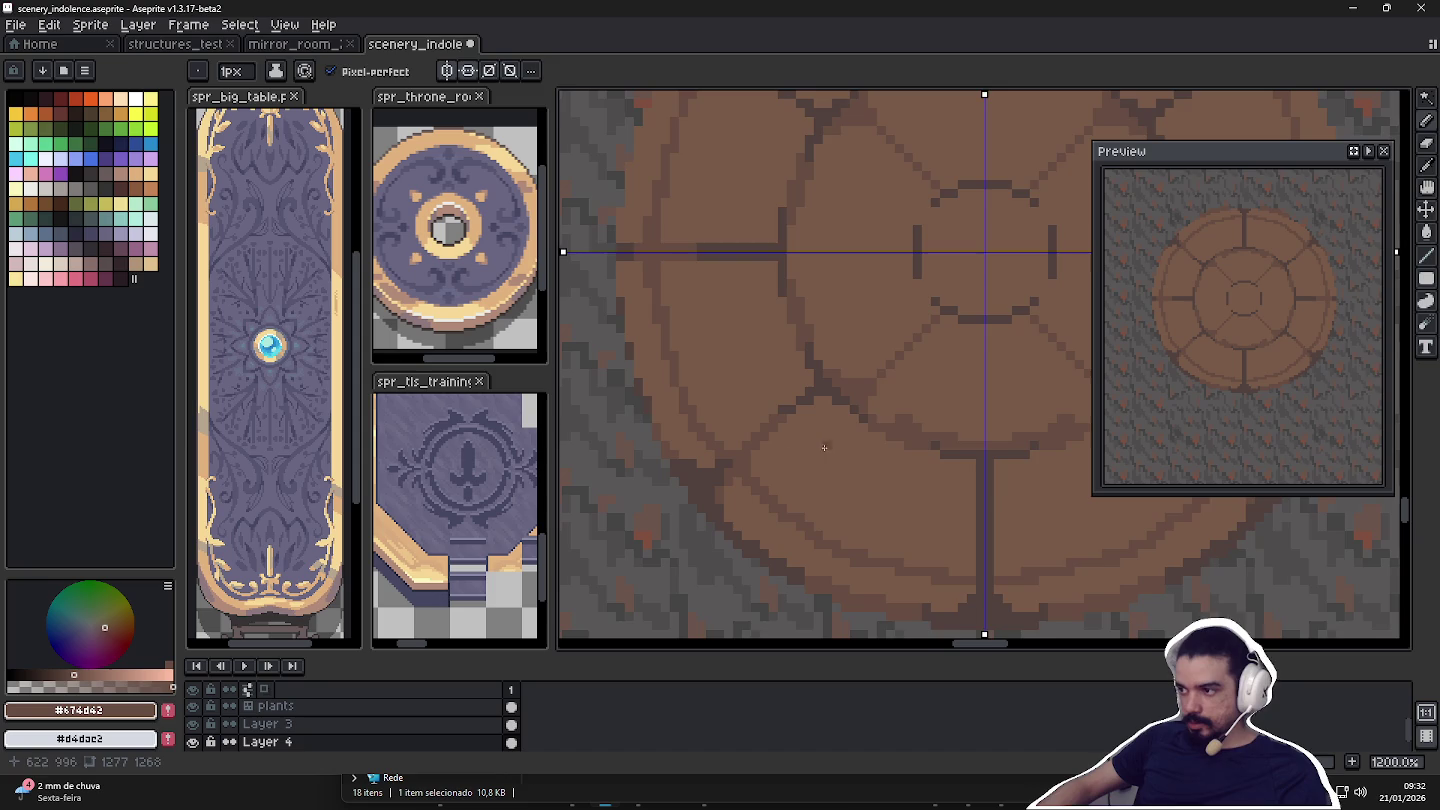
scroll(828, 446, up, 1)
alt+click(731, 473)
key(plus)
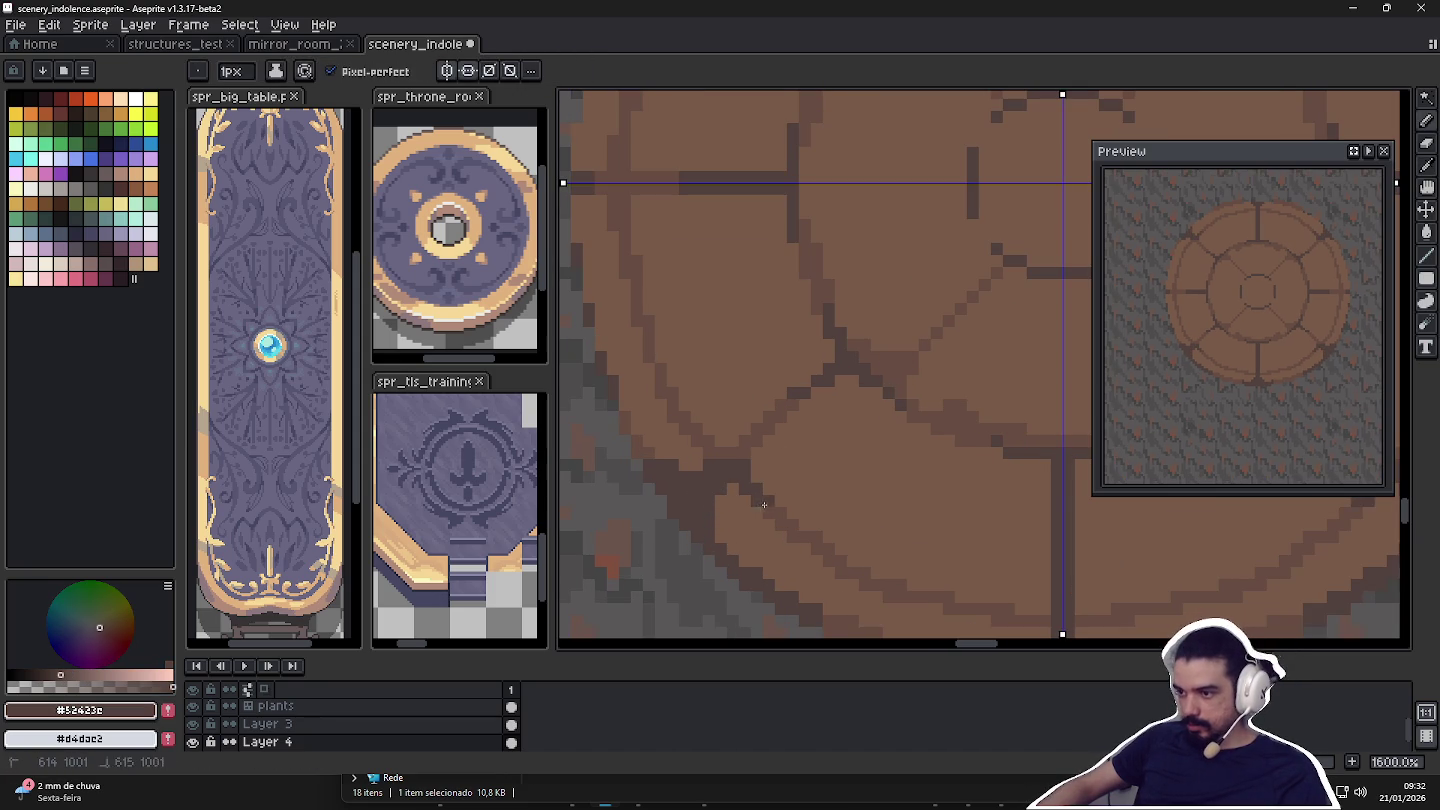
alt+click(733, 458)
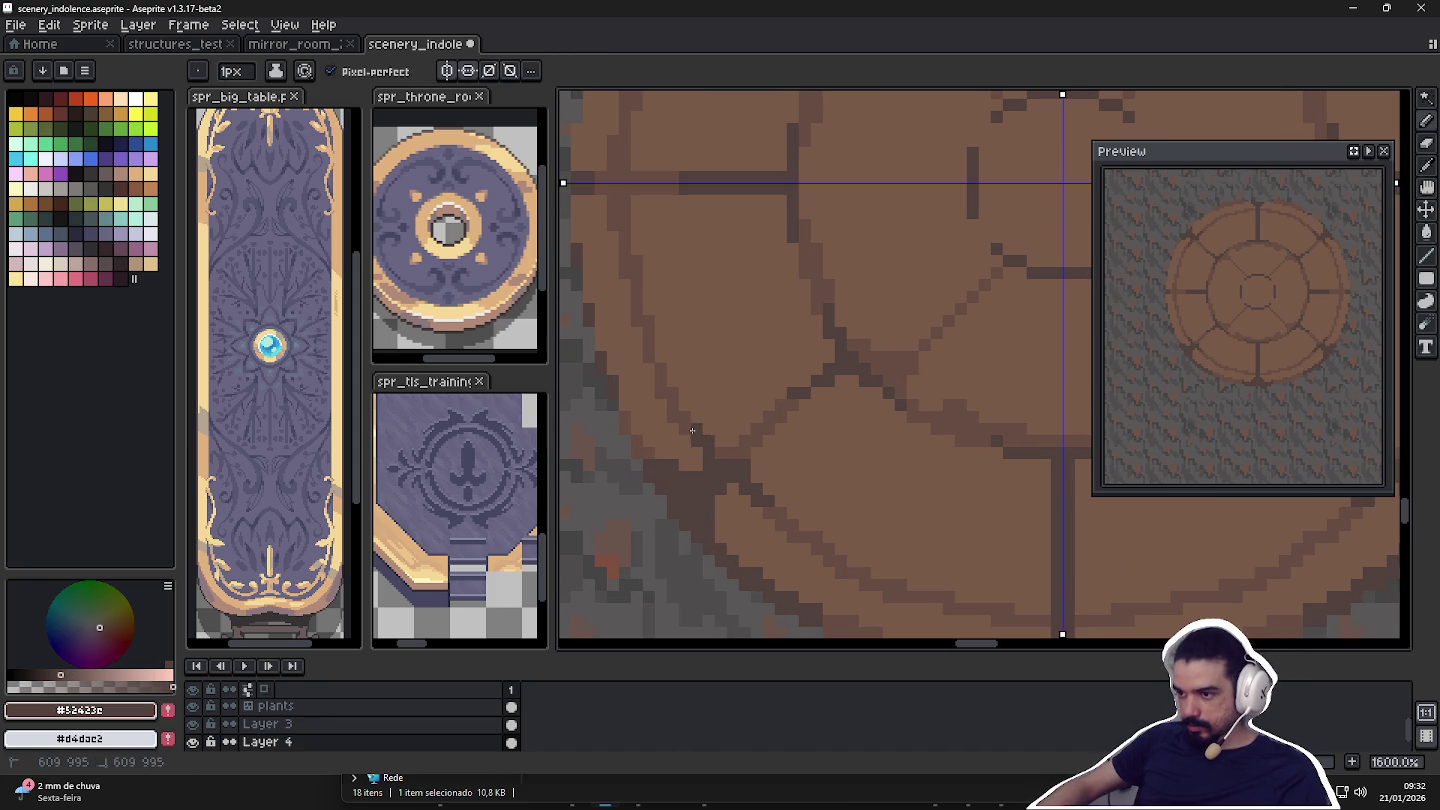
alt+click(690, 430)
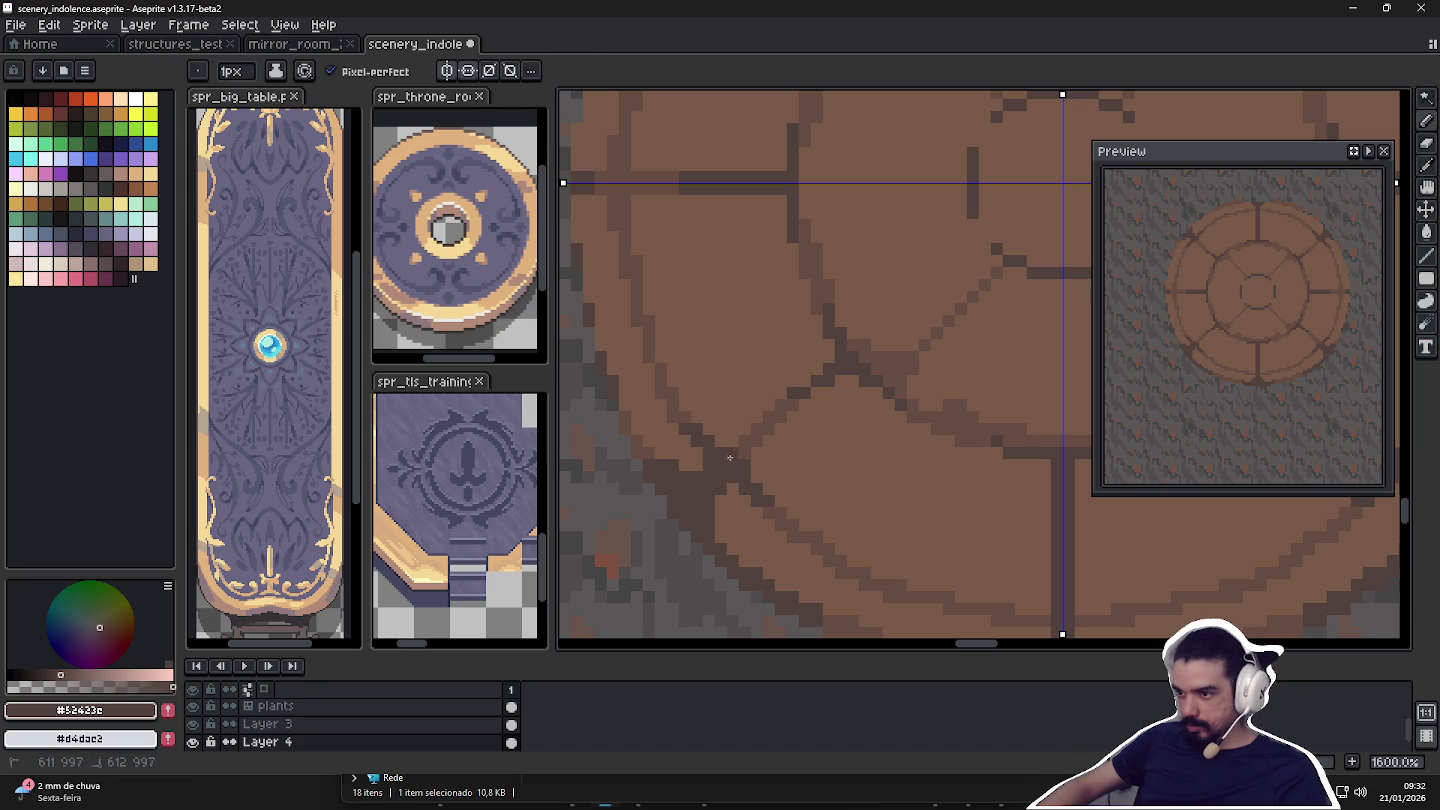
alt+click(760, 430)
key(plus)
key(minus)
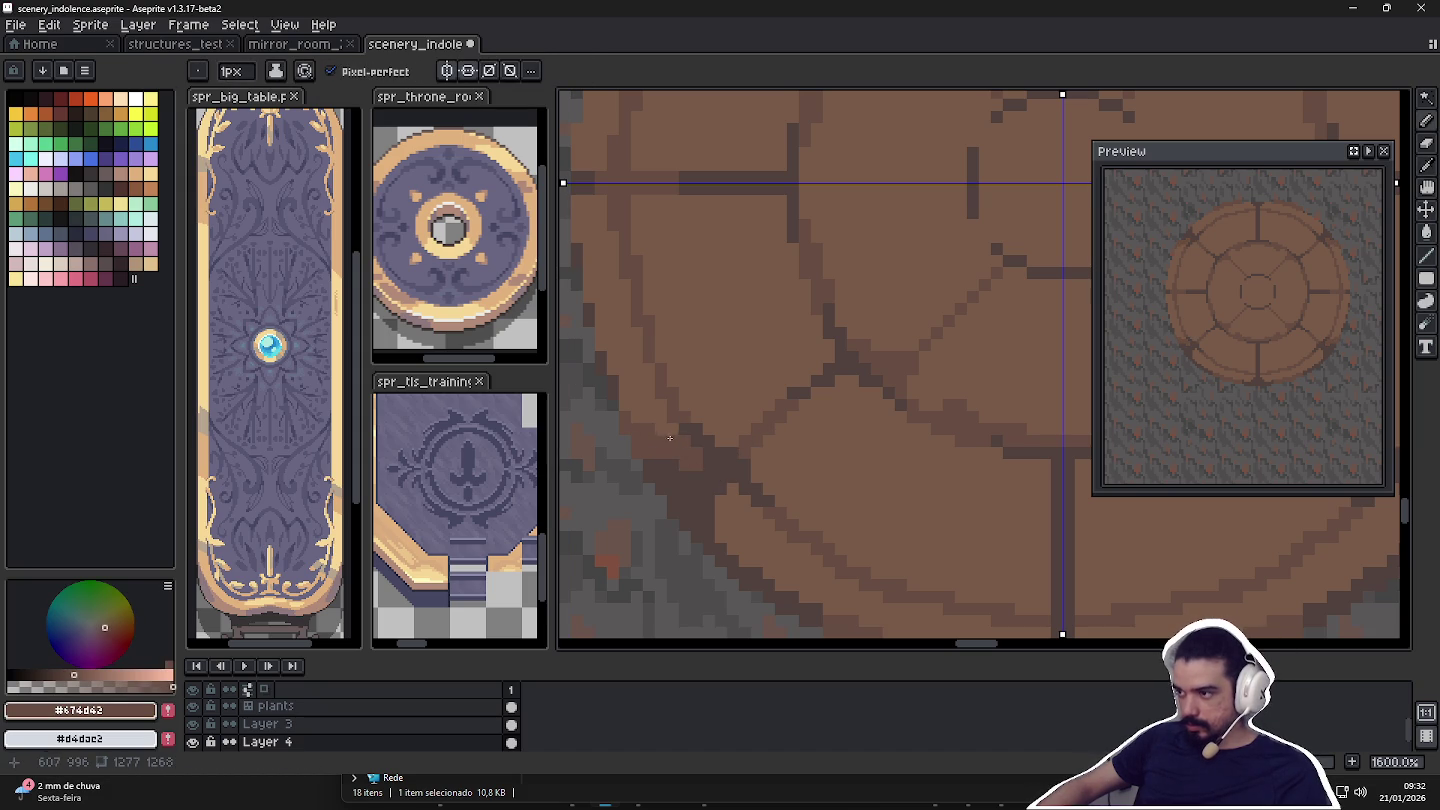
scroll(728, 444, down, 1)
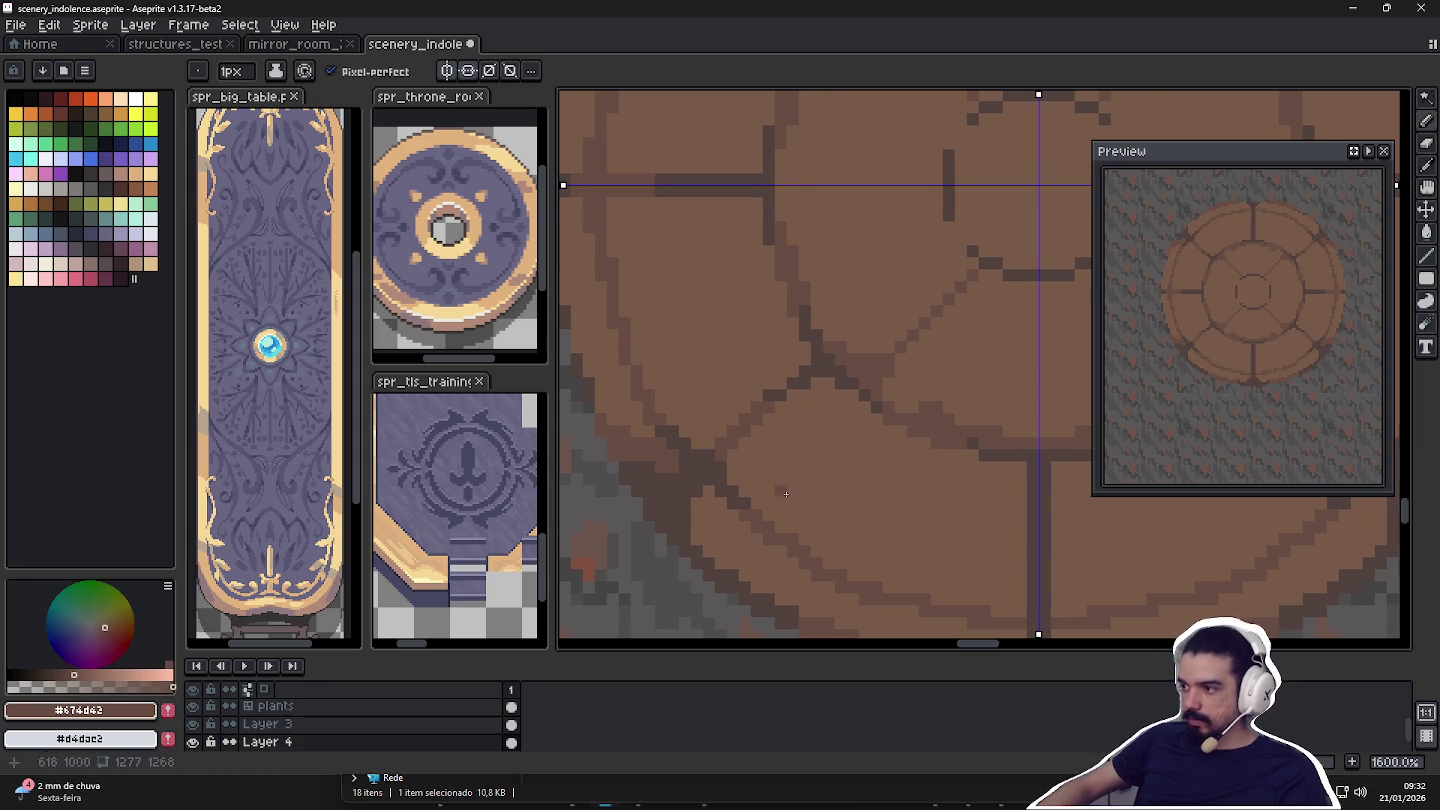
drag(889, 460, 743, 446)
scroll(743, 446, up, 1)
key(plus)
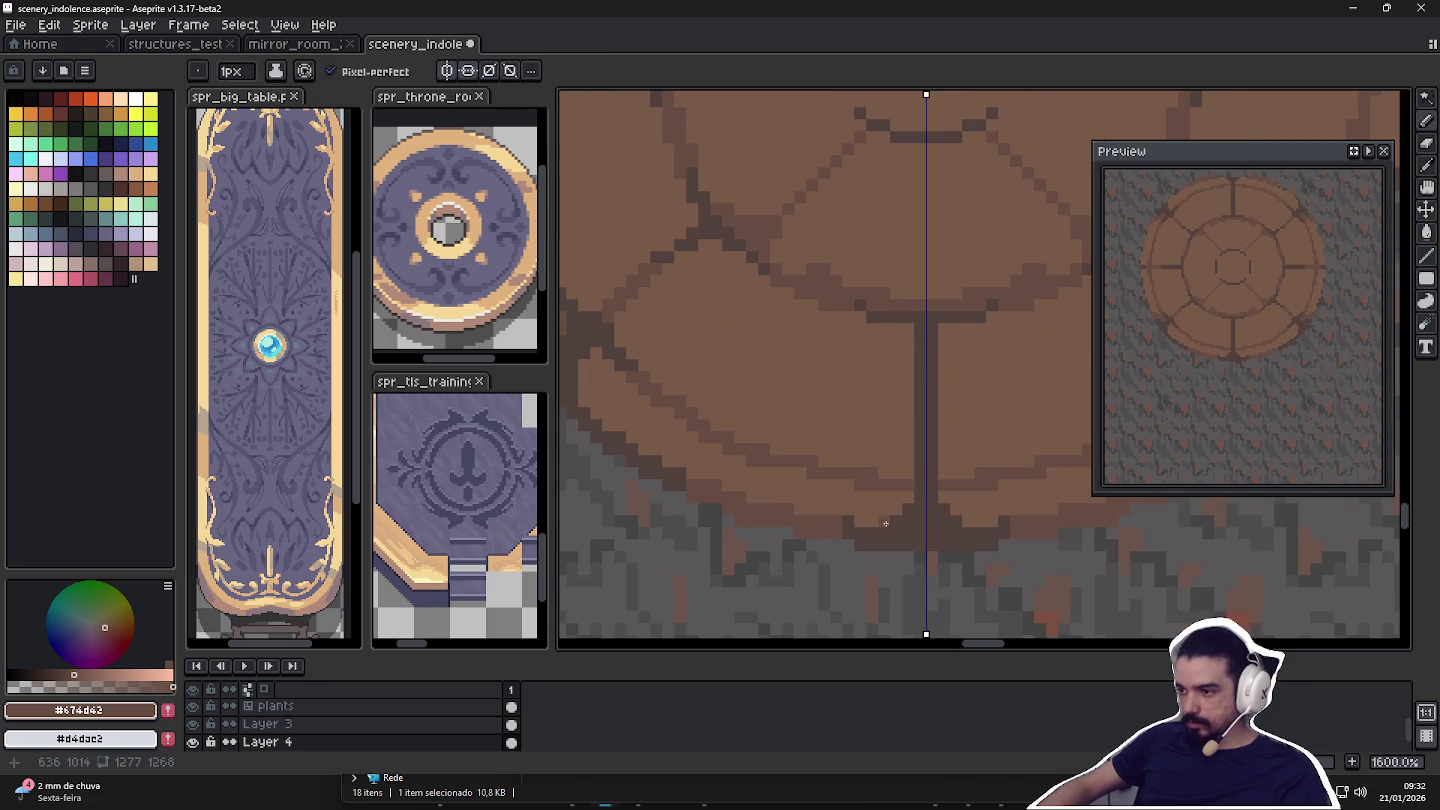
key(minus)
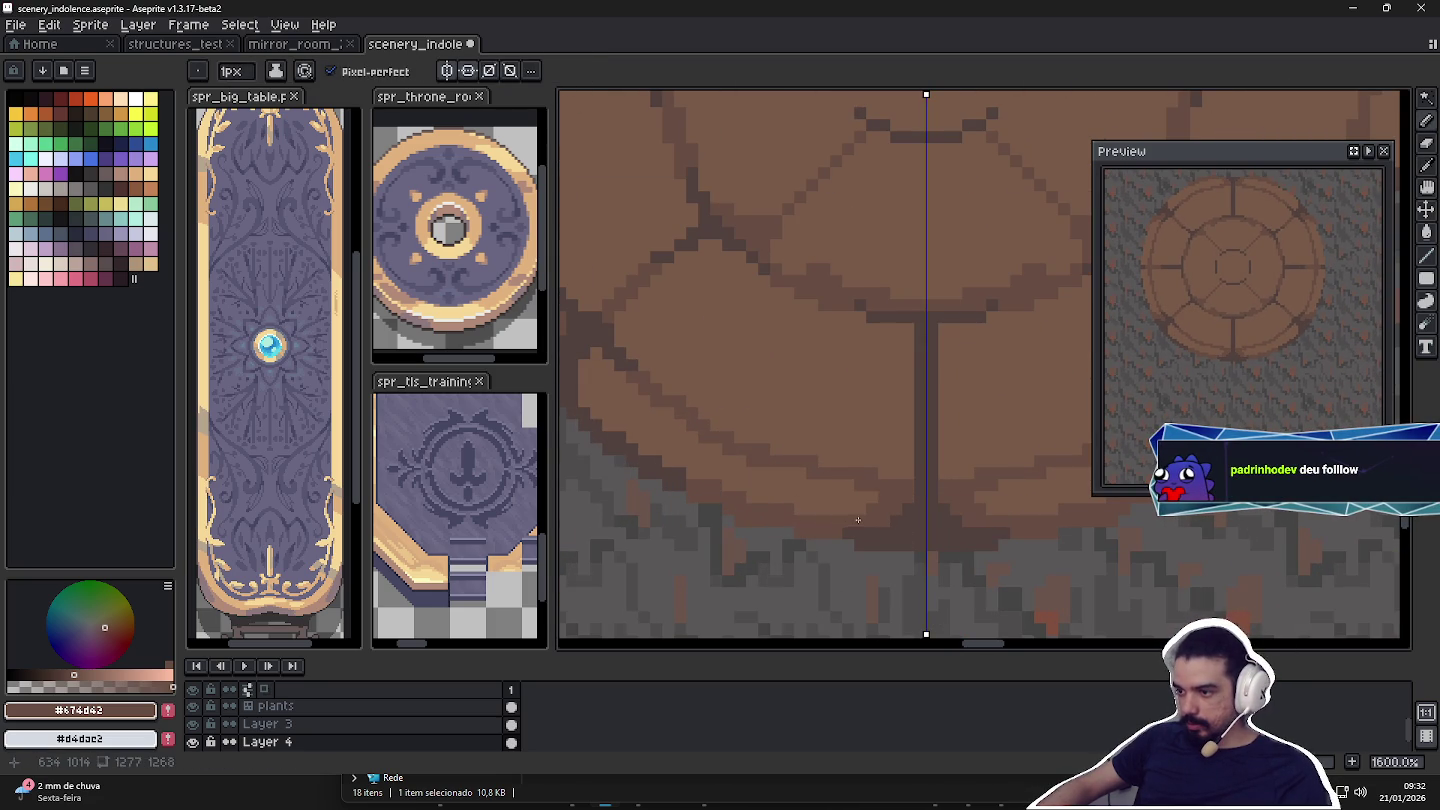
scroll(868, 522, down, 1)
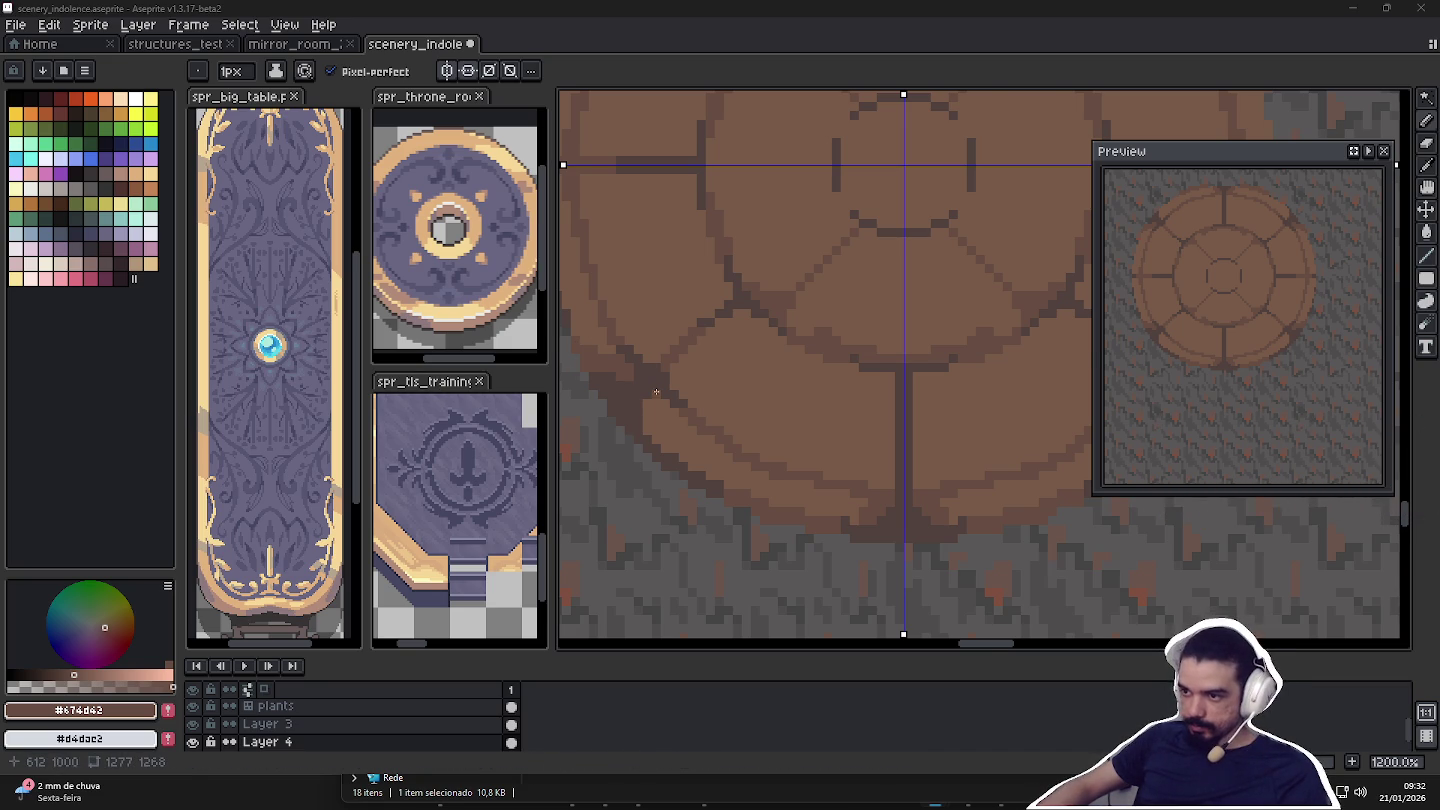
scroll(656, 392, up, 1)
key(ctrl+plus)
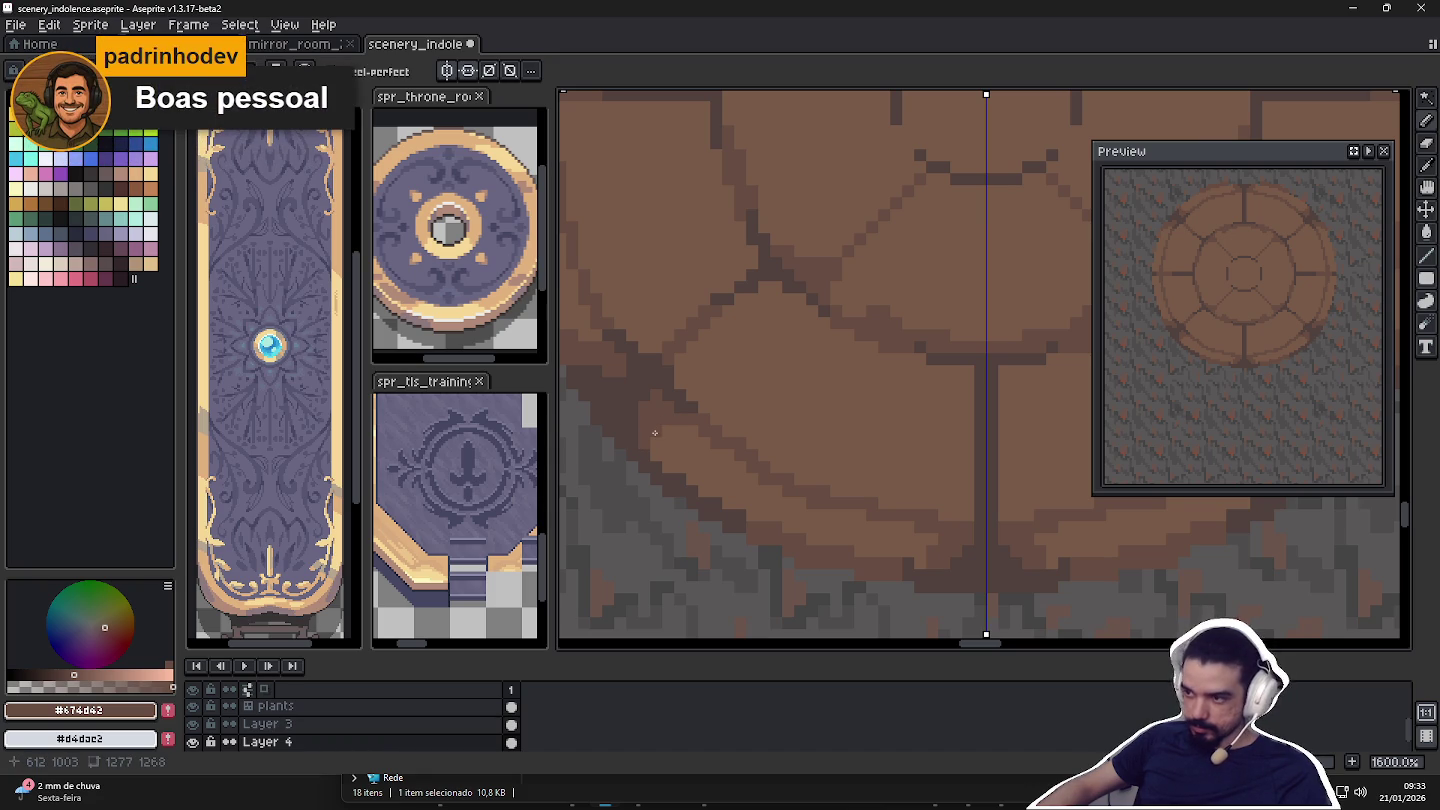
Zoom in and out repeatedly to review the whole medallion.
scroll(655, 432, down, 2)
scroll(778, 381, up, 1)
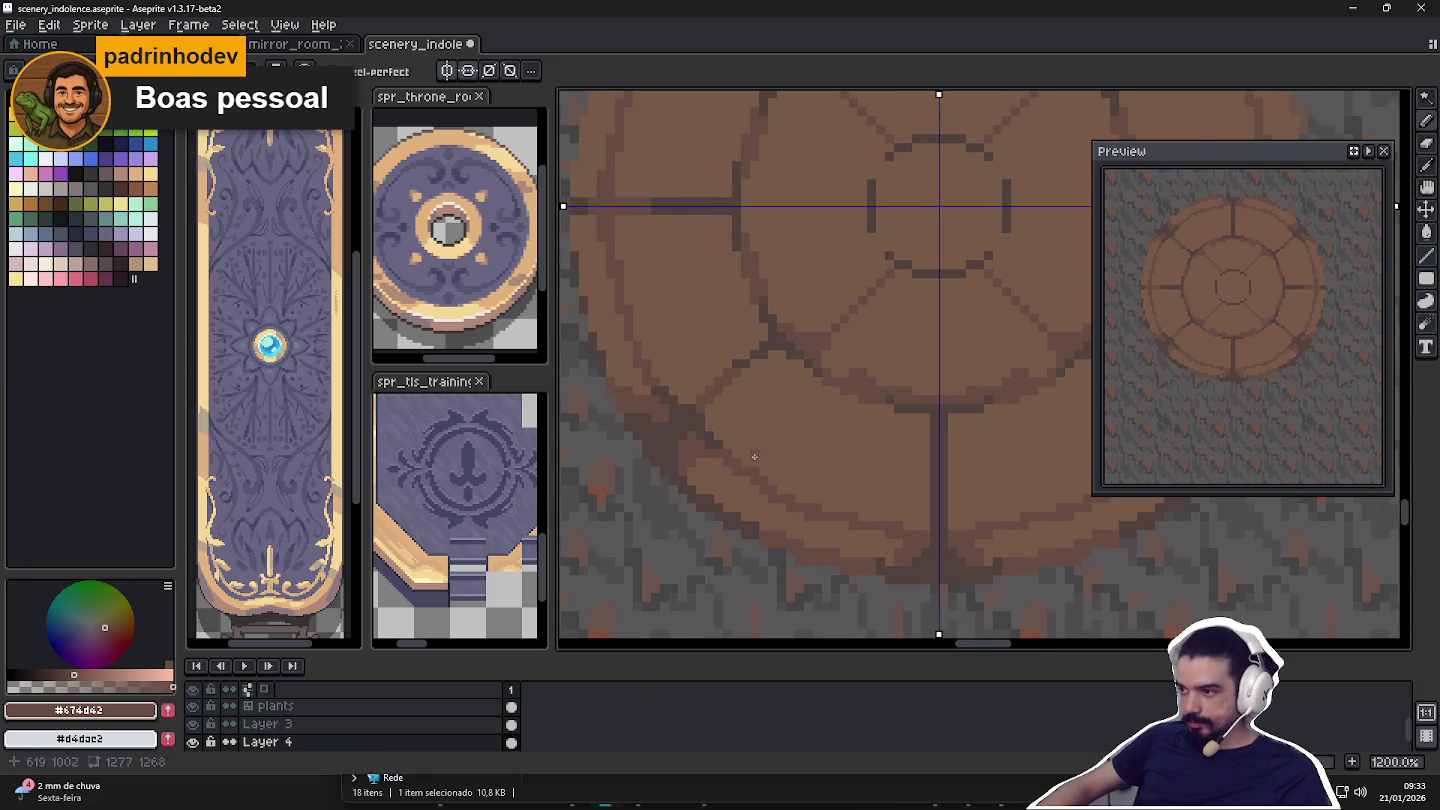
scroll(774, 533, up, 1)
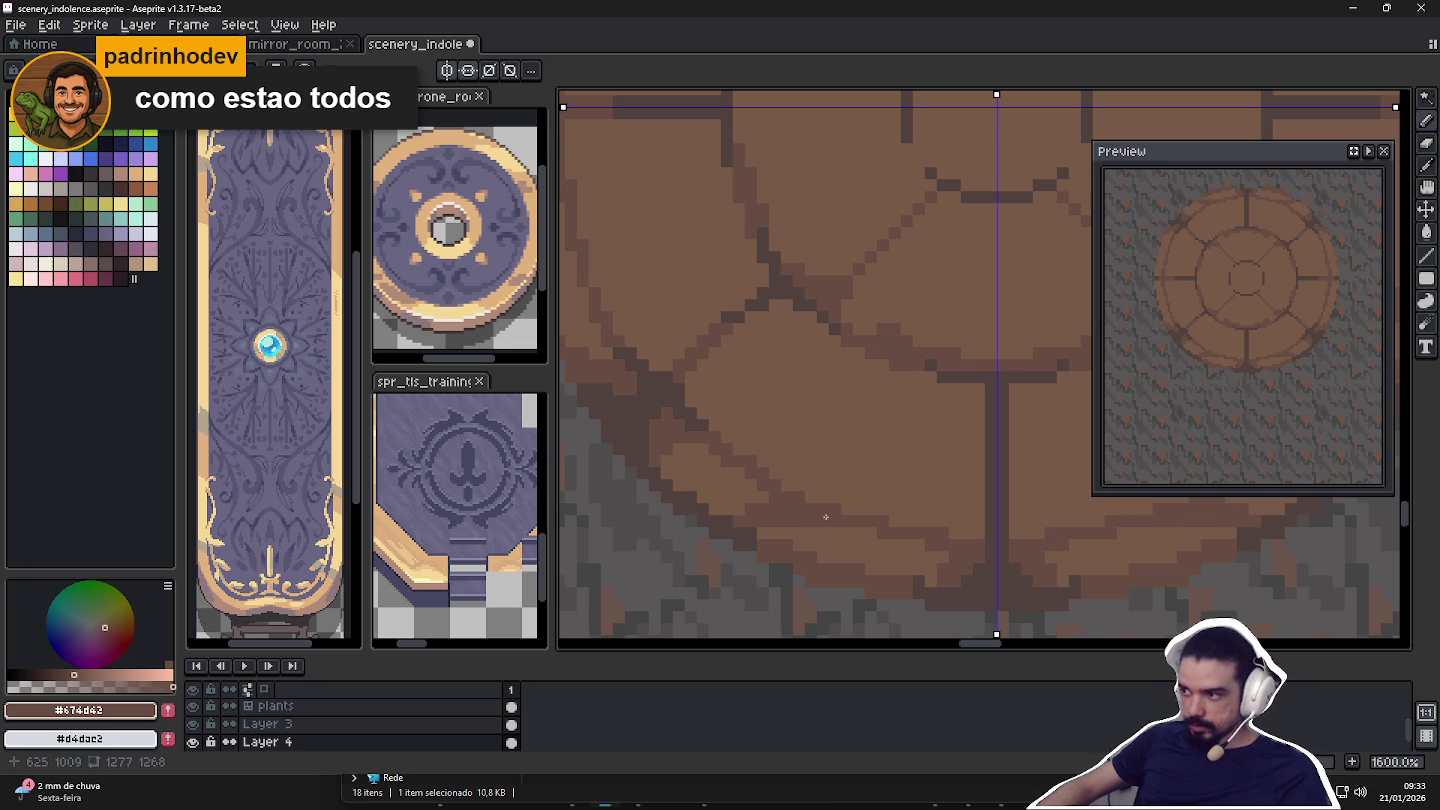
scroll(825, 517, down, 2)
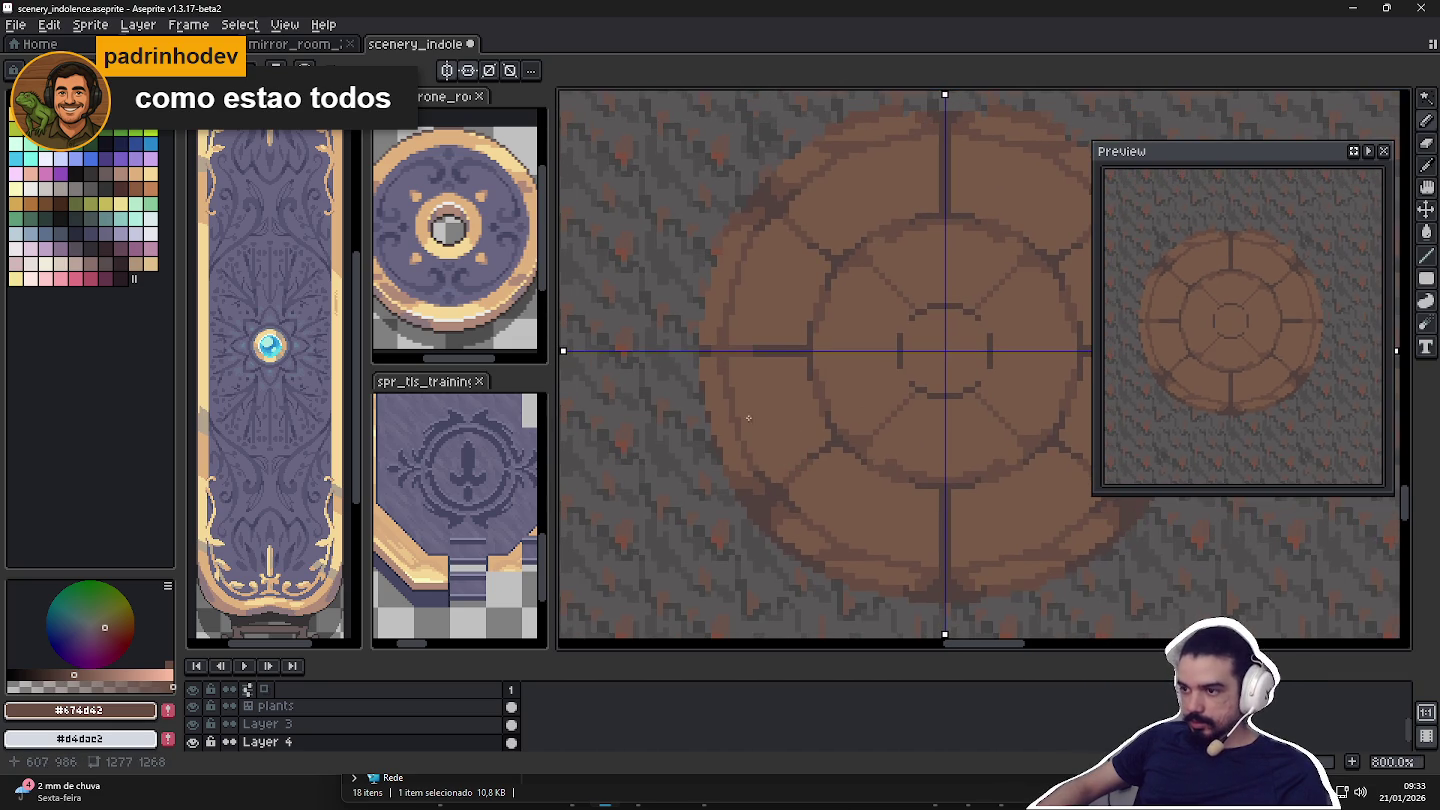
scroll(750, 417, up, 2)
scroll(700, 401, up, 1)
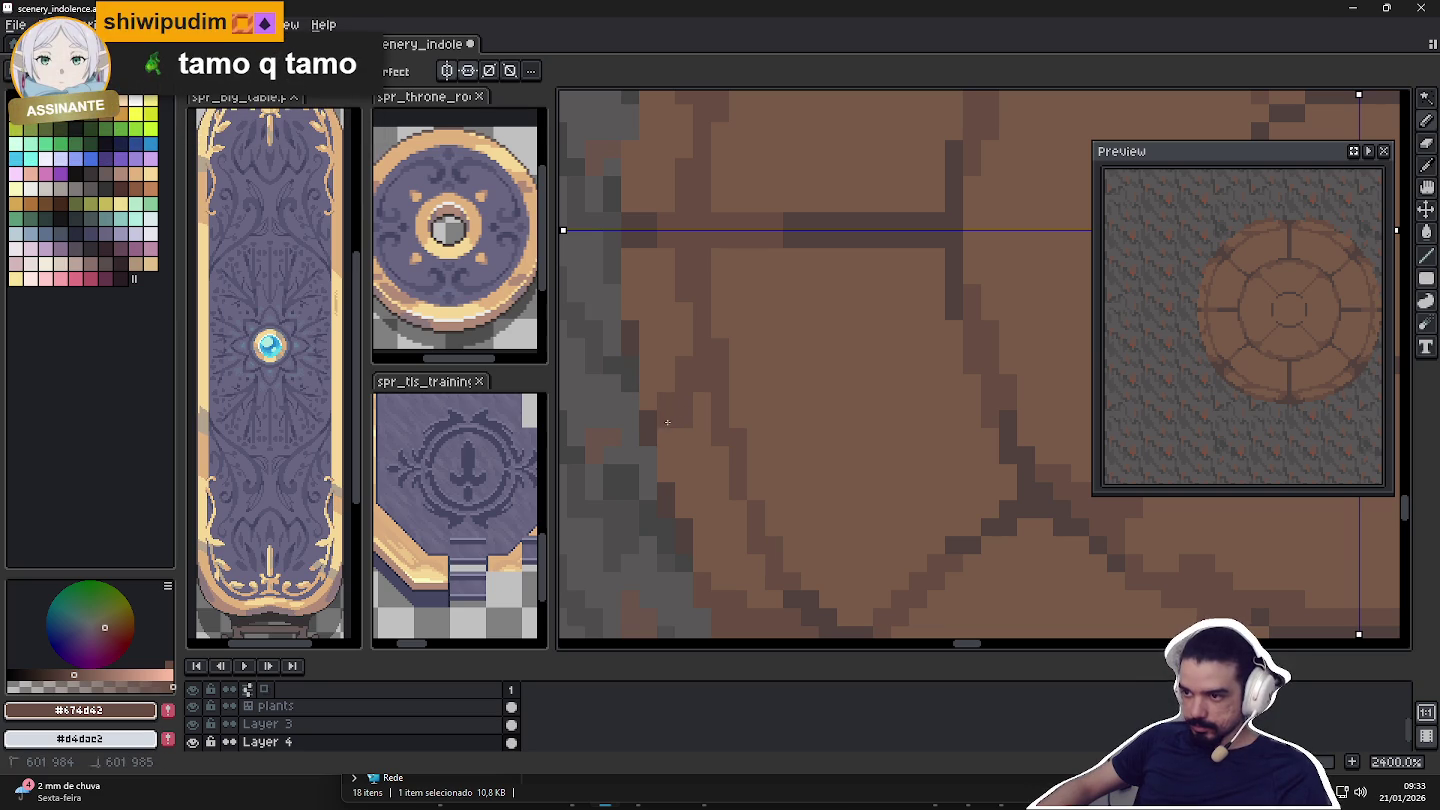
scroll(673, 430, down, 3)
scroll(673, 432, down, 2)
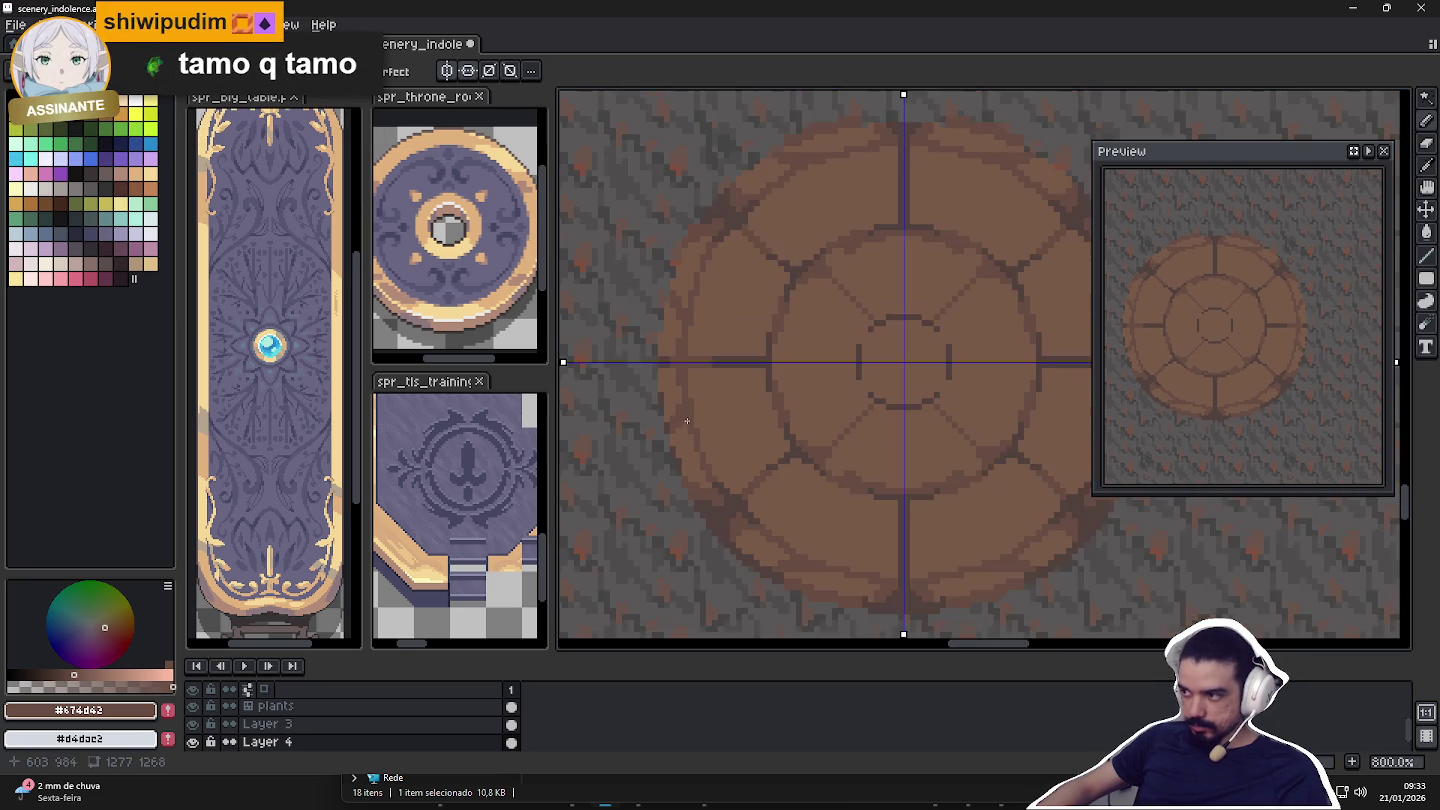
scroll(763, 424, down, 2)
scroll(763, 424, down, 1)
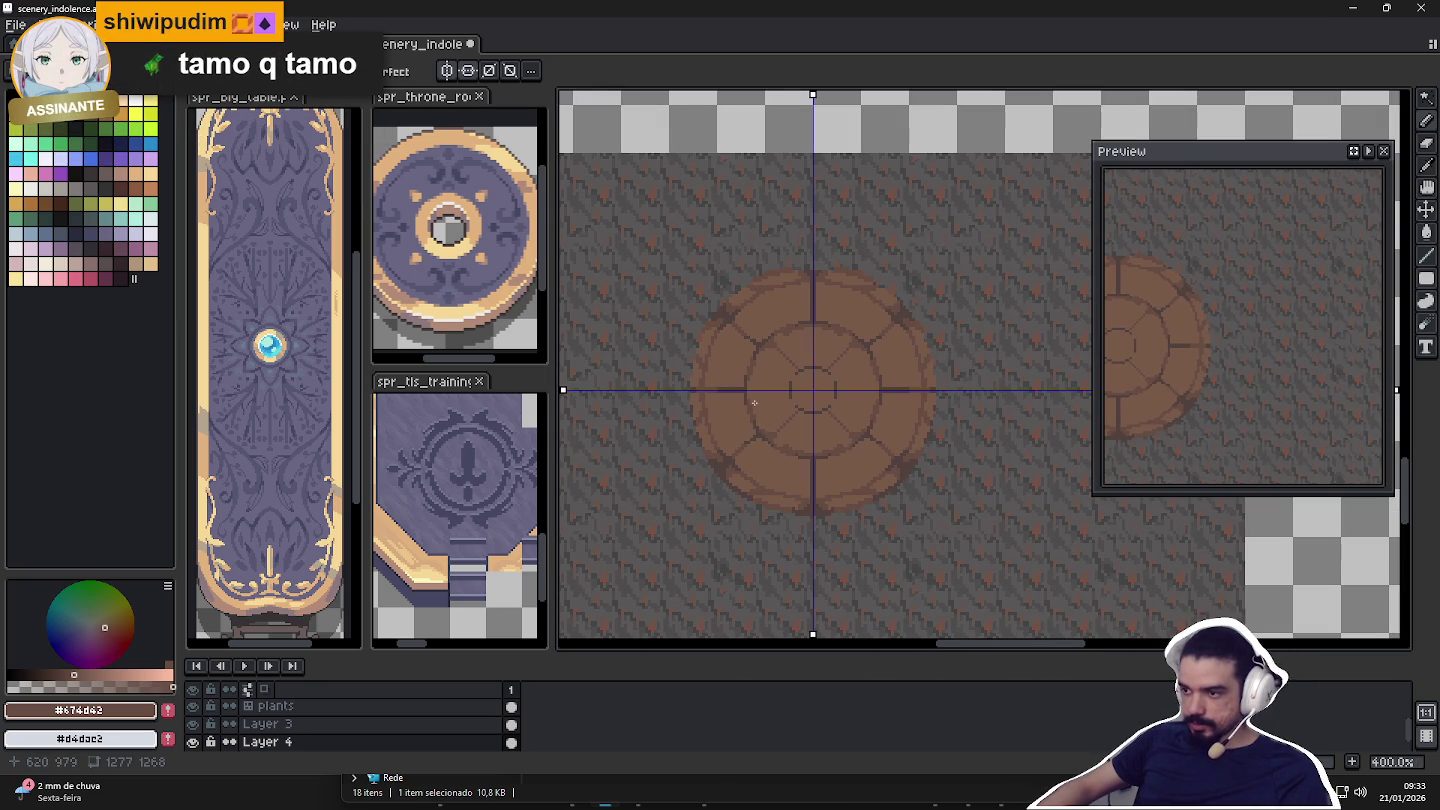
scroll(754, 402, up, 2)
scroll(725, 439, up, 2)
scroll(716, 475, up, 2)
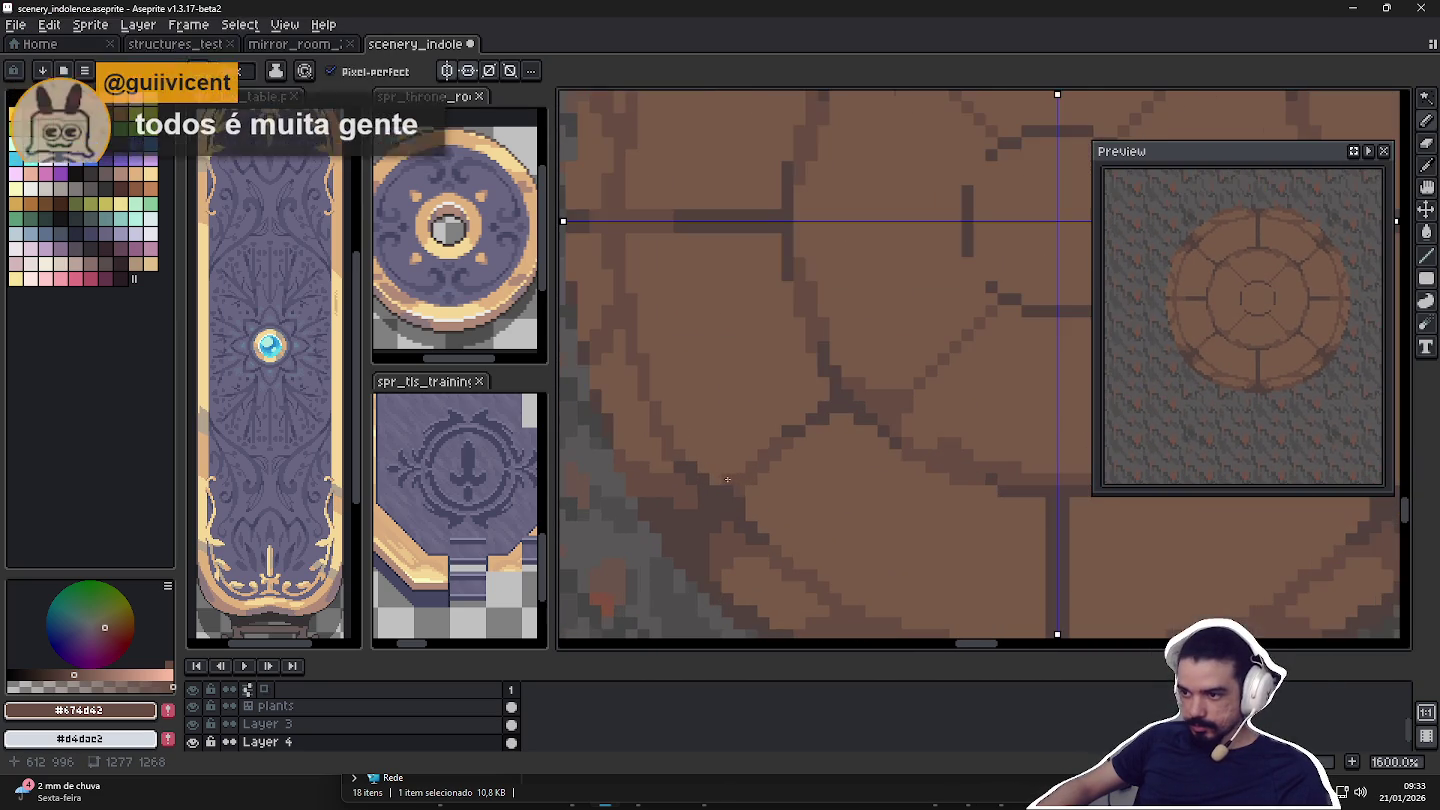
scroll(715, 470, down, 2)
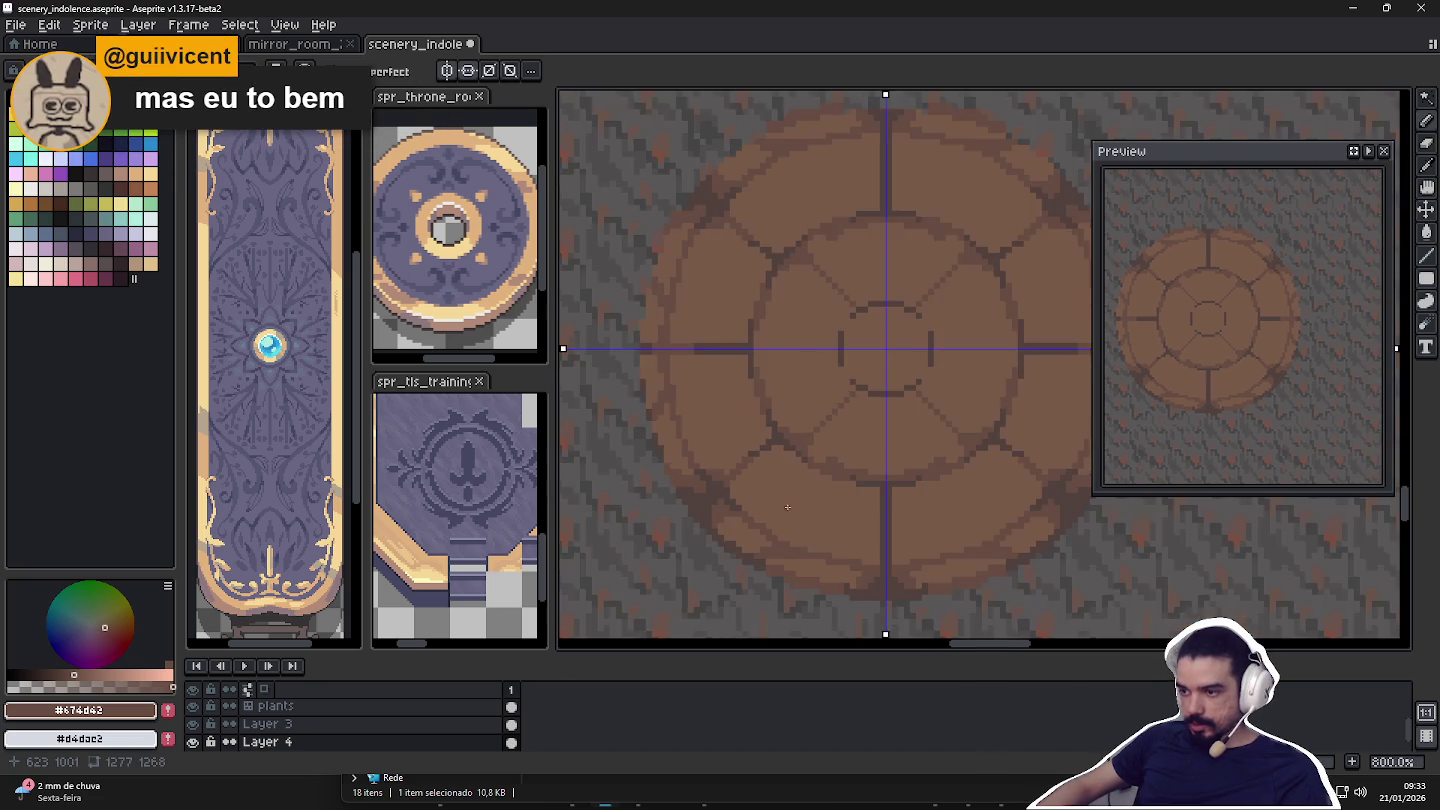
scroll(724, 455, down, 2)
scroll(733, 446, down, 1)
scroll(770, 412, up, 4)
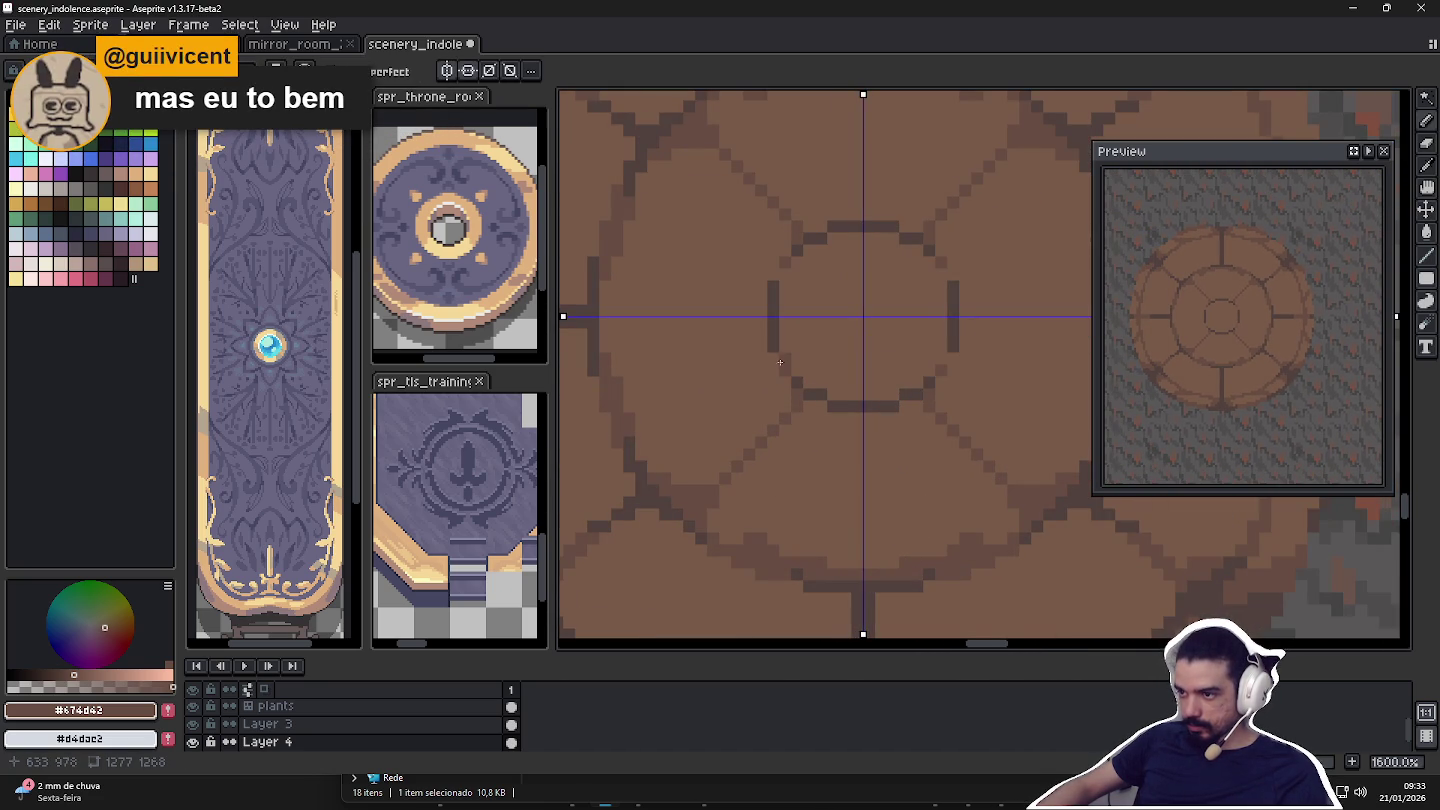
scroll(790, 390, down, 3)
scroll(795, 414, down, 1)
scroll(790, 440, down, 1)
Save scenery_indolence.aseprite and bring the objects folder File Explorer window forward.
key(ctrl+s)
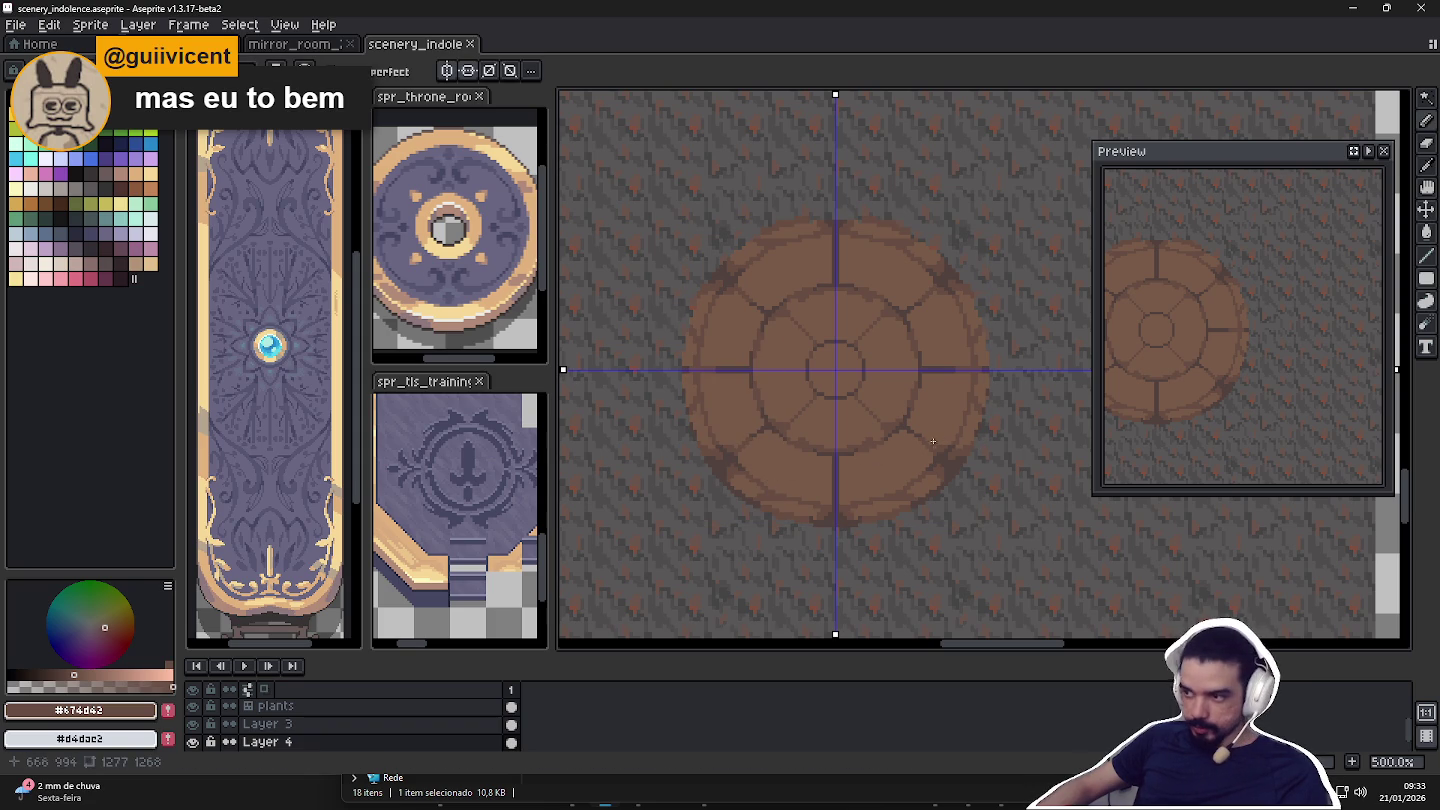
drag(941, 441, 967, 448)
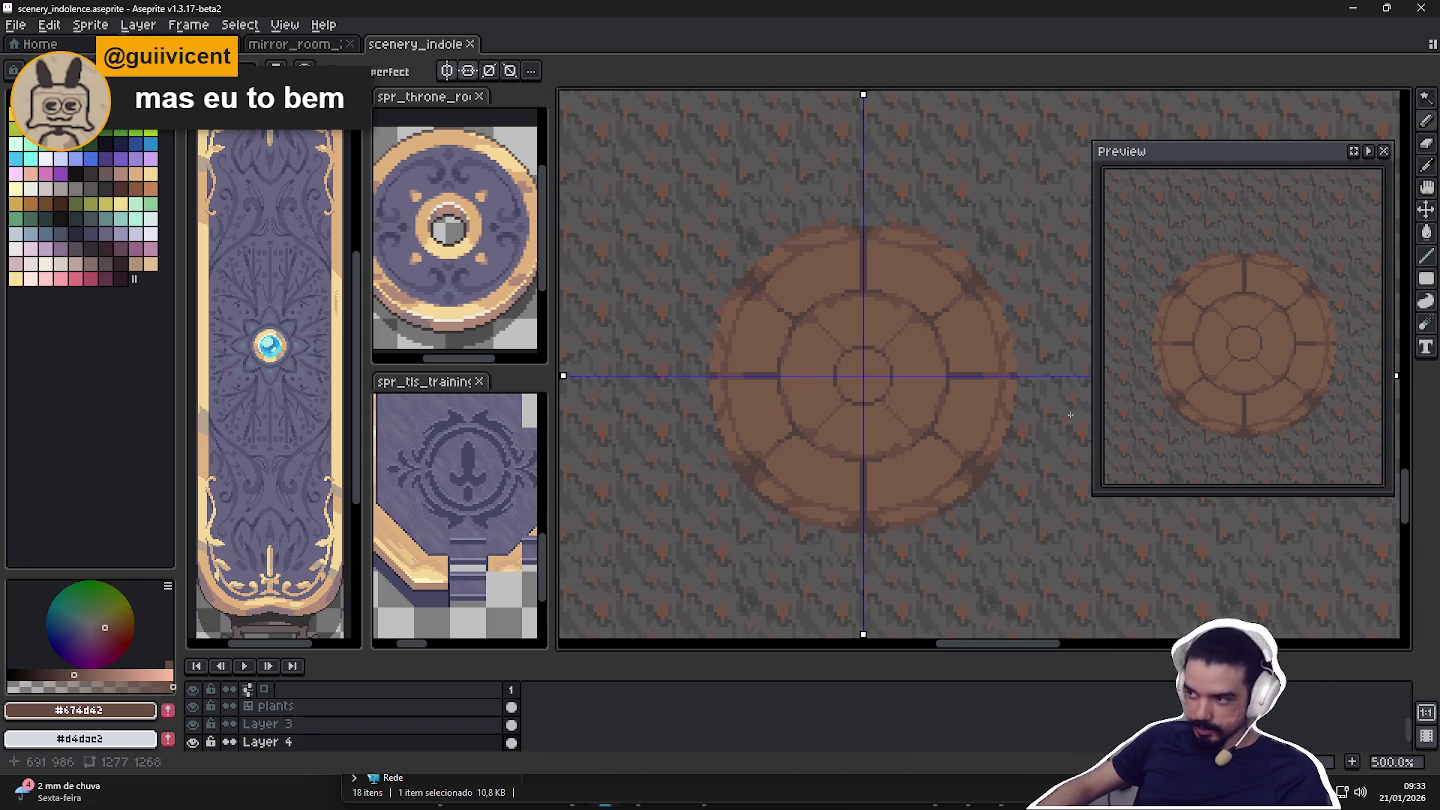
scroll(941, 451, up, 1)
scroll(804, 388, up, 1)
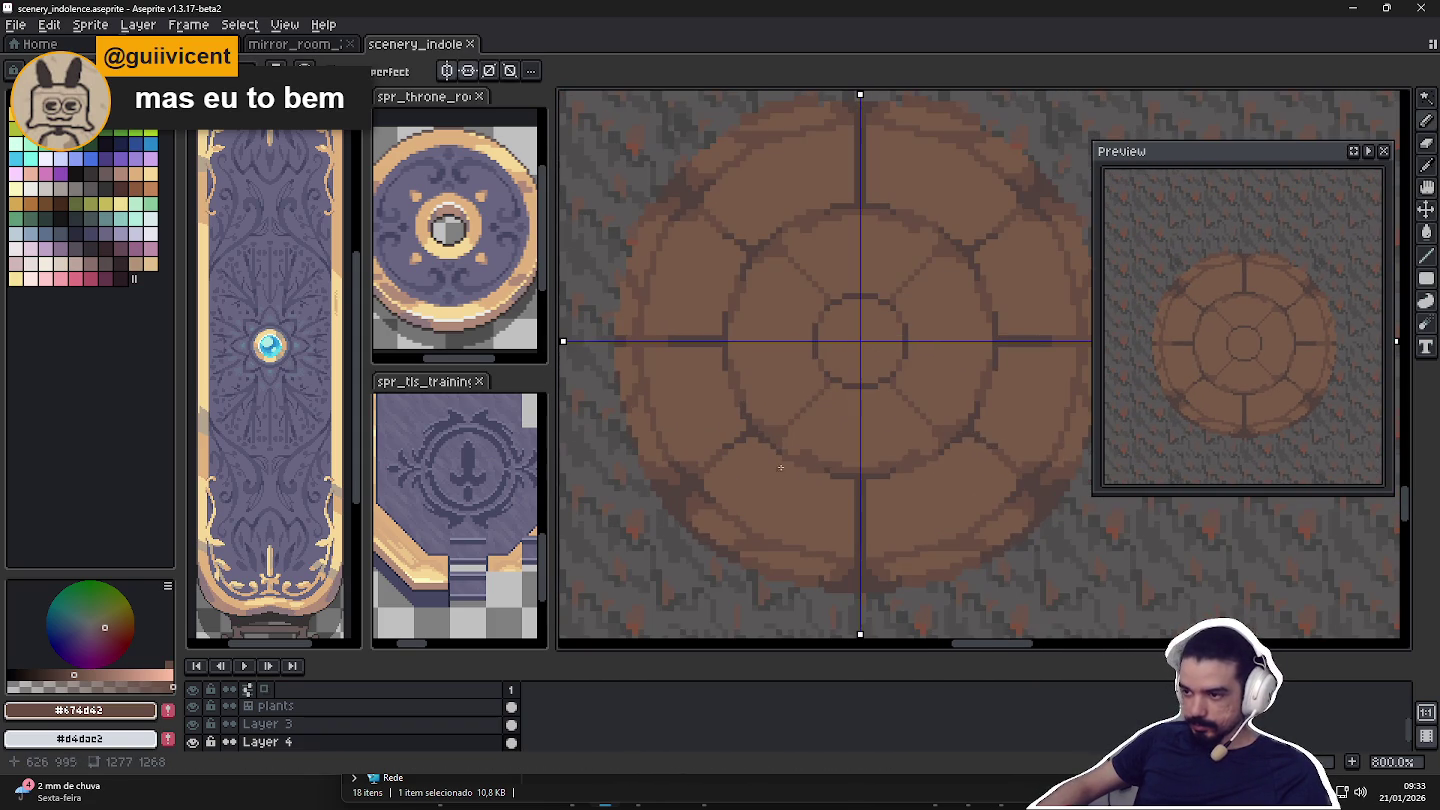
scroll(775, 425, up, 1)
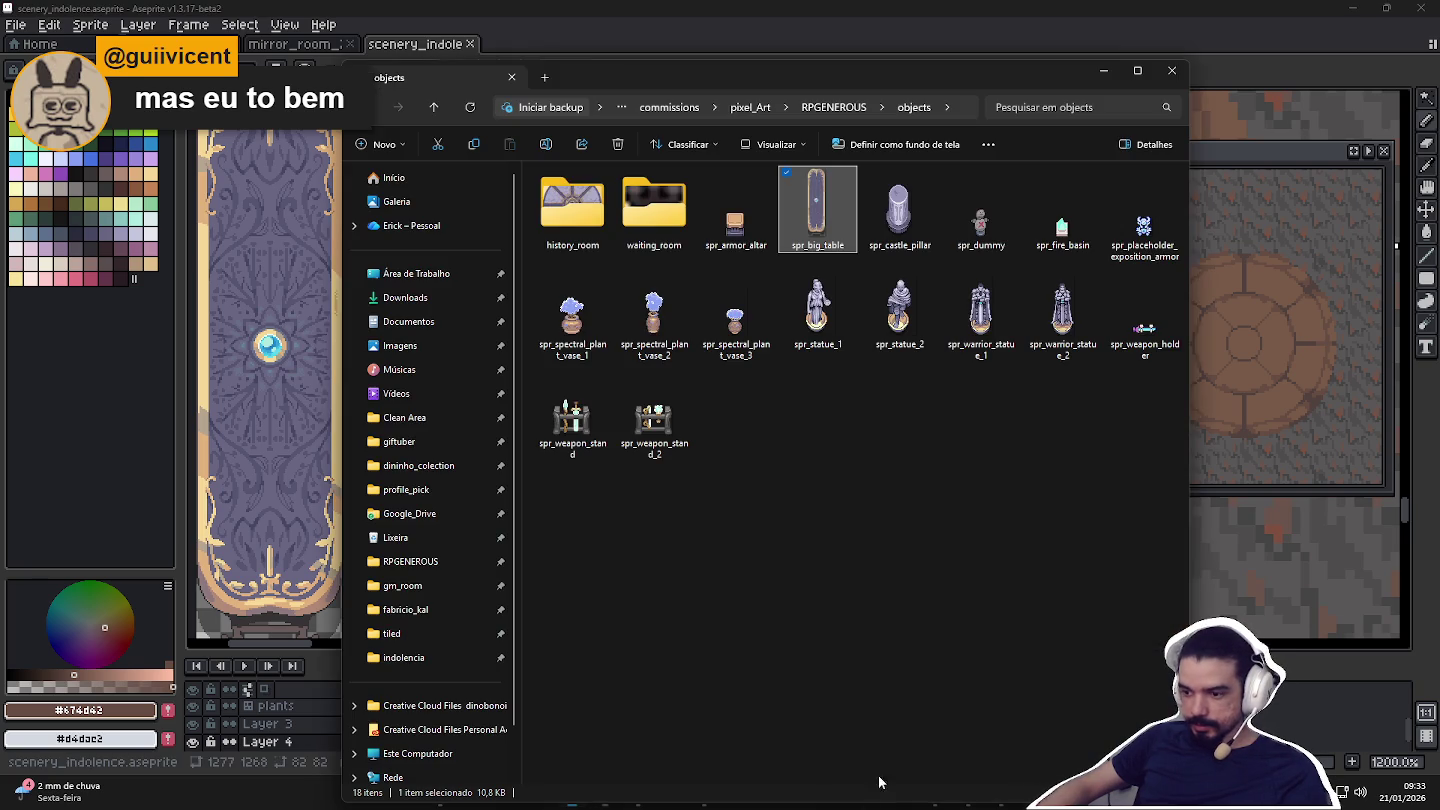
click(845, 765)
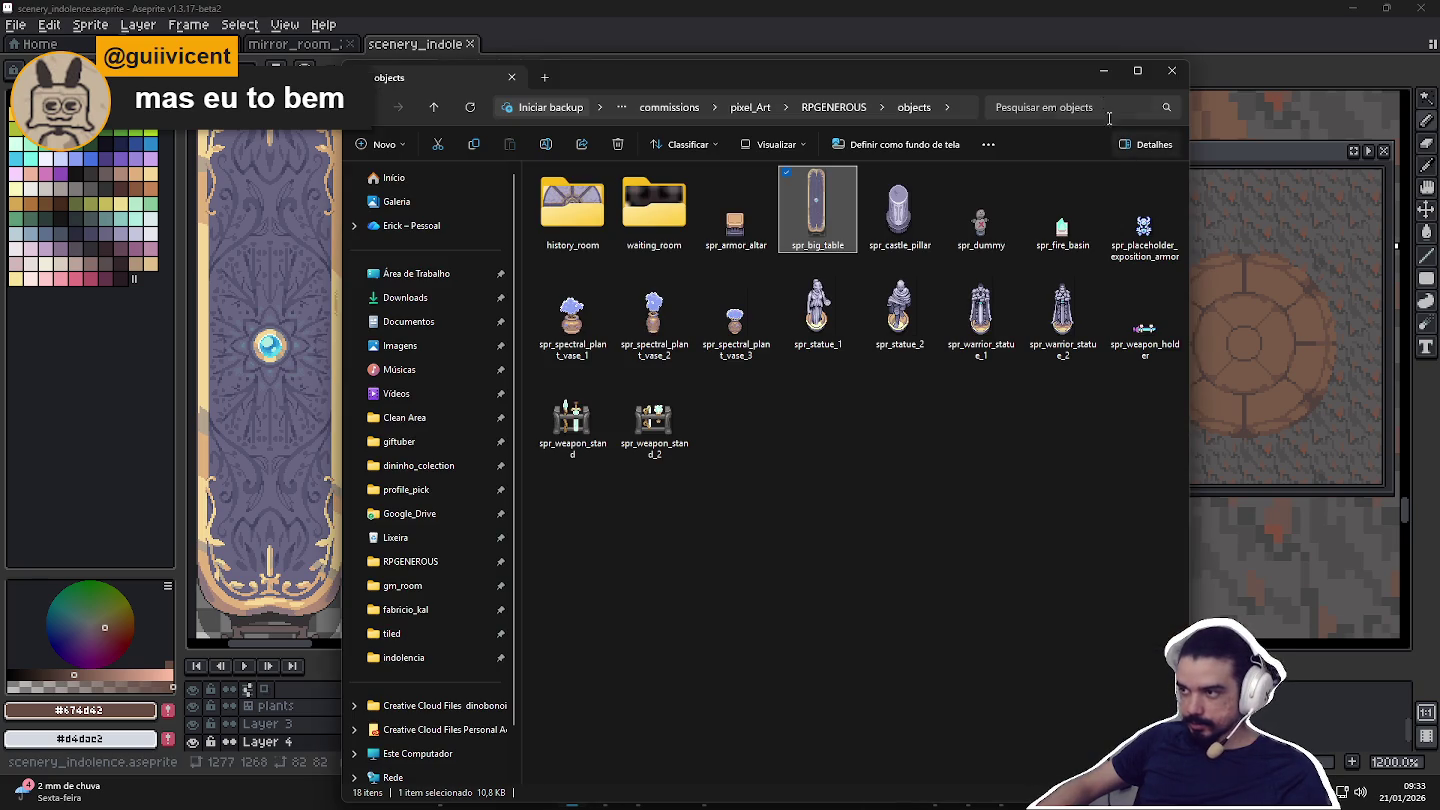
Minimize the objects folder window to reveal the Aseprite medallion canvas.
click(1106, 71)
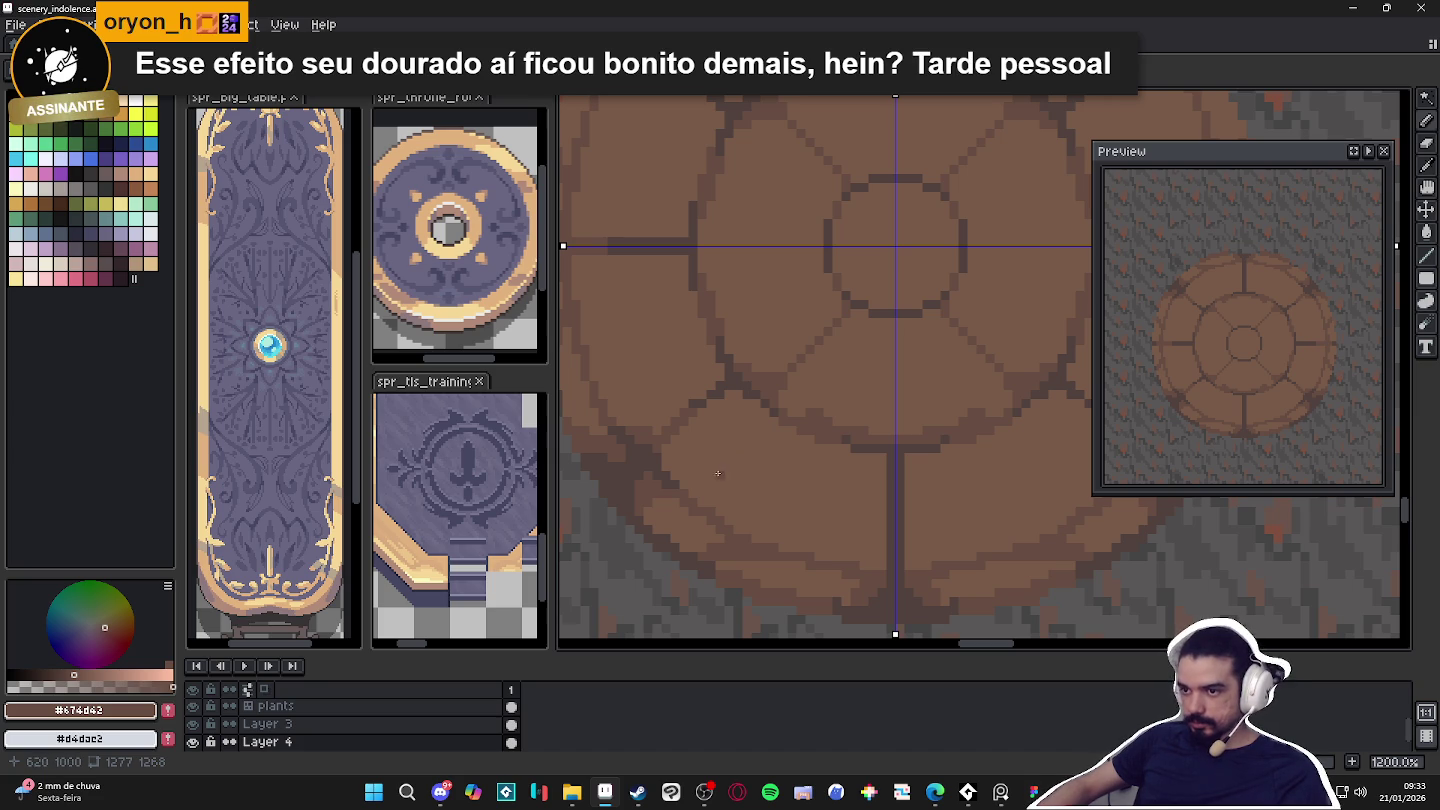
Draw a mirrored dark-brown swirl curve across the lower-left and lower-right petals.
mouse_move(745, 430)
mouse_down()
mouse_move(852, 527)
mouse_move(866, 503)
mouse_up()
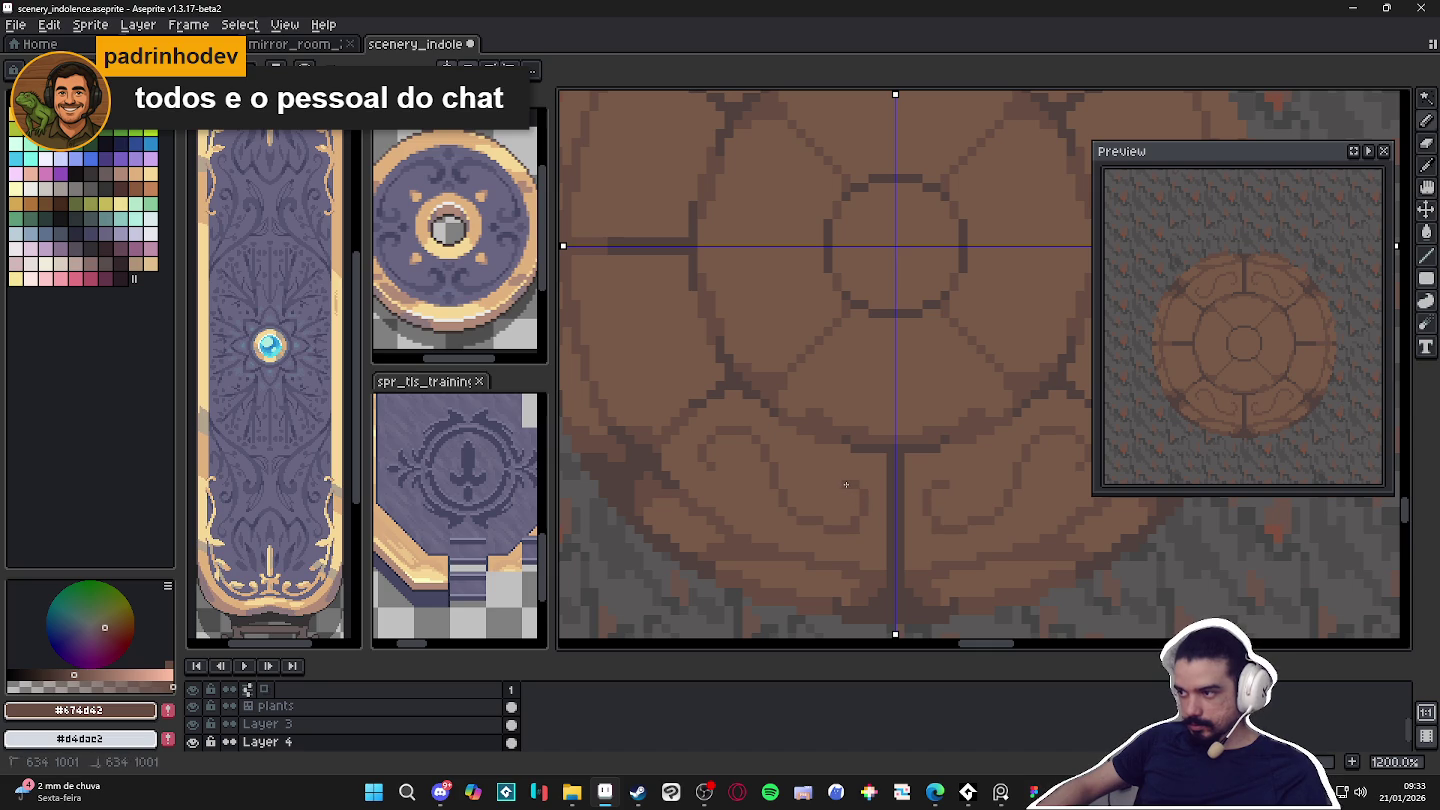
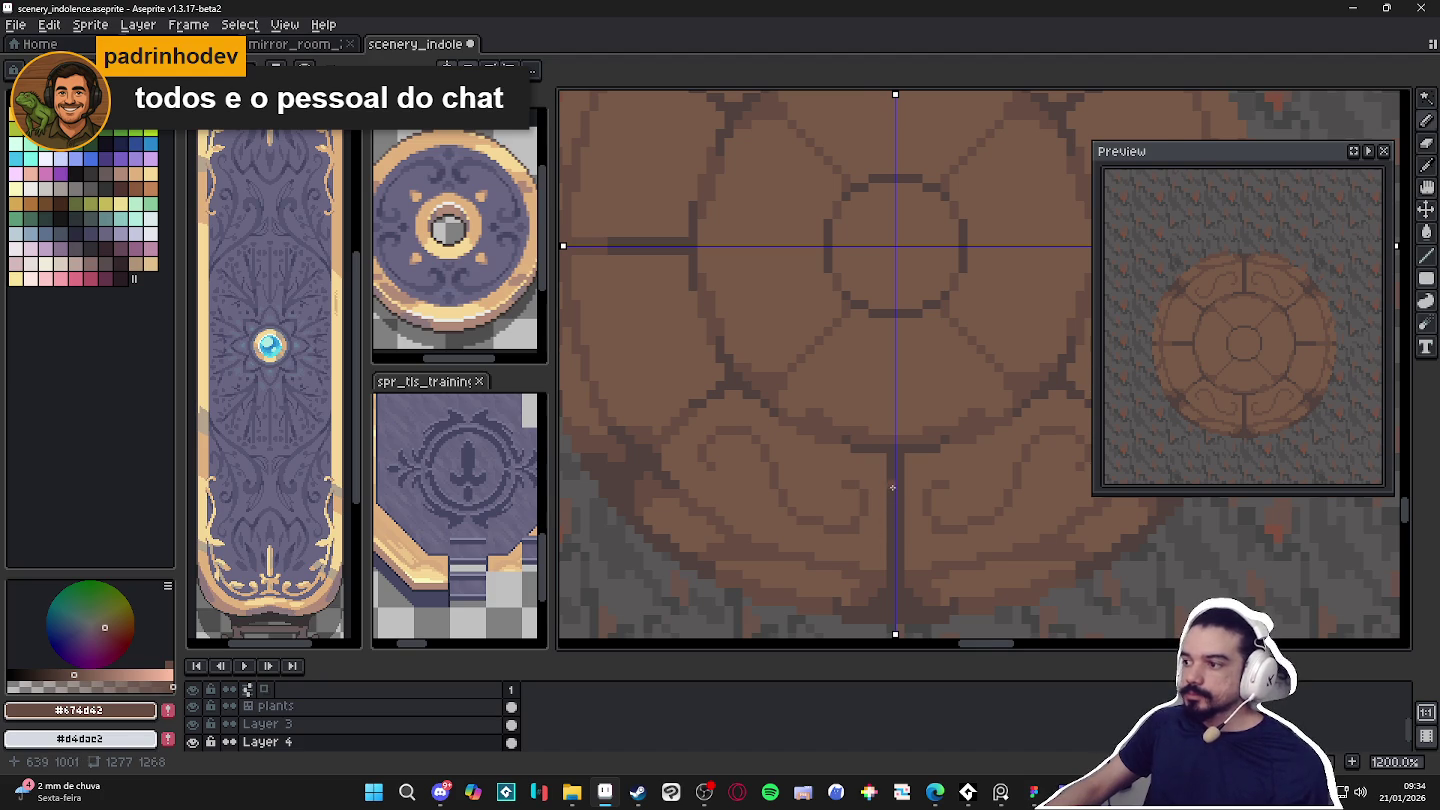
Eyedrop the rug and outline browns and add dark pixels to the swirl outline.
scroll(893, 487, up, 1)
alt+click(841, 538)
alt+click(839, 529)
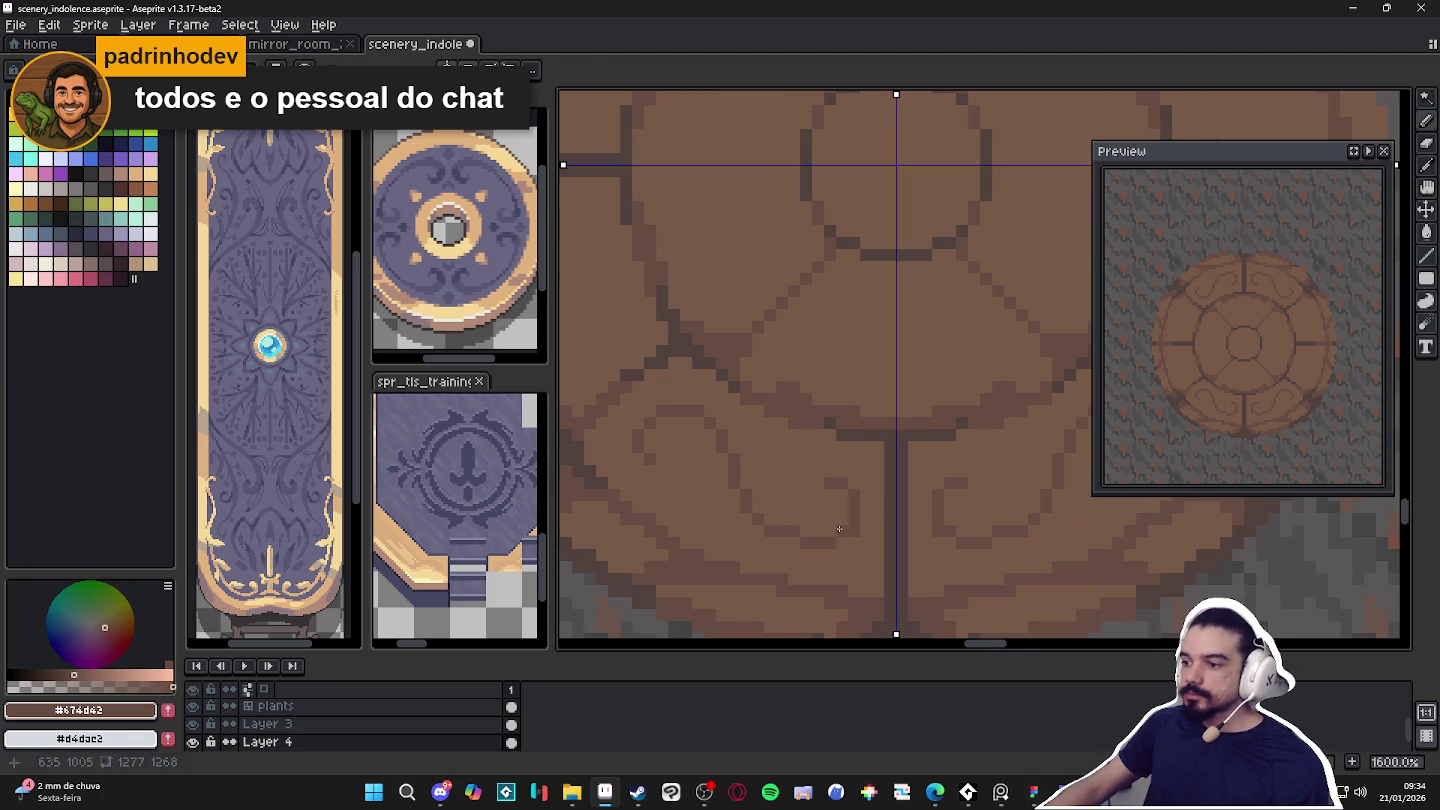
drag(755, 463, 776, 448)
click(724, 470)
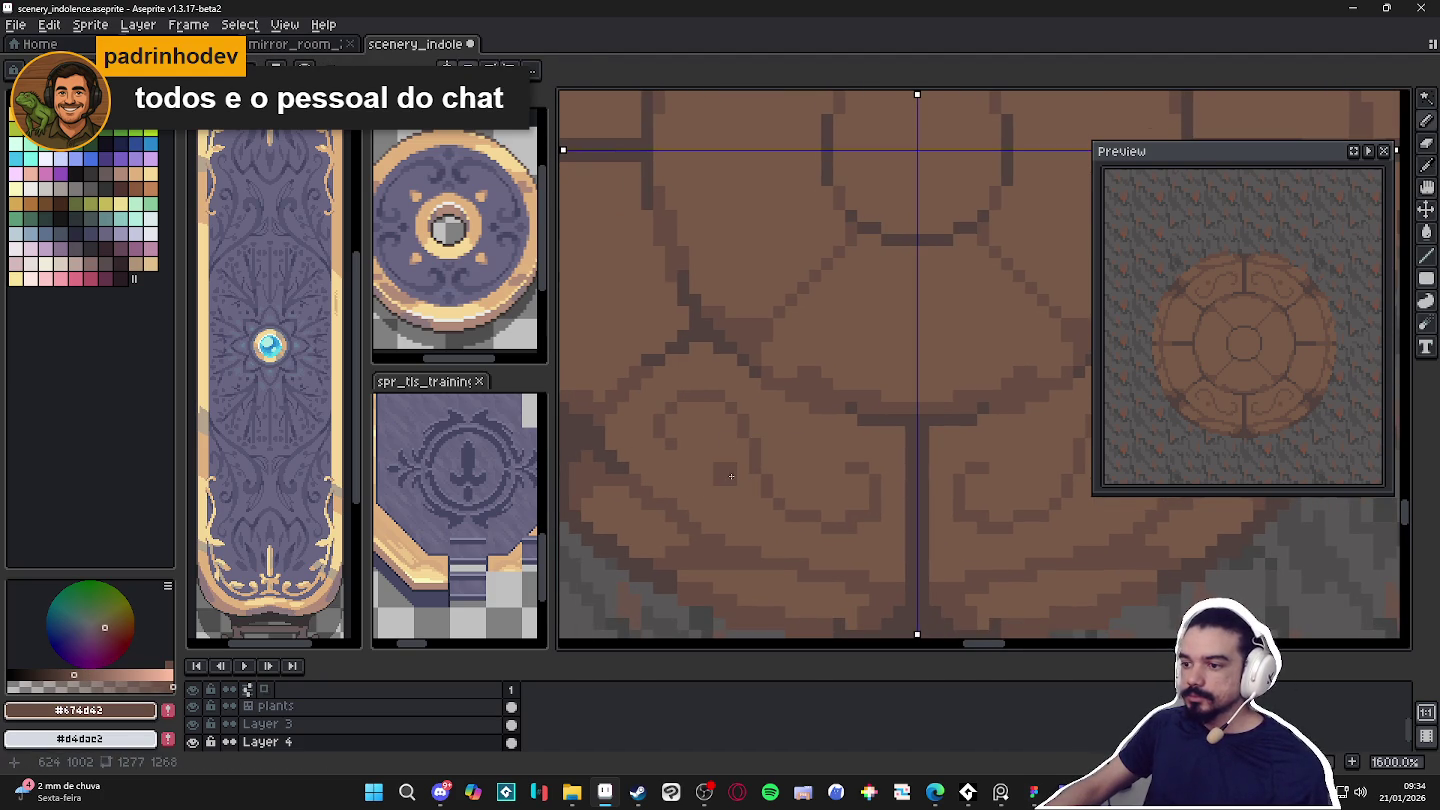
alt+click(818, 515)
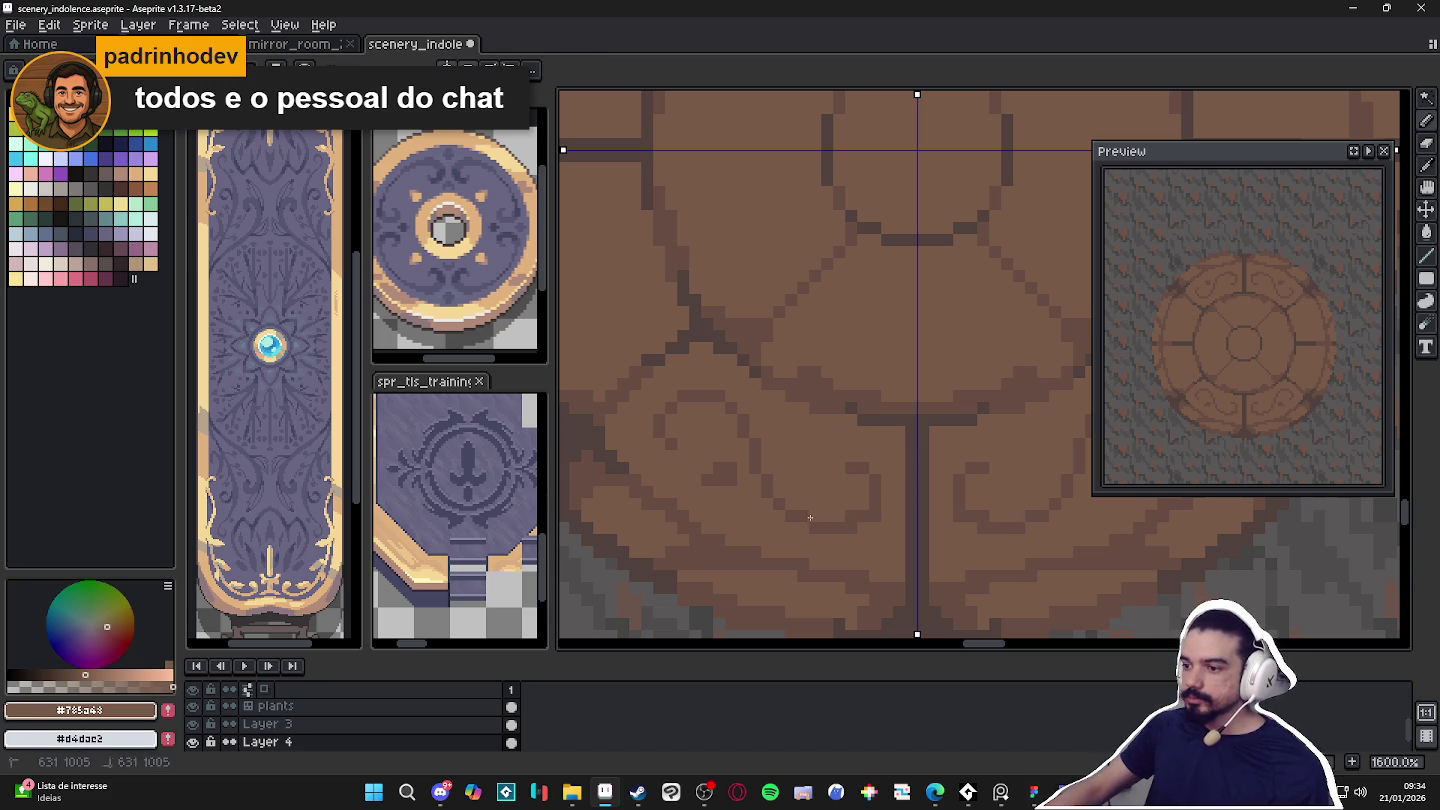
alt+click(760, 487)
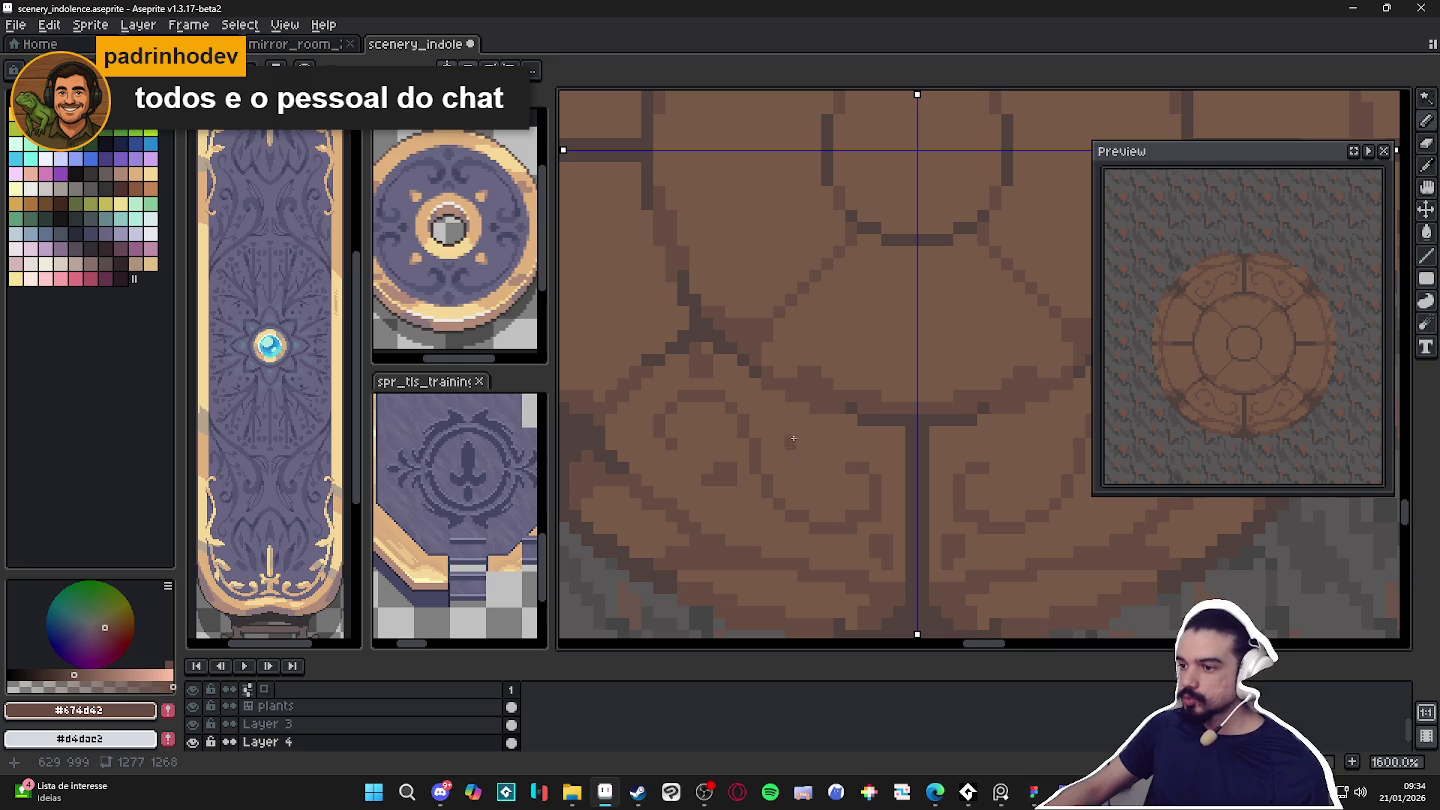
Draw two mirrored dark curl strokes in the outer ring.
scroll(747, 400, down, 1)
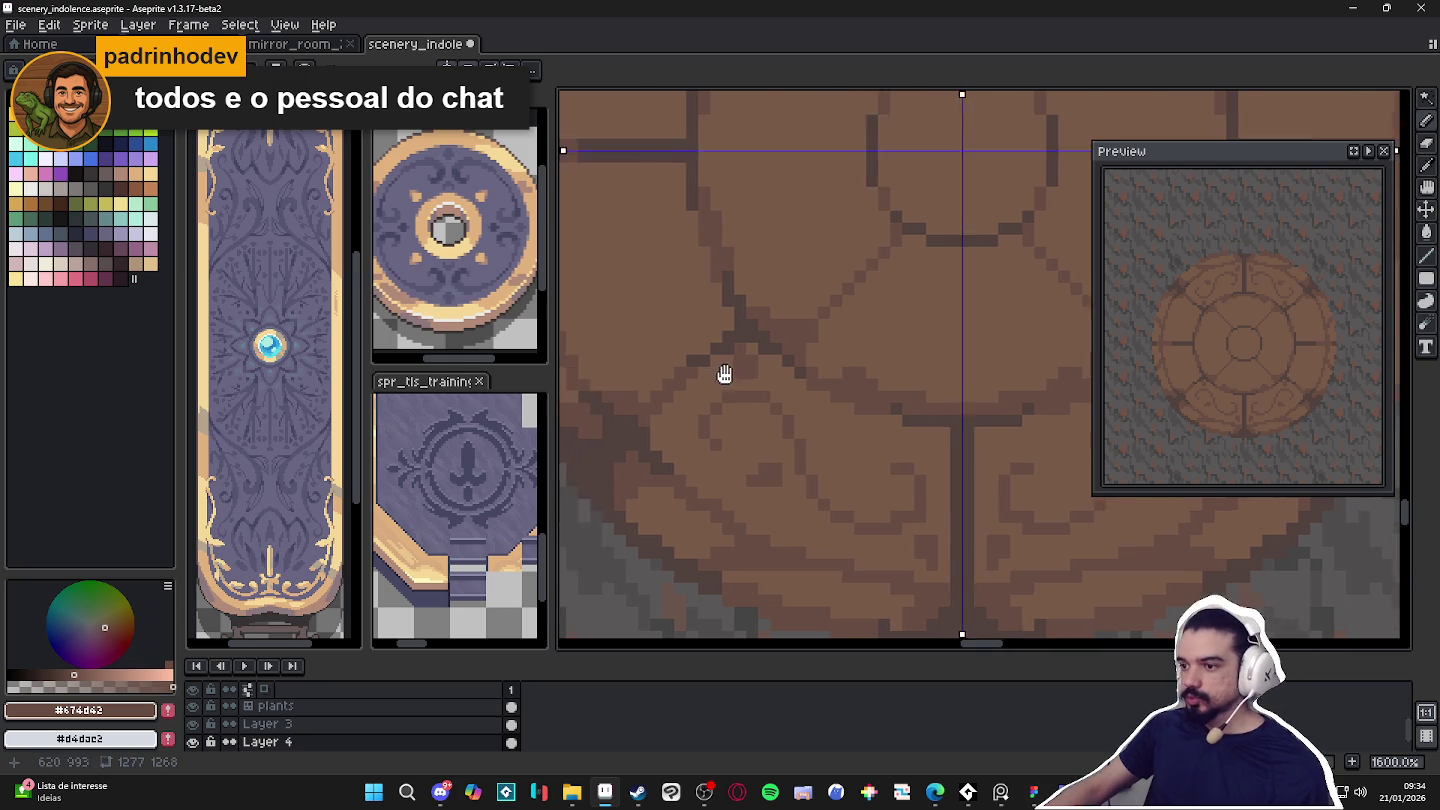
scroll(710, 368, down, 2)
scroll(769, 432, up, 3)
scroll(775, 430, down, 1)
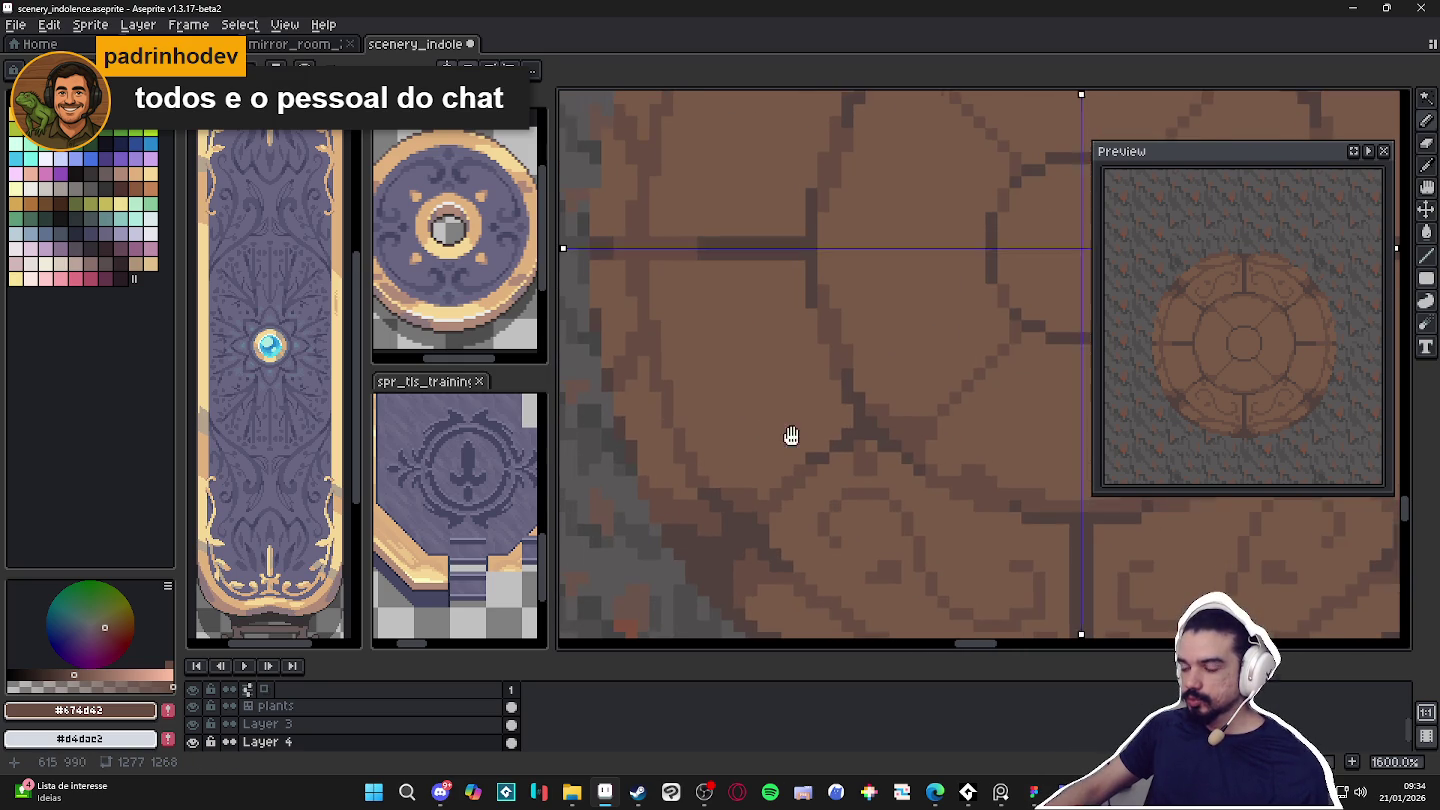
scroll(773, 400, up, 1)
scroll(781, 450, down, 1)
scroll(774, 464, up, 1)
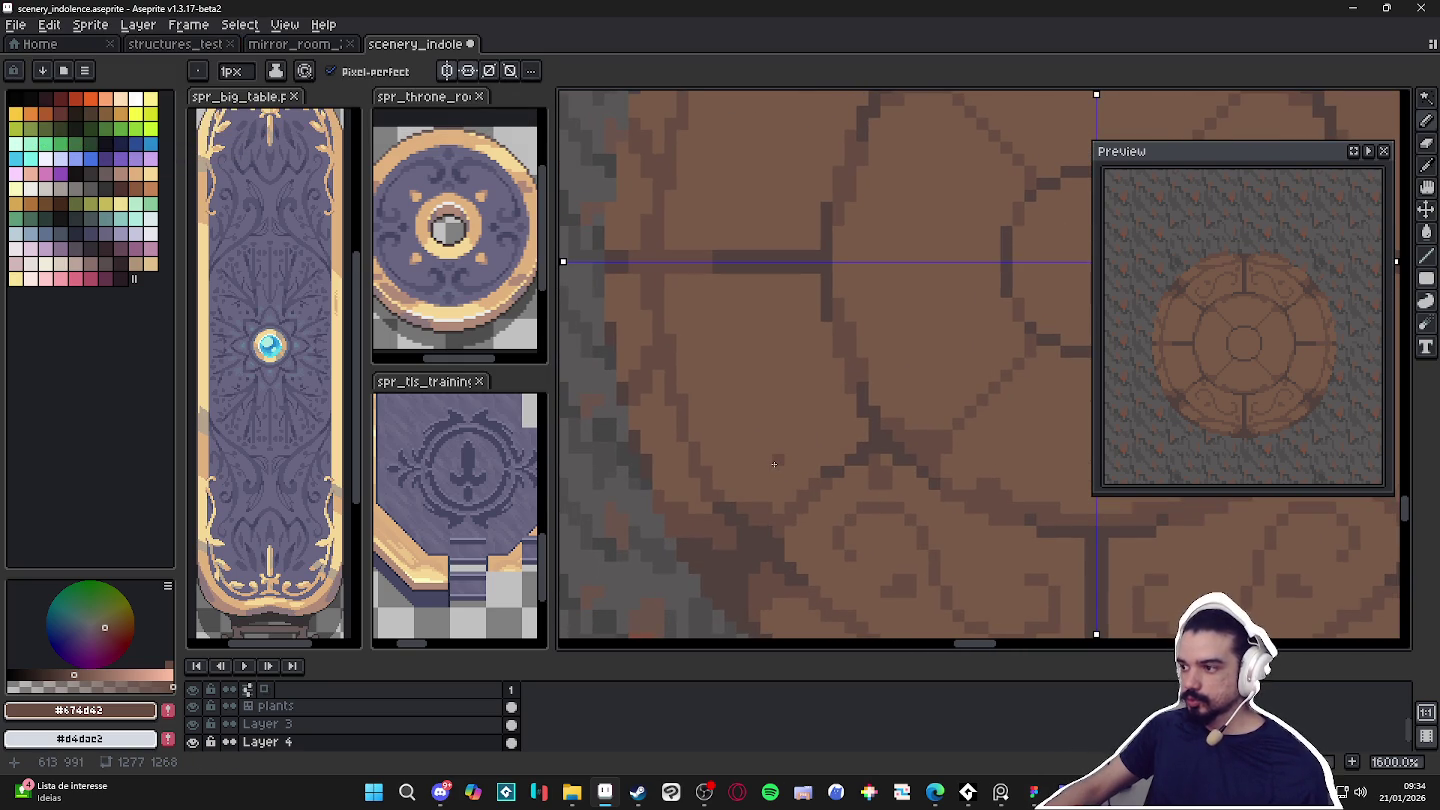
scroll(778, 429, down, 1)
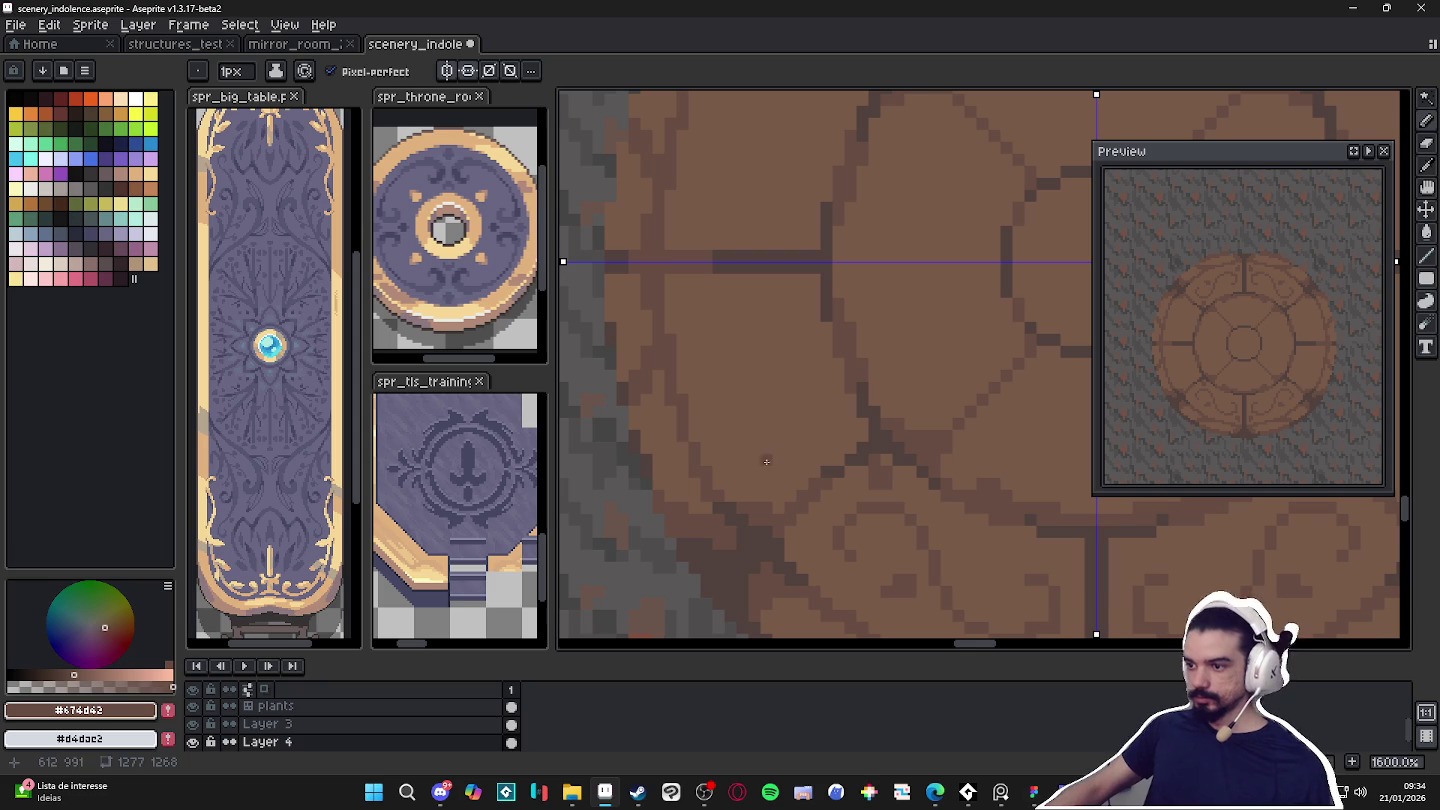
scroll(763, 392, up, 1)
mouse_move(763, 392)
mouse_down()
mouse_move(718, 348)
mouse_move(722, 299)
mouse_move(755, 292)
mouse_move(761, 307)
mouse_up()
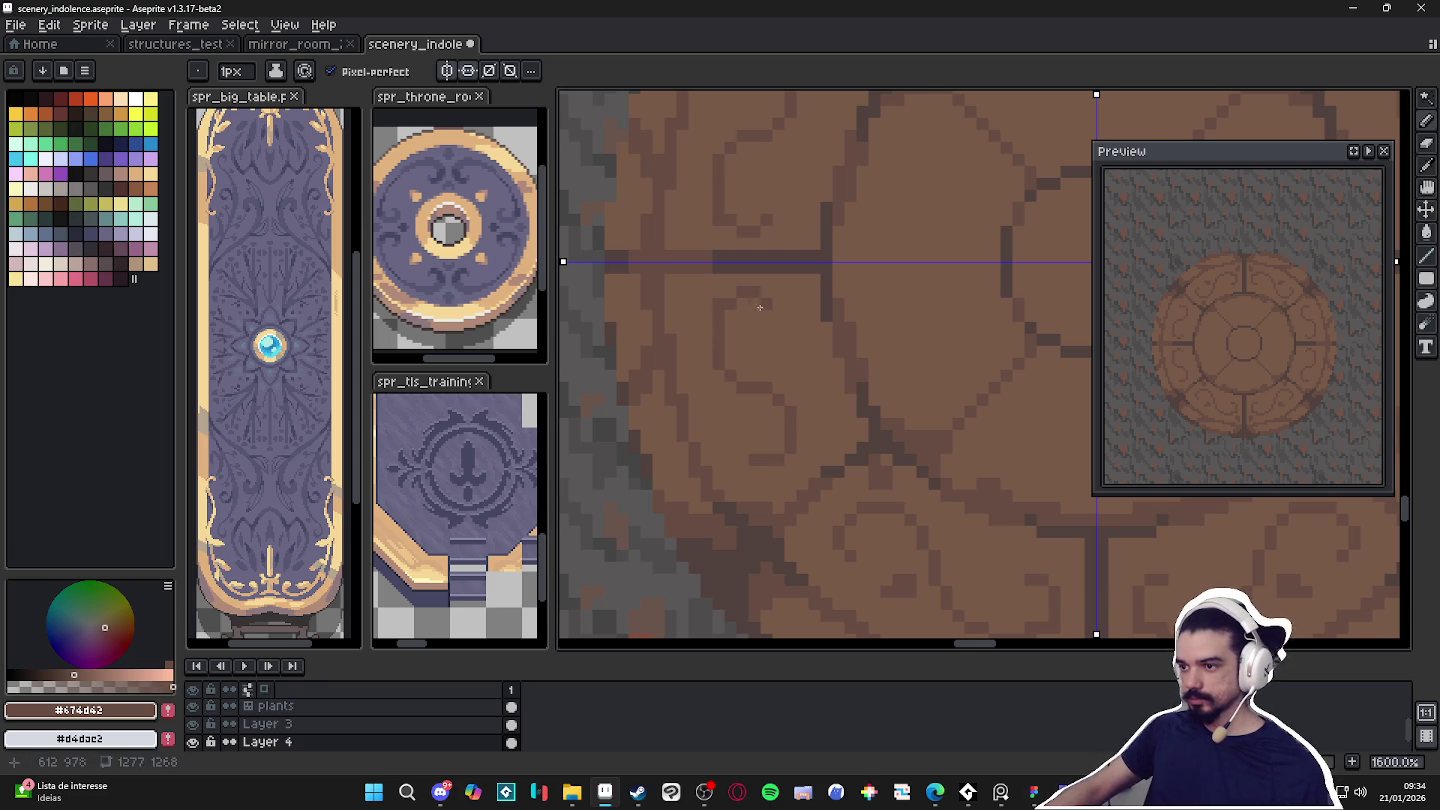
scroll(718, 321, right, 1)
drag(704, 356, 706, 321)
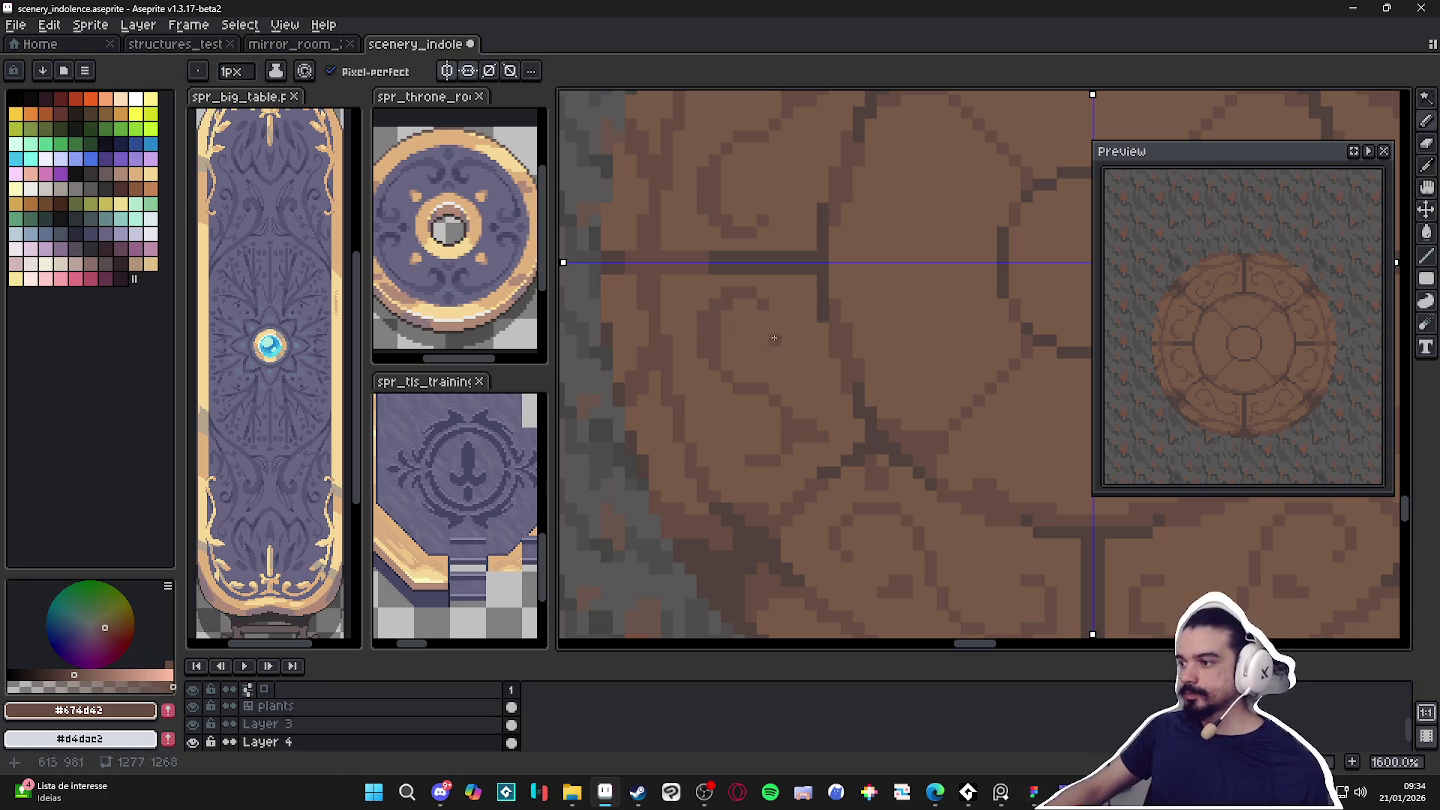
Undo the bad curl stroke, leaving the brush size at 1px.
key(ctrl+z)
key(plus)
key(minus)
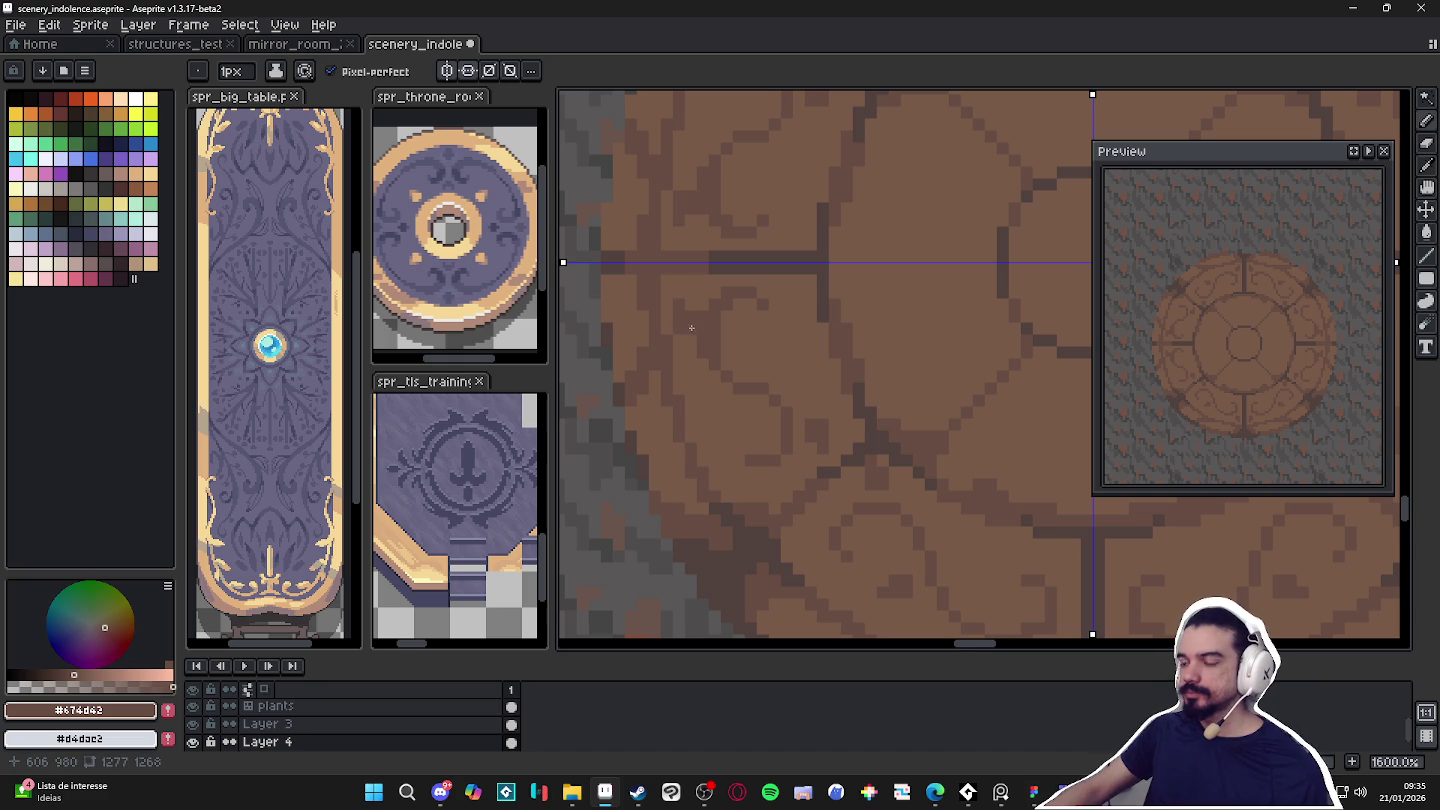
scroll(691, 327, down, 4)
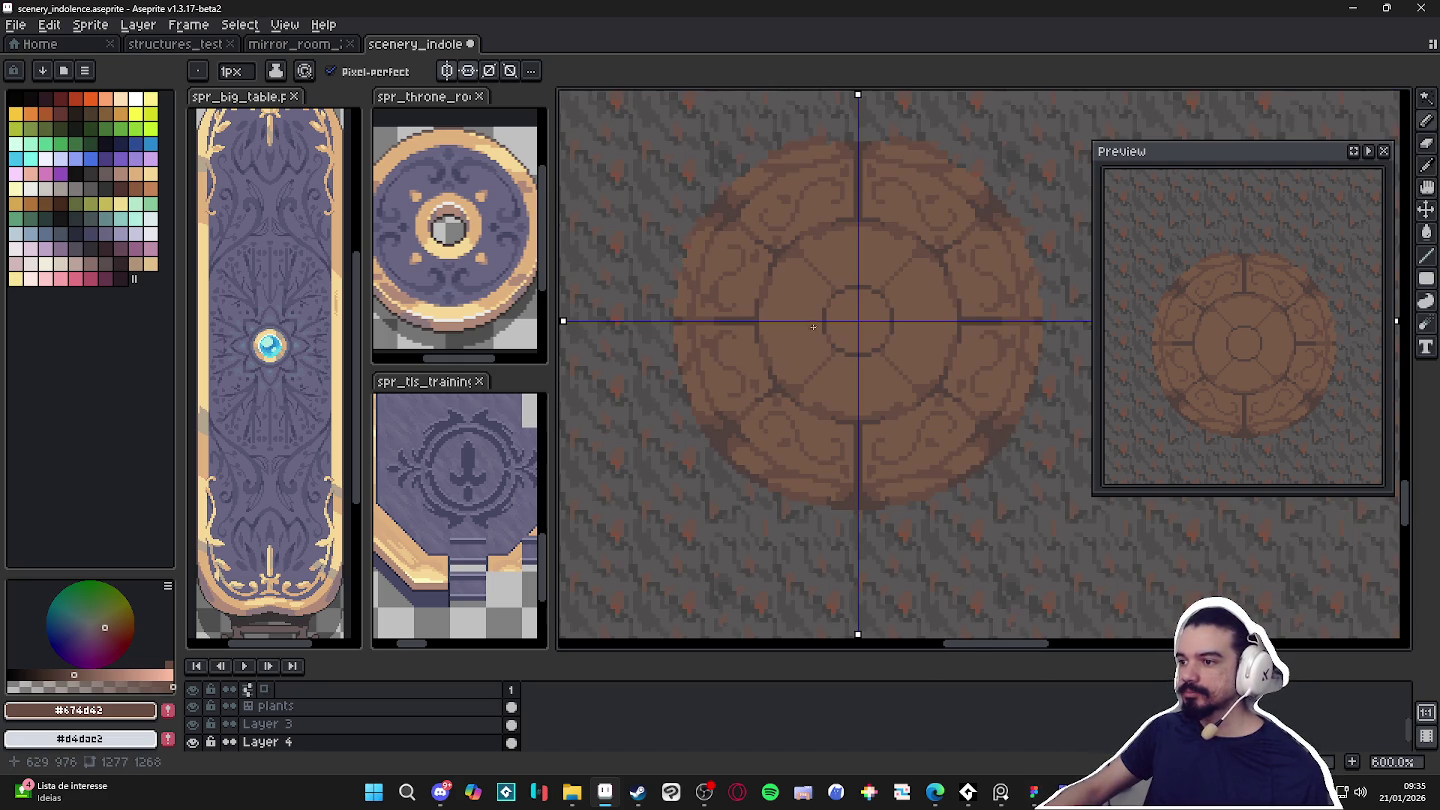
Draw a mirrored dark line in the inner ring and cover a stray pixel with rug brown.
scroll(819, 323, up, 3)
scroll(819, 321, down, 3)
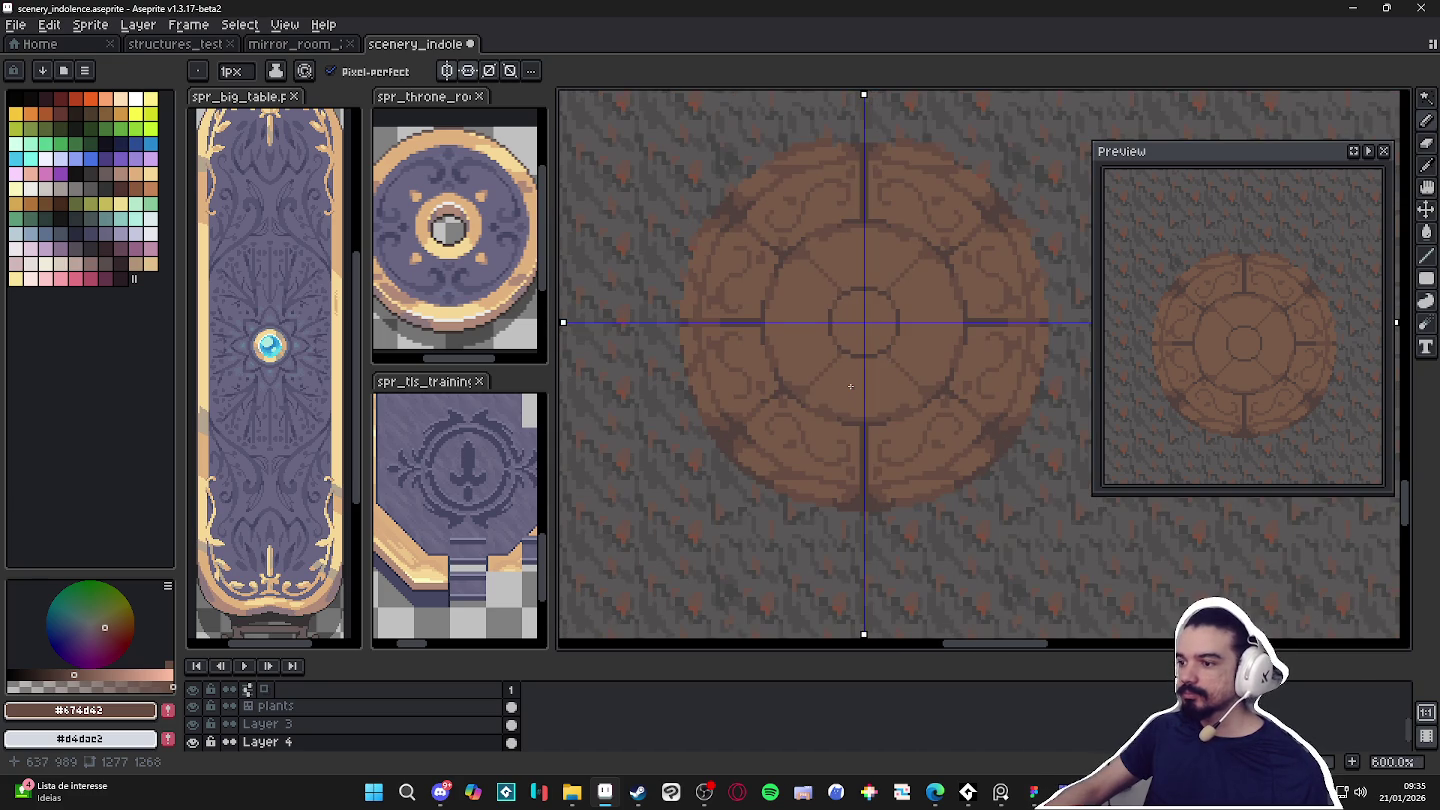
scroll(850, 386, up, 2)
scroll(855, 371, up, 2)
mouse_move(854, 337)
mouse_down()
mouse_move(854, 371)
mouse_move(808, 379)
mouse_move(811, 410)
mouse_move(868, 427)
mouse_move(883, 404)
mouse_up()
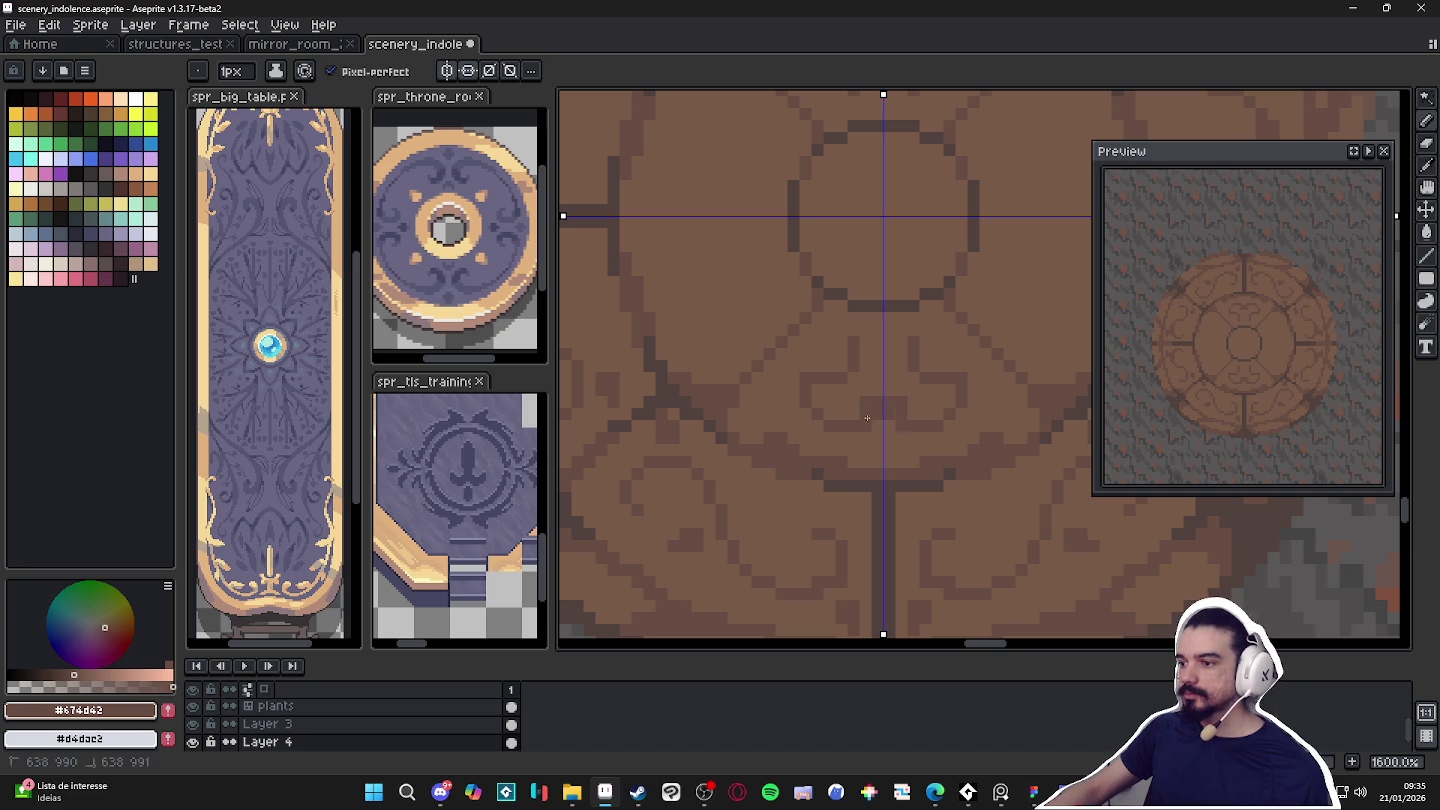
alt+click(895, 421)
click(904, 427)
alt+click(905, 352)
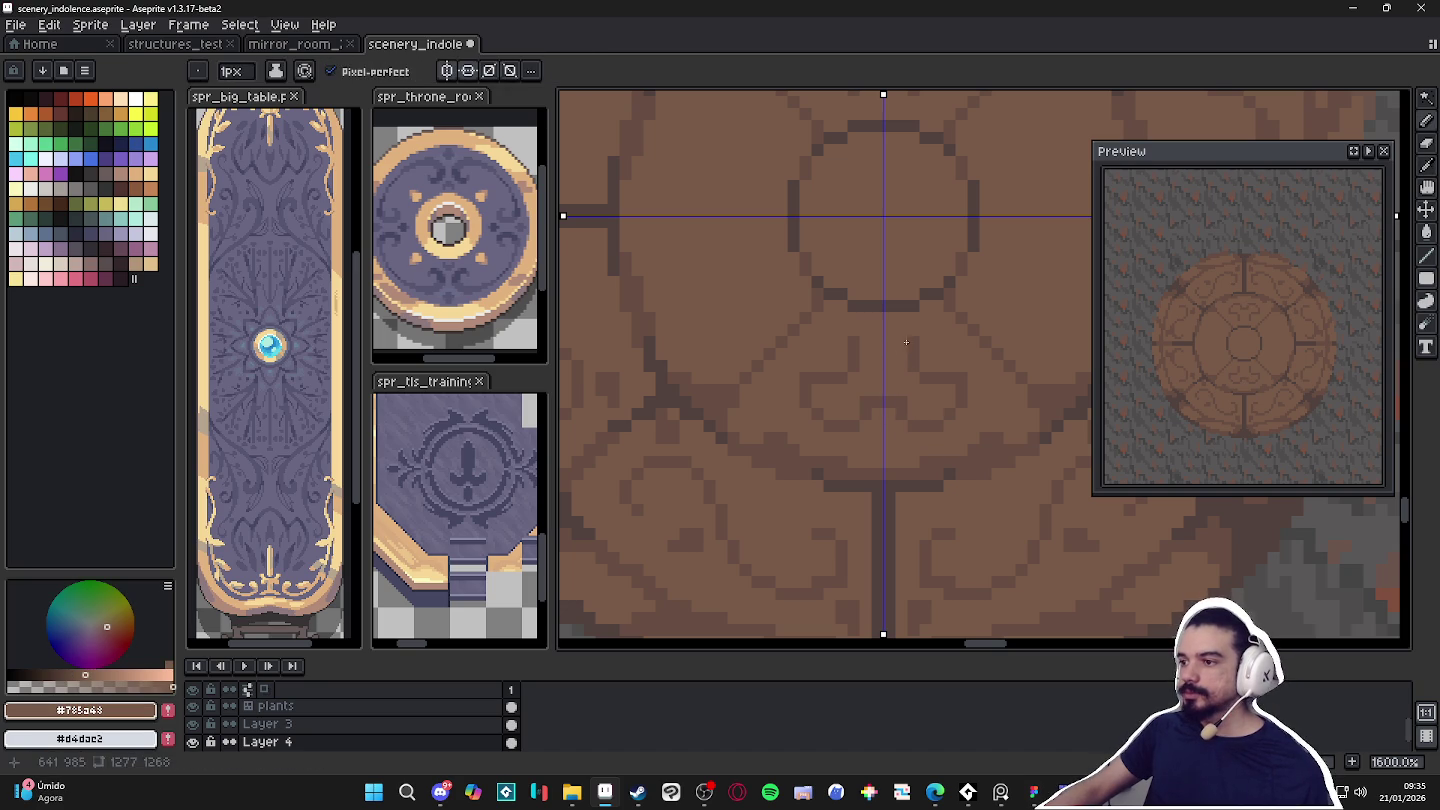
Draw a dark curl line in the inner ring with extra mirrored dark pixels.
scroll(838, 390, right, 2)
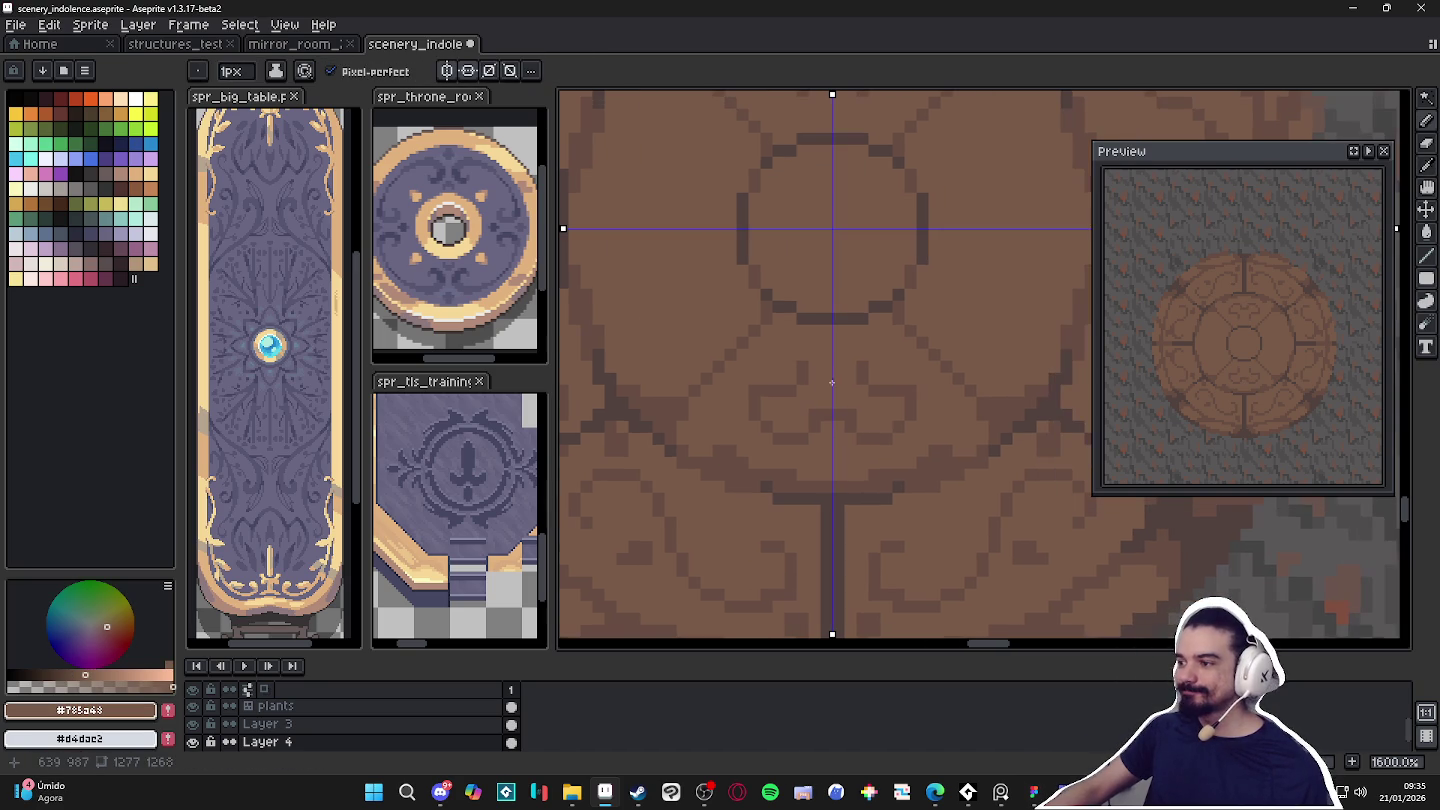
alt+click(916, 382)
scroll(816, 434, up, 1)
scroll(816, 434, right, 2)
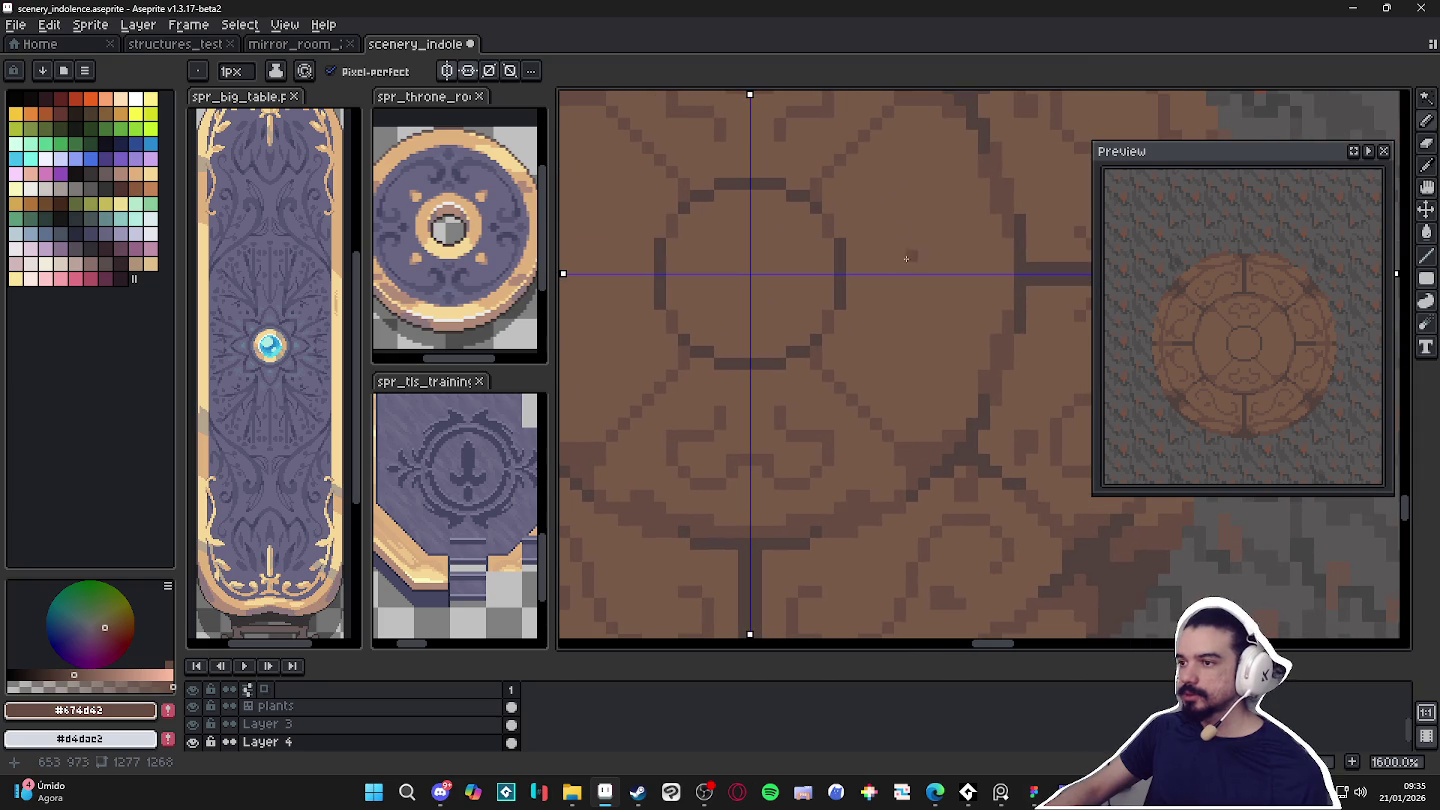
mouse_move(937, 233)
mouse_down()
mouse_move(937, 347)
mouse_move(912, 315)
mouse_up()
click(900, 326)
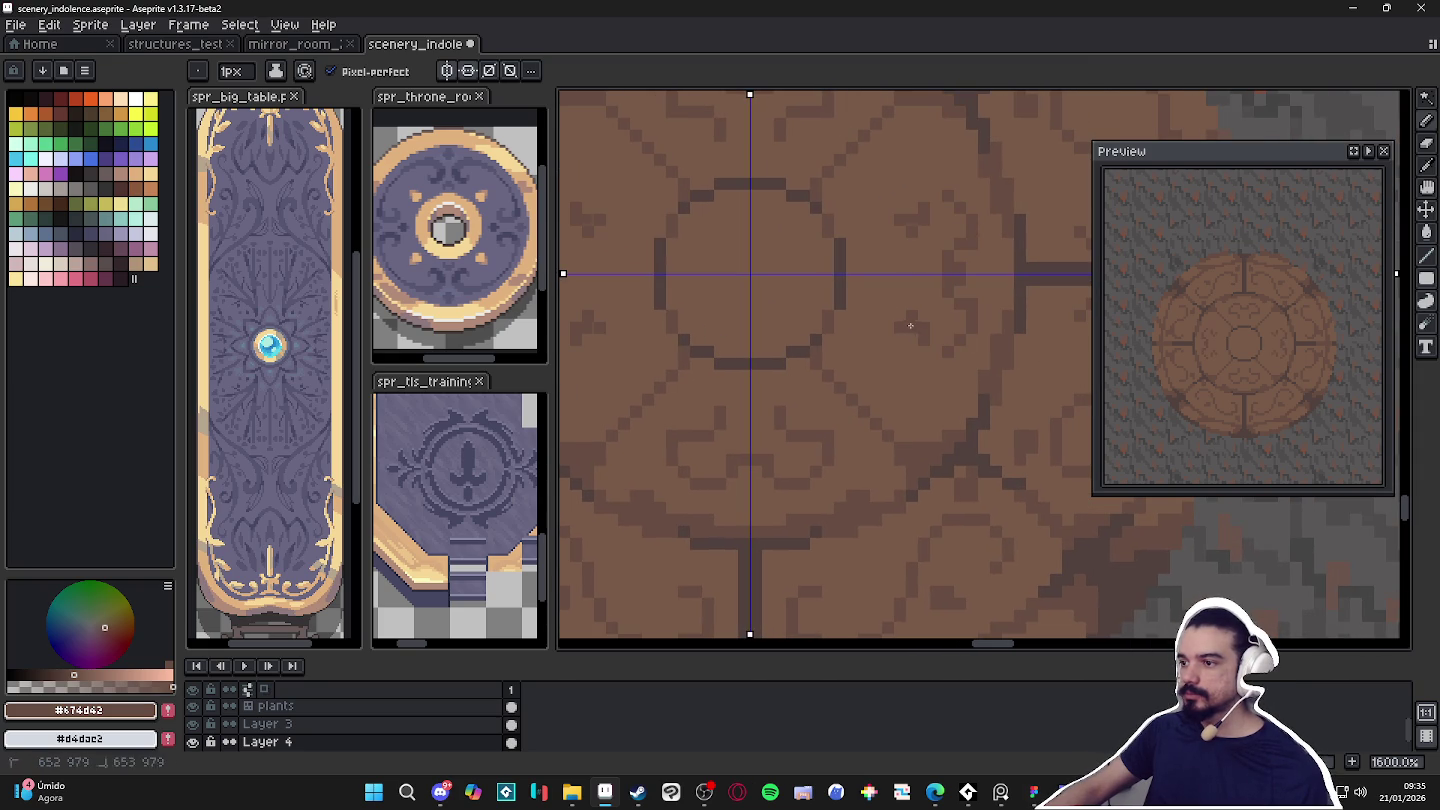
click(936, 338)
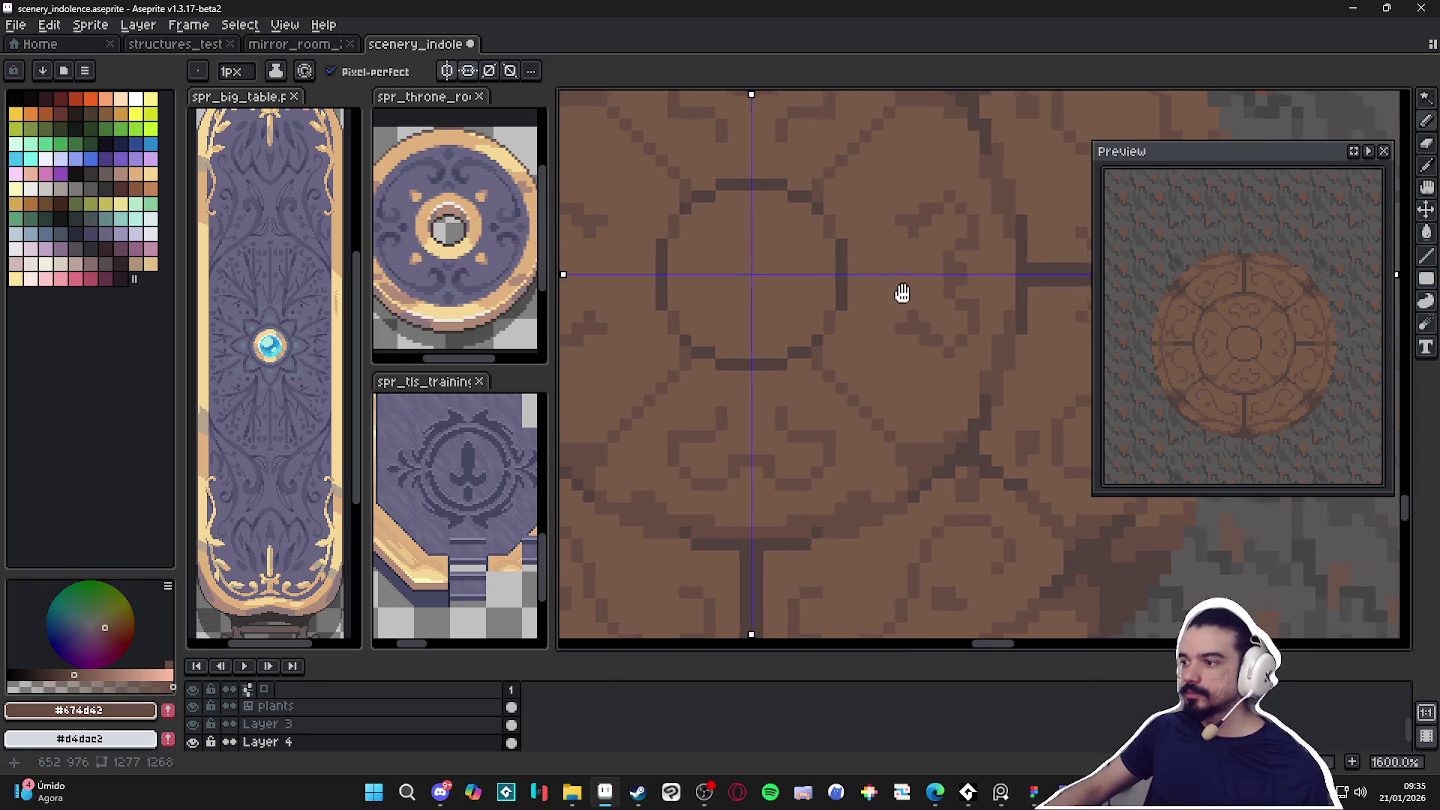
drag(900, 292, 908, 298)
scroll(936, 320, down, 2)
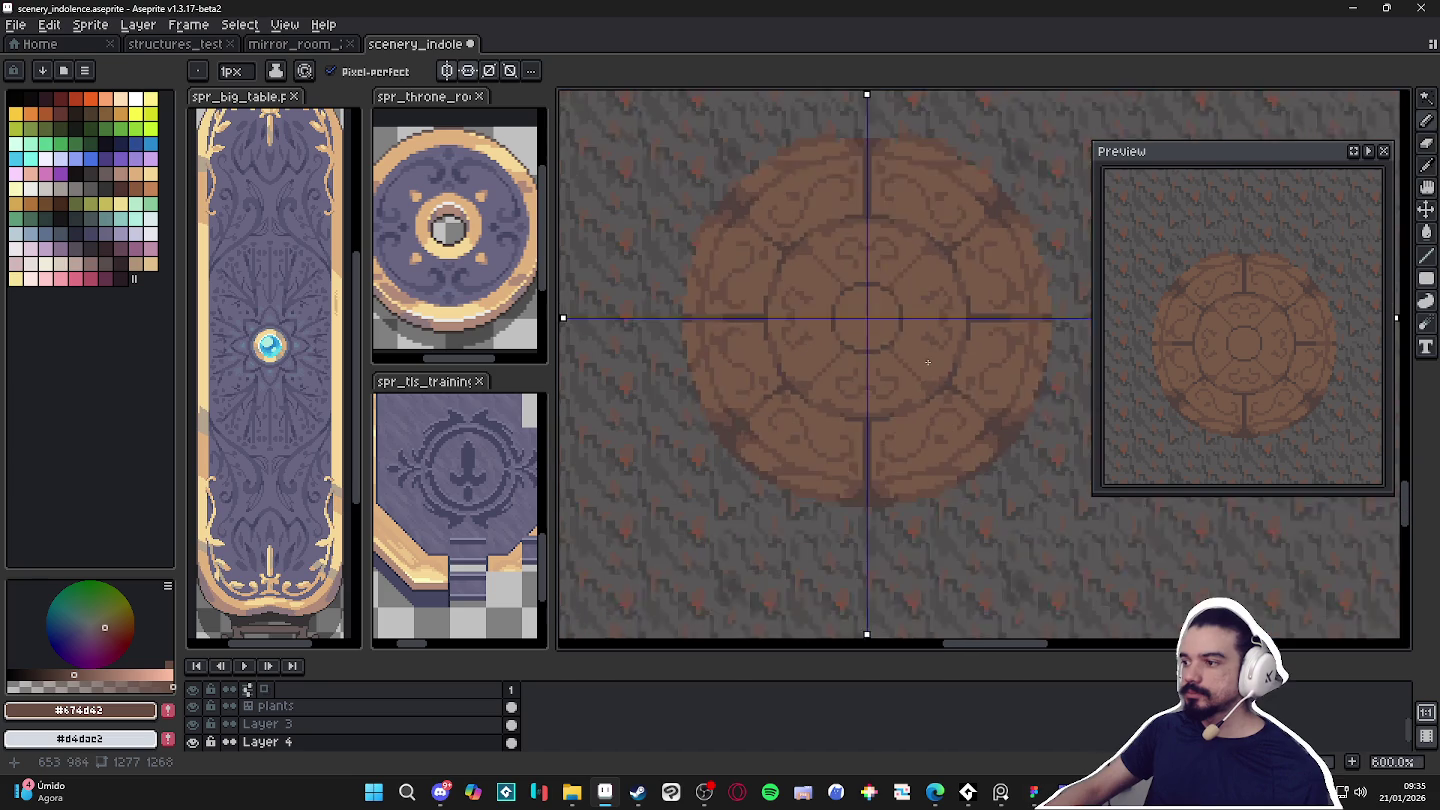
scroll(927, 362, down, 2)
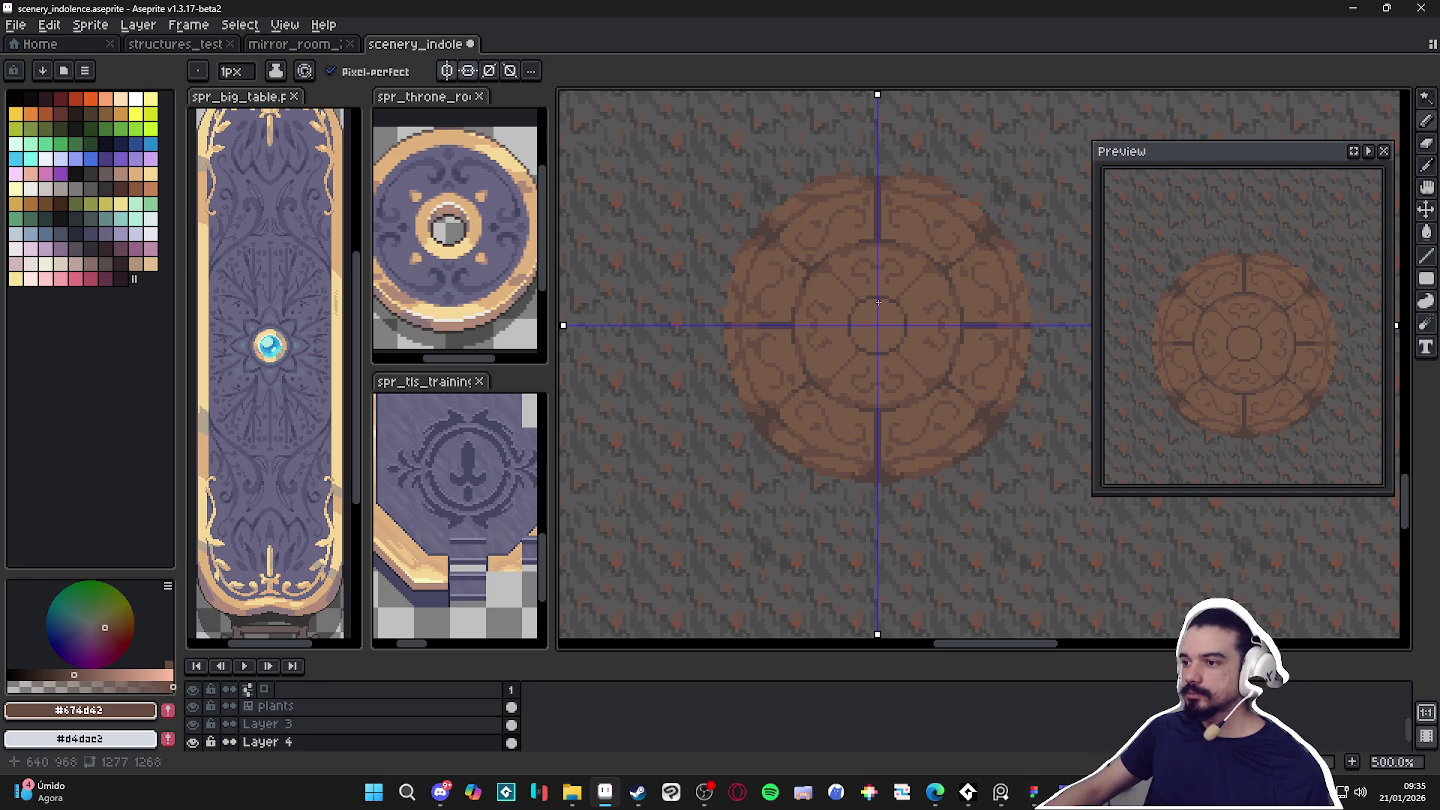
scroll(887, 300, up, 4)
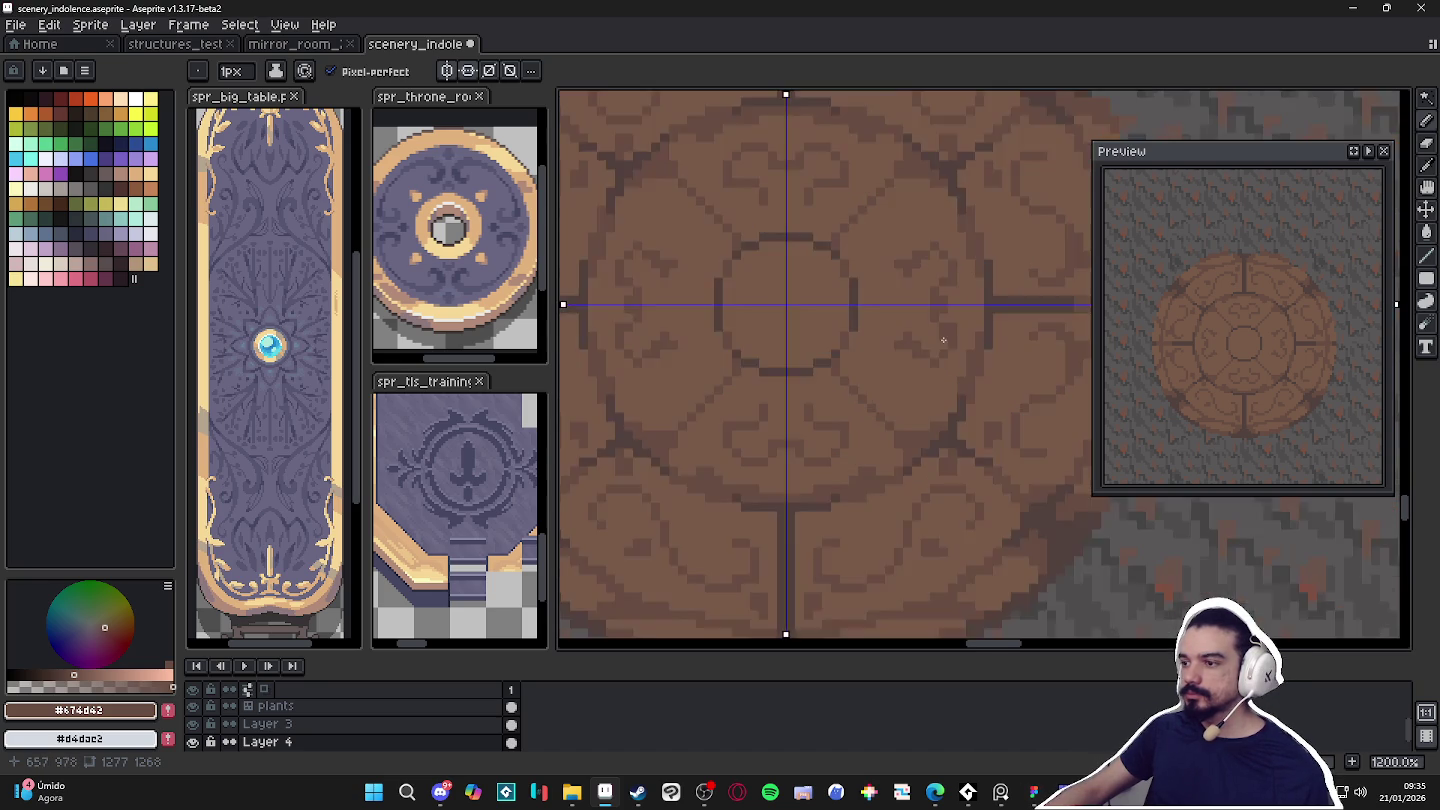
scroll(887, 300, up, 3)
Clean up the inner swirl shape by repainting pixels in the lighter rug brown.
drag(873, 326, 851, 326)
alt+click(887, 355)
click(869, 344)
click(905, 358)
alt+click(914, 378)
click(920, 378)
alt+click(920, 360)
click(905, 344)
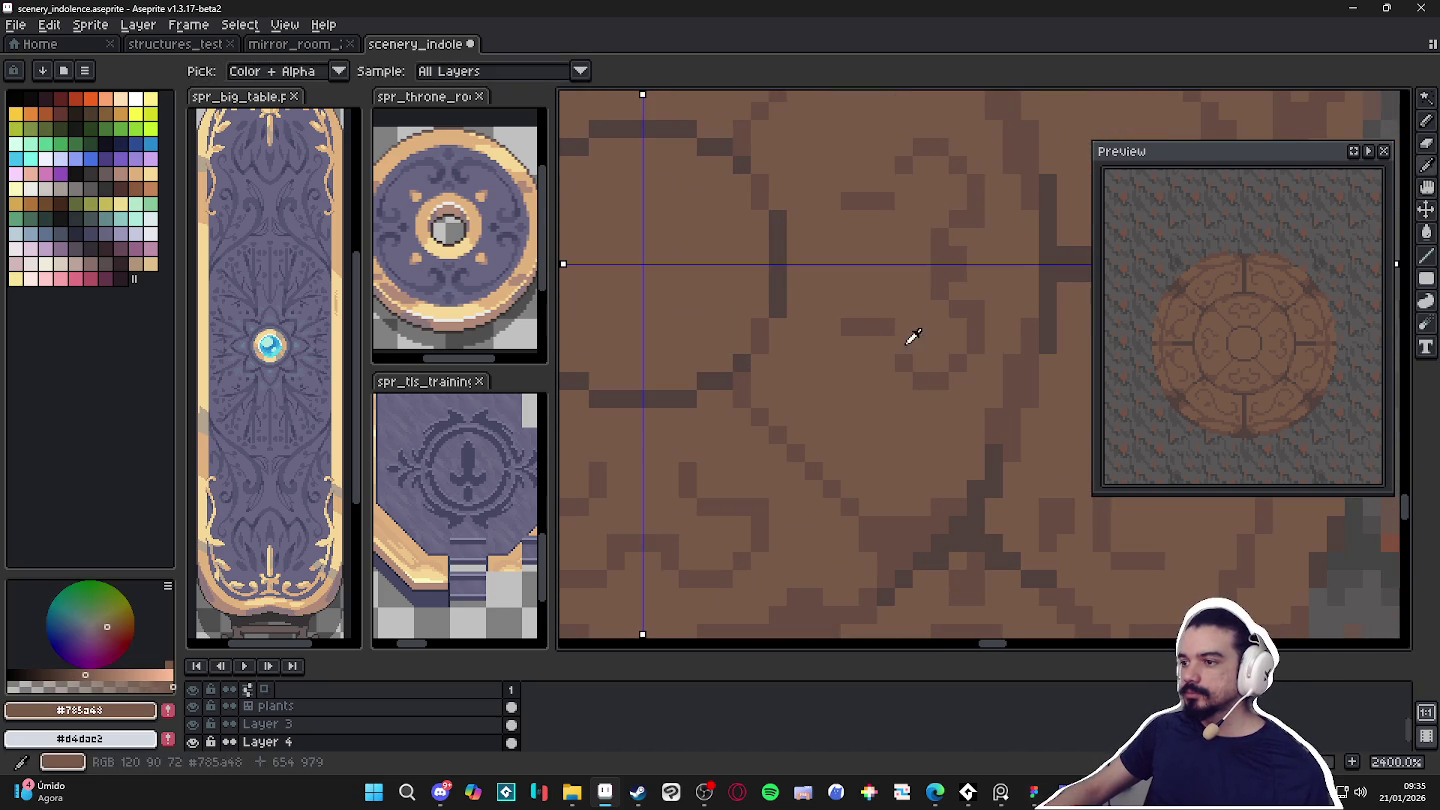
alt+click(900, 370)
drag(887, 346, 905, 380)
Darken a few mirrored swirl pixels with the outline brown.
alt+click(940, 345)
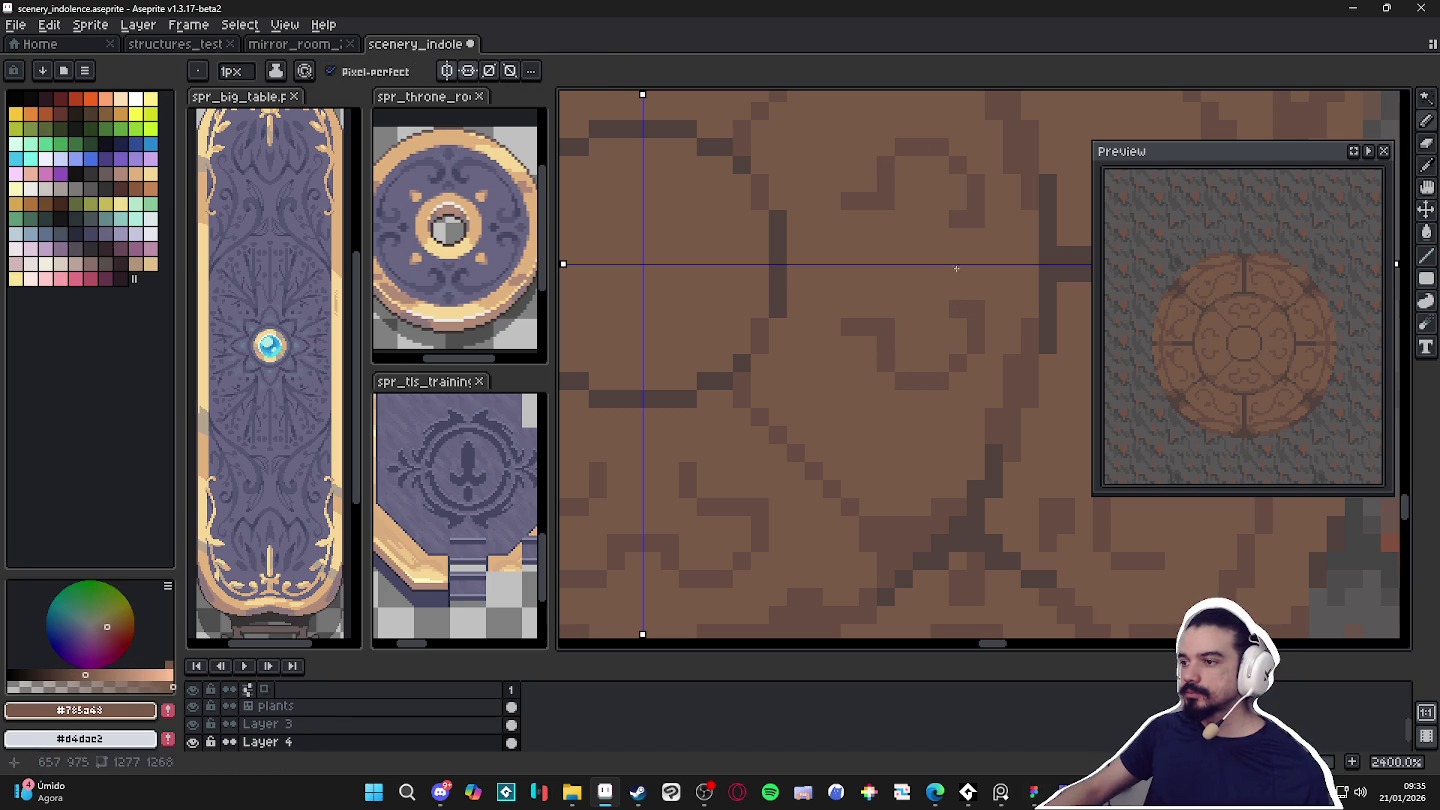
alt+click(950, 270)
click(955, 274)
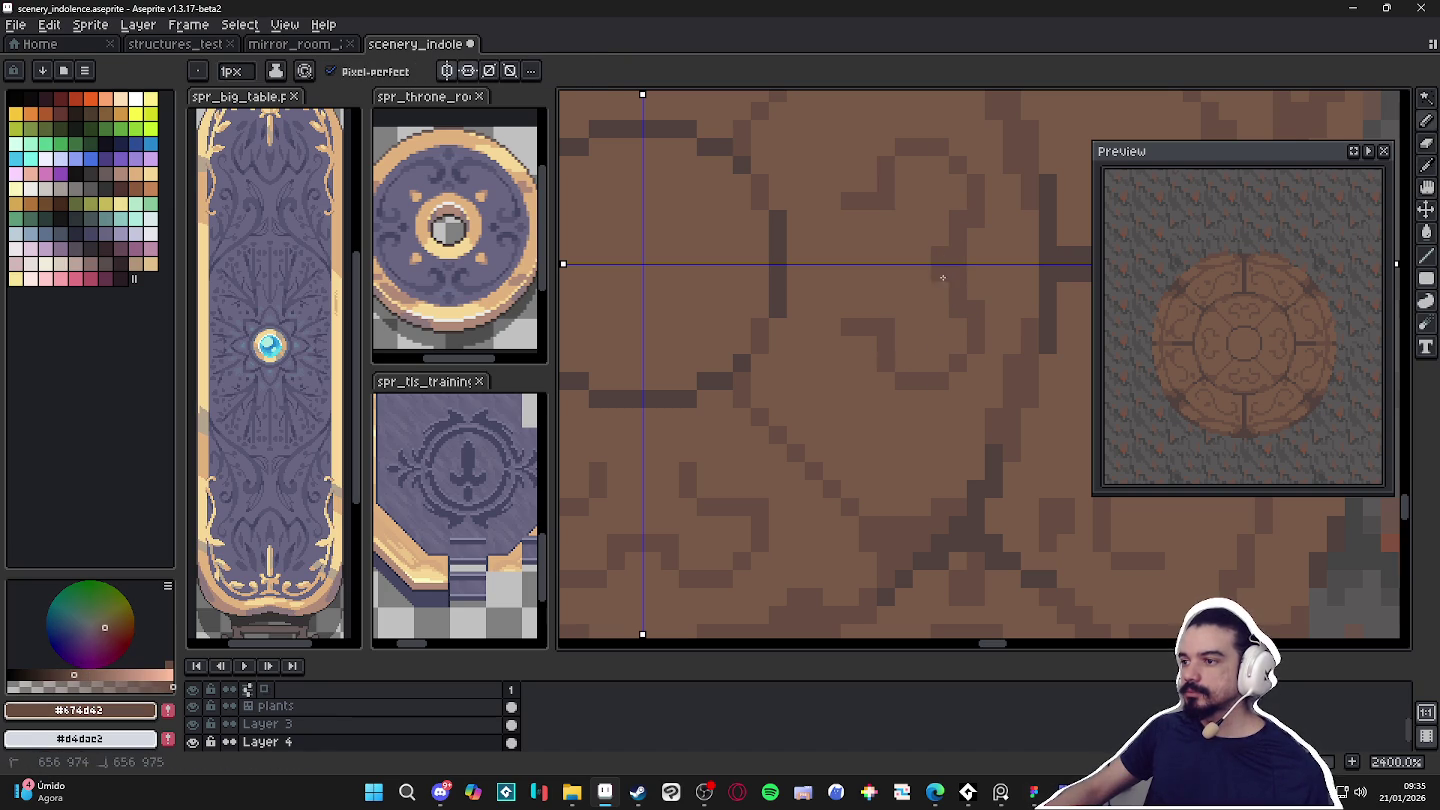
scroll(954, 300, down, 5)
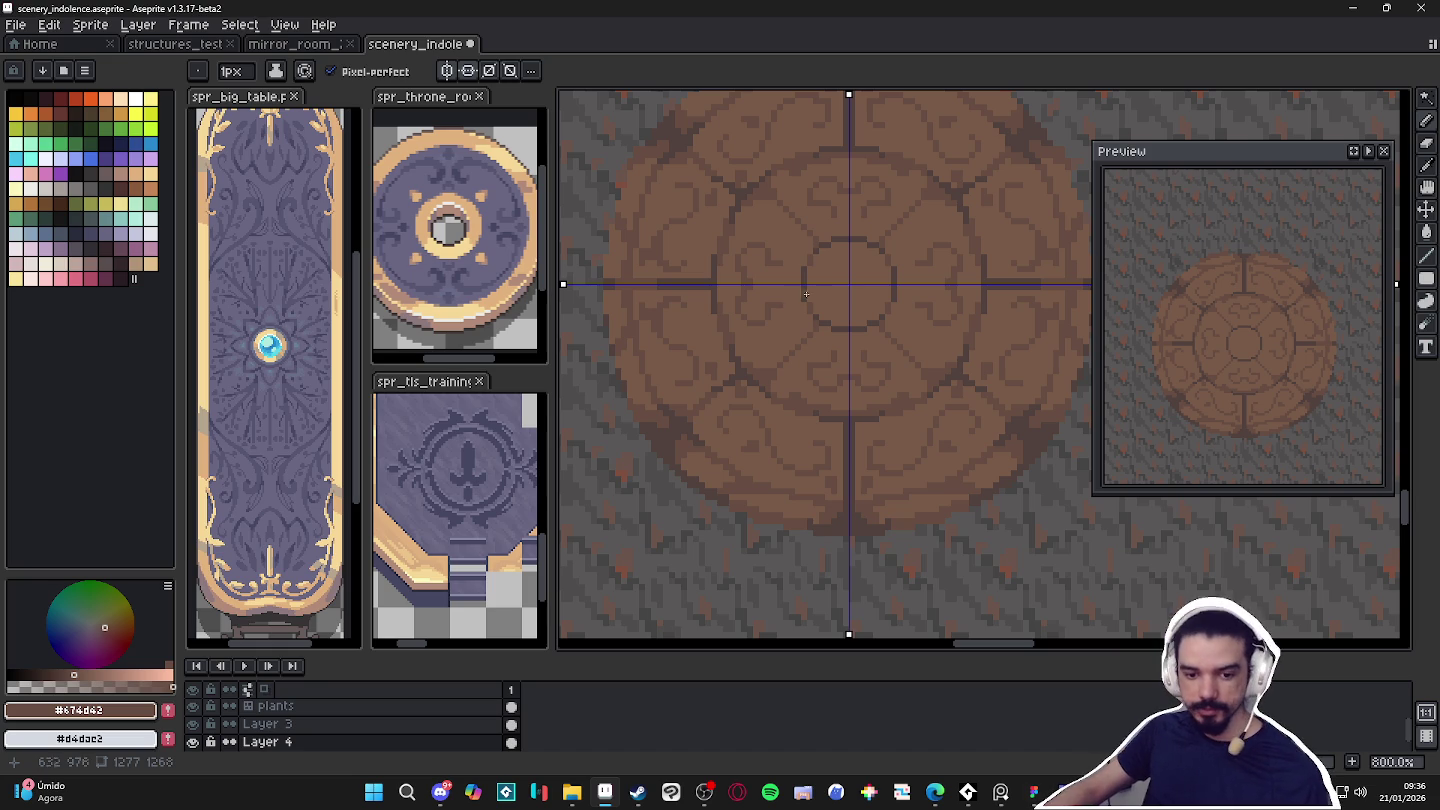
Eyedrop the dark line brown, fill the vertical line gap, and add a mirrored swirl stroke.
scroll(884, 357, down, 2)
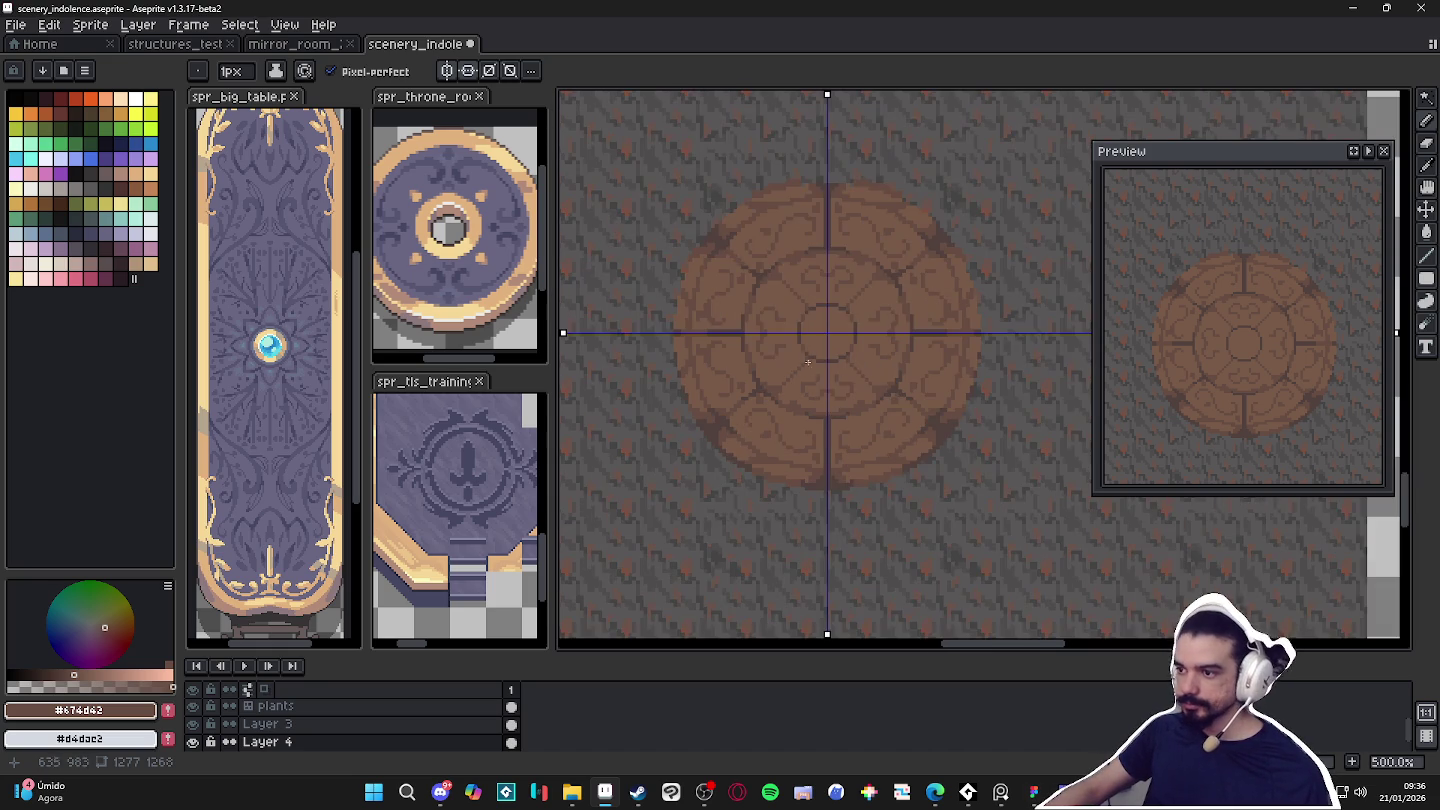
scroll(818, 366, up, 2)
scroll(834, 363, down, 1)
scroll(834, 432, up, 4)
scroll(880, 360, down, 2)
scroll(896, 335, down, 2)
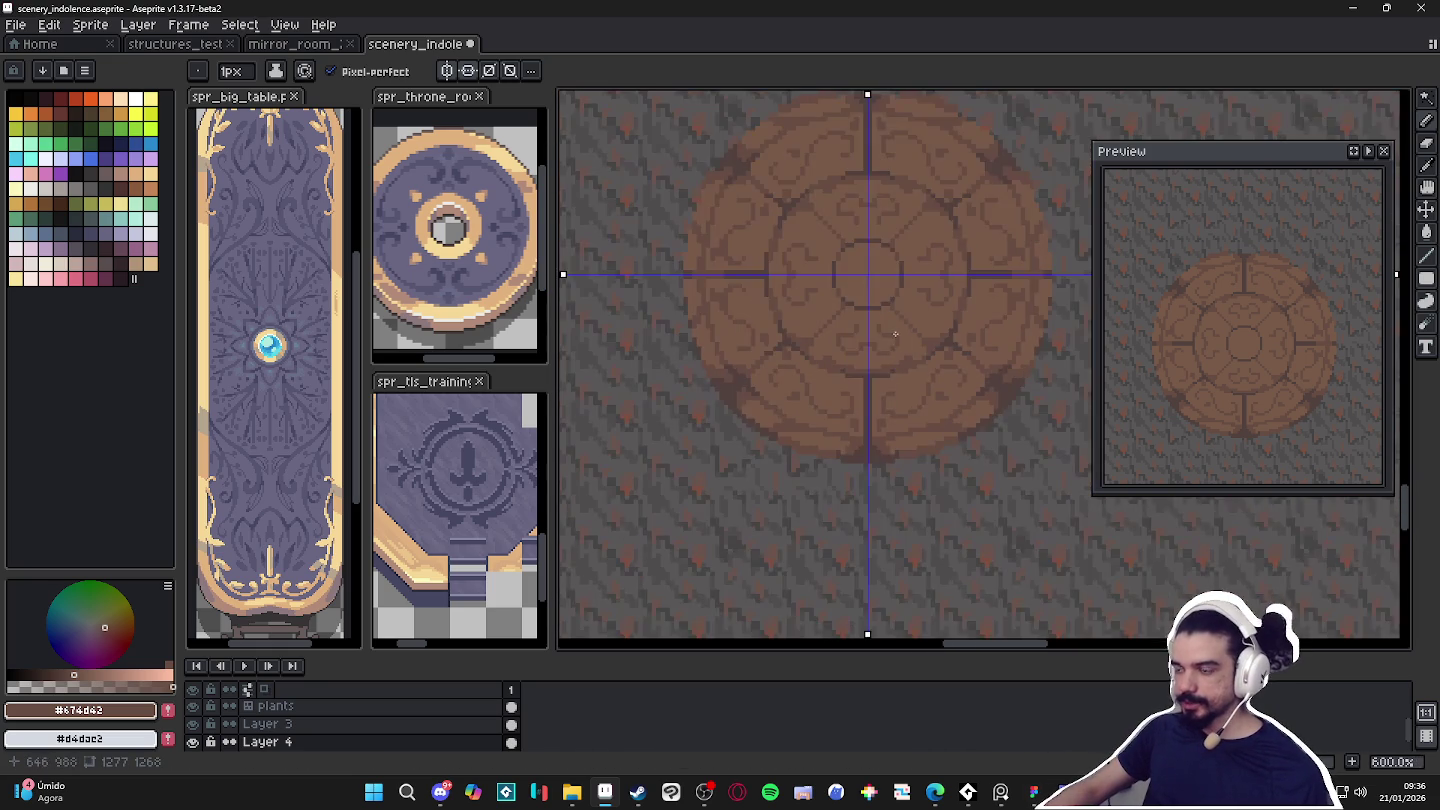
scroll(685, 425, up, 3)
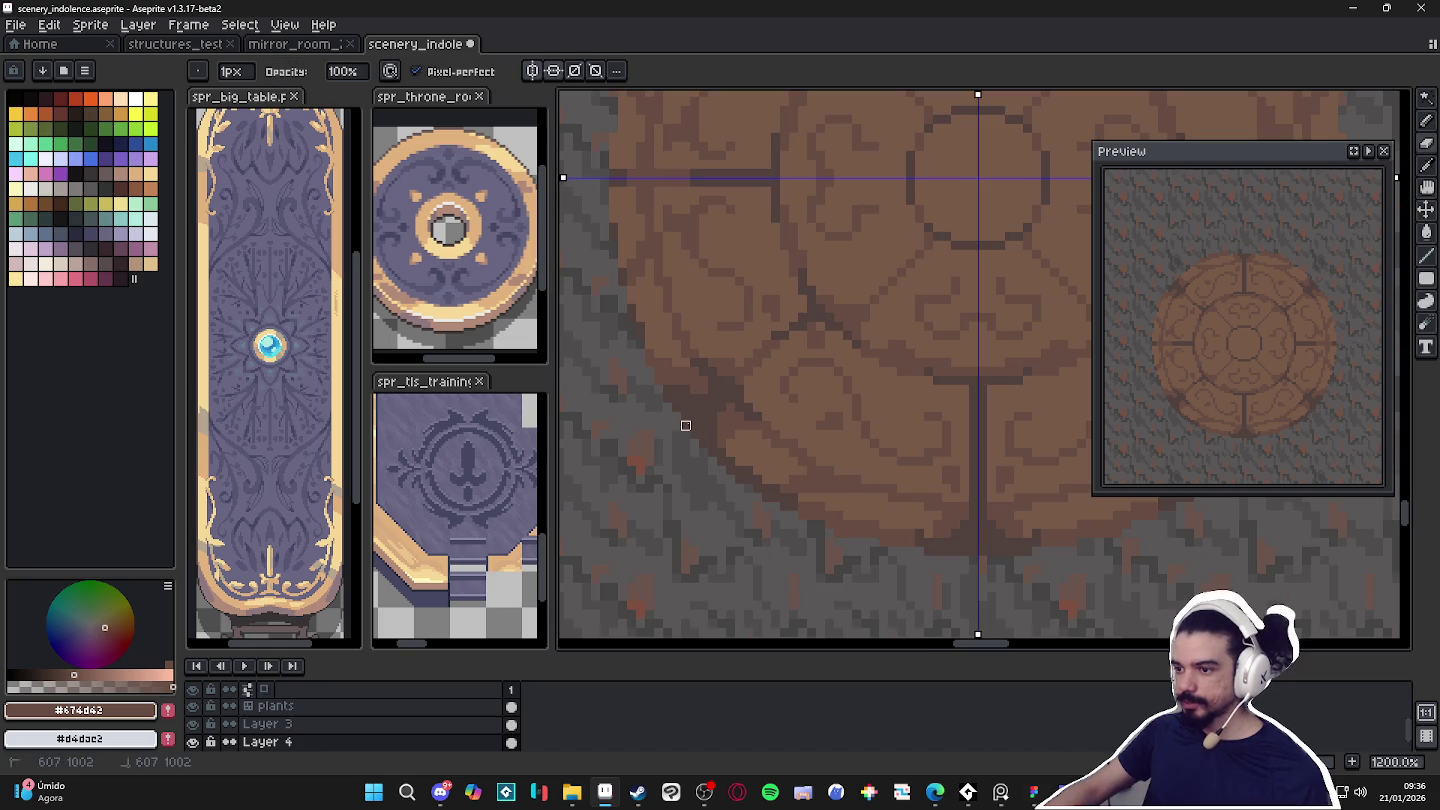
scroll(708, 474, down, 3)
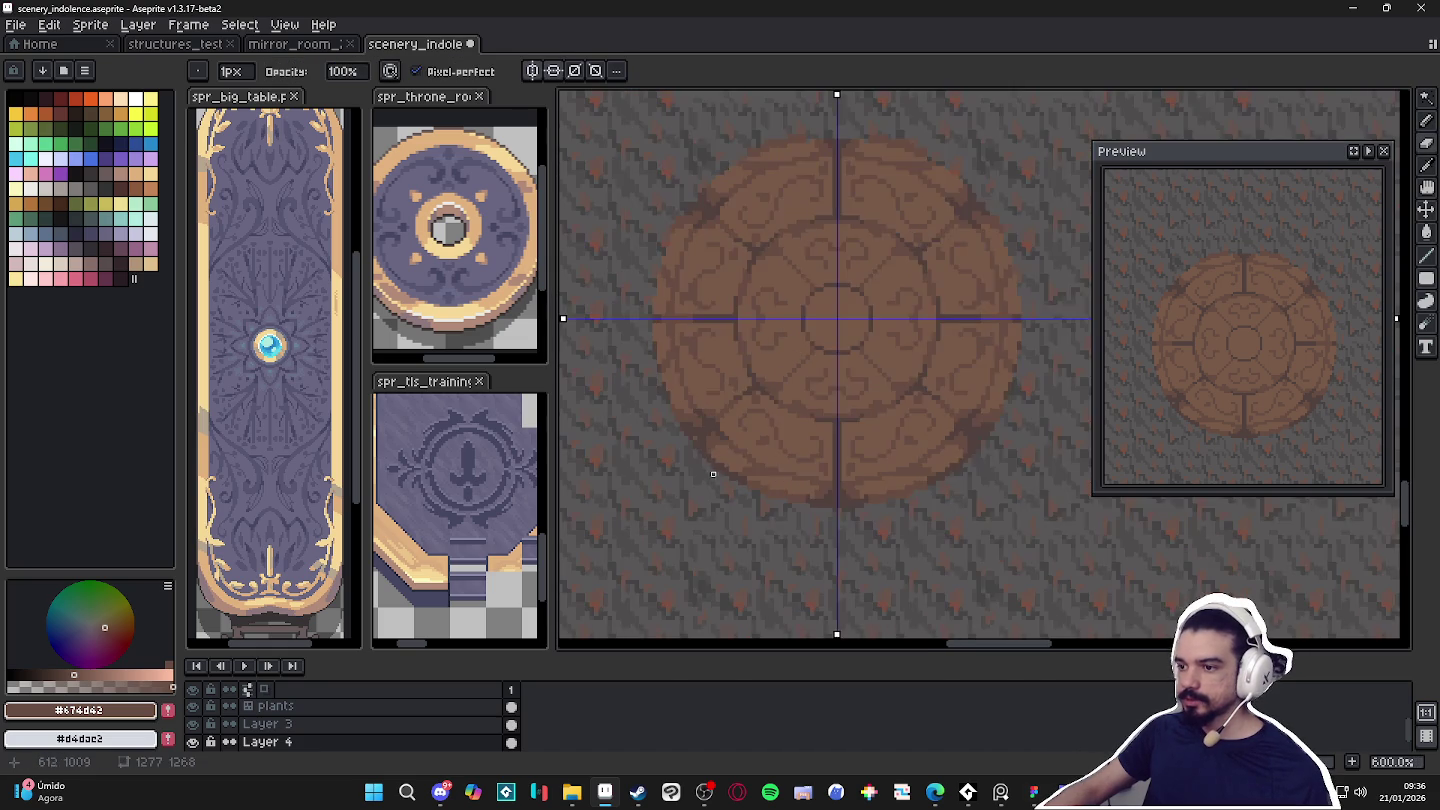
scroll(708, 474, up, 3)
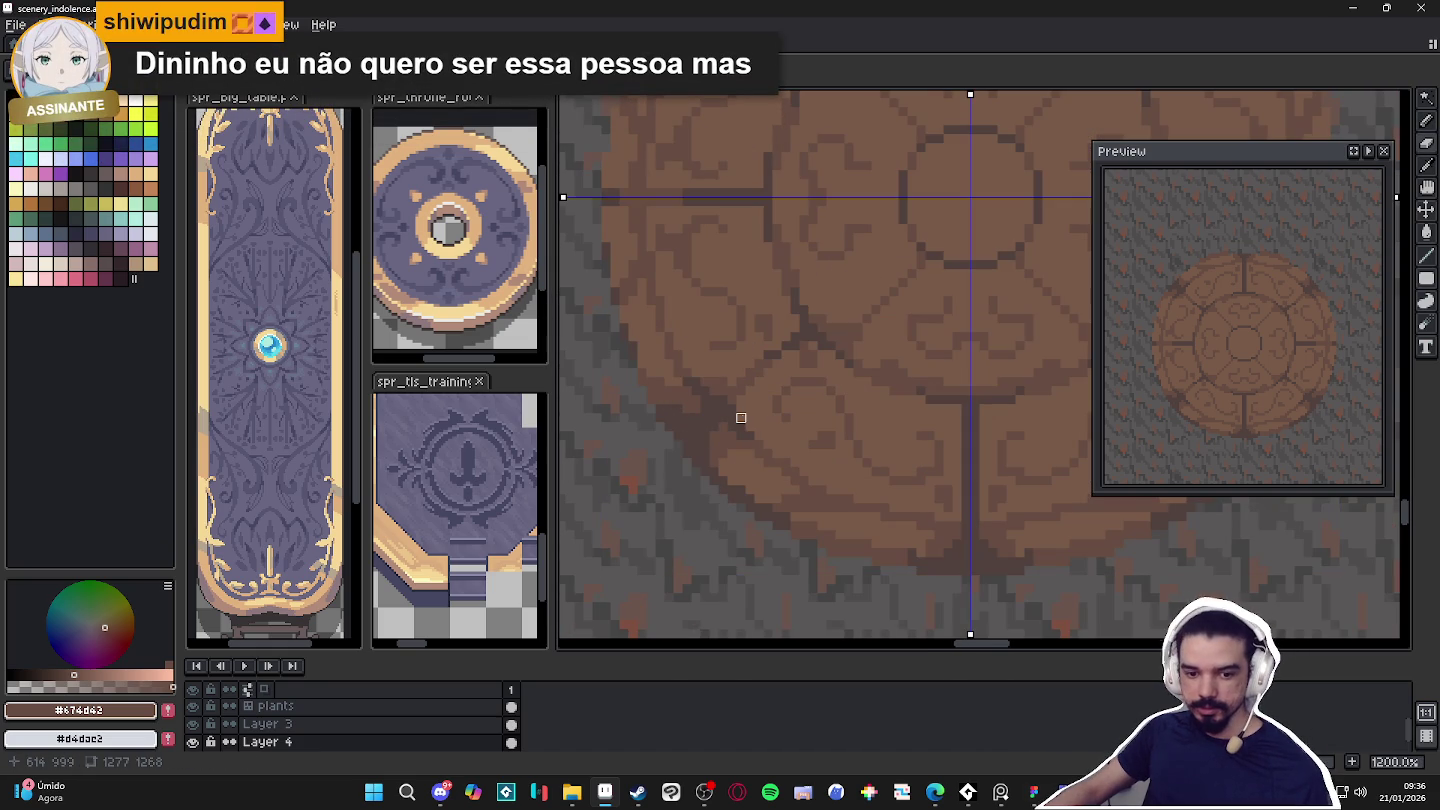
scroll(741, 418, down, 4)
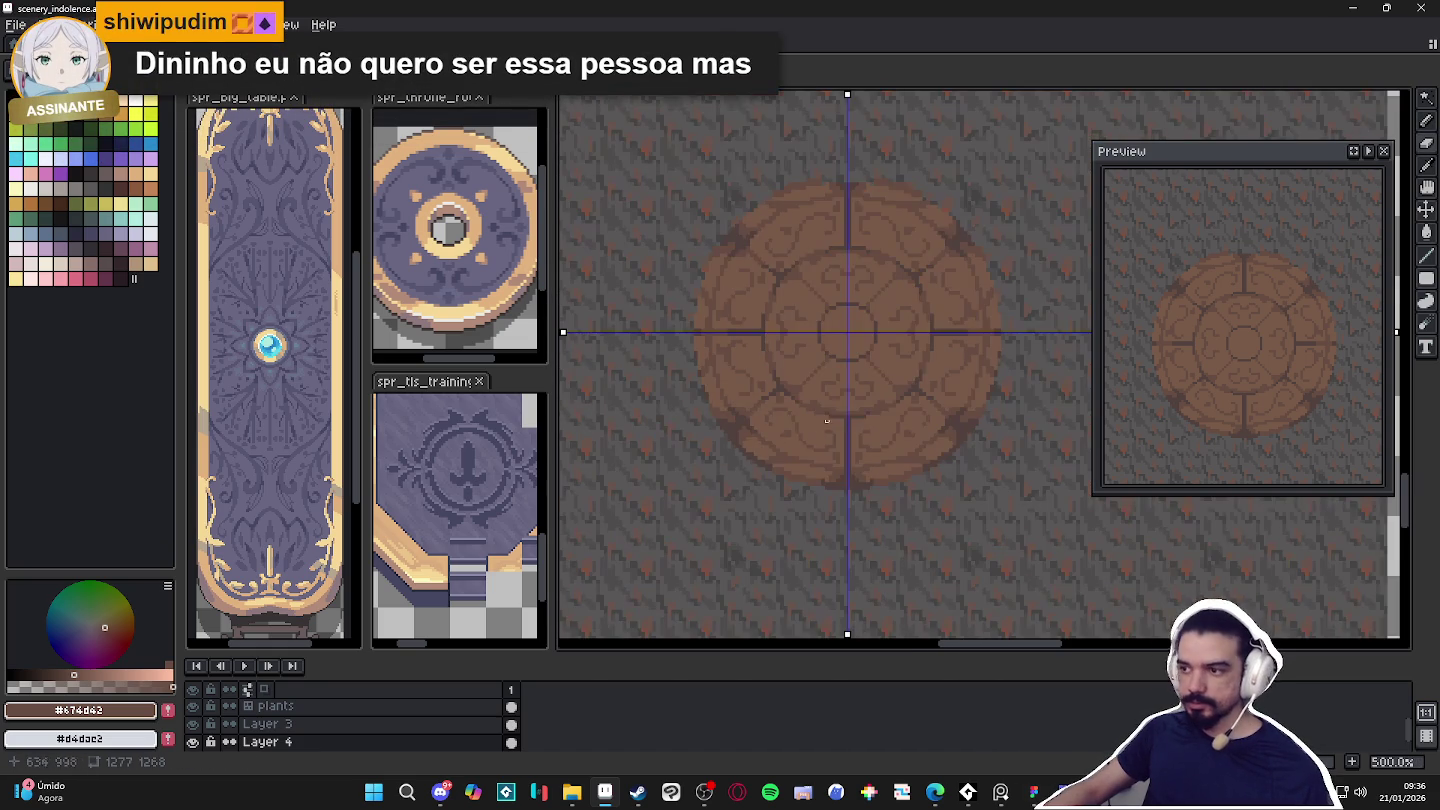
drag(811, 398, 840, 409)
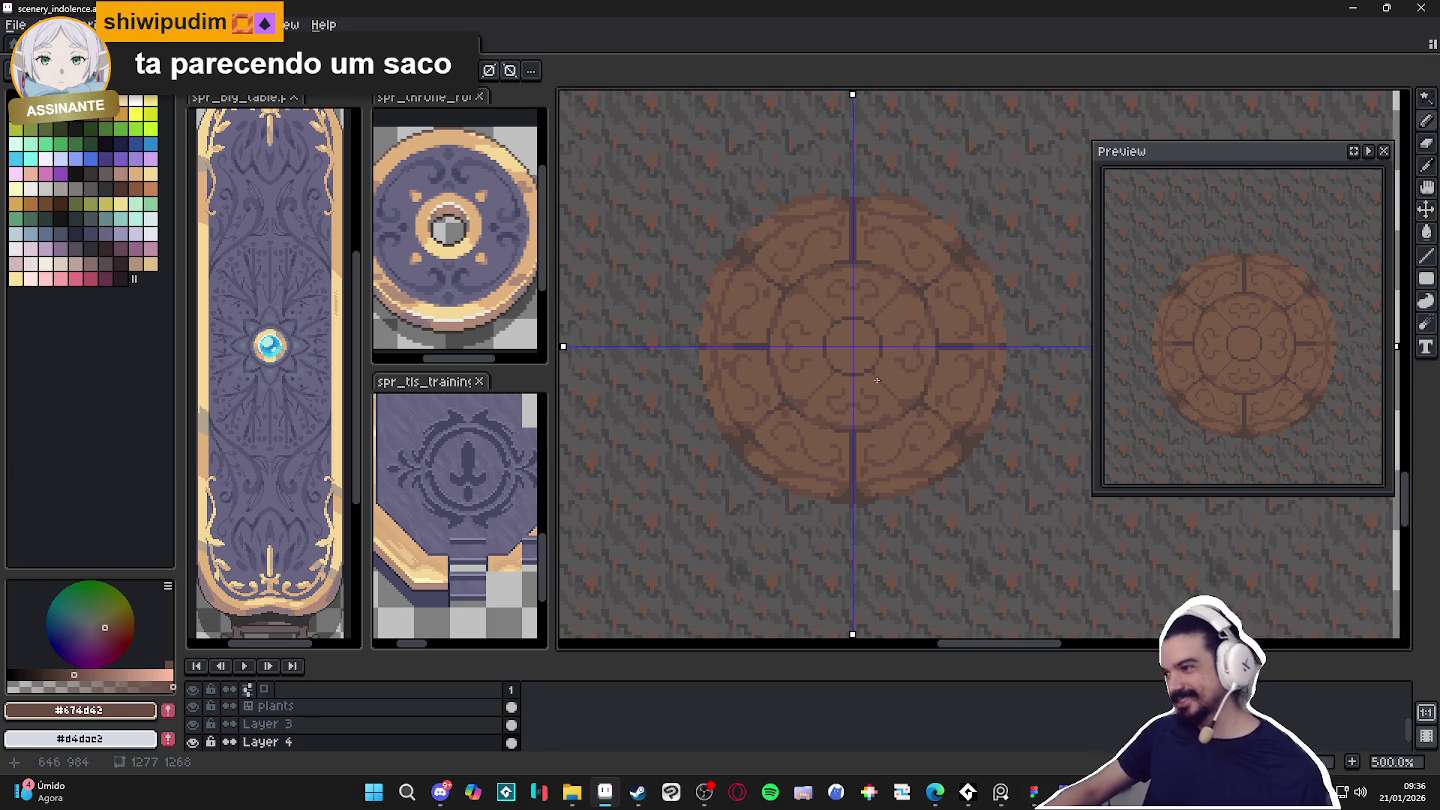
scroll(795, 358, up, 1)
scroll(795, 358, up, 2)
scroll(819, 376, down, 2)
drag(905, 369, 873, 378)
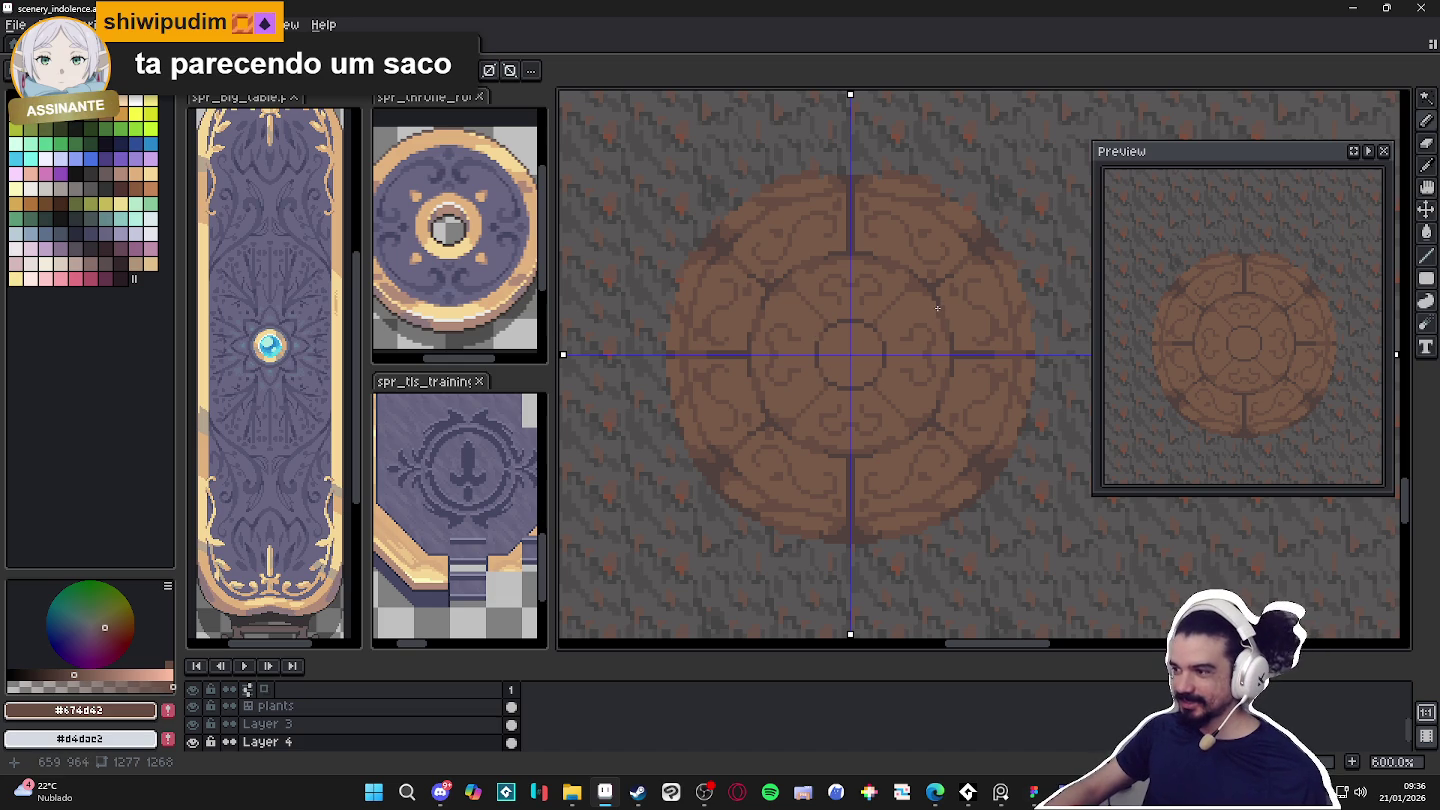
scroll(924, 335, up, 3)
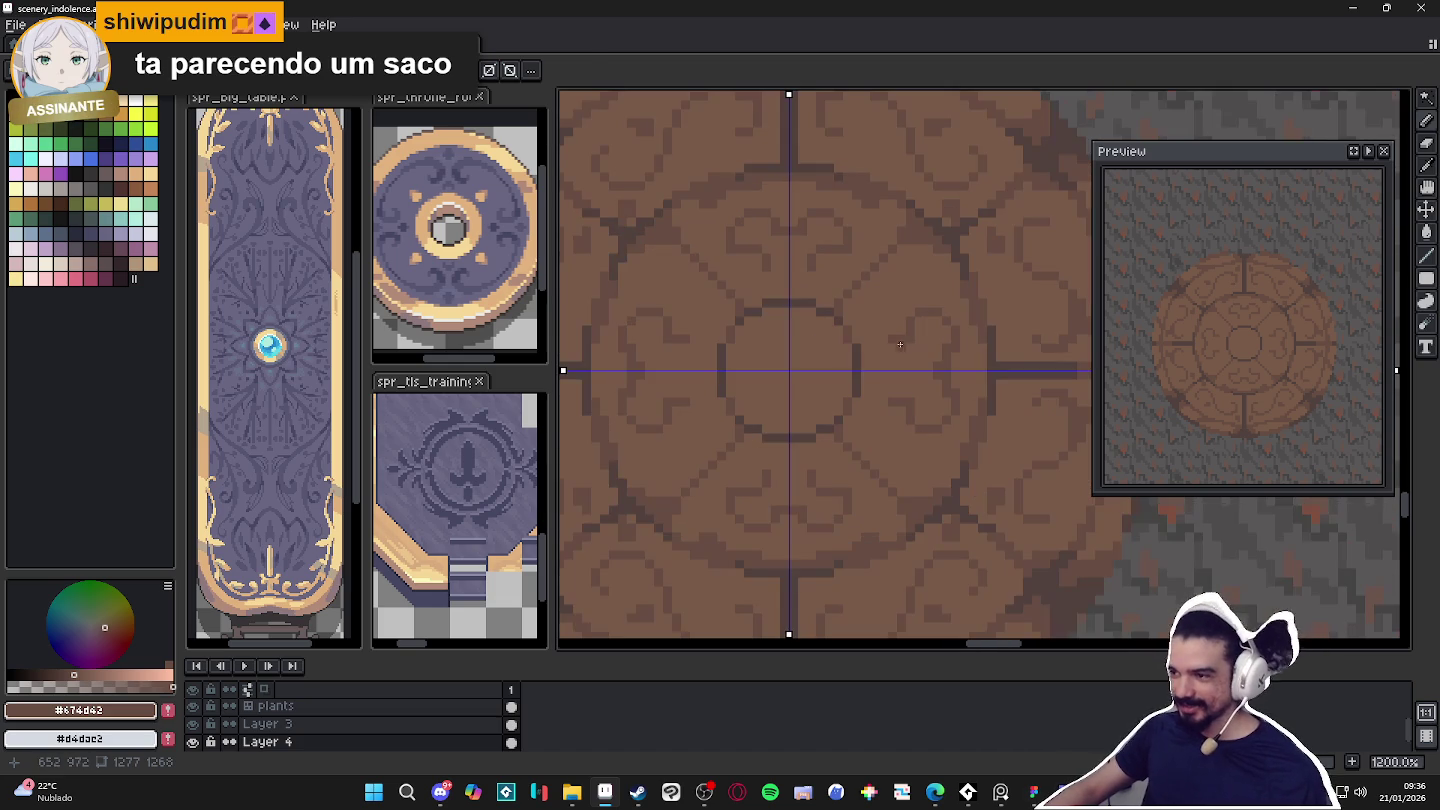
scroll(912, 335, up, 1)
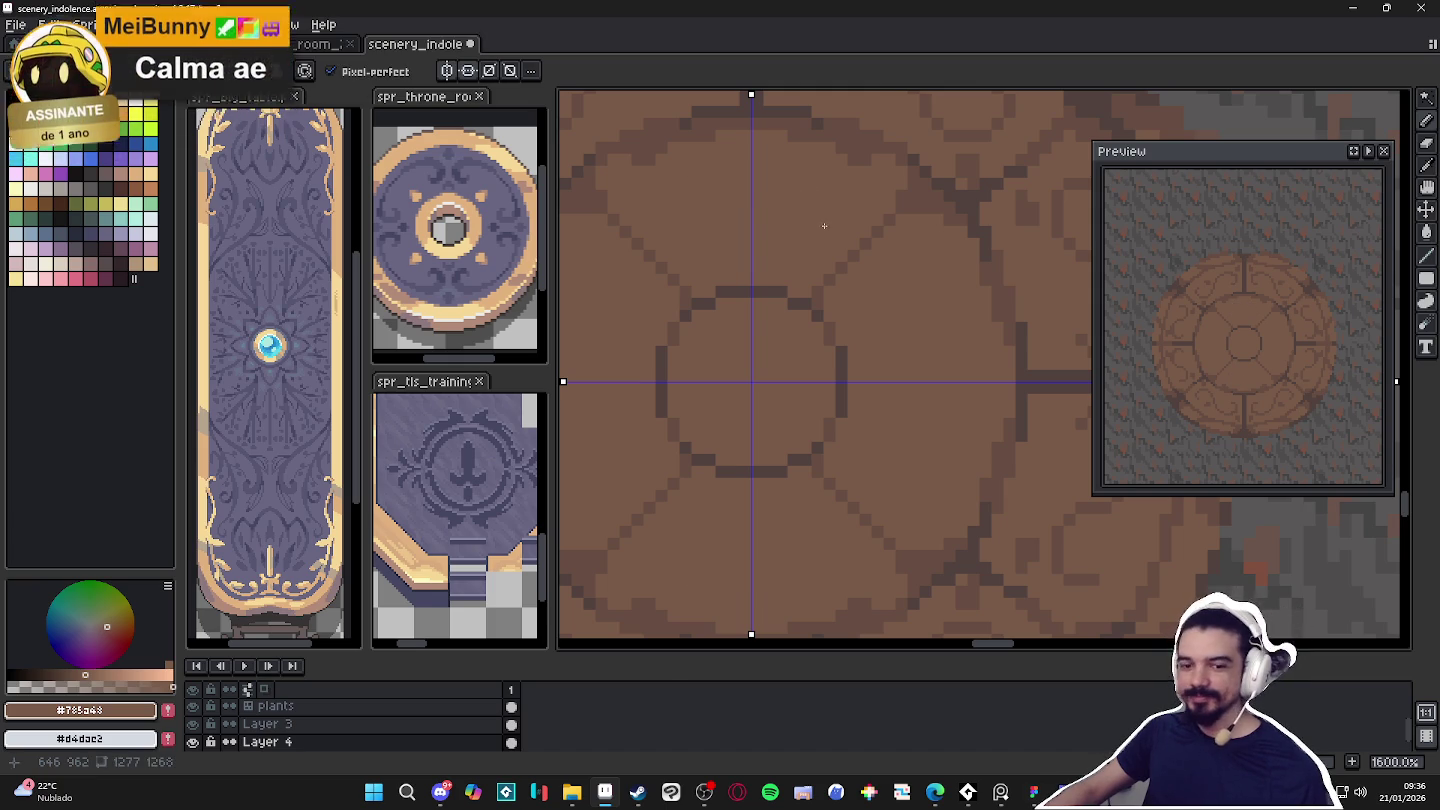
click(1024, 382)
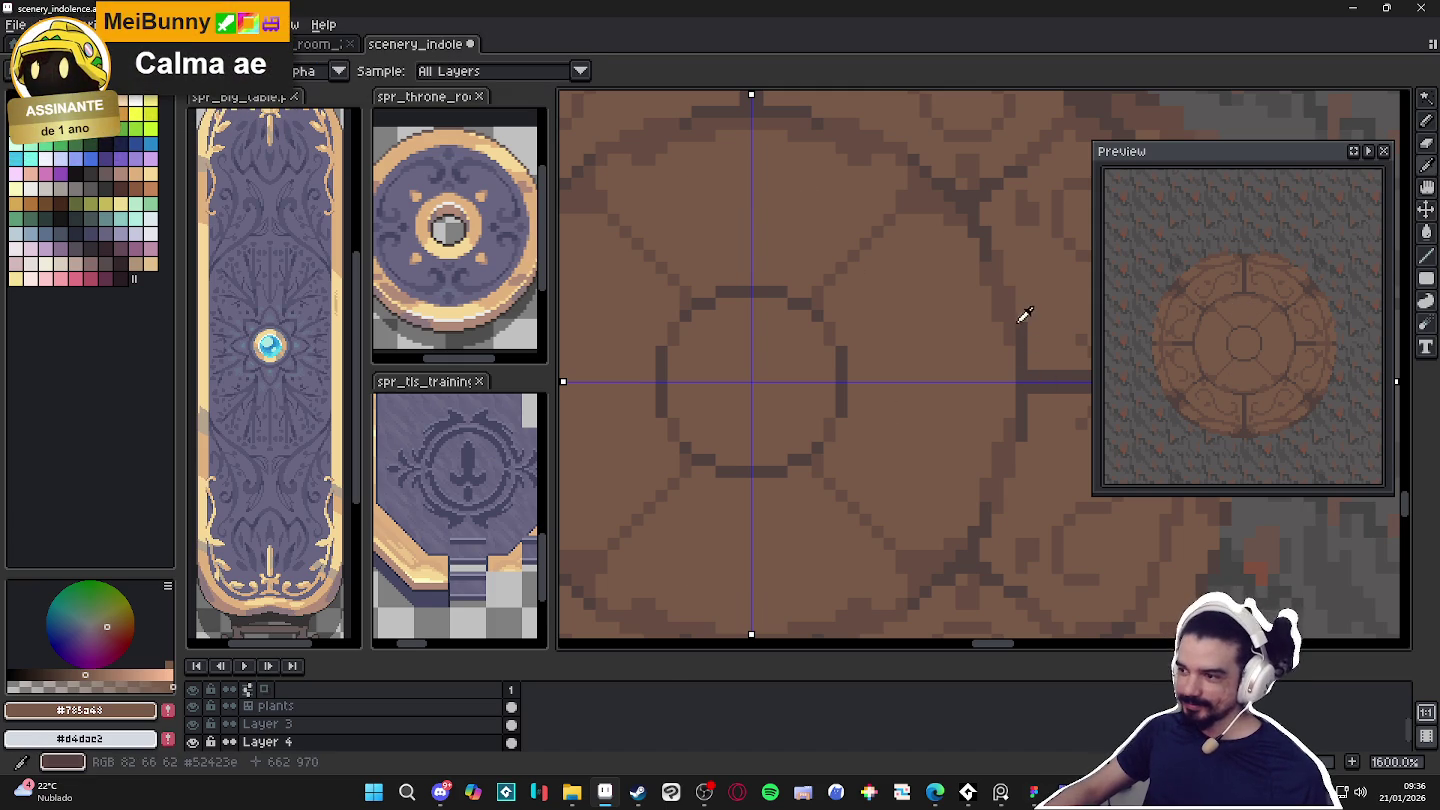
alt+click(999, 317)
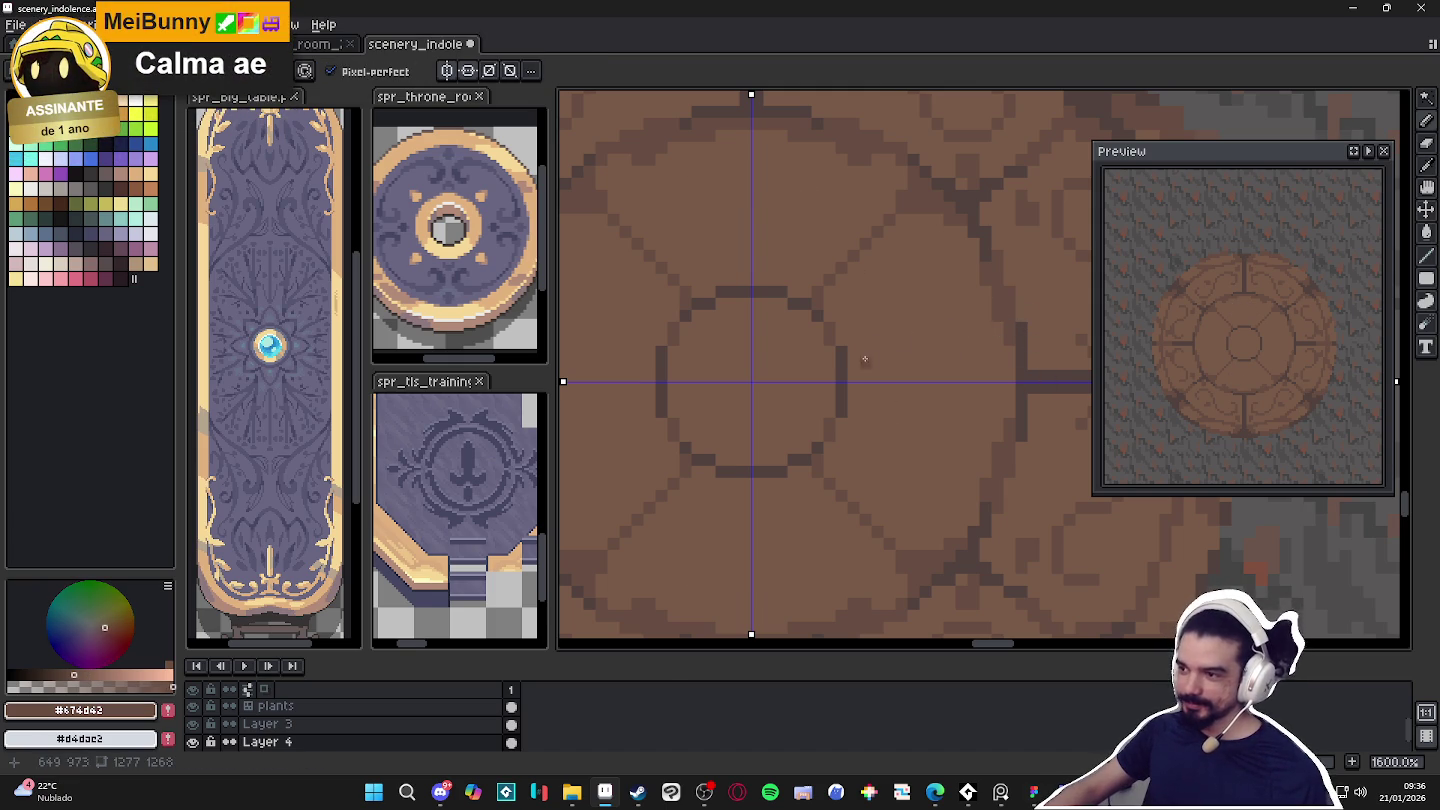
drag(913, 362, 913, 400)
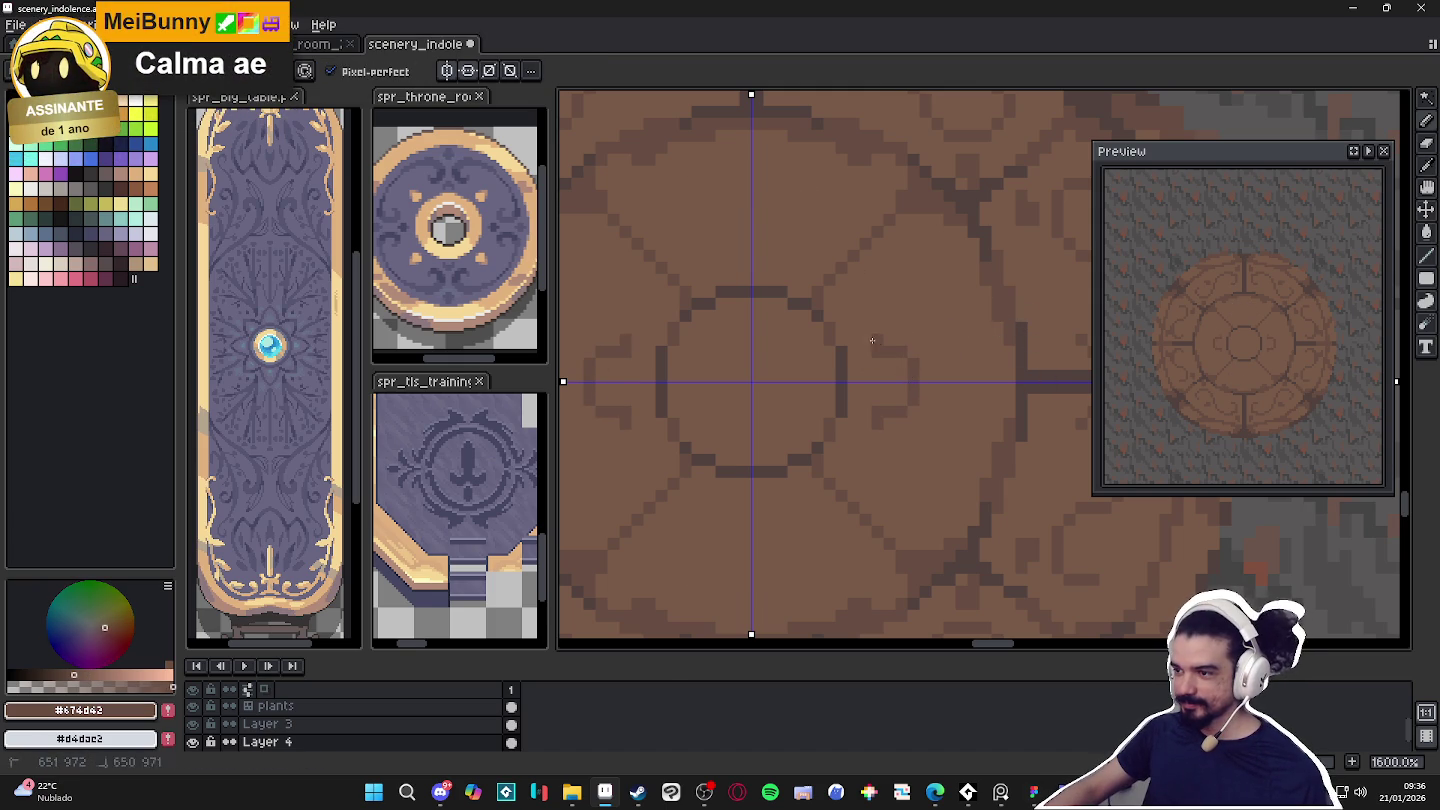
mouse_move(902, 285)
mouse_down()
mouse_move(930, 266)
mouse_move(940, 292)
mouse_up()
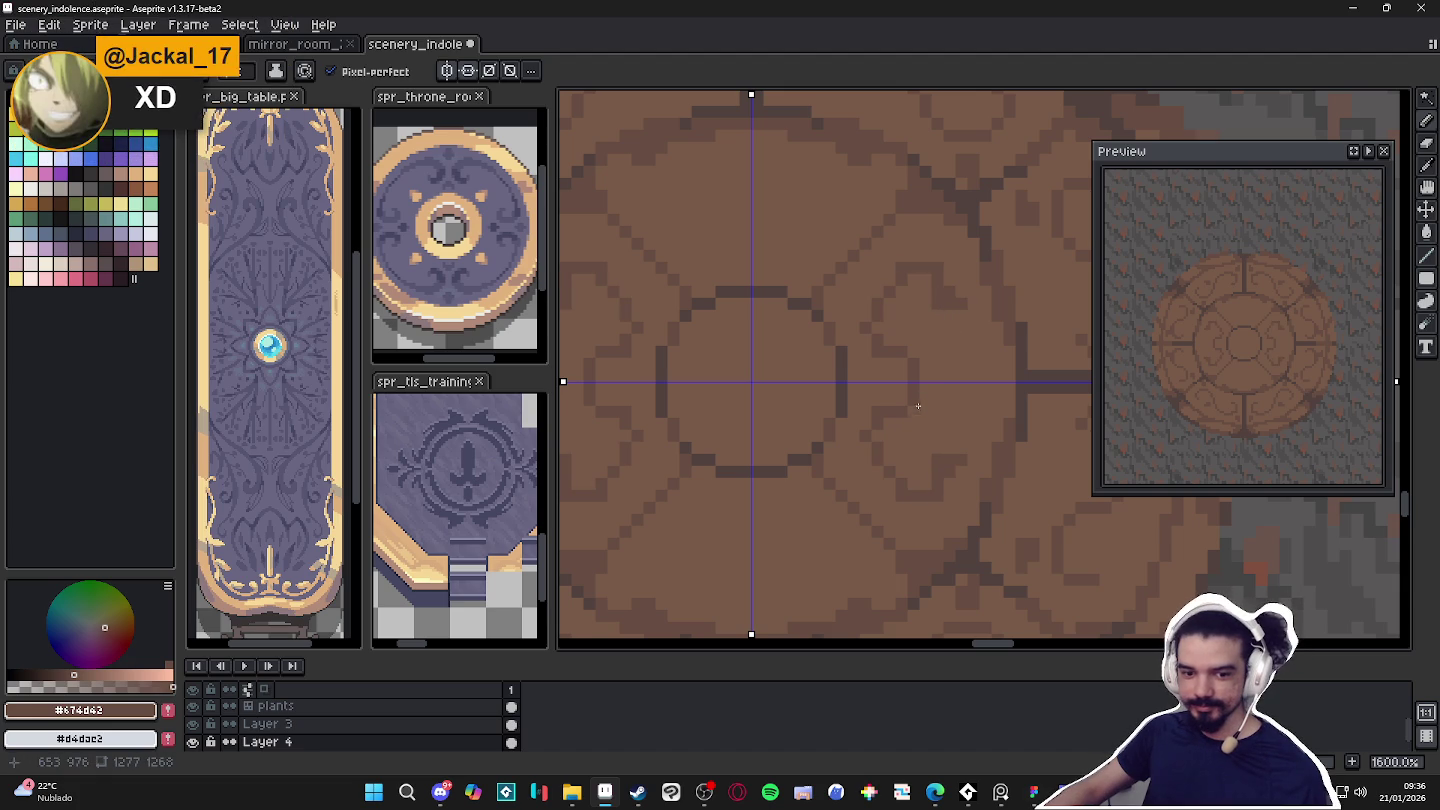
Touch up medallion pixels with the sampled base brown.
drag(919, 403, 968, 339)
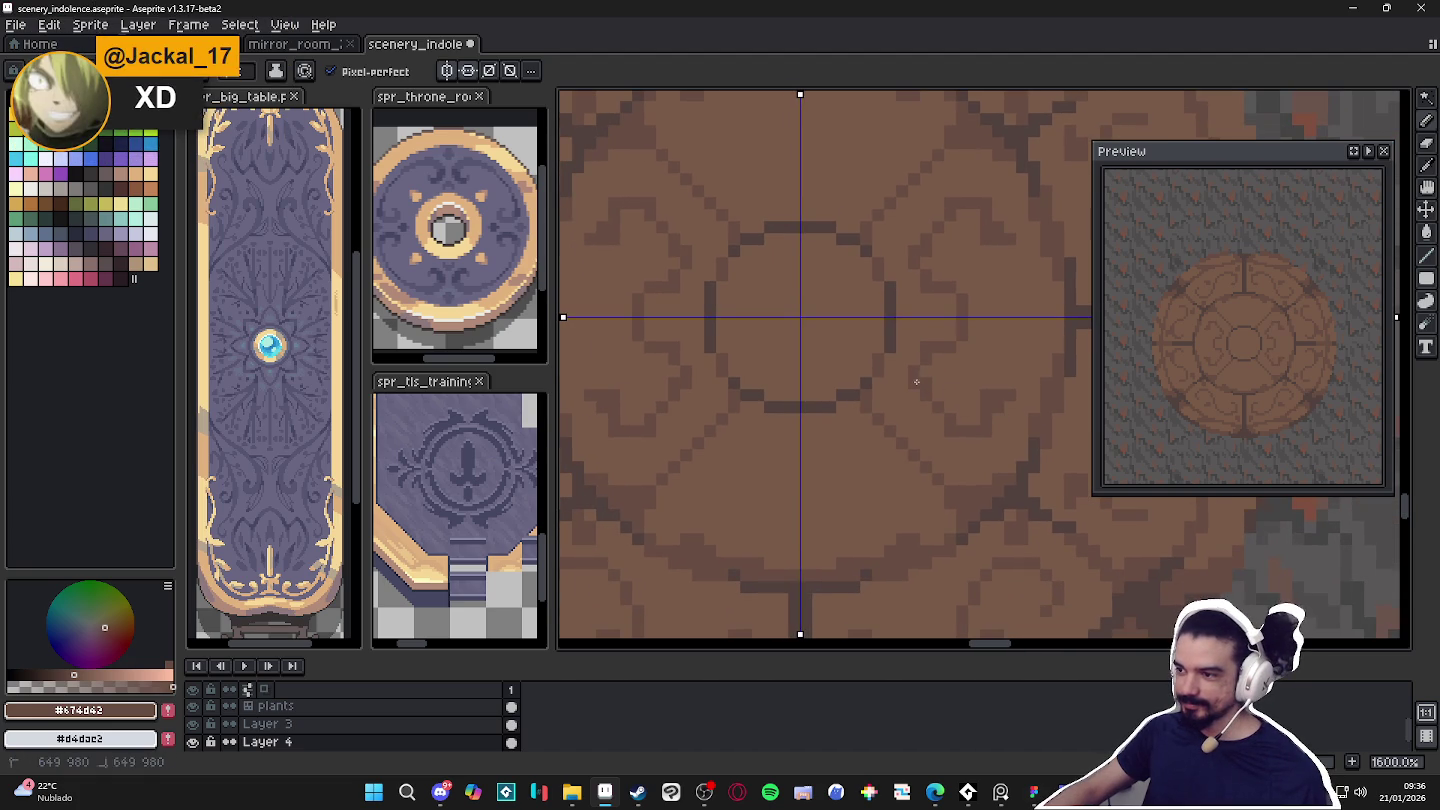
alt+click(941, 404)
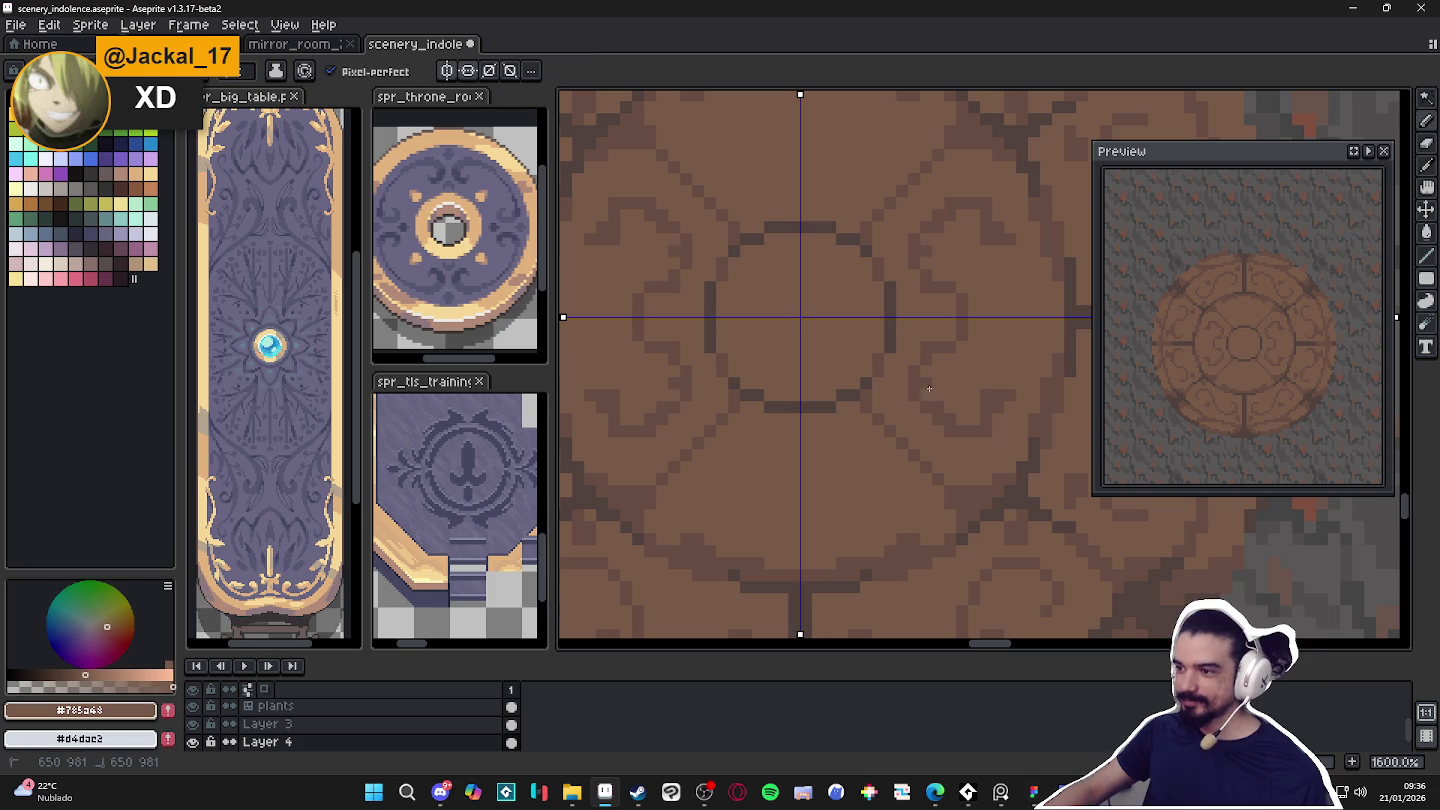
alt+click(940, 340)
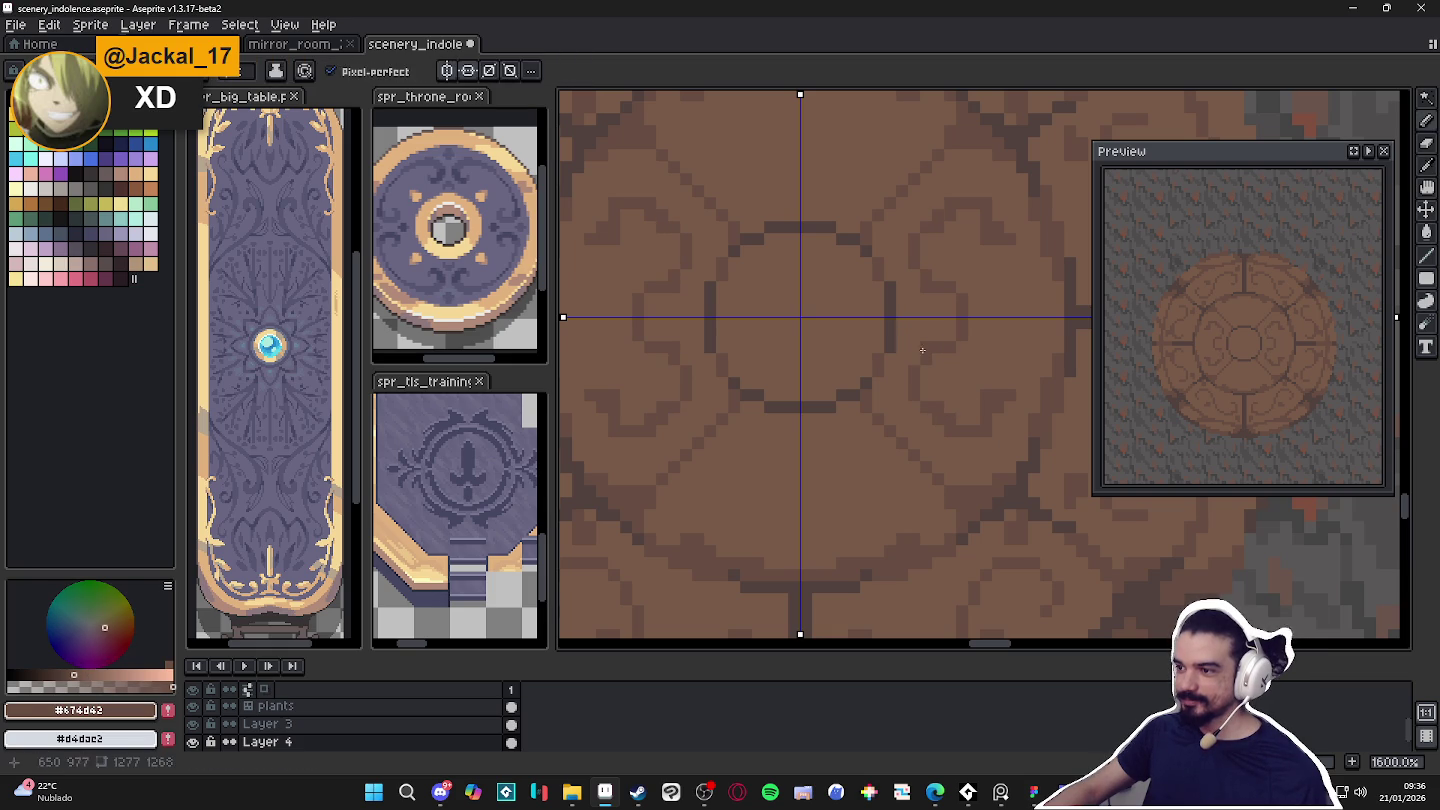
alt+click(924, 344)
drag(918, 346, 940, 322)
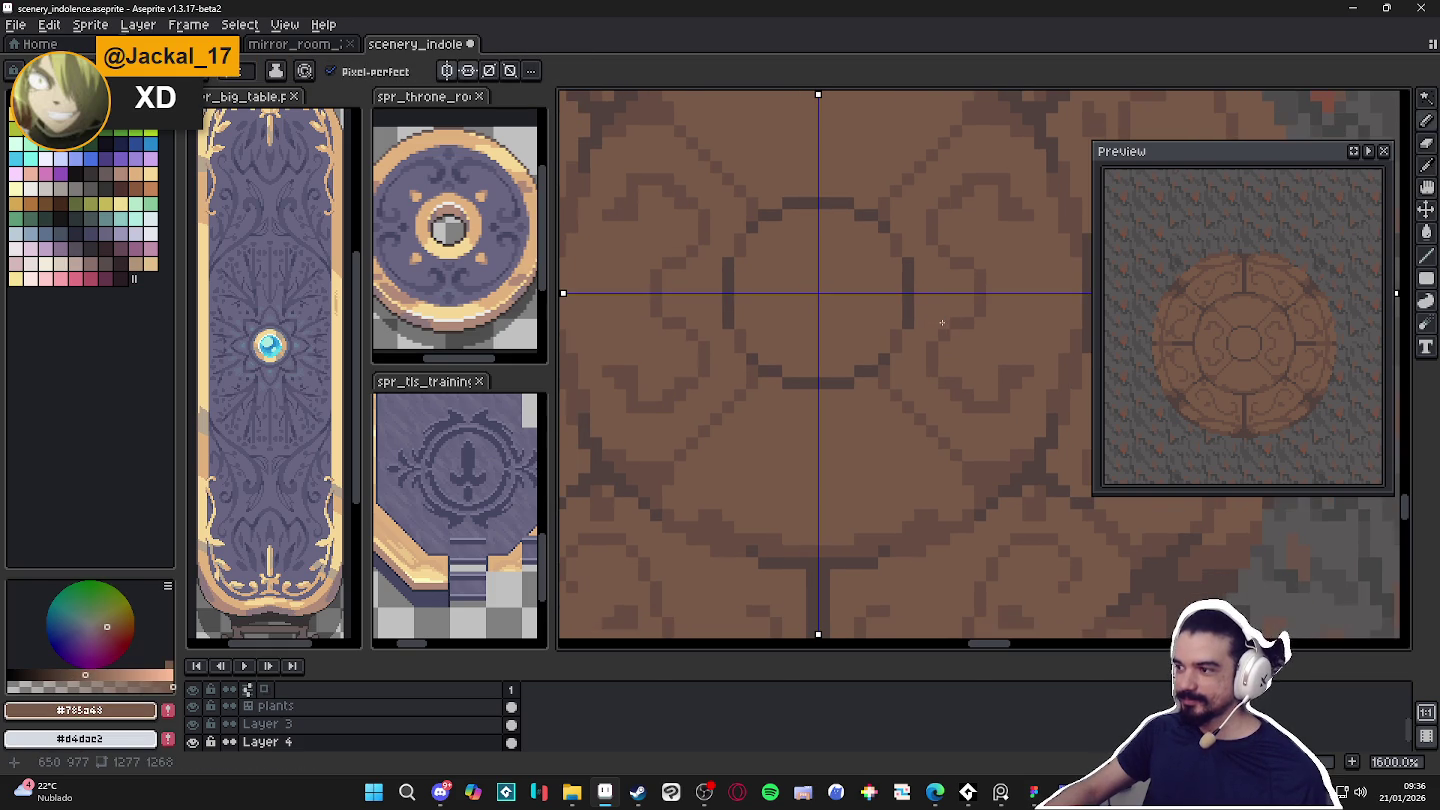
Extend the mirrored swirl curve below the inner ring in dark #674d42.
alt+click(969, 392)
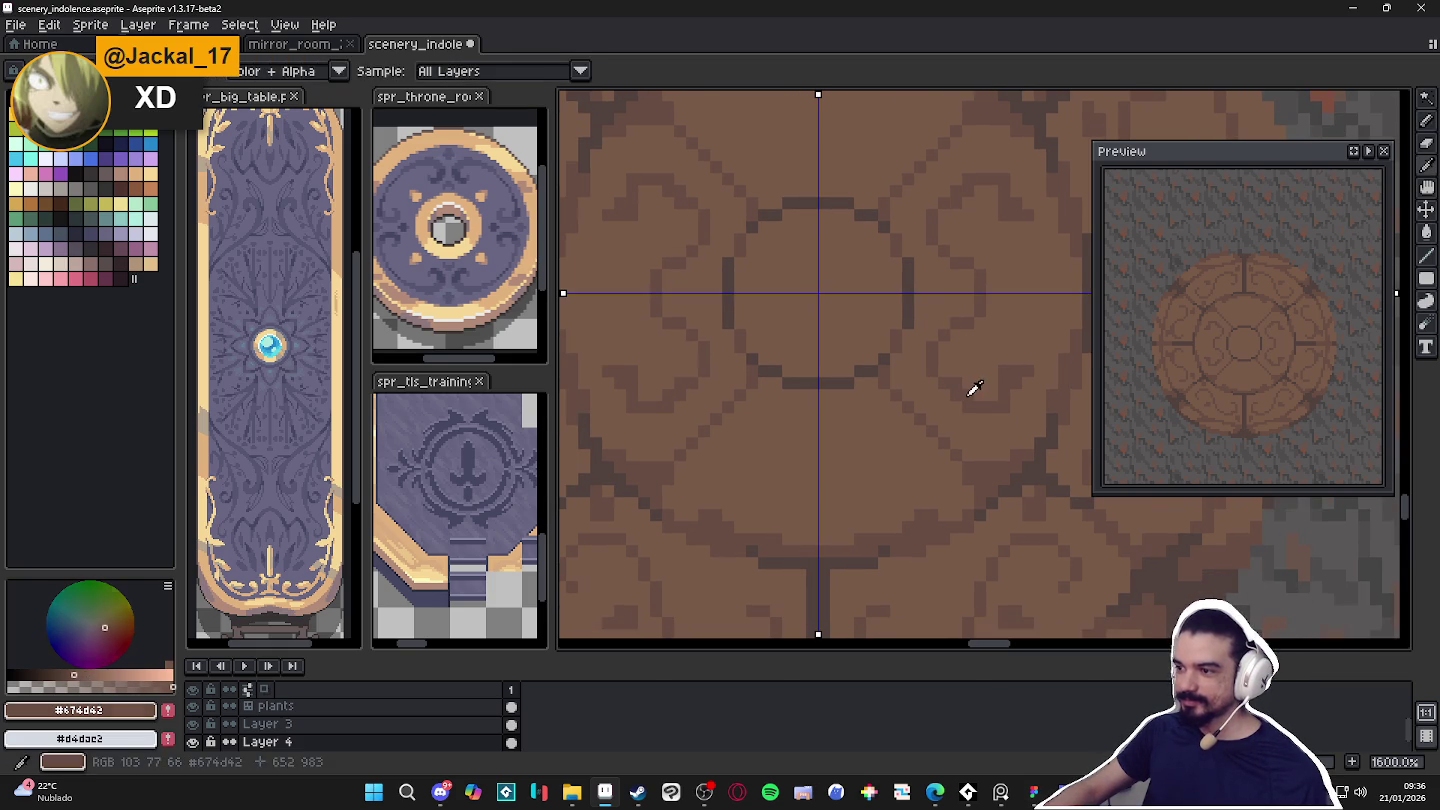
drag(805, 431, 845, 431)
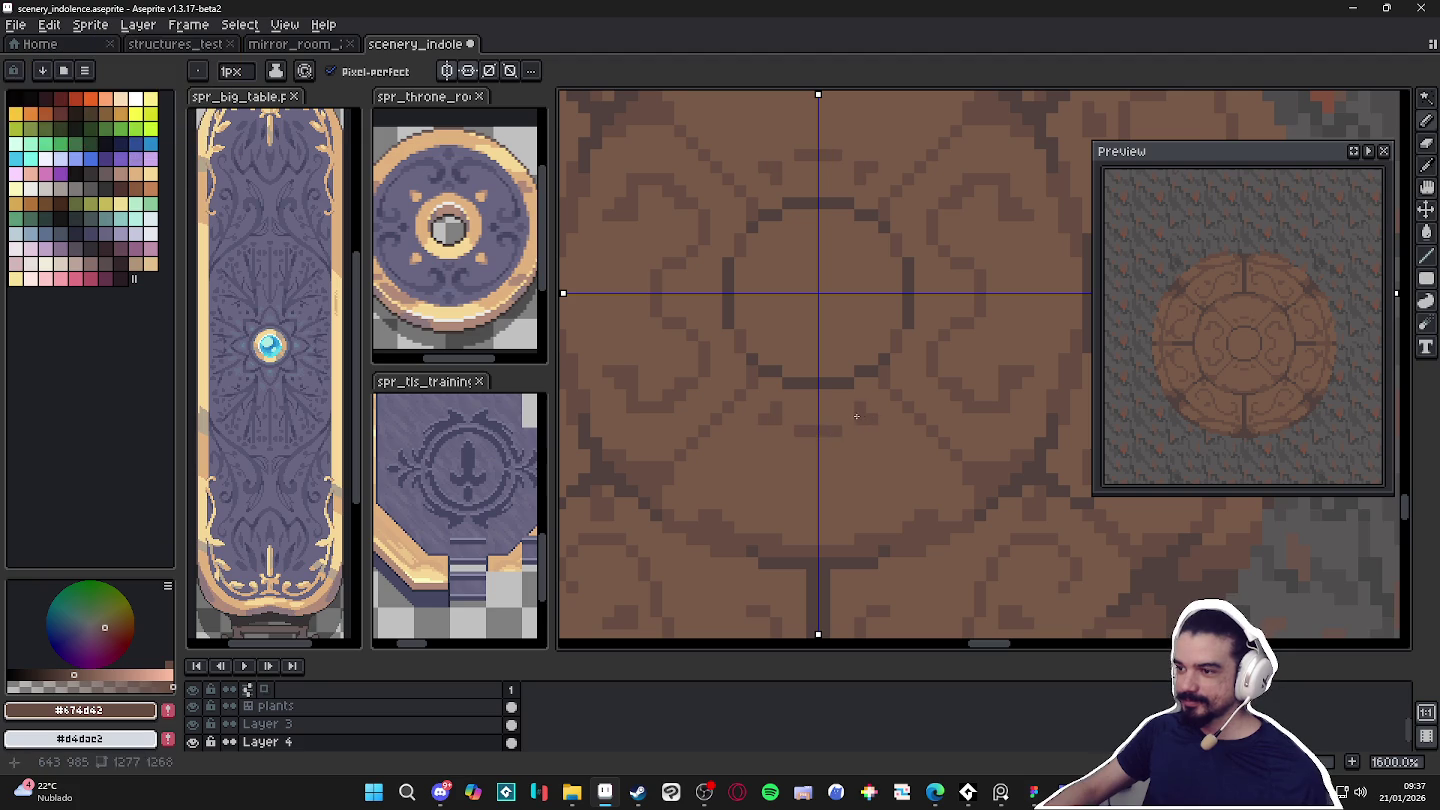
click(848, 418)
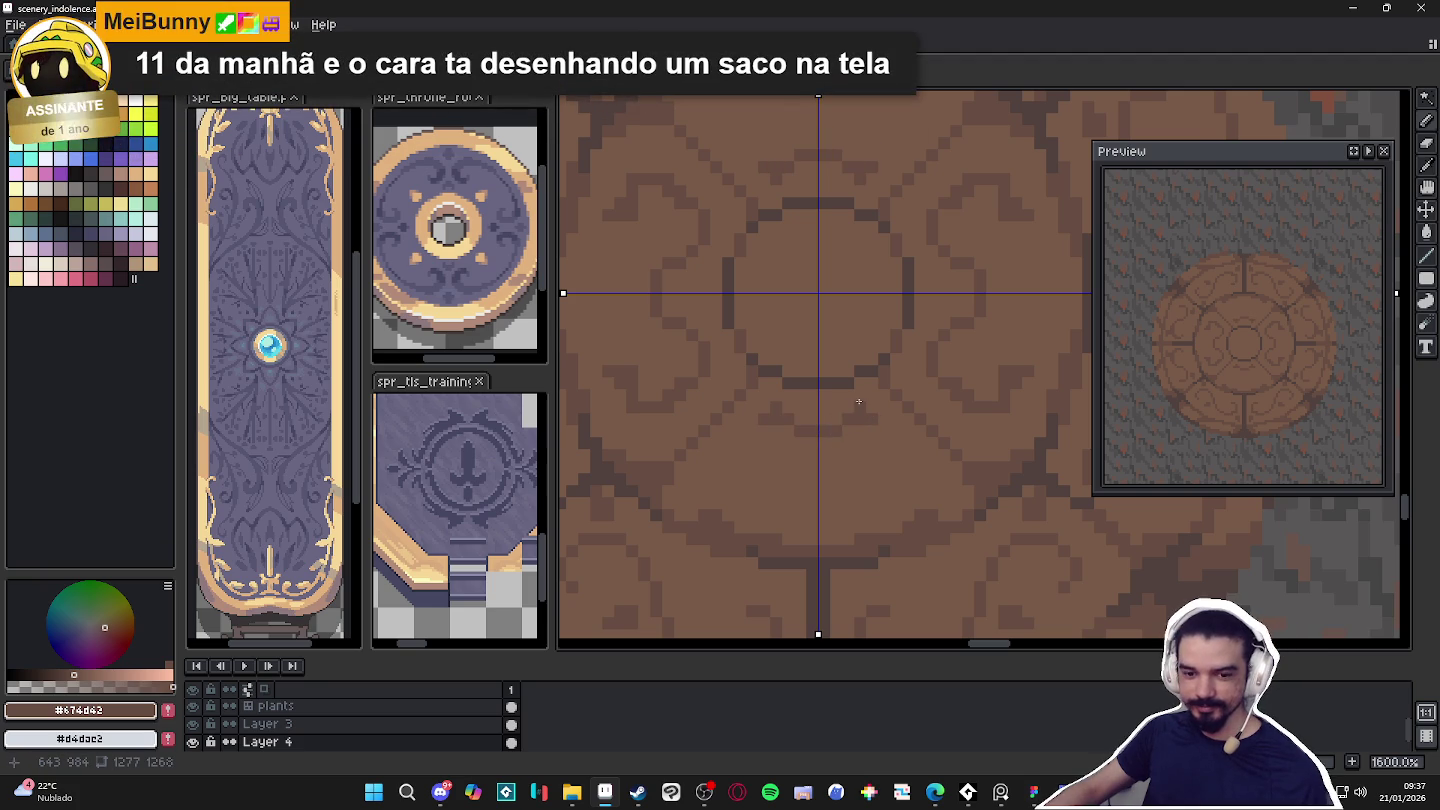
drag(884, 420, 896, 430)
click(908, 455)
click(896, 472)
drag(885, 487, 883, 497)
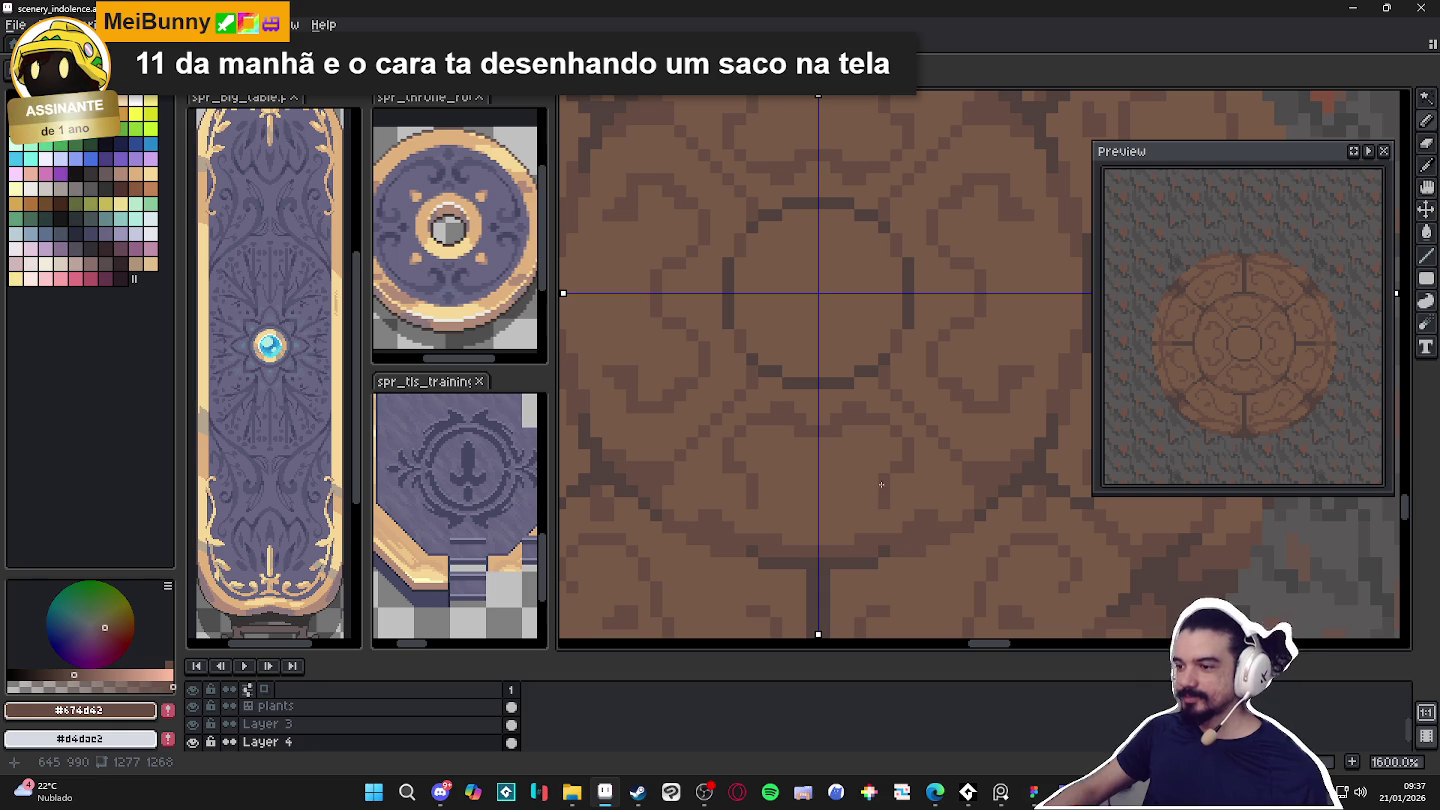
alt+click(890, 499)
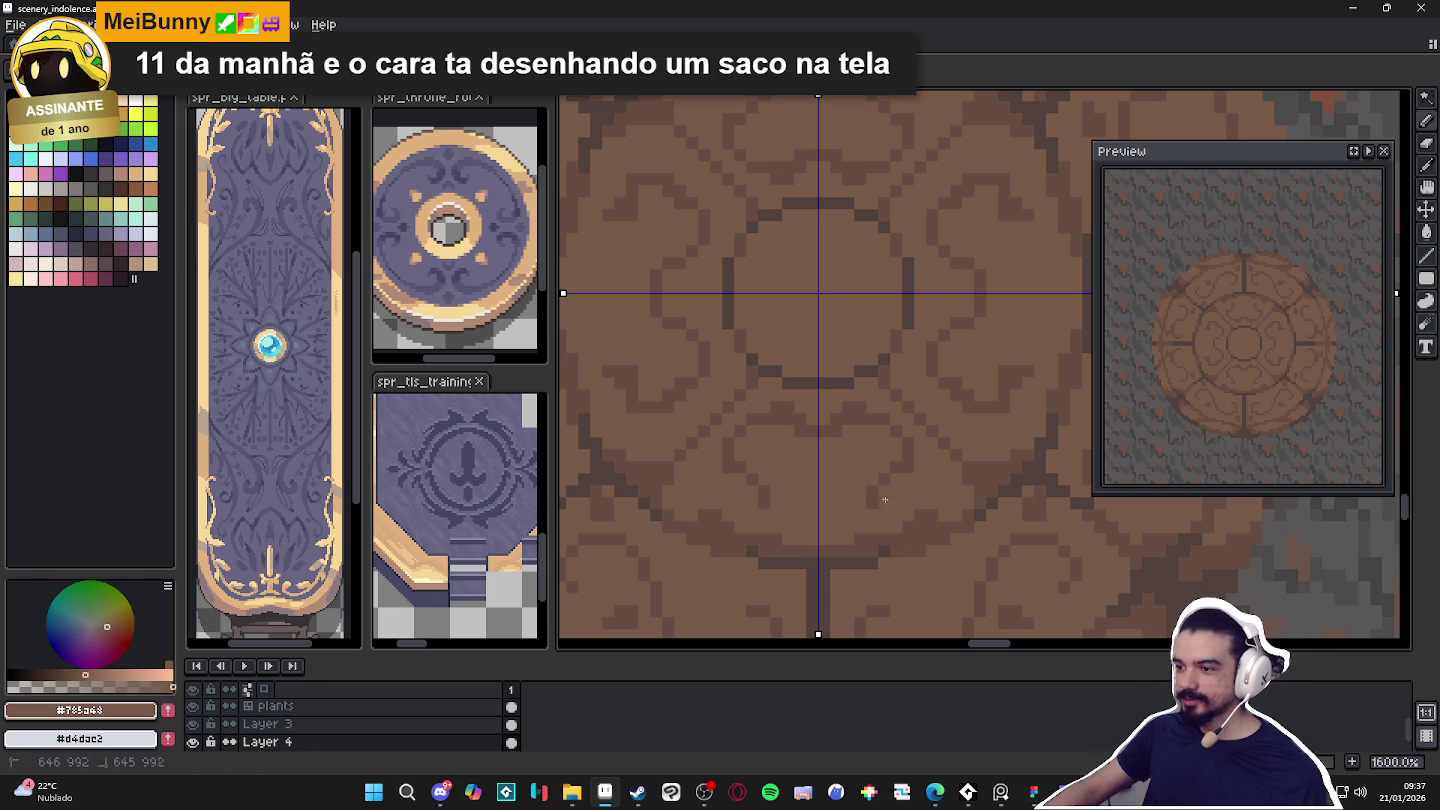
alt+click(840, 486)
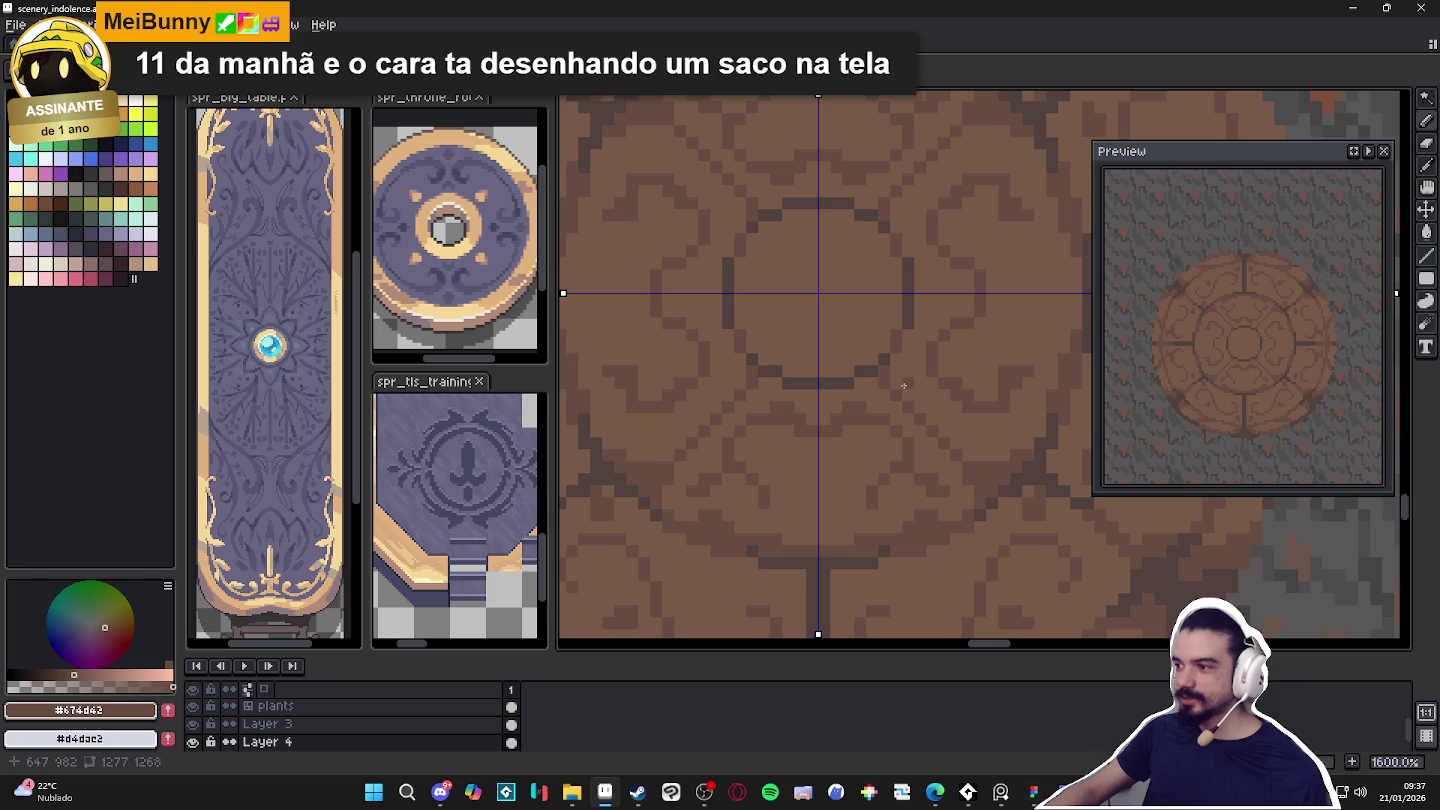
Pan and zoom around the medallion to review the mirrored swirl detailing.
drag(903, 385, 896, 389)
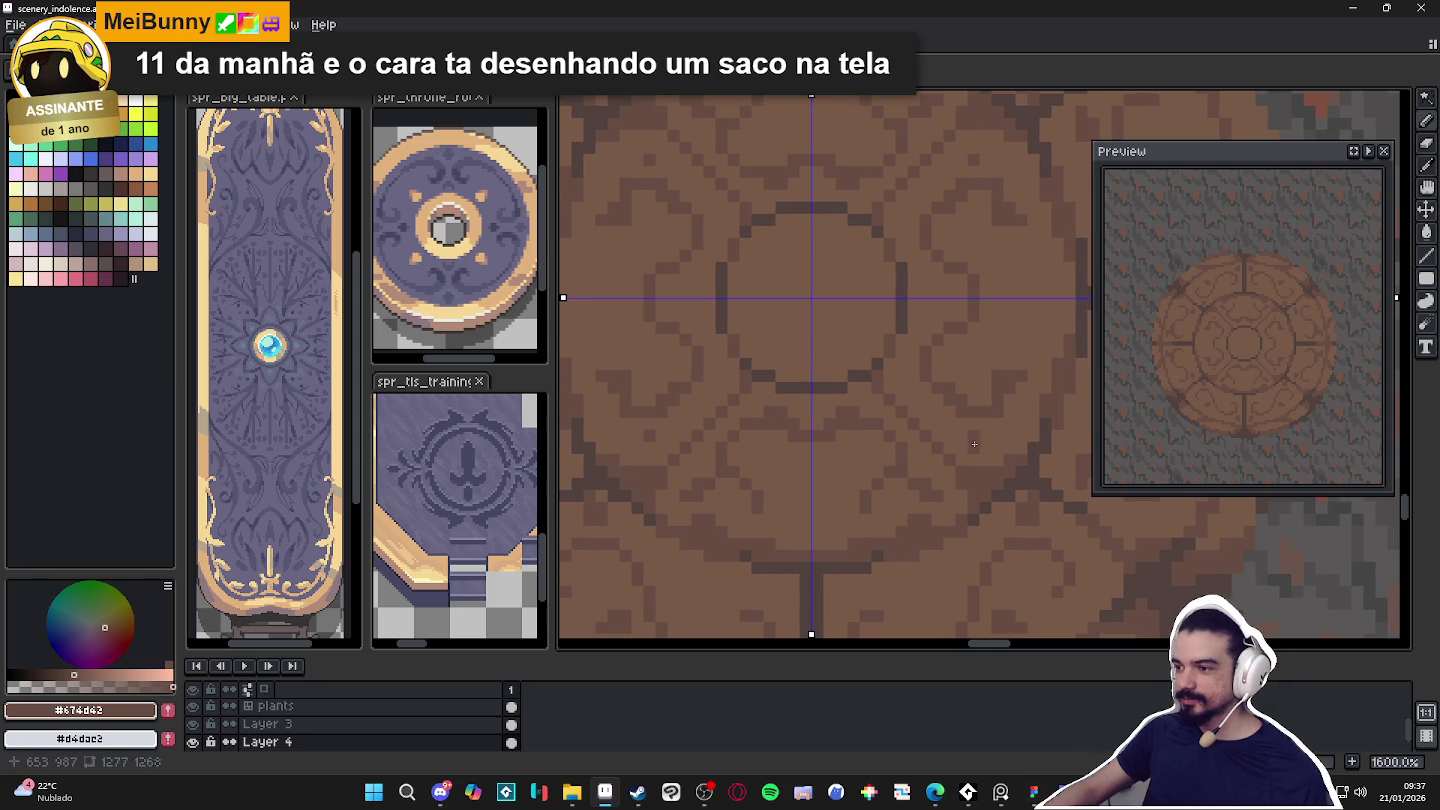
scroll(979, 450, down, 2)
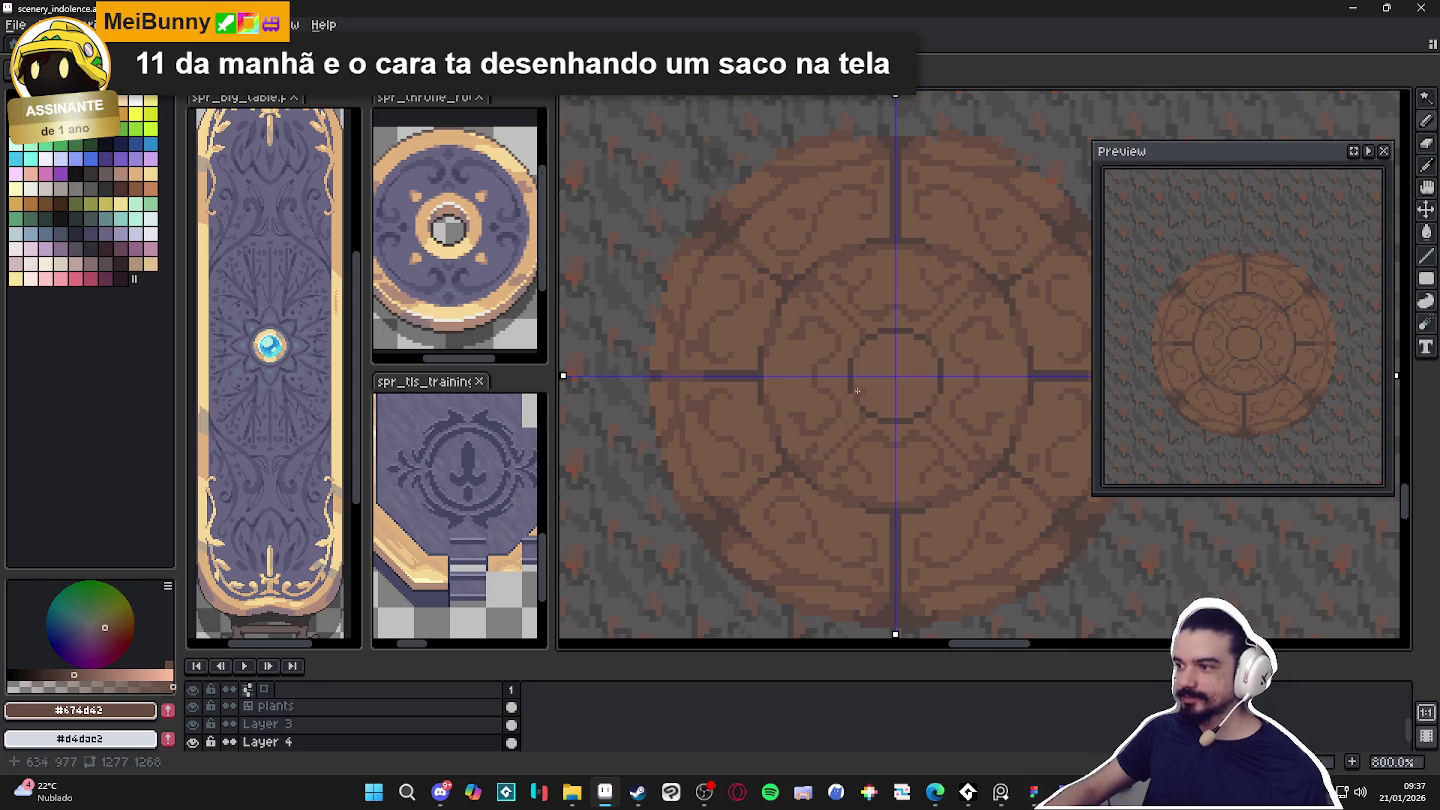
scroll(787, 380, up, 2)
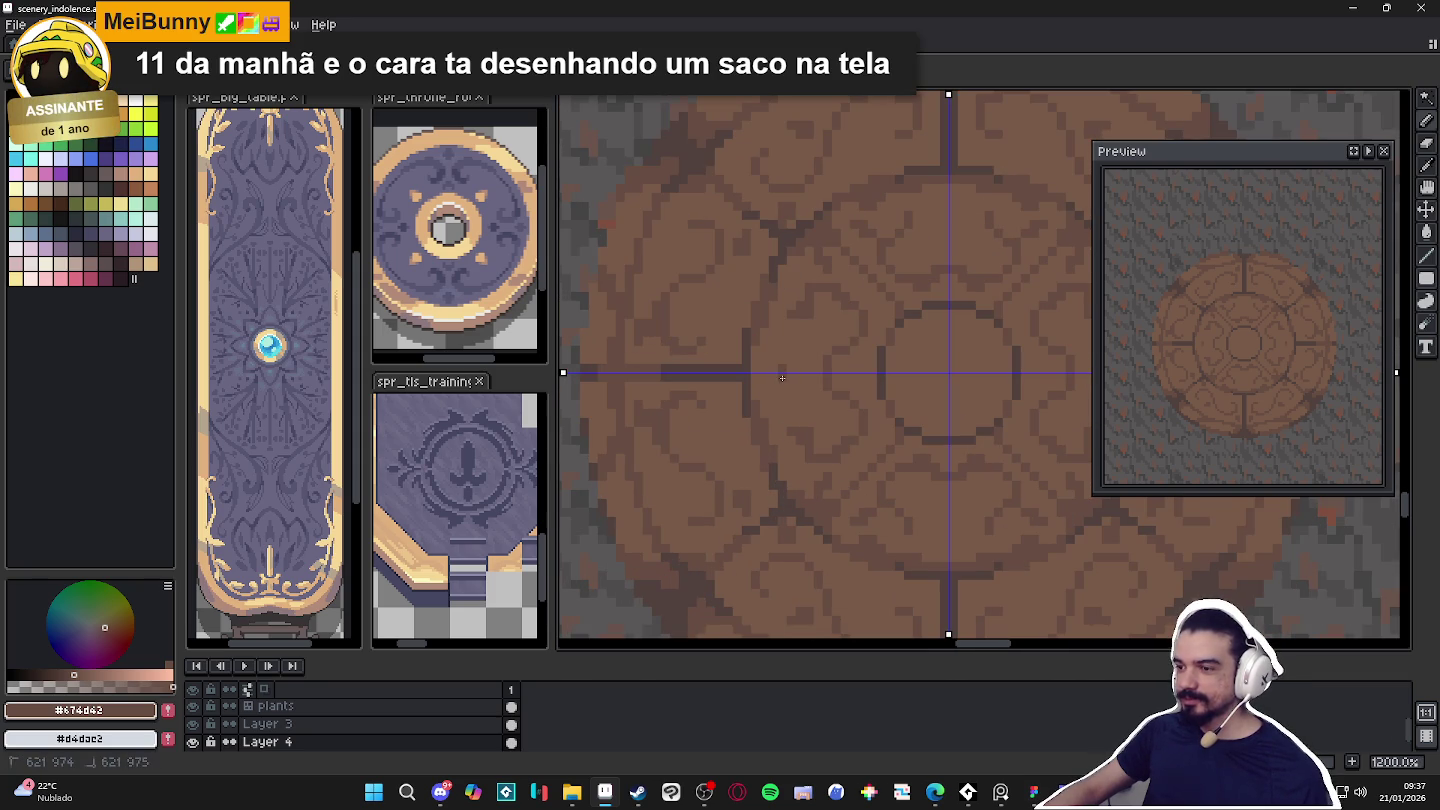
scroll(810, 390, right, 1)
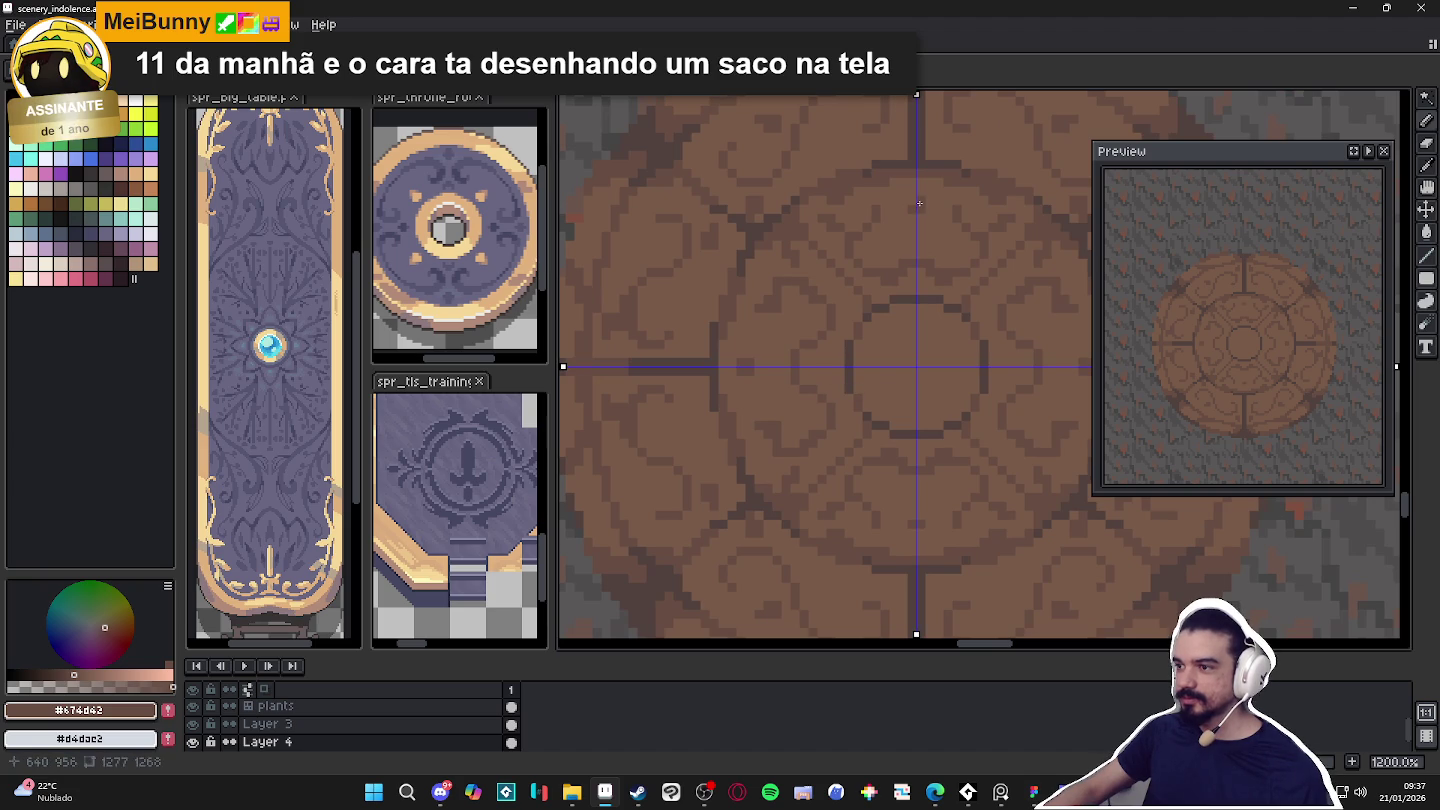
scroll(908, 267, down, 1)
scroll(908, 267, up, 1)
scroll(906, 300, up, 1)
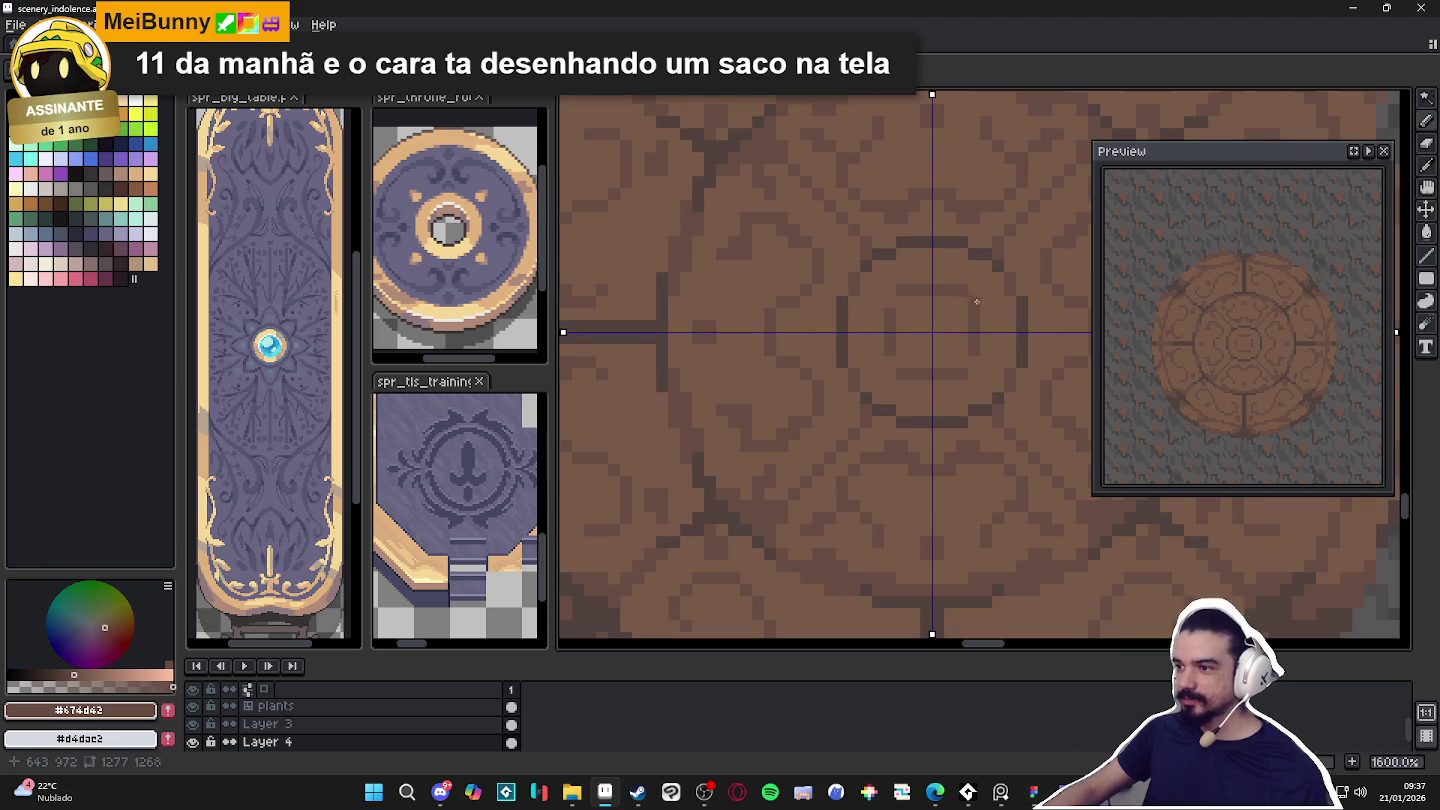
scroll(984, 356, down, 1)
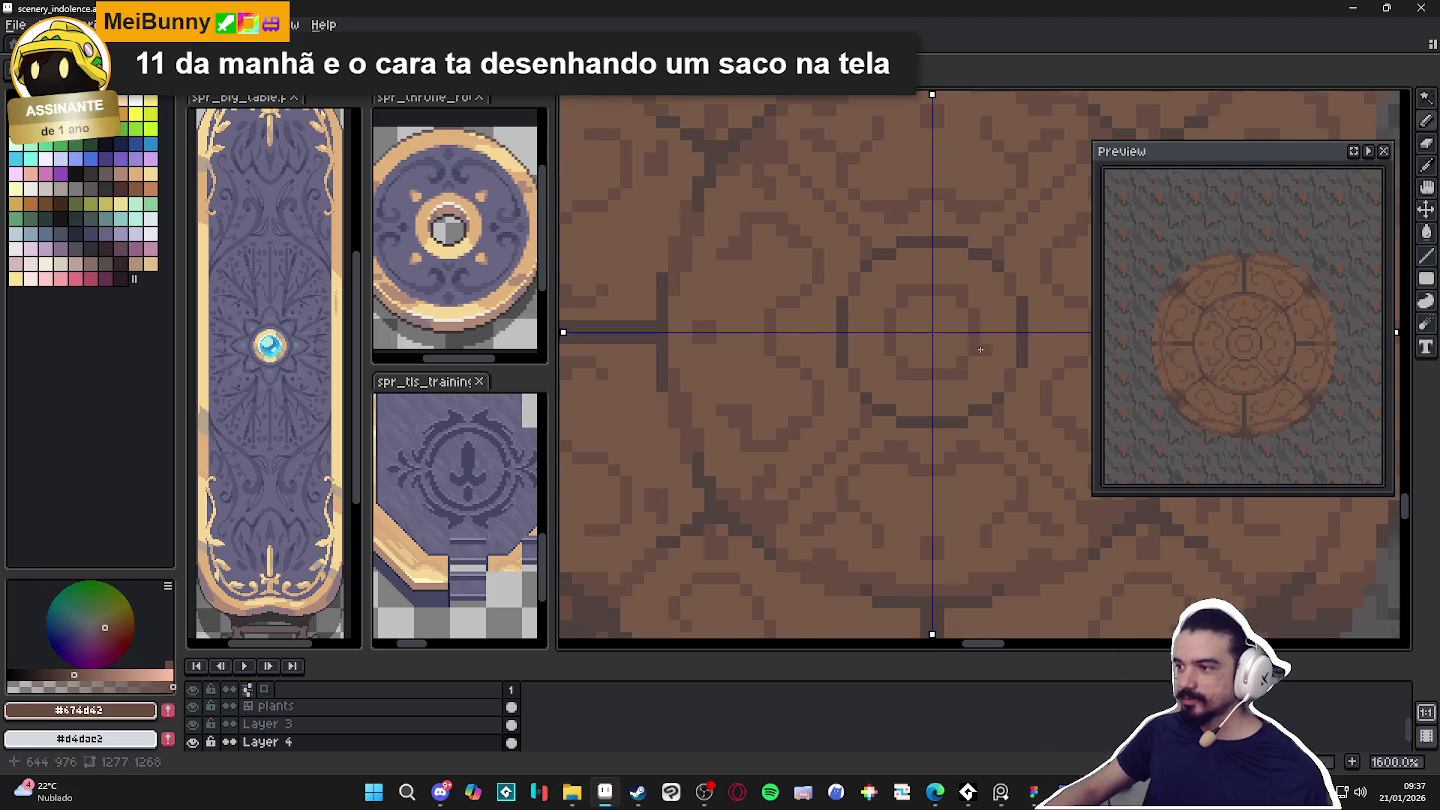
scroll(975, 370, down, 1)
scroll(965, 390, down, 1)
scroll(958, 402, down, 1)
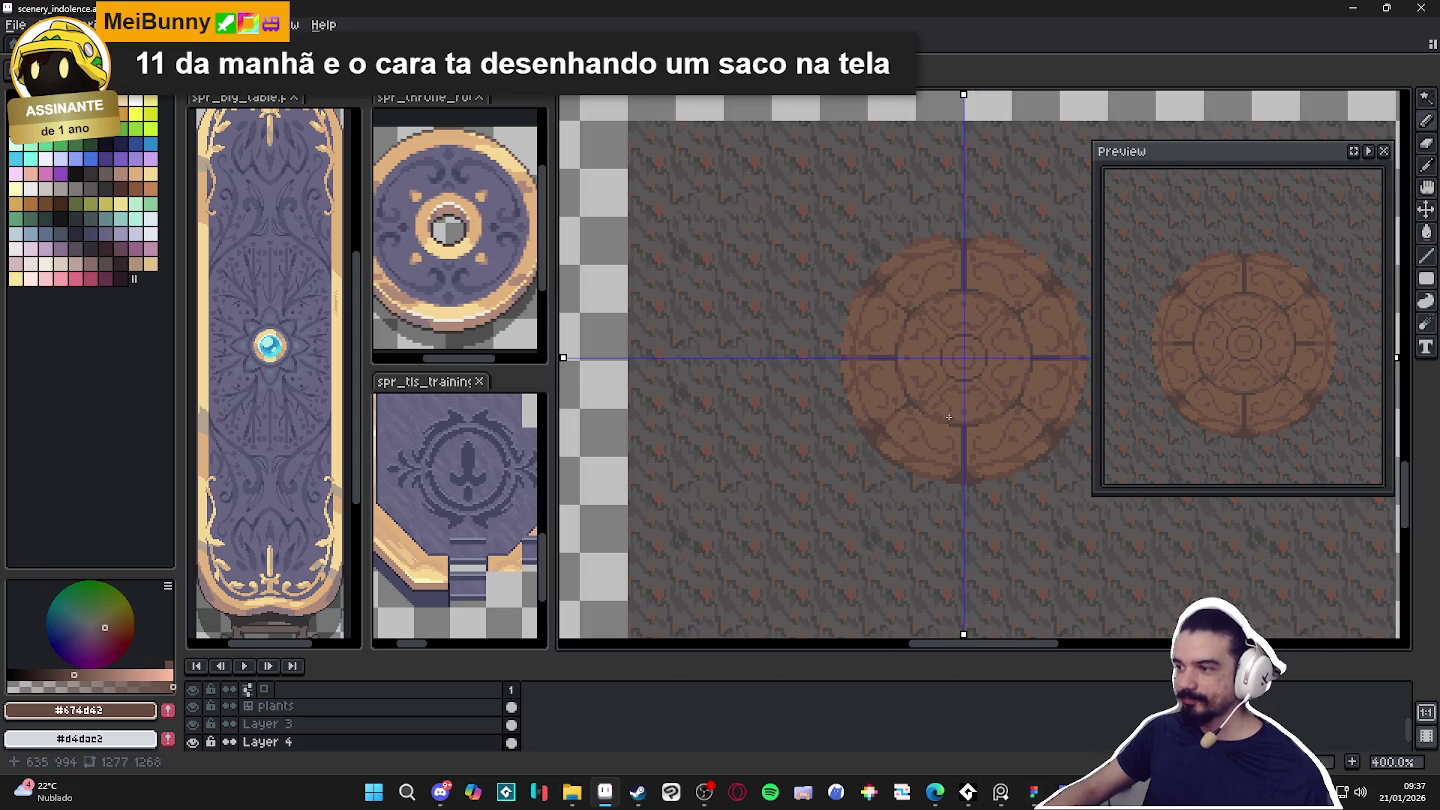
Turn off all symmetry axes and save the scenery file.
scroll(949, 418, down, 1)
scroll(949, 418, right, 2)
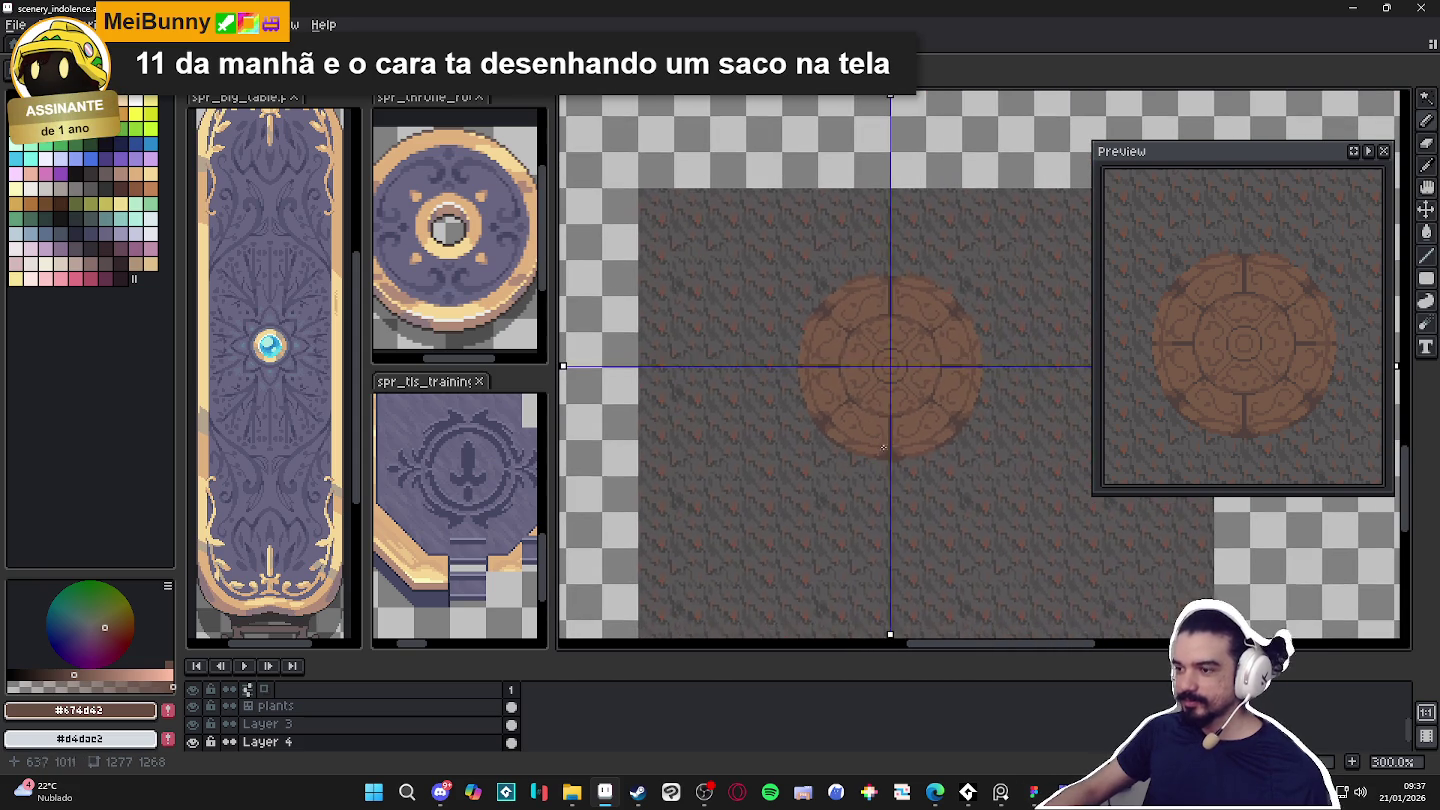
click(640, 45)
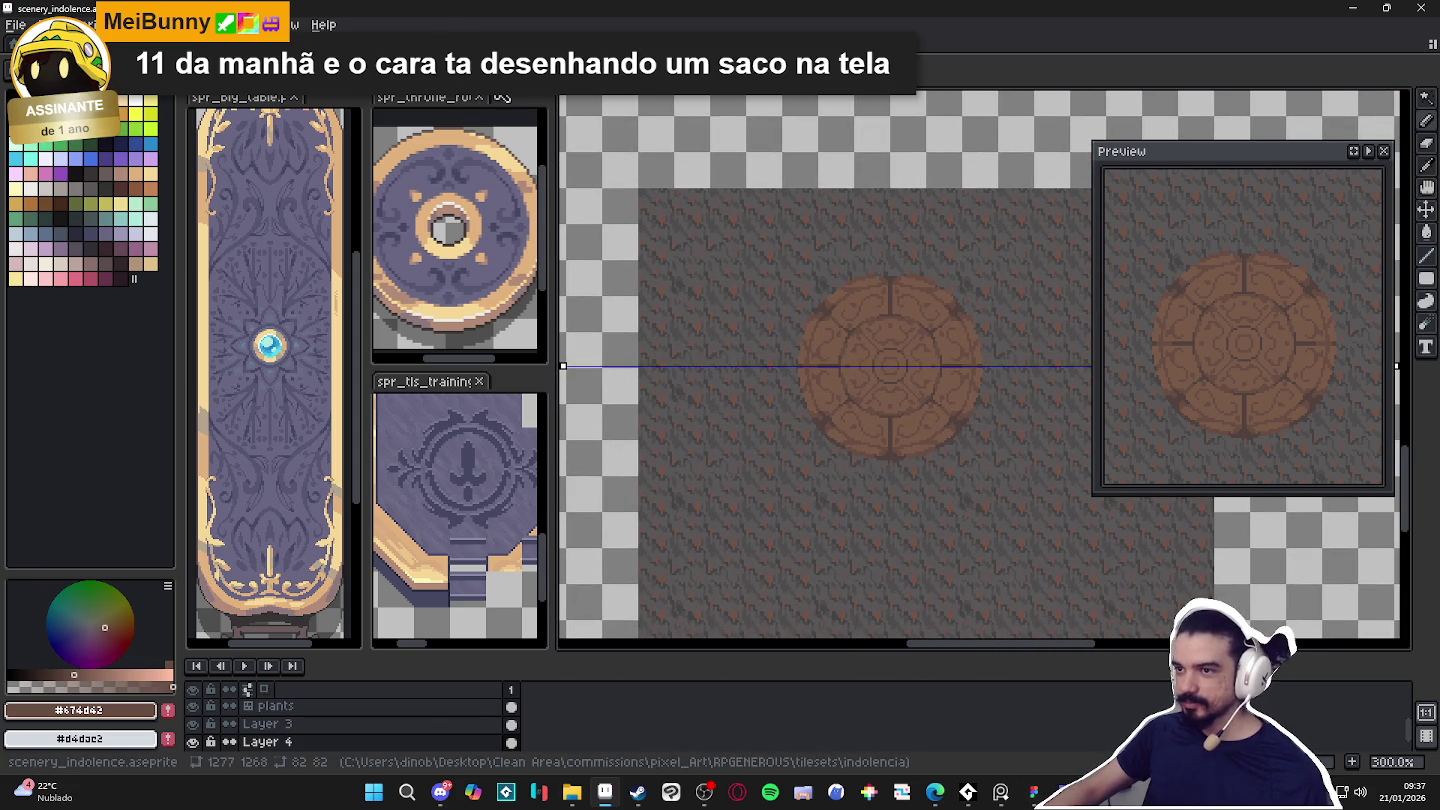
click(640, 45)
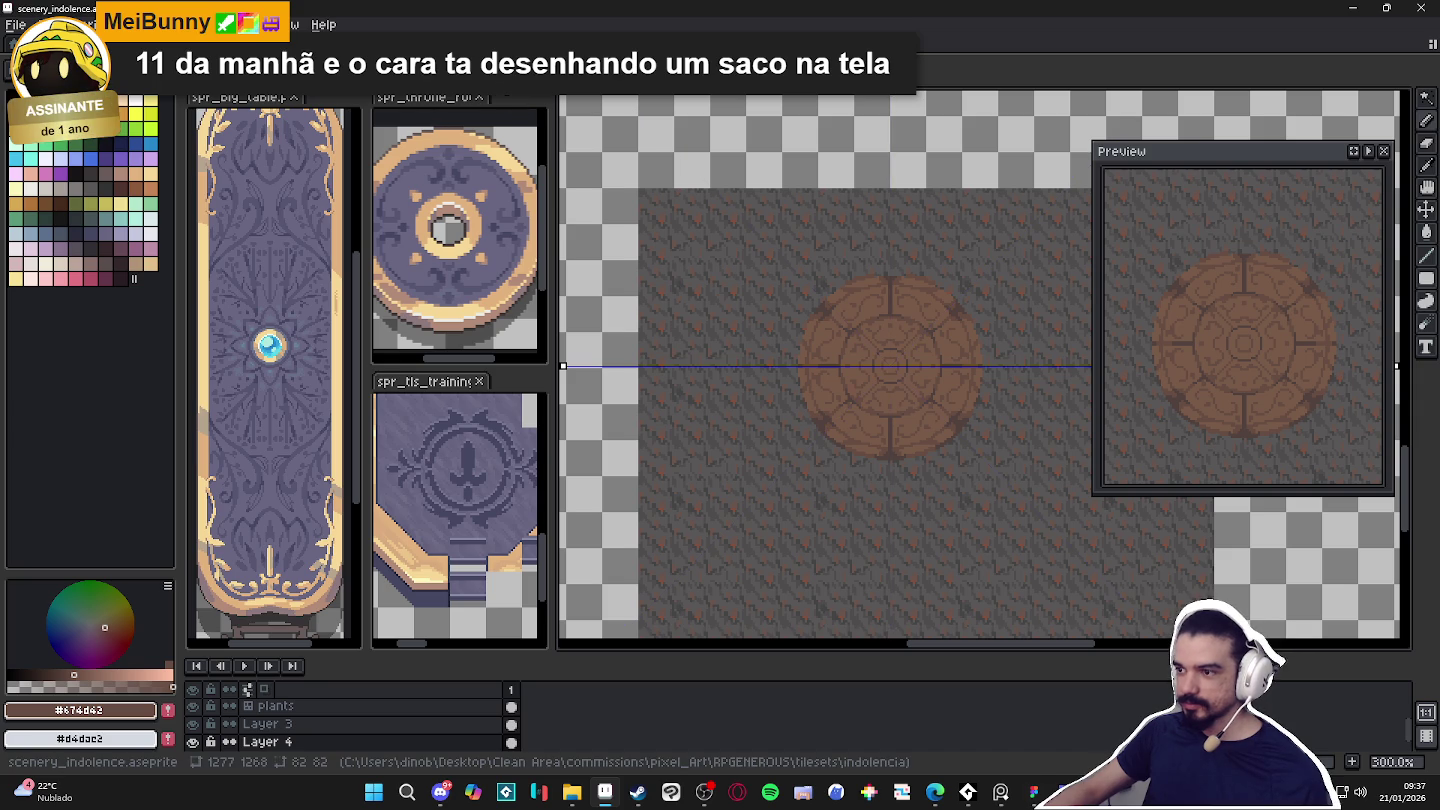
click(640, 45)
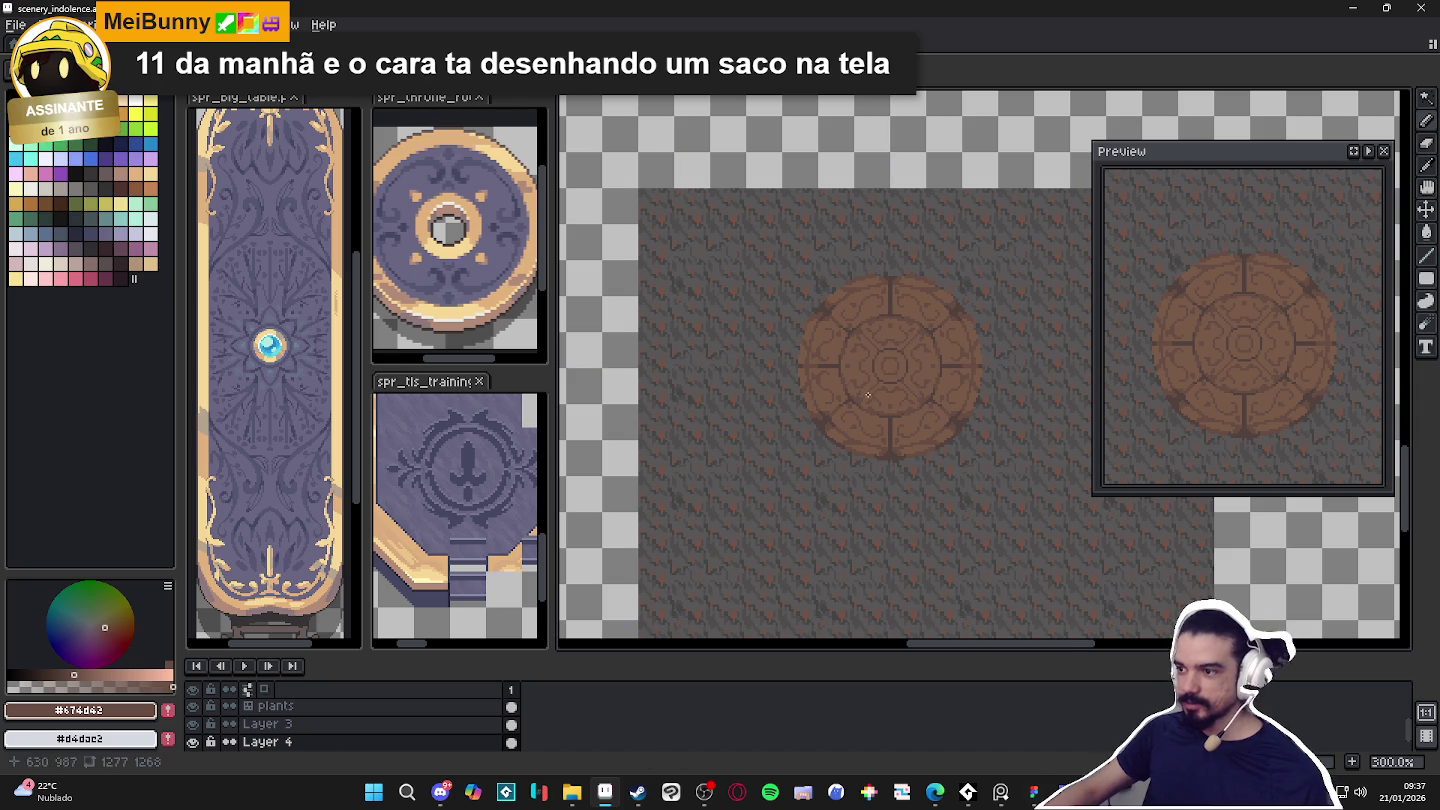
scroll(814, 345, up, 1)
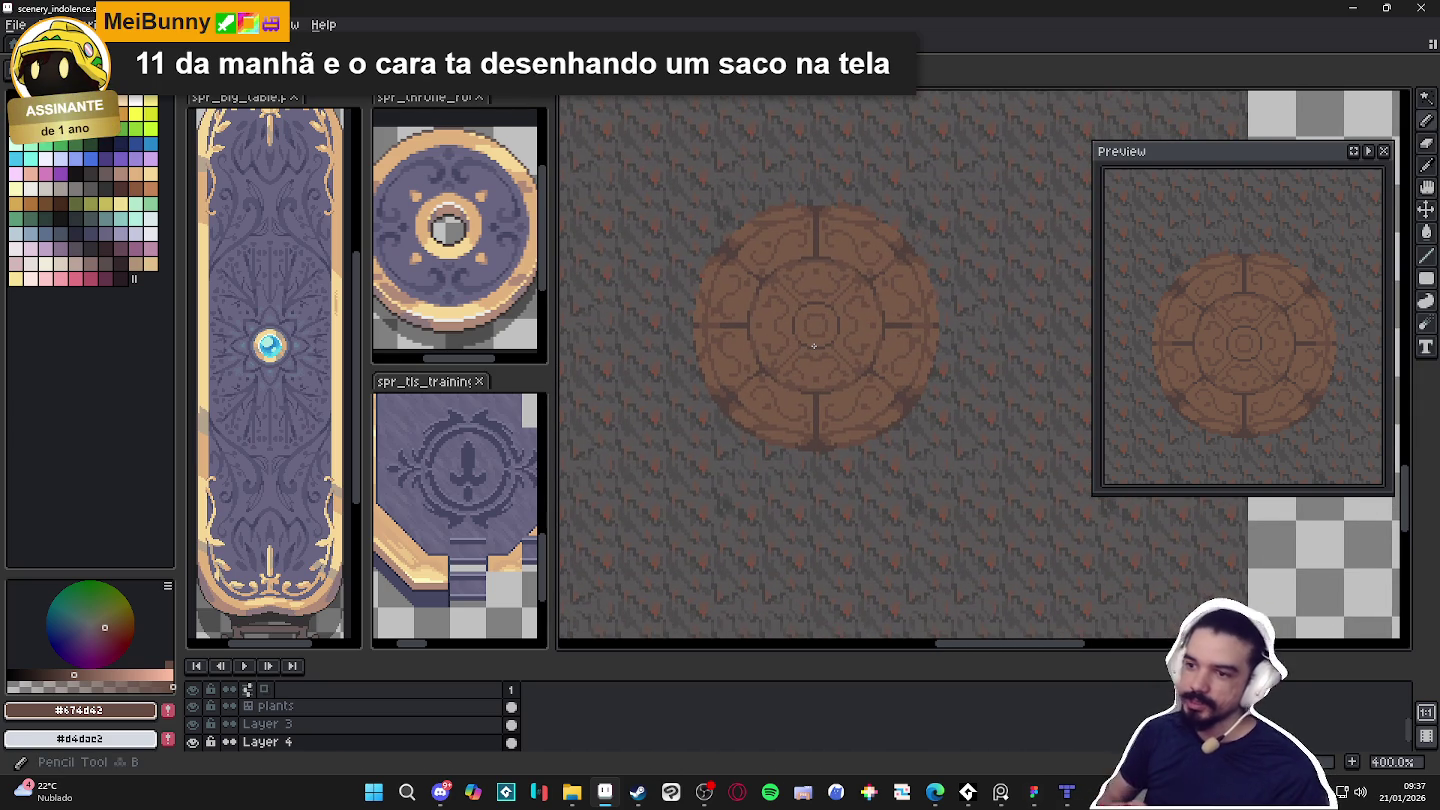
scroll(833, 345, down, 3)
key(ctrl+s)
Make the floor grey #595757 the drawing colour with a 2px brush.
scroll(719, 386, up, 4)
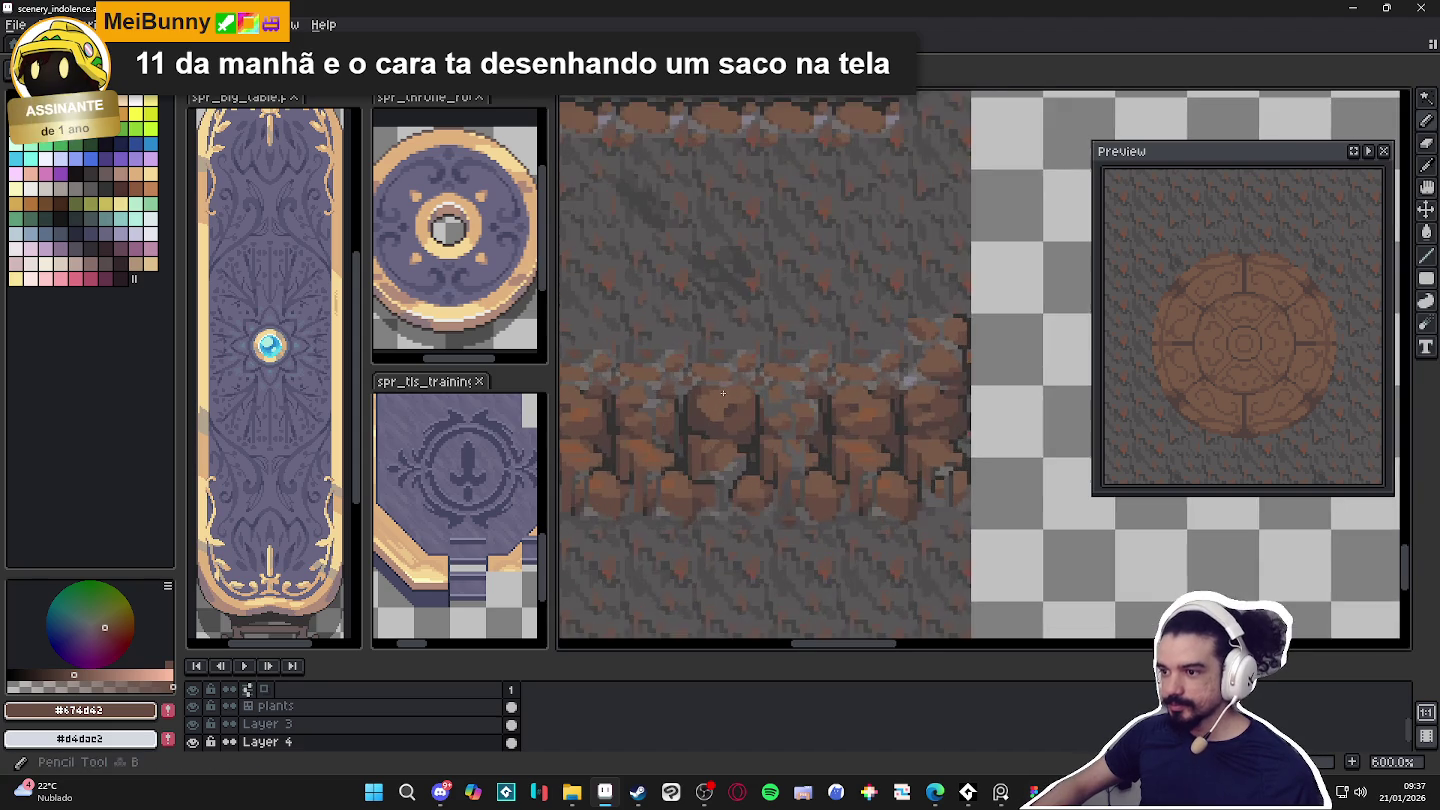
scroll(1037, 181, down, 2)
scroll(1037, 181, up, 2)
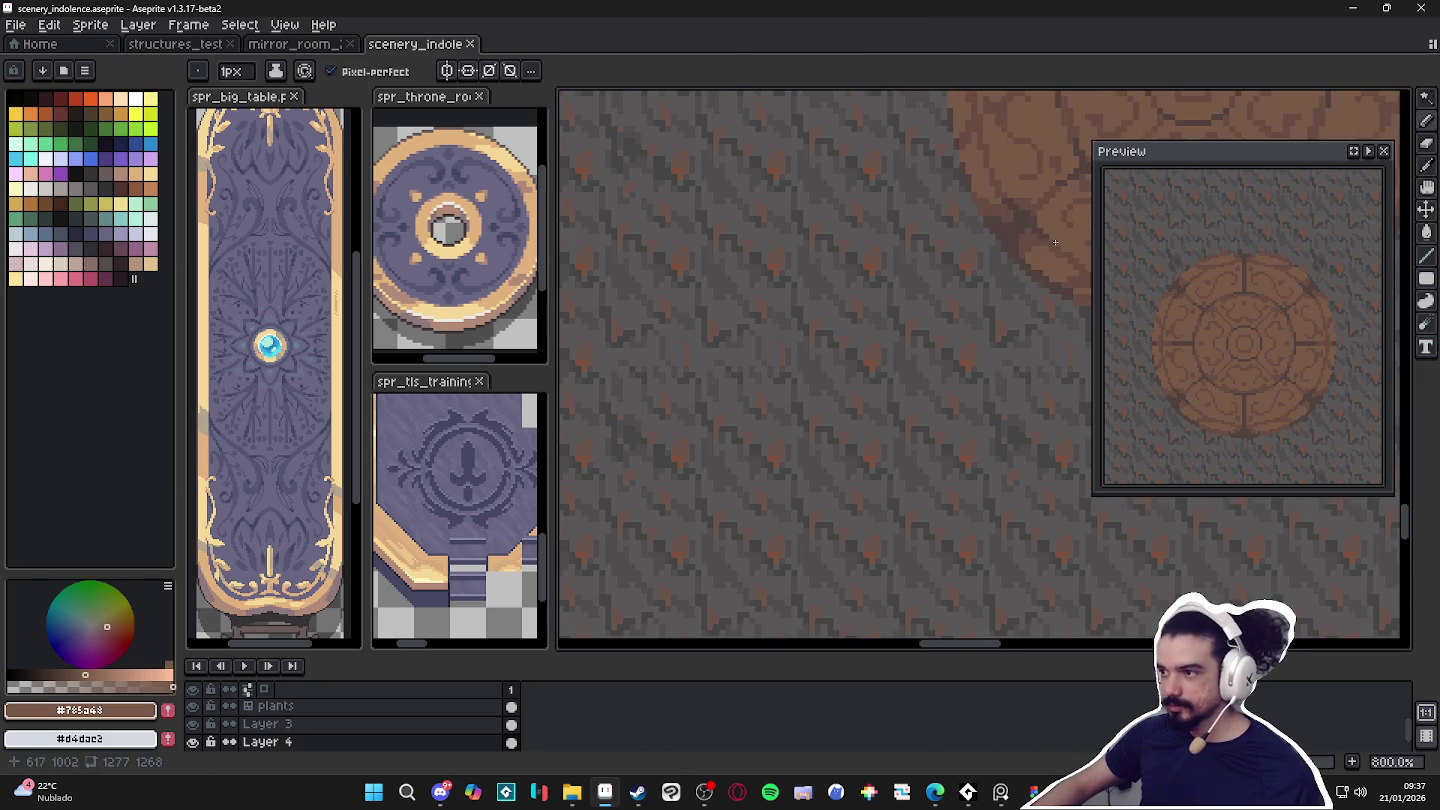
scroll(900, 260, up, 1)
scroll(784, 355, up, 2)
scroll(784, 355, down, 2)
scroll(784, 355, down, 2)
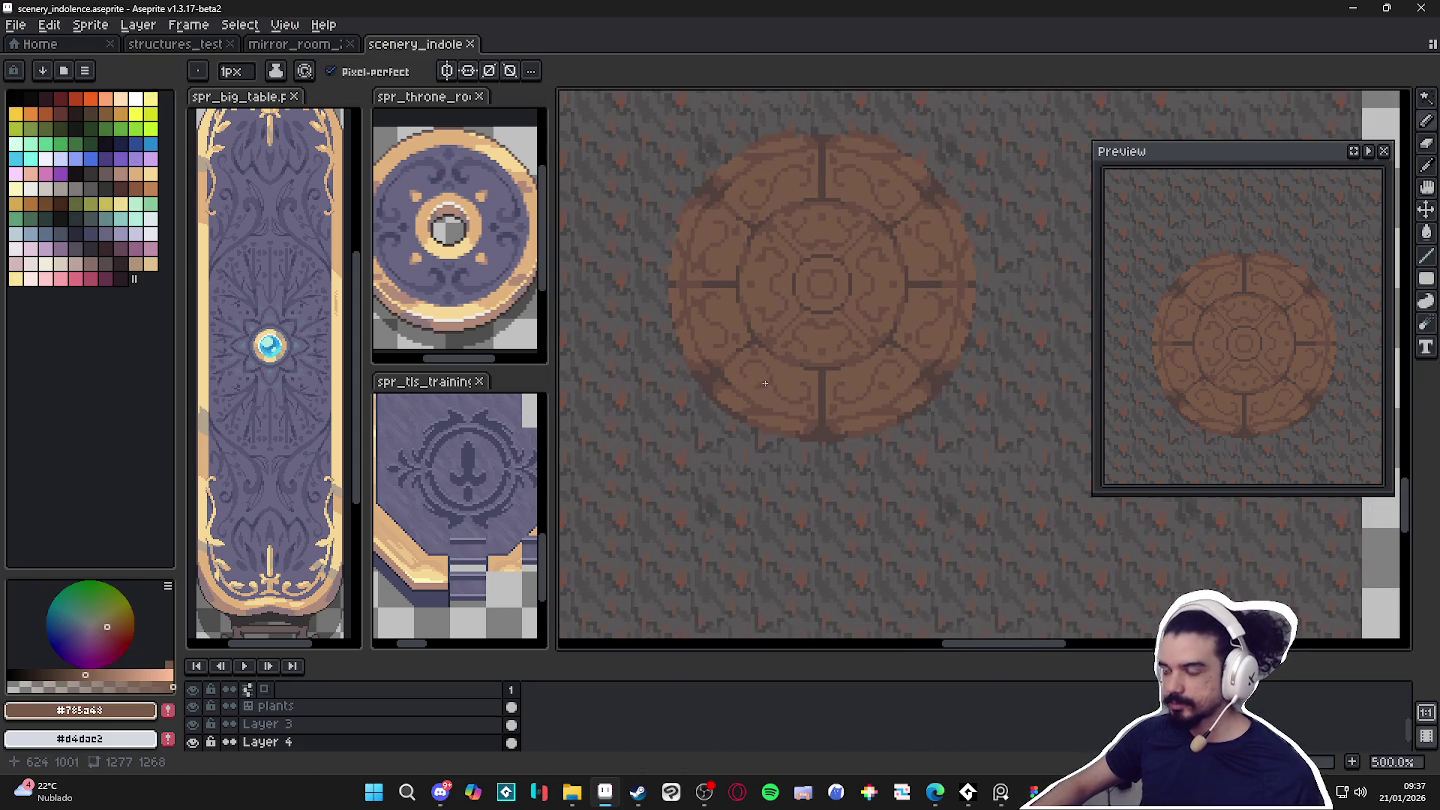
scroll(781, 377, down, 2)
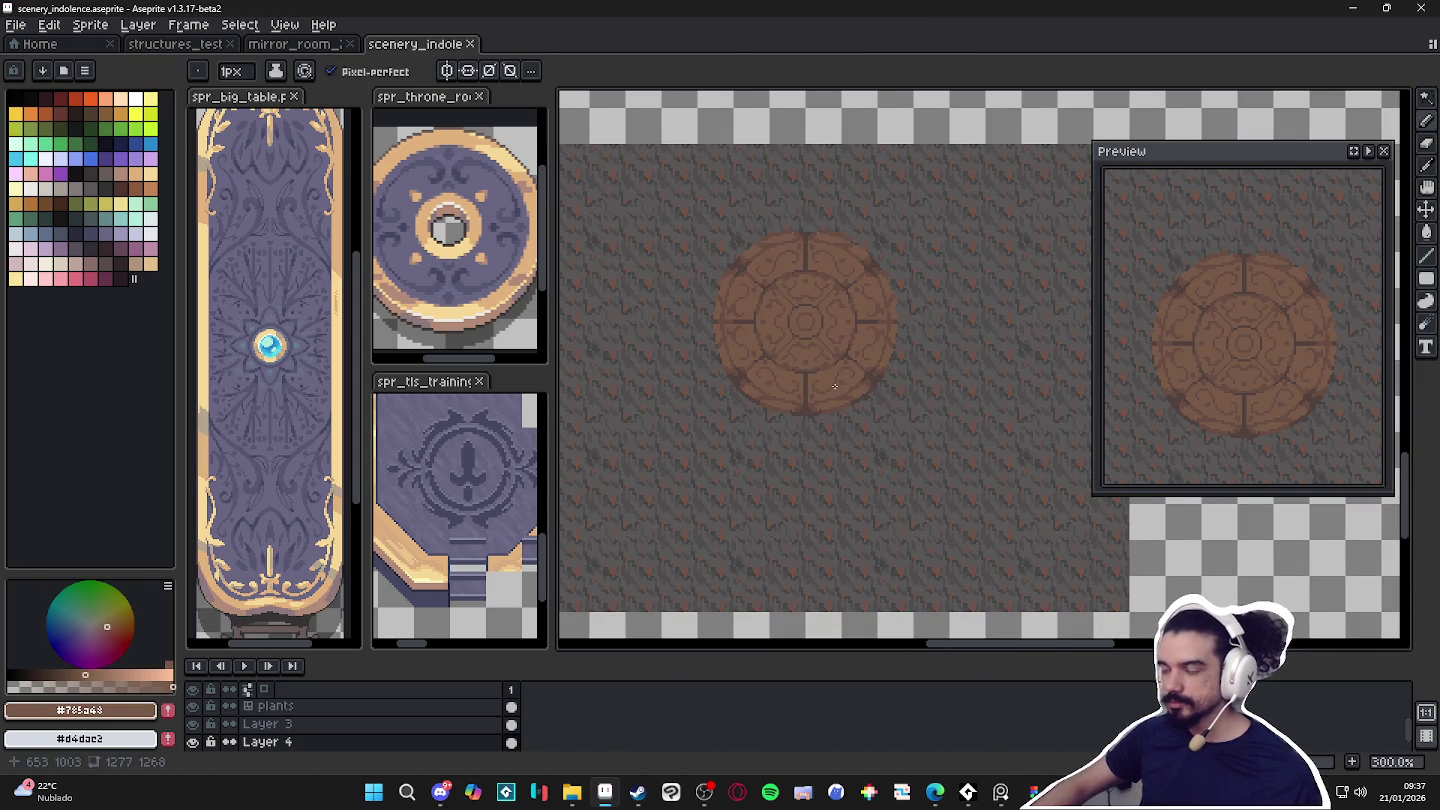
scroll(830, 388, up, 3)
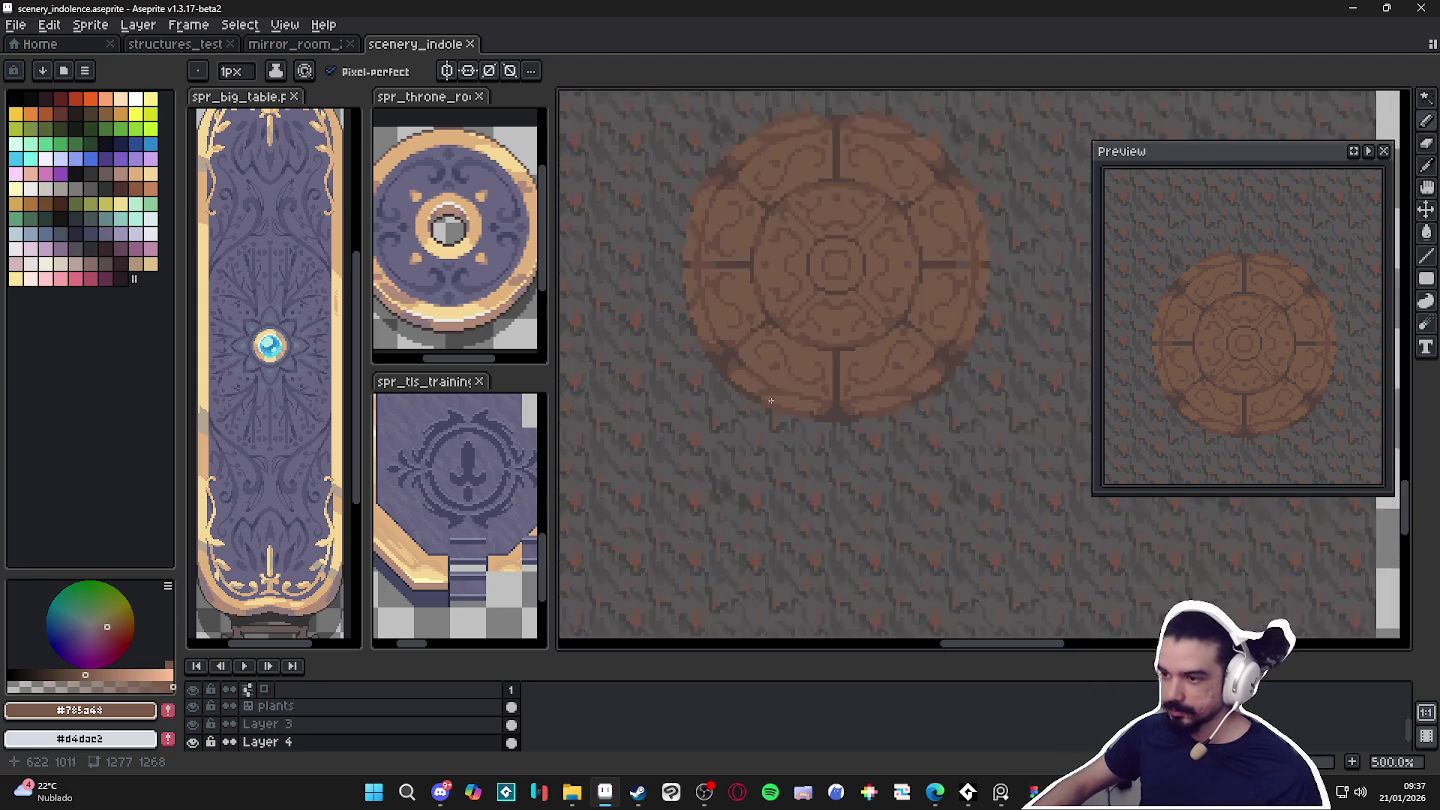
scroll(768, 402, up, 3)
alt+click(750, 414)
key(plus)
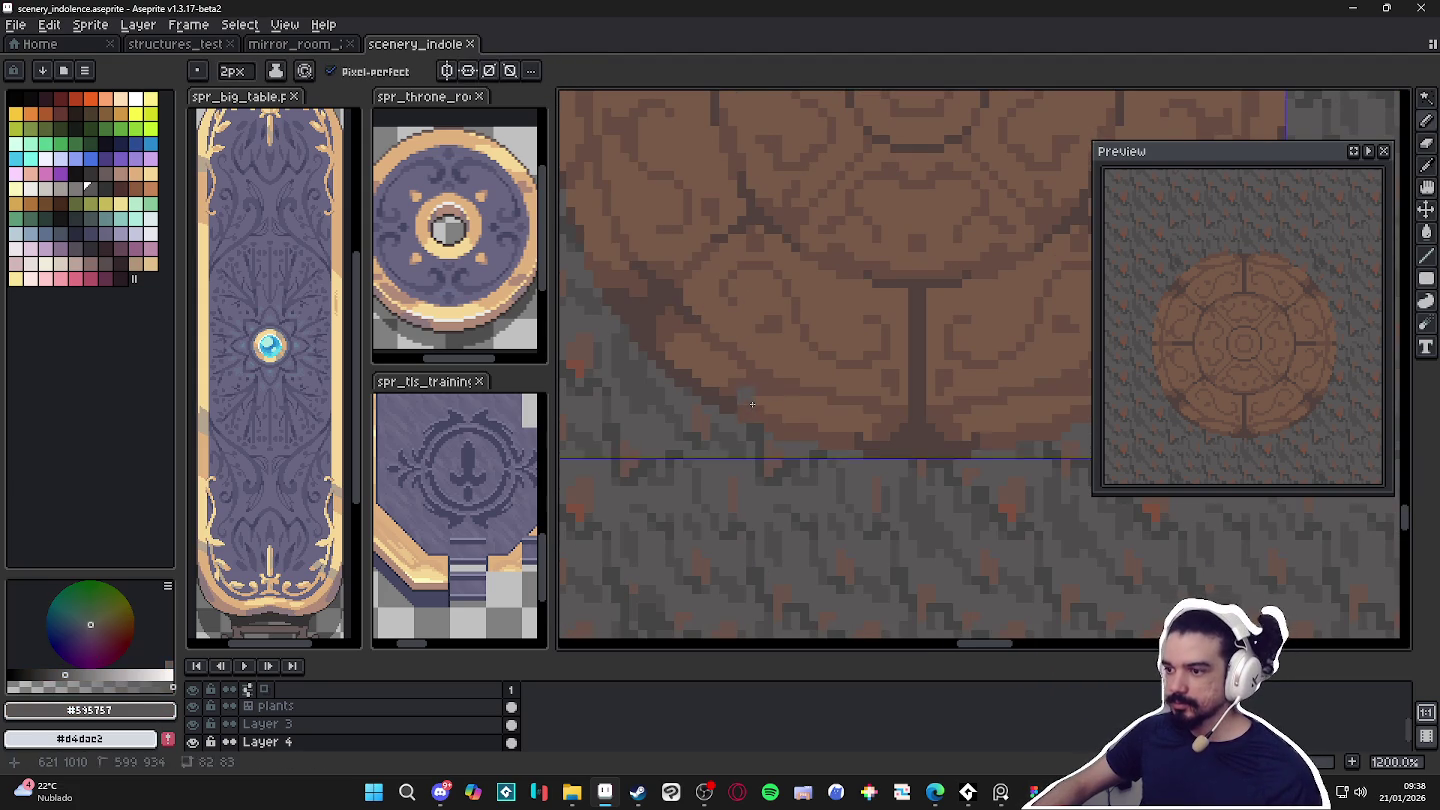
Paint a trial grey crack along the medallion's lower-left edge.
drag(738, 405, 757, 382)
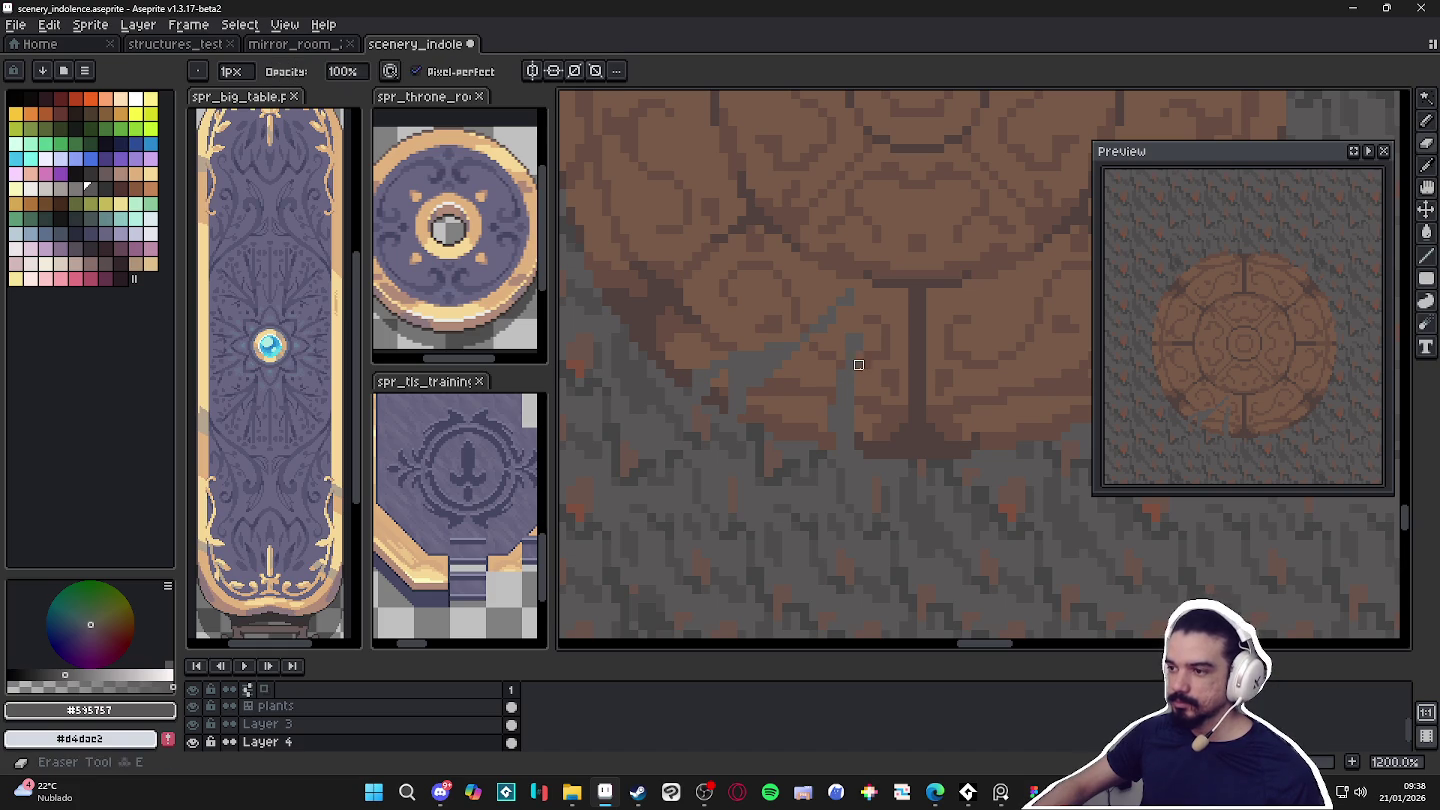
scroll(862, 385, down, 3)
scroll(862, 388, up, 4)
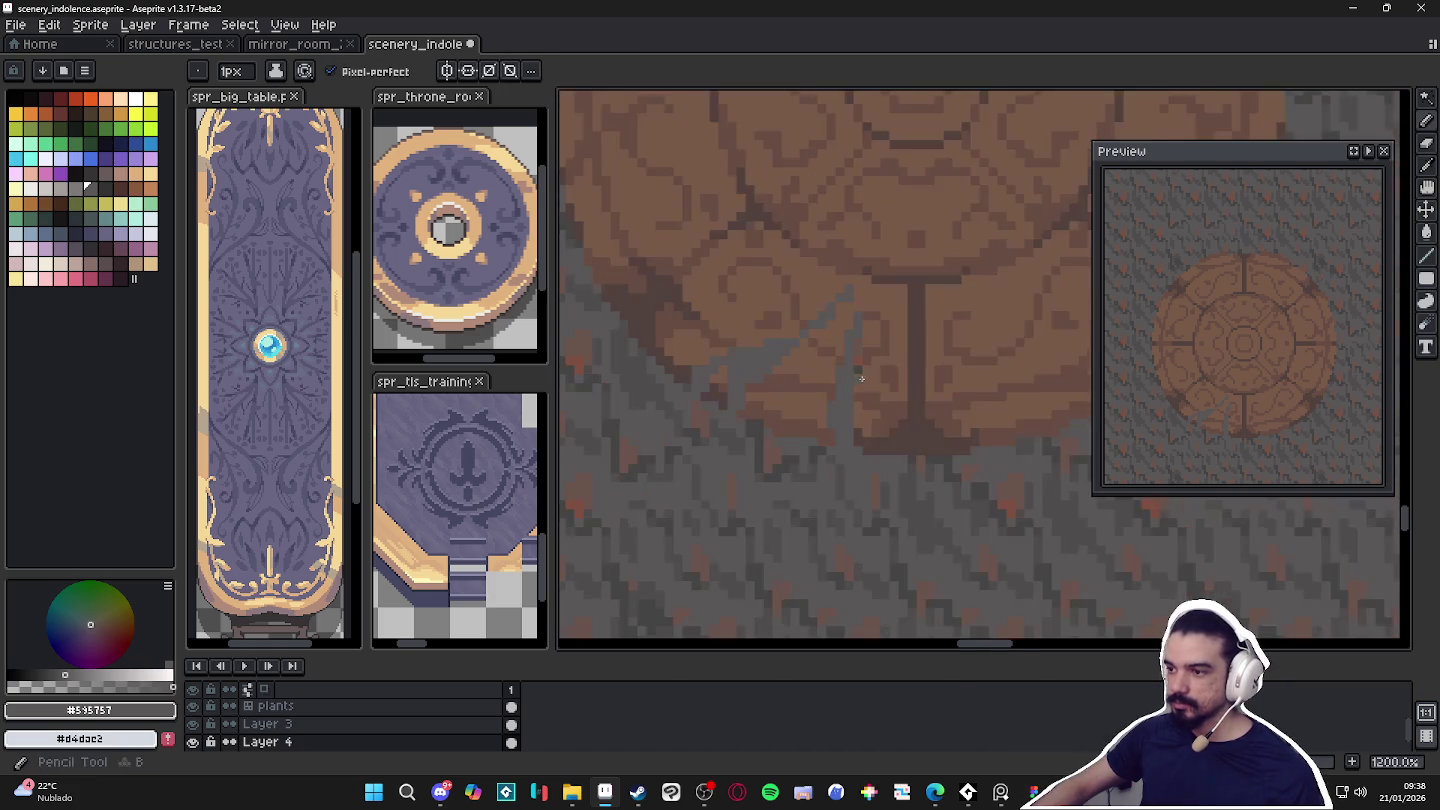
alt+click(878, 375)
alt+click(839, 343)
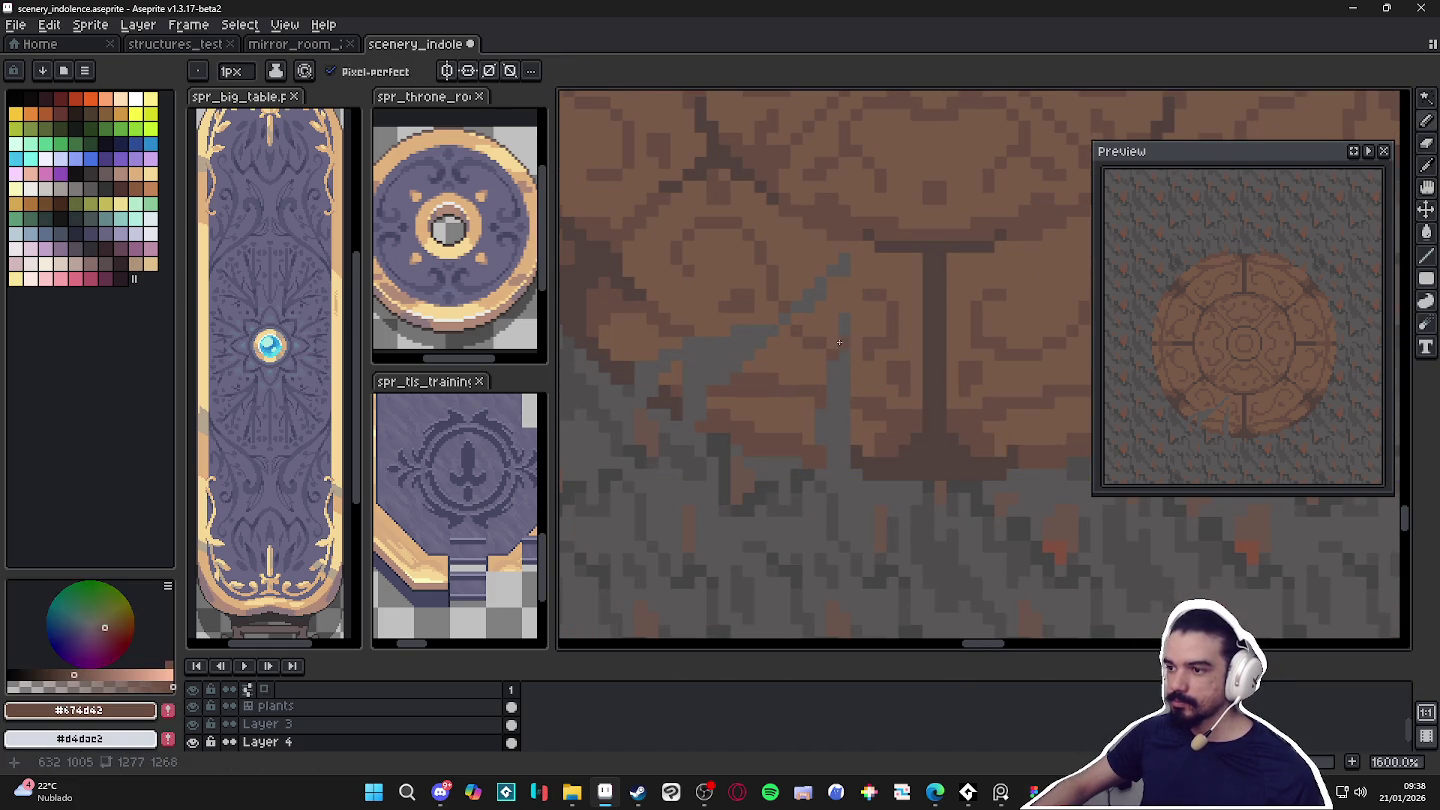
alt+click(834, 370)
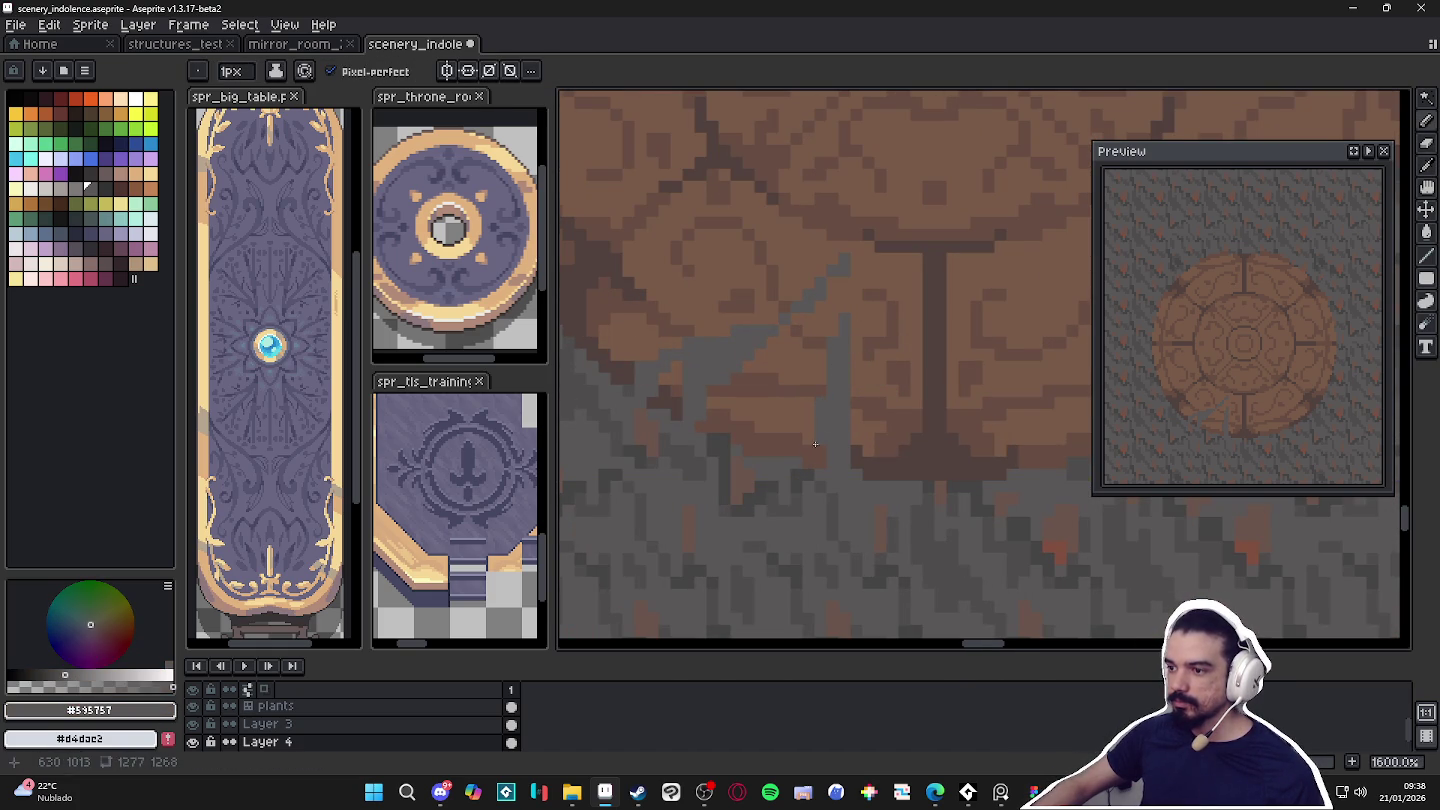
scroll(815, 458, down, 2)
scroll(840, 440, down, 2)
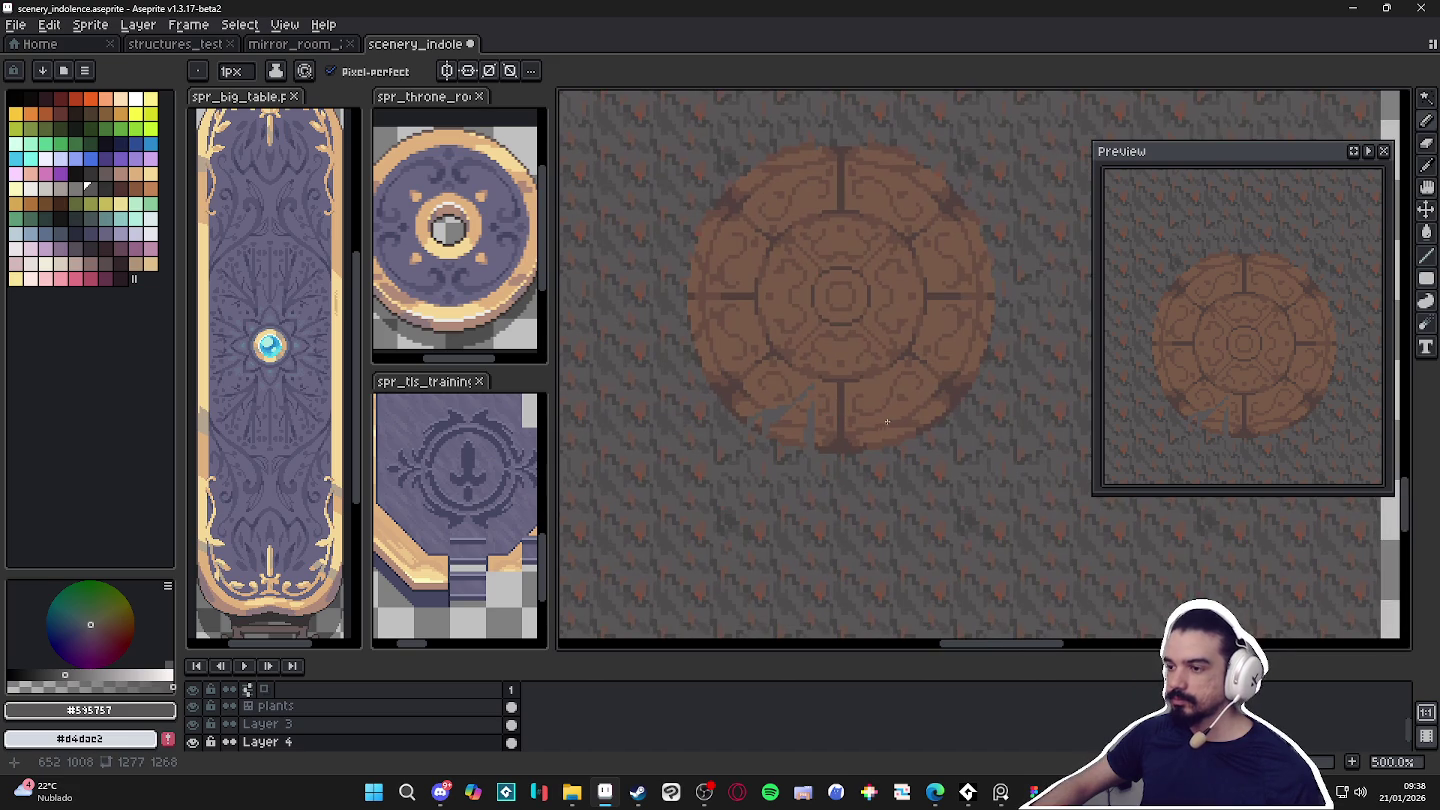
Undo both grey crack strokes and add an empty Layer 5 above Layer 4.
key(ctrl+z)
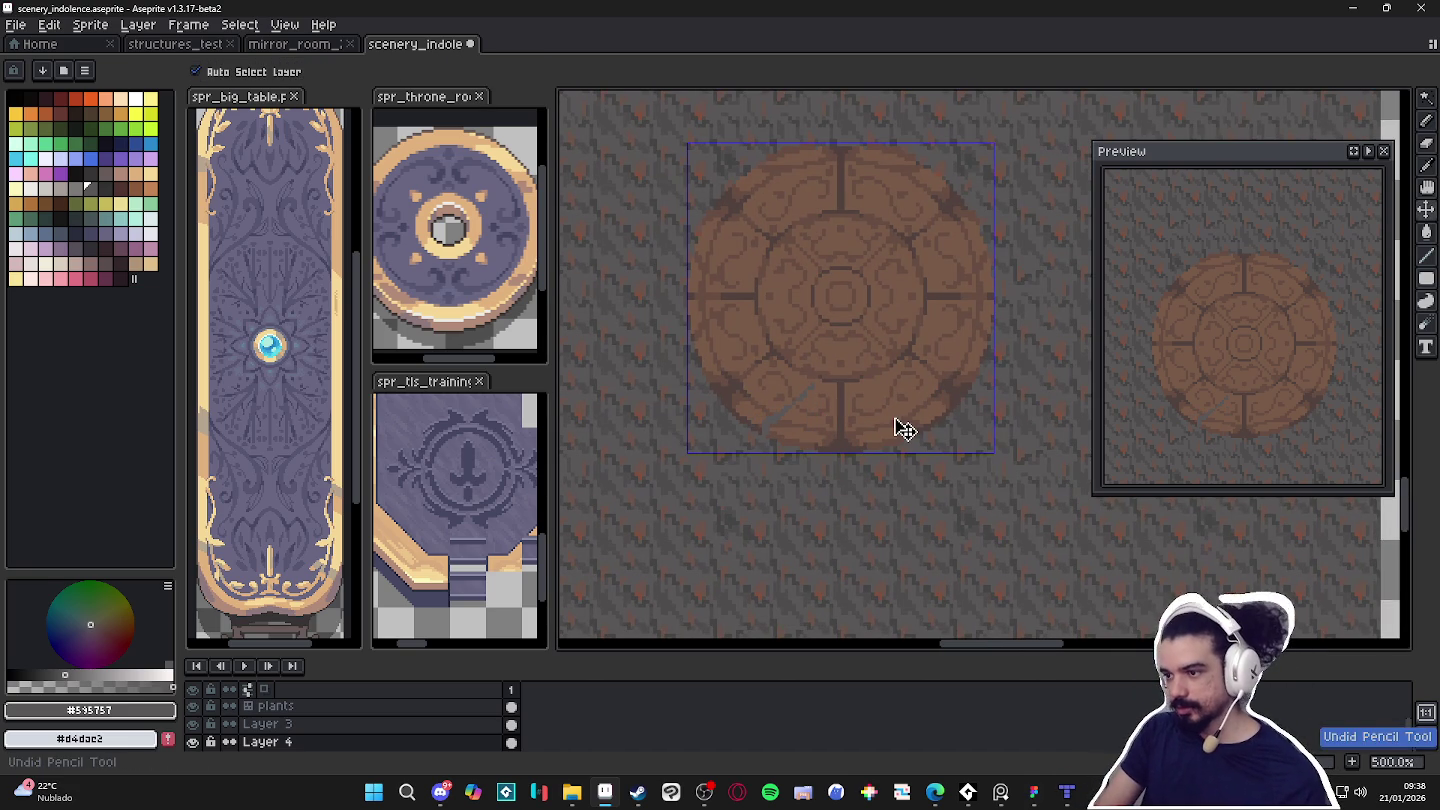
key(ctrl+z)
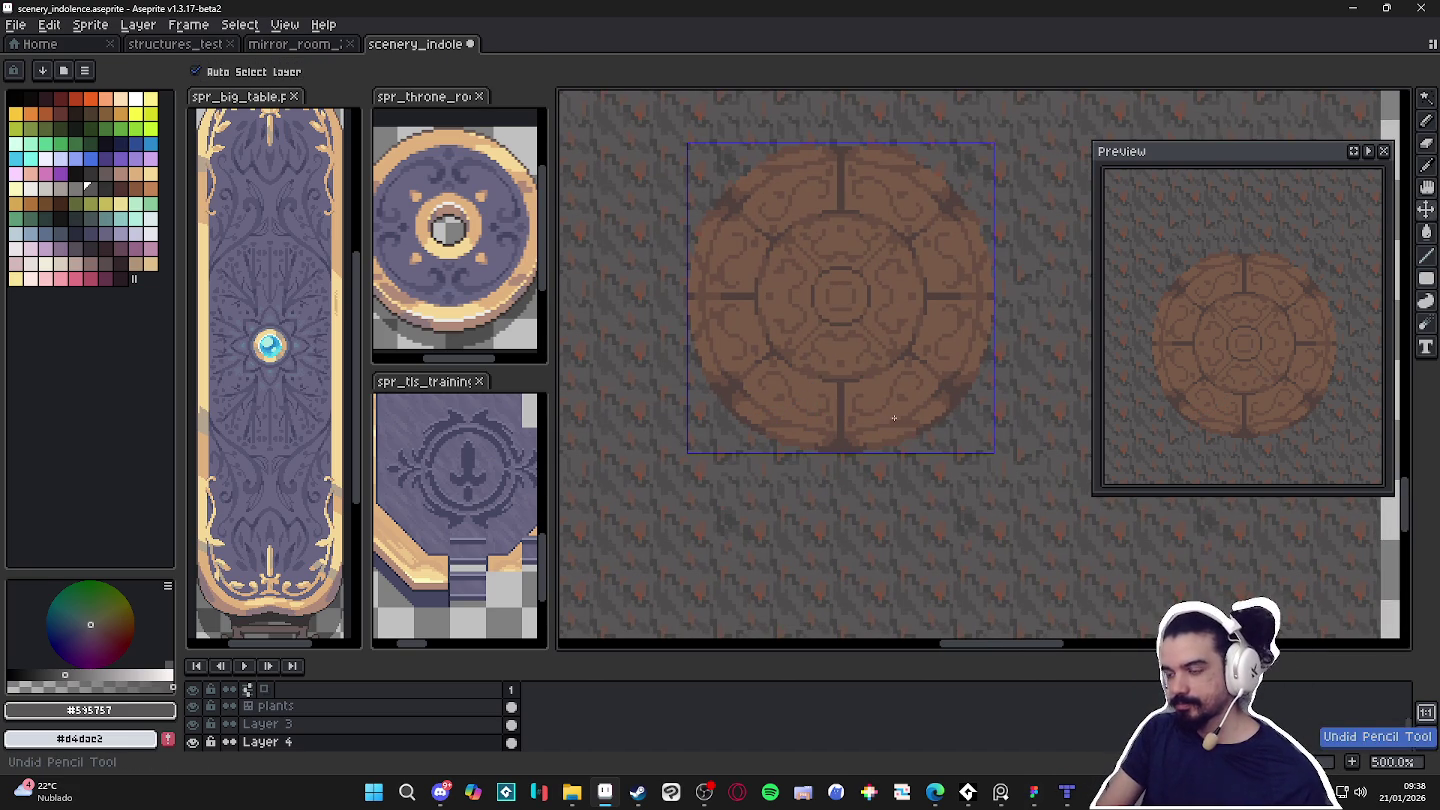
key(shift+n)
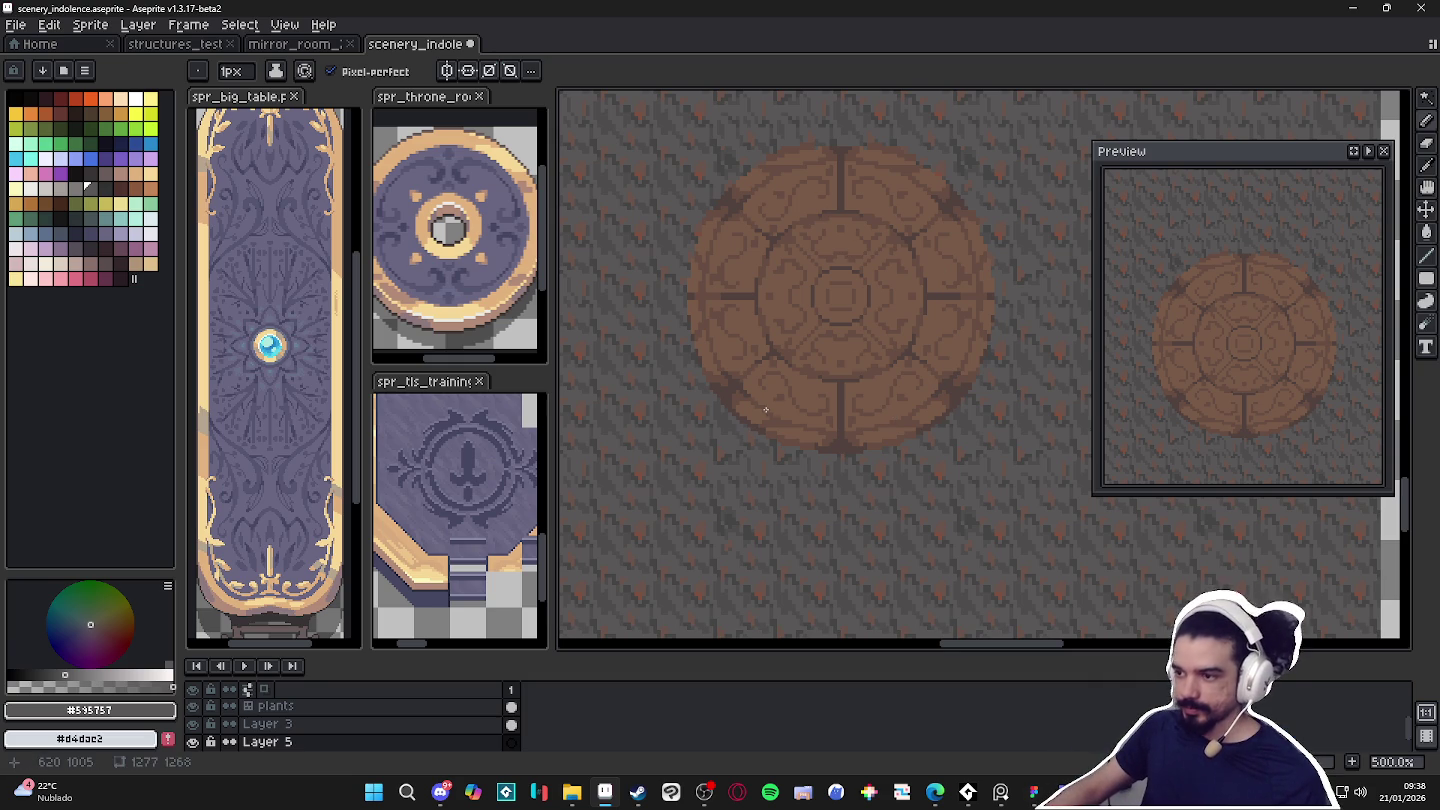
Paint a 2px grey crack up from the medallion's lower-left edge and widen it over the brown.
scroll(766, 410, up, 5)
key(plus)
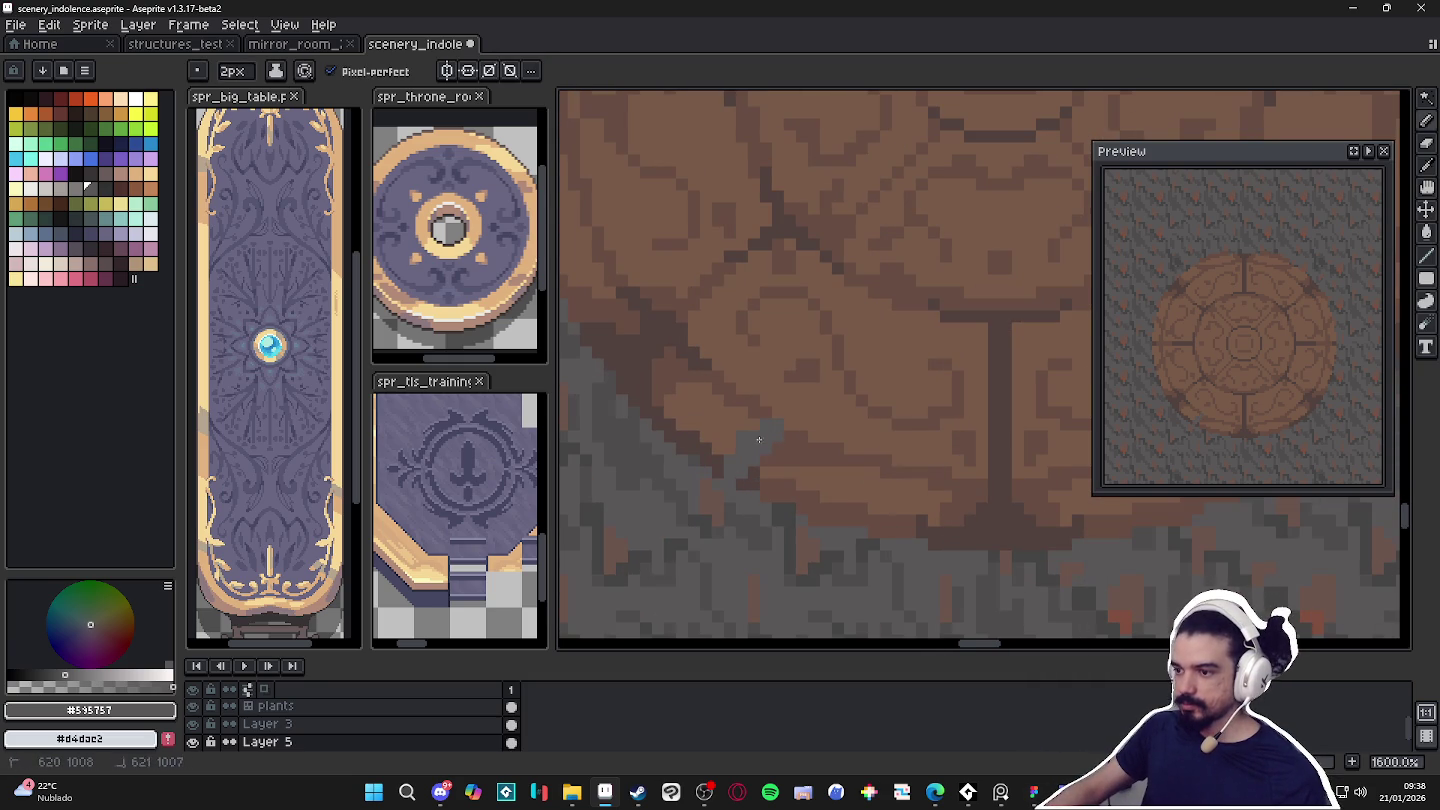
mouse_move(735, 464)
mouse_down()
mouse_move(880, 316)
mouse_move(930, 316)
mouse_up()
drag(806, 380, 725, 471)
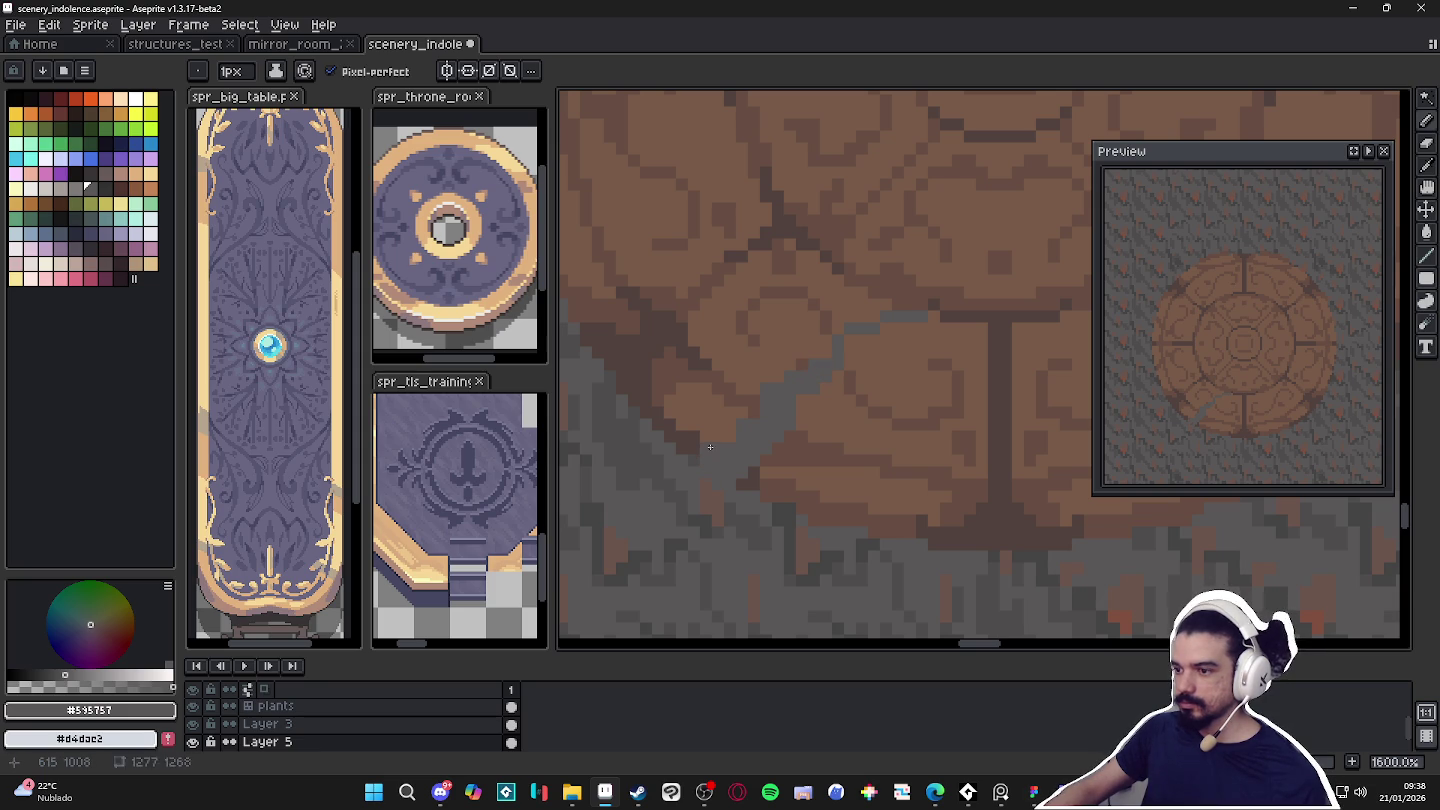
scroll(694, 423, down, 2)
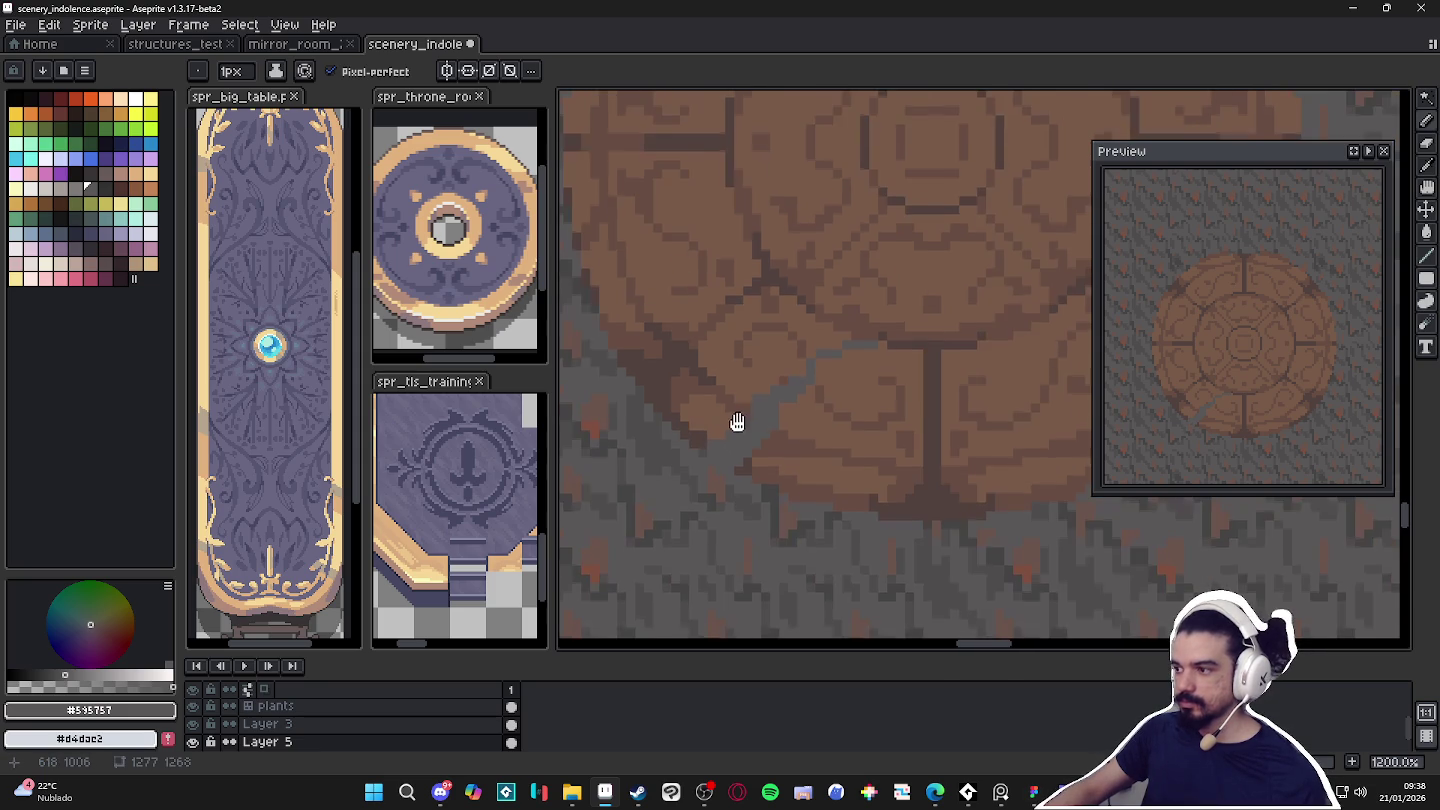
scroll(735, 421, up, 2)
drag(675, 441, 650, 398)
Add two short vertical grey crack strokes with a 1px pencil.
key(minus)
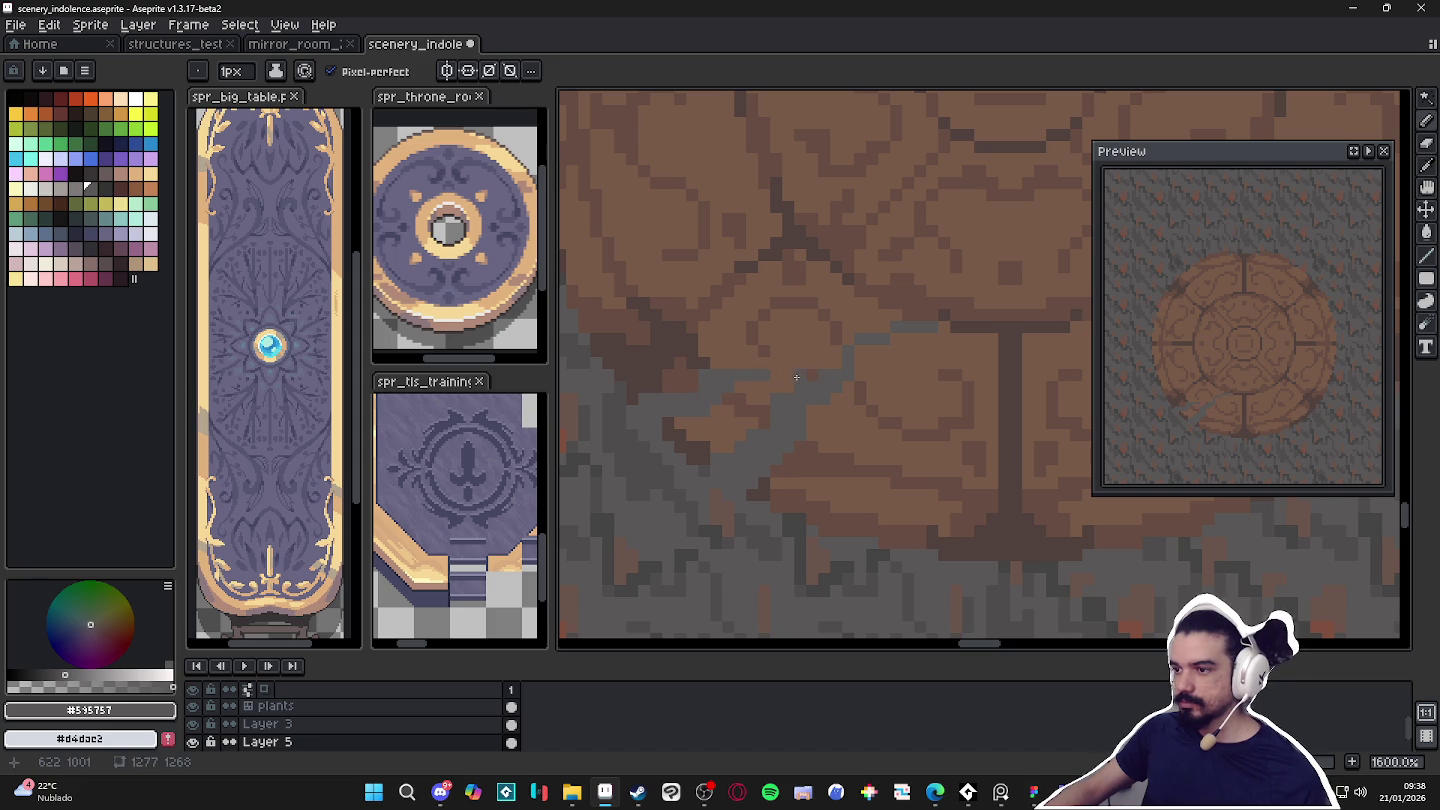
scroll(771, 389, down, 1)
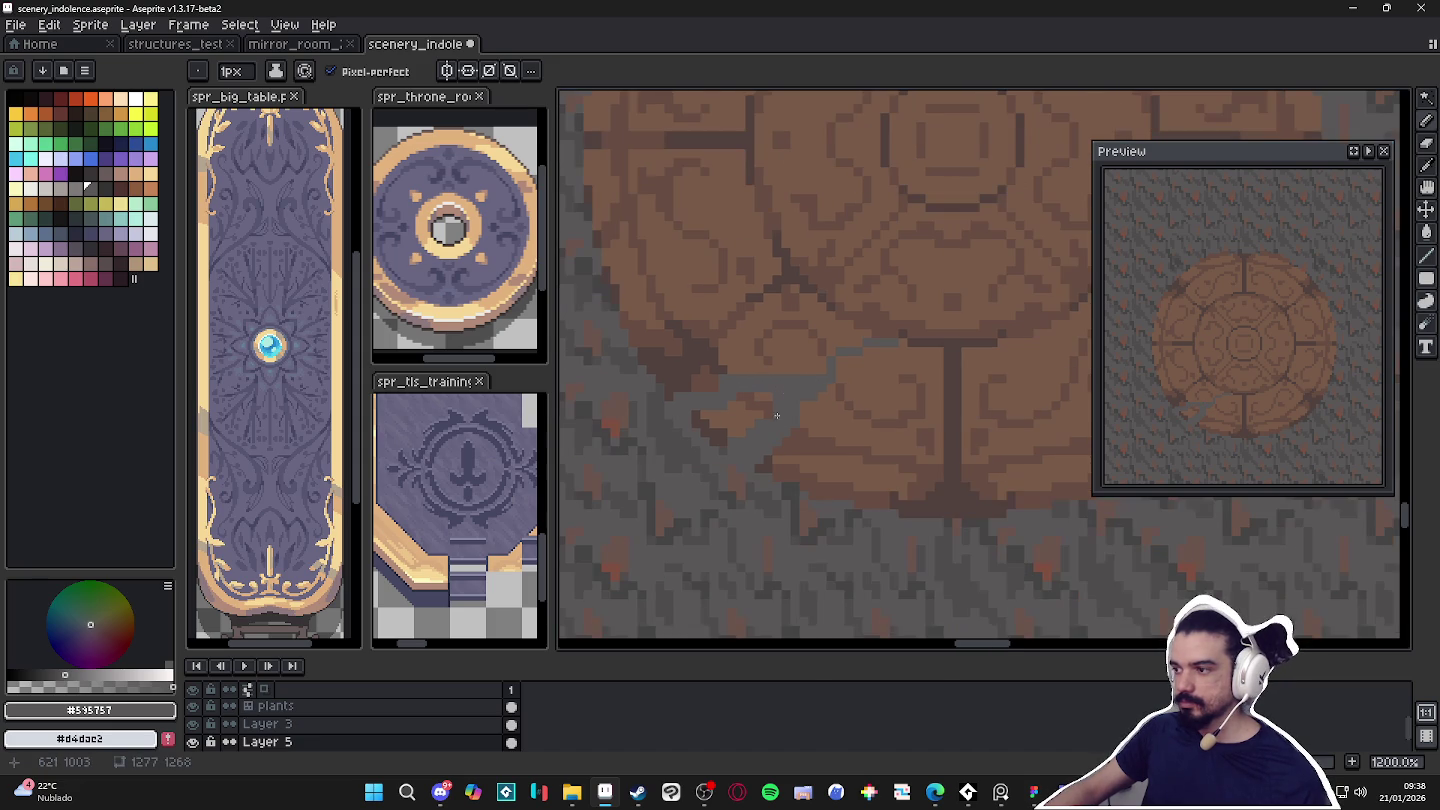
drag(893, 493, 898, 471)
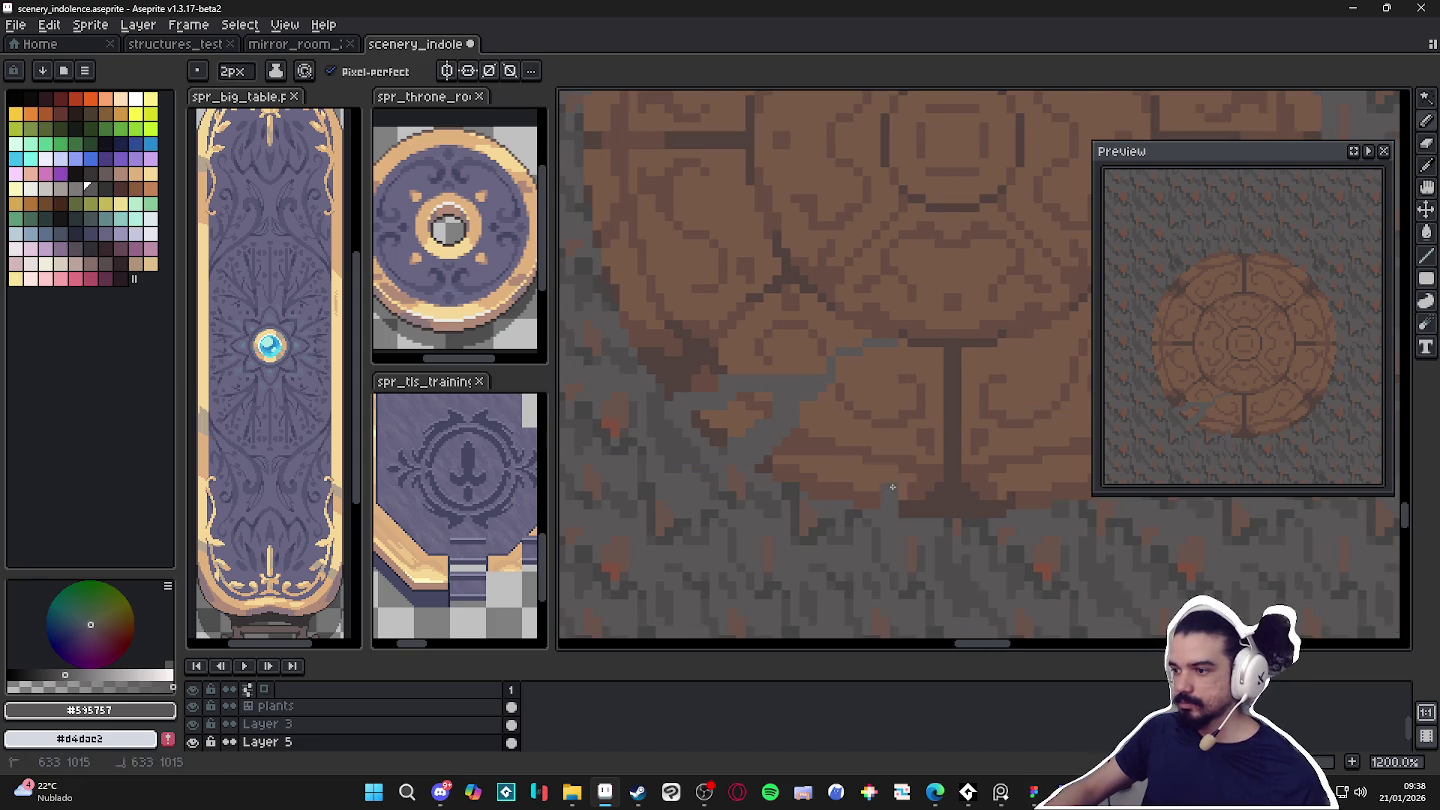
drag(895, 432, 897, 447)
scroll(876, 506, down, 5)
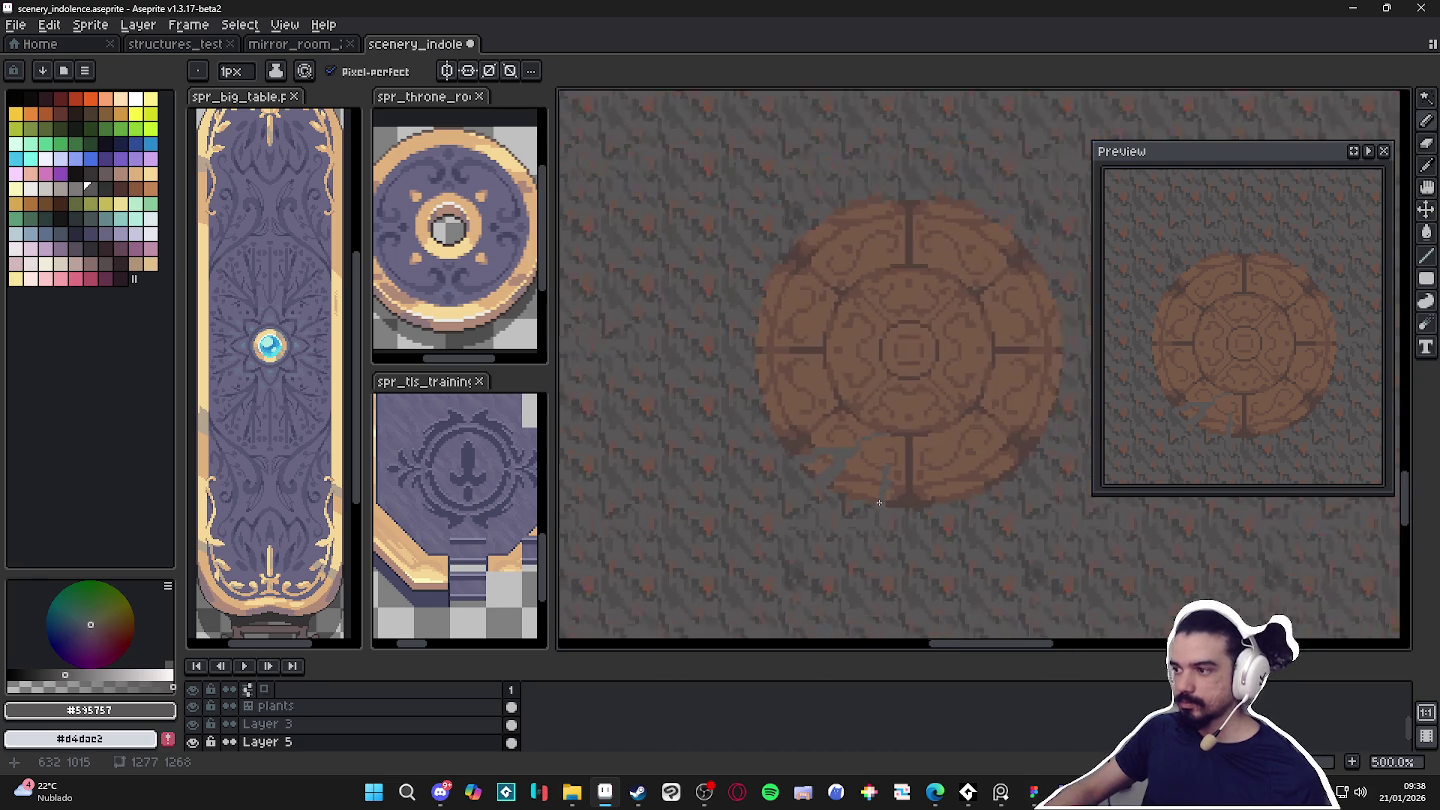
Sample a lighter floor grey, then grey #625F5F, from the canvas.
scroll(850, 530, down, 1)
scroll(831, 546, down, 1)
scroll(776, 408, down, 1)
scroll(760, 440, up, 4)
scroll(730, 500, up, 4)
alt+click(721, 532)
scroll(721, 532, down, 5)
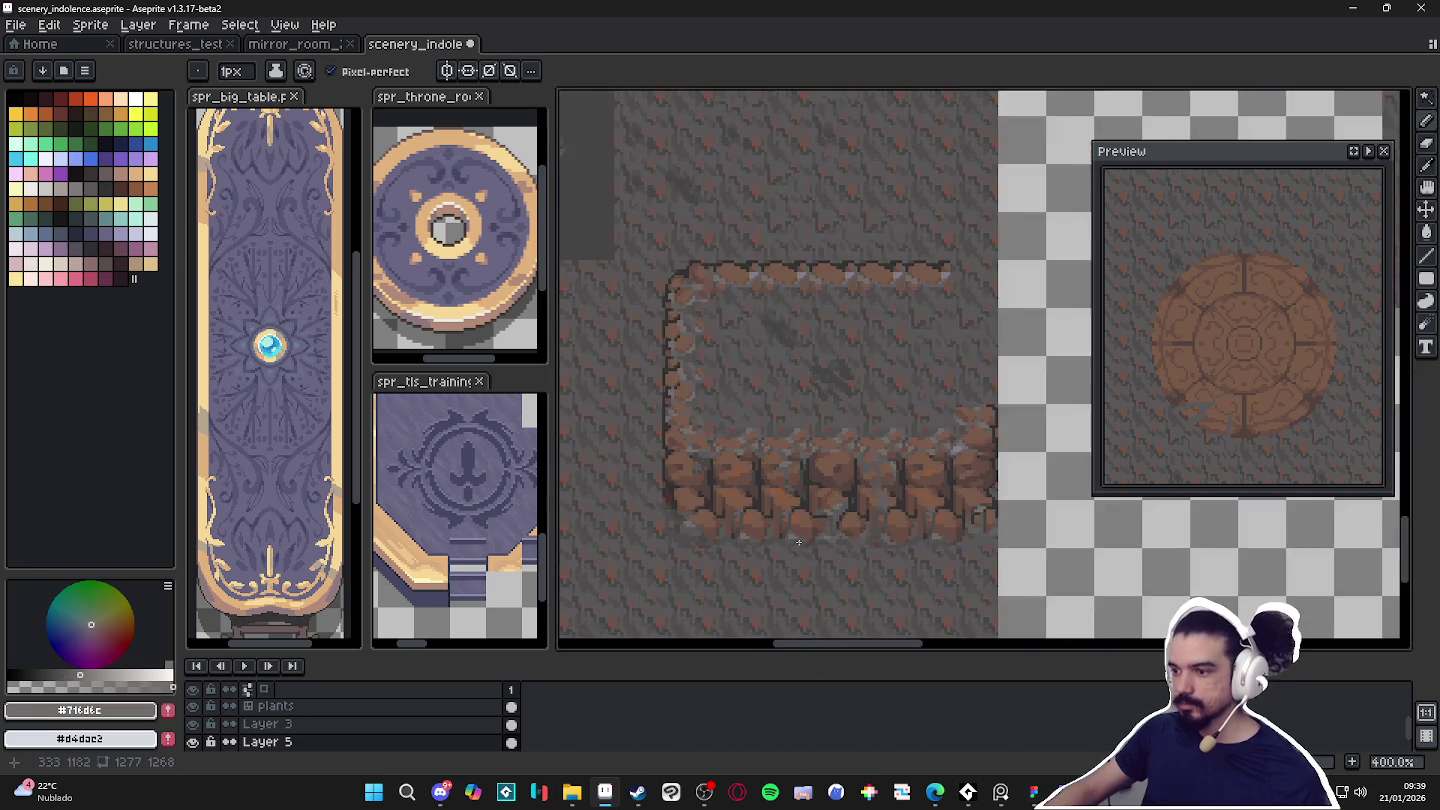
scroll(800, 530, up, 5)
alt+click(877, 530)
scroll(934, 479, down, 4)
scroll(934, 479, down, 2)
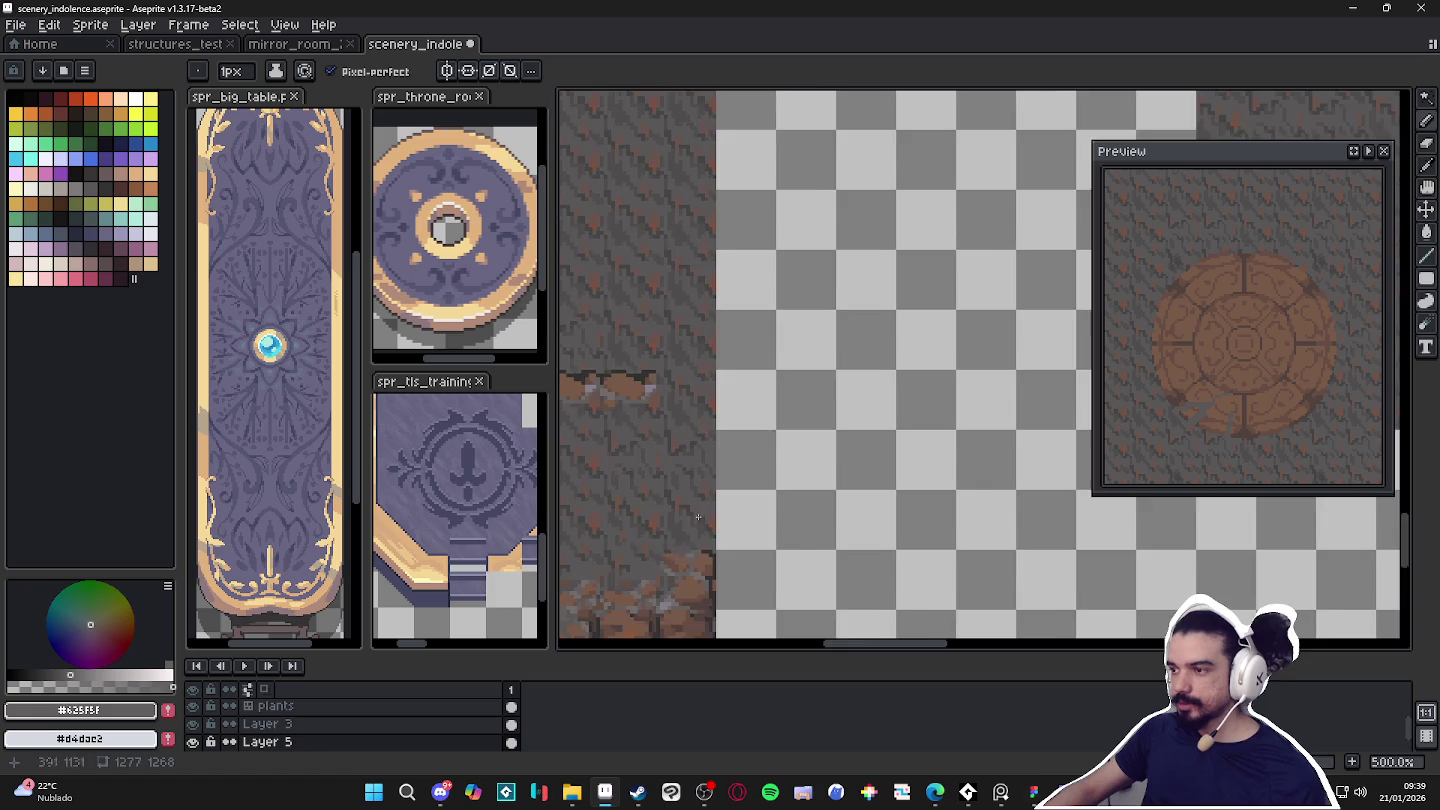
scroll(595, 540, up, 1)
scroll(700, 450, up, 2)
scroll(783, 407, up, 2)
scroll(783, 407, up, 4)
Resample greys #595757 and #625F5F while toggling the pencil between 2px and 1px.
key(plus)
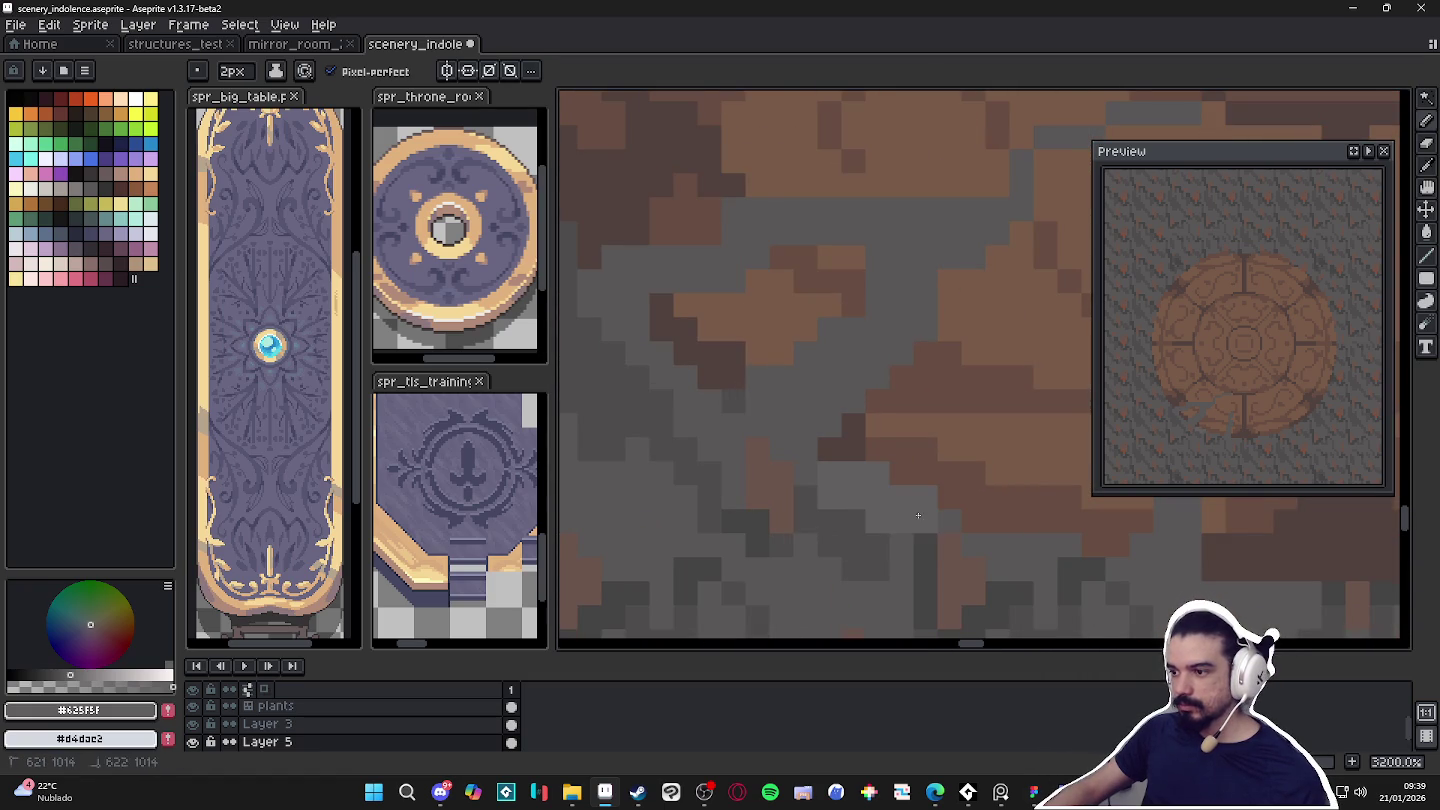
scroll(880, 506, down, 3)
scroll(890, 512, up, 2)
alt+click(893, 515)
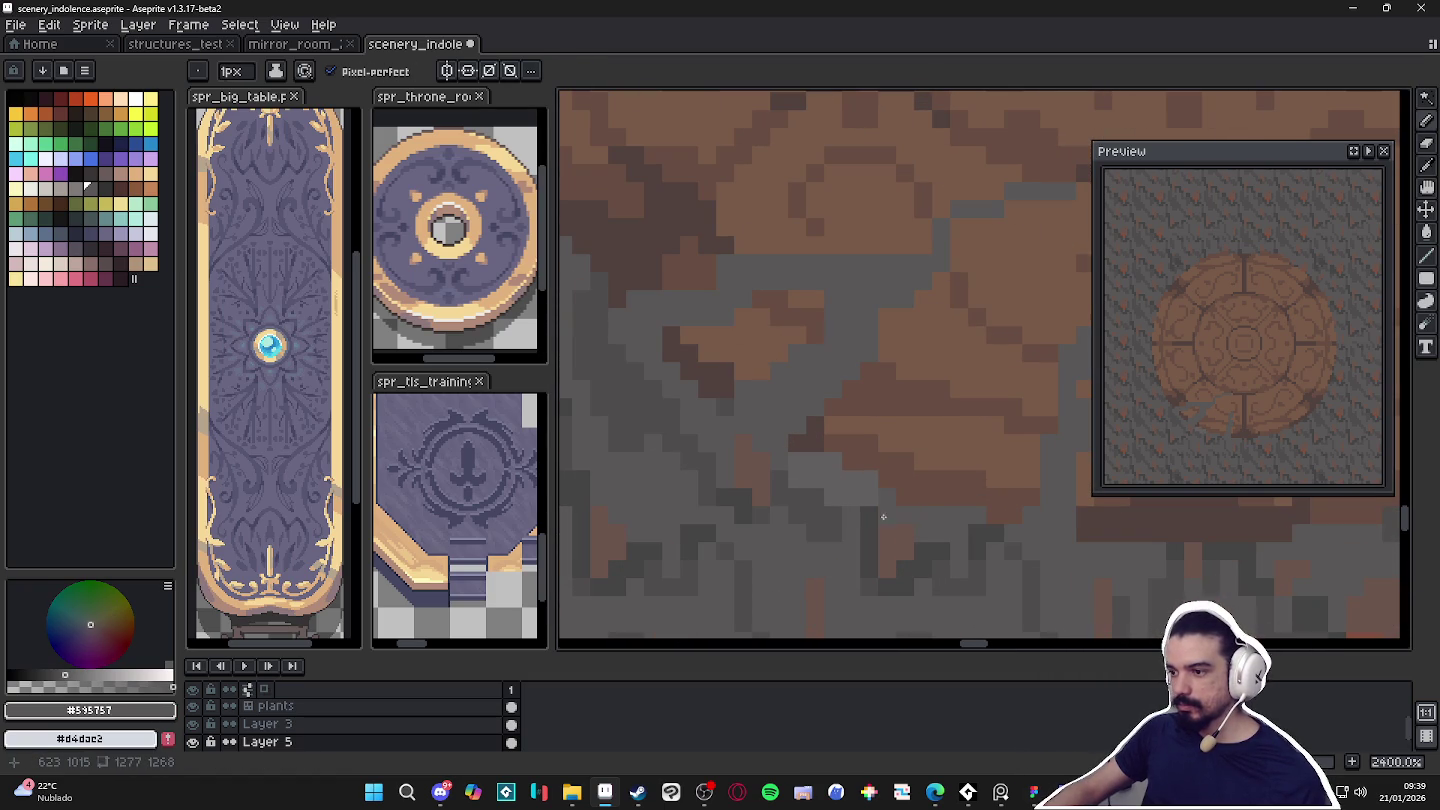
scroll(895, 530, down, 4)
scroll(900, 535, up, 1)
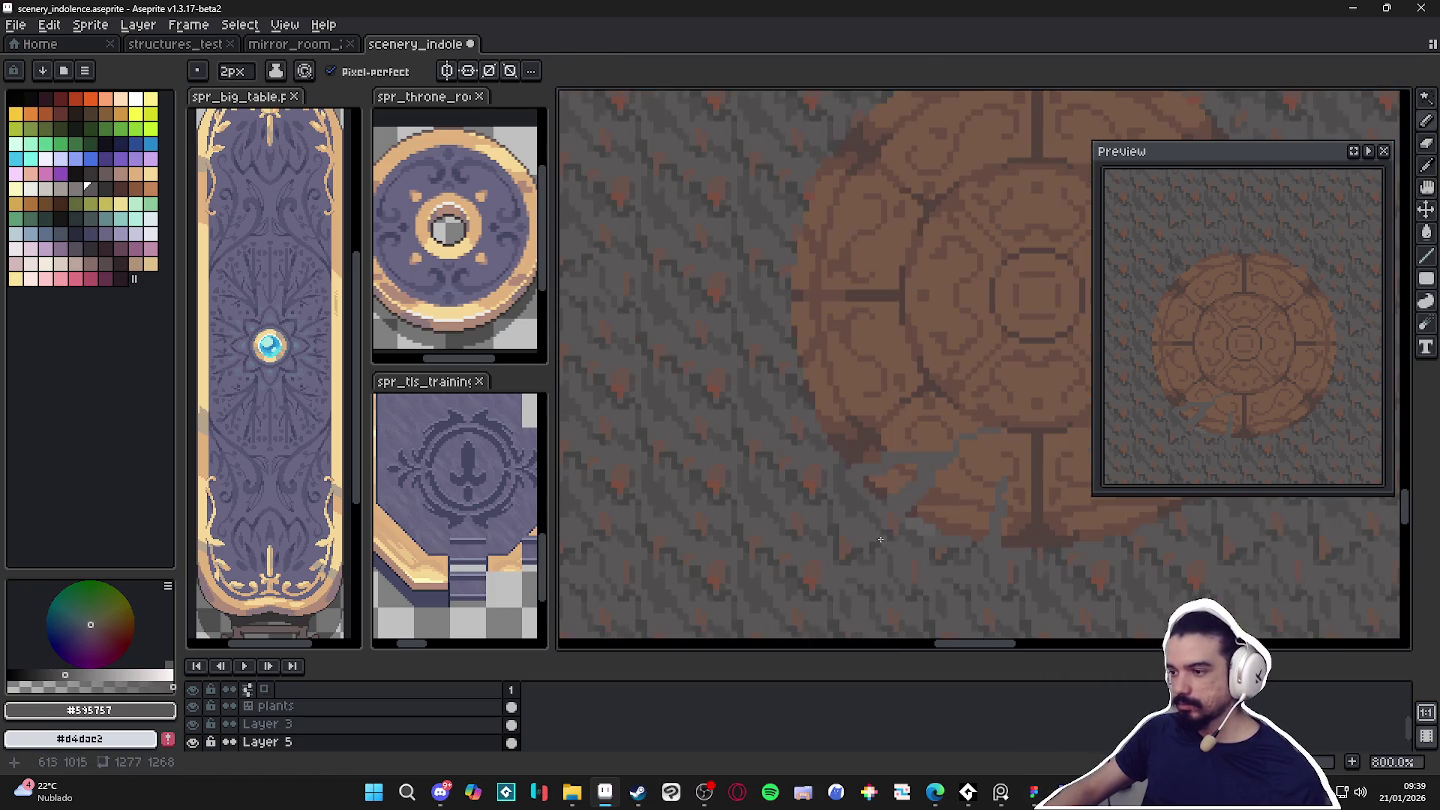
scroll(930, 540, up, 1)
alt+click(966, 546)
scroll(985, 548, down, 2)
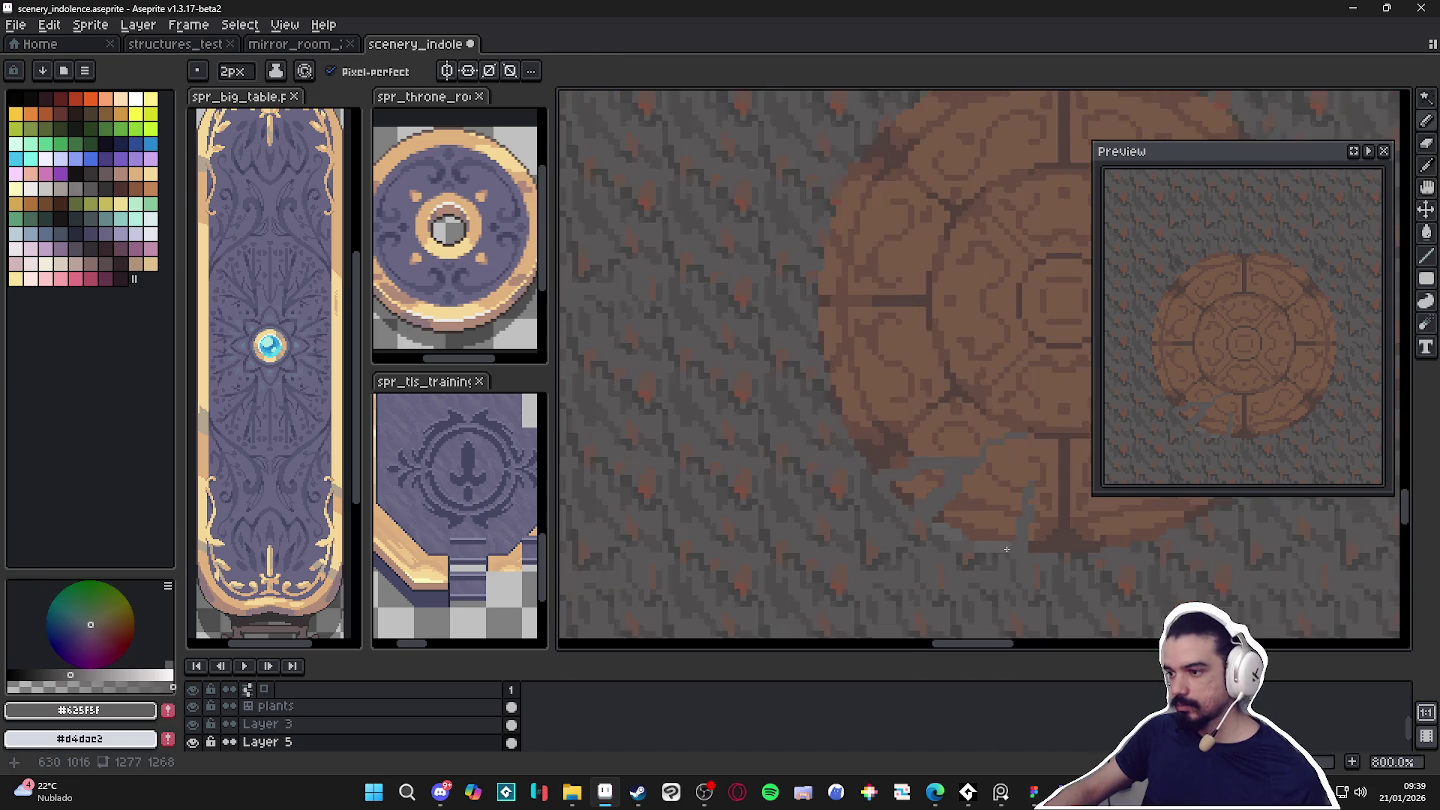
scroll(980, 550, up, 2)
key(minus)
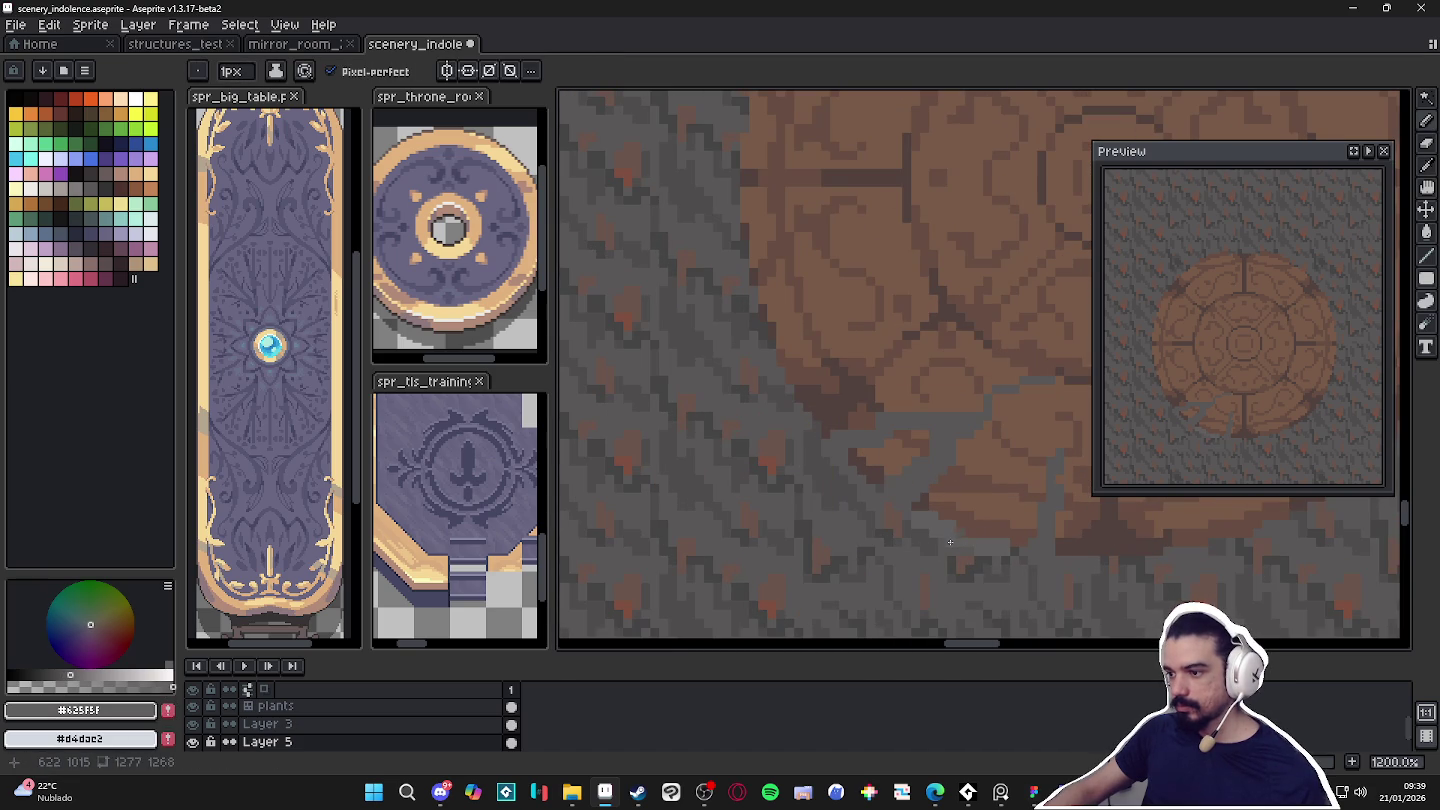
scroll(951, 542, down, 3)
scroll(930, 520, up, 1)
scroll(900, 495, up, 3)
key(plus)
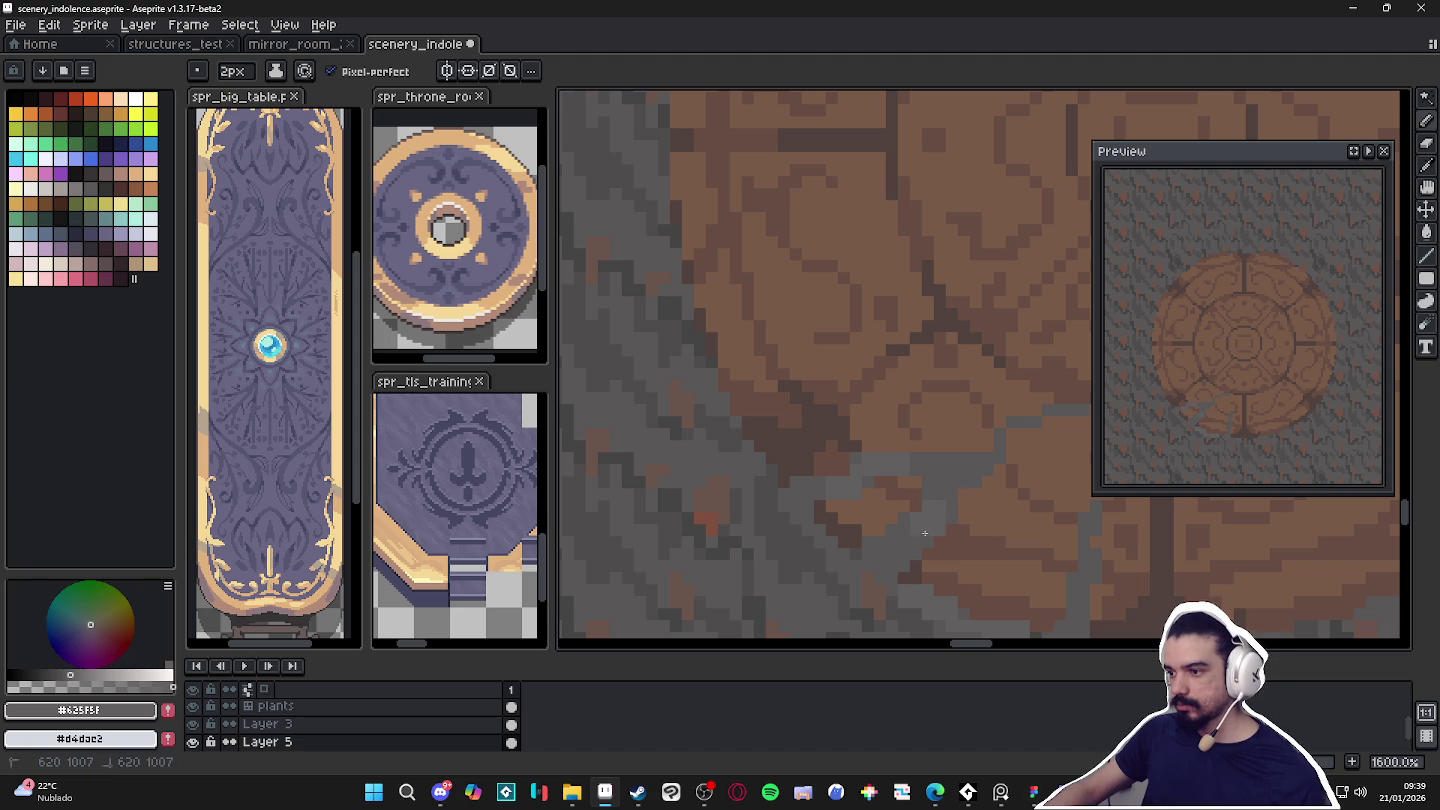
scroll(910, 520, down, 2)
scroll(880, 505, down, 1)
key(minus)
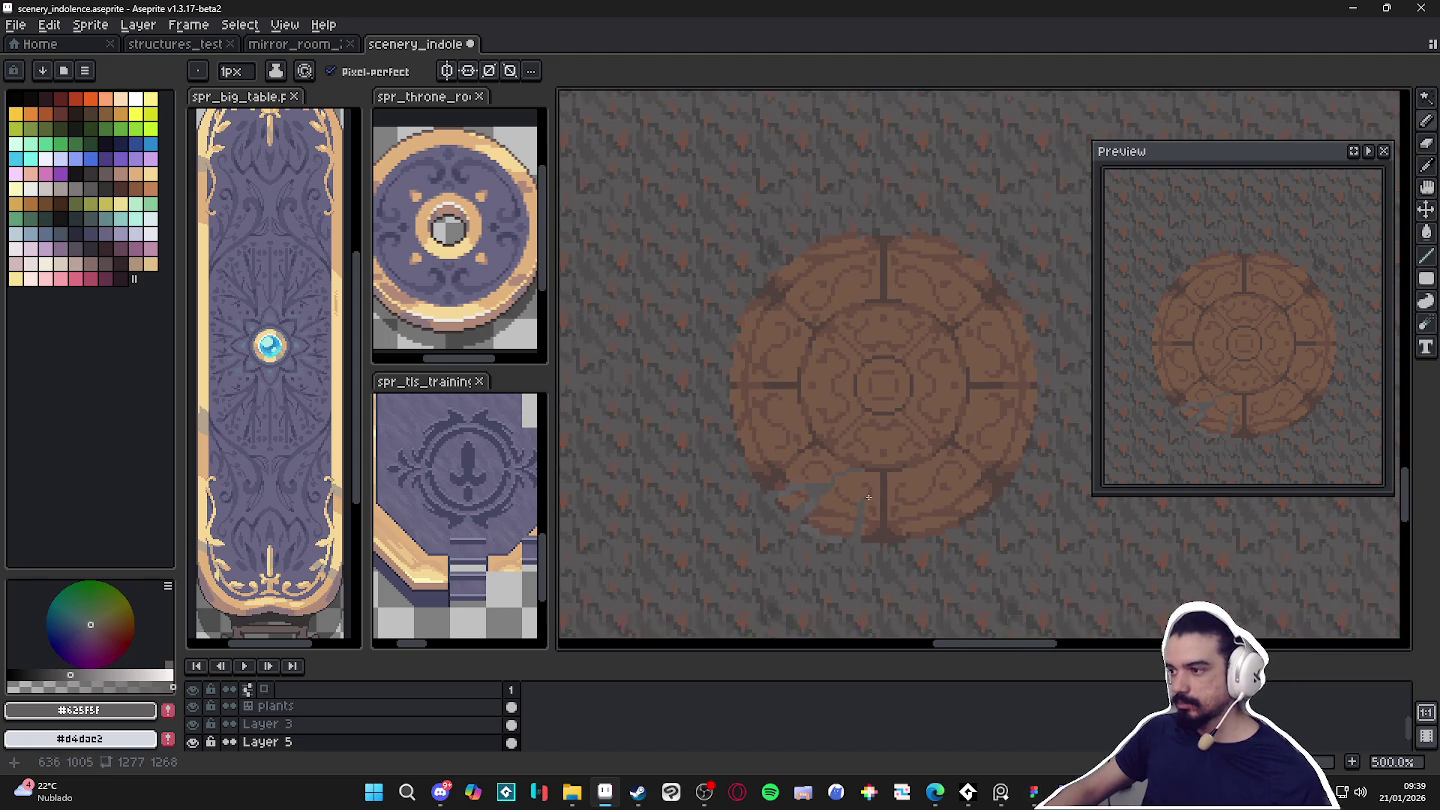
scroll(866, 485, down, 1)
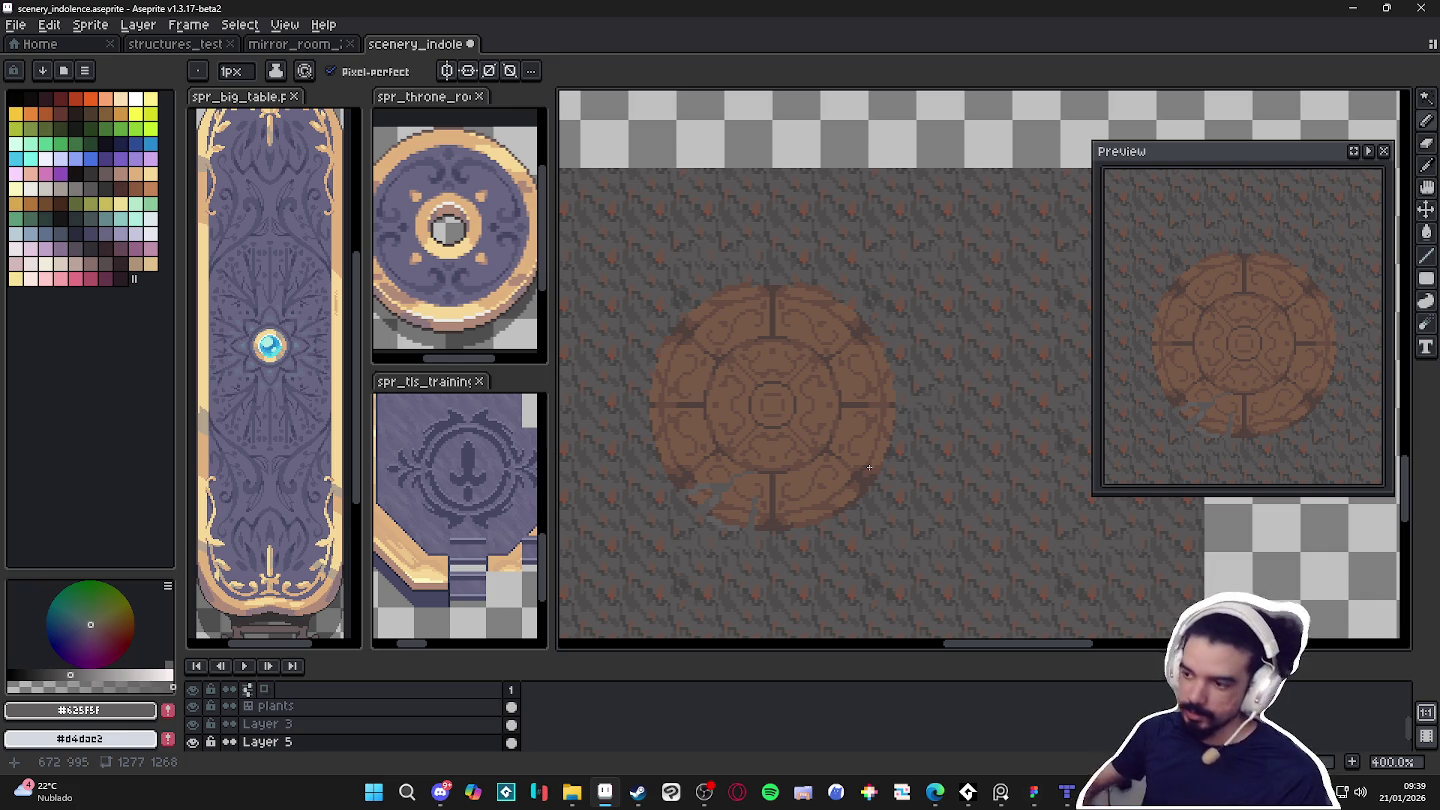
Pan across the medallion and set a 2px pencil, alternating lighter and darker floor-grey samples.
scroll(762, 430, left, 2)
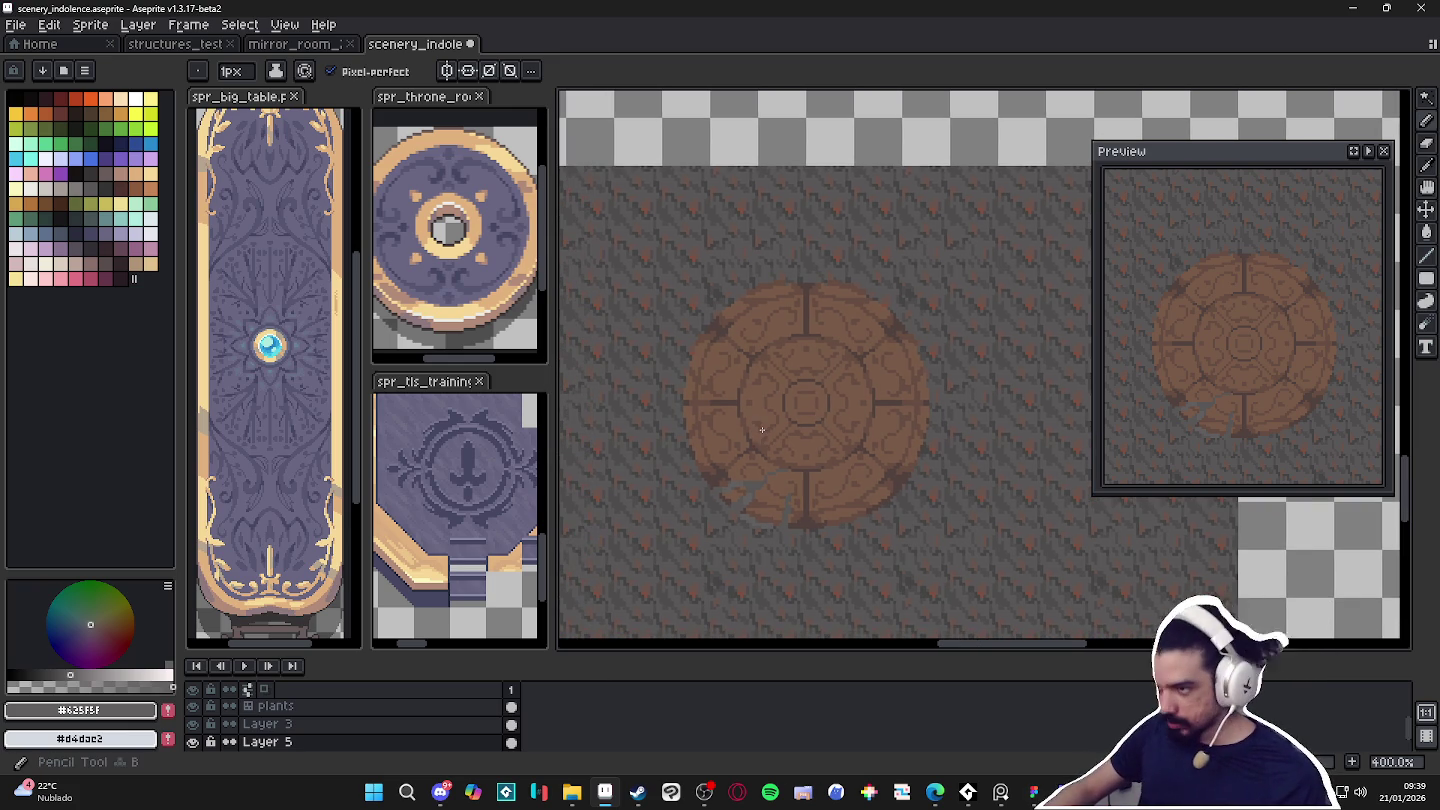
scroll(680, 450, up, 1)
mouse_move(760, 482)
mouse_down()
mouse_move(680, 490)
mouse_move(700, 505)
mouse_up()
scroll(720, 505, up, 3)
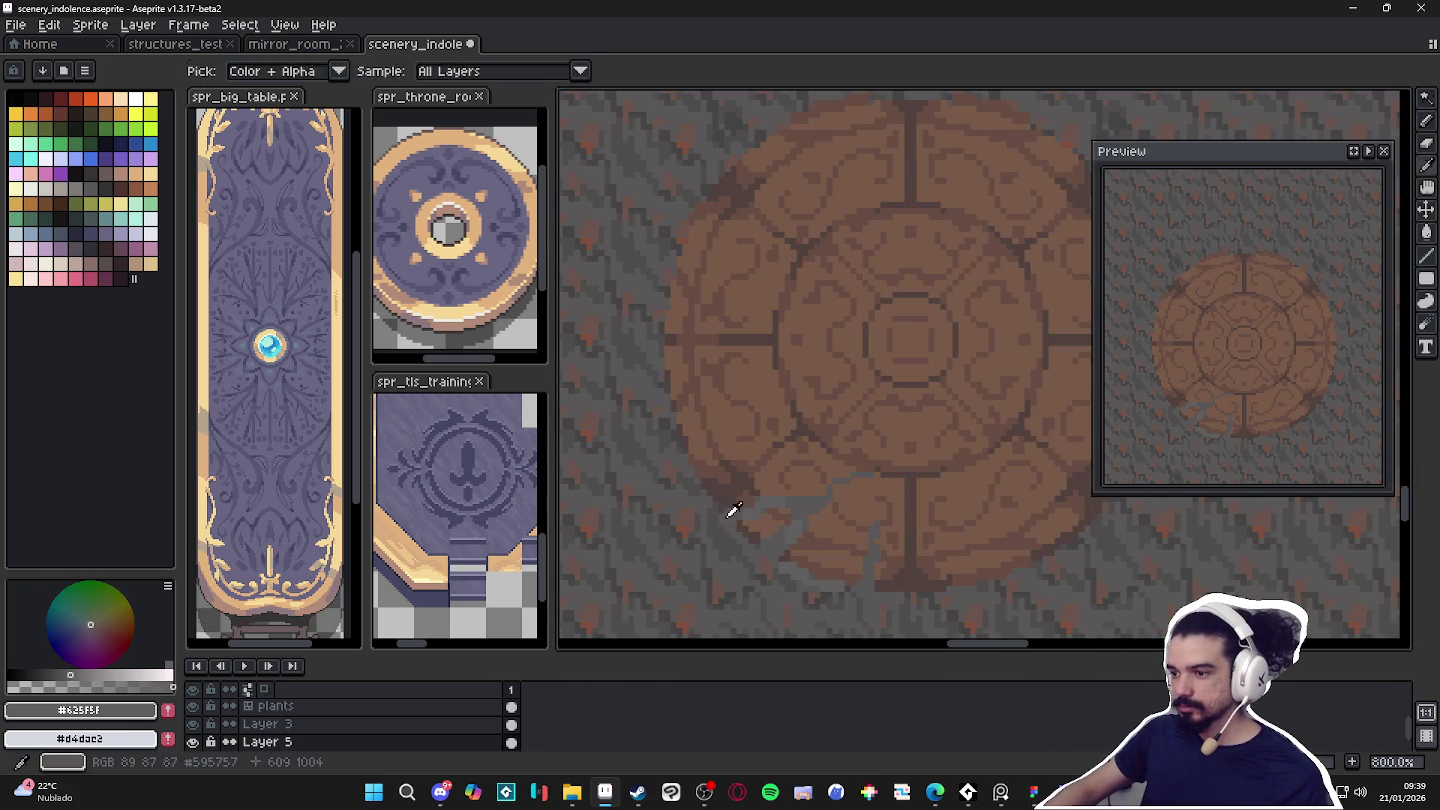
alt+click(733, 511)
scroll(733, 511, up, 1)
scroll(725, 518, up, 1)
key(plus)
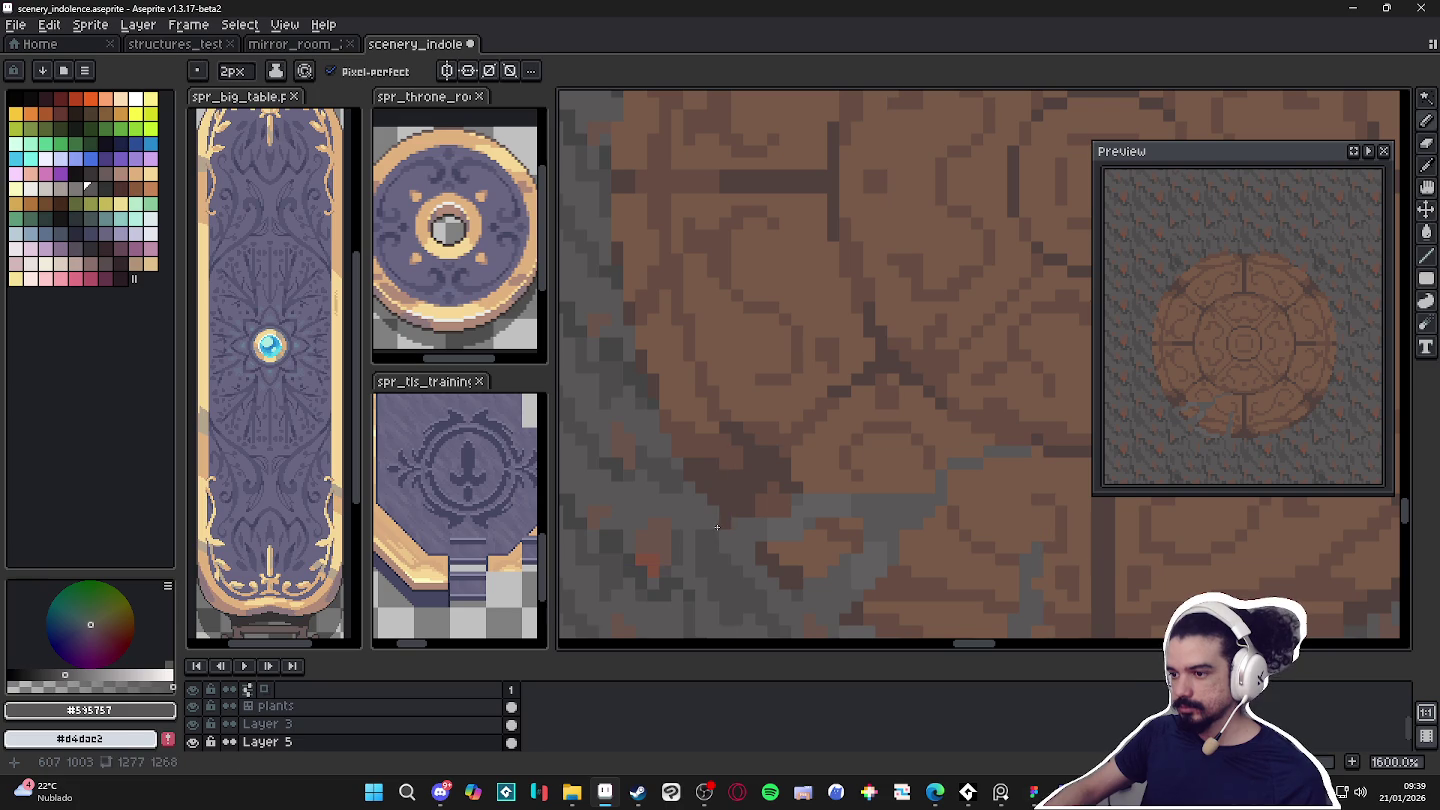
alt+click(708, 515)
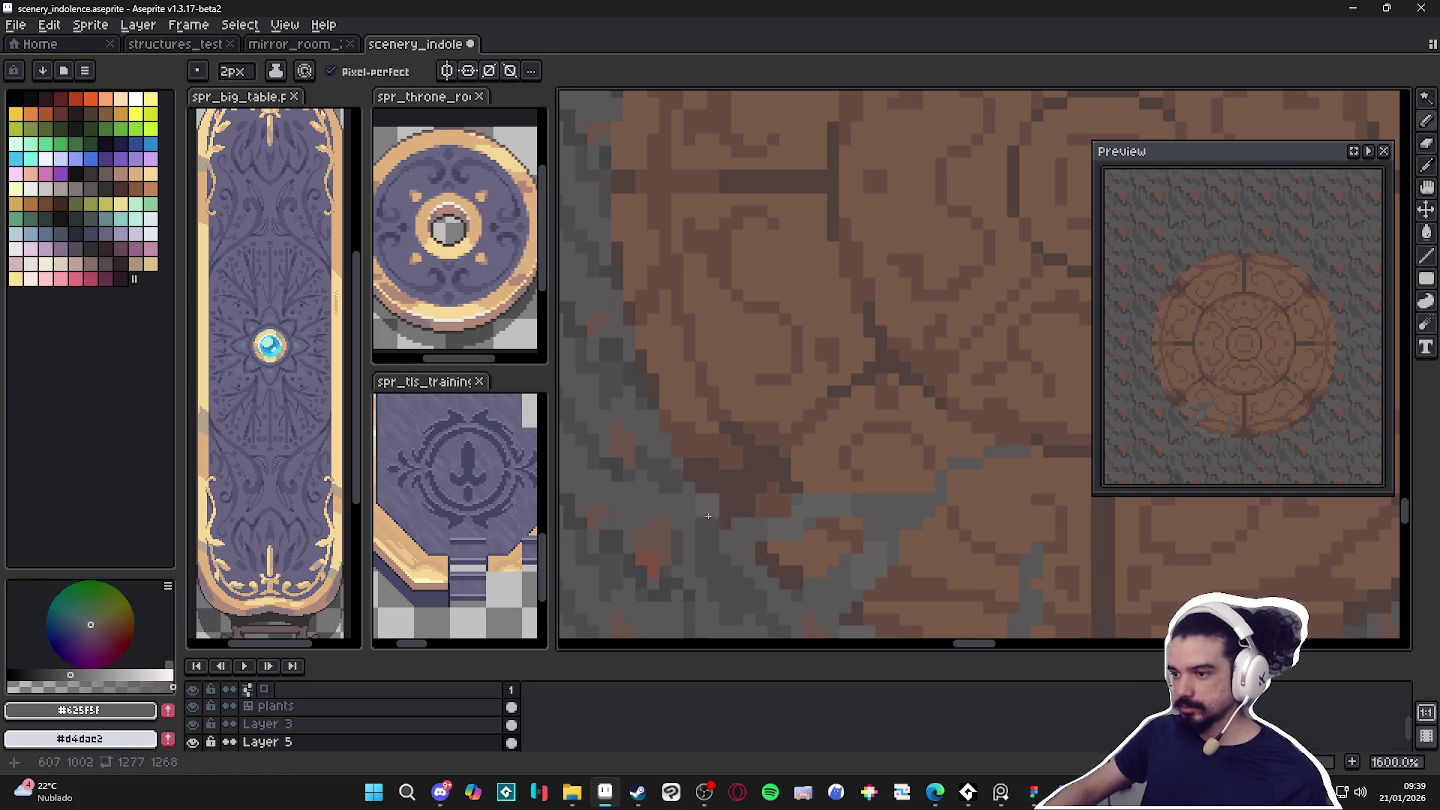
alt+click(722, 517)
scroll(770, 487, down, 1)
scroll(770, 487, up, 2)
alt+click(812, 510)
scroll(776, 475, down, 1)
alt+click(728, 449)
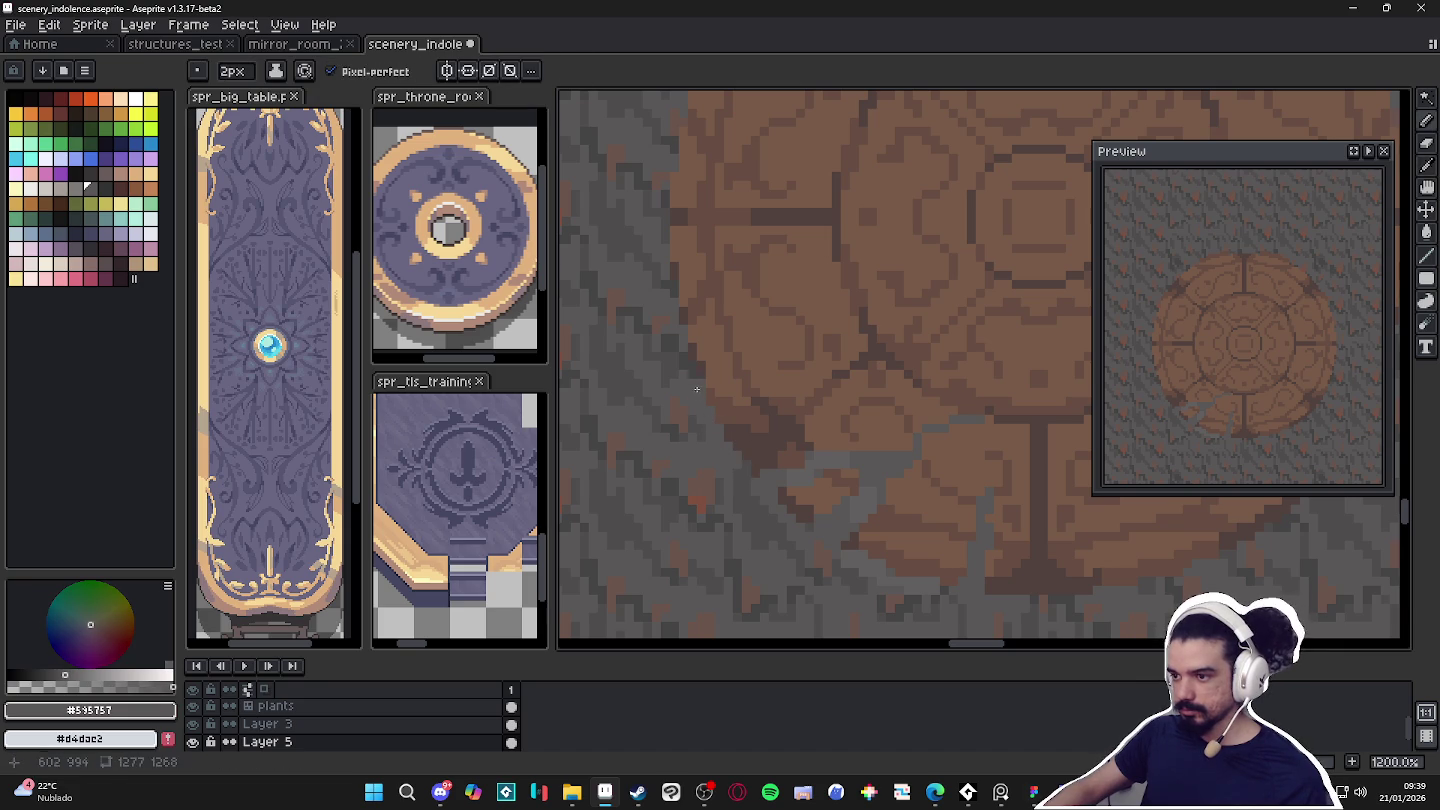
alt+click(671, 290)
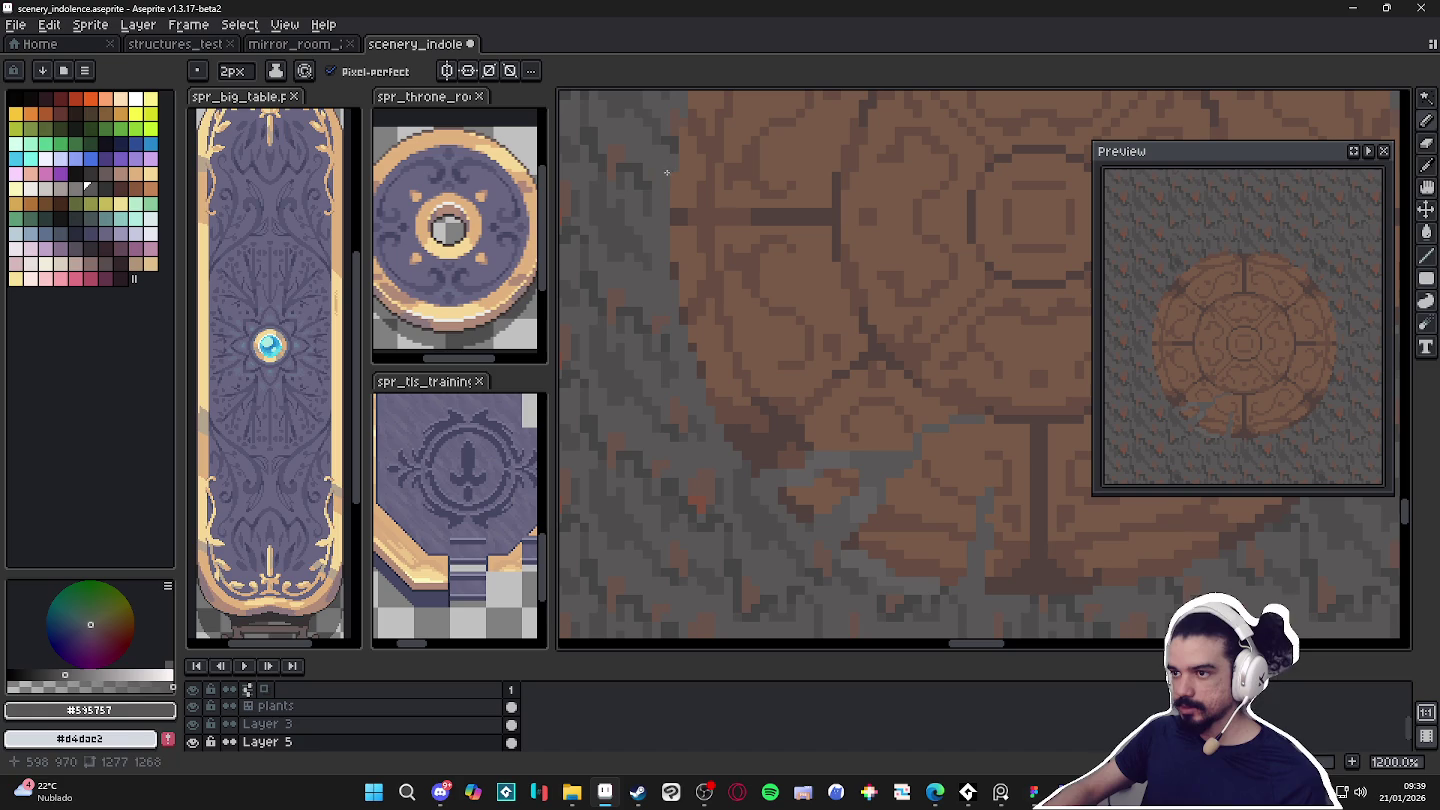
Bring the medallion's upper-left rim into view and adjust the zoom.
drag(675, 146, 674, 193)
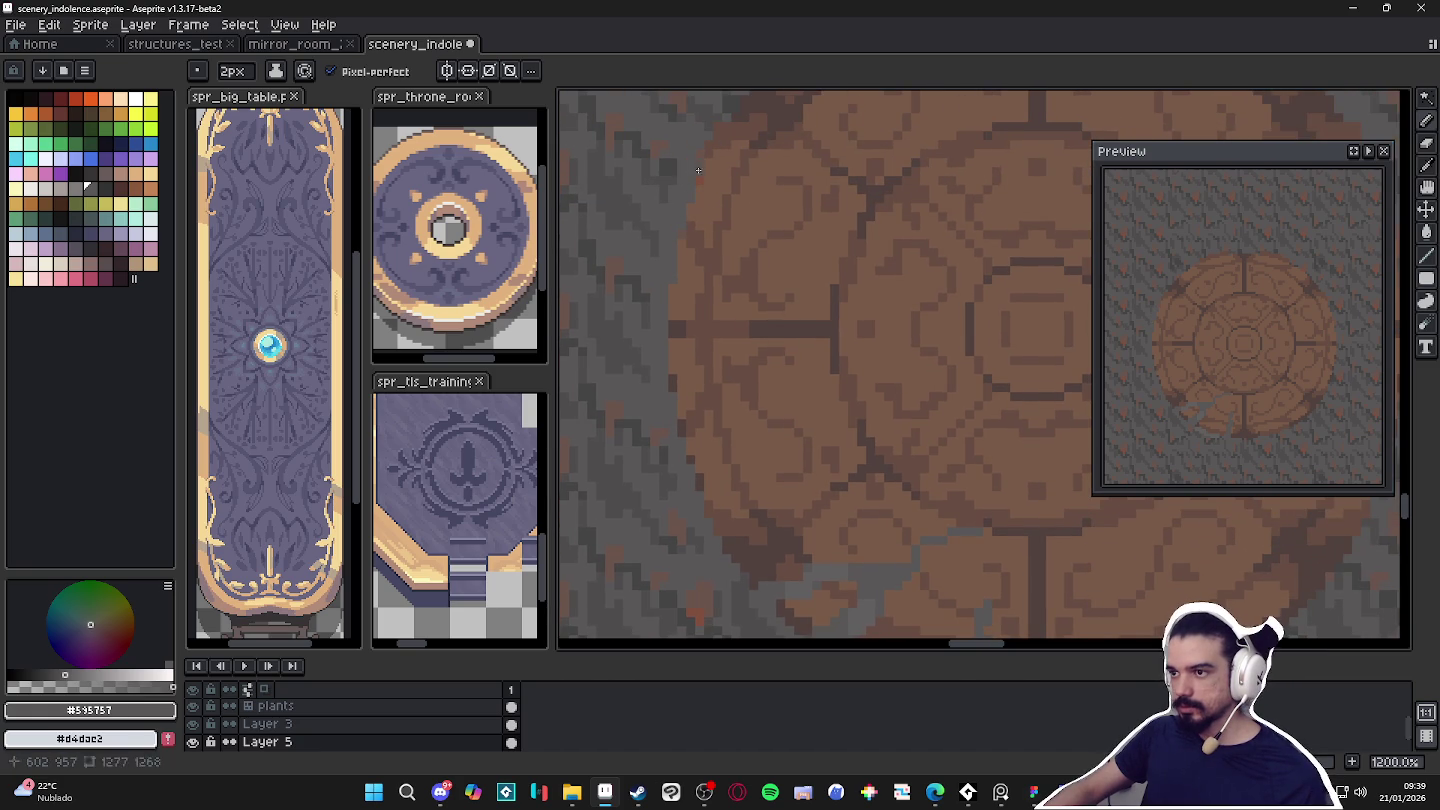
scroll(690, 220, up, 3)
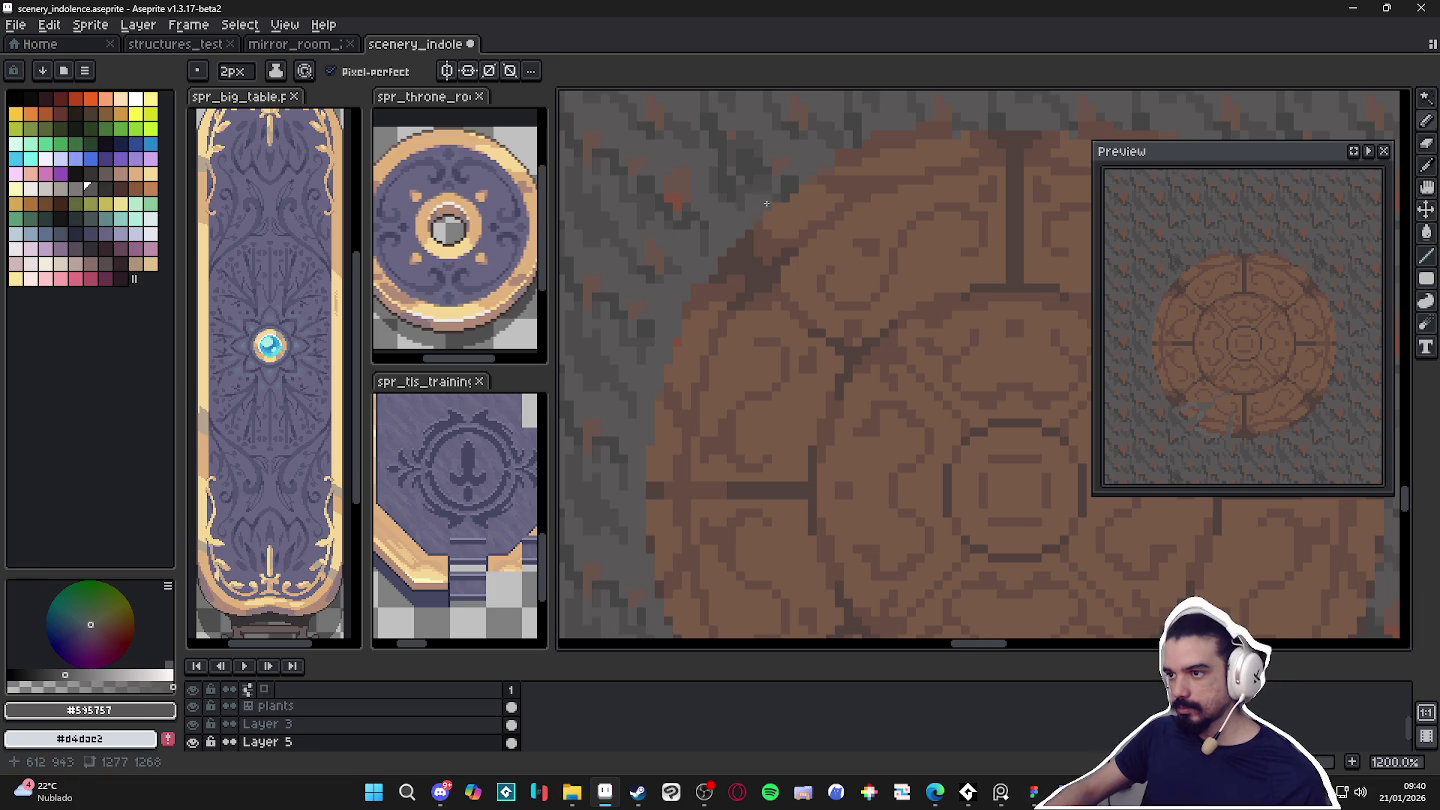
scroll(790, 186, up, 1)
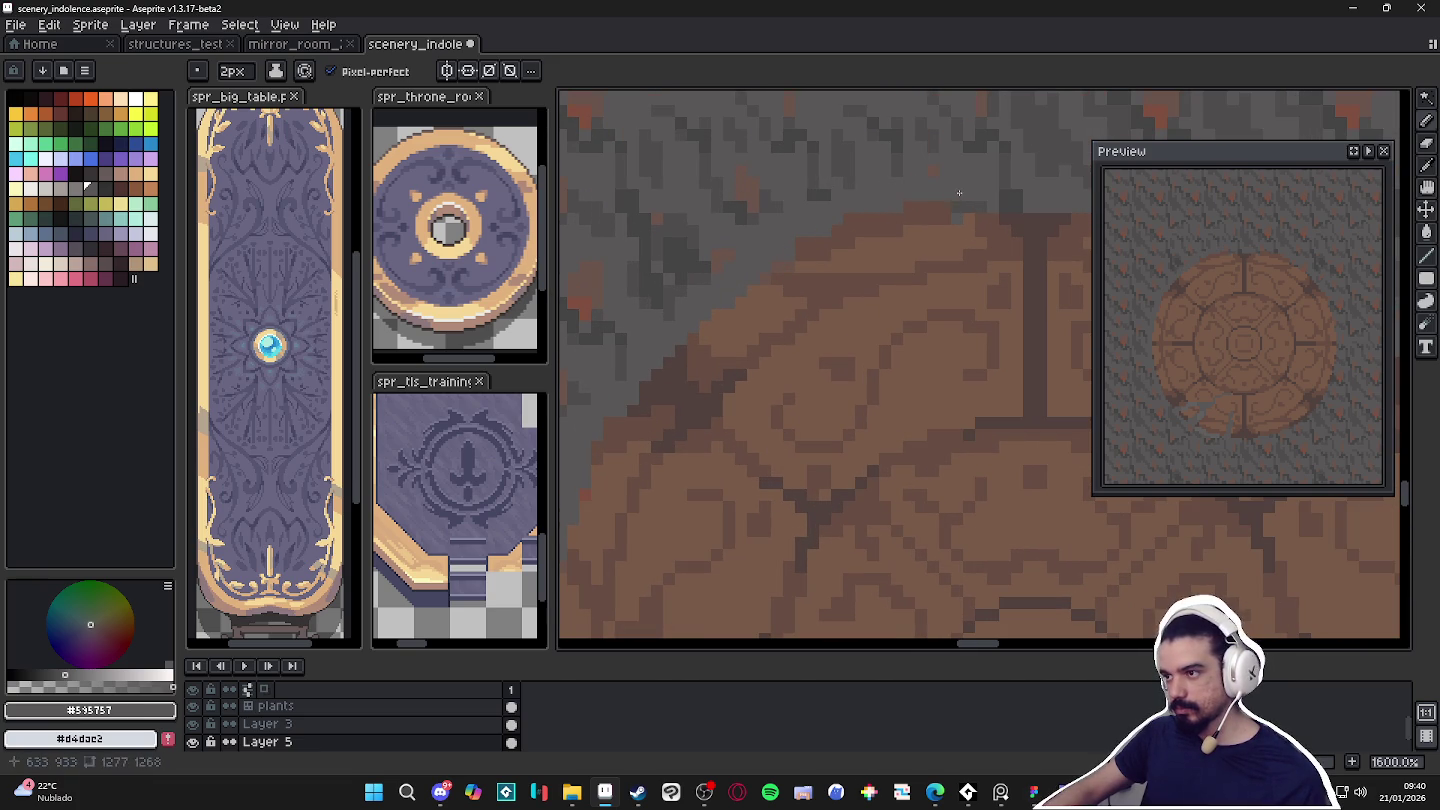
scroll(965, 260, down, 1)
scroll(955, 350, down, 1)
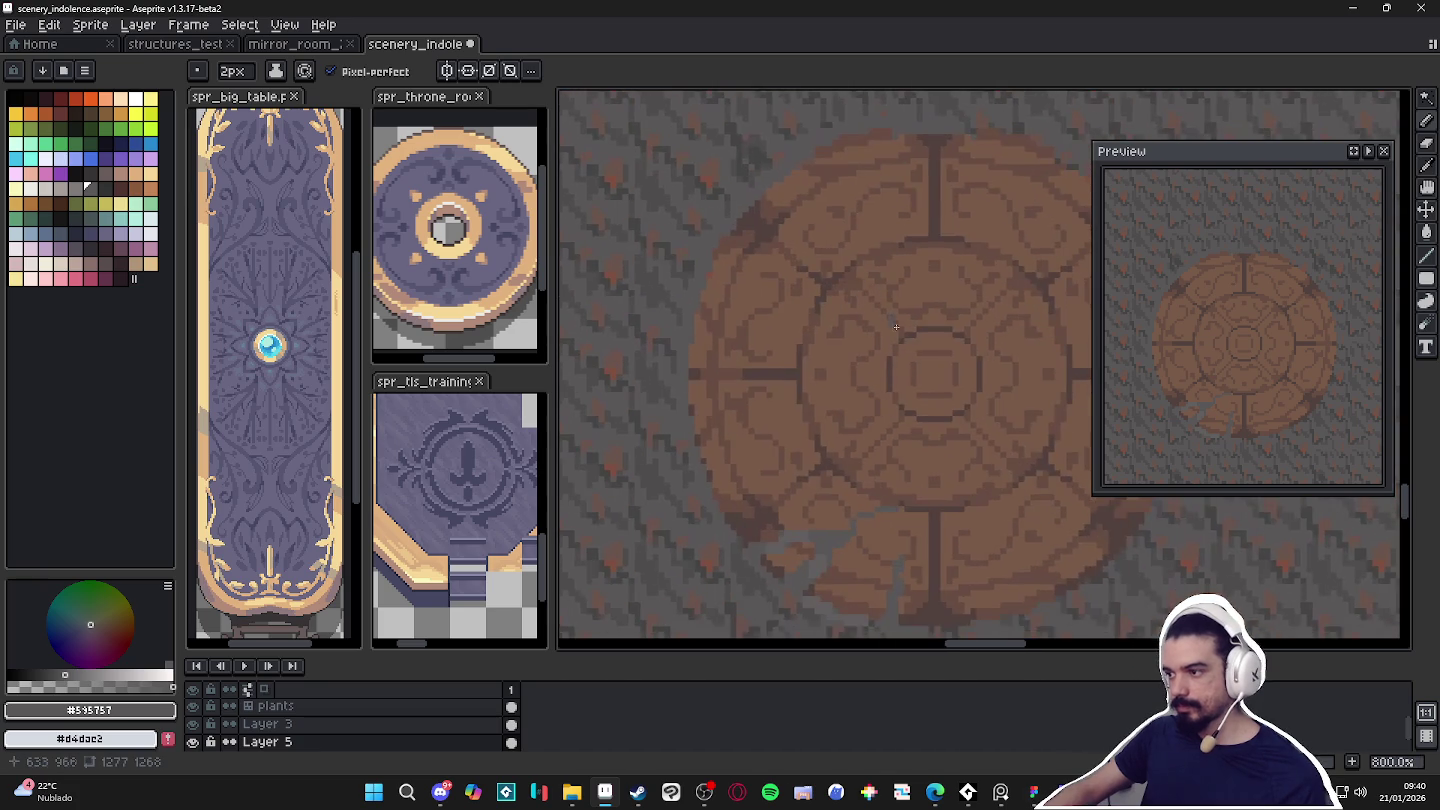
Sample the lighter floor grey and move to the medallion's left edge with a 1px pencil.
scroll(915, 495, up, 2)
alt+click(712, 498)
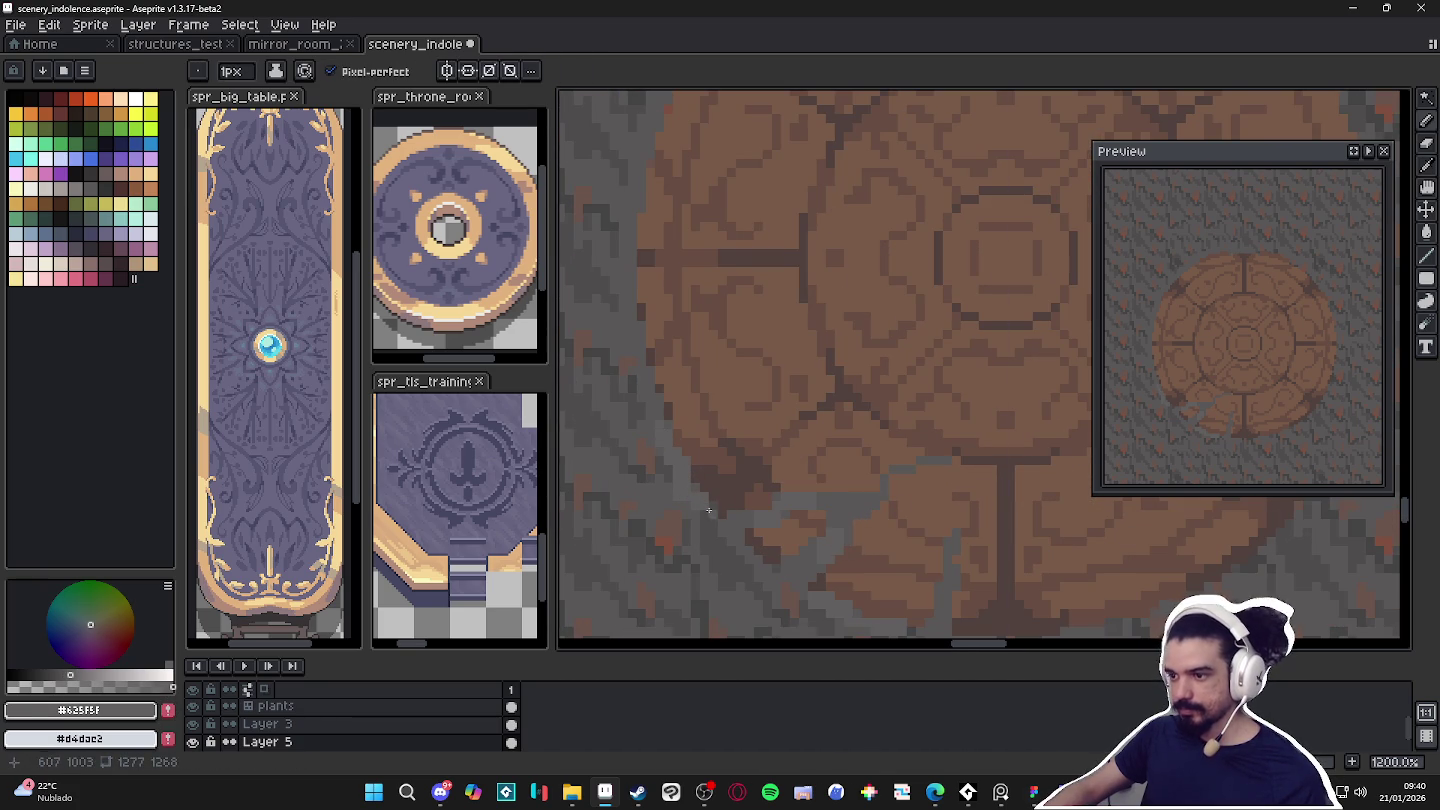
scroll(710, 515, up, 1)
key(minus)
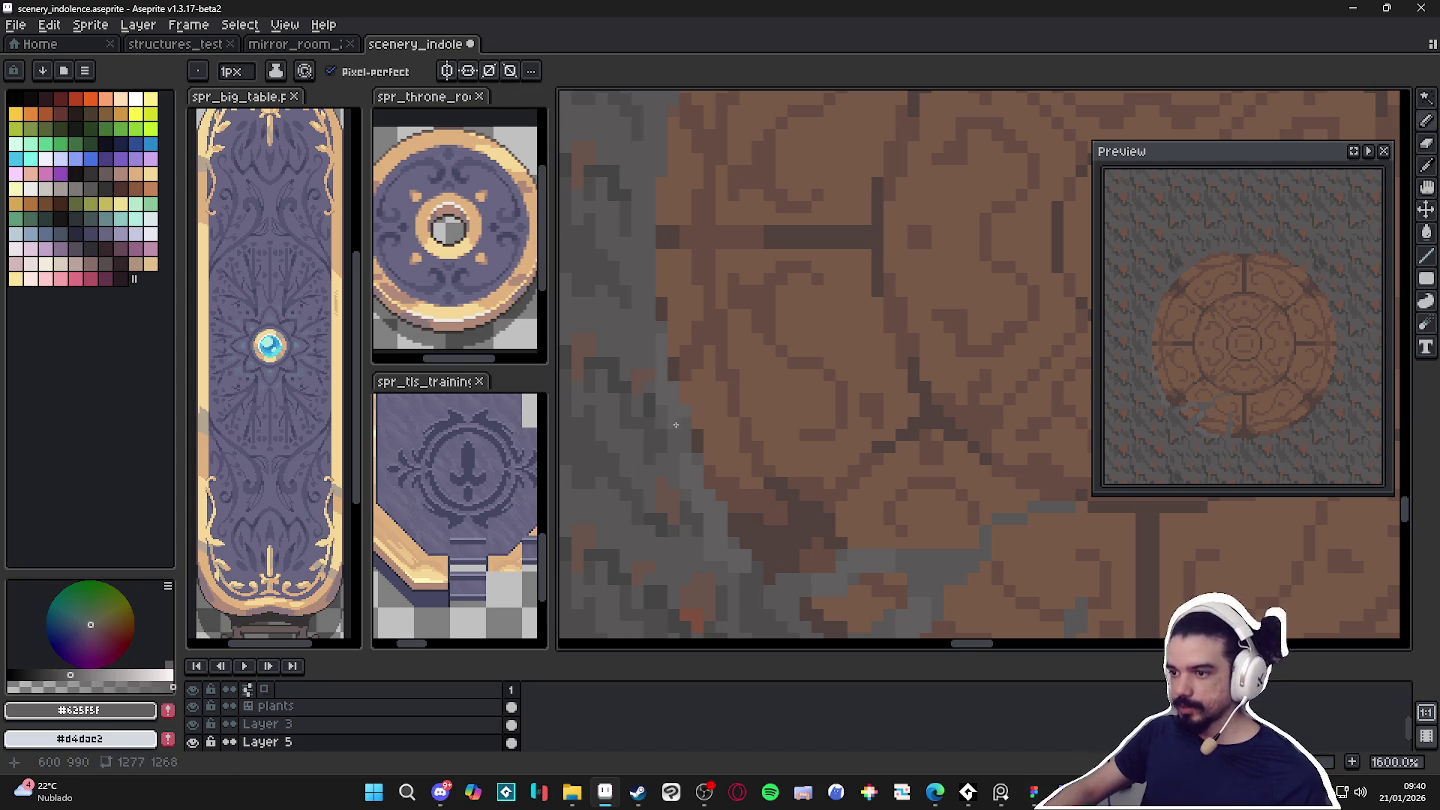
drag(648, 287, 675, 391)
key(plus)
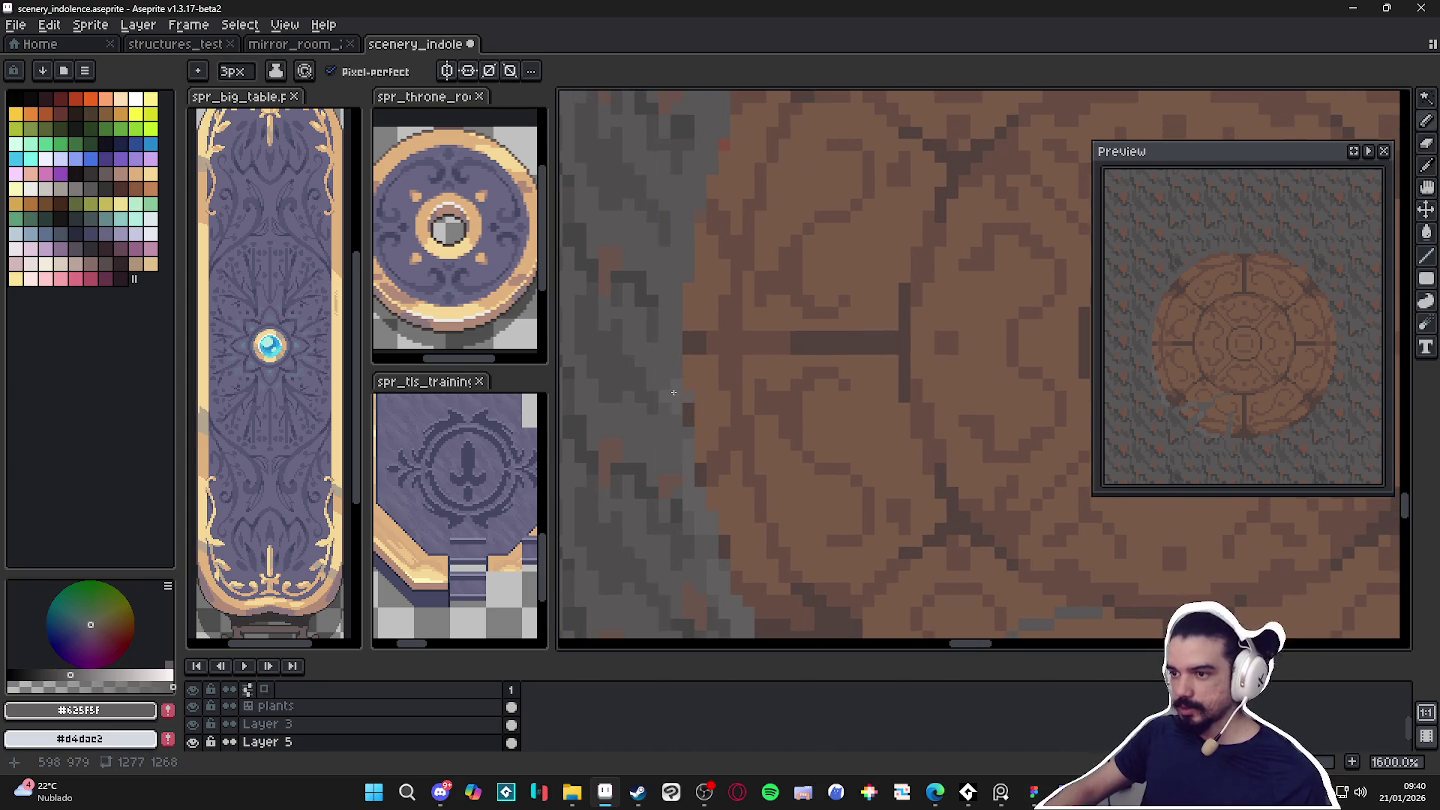
key(minus)
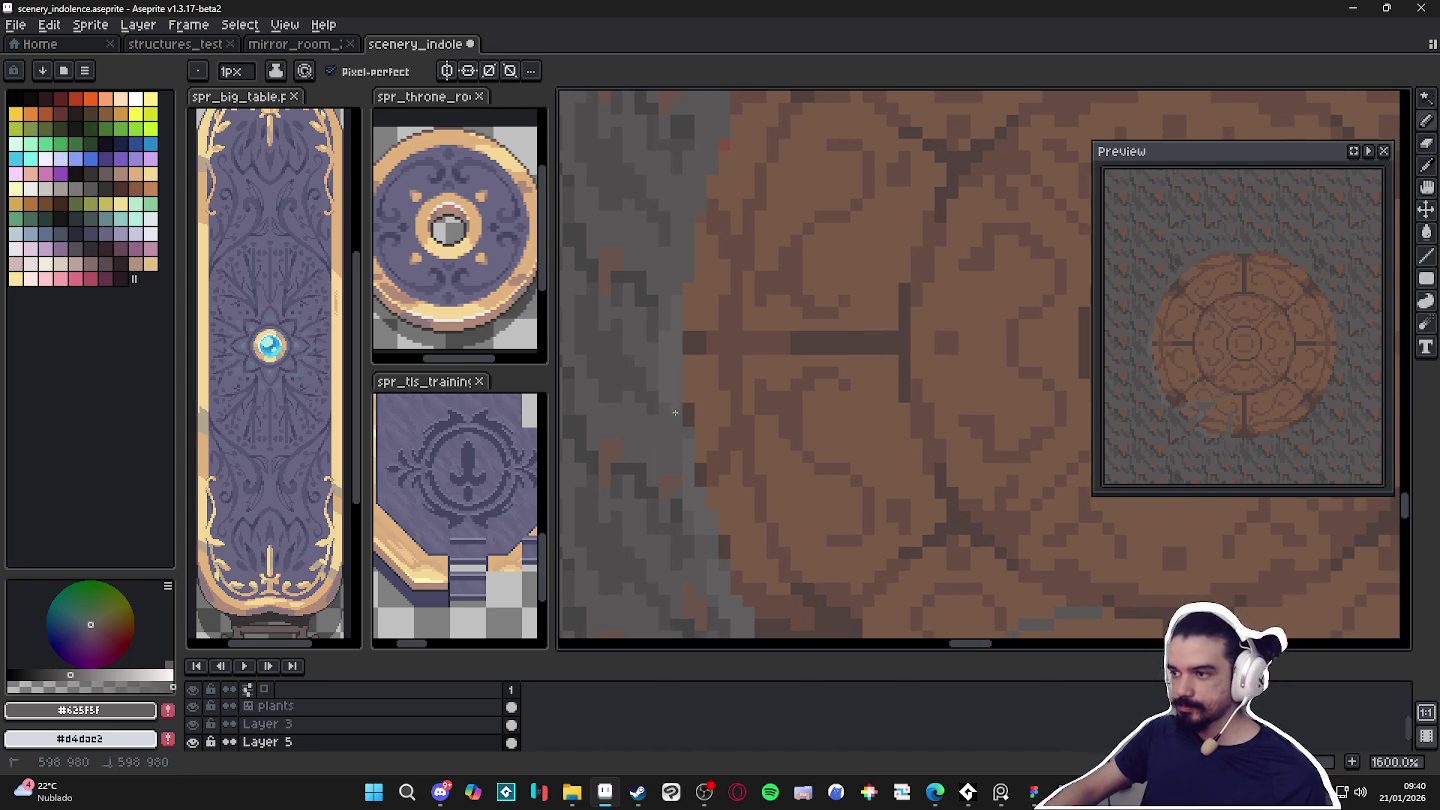
Zoom in on the left rim and sample the darker grey #4f4d4d for chipping.
scroll(697, 308, up, 3)
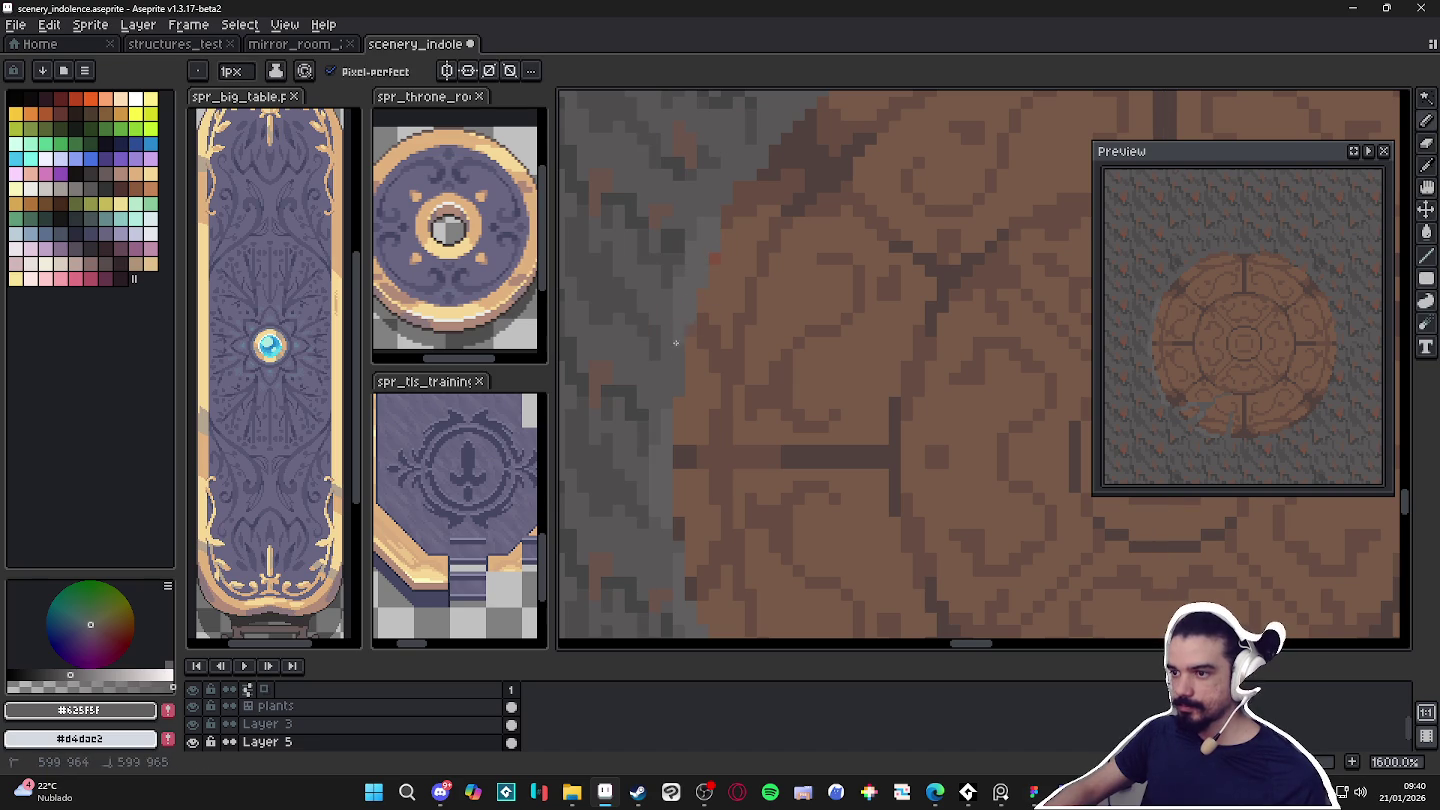
scroll(676, 335, up, 3)
scroll(700, 374, up, 2)
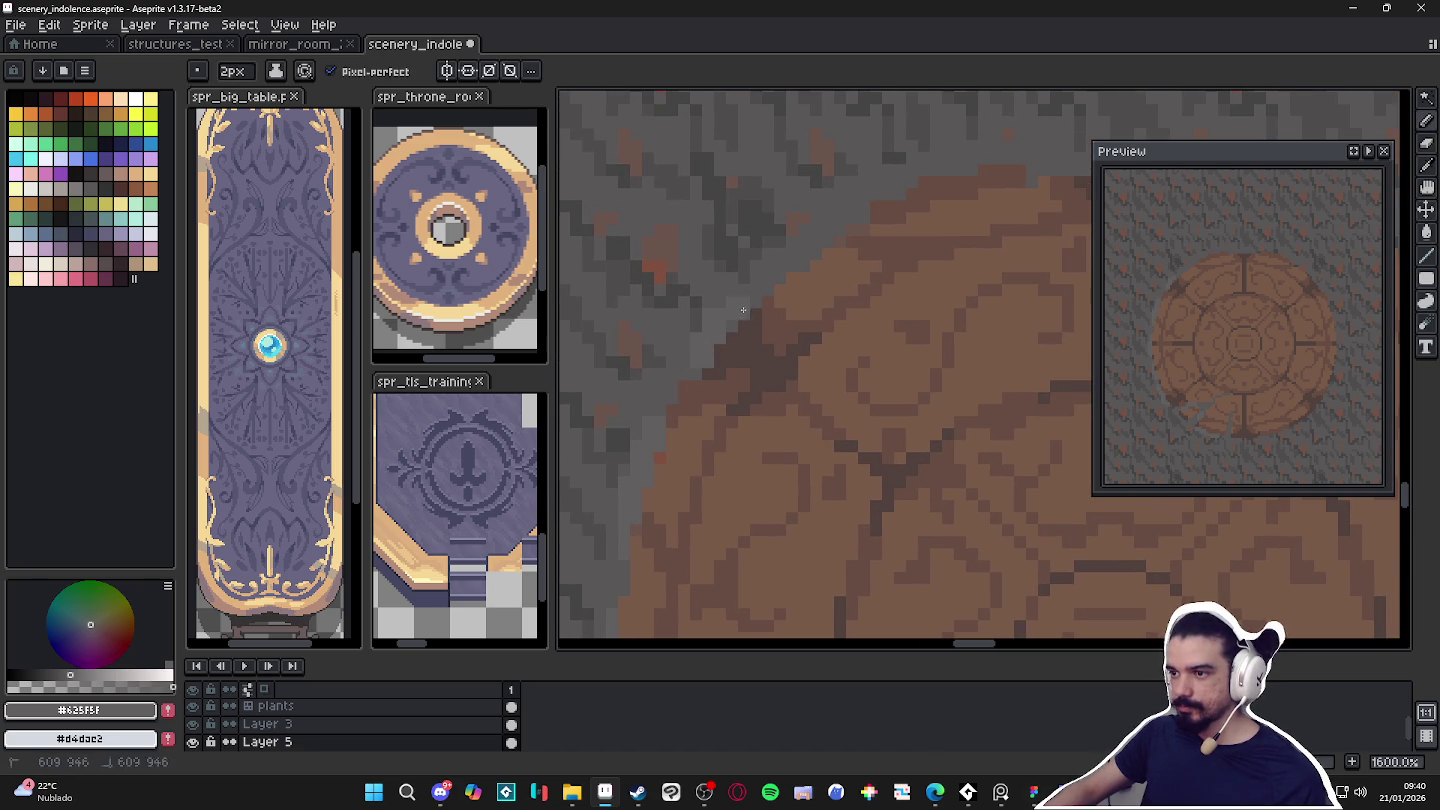
key(minus)
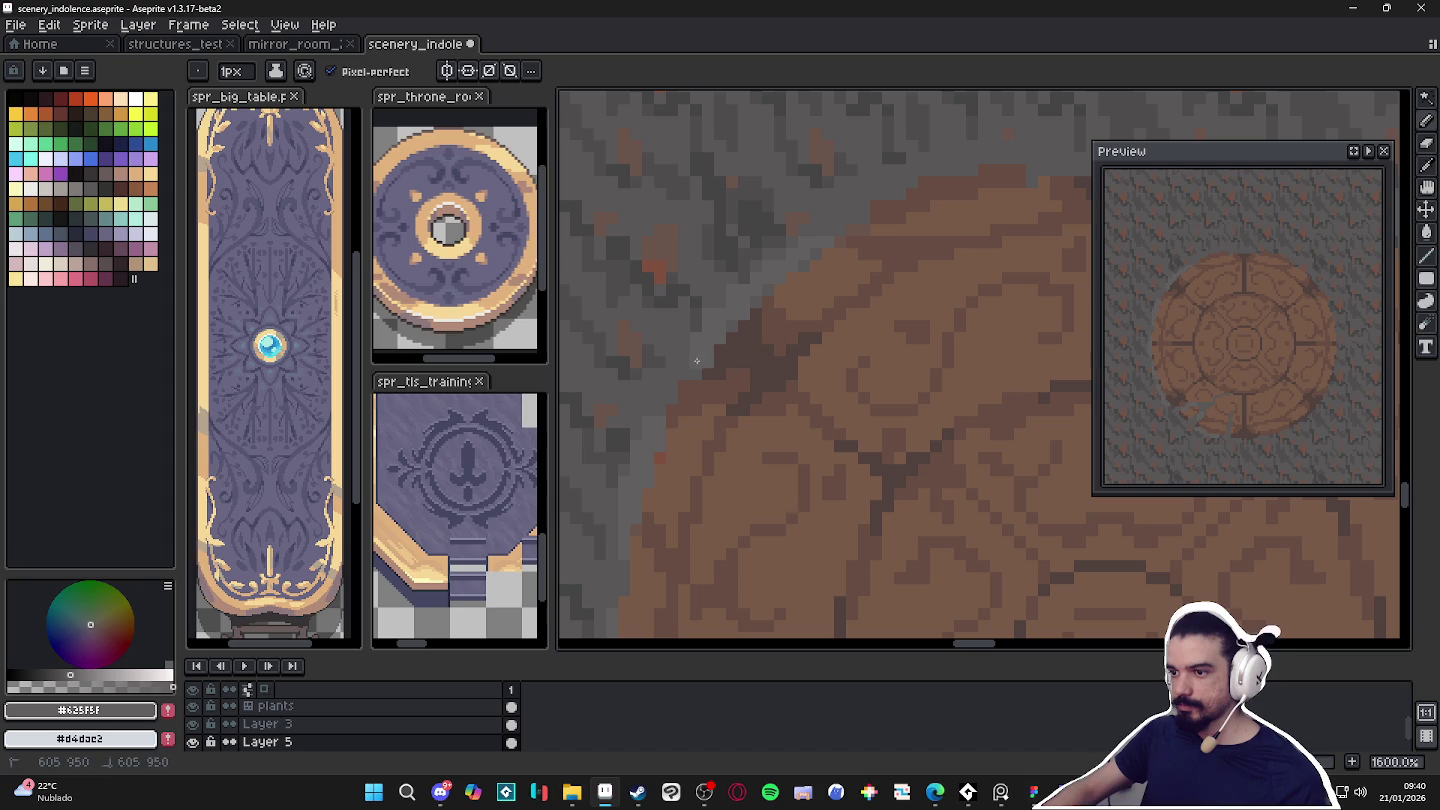
scroll(704, 350, up, 1)
scroll(710, 345, up, 1)
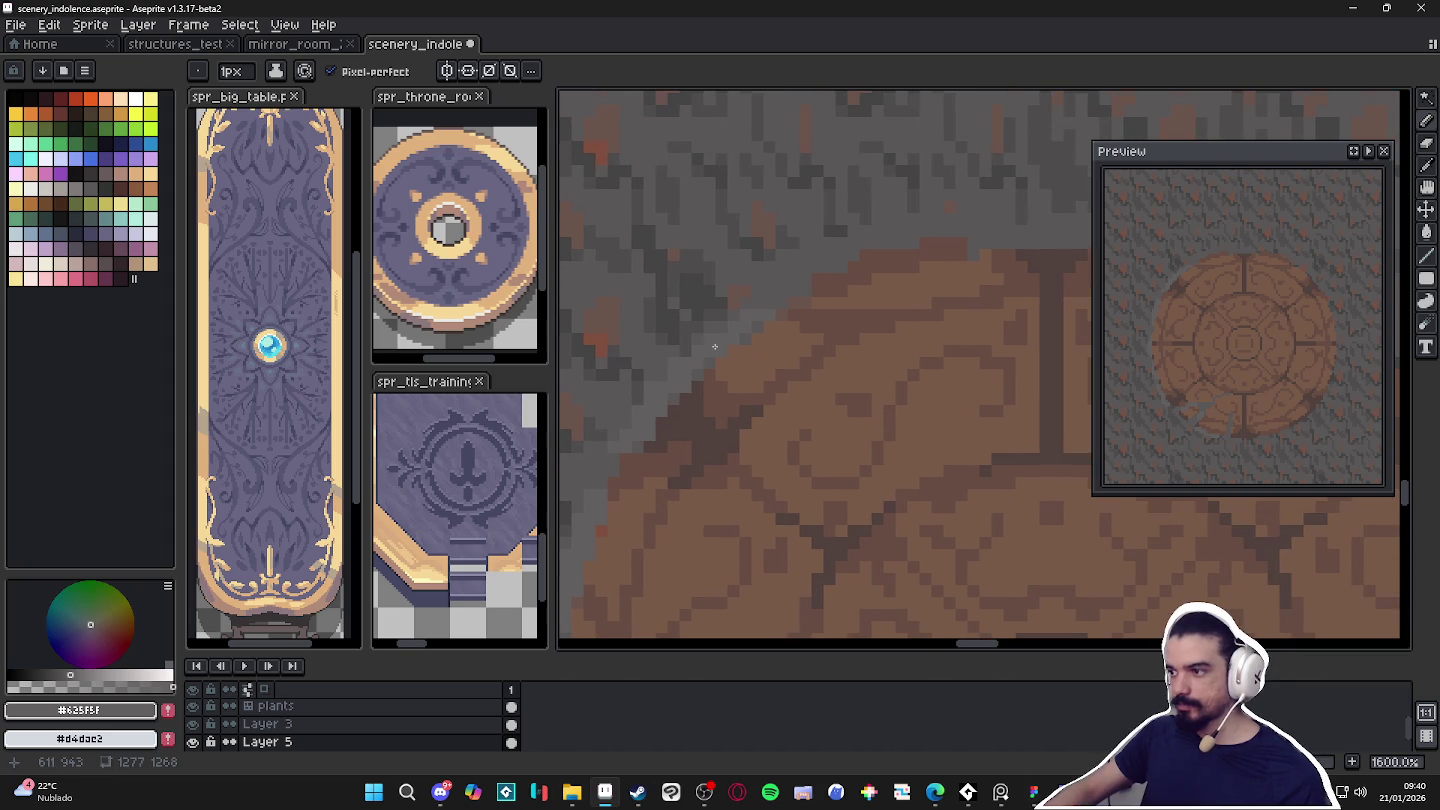
scroll(750, 355, down, 1)
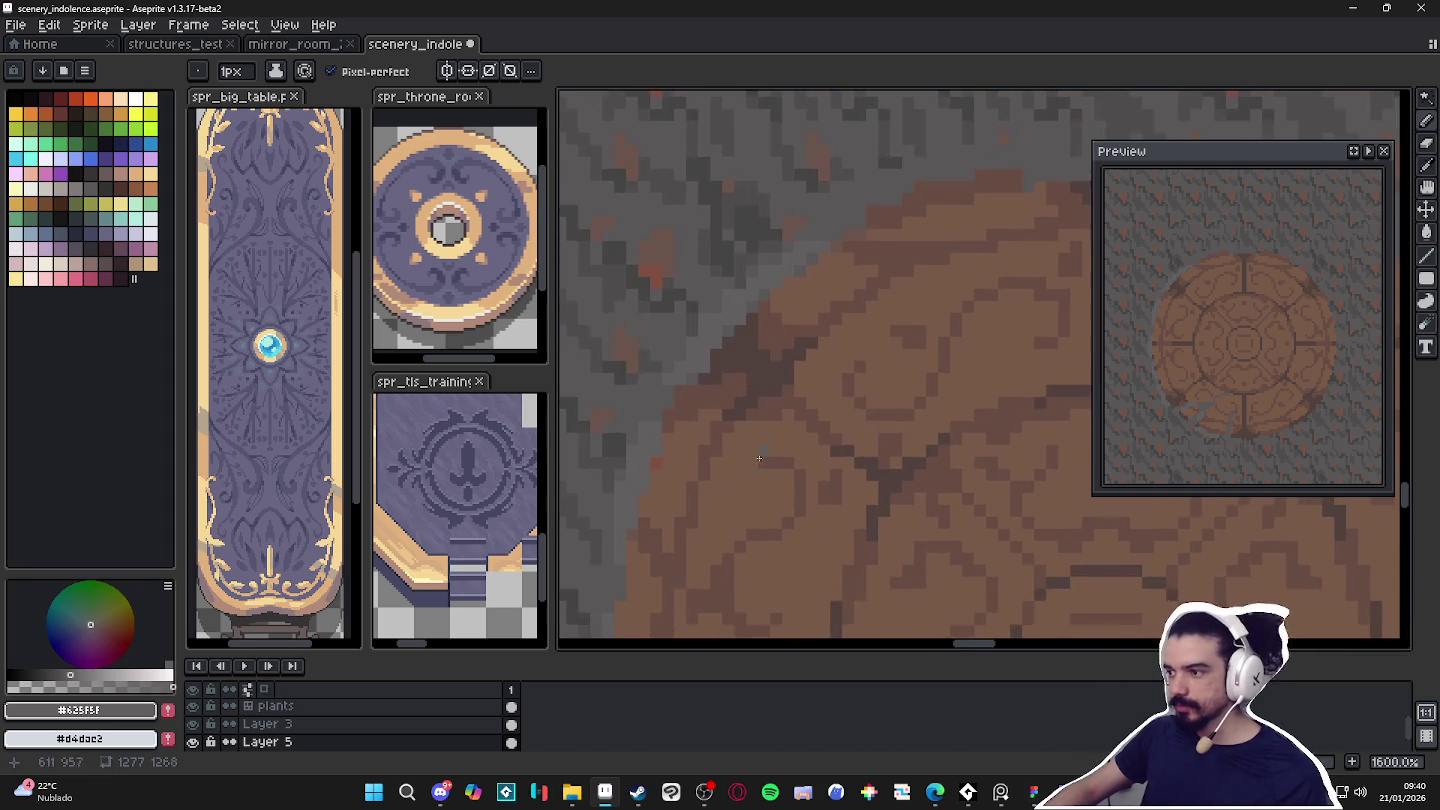
scroll(785, 375, down, 1)
scroll(816, 396, up, 1)
alt+click(861, 550)
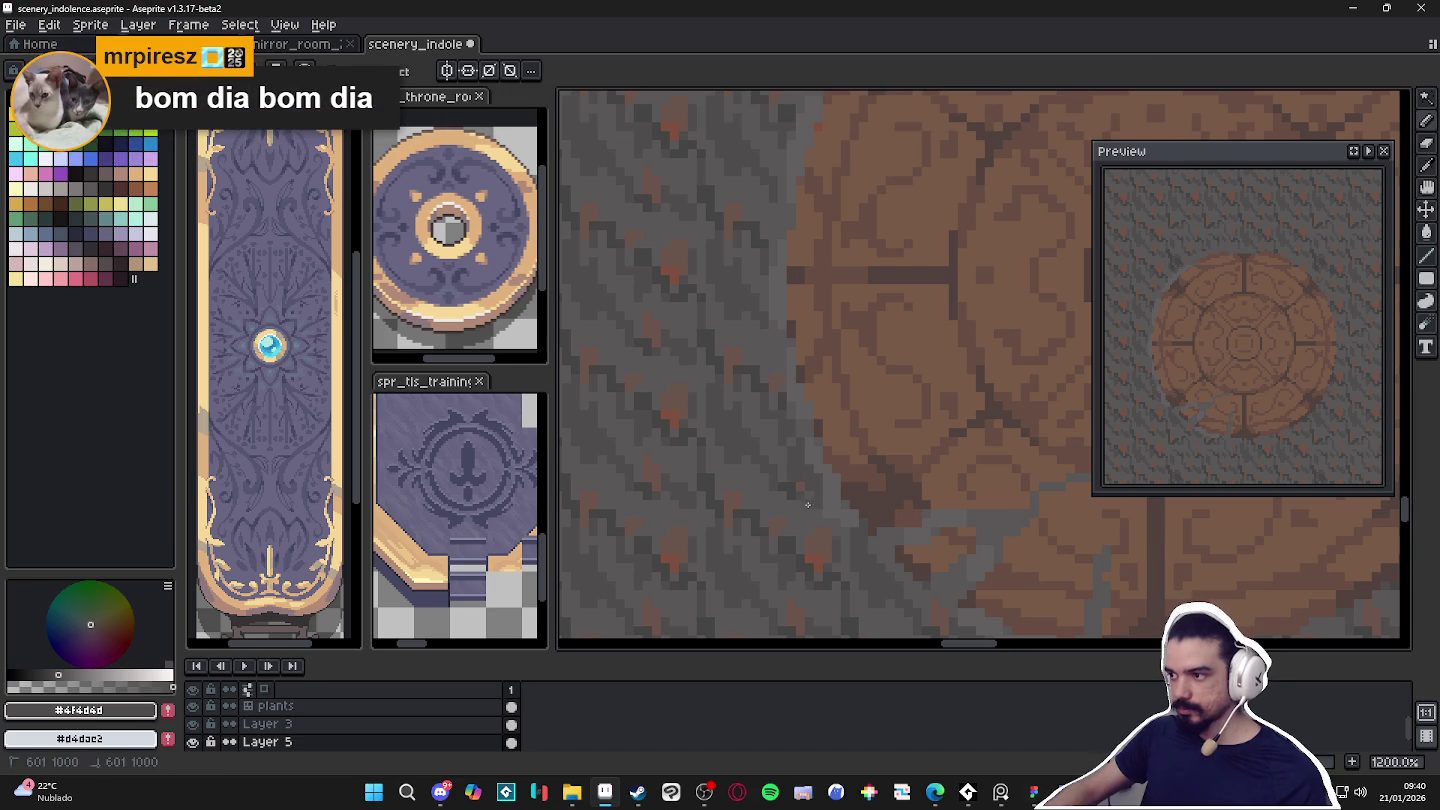
mouse_move(796, 498)
mouse_down()
mouse_move(800, 472)
mouse_move(812, 481)
mouse_up()
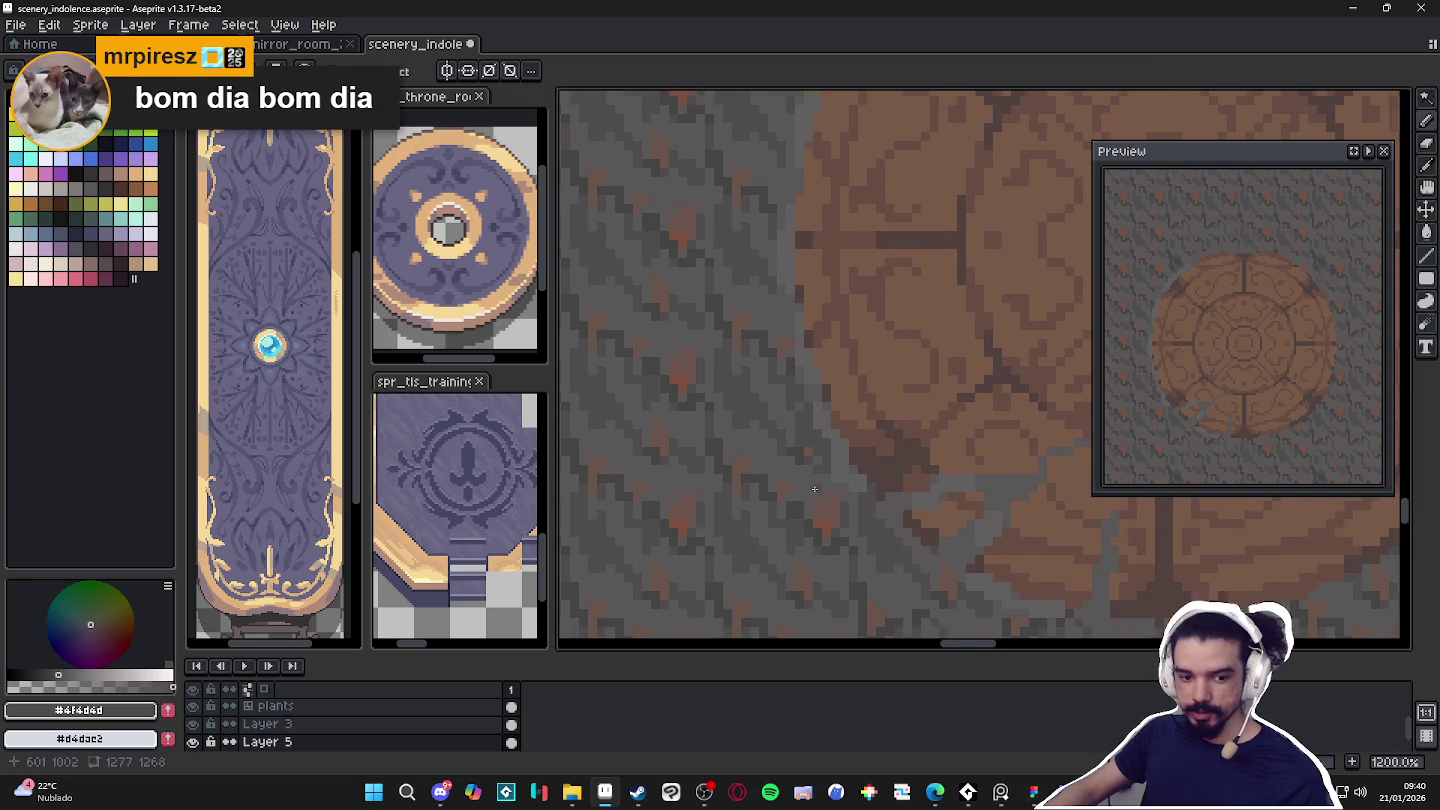
Paint a short dark grey crack on the left rim, darken edge pixels, and extend it upward.
scroll(814, 489, up, 2)
scroll(814, 489, up, 2)
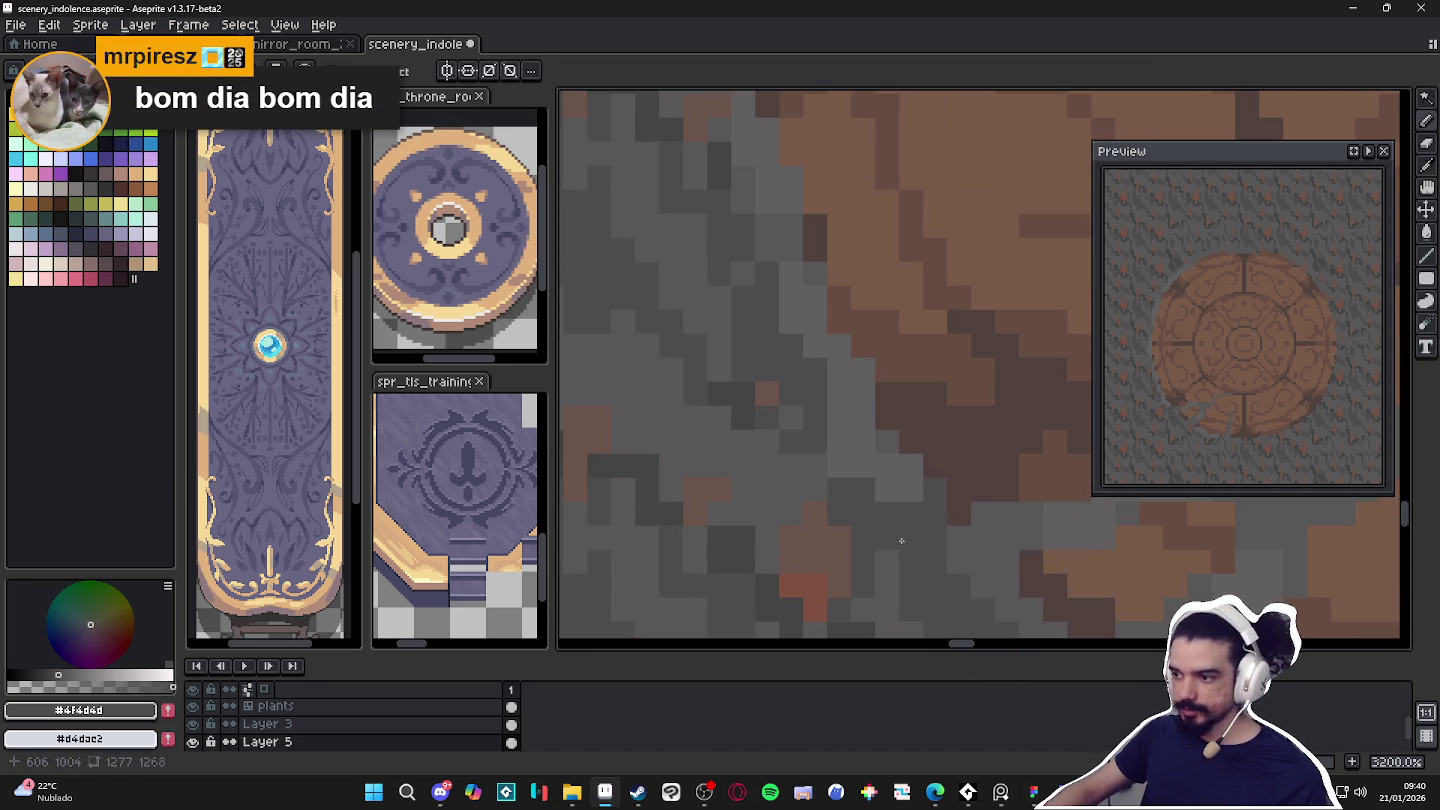
drag(815, 490, 815, 466)
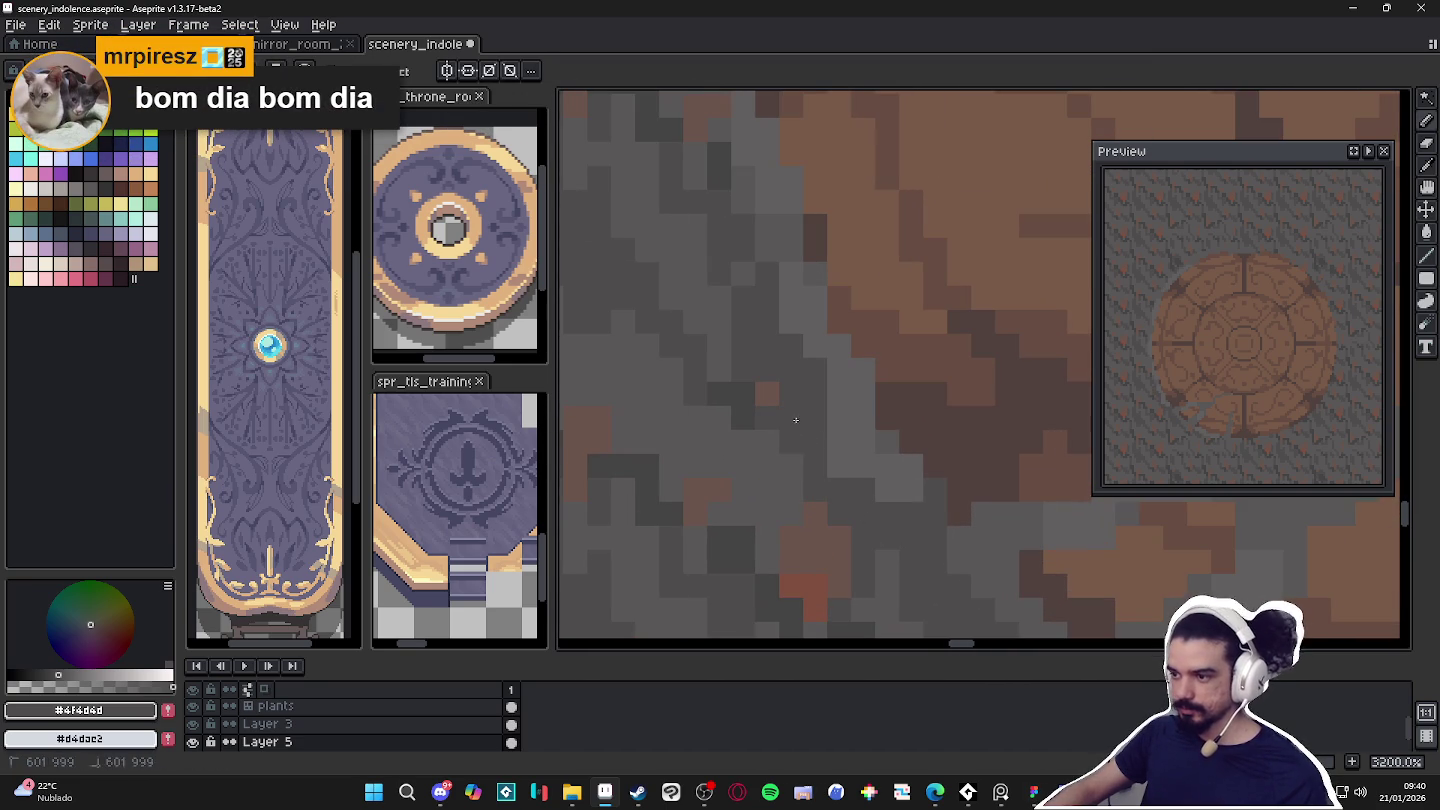
scroll(796, 419, down, 4)
scroll(798, 425, up, 1)
scroll(800, 436, up, 2)
click(799, 425)
click(780, 461)
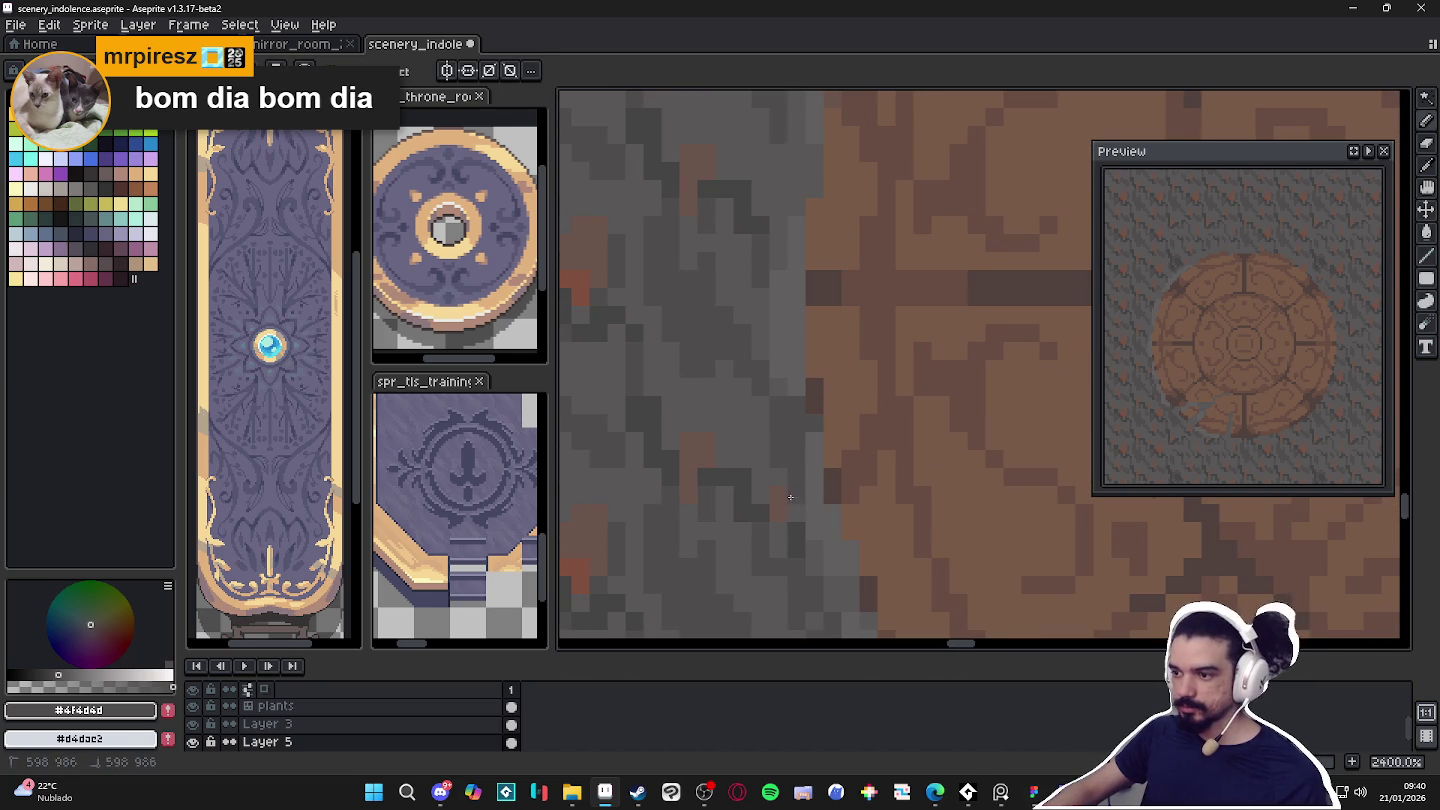
drag(785, 479, 822, 470)
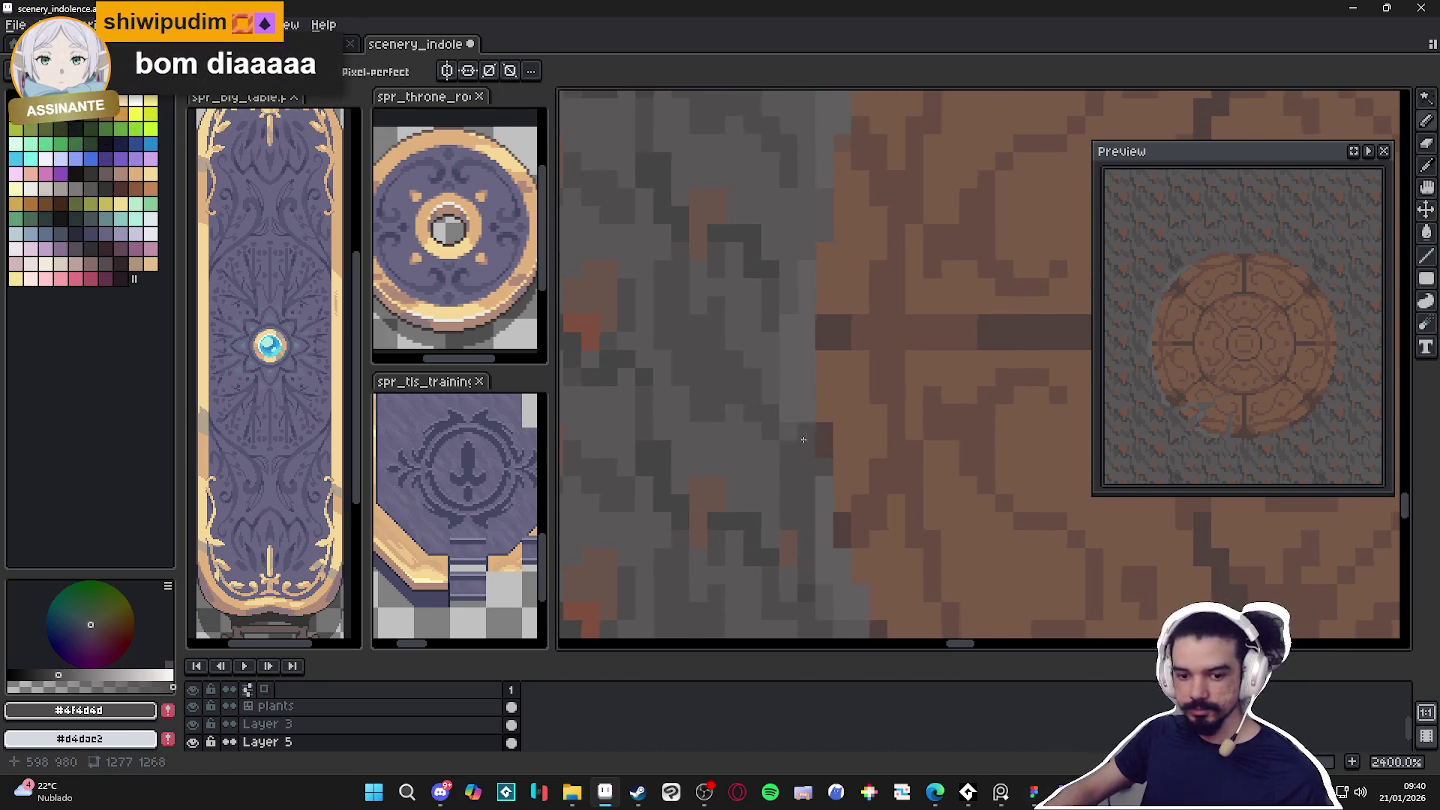
drag(825, 290, 844, 232)
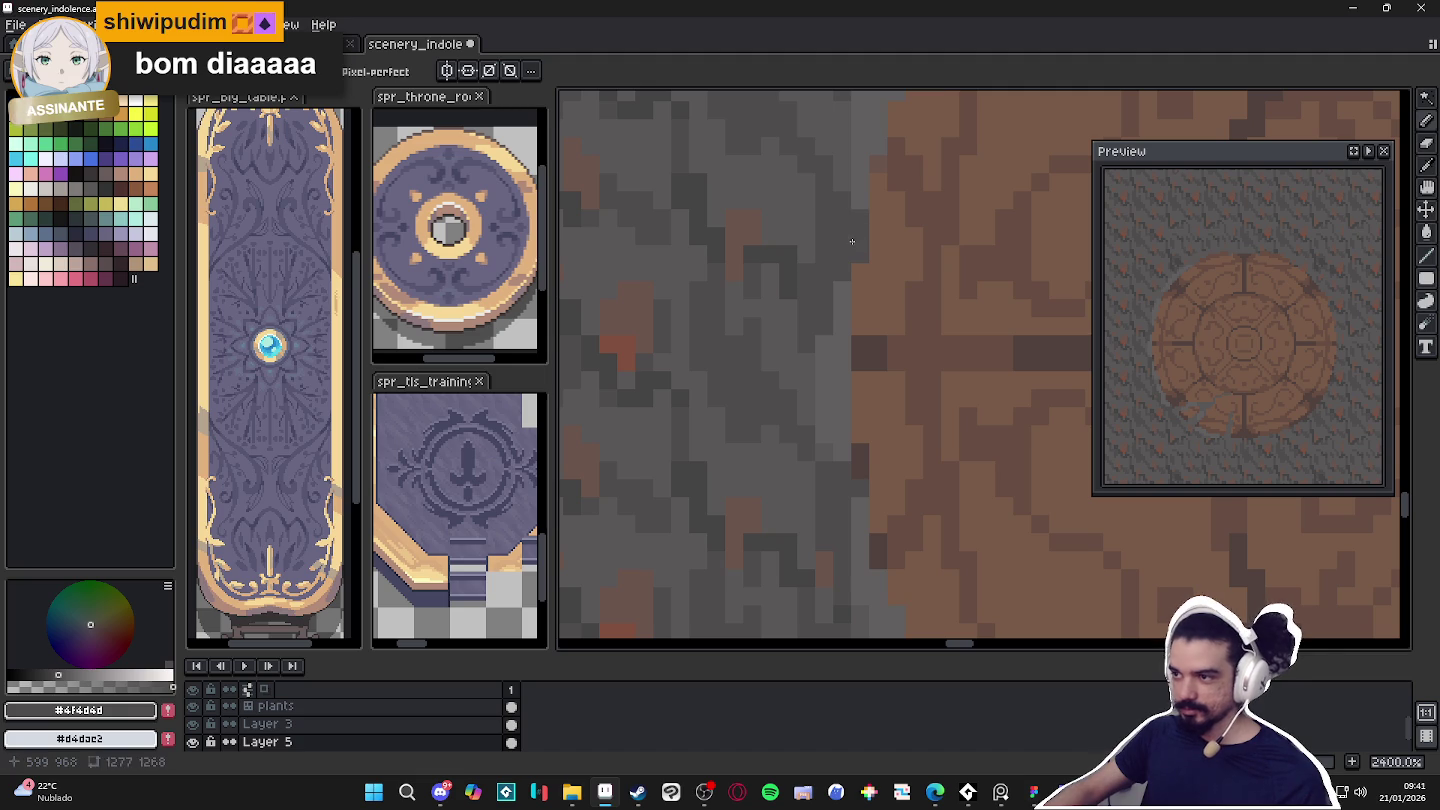
Sample the lighter floor grey and draw a light grey line along the lower edge.
scroll(842, 234, down, 1)
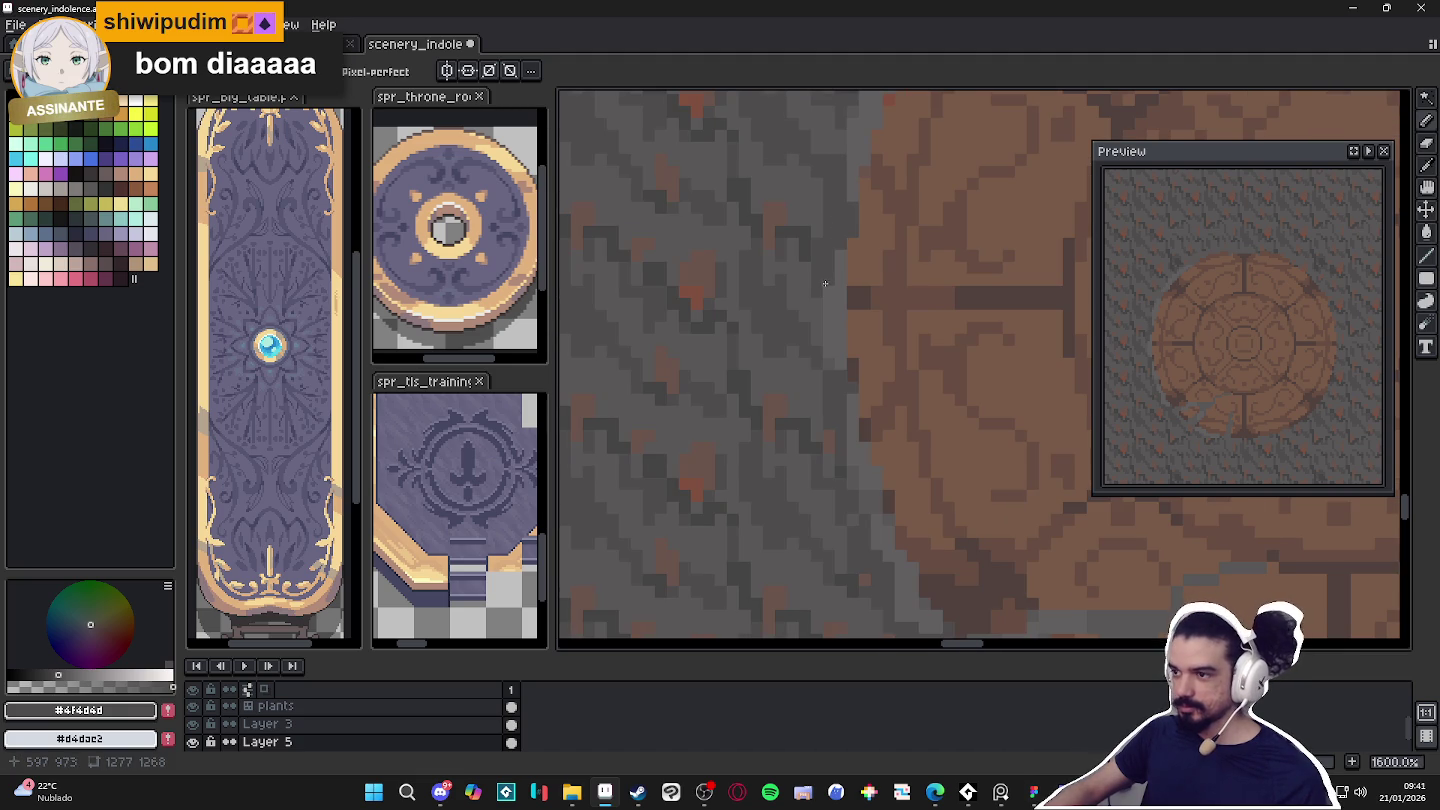
scroll(827, 281, down, 4)
scroll(840, 330, down, 3)
scroll(855, 400, up, 1)
scroll(864, 430, up, 5)
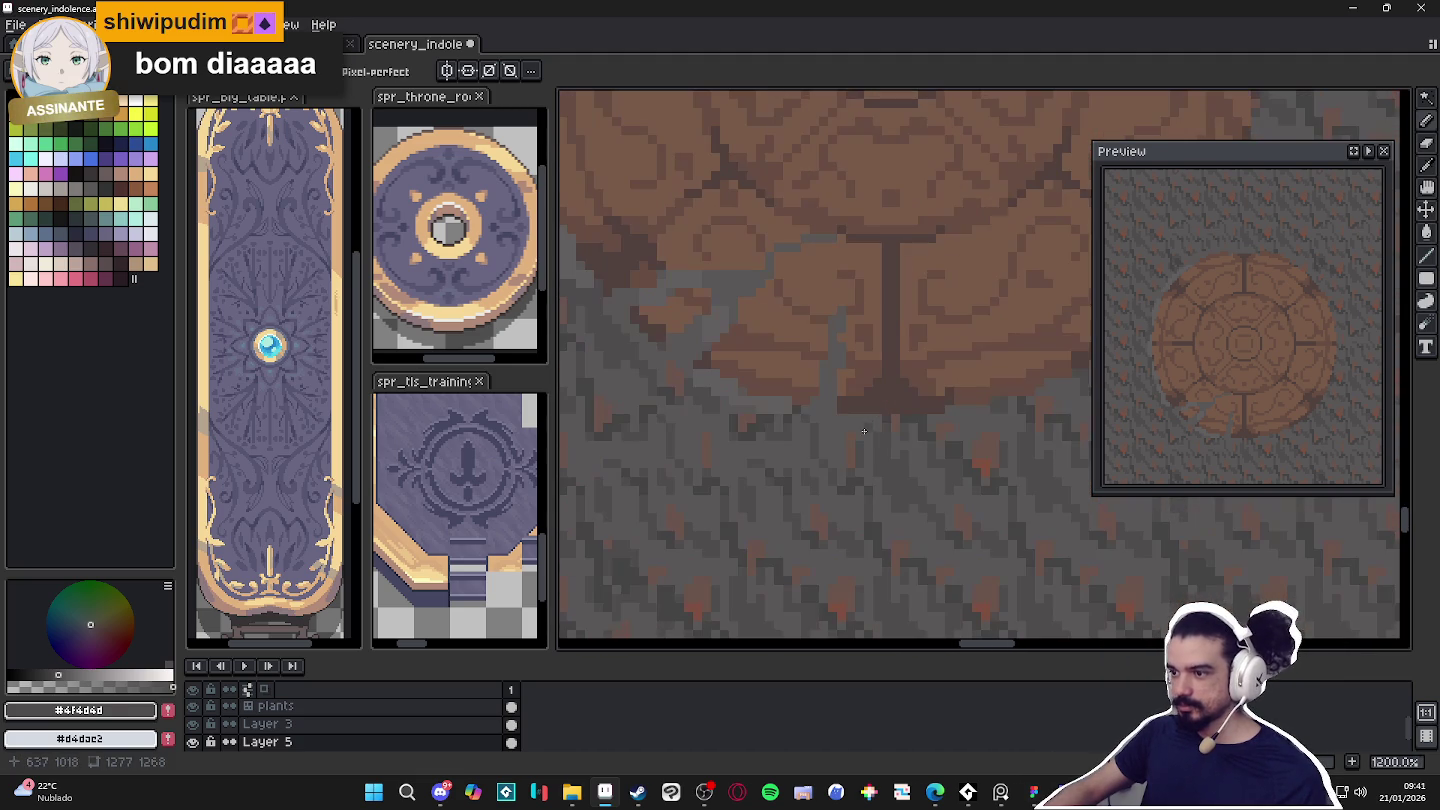
alt+click(765, 397)
drag(850, 422, 928, 422)
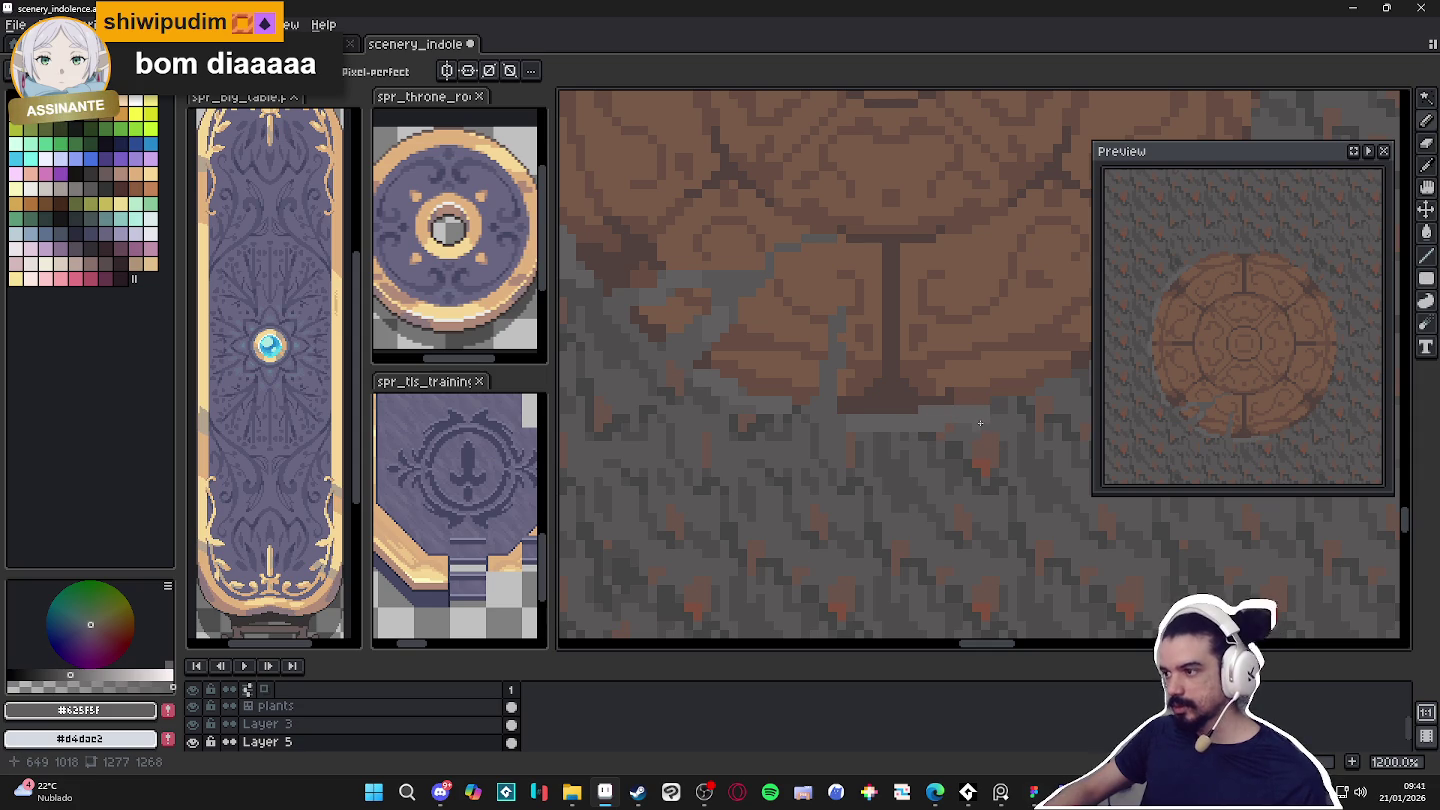
Sample the darker floor grey and move the view to the lower-left crack.
scroll(960, 424, down, 2)
scroll(823, 414, up, 3)
alt+click(661, 251)
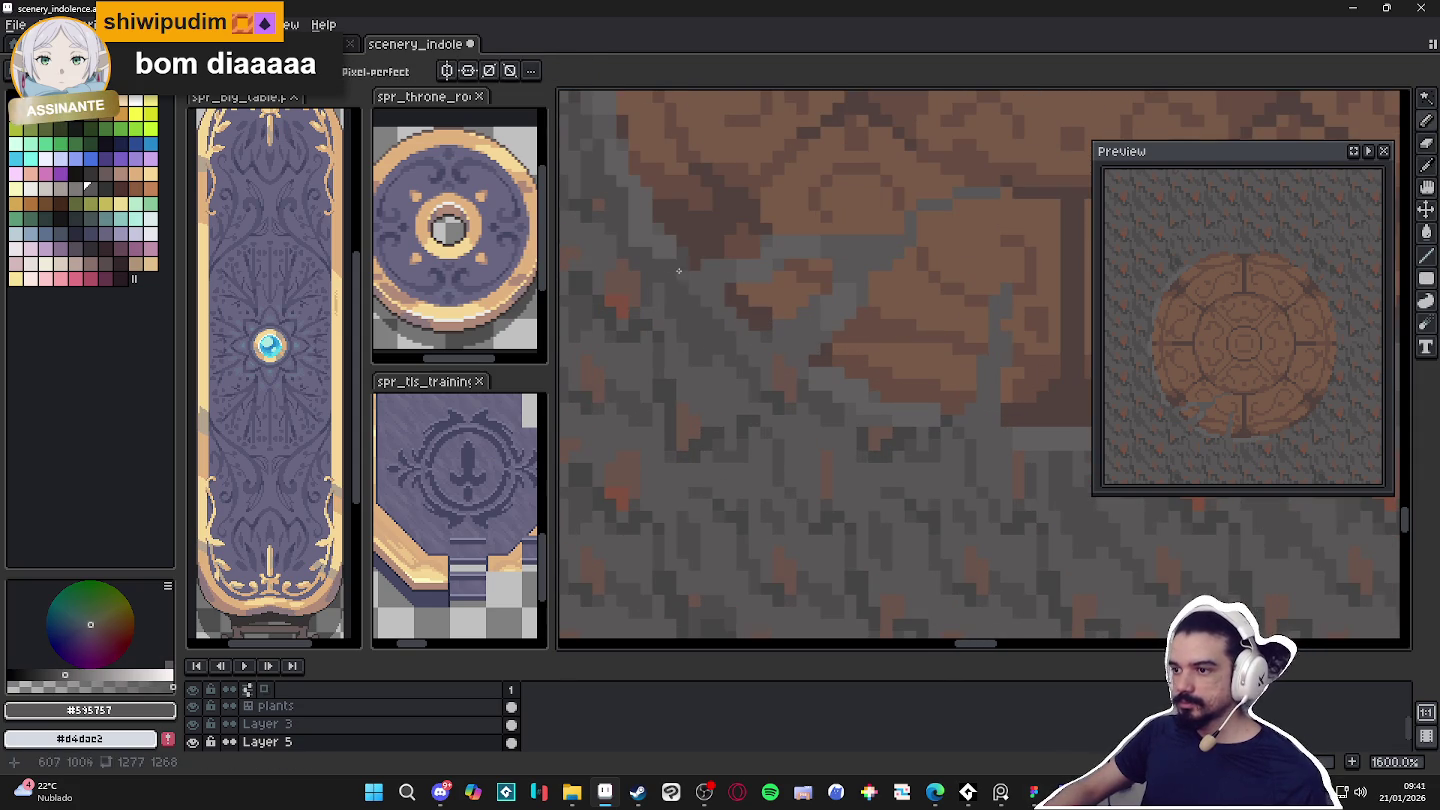
drag(661, 251, 718, 315)
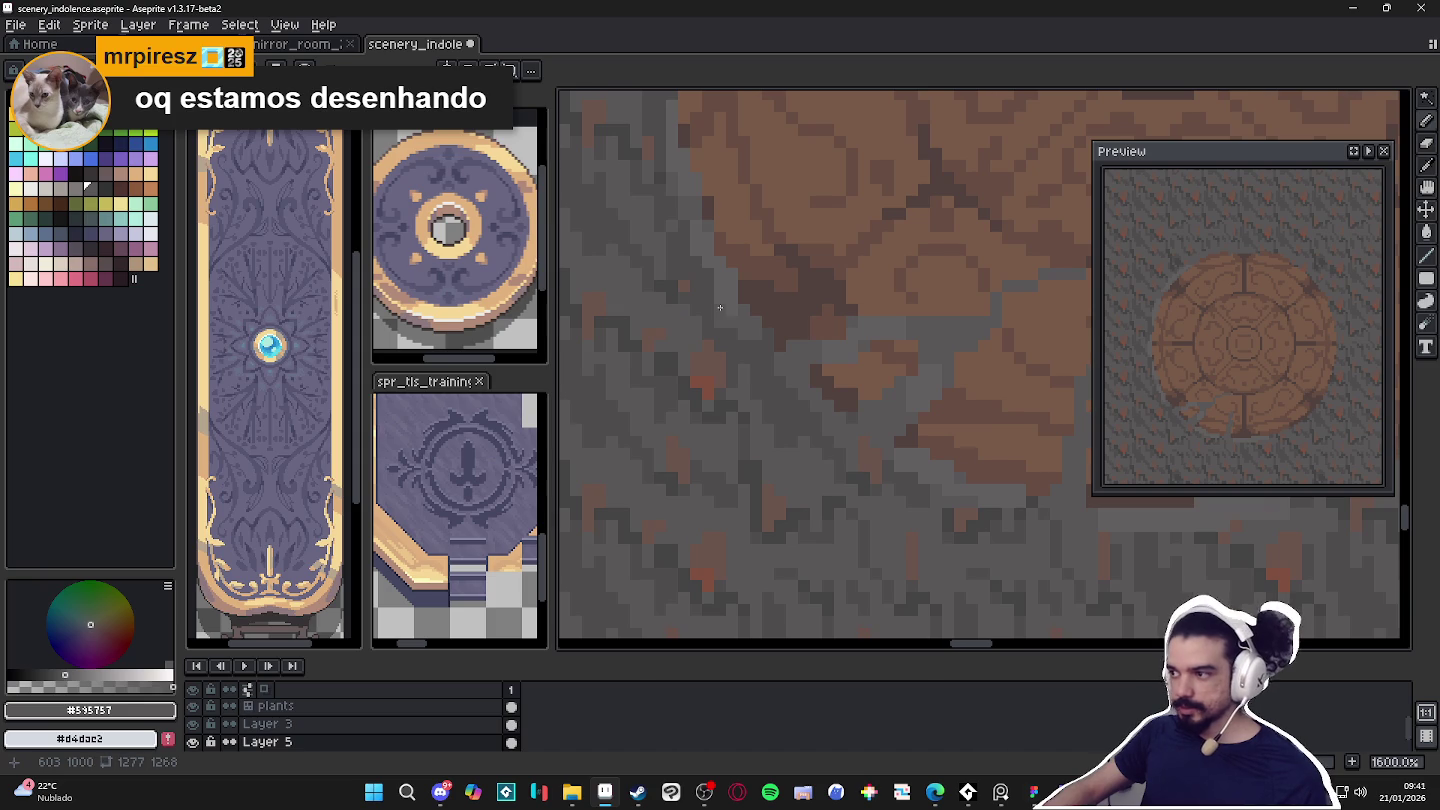
scroll(719, 307, down, 4)
scroll(757, 355, down, 2)
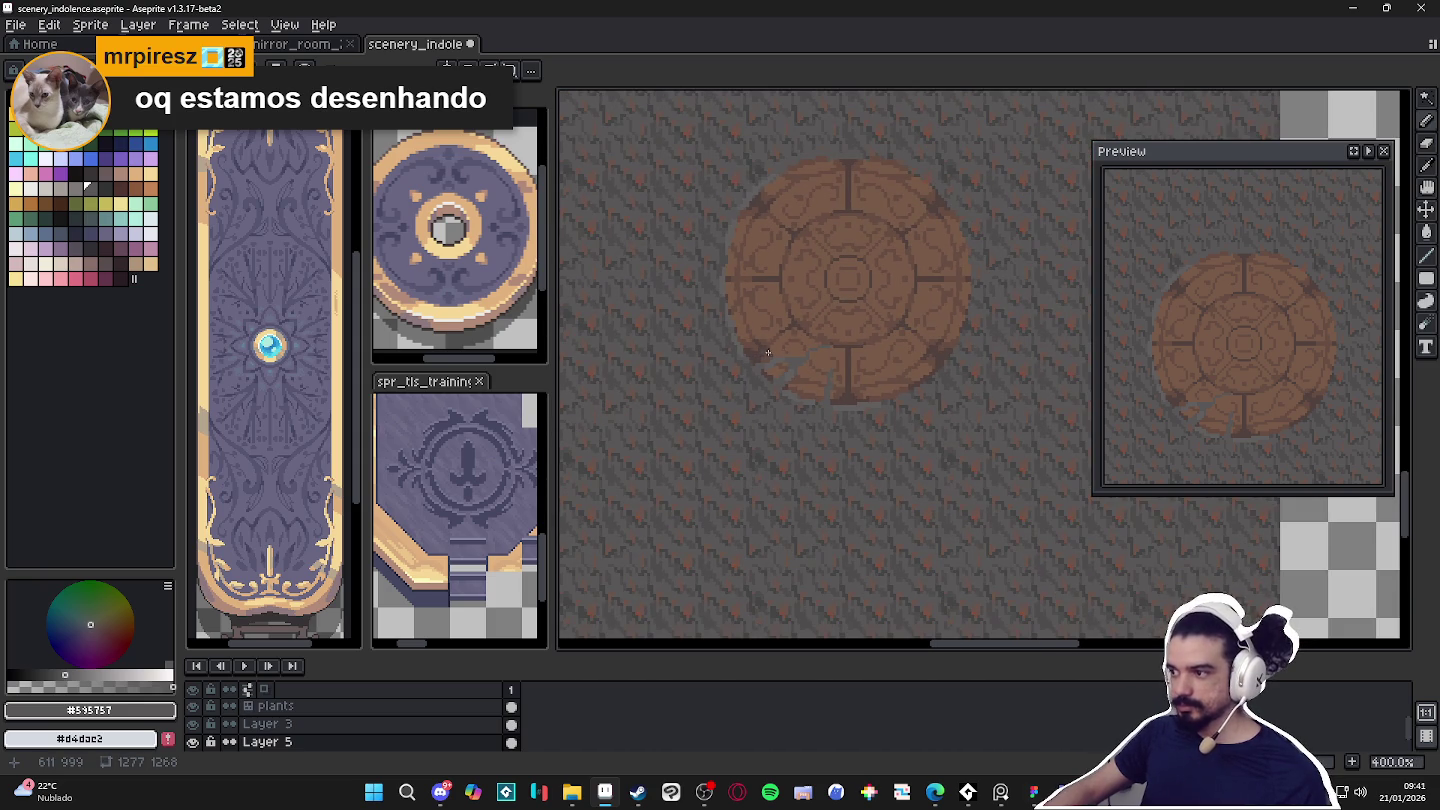
Zoom in and out to inspect the cracked, worn medallion rim.
scroll(761, 352, right, 3)
scroll(764, 340, up, 2)
scroll(720, 231, up, 3)
scroll(670, 225, up, 3)
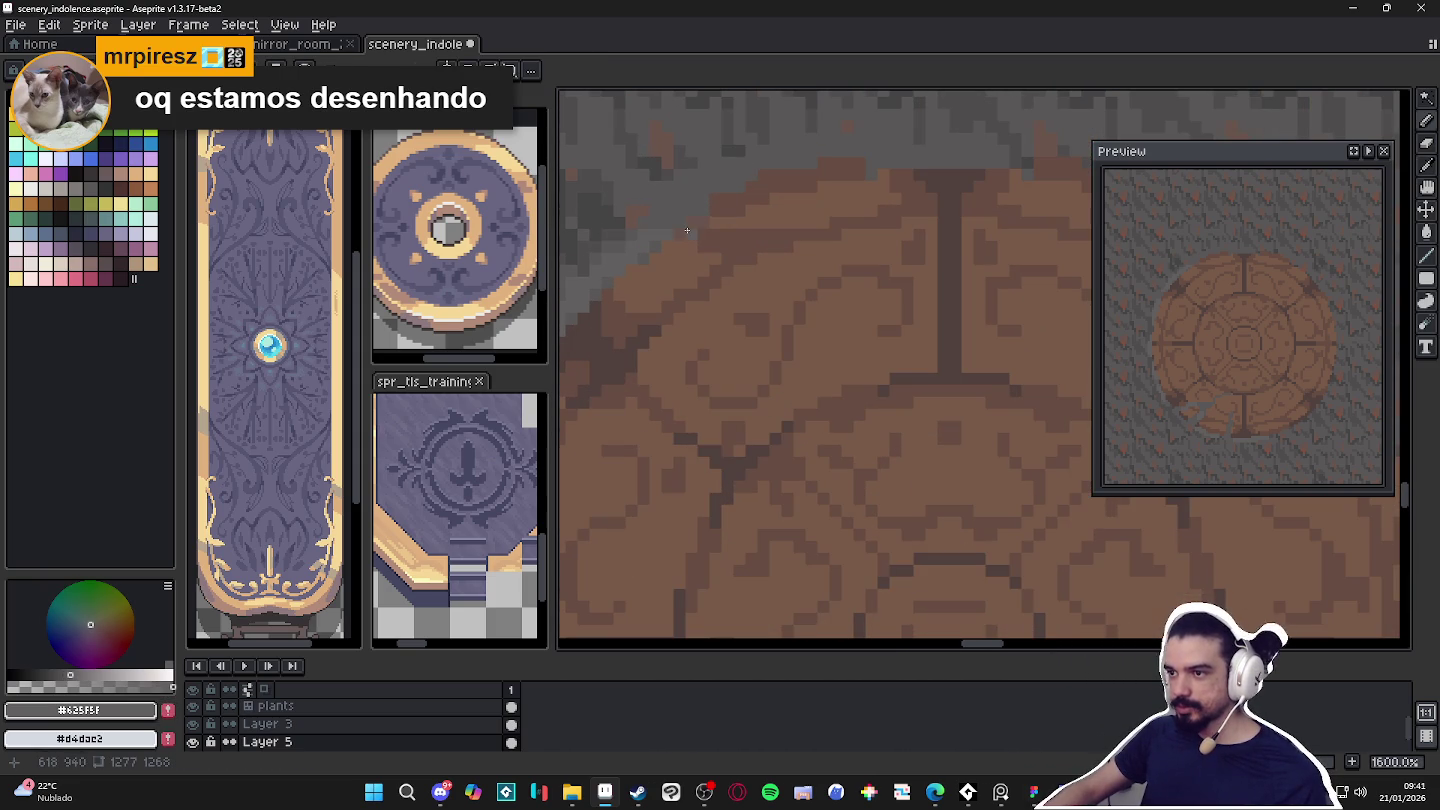
scroll(700, 220, down, 1)
scroll(660, 300, down, 3)
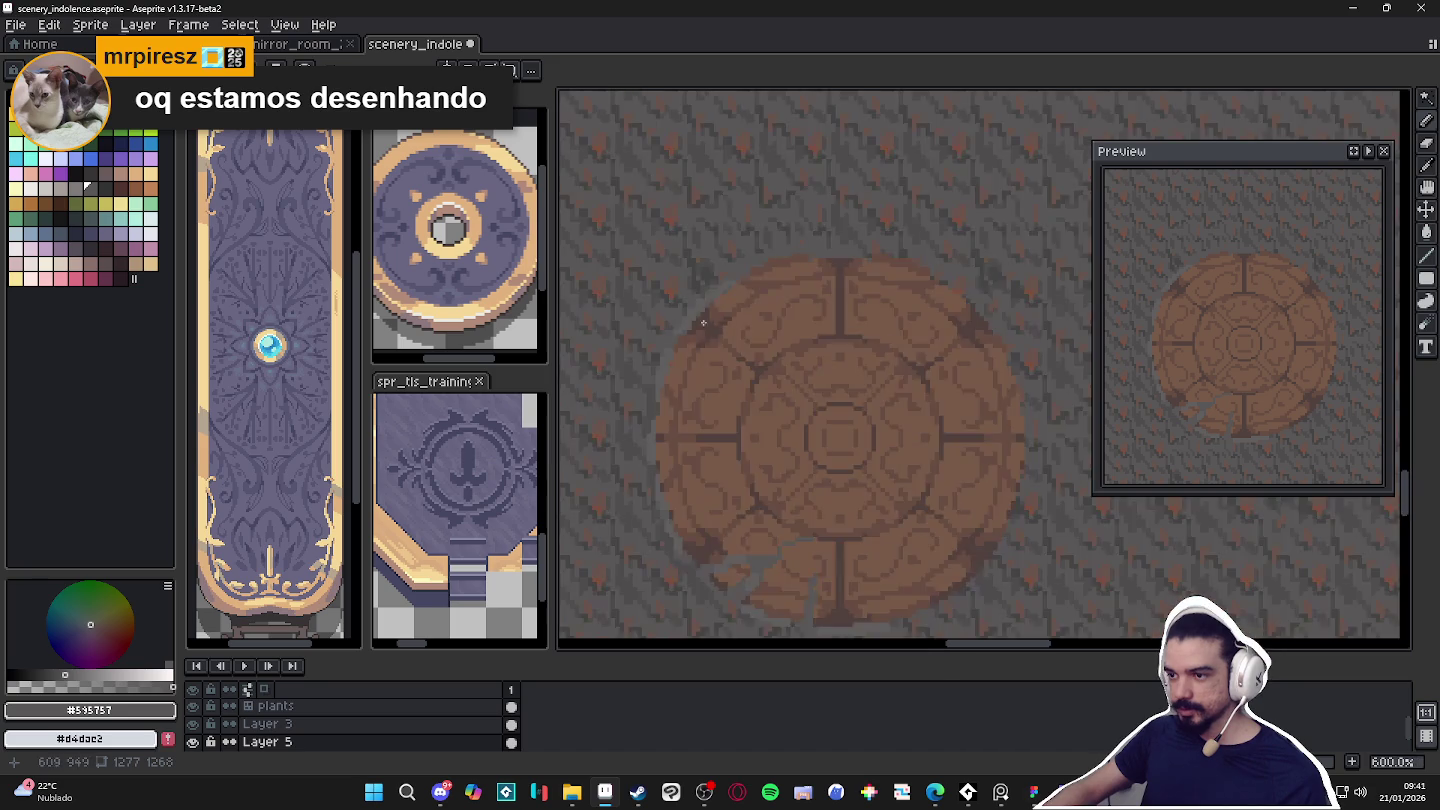
scroll(639, 351, up, 3)
scroll(639, 351, down, 1)
scroll(639, 351, down, 1)
scroll(700, 330, down, 1)
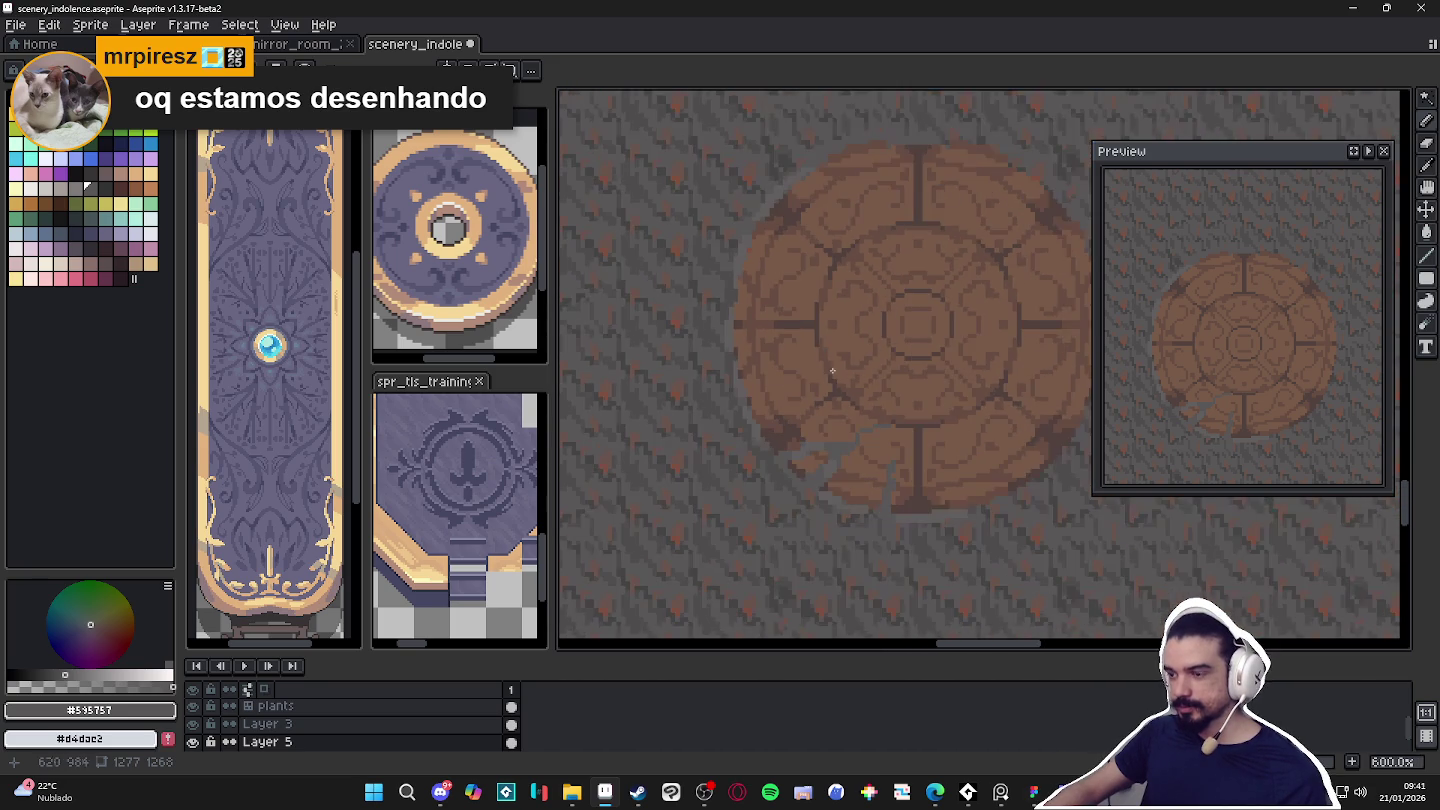
scroll(801, 318, right, 3)
scroll(801, 318, down, 3)
scroll(801, 318, down, 2)
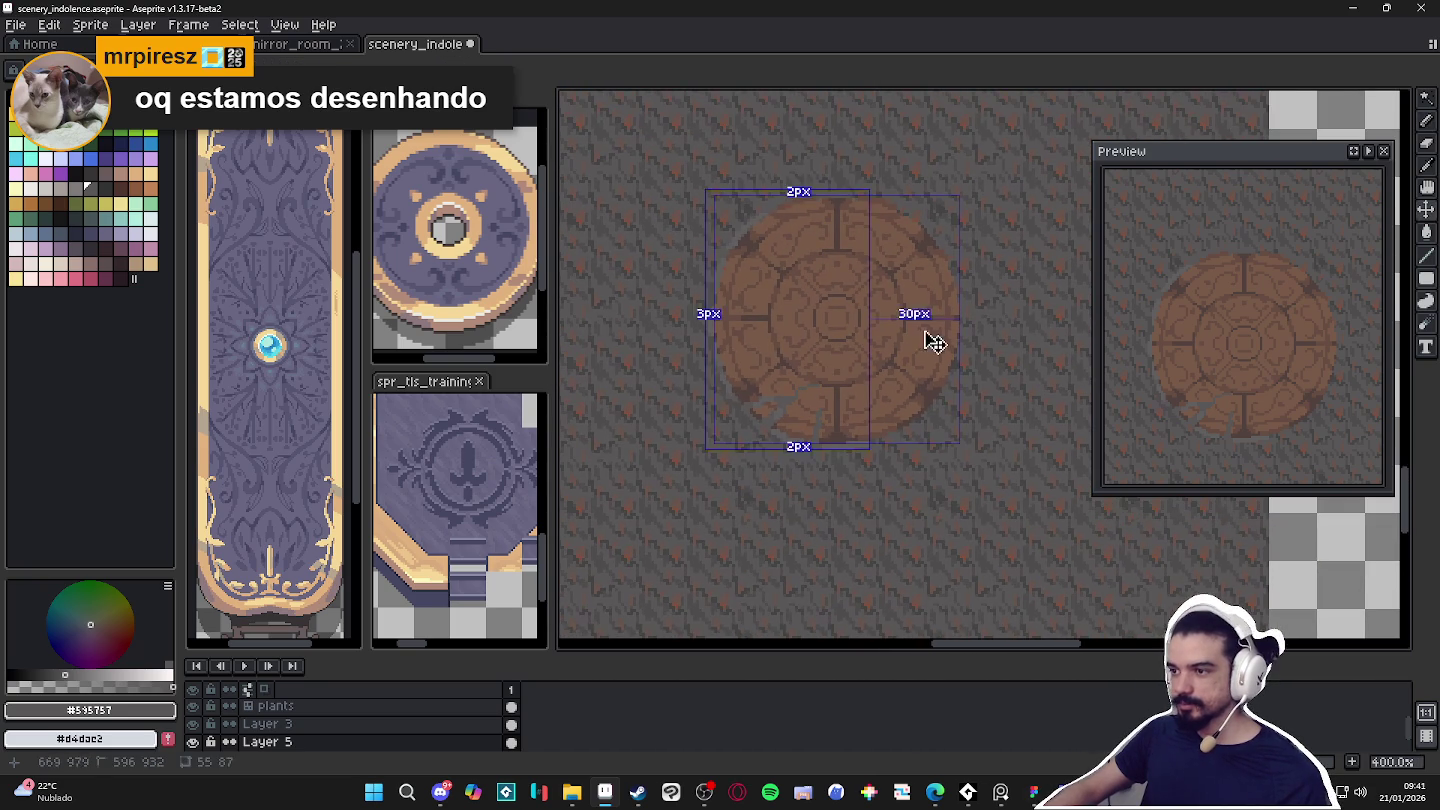
Save scenery_indolence and zoom in on the floor beside the medallion.
key(ctrl+s)
scroll(921, 358, down, 1)
scroll(921, 358, up, 1)
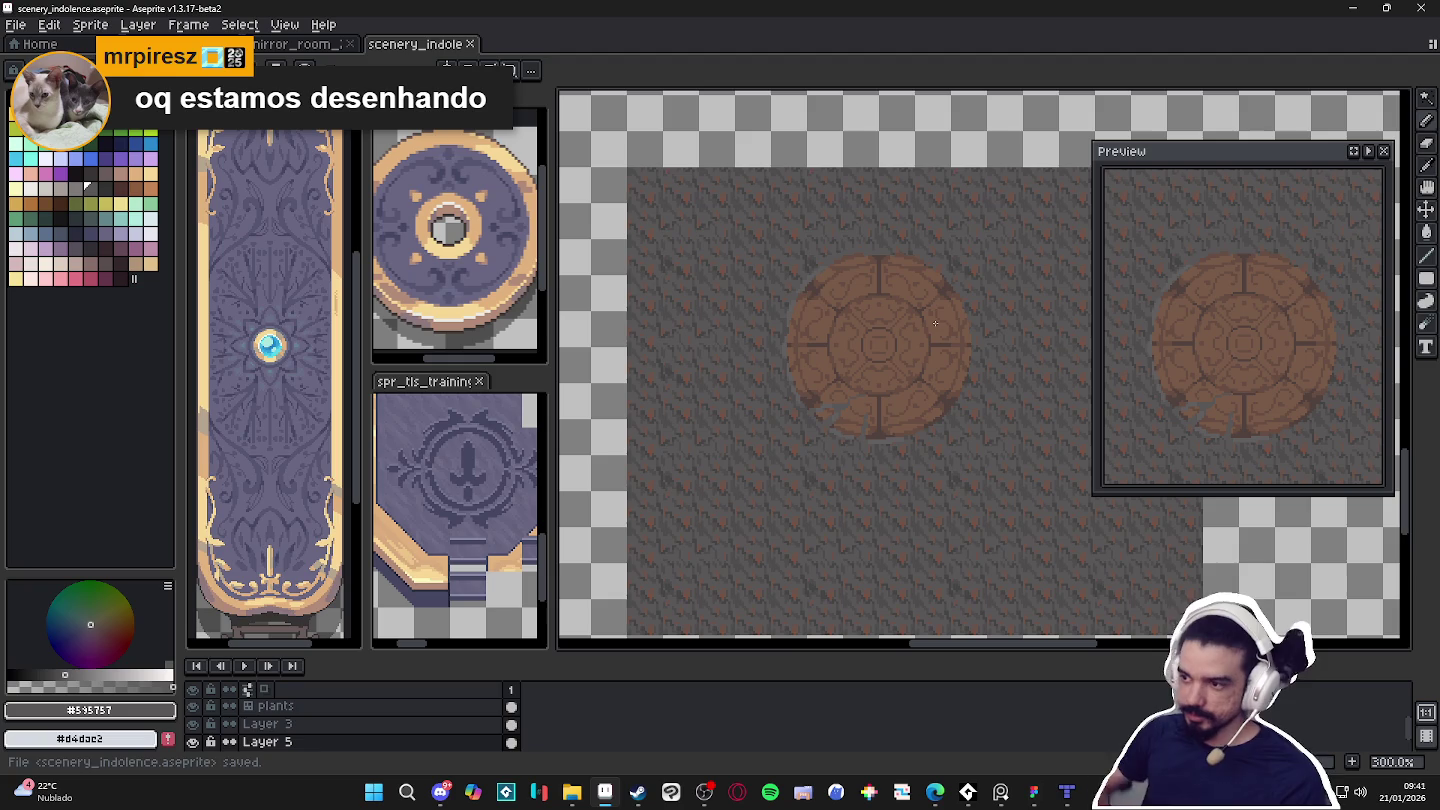
scroll(935, 323, up, 1)
drag(821, 284, 813, 308)
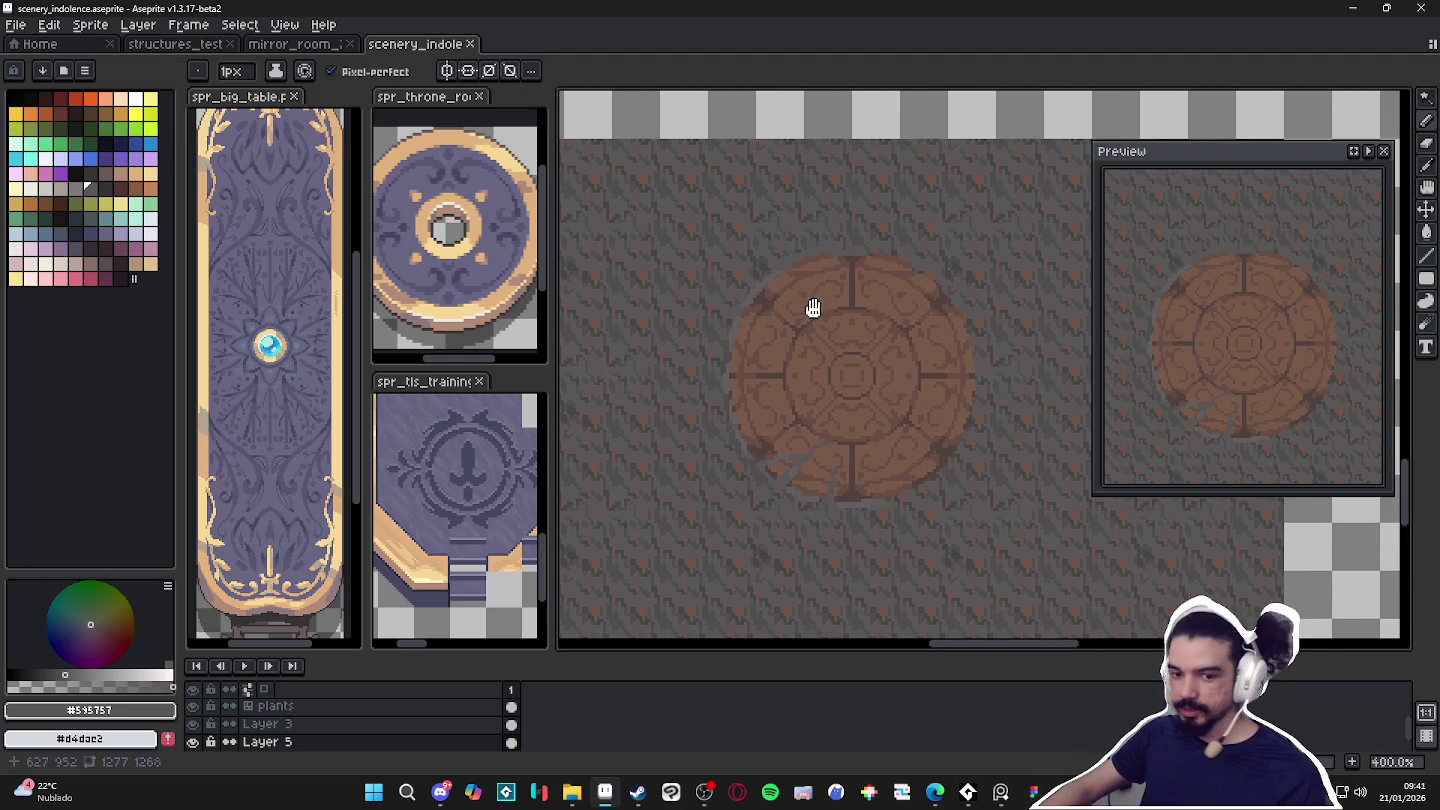
scroll(814, 300, up, 1)
scroll(814, 295, up, 2)
scroll(814, 290, up, 3)
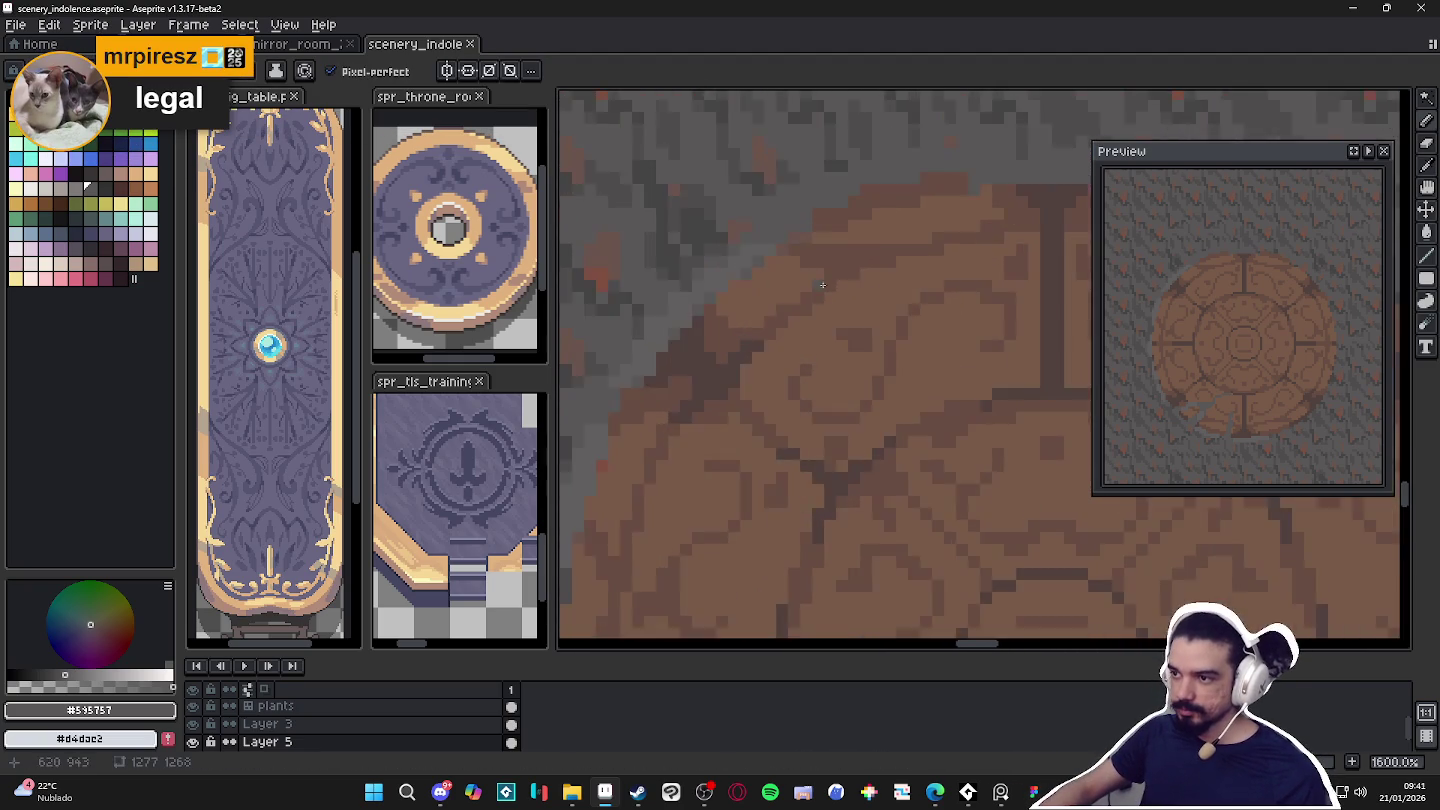
scroll(805, 350, down, 4)
scroll(797, 408, up, 2)
scroll(850, 480, up, 2)
Sample floor grays #625F5F and #595757 and lighten a dark pixel beside the medallion edge.
alt+click(880, 499)
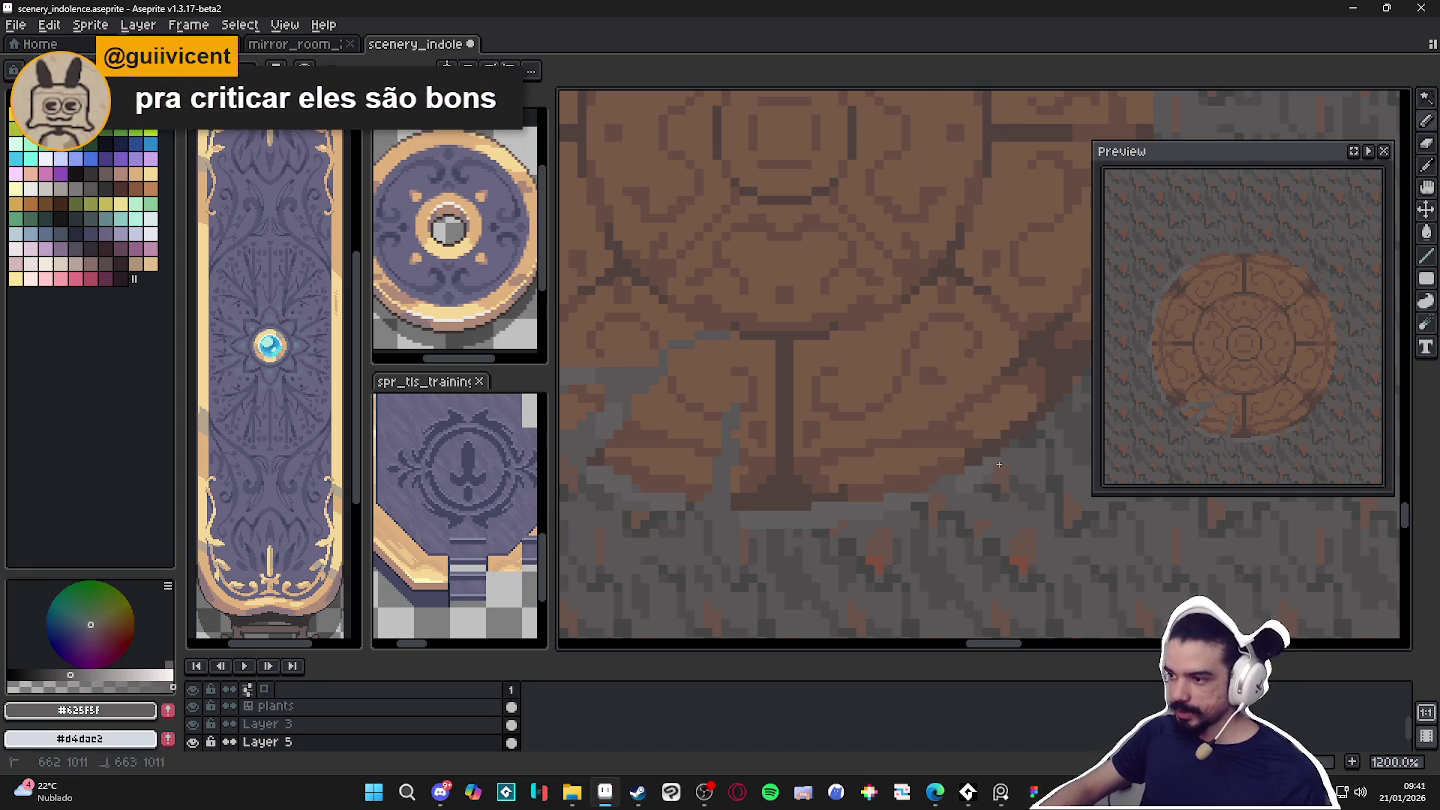
alt+click(951, 480)
scroll(965, 489, right, 1)
scroll(961, 489, right, 1)
scroll(949, 489, up, 1)
scroll(945, 490, up, 1)
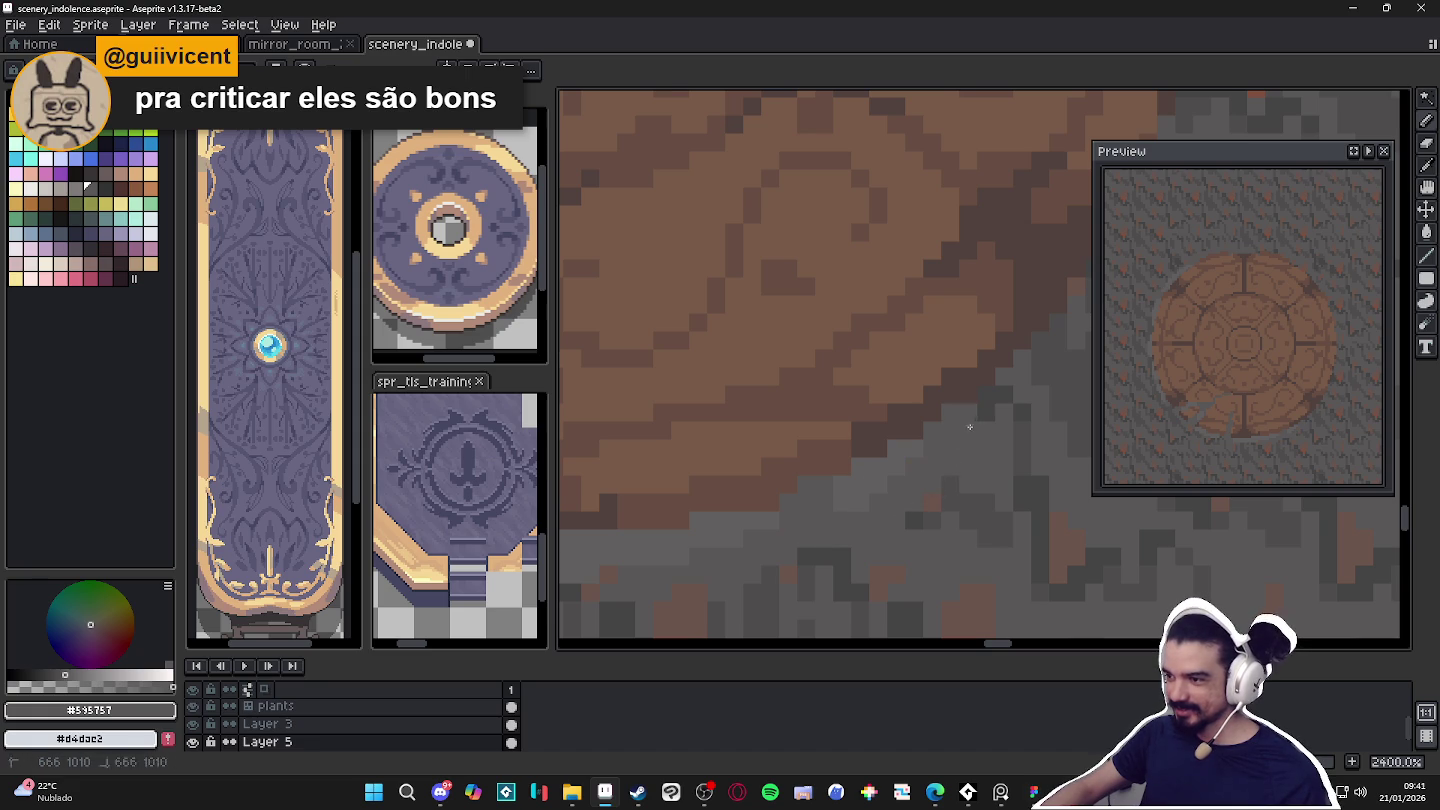
scroll(1014, 414, up, 2)
scroll(1014, 414, right, 2)
scroll(960, 430, right, 1)
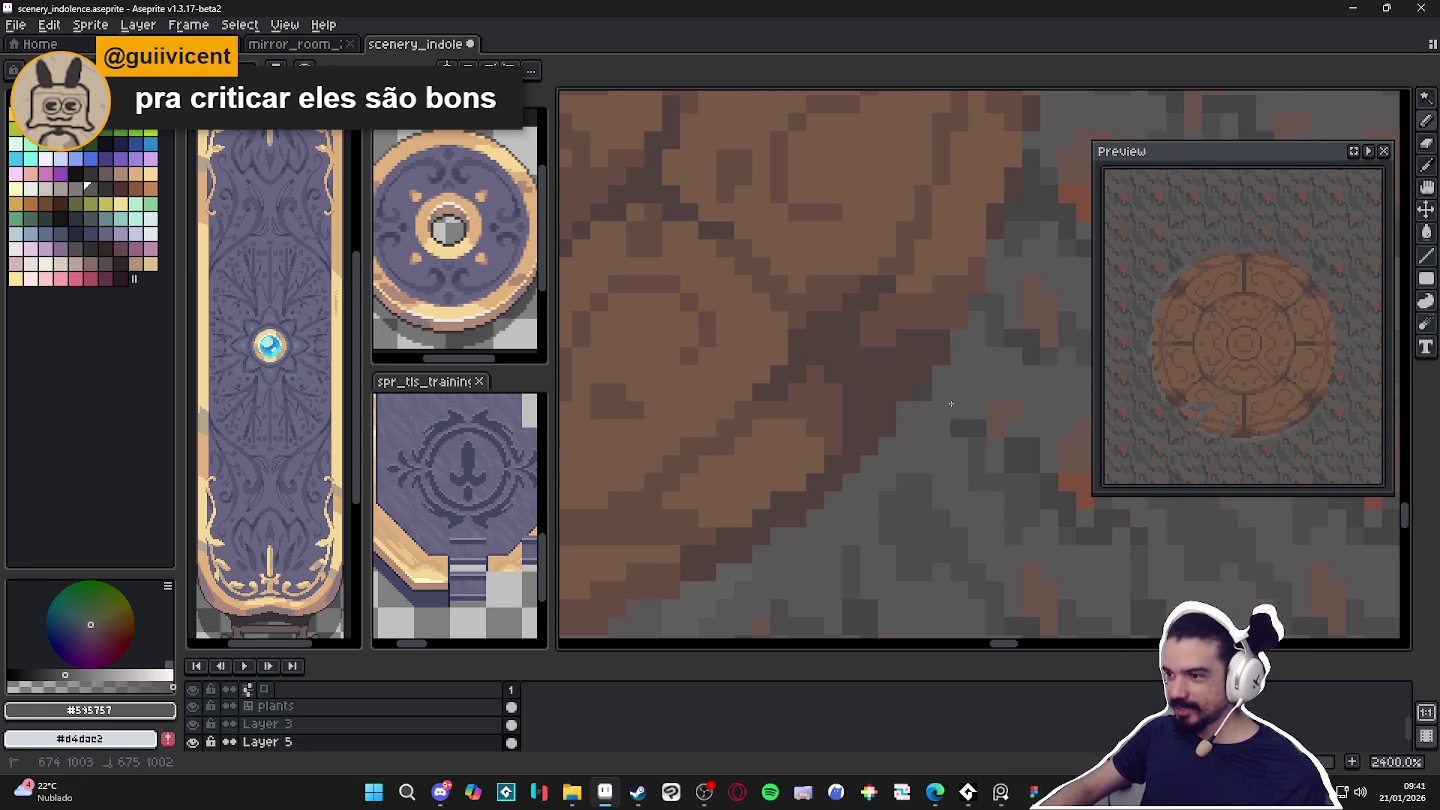
scroll(977, 386, up, 2)
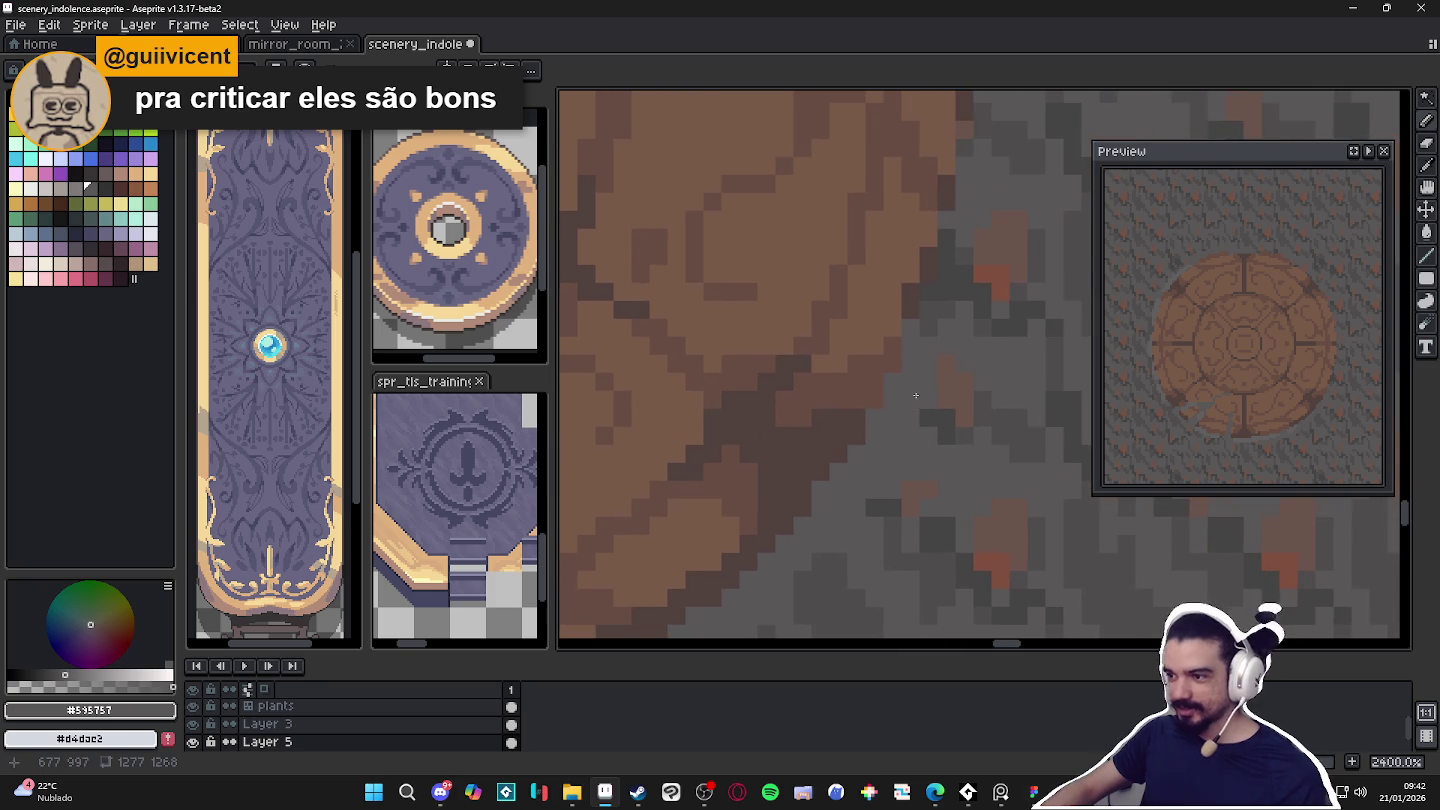
scroll(865, 460, right, 2)
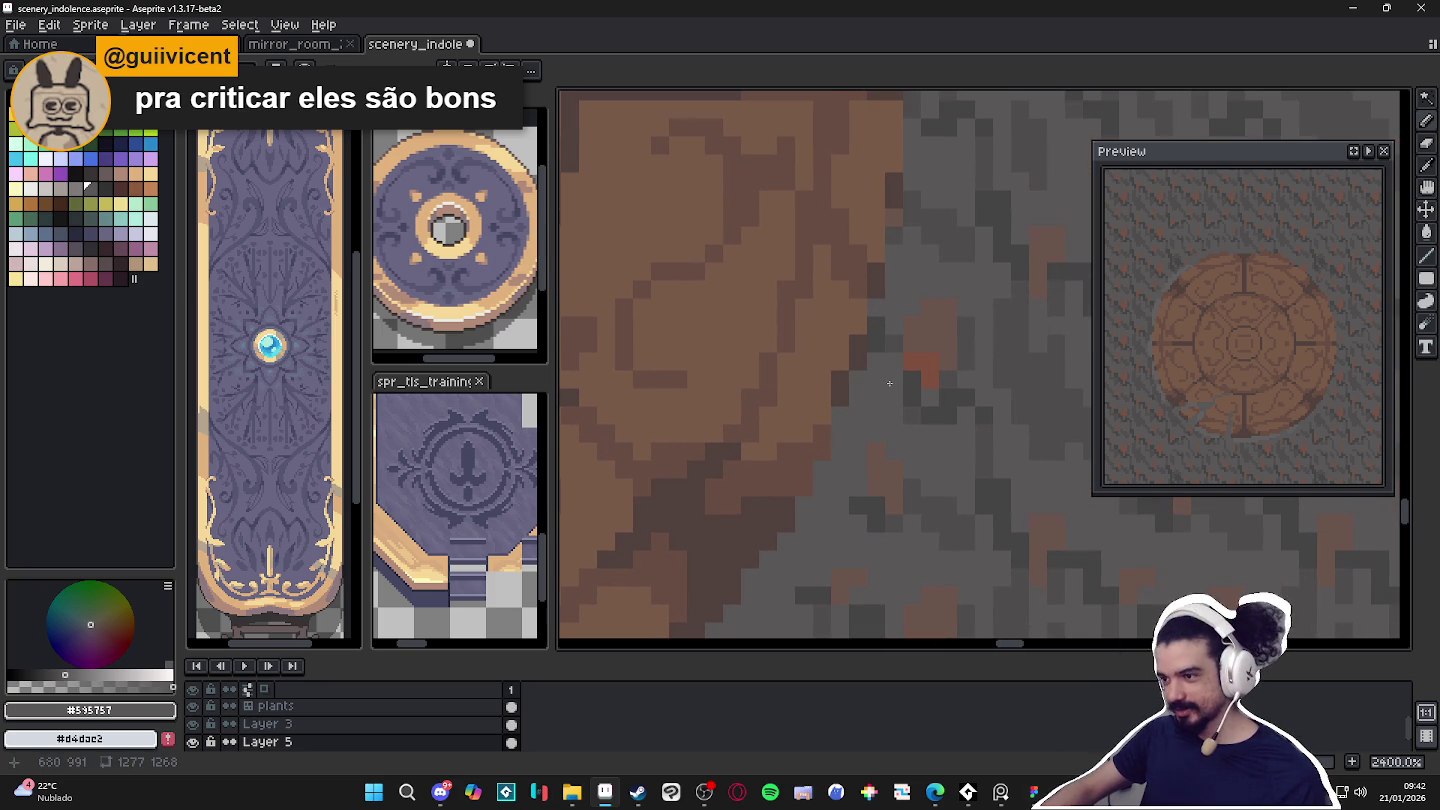
scroll(865, 440, right, 2)
scroll(868, 447, up, 3)
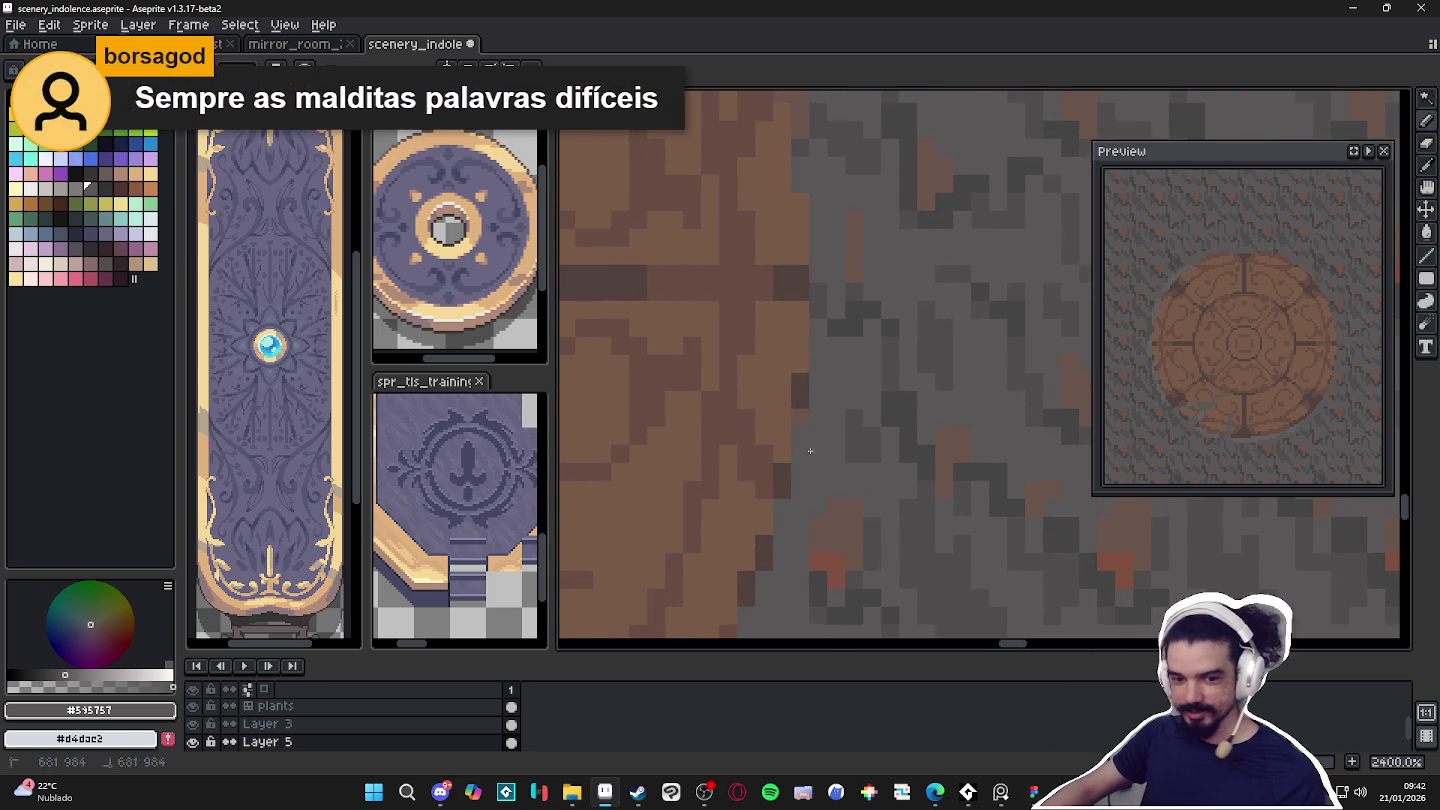
scroll(815, 445, down, 2)
scroll(818, 440, down, 2)
scroll(823, 430, down, 2)
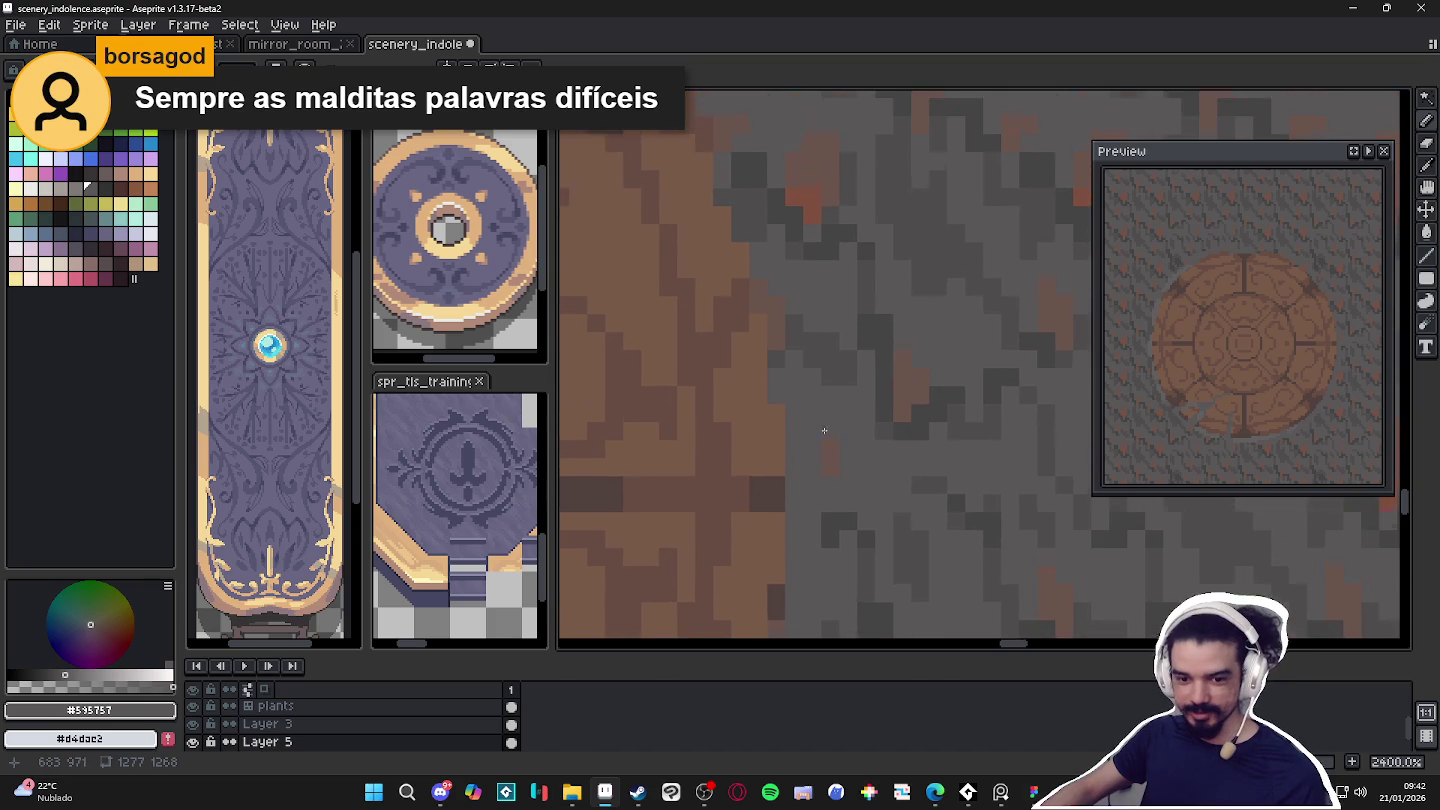
scroll(823, 430, up, 1)
scroll(840, 460, up, 1)
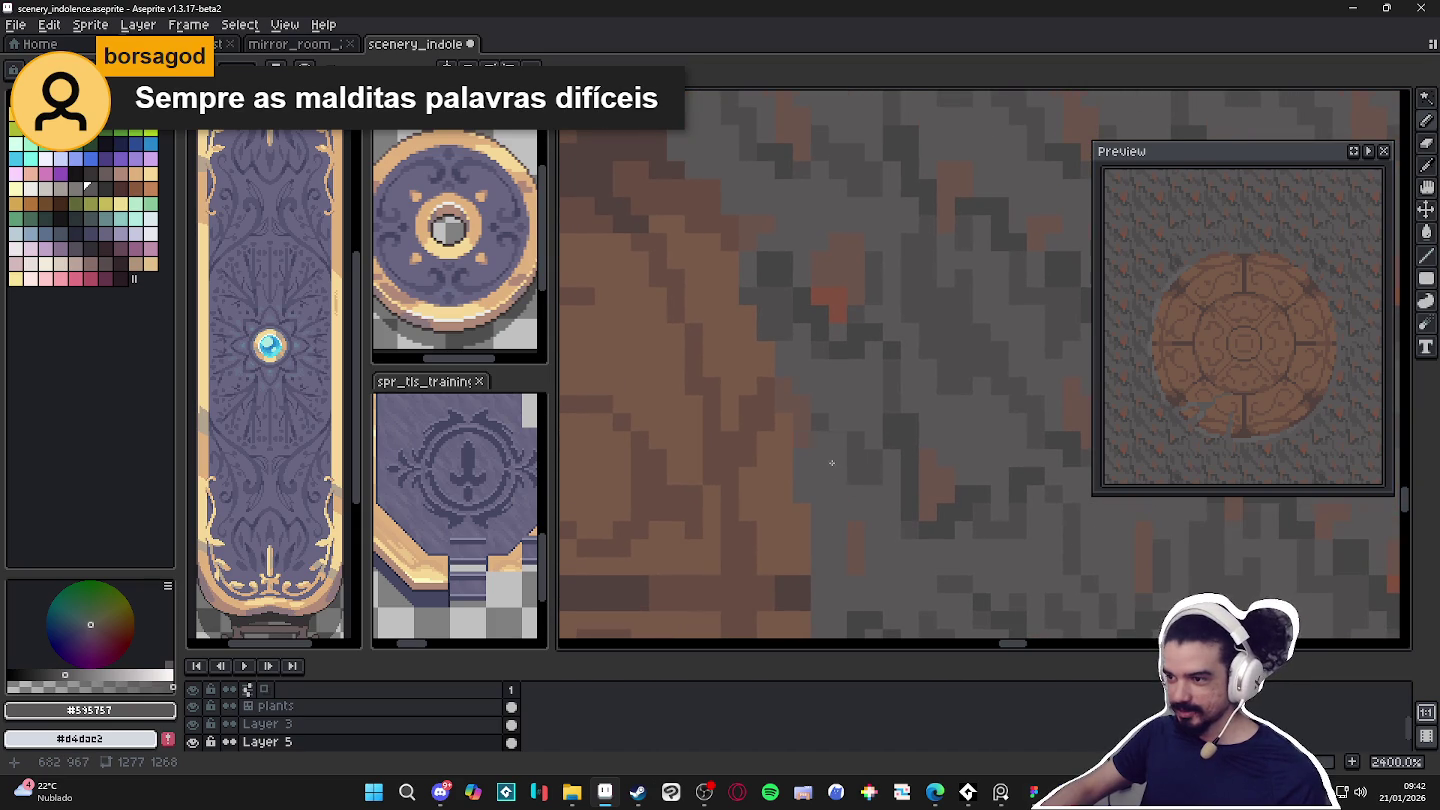
scroll(836, 405, up, 1)
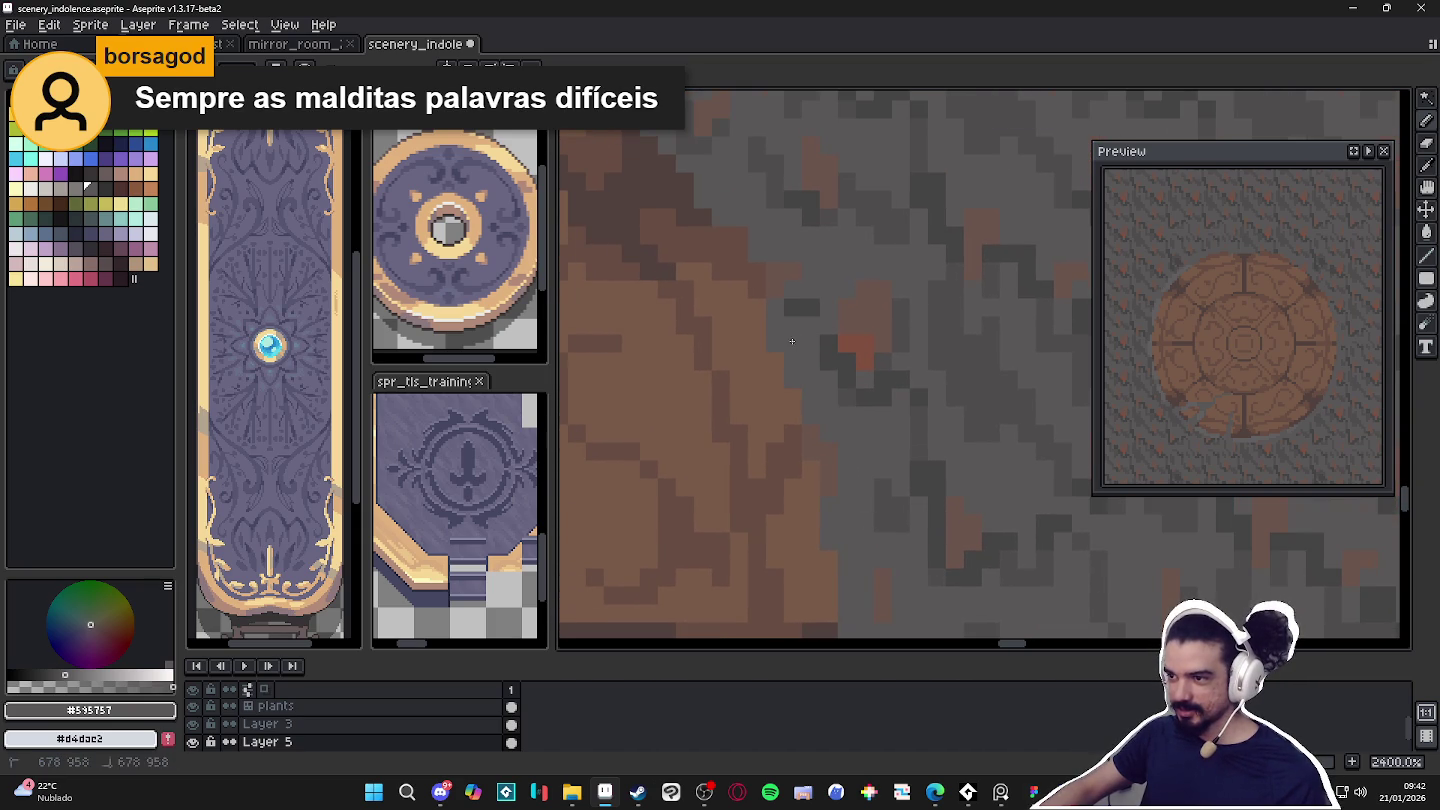
scroll(791, 307, up, 1)
scroll(775, 305, up, 1)
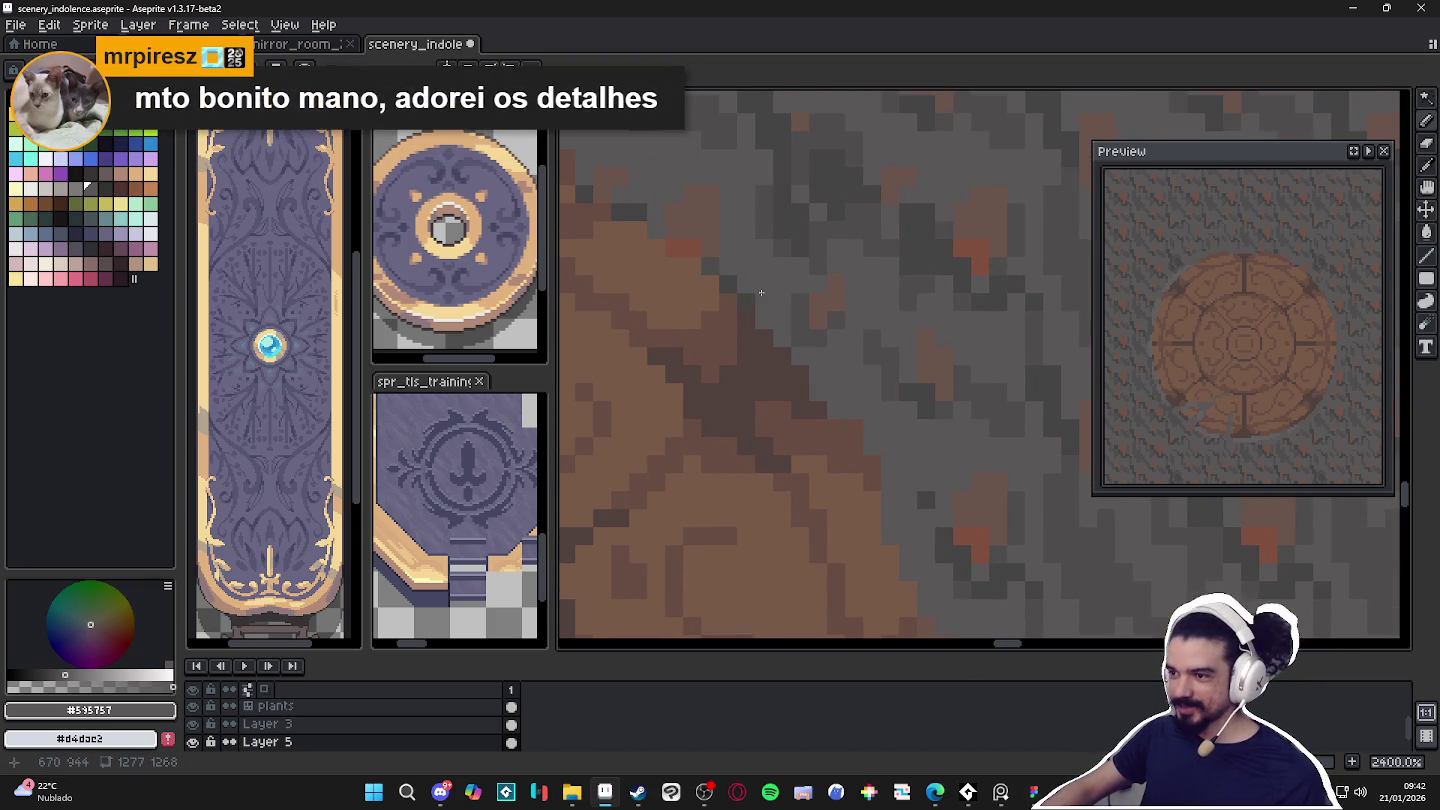
click(729, 281)
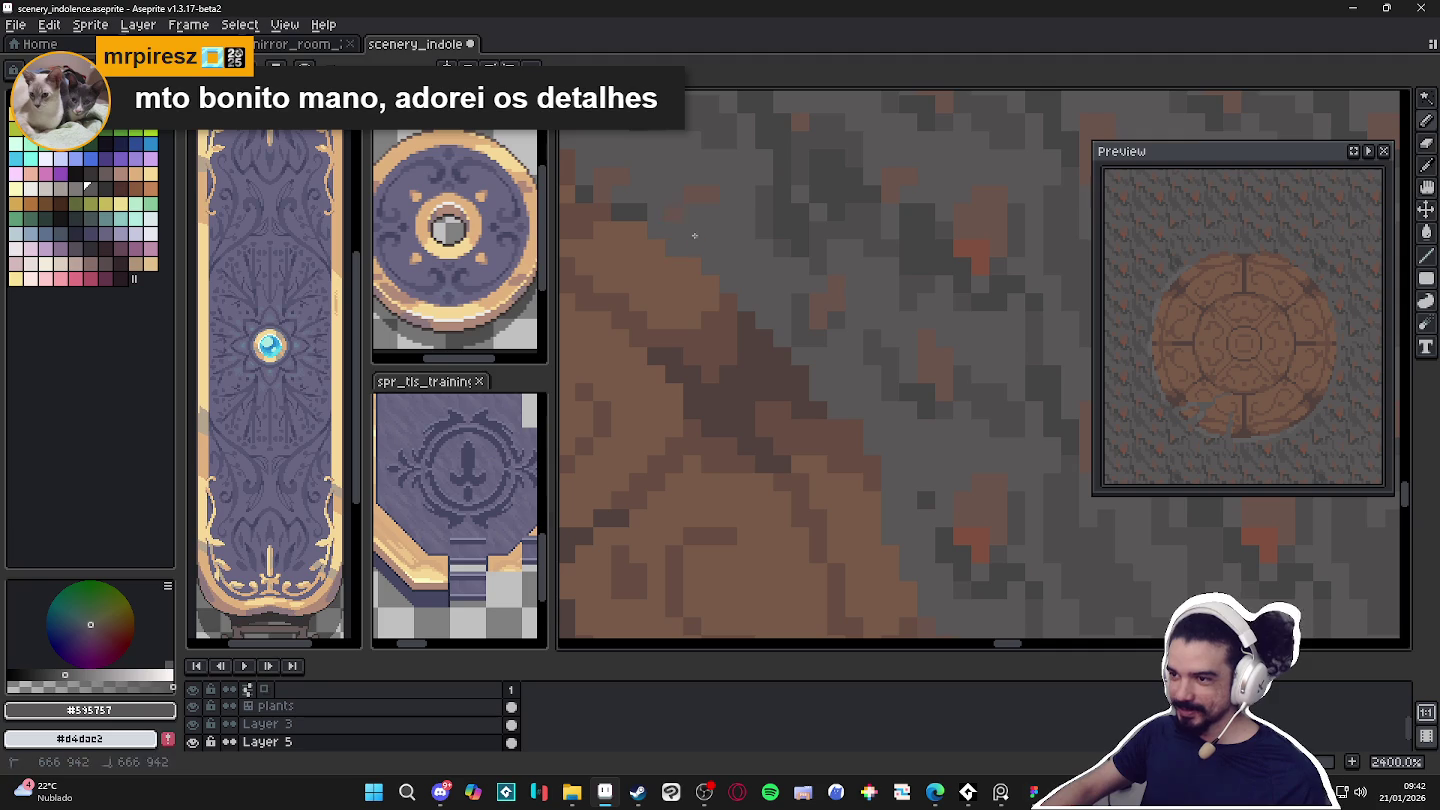
scroll(694, 243, up, 1)
scroll(700, 225, up, 1)
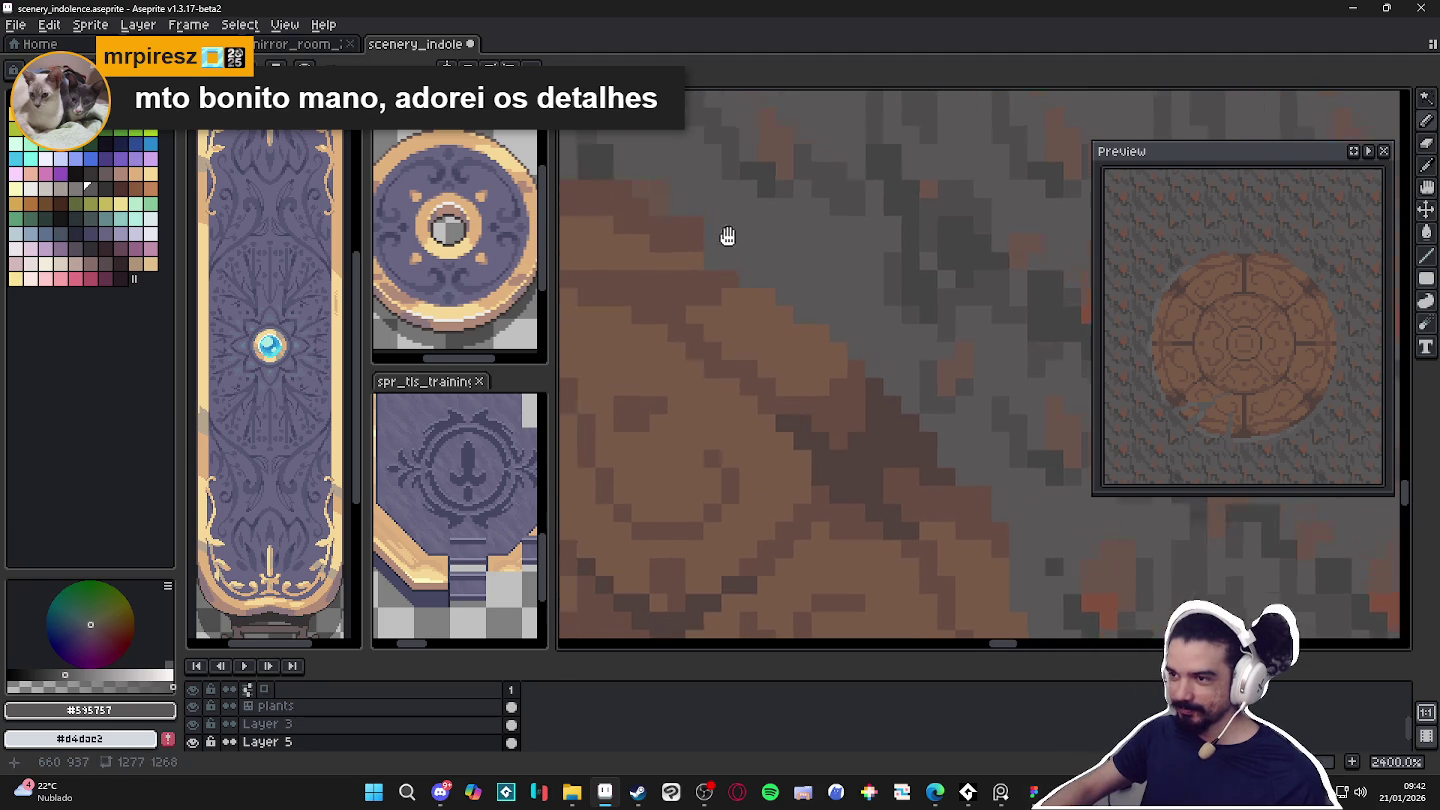
drag(703, 213, 806, 287)
scroll(774, 265, down, 2)
scroll(880, 298, up, 2)
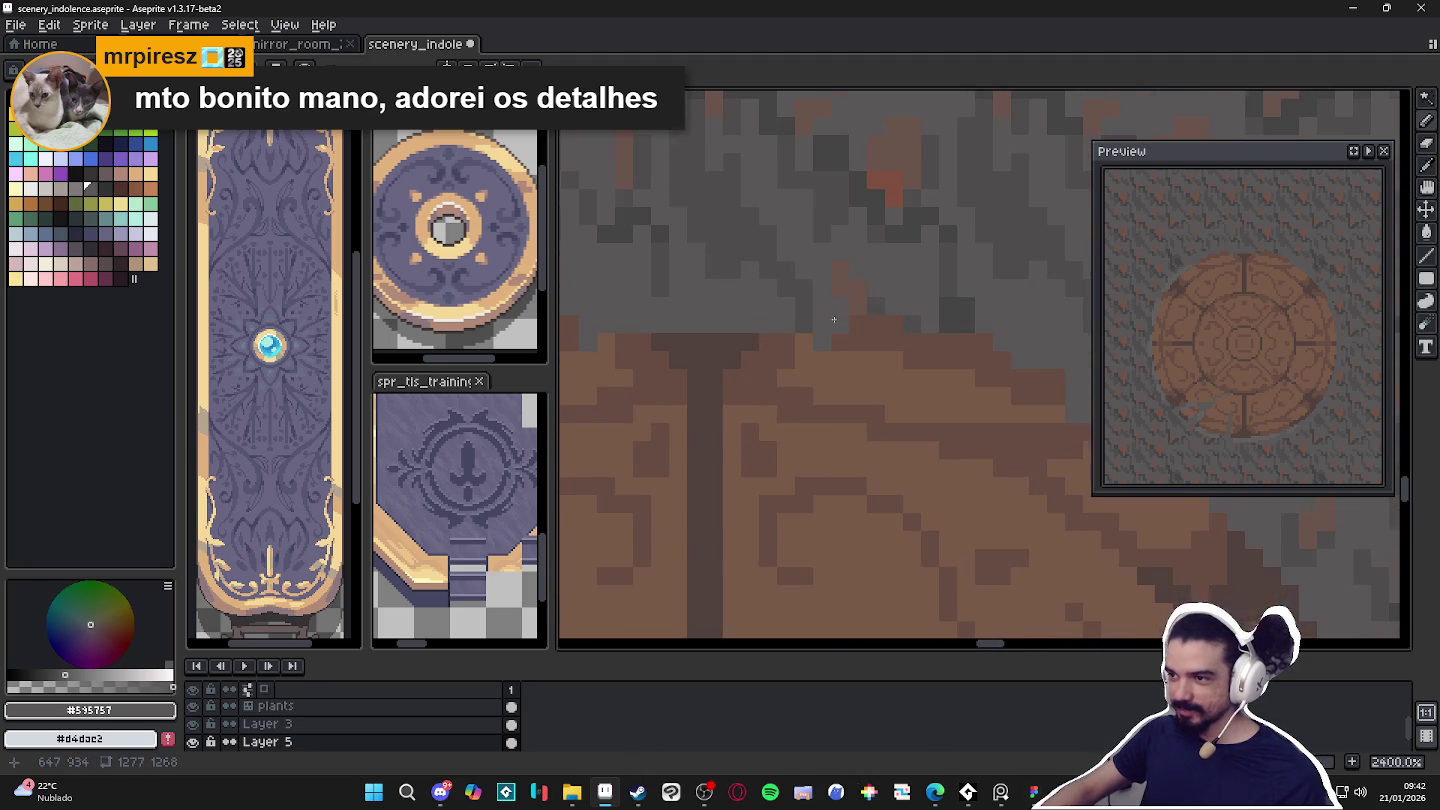
Paint gray over dark floor pixels along the medallion edge and save.
click(955, 315)
click(795, 315)
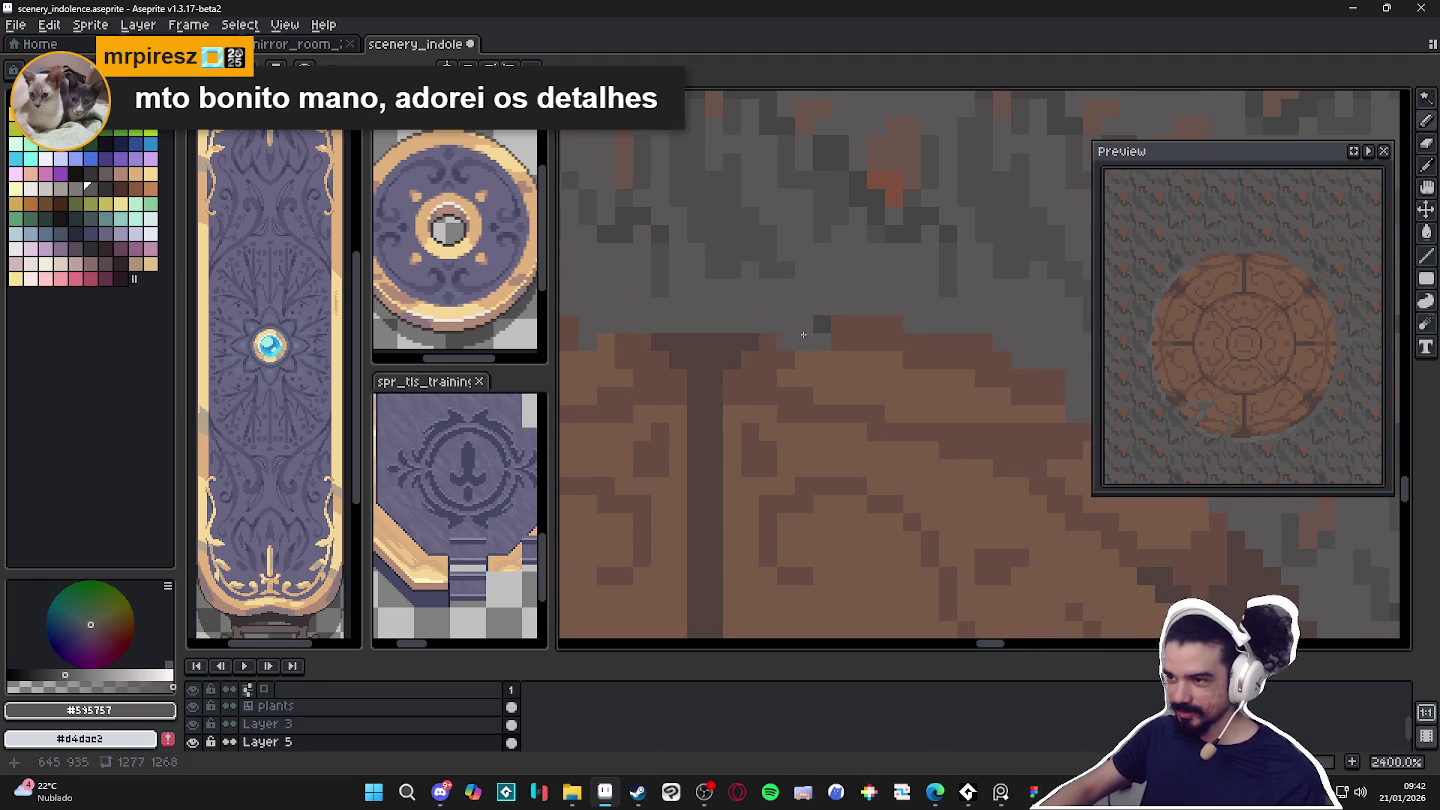
scroll(750, 314, down, 1)
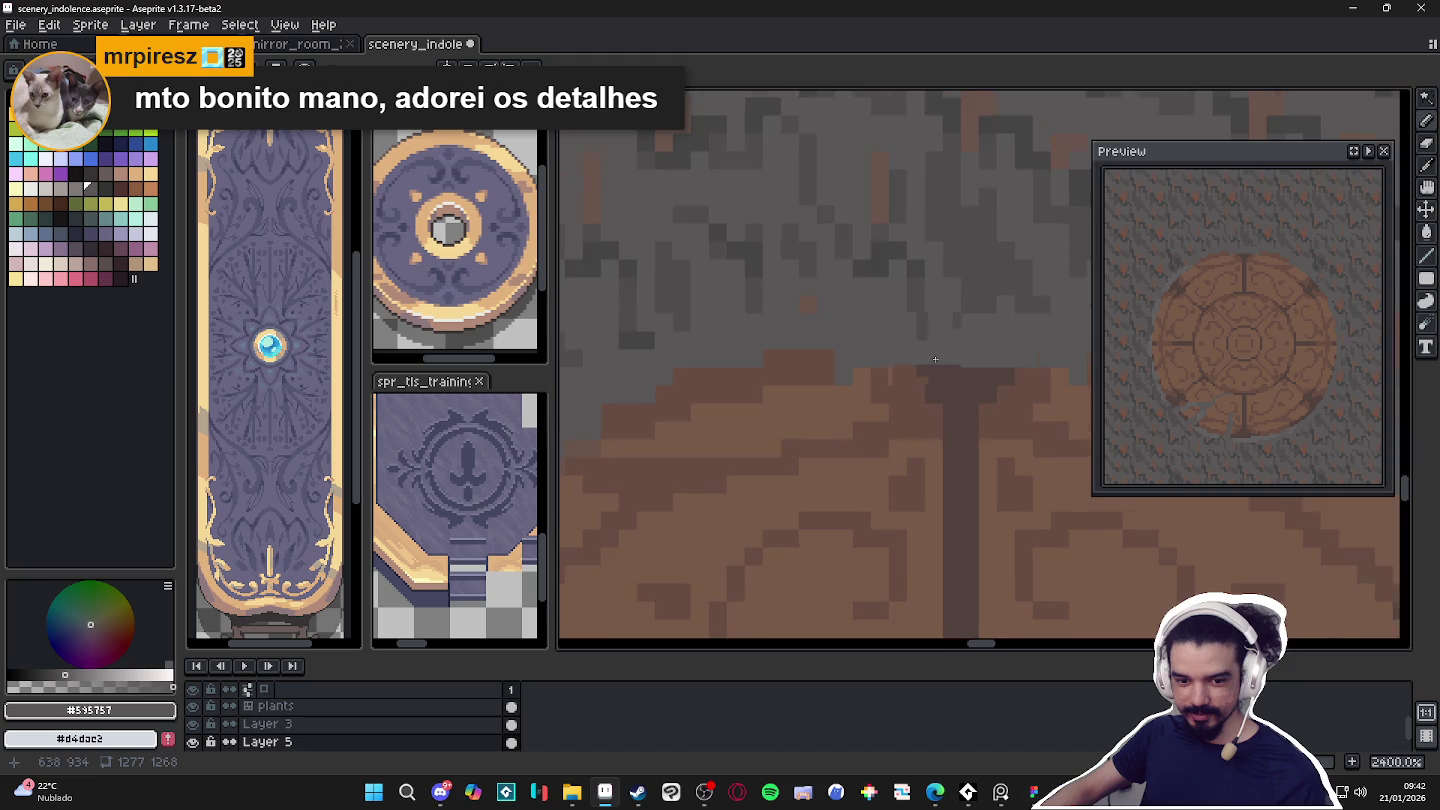
scroll(940, 395, down, 1)
scroll(925, 408, down, 2)
scroll(900, 395, up, 2)
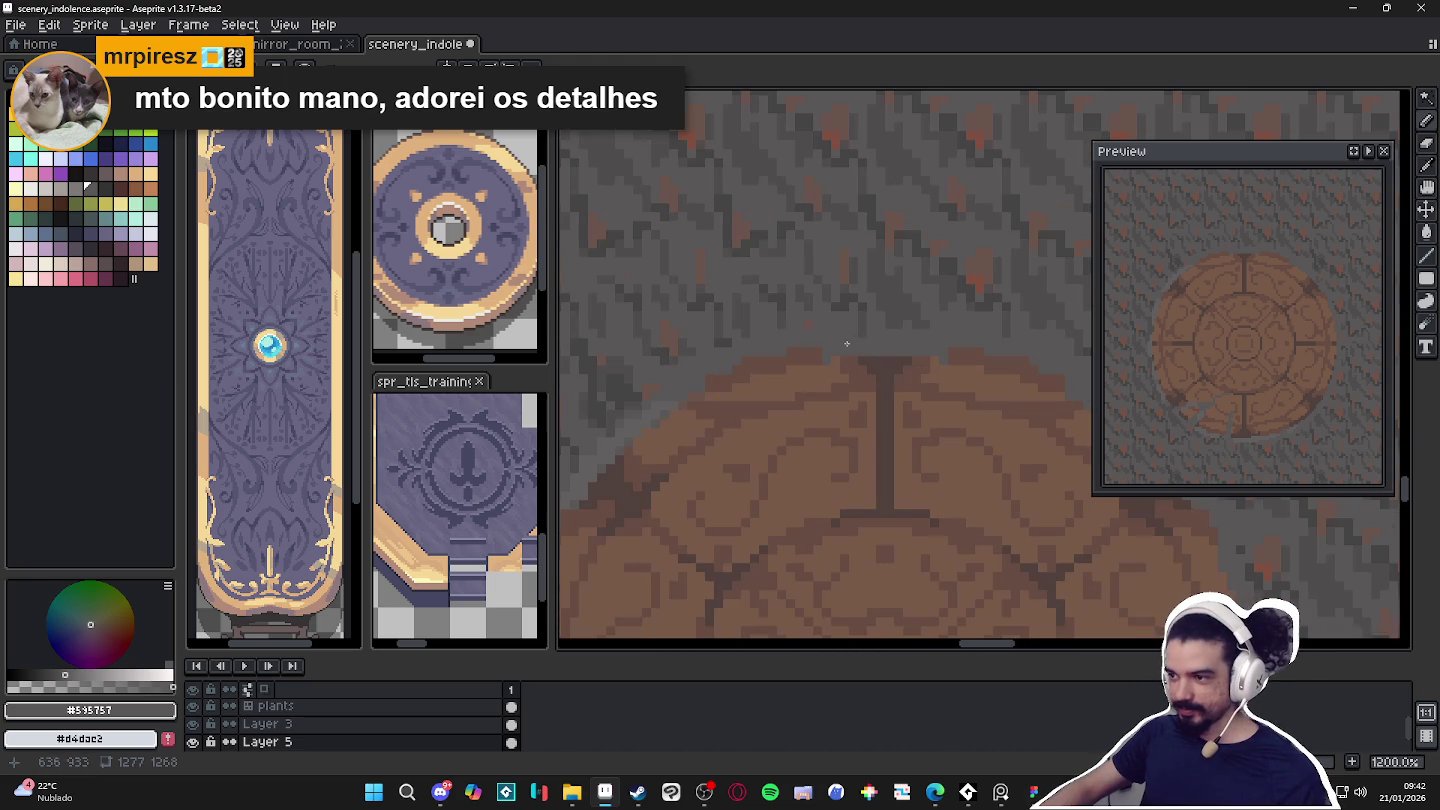
scroll(801, 333, down, 1)
scroll(704, 312, down, 1)
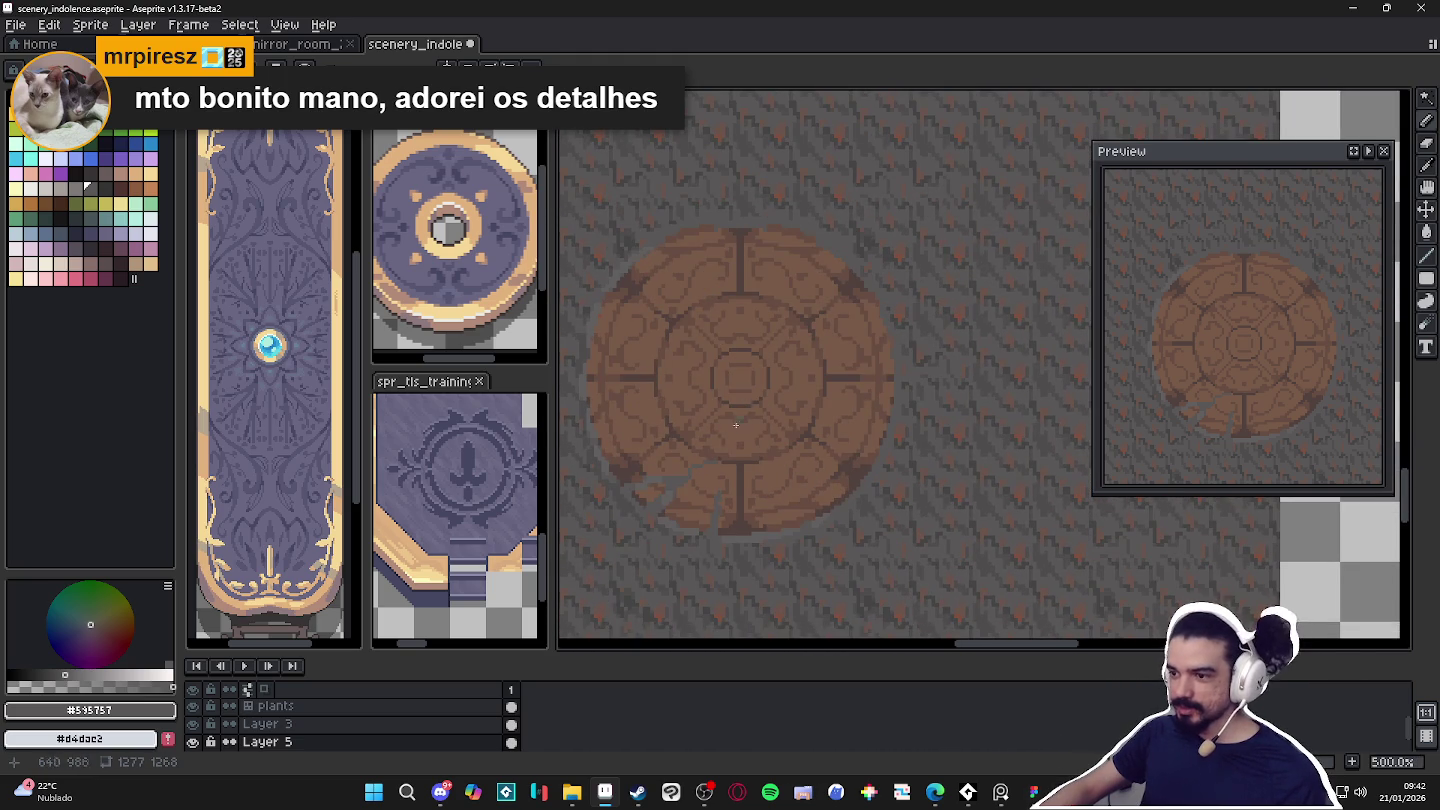
scroll(748, 460, down, 1)
drag(748, 460, 826, 462)
key(ctrl+s)
Glance at spr_throne_room_table.png, return to scenery_indolence, and save it again.
scroll(833, 488, down, 1)
scroll(780, 460, up, 1)
scroll(729, 432, down, 1)
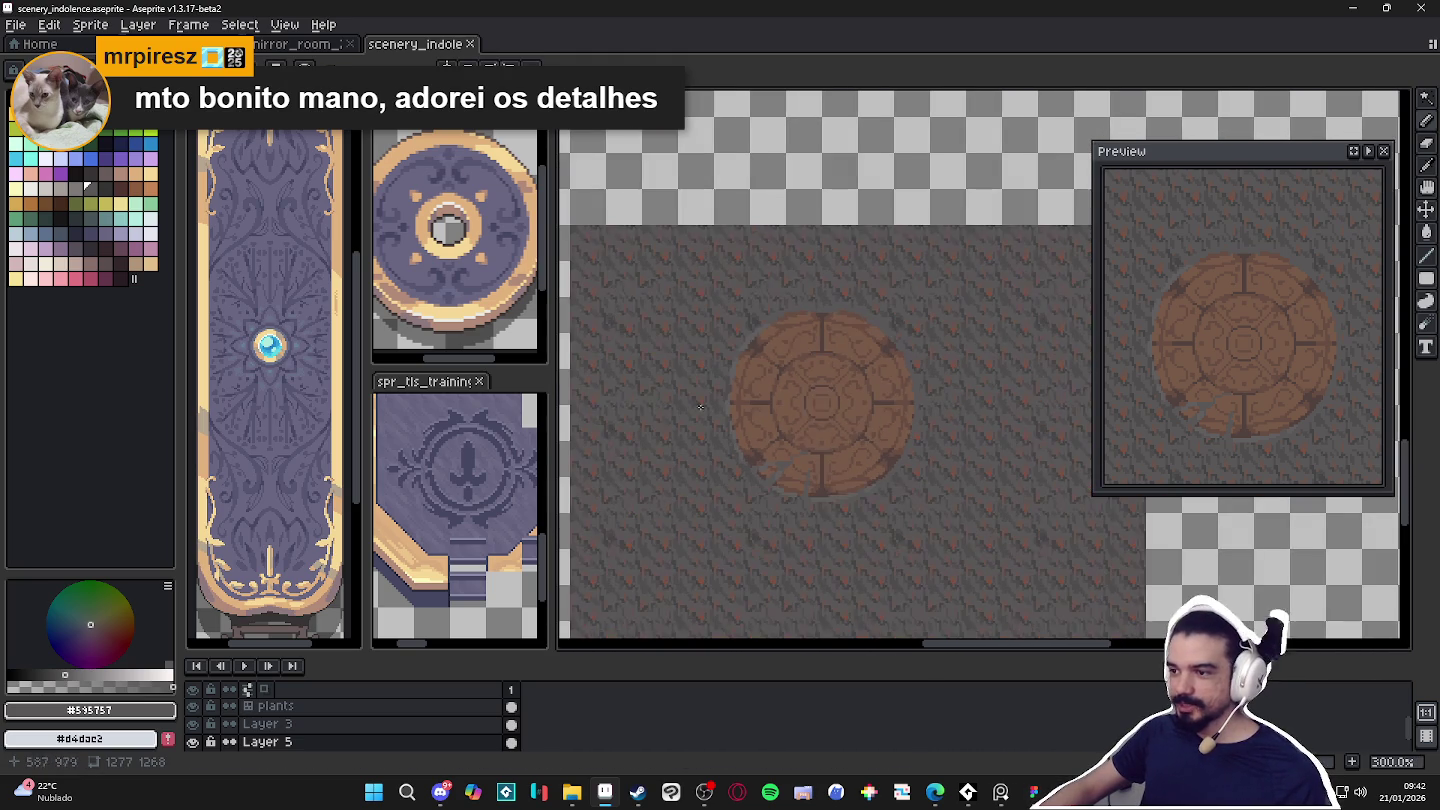
scroll(862, 380, up, 1)
scroll(868, 429, down, 1)
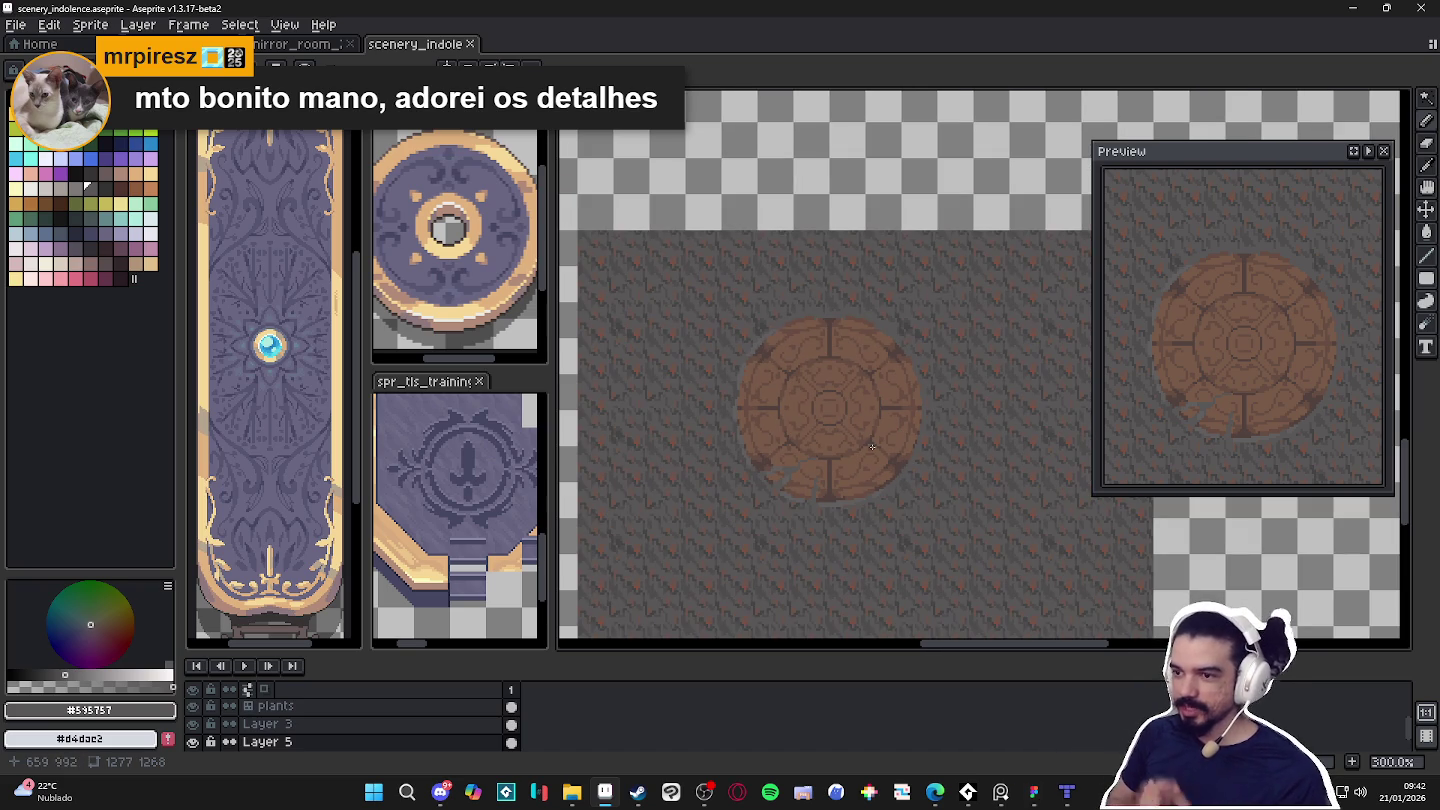
click(449, 268)
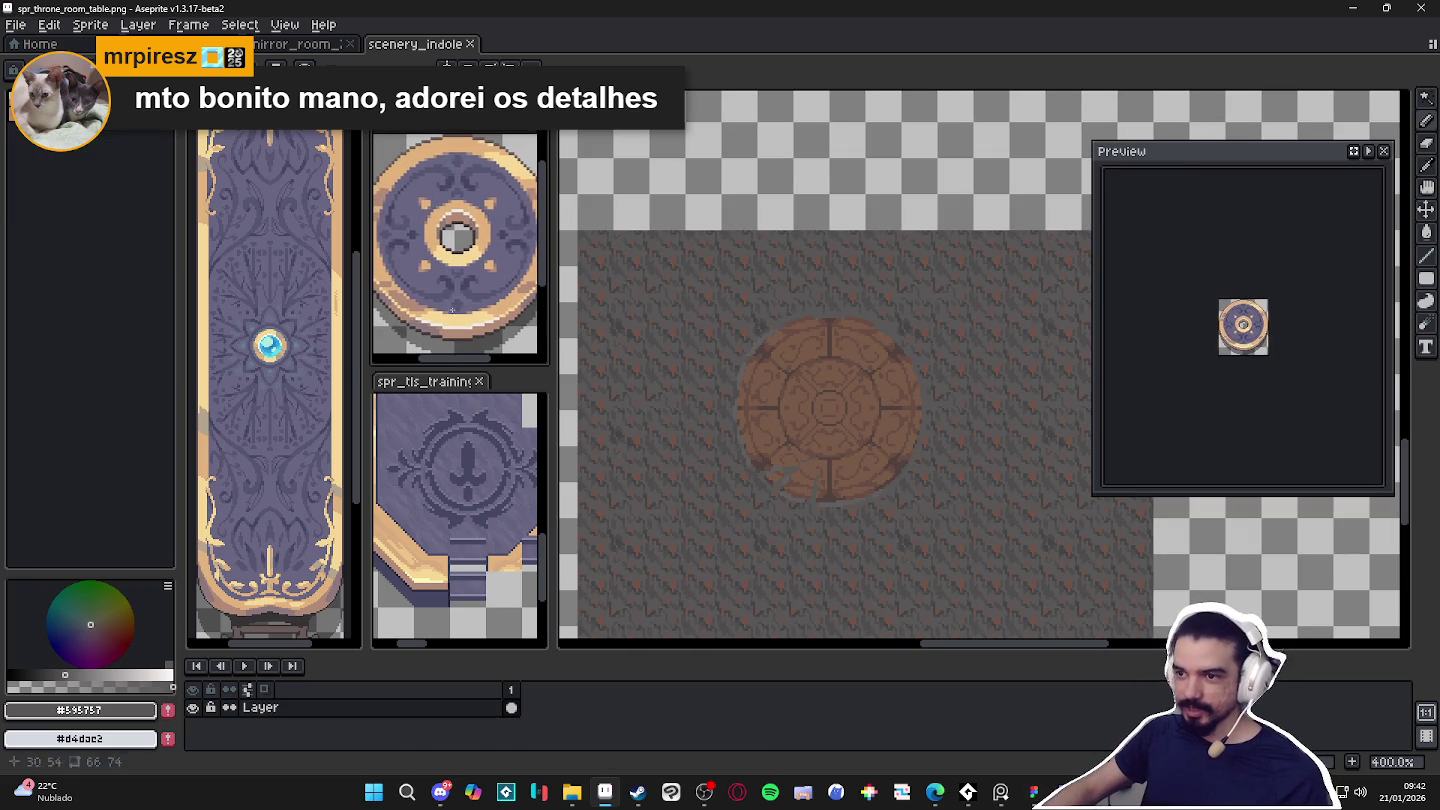
click(455, 480)
scroll(270, 380, down, 1)
scroll(270, 380, up, 1)
click(797, 374)
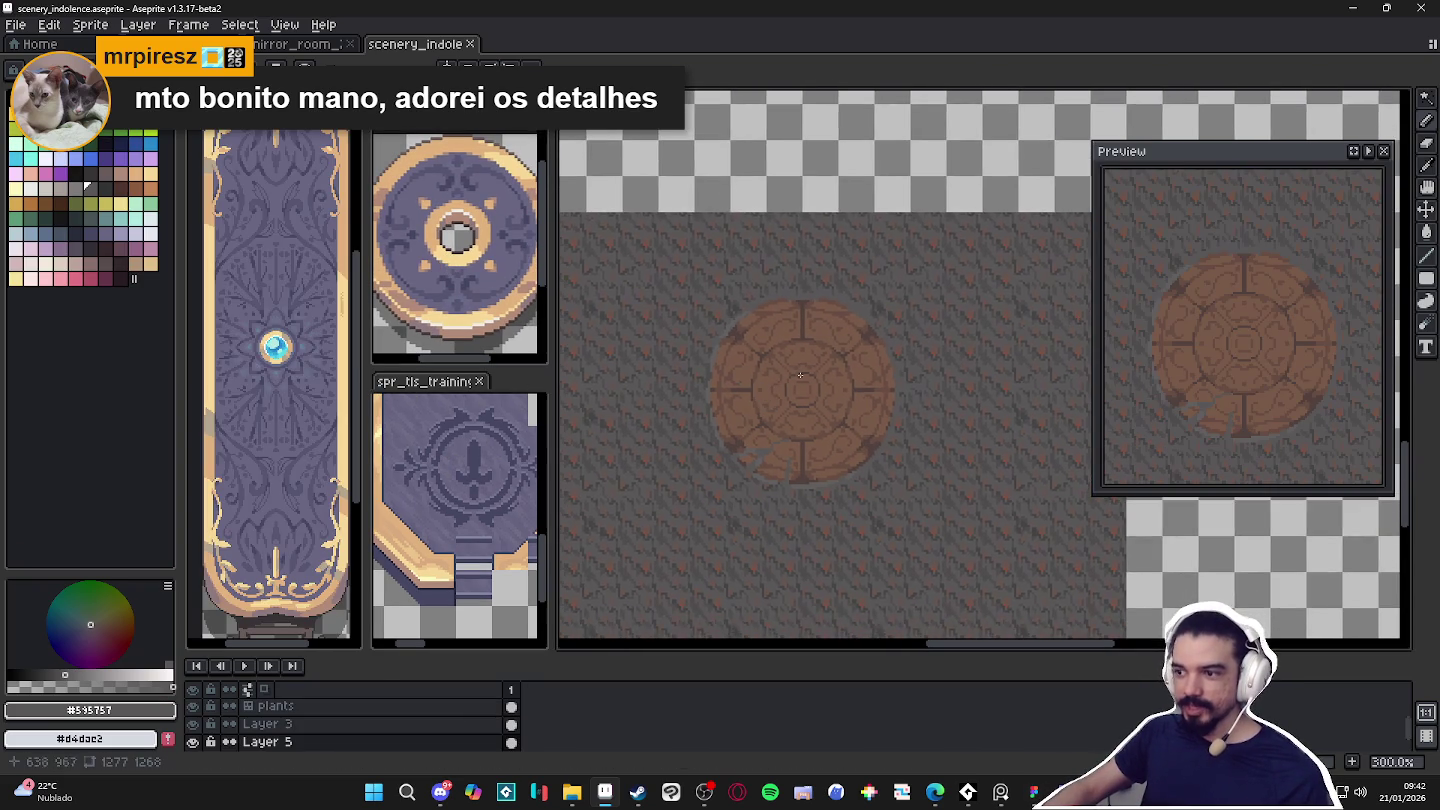
scroll(782, 391, up, 1)
scroll(798, 391, down, 1)
scroll(804, 396, up, 1)
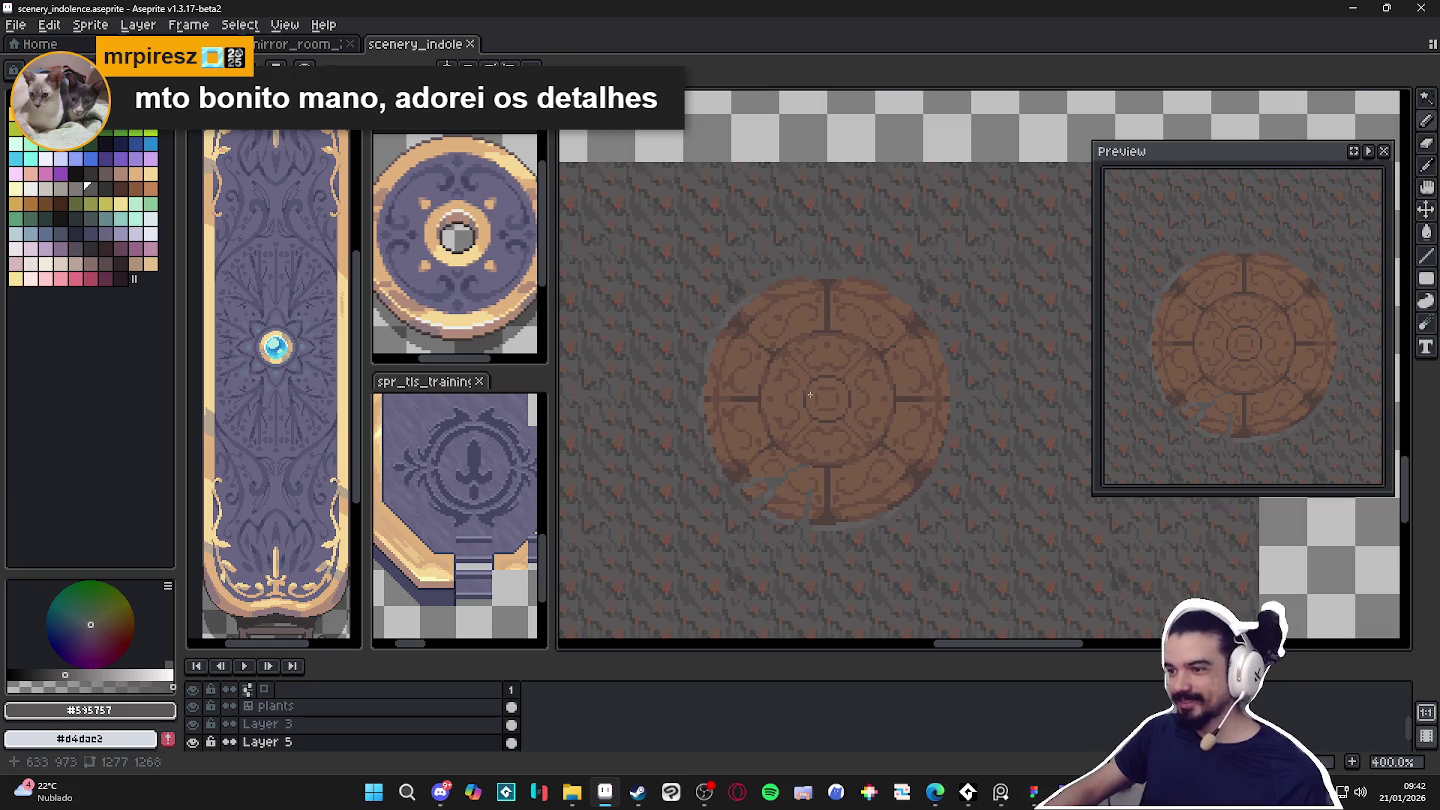
scroll(819, 340, up, 2)
scroll(800, 337, up, 1)
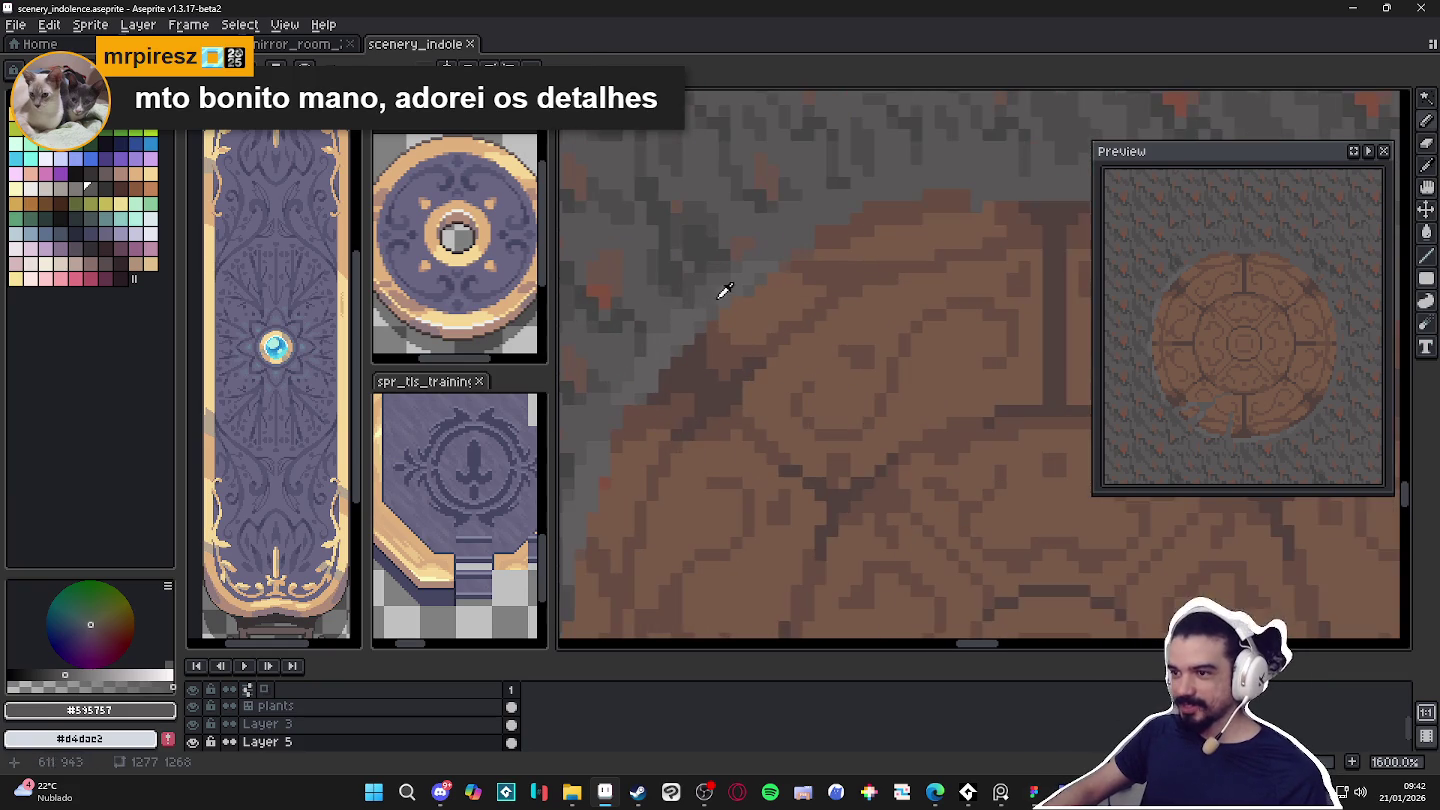
scroll(785, 335, up, 1)
scroll(774, 333, up, 1)
scroll(770, 300, up, 1)
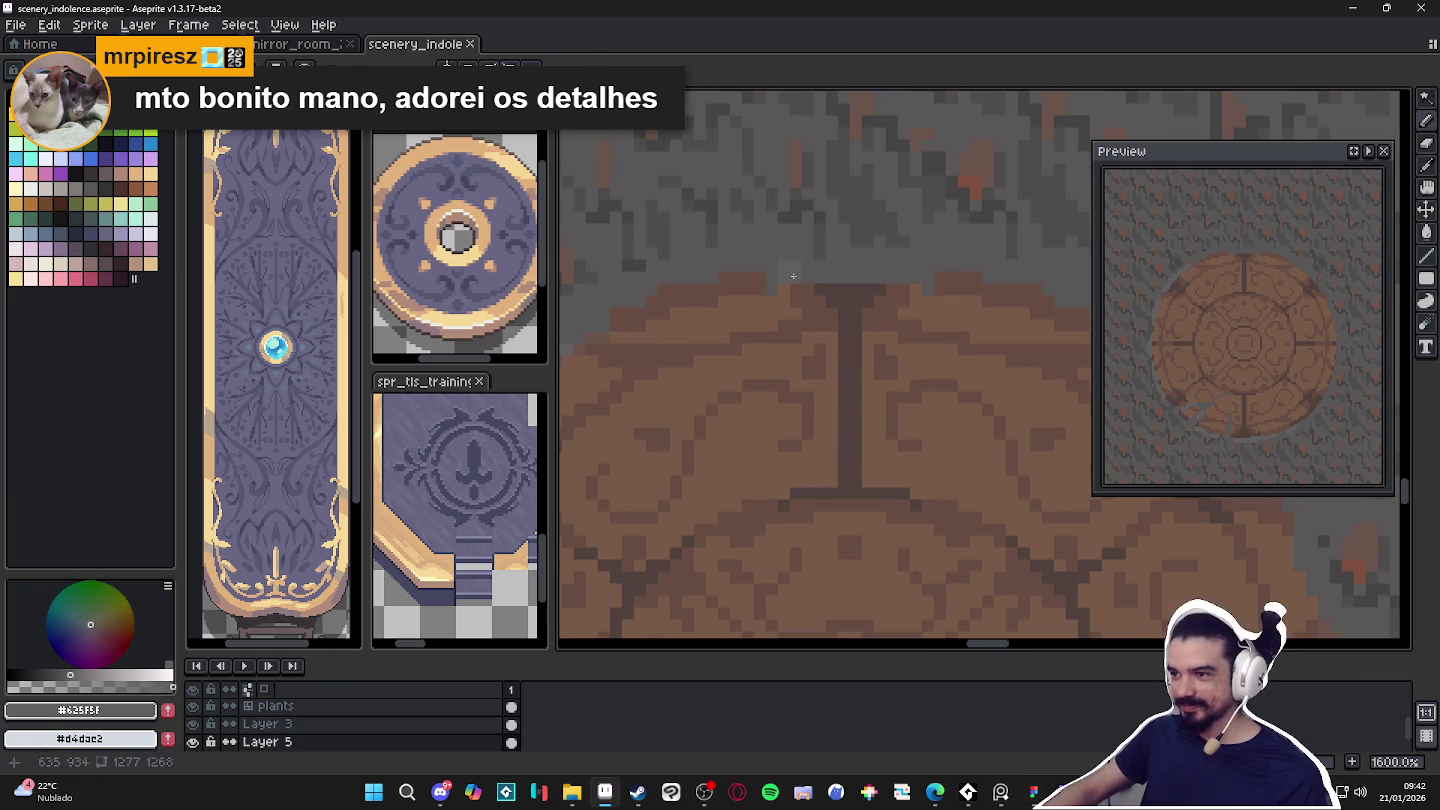
scroll(690, 279, down, 1)
key(ctrl+s)
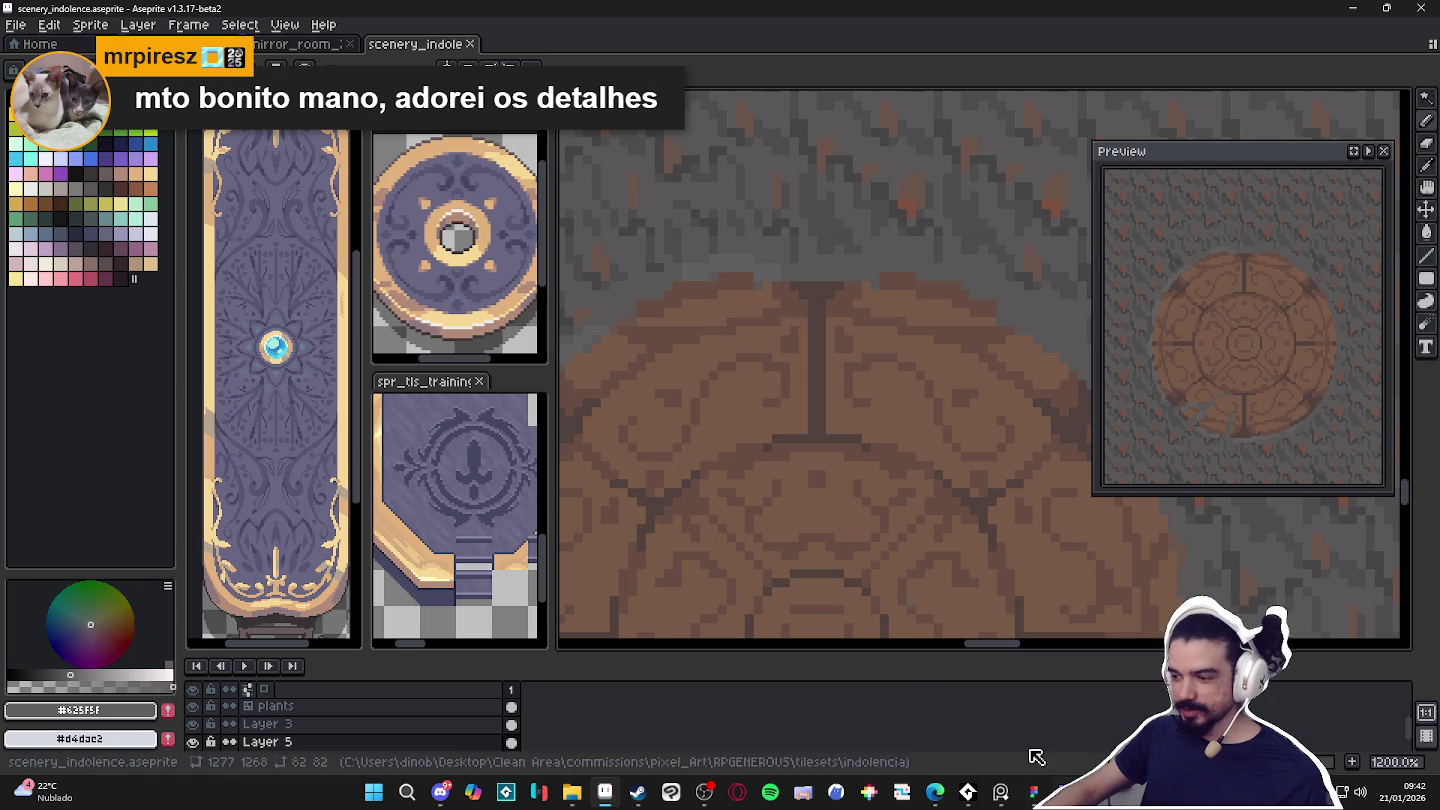
click(16, 24)
mouse_move(45, 118)
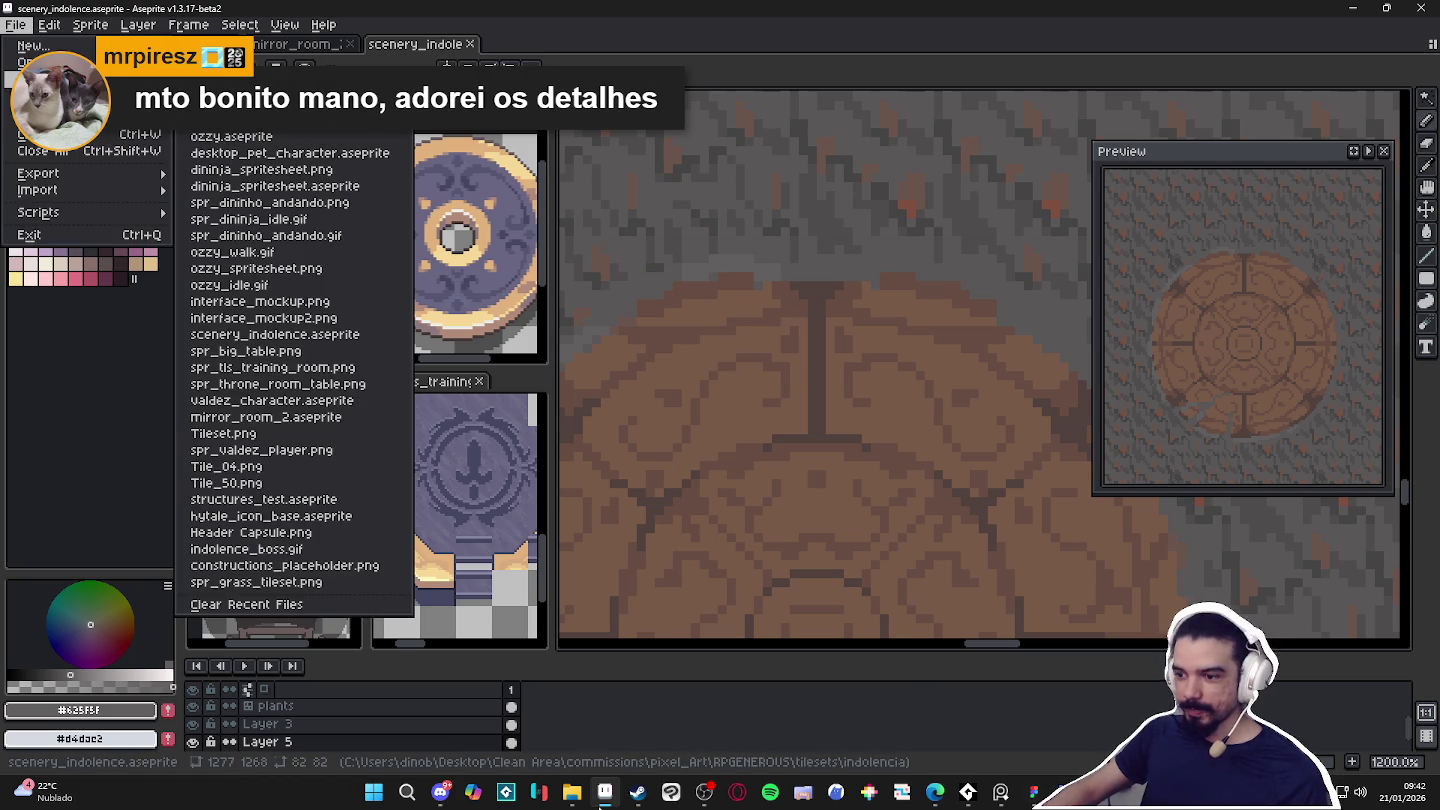
Open structures_test.aseprite from the pixel_Art/fabricio_kal folder via File Explorer.
click(571, 792)
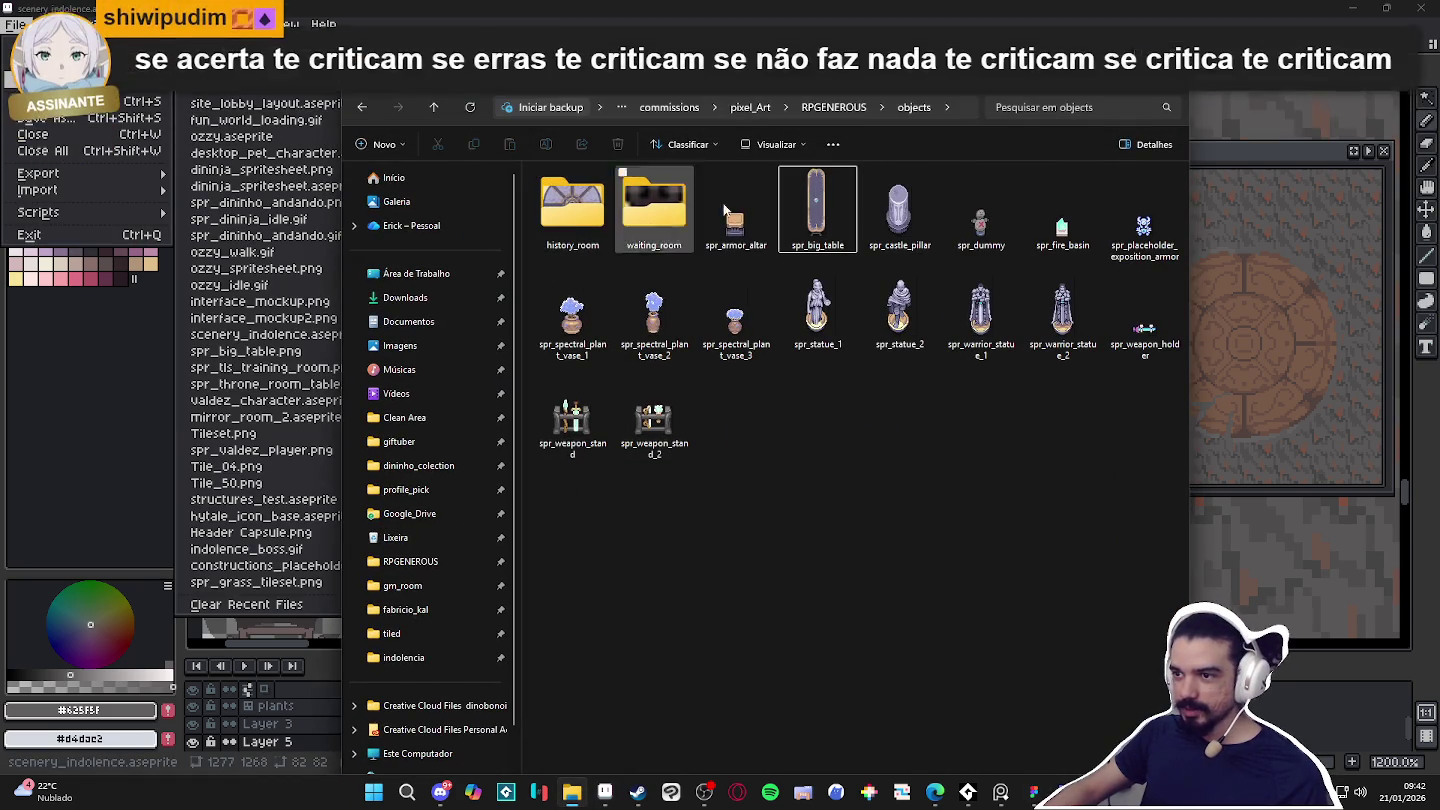
click(771, 109)
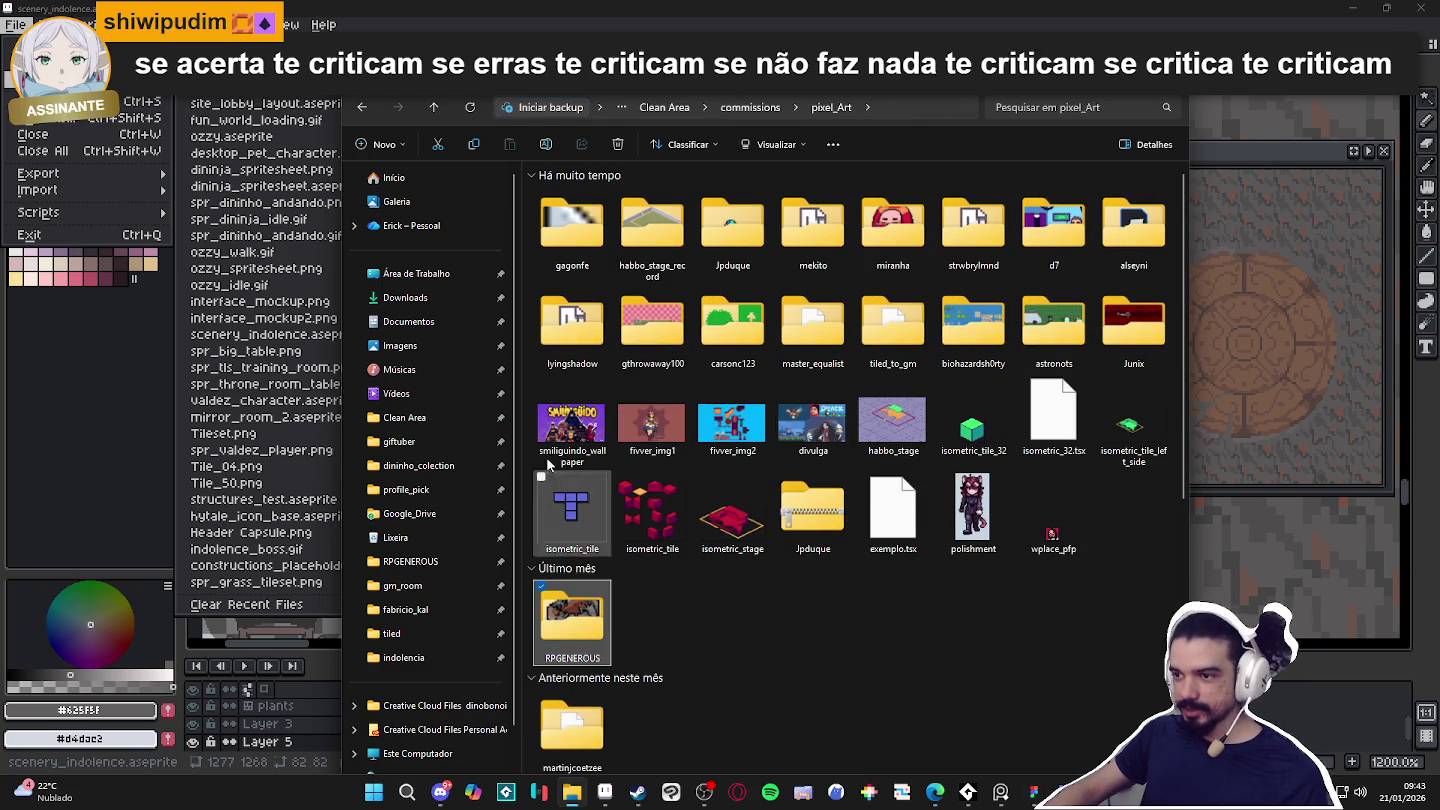
scroll(596, 688, down, 4)
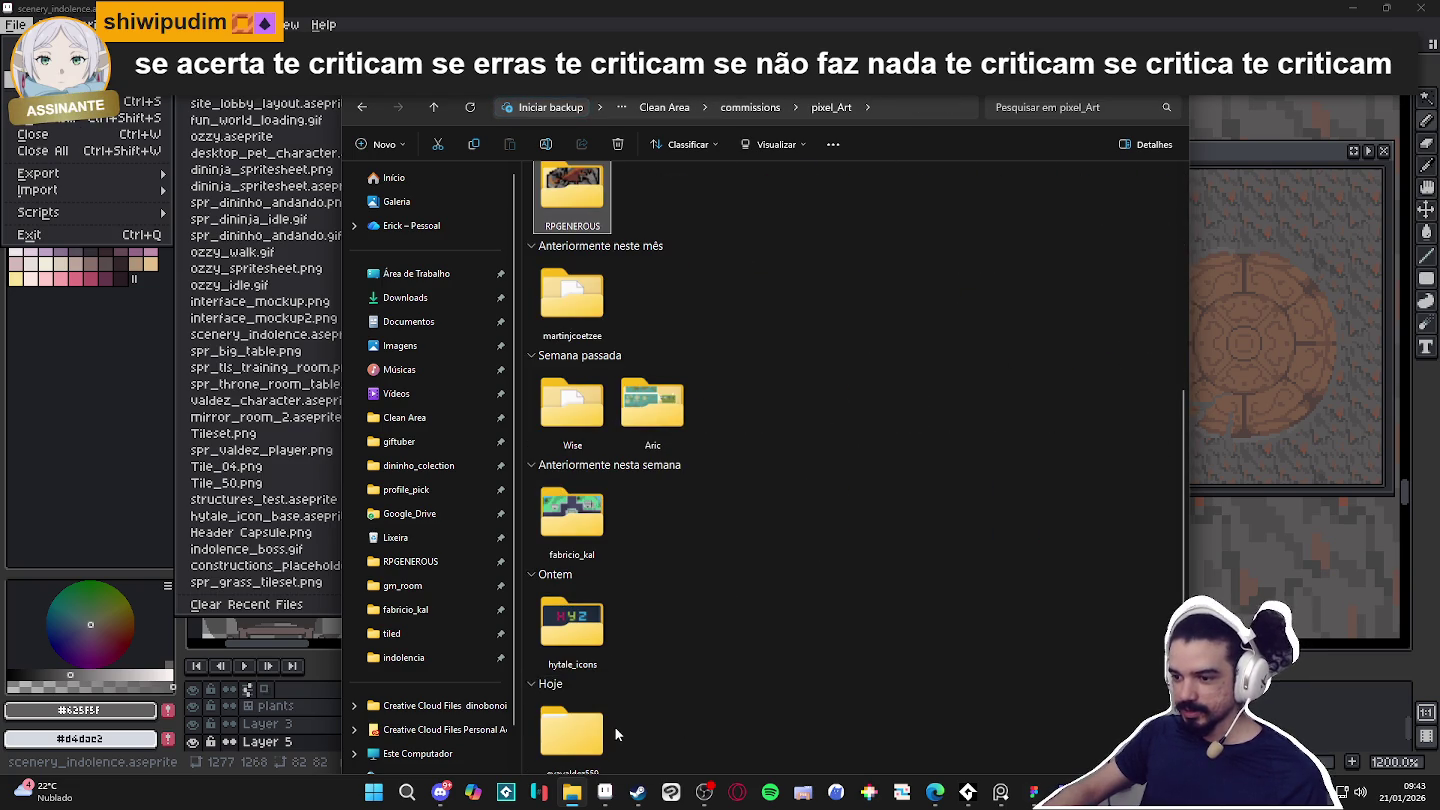
double_click(618, 518)
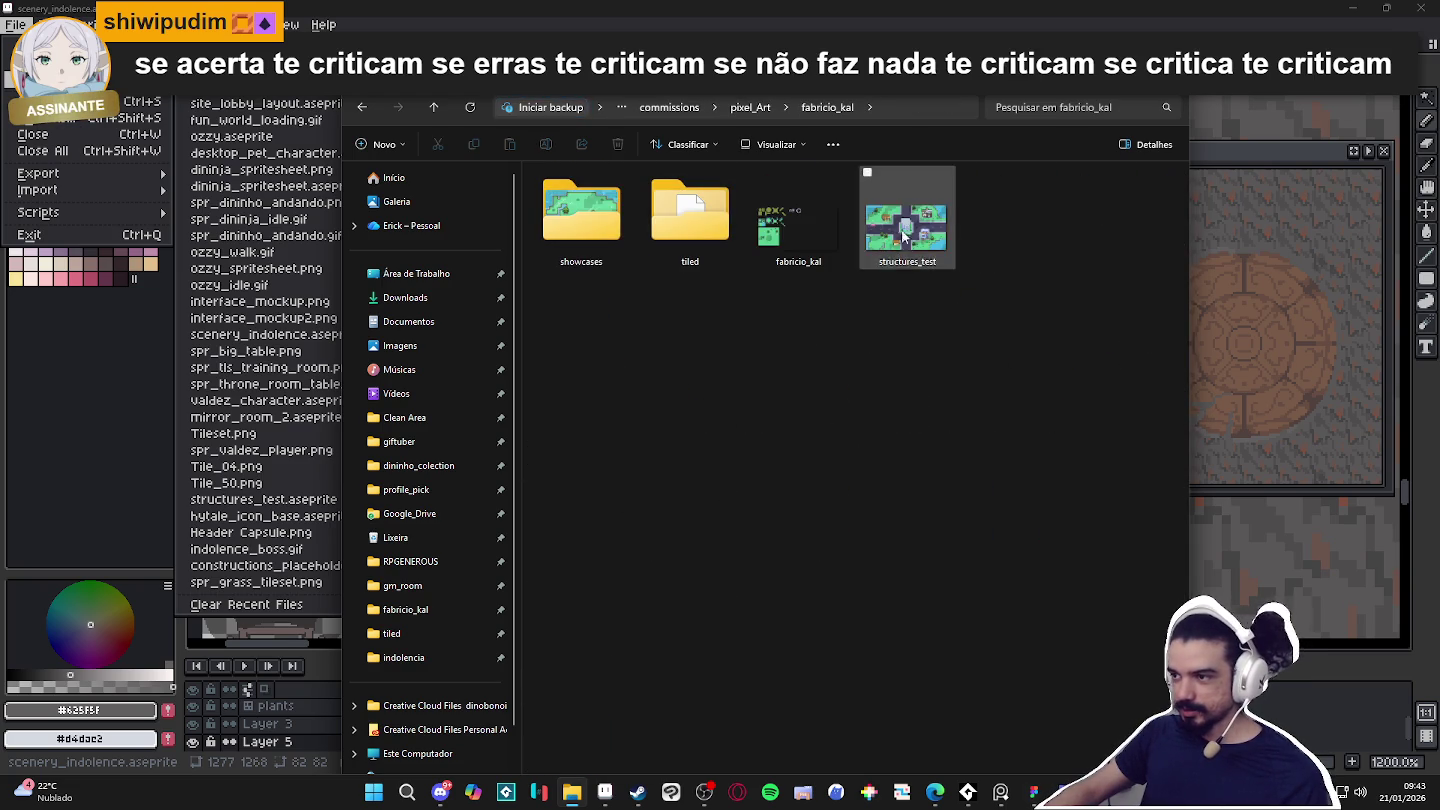
double_click(897, 237)
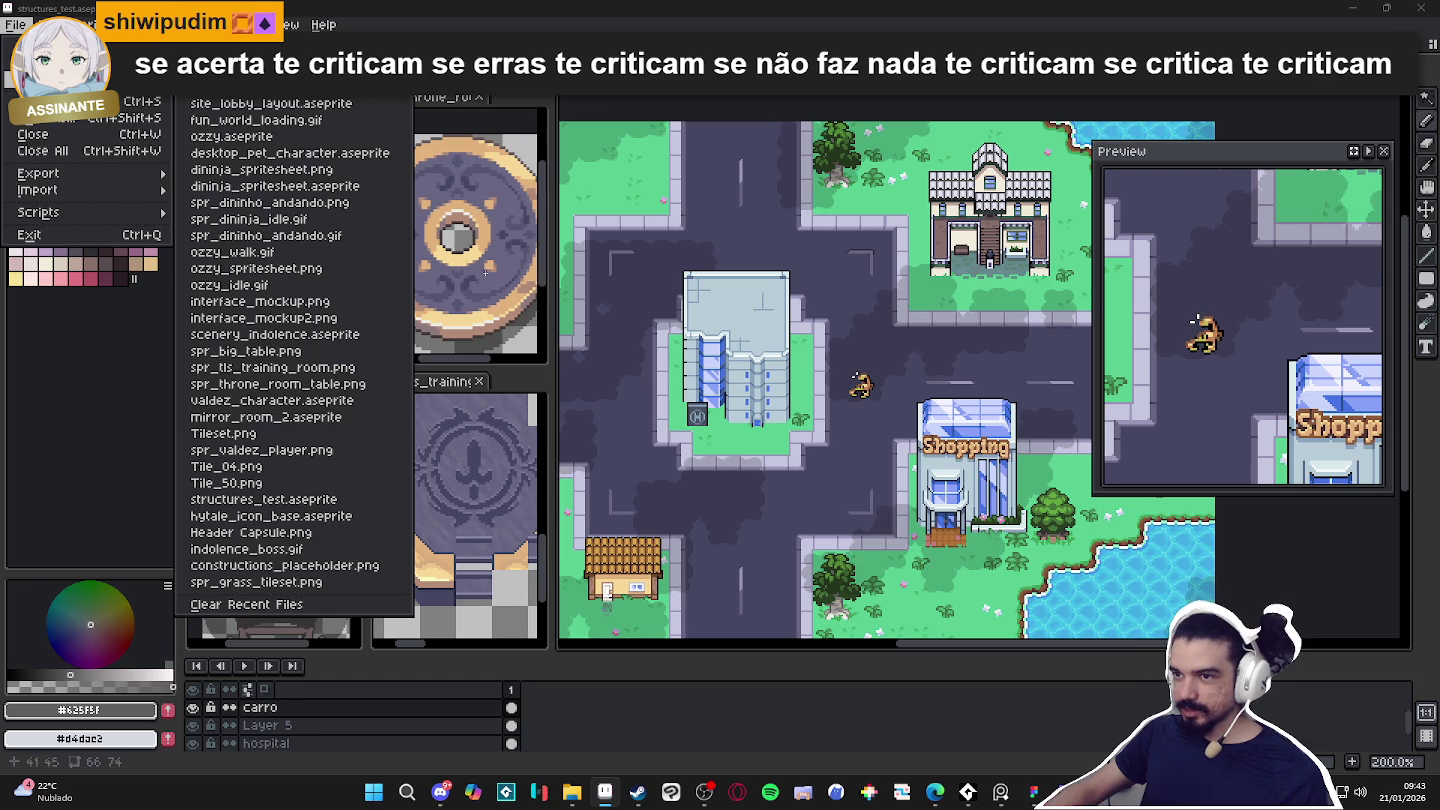
click(245, 351)
Pan around the structures_test map toward the Livraria building and the pink car.
drag(659, 310, 843, 290)
drag(1343, 162, 377, 220)
mouse_move(919, 239)
mouse_down()
mouse_move(1022, 226)
mouse_move(967, 236)
mouse_move(981, 259)
mouse_move(974, 243)
mouse_up()
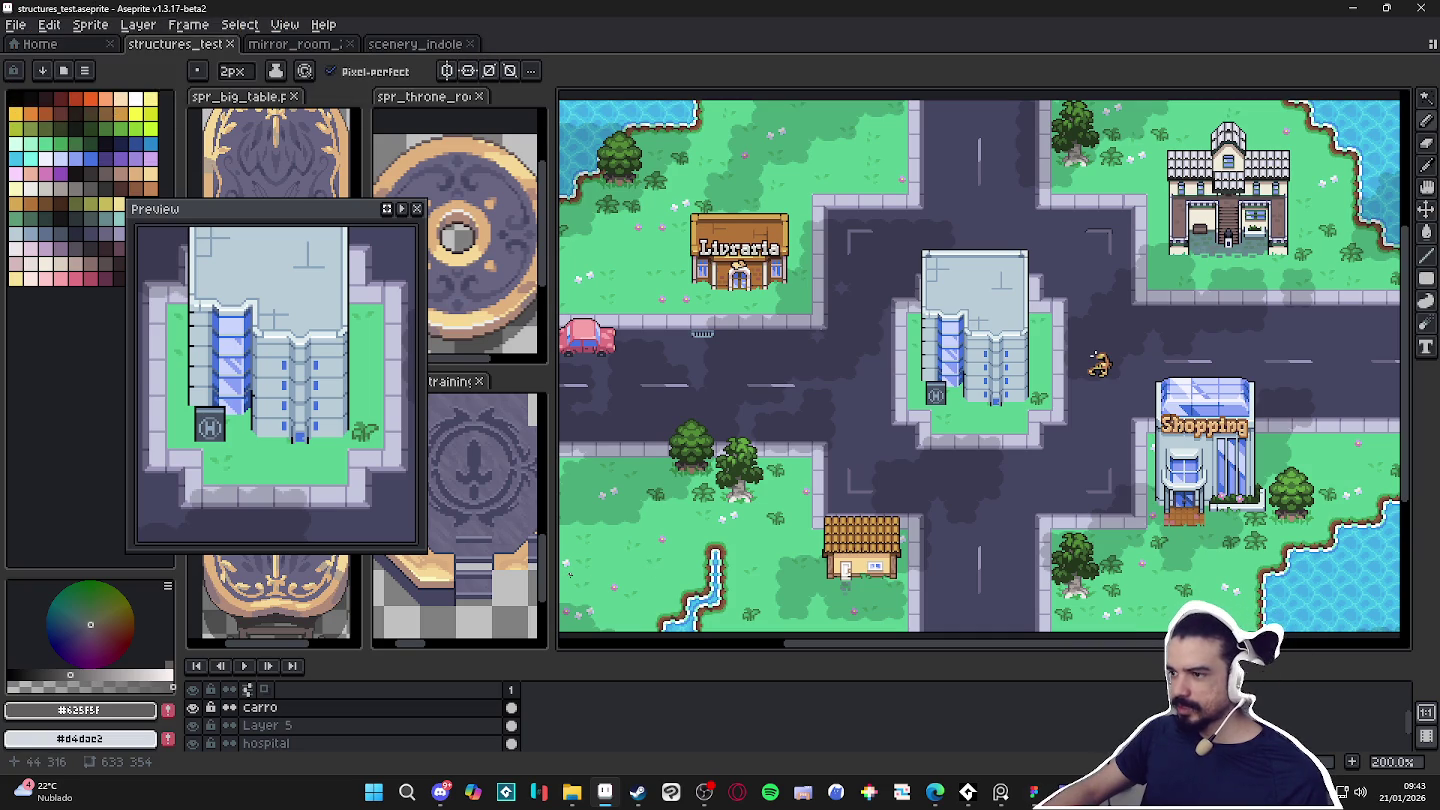
drag(931, 348, 962, 348)
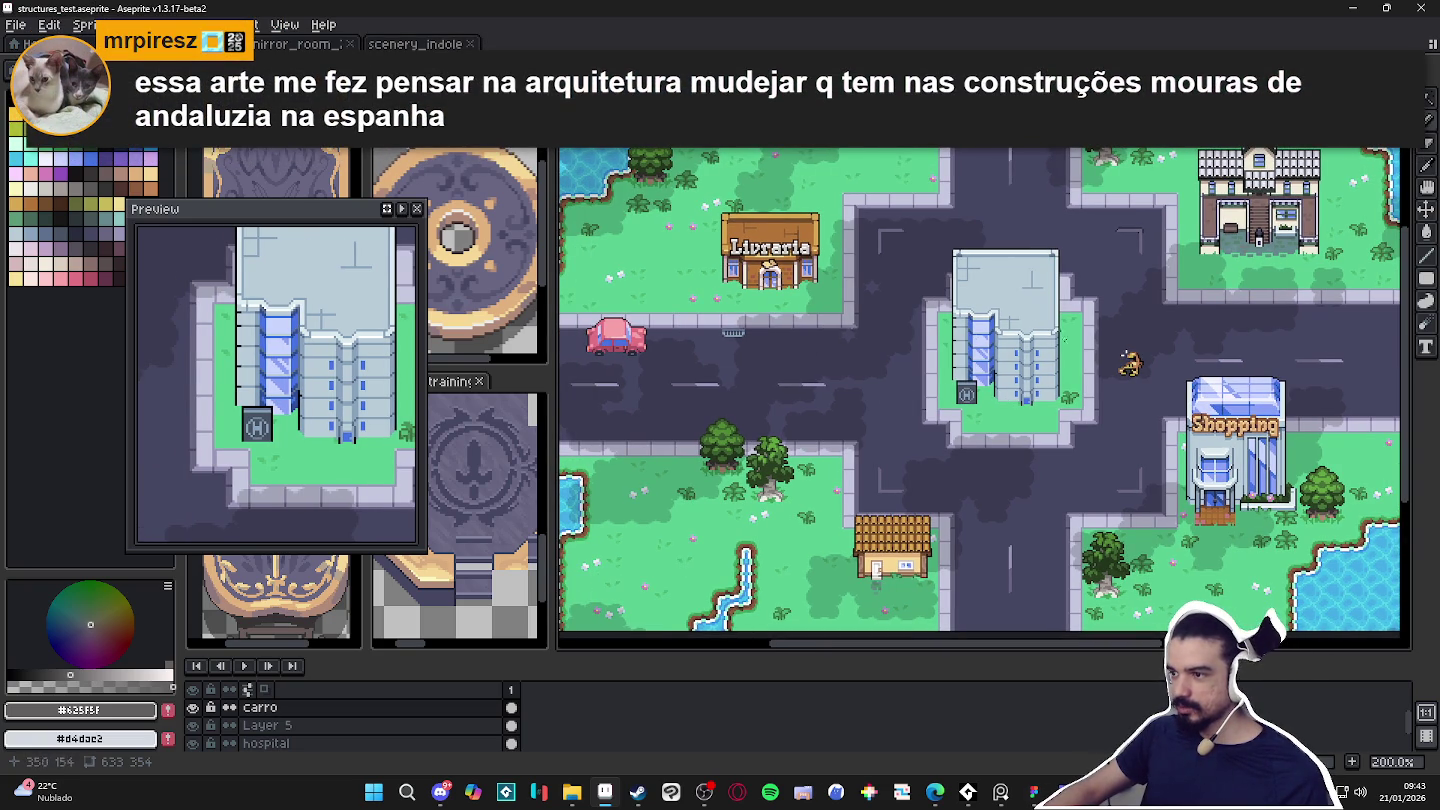
drag(829, 437, 828, 453)
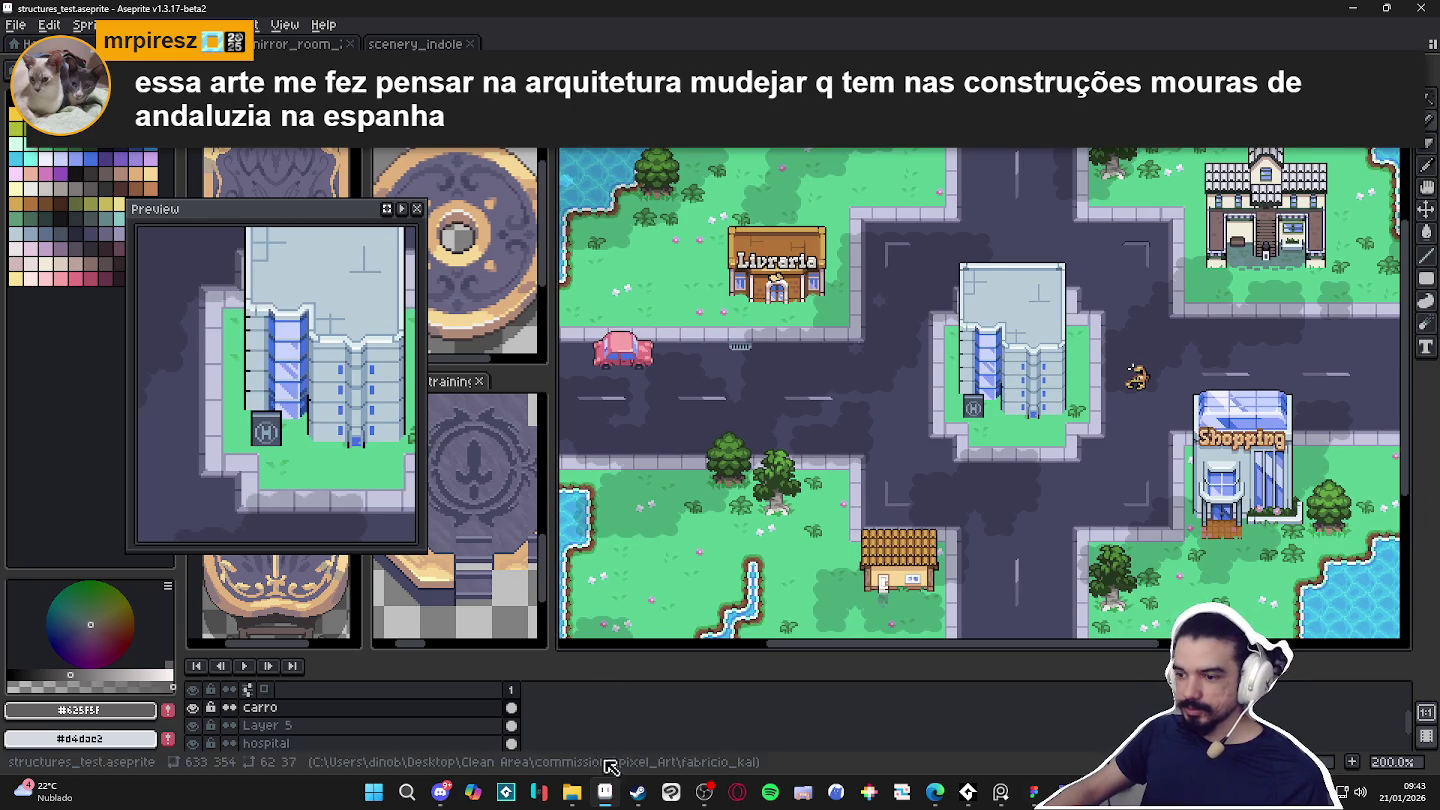
Open valdez_character from fabricio_kal's tiled folder, look it over, then close its tab.
click(568, 793)
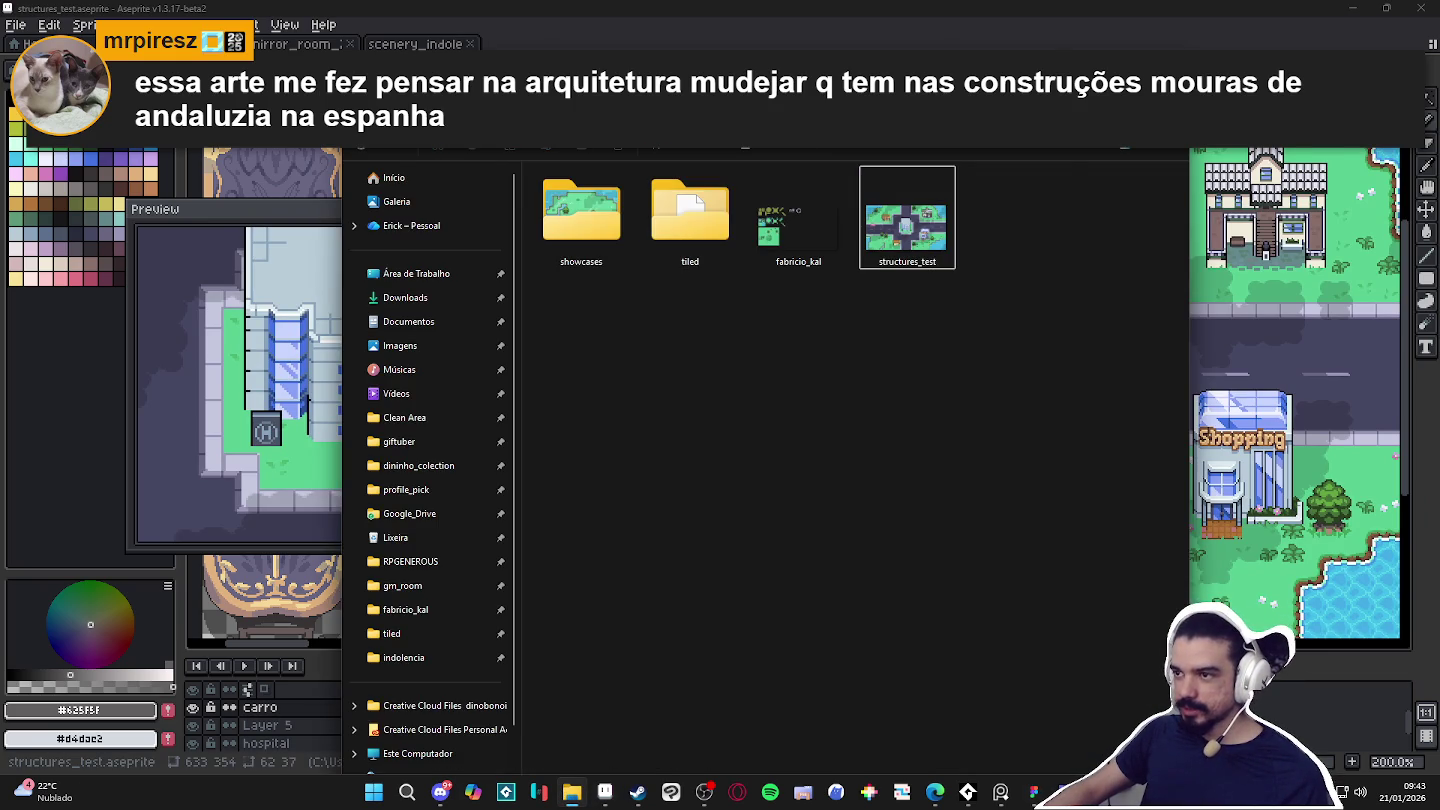
scroll(732, 590, down, 5)
double_click(577, 732)
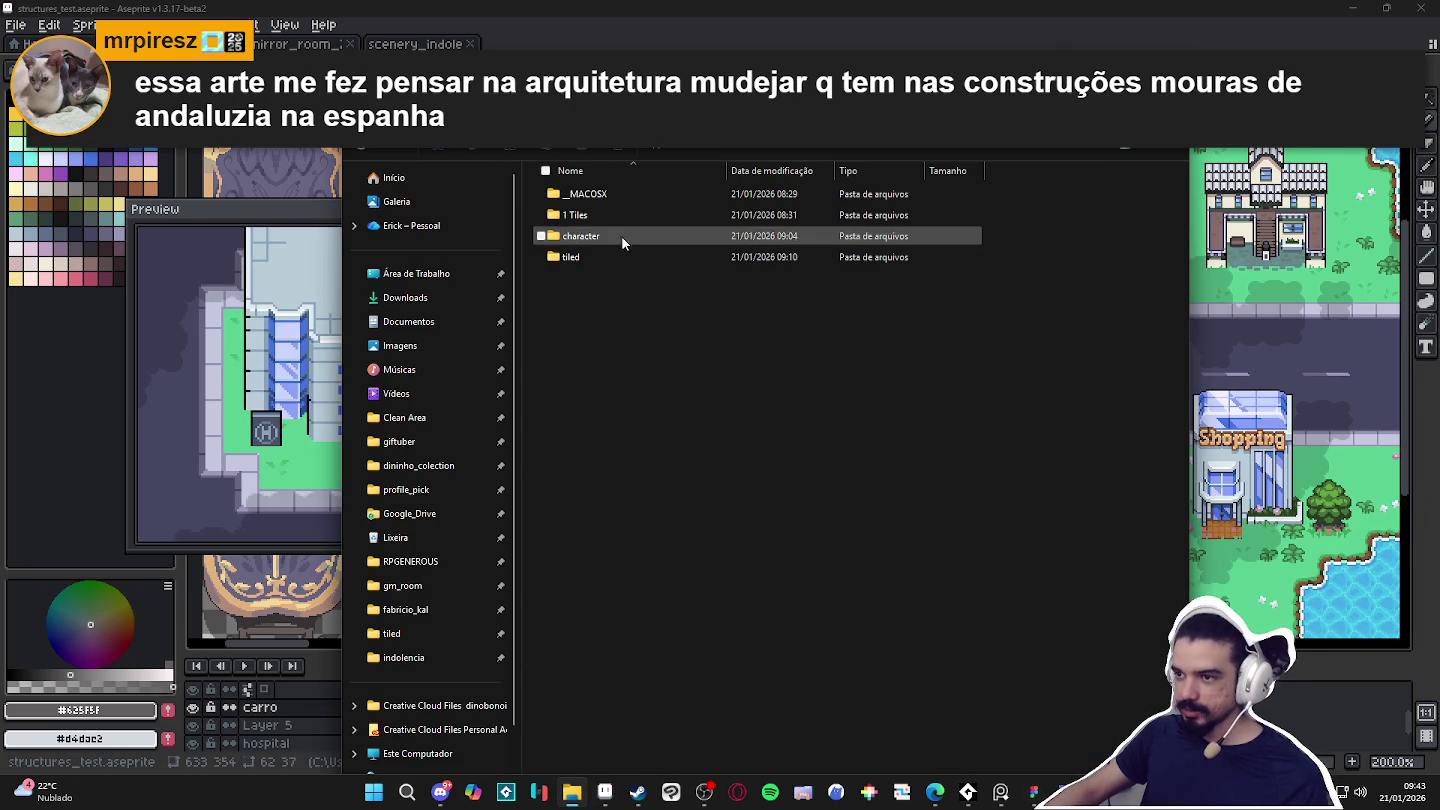
double_click(607, 259)
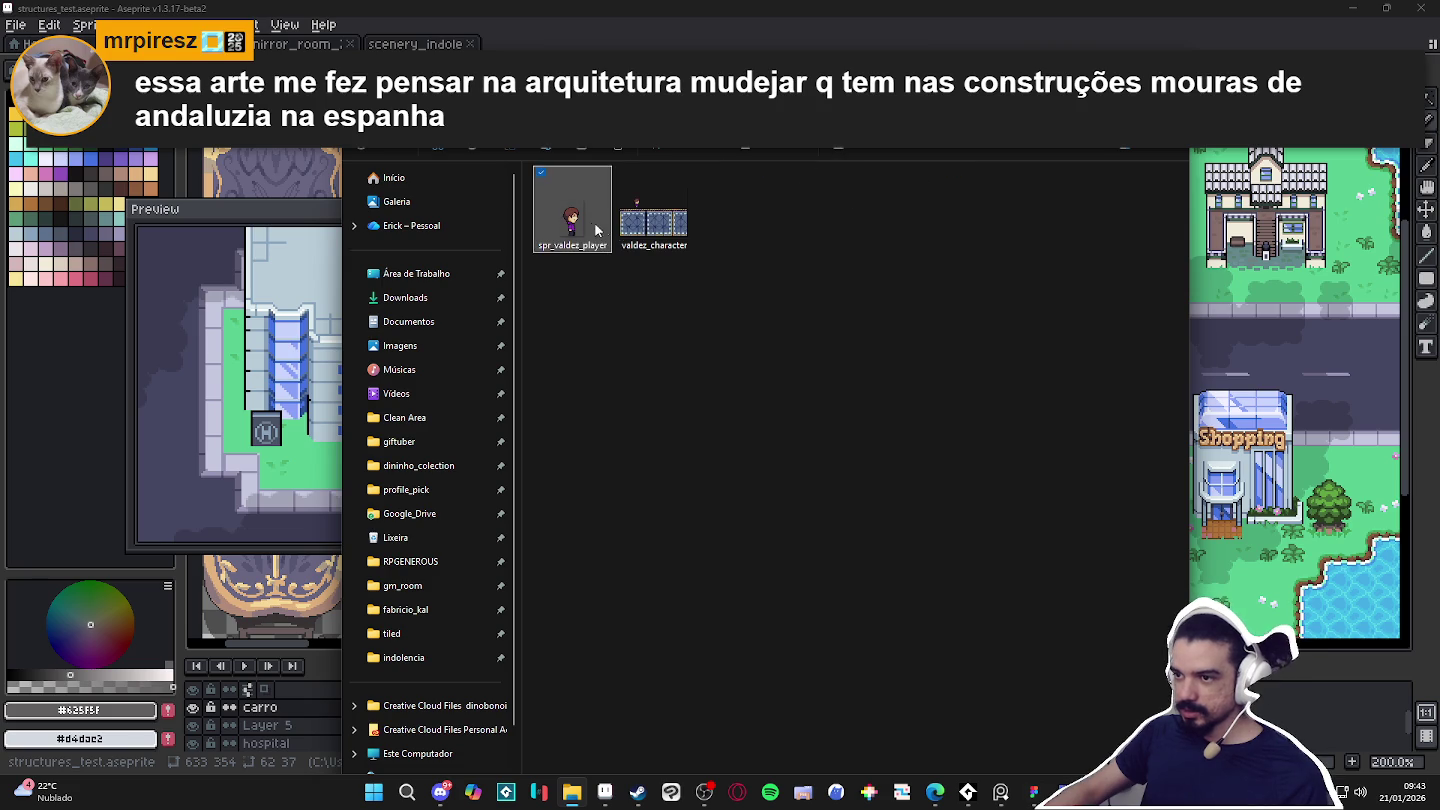
double_click(638, 230)
scroll(893, 421, up, 3)
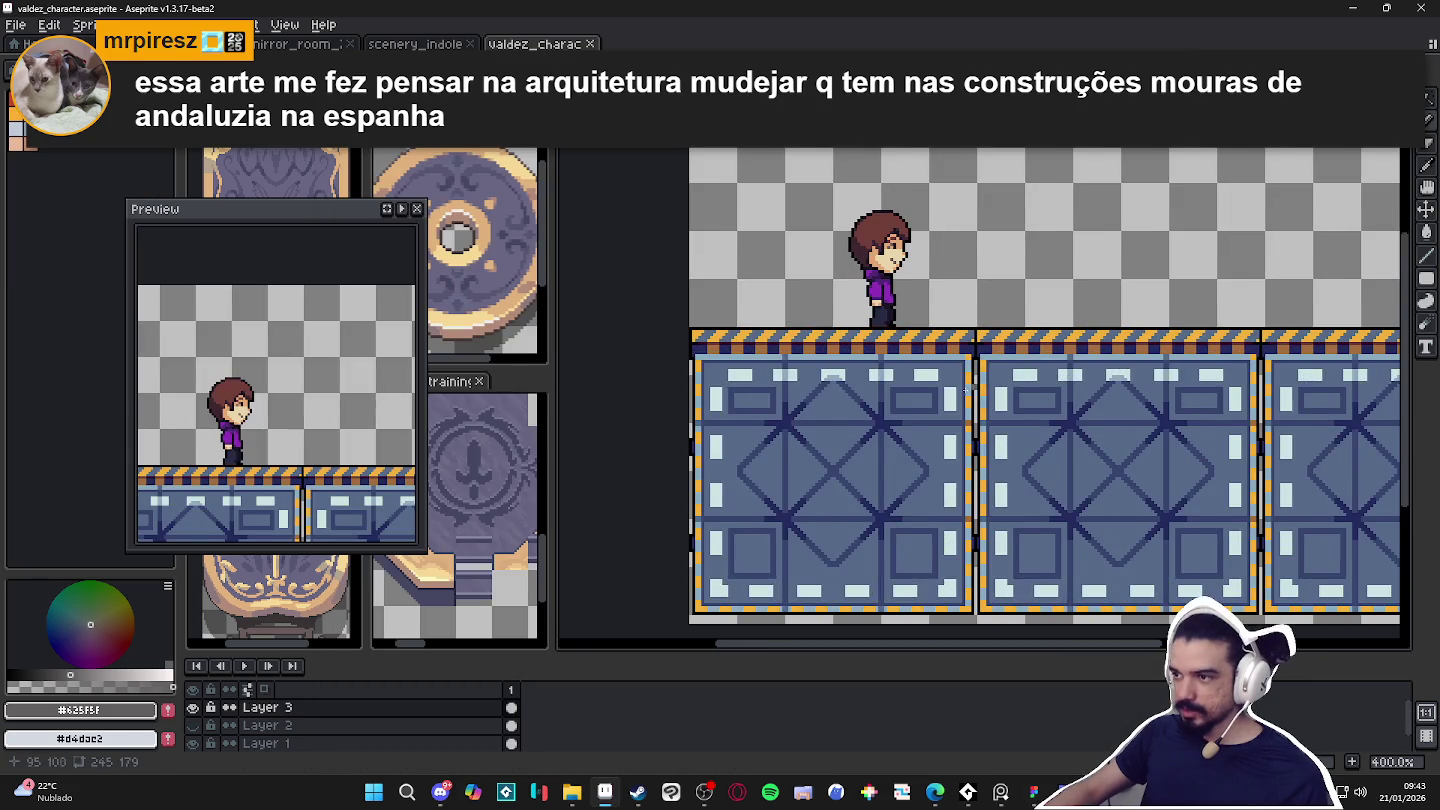
drag(893, 421, 891, 446)
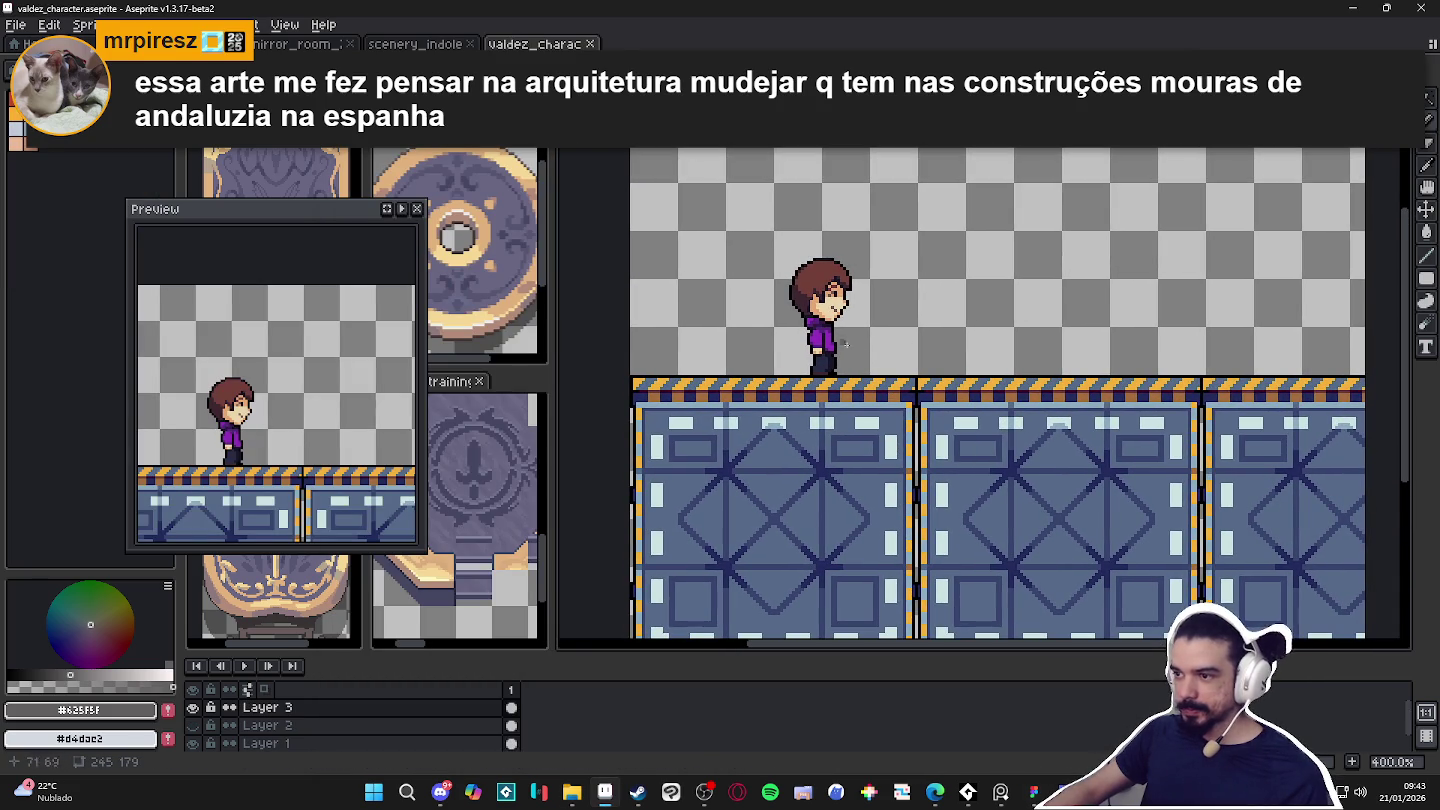
scroll(840, 344, down, 1)
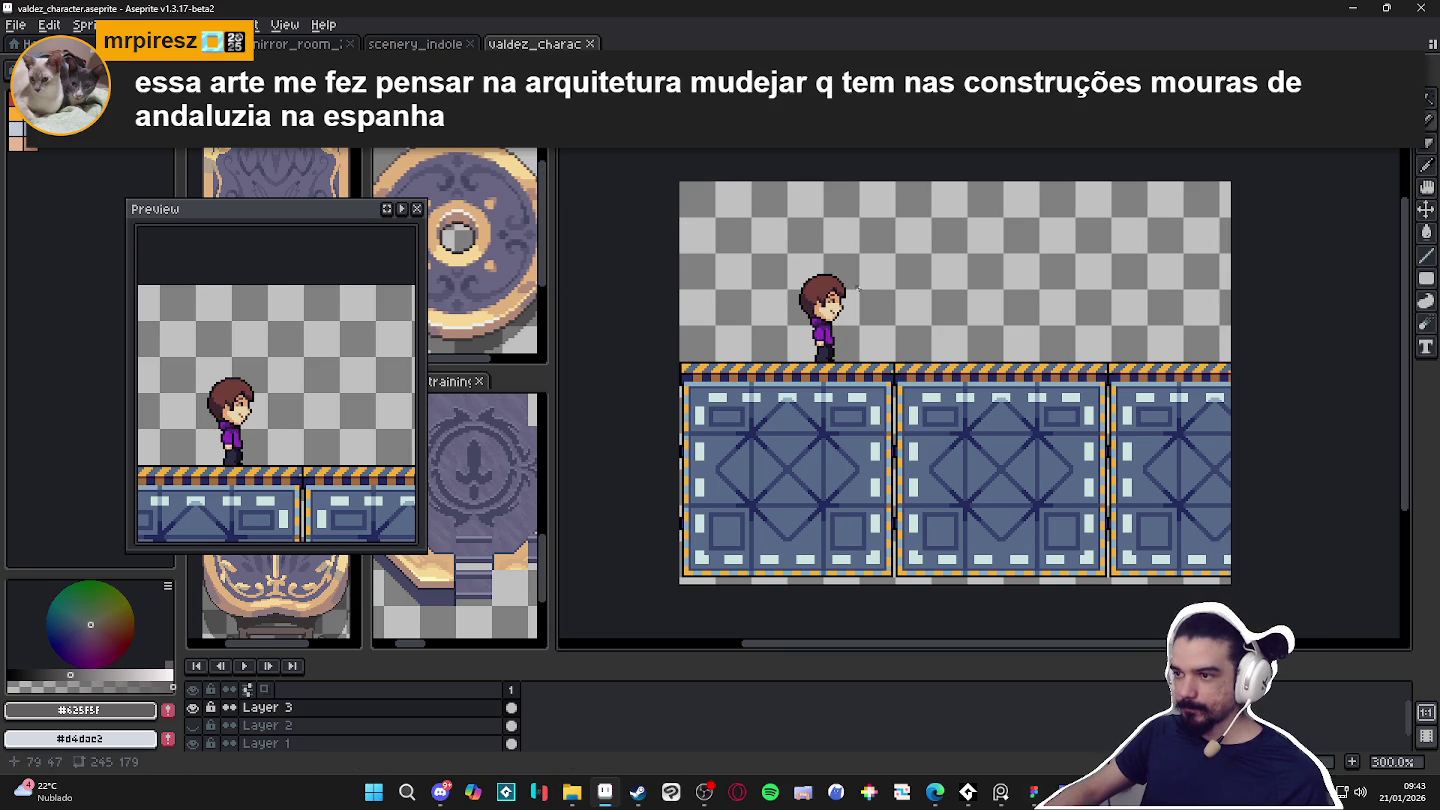
click(594, 44)
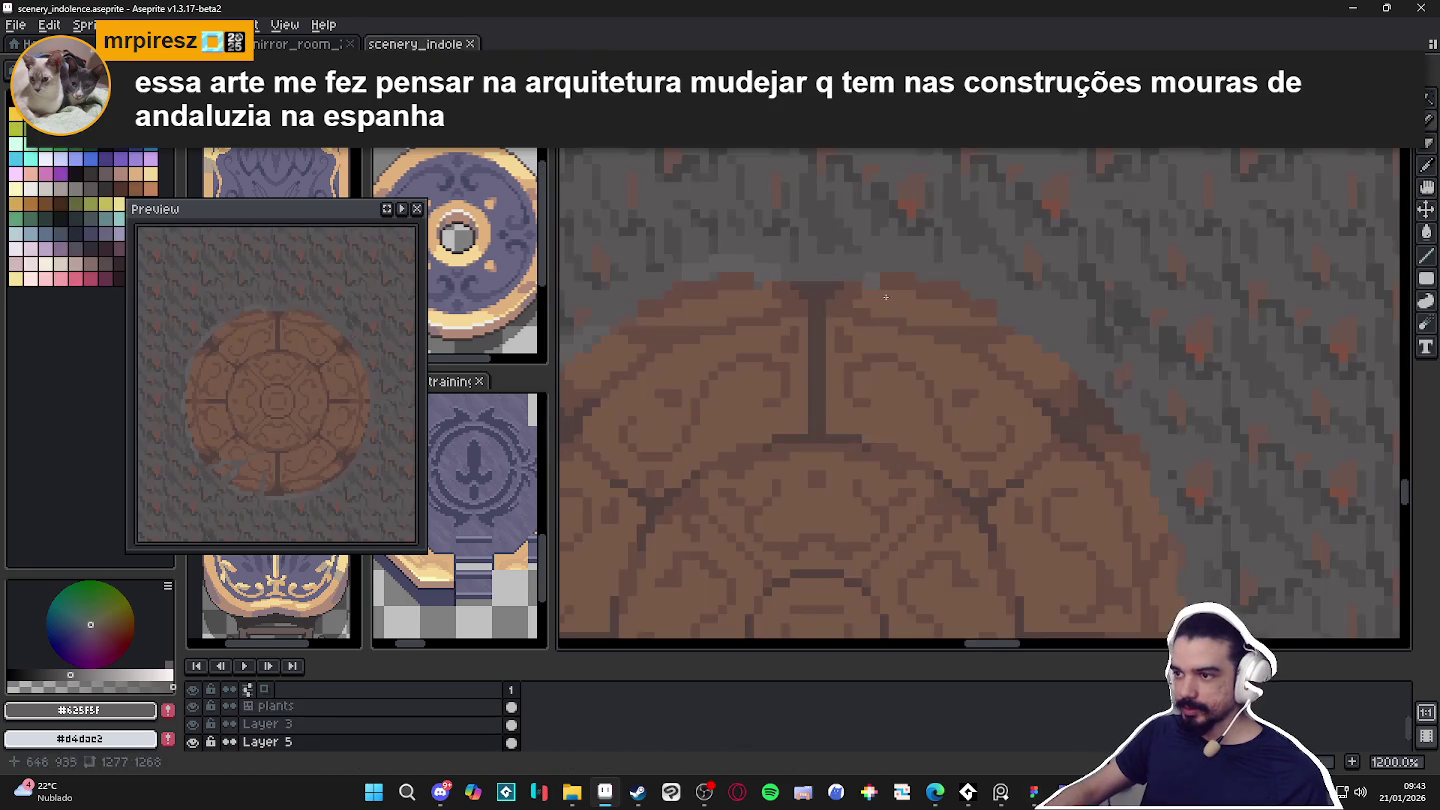
Zoom out, move the Preview window to the top-right, and centre the medallion on the canvas.
scroll(691, 363, down, 1)
scroll(691, 363, down, 1)
scroll(820, 344, down, 1)
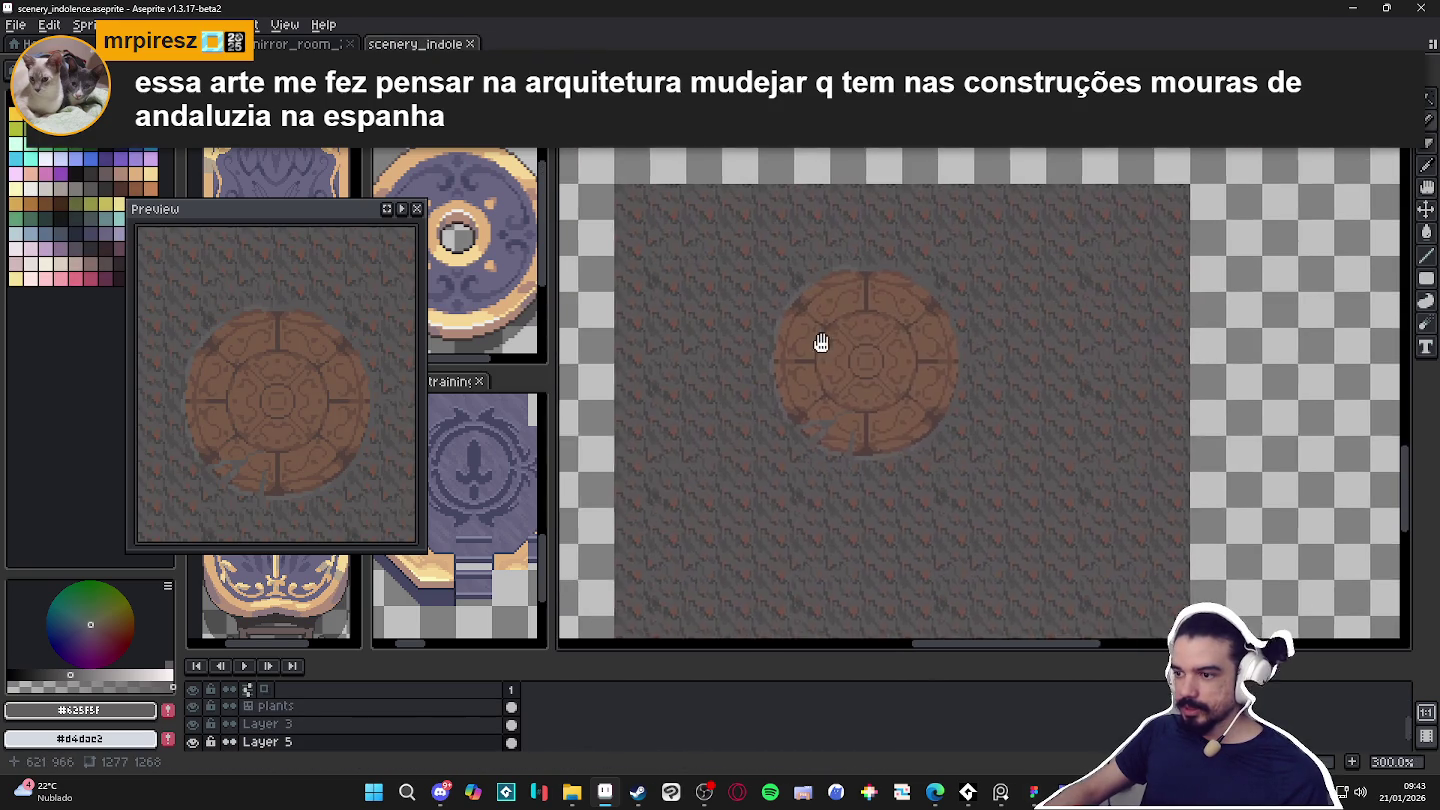
drag(305, 223, 1318, 189)
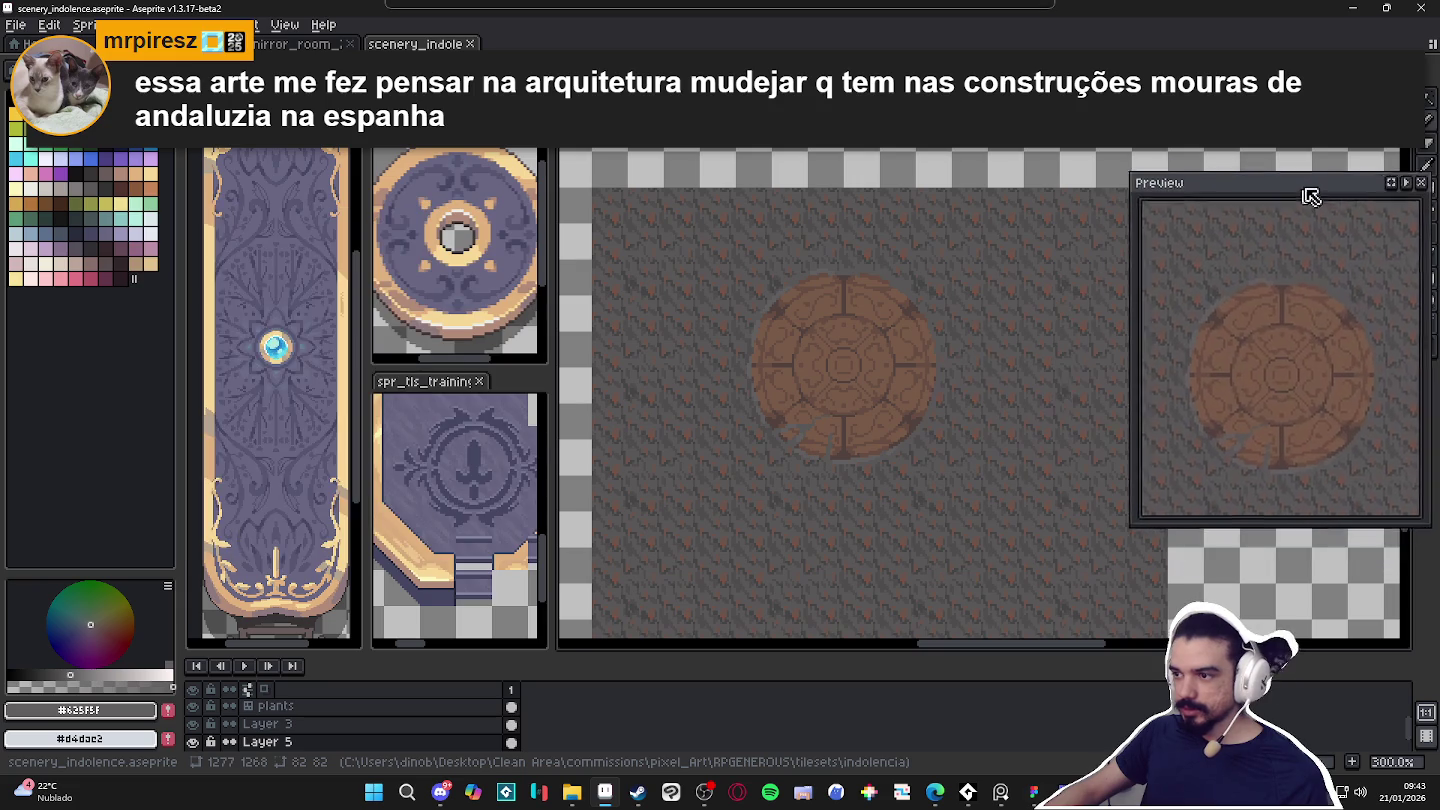
drag(865, 393, 840, 363)
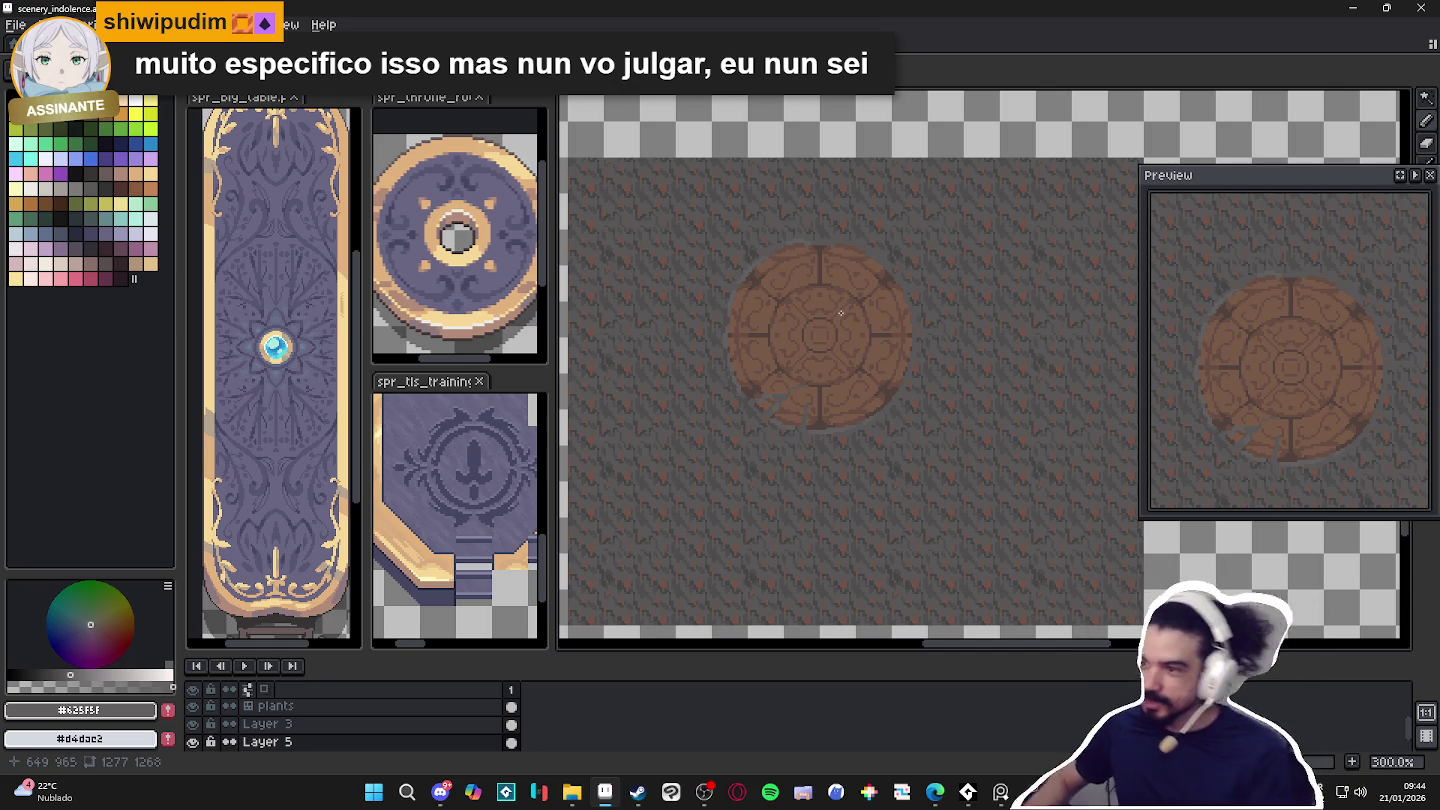
scroll(766, 273, up, 2)
scroll(766, 273, up, 5)
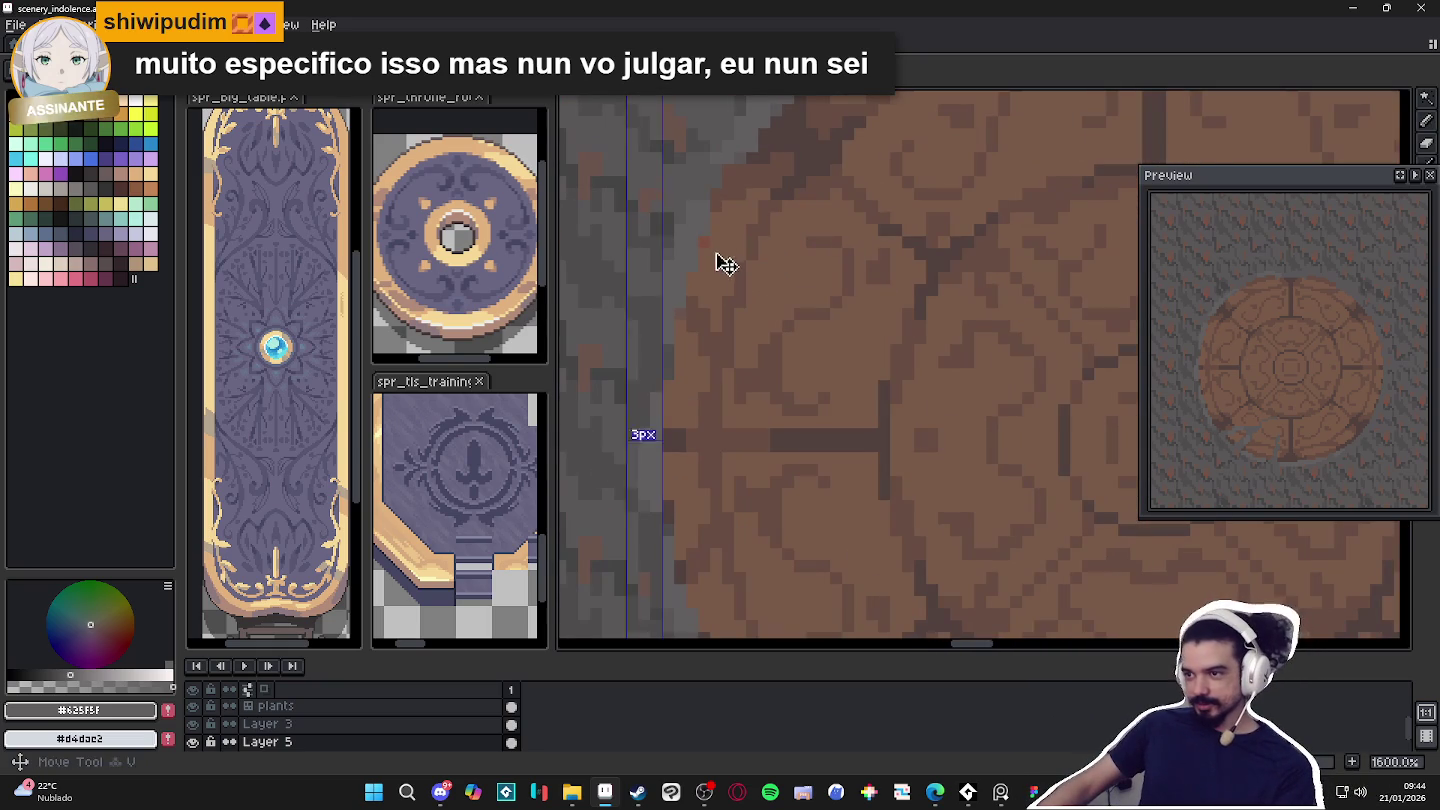
alt+click(721, 256)
scroll(718, 268, down, 3)
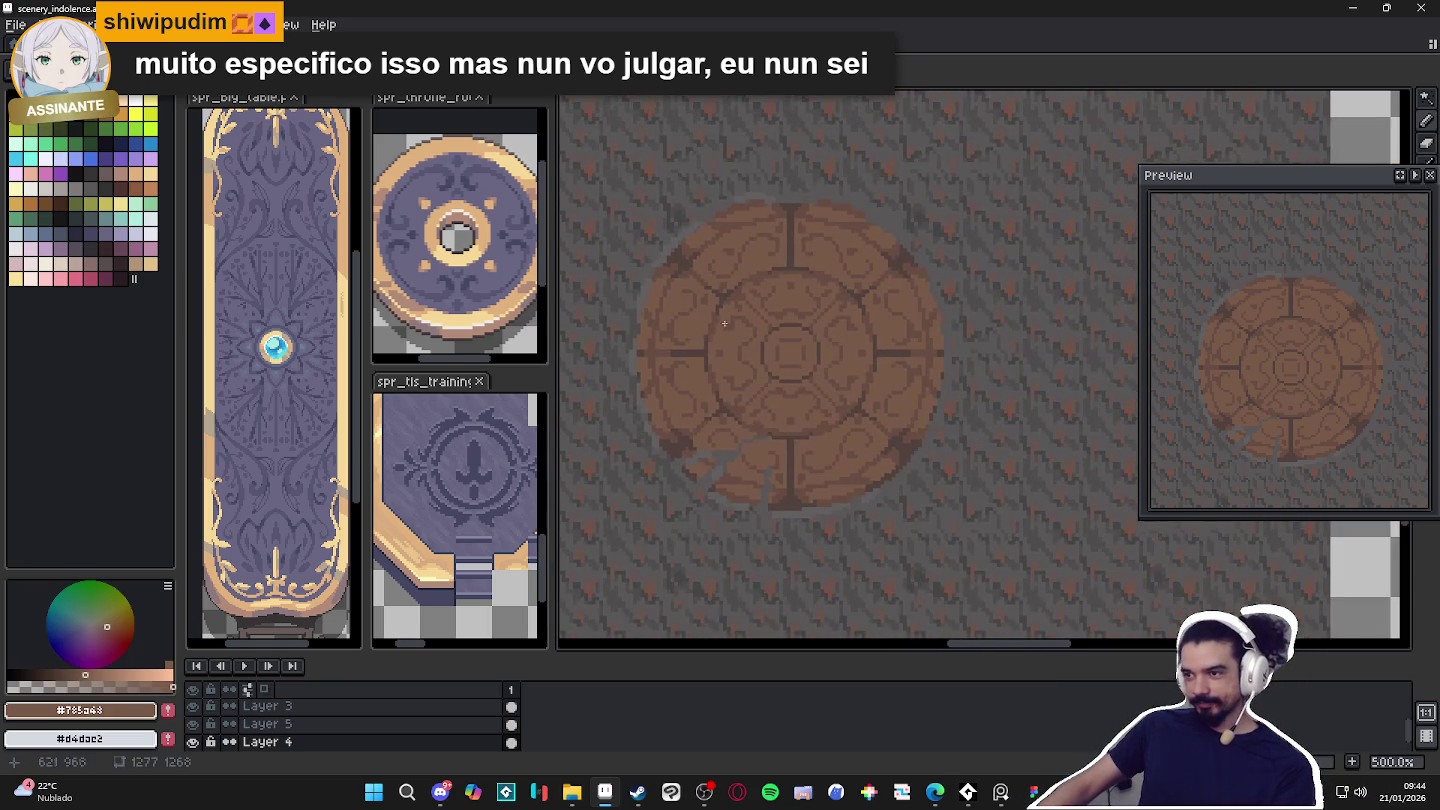
scroll(760, 220, up, 1)
alt+click(794, 167)
scroll(842, 257, down, 1)
scroll(842, 257, up, 3)
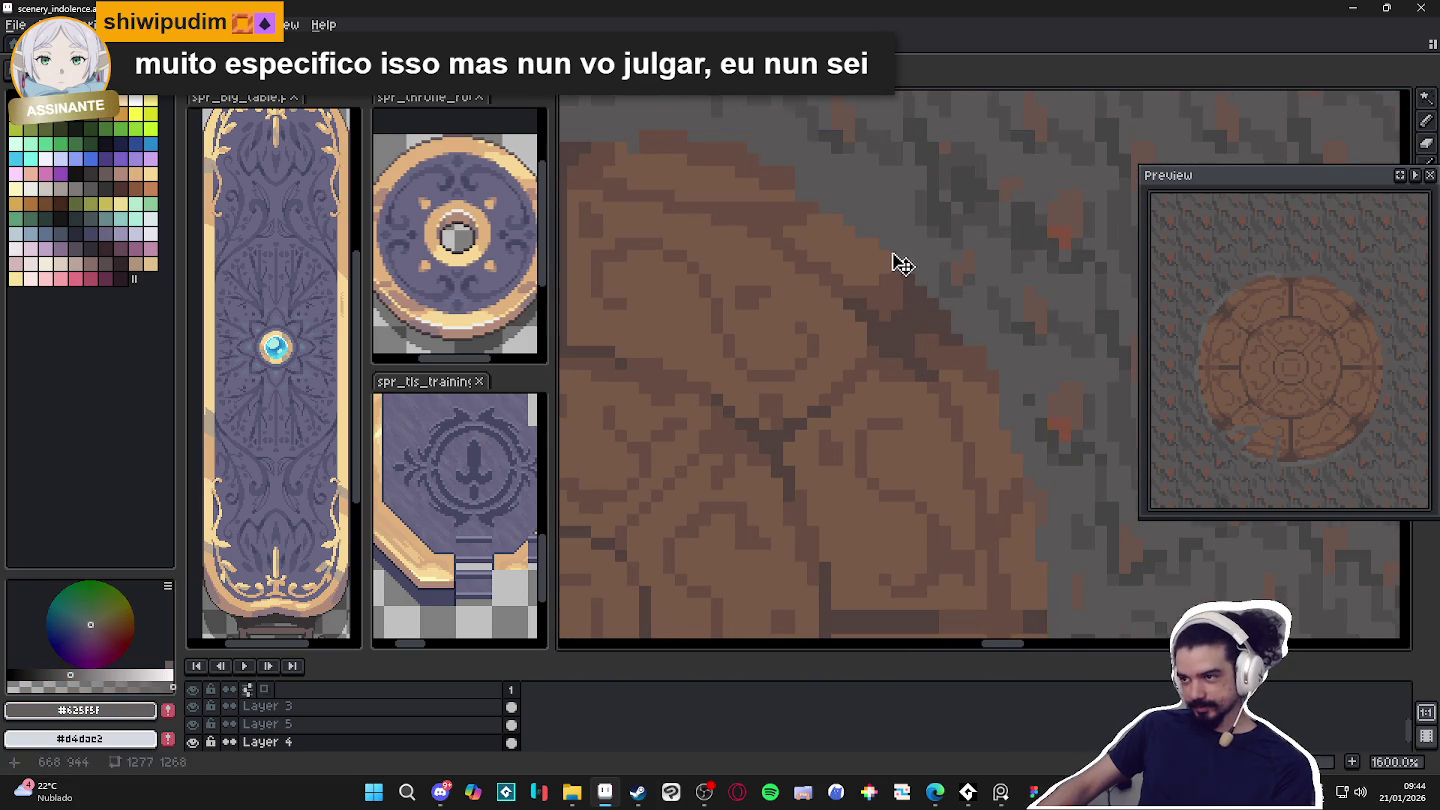
scroll(890, 257, down, 4)
scroll(772, 203, up, 1)
ctrl+click(770, 203)
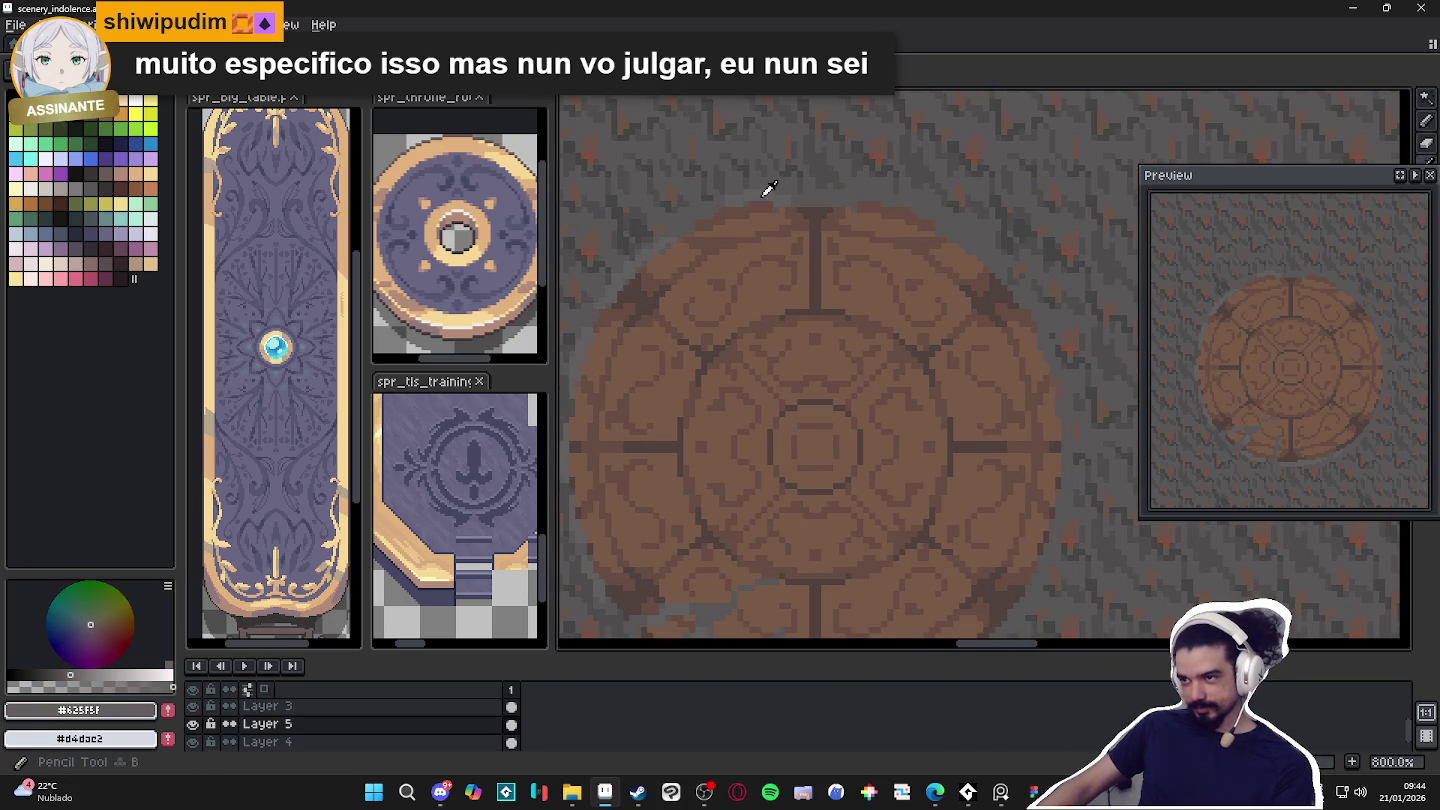
scroll(800, 204, up, 1)
scroll(980, 241, right, 1)
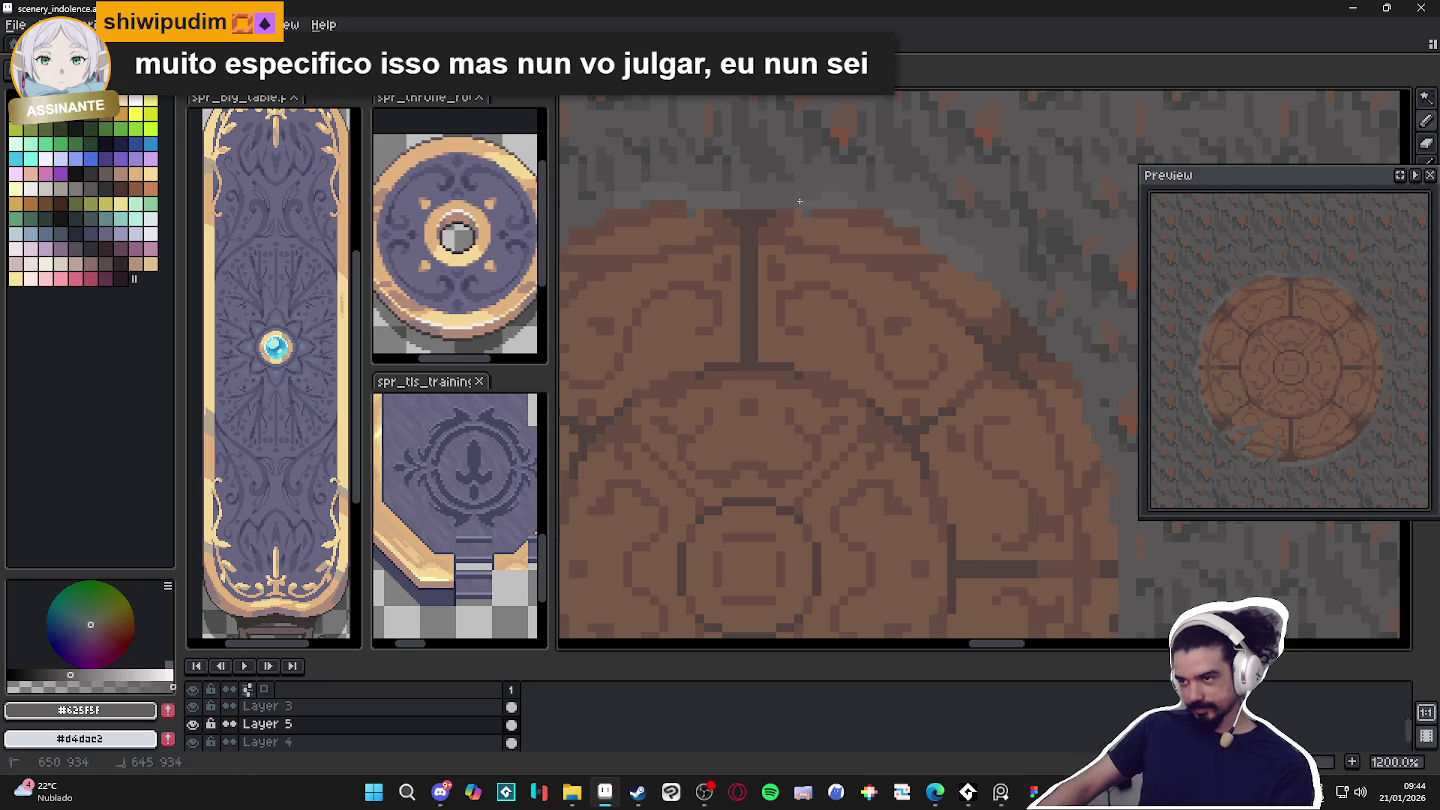
scroll(803, 199, down, 2)
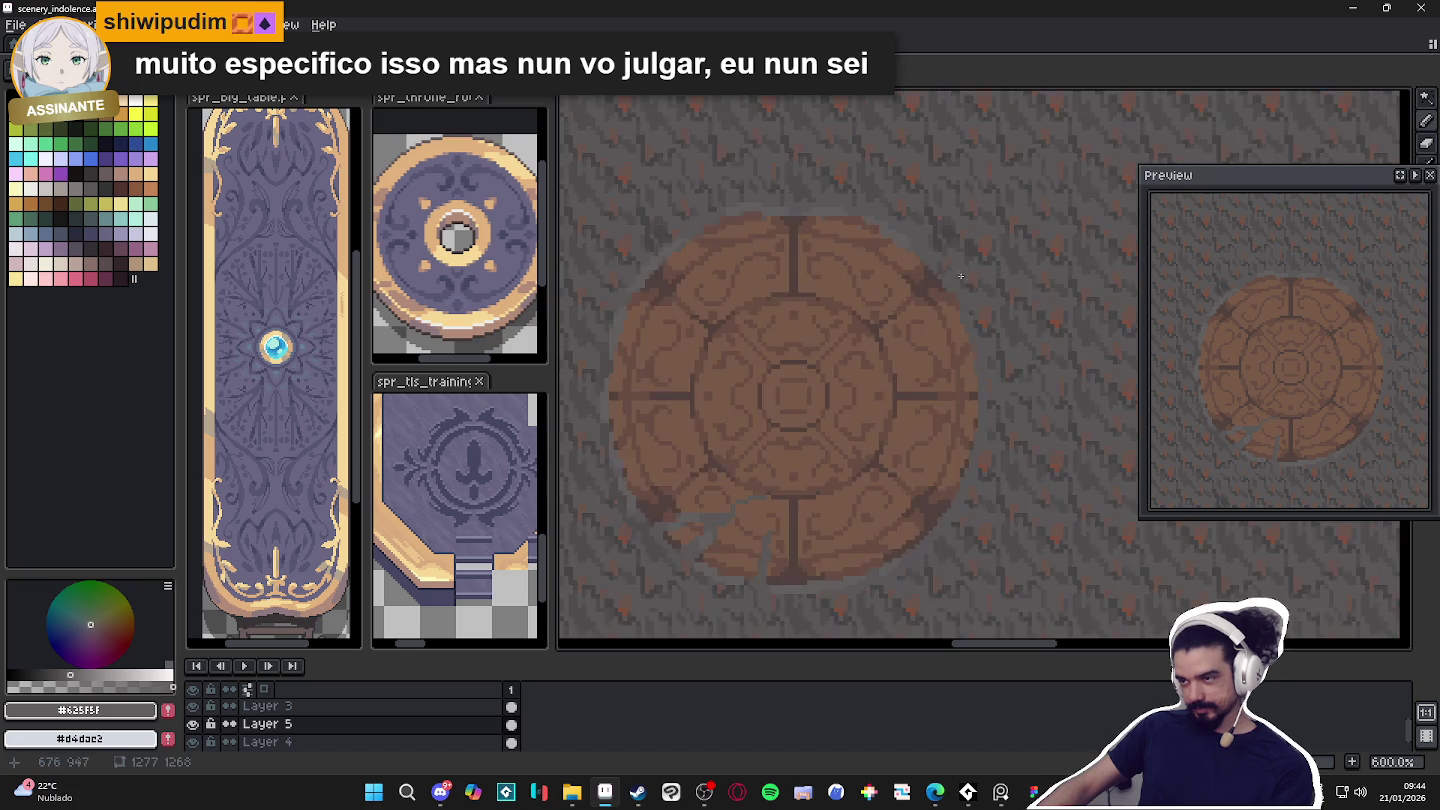
scroll(830, 240, up, 2)
scroll(851, 272, up, 1)
drag(851, 272, 891, 293)
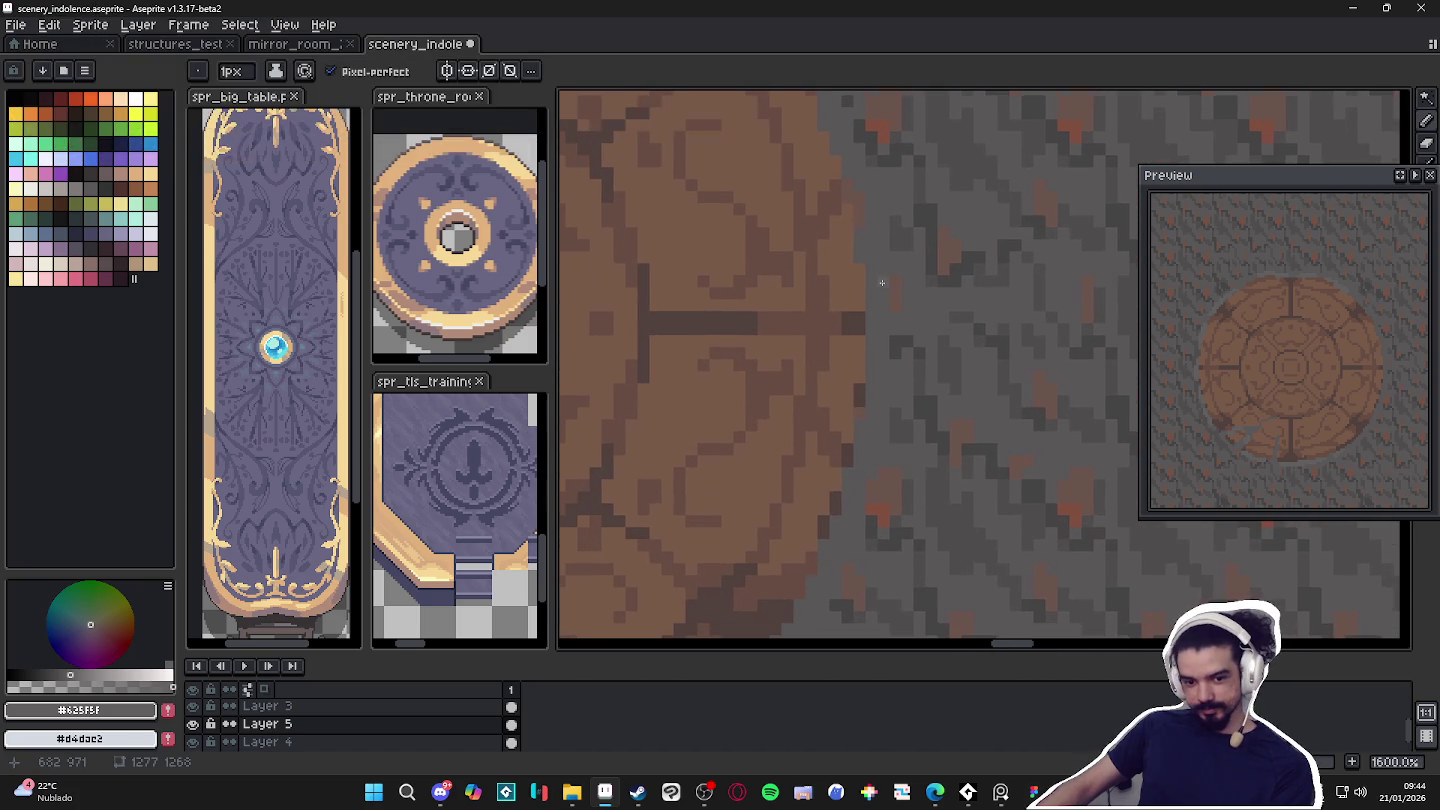